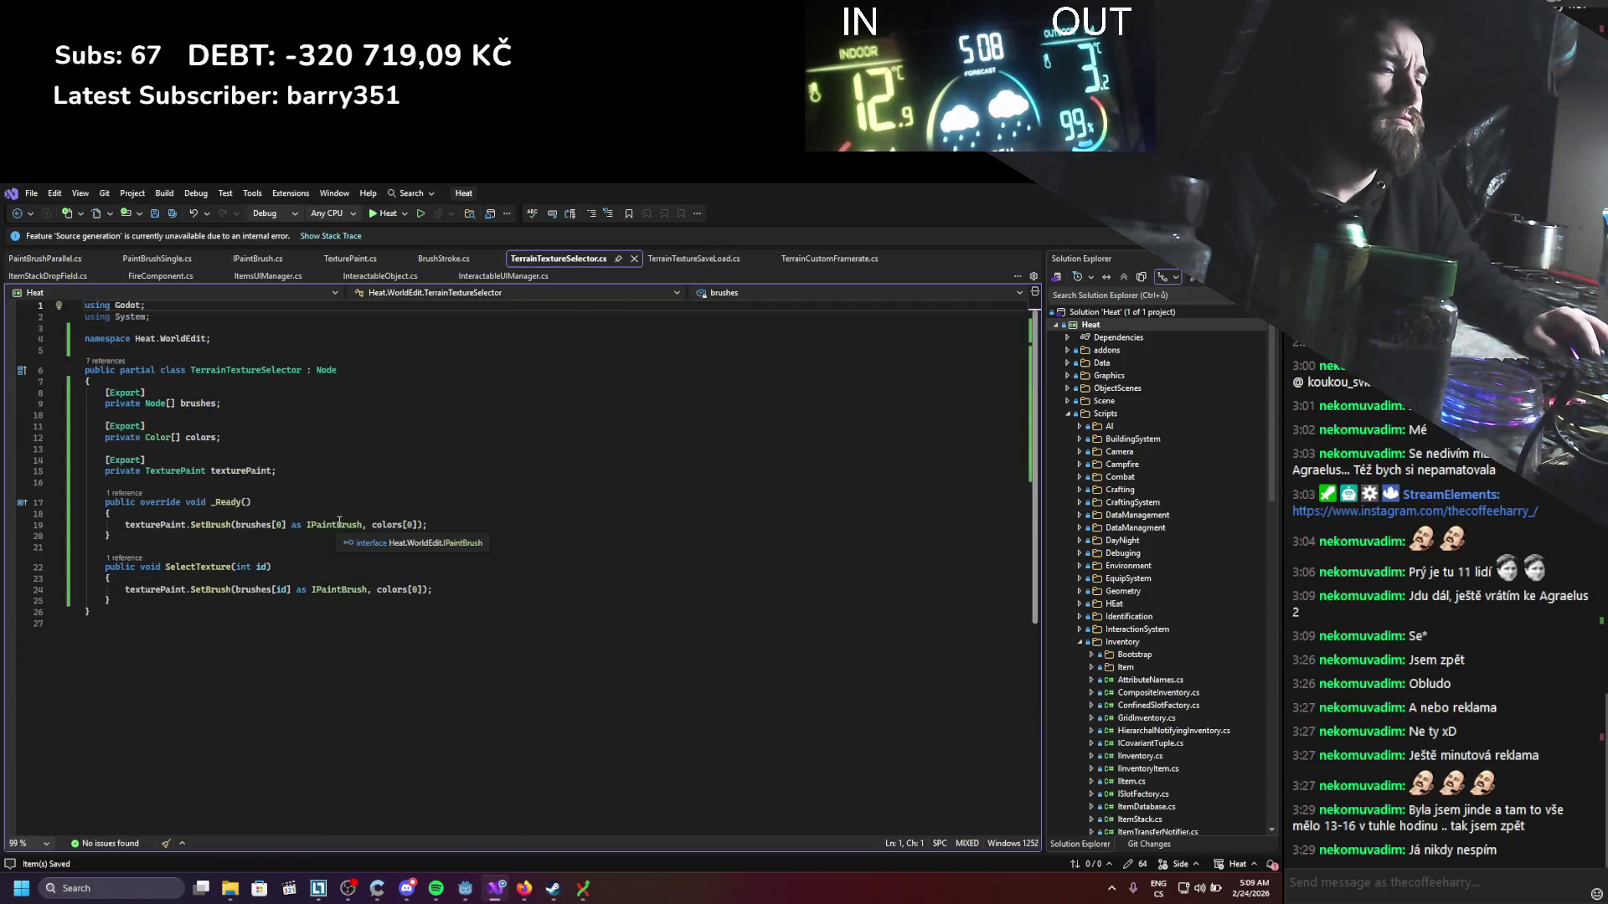
Step: Change line 24 of SelectTexture to pass colors[id] instead of colors[0]
left_click(412, 526)
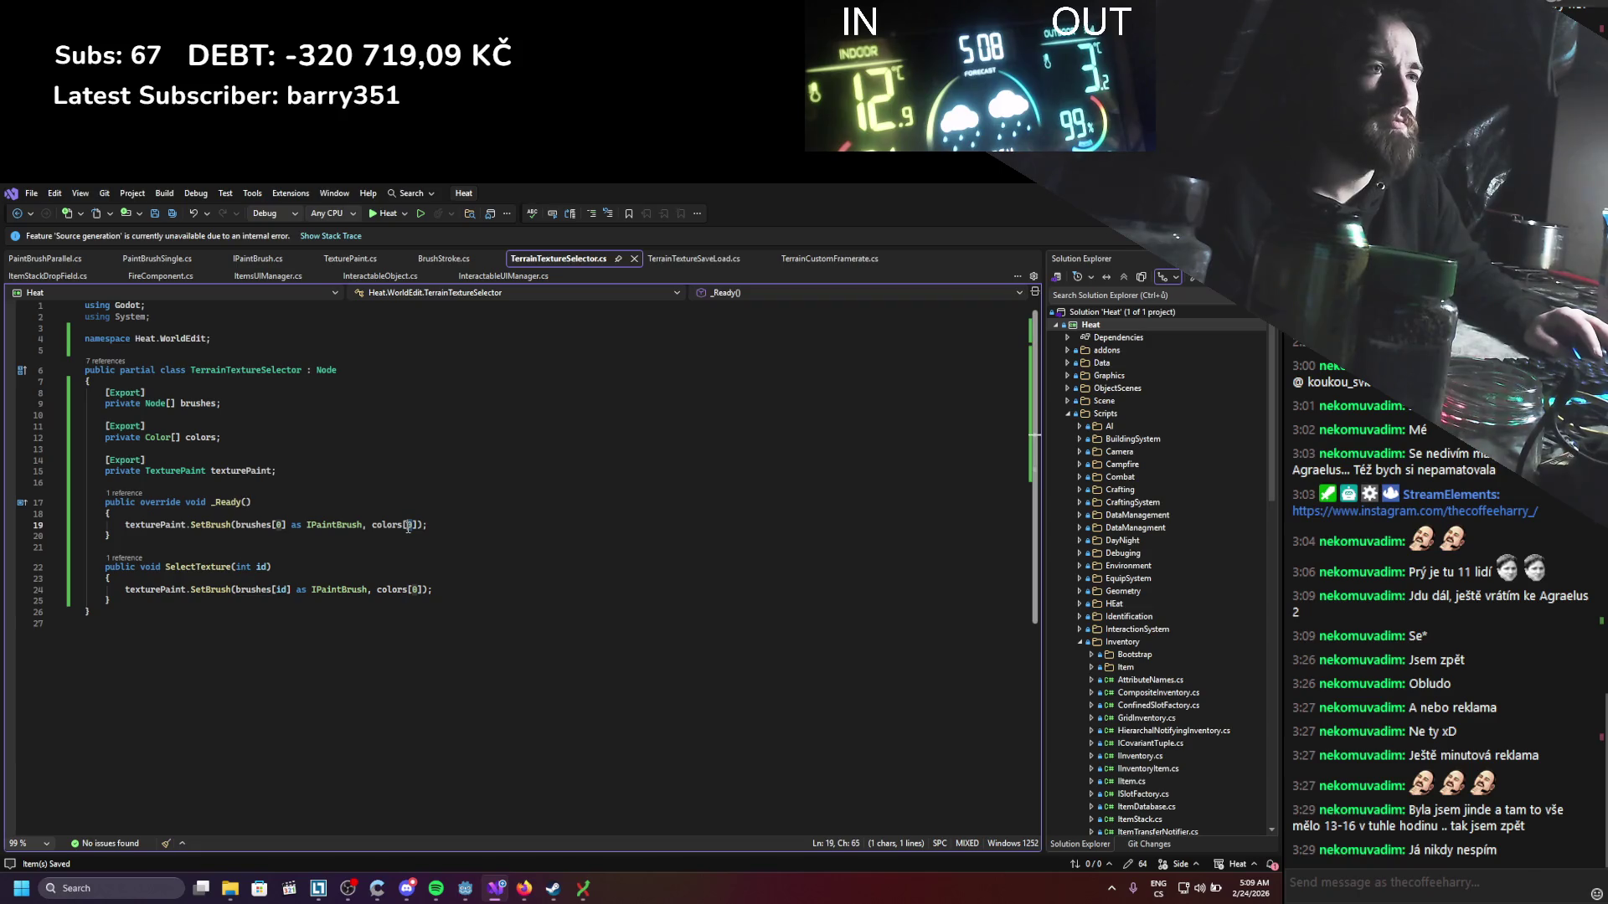
left_click(413, 589)
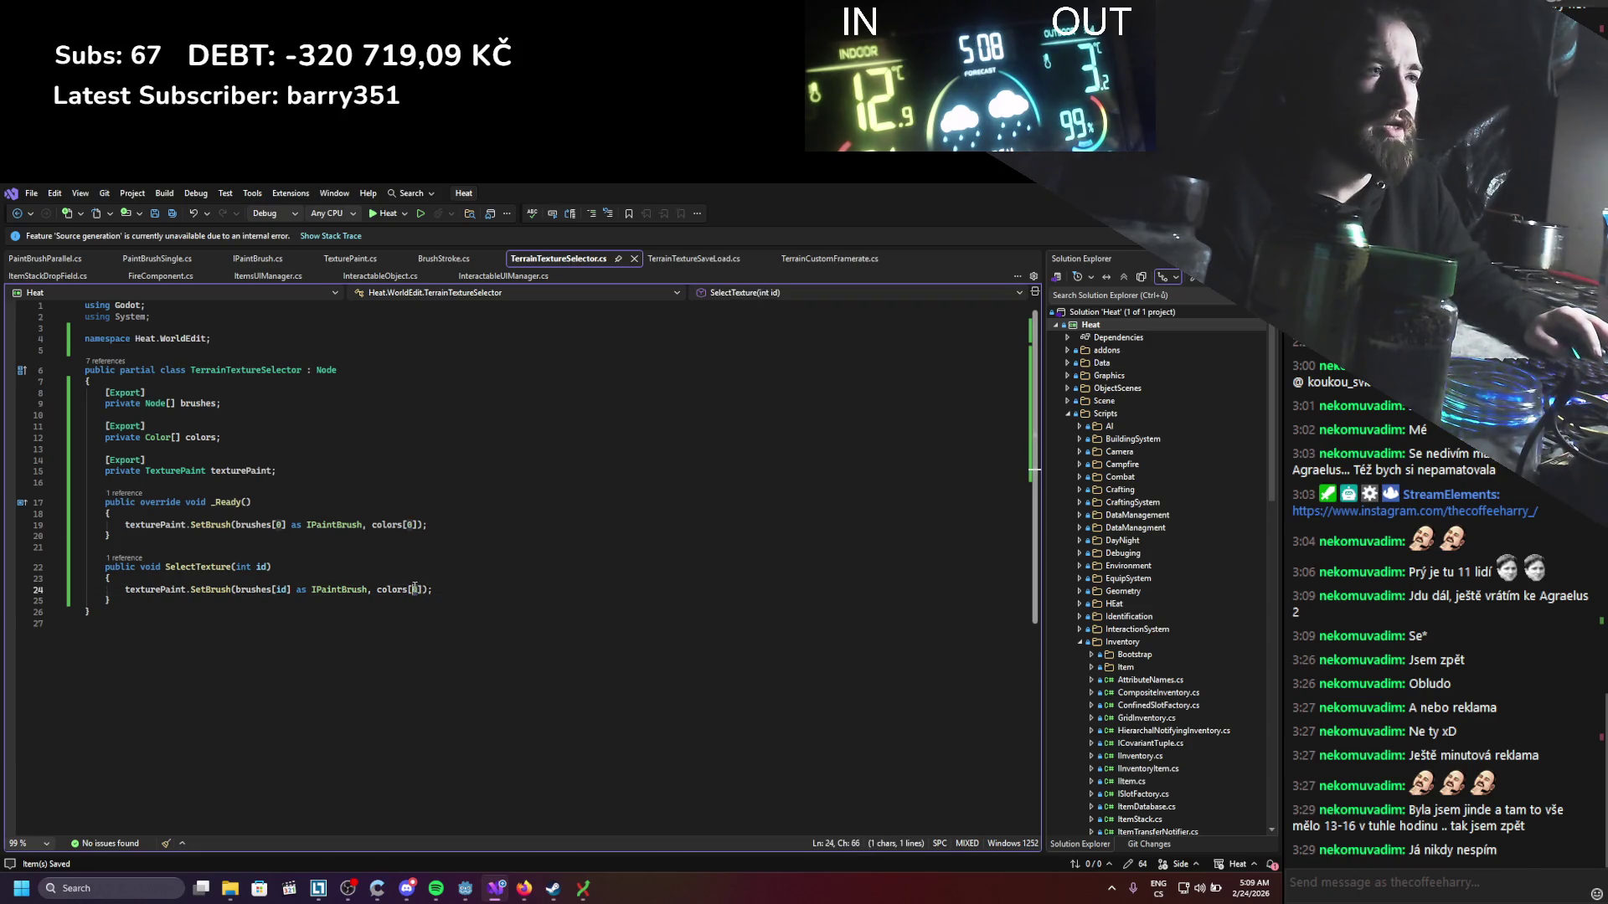
type("id")
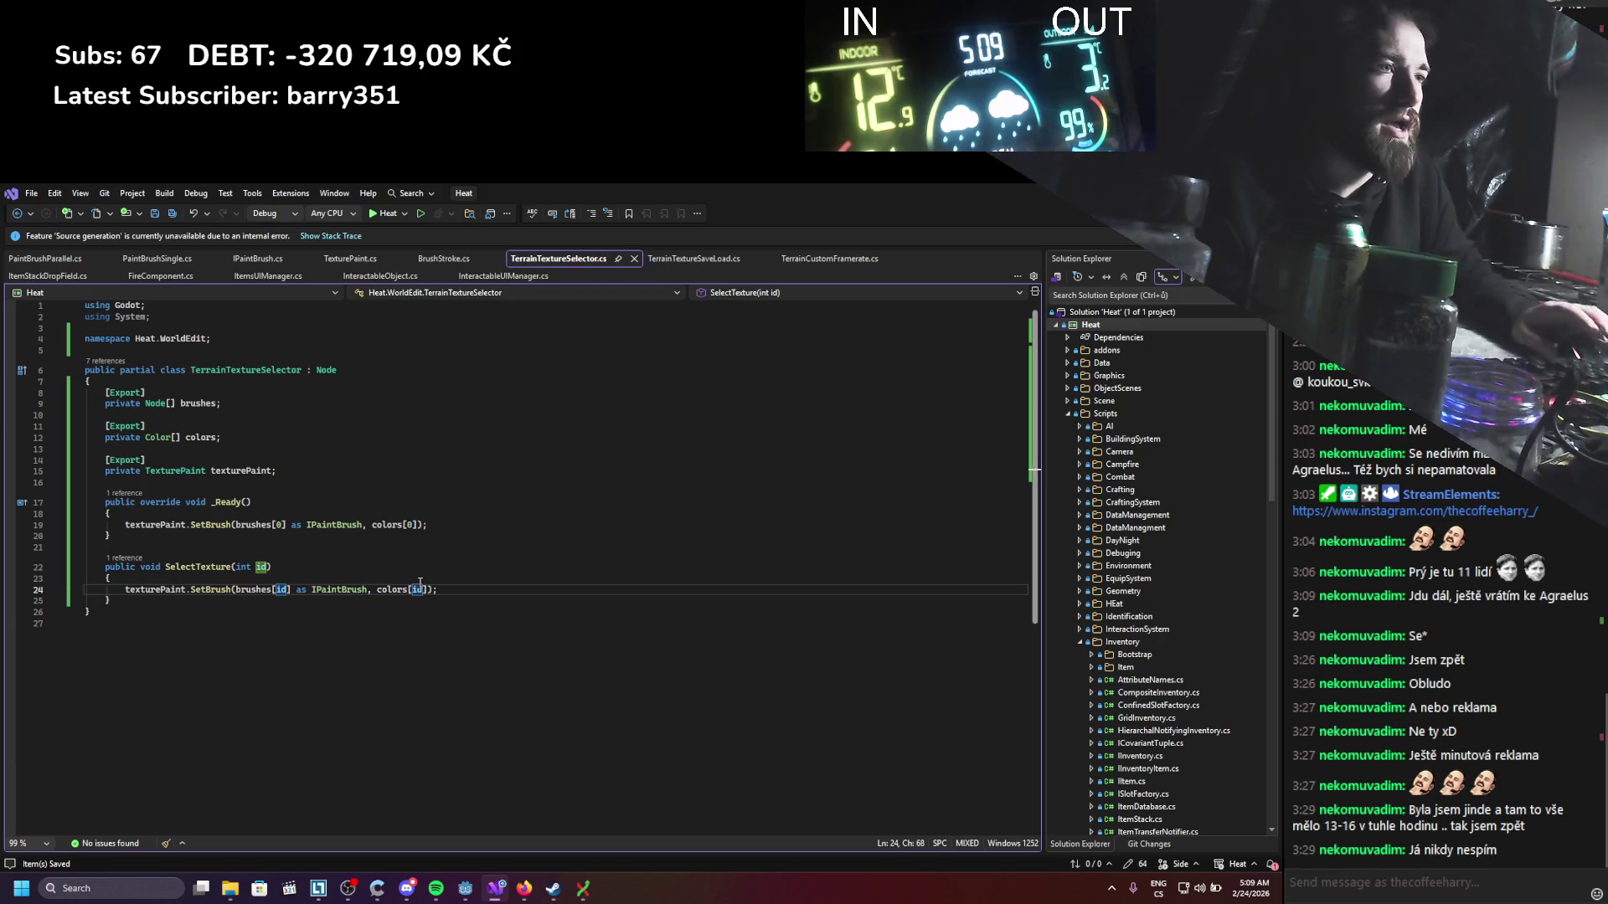
key("alt+Tab")
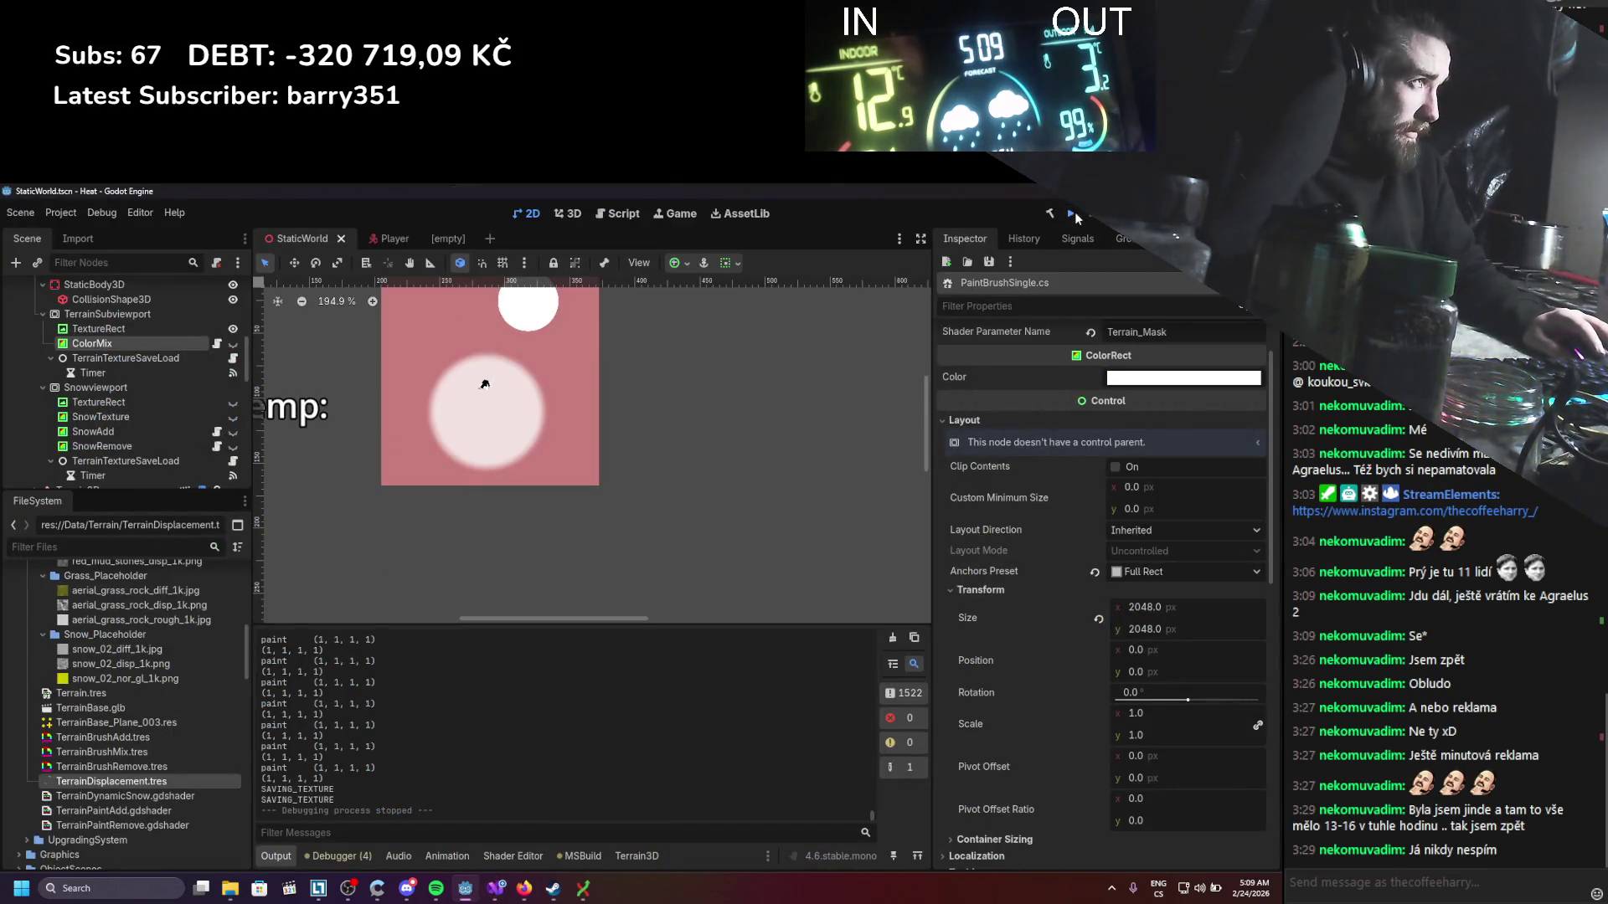
Step: Run the game, alternate the Grass and Dirt brushes to paint patches, then stop the run
left_click(1073, 214)
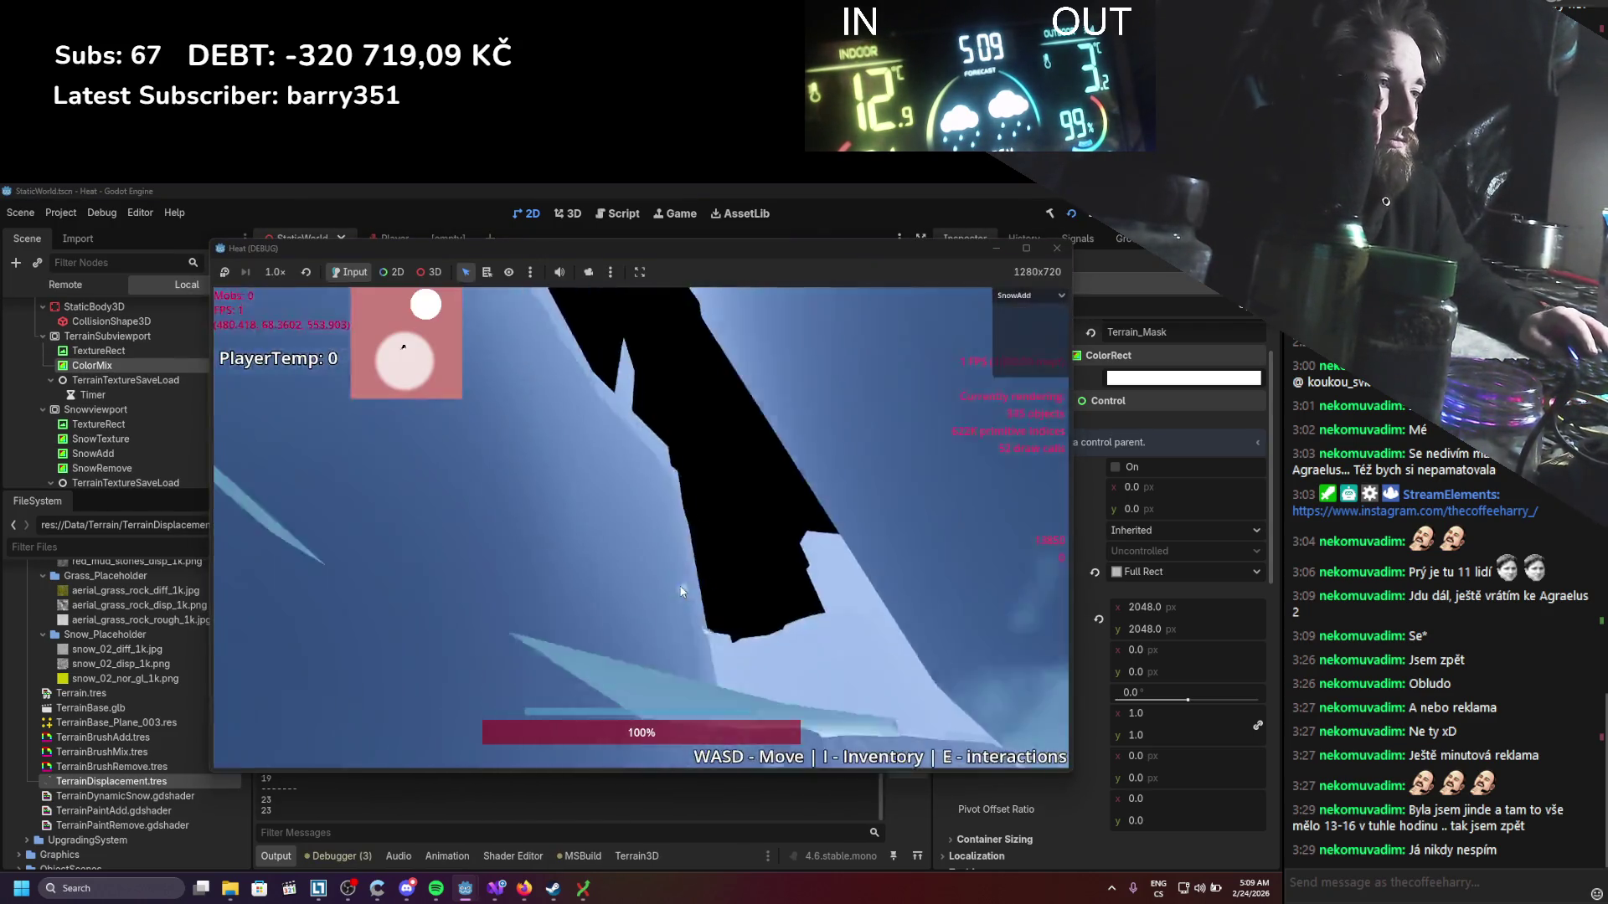
left_click(1021, 298)
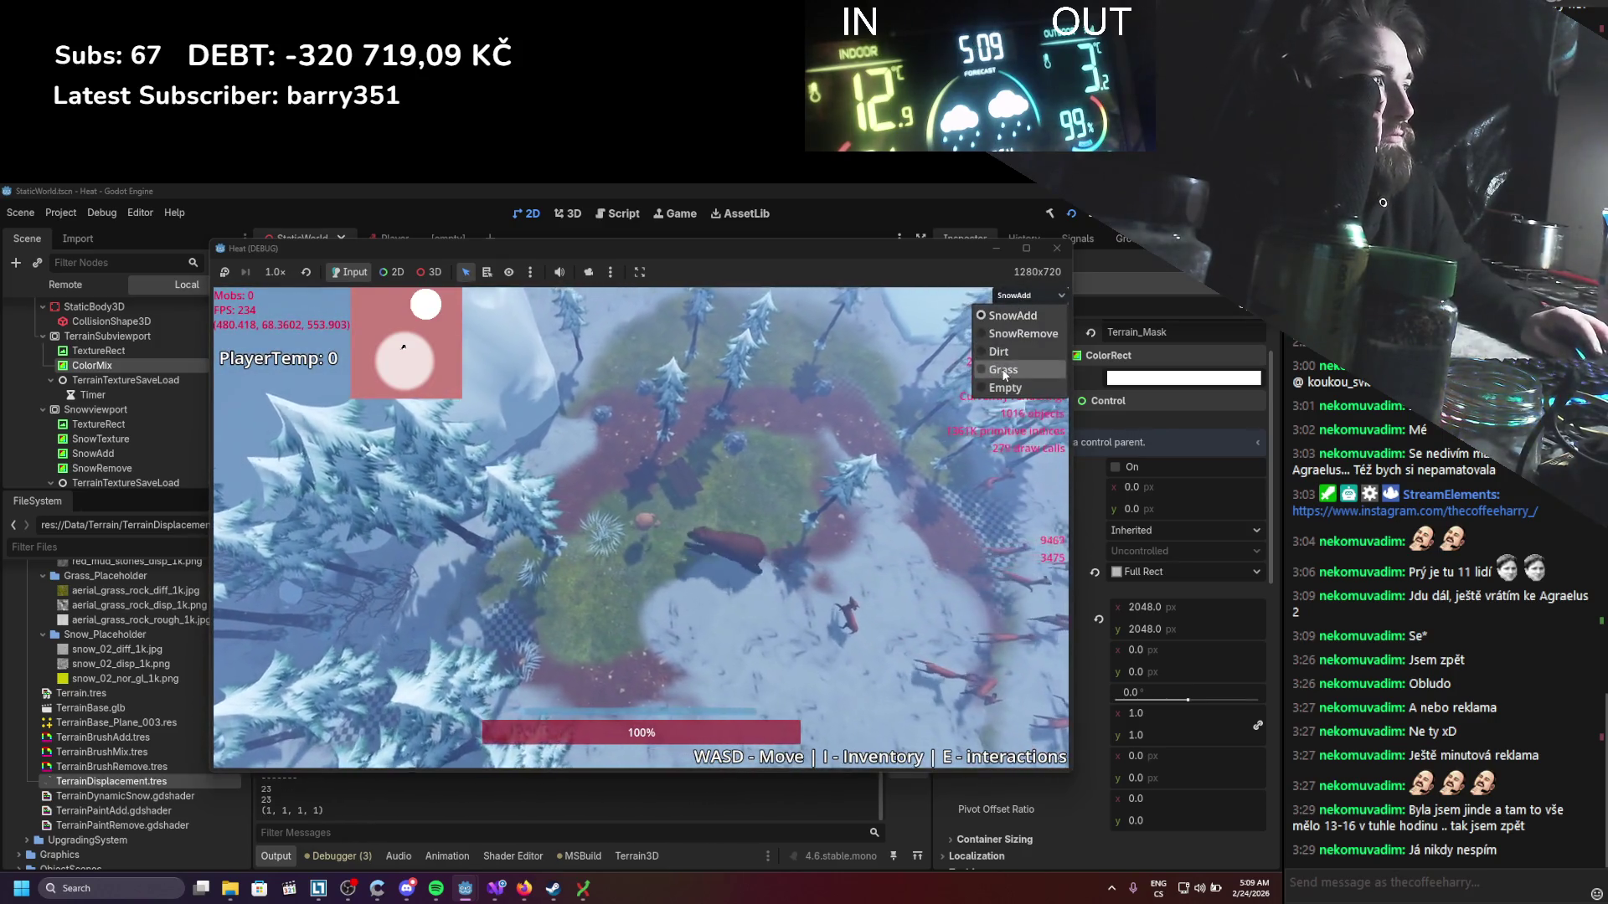
left_click(1003, 369)
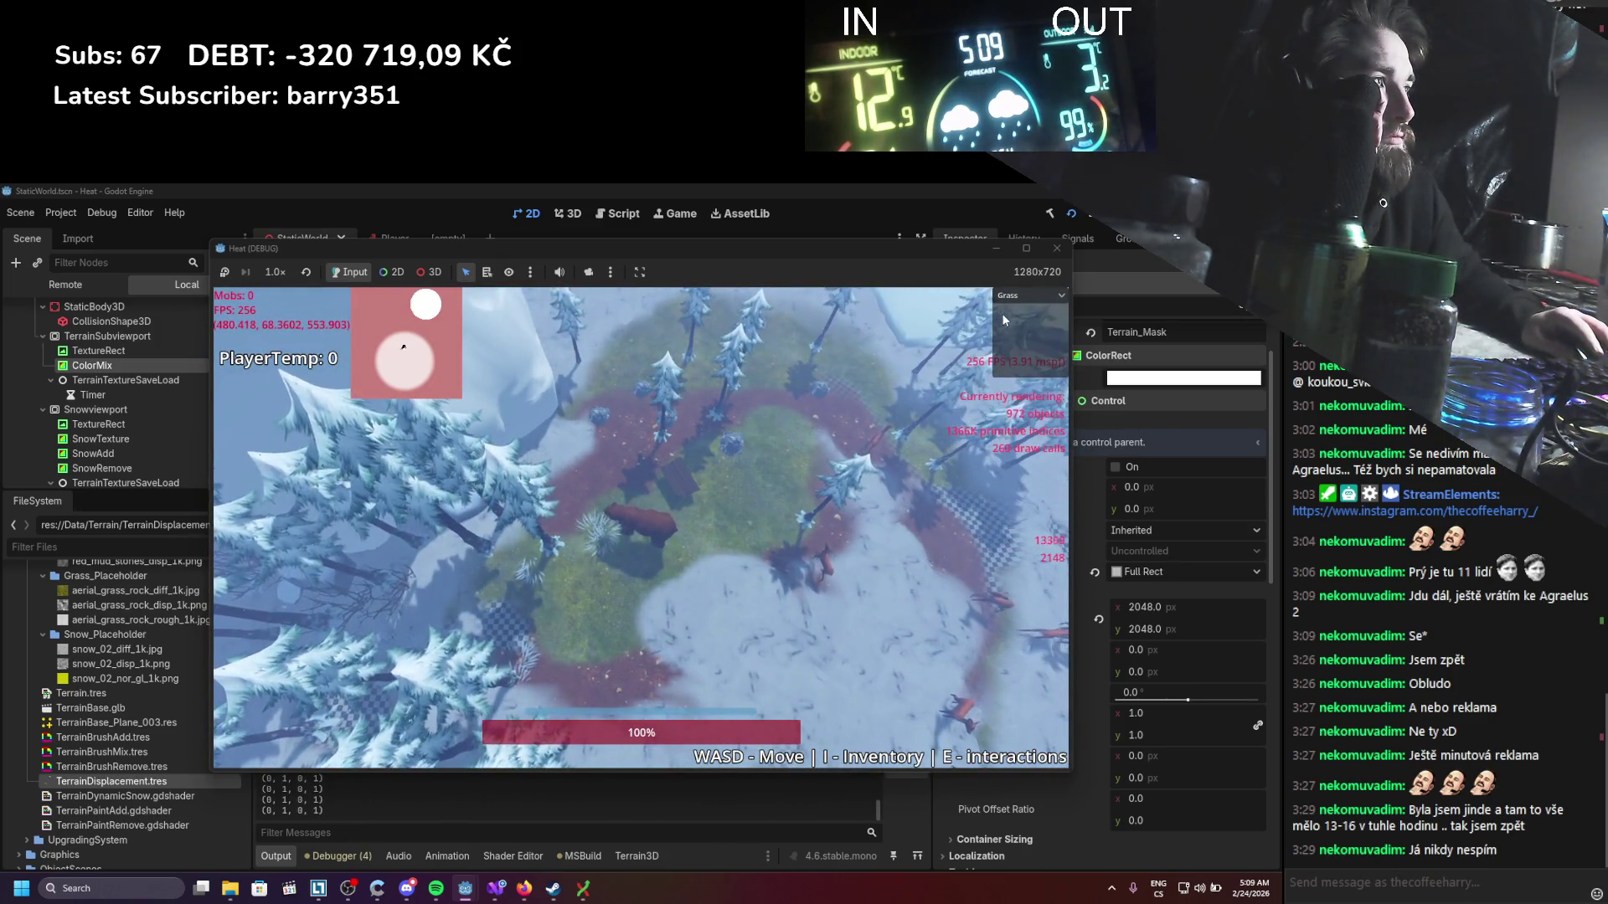
left_click(1026, 295)
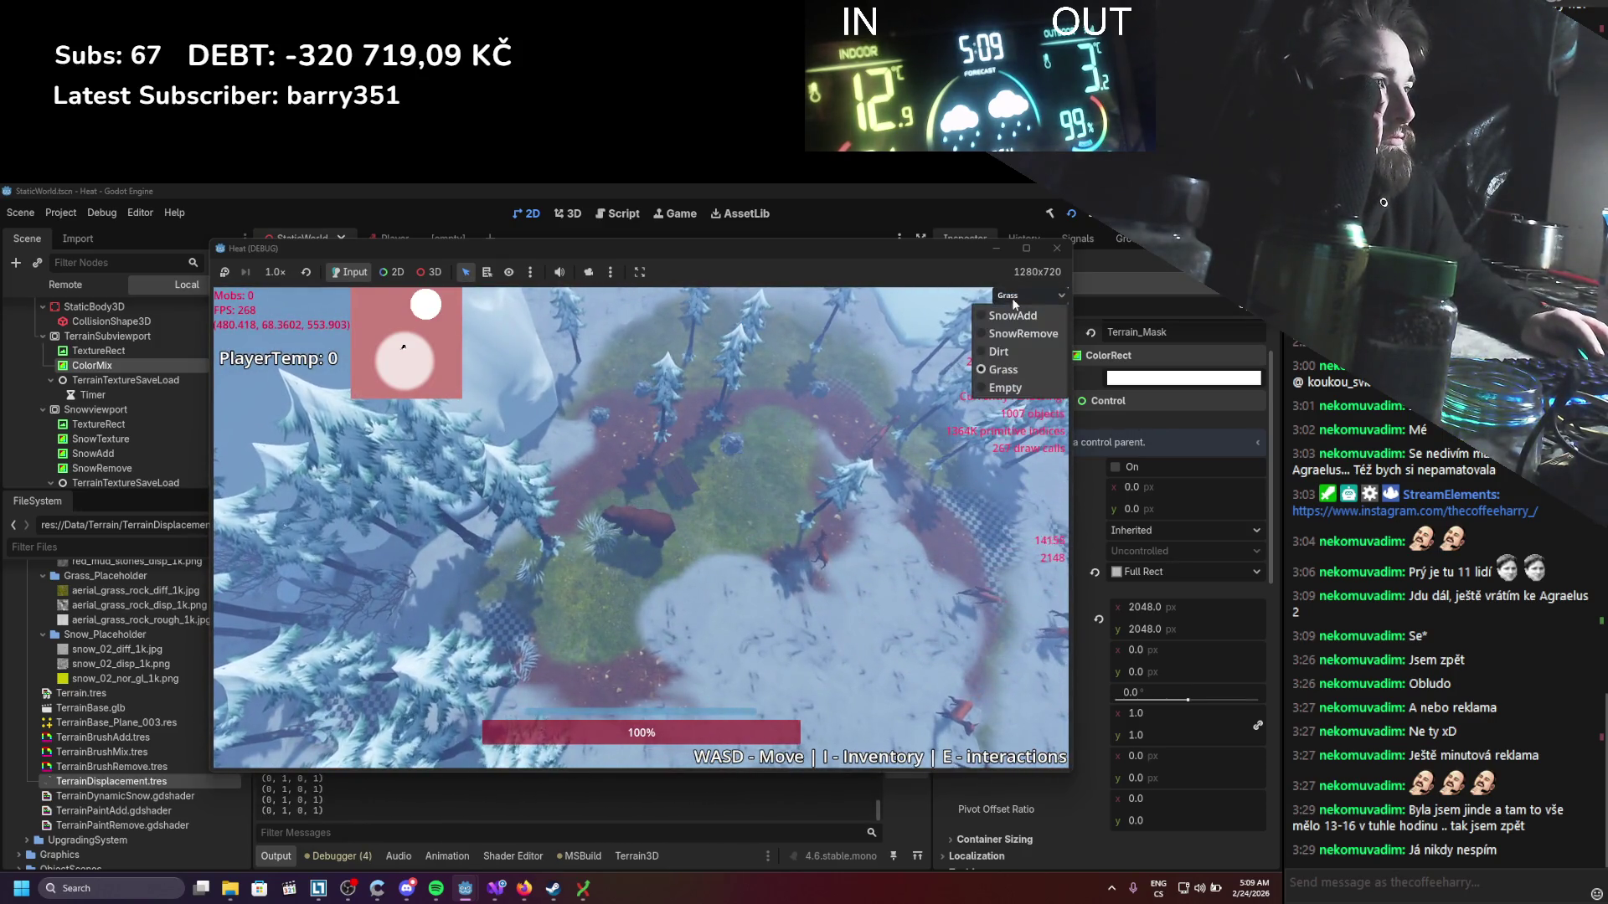
left_click(999, 352)
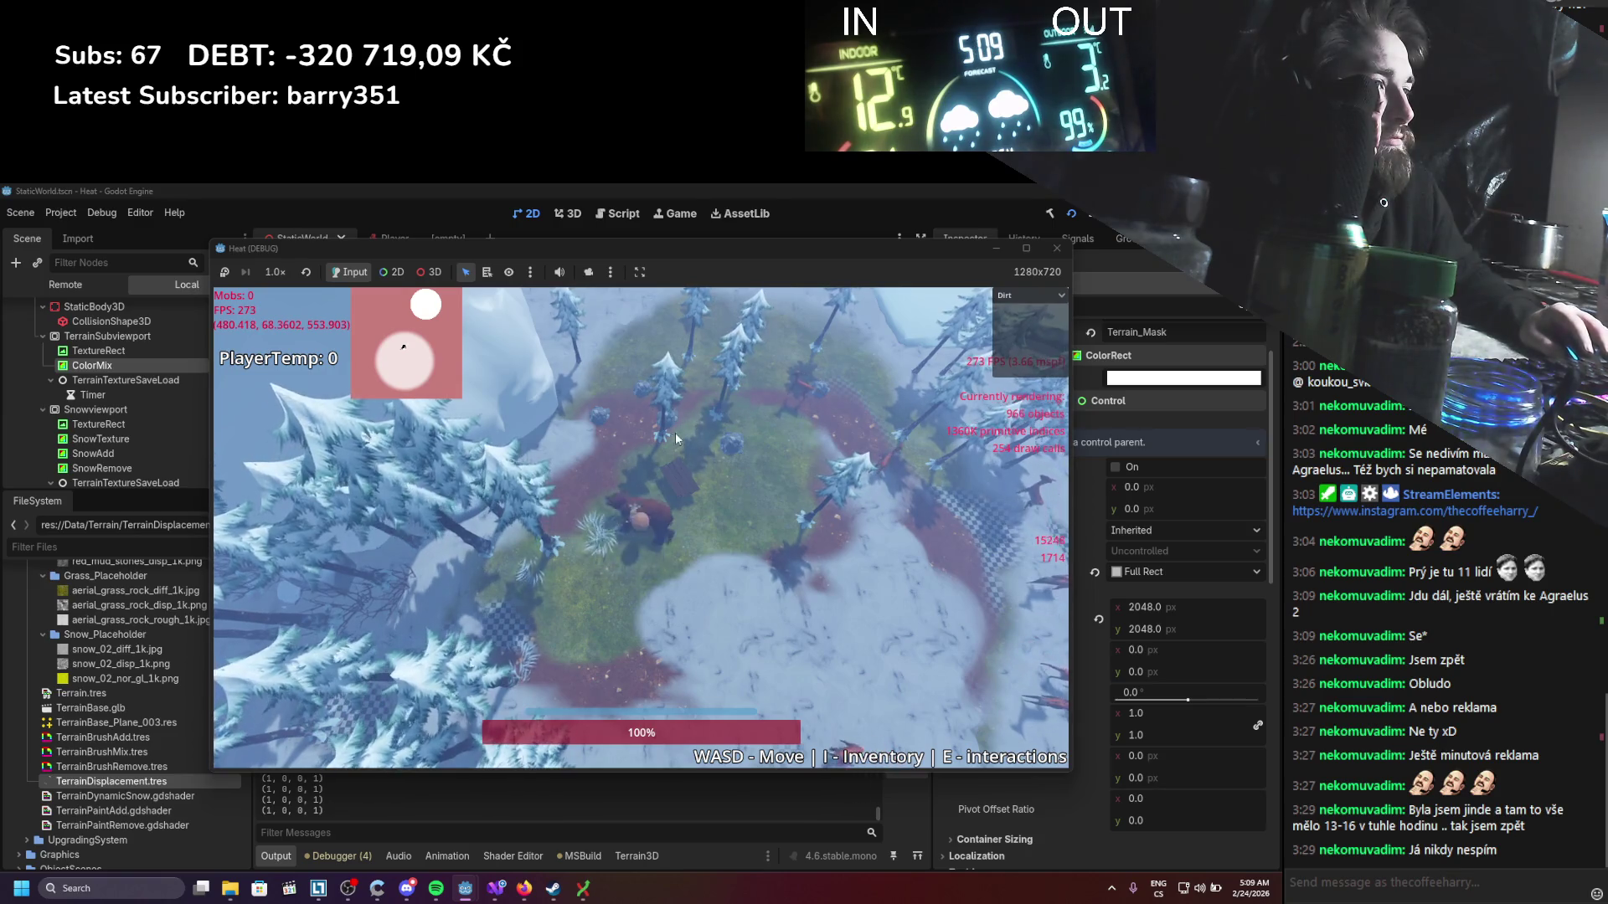
left_click(1028, 295)
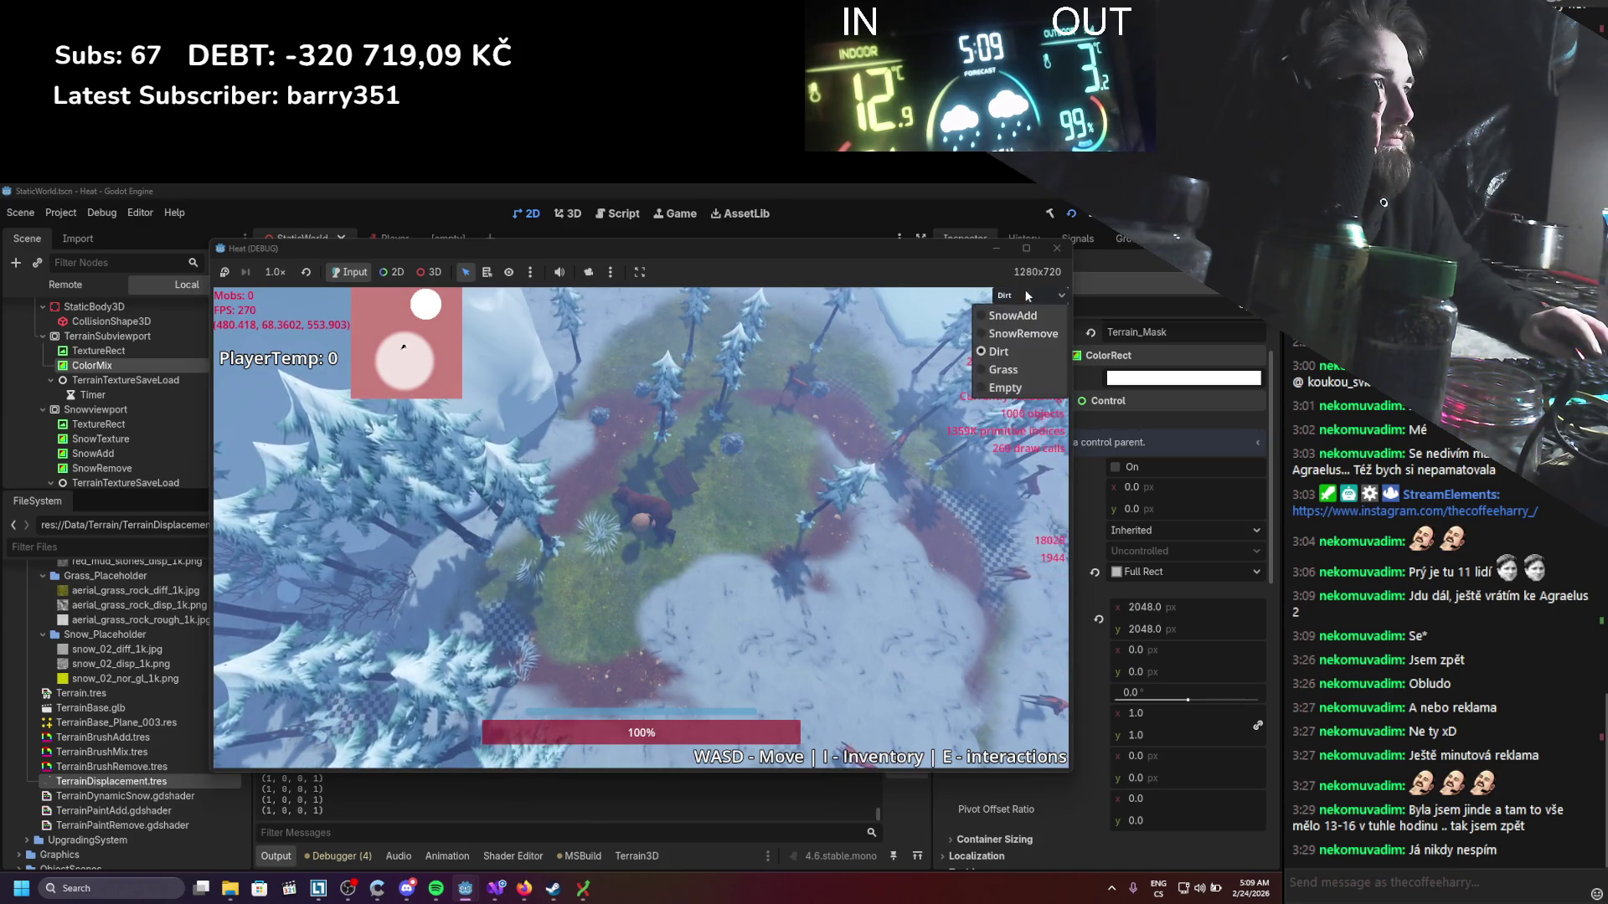
left_click(1004, 369)
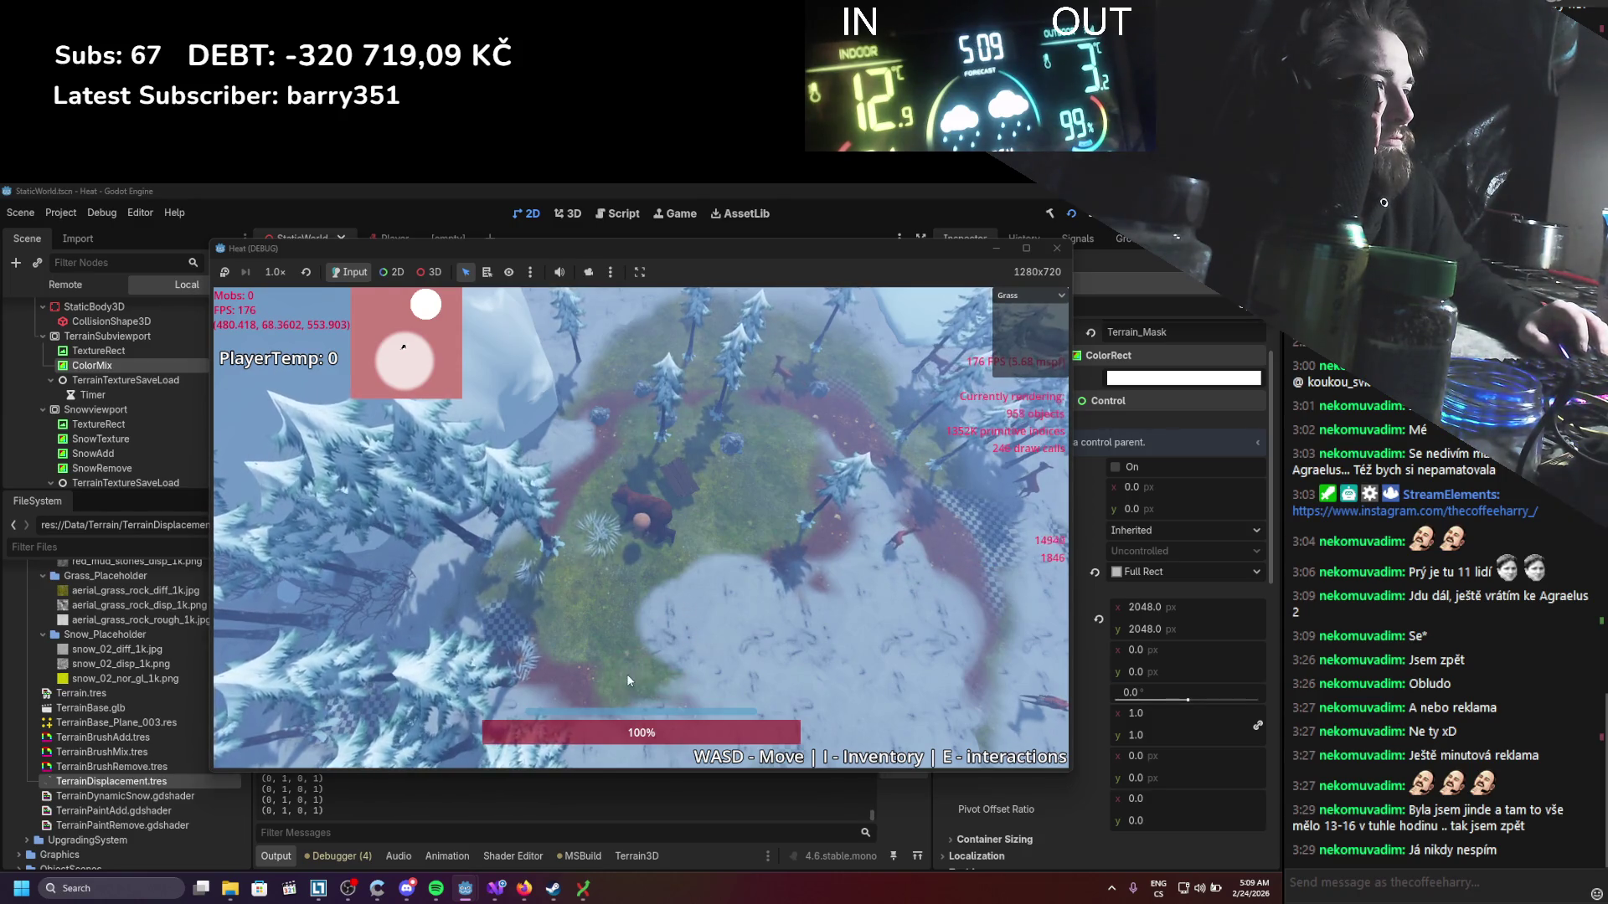
left_click(1027, 297)
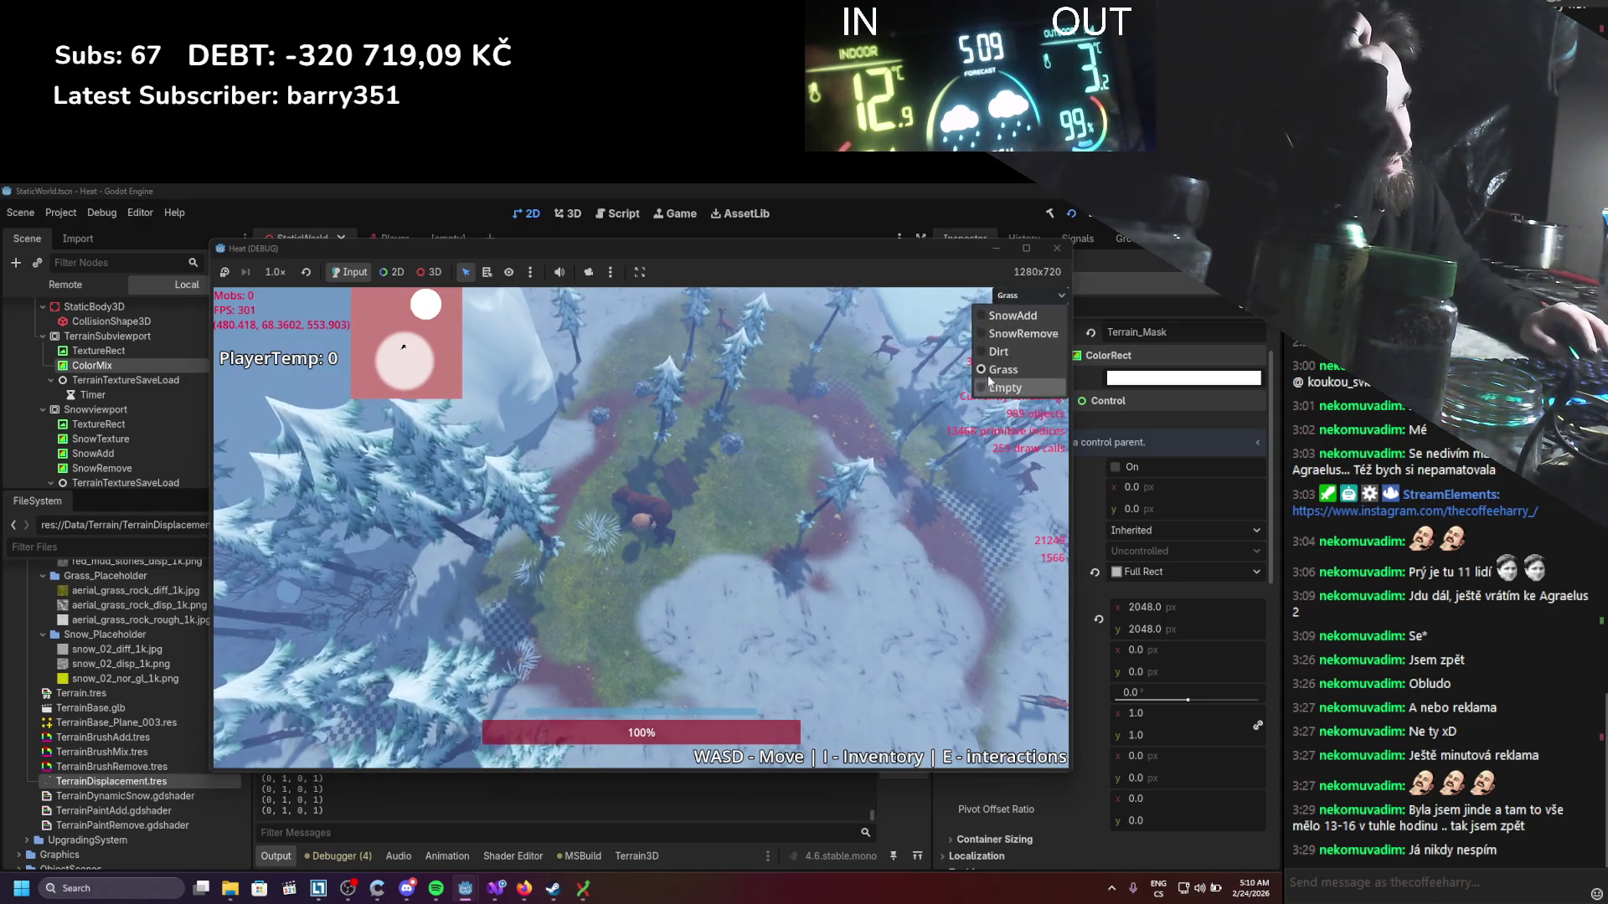
left_click(1001, 351)
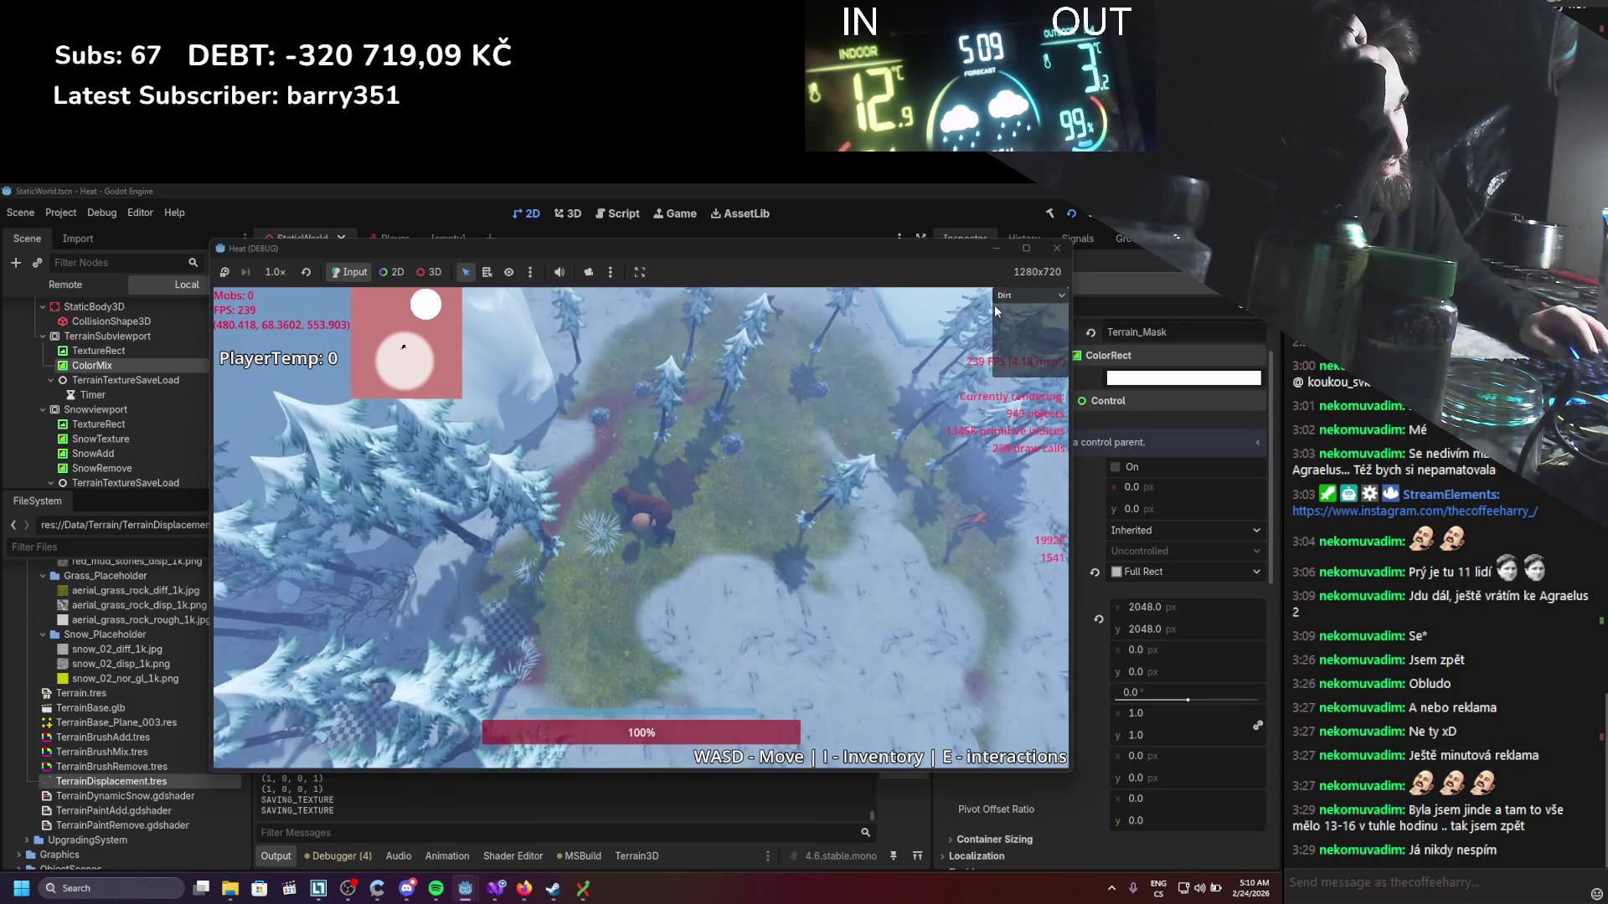
left_click(1057, 248)
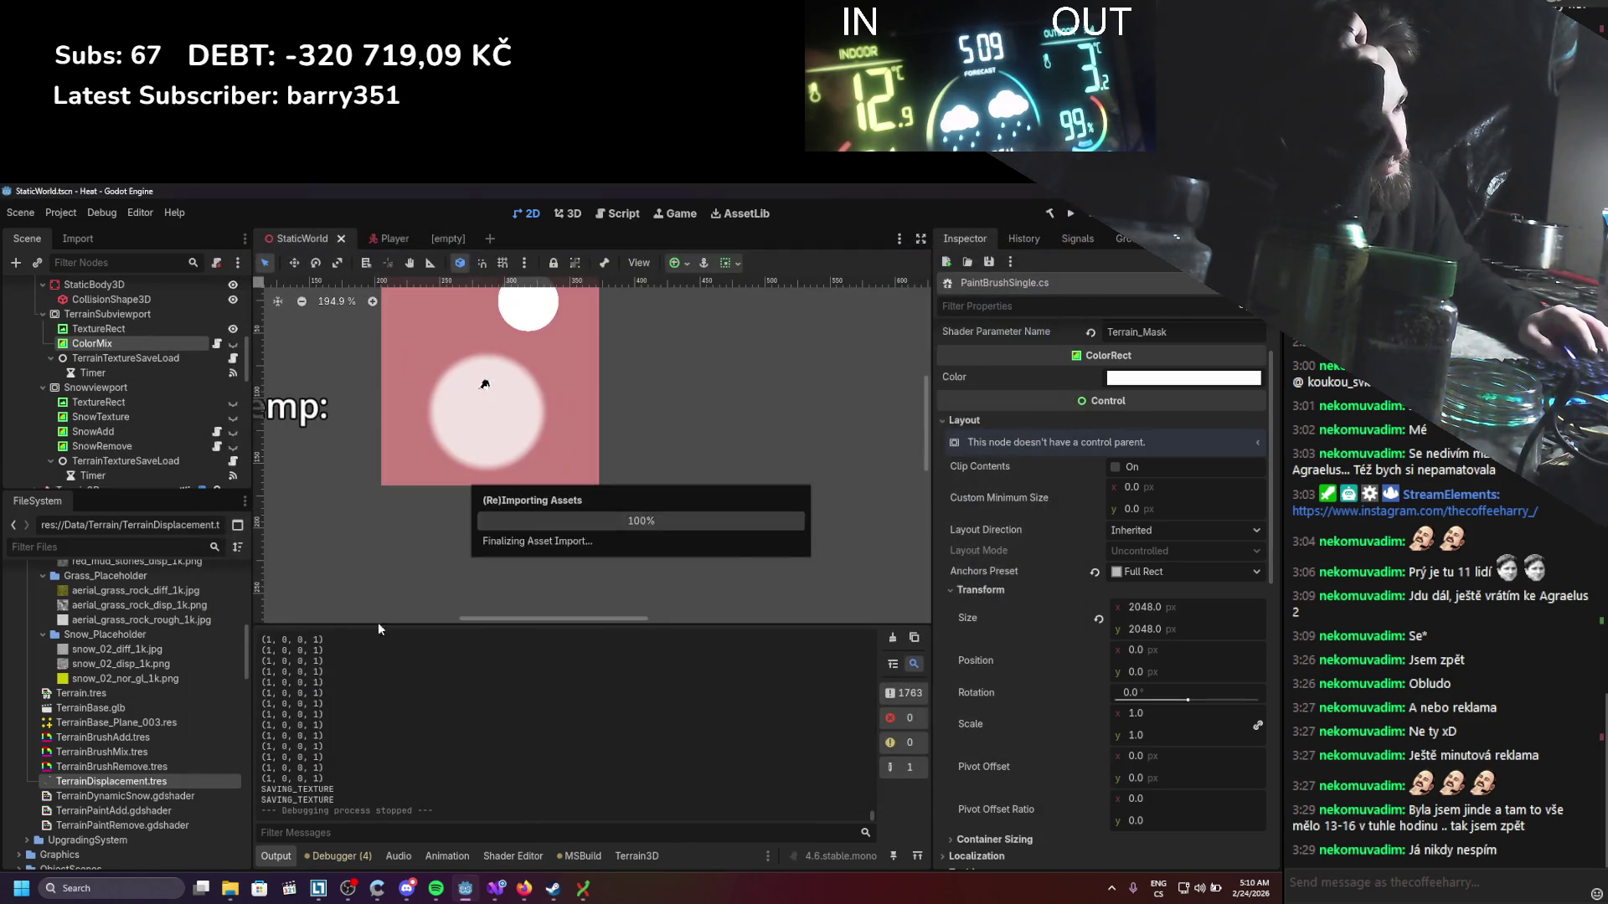
left_click(486, 893)
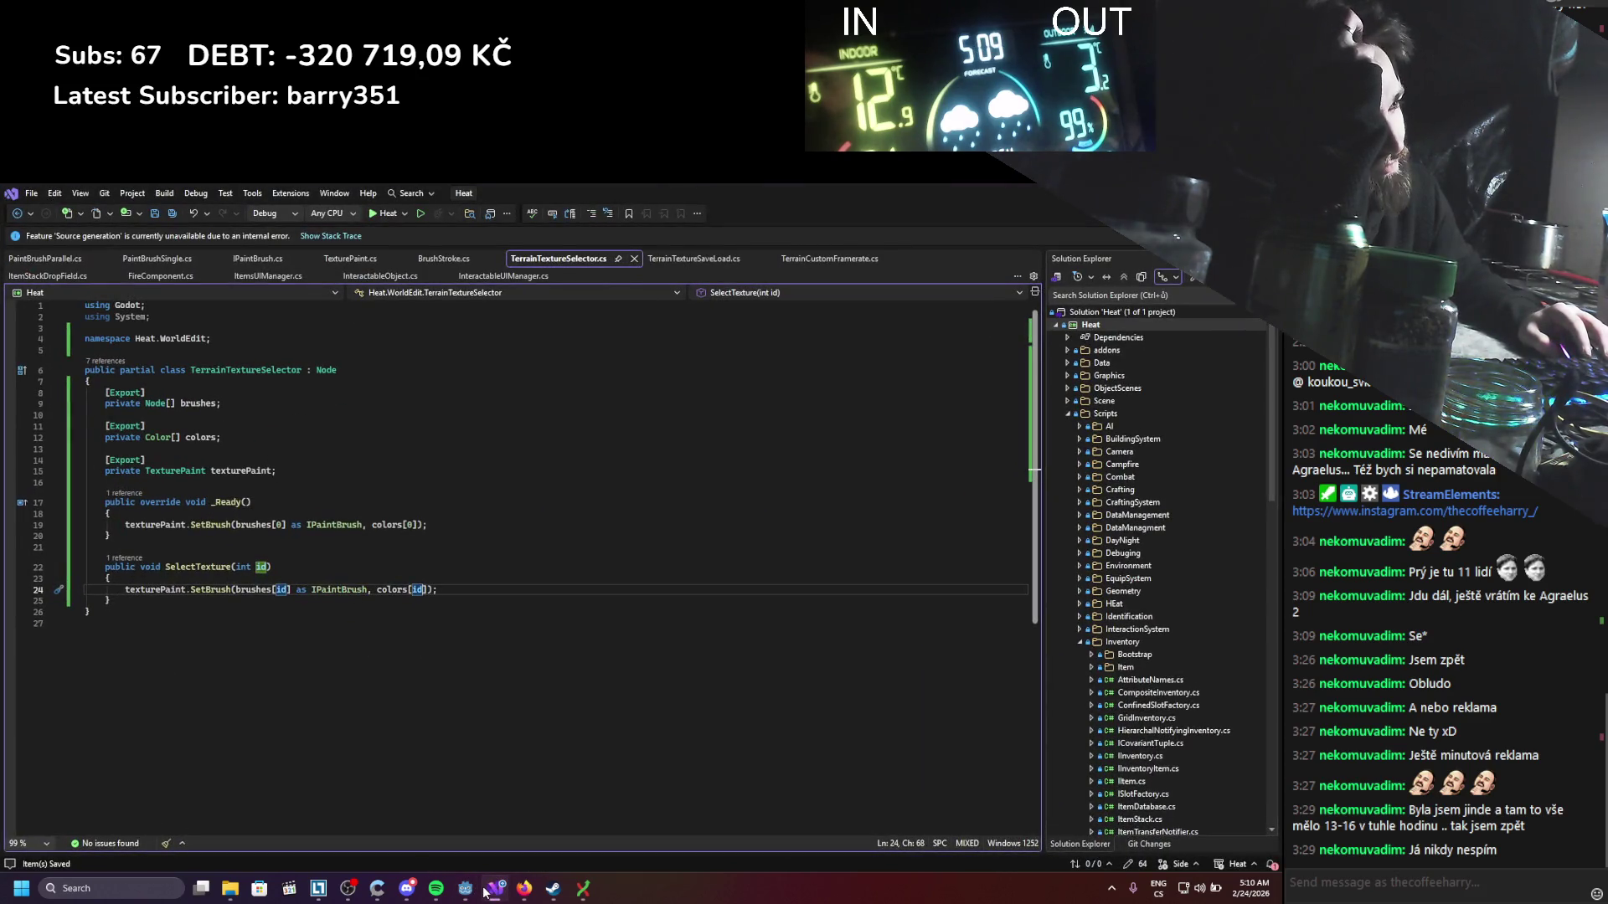
Step: Review the Paint method in PaintBrushSingle.cs
left_click(157, 259)
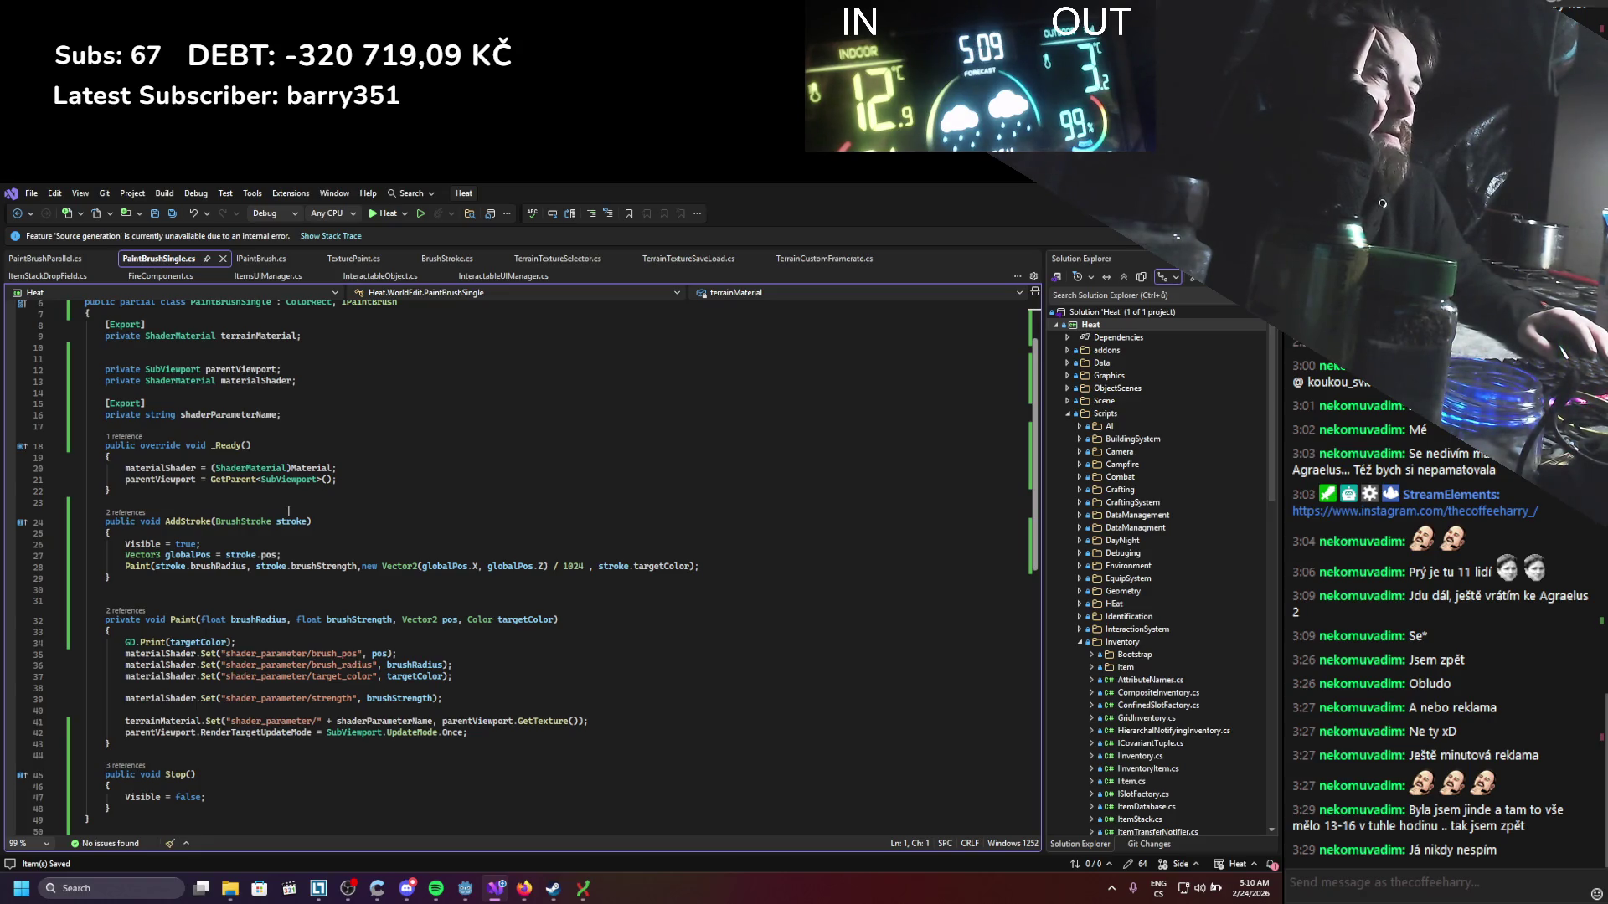
key("alt+Tab")
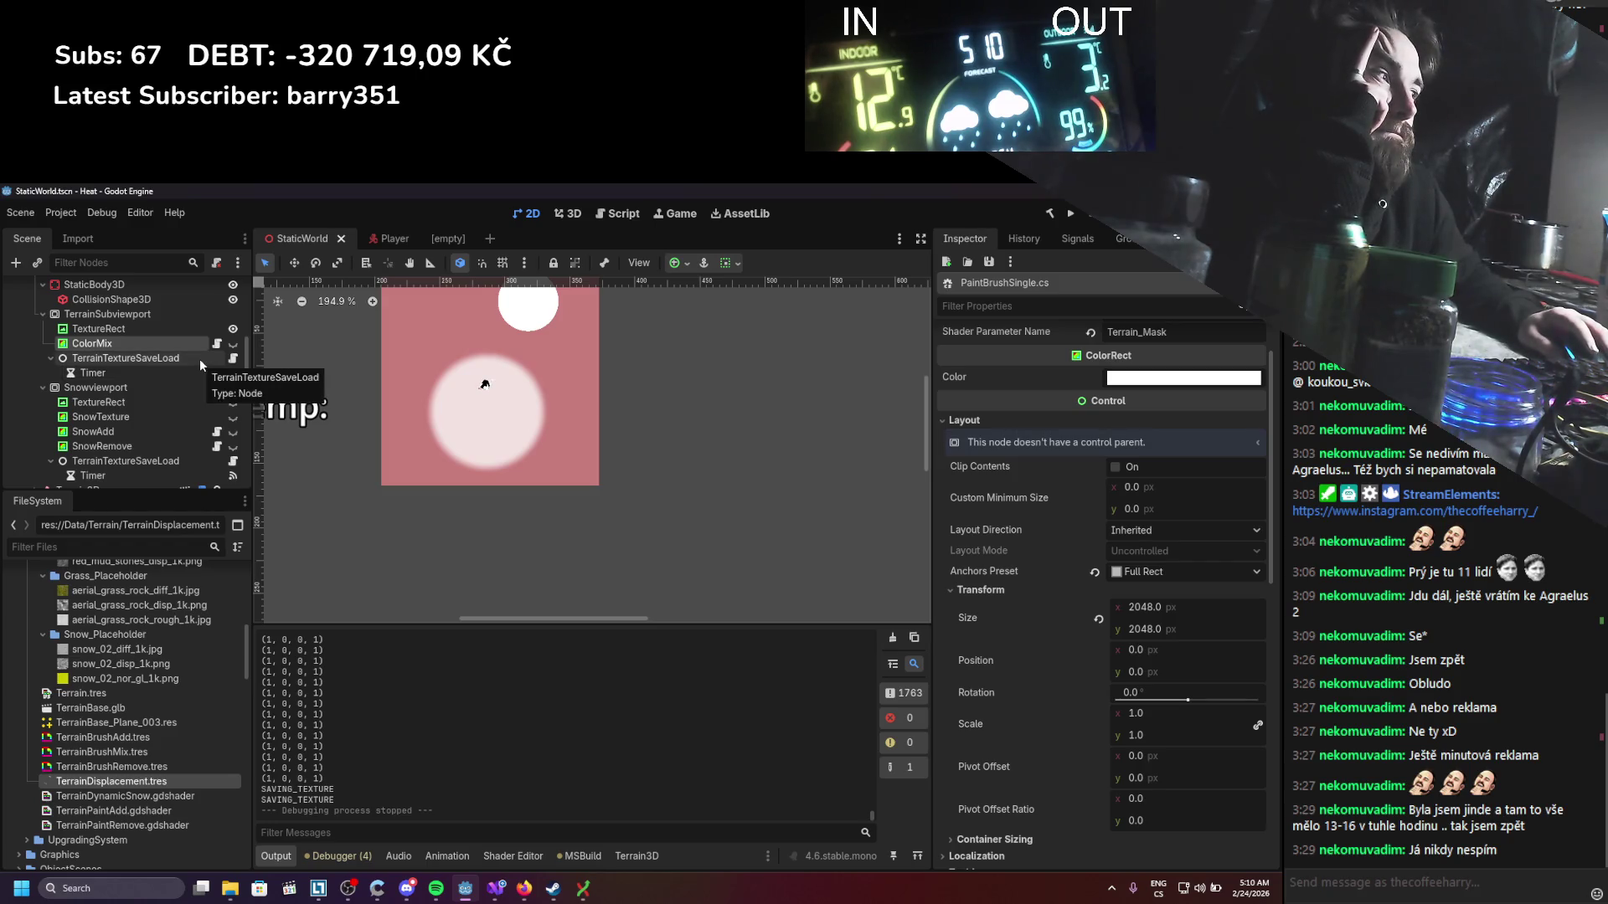
Step: Clear TerrainBrushMix's TerrainPaintAdd shader and Quick Load TerrainPaintMix.gdshader in its place
scroll(1043, 776, "down", 5)
scroll(1041, 756, "down", 2)
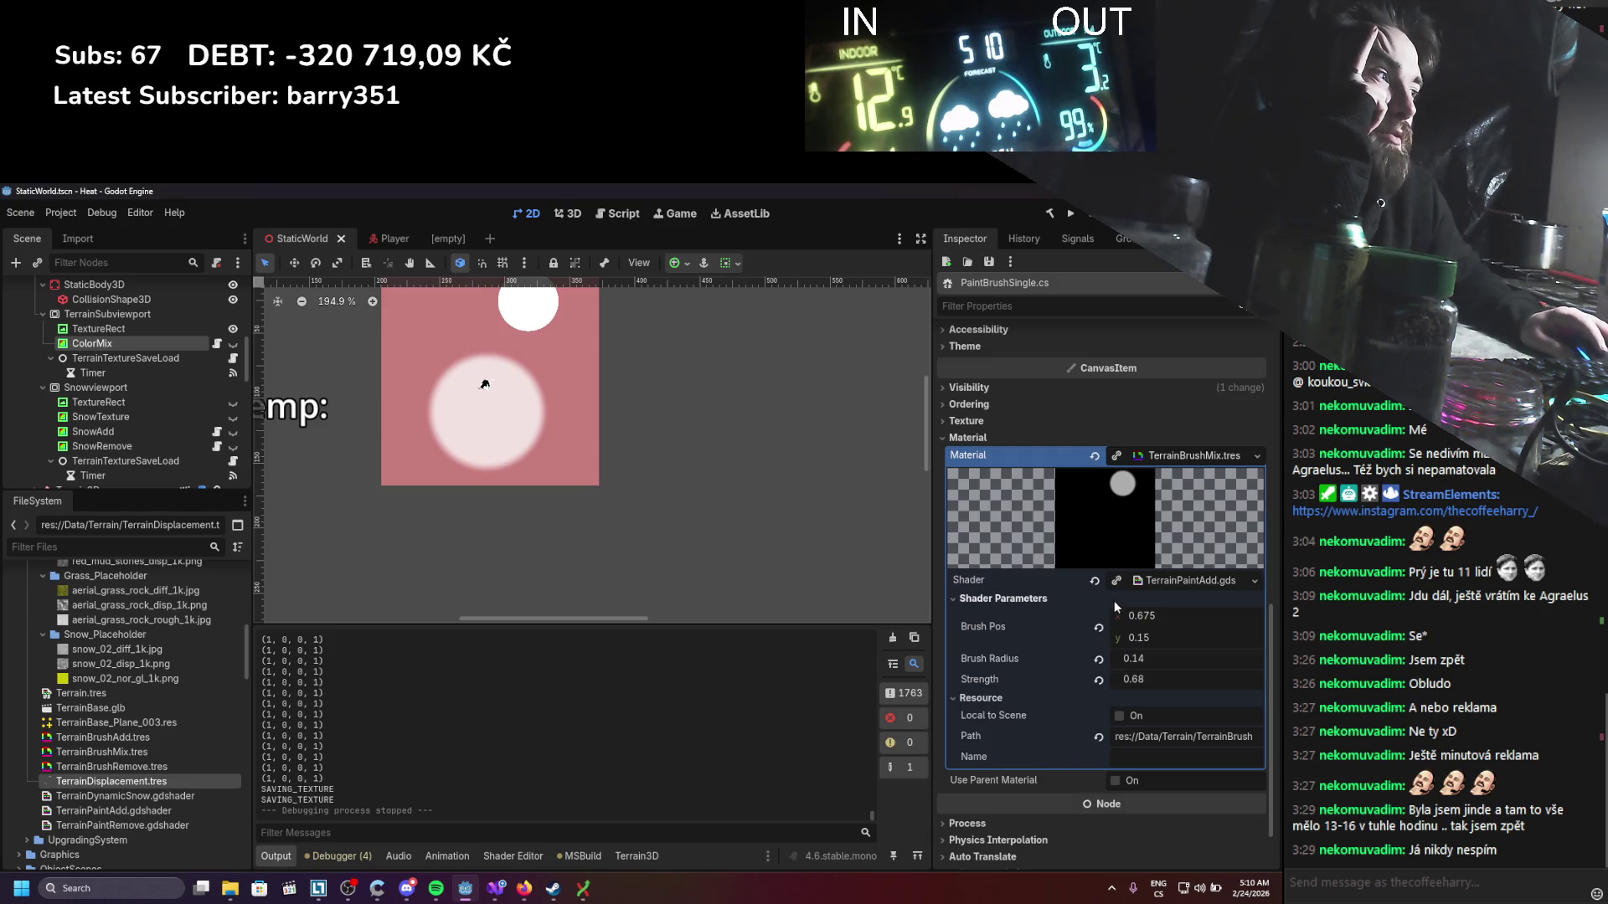
left_click(1095, 580)
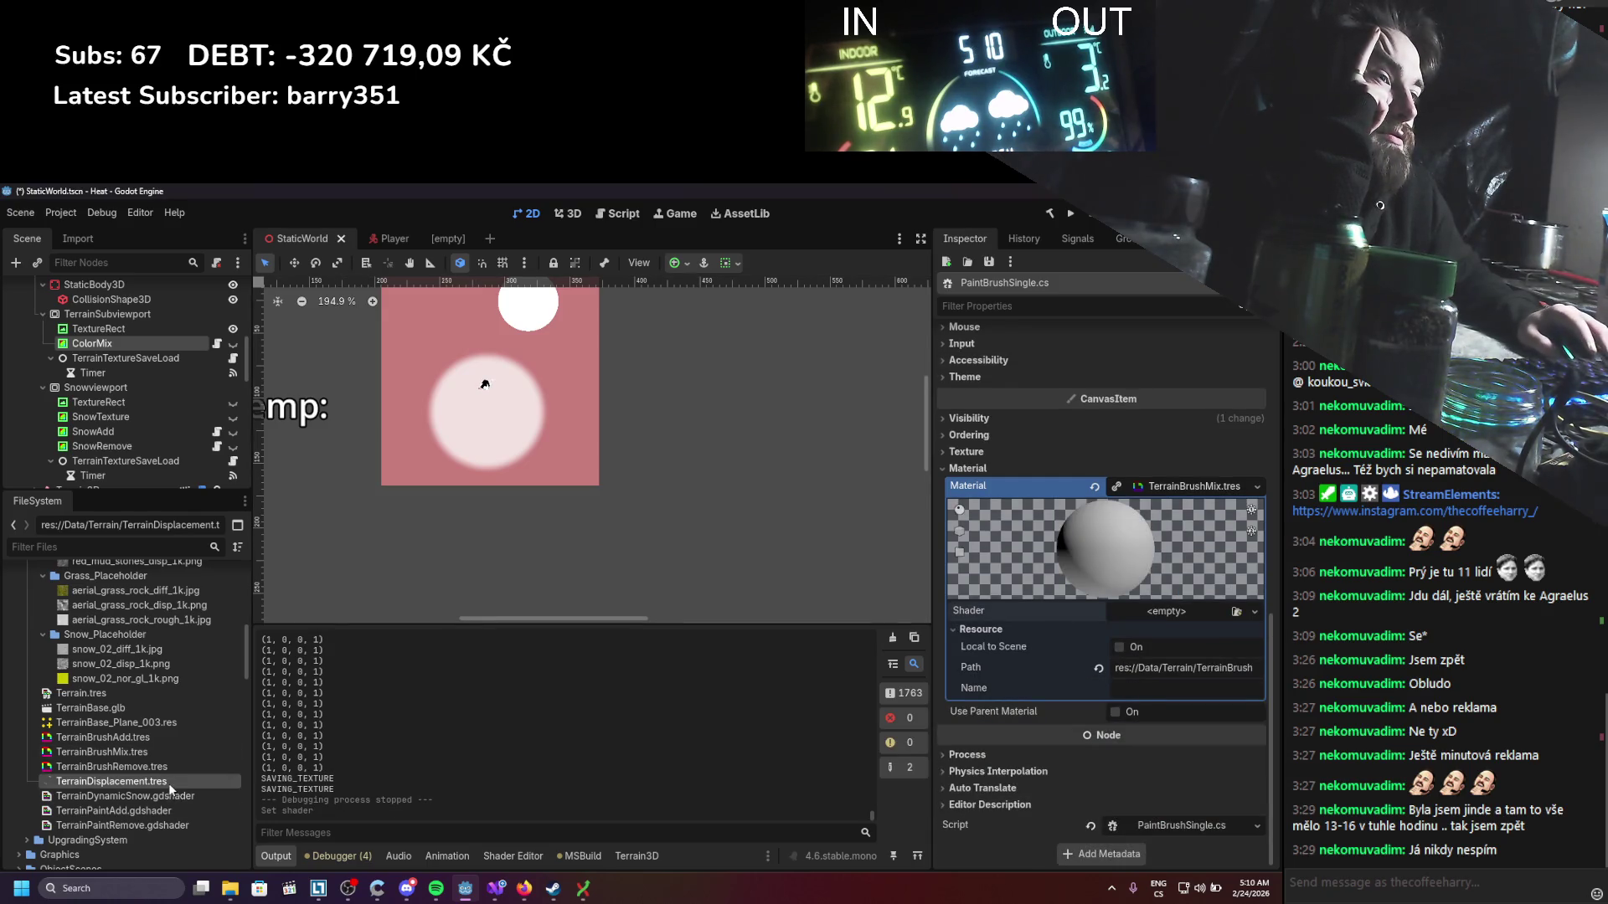
left_click_drag(139, 752, 1073, 658)
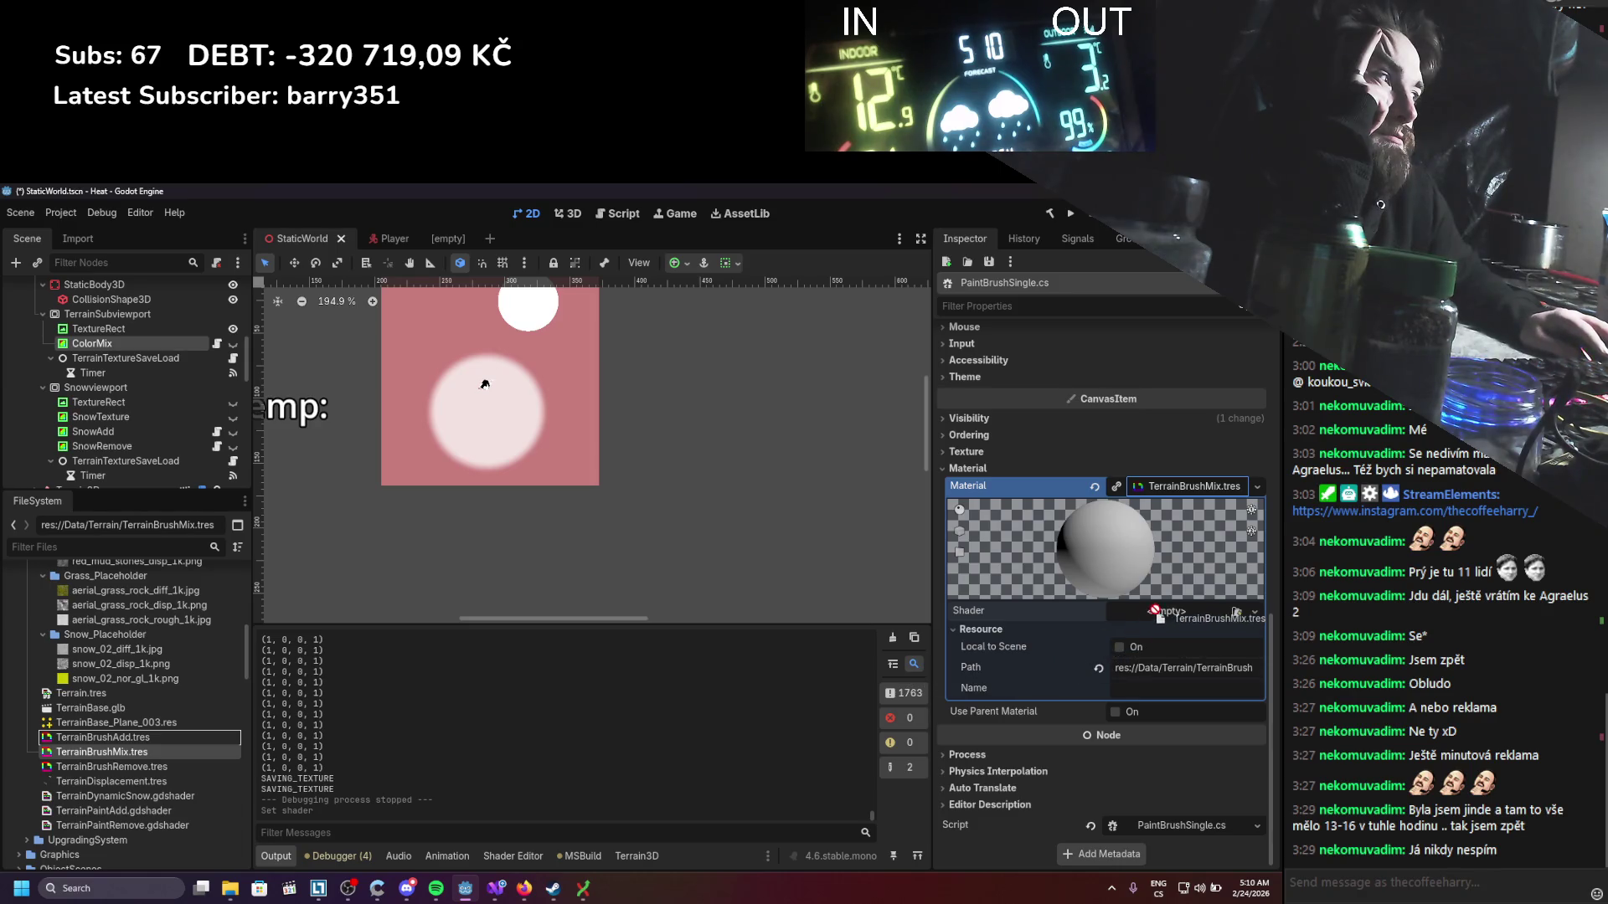
left_click_drag(1155, 612, 1160, 614)
left_click(1254, 612)
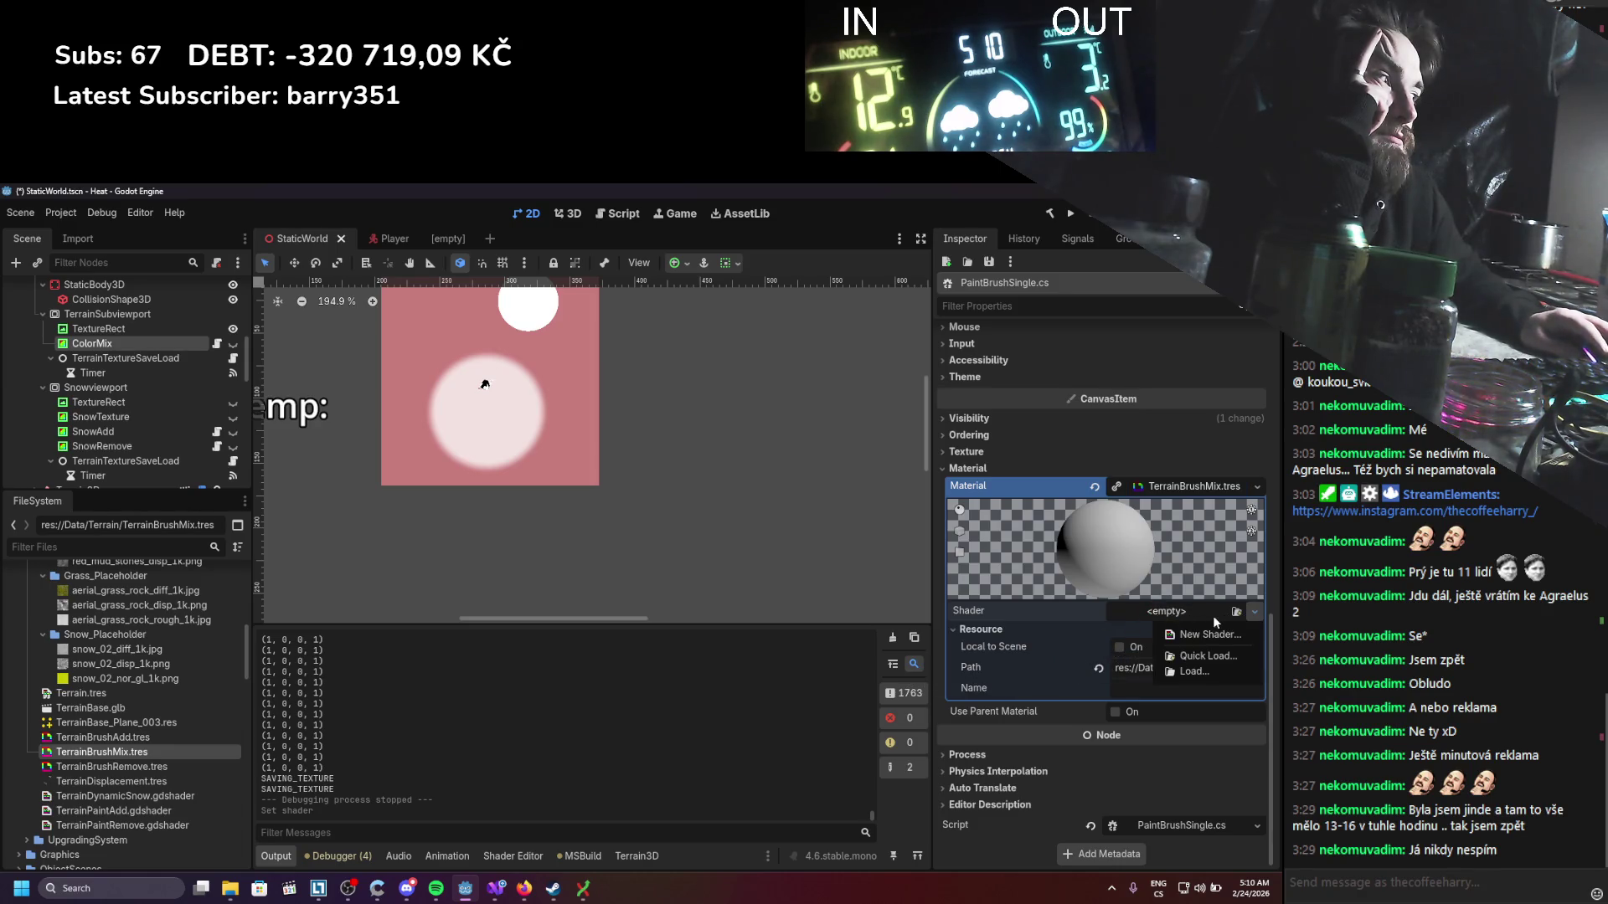
left_click(1205, 657)
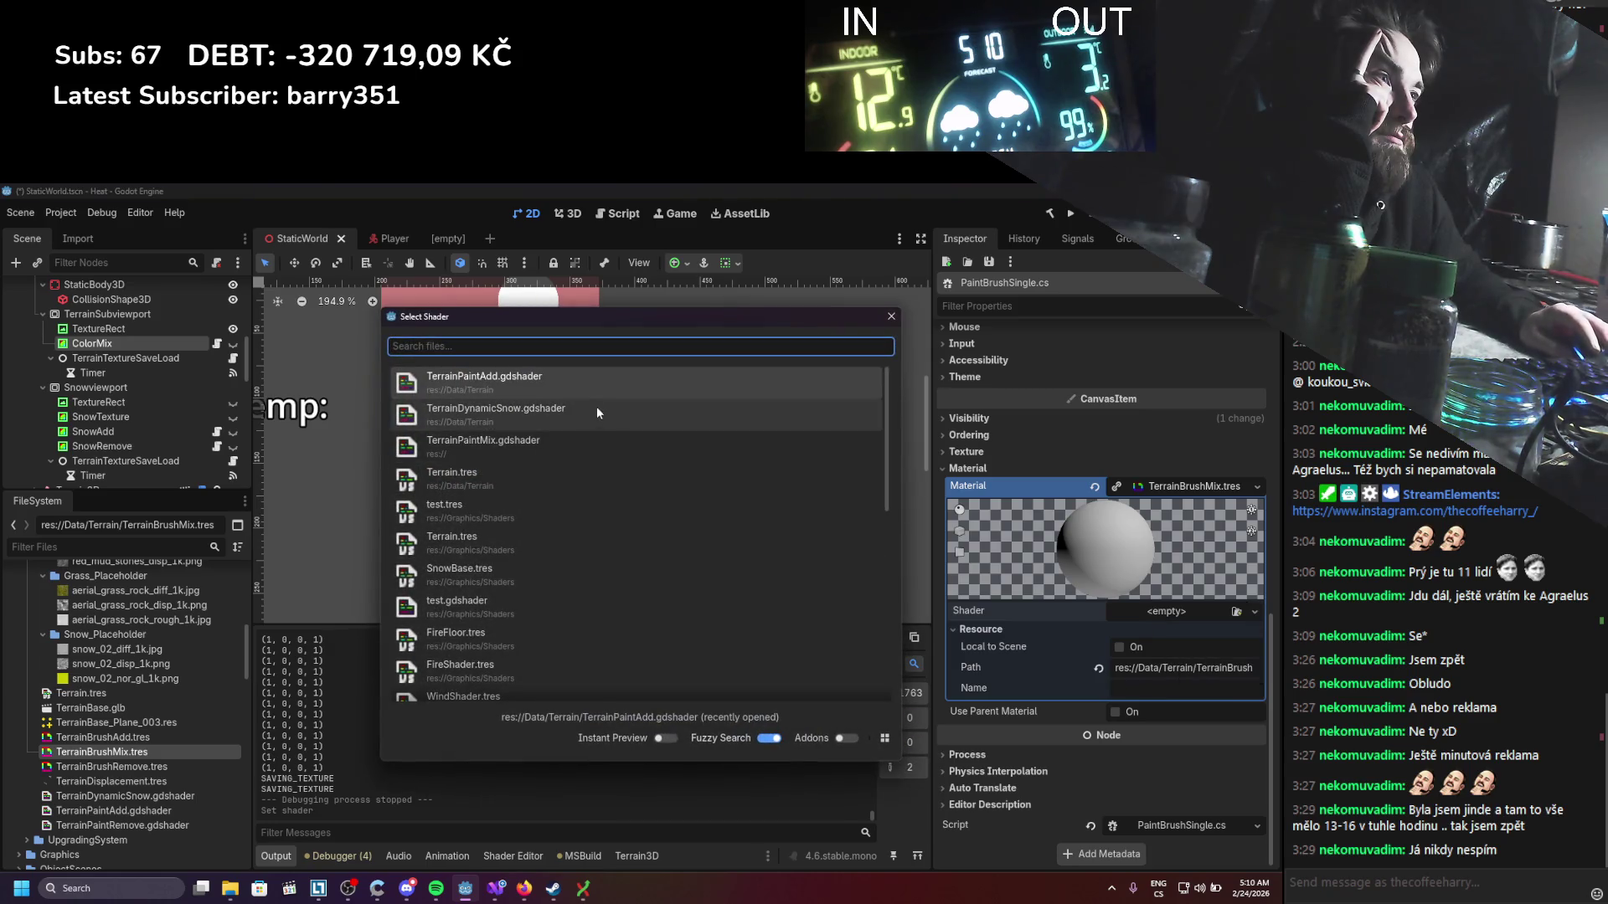
double_click(554, 449)
scroll(128, 426, "up", 8)
scroll(139, 420, "up", 2)
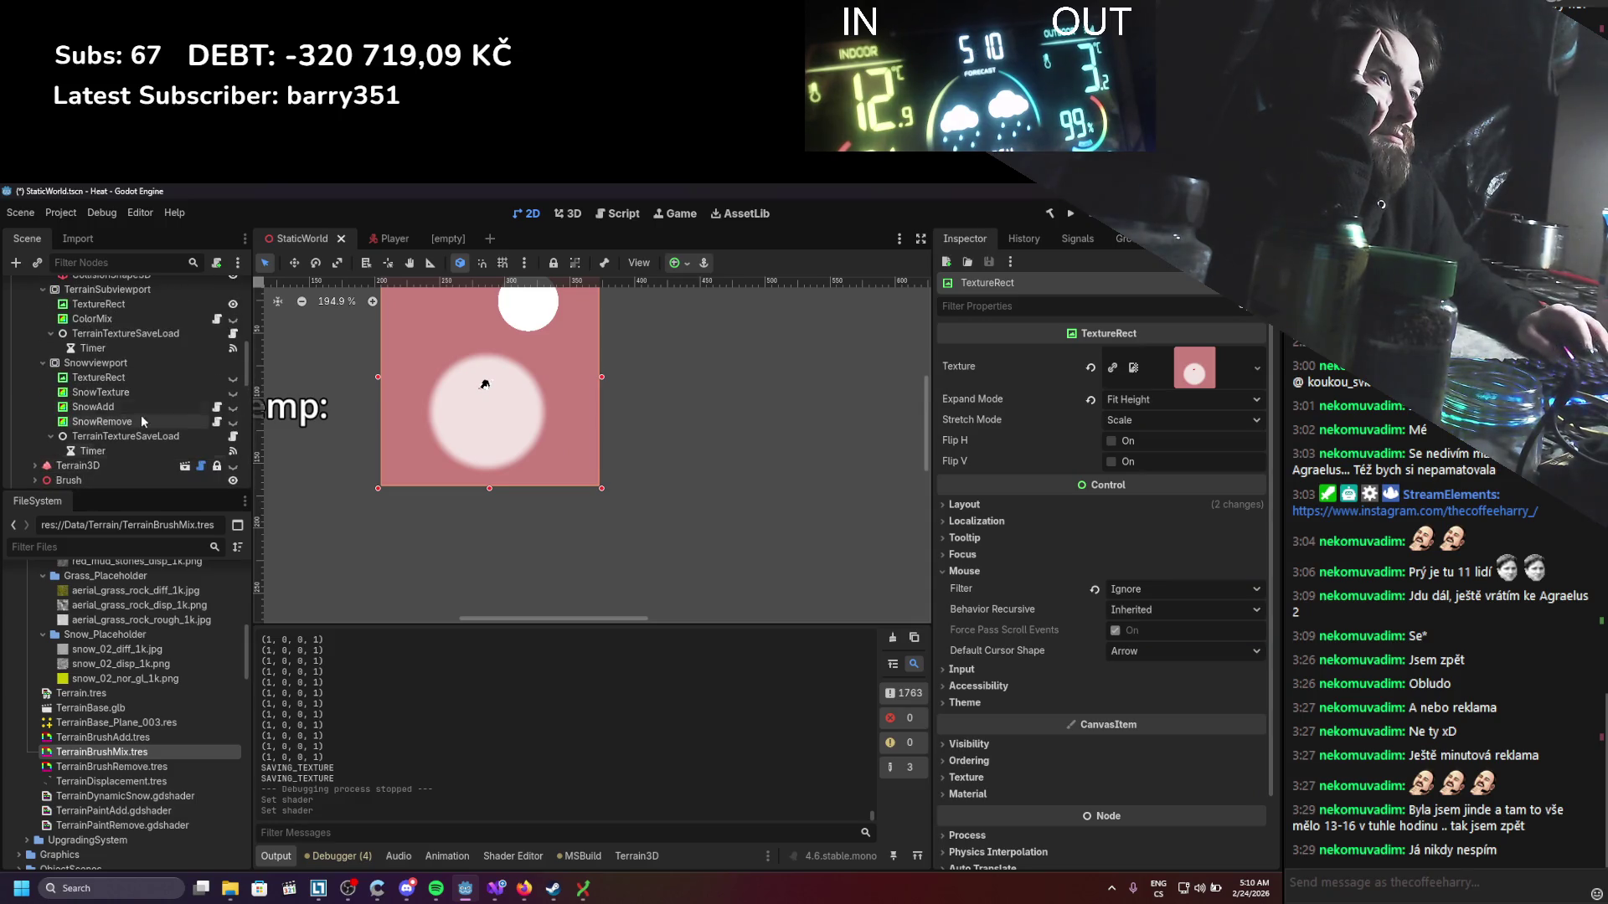
left_click(139, 408)
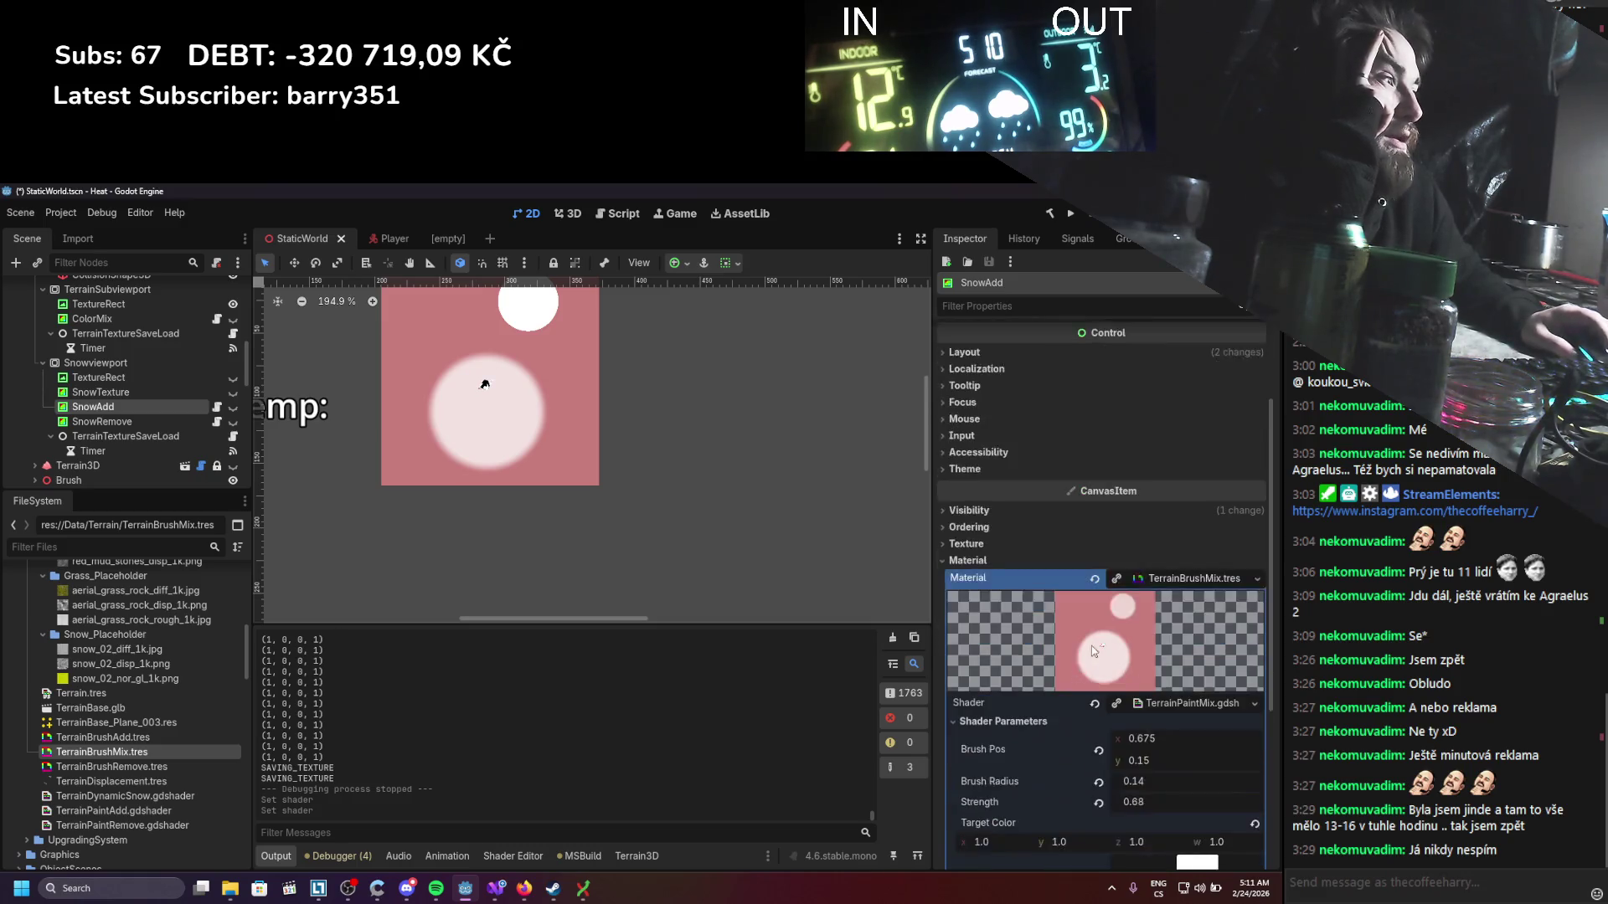
key("ctrl+z")
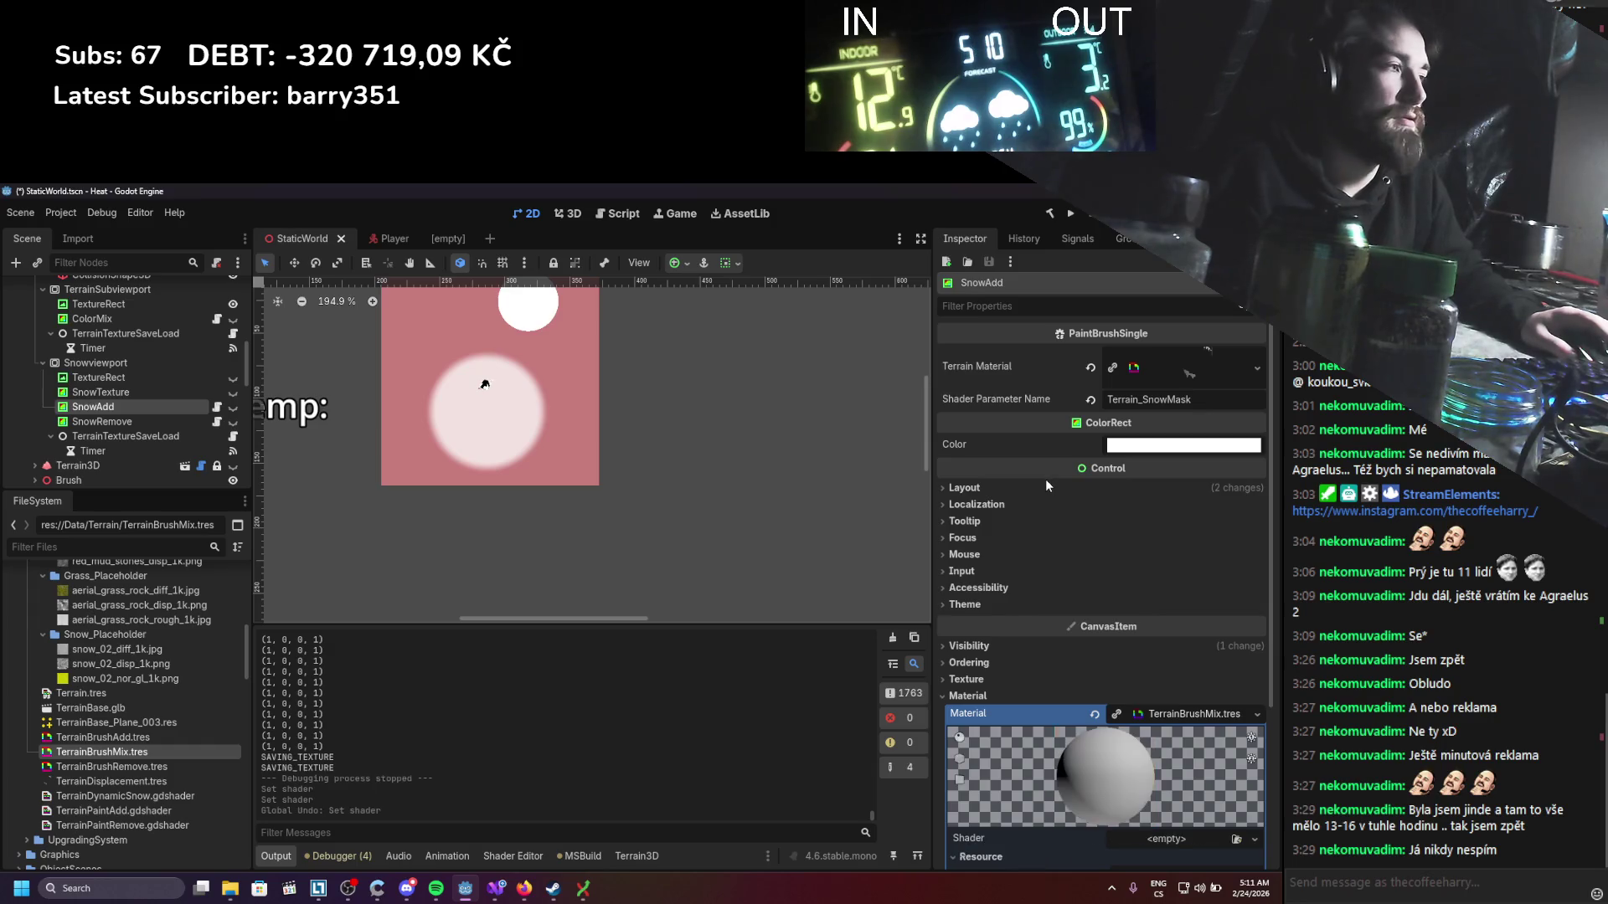
key("ctrl+z")
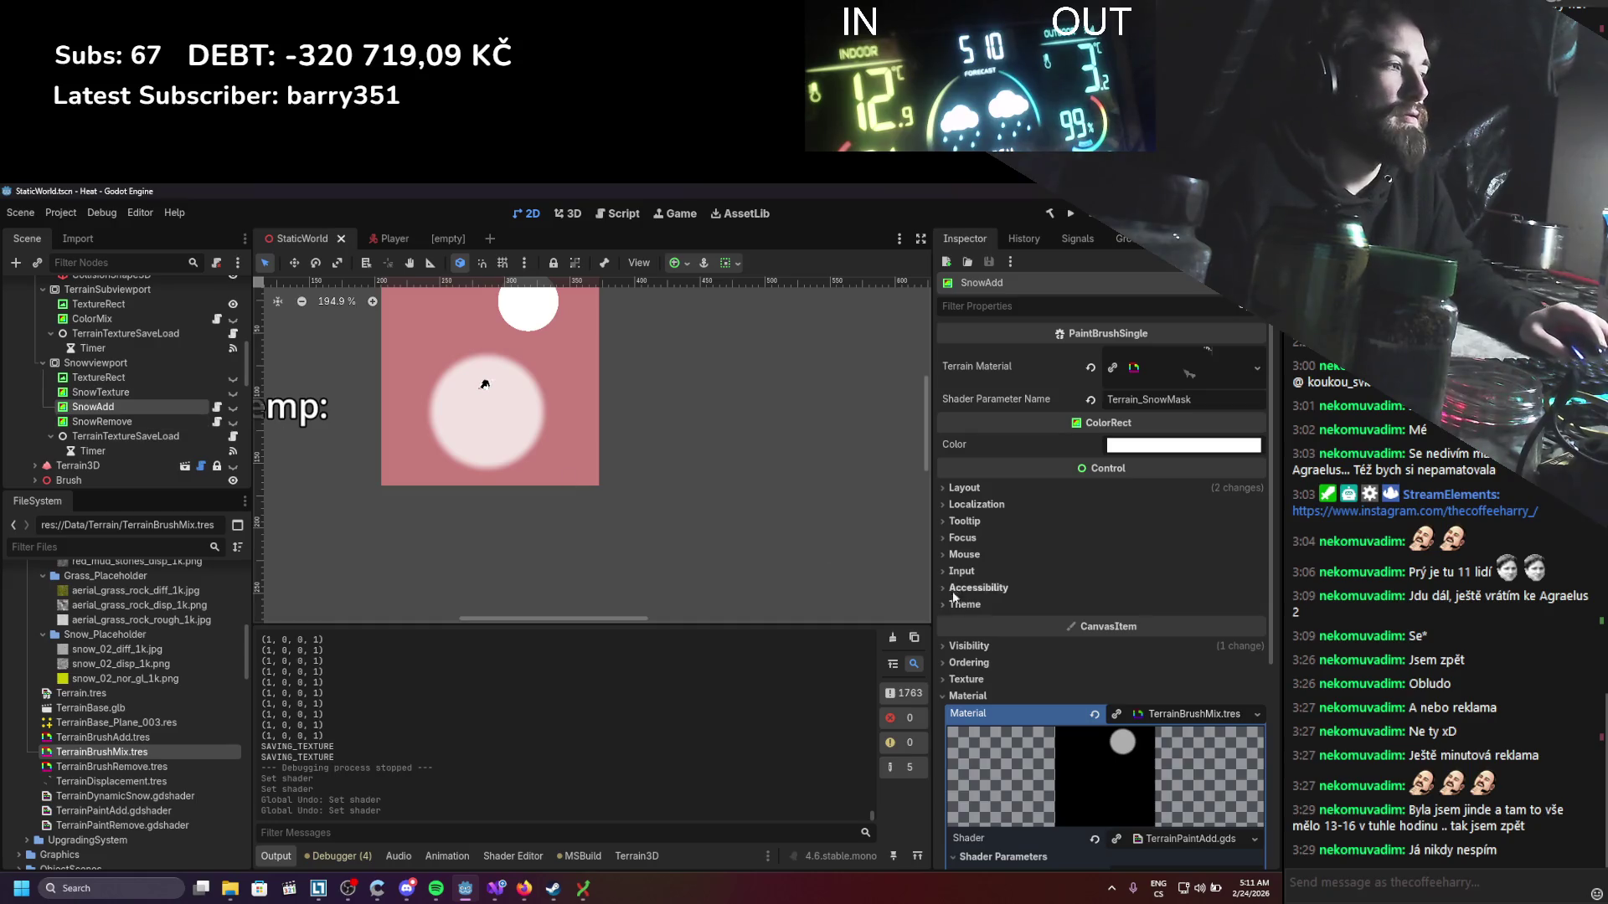
scroll(1135, 672, "down", 3)
right_click(1141, 581)
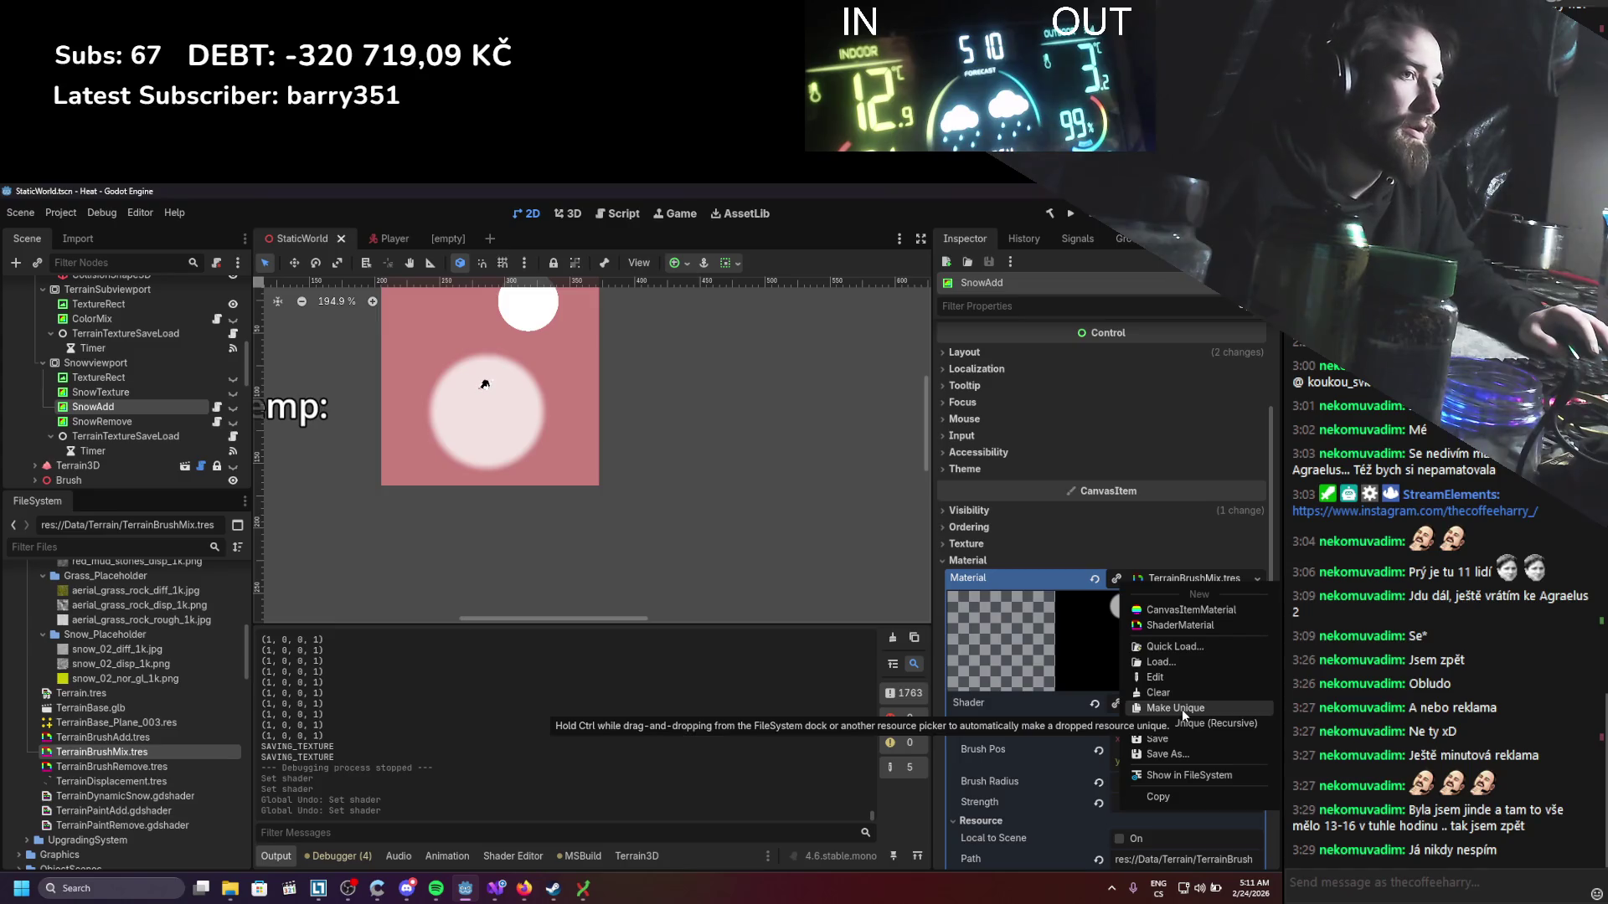
left_click(149, 750)
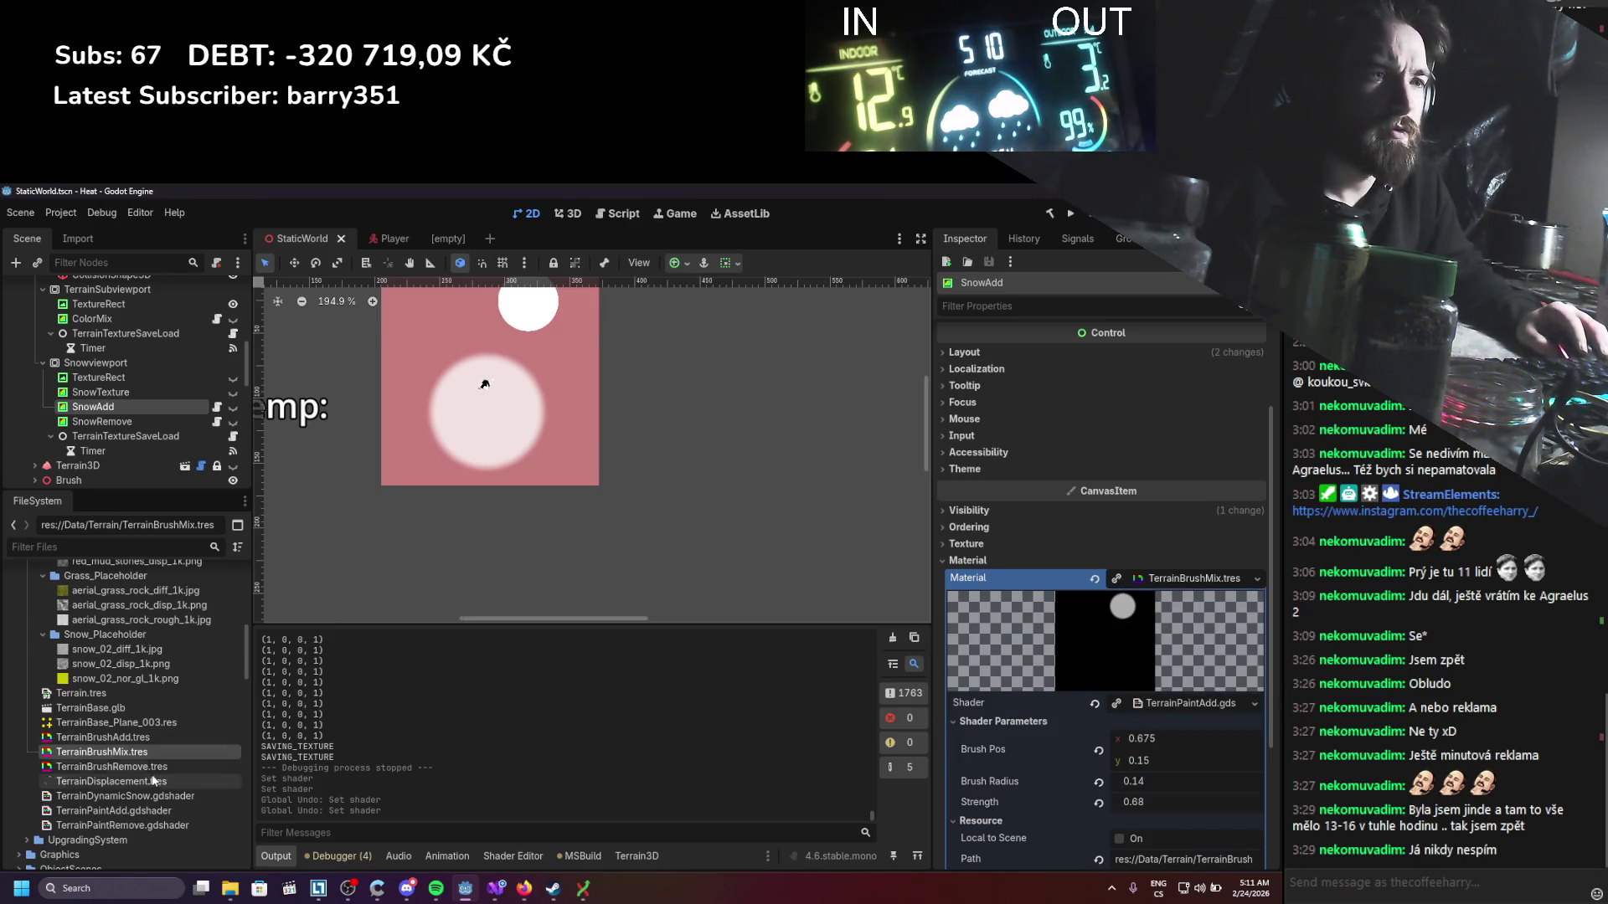
scroll(168, 796, "up", 3)
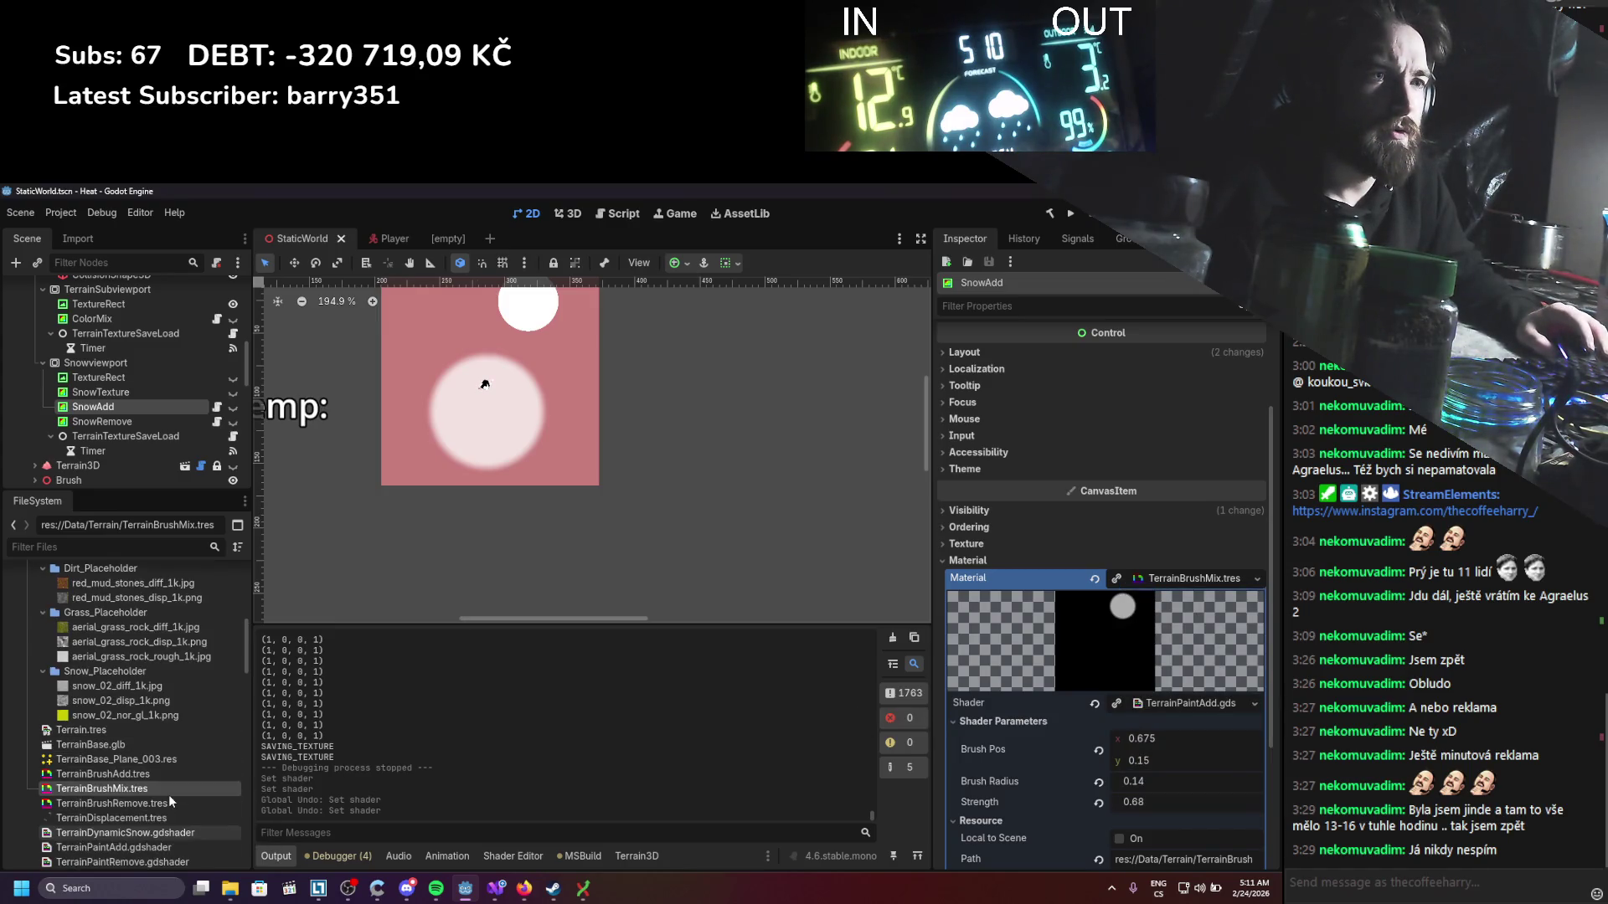
scroll(168, 794, "down", 4)
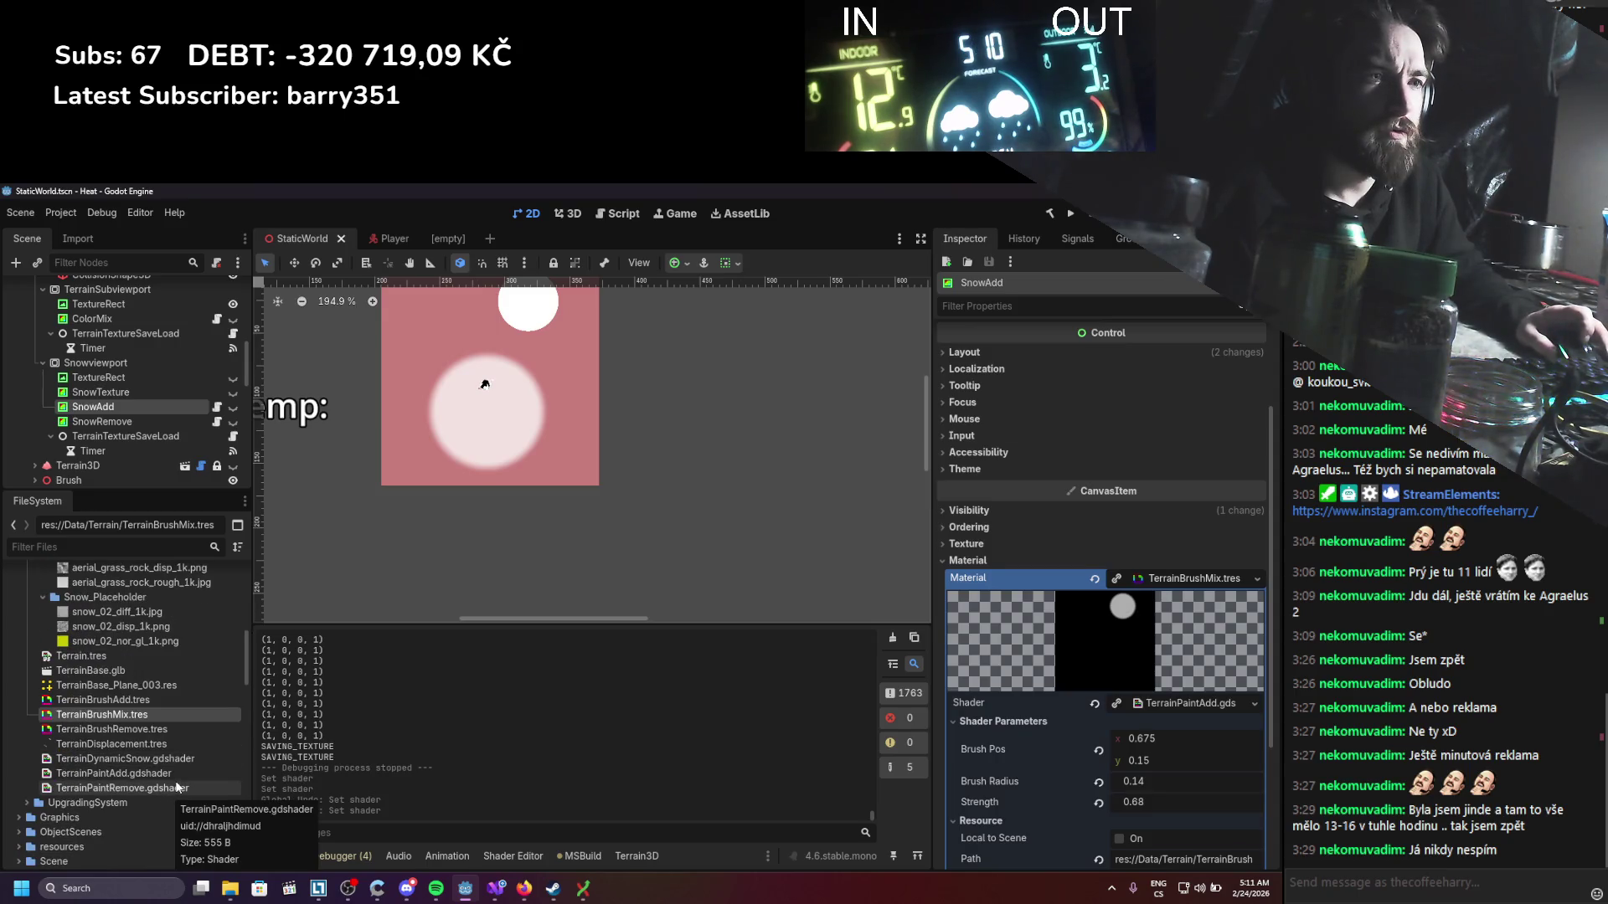
scroll(178, 787, "up", 3)
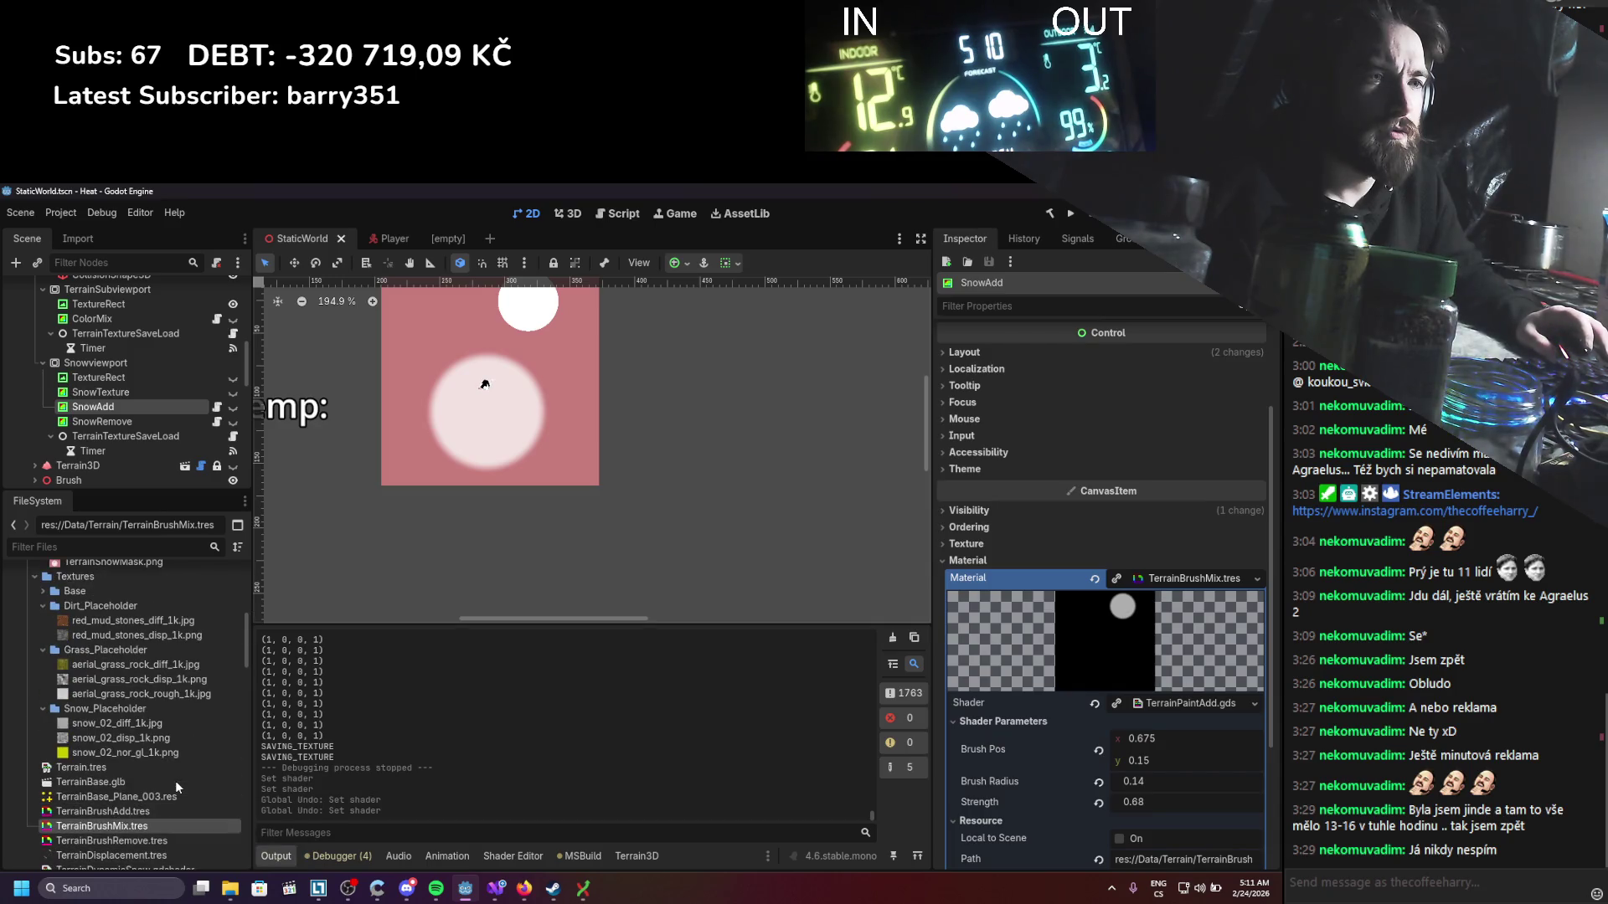
scroll(174, 781, "down", 1)
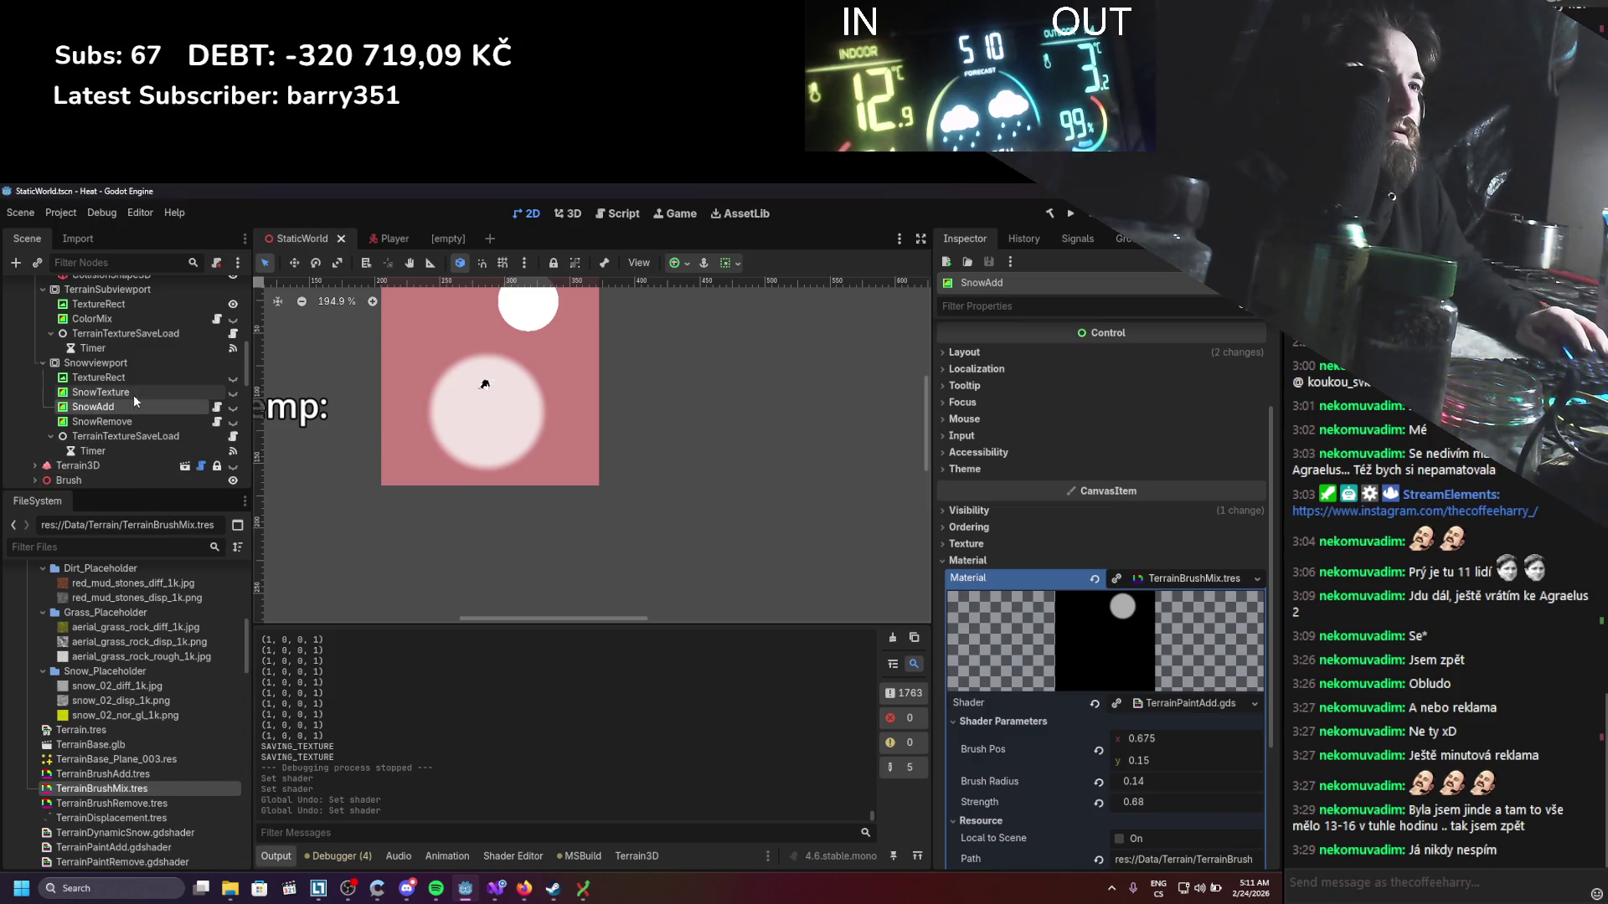
left_click(135, 776)
Step: Assign the TerrainBrushAdd.tres material to SnowAdd's Material slot
left_click_drag(135, 775, 1165, 578)
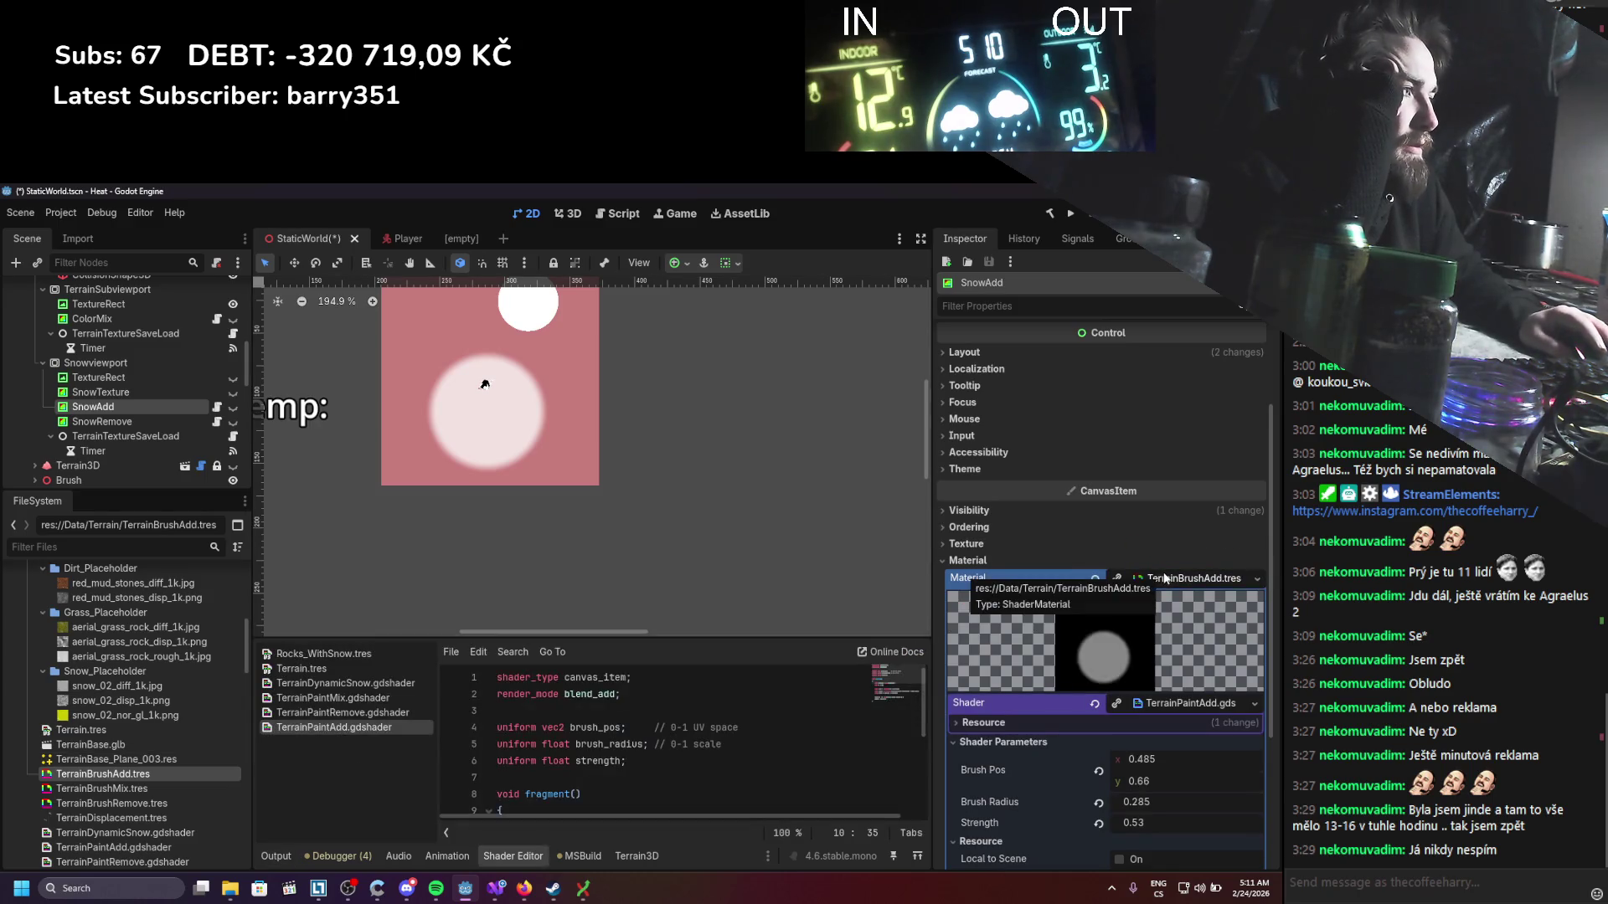
scroll(1116, 725, "down", 3)
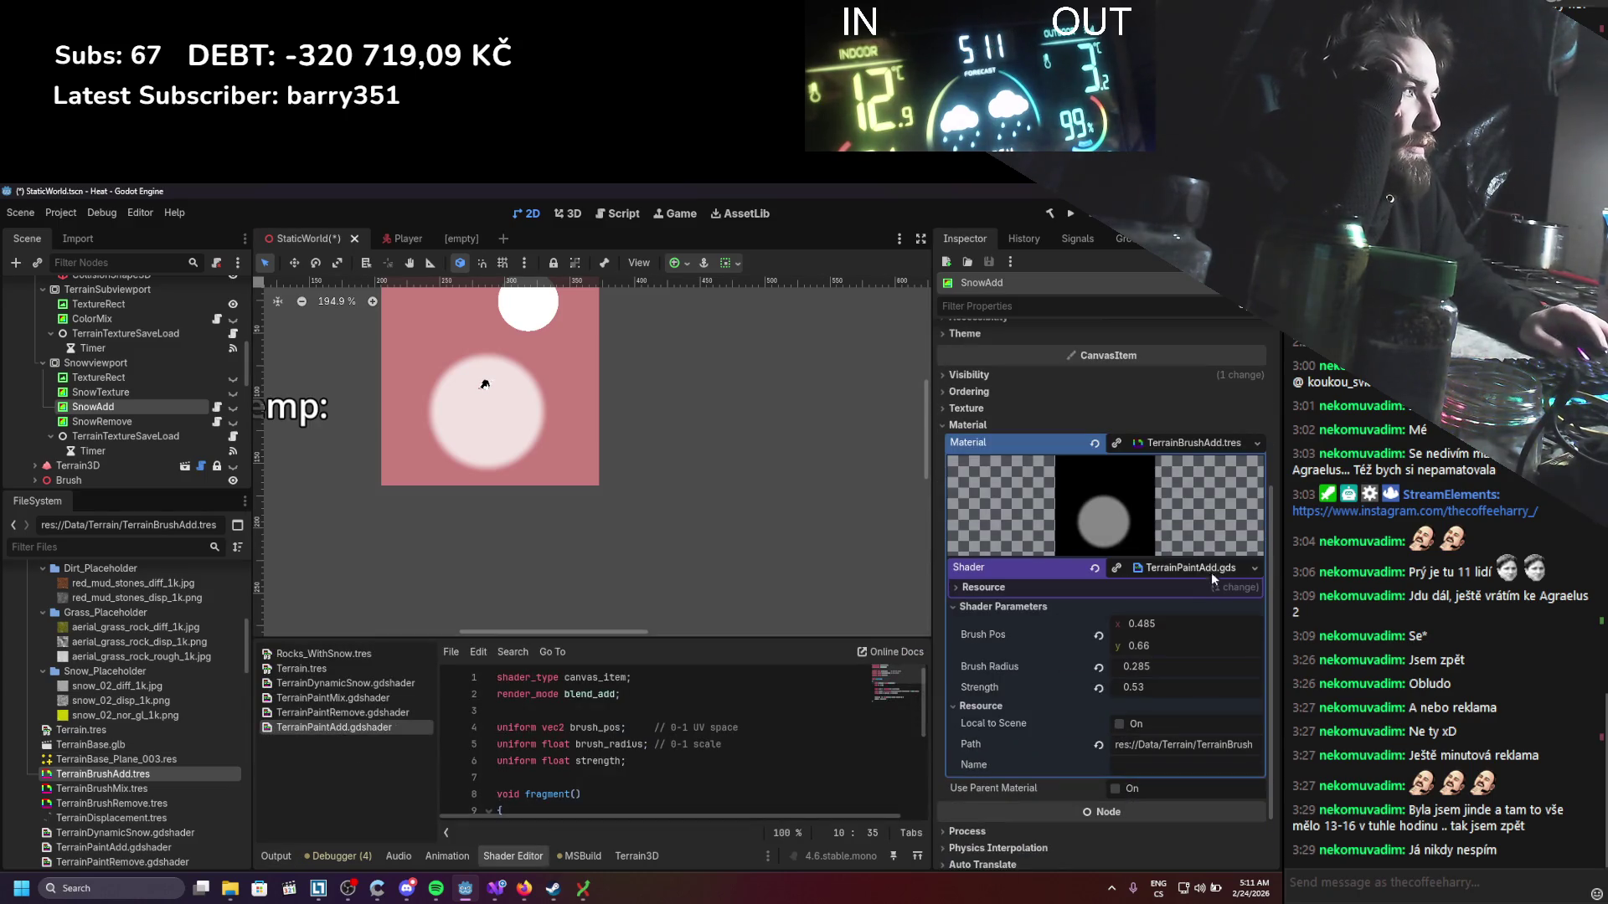
left_click(141, 423)
scroll(141, 427, "up", 3)
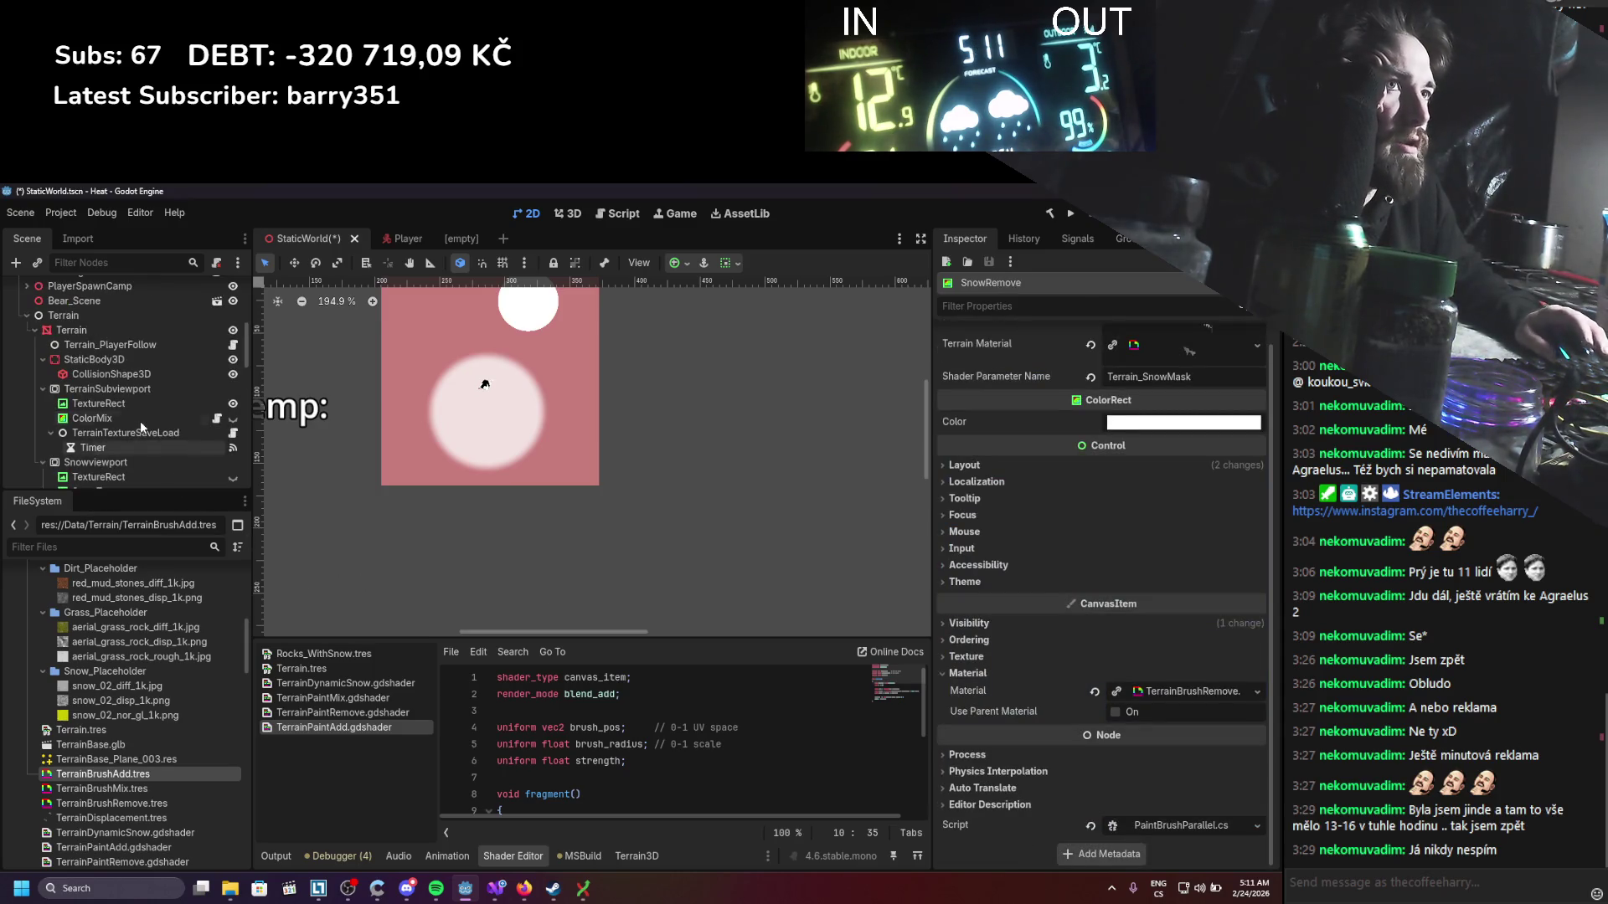
Step: Replace ColorMix's material shader with TerrainPaintMix.gdshader
left_click(141, 418)
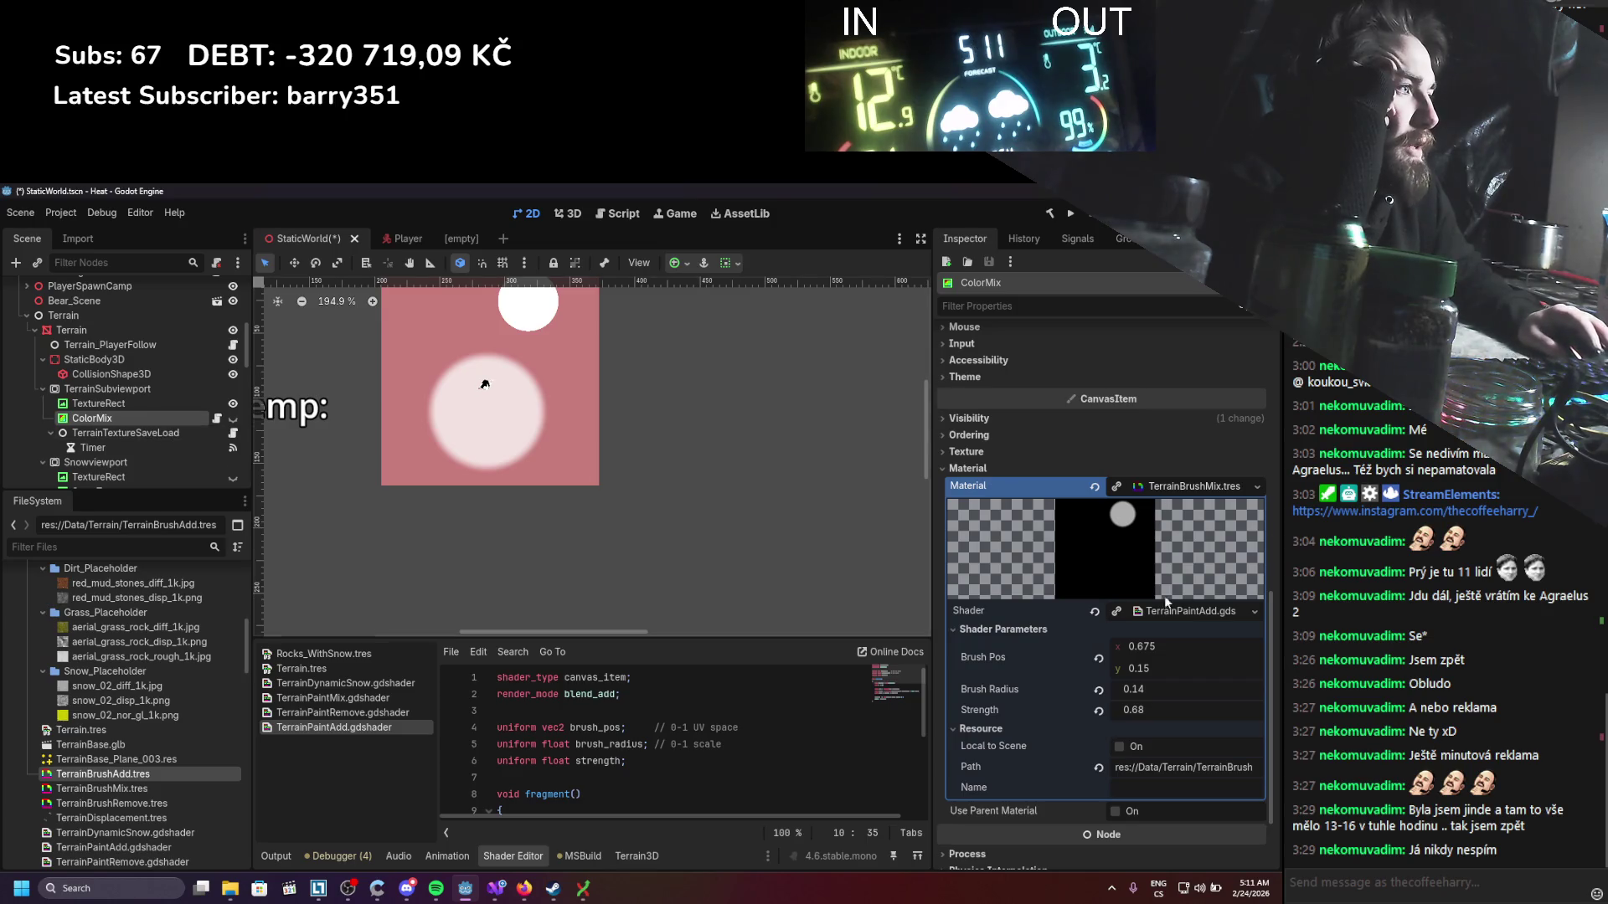
left_click(1094, 613)
left_click(1236, 611)
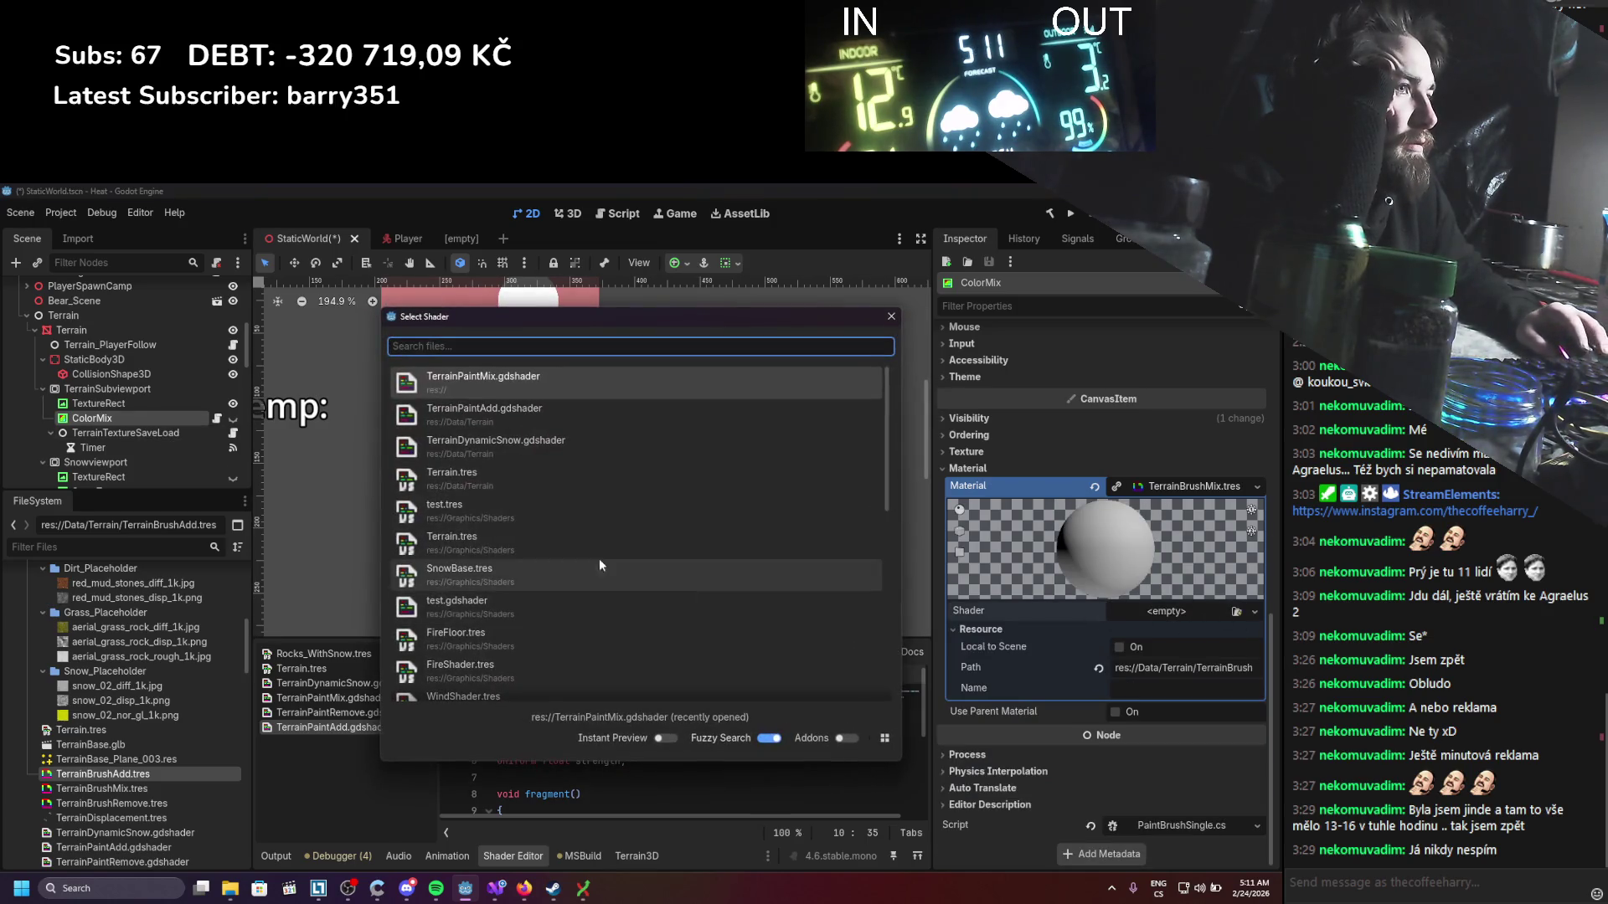
scroll(552, 456, "down", 5)
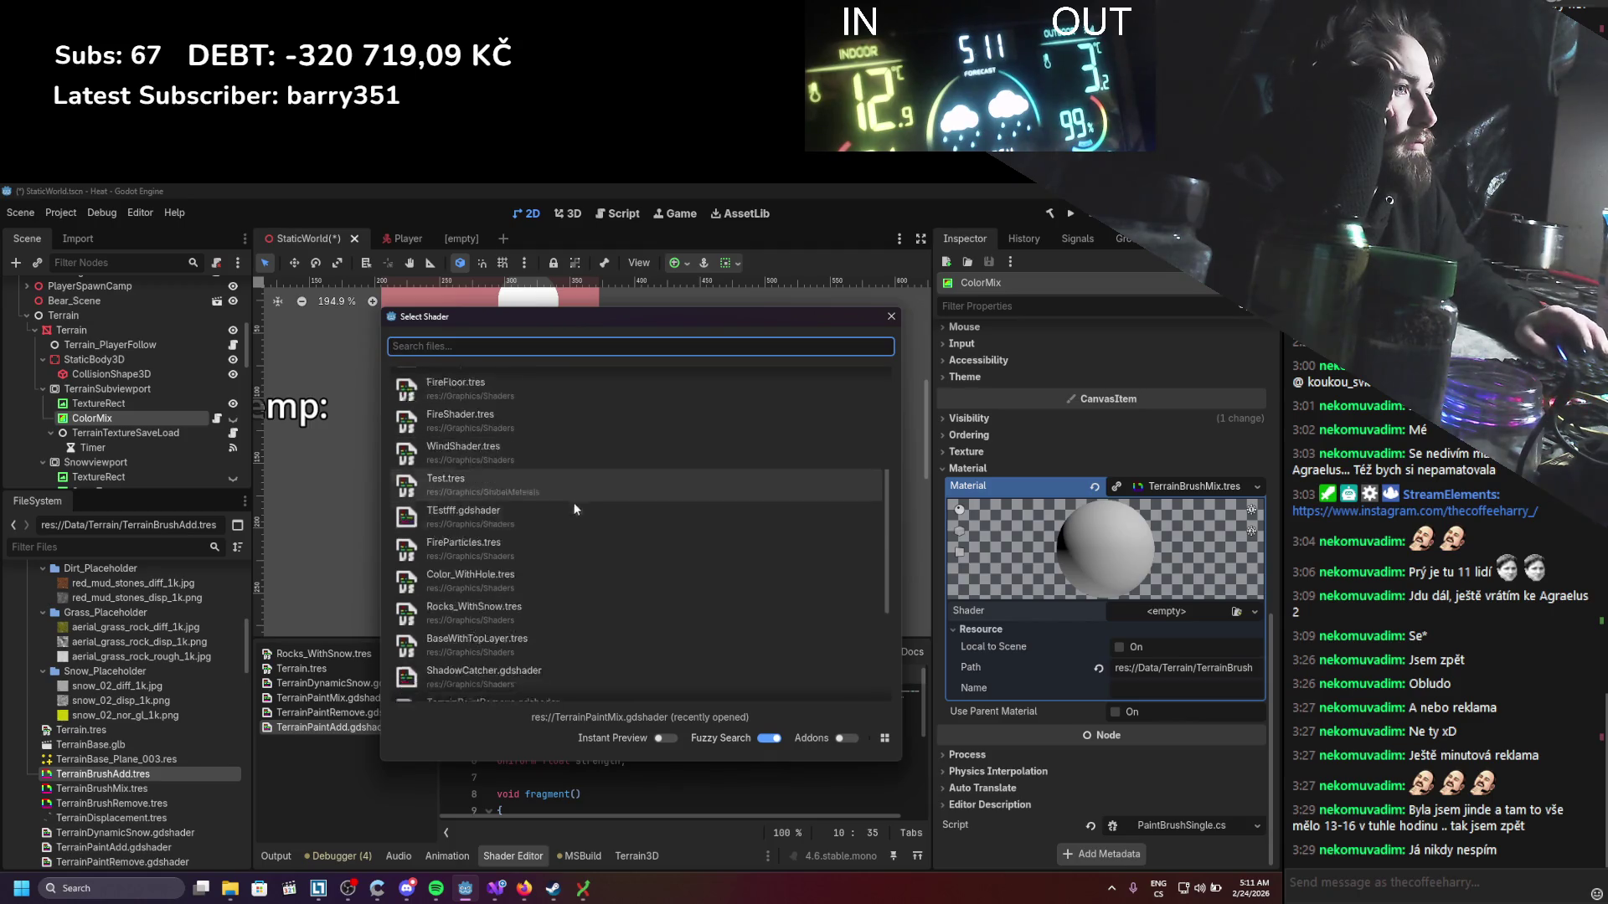
scroll(571, 530, "up", 5)
double_click(567, 390)
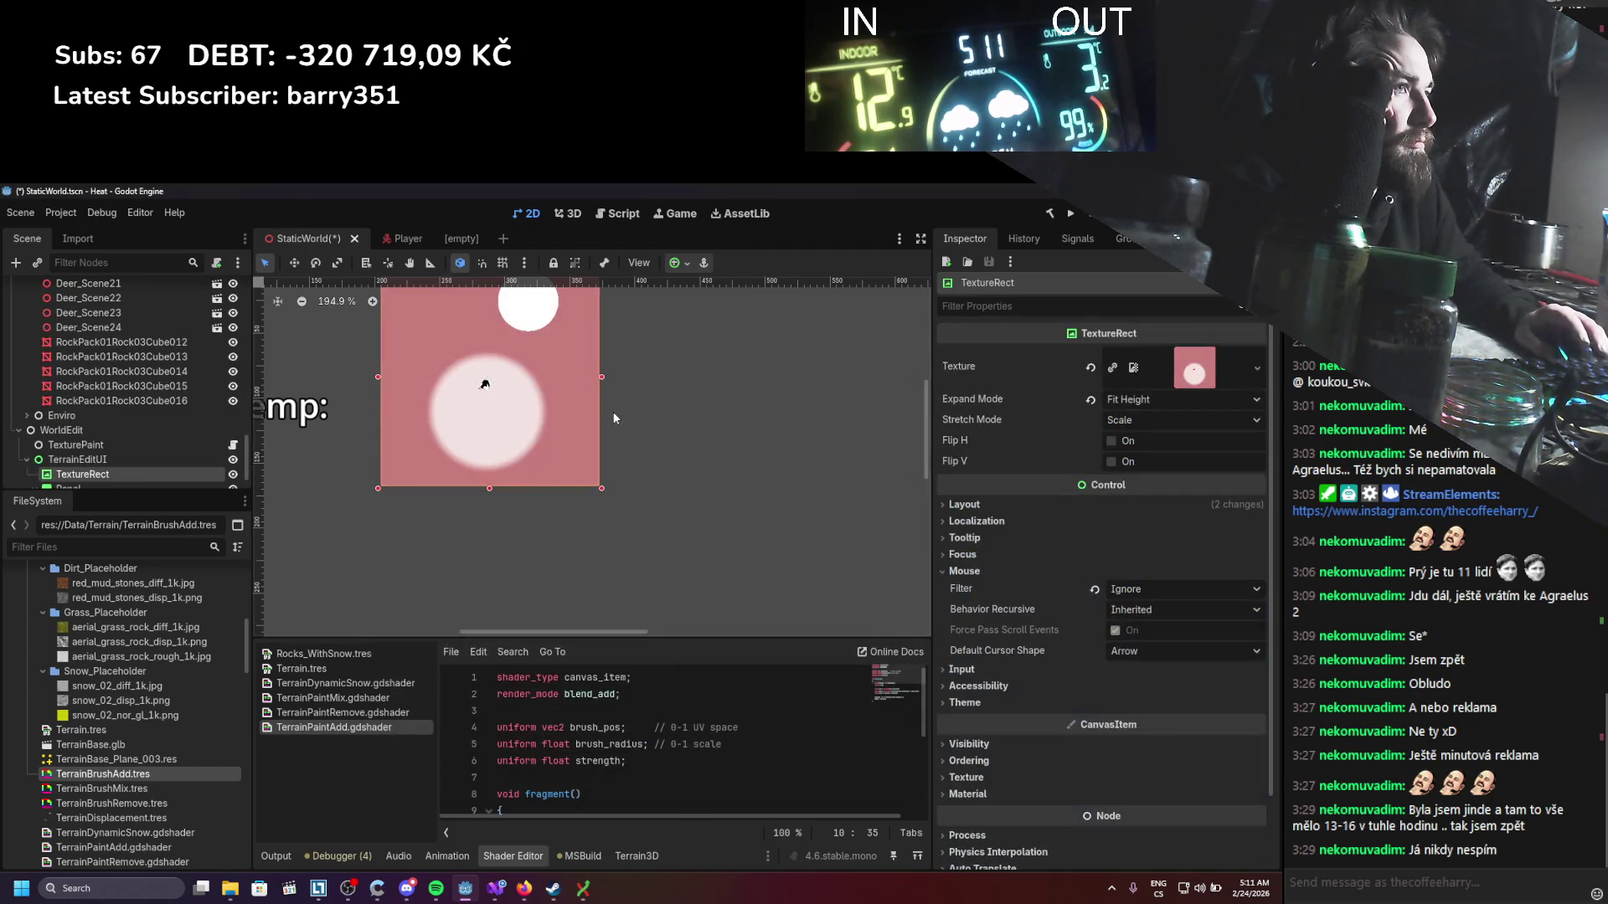
scroll(168, 413, "up", 10)
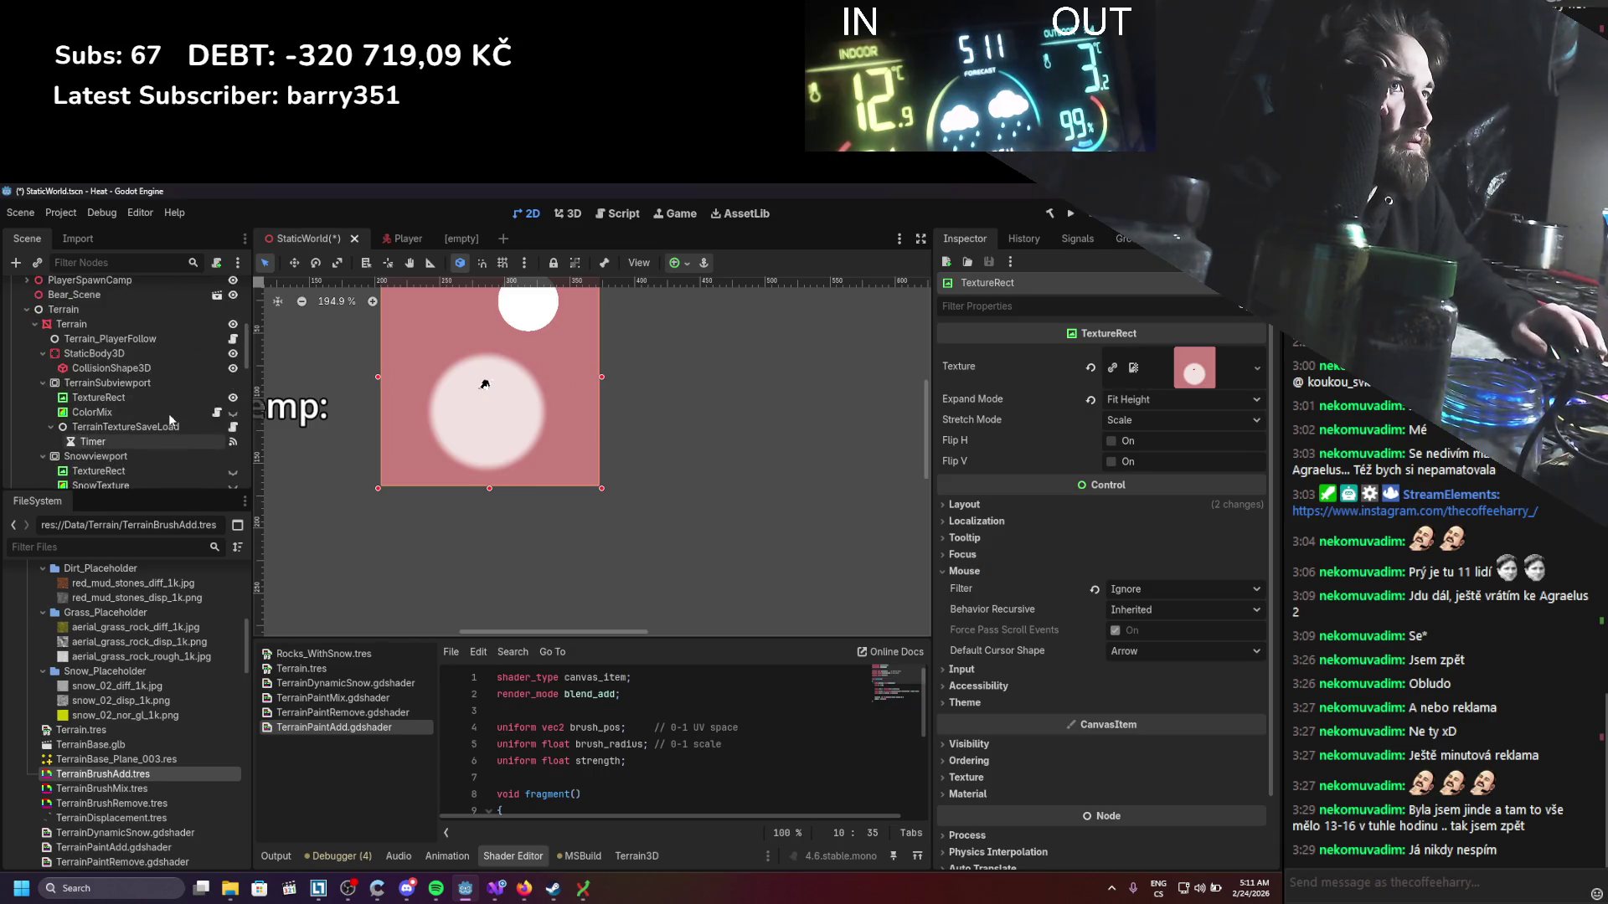
left_click(129, 337)
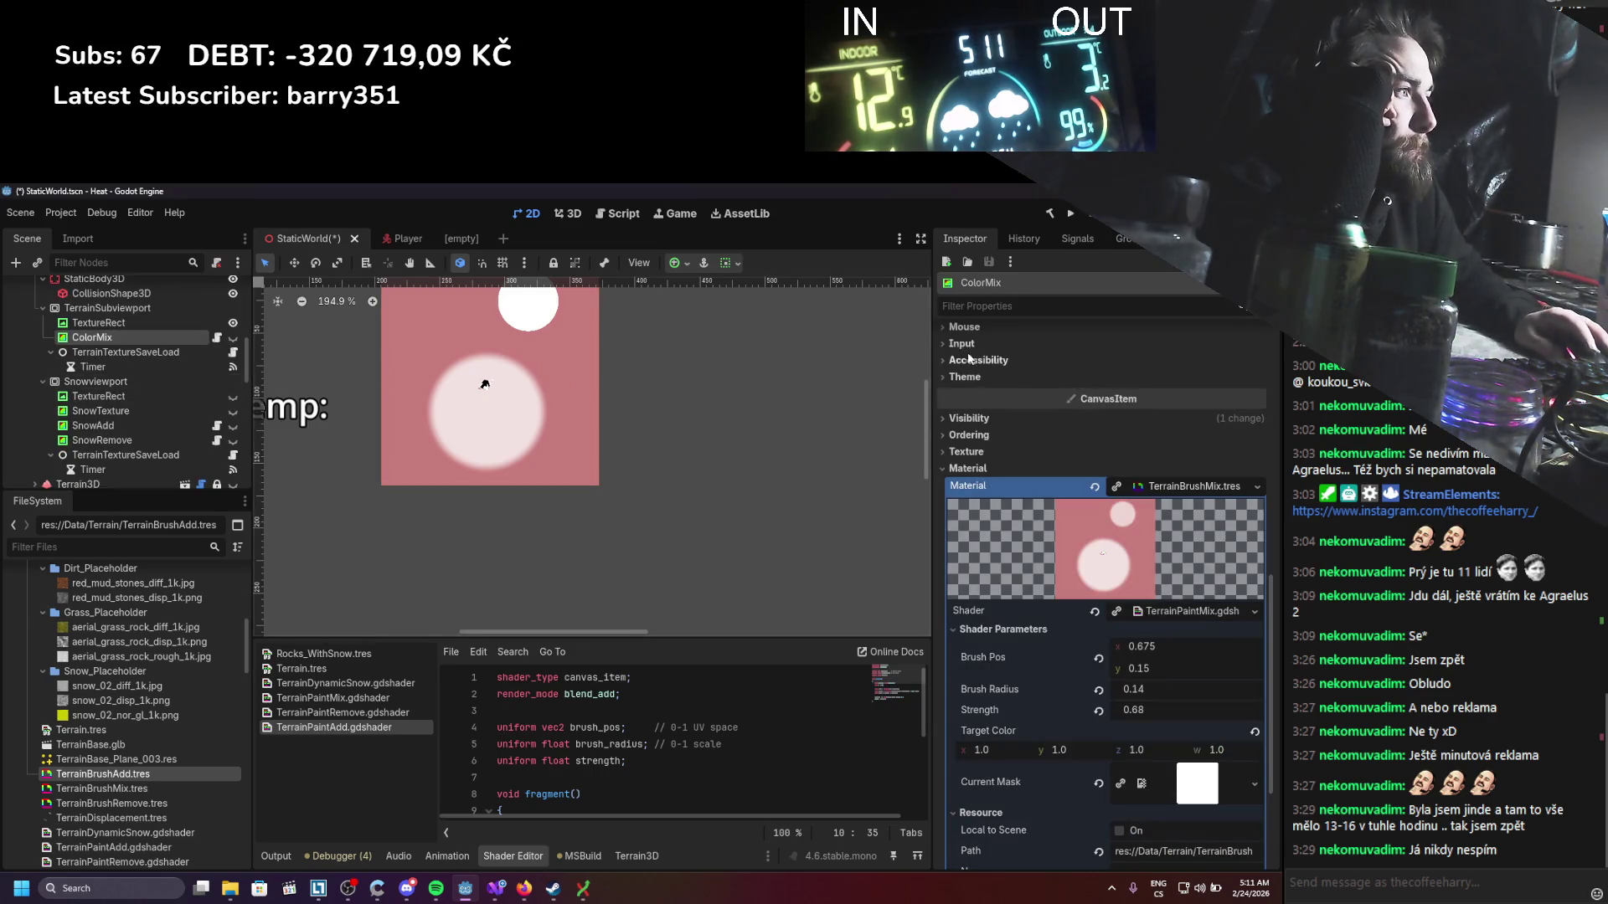
left_click(1070, 213)
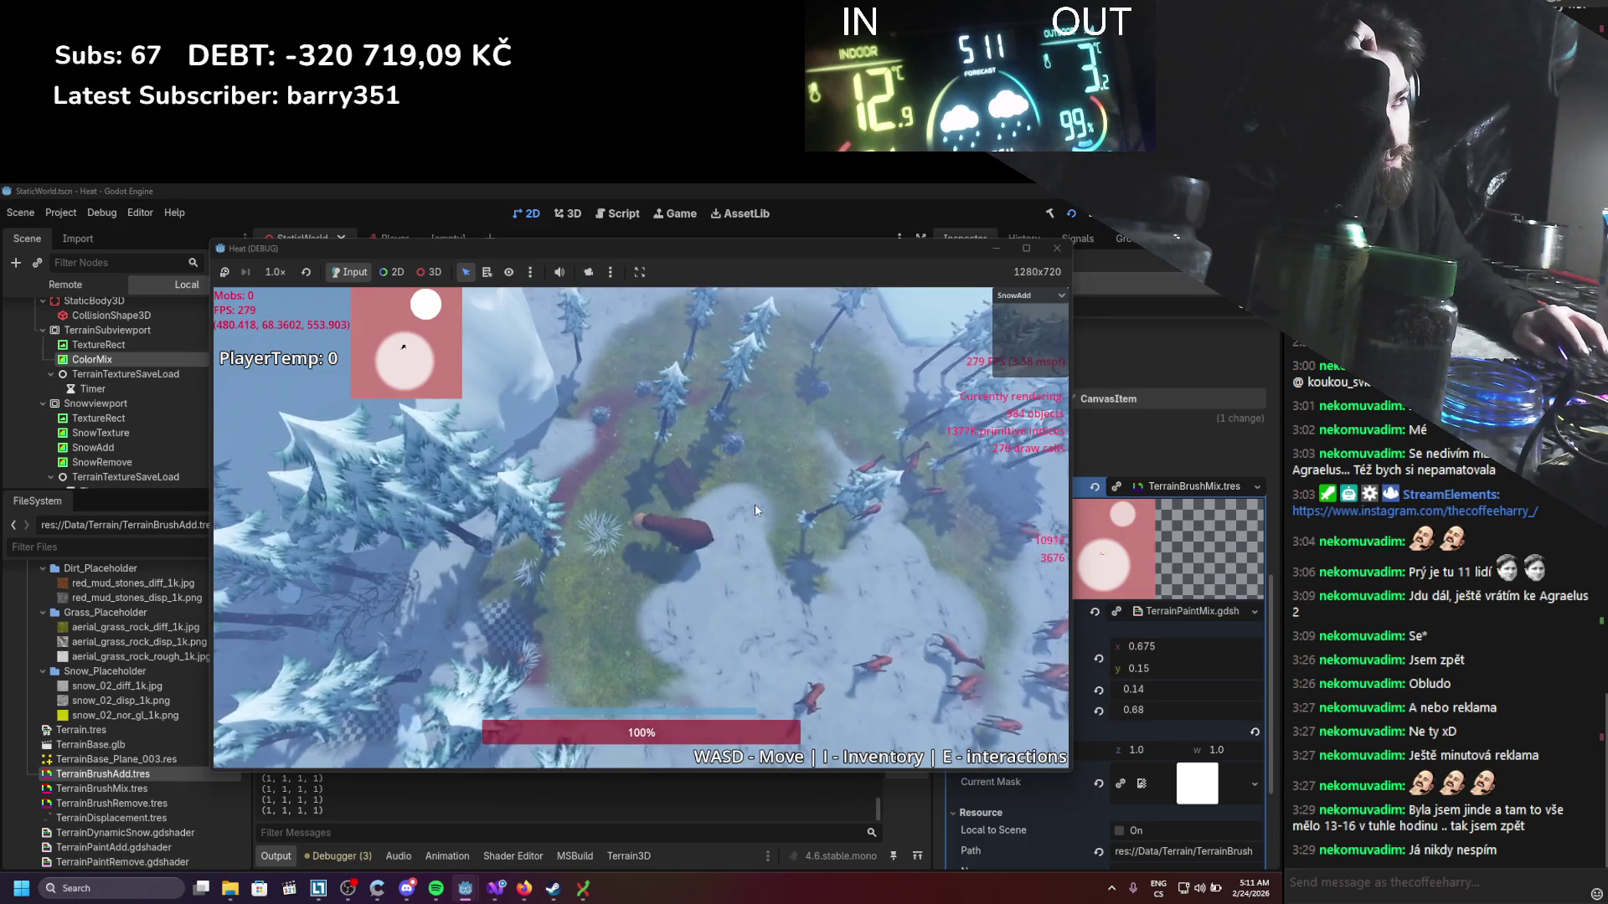
Step: Paint in-game with the SnowRemove, Dirt and Grass brushes, then close the game
left_click(1015, 295)
left_click(1013, 333)
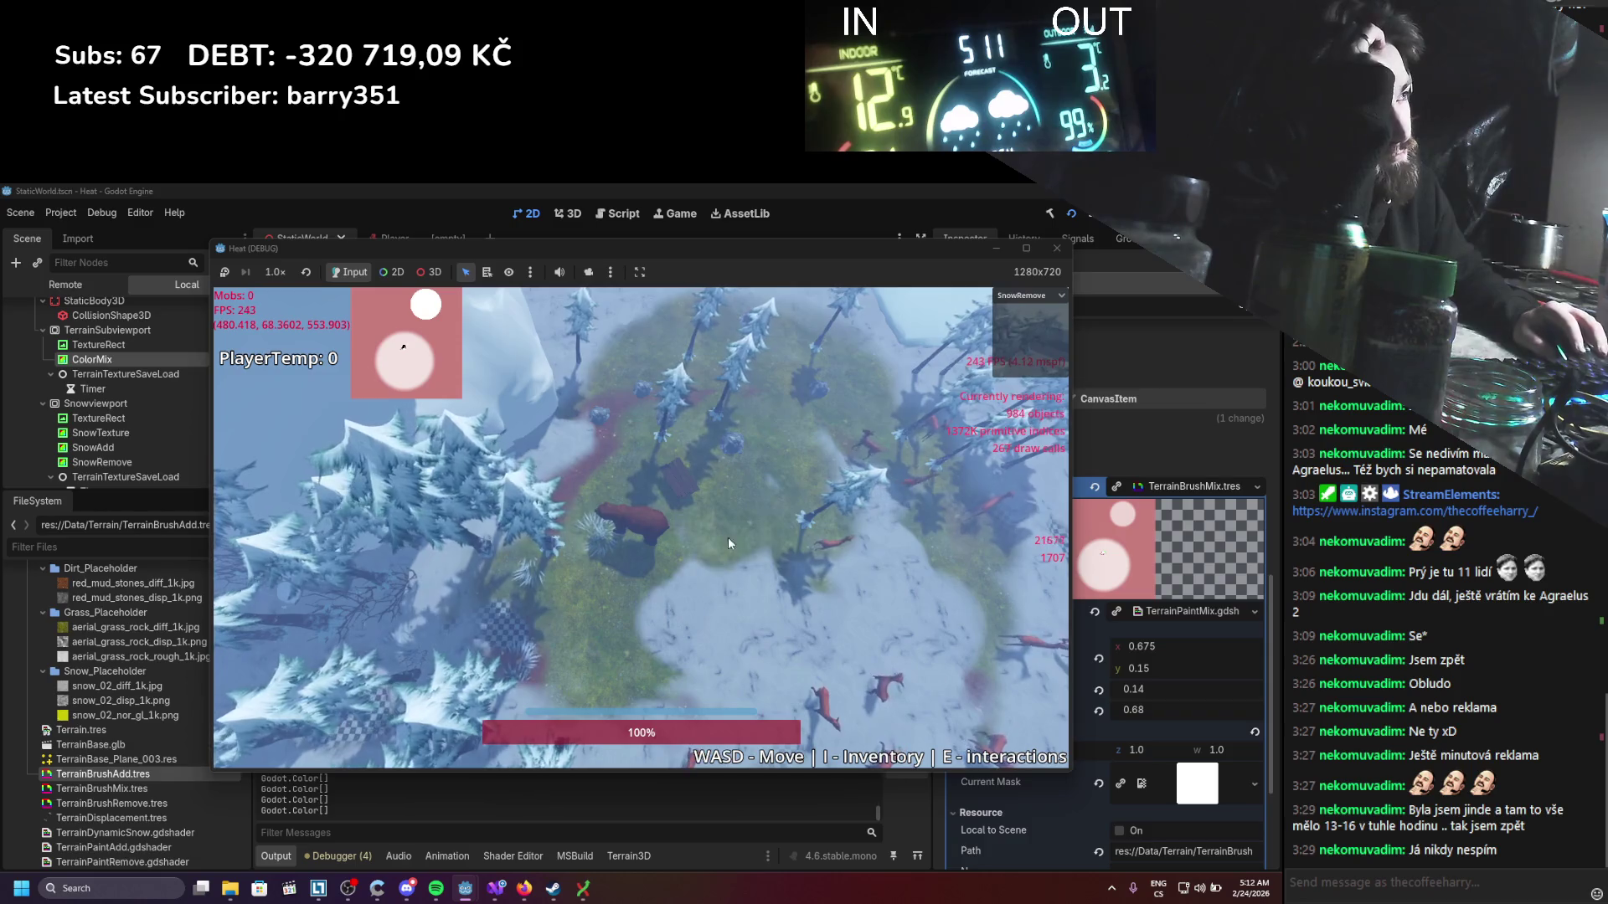
left_click(1021, 296)
left_click(1013, 348)
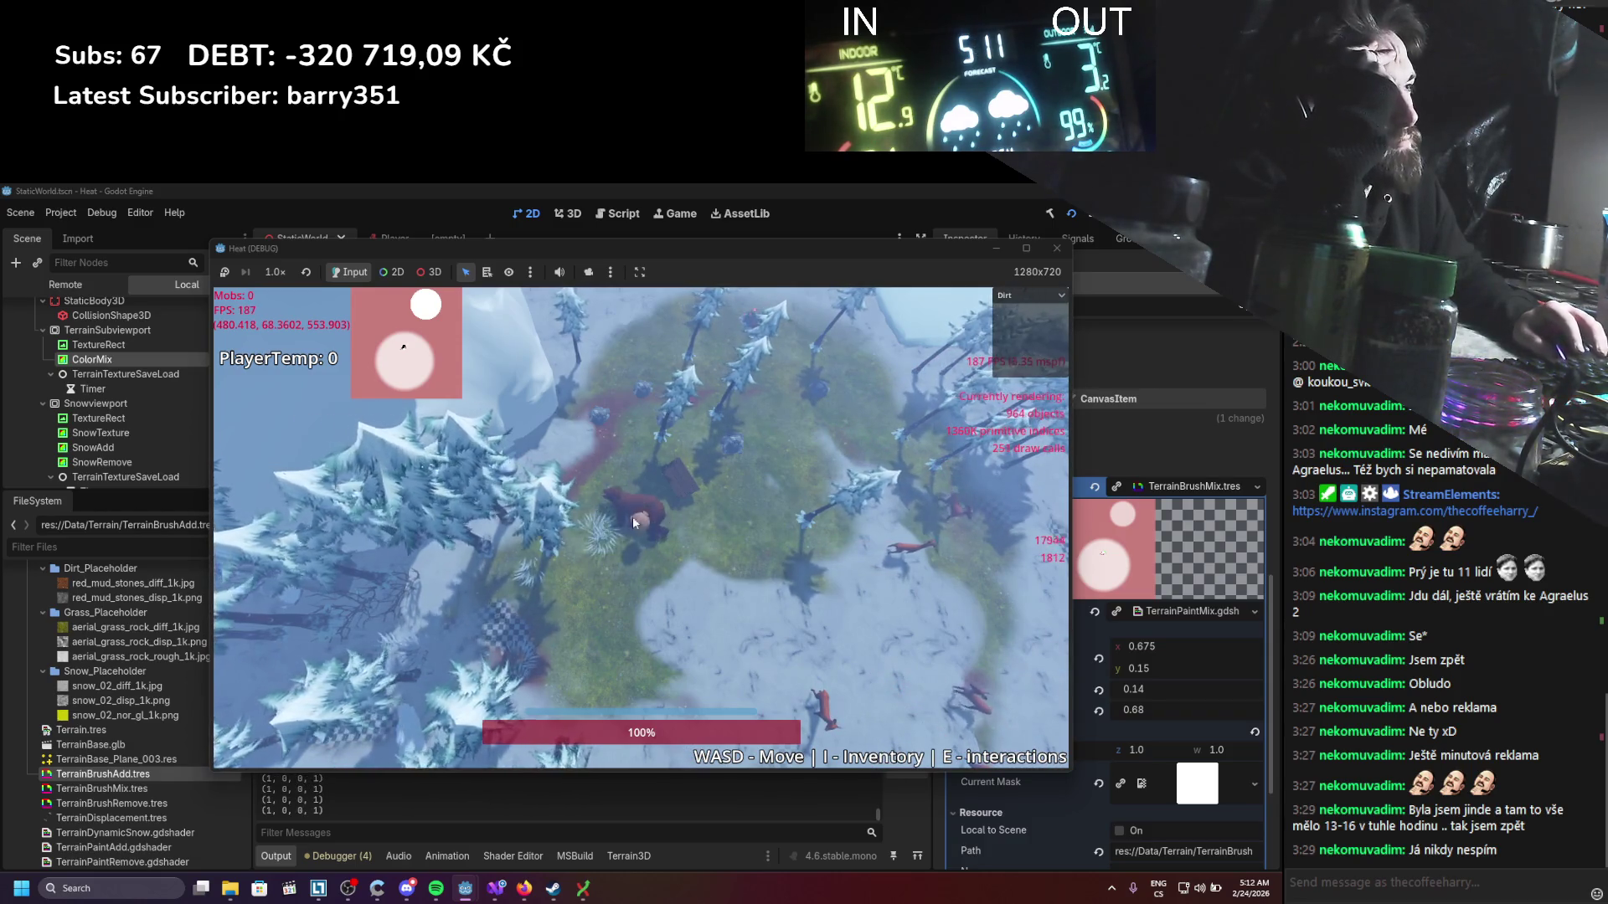
left_click(1029, 296)
left_click(1013, 363)
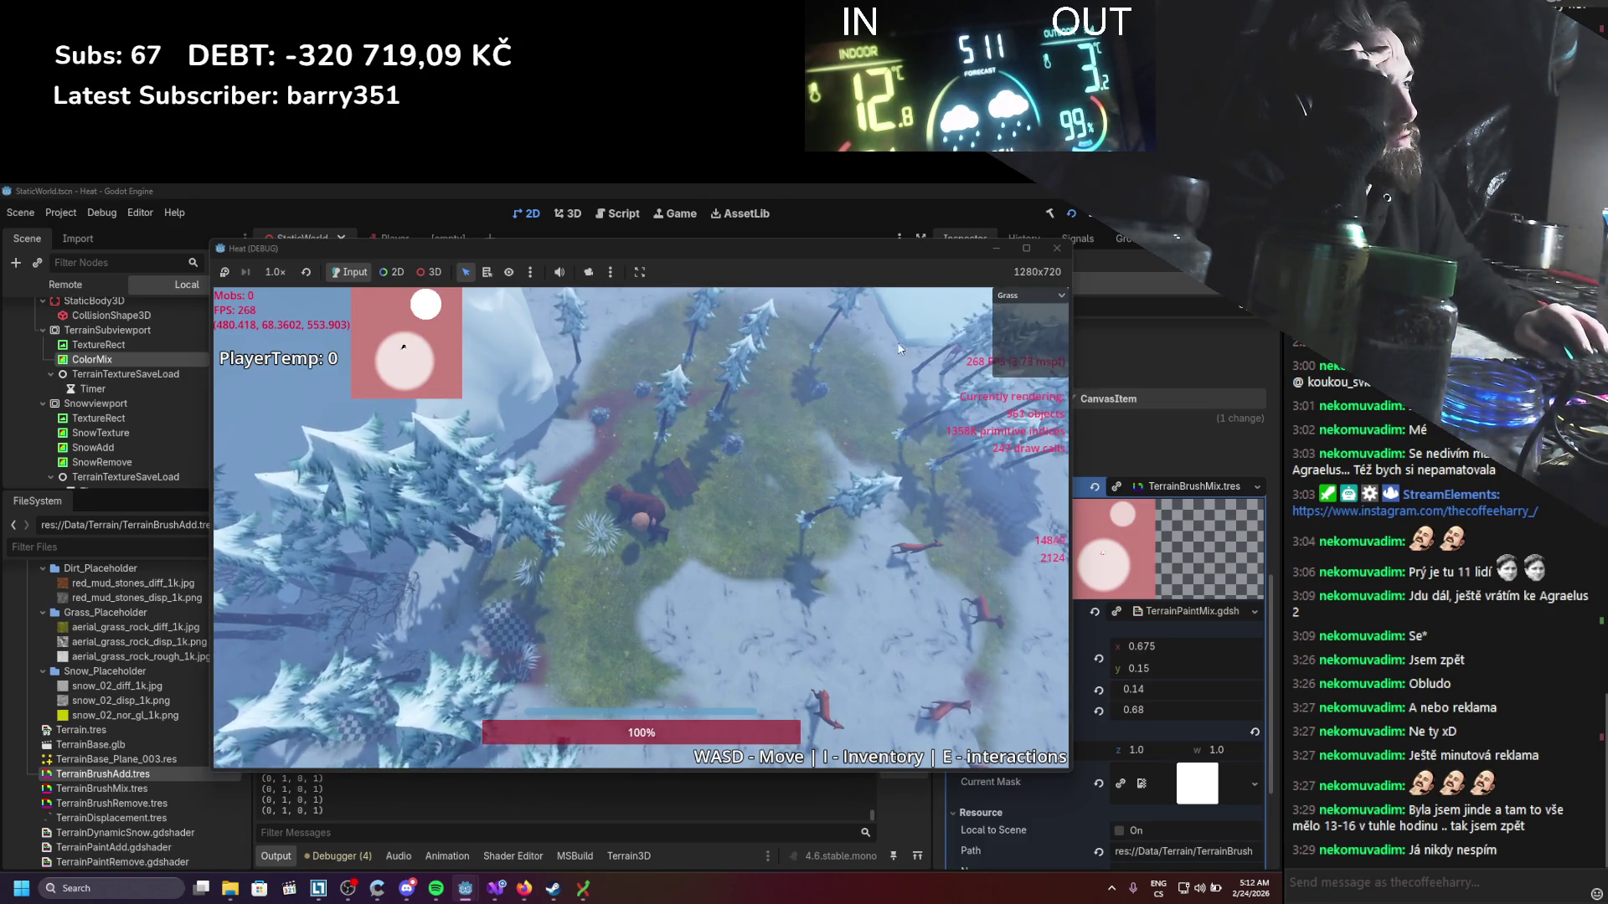
left_click(1056, 248)
left_click(496, 888)
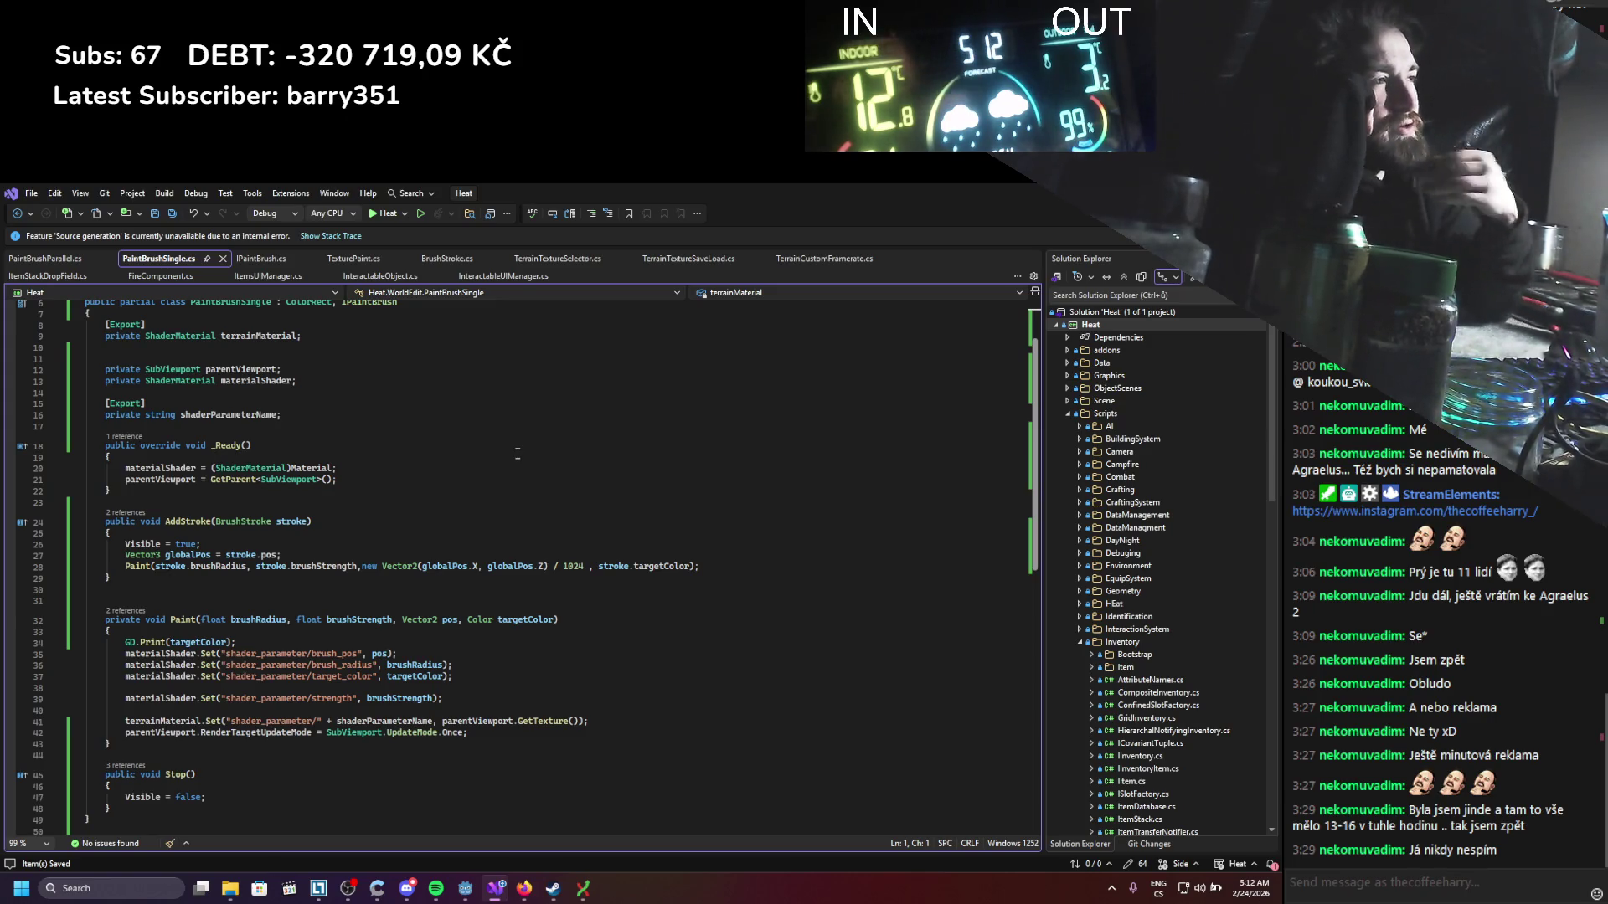
Step: Return to the Godot editor once the PaintBrushSingle.cs target-colour changes are saved
key("alt+Tab")
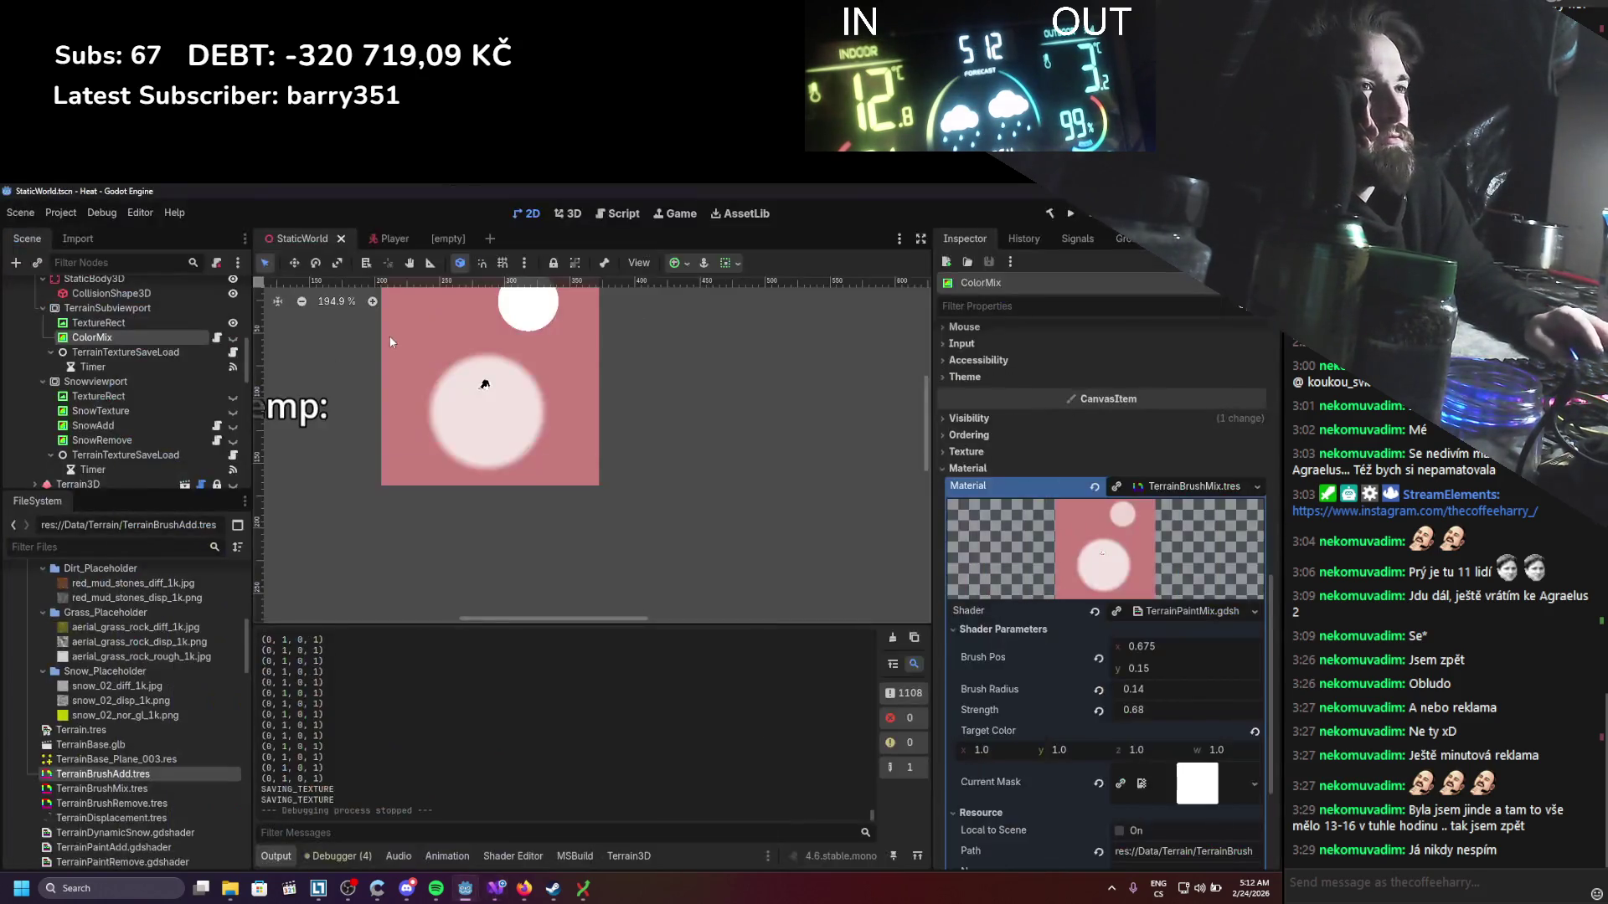
Step: Review the TextureRect node and ColorMix's brush material in the Inspector
scroll(114, 383, "up", 1)
left_click(130, 349)
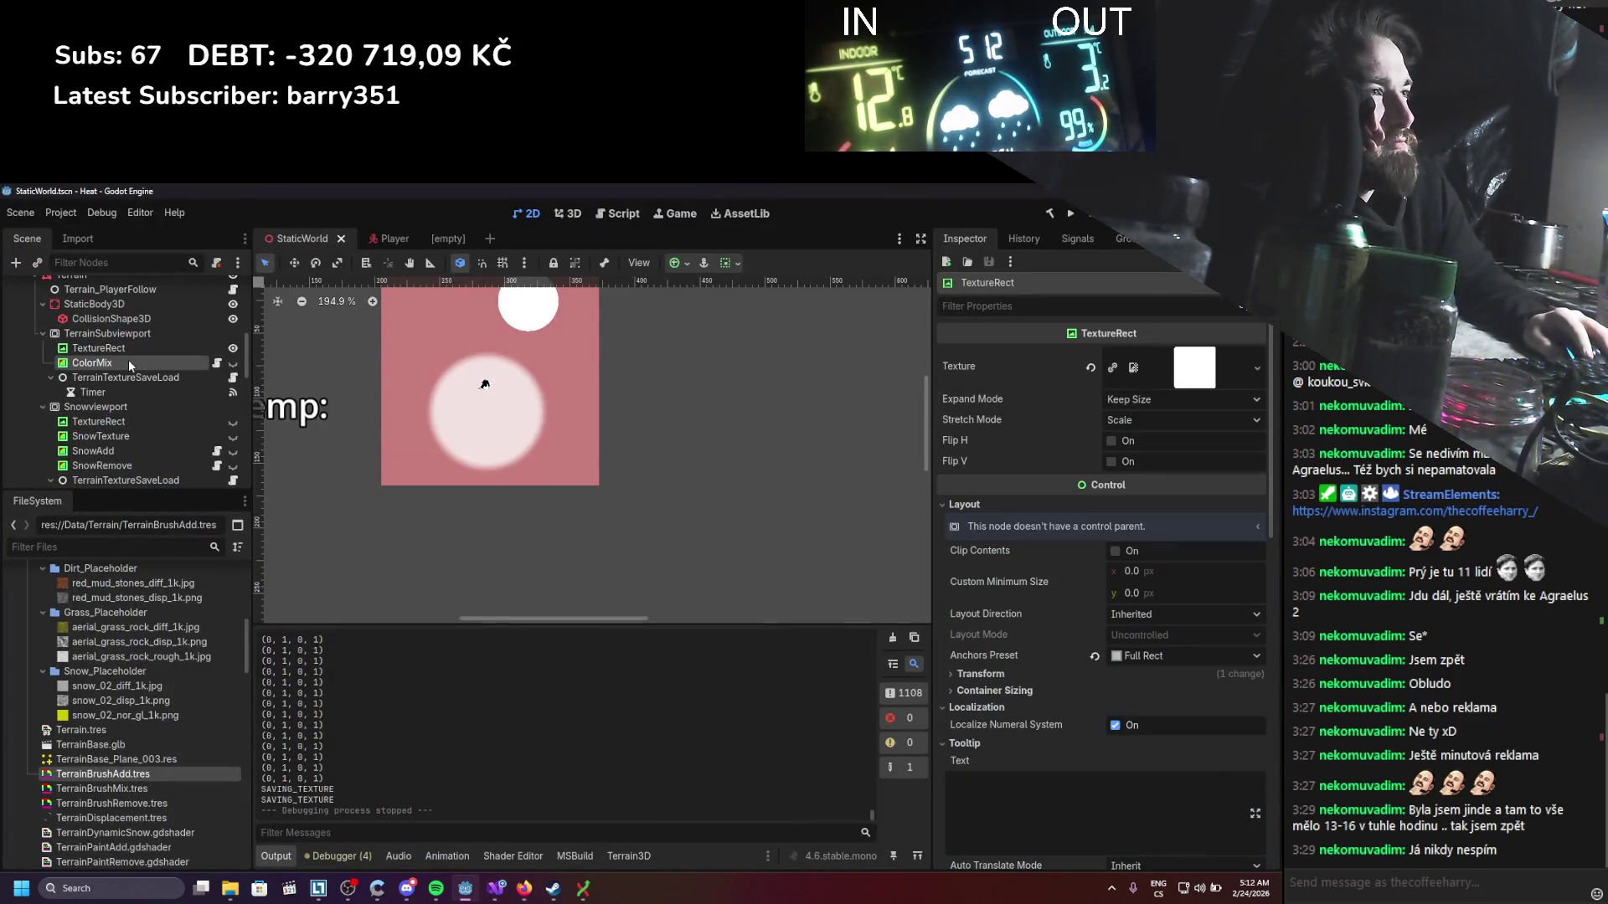
left_click(128, 361)
scroll(1091, 541, "down", 1)
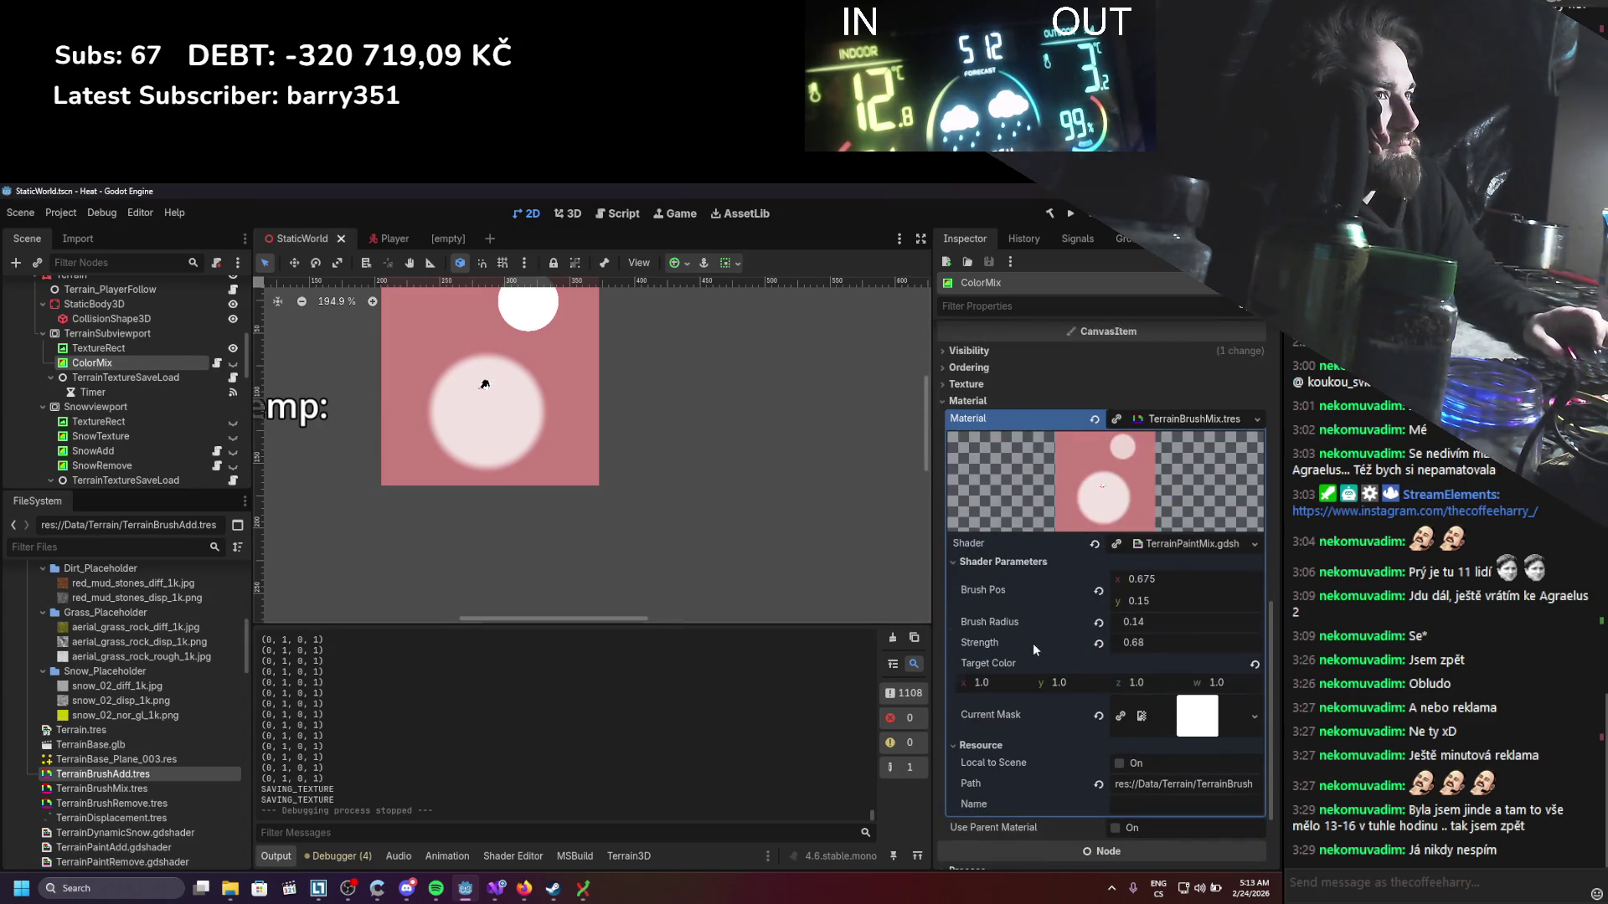
scroll(1033, 643, "up", 3)
Step: Set TerrainSubviewport's clear mode to Never and update mode to Always
left_click(169, 335)
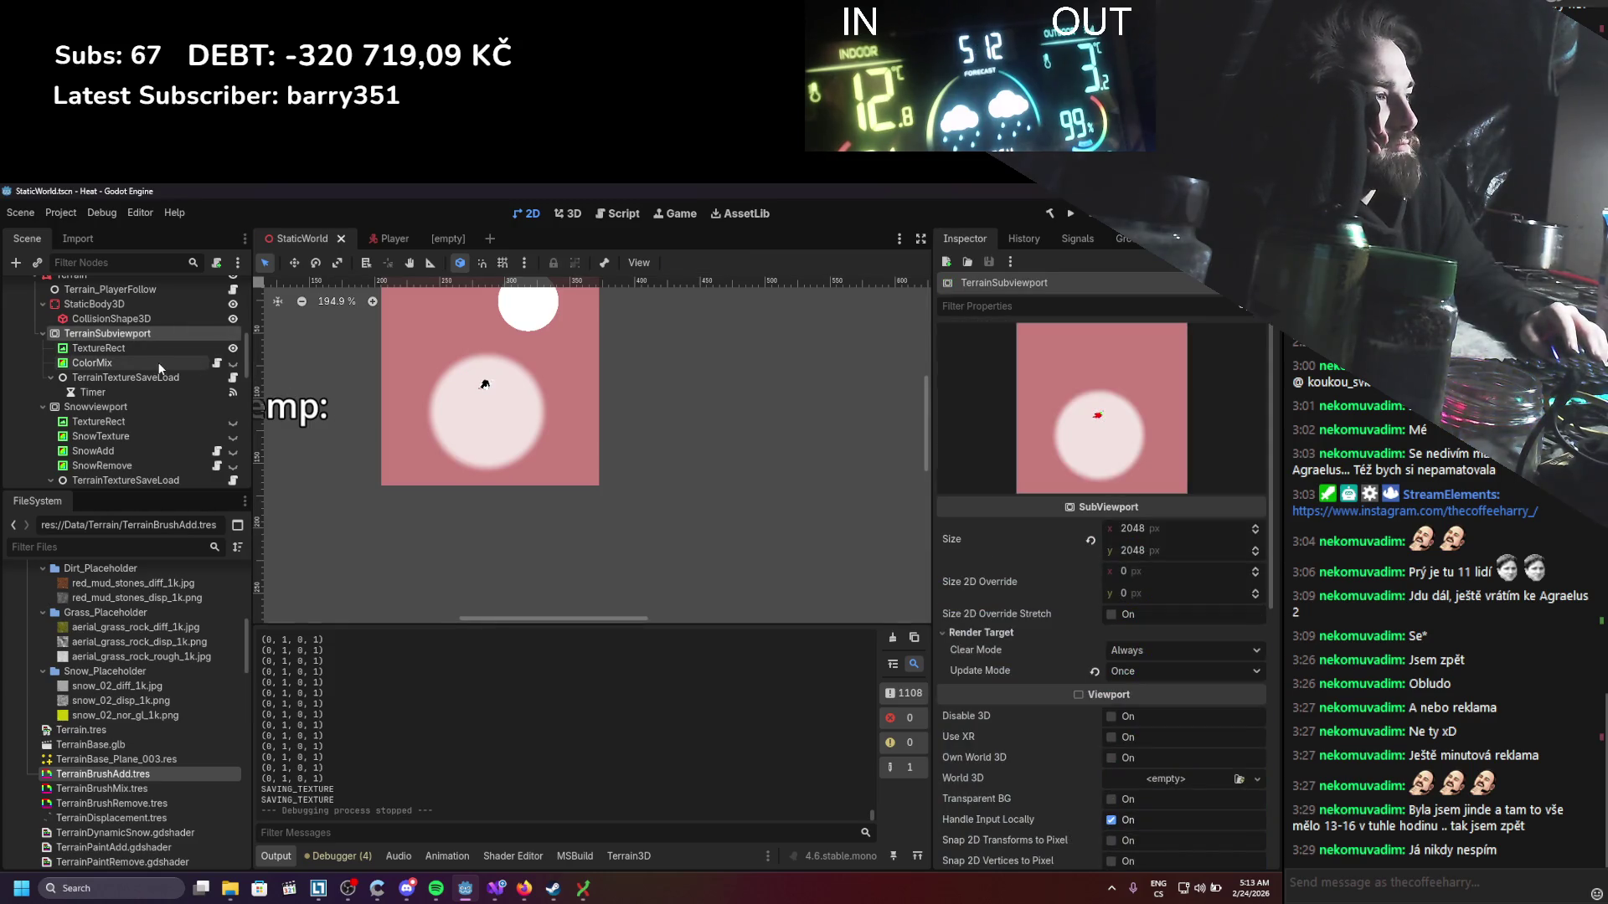
left_click(1122, 674)
left_click(1132, 655)
left_click(1132, 655)
left_click(1138, 689)
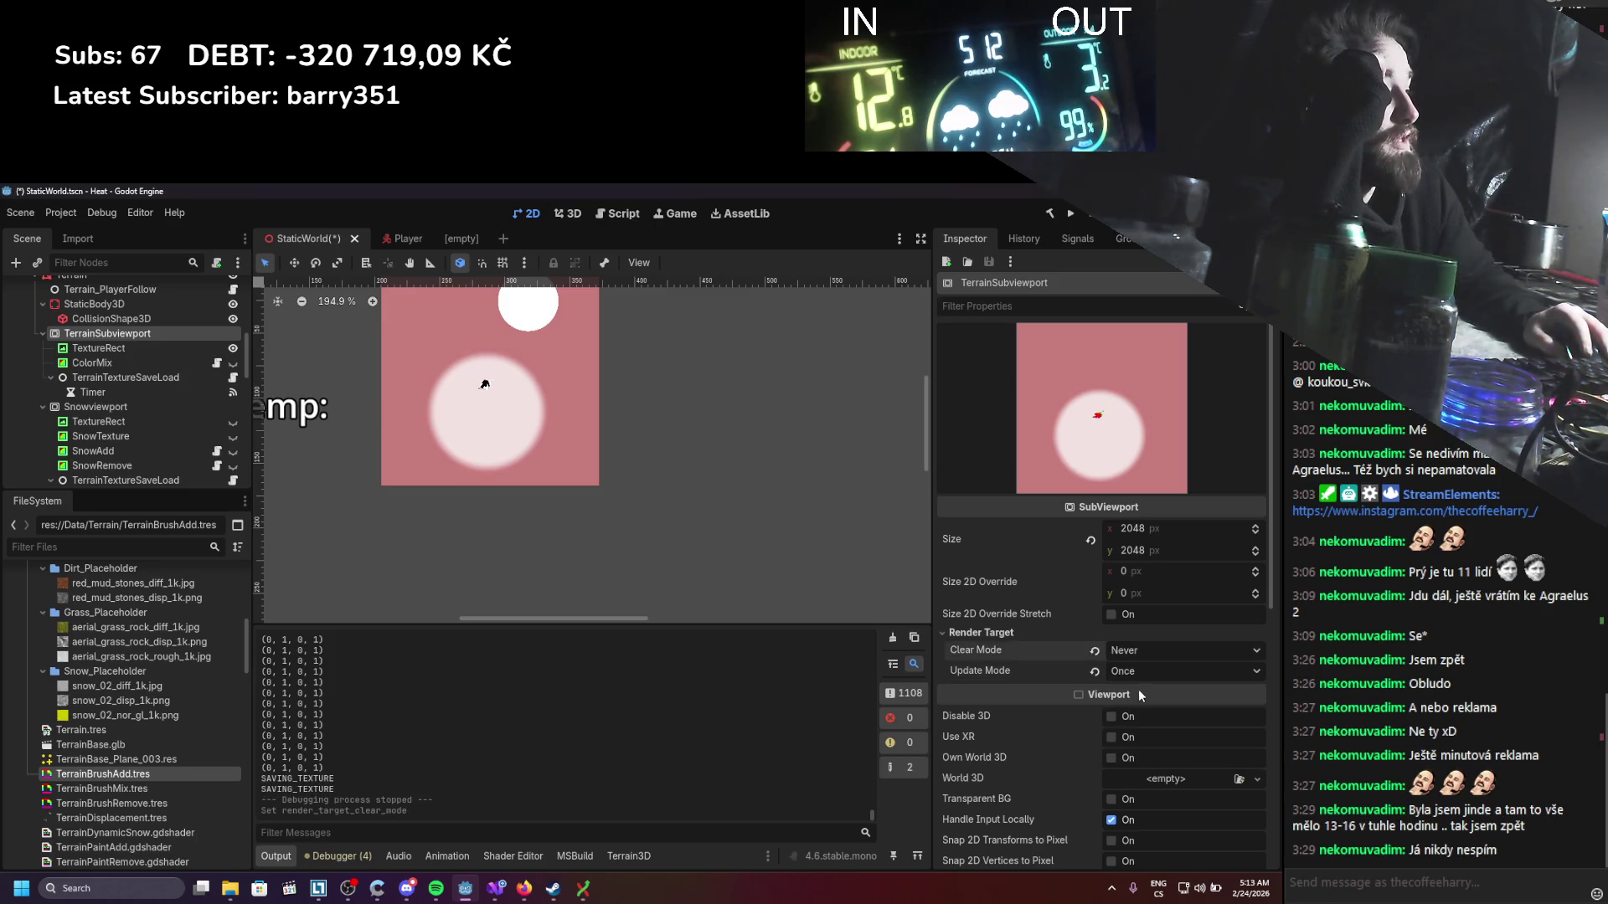
left_click(1138, 671)
left_click(1126, 759)
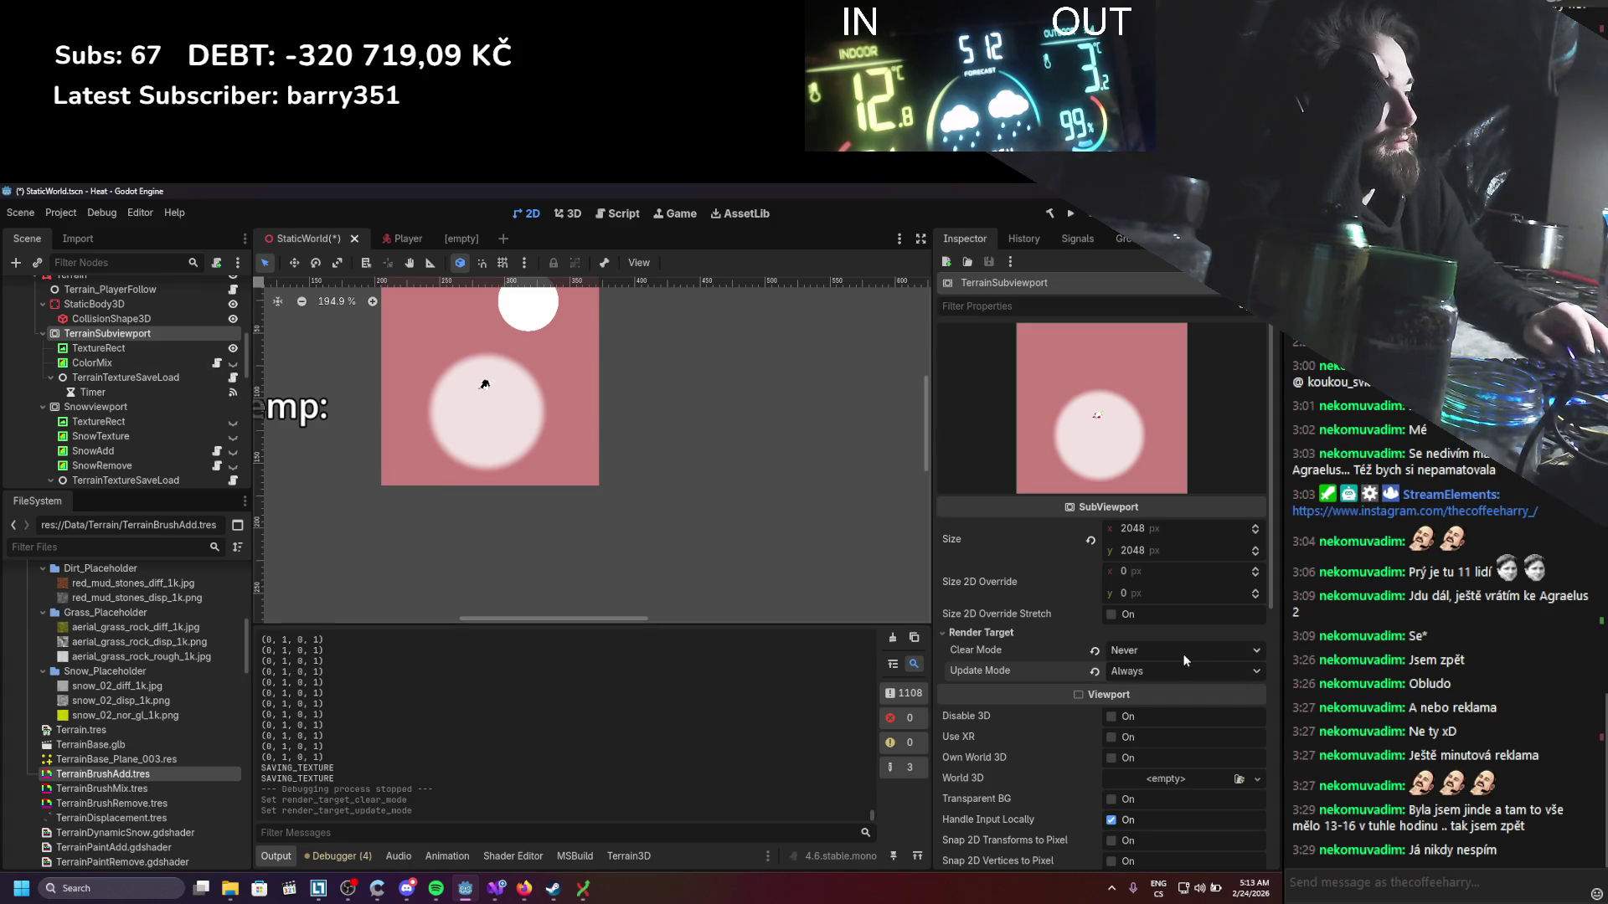
left_click(1169, 670)
left_click(1063, 665)
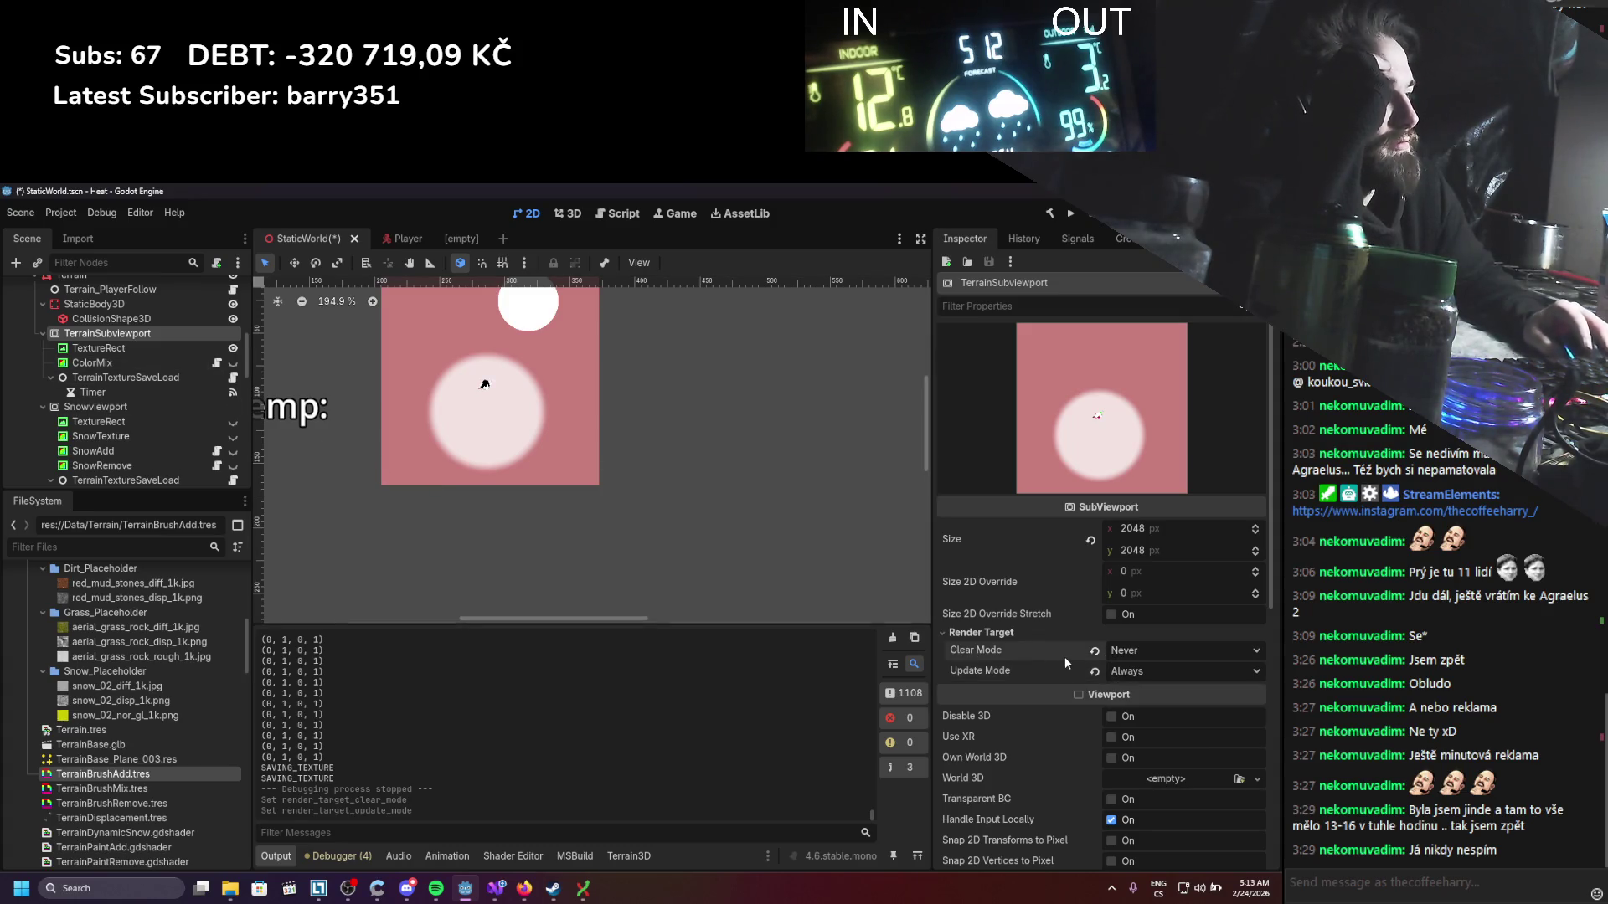
Step: Move ColorMix's brush position x from 0.675 to 0.465
left_click(147, 379)
left_click(138, 360)
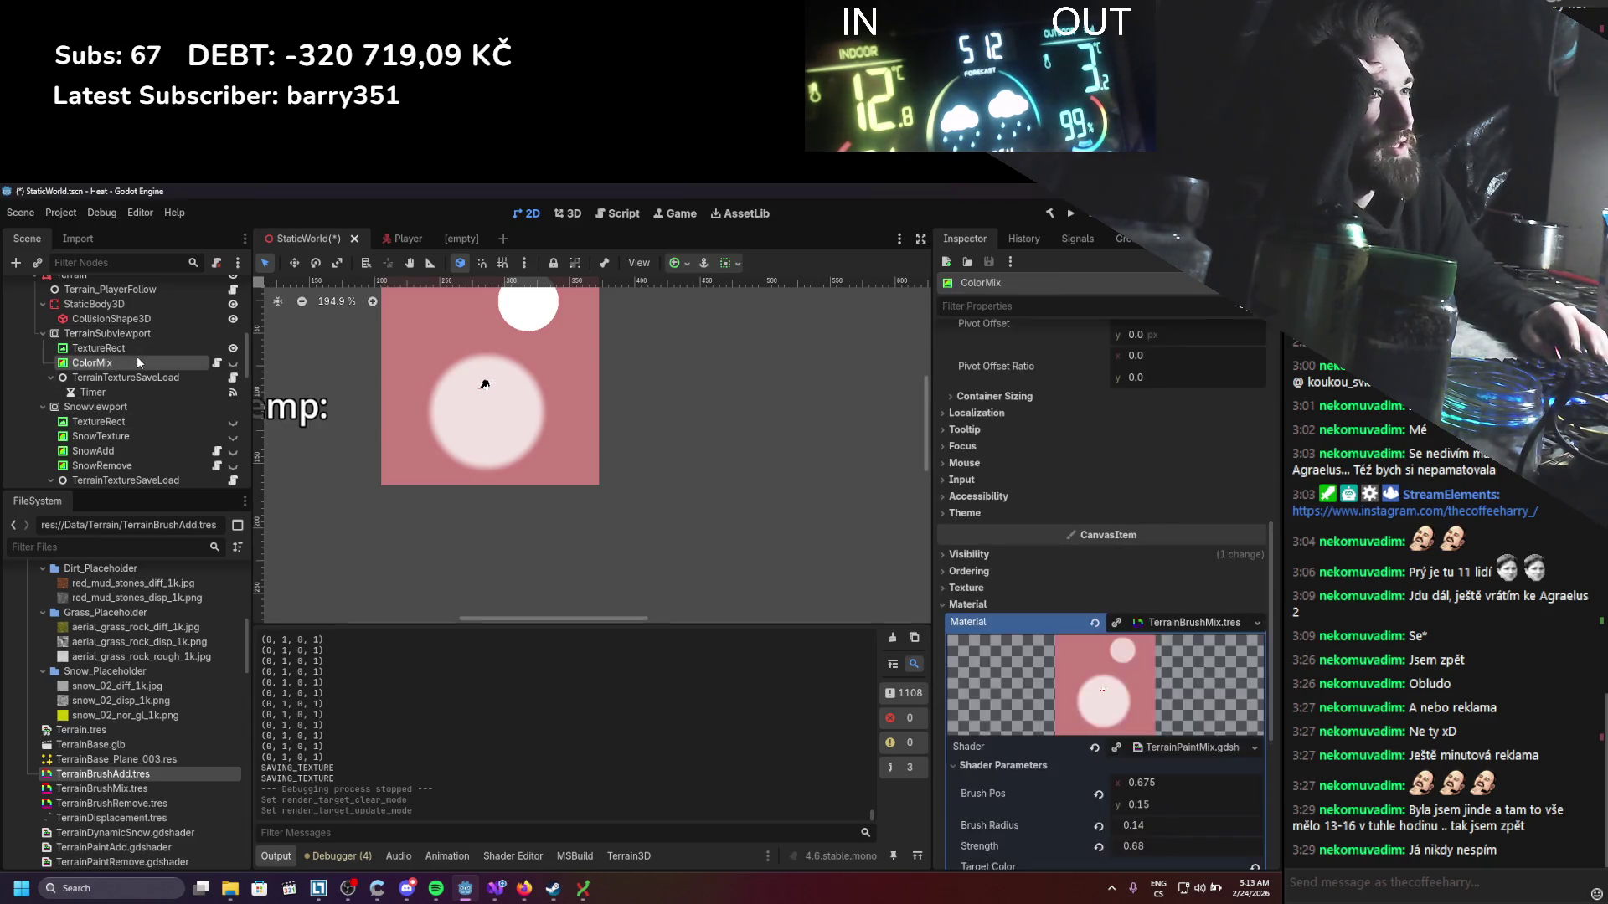
scroll(1038, 611, "up", 5)
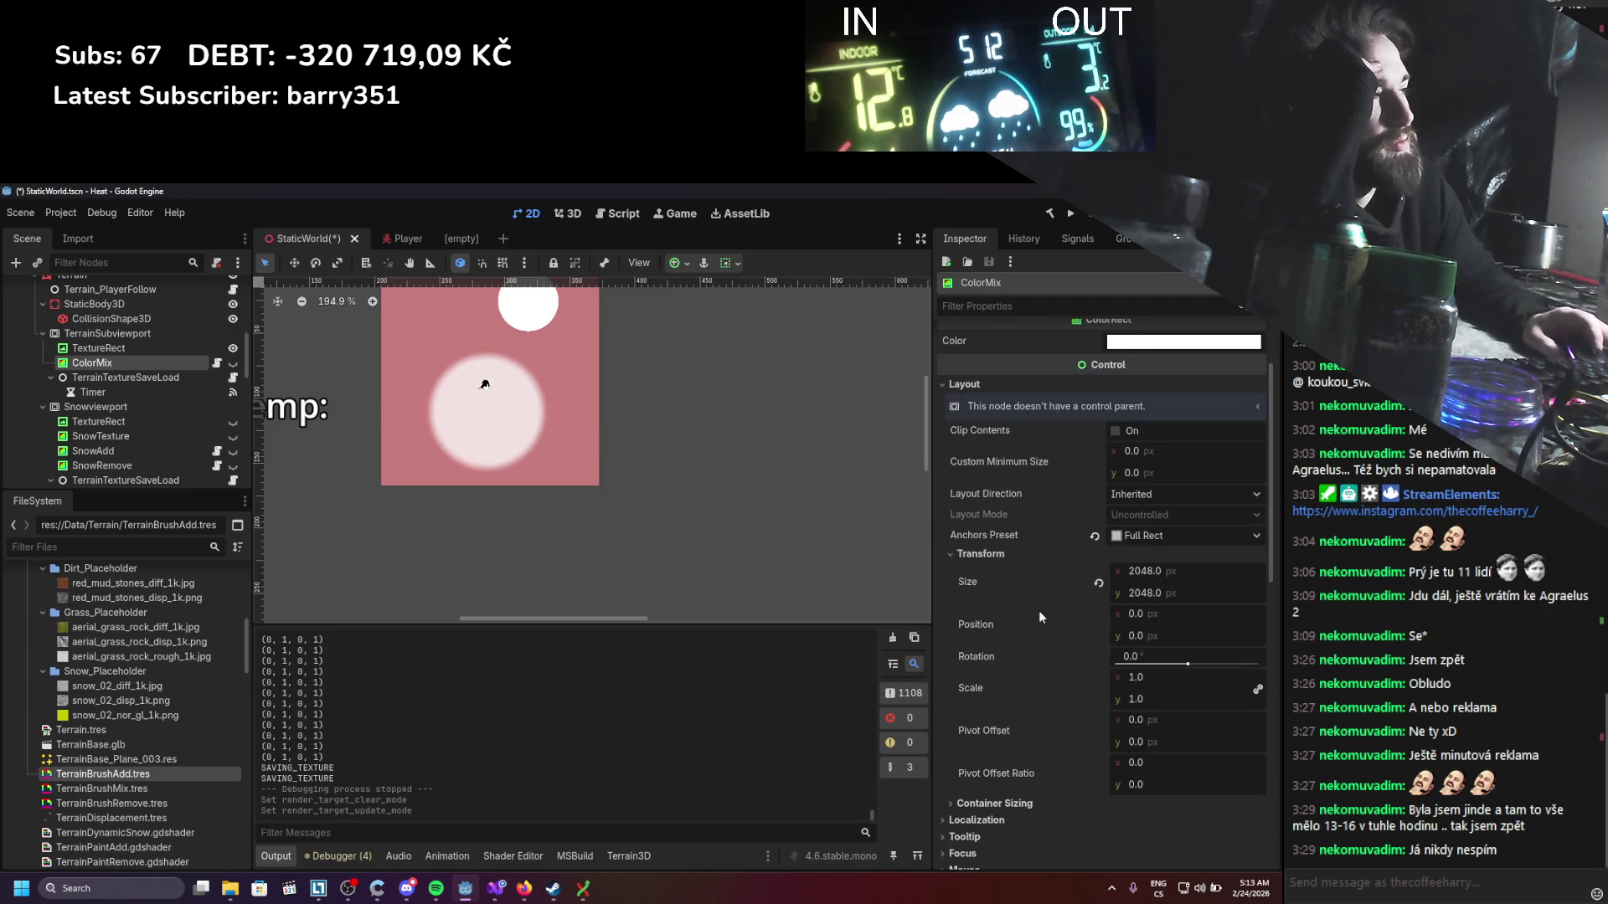
scroll(1080, 595, "down", 10)
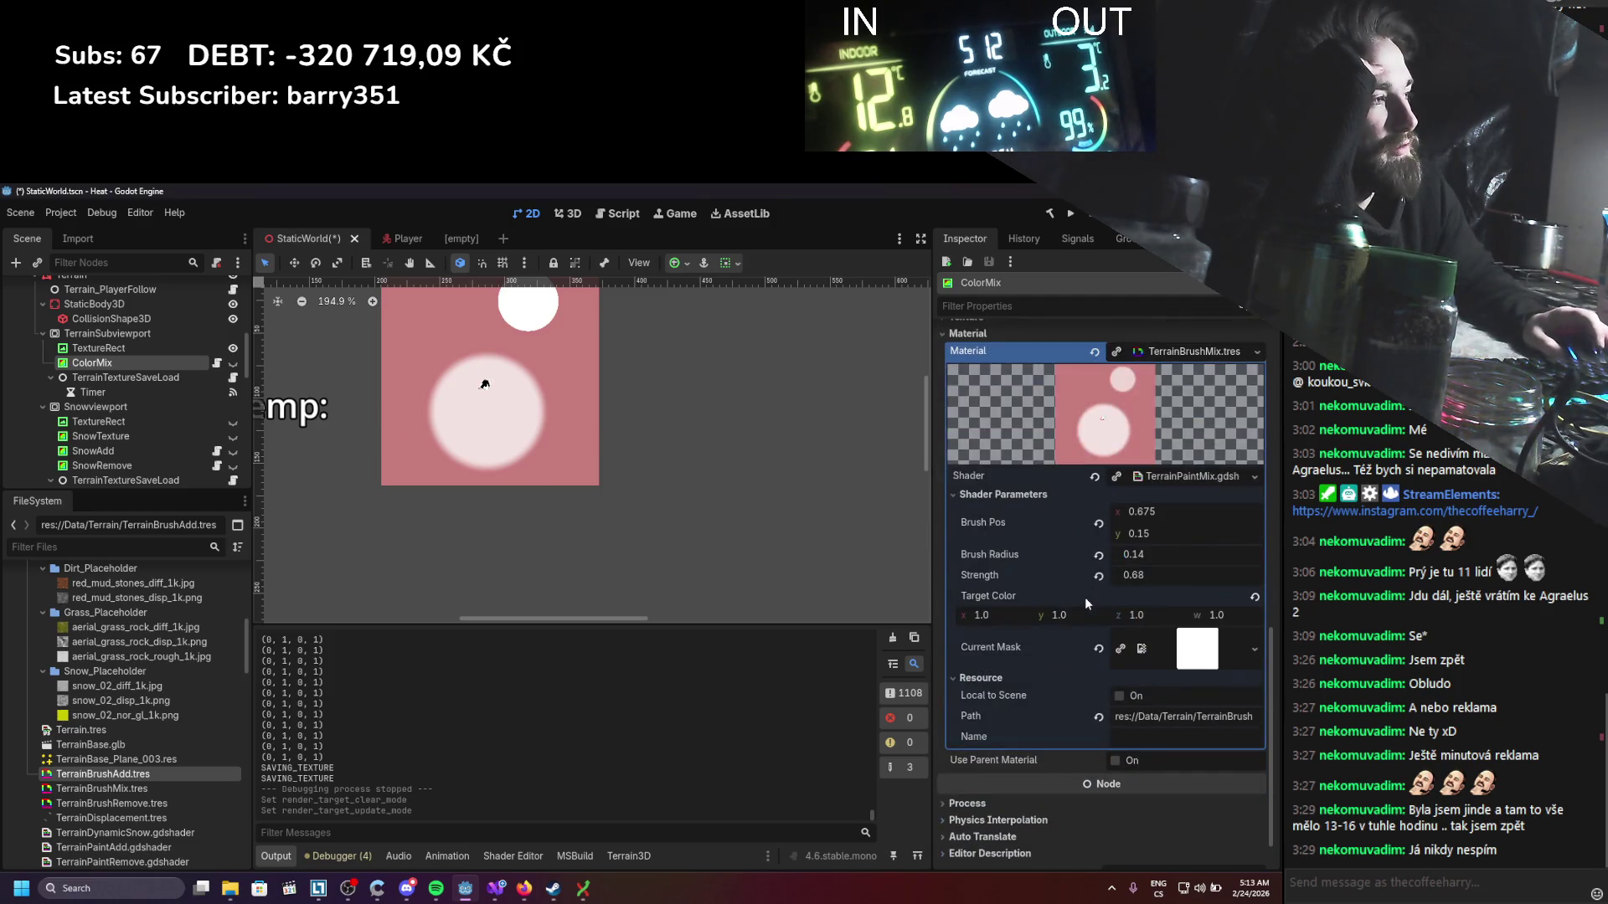
left_click_drag(1159, 516, 1097, 516)
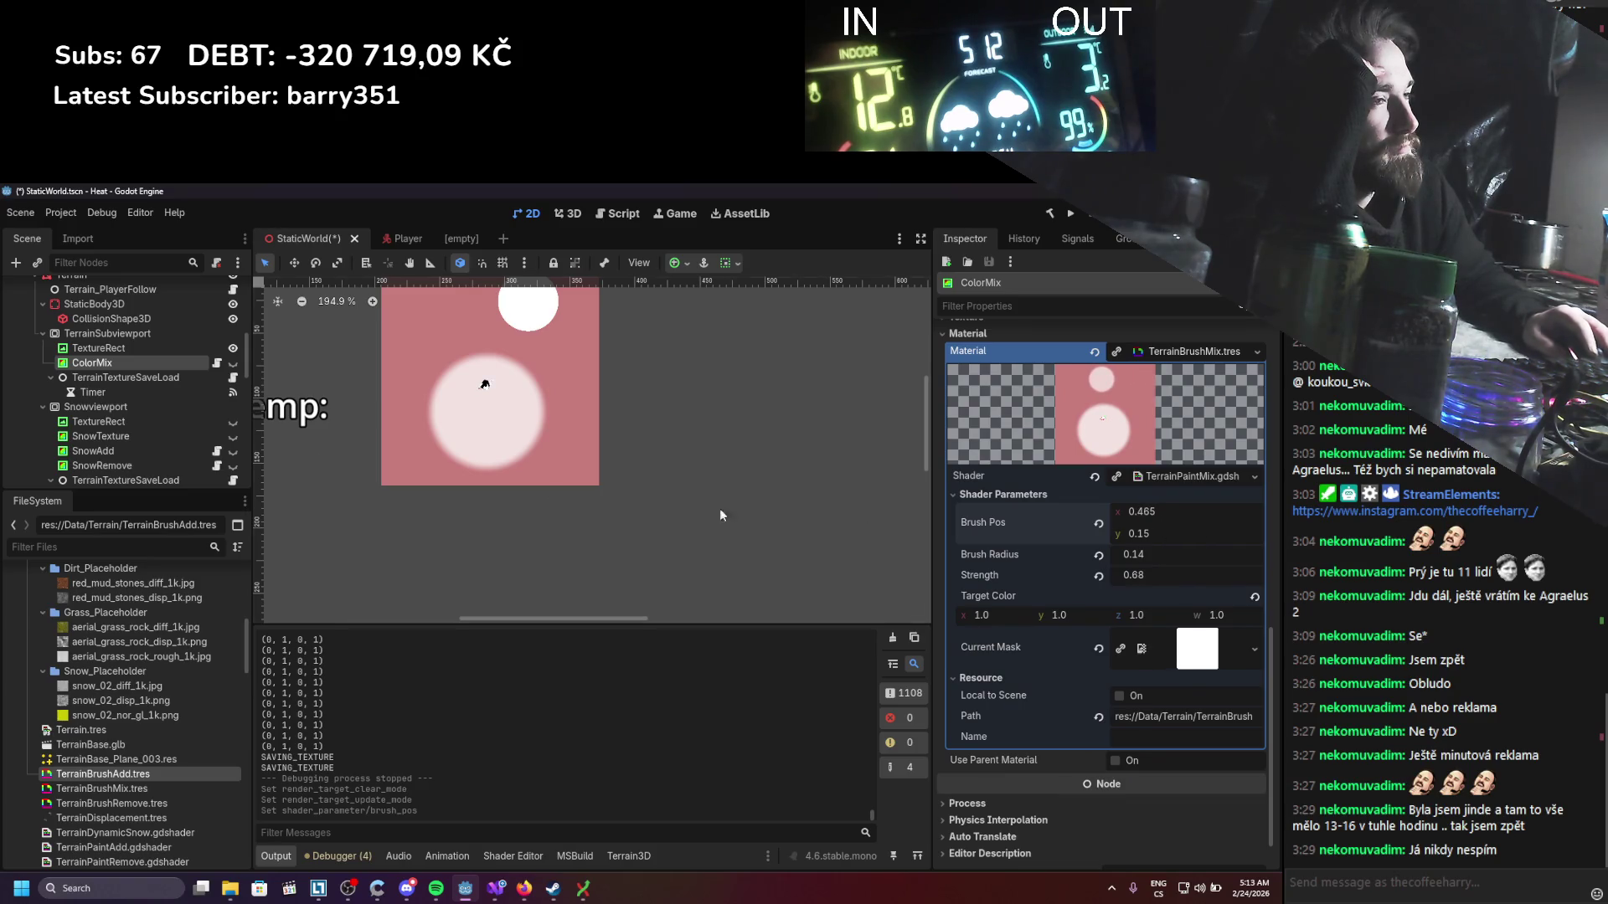
Step: Drag TerrainBrushAdd.tres onto ColorMix's Material slot
left_click(107, 334)
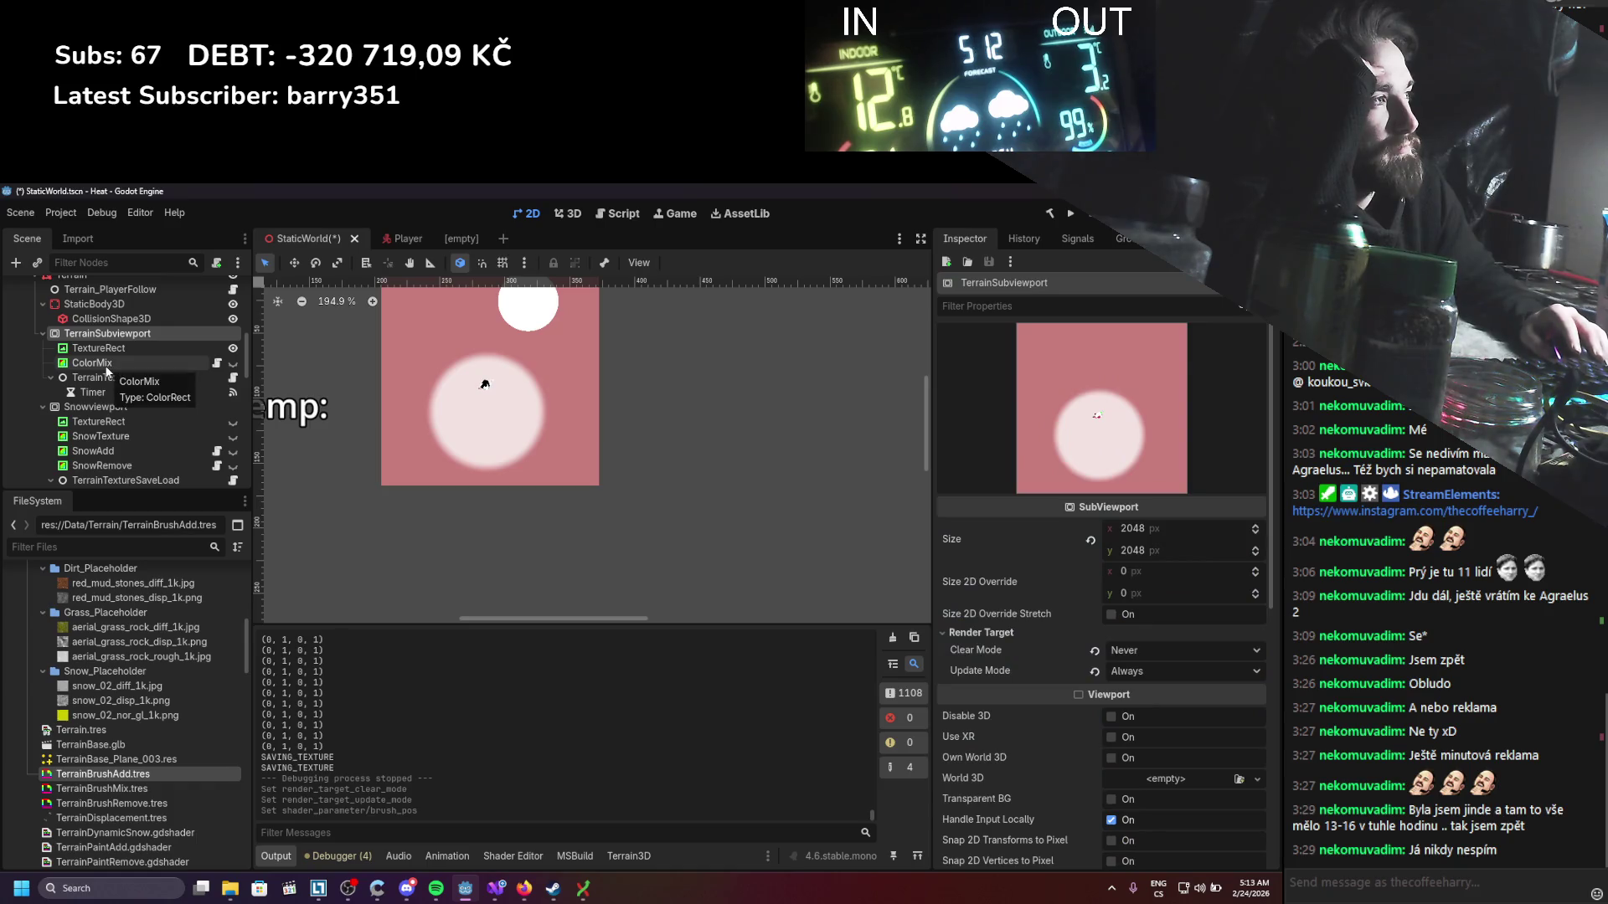
left_click(106, 368)
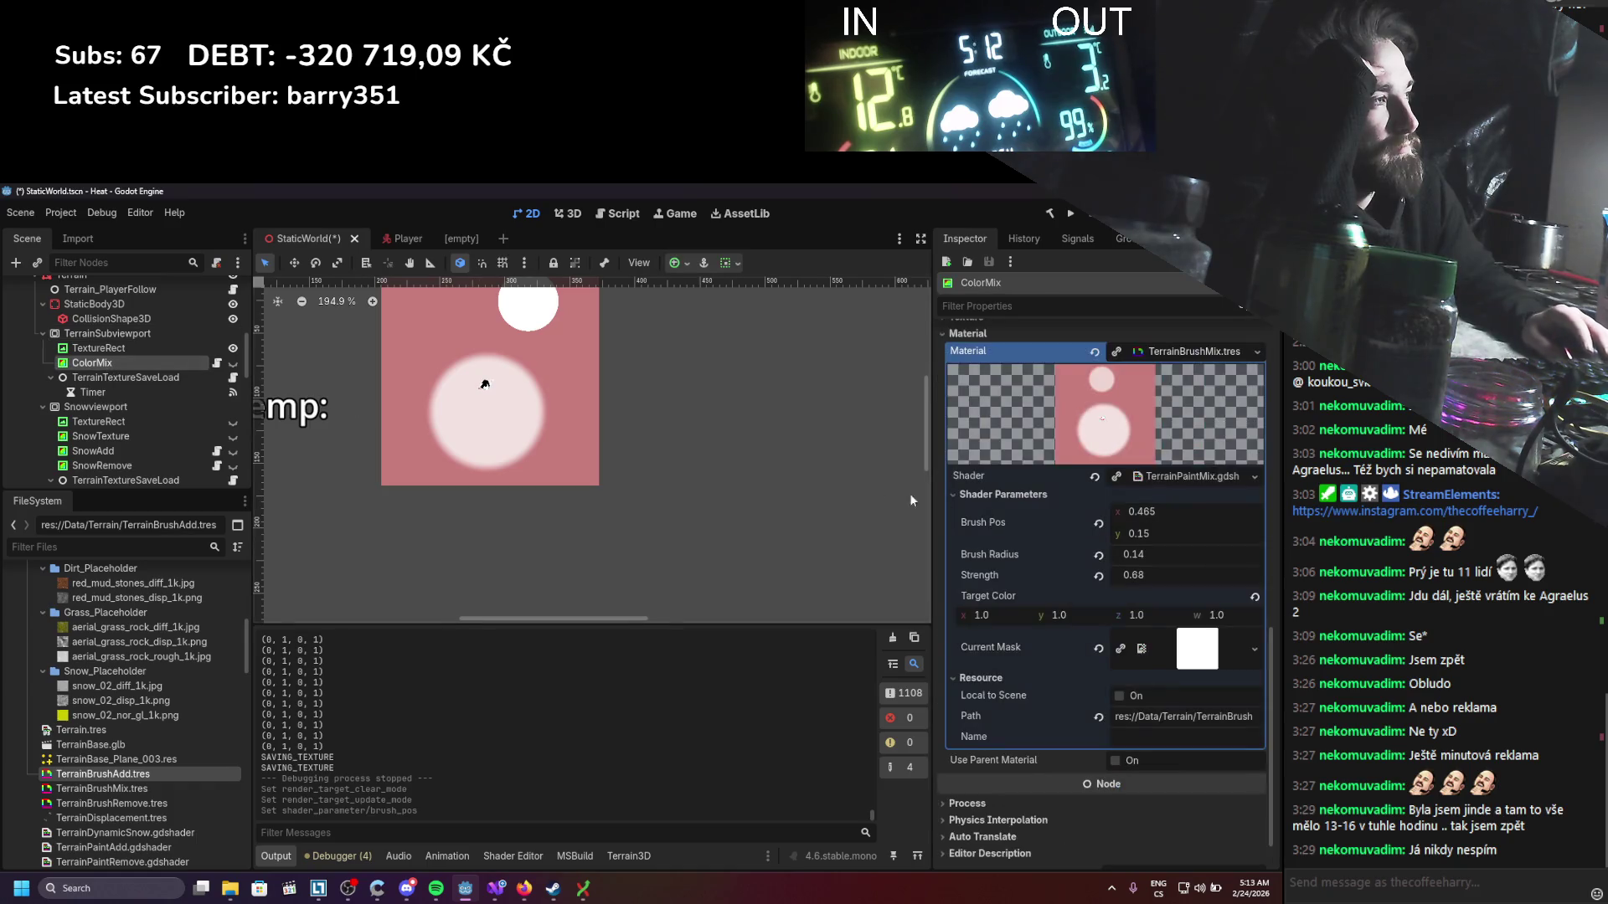
left_click(150, 335)
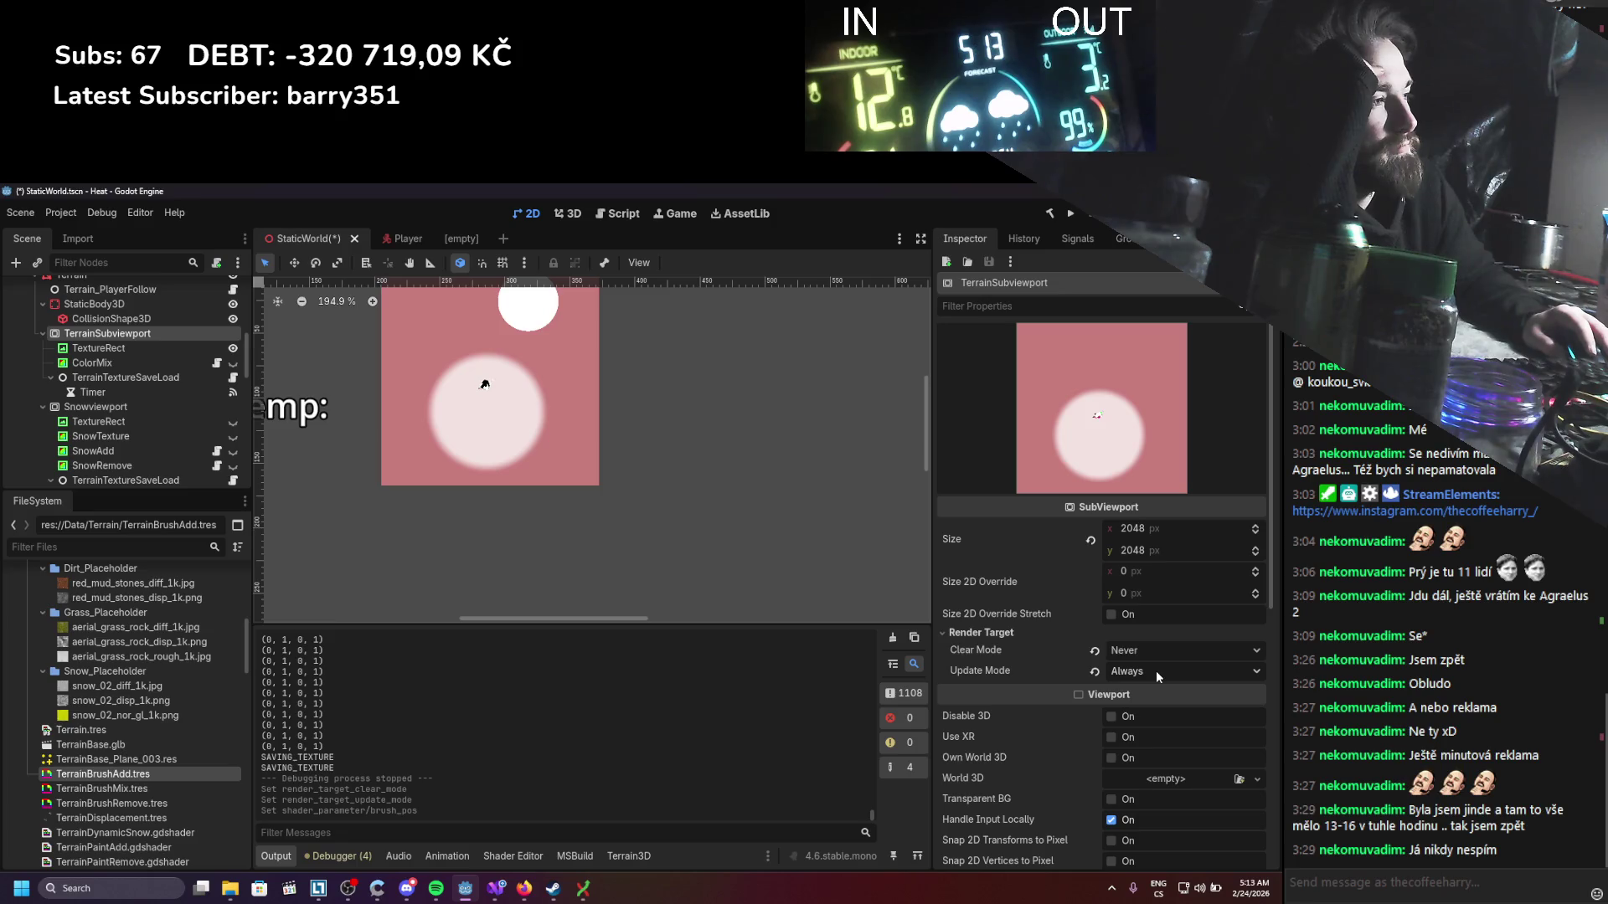
left_click(172, 366)
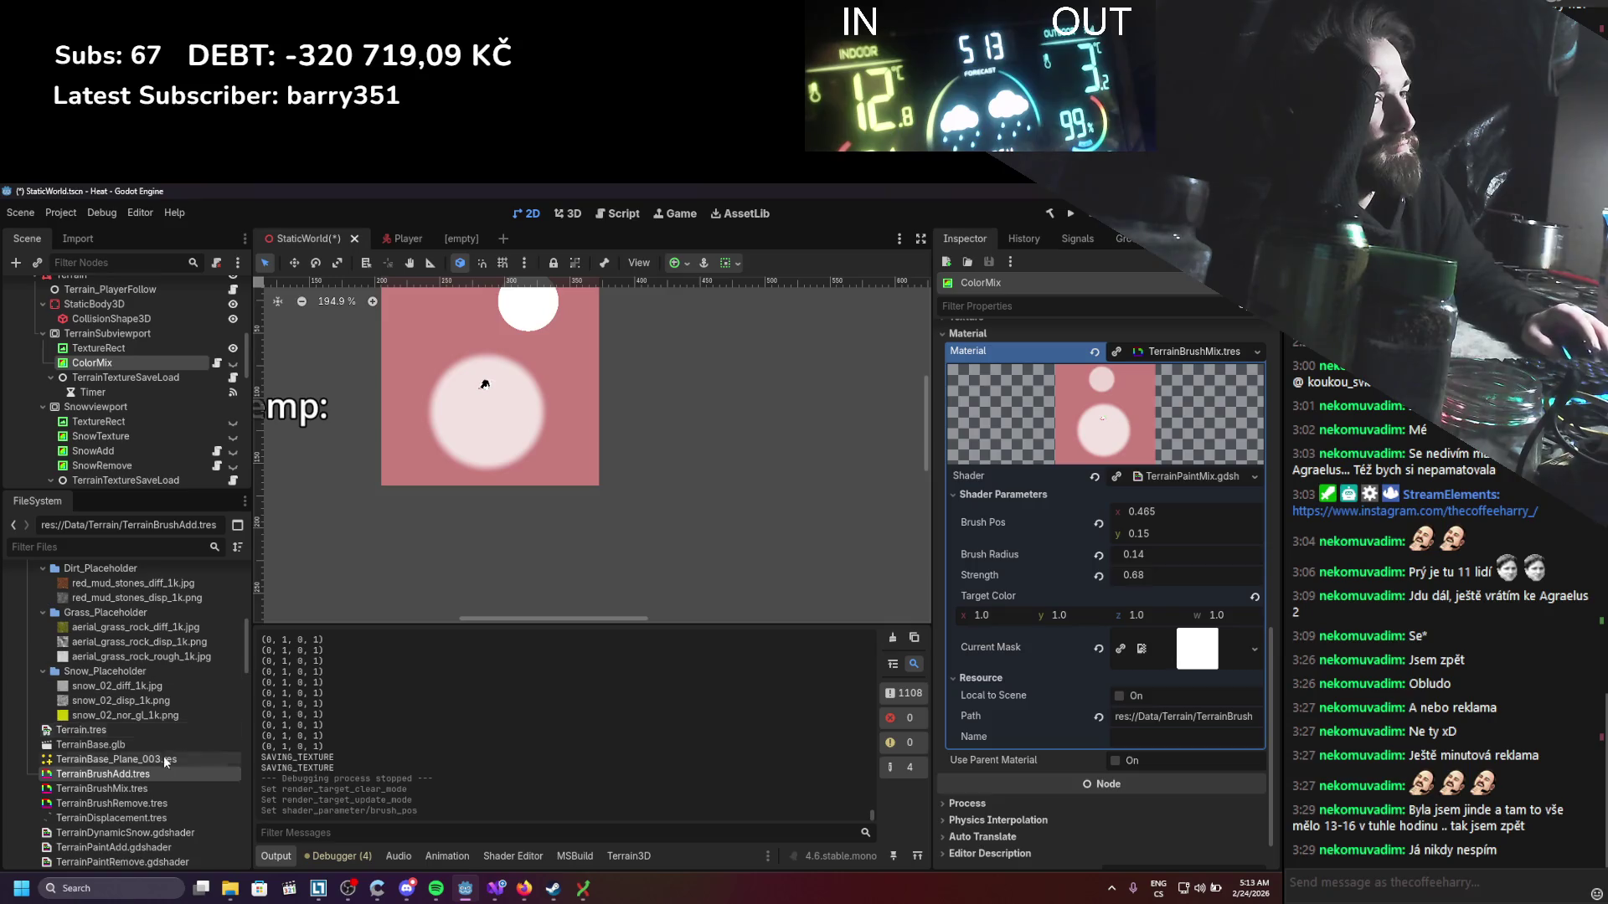
mouse_move(125, 774)
left_mouse_down()
mouse_move(1084, 426)
mouse_move(1096, 458)
left_mouse_up()
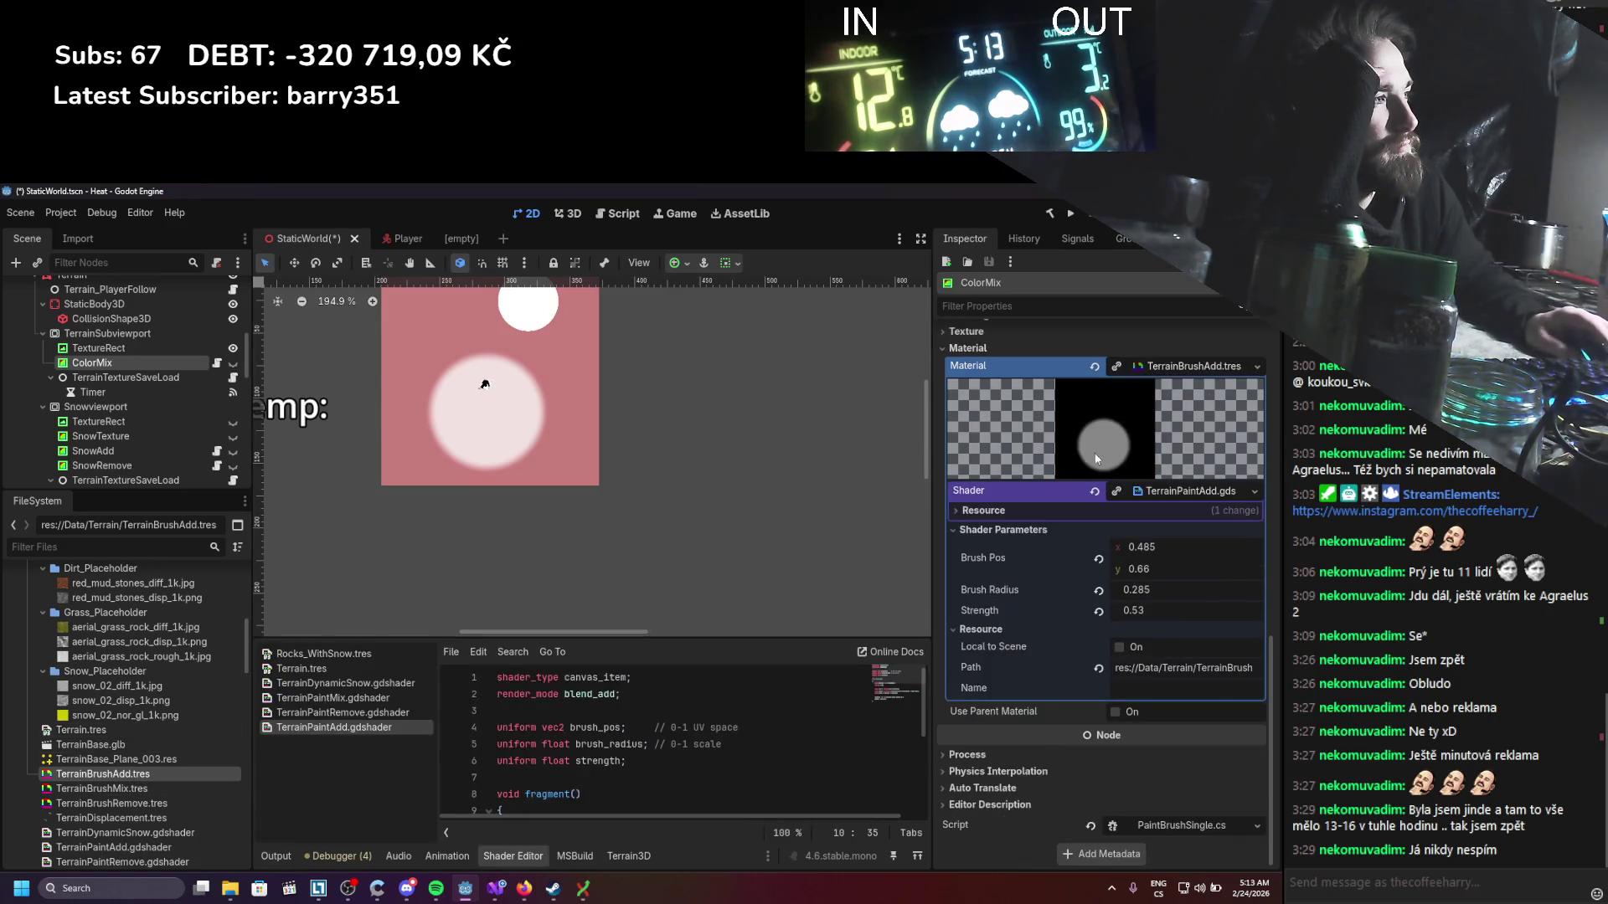
Step: Put TerrainBrushMix.tres back on ColorMix and change TerrainPaintMix's render_mode to blend_add, saving
left_click(124, 346)
left_click(120, 365)
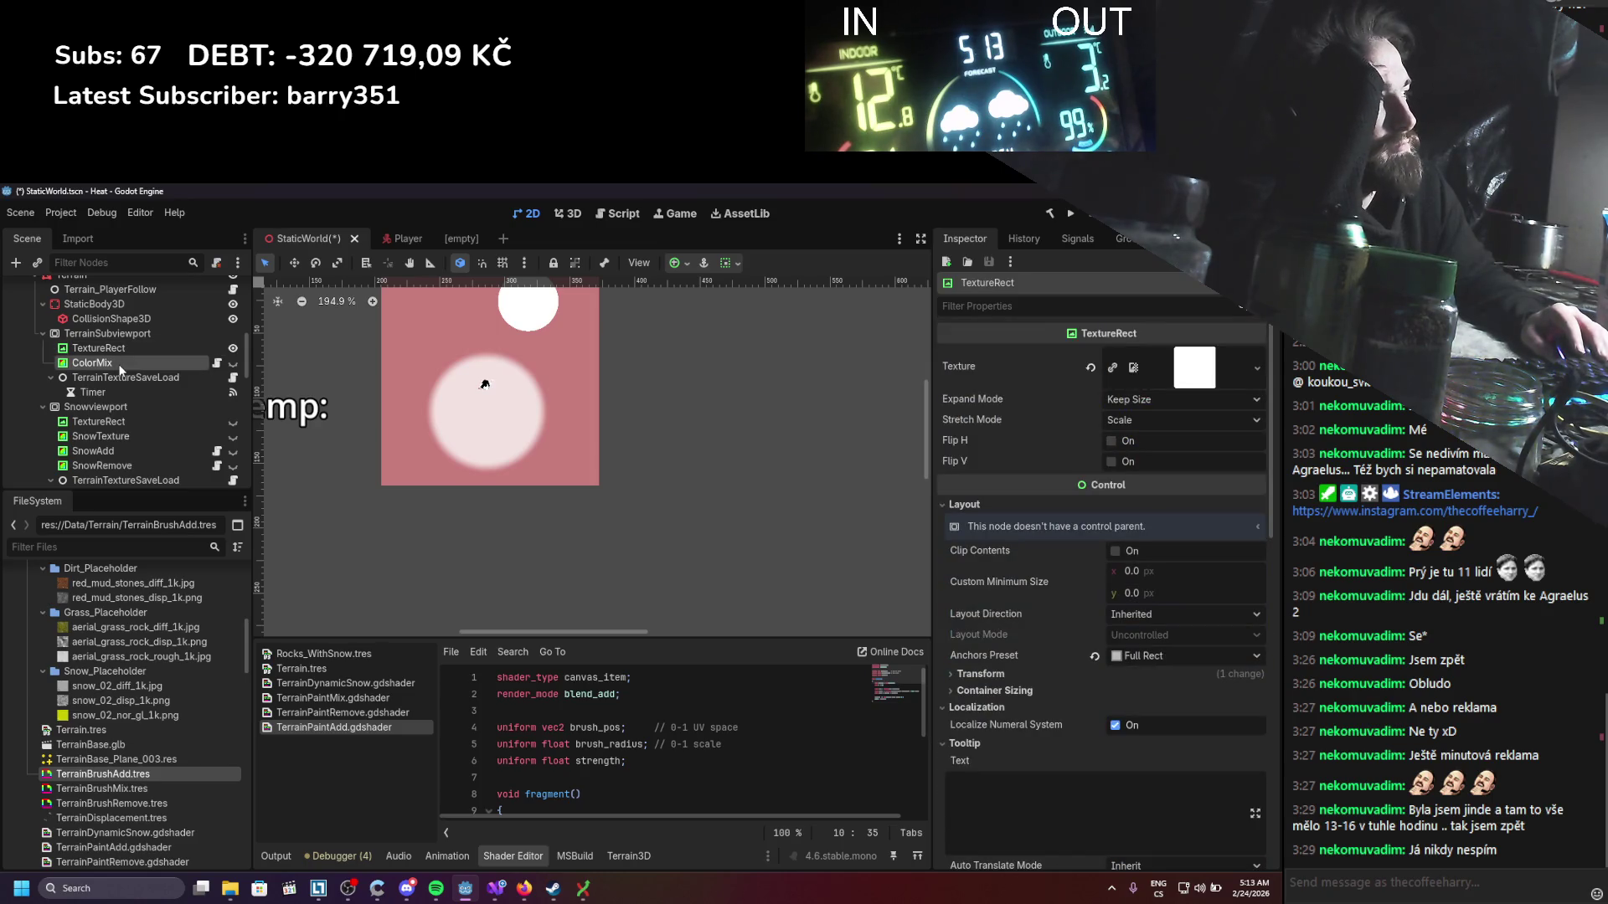
mouse_move(148, 788)
left_mouse_down()
mouse_move(1047, 561)
mouse_move(1172, 369)
mouse_move(1183, 382)
left_mouse_up()
left_click(1182, 493)
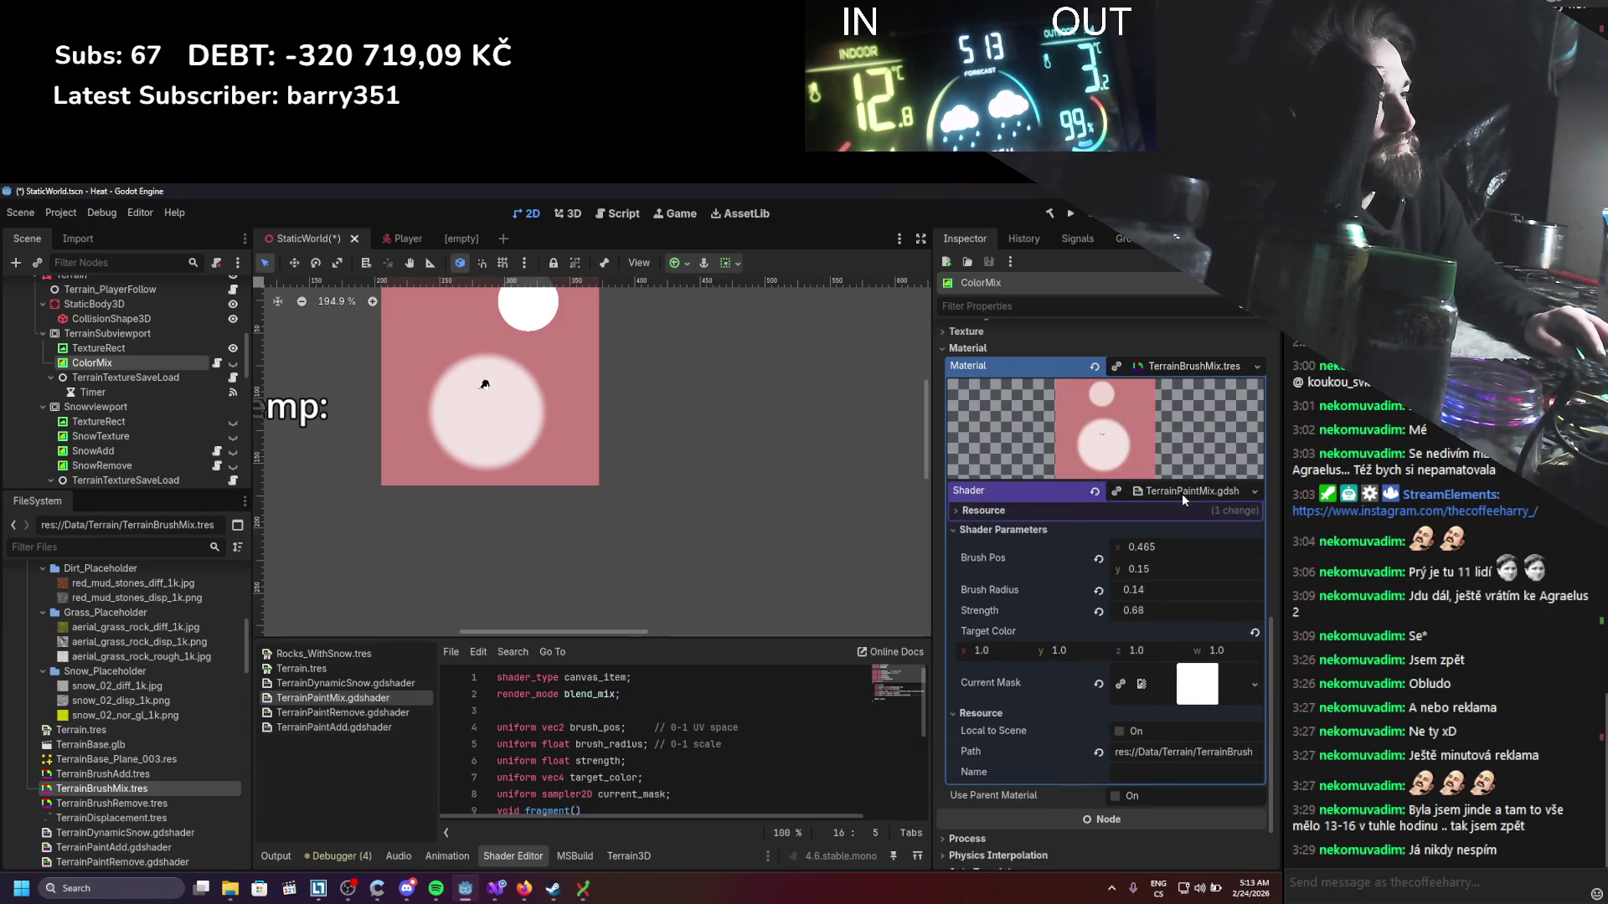
double_click(608, 695)
type("blend_add")
key("ctrl+s")
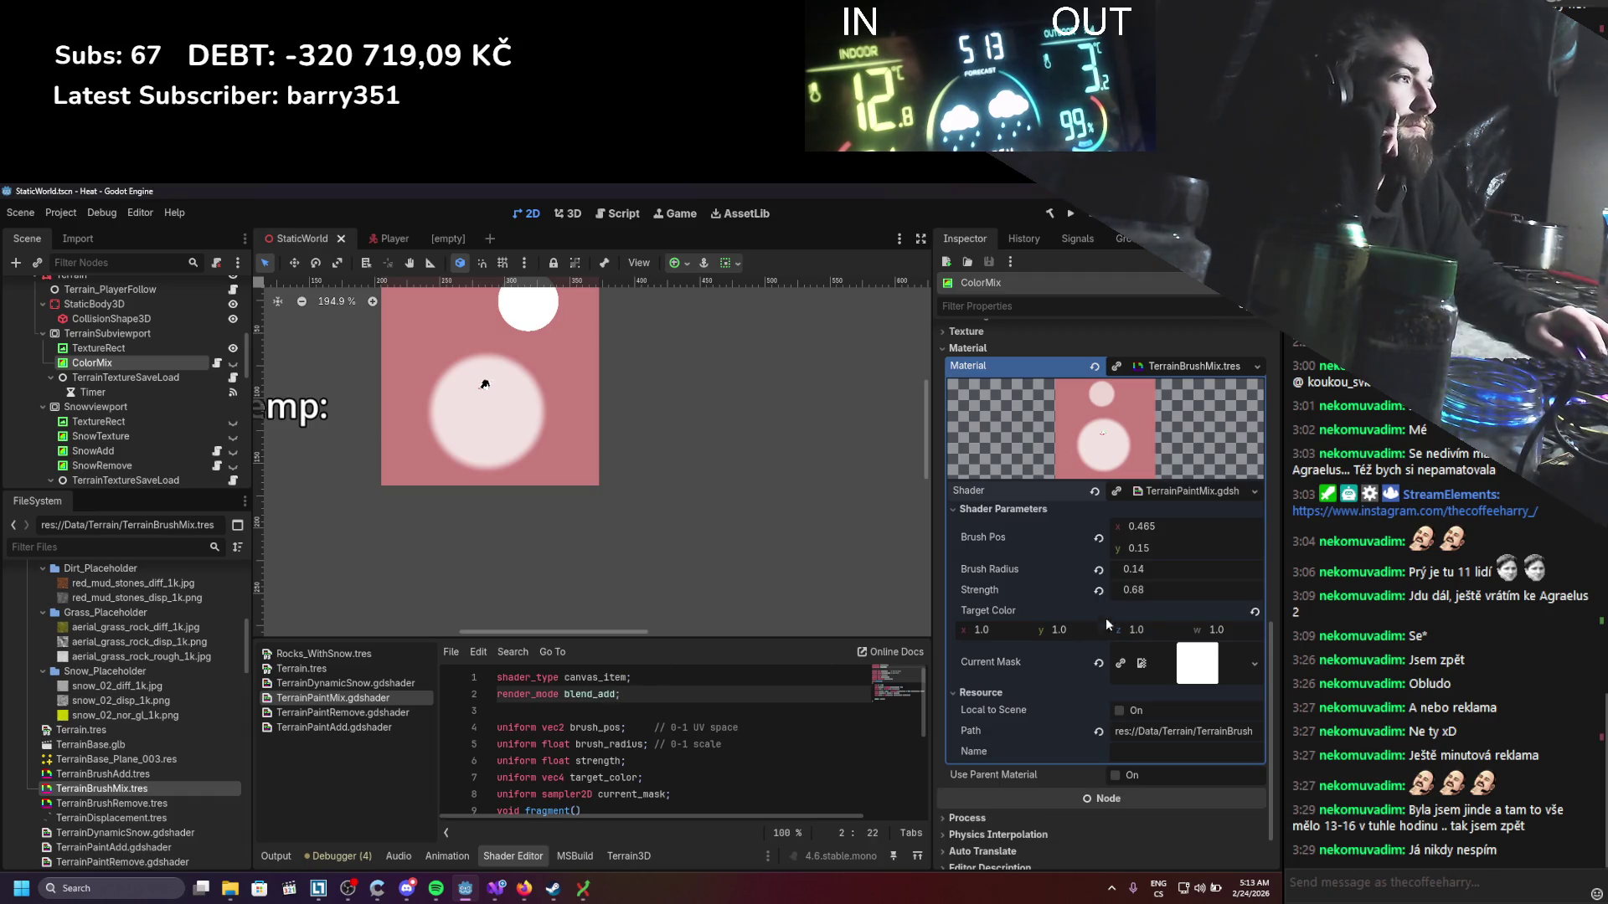
Step: Recheck TerrainSubviewport's clear and update modes, keeping update mode at Always
left_click(130, 335)
left_click(124, 362)
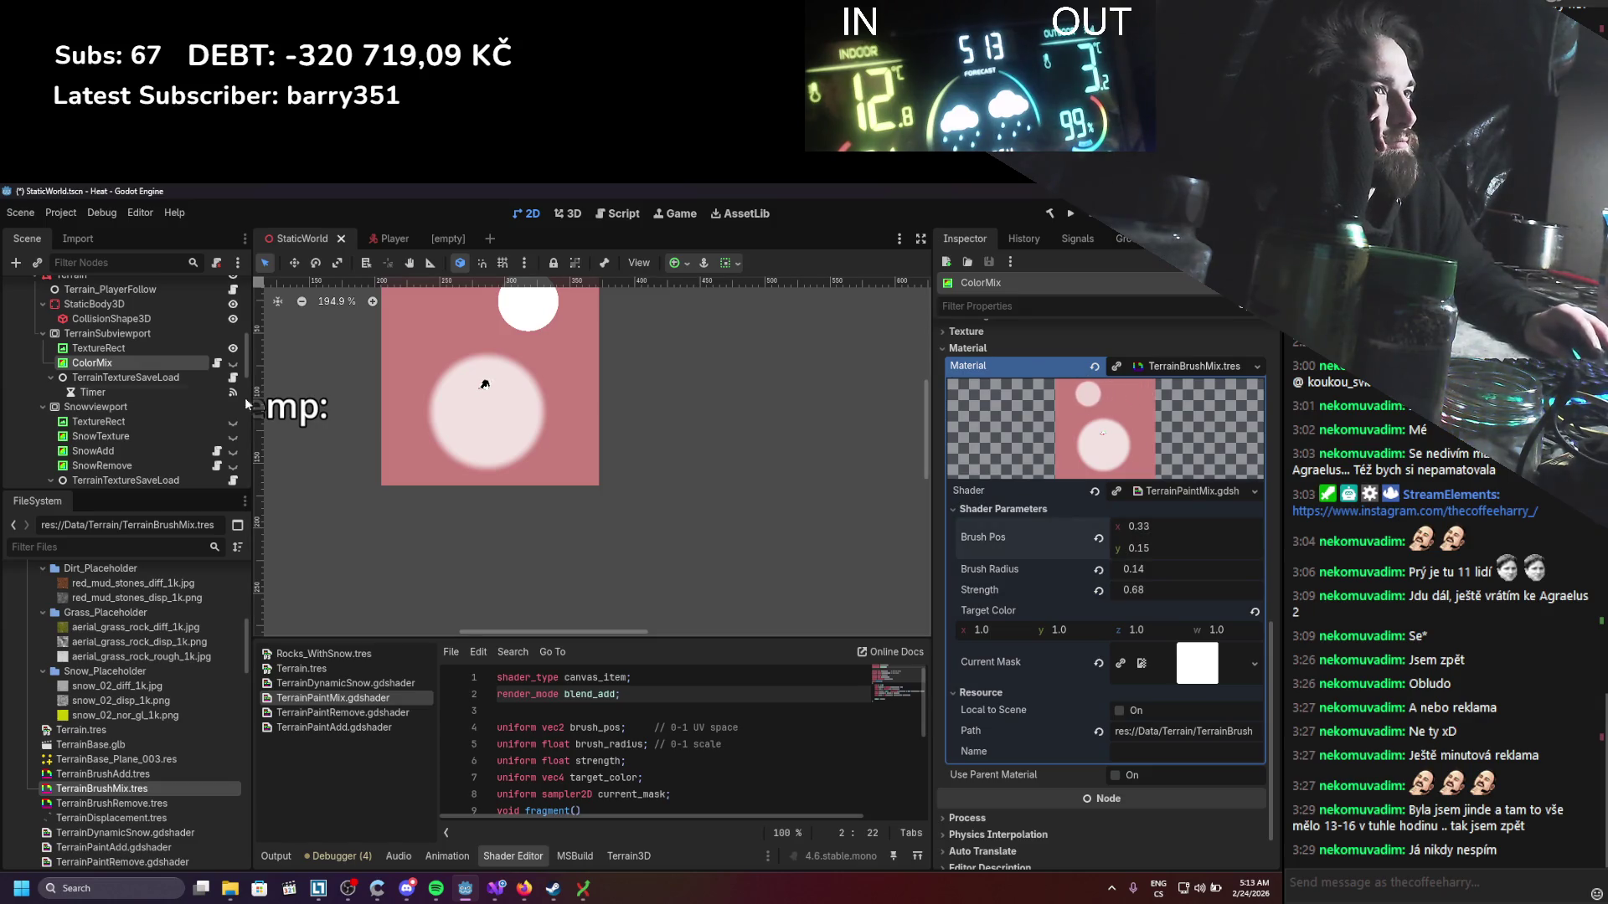
left_click(104, 333)
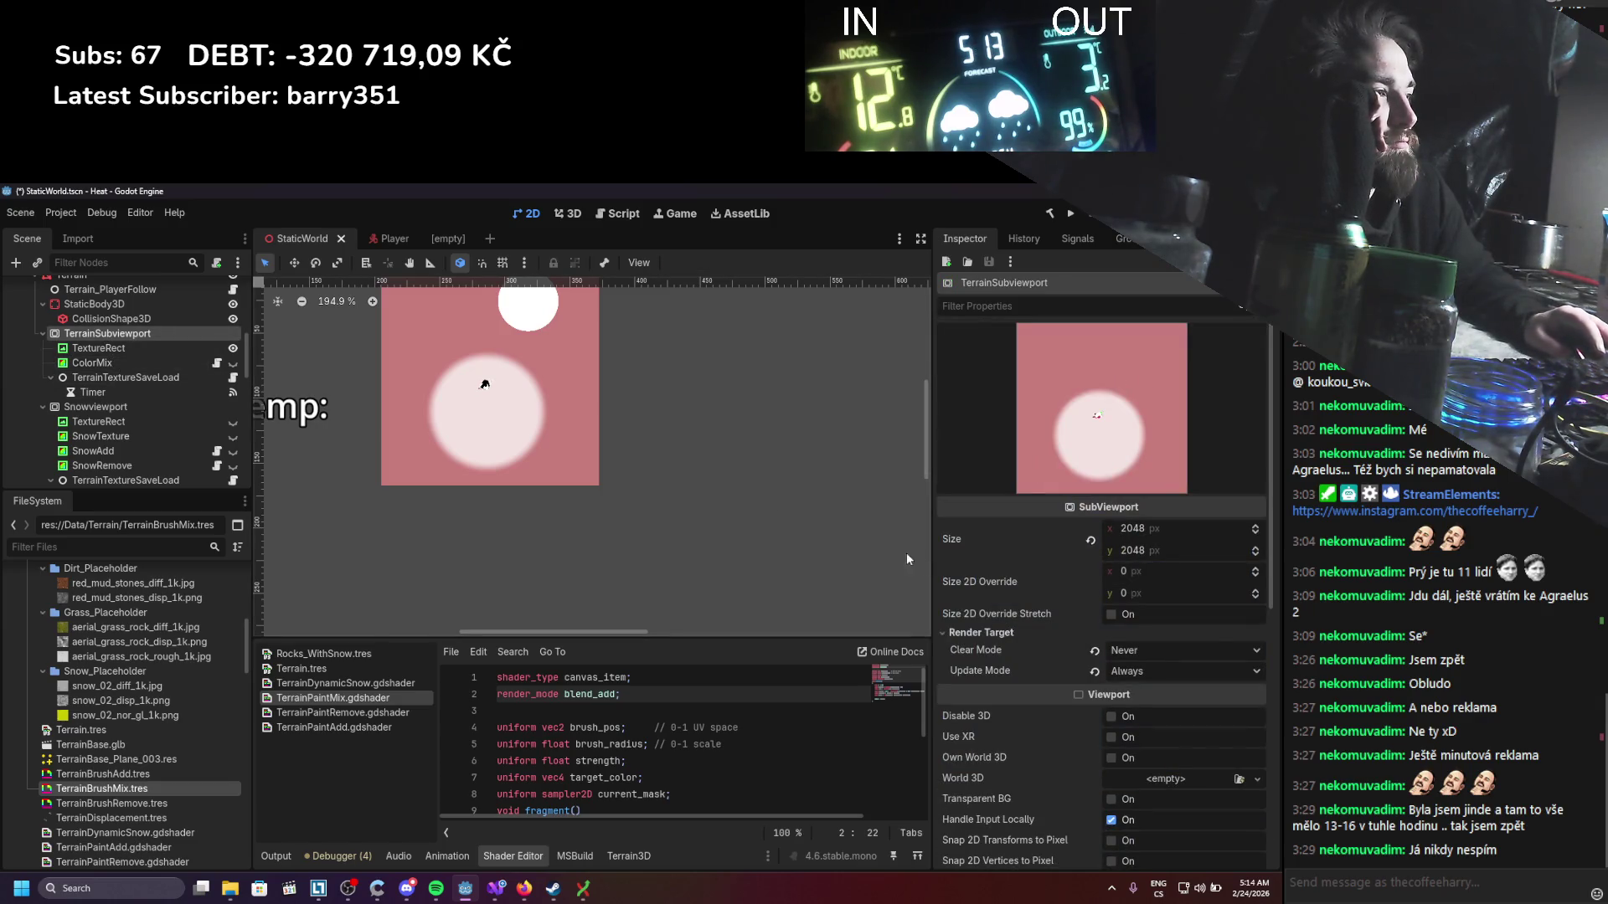
left_click(1132, 651)
left_click(1139, 672)
left_click(1140, 672)
left_click(1143, 661)
scroll(1147, 668, "down", 5)
scroll(1145, 666, "up", 5)
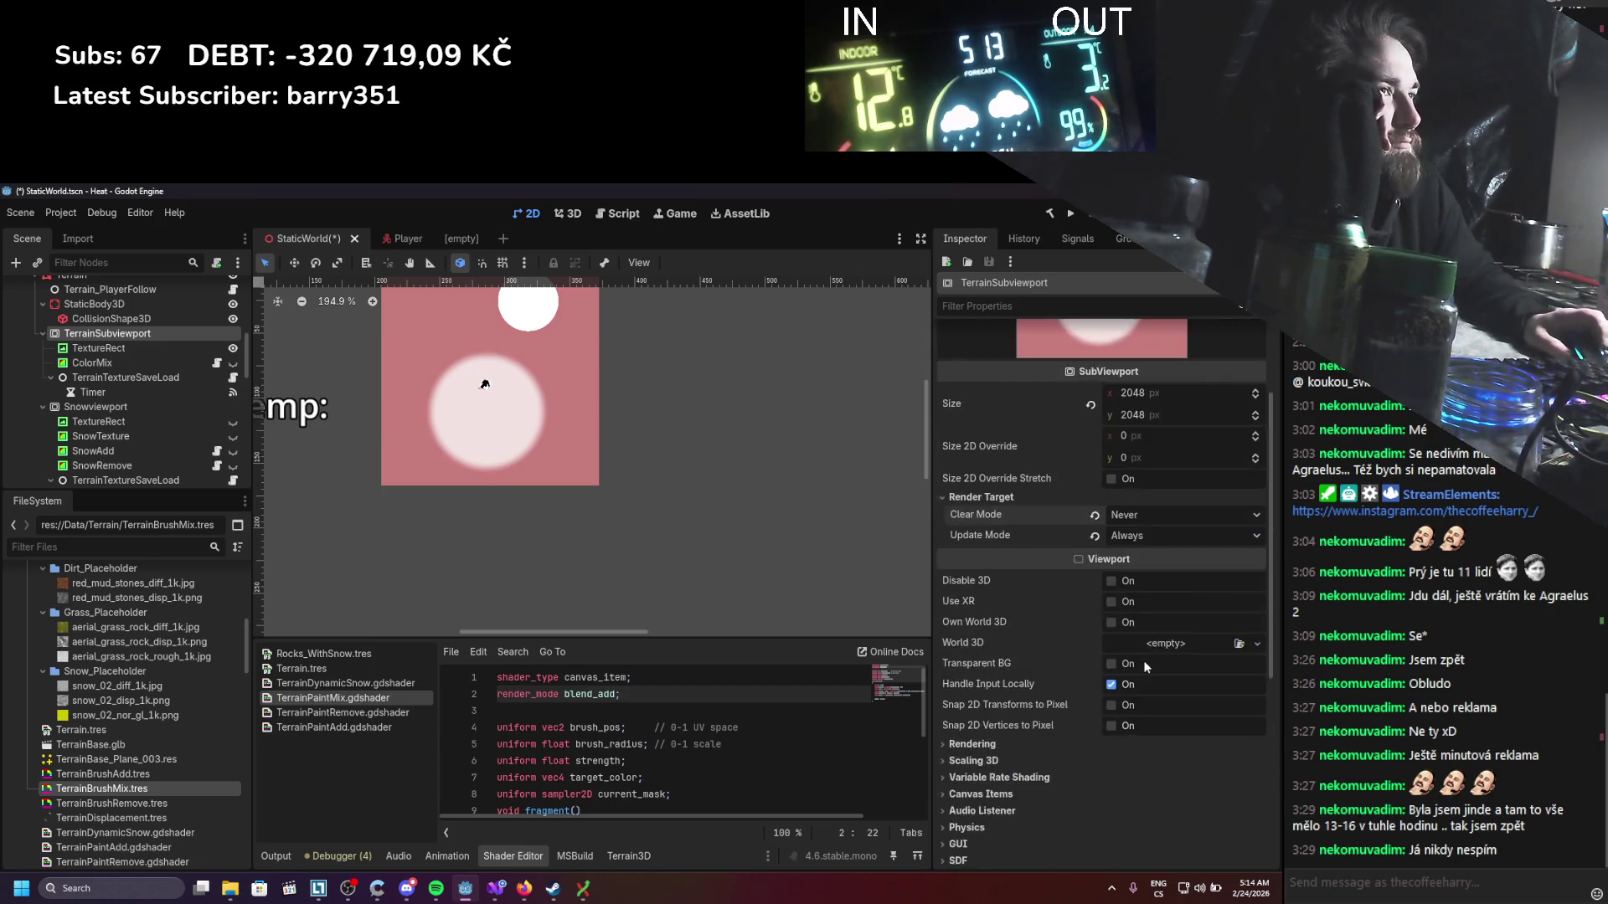
Step: Show ColorMix, hide TextureRect, and set brush position x to 0.495 with a small y tweak
left_click(233, 363)
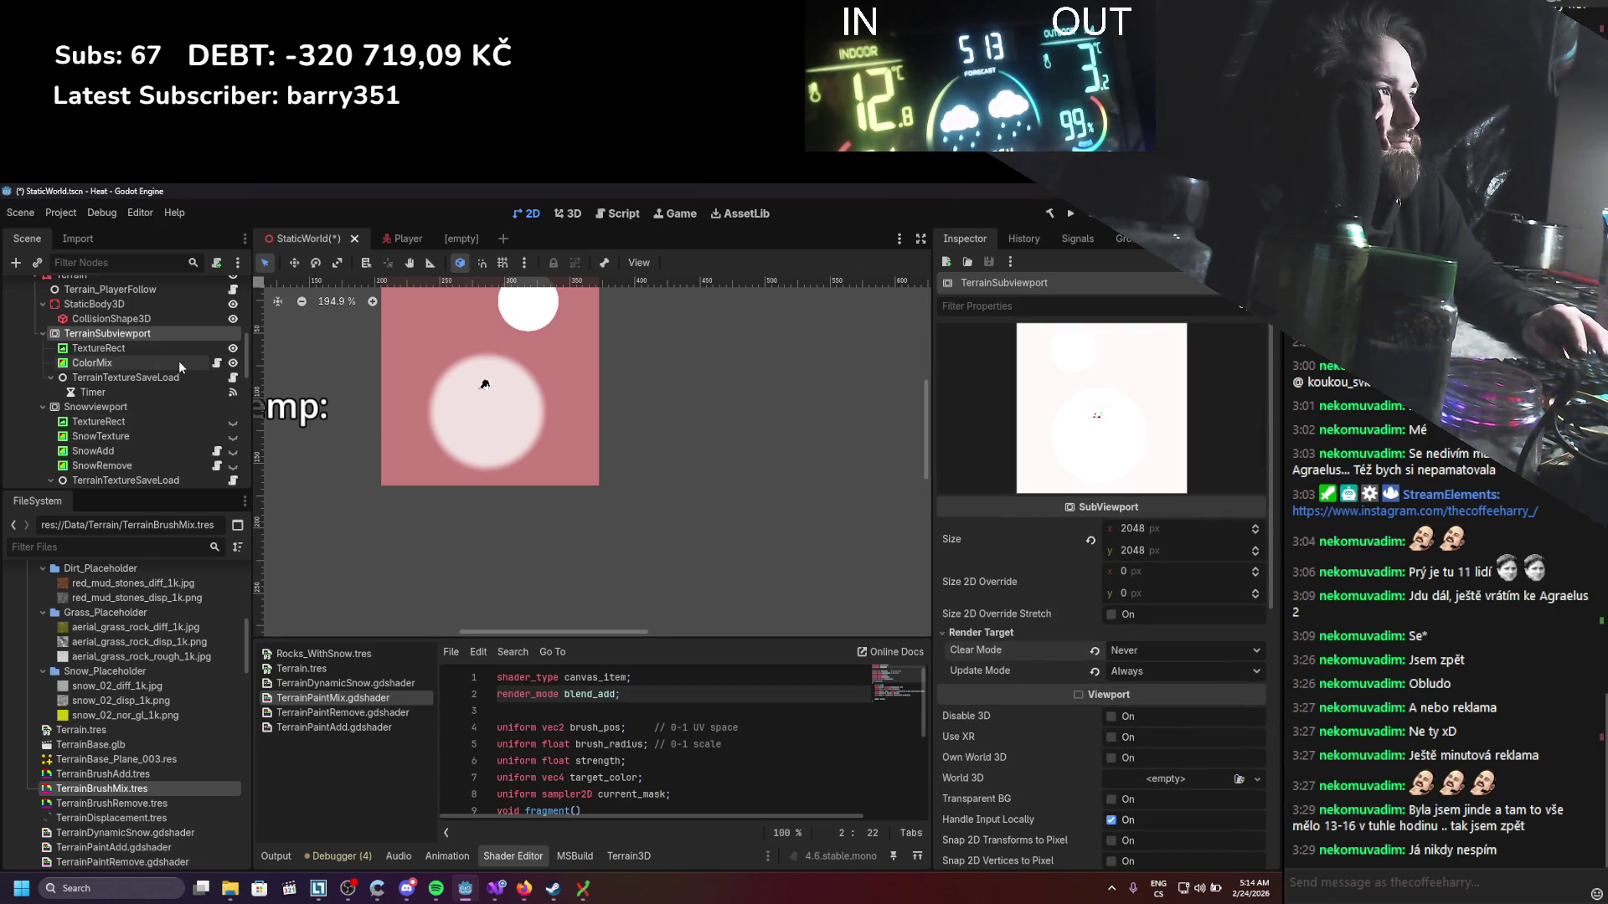
left_click(179, 363)
left_click_drag(1130, 528, 1197, 528)
left_click(111, 333)
left_click(233, 348)
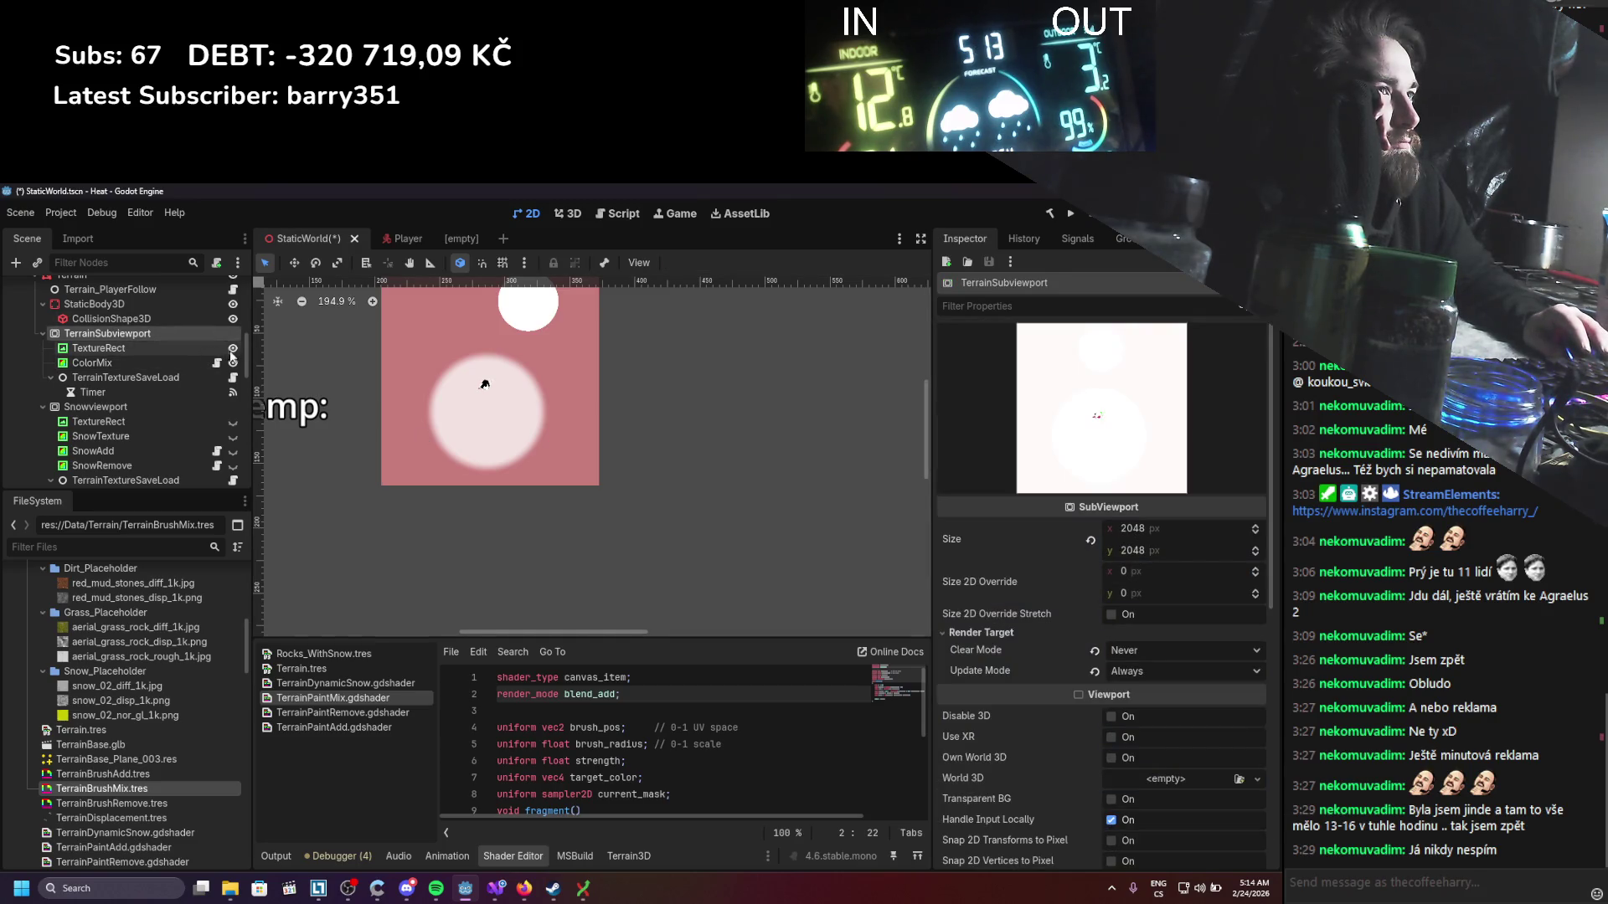
left_click(164, 362)
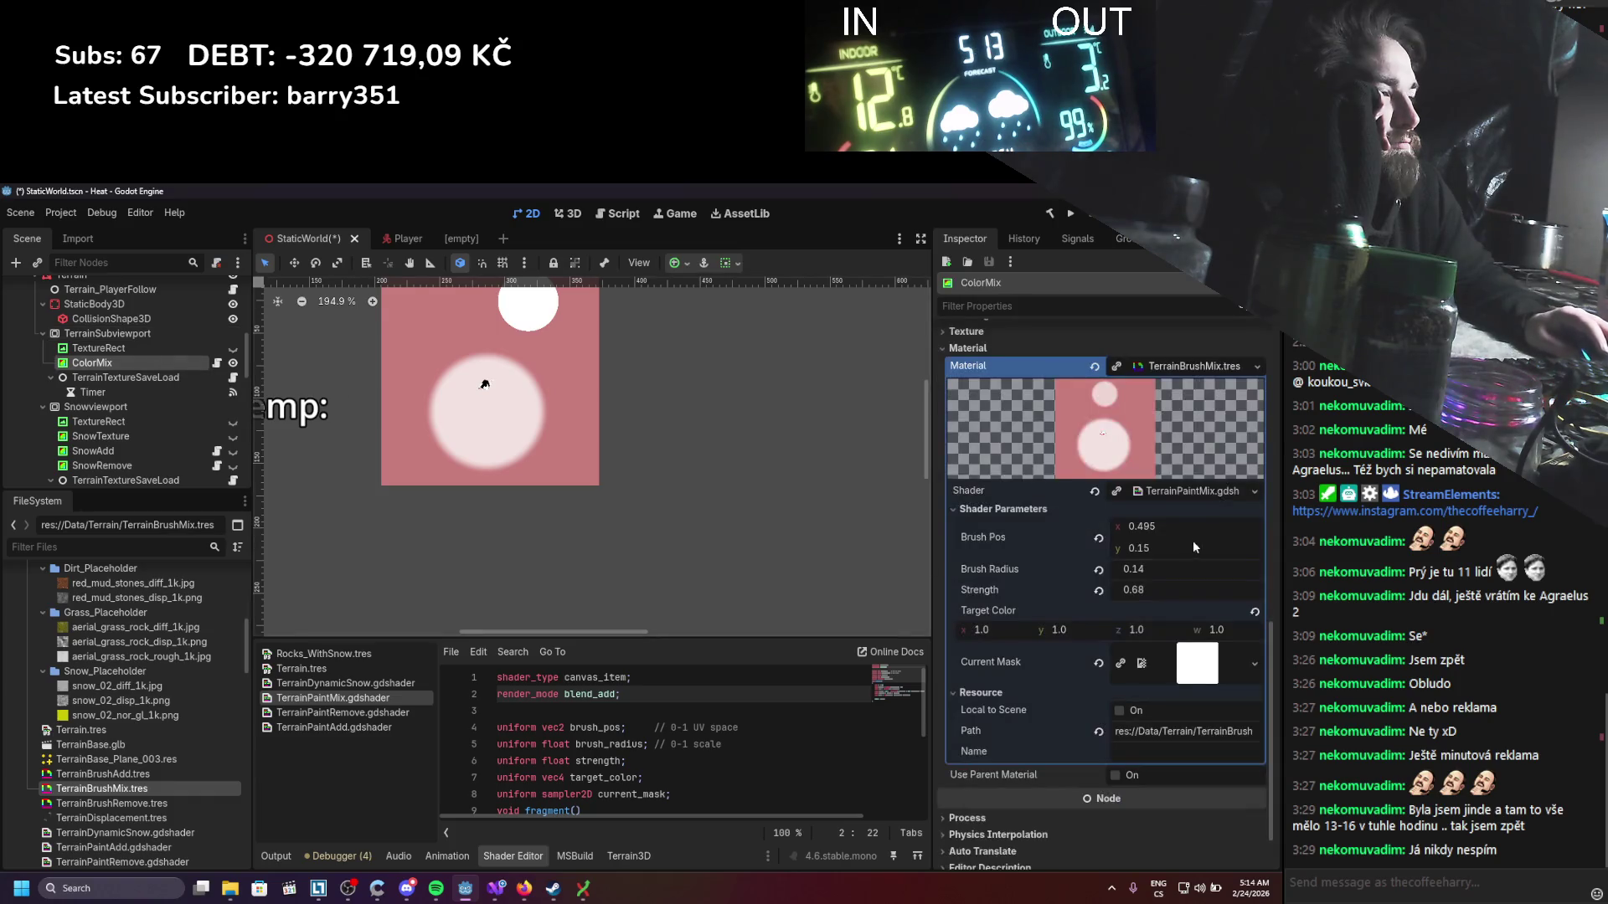
left_click_drag(1155, 549, 1151, 546)
Step: Inspect the TextureRect's mask texture details
left_click(161, 345)
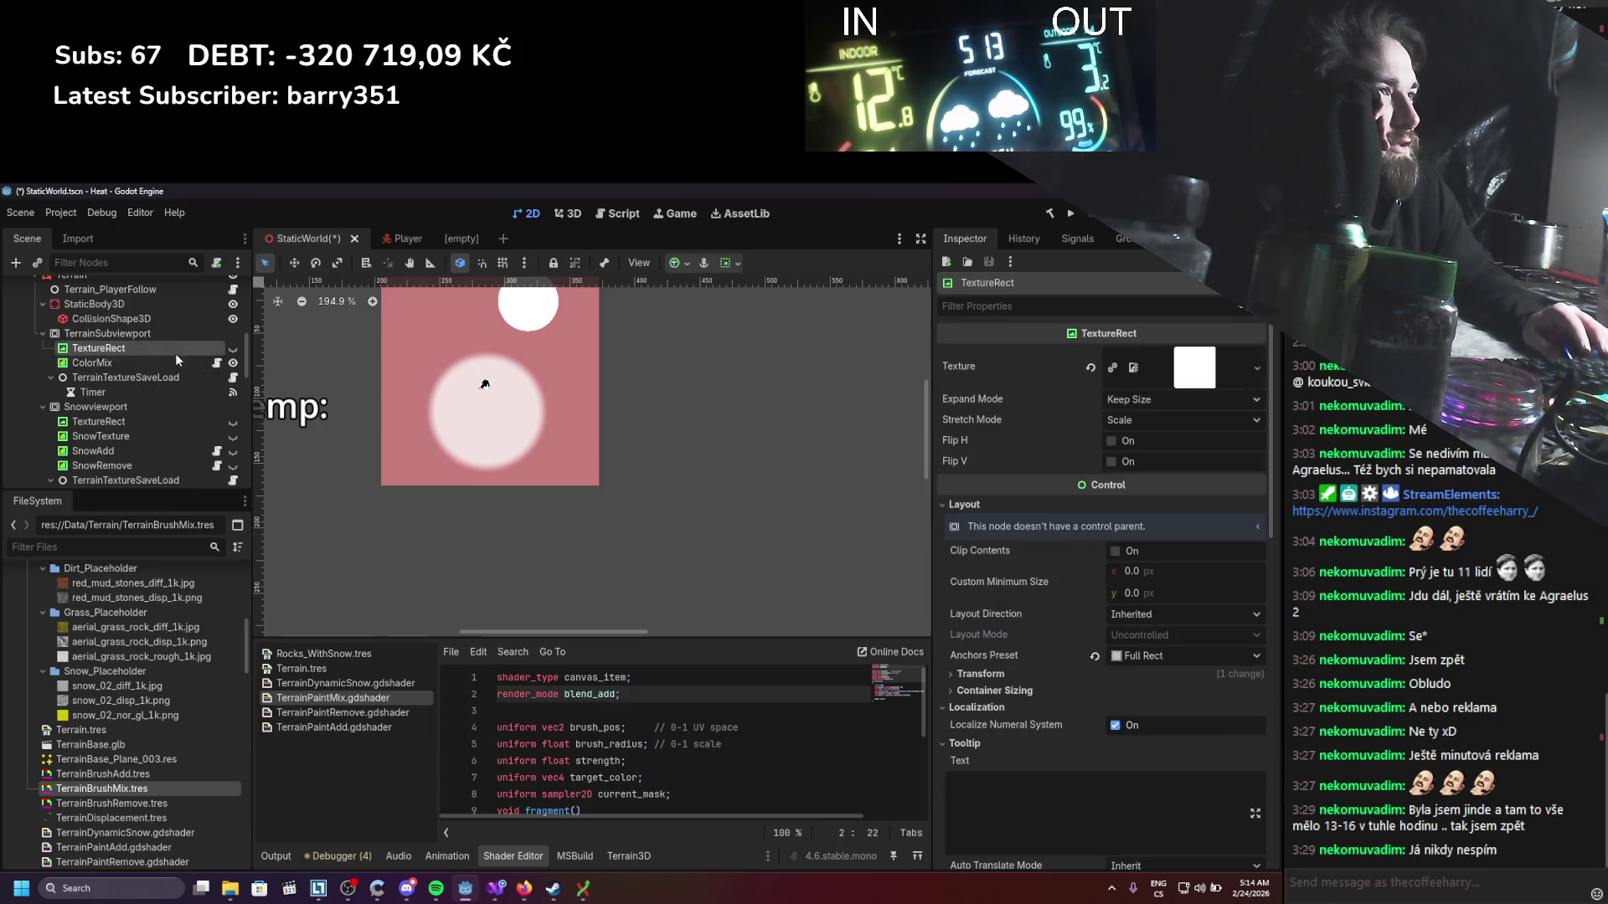
left_click(1190, 374)
left_click(1189, 375)
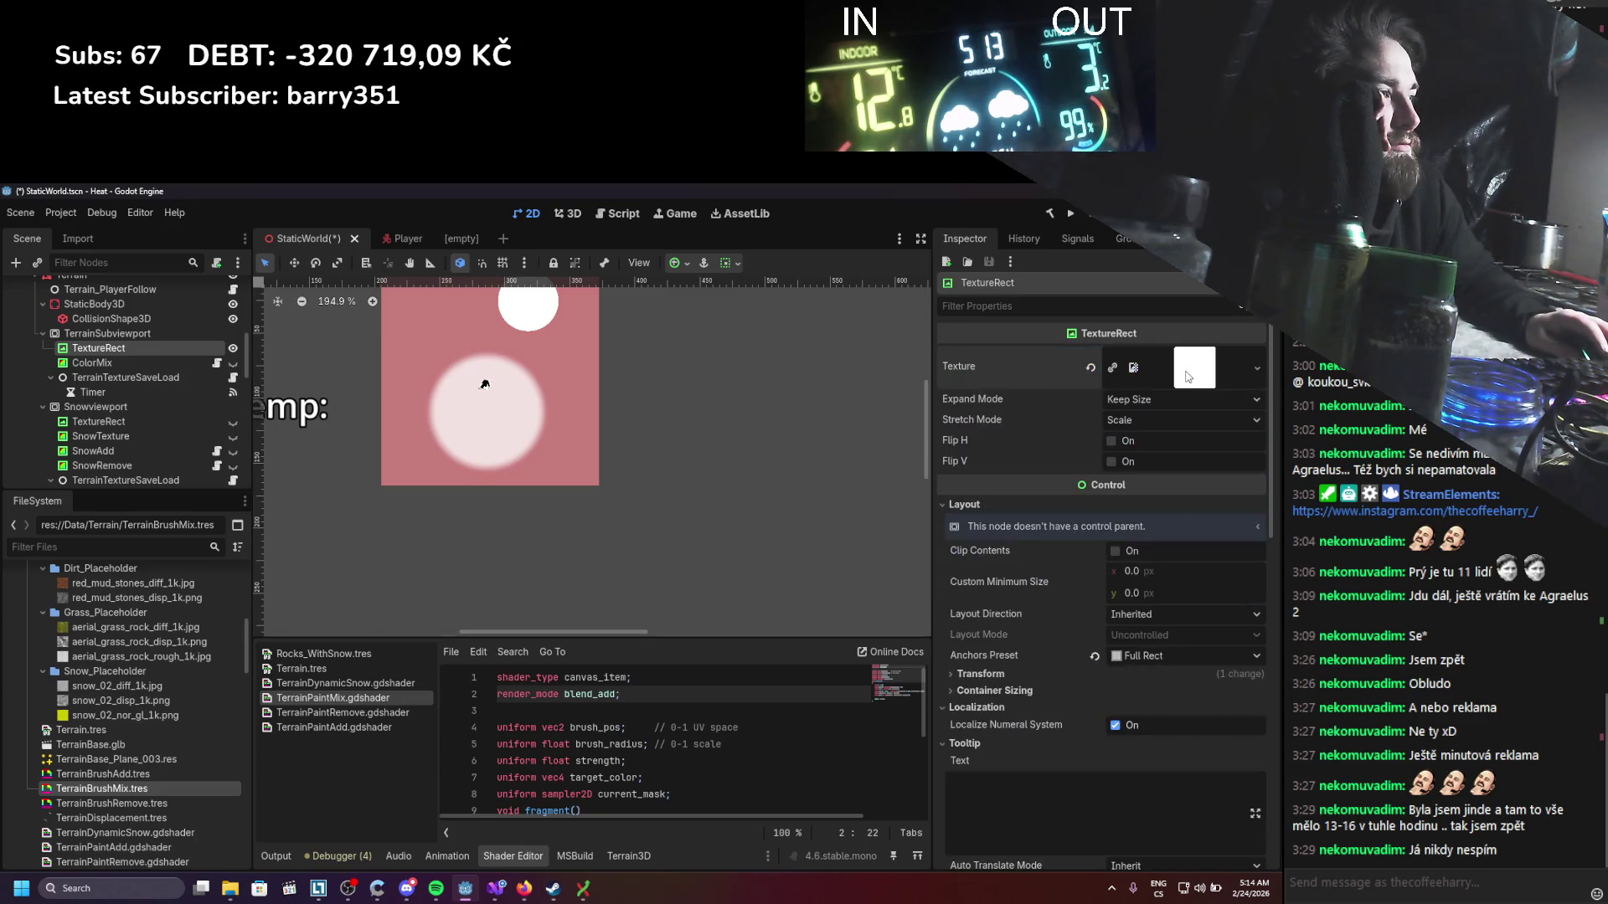
left_click(1185, 376)
left_click(1184, 376)
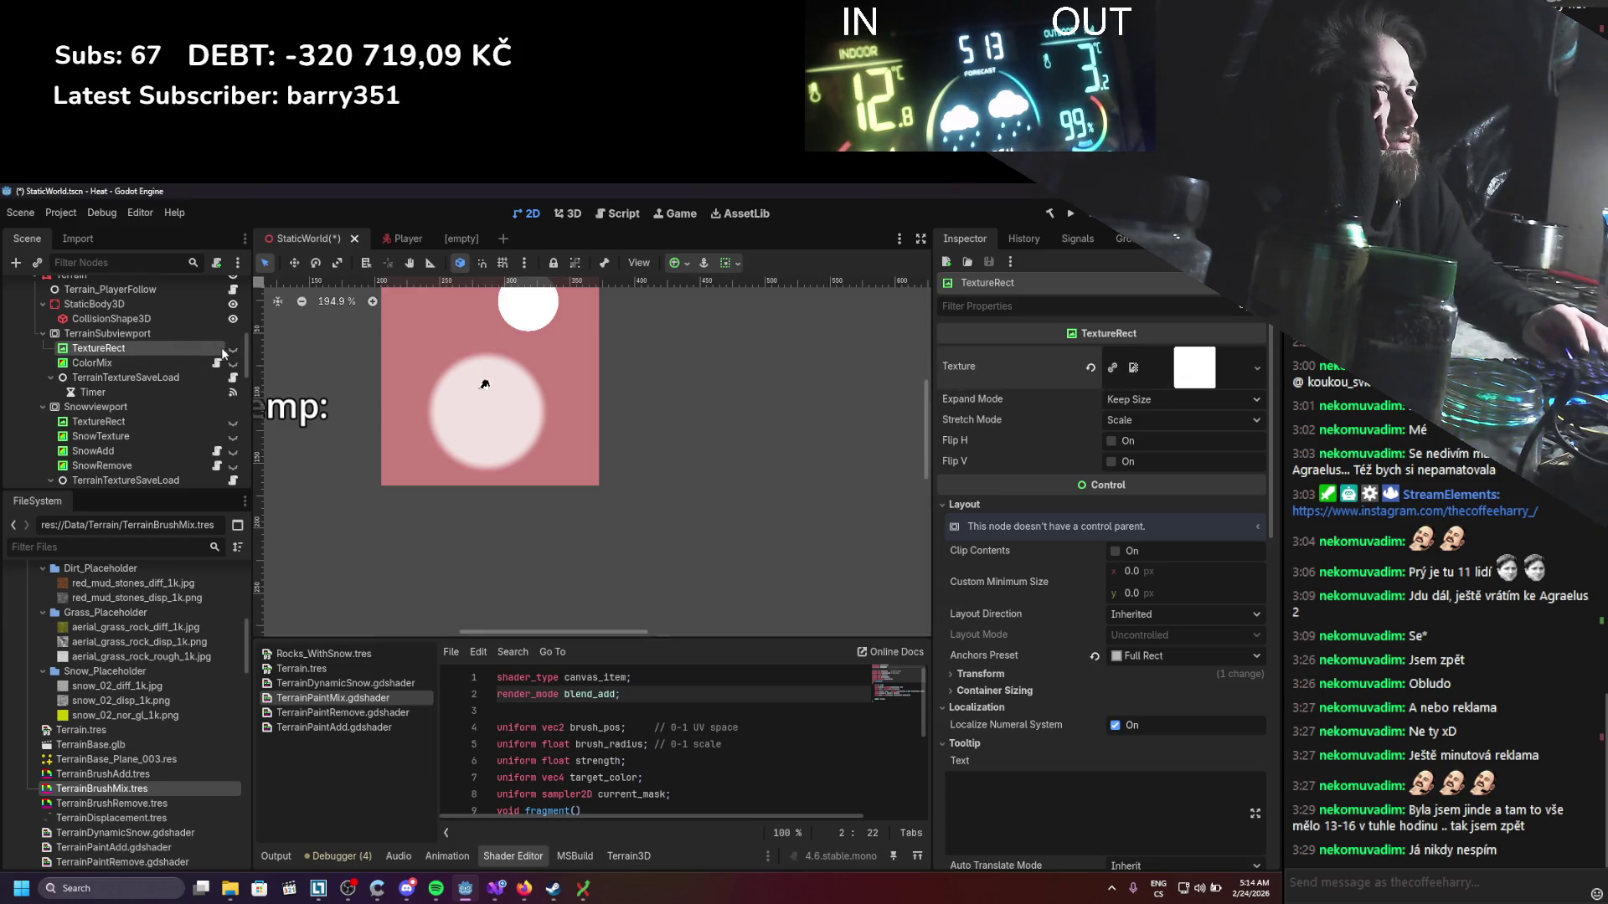
Step: Add a TextureRect child under TerrainSubviewport, then delete the resulting TextureRect2
right_click(107, 334)
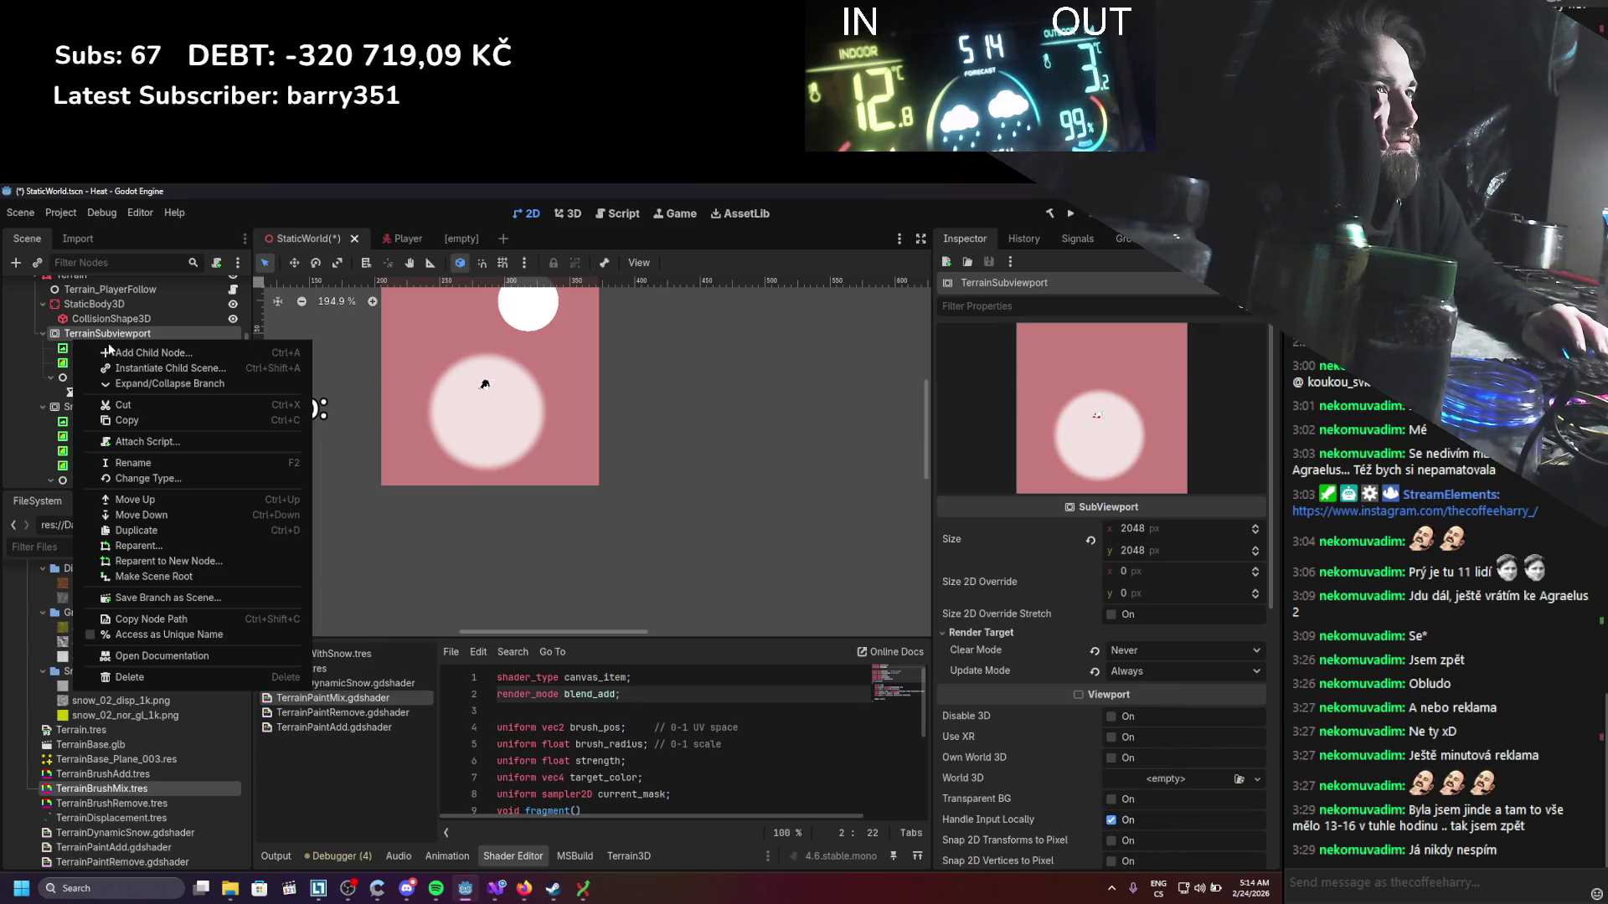
left_click(111, 352)
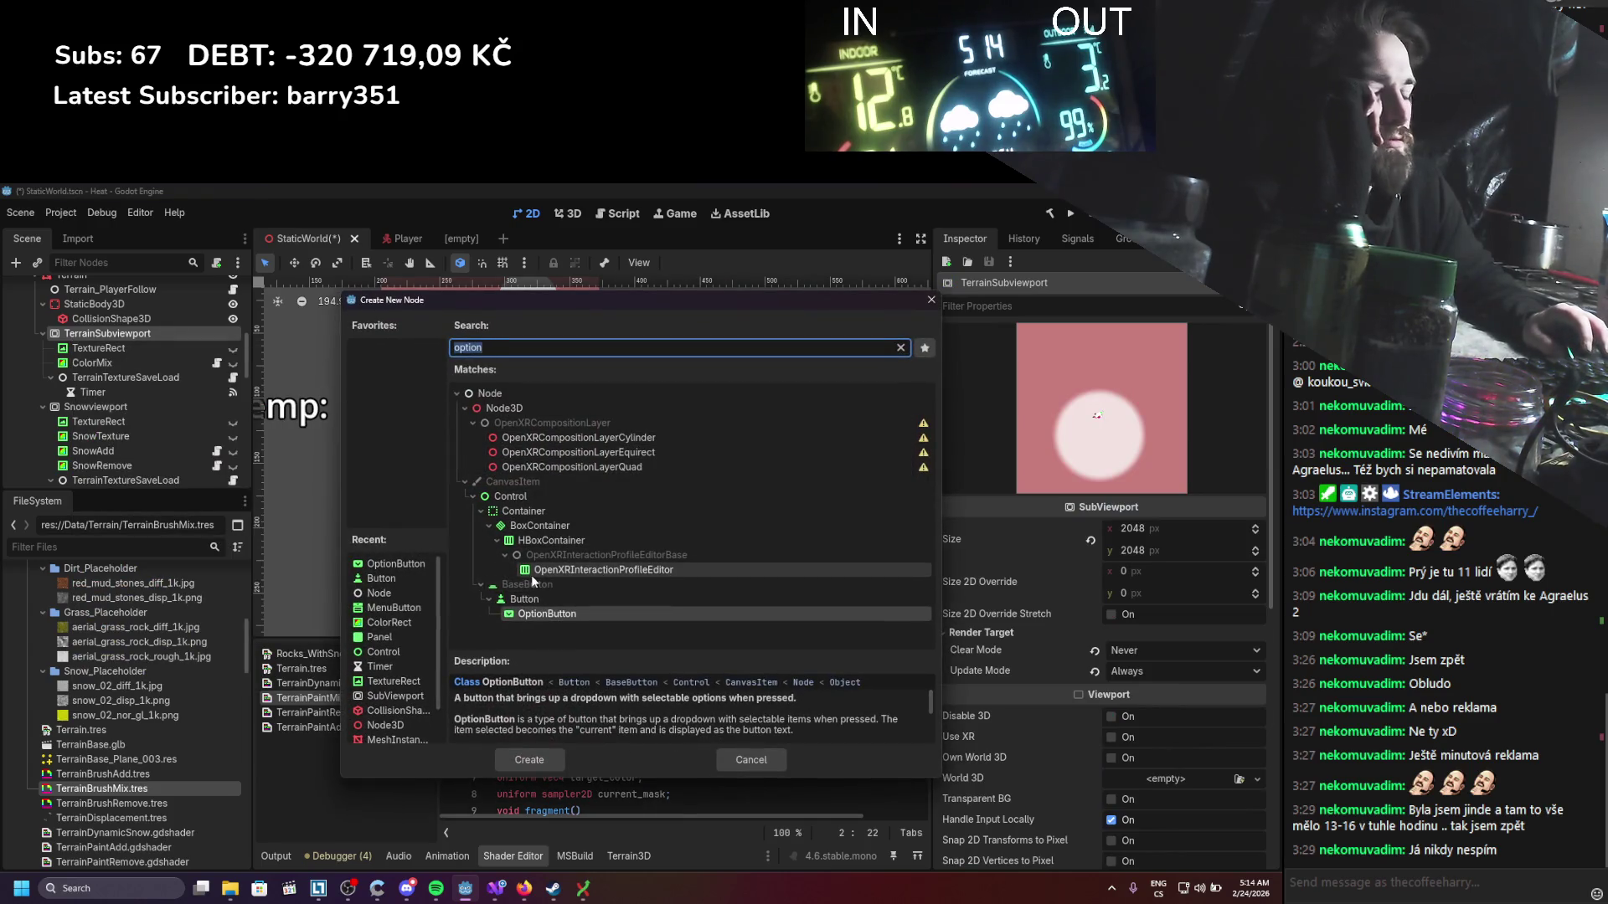
type("tex")
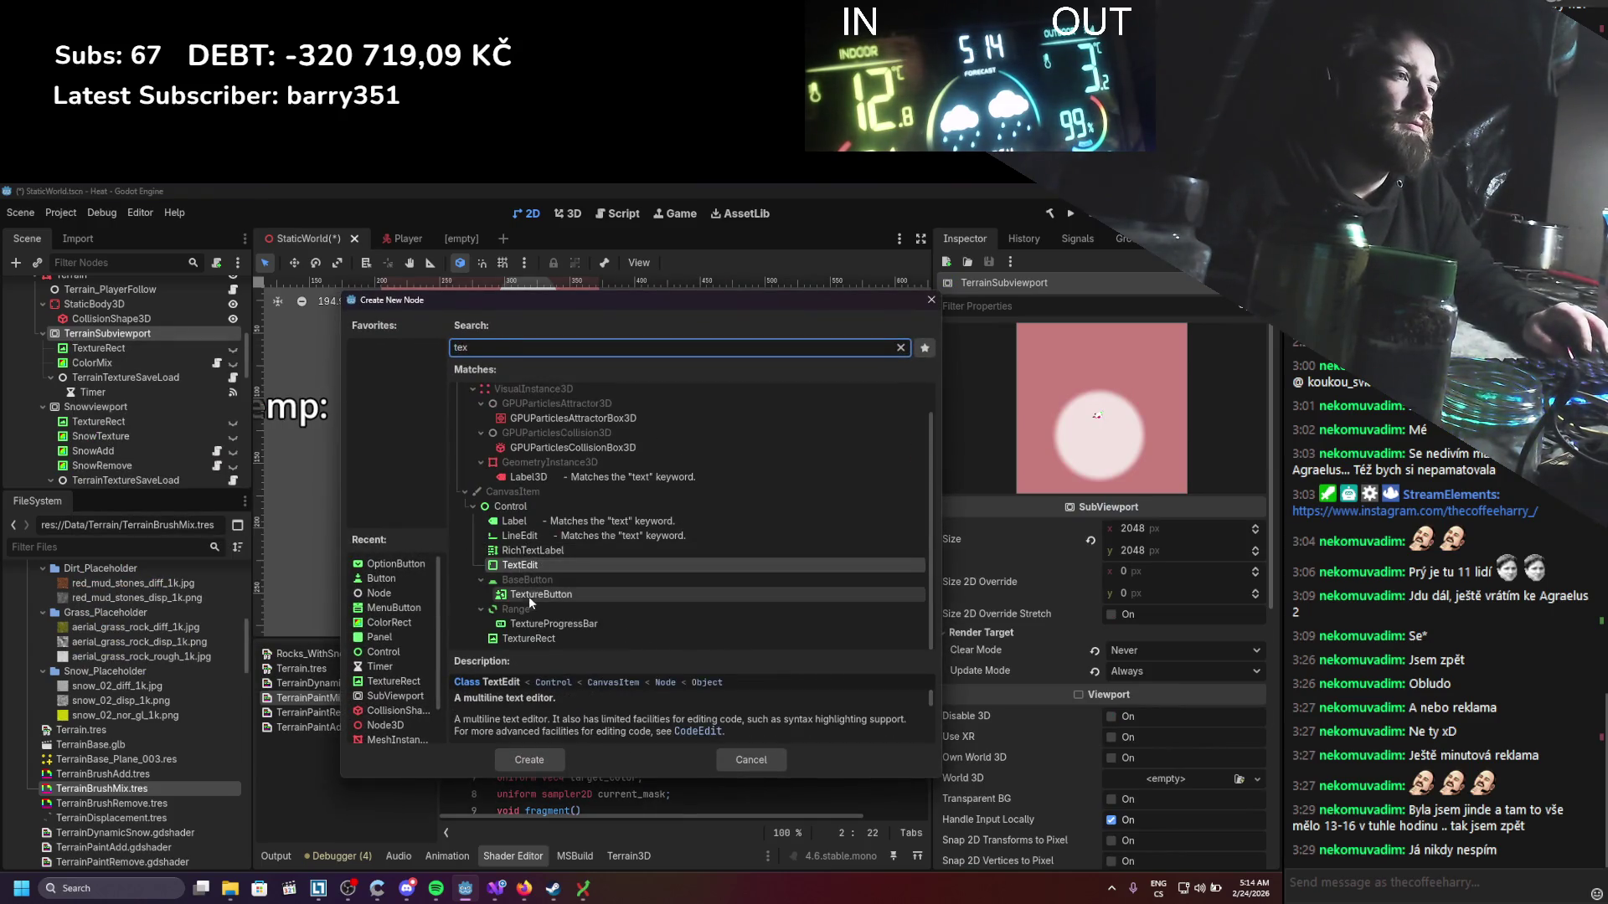
double_click(525, 638)
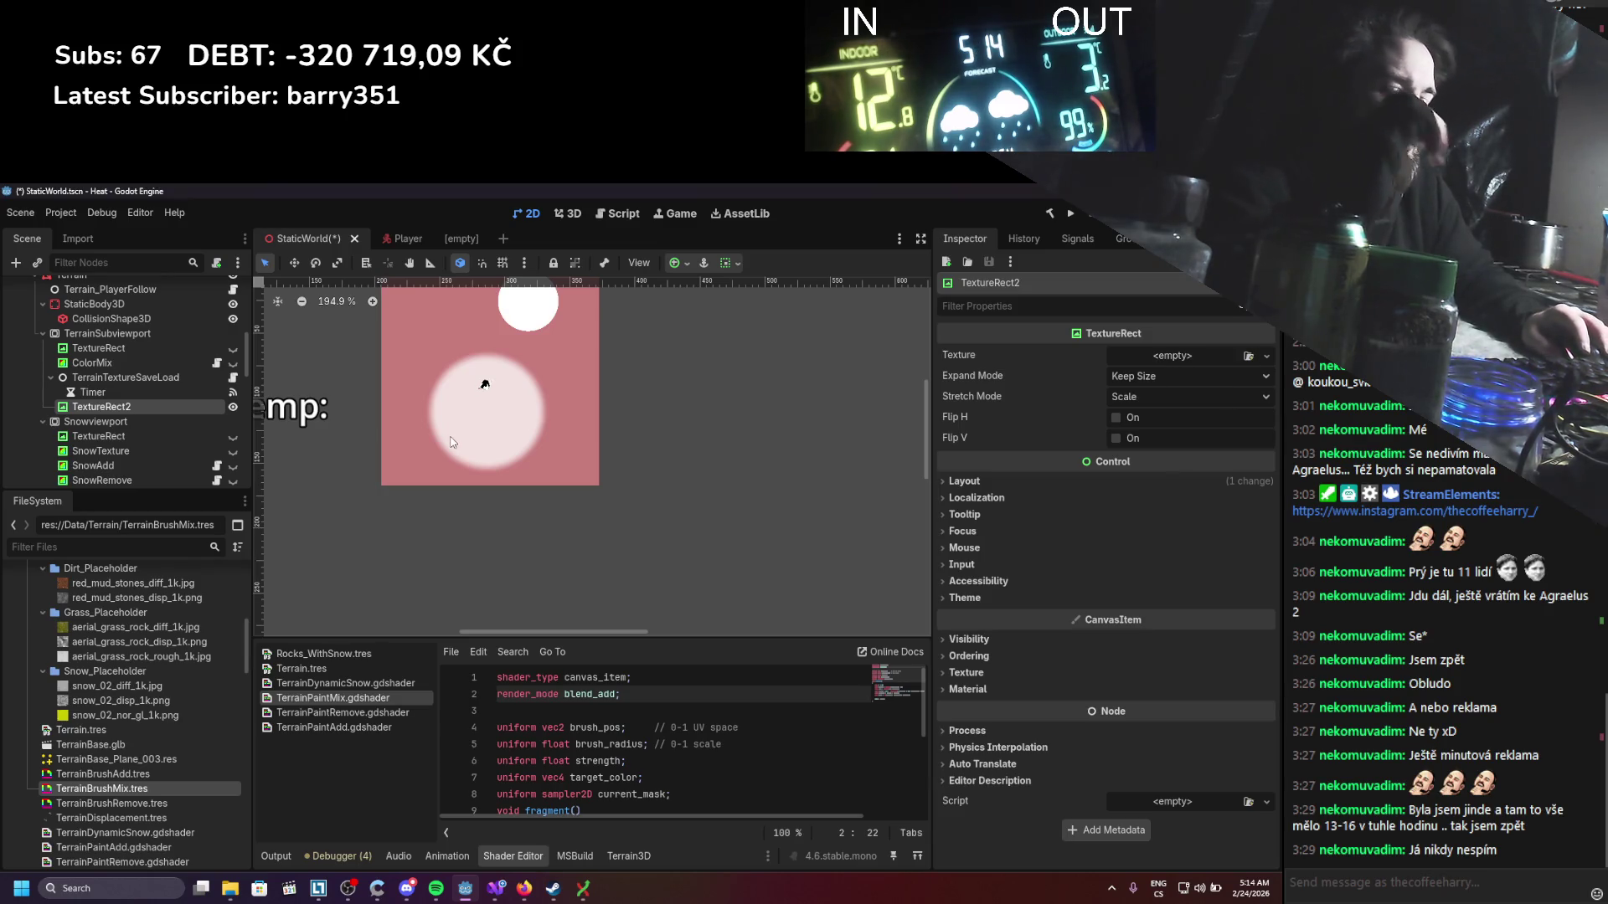
key("Delete")
key("Return")
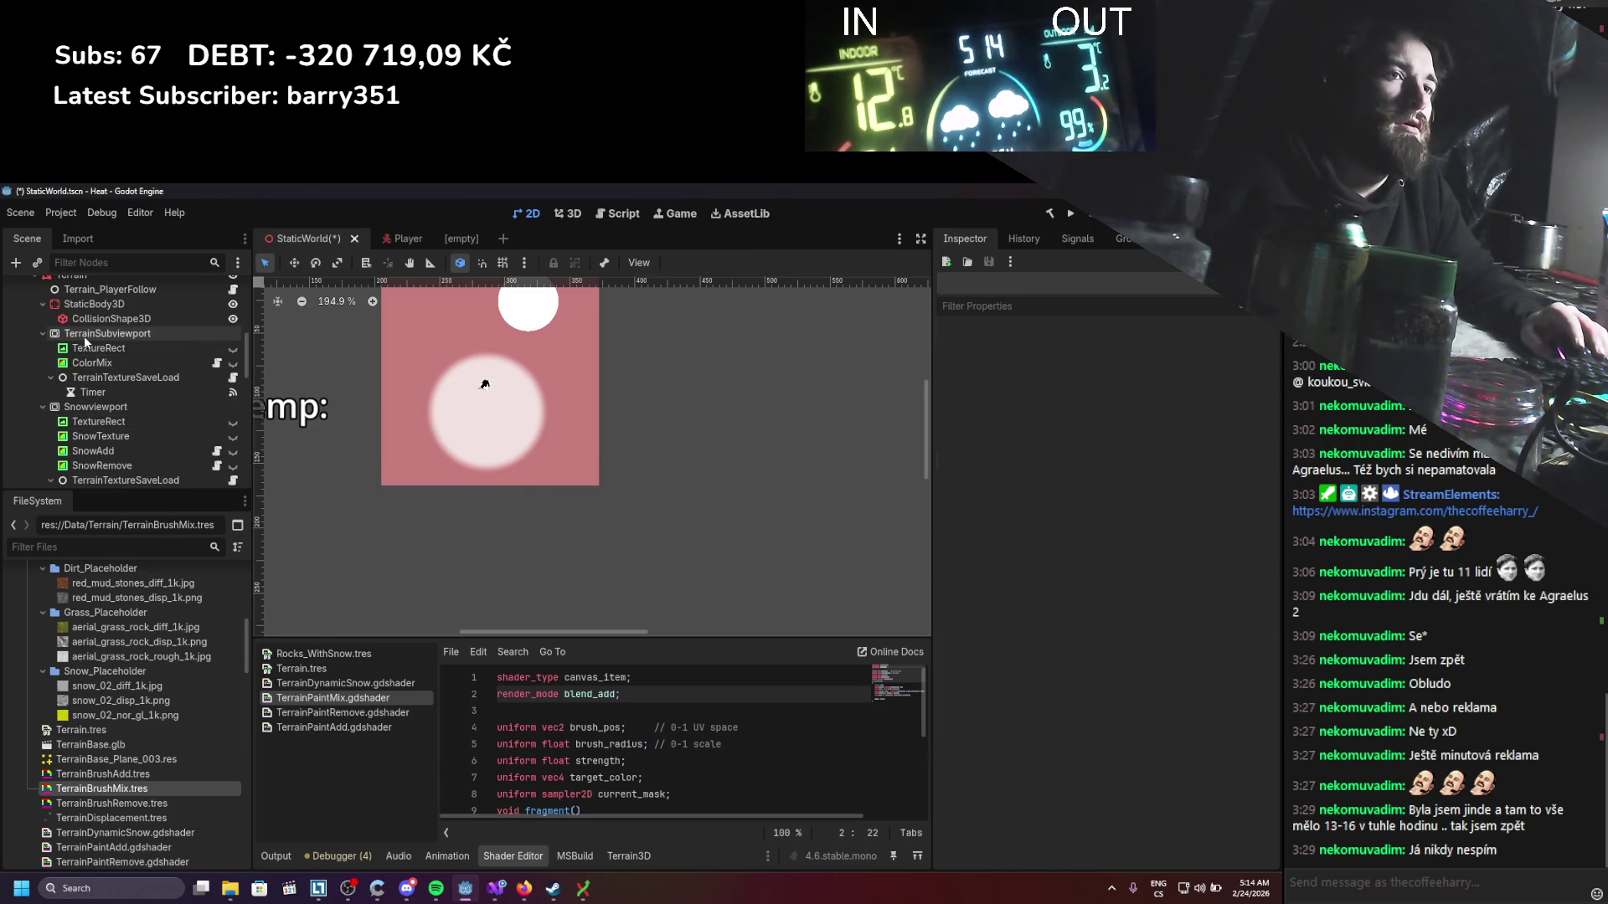
Step: Add a ColorRect child to TerrainSubviewport, keeping its colour white
right_click(84, 334)
left_click(161, 345)
type("colo")
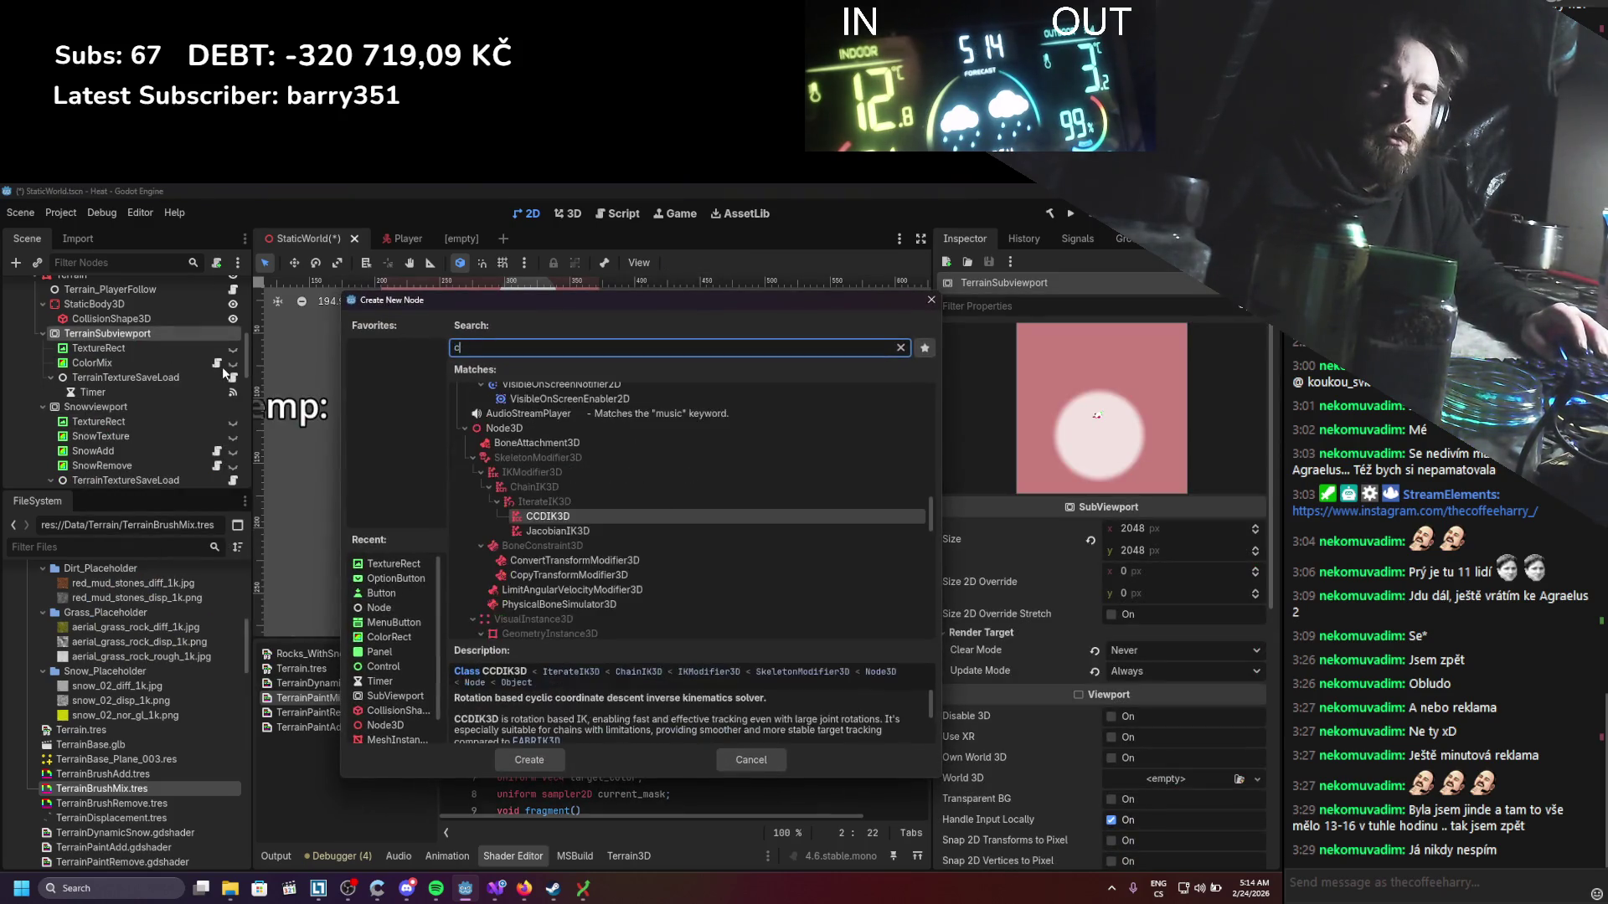
double_click(541, 584)
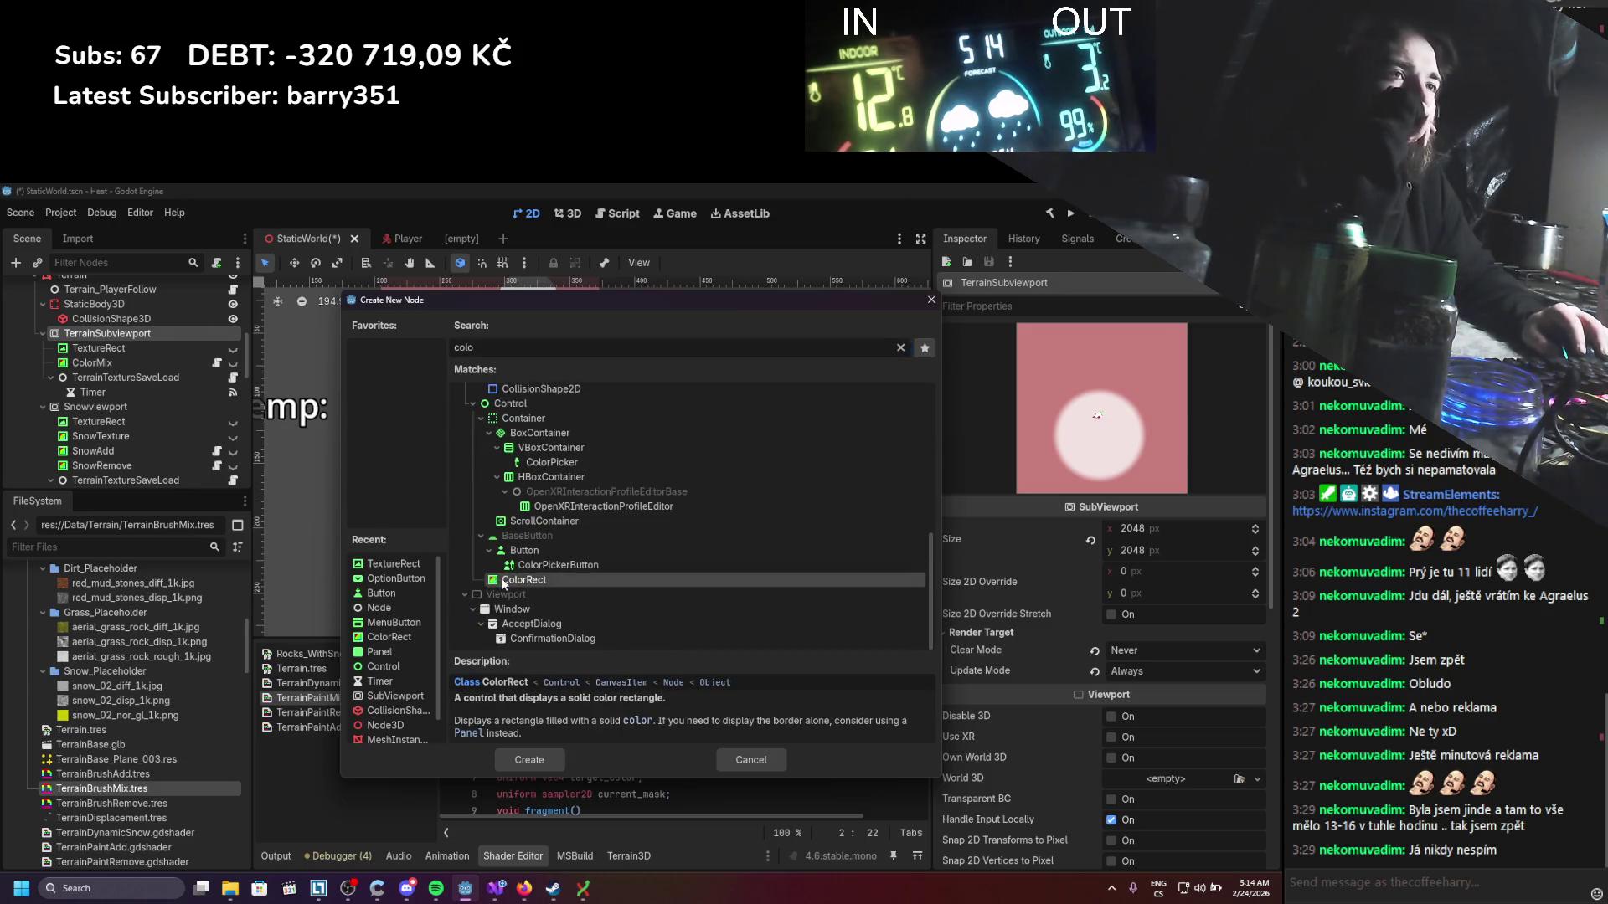
left_click(1239, 356)
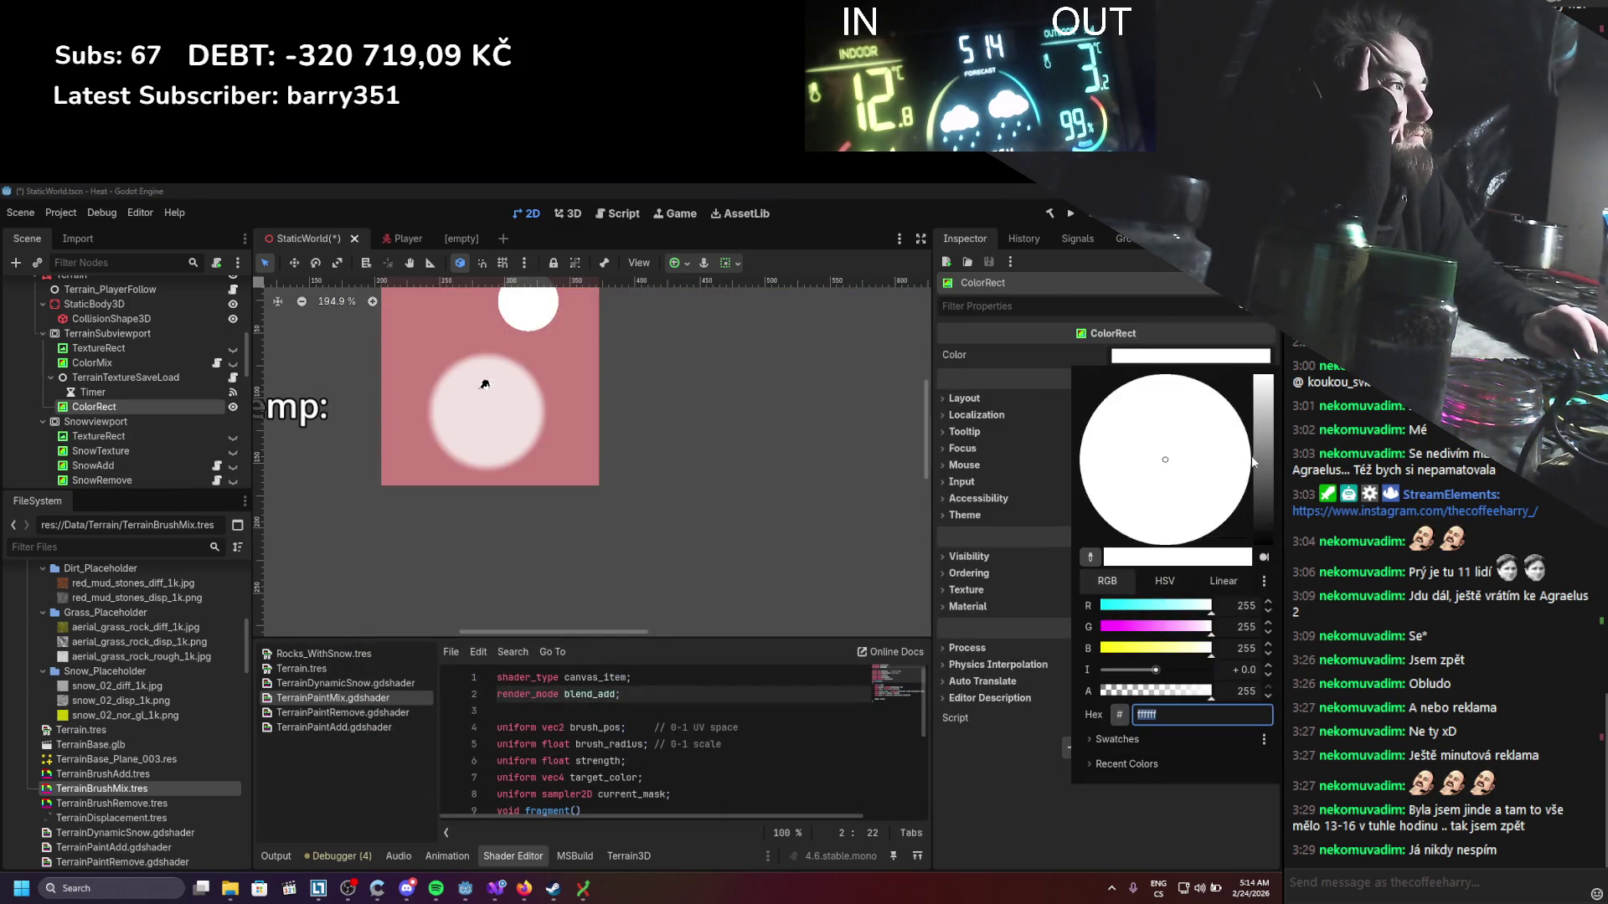
left_click(958, 824)
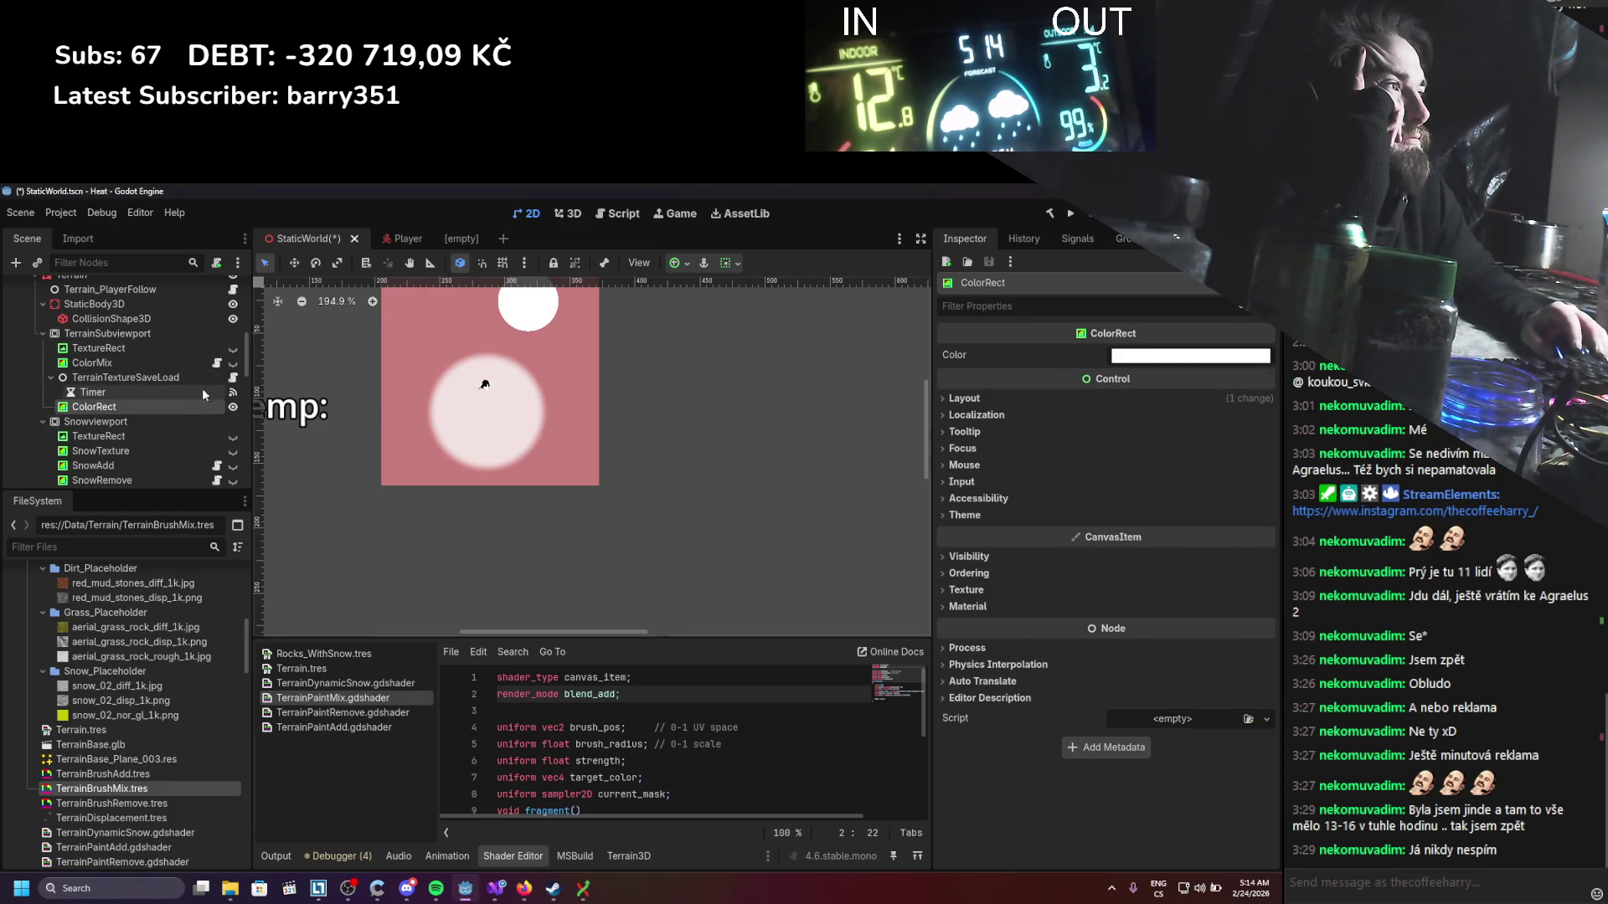
Step: Give the ColorRect a new CanvasItemMaterial with Blend Mode set to Subtract
left_click(985, 514)
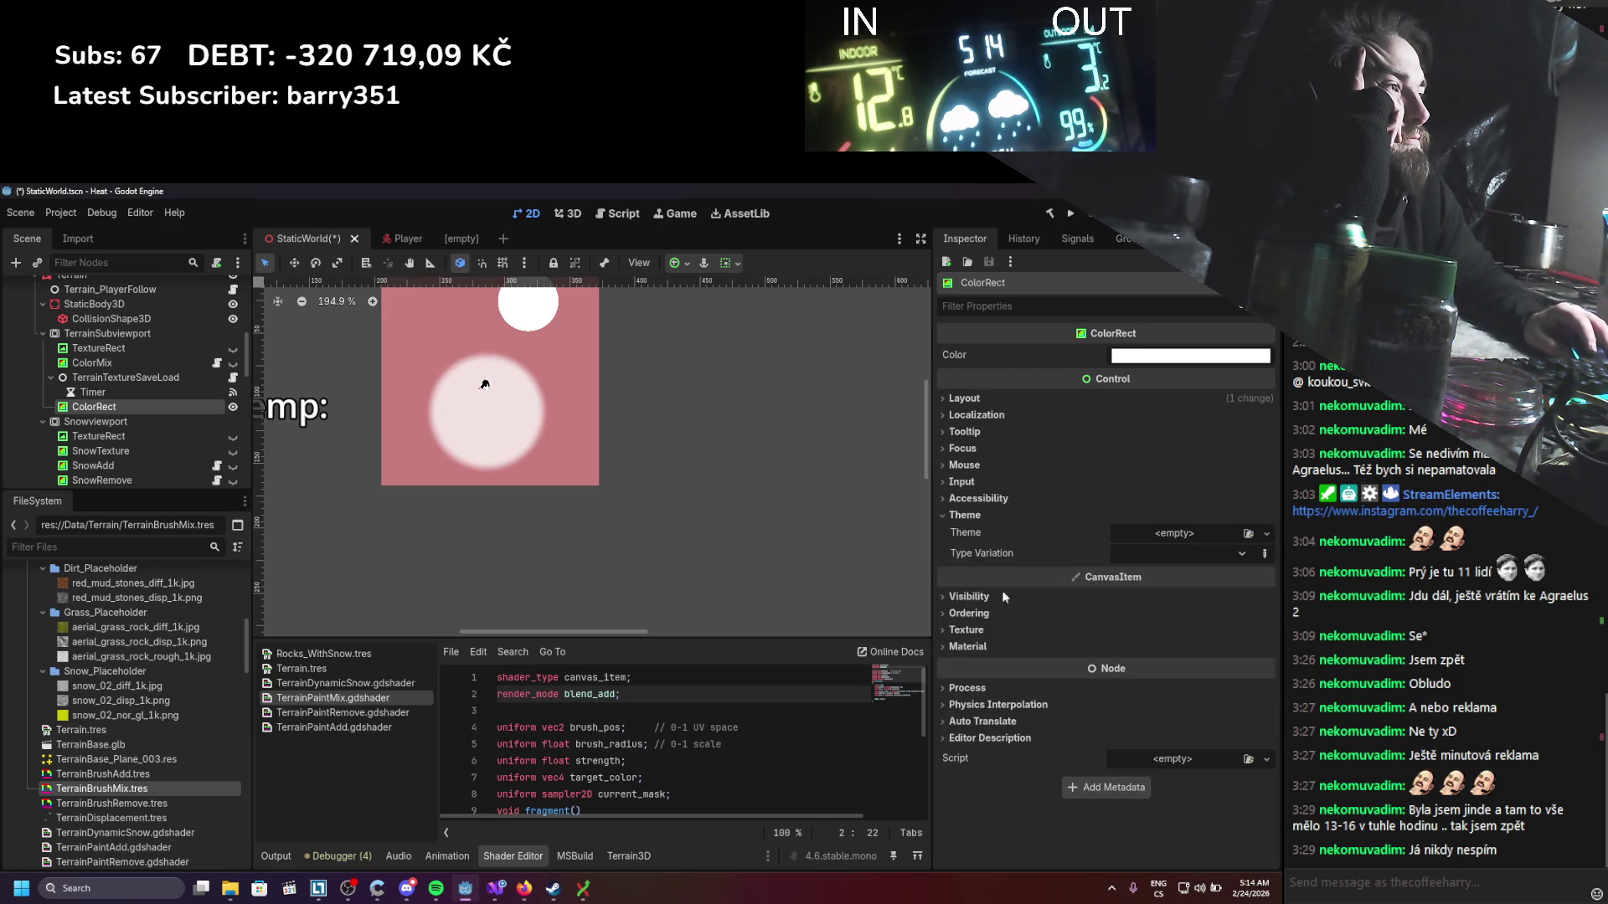
left_click(967, 647)
left_click(1248, 667)
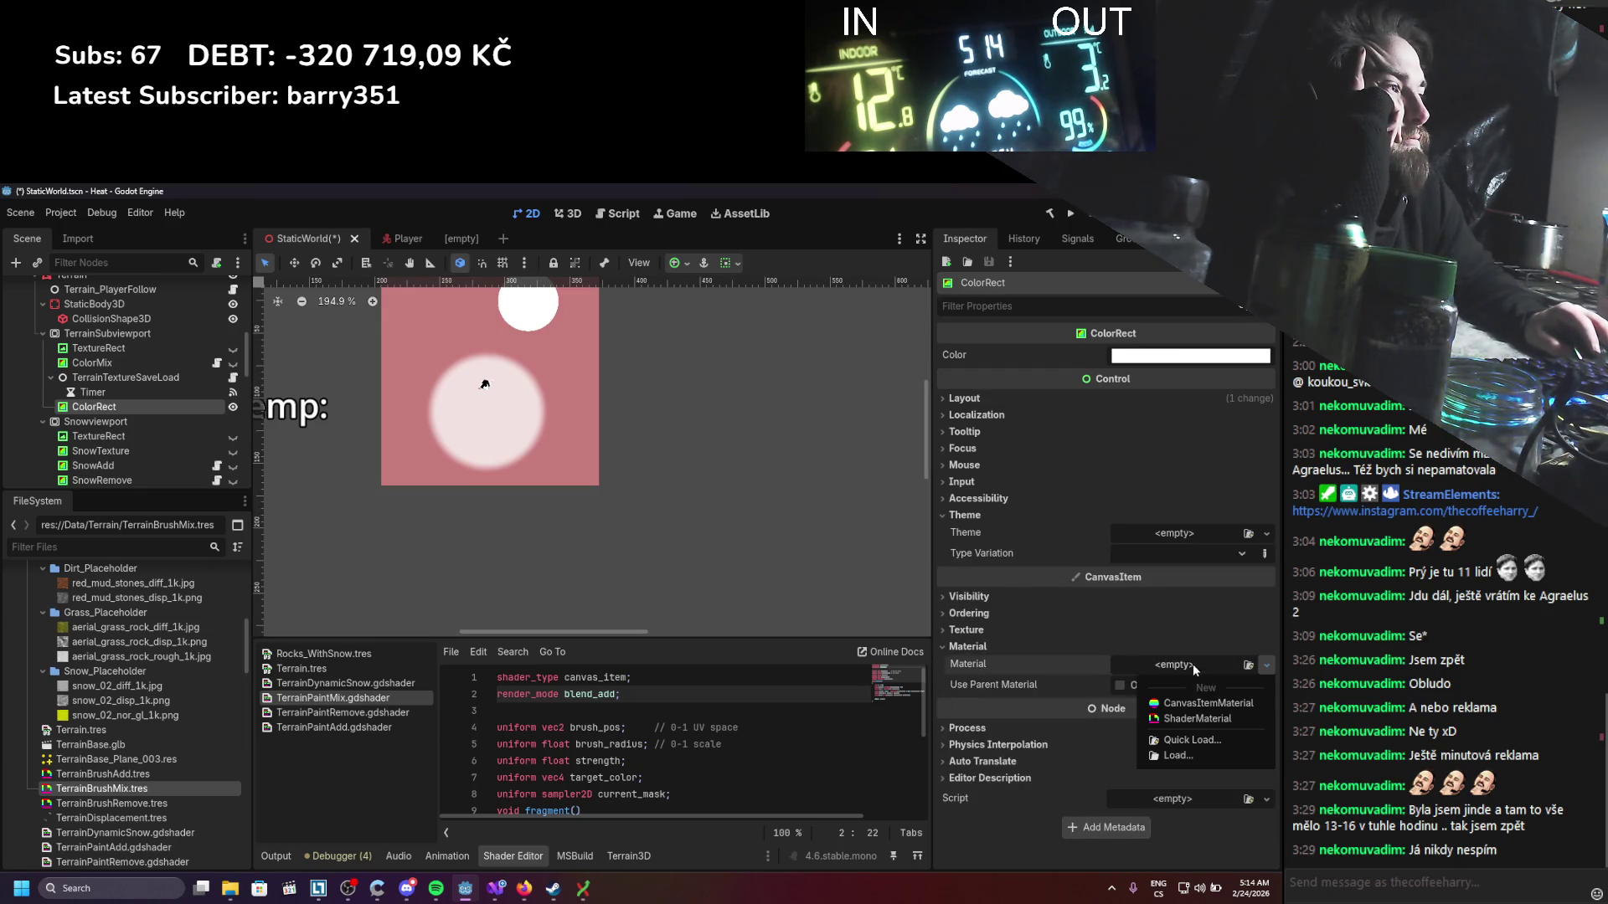
left_click(1172, 702)
left_click(1161, 666)
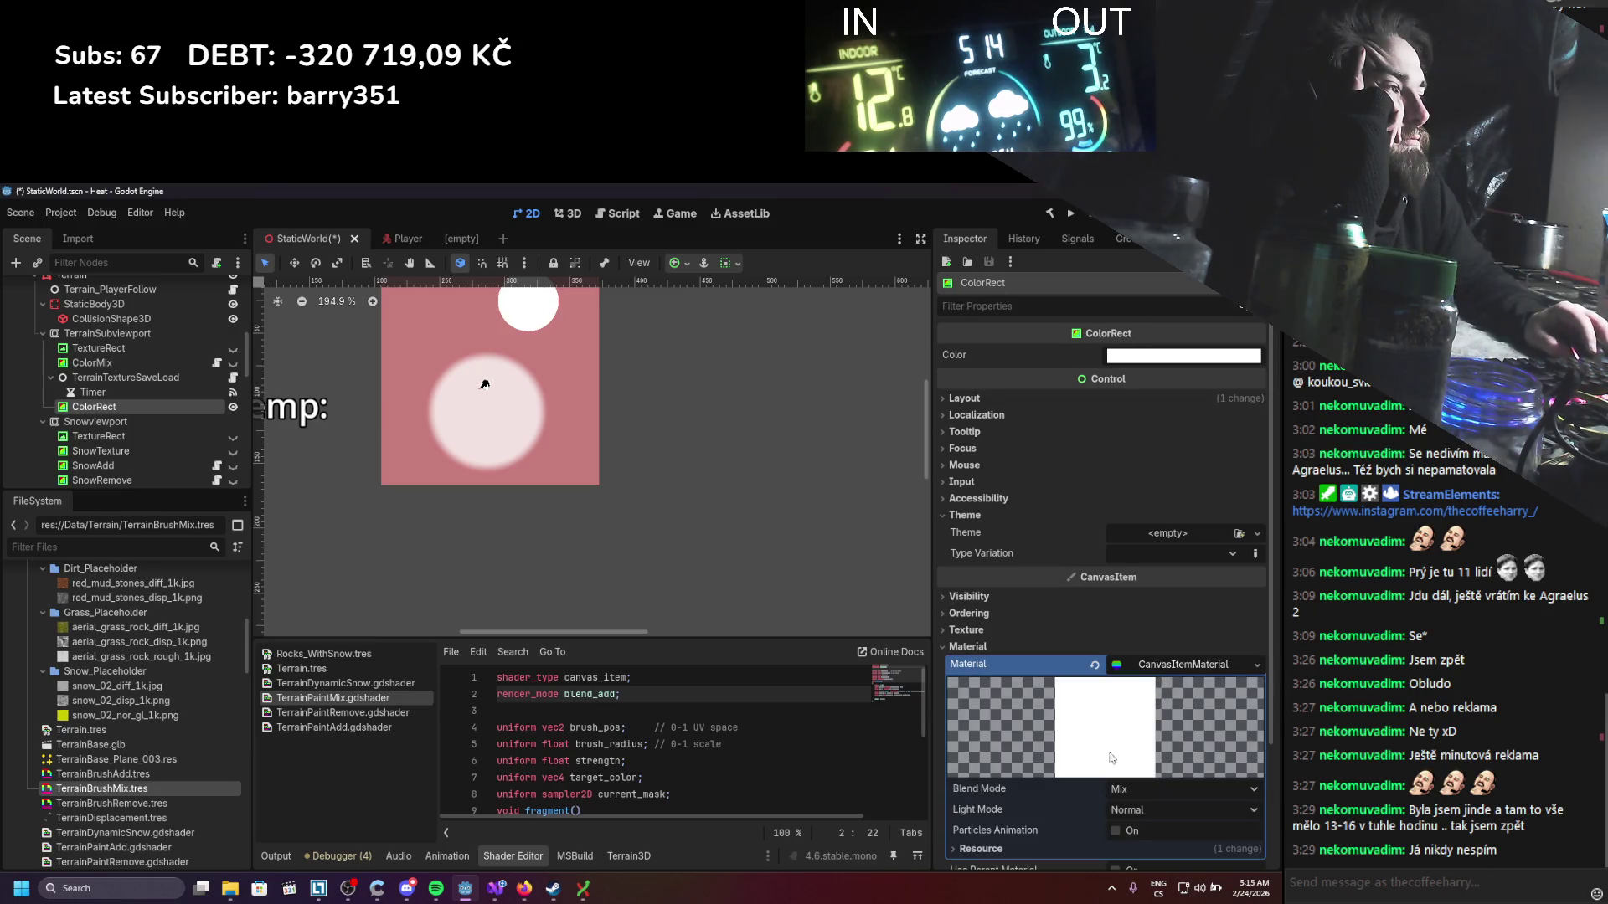
left_click(1118, 795)
left_click(1139, 831)
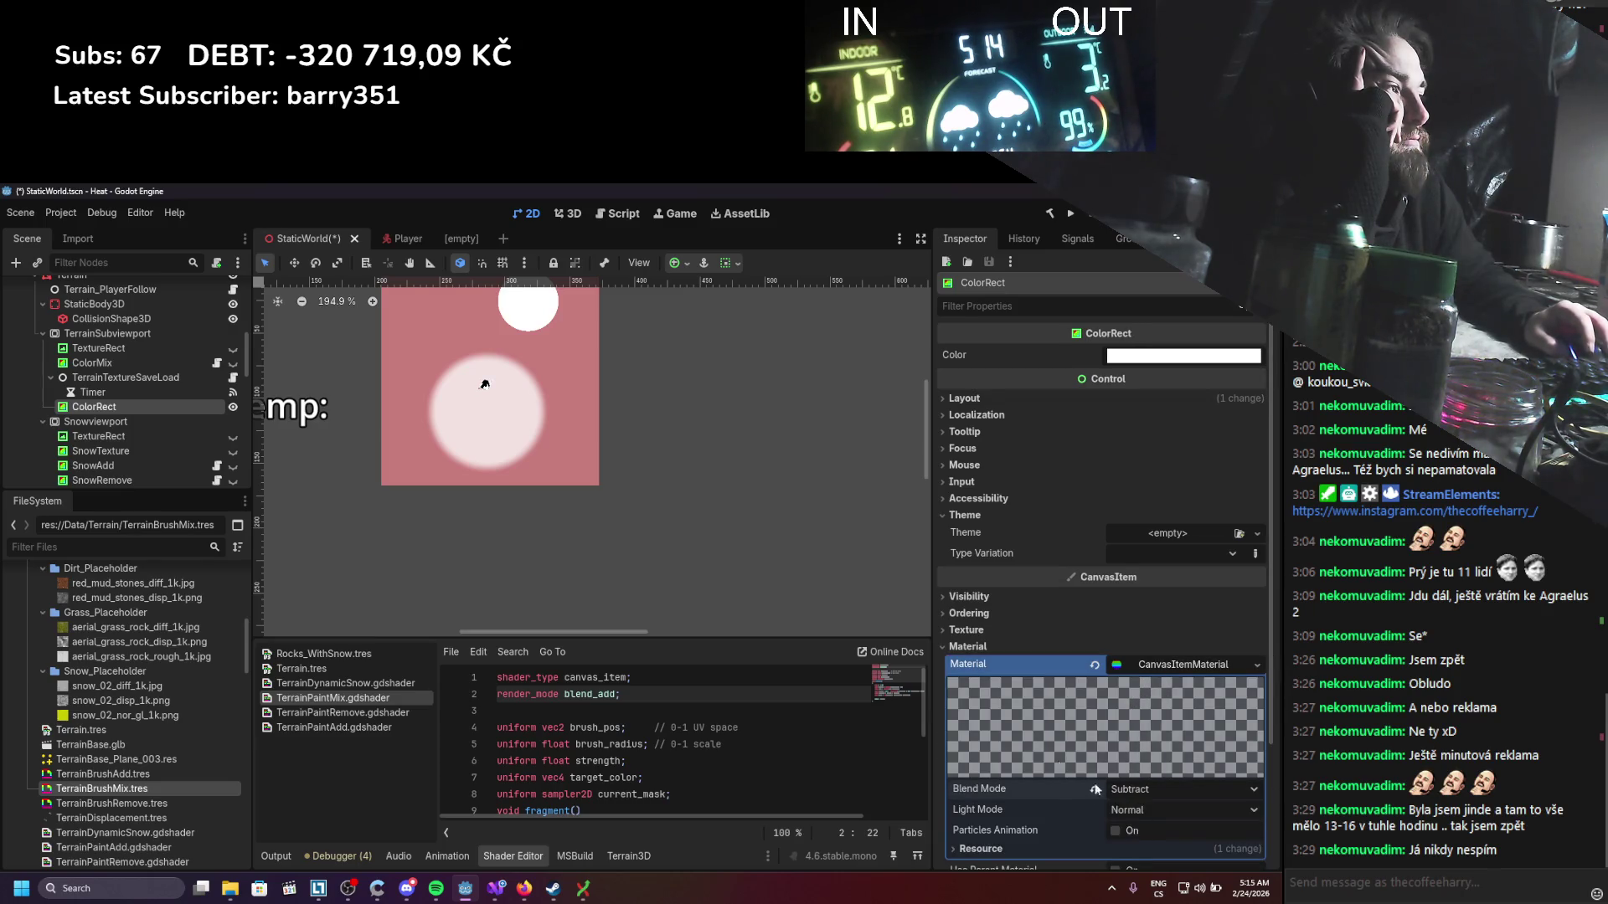
left_click(109, 333)
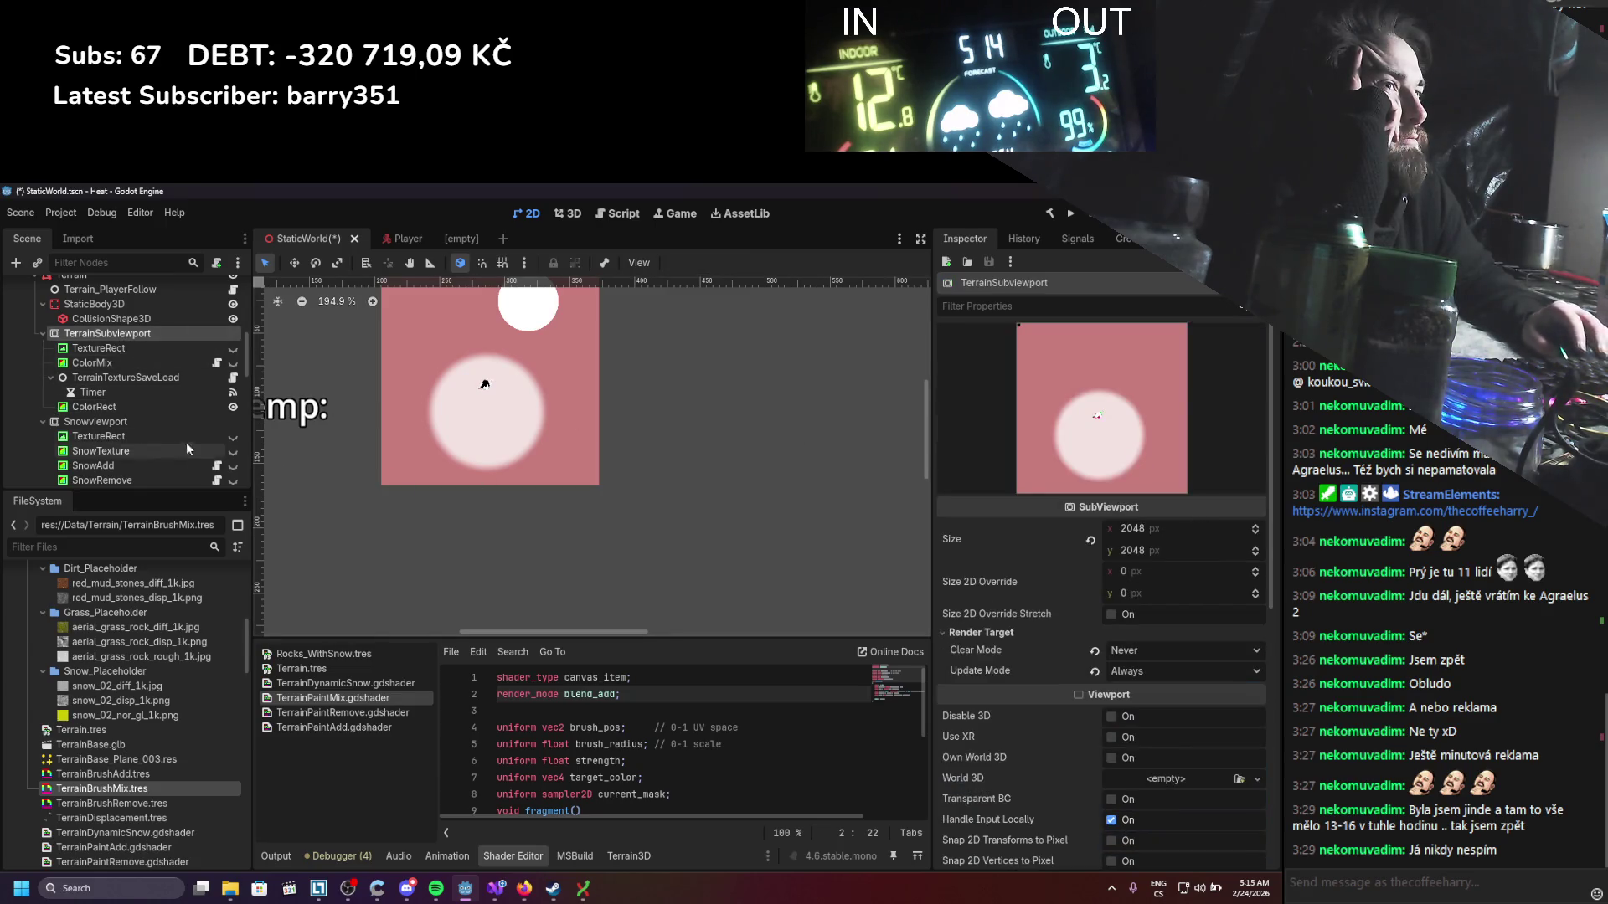
Step: Set the ColorRect's anchors preset to Full Rect so it fills its parent
left_click(133, 408)
left_click(996, 399)
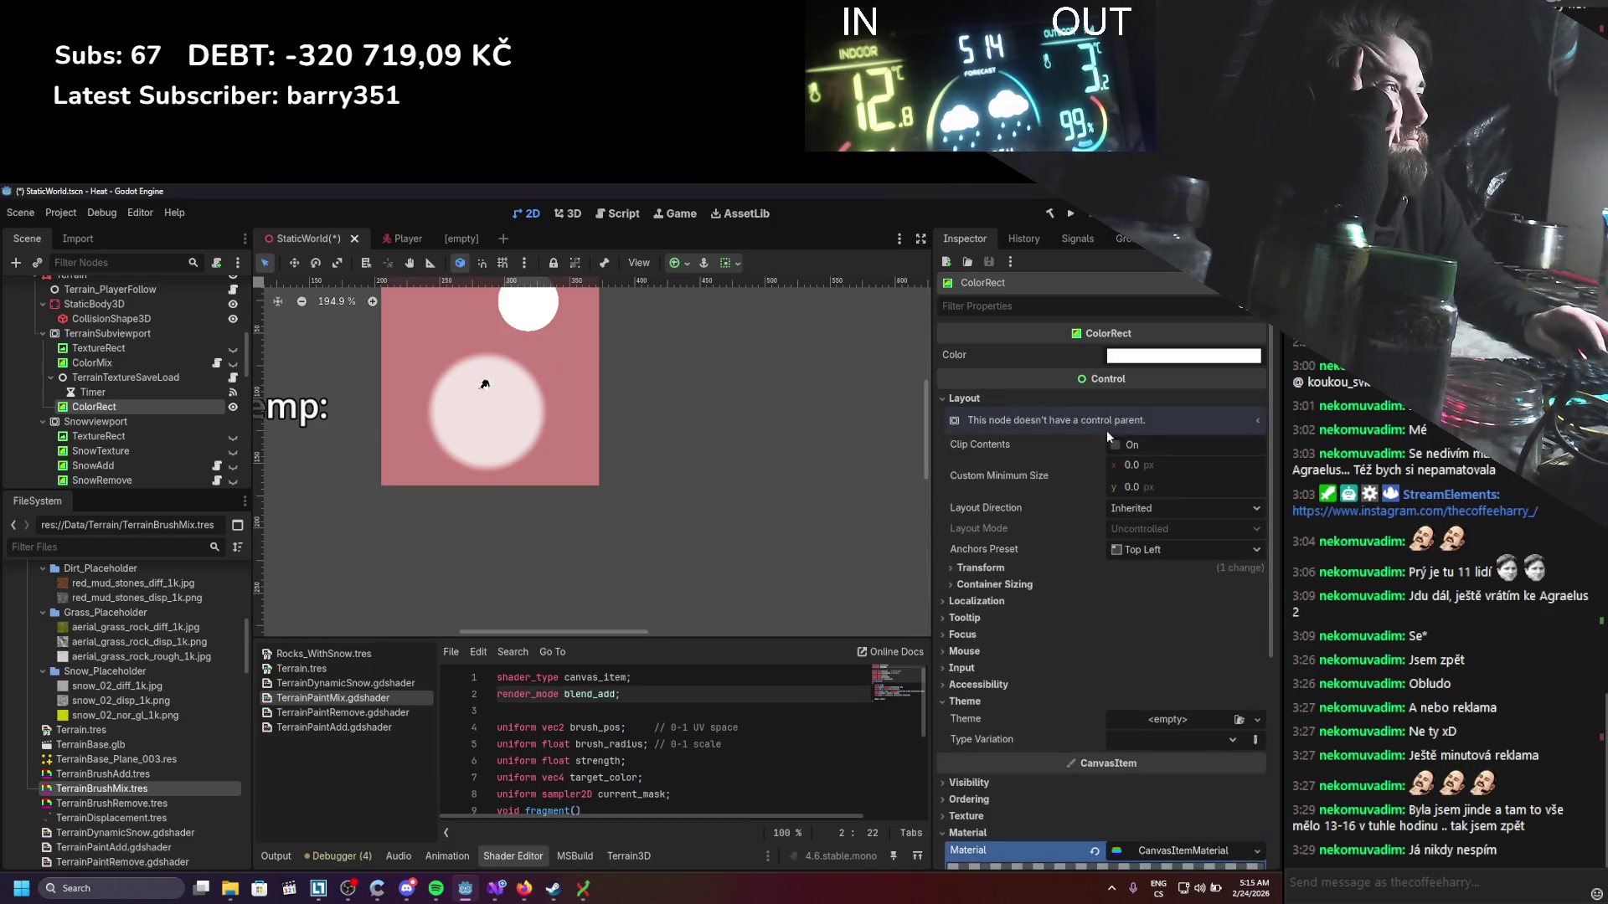
left_click(1134, 548)
left_click(1116, 580)
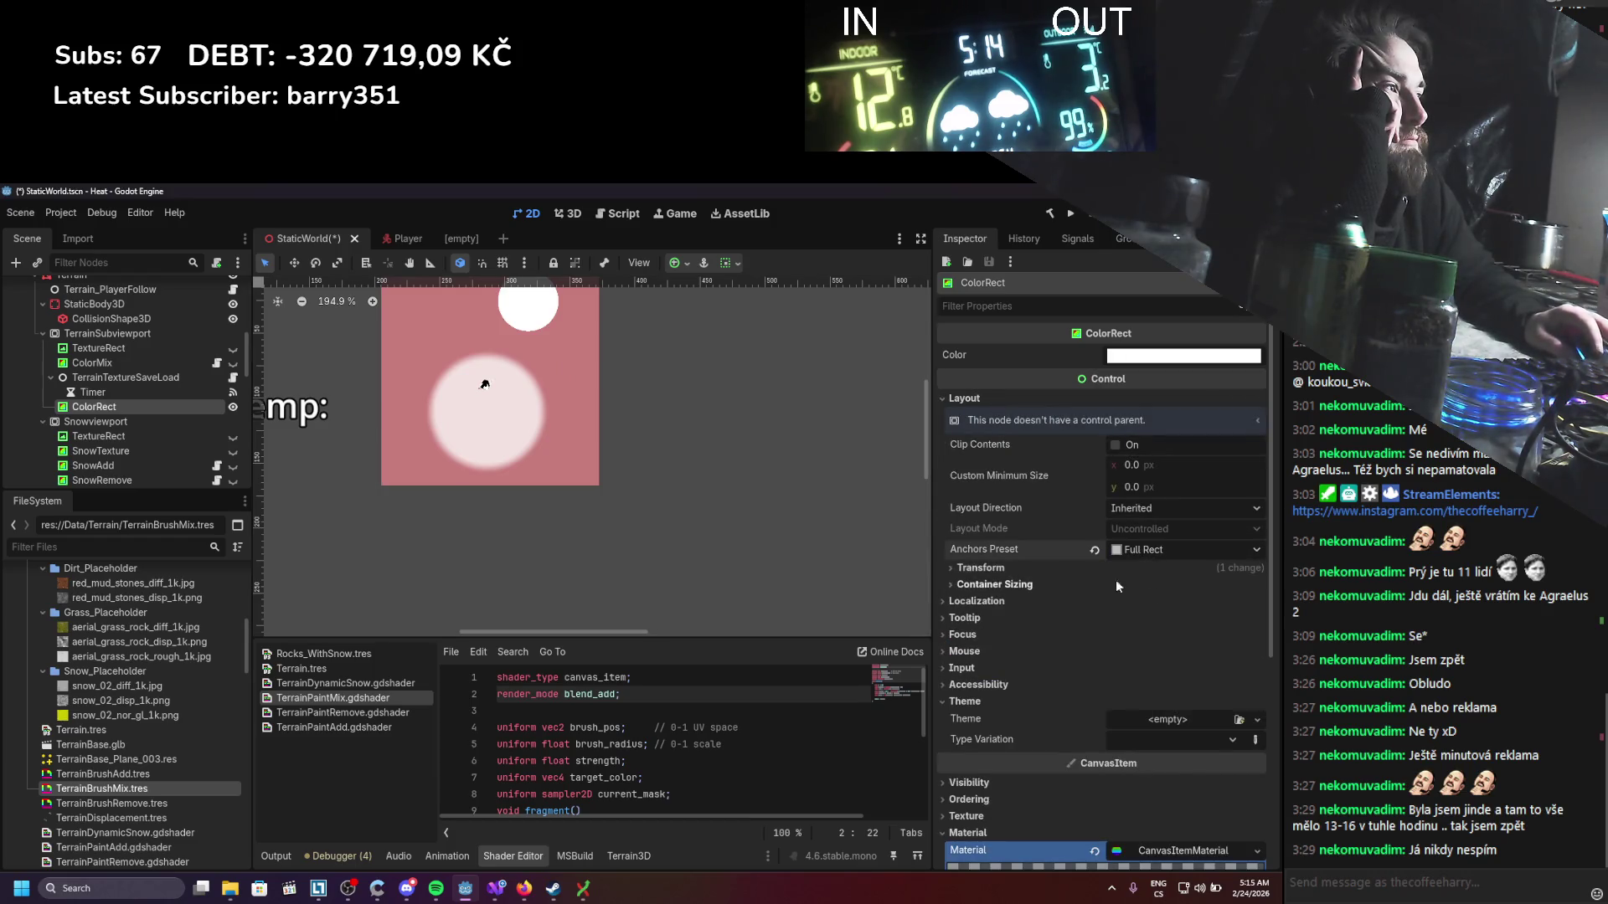
Step: Drag the ColorMix Brush Radius down from 0.14 to 0.06
left_click(104, 334)
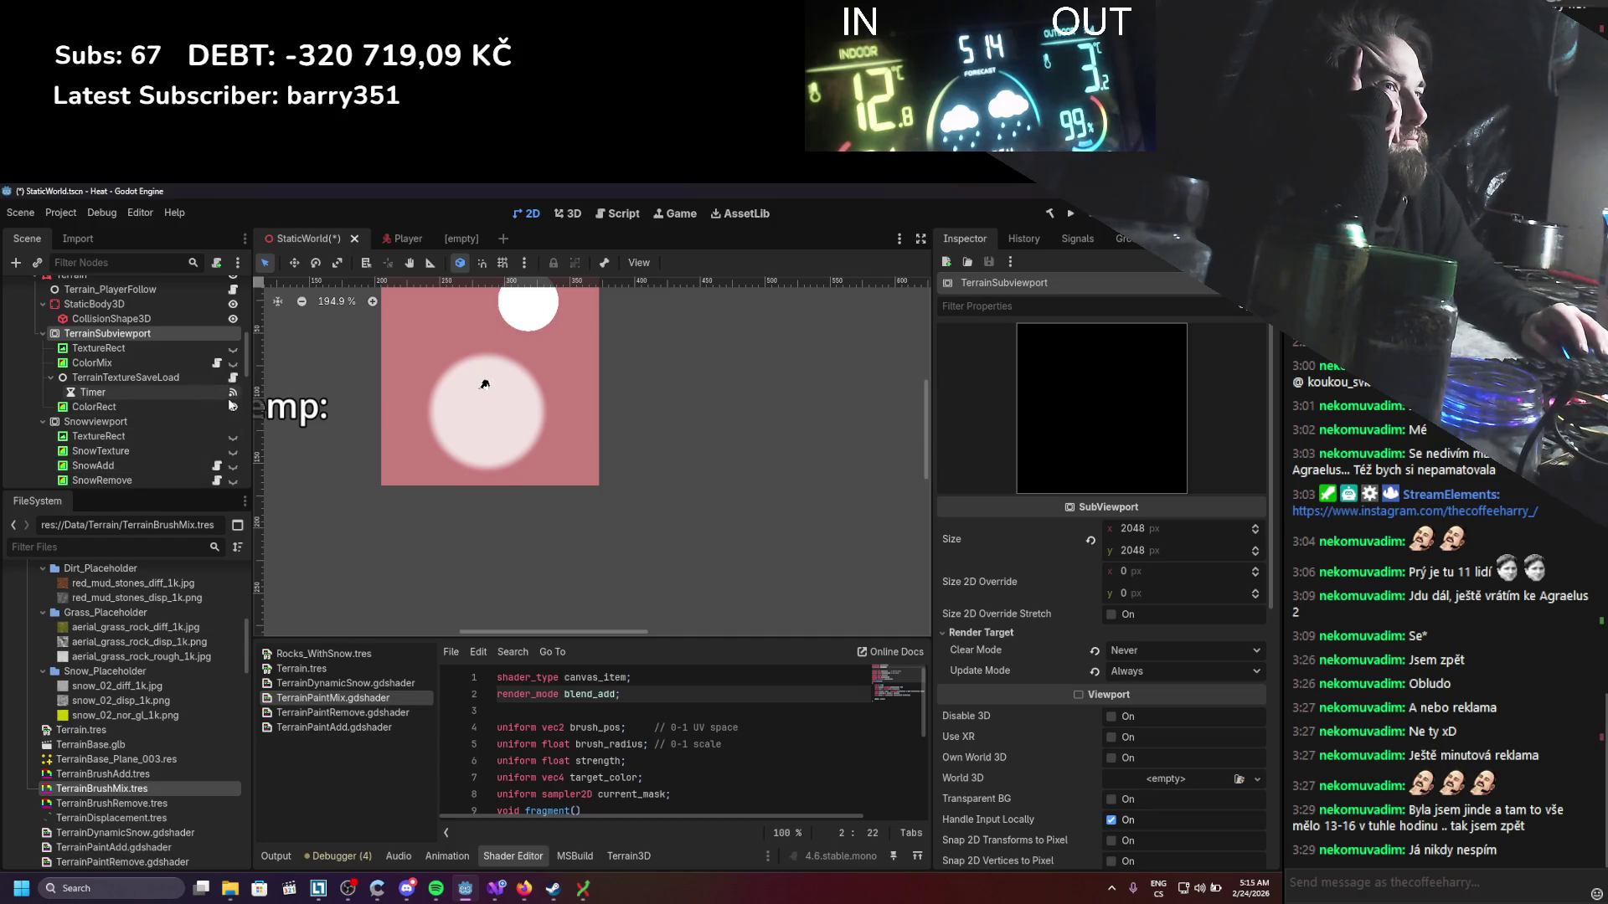
left_click(174, 365)
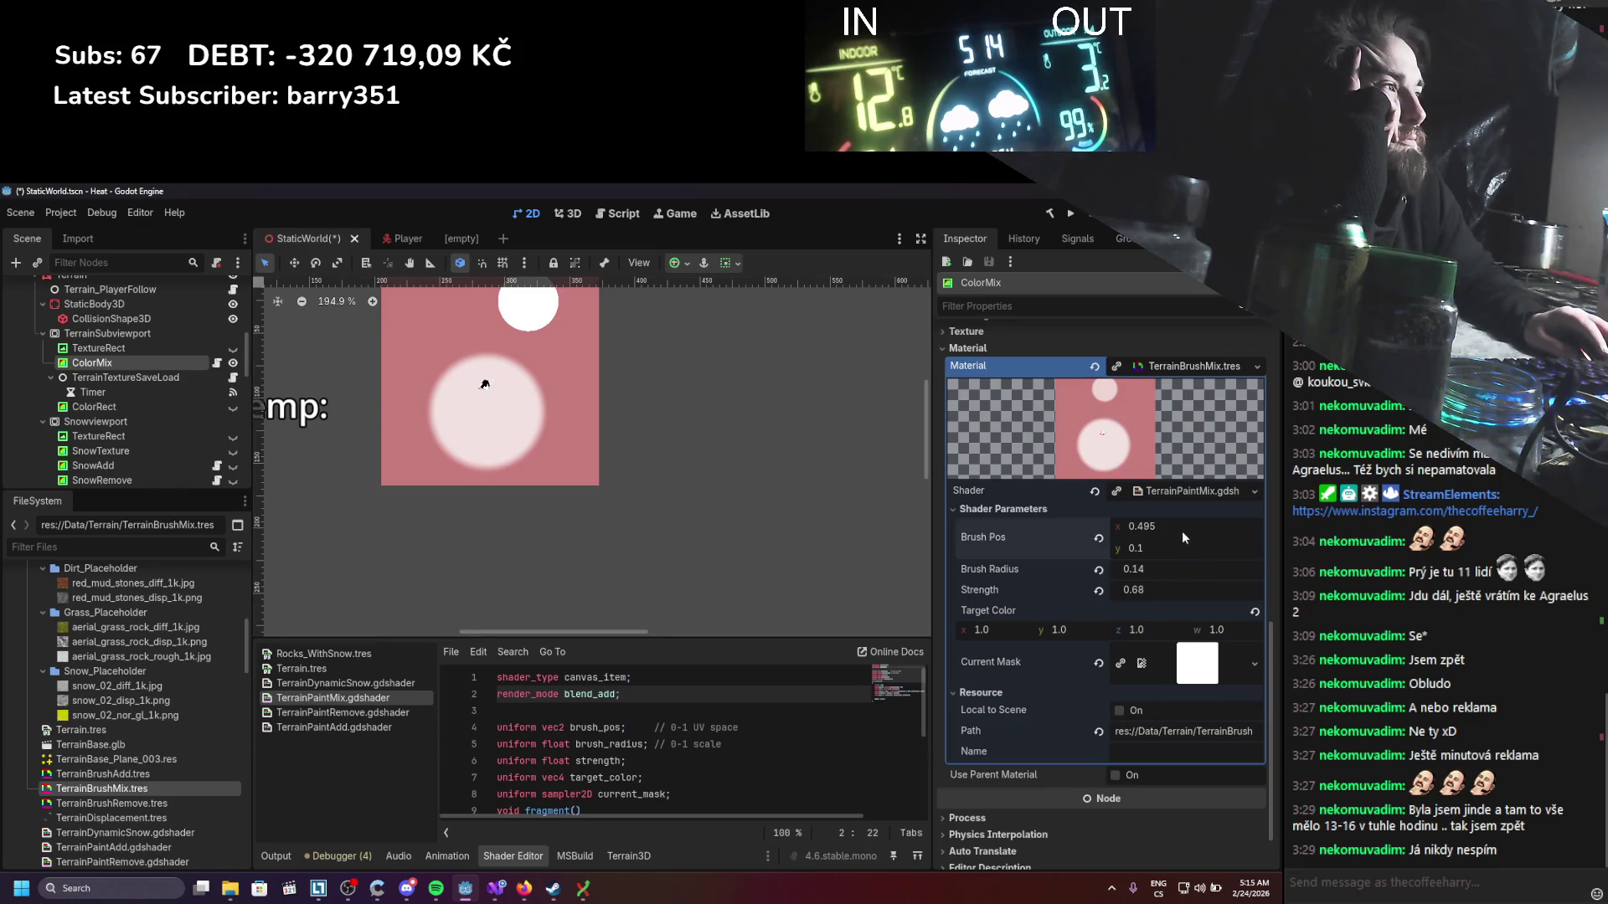
left_click_drag(1168, 571, 1130, 571)
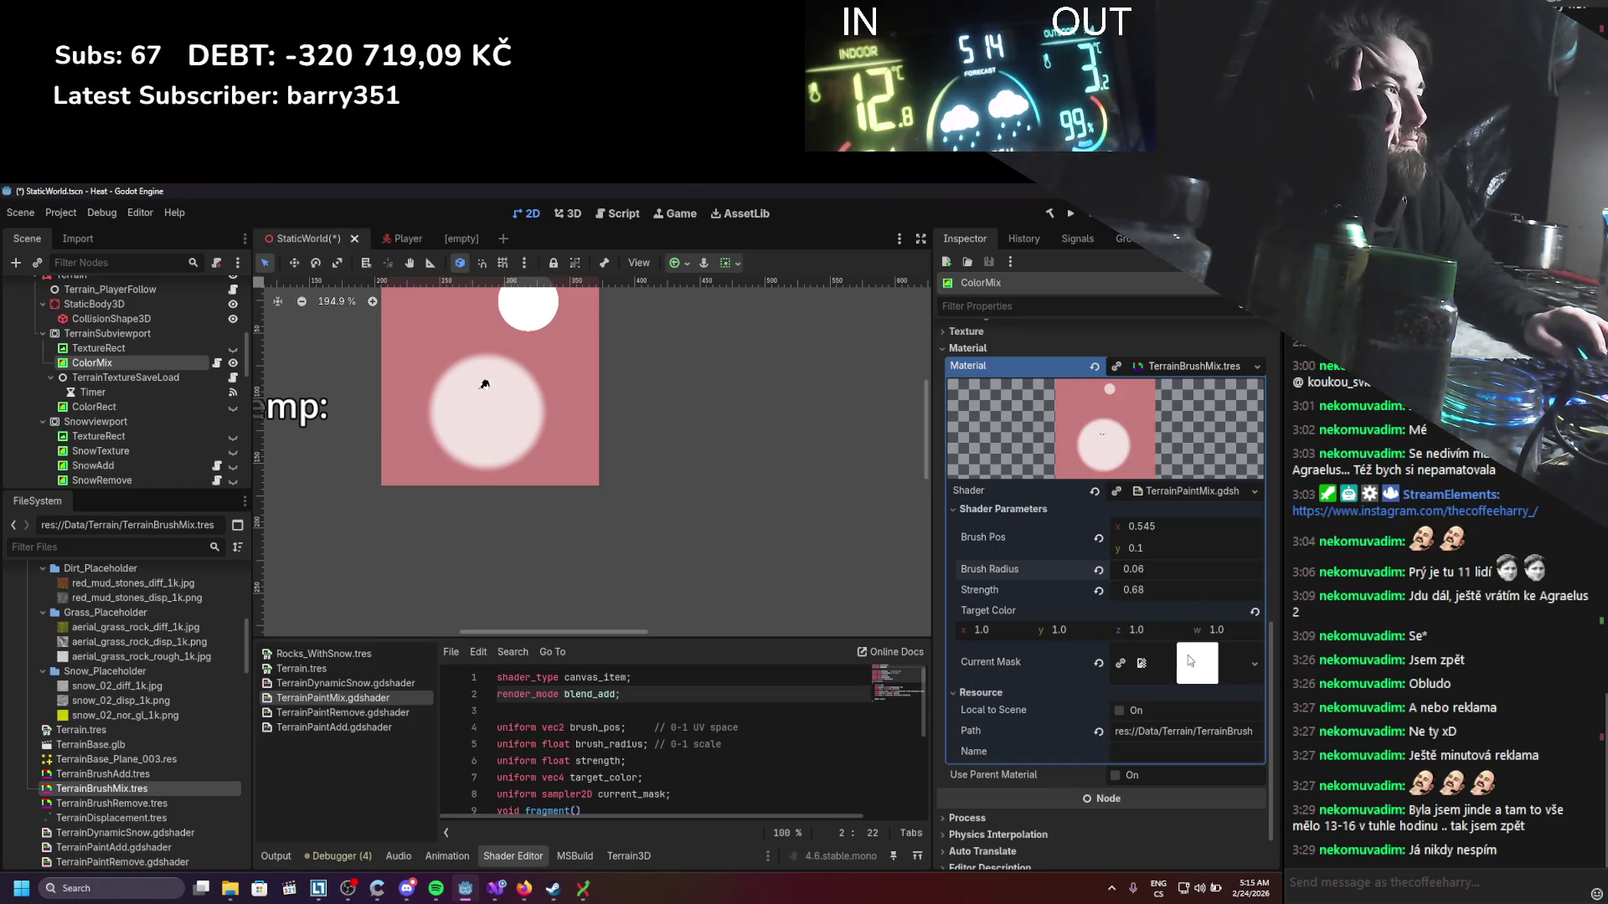
scroll(650, 719, "down", 4)
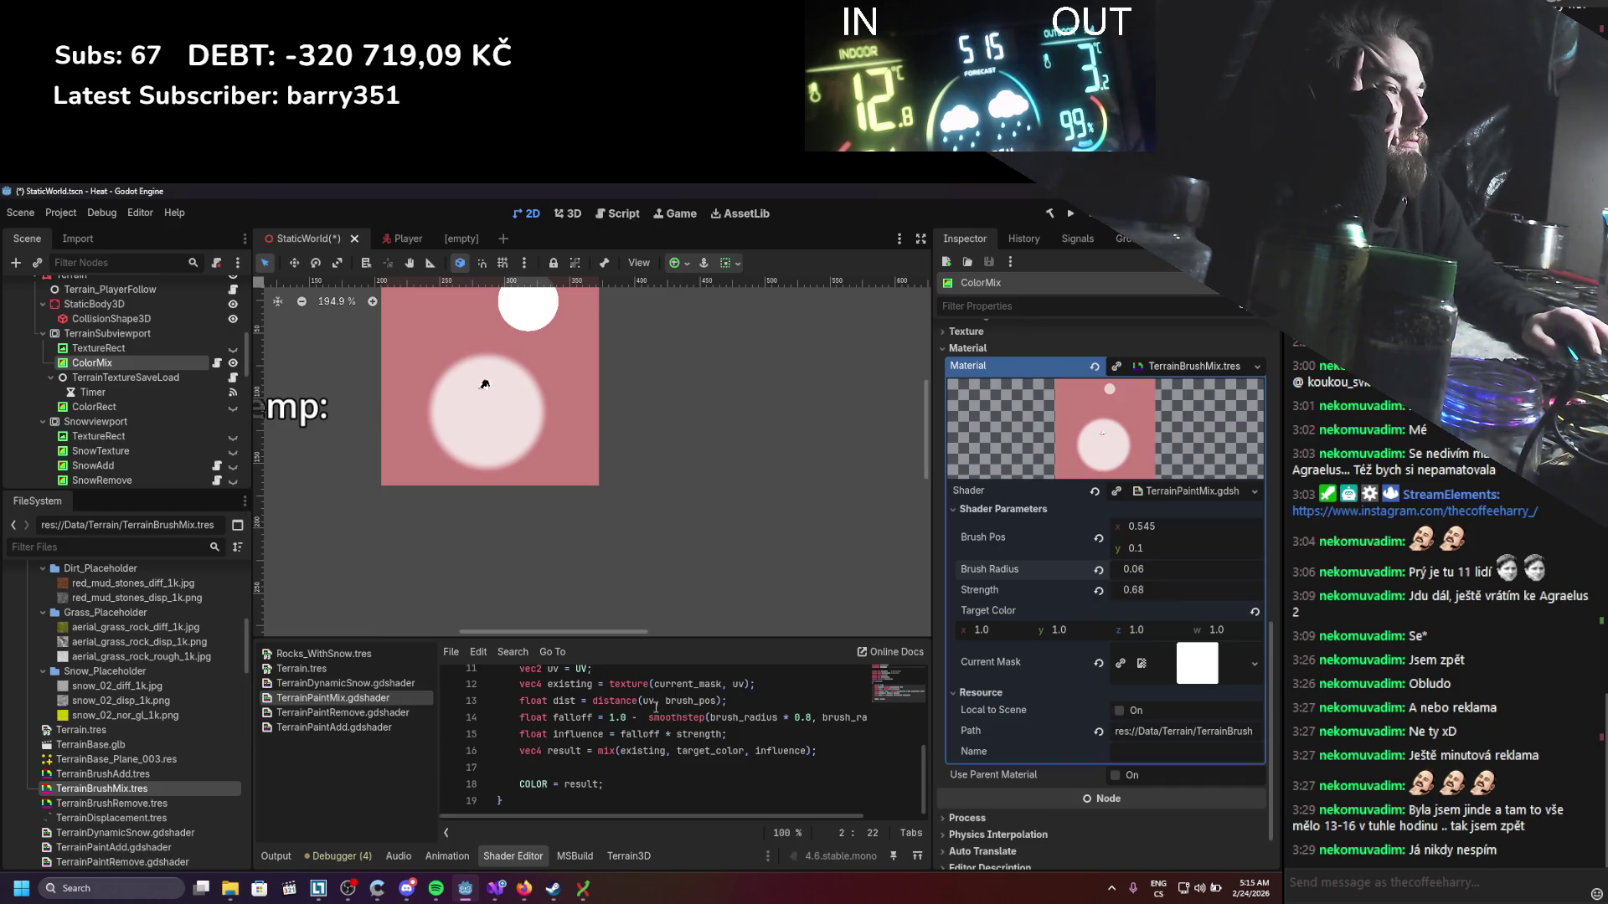
Step: Duplicate the shader's result line and comment out the original mix line with //
left_click(844, 750)
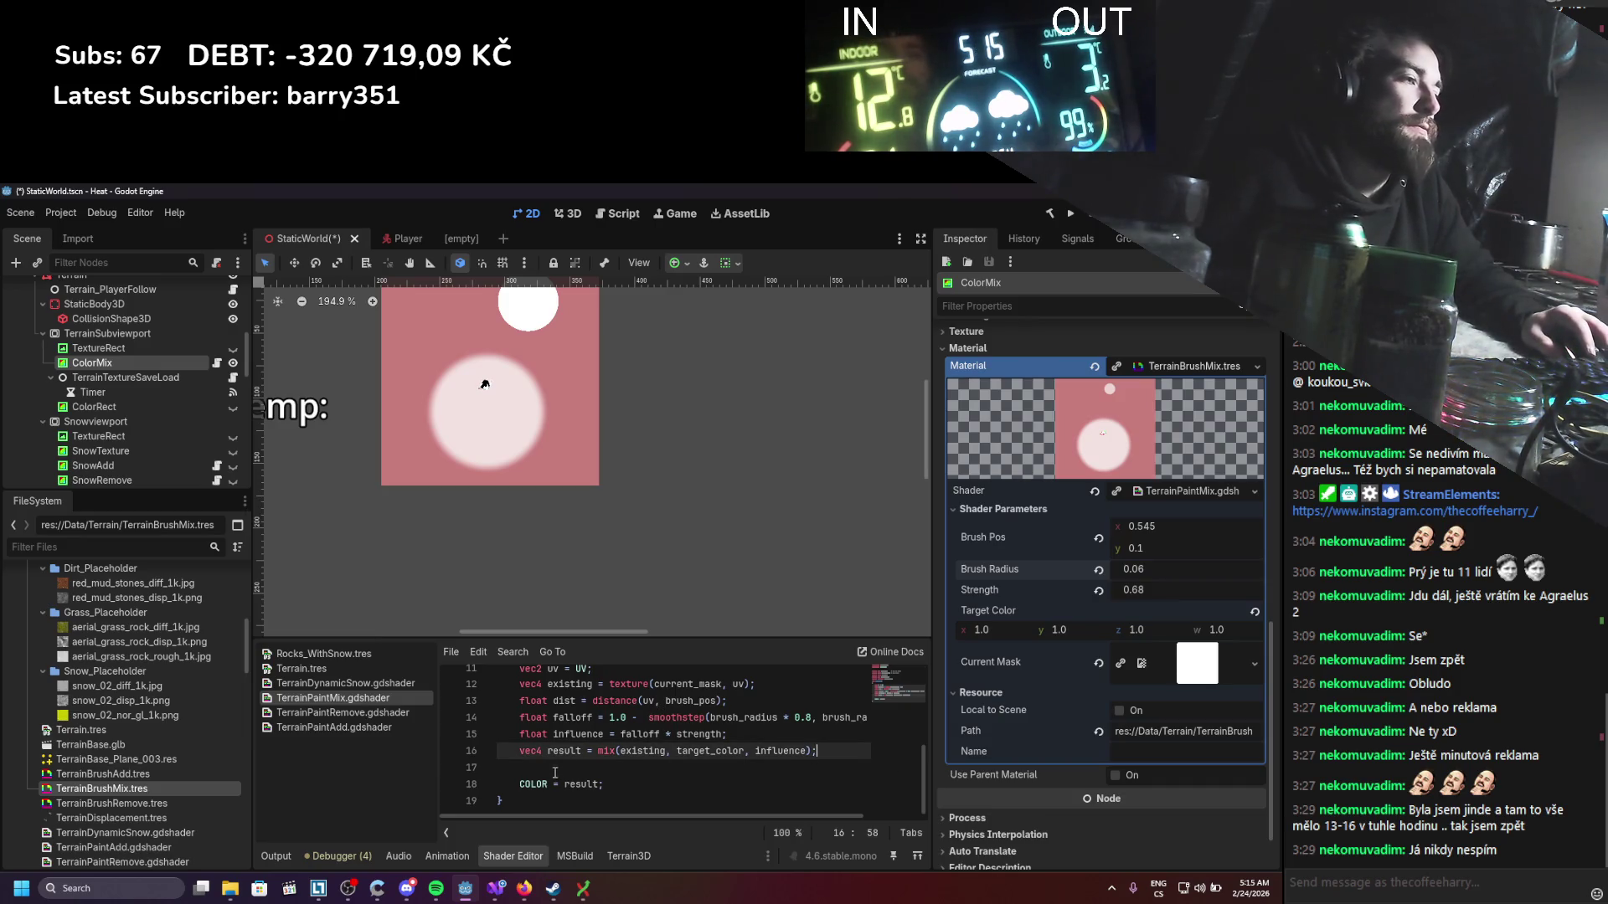
key("ctrl+shift+d")
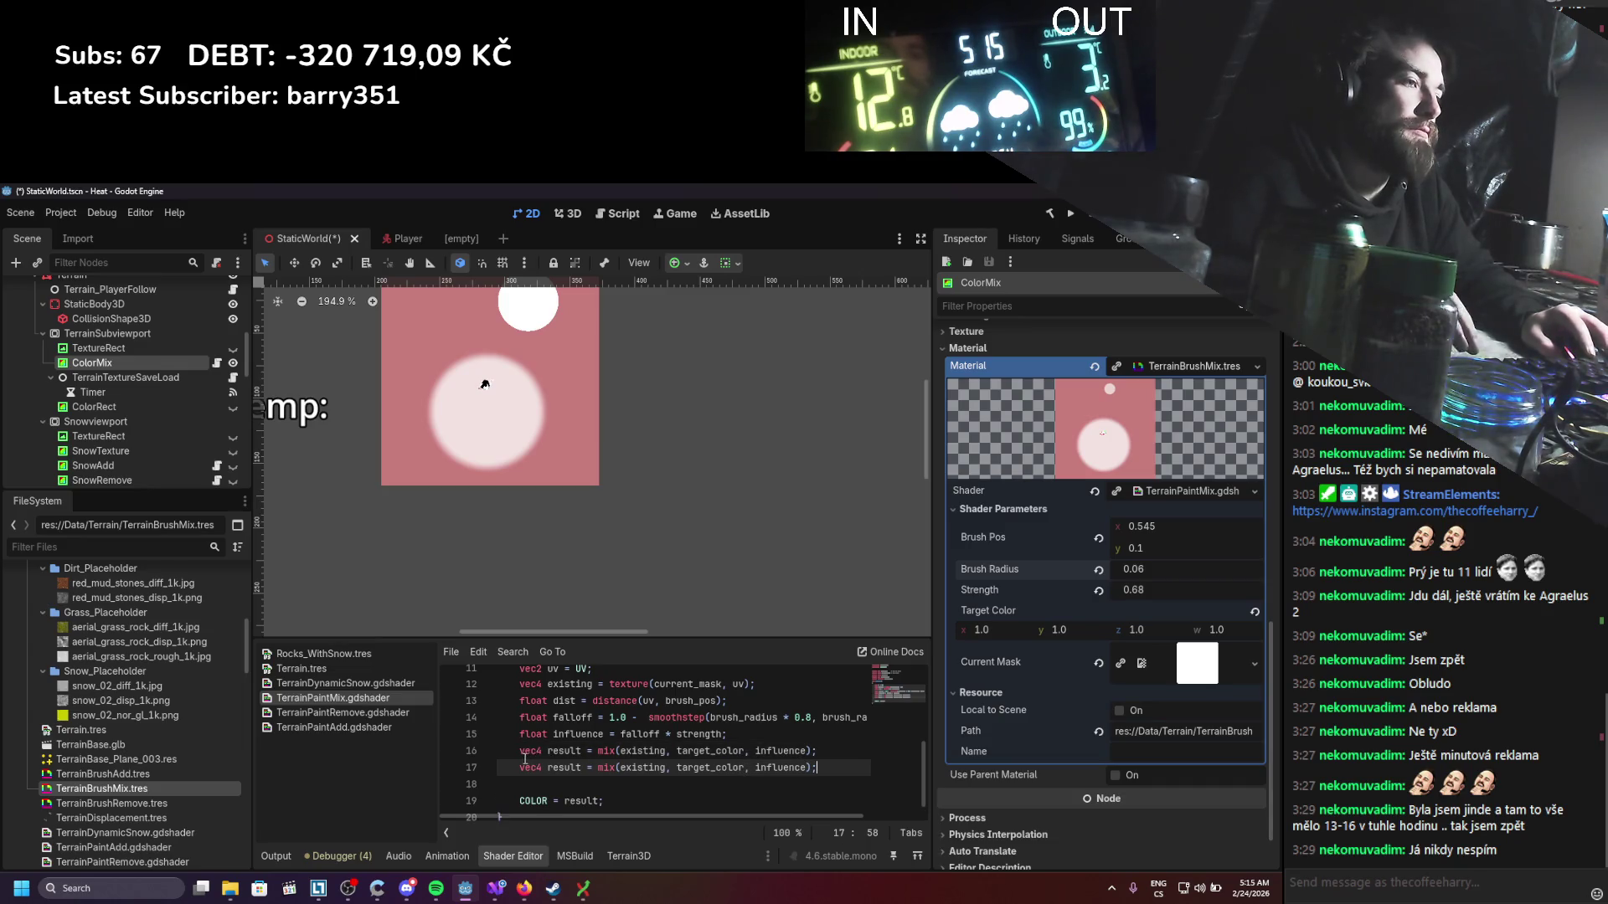
left_click(519, 751)
type("//")
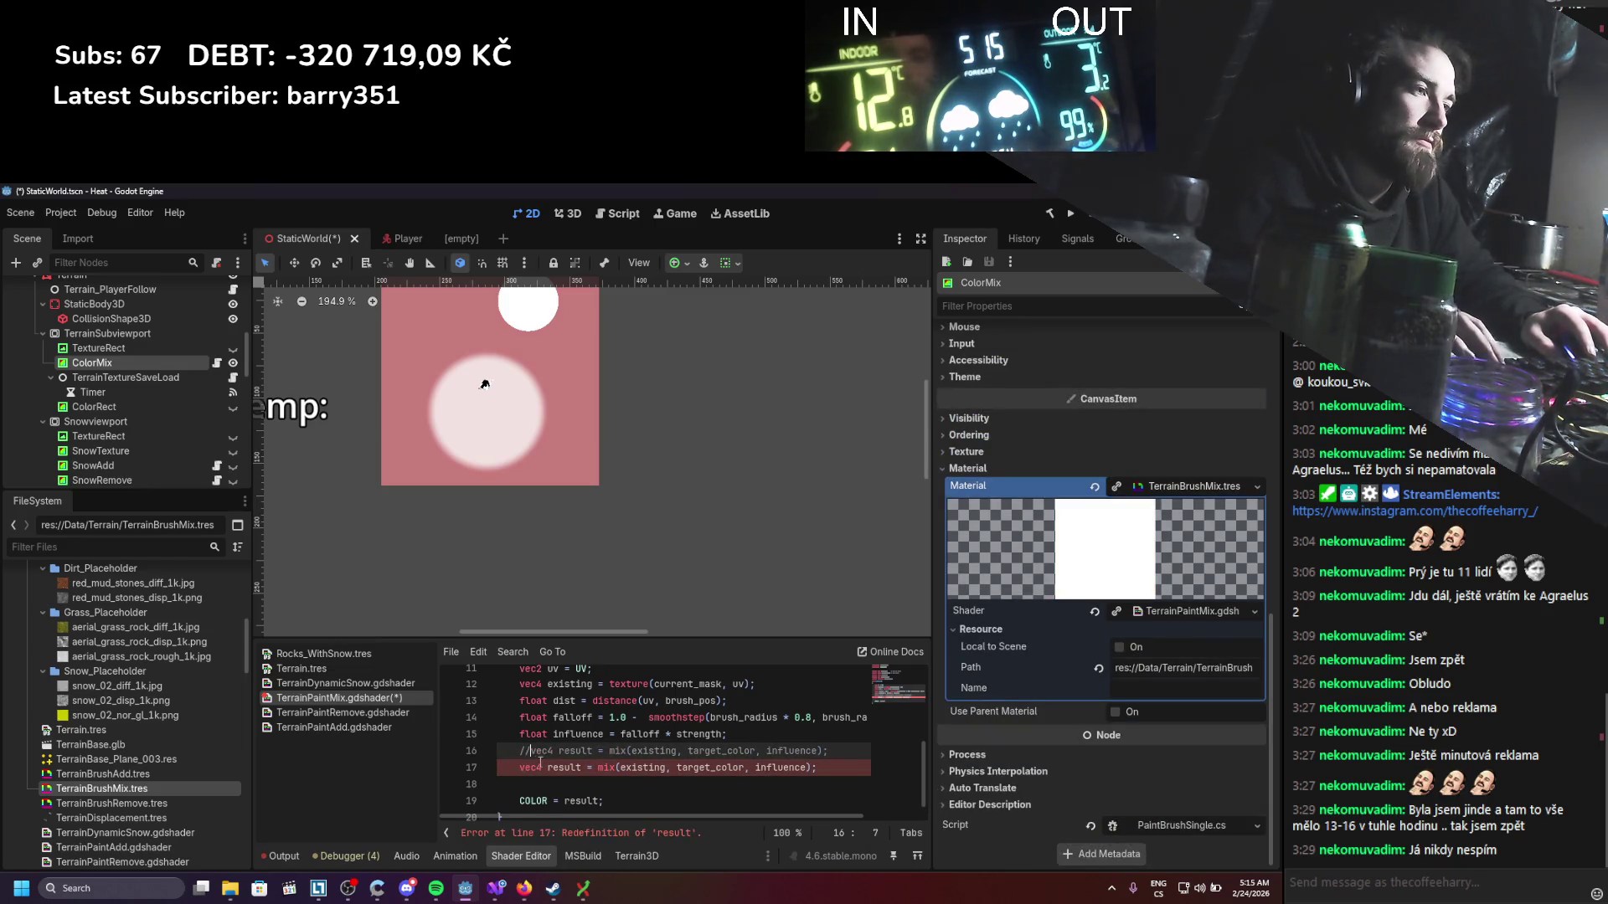
Step: Change the copied line to result = target_color * influence and save the shader
left_click_drag(598, 769, 816, 768)
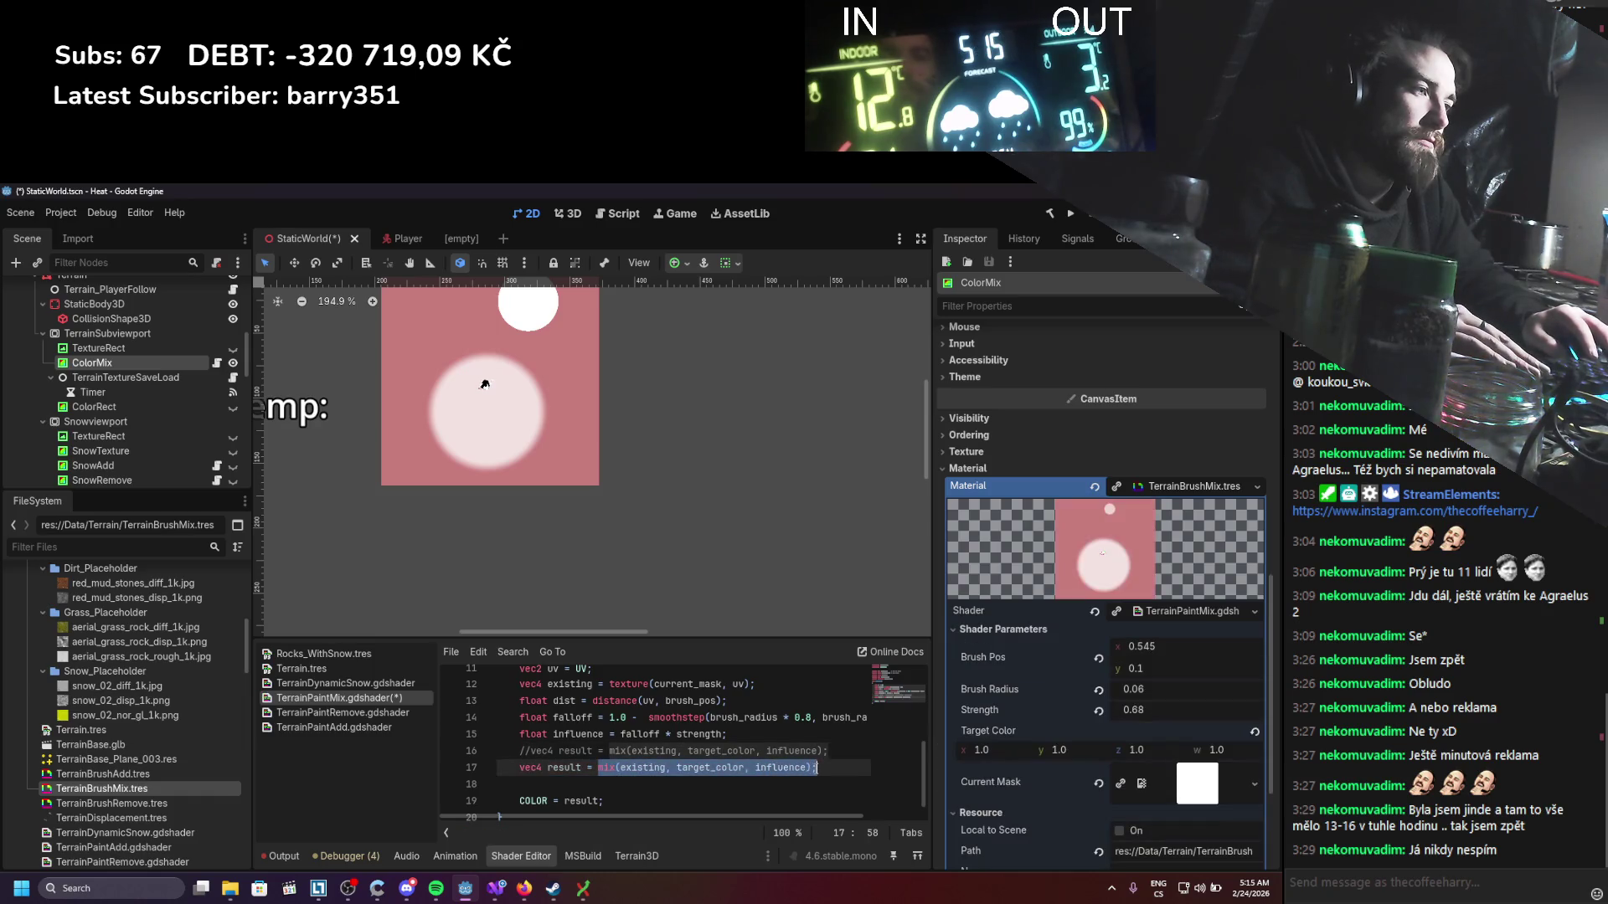
double_click(577, 735)
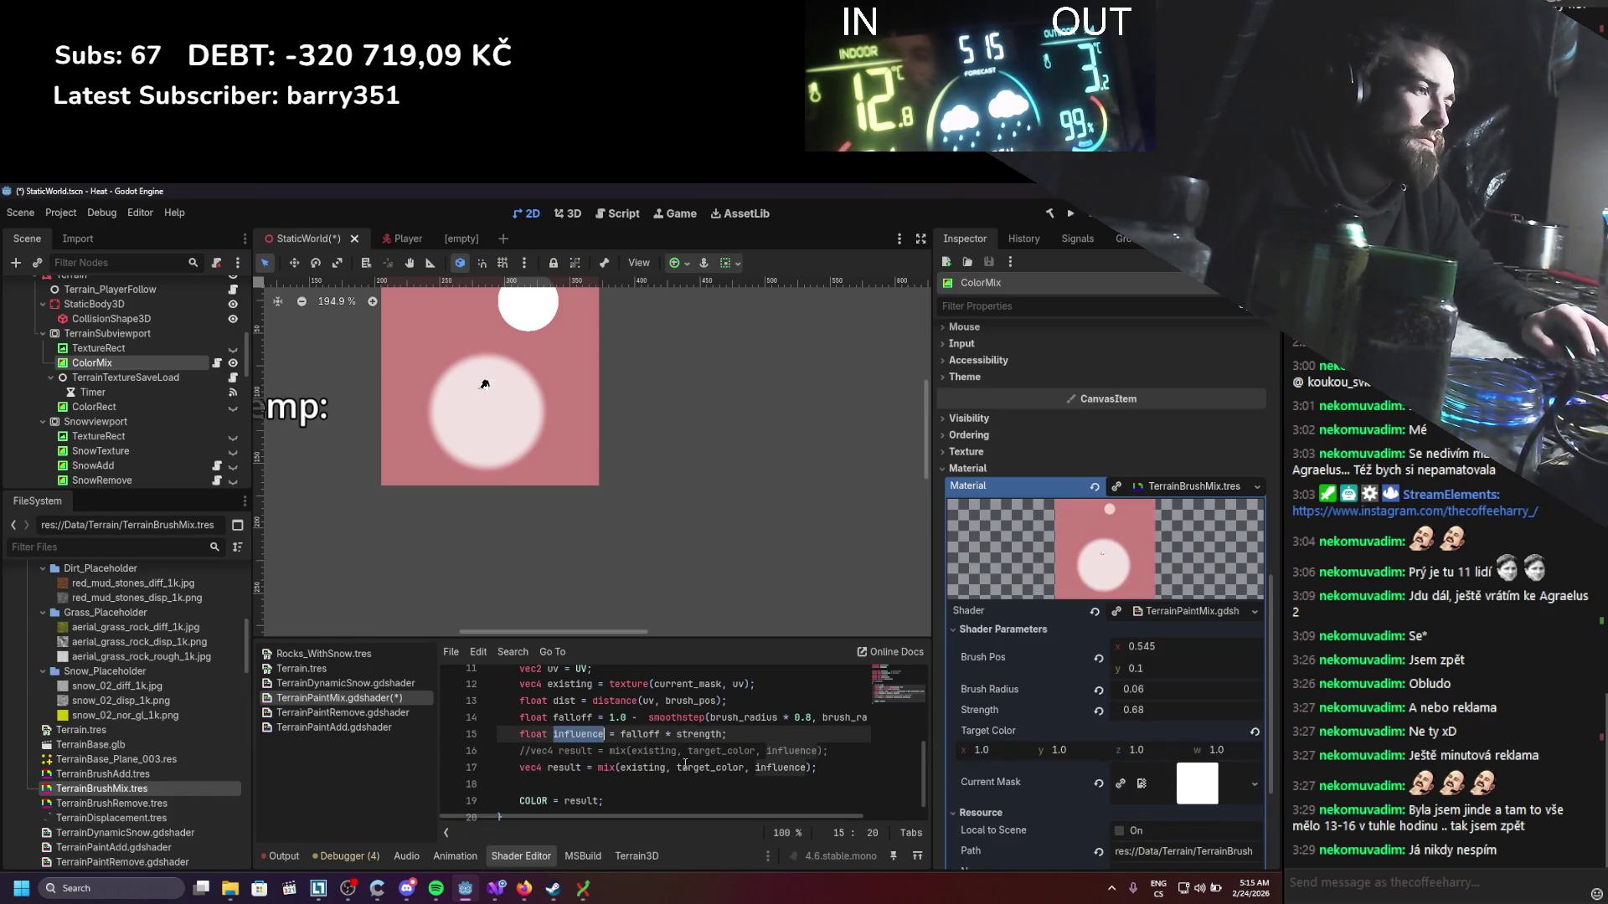
left_click(782, 783)
left_click_drag(816, 768, 596, 773)
type("target")
key("Return")
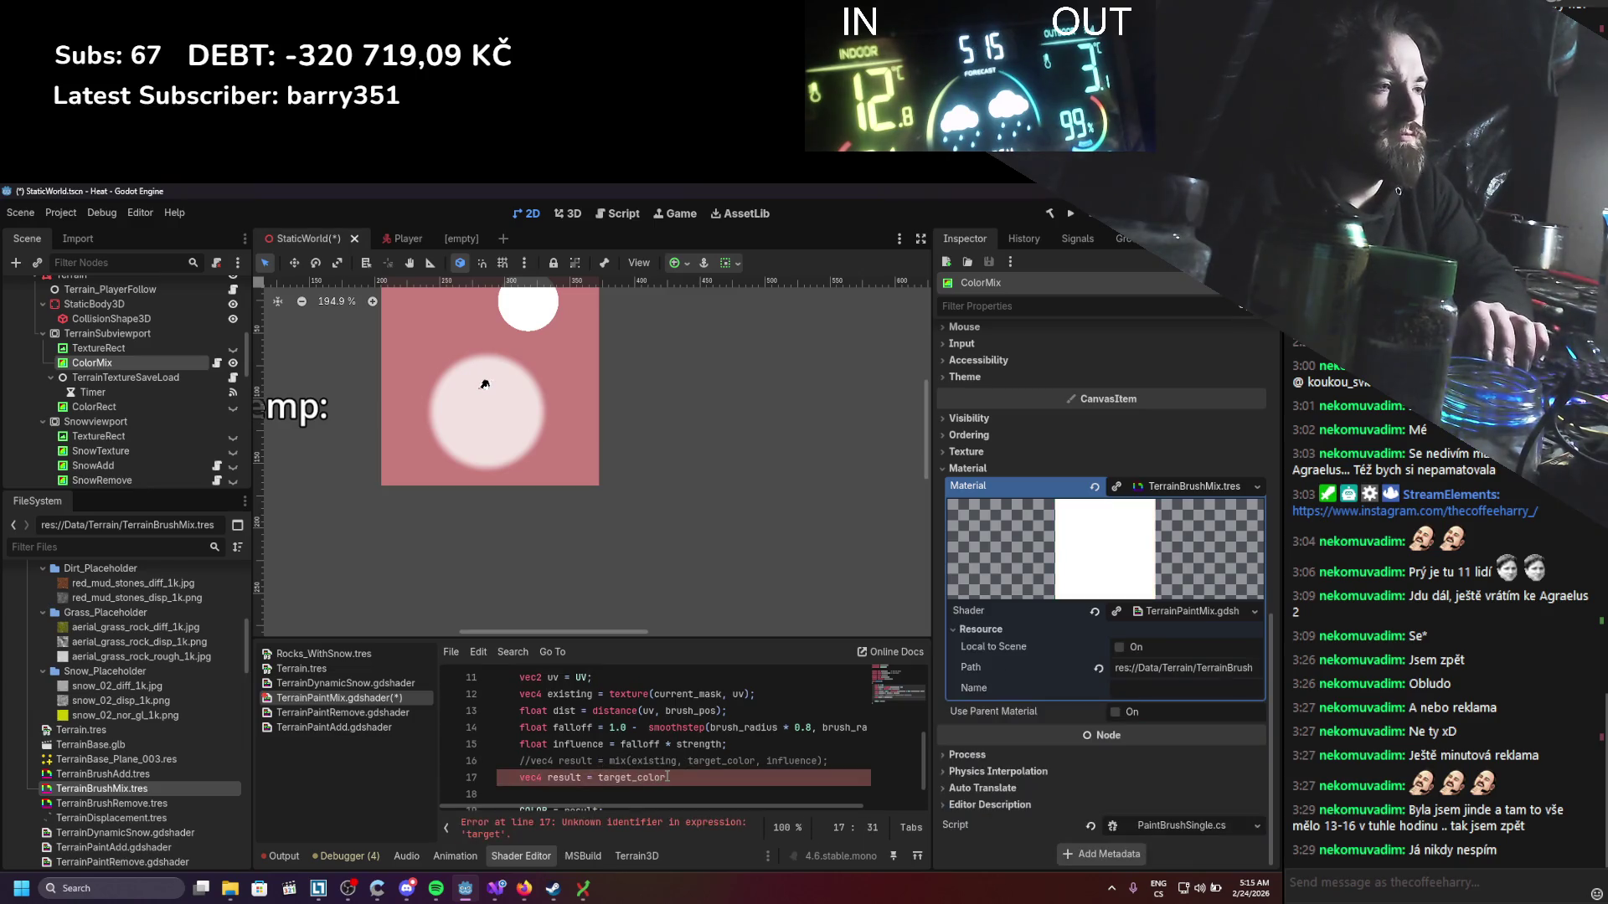
type(" * influence;")
key("ctrl+s")
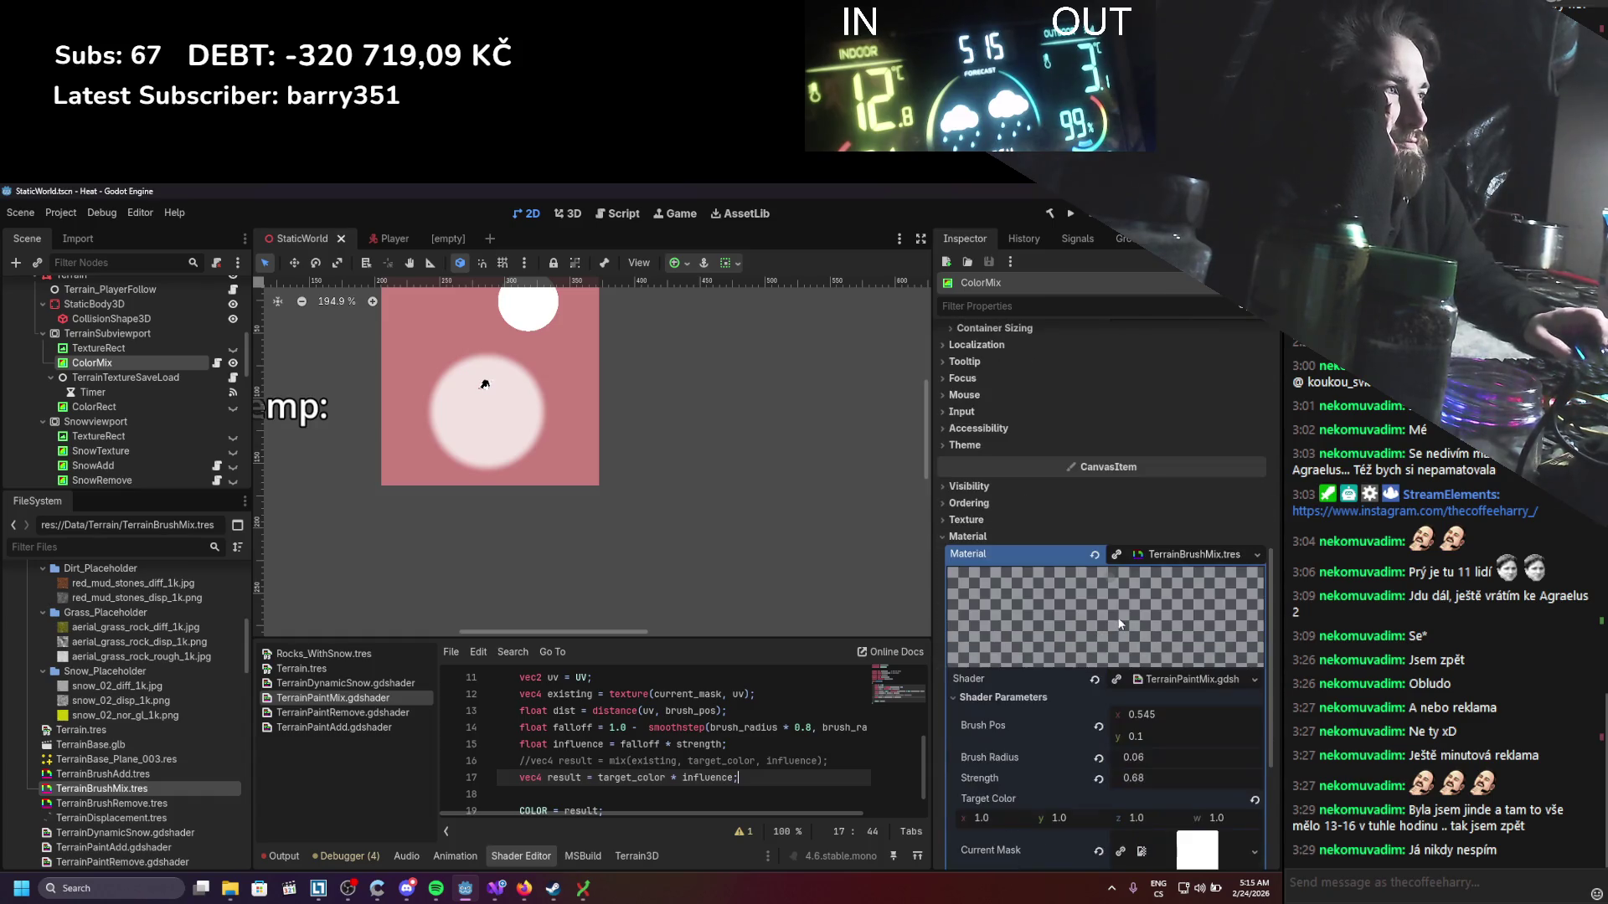
left_click(109, 333)
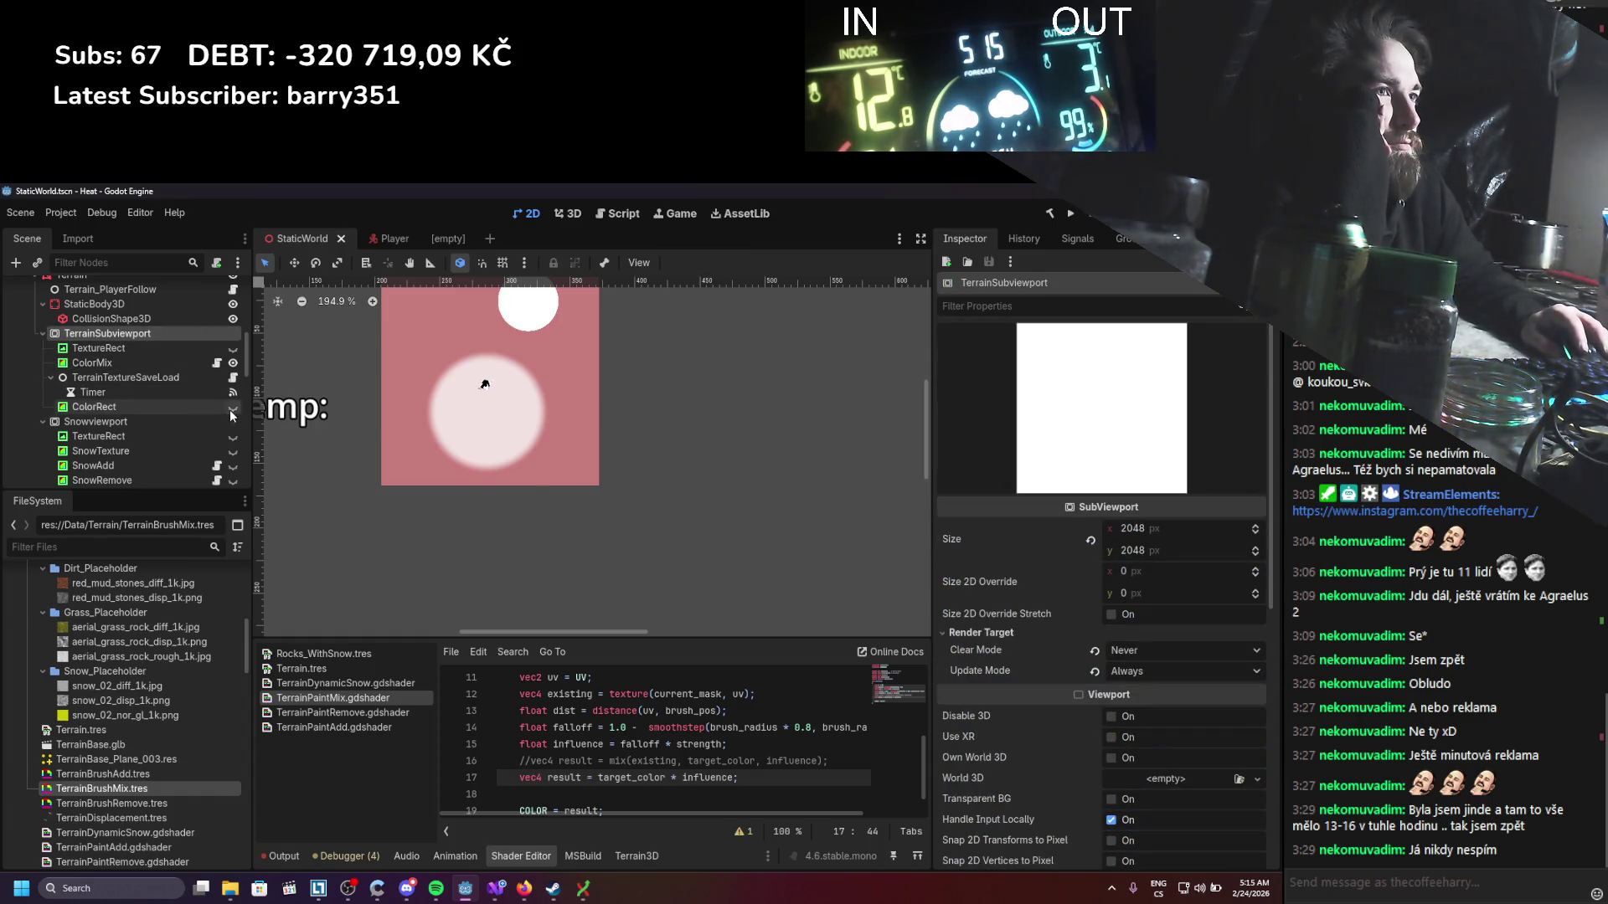
Step: Make the ColorMix target colour red and sweep Brush Pos to paint a red stroke
left_click(159, 360)
scroll(1059, 699, "down", 3)
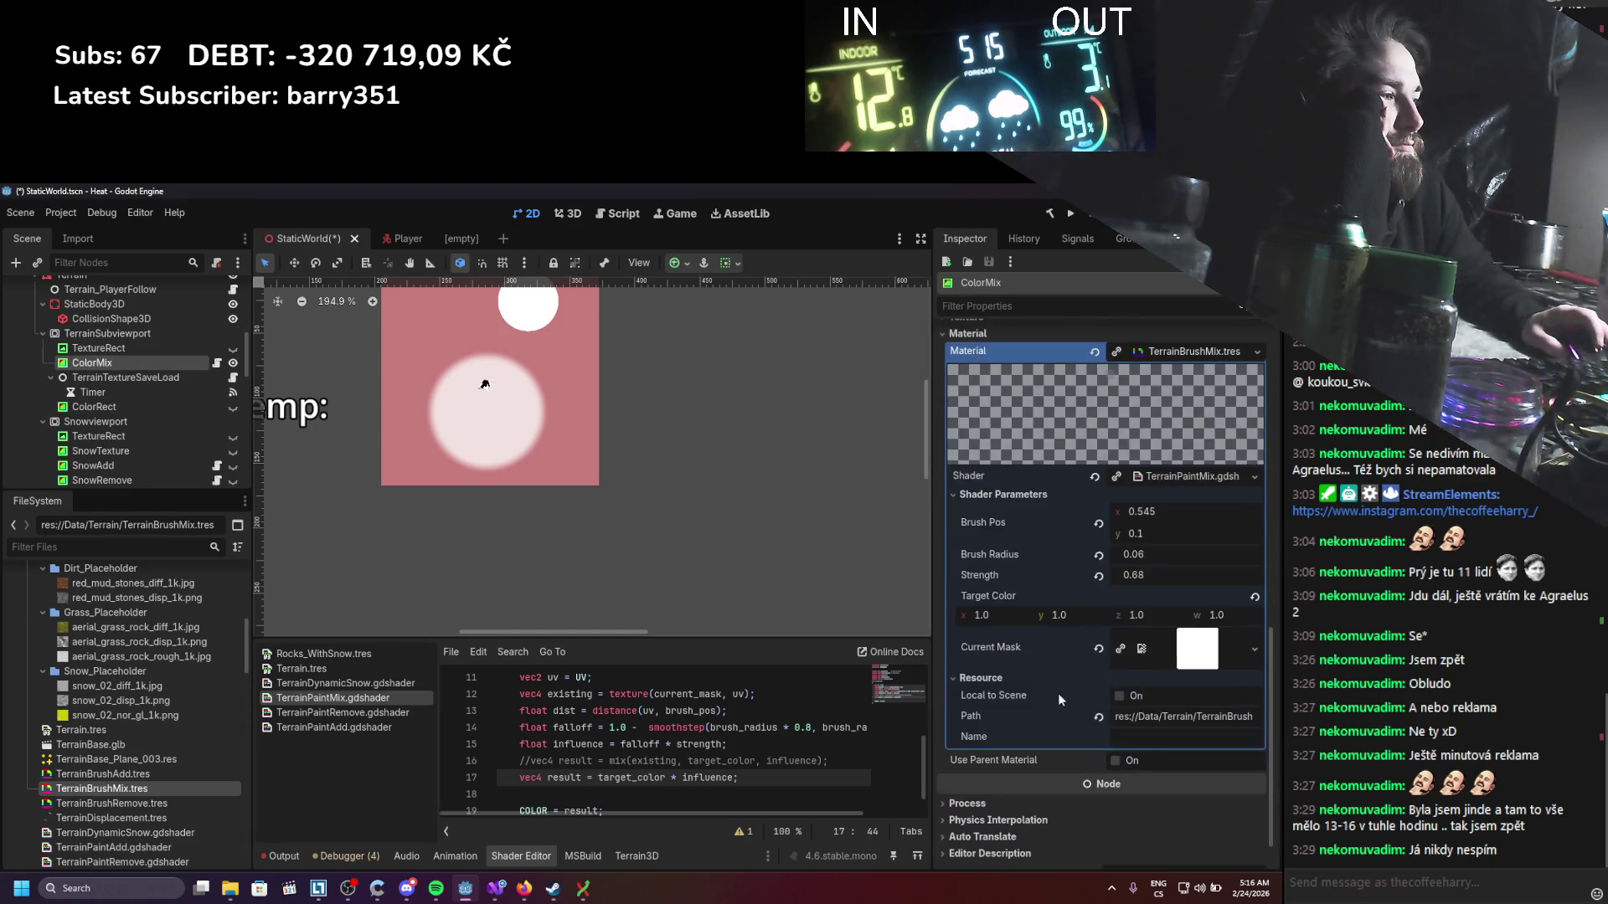
mouse_move(1065, 614)
left_mouse_down()
mouse_move(1144, 614)
mouse_move(1110, 616)
left_mouse_up()
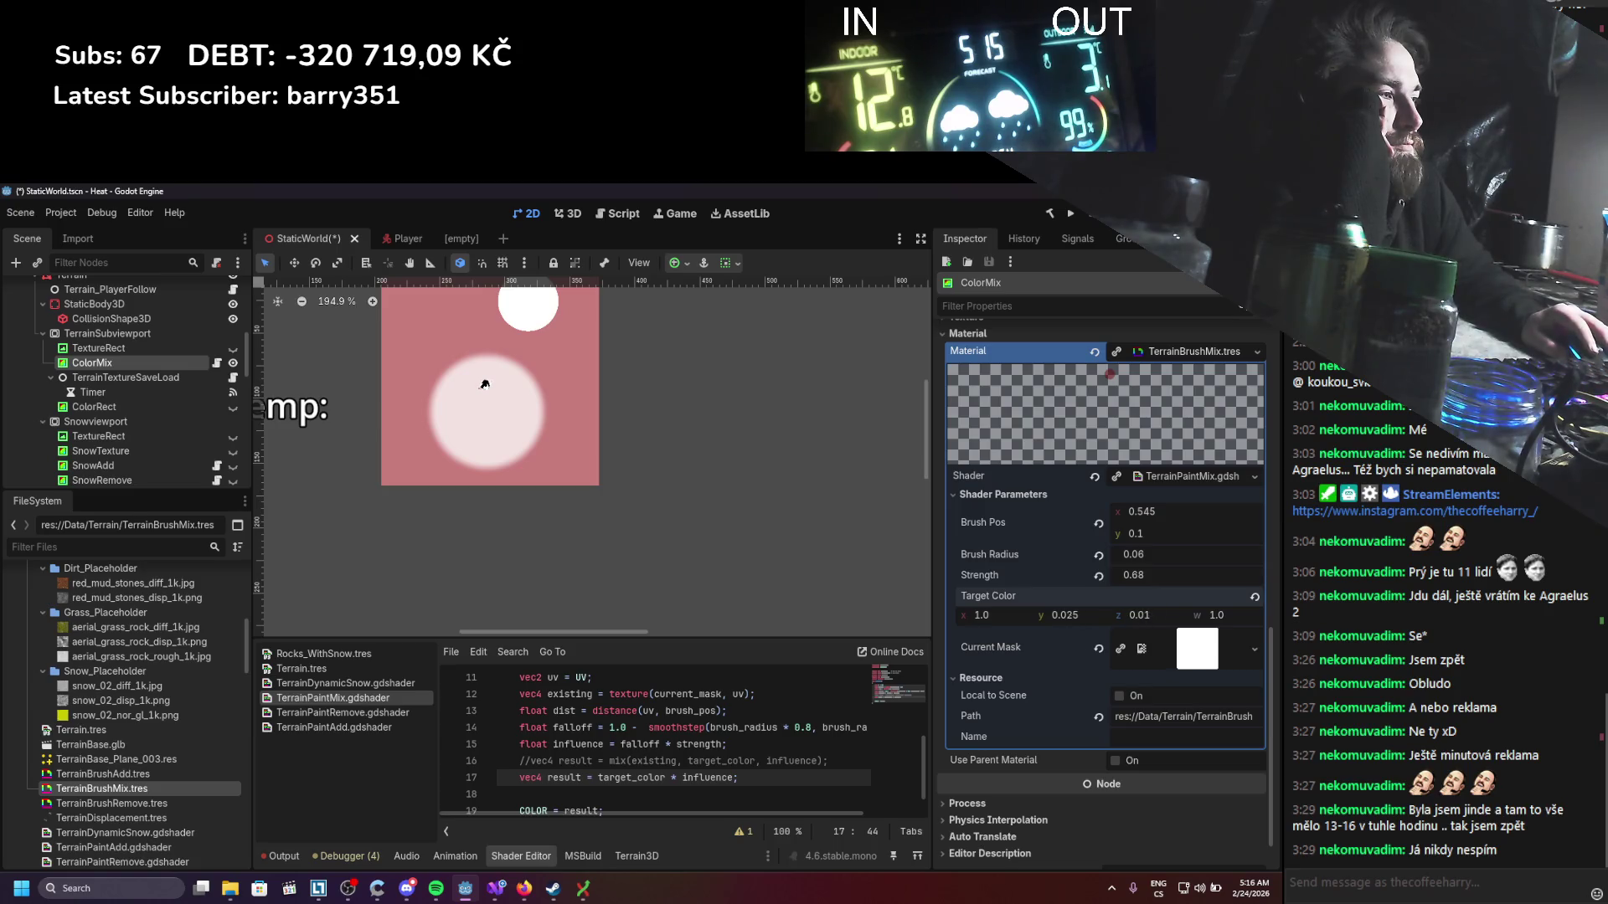
left_click(72, 334)
left_click(125, 363)
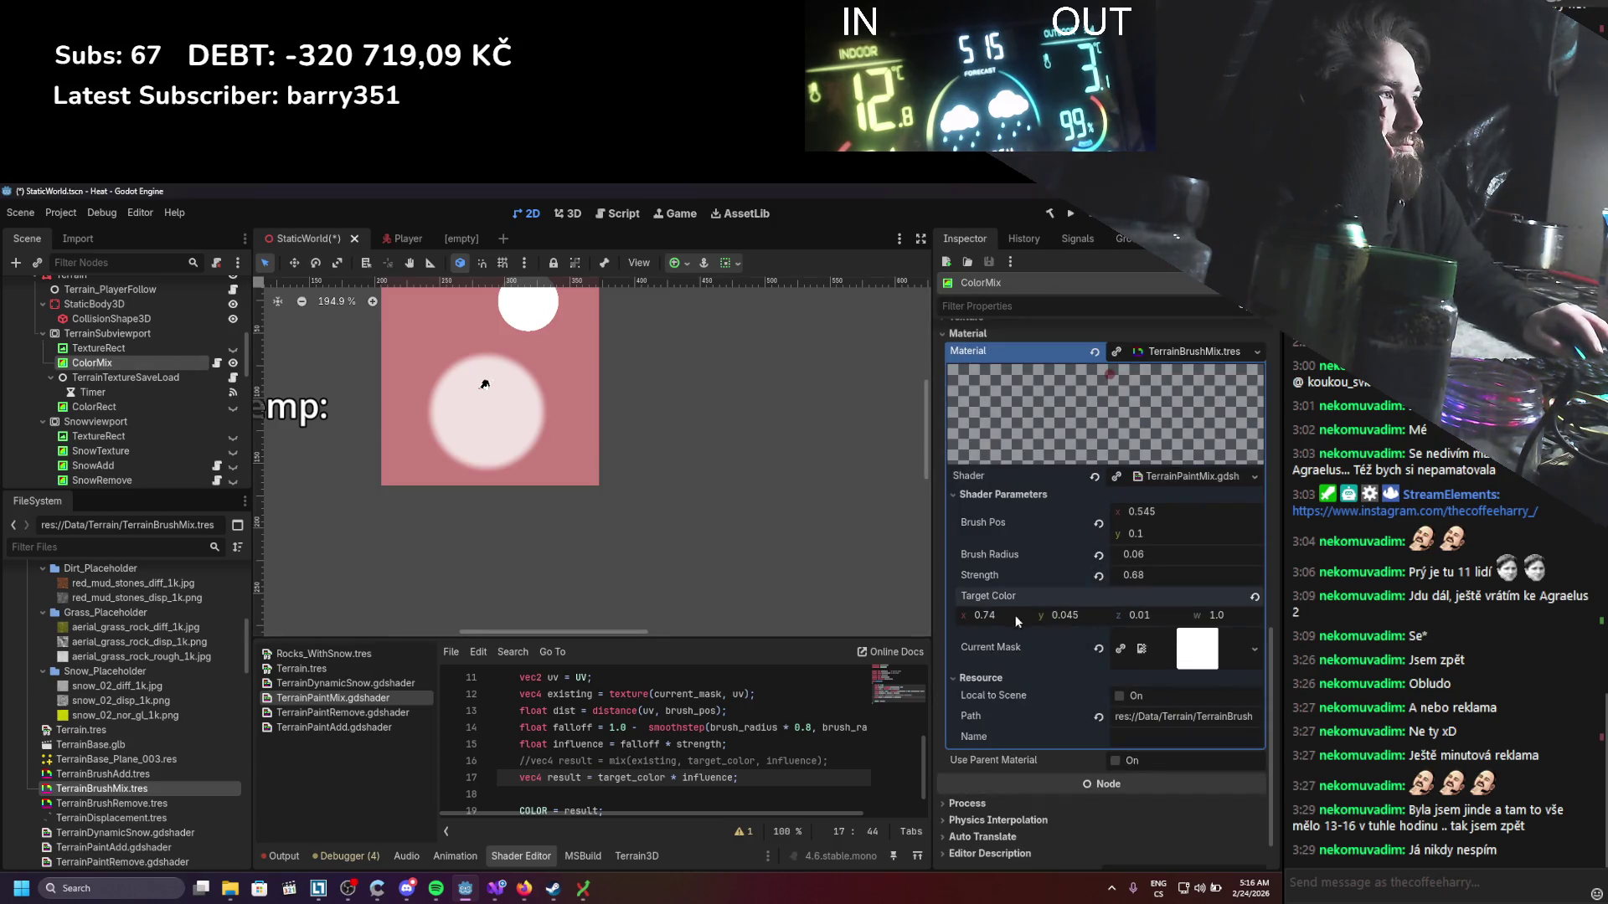
scroll(1022, 601, "up", 4)
scroll(1017, 645, "up", 6)
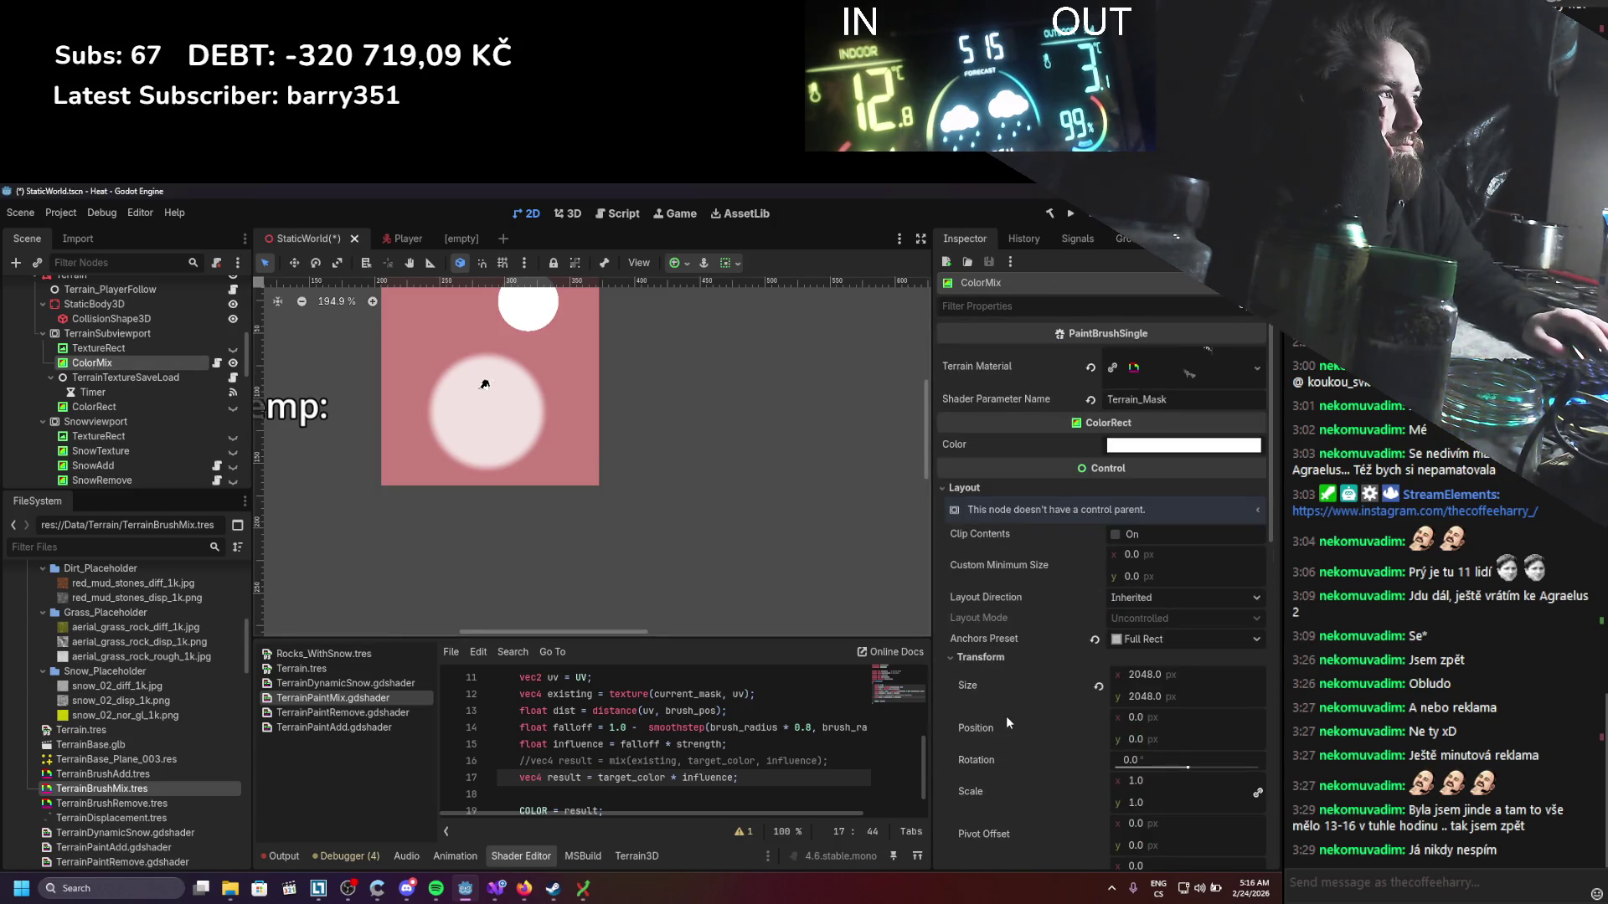
scroll(1007, 716, "down", 10)
mouse_move(1139, 593)
left_mouse_down()
mouse_move(1194, 593)
mouse_move(1155, 583)
left_mouse_up()
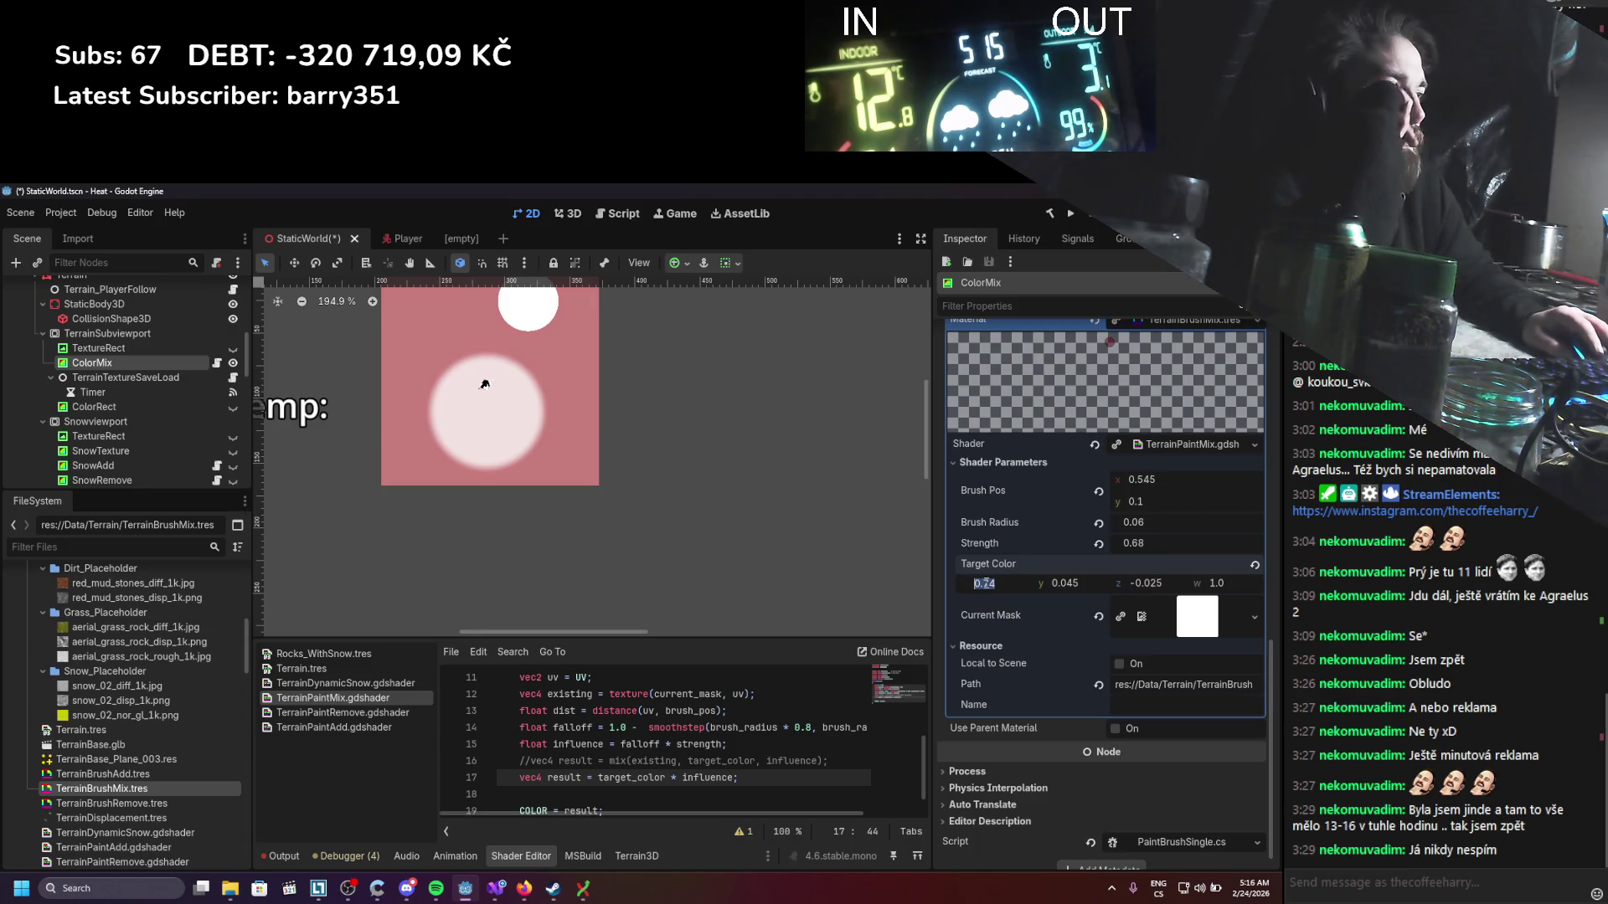
type("1")
mouse_move(1122, 479)
left_mouse_down()
mouse_move(1096, 479)
mouse_move(1185, 501)
left_mouse_up()
left_click(107, 335)
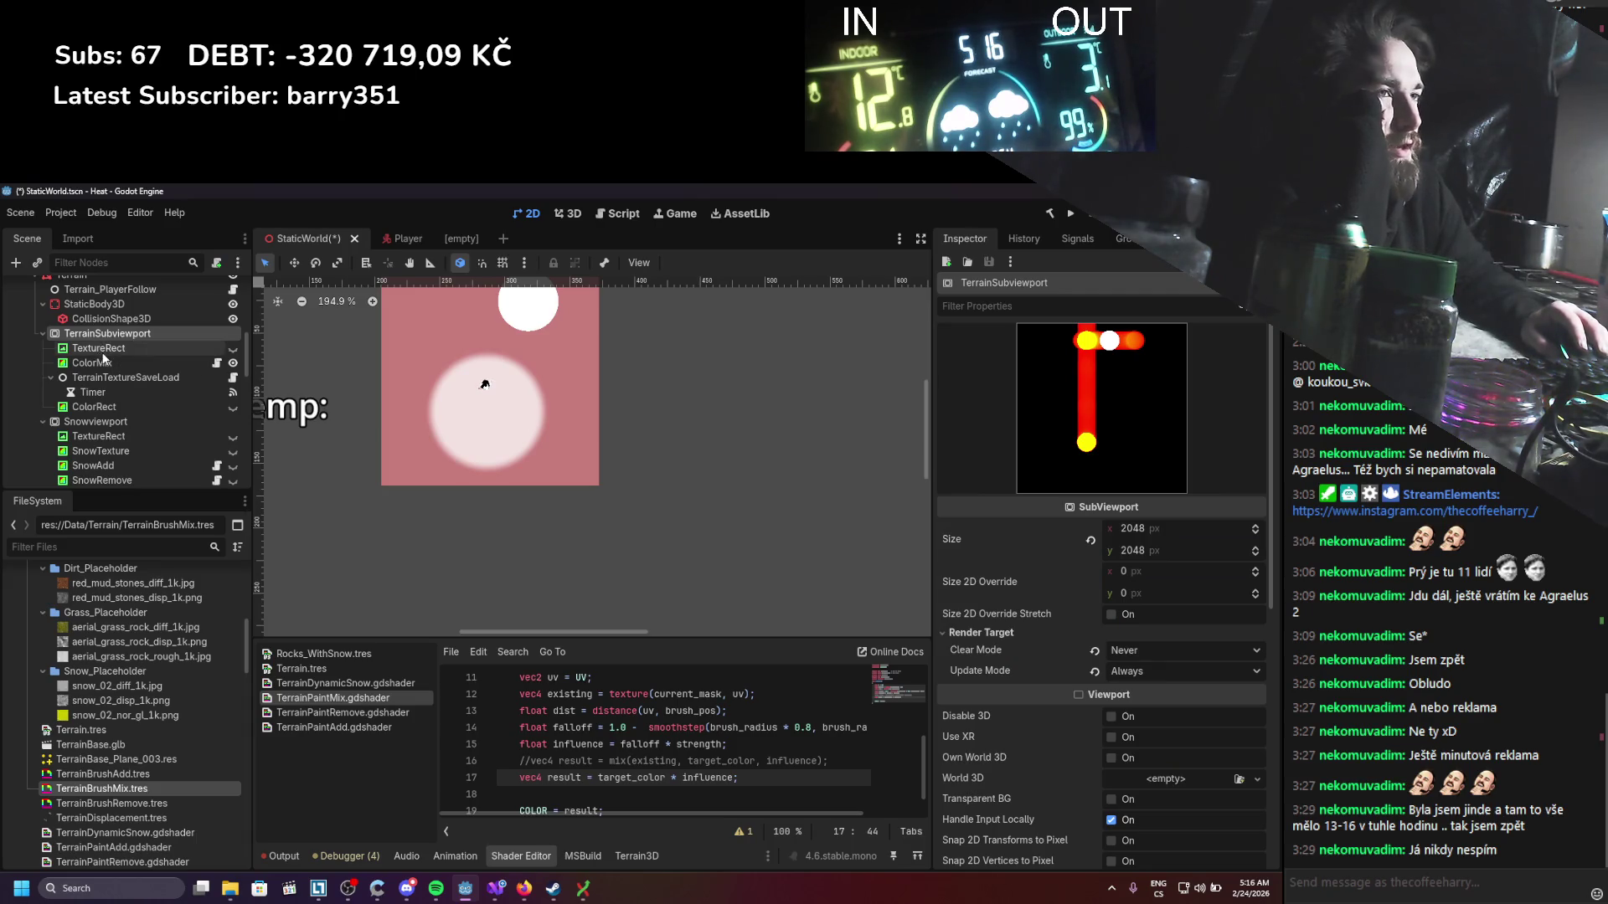
Step: Switch the target colour to green (red 0, green 1) and move Brush Pos to 0.84, 0.43
left_click(102, 365)
left_click(1079, 582)
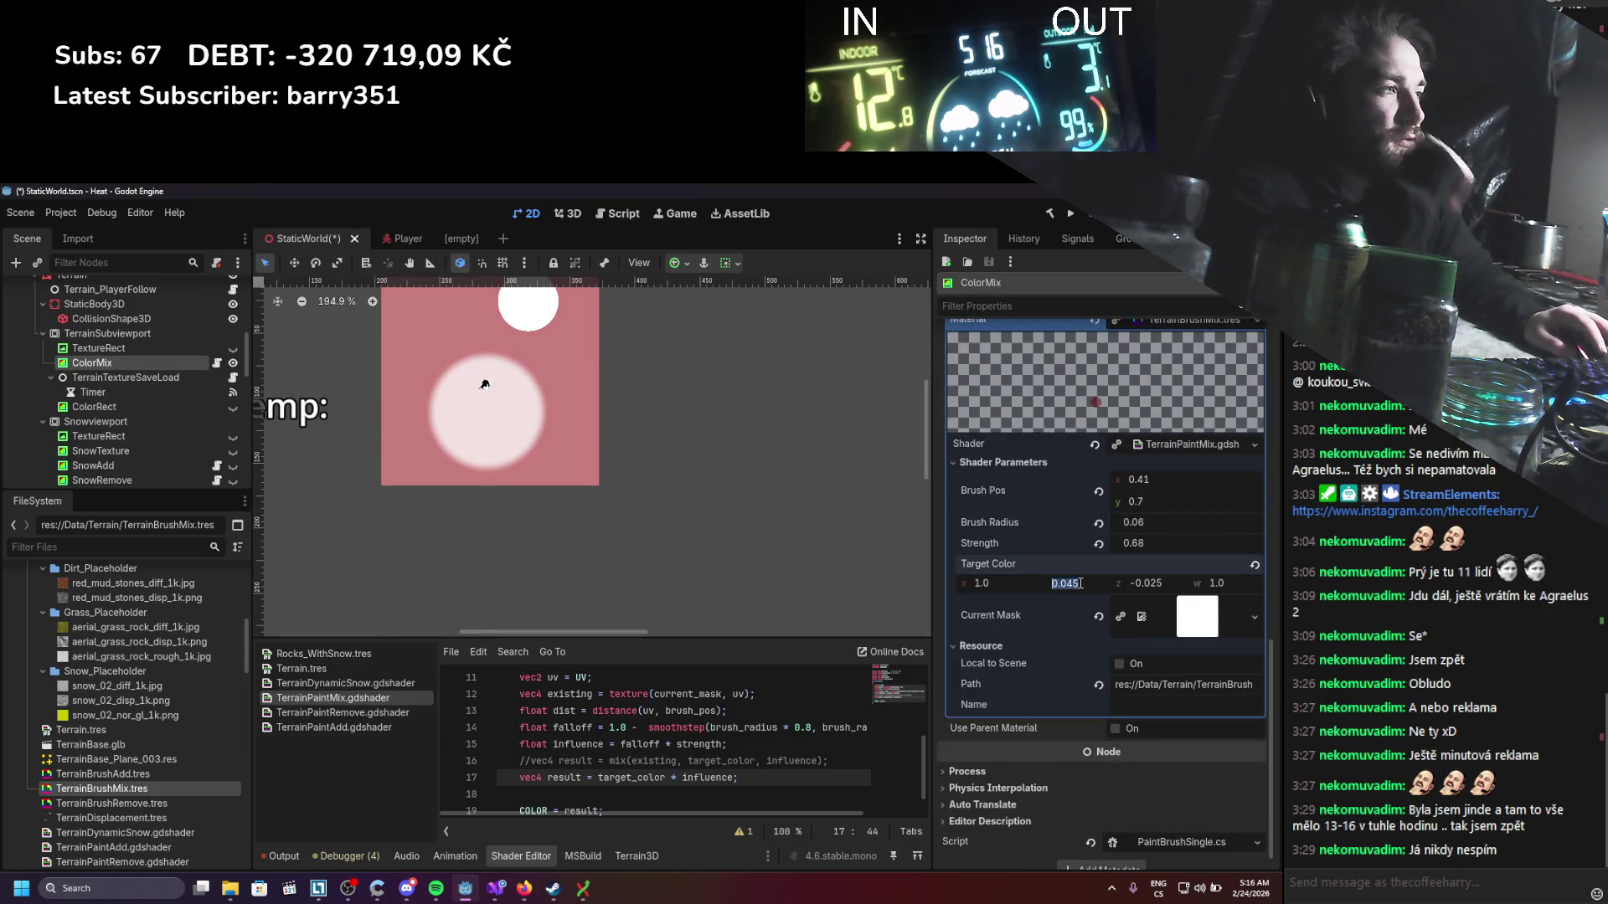
type("1")
key("Return")
left_click(981, 583)
type("0")
key("Return")
left_click(168, 335)
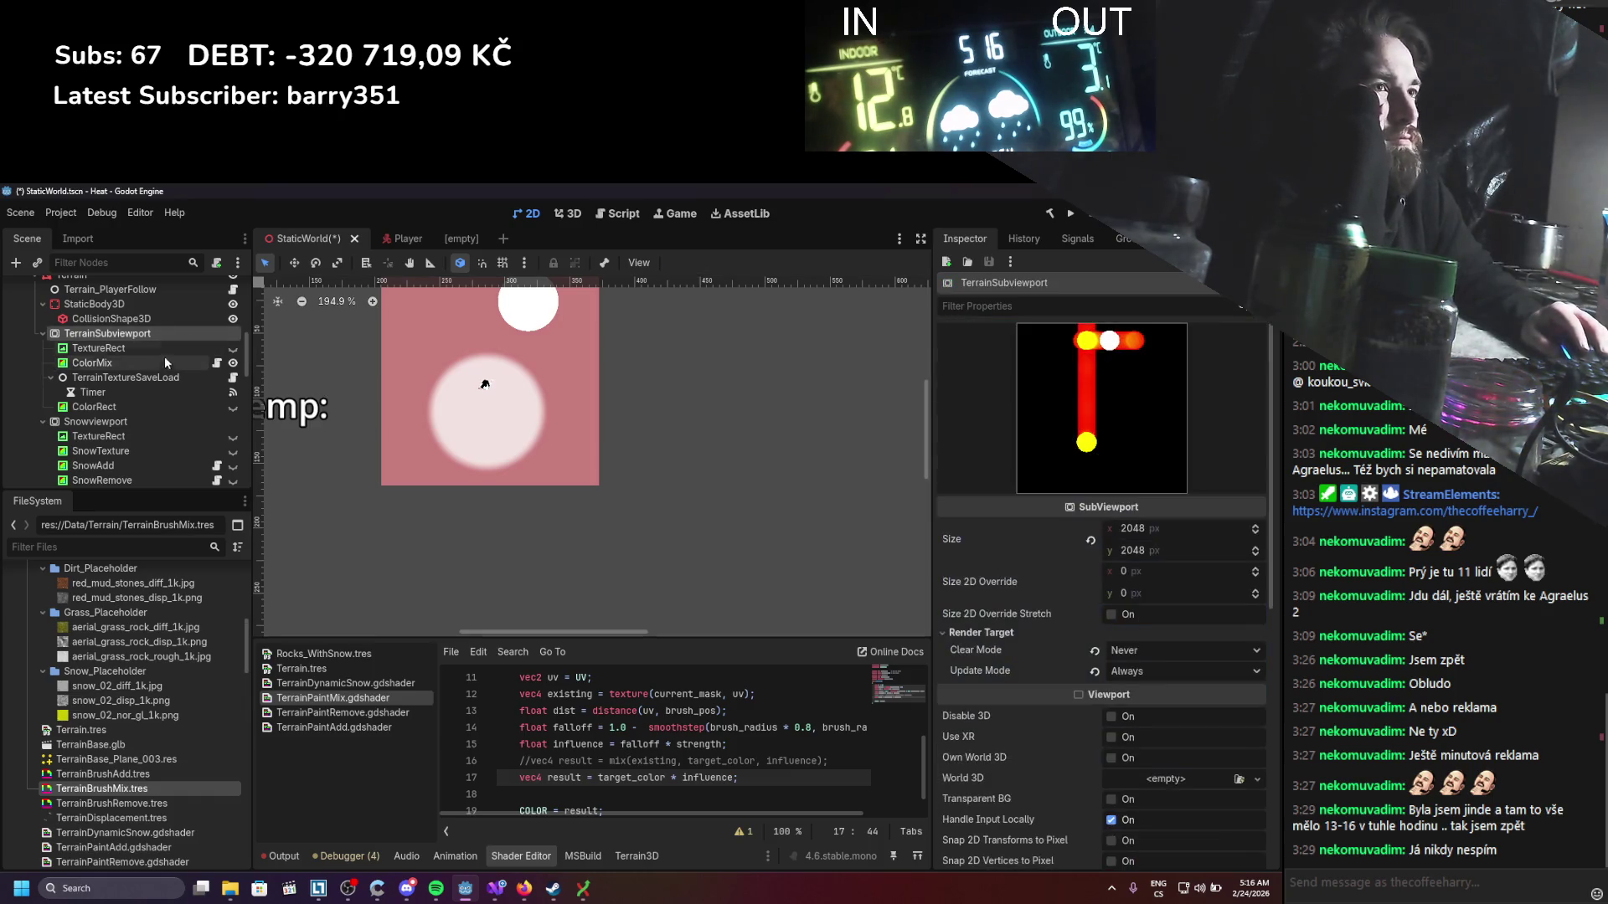
left_click(149, 366)
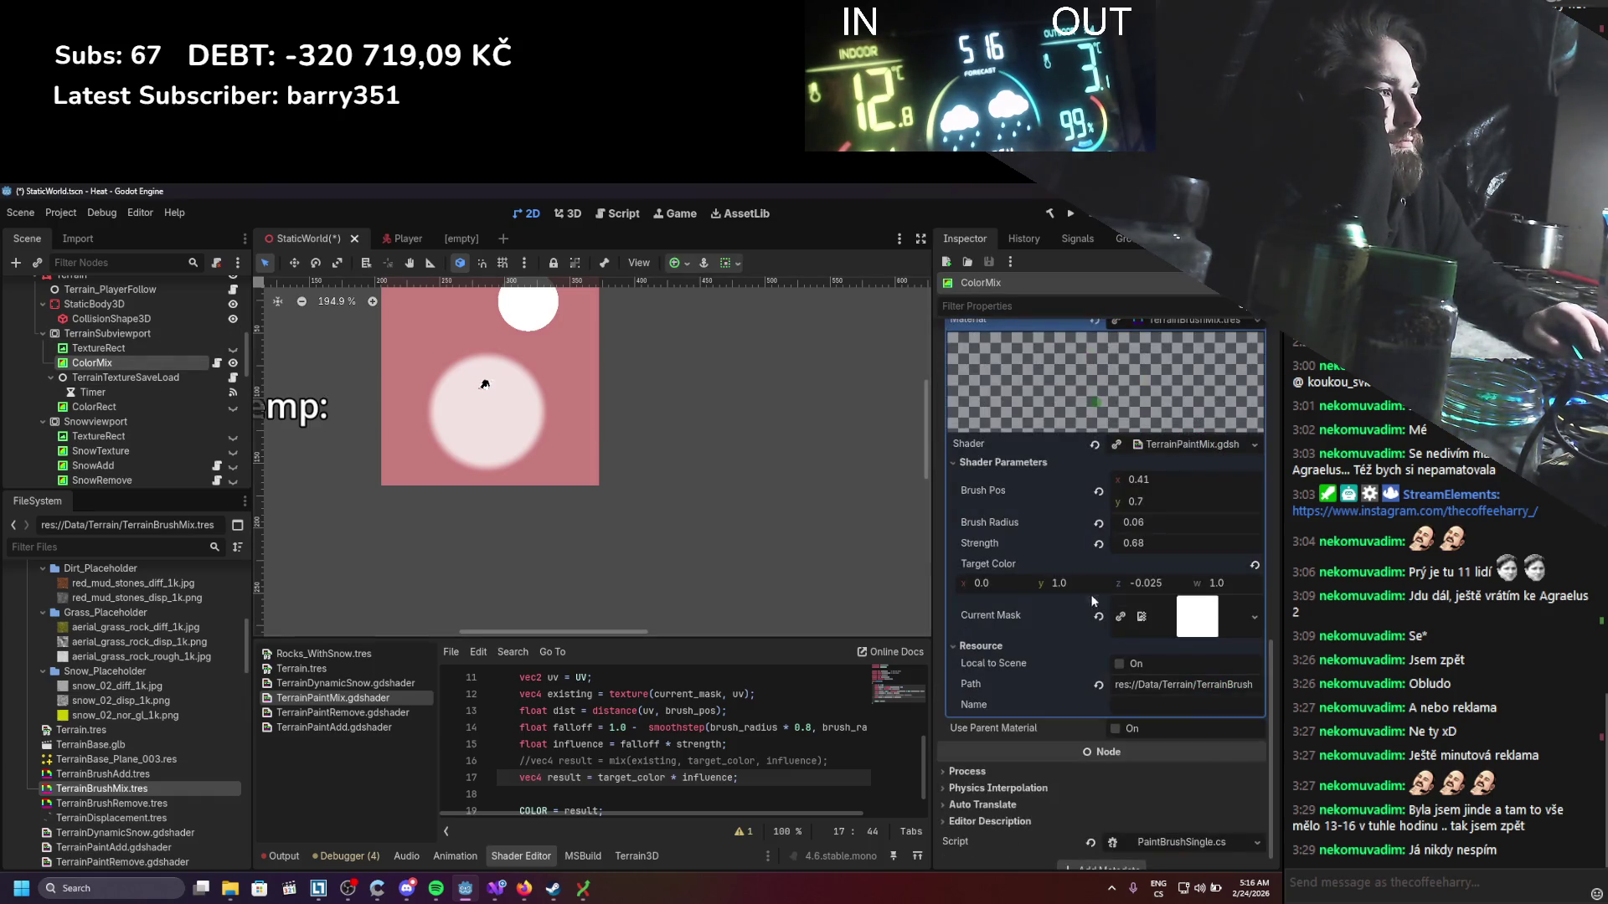
mouse_move(1002, 582)
left_mouse_down()
mouse_move(1026, 589)
mouse_move(982, 584)
left_mouse_up()
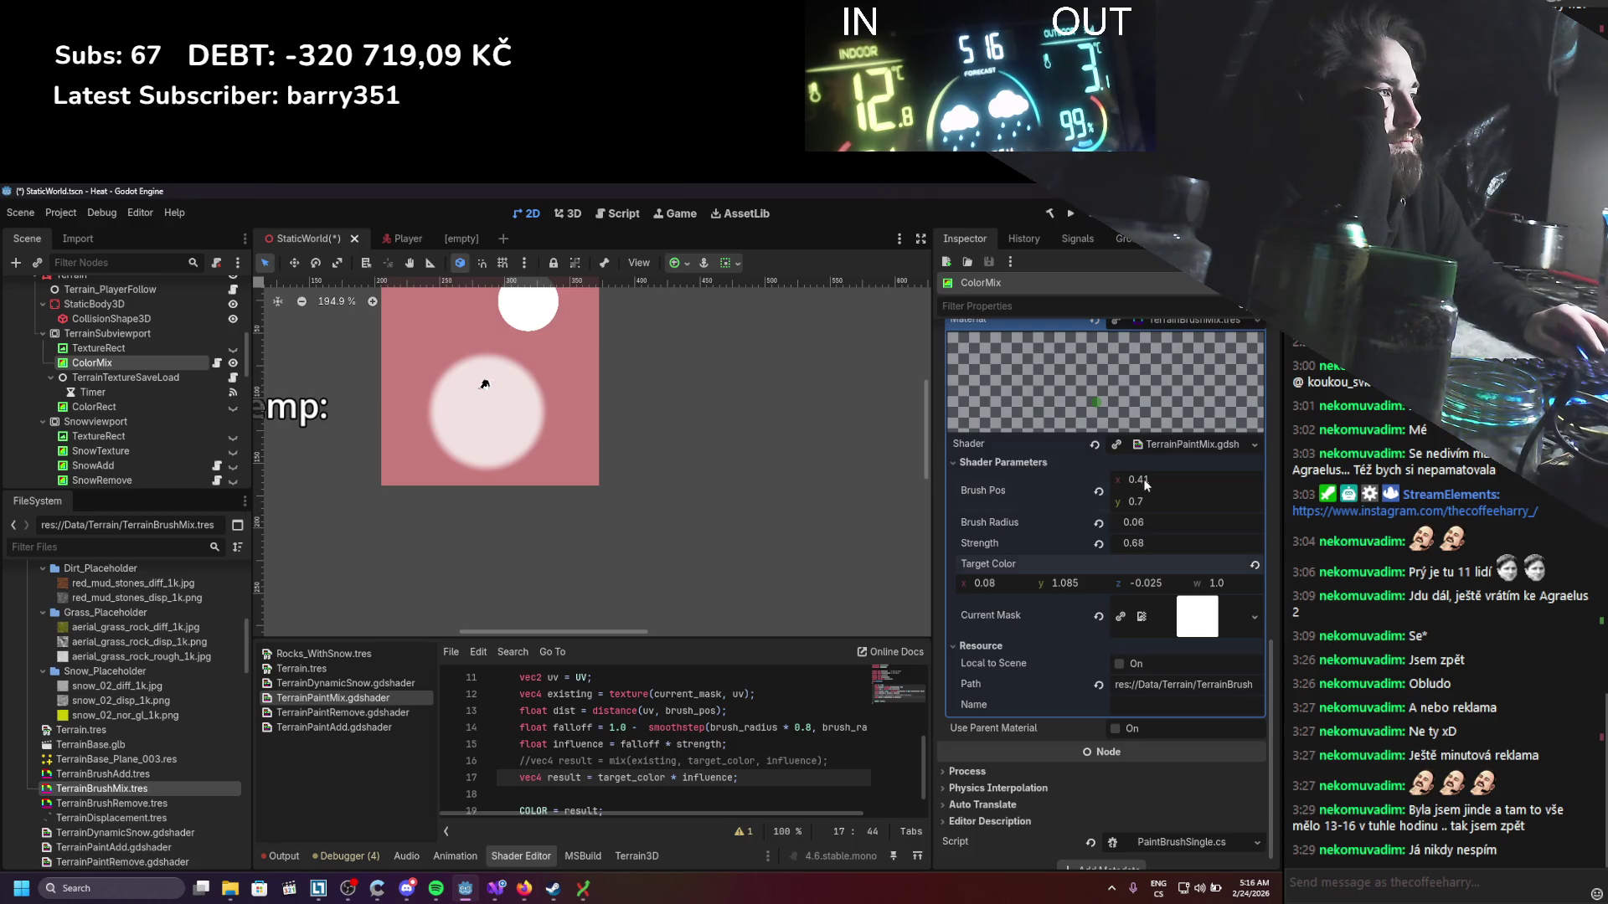
mouse_move(1145, 485)
left_mouse_down()
mouse_move(1173, 485)
mouse_move(1126, 506)
mouse_move(1189, 485)
left_mouse_up()
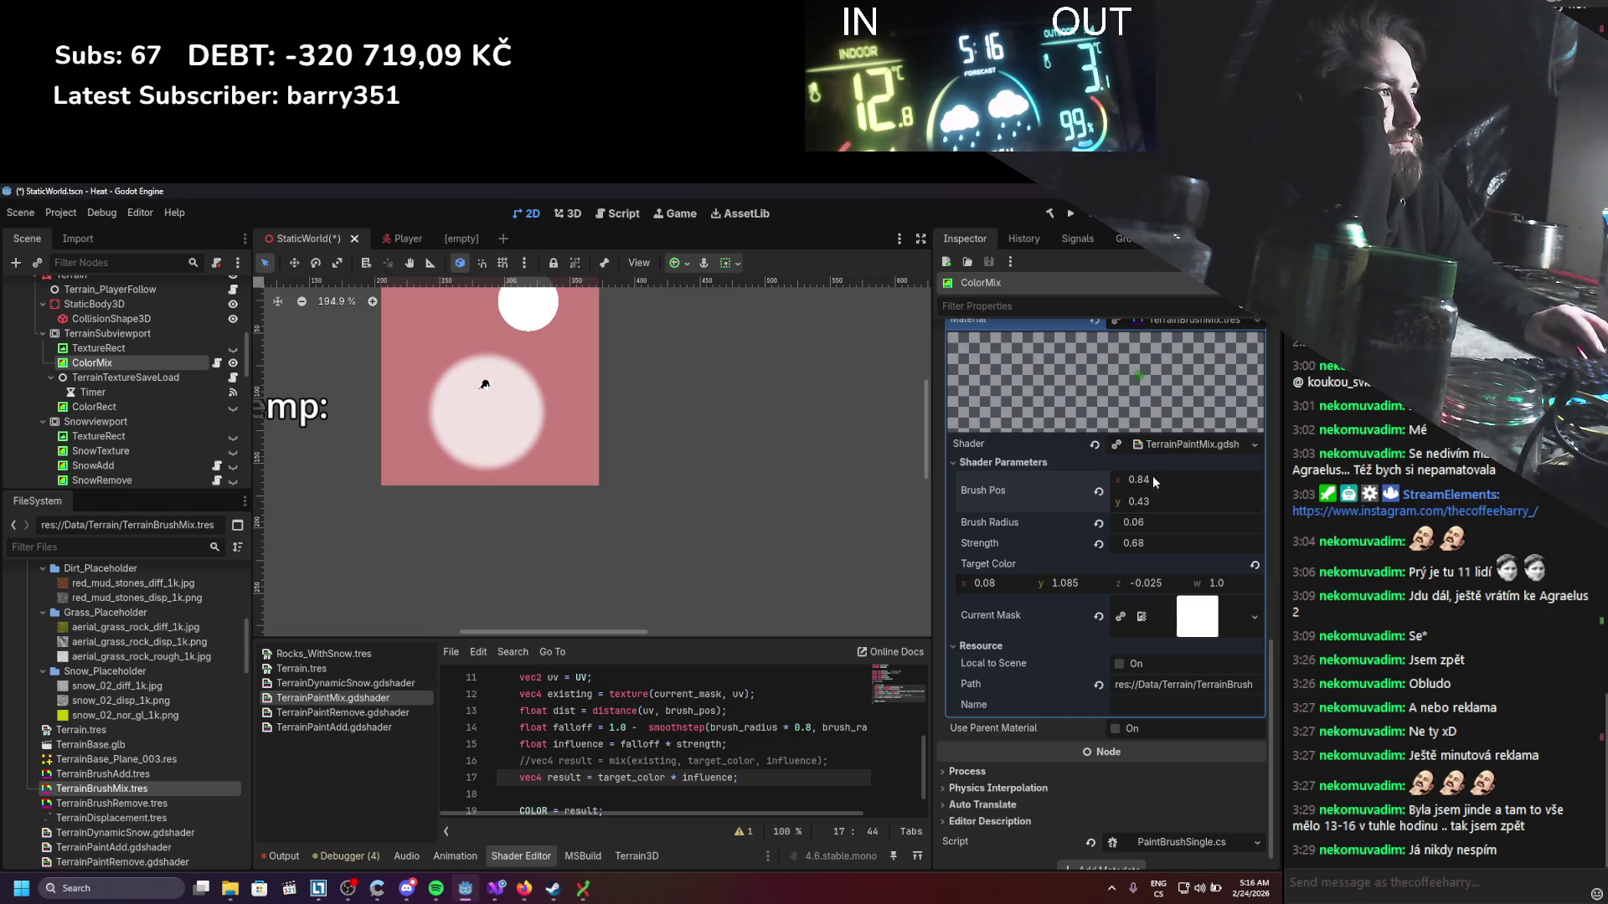
left_click(175, 334)
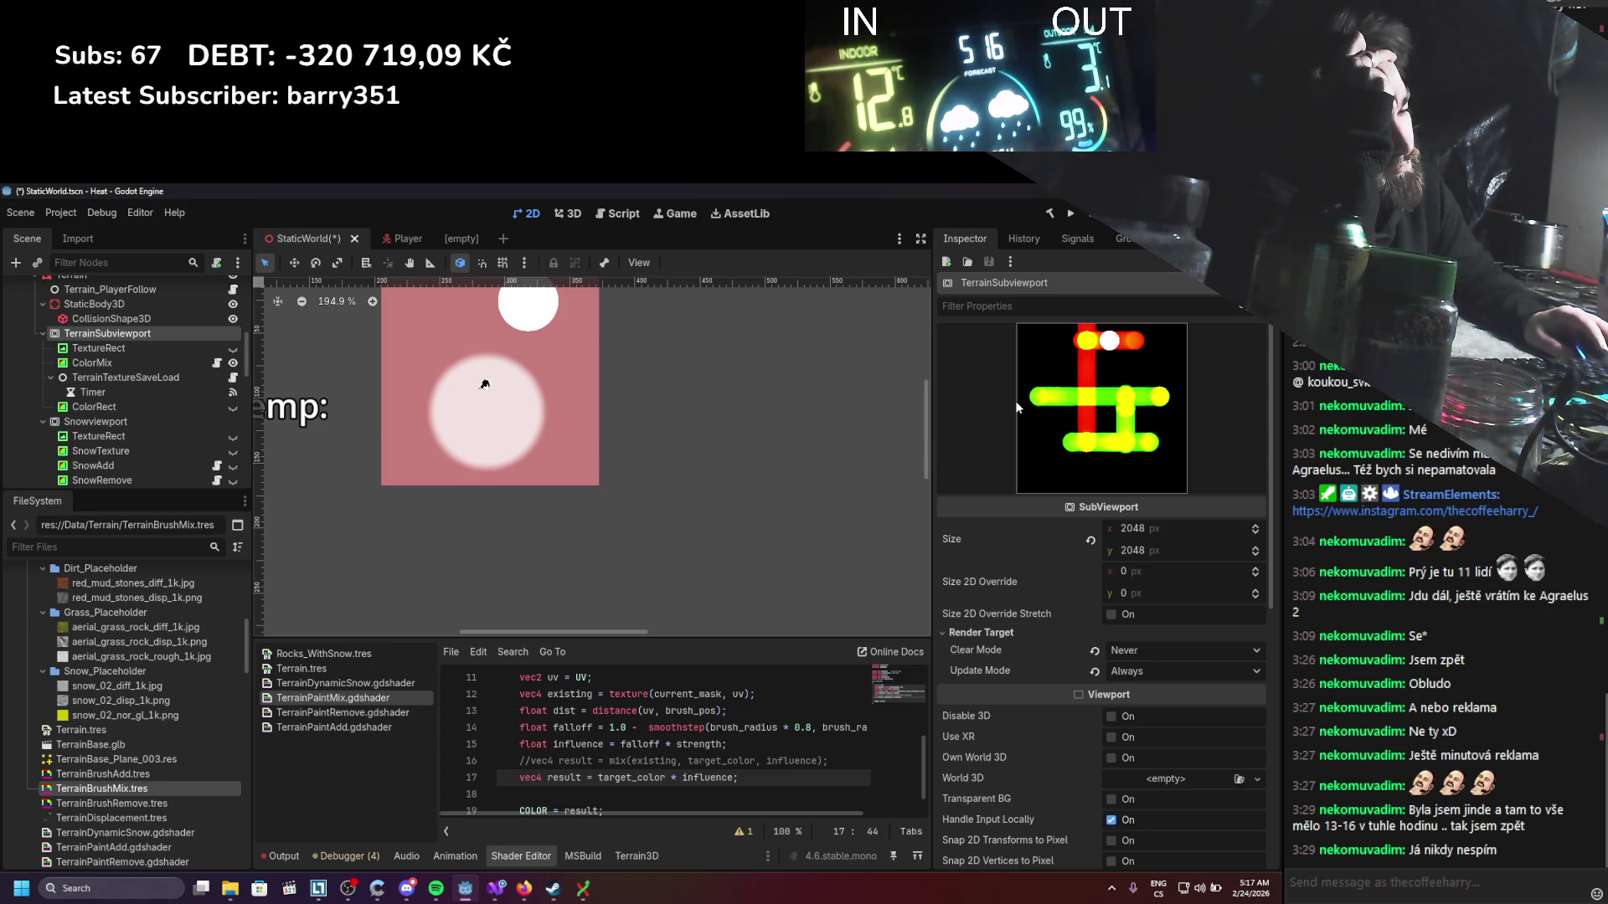
Step: Compare the TerrainSubviewport mask, green strokes over red, against the ColorMix brush settings
mouse_move(524, 887)
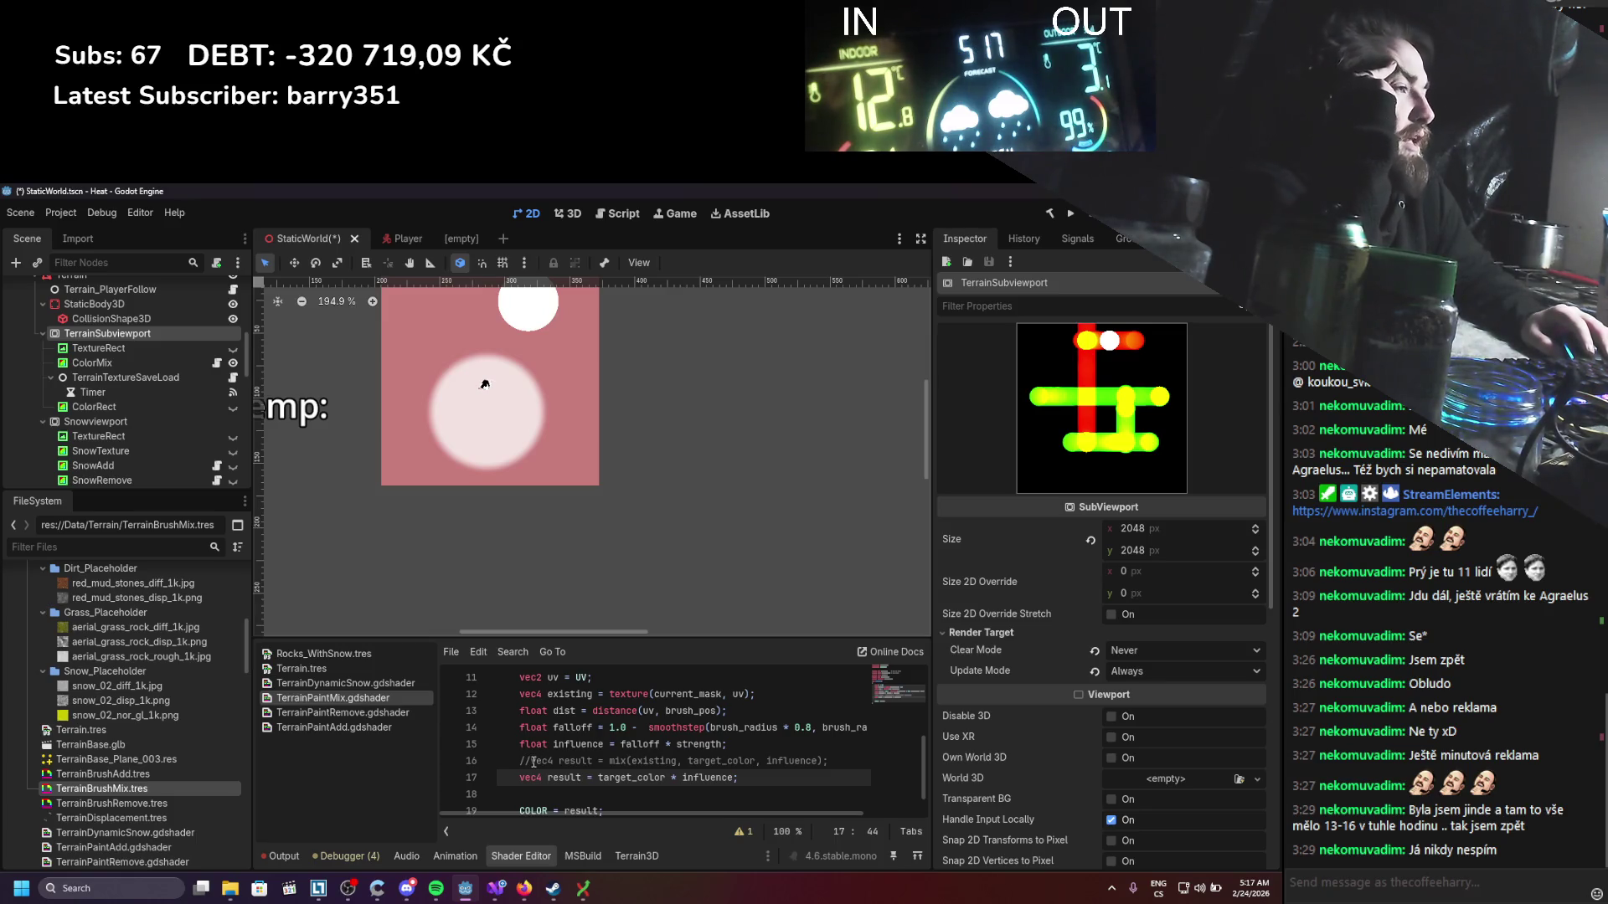
left_click(132, 362)
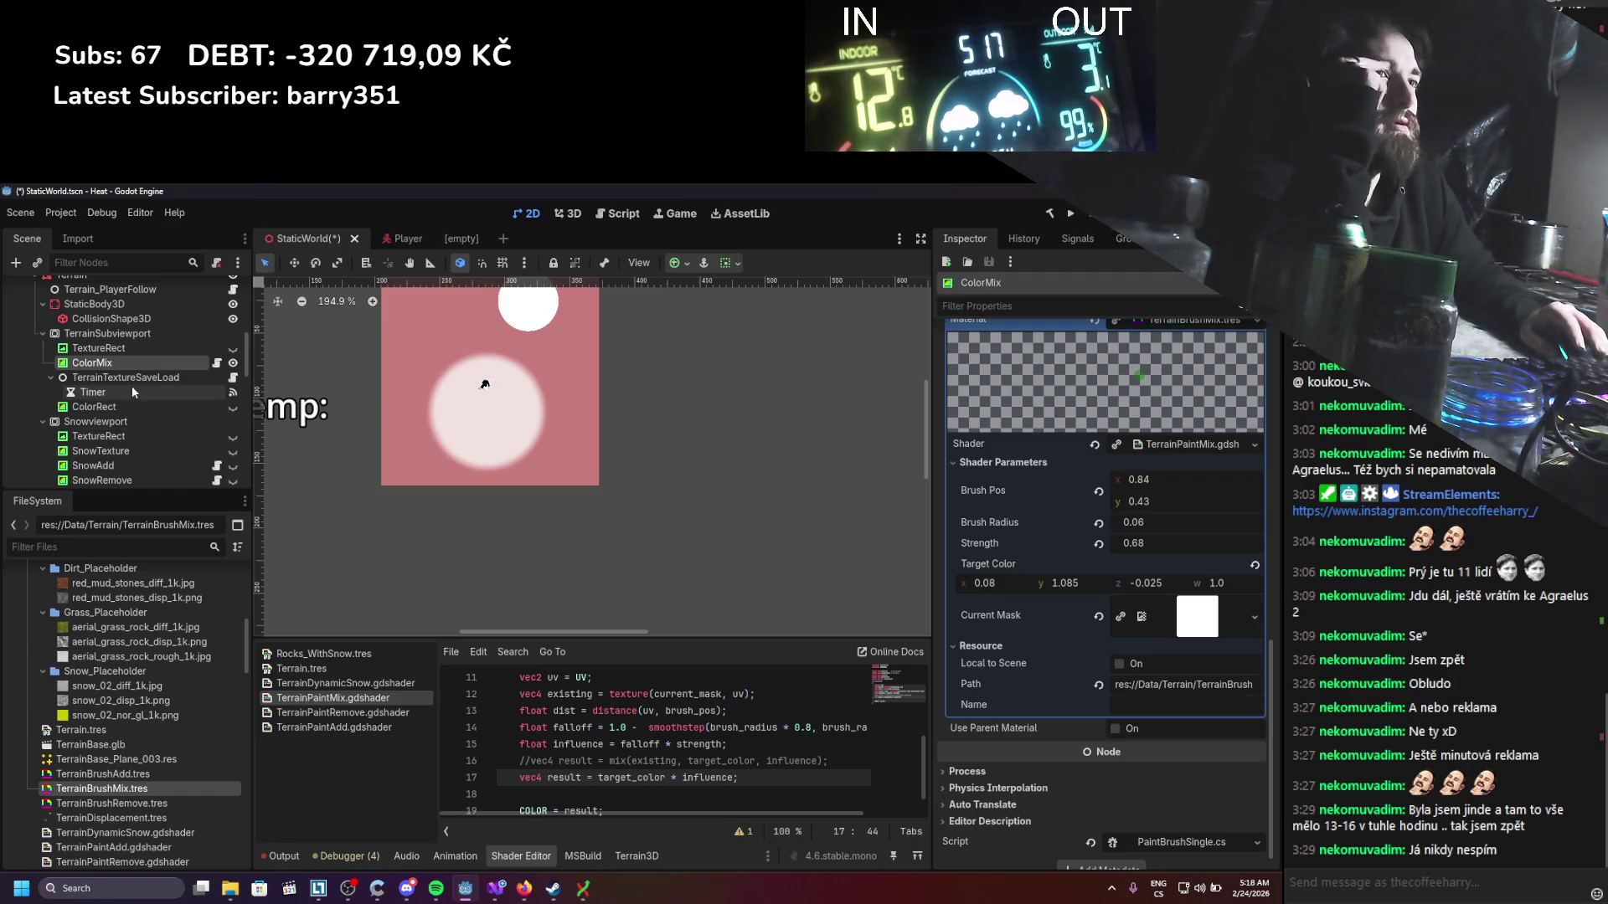
left_click(126, 335)
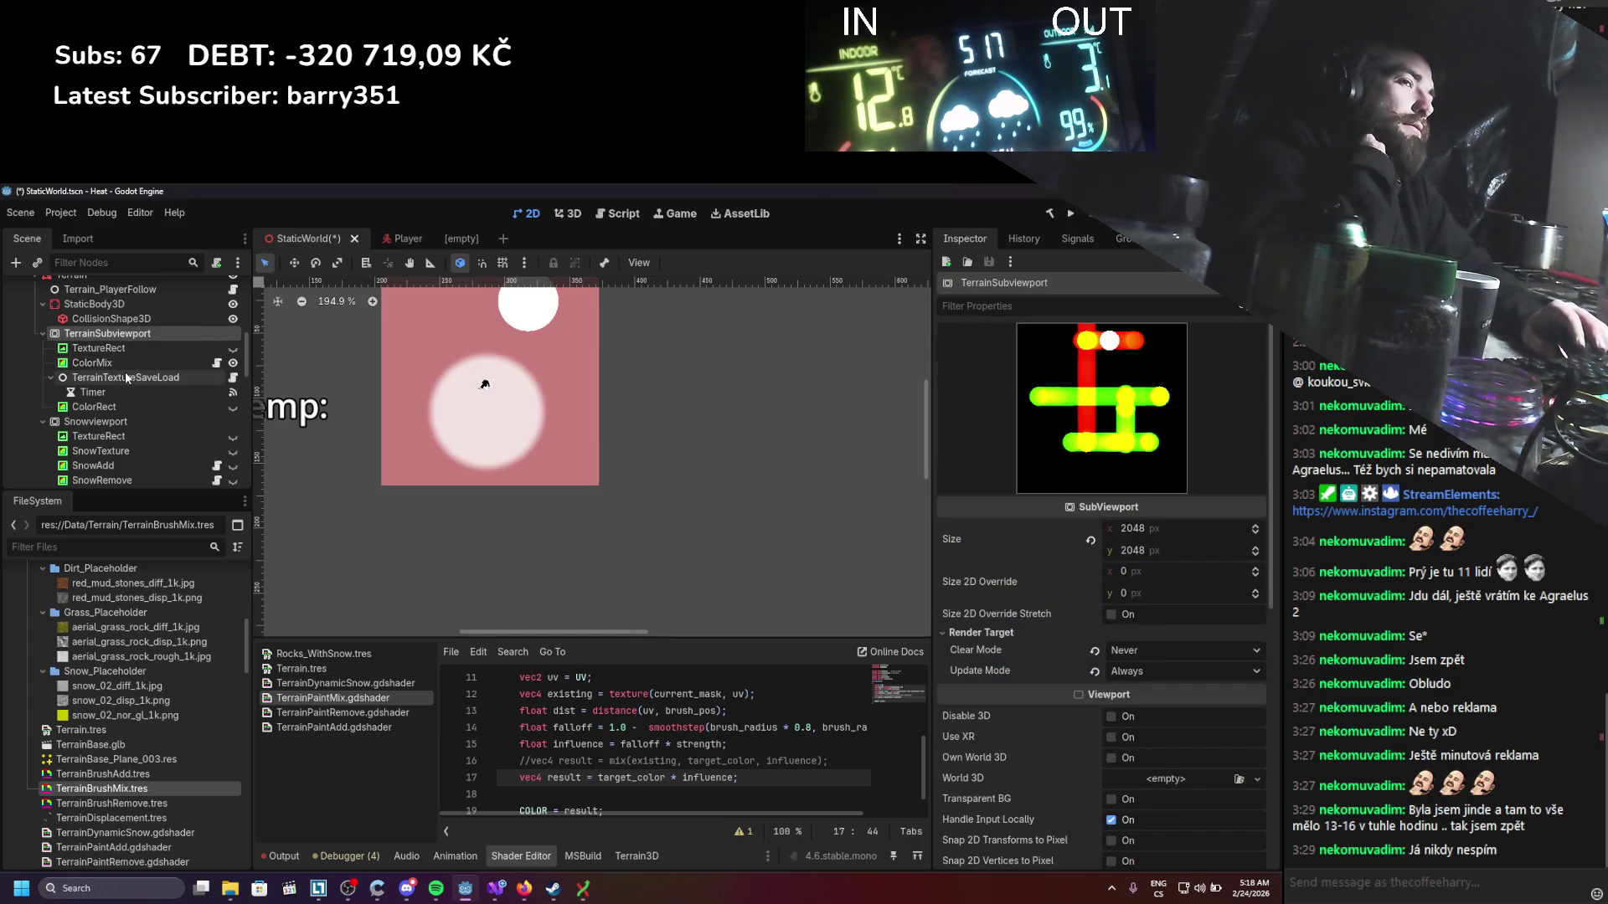
left_click(133, 362)
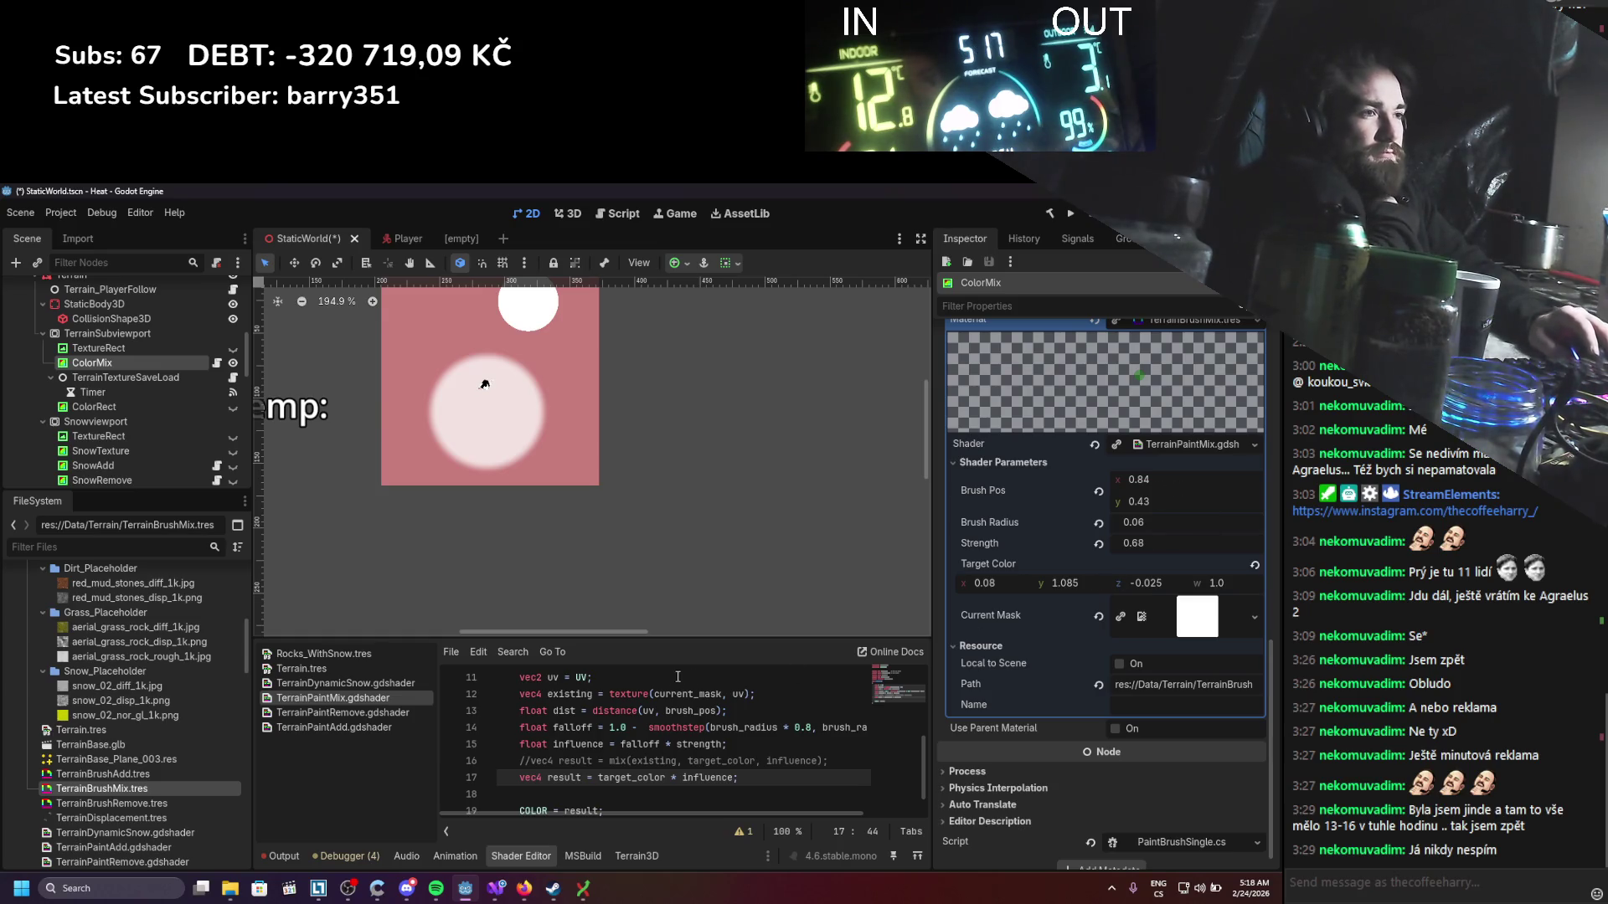
scroll(642, 717, "up", 4)
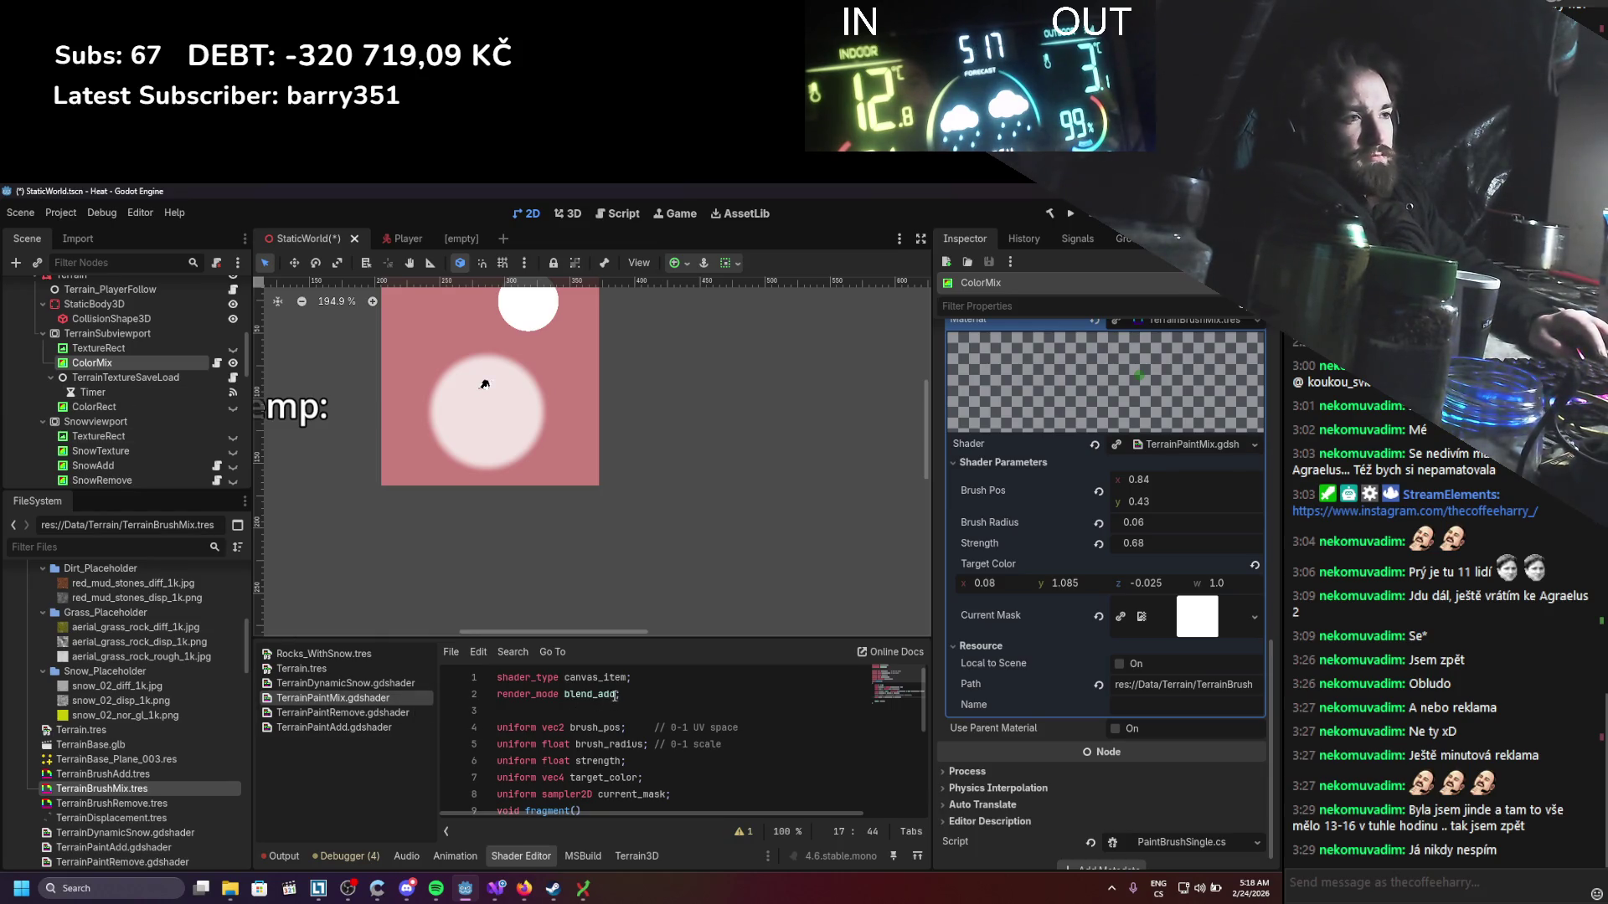
Step: Change the shader's render_mode from blend_add to blend_premul_alpha and save
left_click_drag(616, 696, 597, 696)
key("BackSpace")
key("ctrl+space")
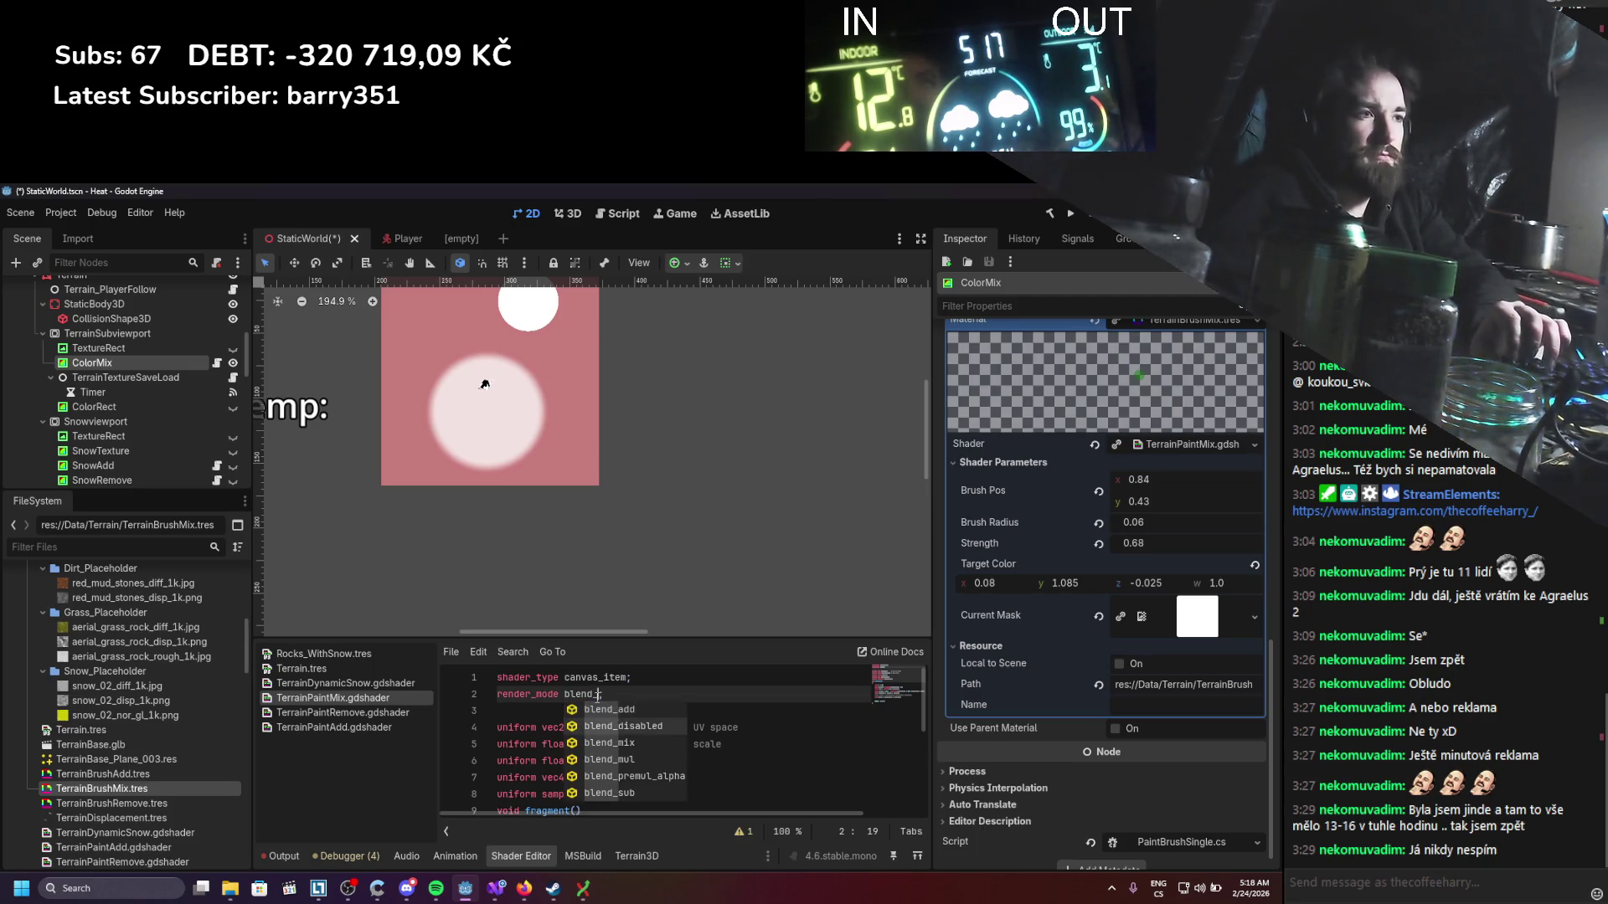
key("Down")
key("Down")
key("Return")
key("ctrl+s")
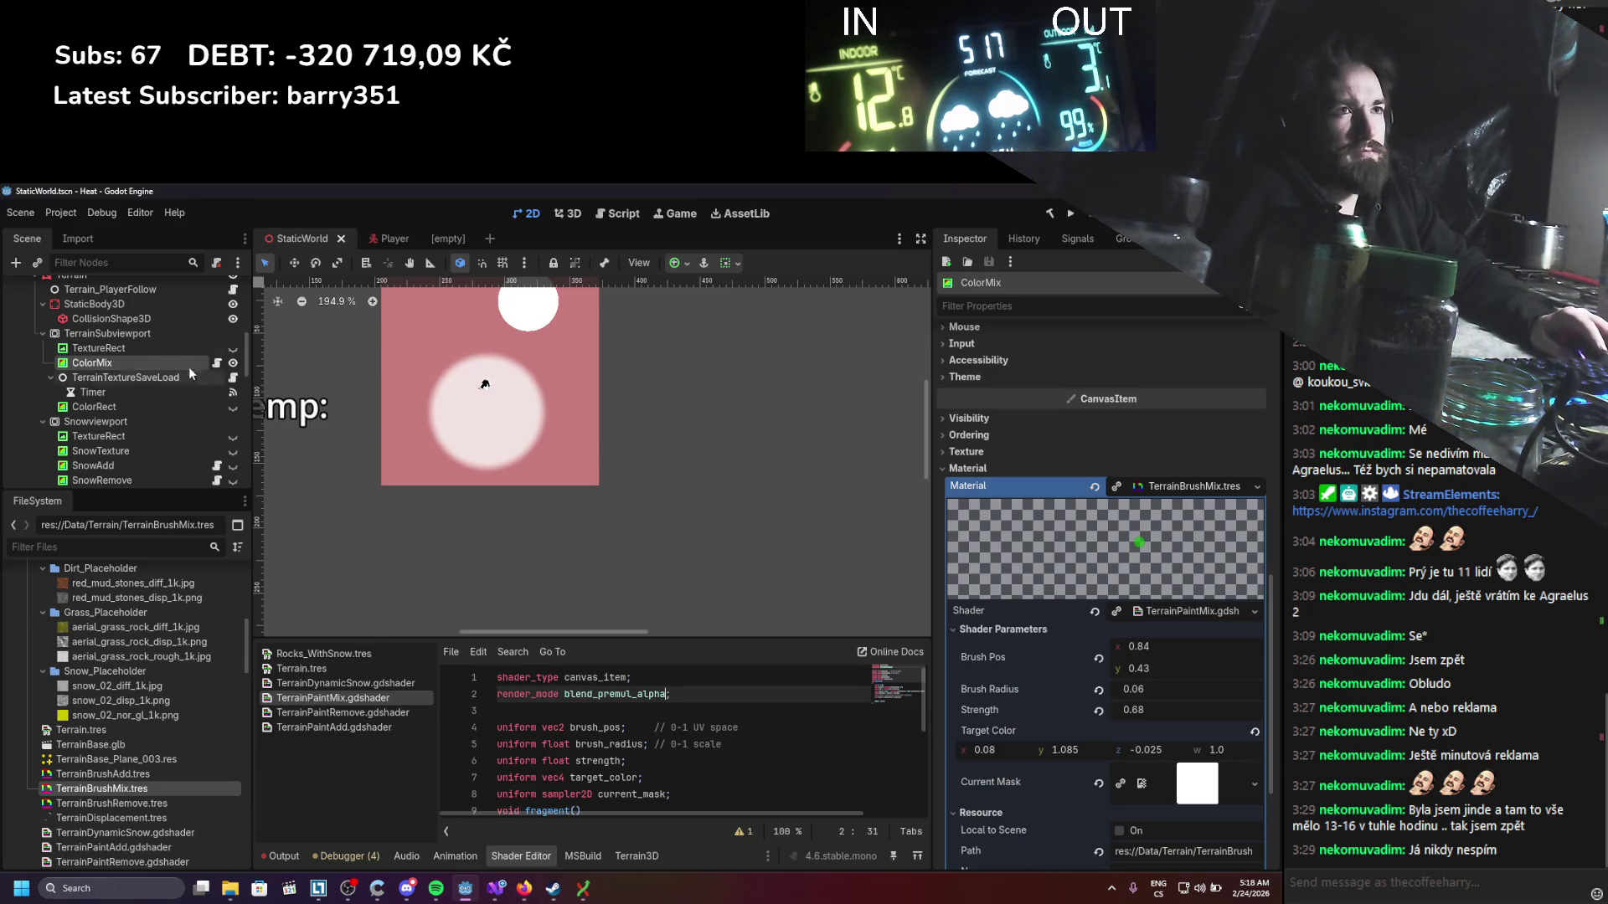
Step: Reselect ColorMix and preview TerrainSubviewport so the brush parameters show again
left_click(144, 345)
left_click(144, 360)
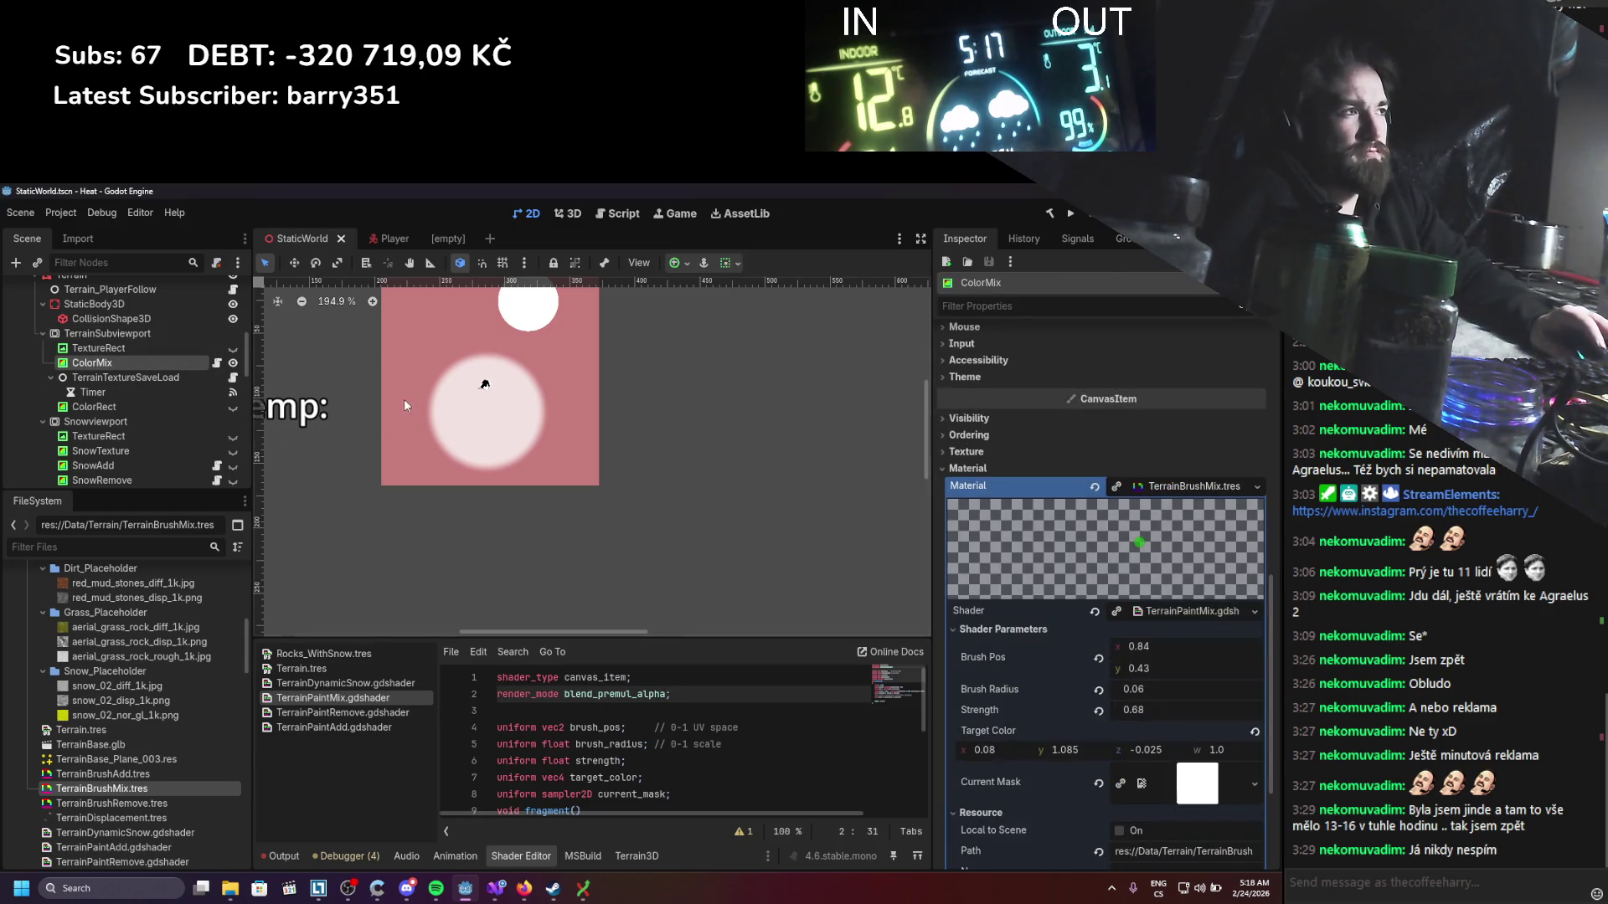
left_click(222, 335)
left_click(123, 363)
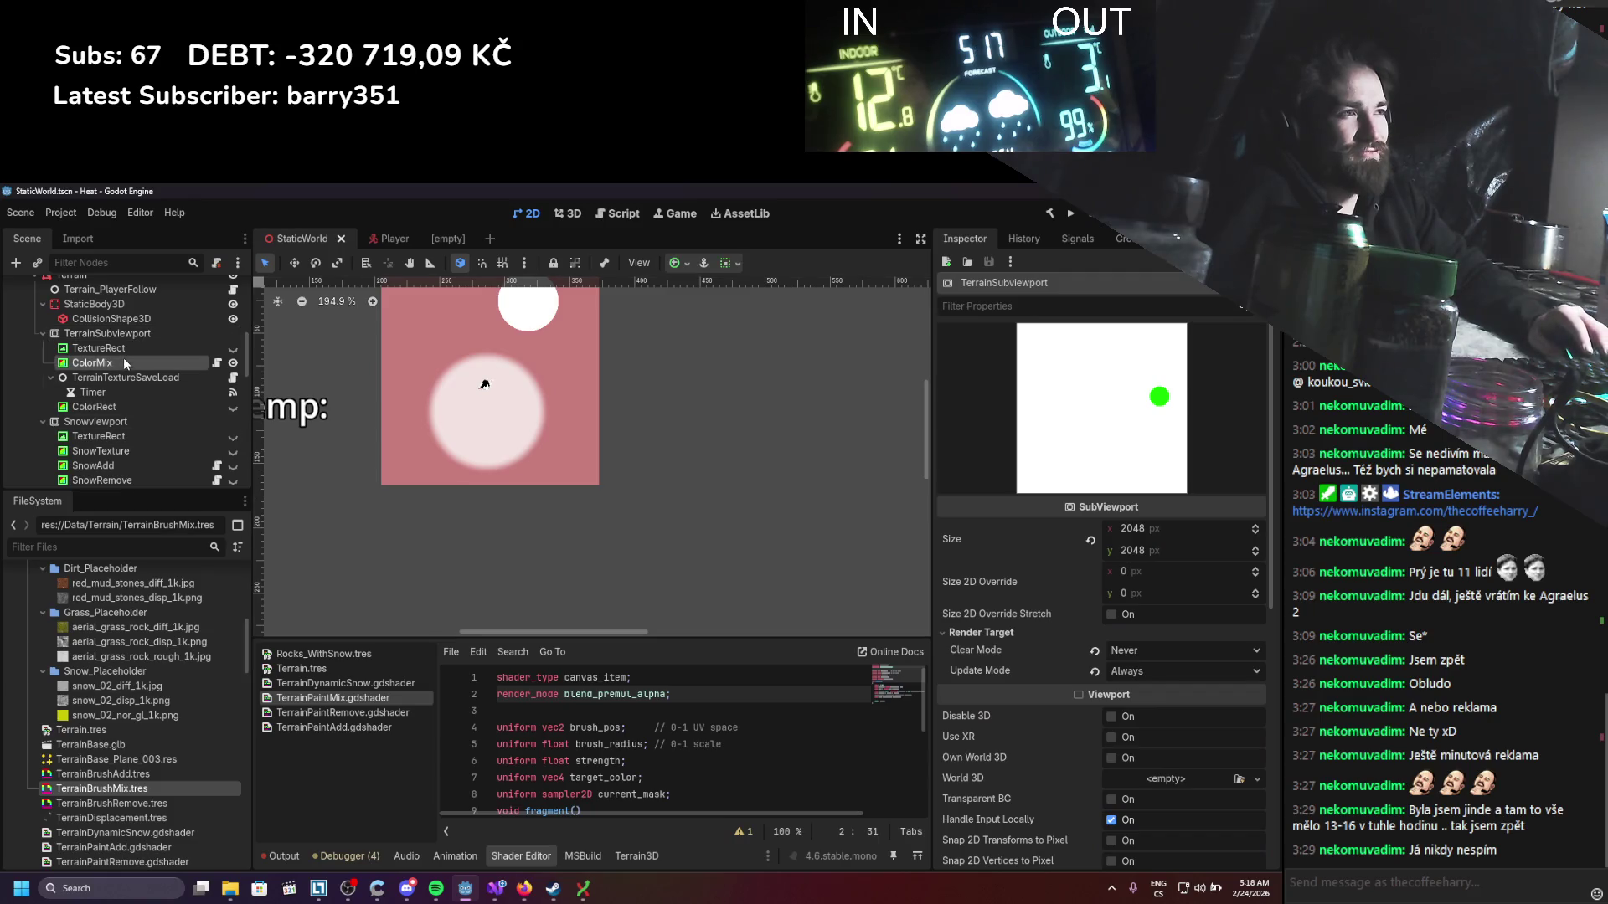
Step: Nudge the ColorMix Brush Pos and check the result on TerrainSubviewport
scroll(1170, 756, "up", 2)
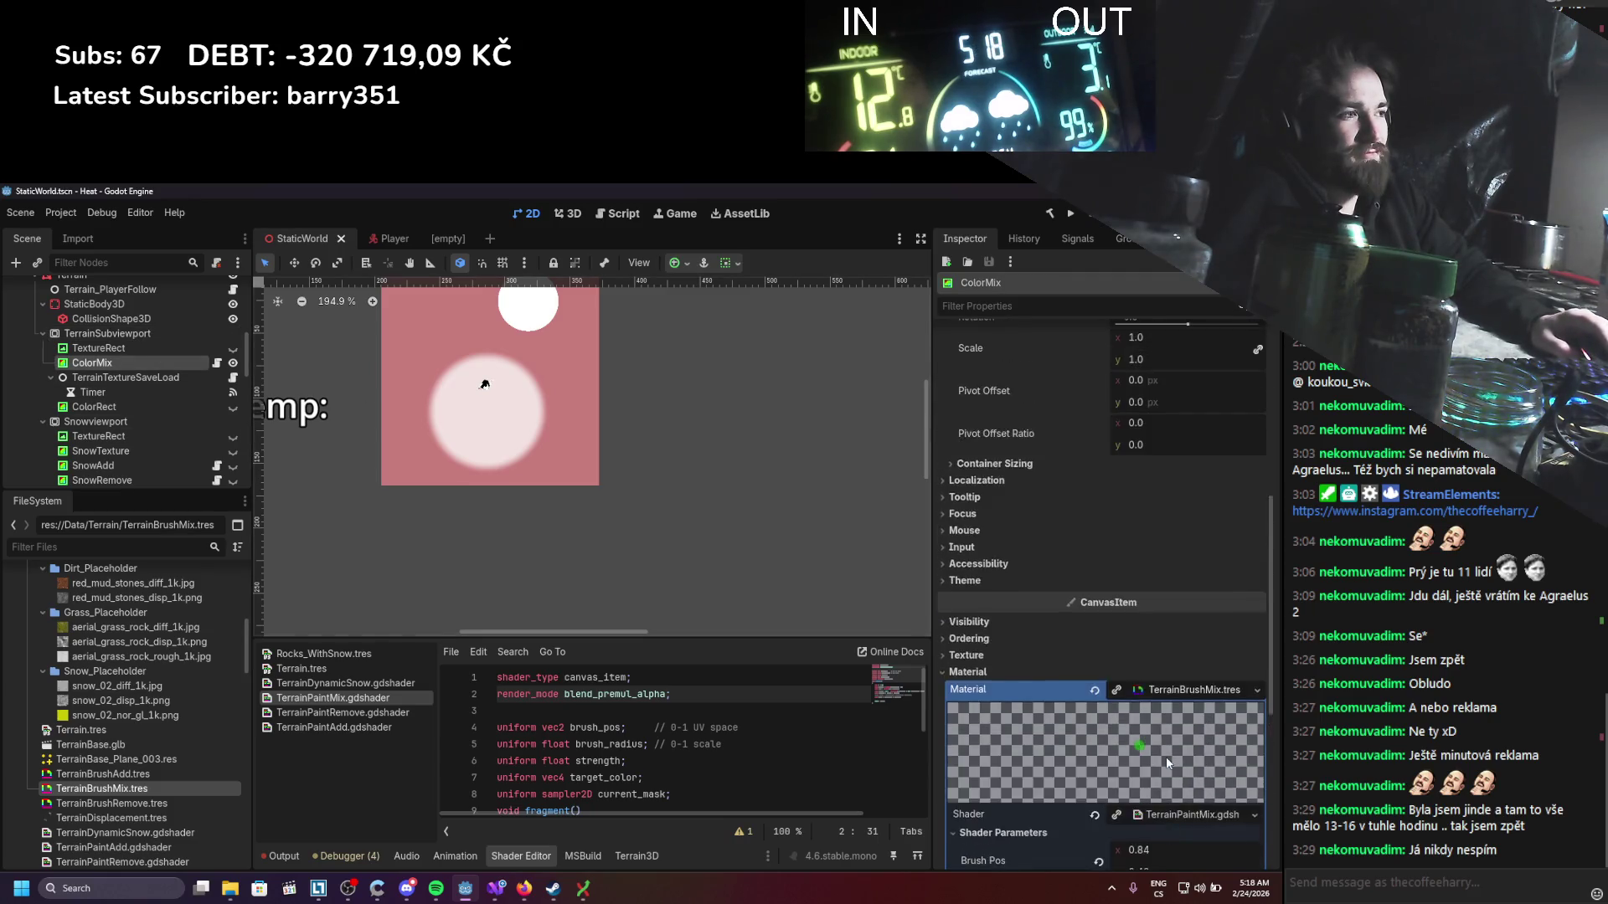
scroll(1167, 753, "up", 4)
scroll(1167, 751, "down", 6)
scroll(1167, 752, "down", 2)
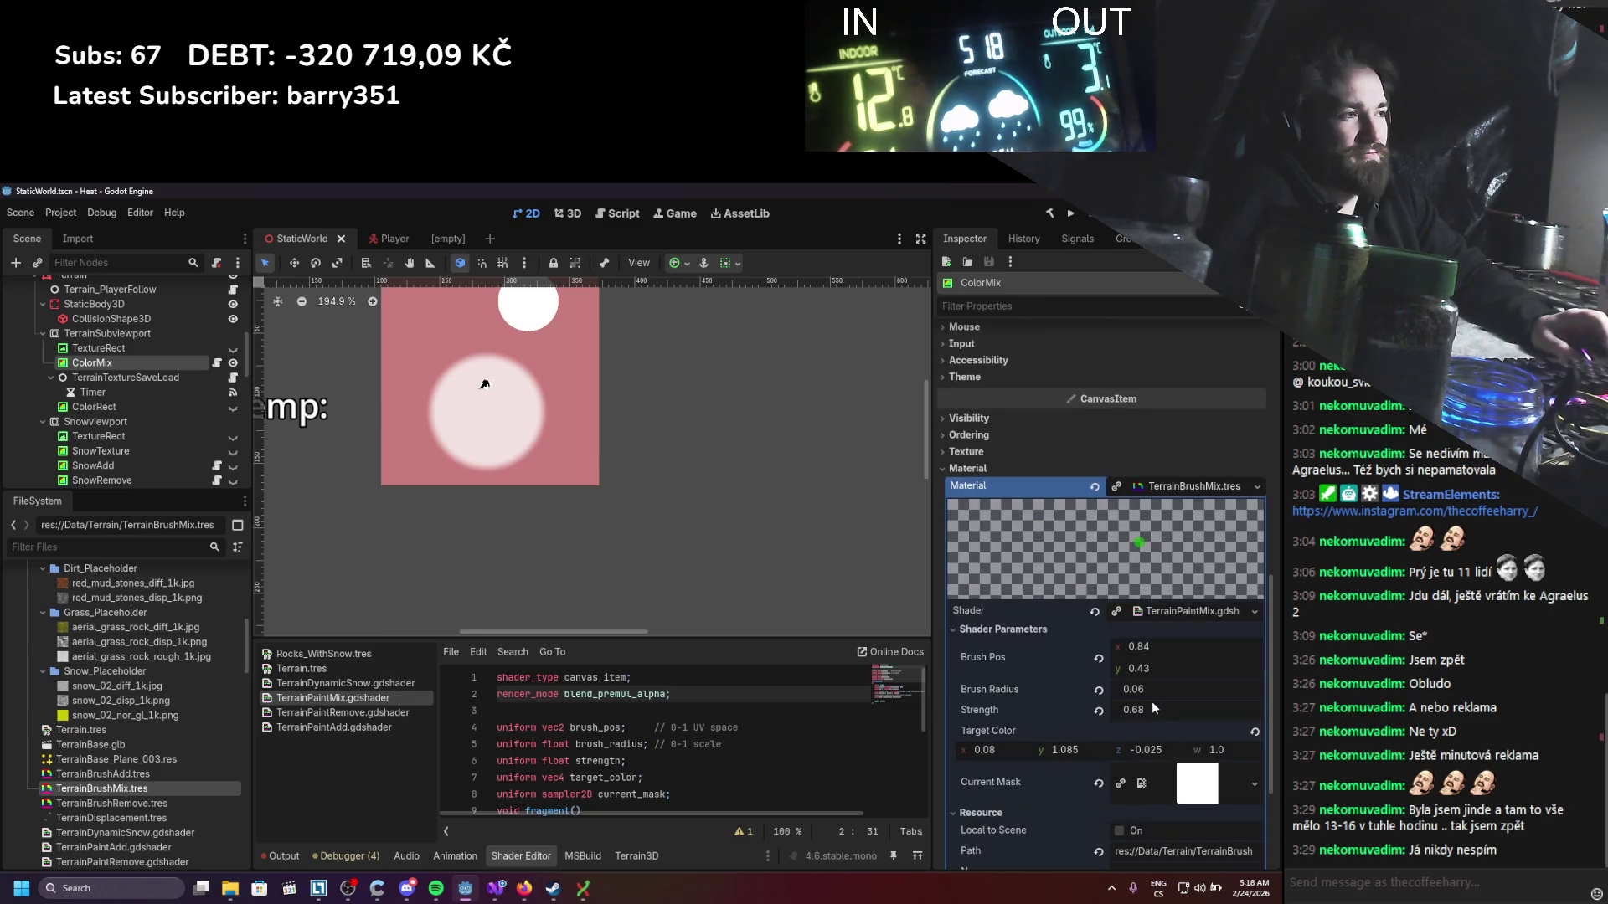
left_click_drag(1148, 662, 1149, 657)
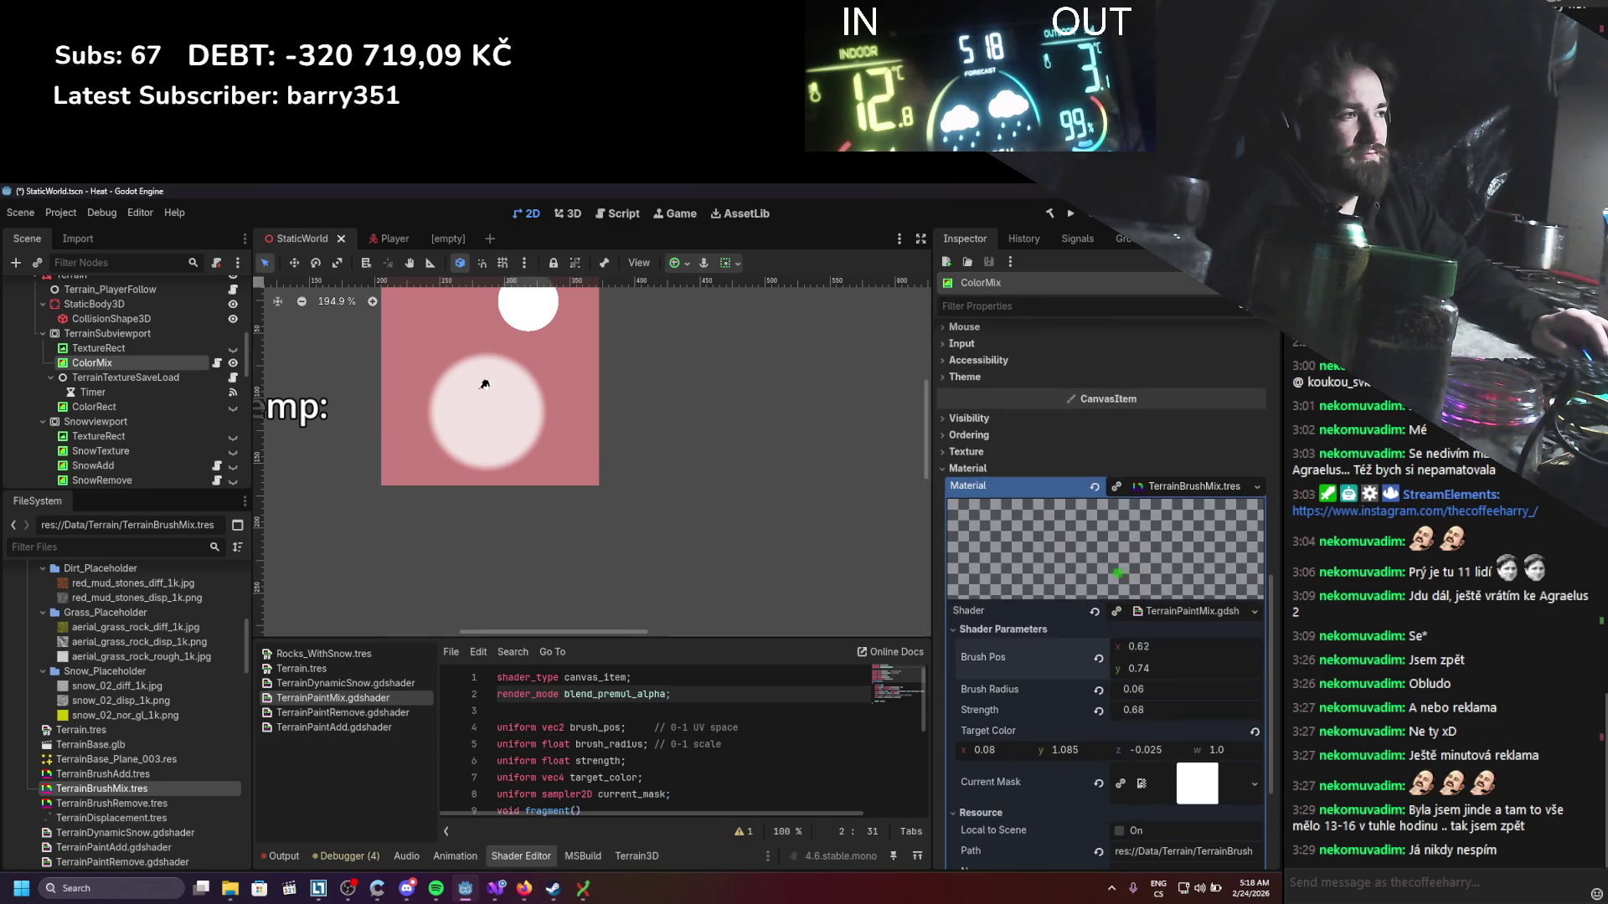
left_click(138, 335)
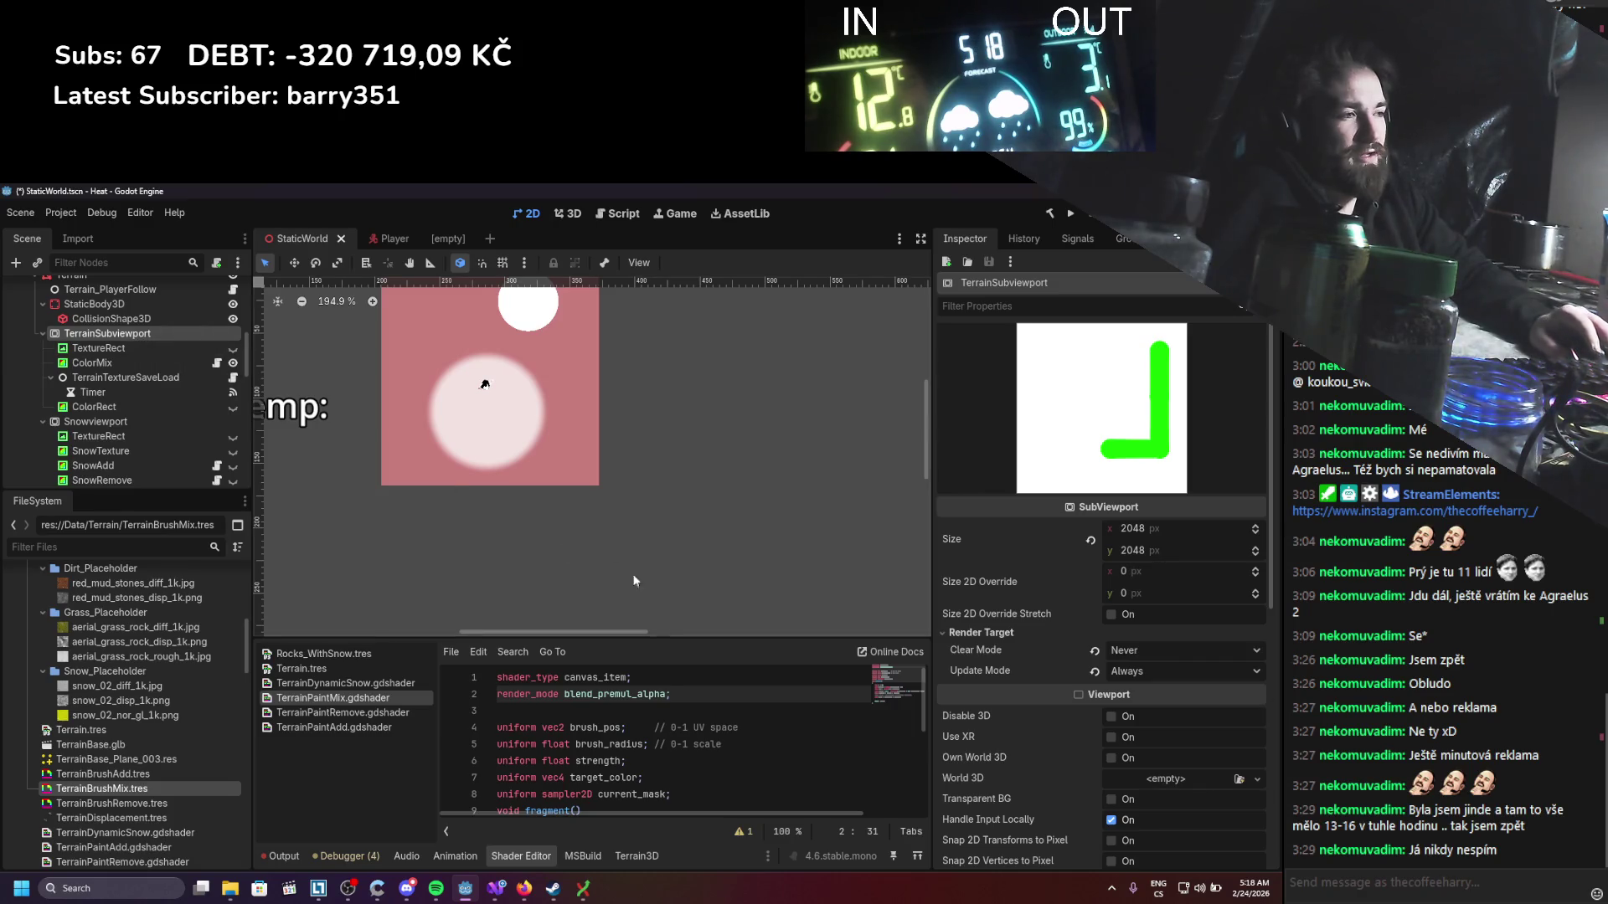
left_click(92, 362)
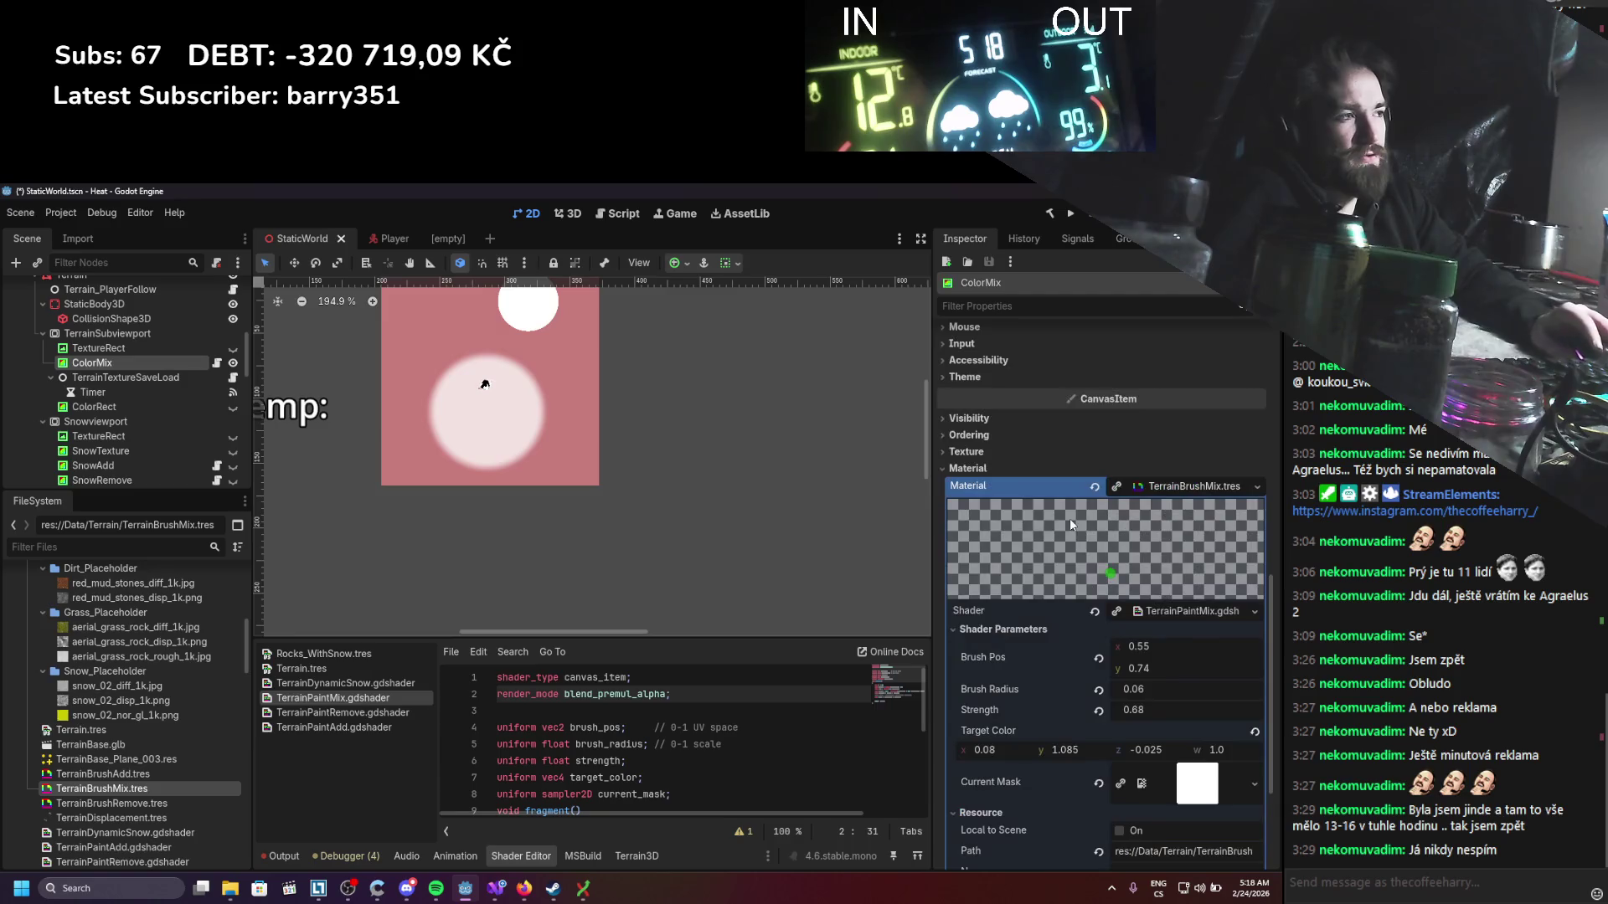
Step: Turn the target colour red, reset the terrain texture, and paint a red stroke
left_click_drag(1059, 750, 1015, 755)
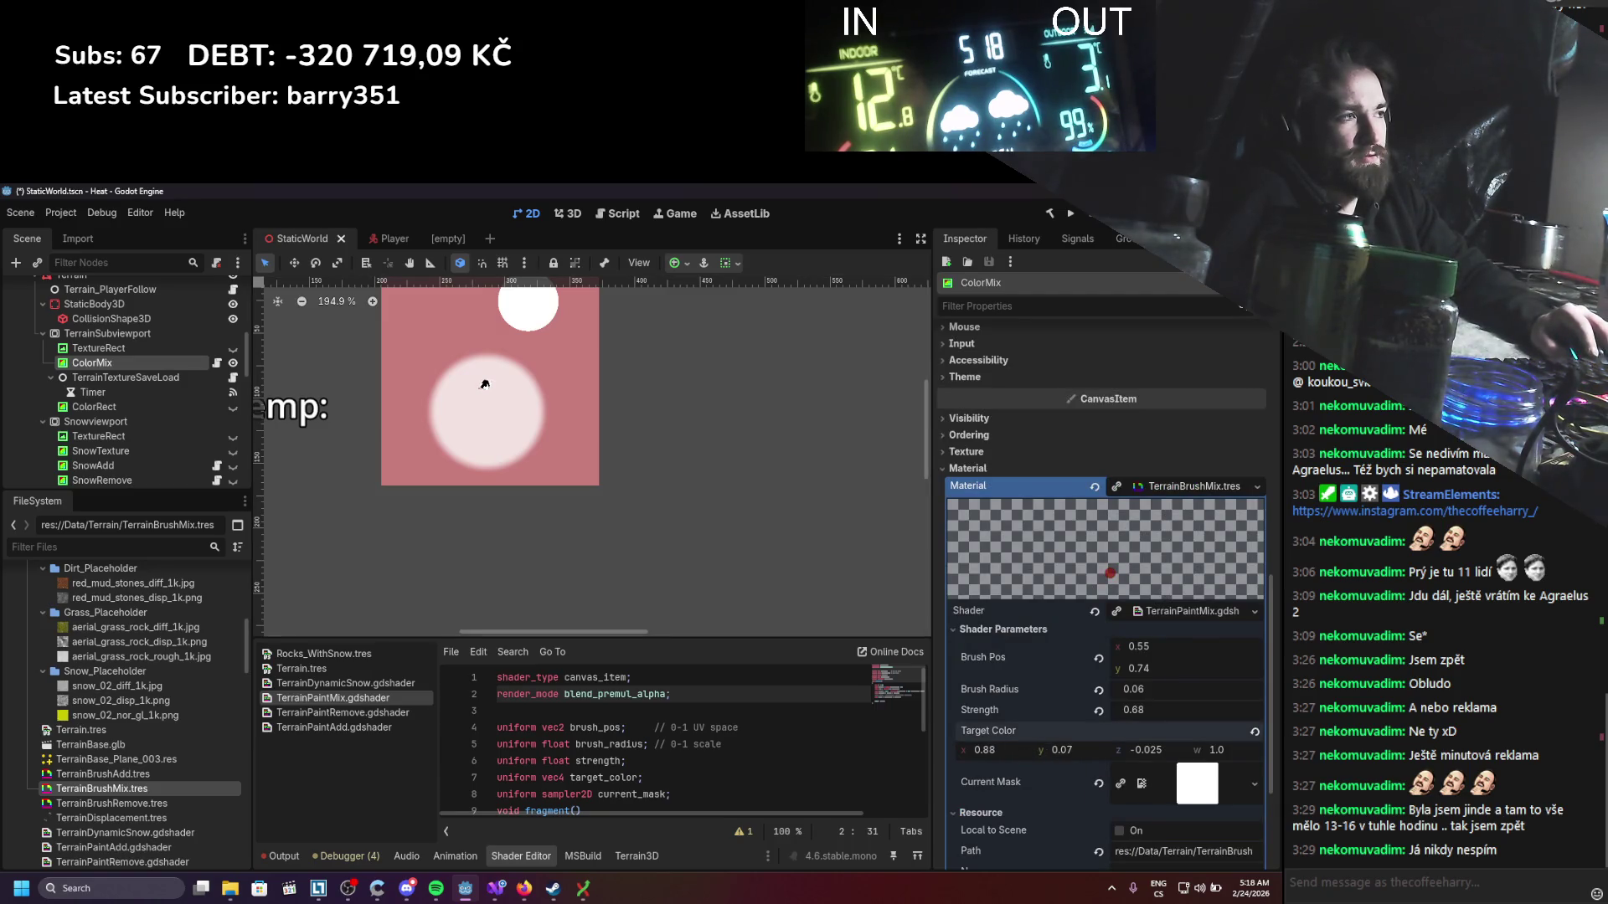
left_click_drag(1147, 670, 1189, 670)
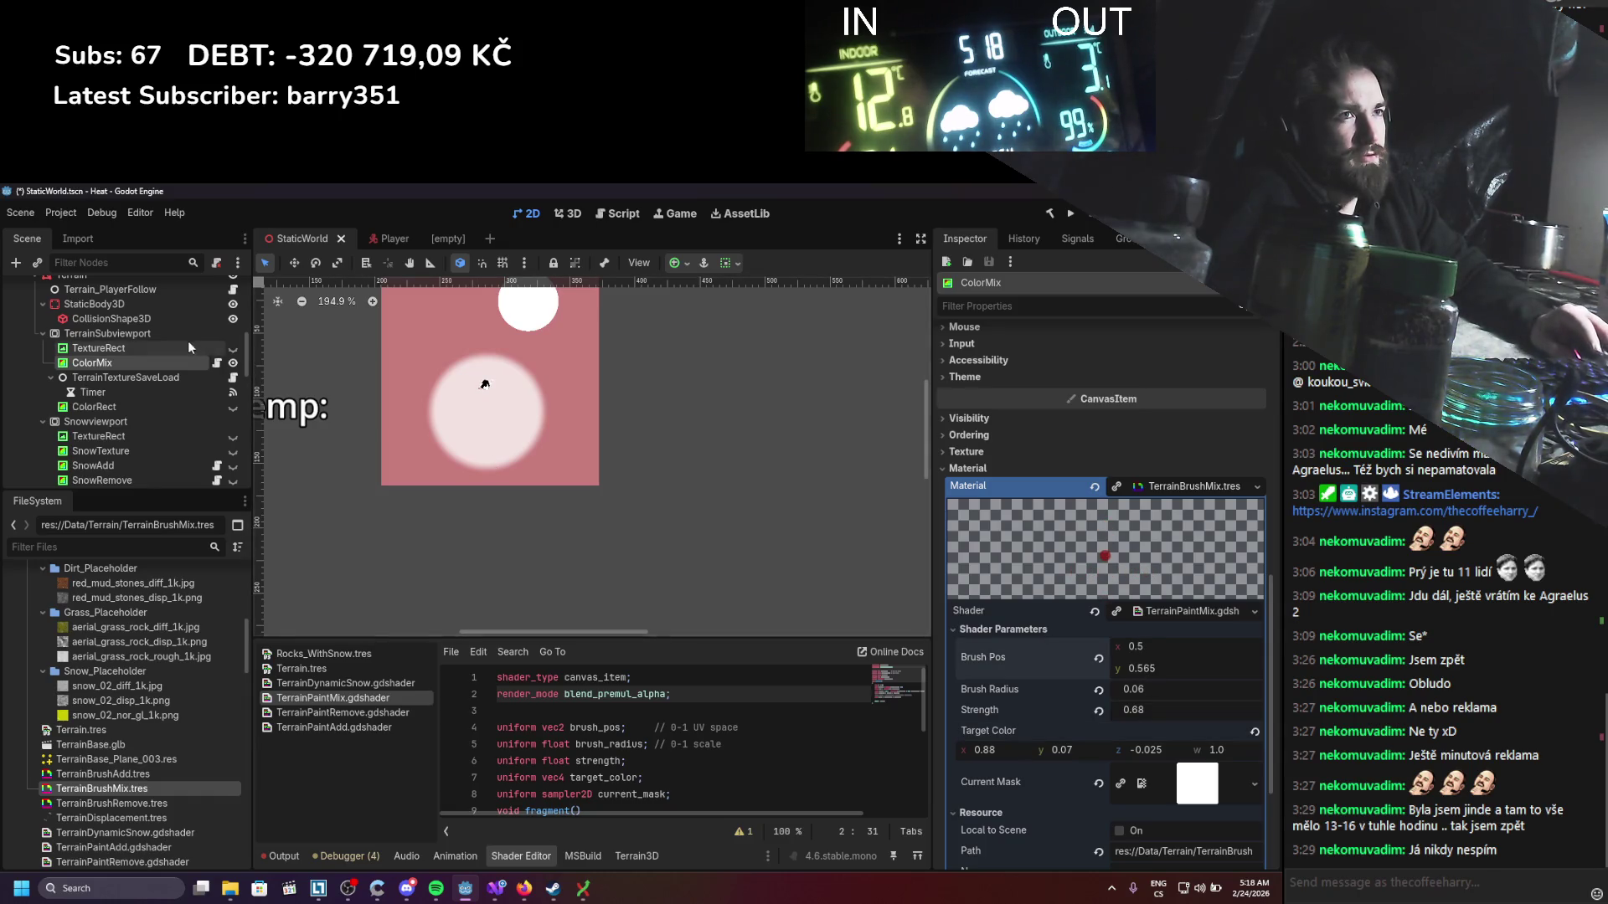
left_click(179, 334)
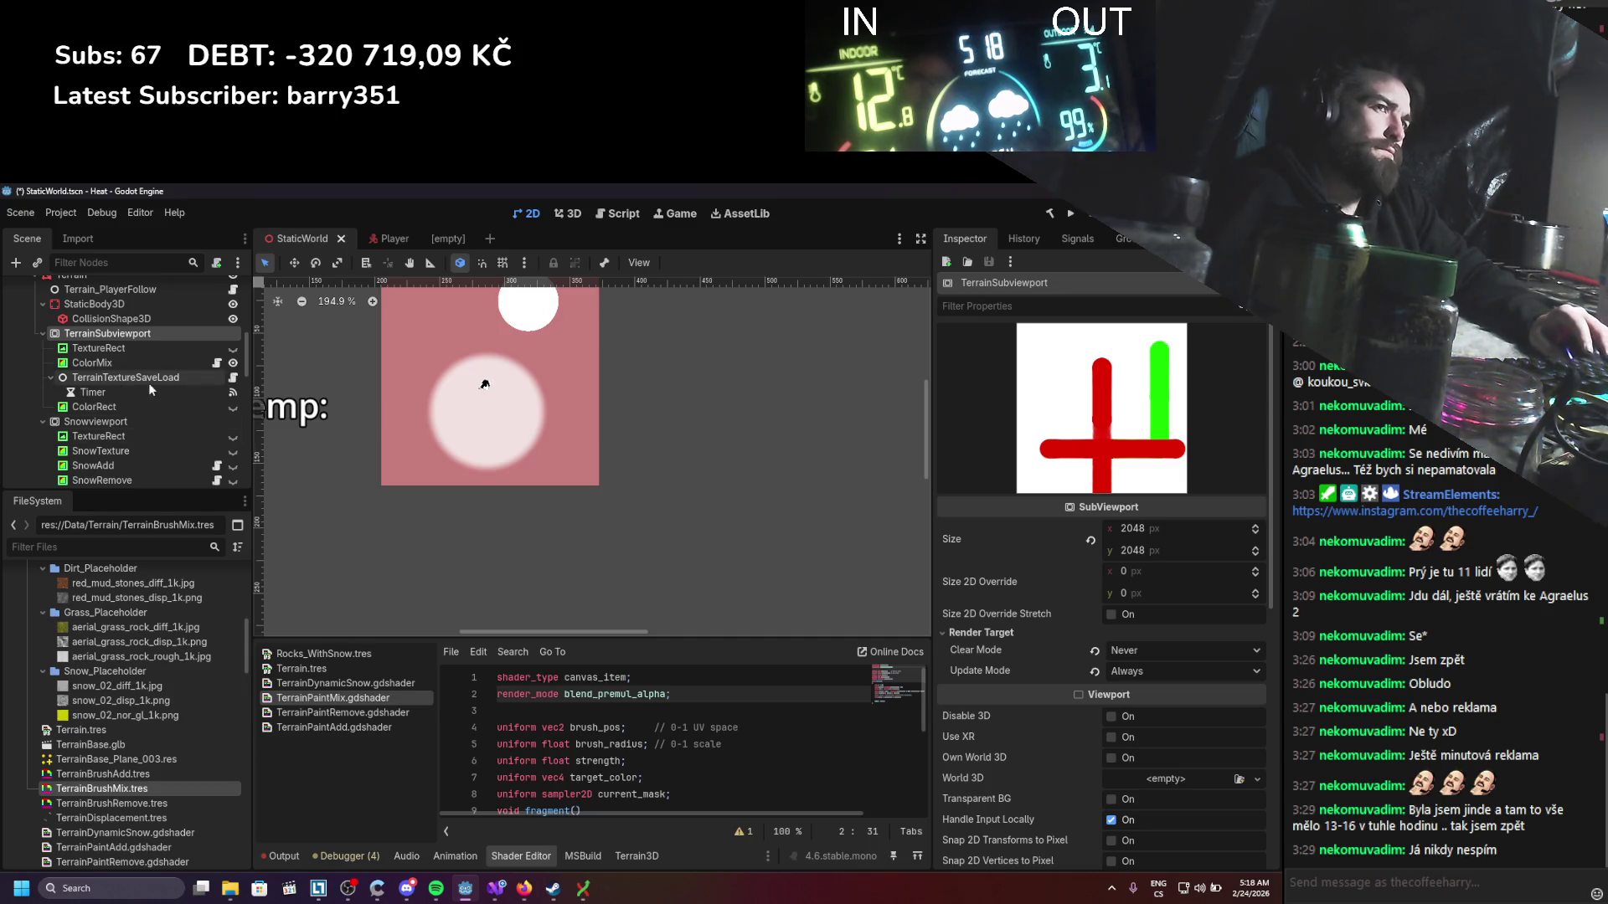
left_click(236, 406)
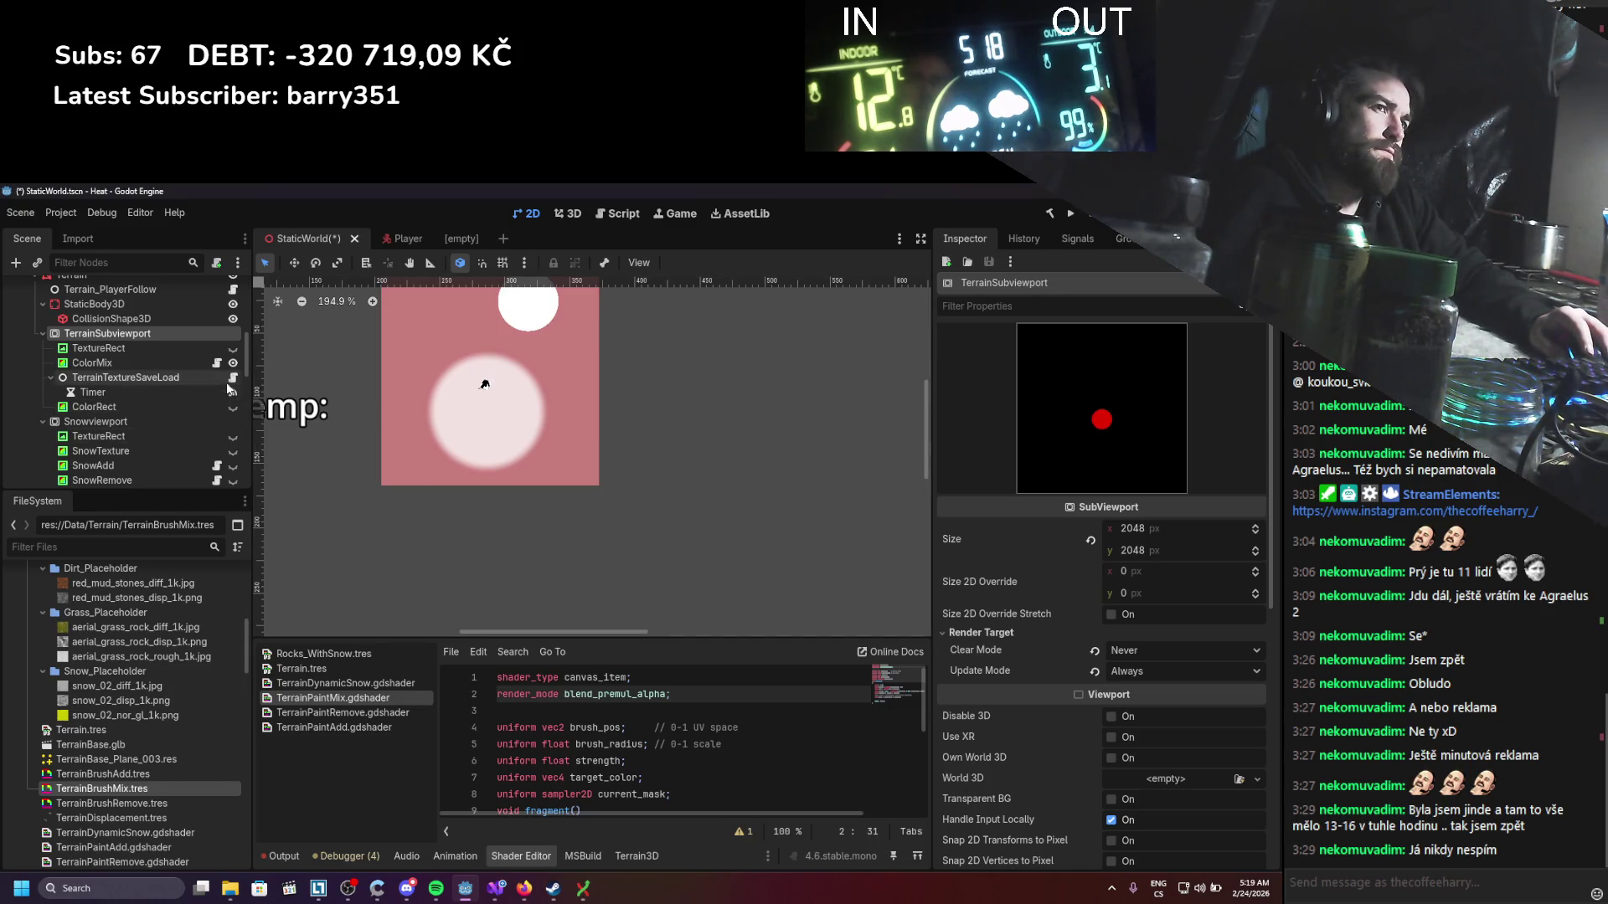
left_click(164, 363)
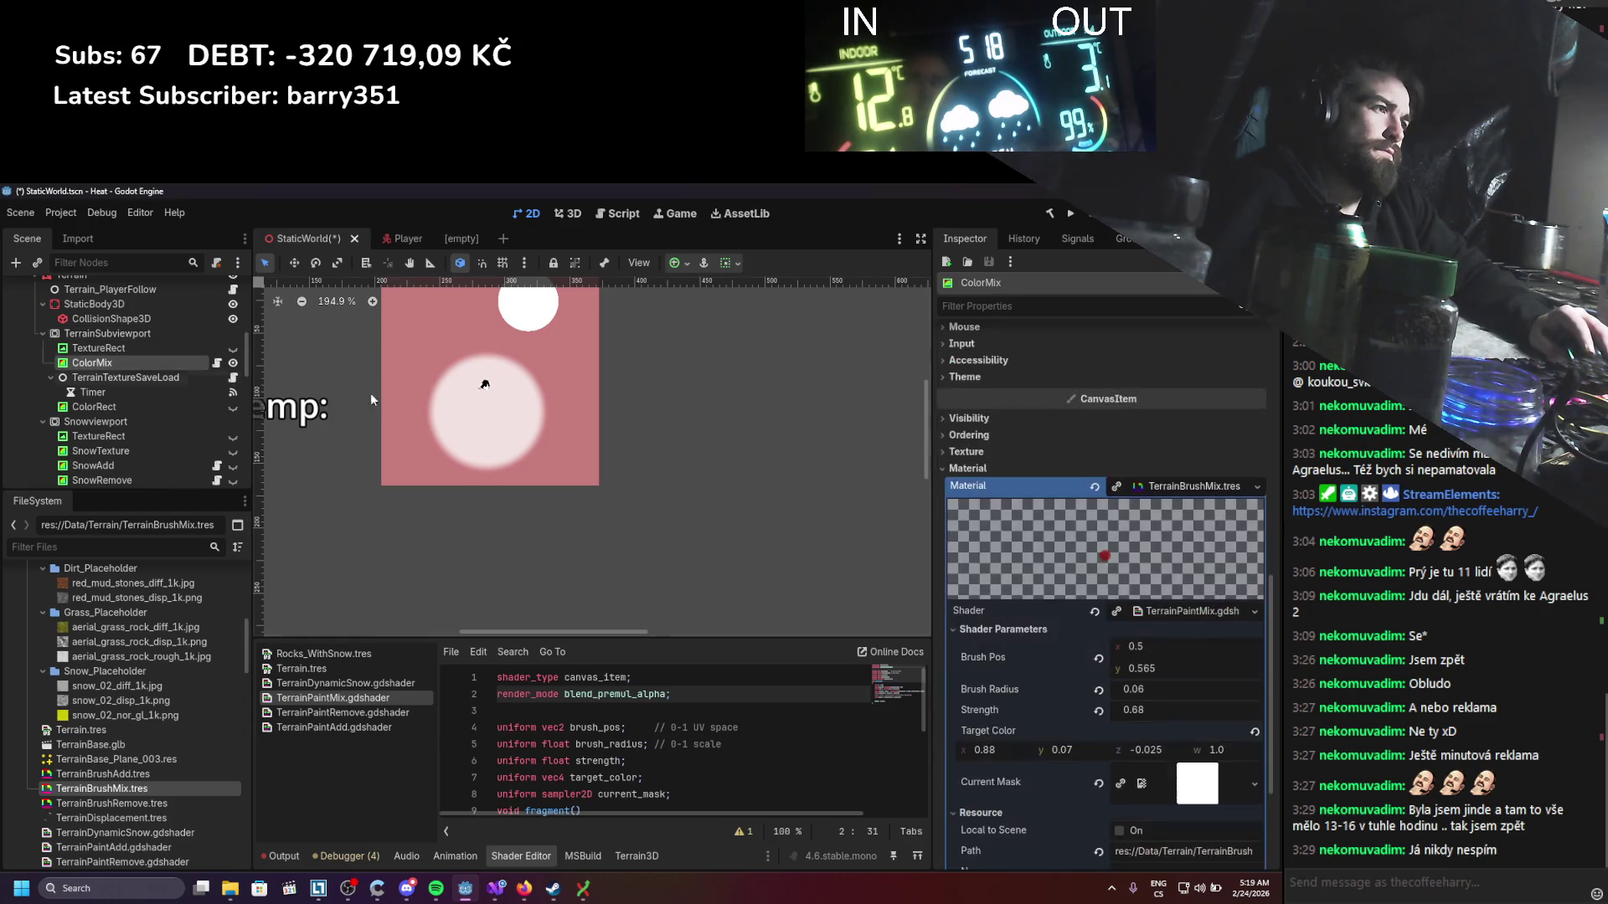
mouse_move(1139, 646)
left_mouse_down()
mouse_move(1164, 647)
mouse_move(1166, 668)
left_mouse_up()
left_click(118, 333)
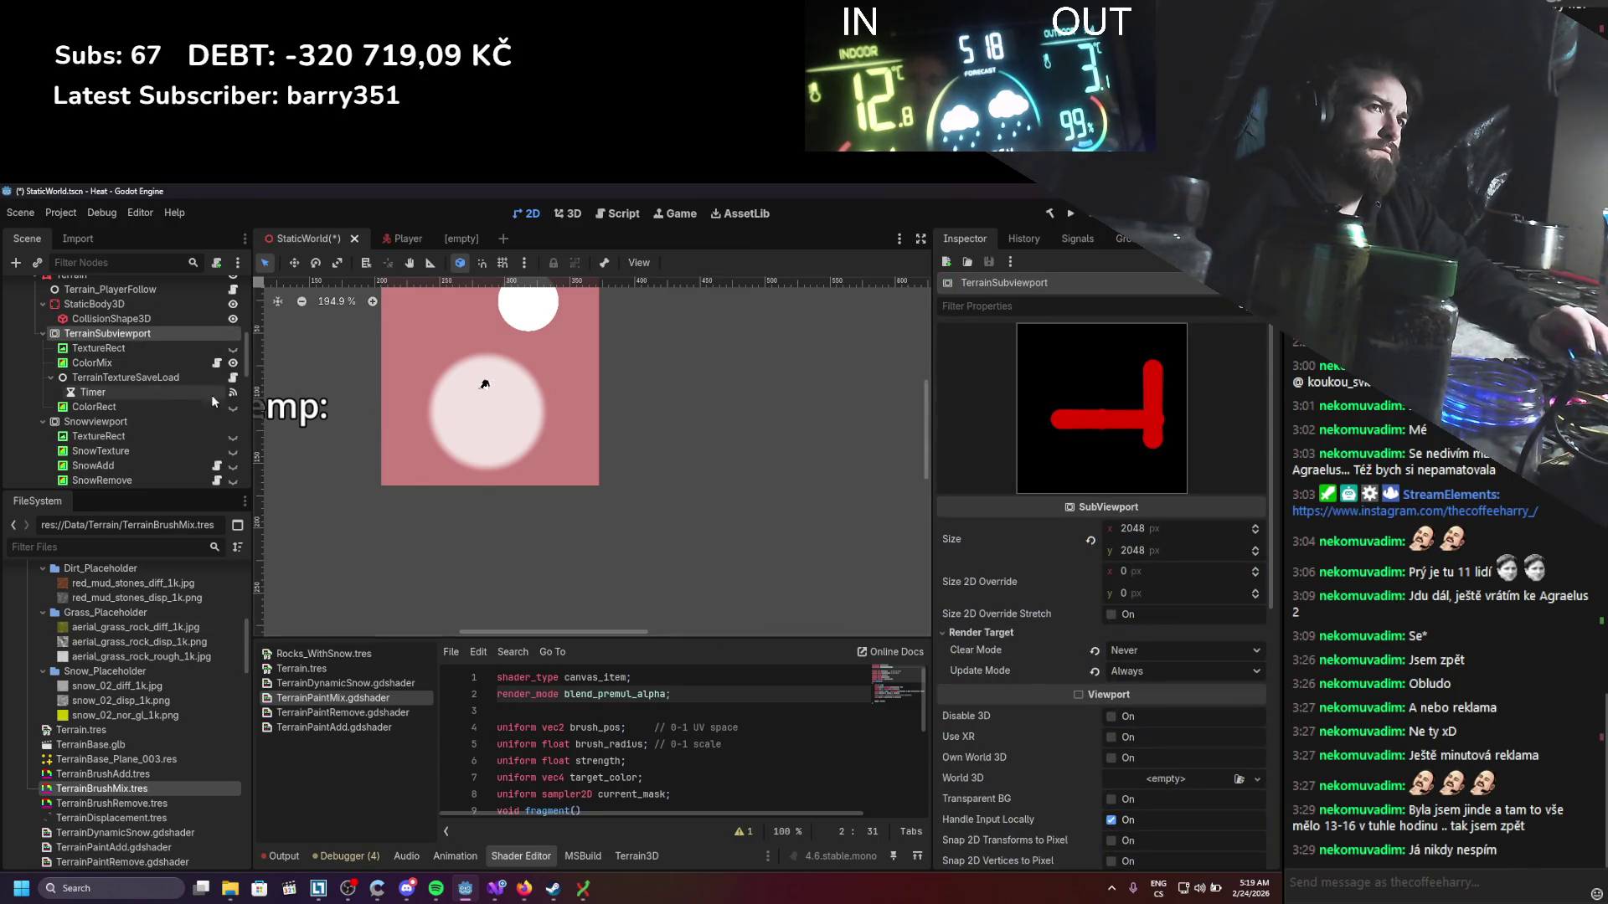
Step: Set the brush's horizontal position to 0.875 and check the subviewport texture
left_click(142, 365)
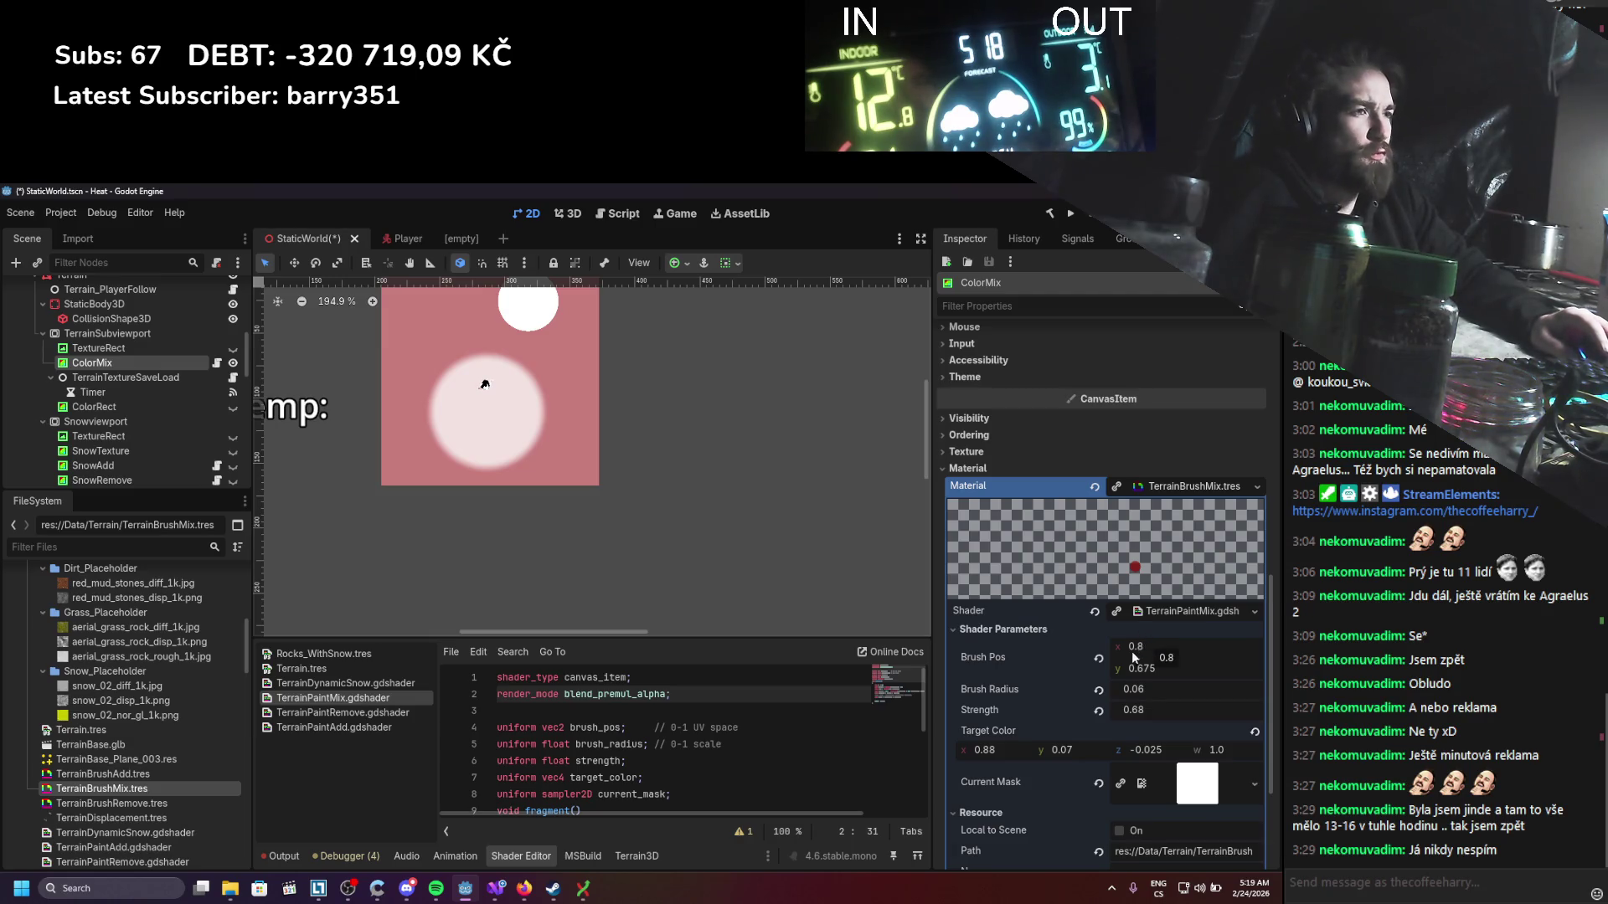
left_click(1136, 645)
type("0.8")
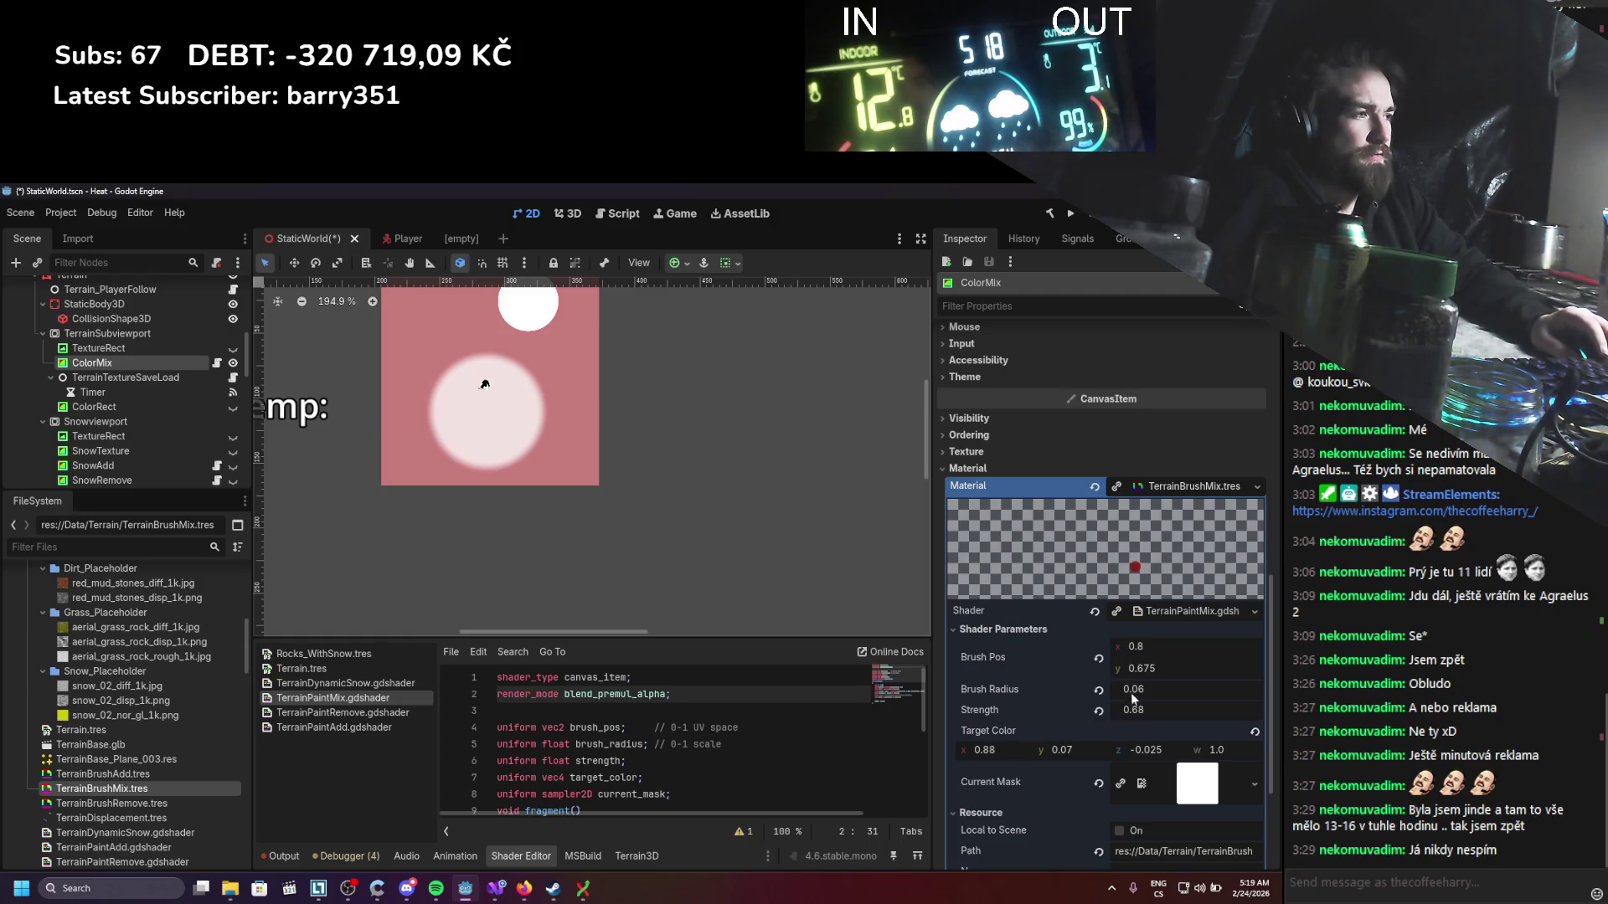
type("75")
key("Return")
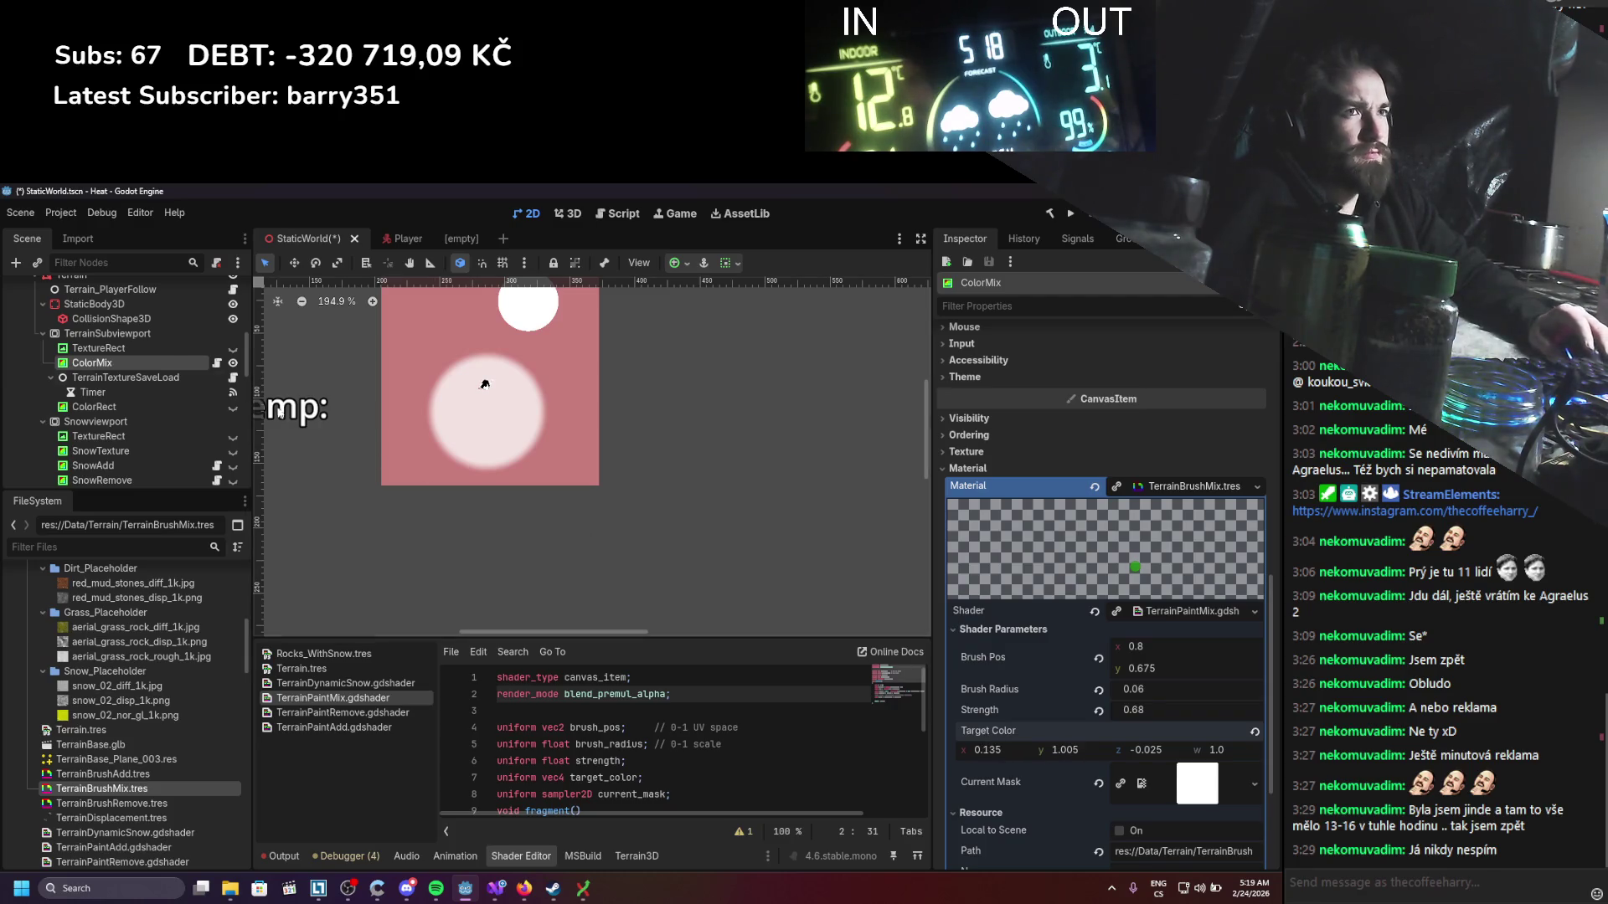
left_click(105, 333)
left_click(152, 362)
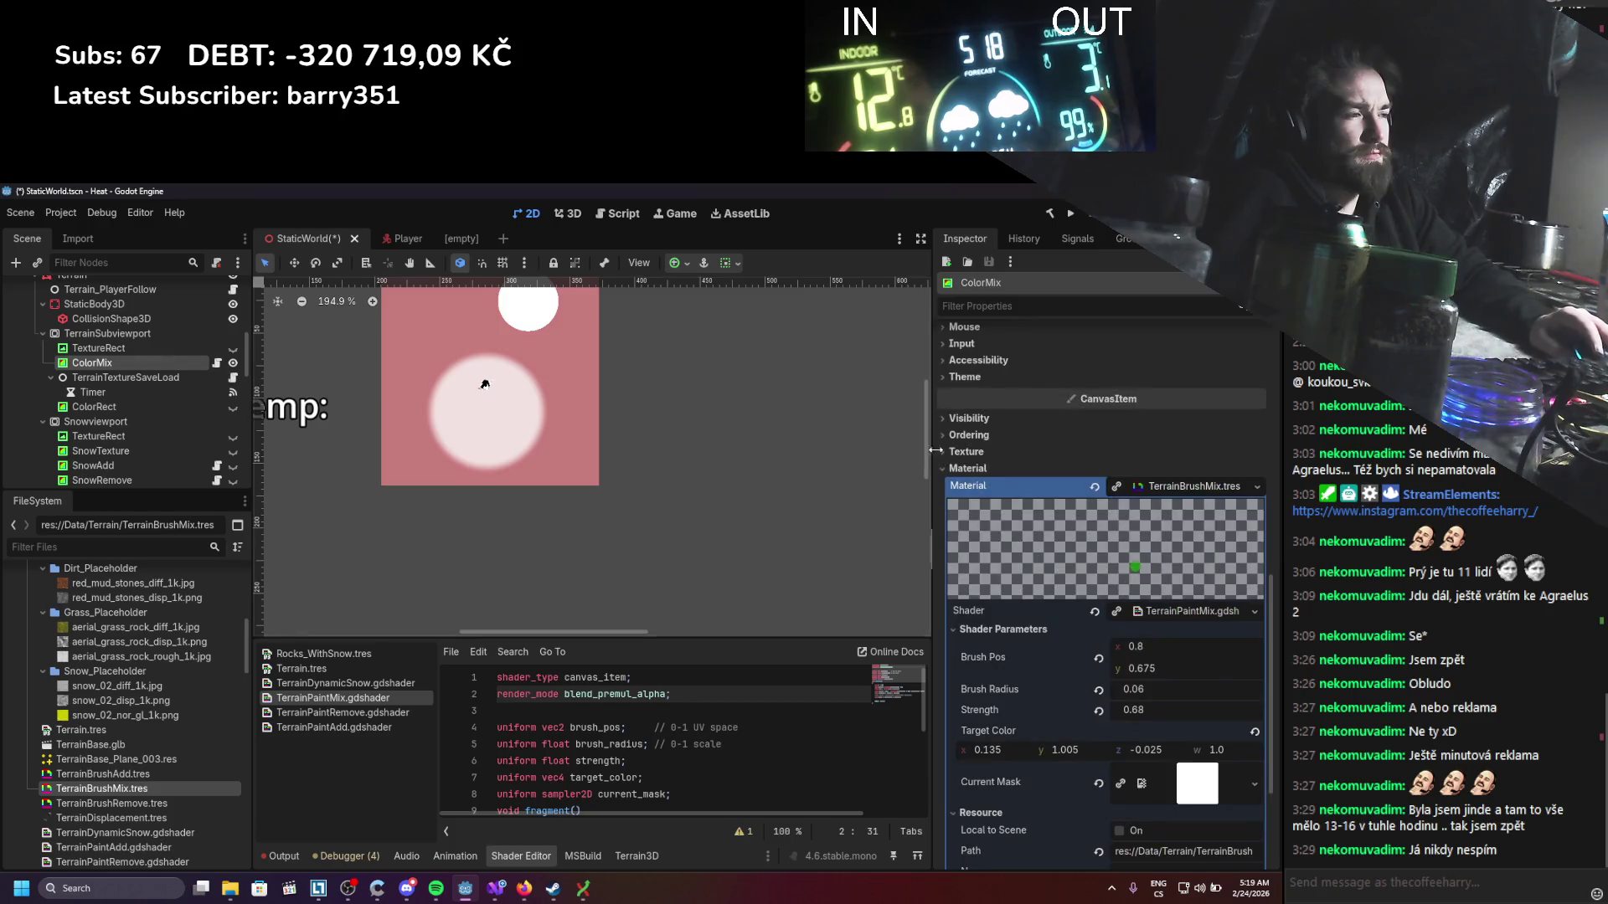
Step: Move the green brush right to complete the green cross and view the texture
left_click_drag(1189, 647, 1231, 647)
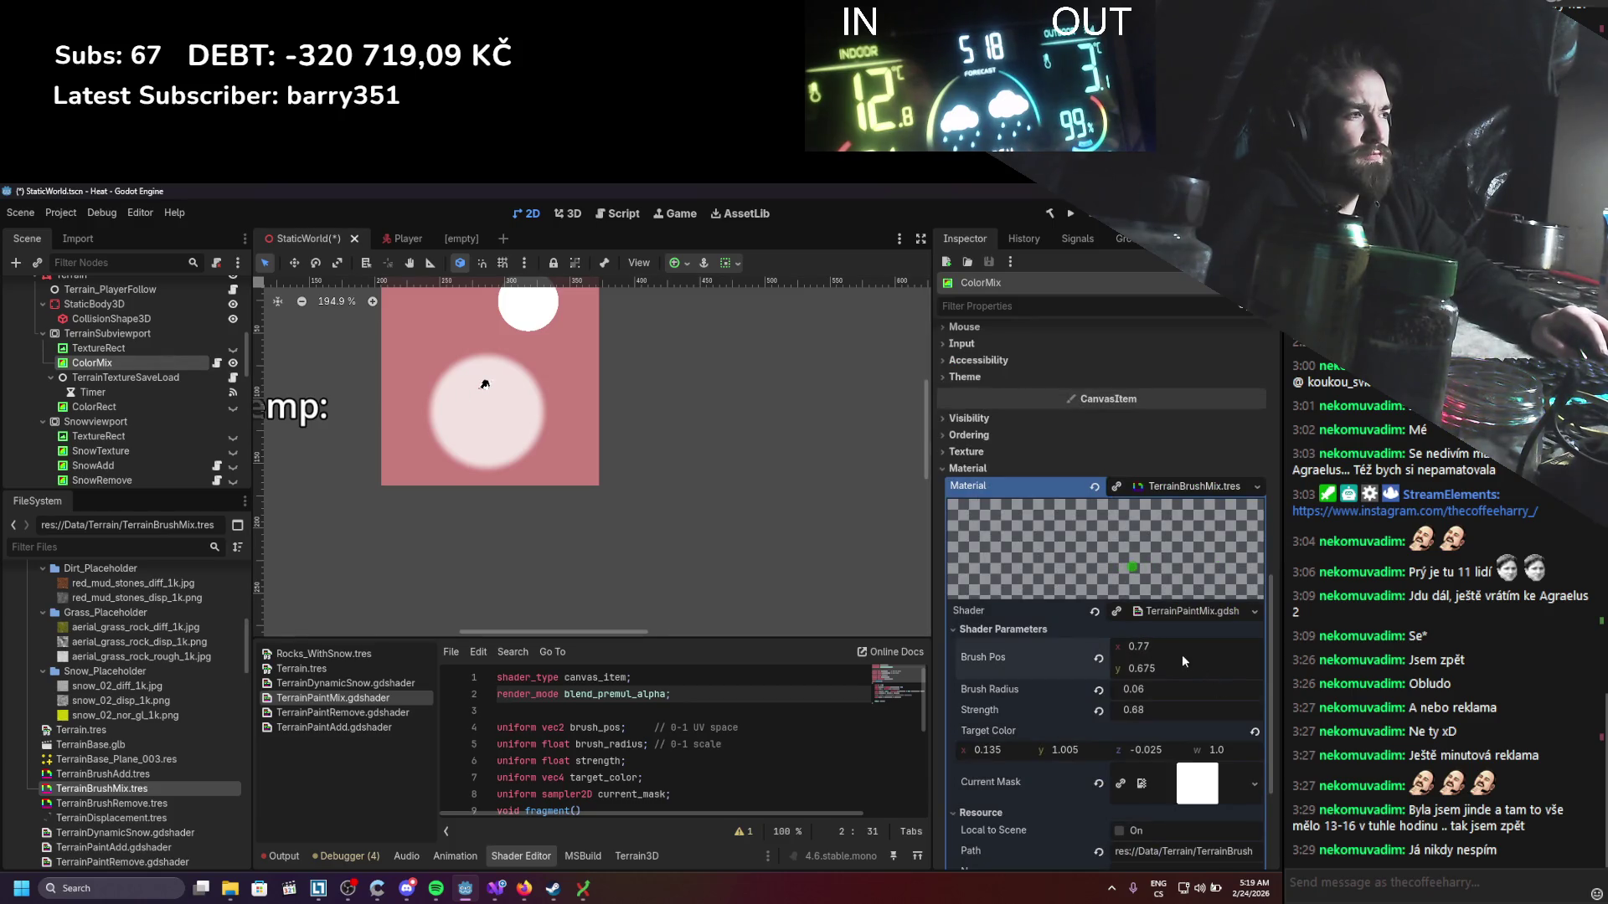
left_click(94, 406)
left_click(121, 364)
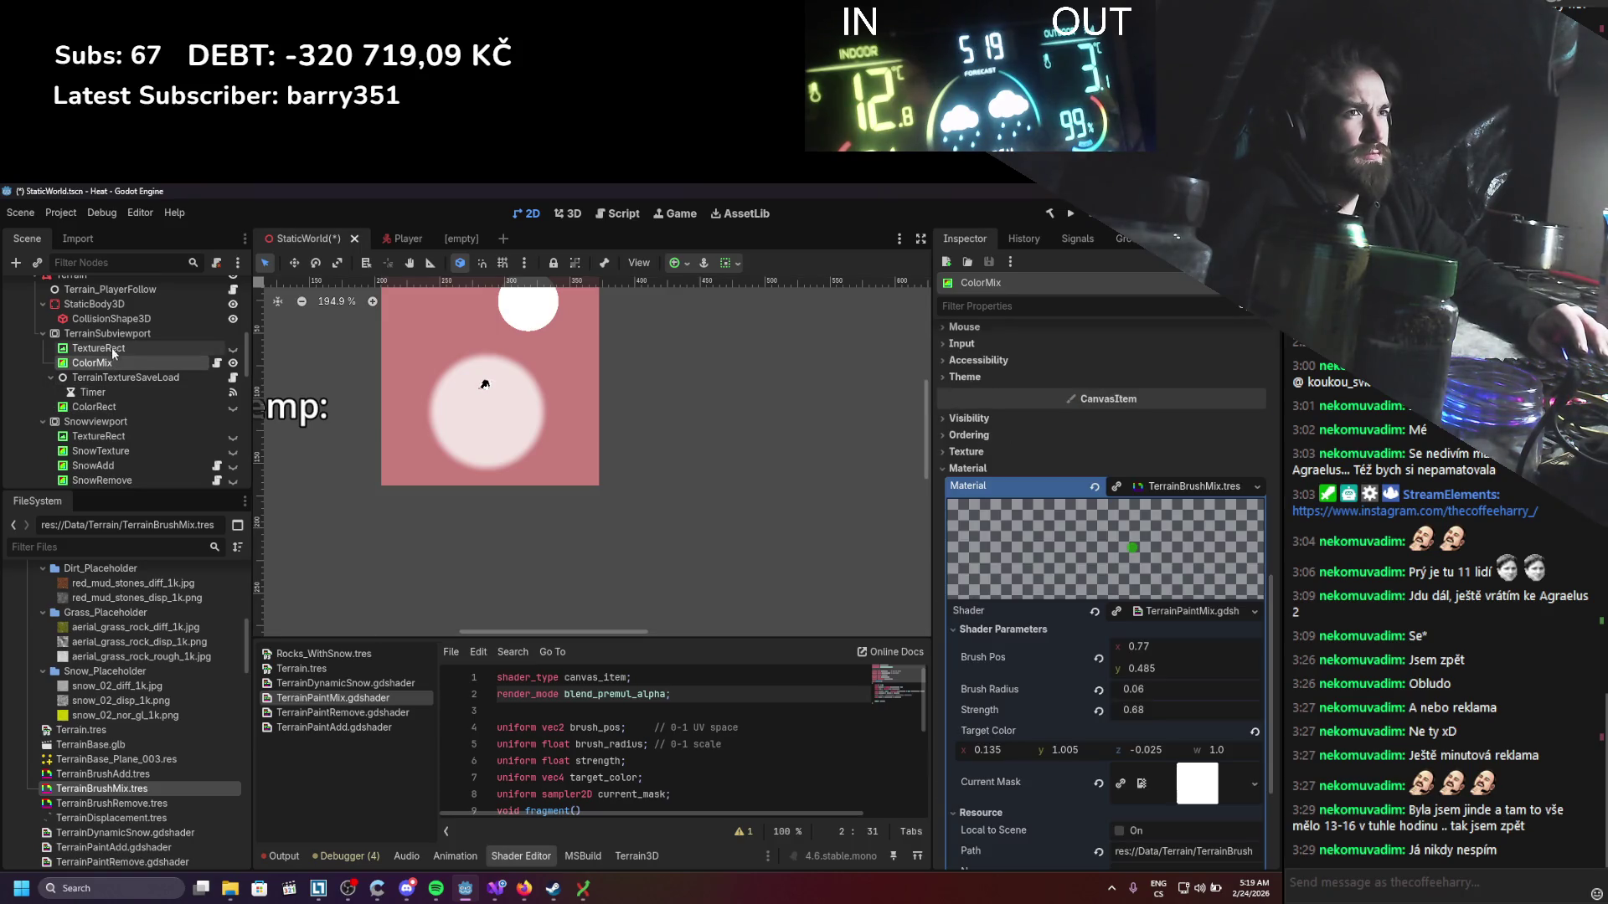
left_click(112, 348)
left_click(110, 332)
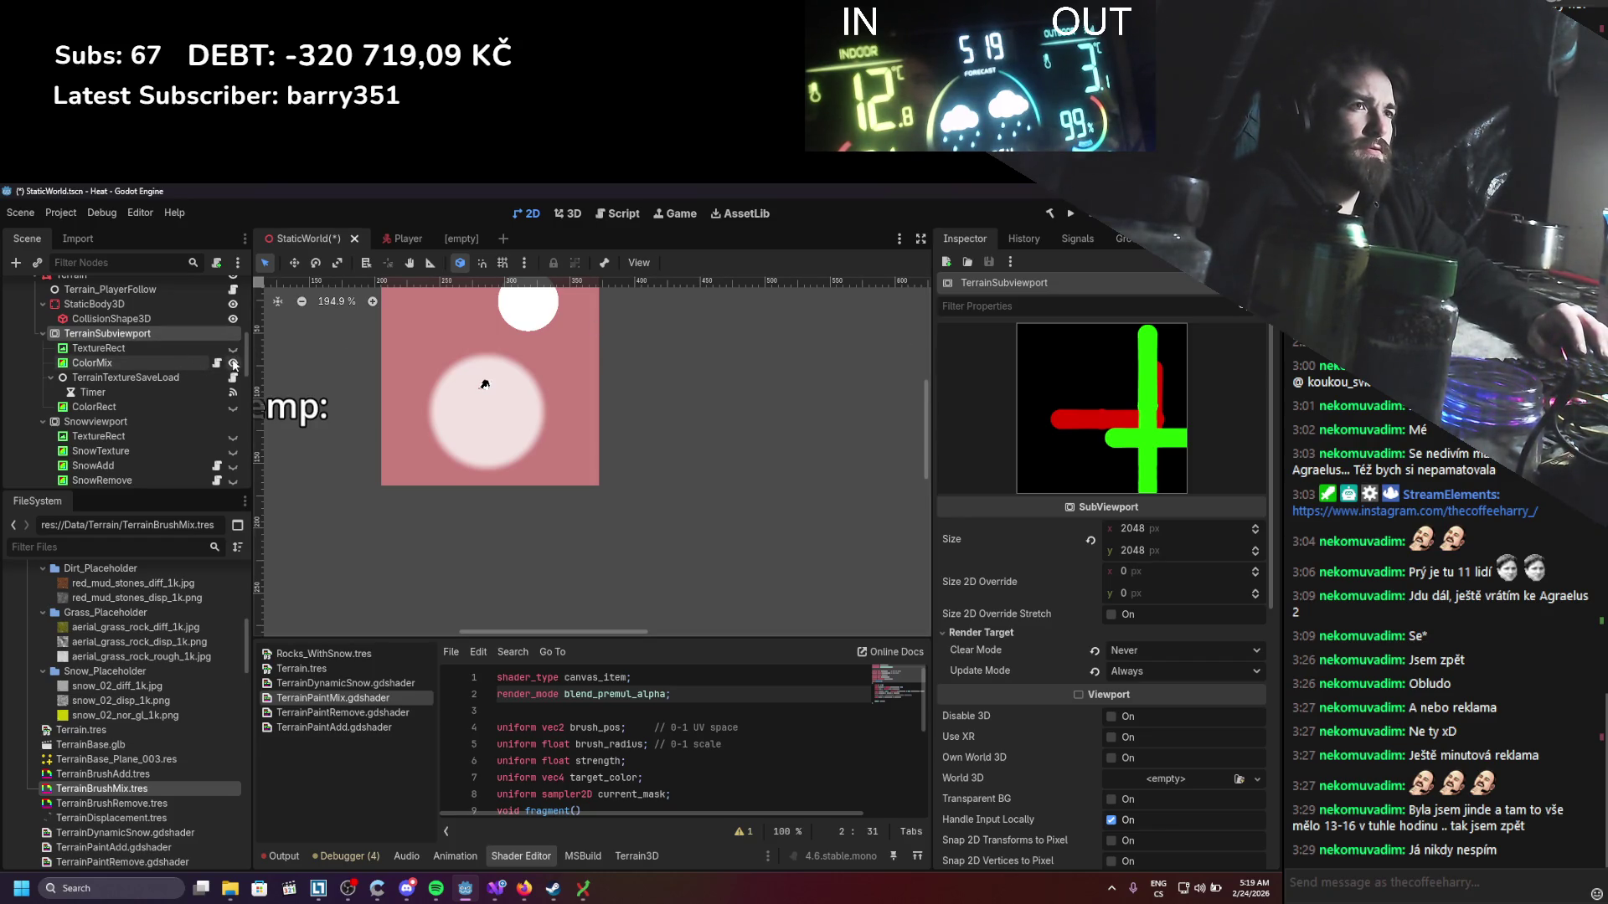
Step: Run the game, pick the Dirt brush, and paint red dirt patches on the snow
key("F5")
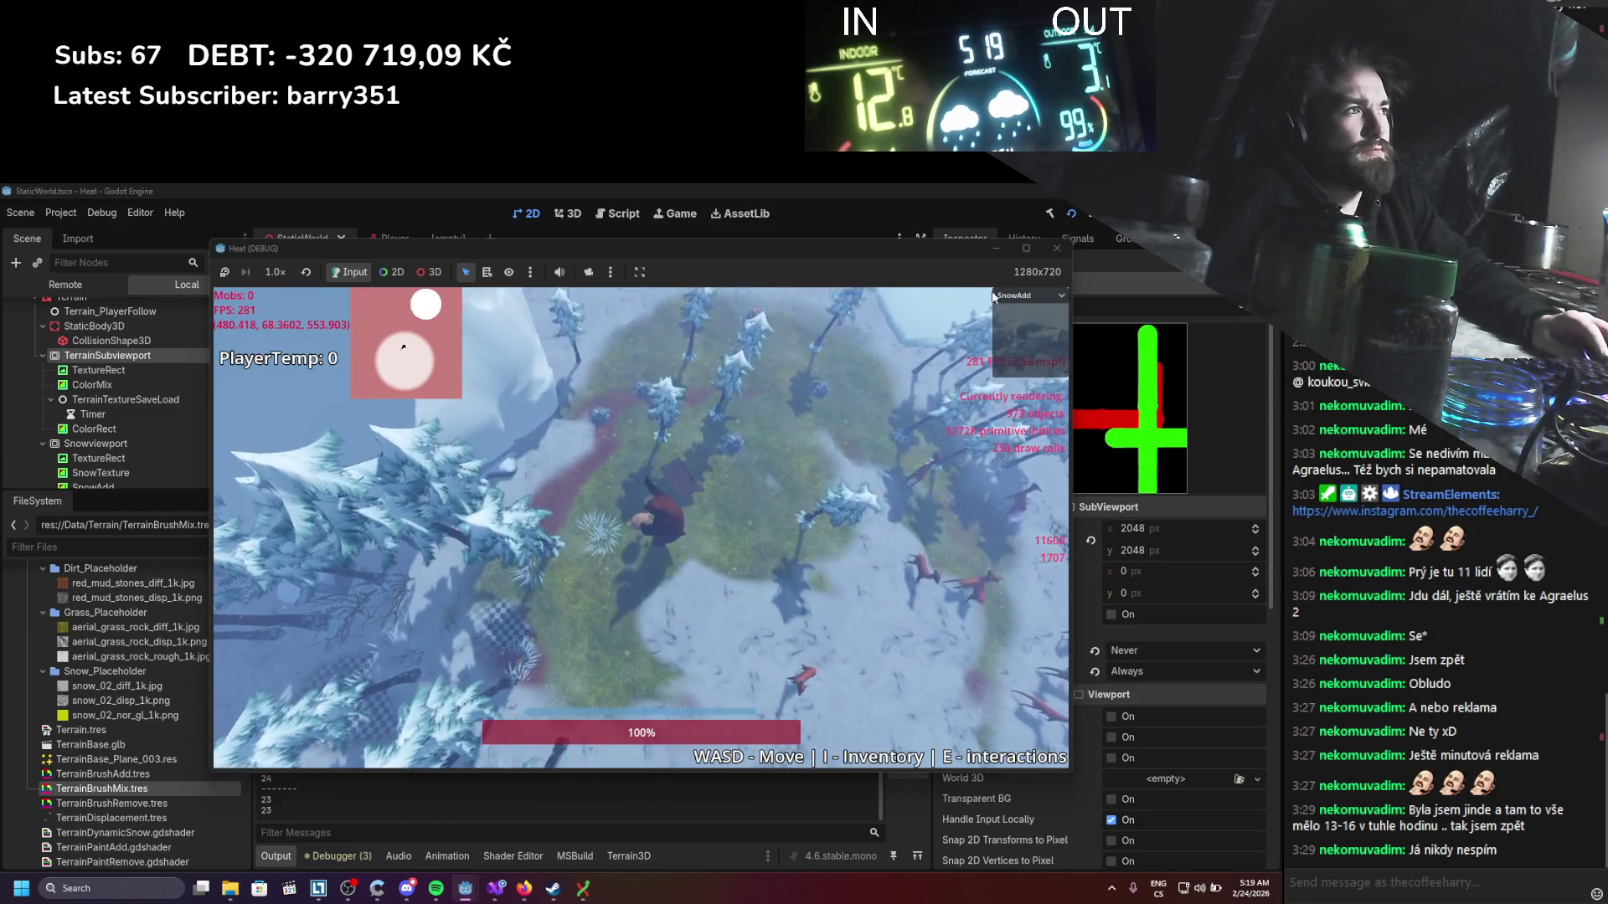
left_click(1028, 296)
left_click(1004, 371)
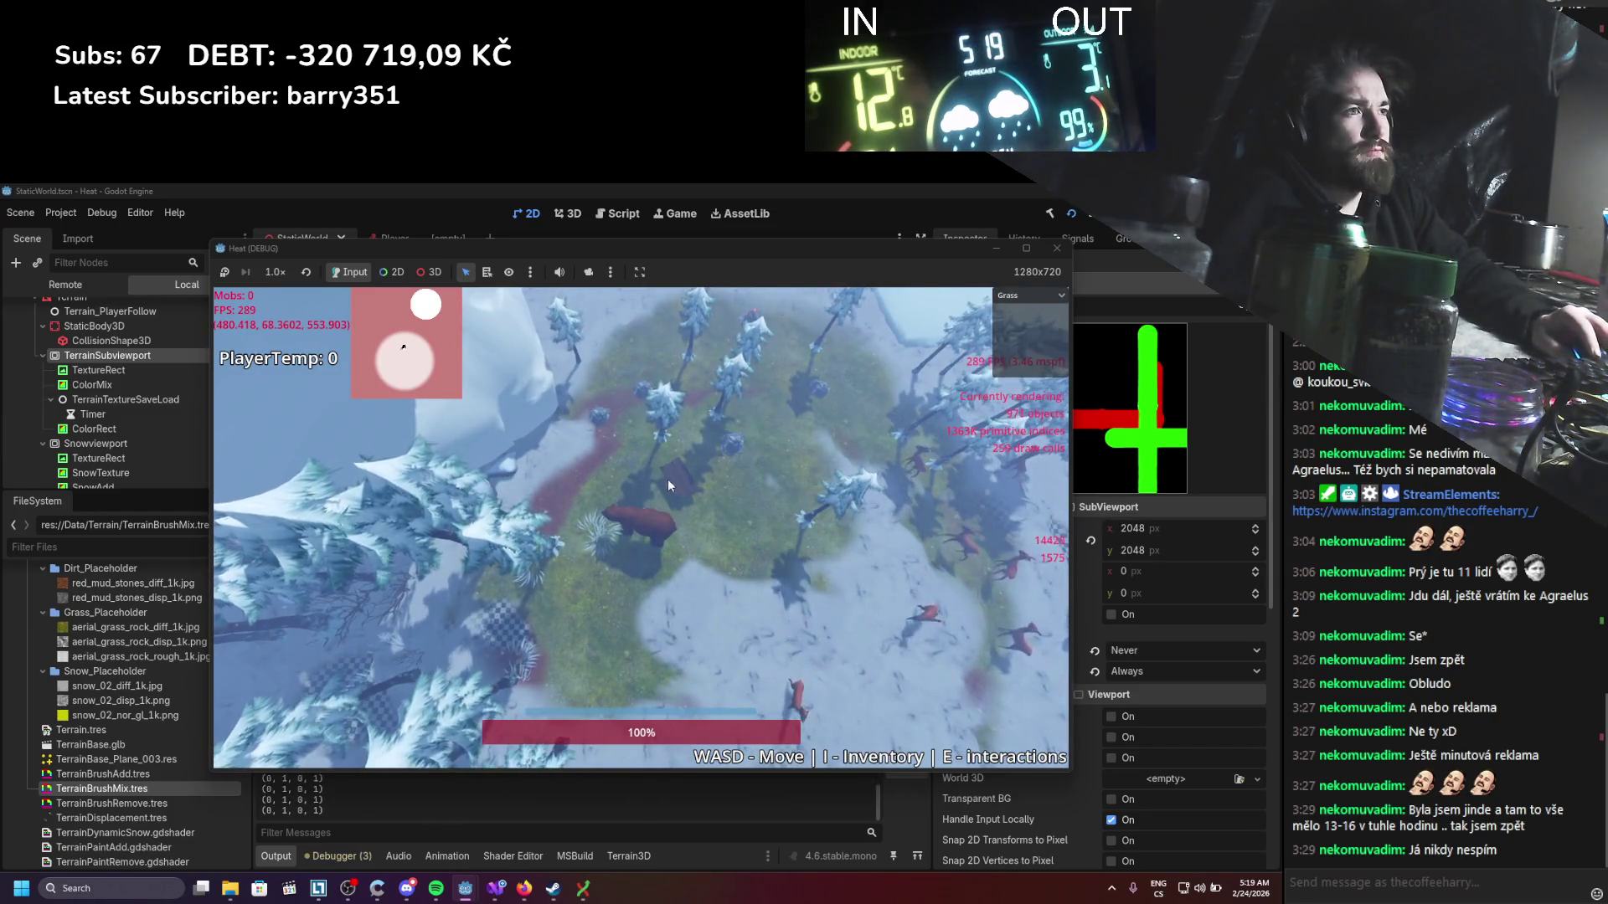
left_click(1028, 295)
left_click(998, 352)
mouse_move(760, 484)
left_mouse_down()
mouse_move(565, 640)
mouse_move(530, 592)
mouse_move(599, 547)
left_mouse_up()
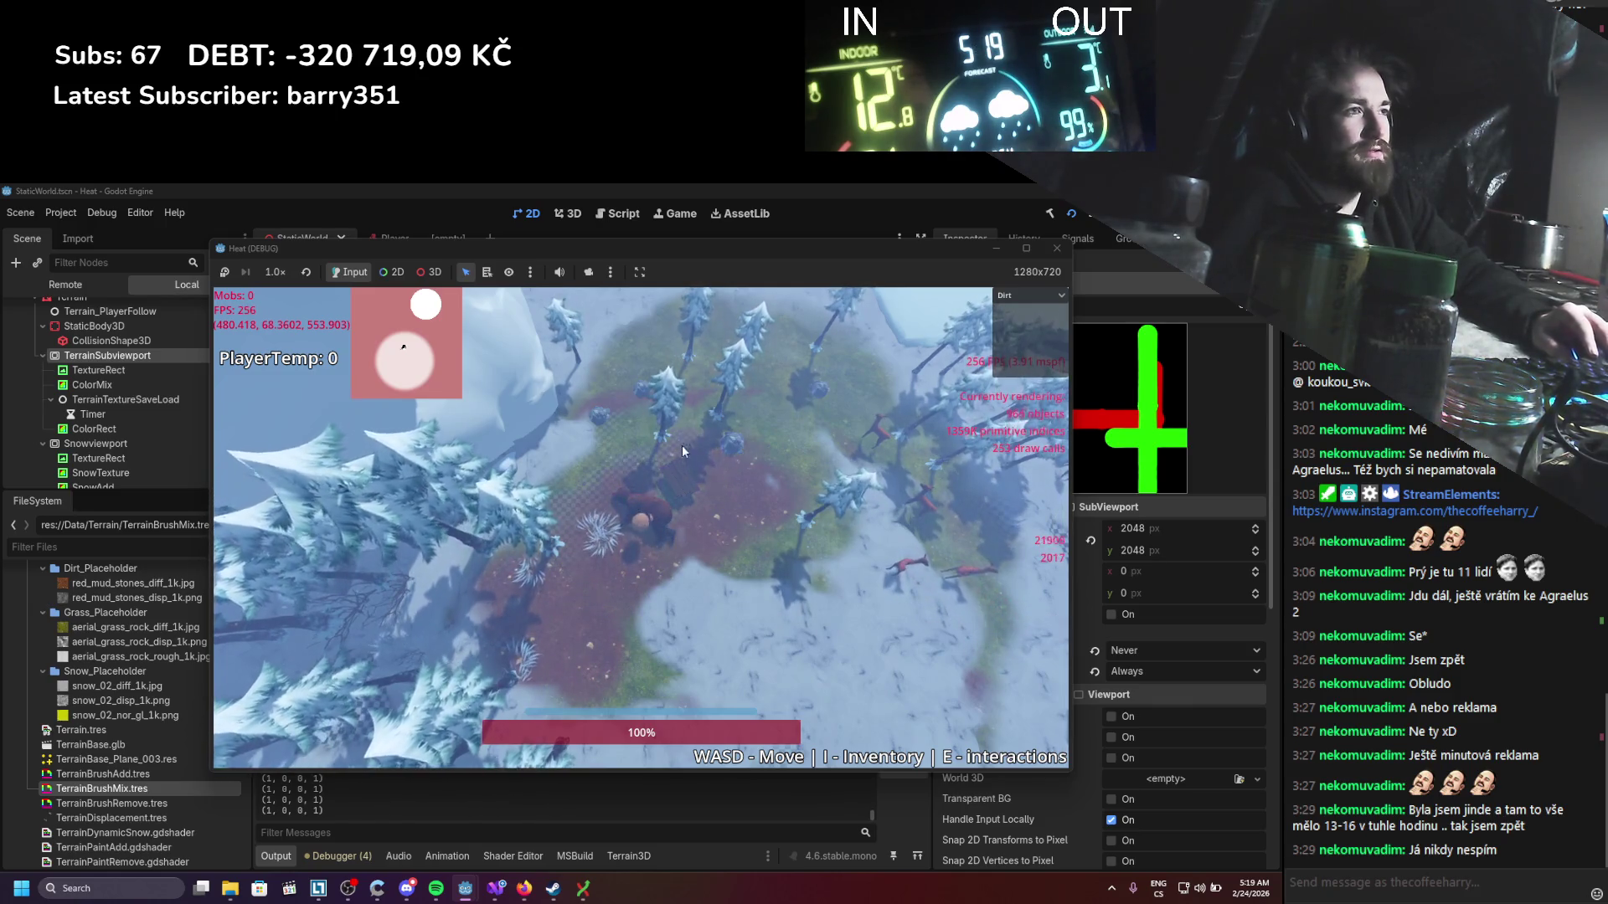
Step: Switch to the Grass brush, paint green grass over the dirt, and close the game
left_click(1044, 296)
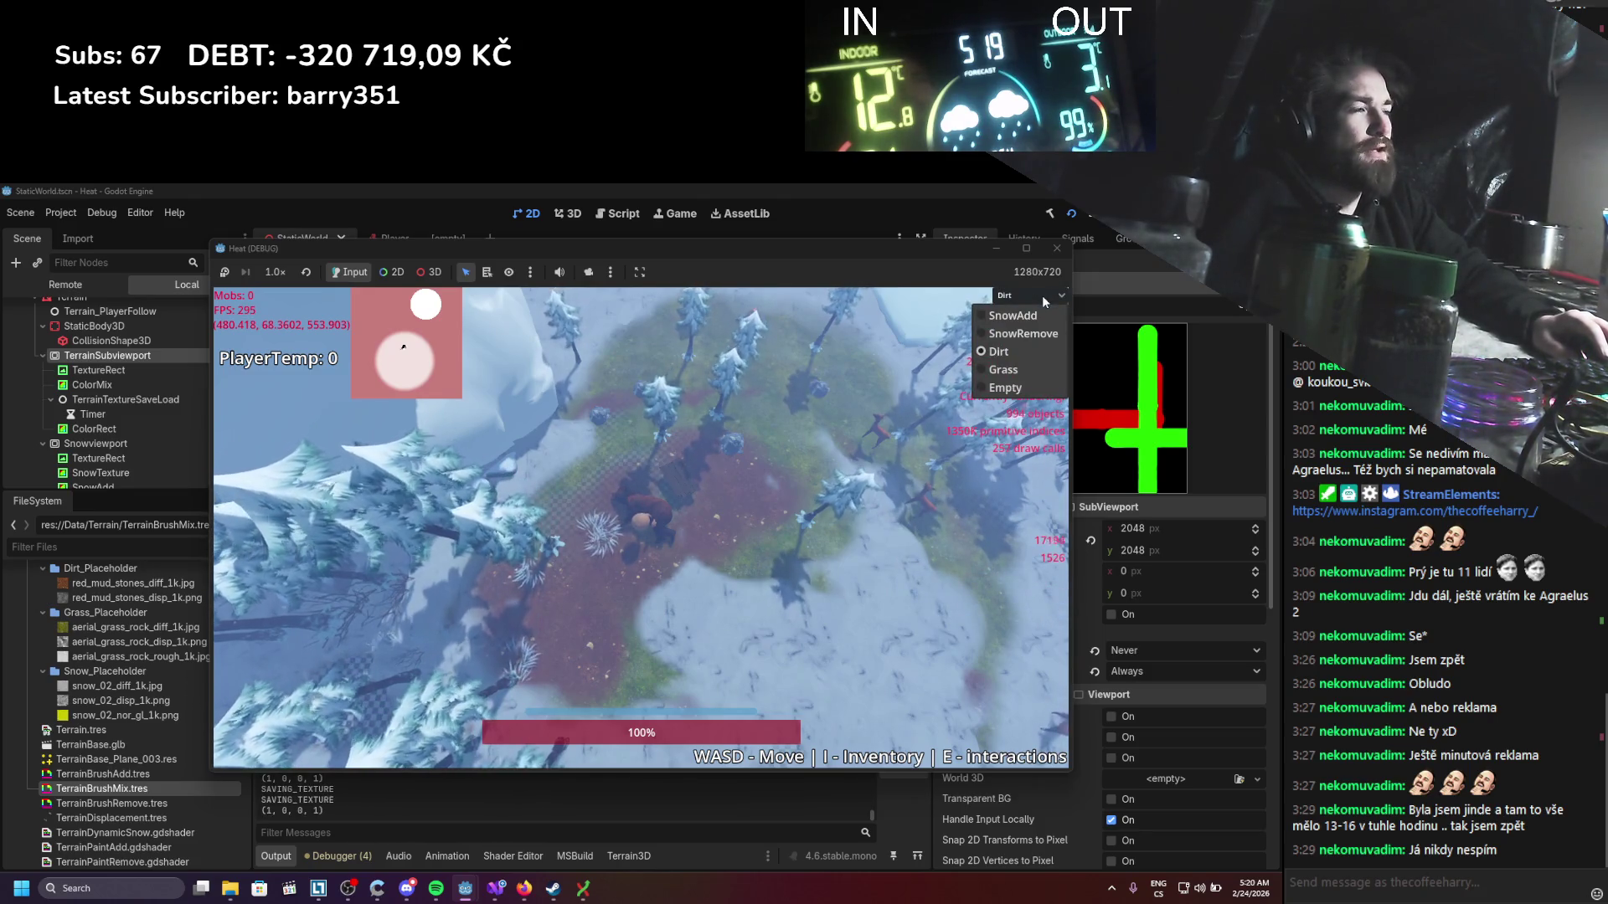
left_click(1036, 362)
left_click_drag(641, 482, 747, 495)
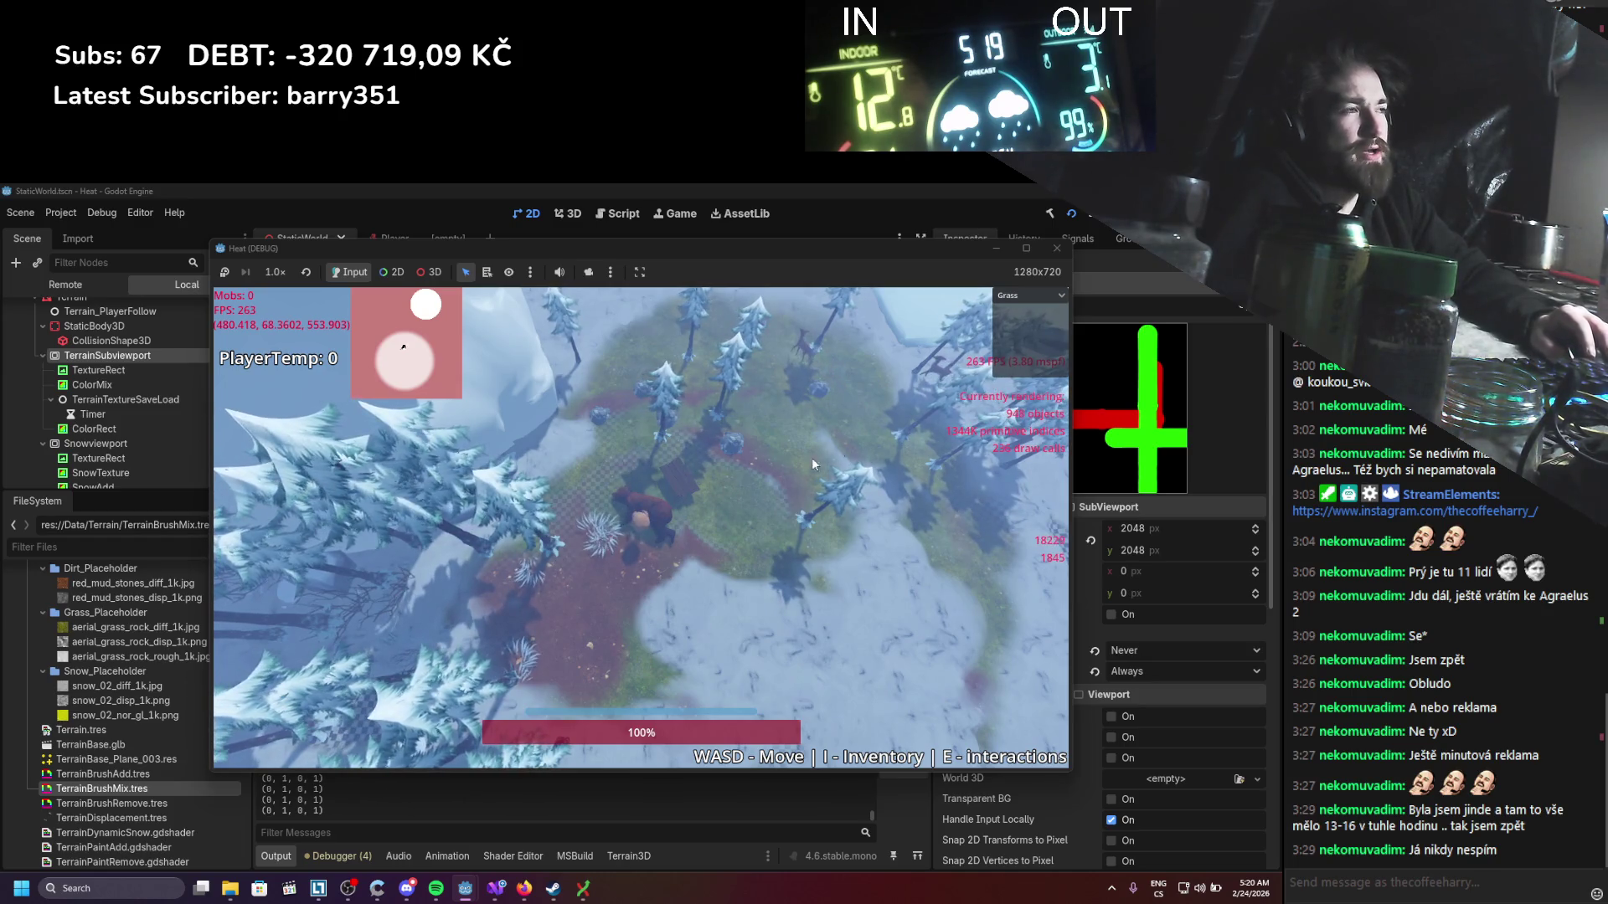
left_click(1057, 248)
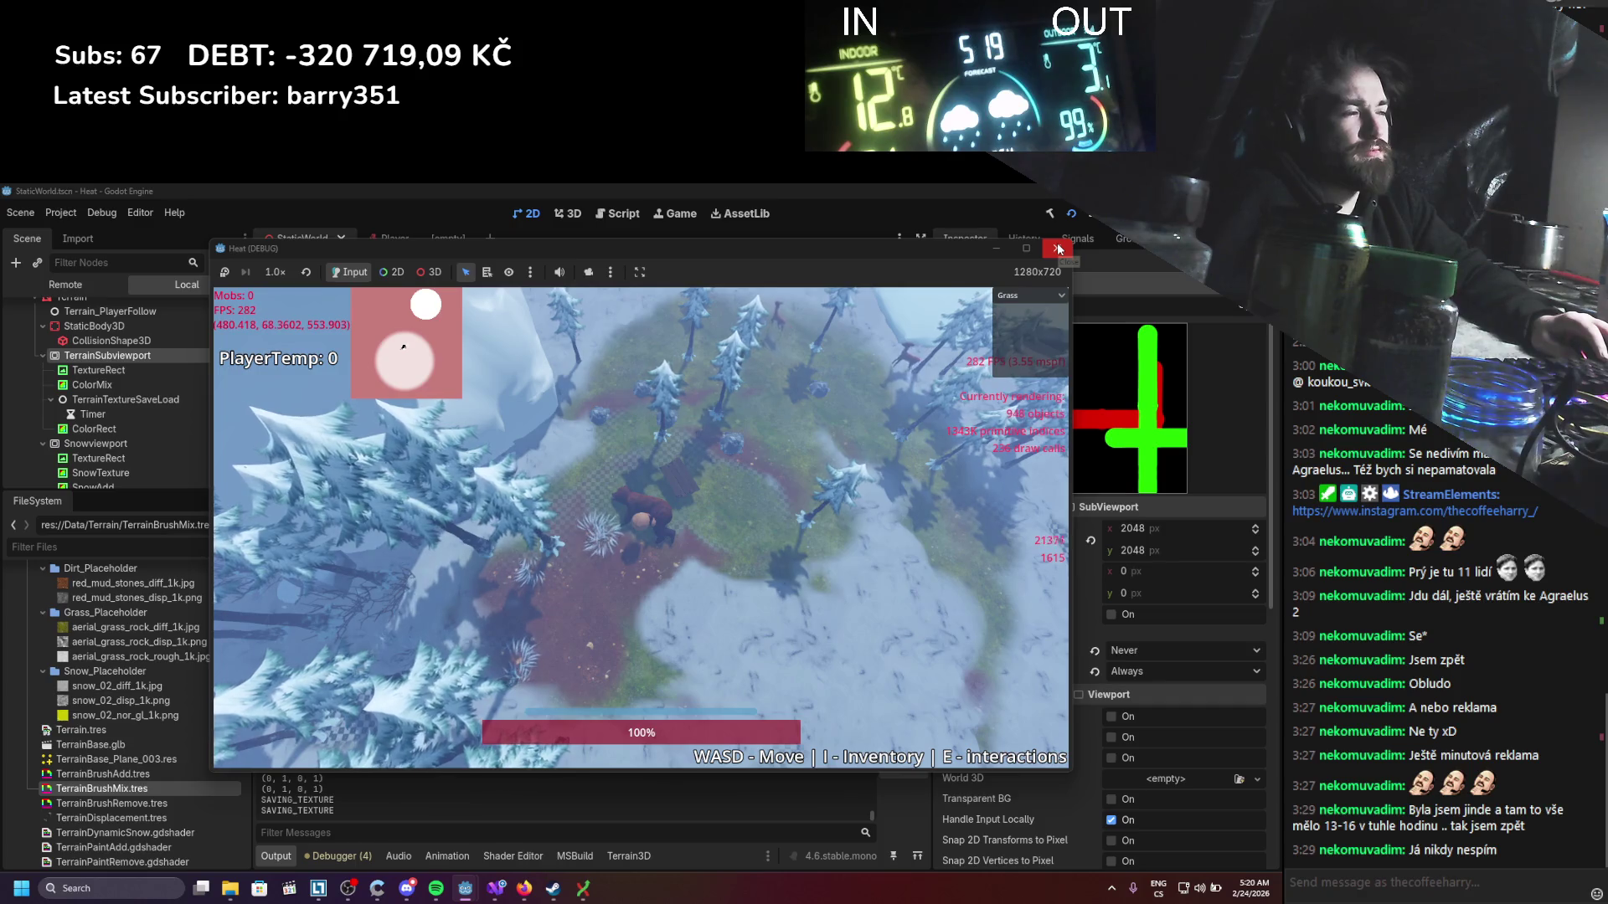
left_click(1059, 249)
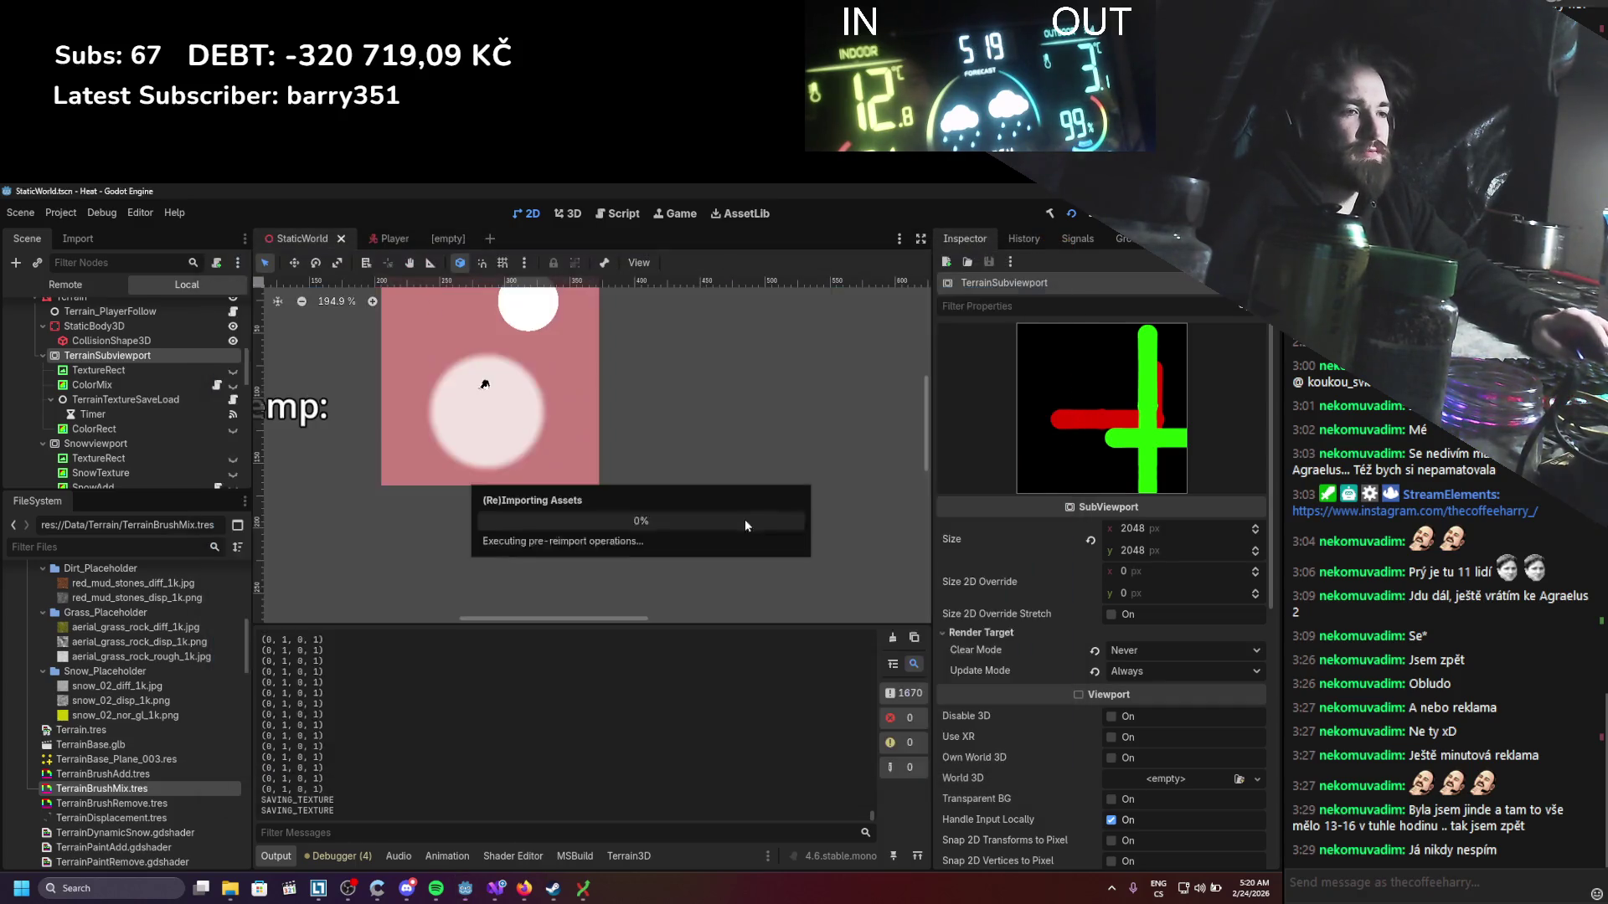
Step: Bring up the TerrainPaintMix shader code and scroll through it
left_click(497, 894)
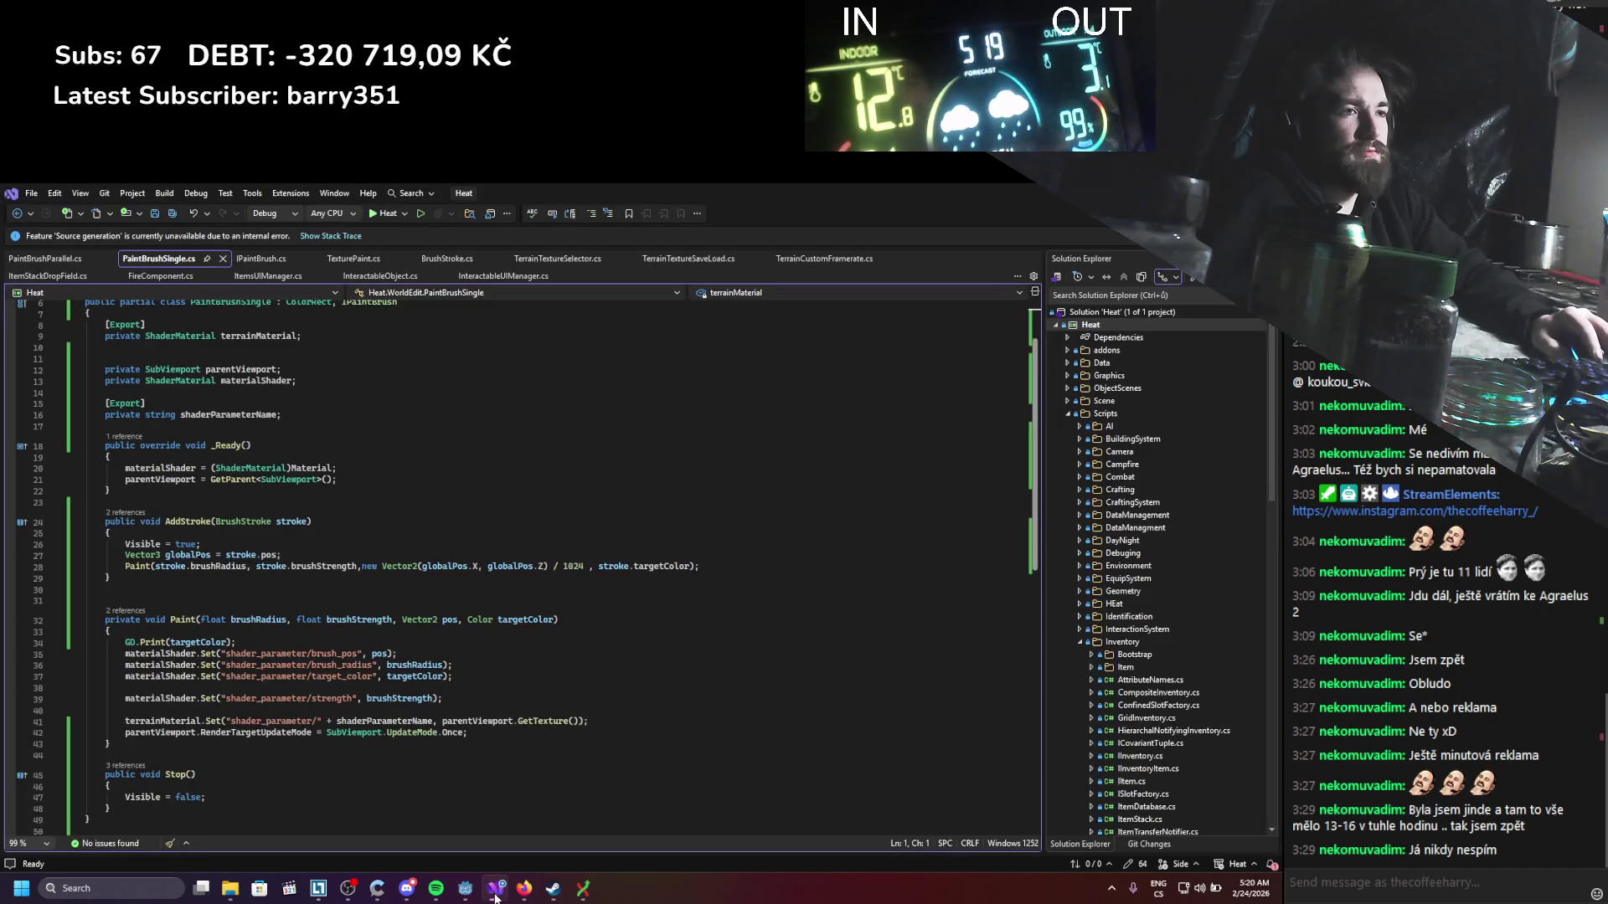
left_click(497, 895)
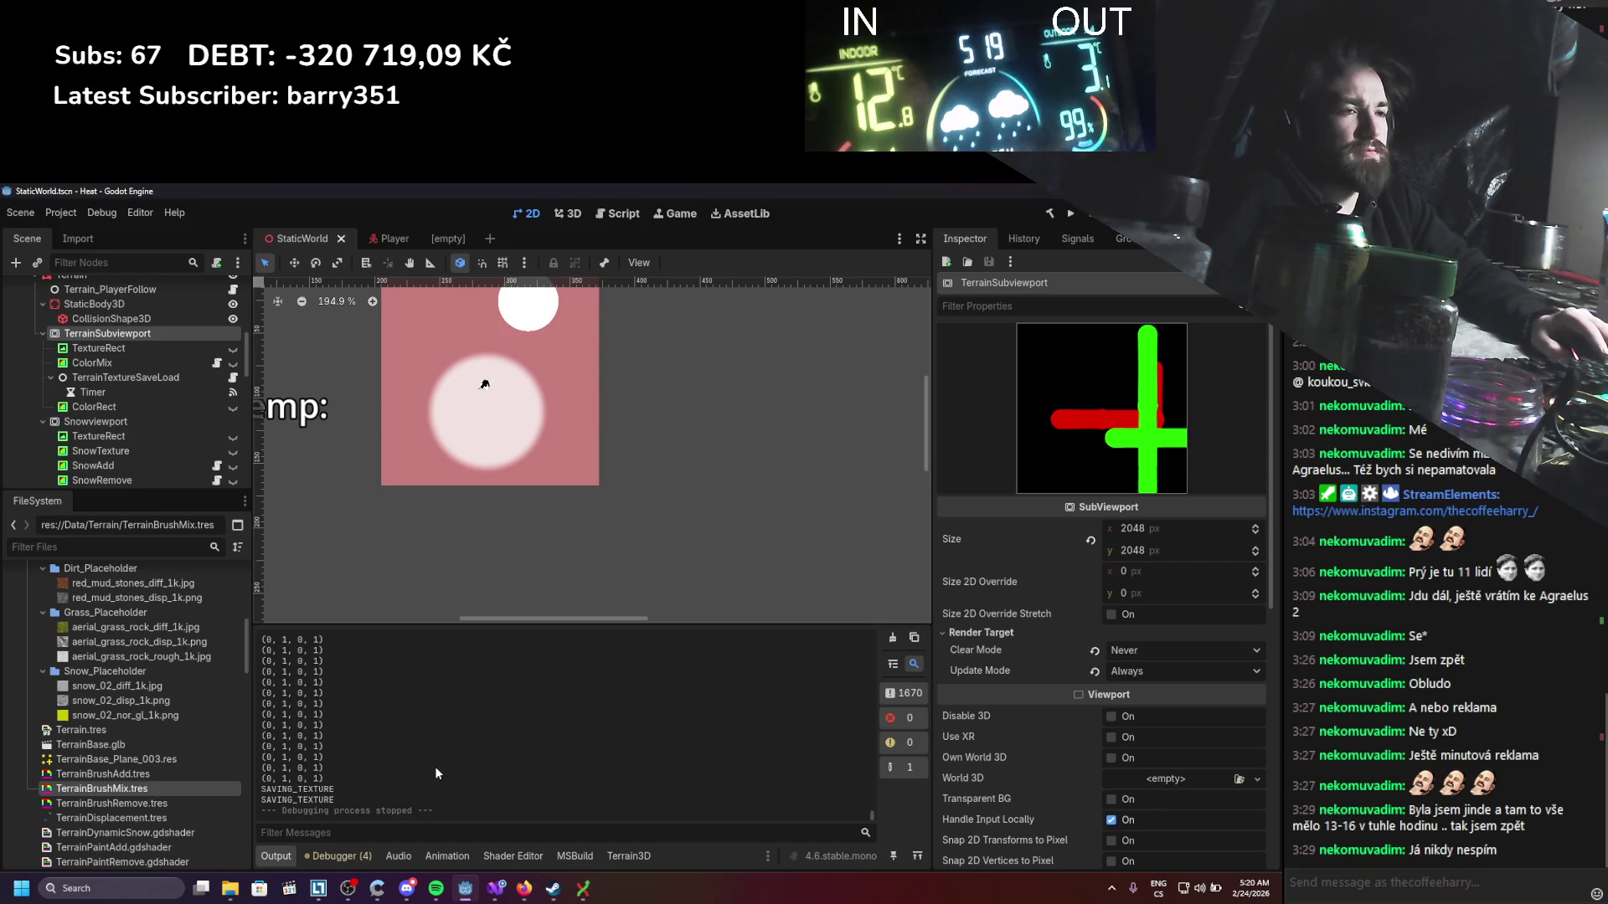
left_click(497, 854)
scroll(569, 754, "down", 5)
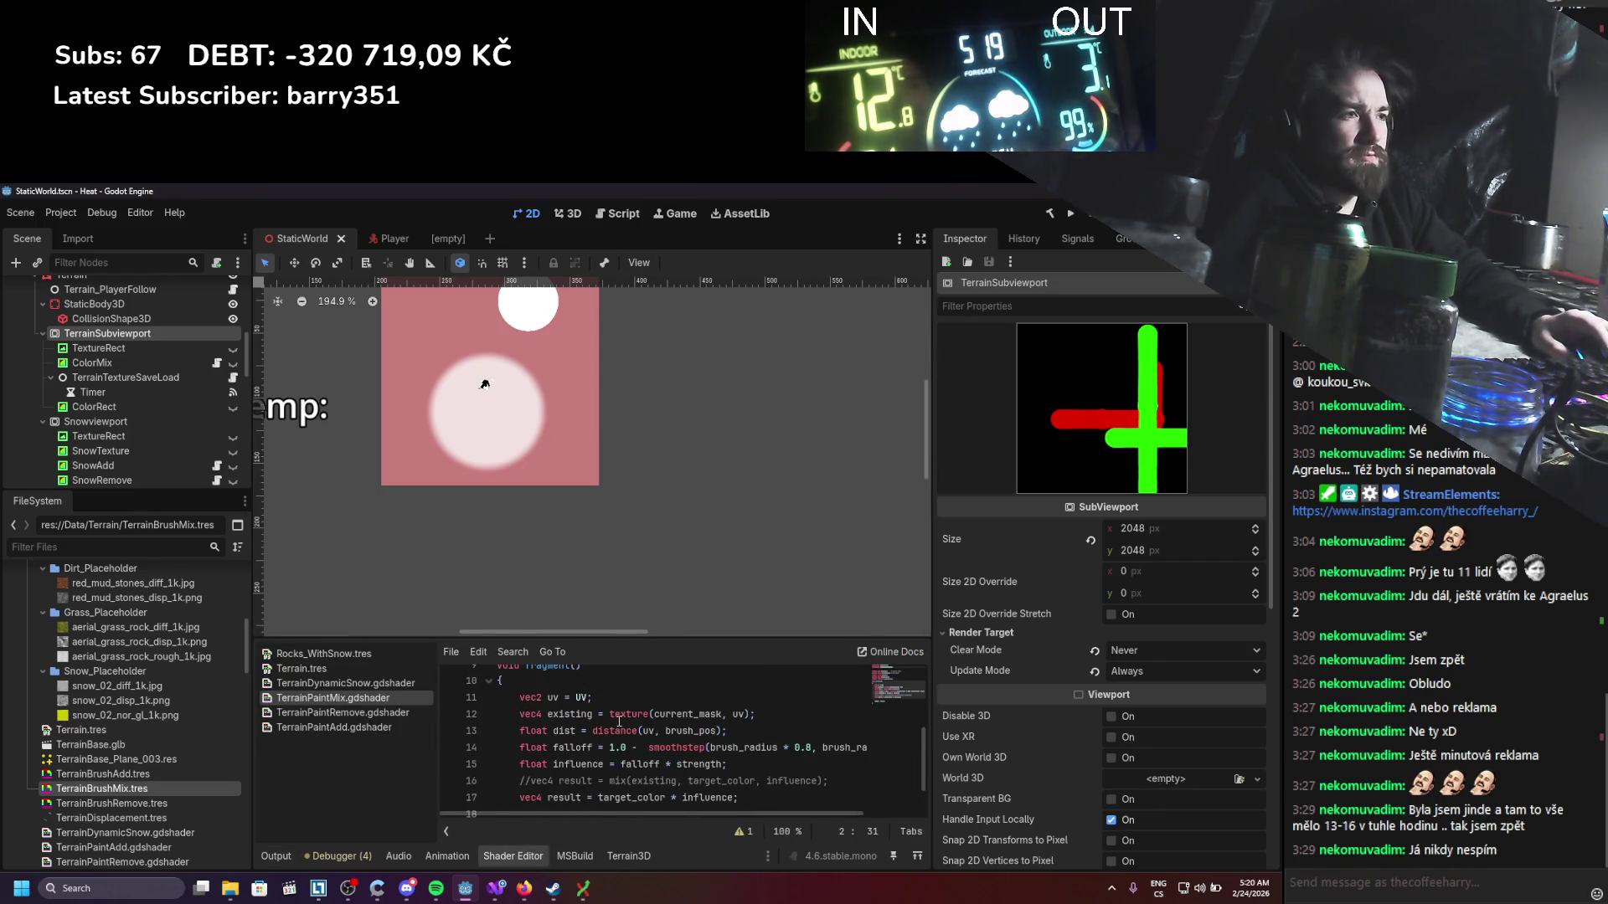
scroll(619, 721, "down", 1)
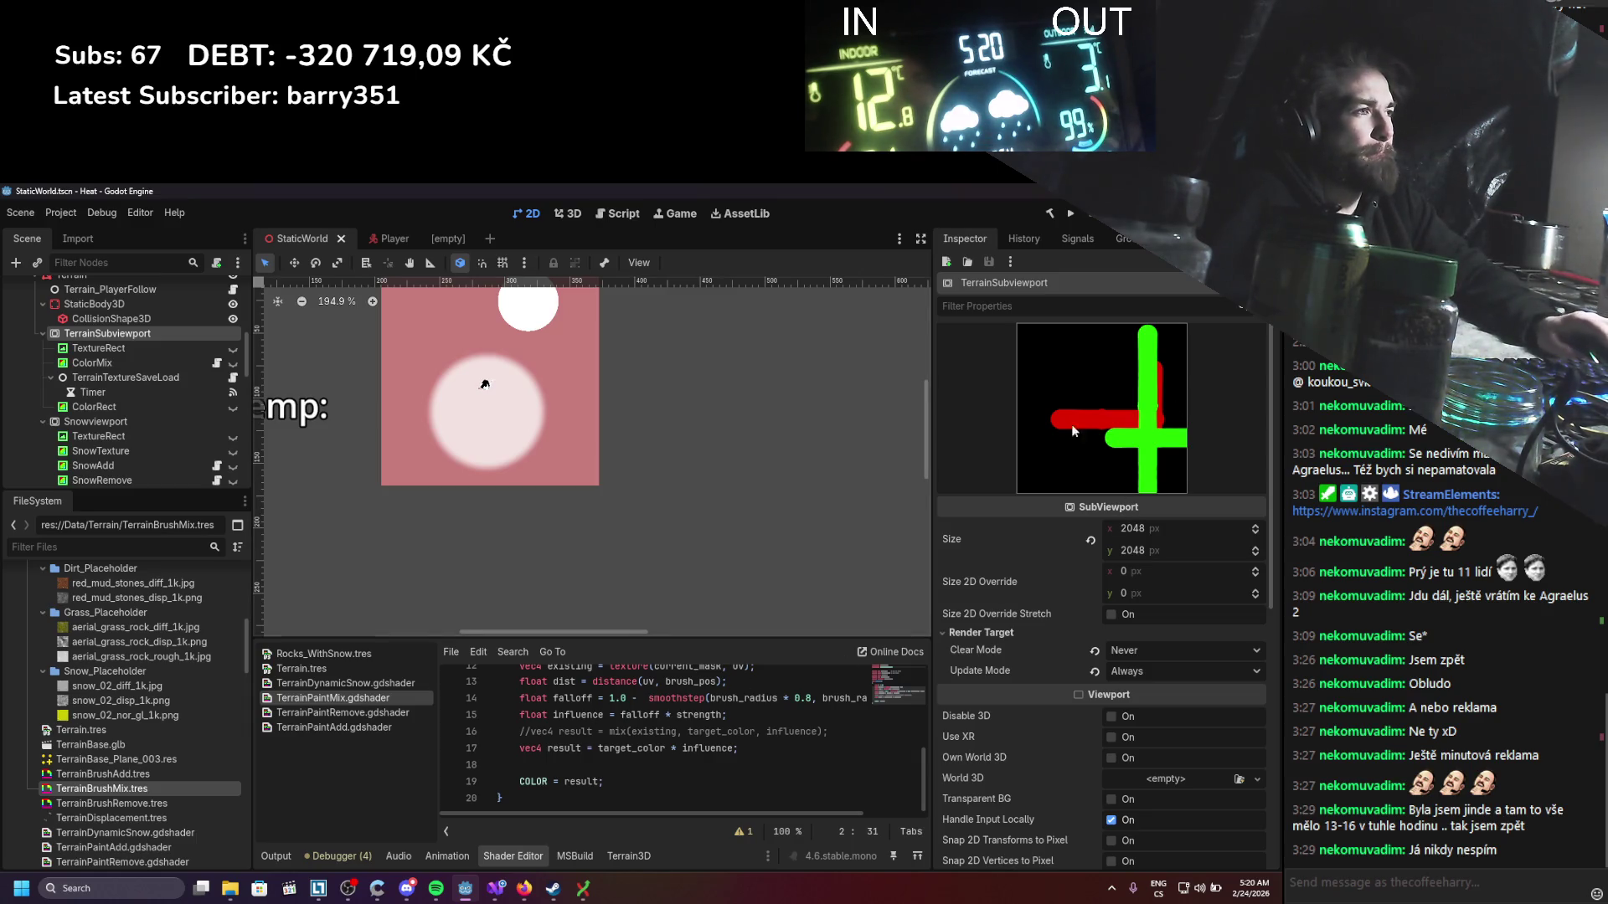
Step: Resize the Inspector splitter and run the game with F5
left_click_drag(930, 437, 592, 437)
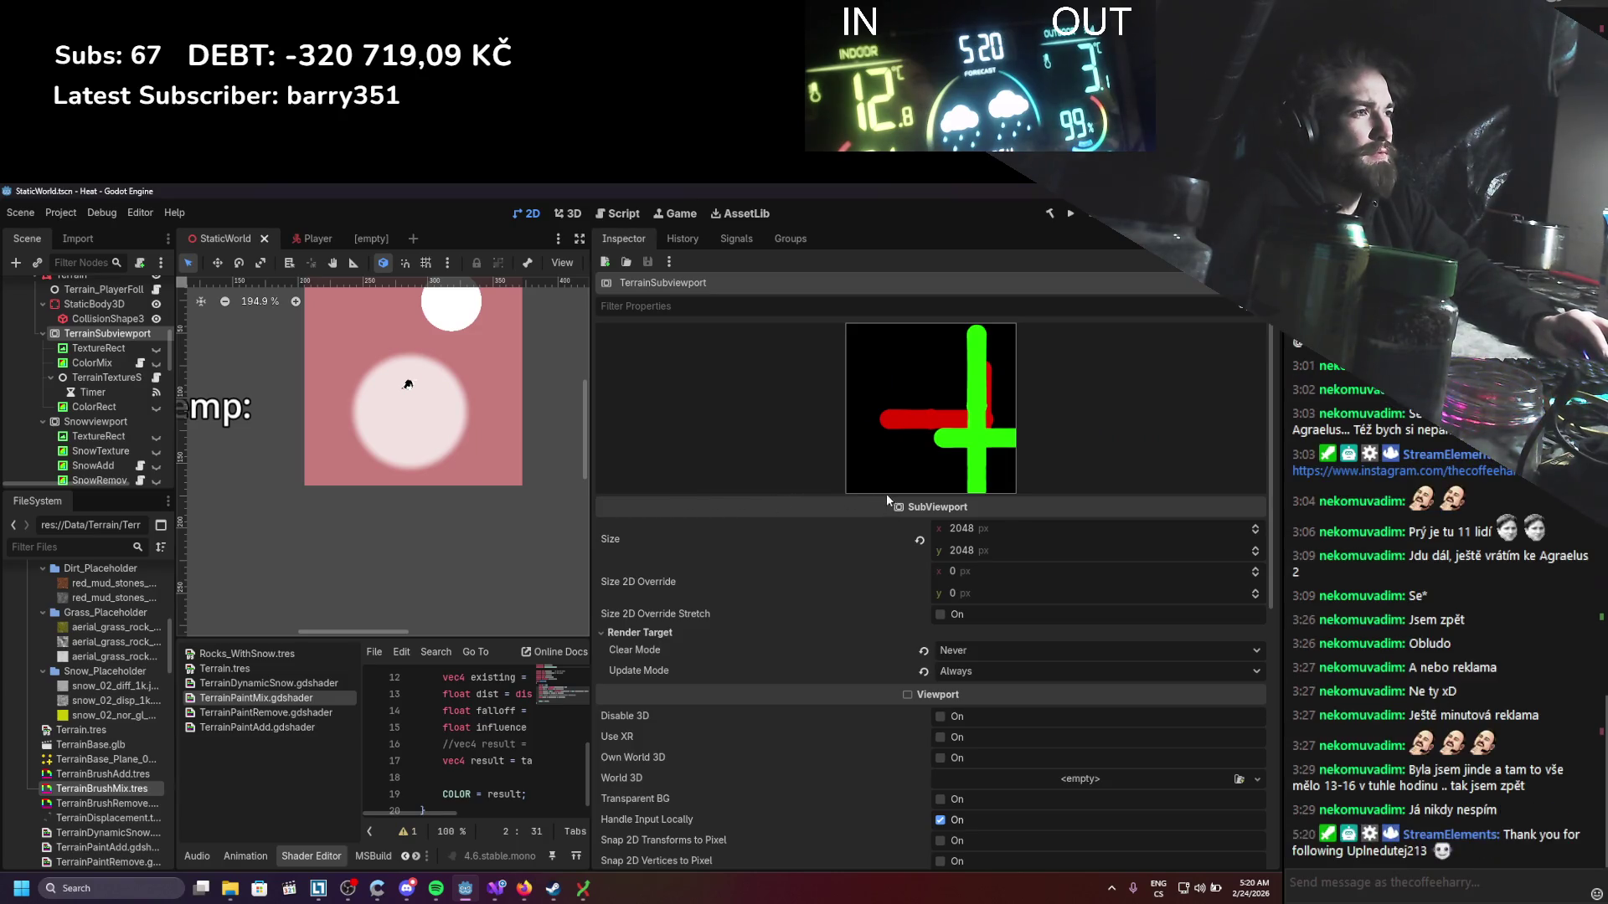
mouse_move(592, 469)
left_mouse_down()
mouse_move(870, 473)
mouse_move(953, 437)
mouse_move(1011, 435)
left_mouse_up()
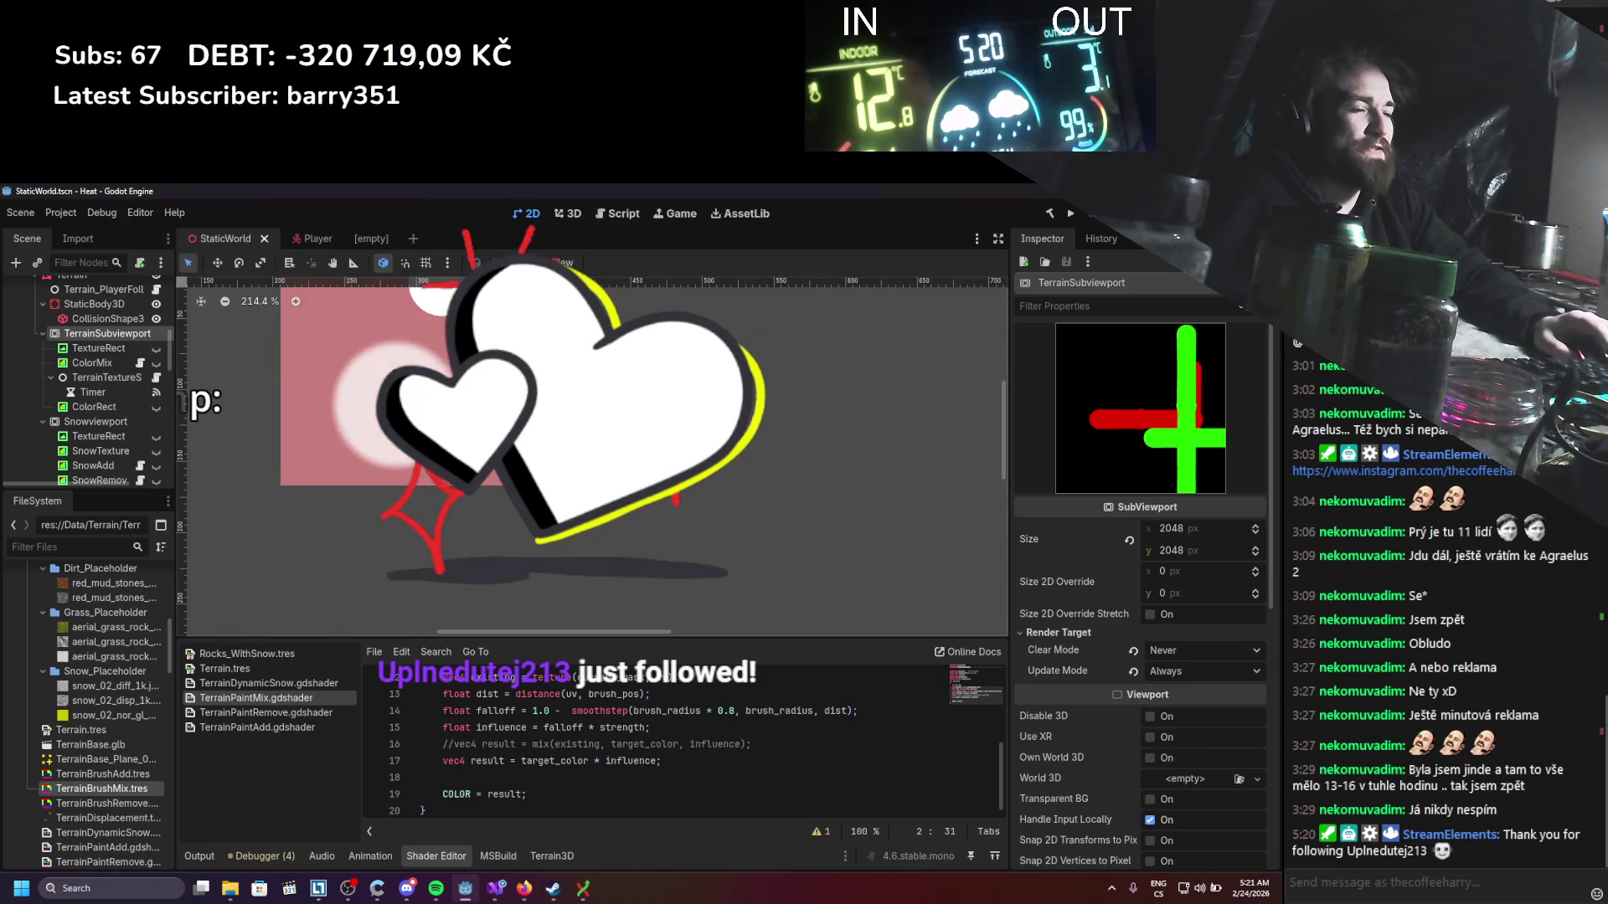
key("F5")
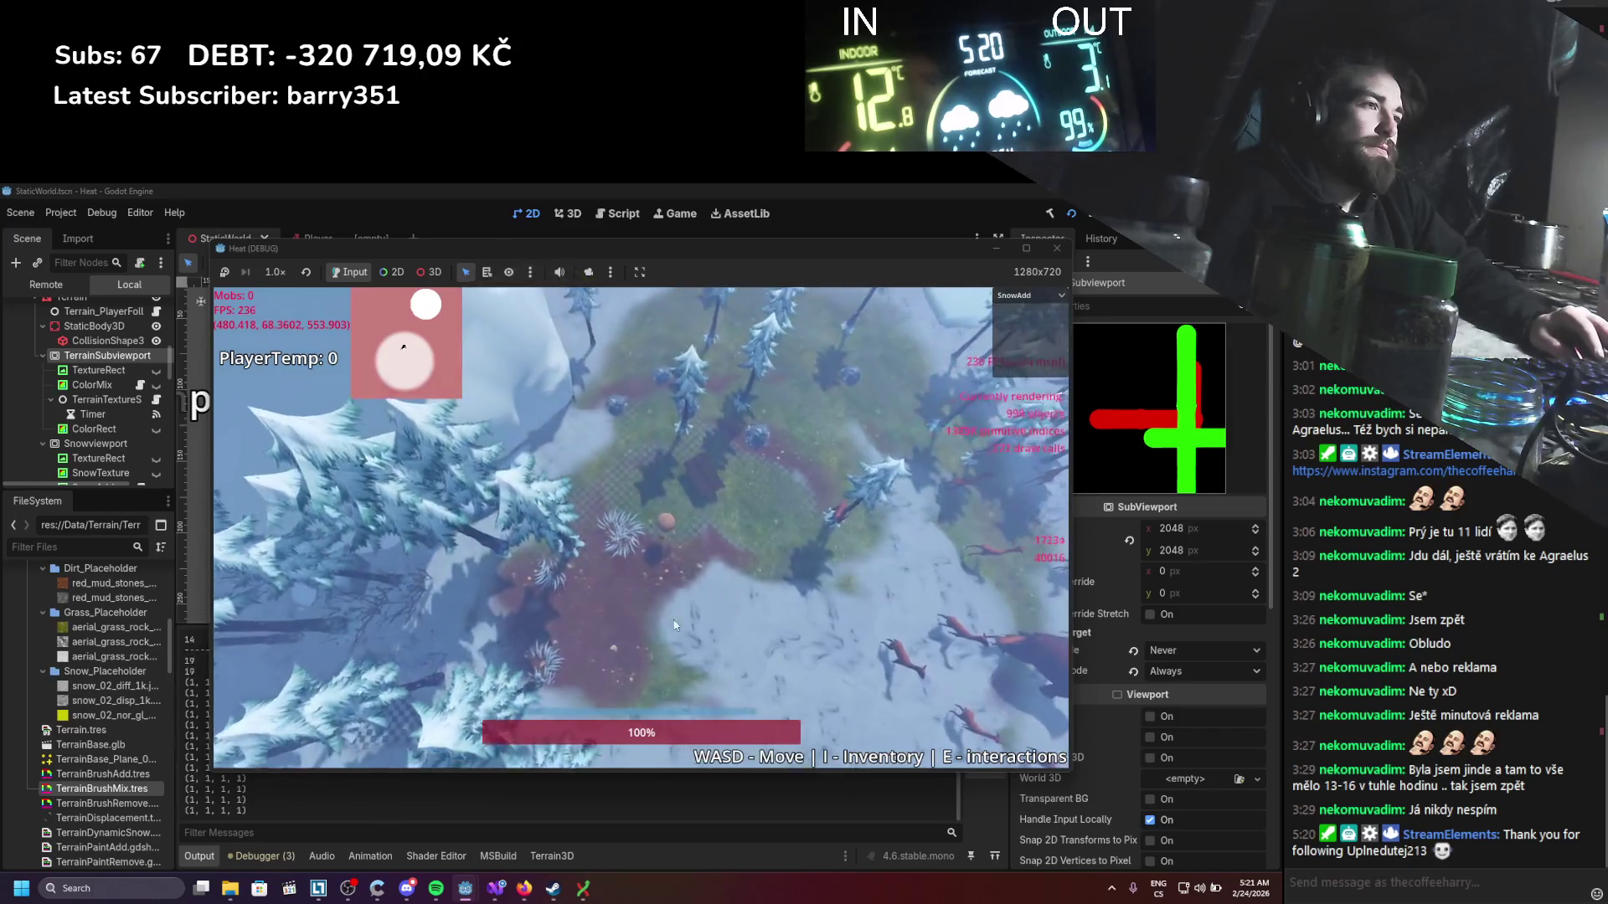
Step: Clear a winding band of snow with SnowRemove, then paint dirt onto the terrain
left_click(1028, 295)
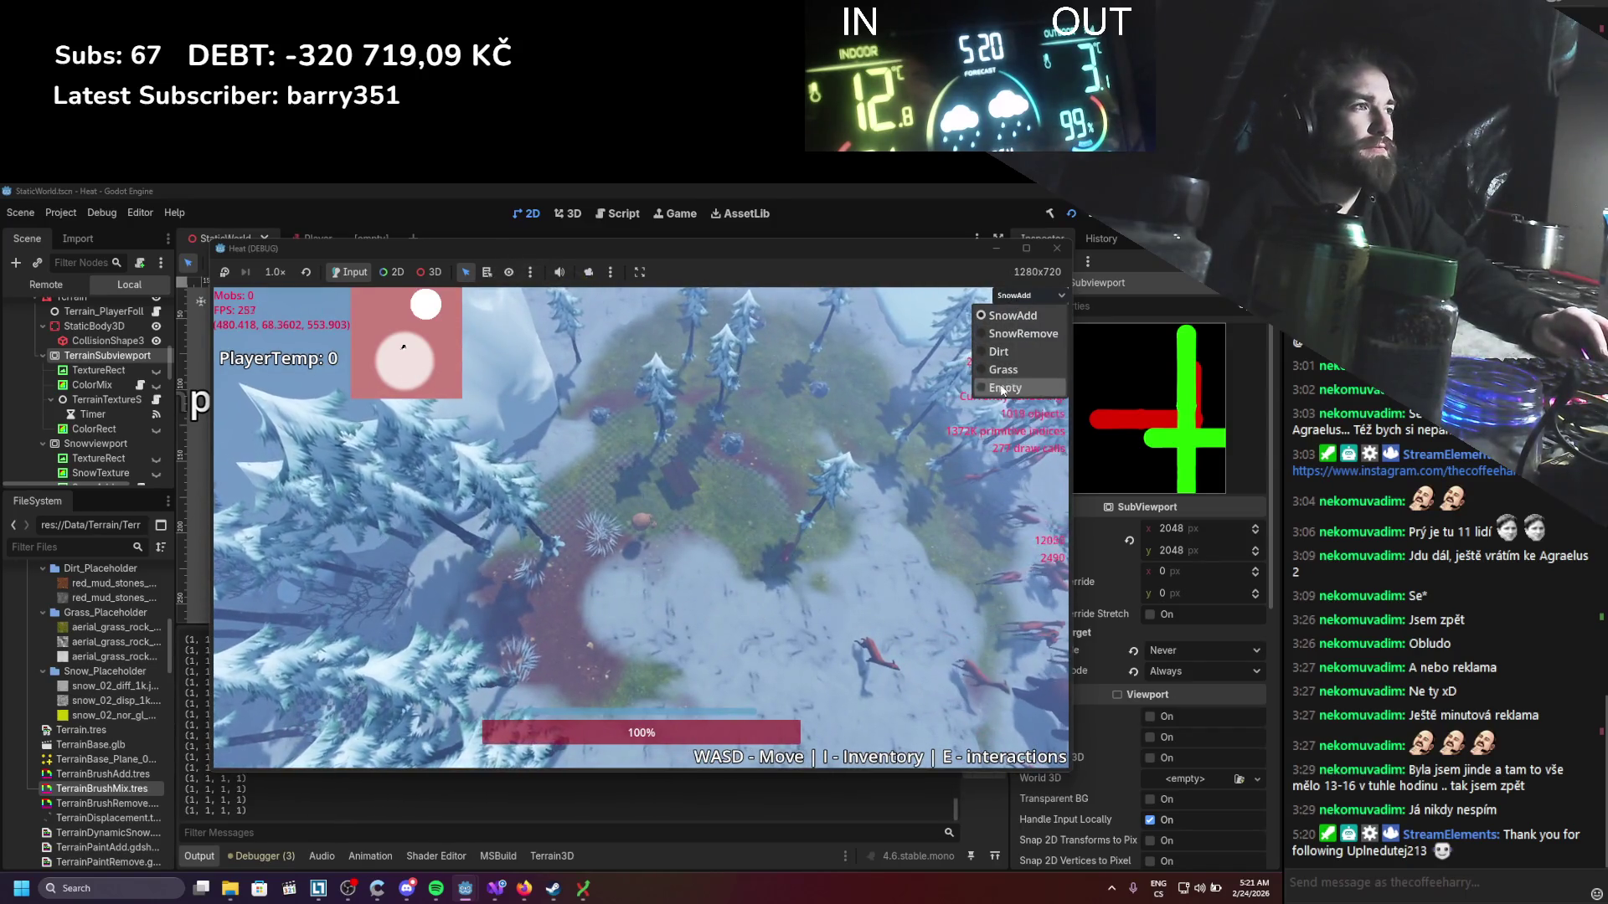
left_click(988, 354)
mouse_move(703, 637)
left_mouse_down()
mouse_move(629, 660)
mouse_move(575, 634)
mouse_move(765, 560)
mouse_move(603, 641)
mouse_move(723, 556)
mouse_move(799, 611)
mouse_move(867, 437)
mouse_move(762, 449)
mouse_move(921, 603)
mouse_move(952, 655)
mouse_move(680, 702)
mouse_move(817, 701)
left_mouse_up()
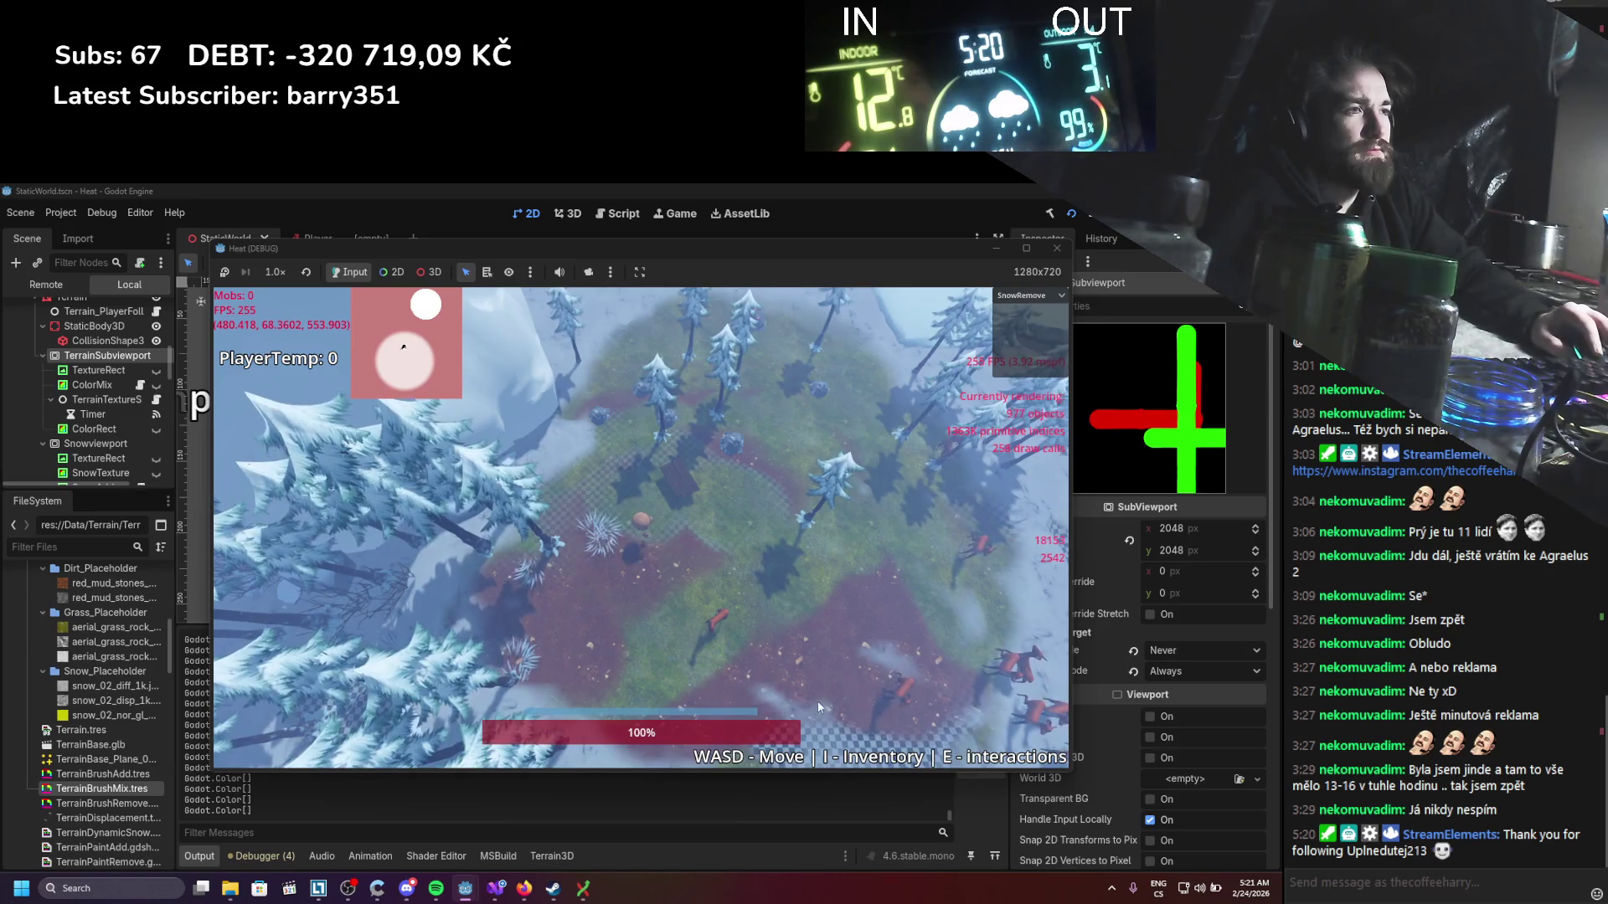
left_click(1027, 298)
left_click(1027, 352)
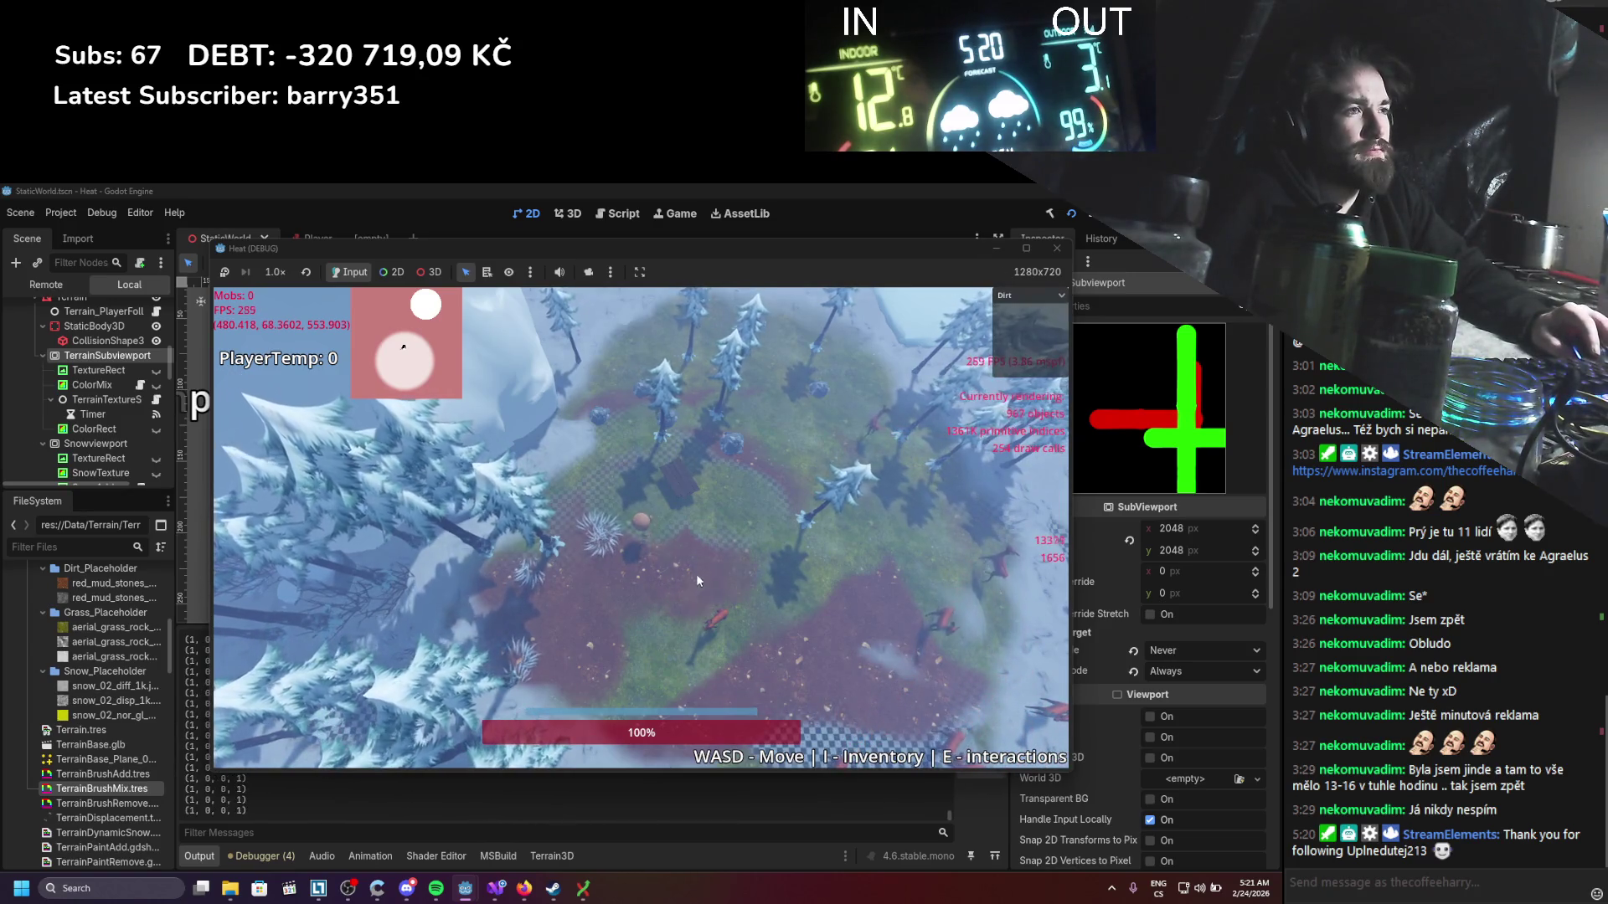
left_click_drag(626, 612, 675, 621)
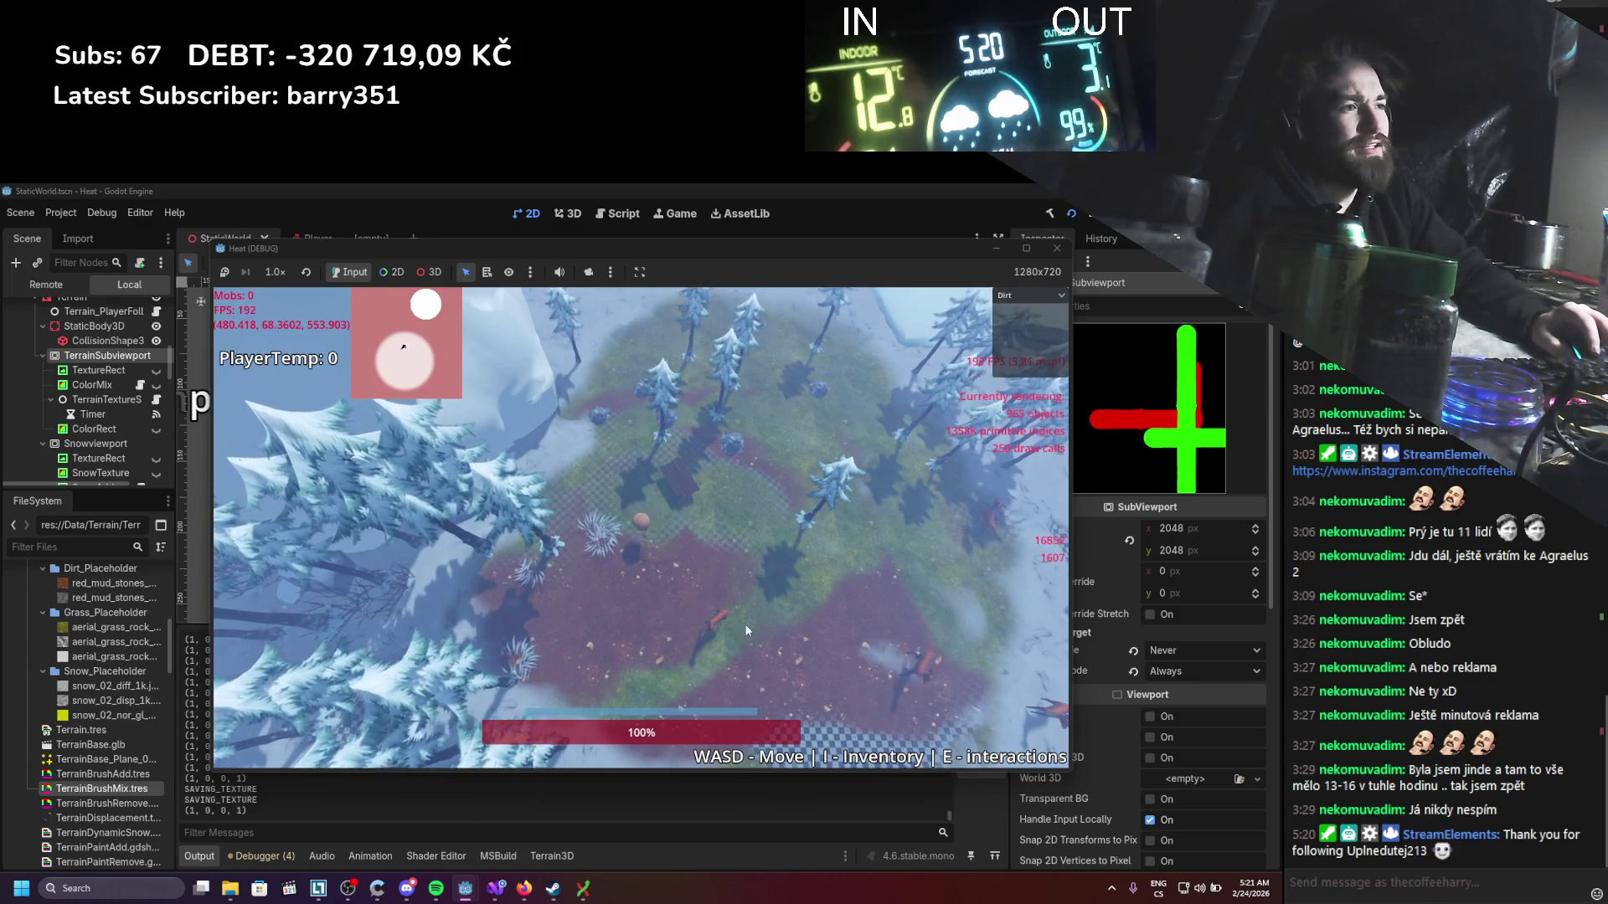
Step: Stamp a round Grass patch into the dirt and stop the game
left_click(1018, 294)
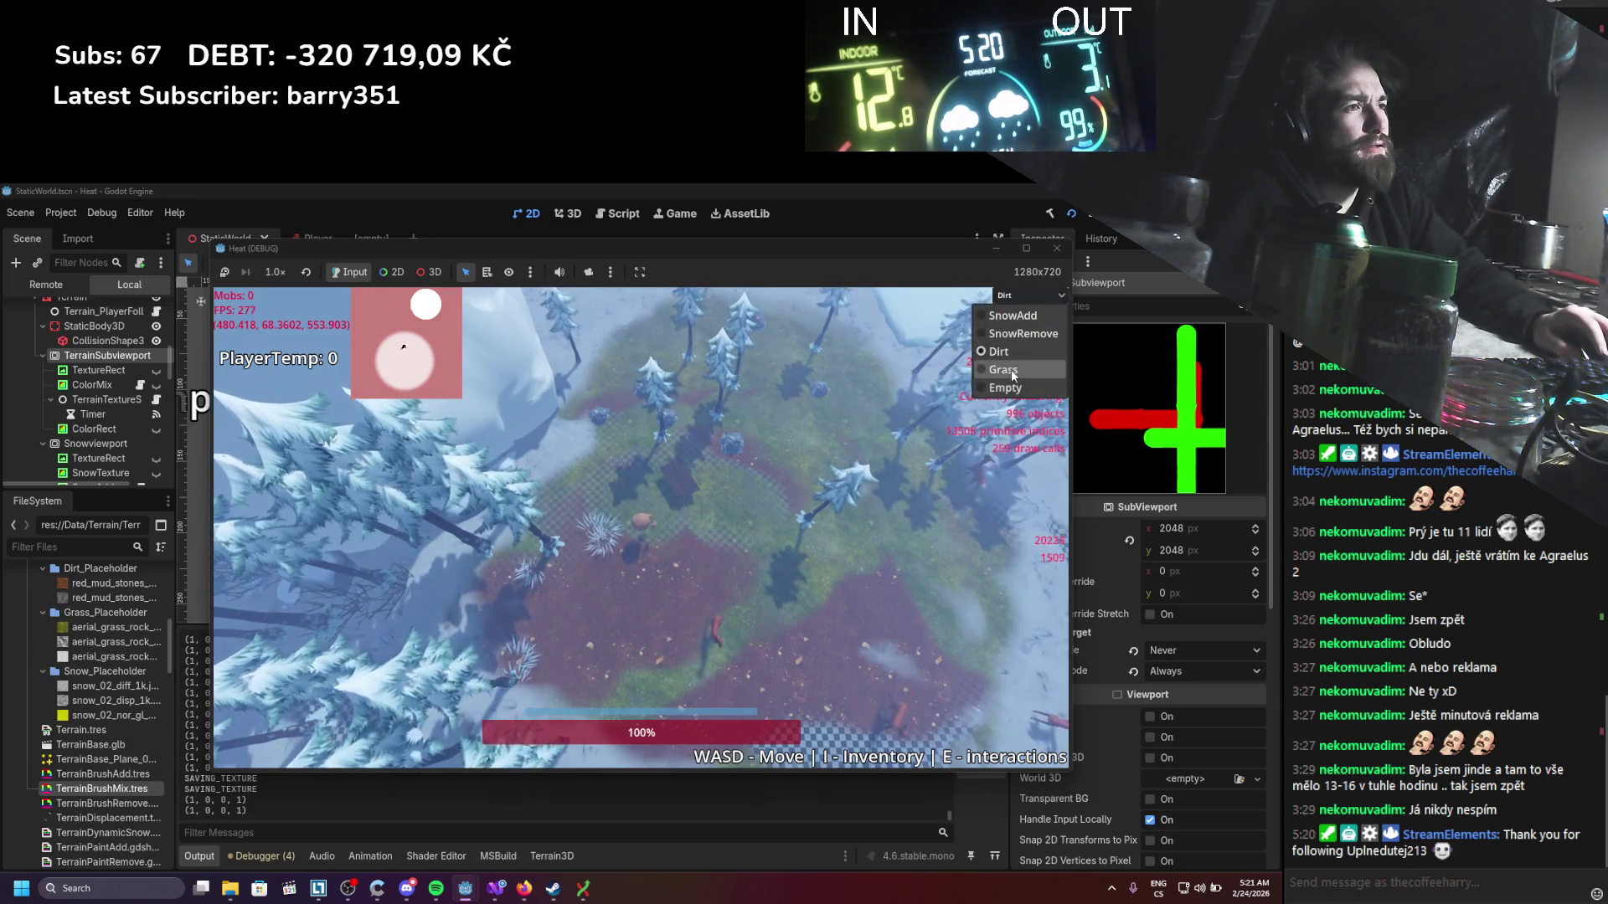
left_click(1026, 368)
left_click(649, 605)
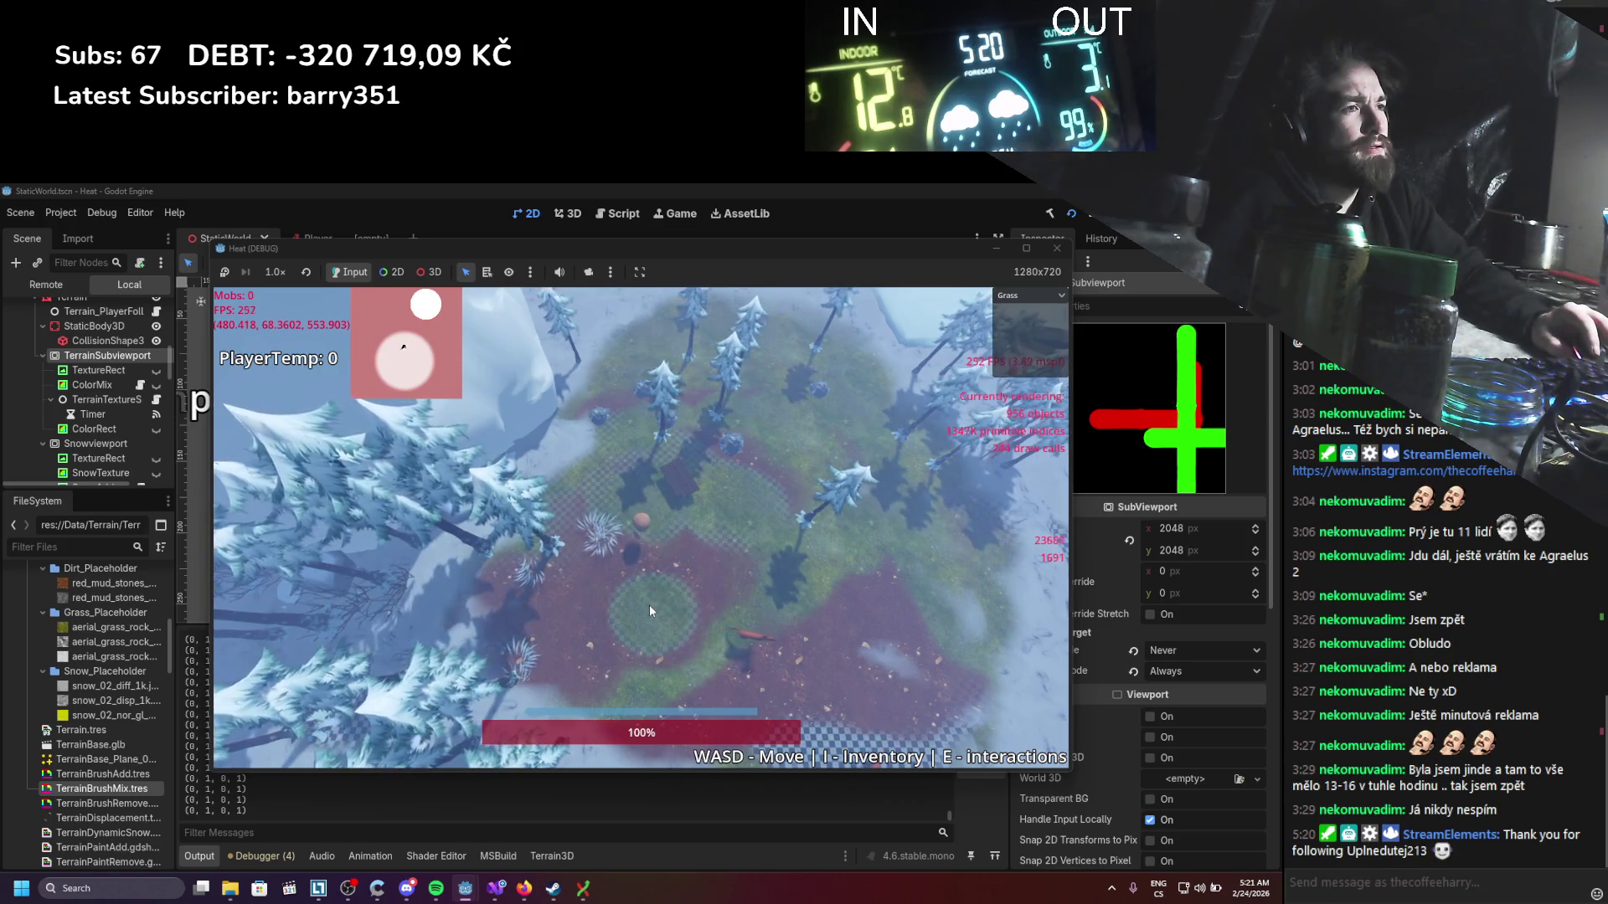
left_click(1057, 247)
scroll(99, 438, "down", 10)
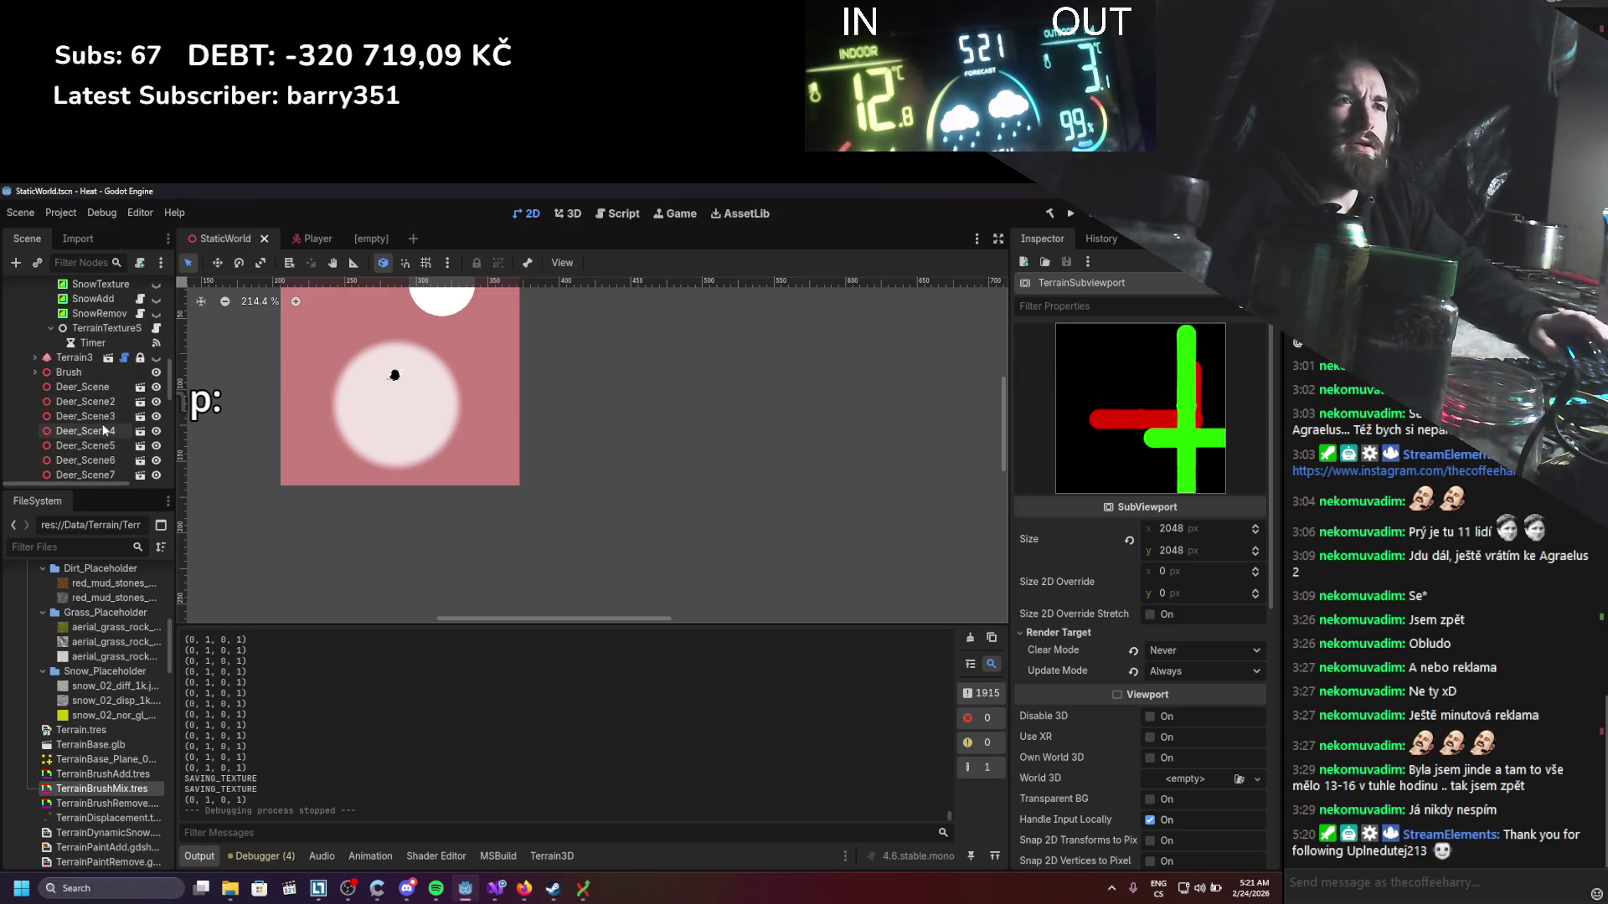
Step: Inspect MenuTextureSelector's green Grass and red Dirt colour swatches, then rerun the game
left_click(97, 465)
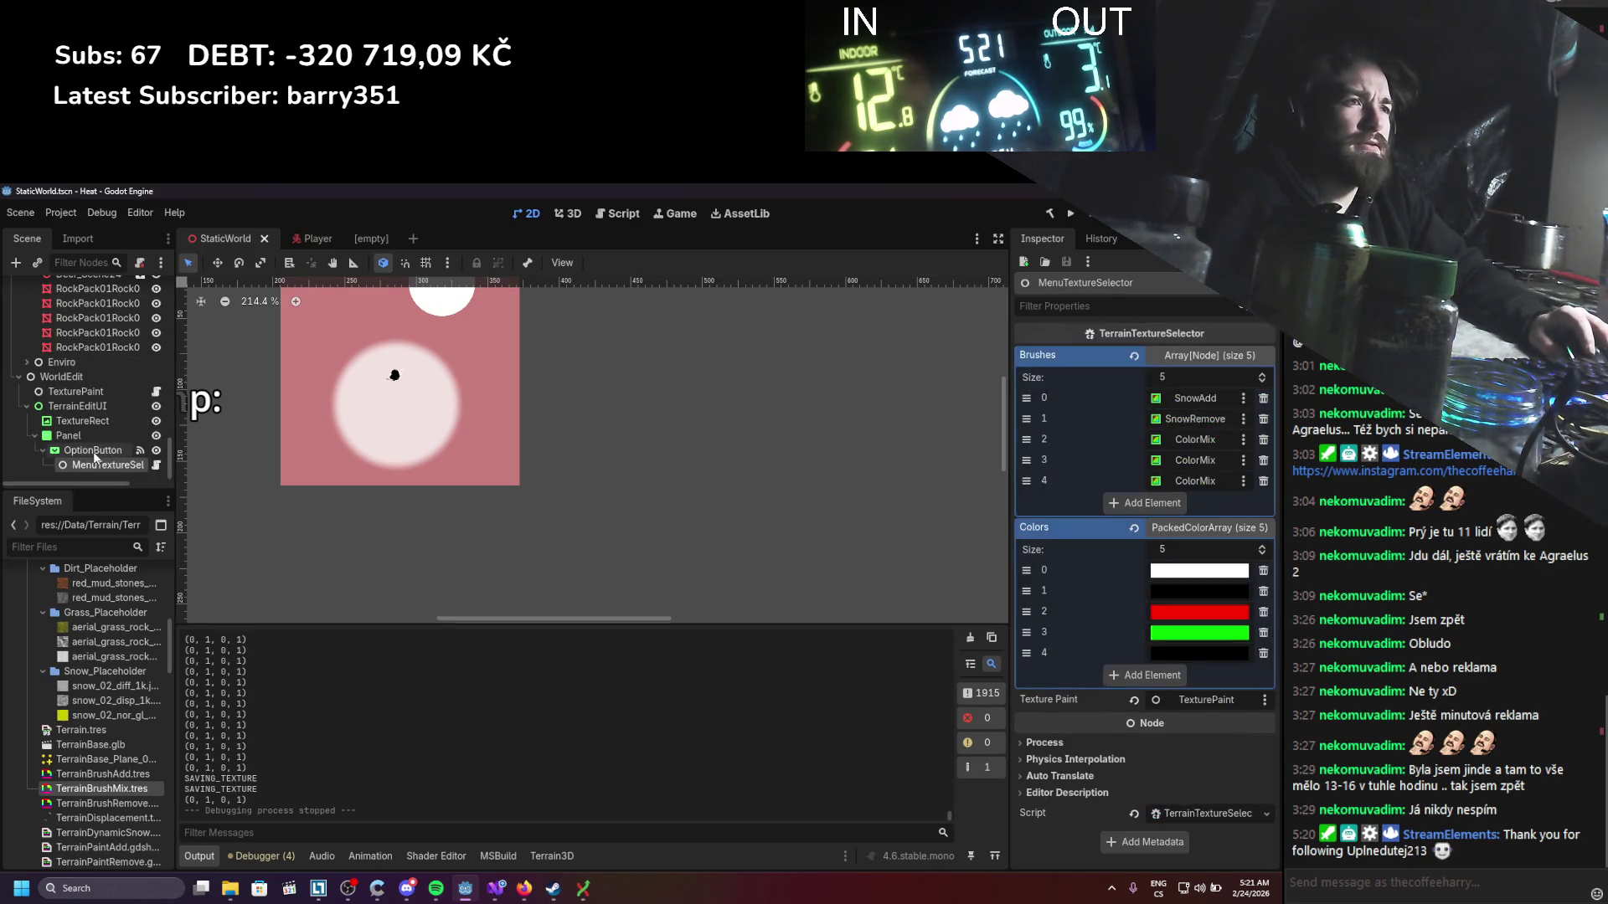
left_click(1152, 633)
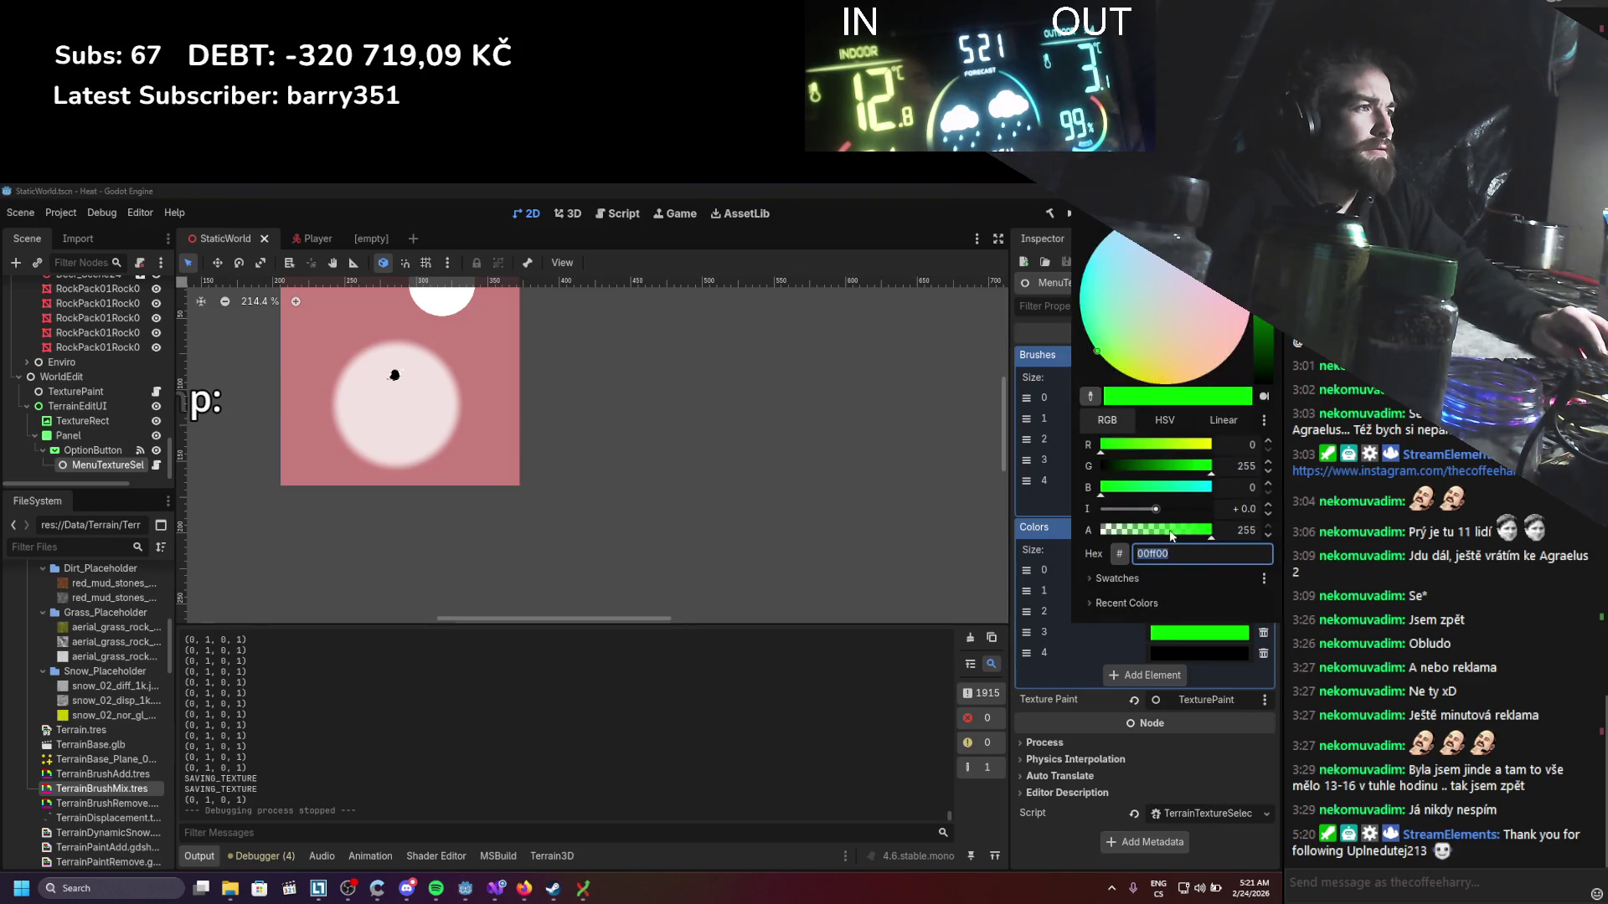
left_click(1060, 674)
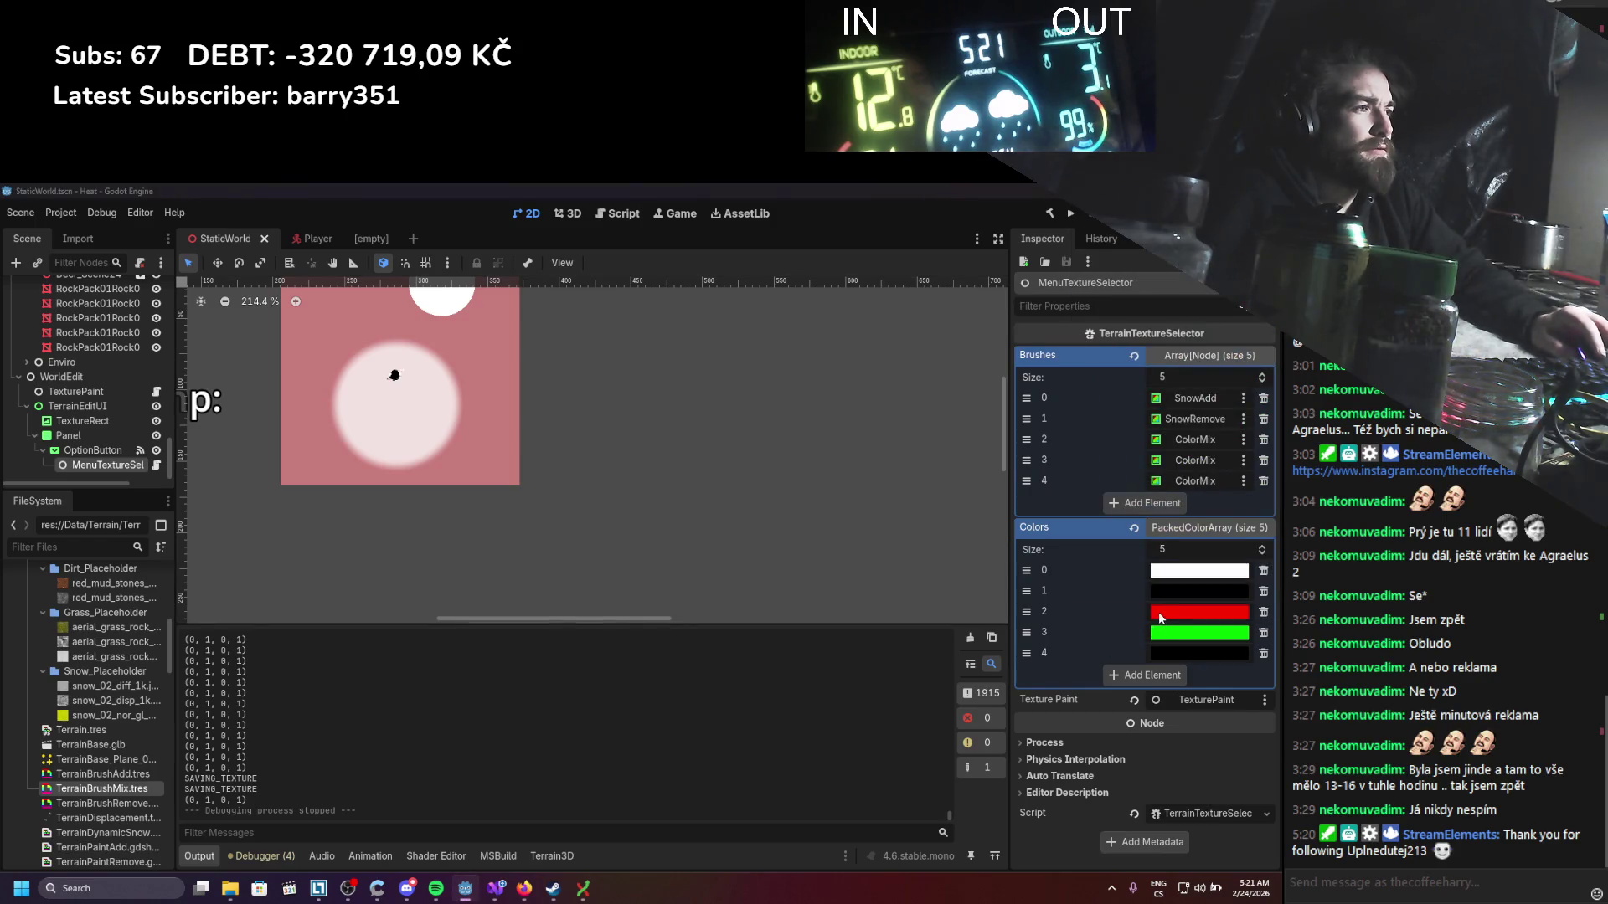
left_click(1159, 613)
left_click(1061, 676)
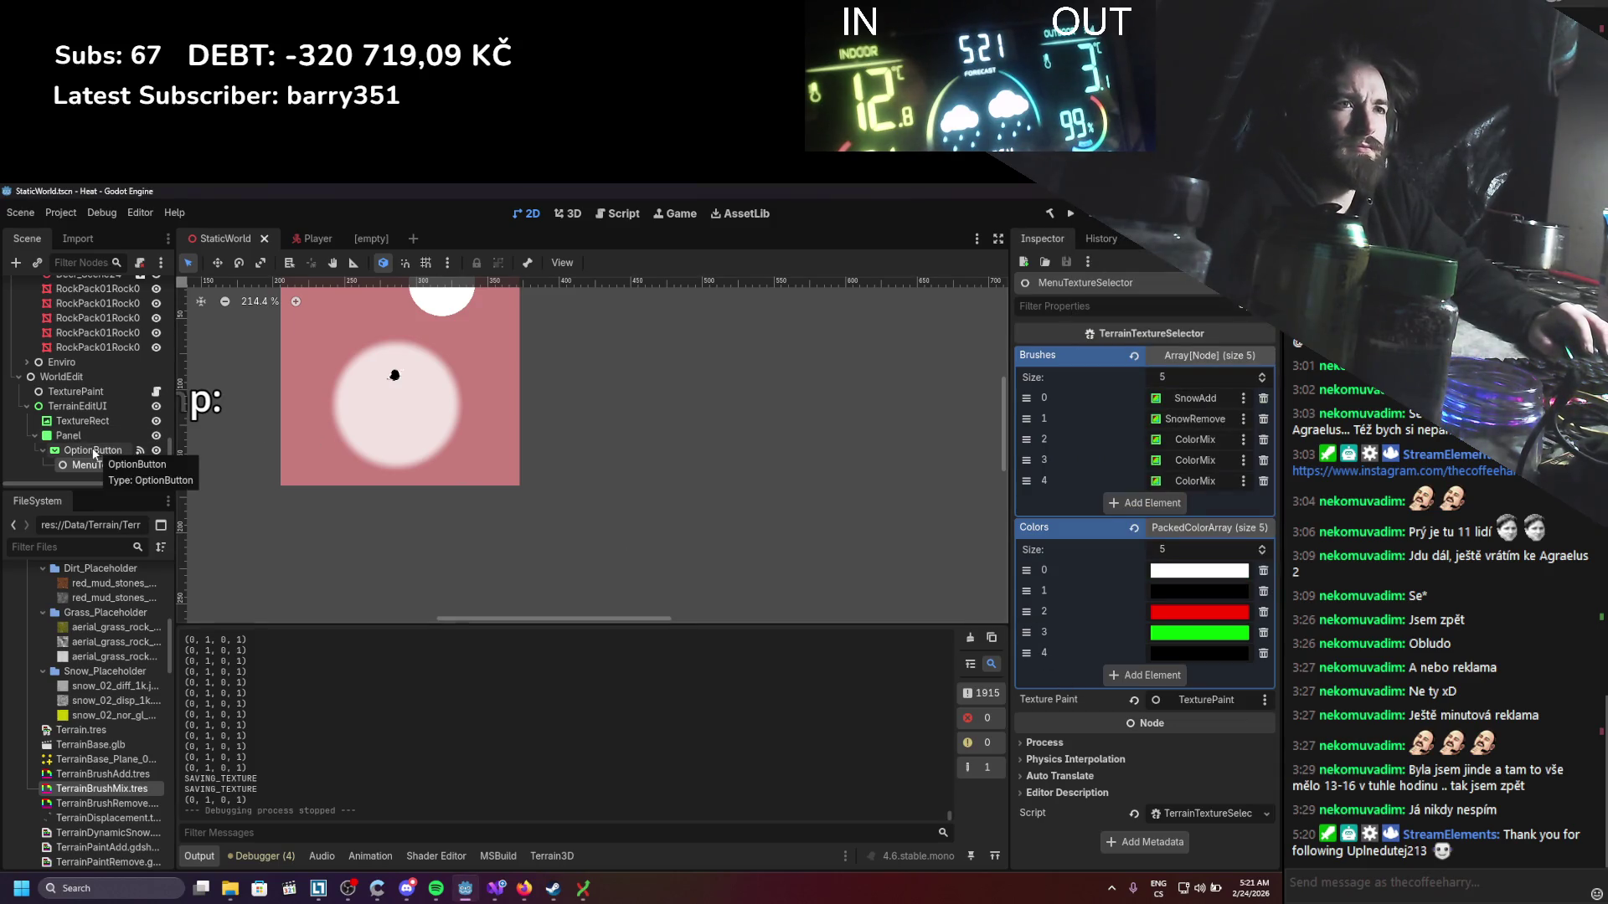
left_click(1070, 213)
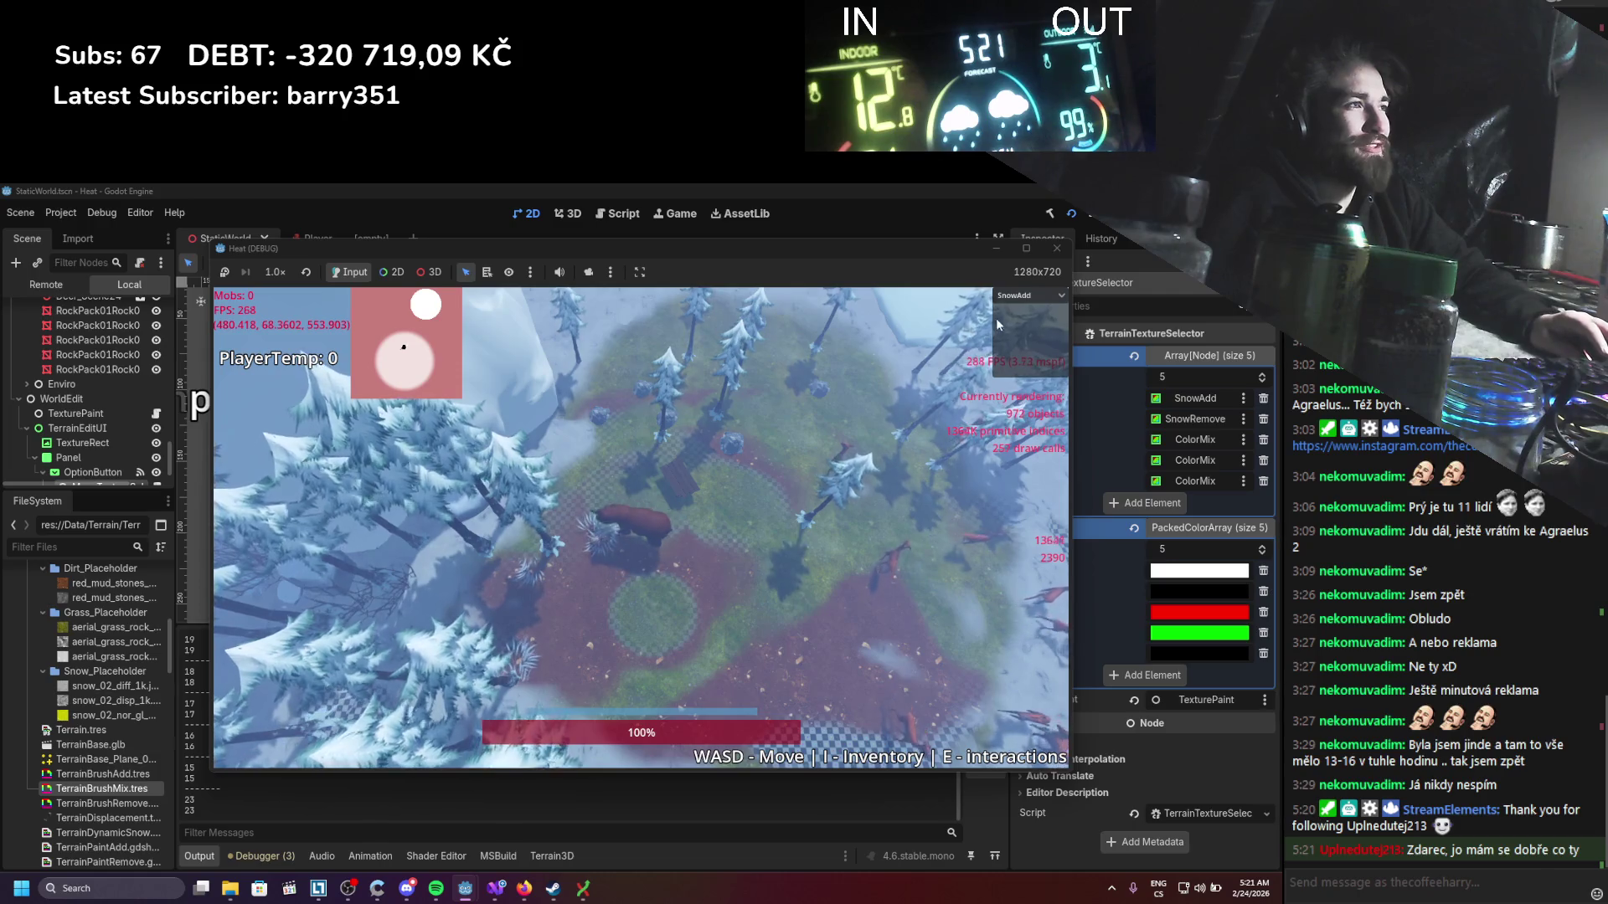
Step: Paint a dirt patch on the terrain with the in-game Dirt brush
left_click(1026, 296)
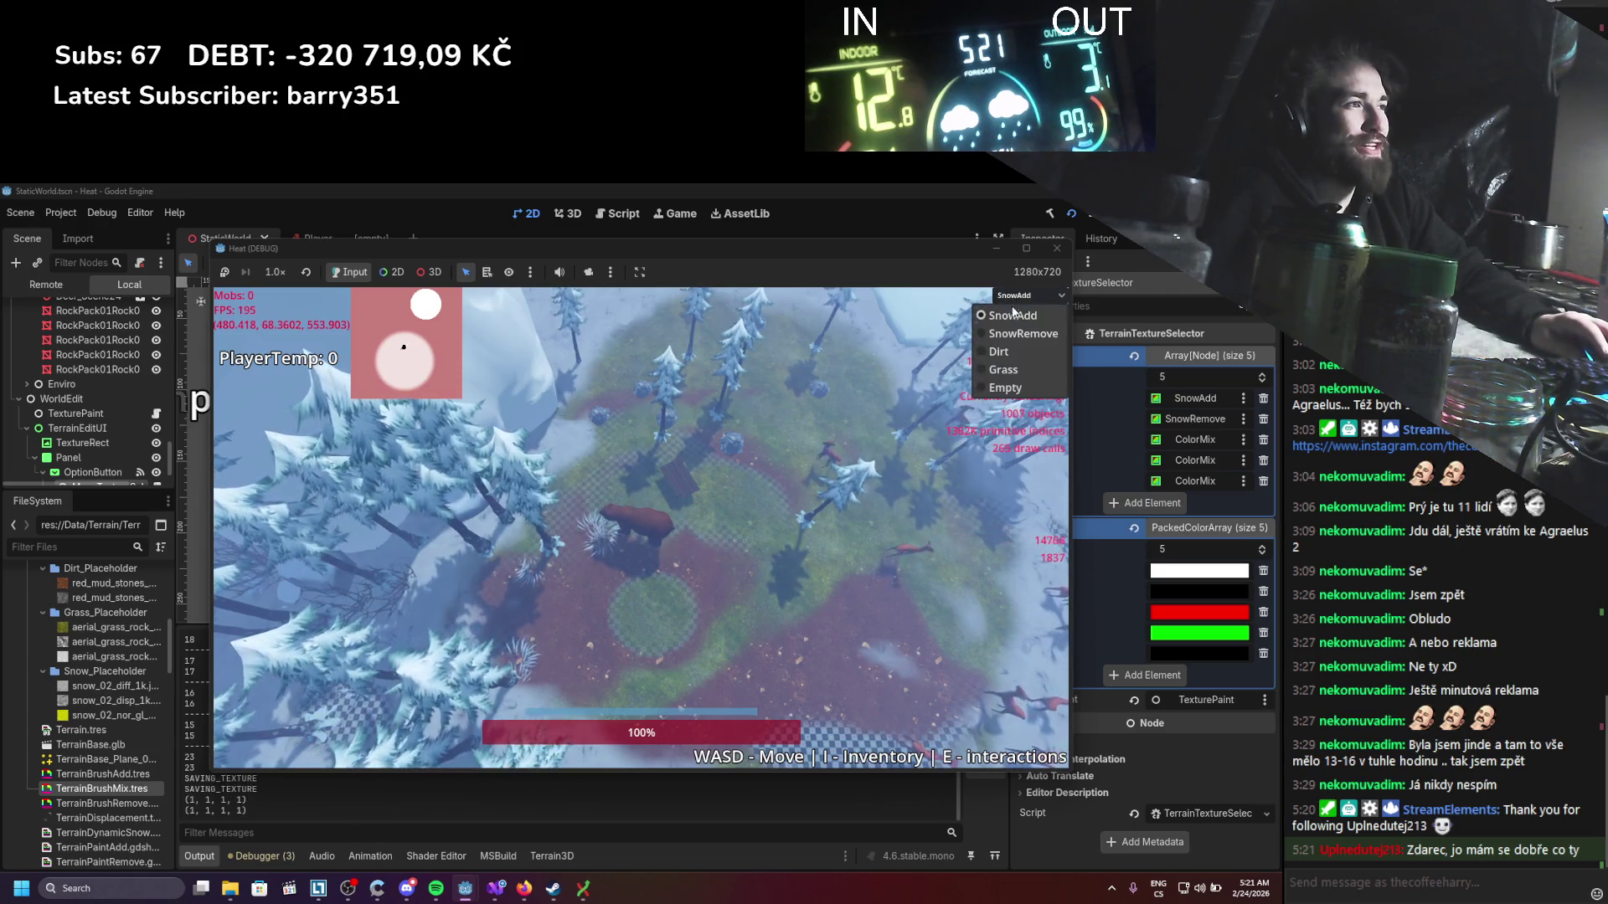
left_click(1023, 351)
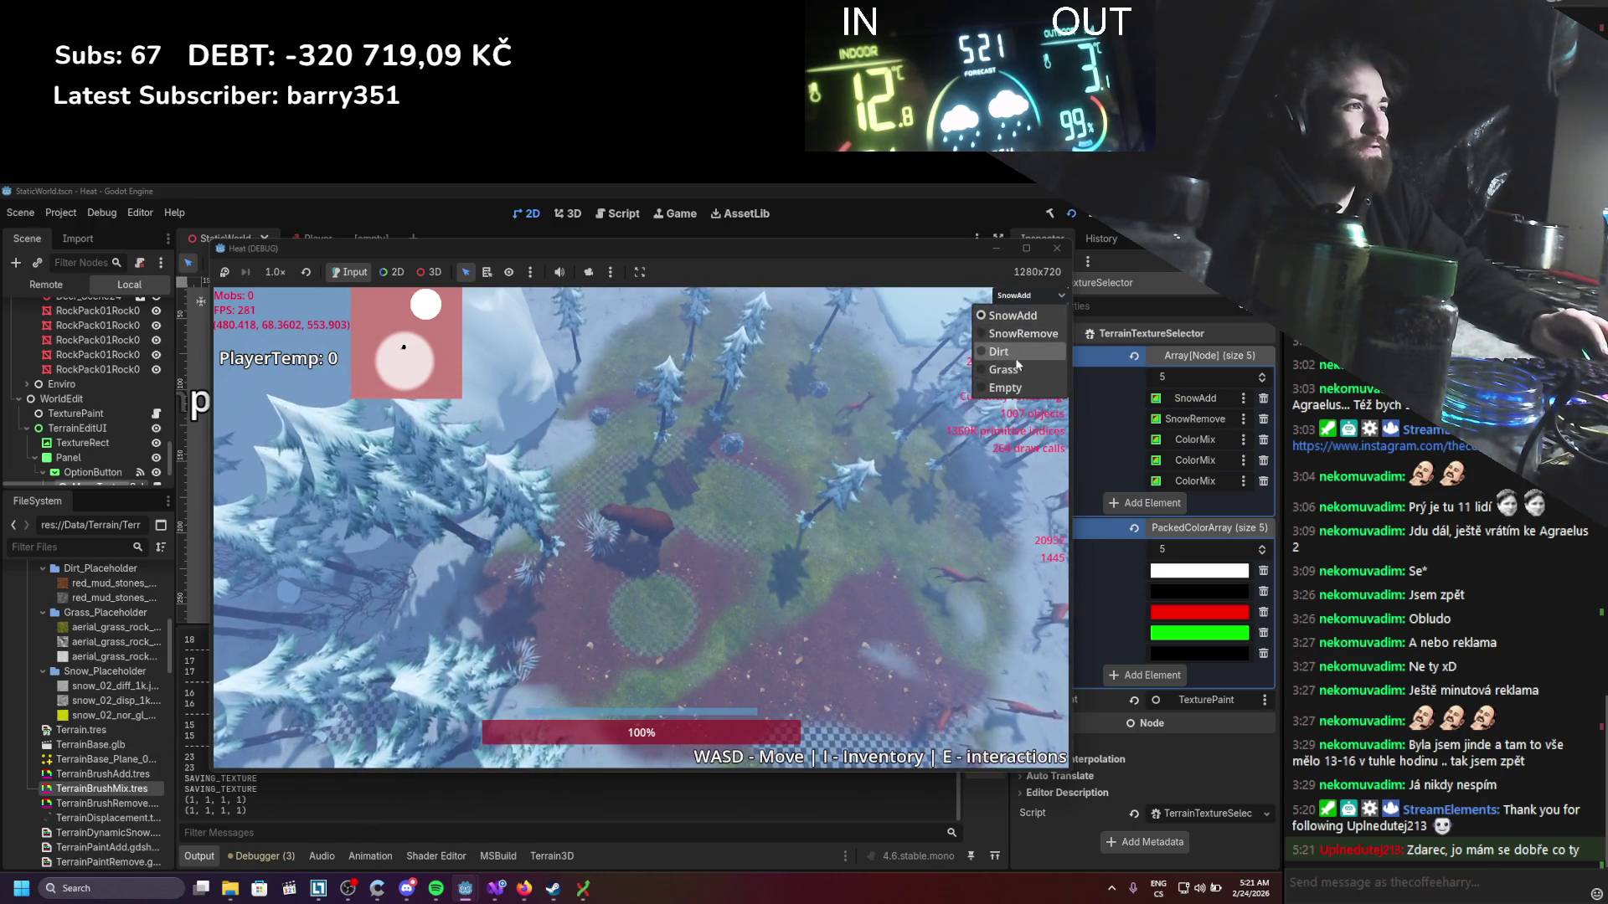
left_click(657, 633)
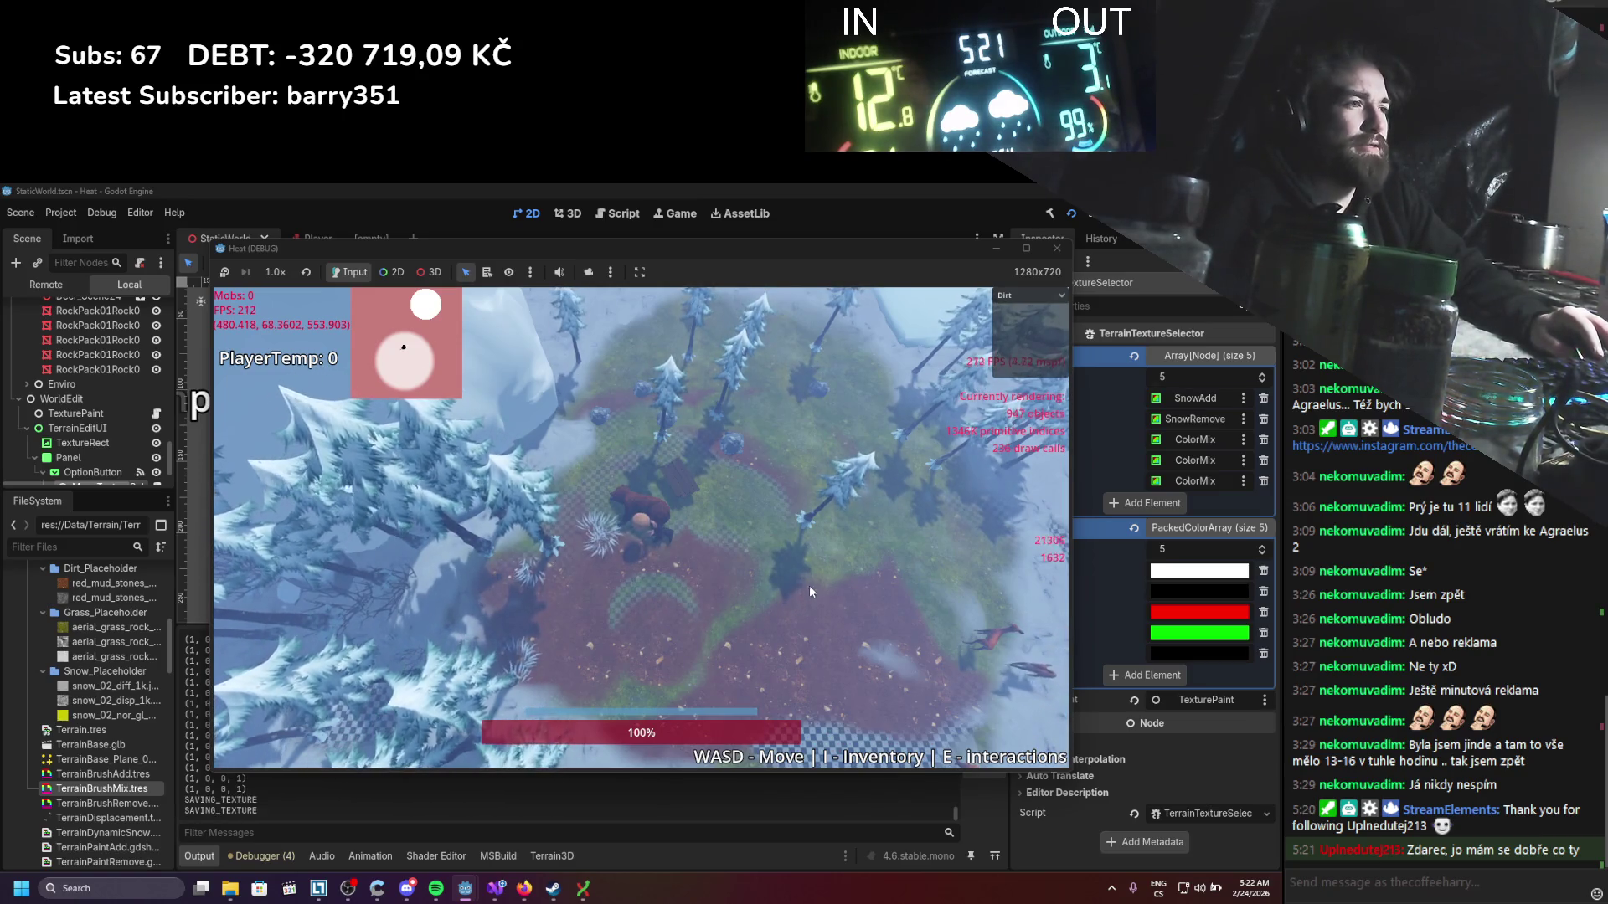
Step: Clear a stretch of terrain with the Empty brush and paint a round grass patch there
left_click(1018, 296)
left_click(1005, 388)
mouse_move(826, 541)
left_mouse_down()
mouse_move(774, 625)
mouse_move(630, 619)
mouse_move(717, 551)
mouse_move(609, 540)
mouse_move(734, 511)
left_mouse_up()
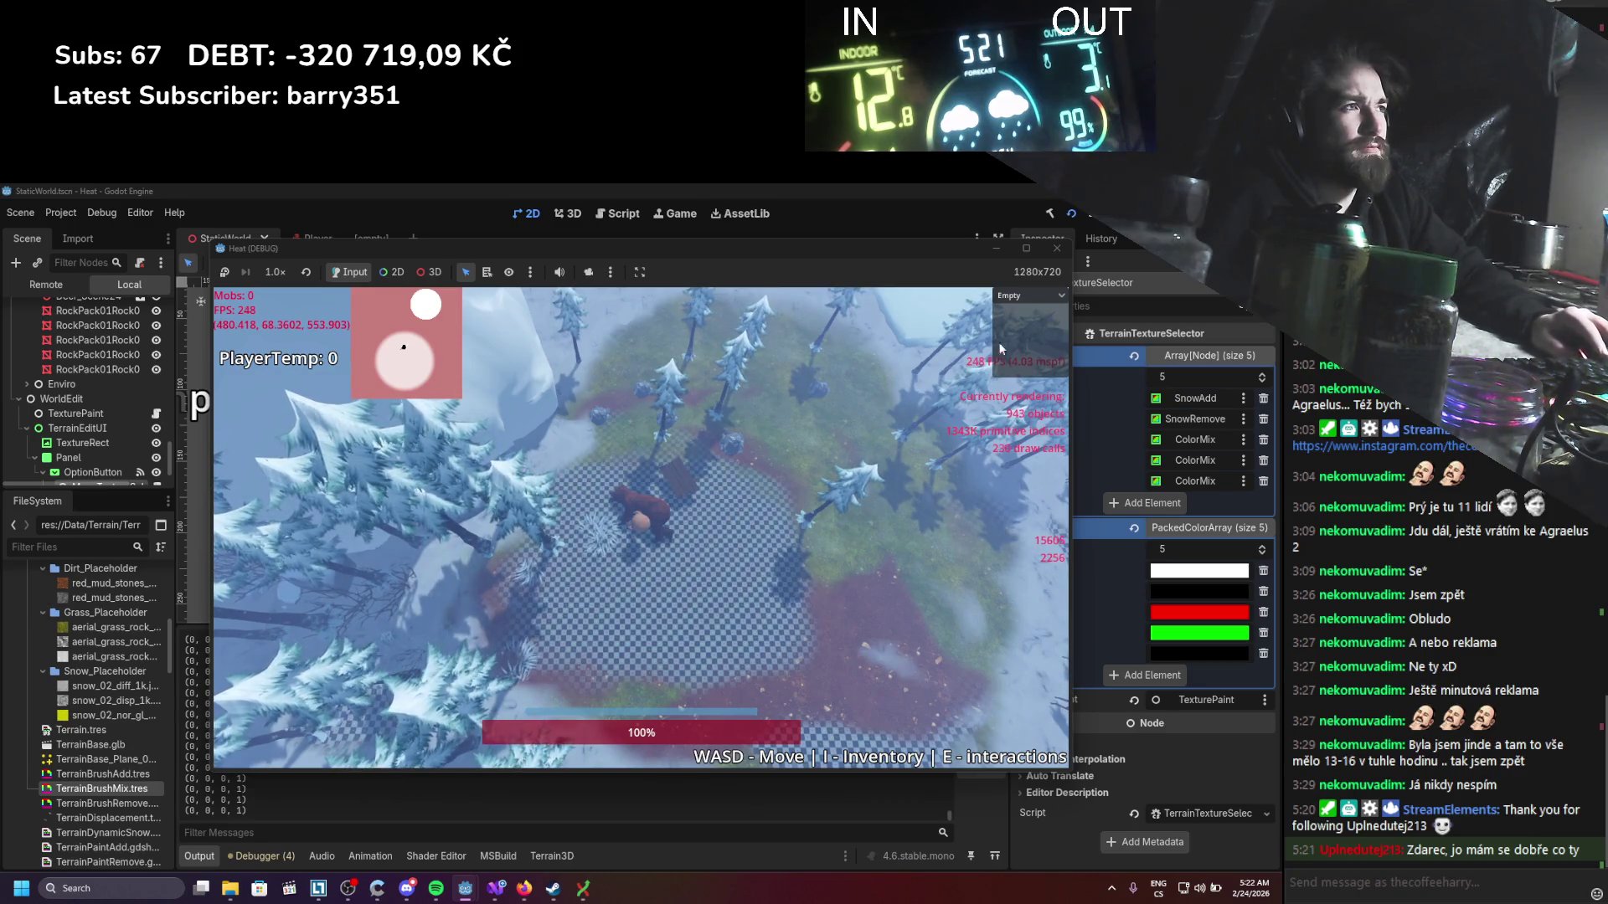
left_click(1028, 295)
left_click(1009, 312)
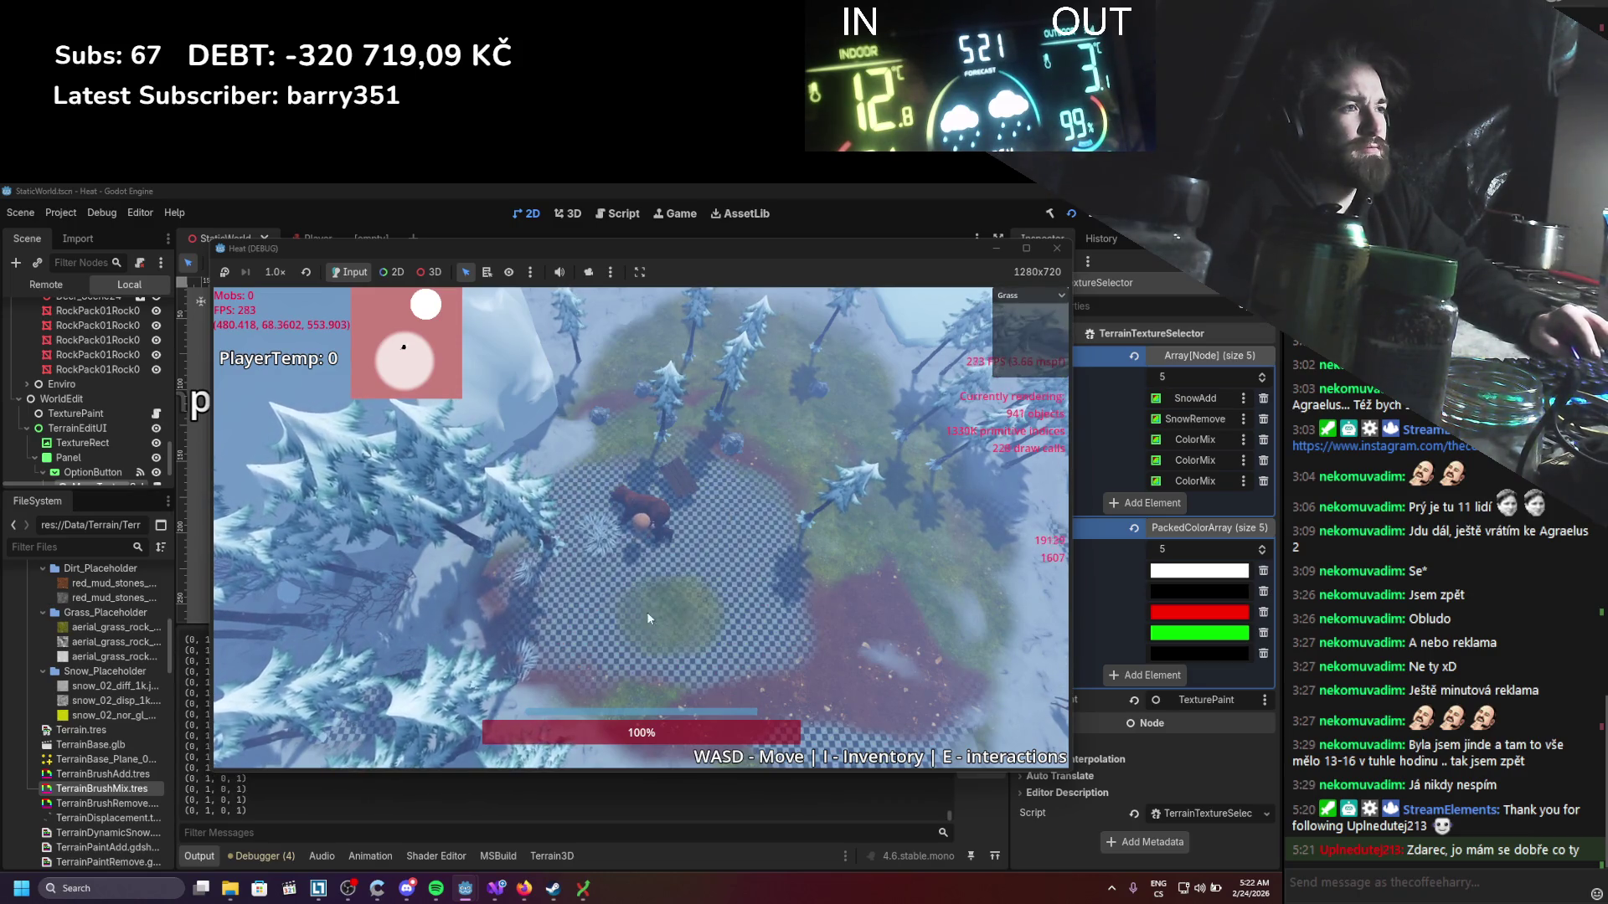
left_click(646, 611)
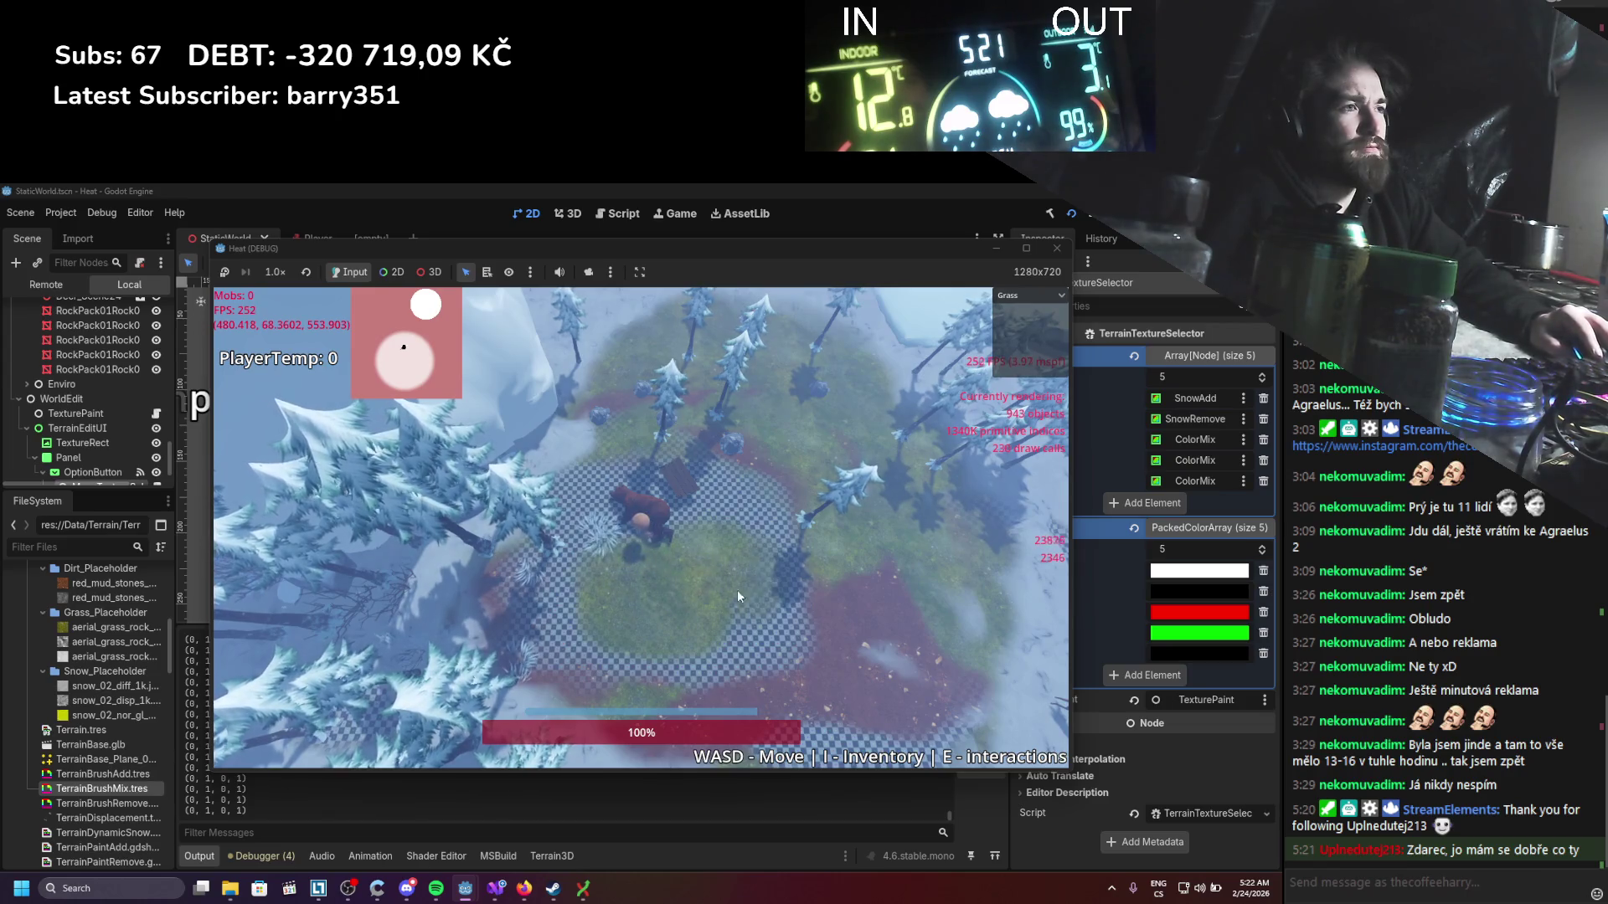
Step: Switch back to Dirt, stop the game and open the Colors[4] swatch for editing
left_click(1013, 295)
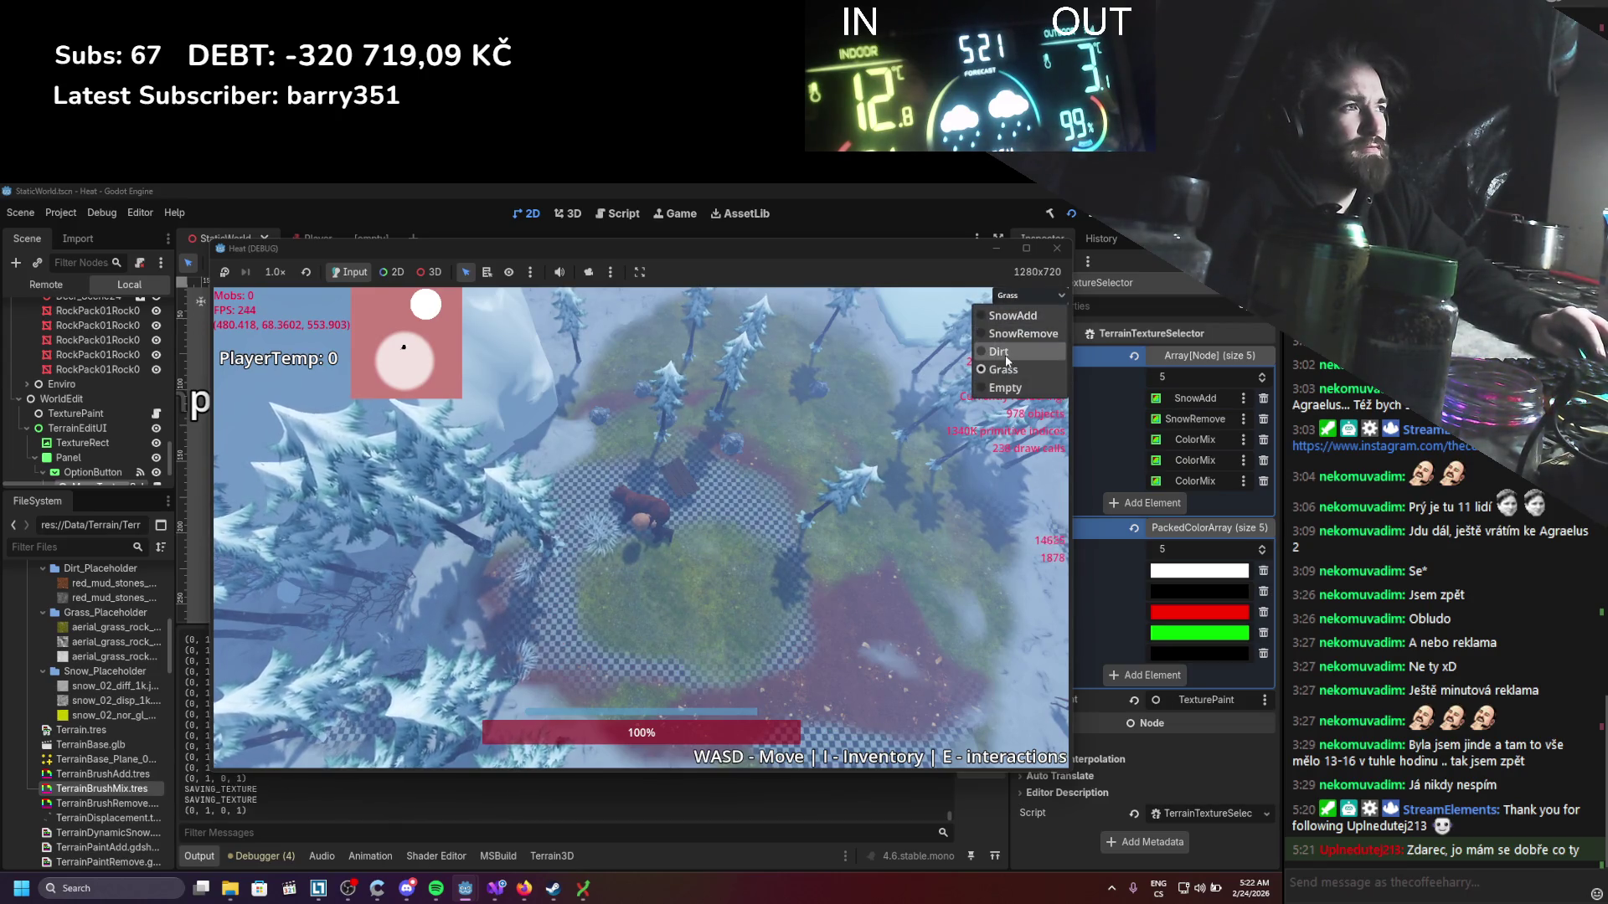
left_click(1009, 329)
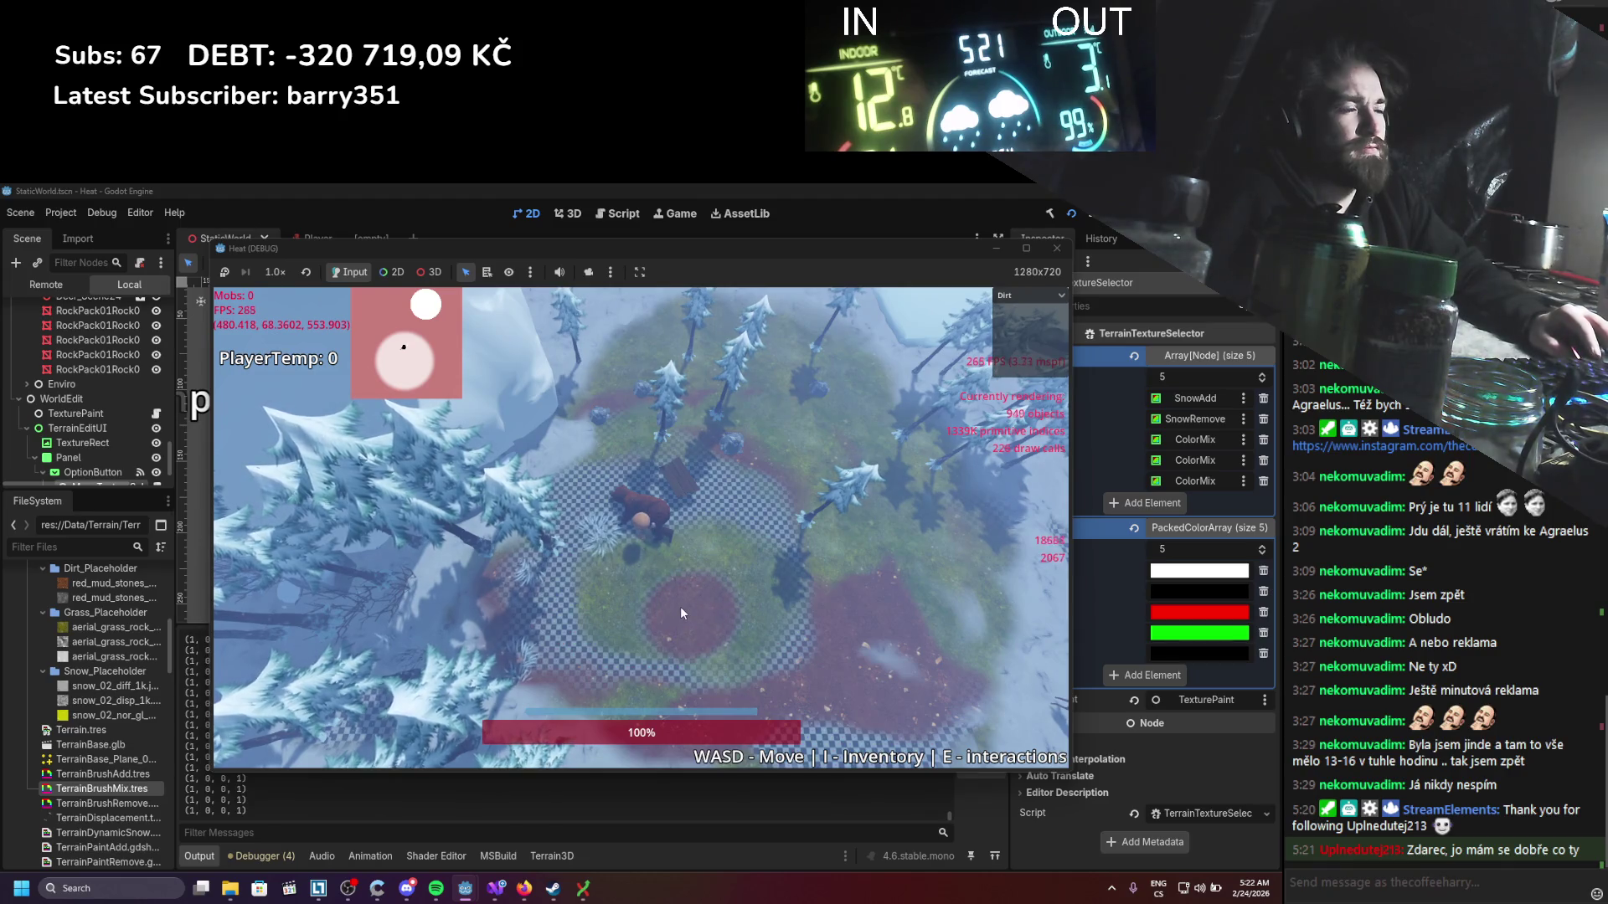
left_click(1053, 249)
left_click(1169, 654)
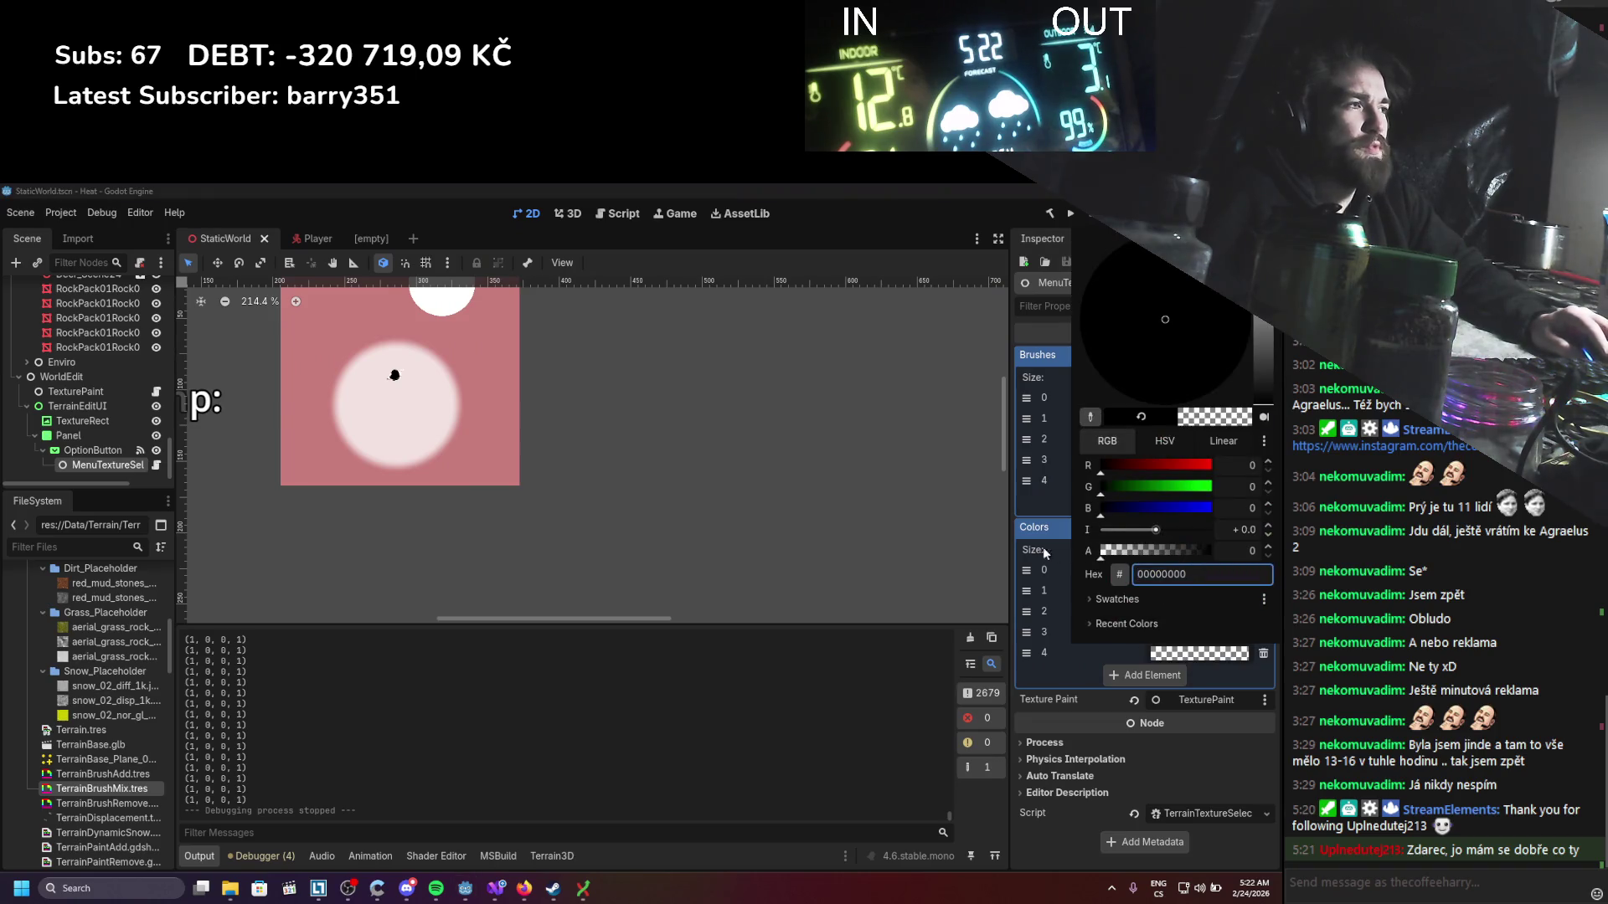
Step: Run the game briefly with the Empty brush and walk forward, then stop it with F8
left_click(941, 205)
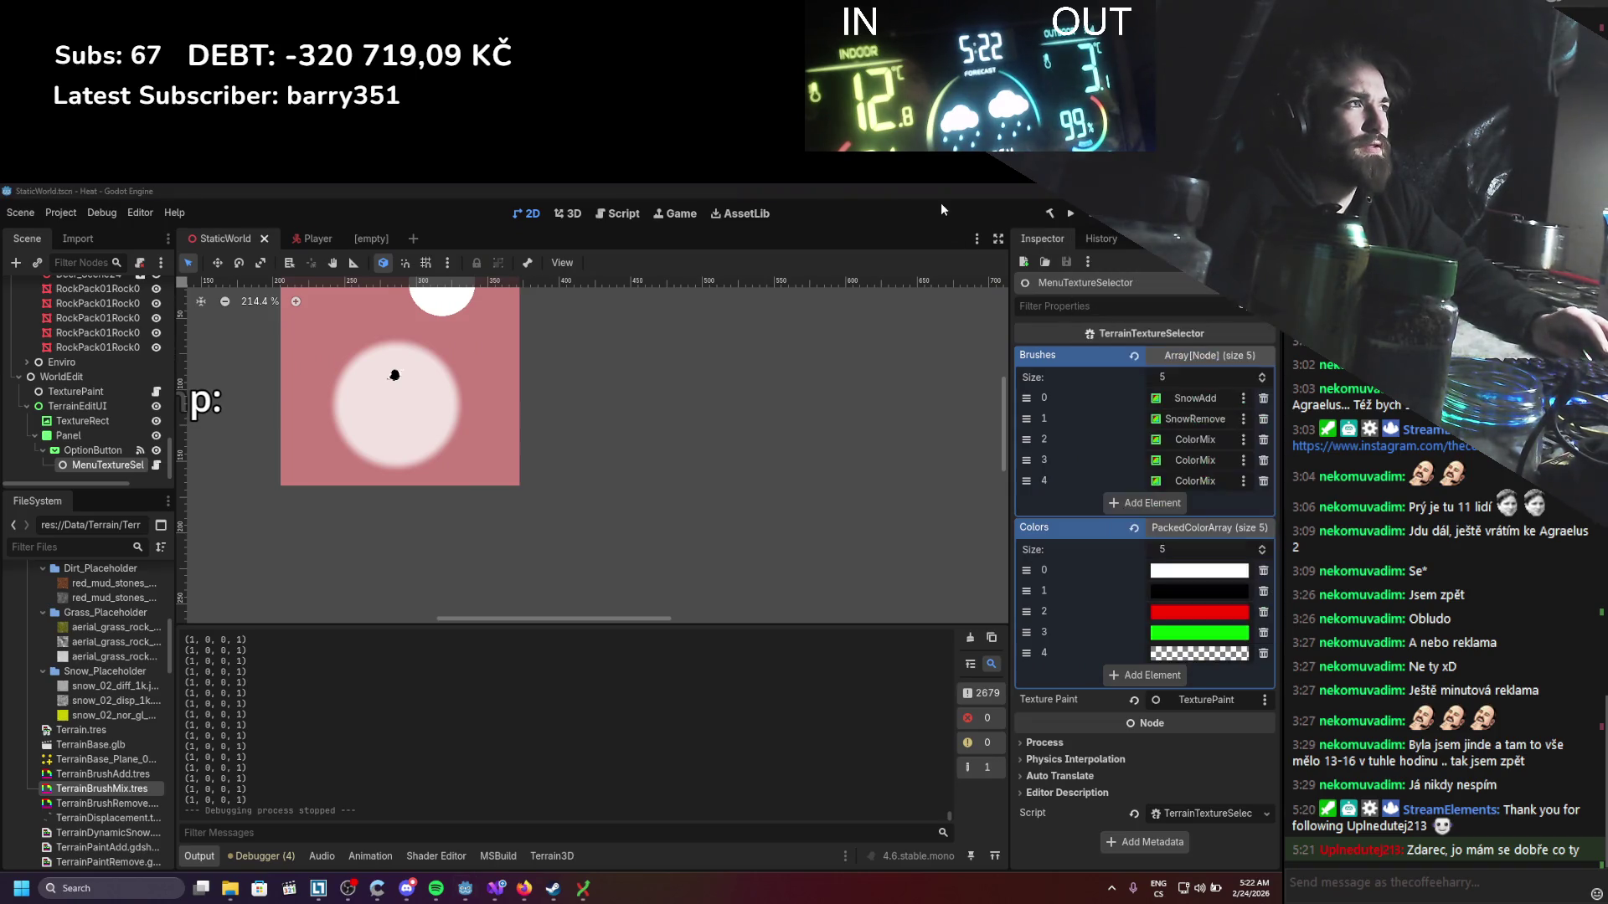
left_click(1072, 213)
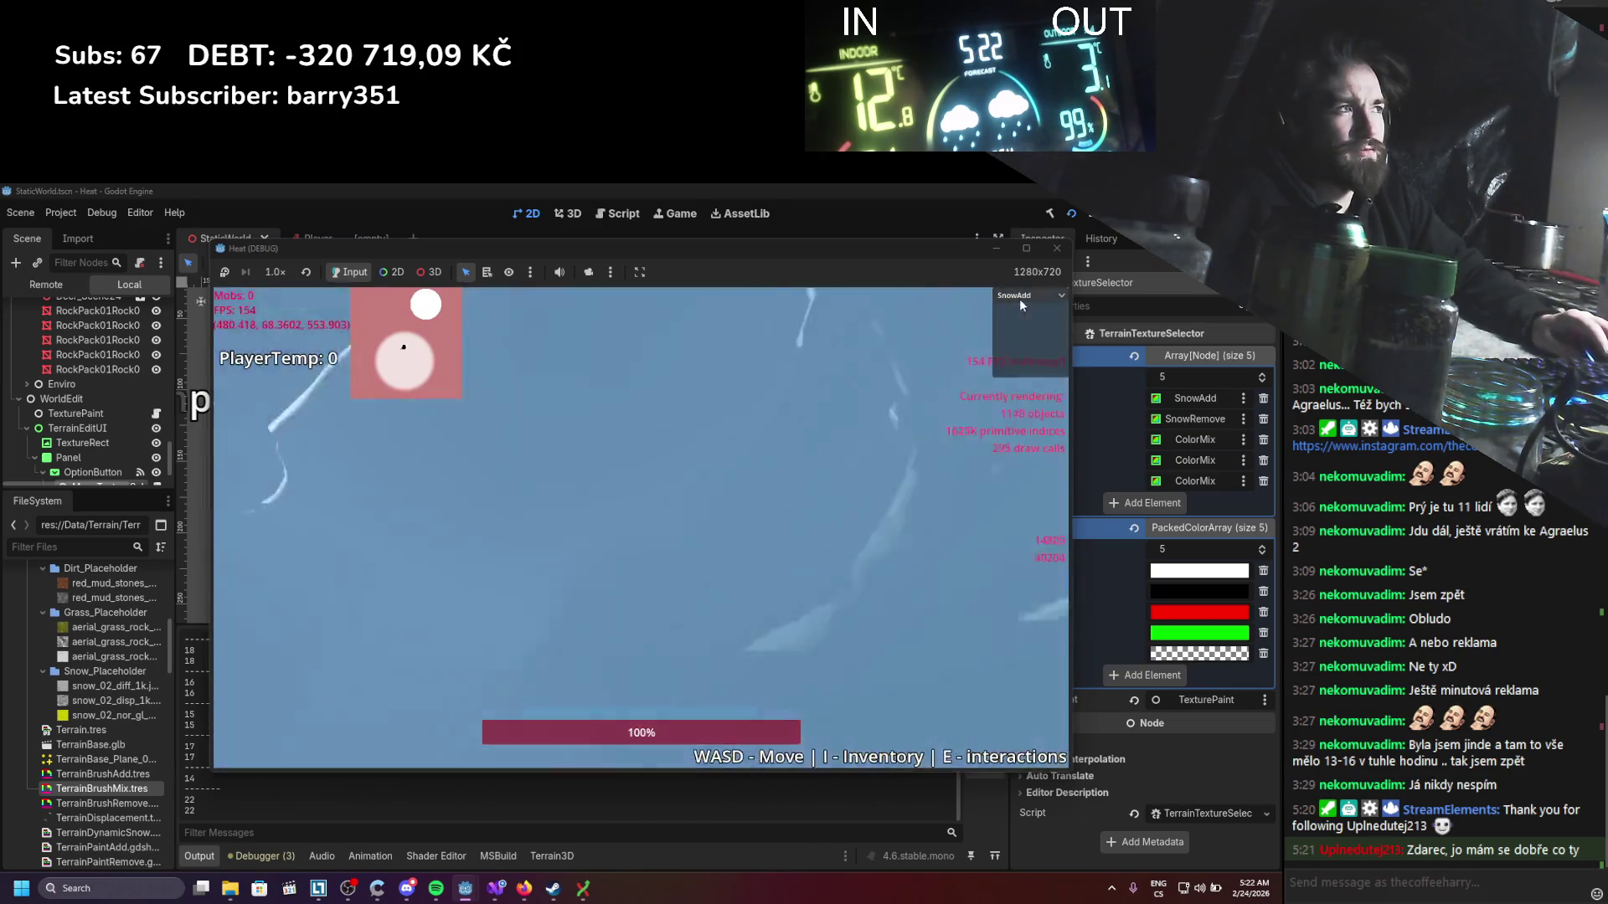
left_click(1018, 297)
left_click(1005, 387)
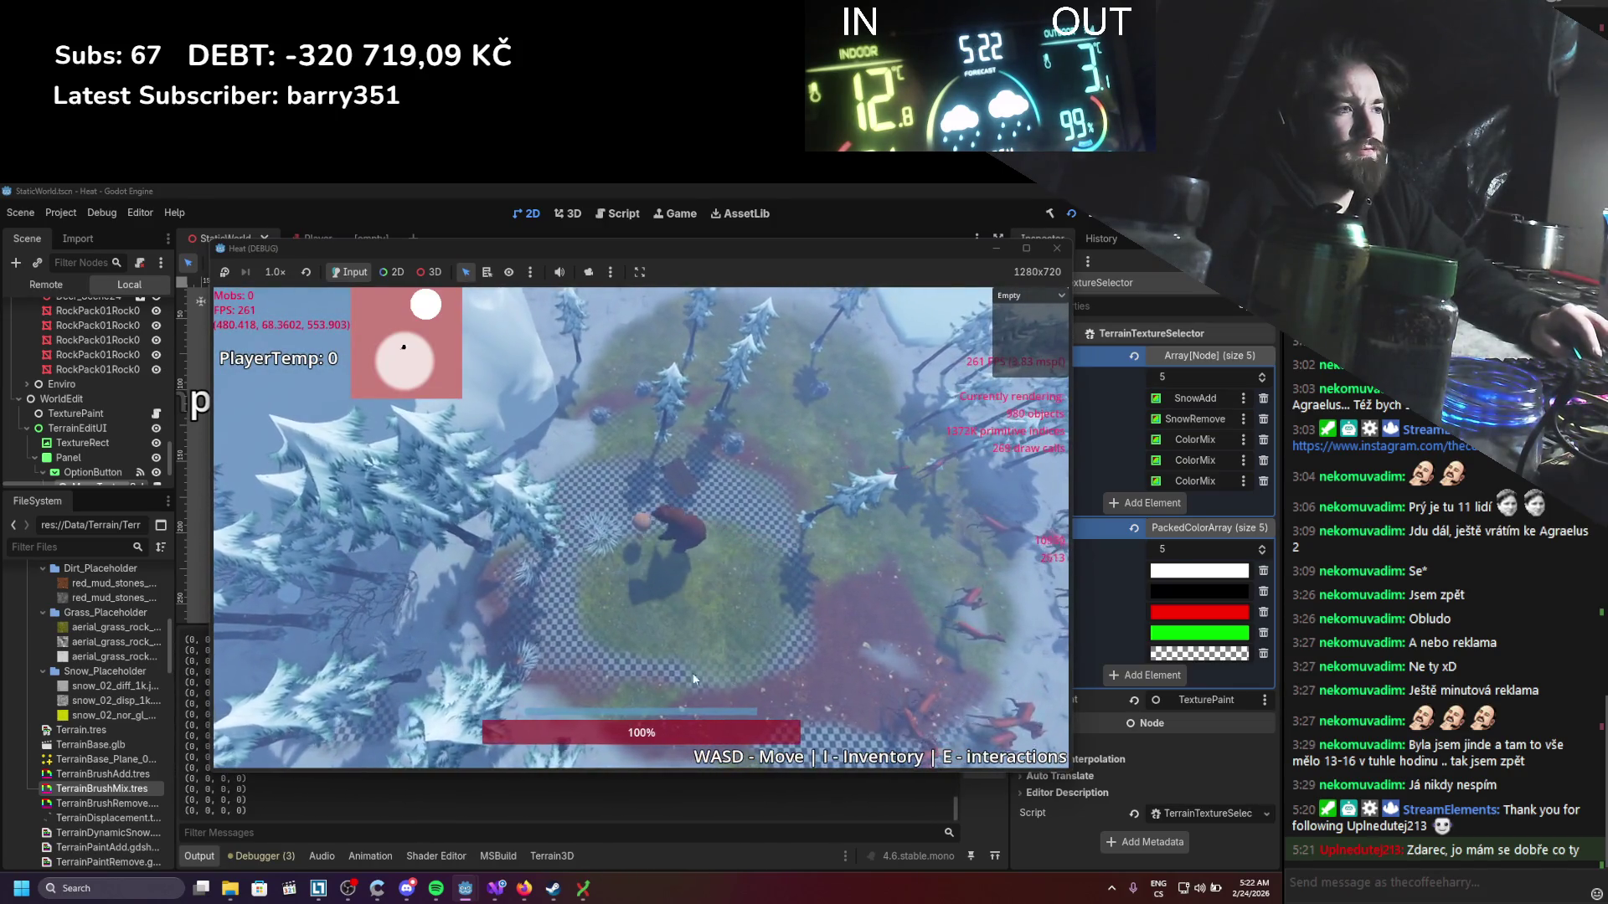
key("w")
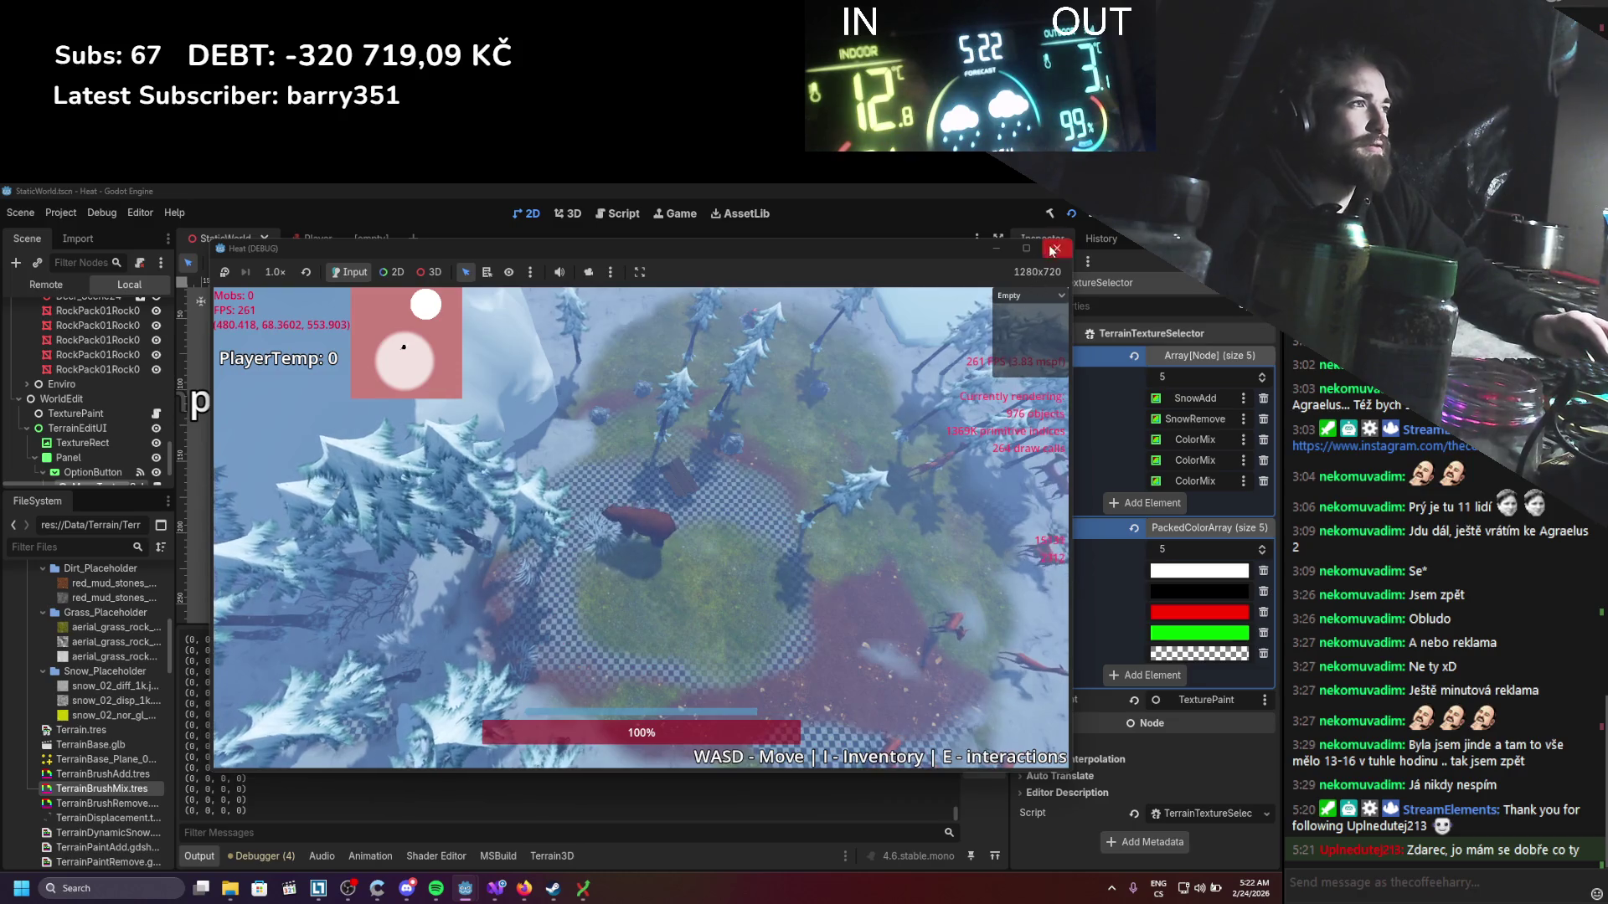
key("F8")
Step: Set the fifth brush colour to fully opaque black and relaunch the game
type("ffffff")
key("Return")
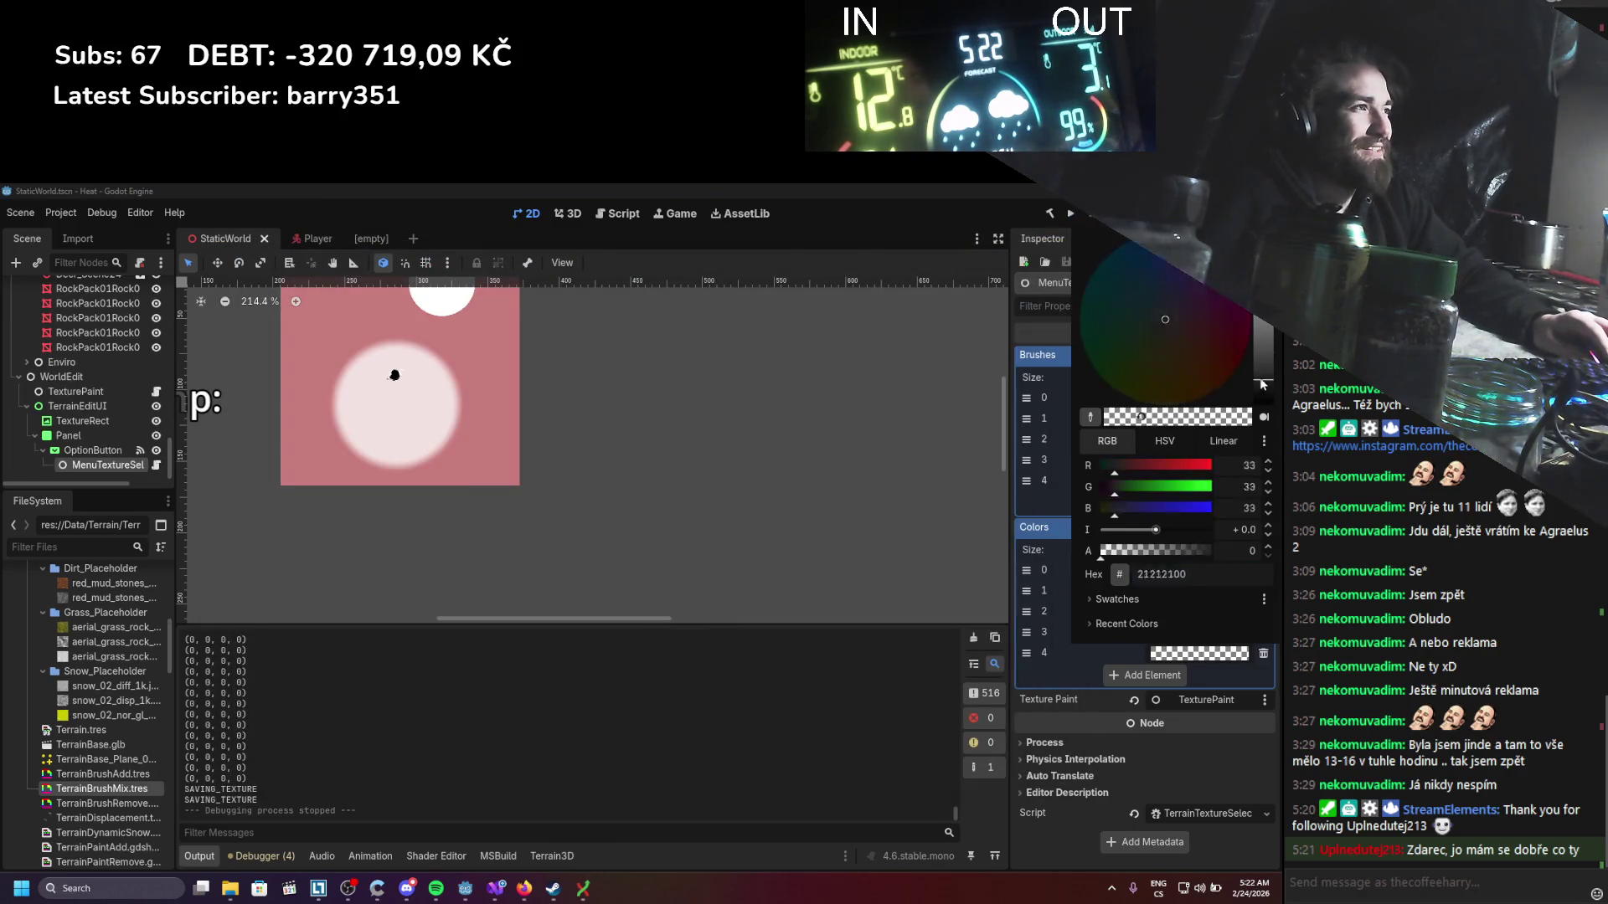
left_click_drag(1263, 251, 1273, 484)
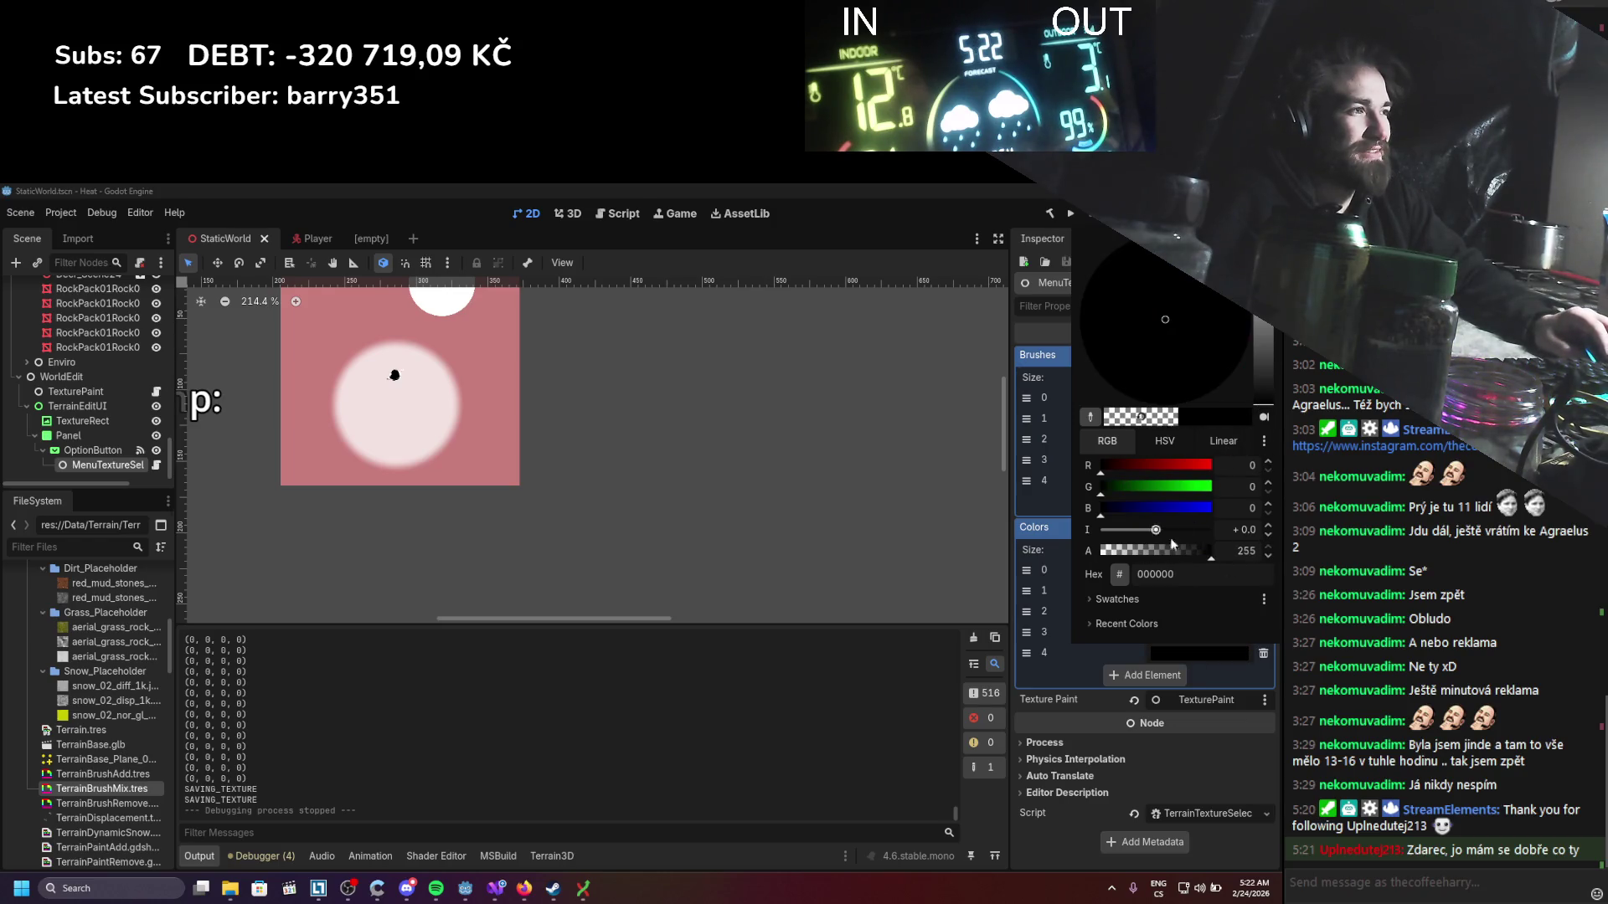
left_click(1070, 679)
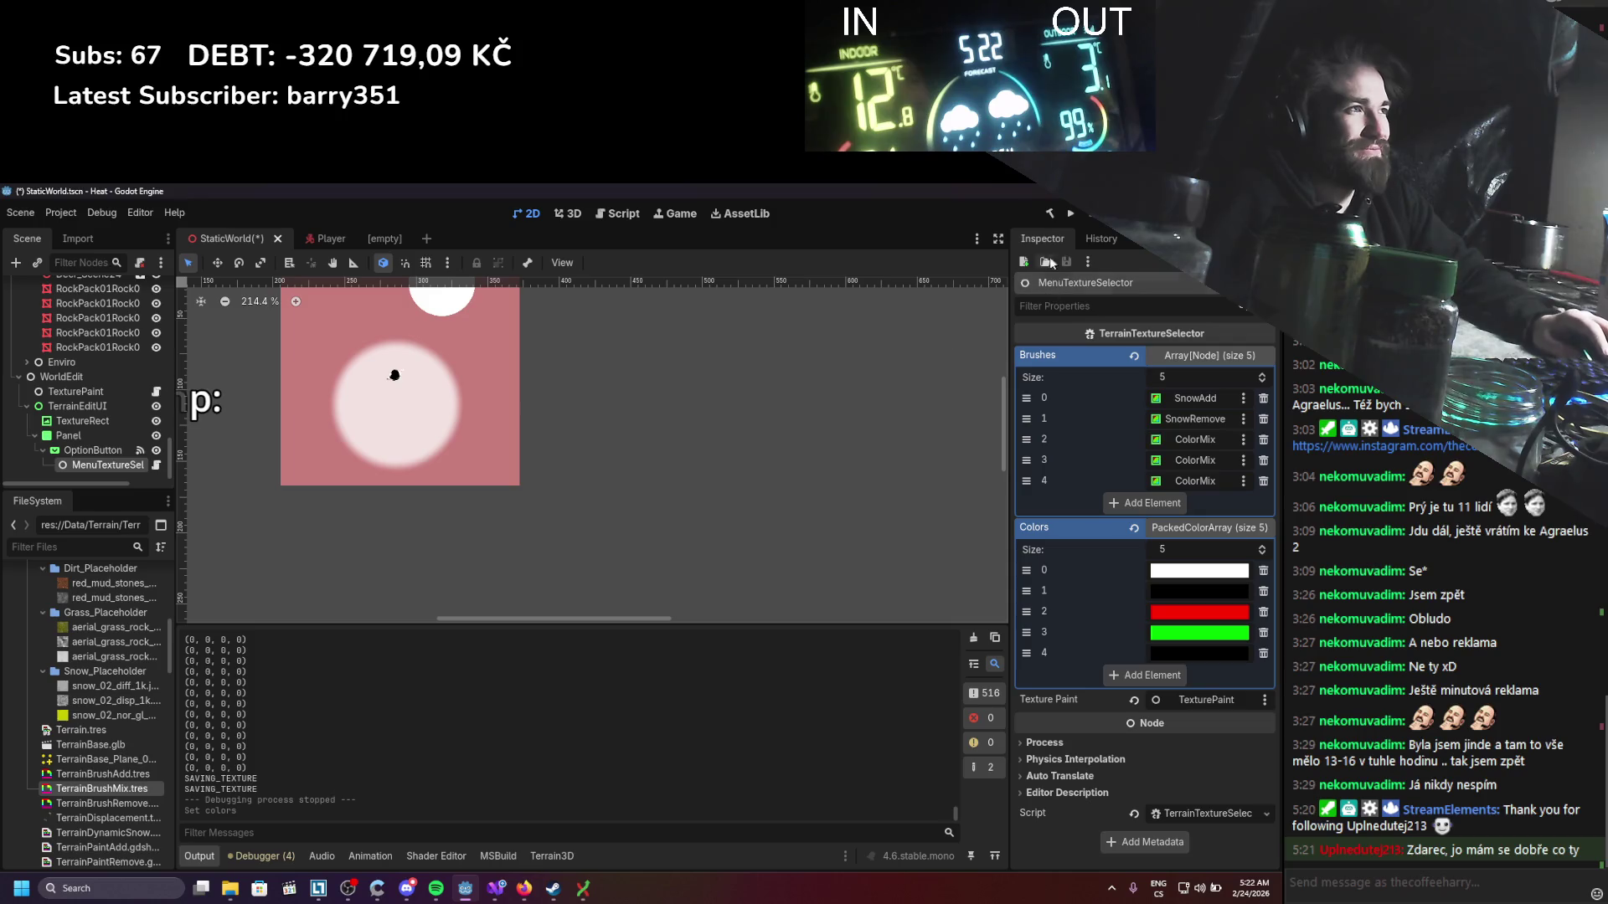
left_click(1069, 216)
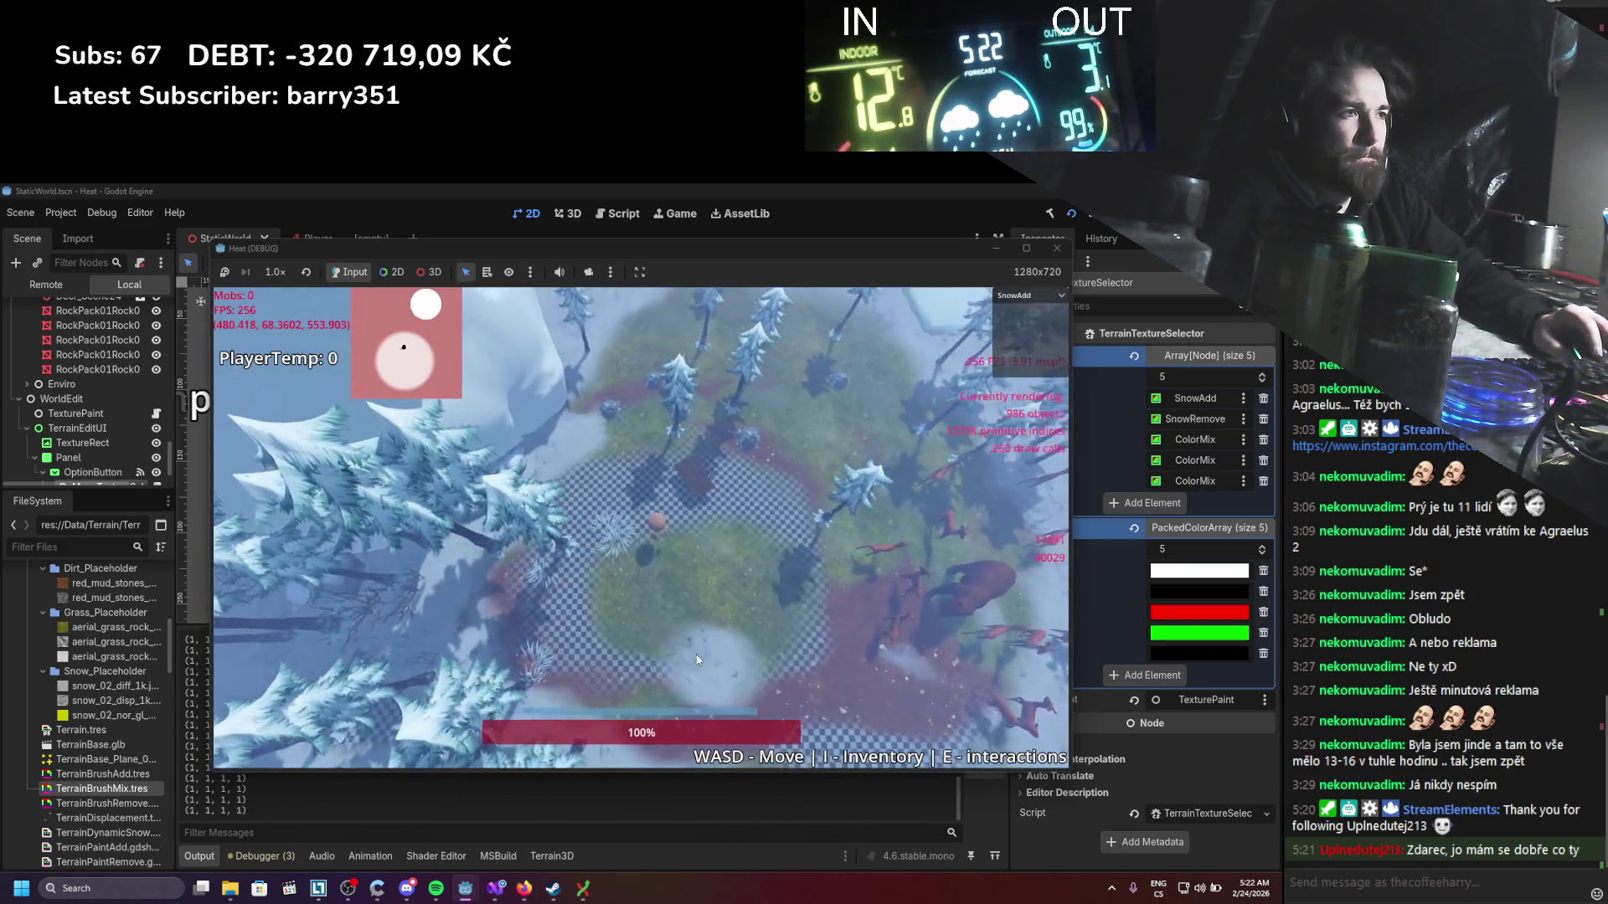
Step: Erase the lower-centre snow patch with the SnowRemove brush
left_click(1013, 297)
left_click(1011, 334)
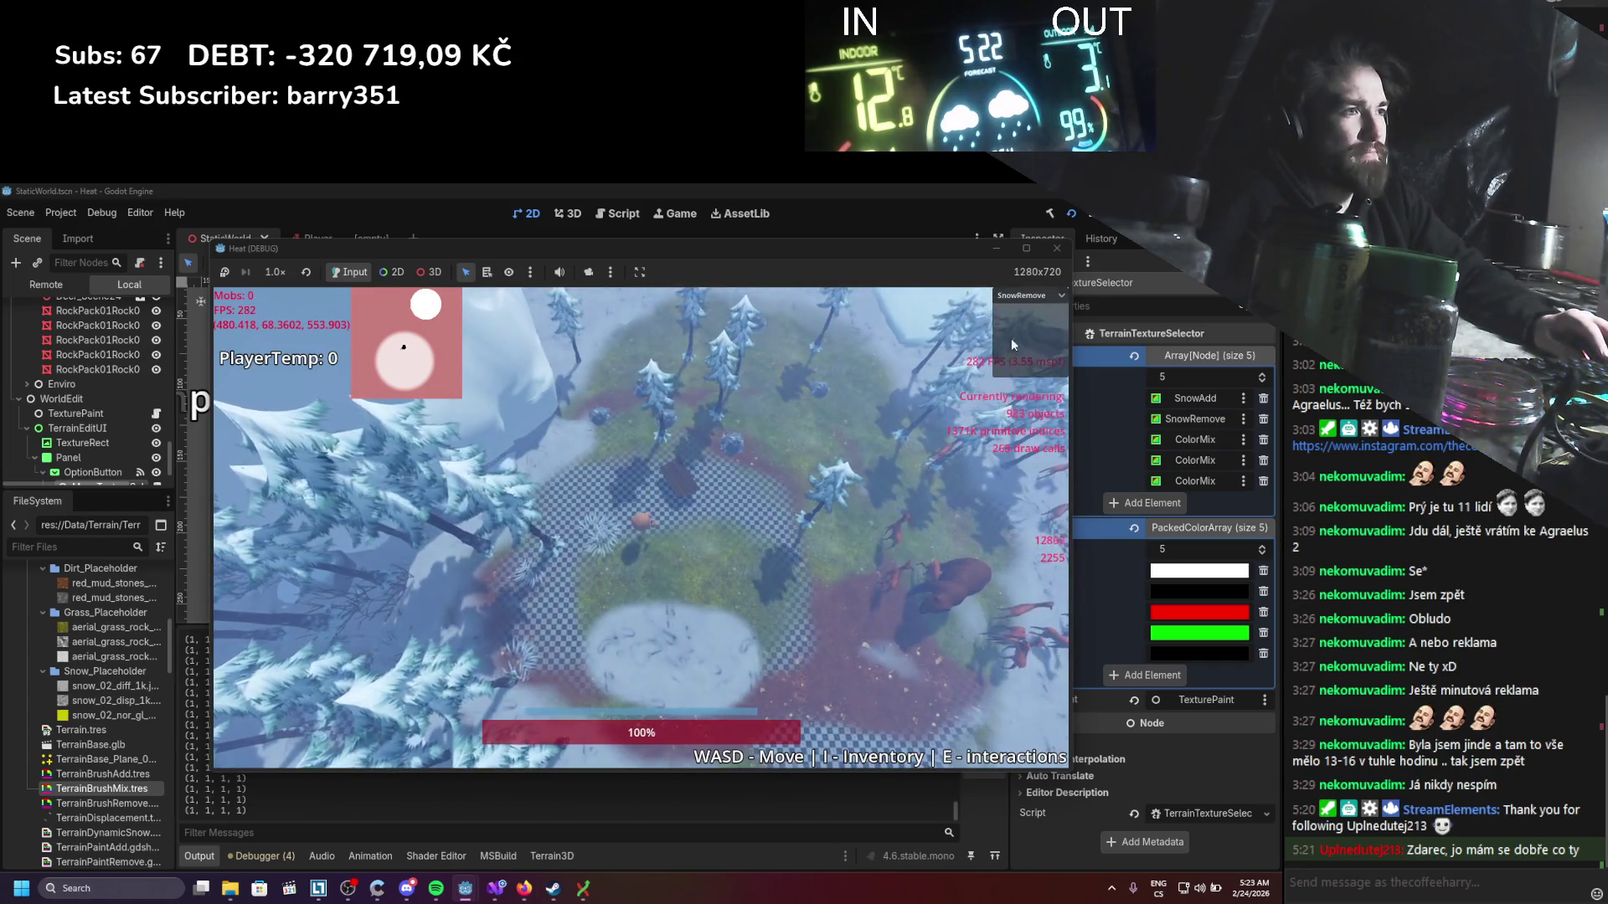
left_click_drag(695, 674, 634, 657)
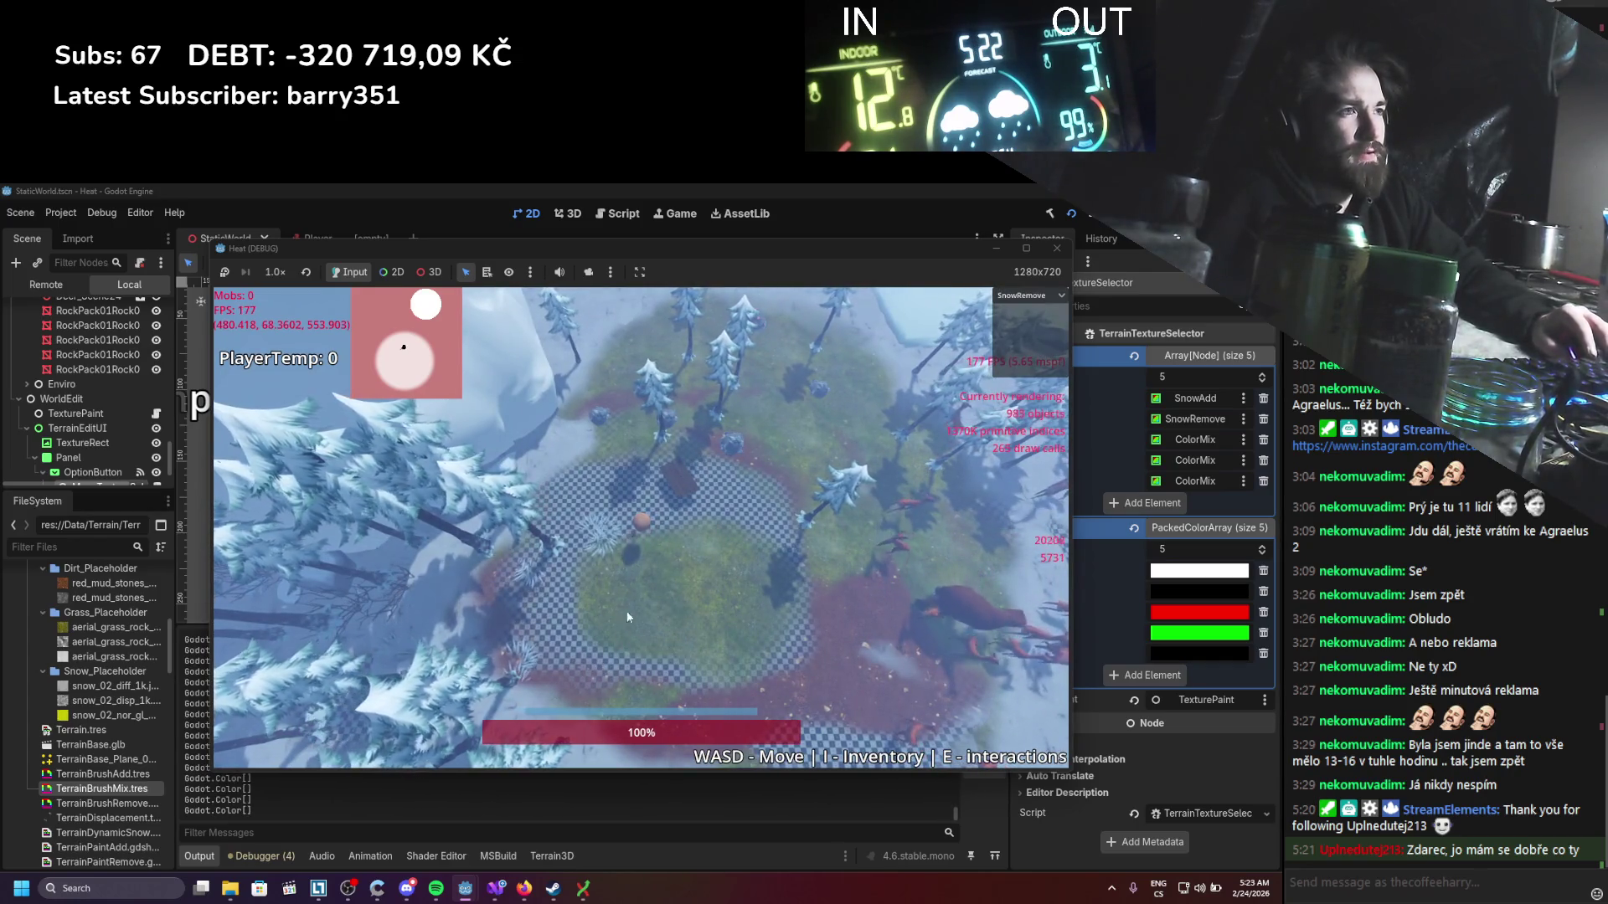
Step: Paint reddish dirt across that ground, close the game and bring up PaintBrushSingle.cs
left_click(1026, 296)
left_click(1016, 353)
mouse_move(745, 625)
left_mouse_down()
mouse_move(696, 672)
mouse_move(718, 607)
mouse_move(618, 563)
mouse_move(973, 526)
mouse_move(956, 578)
mouse_move(916, 559)
left_mouse_up()
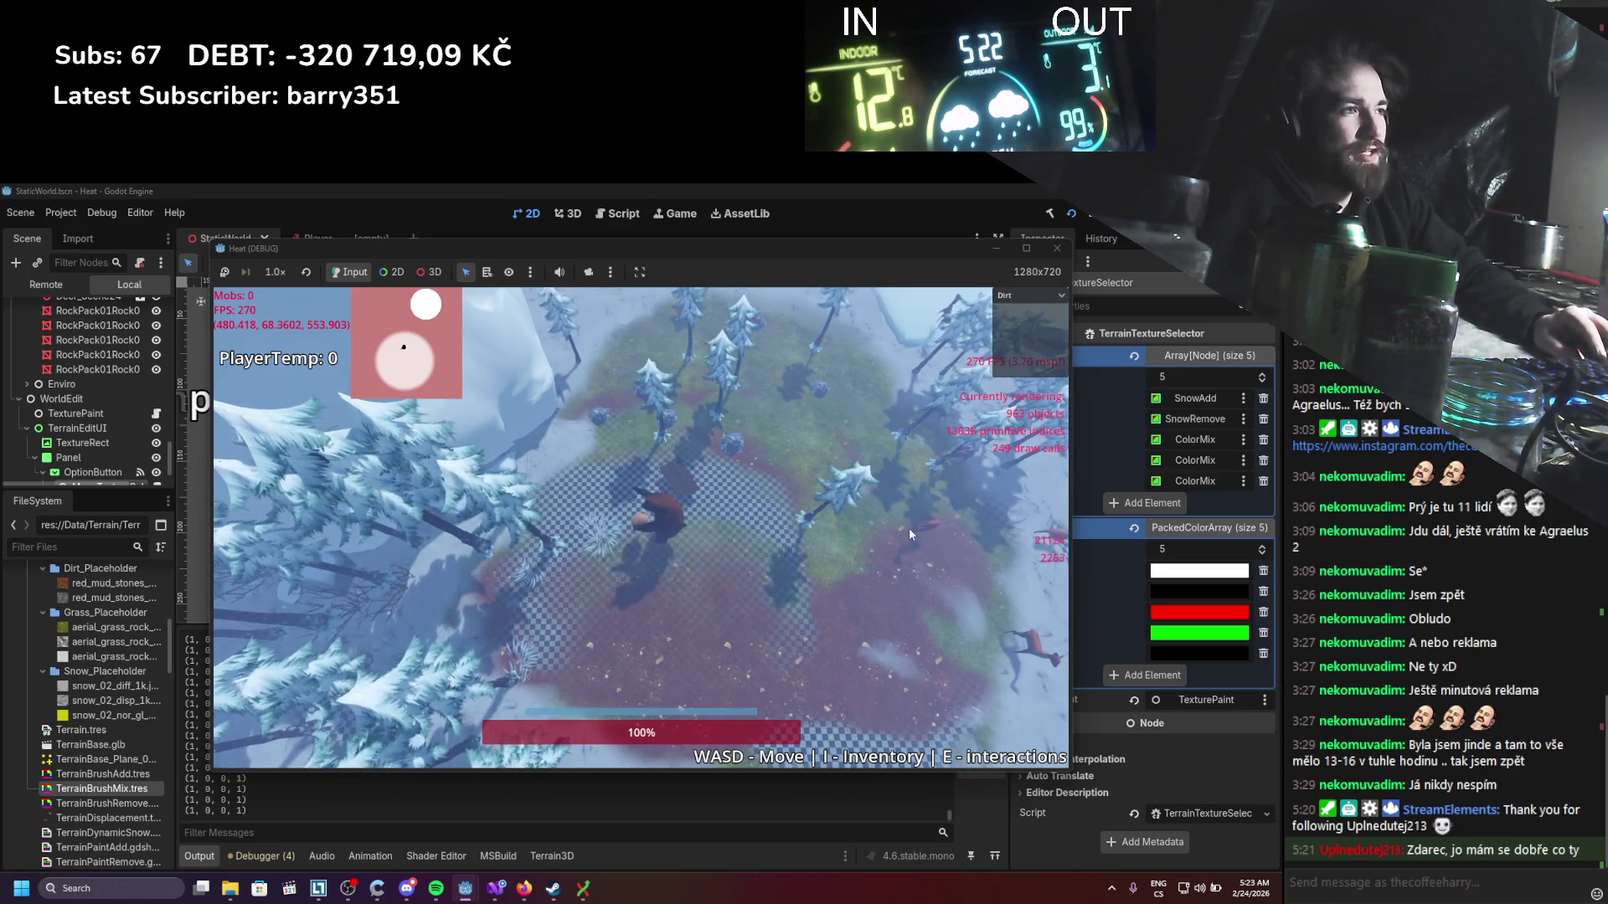
left_click(1049, 249)
left_click(496, 889)
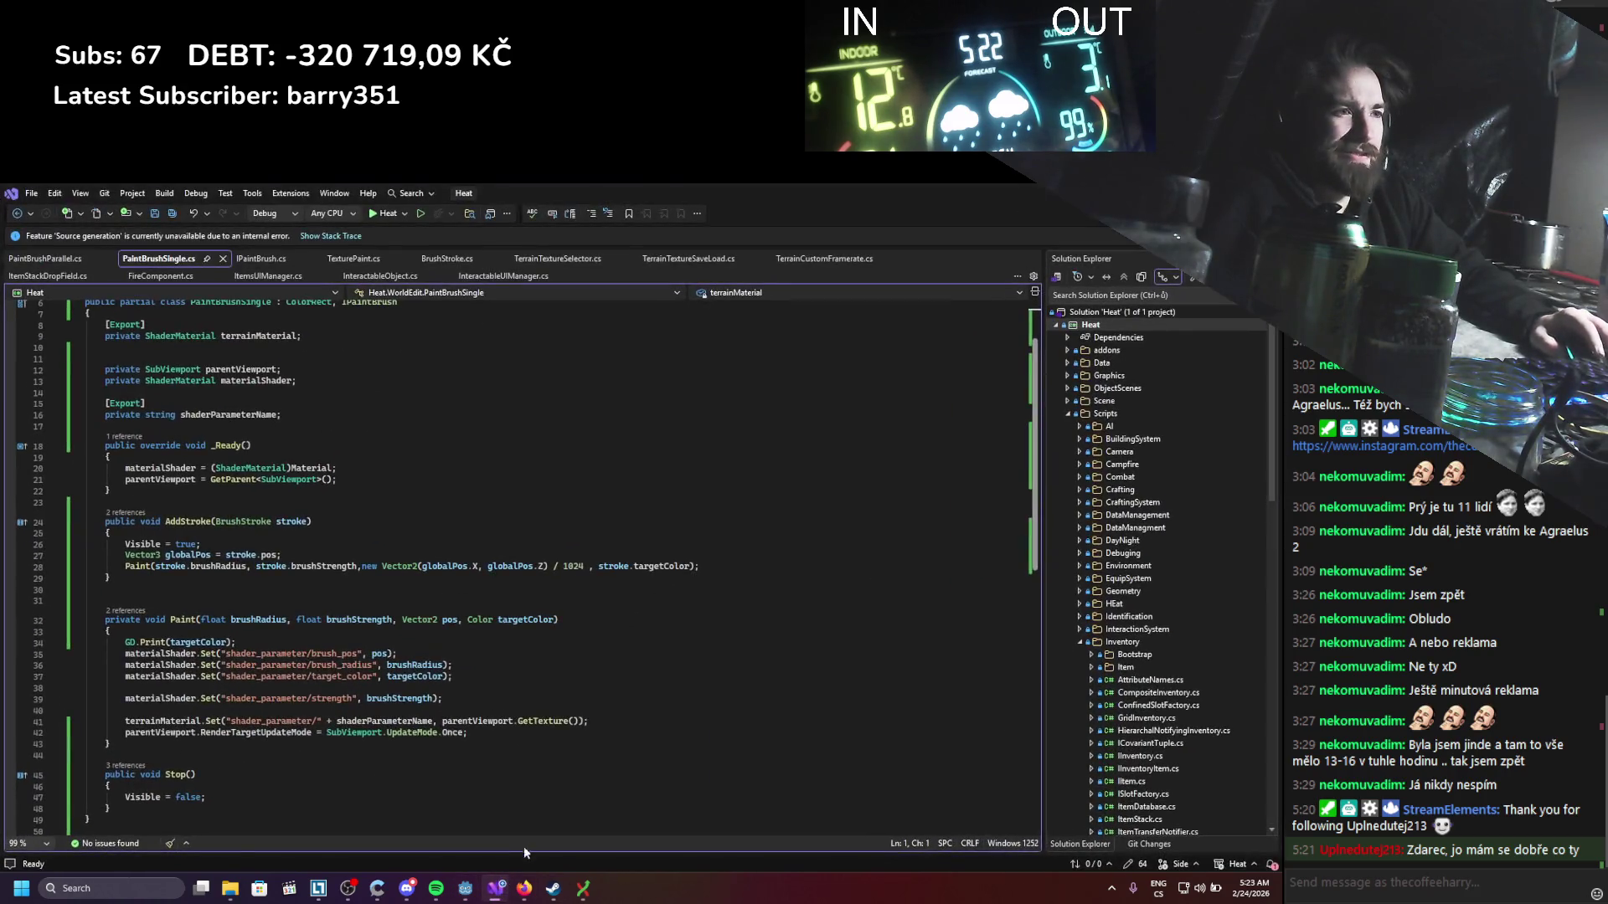
Step: Scroll PaintBrushSingle.cs, check PaintBrushParallel.cs, then go back to the Godot editor
scroll(544, 716, "down", 3)
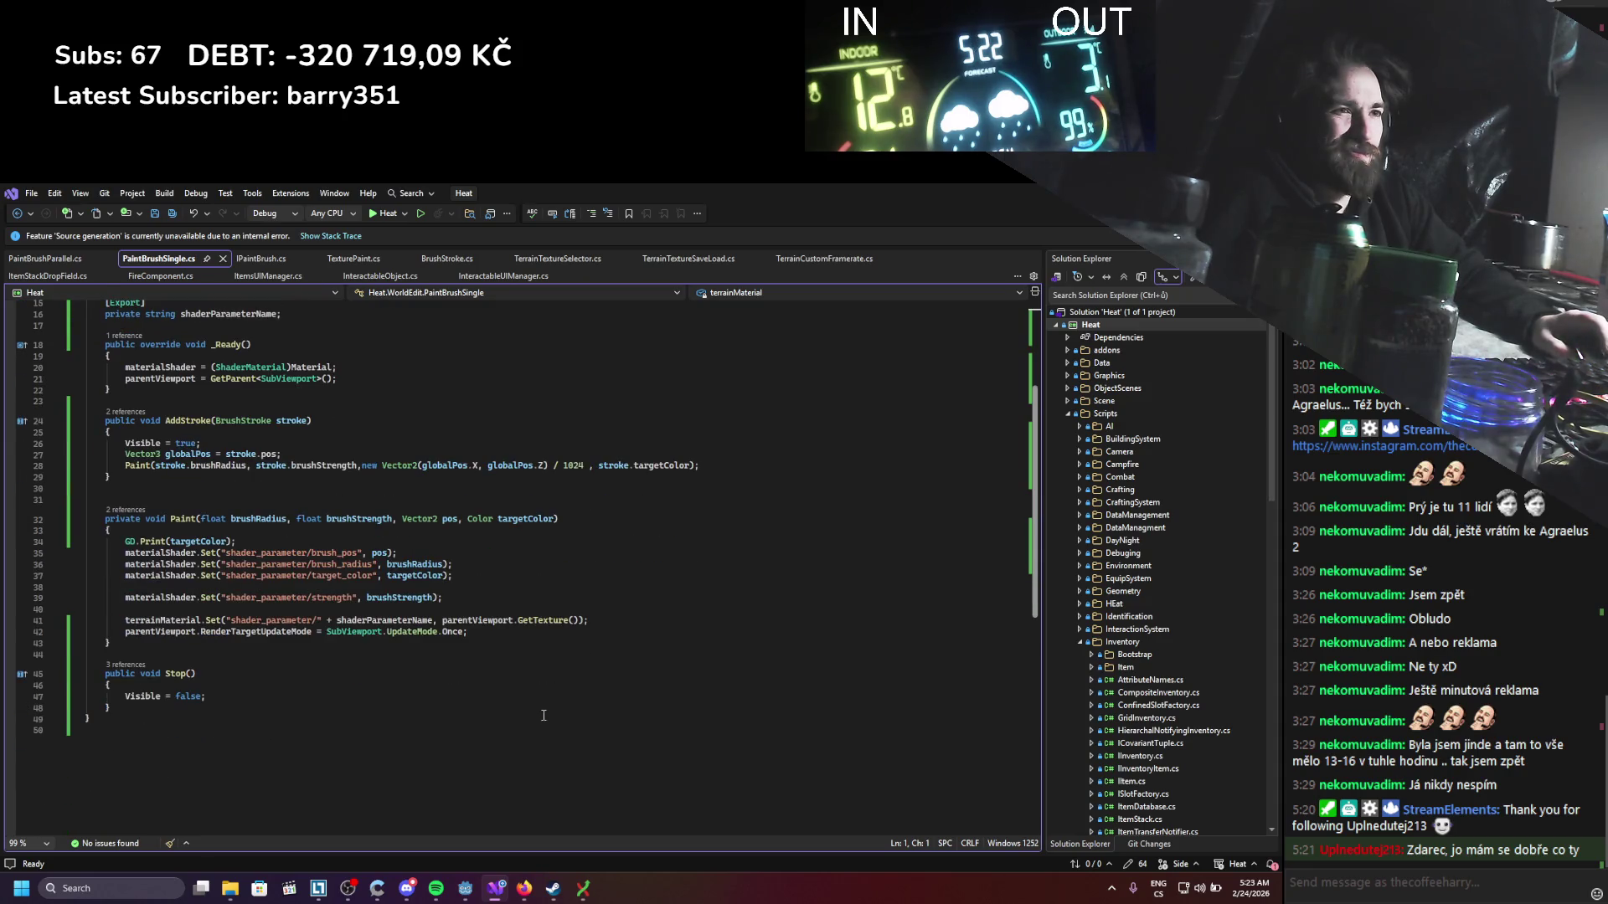
left_click(33, 258)
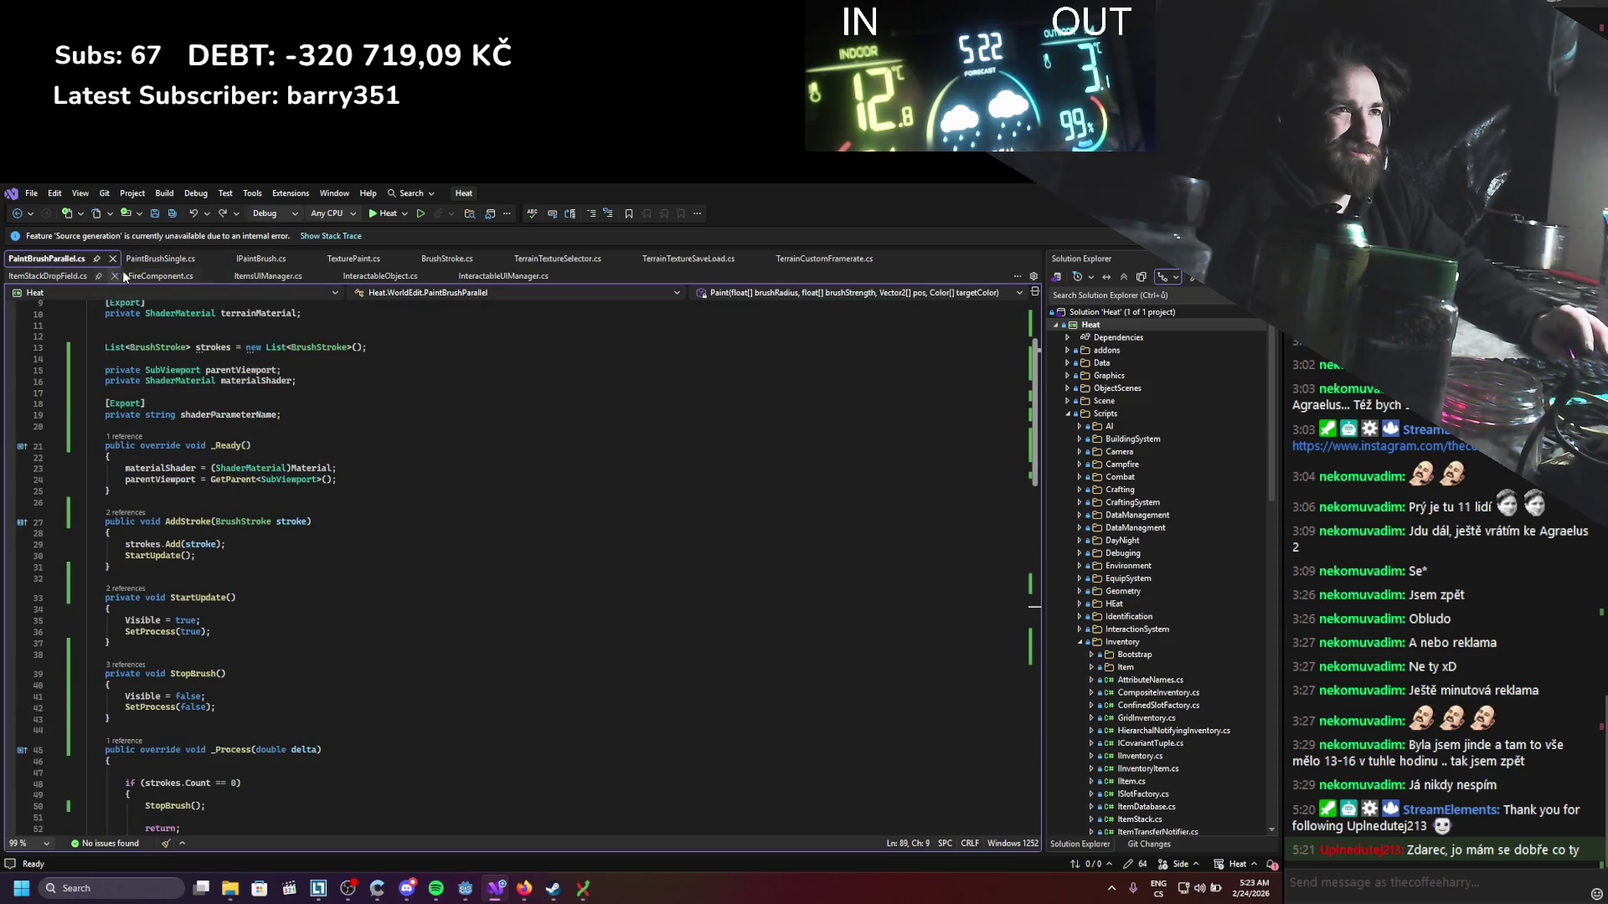
left_click(146, 263)
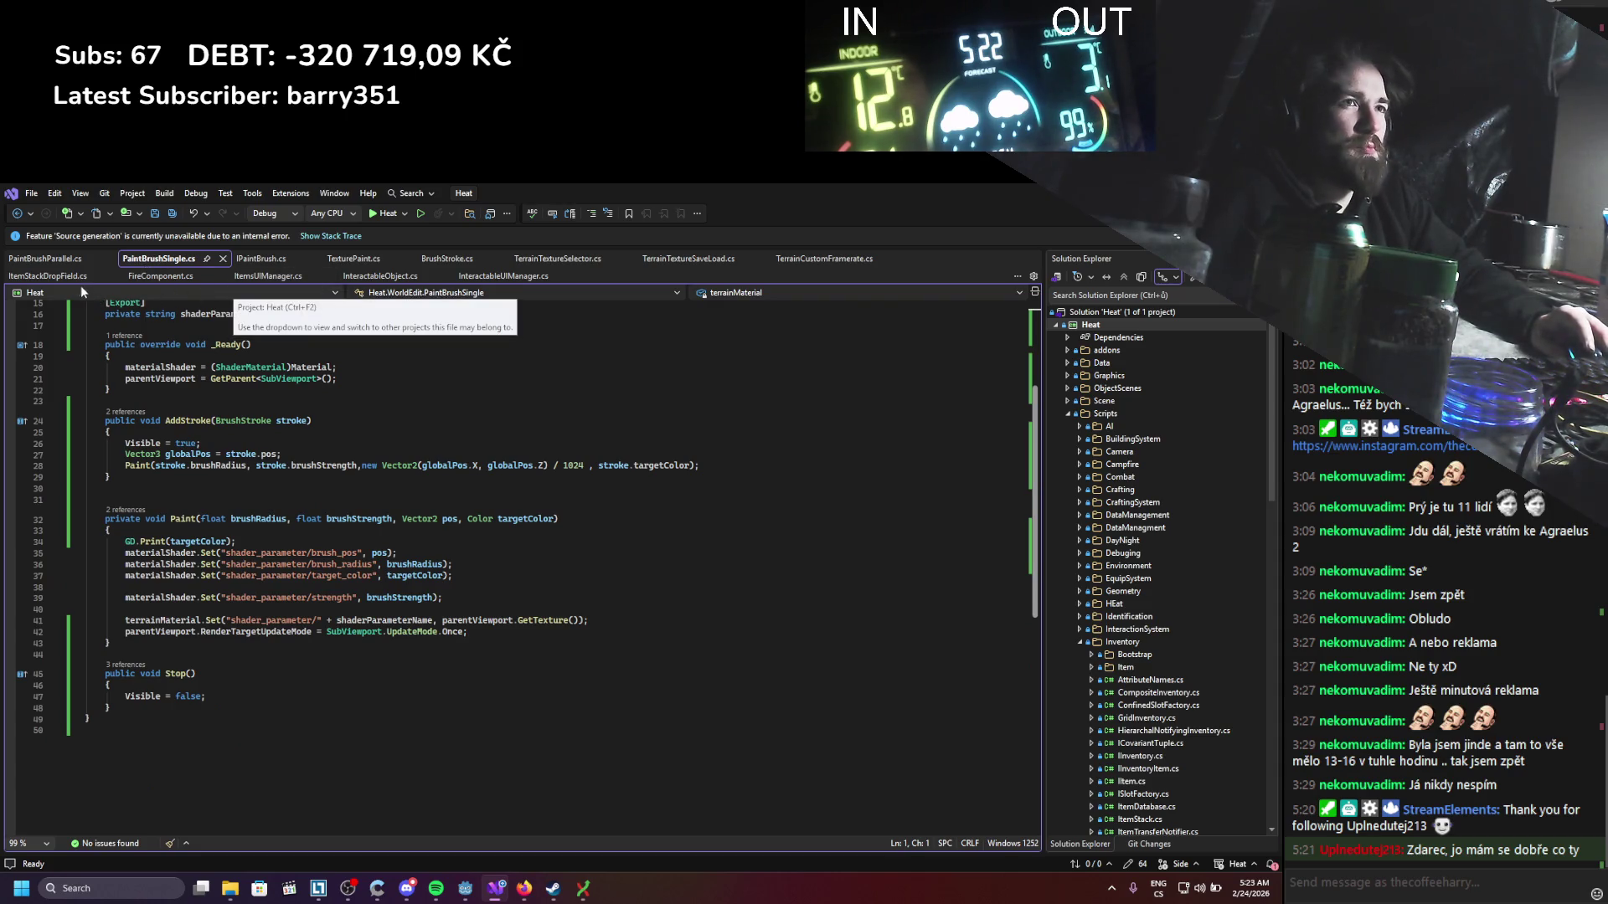
left_click(465, 888)
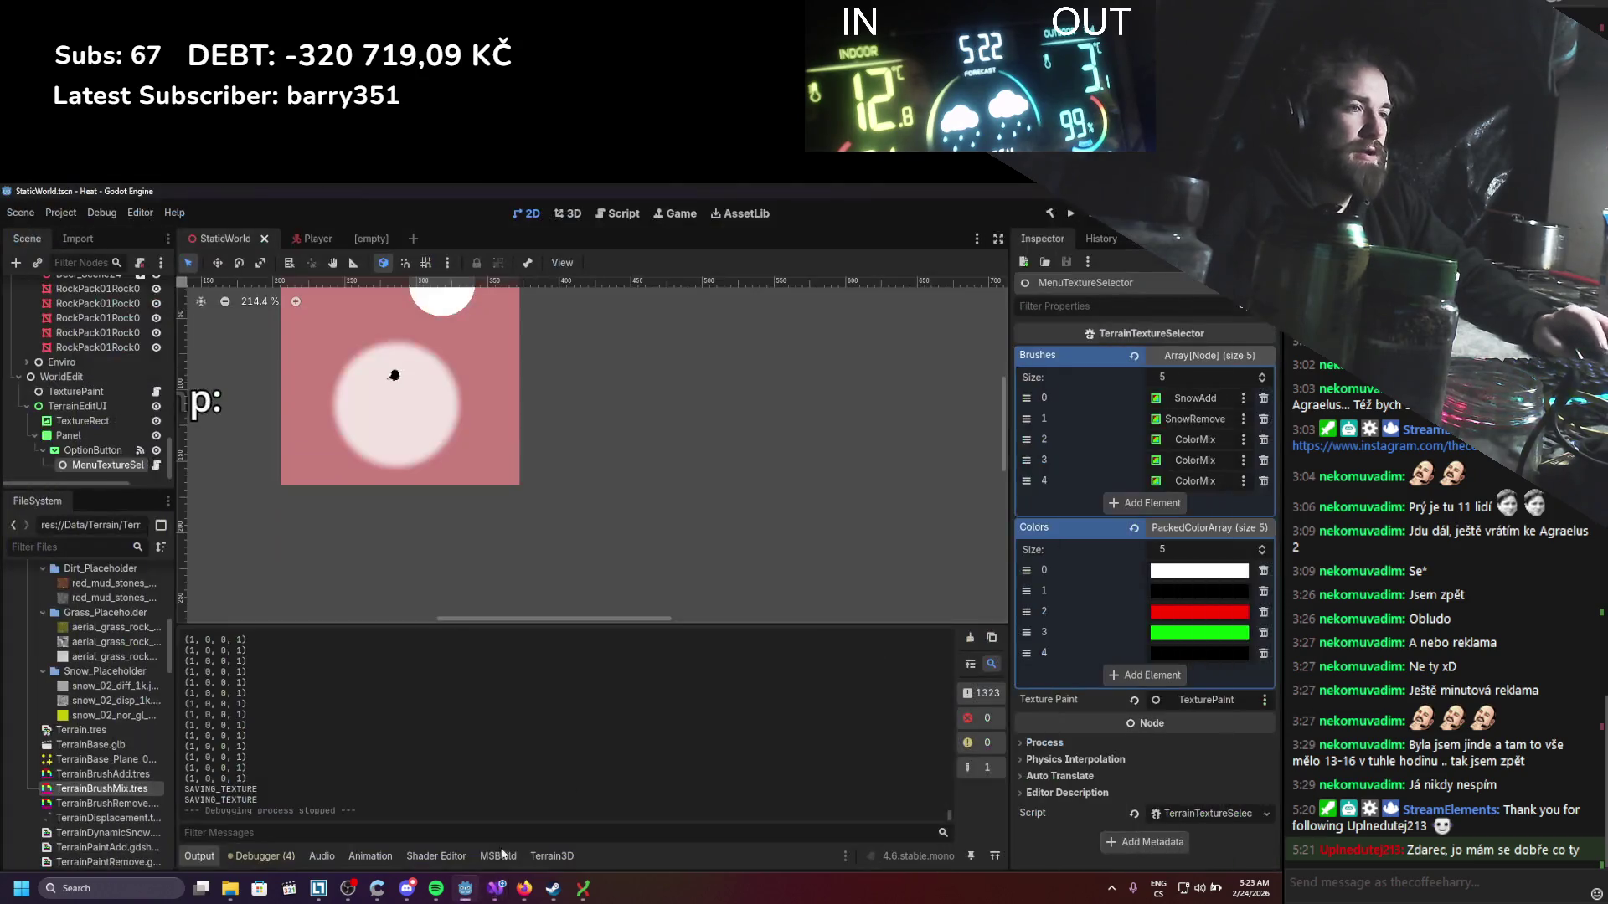
Step: Add 'result.a = 1.0;' on line 18 of TerrainPaintMix.gdshader and run the game
left_click(424, 861)
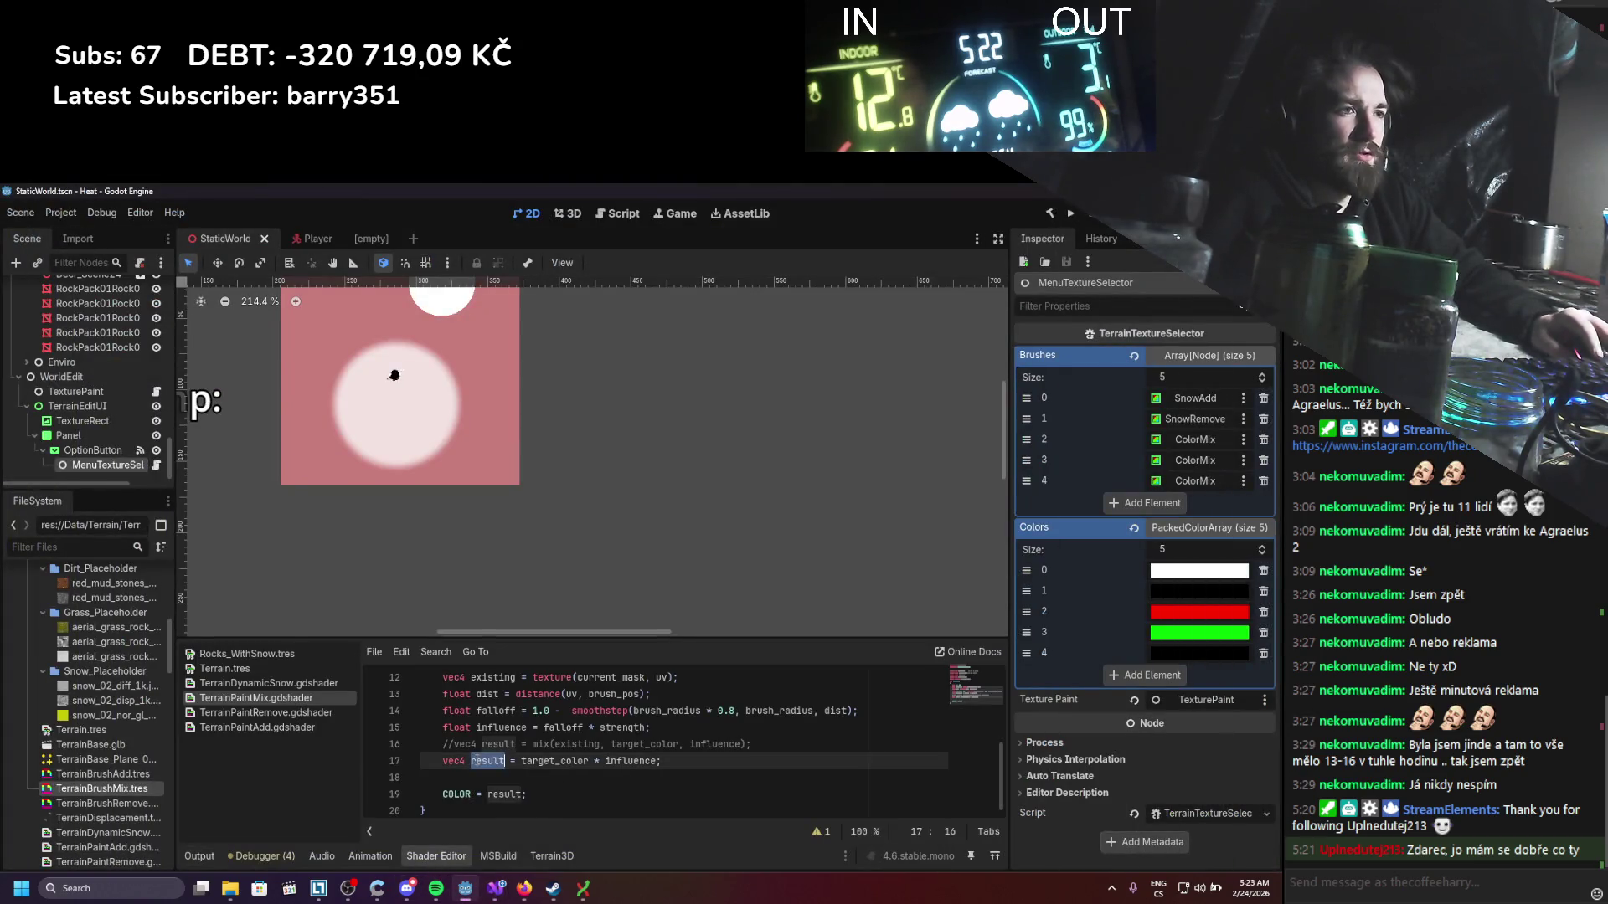
left_click(477, 779)
type("result")
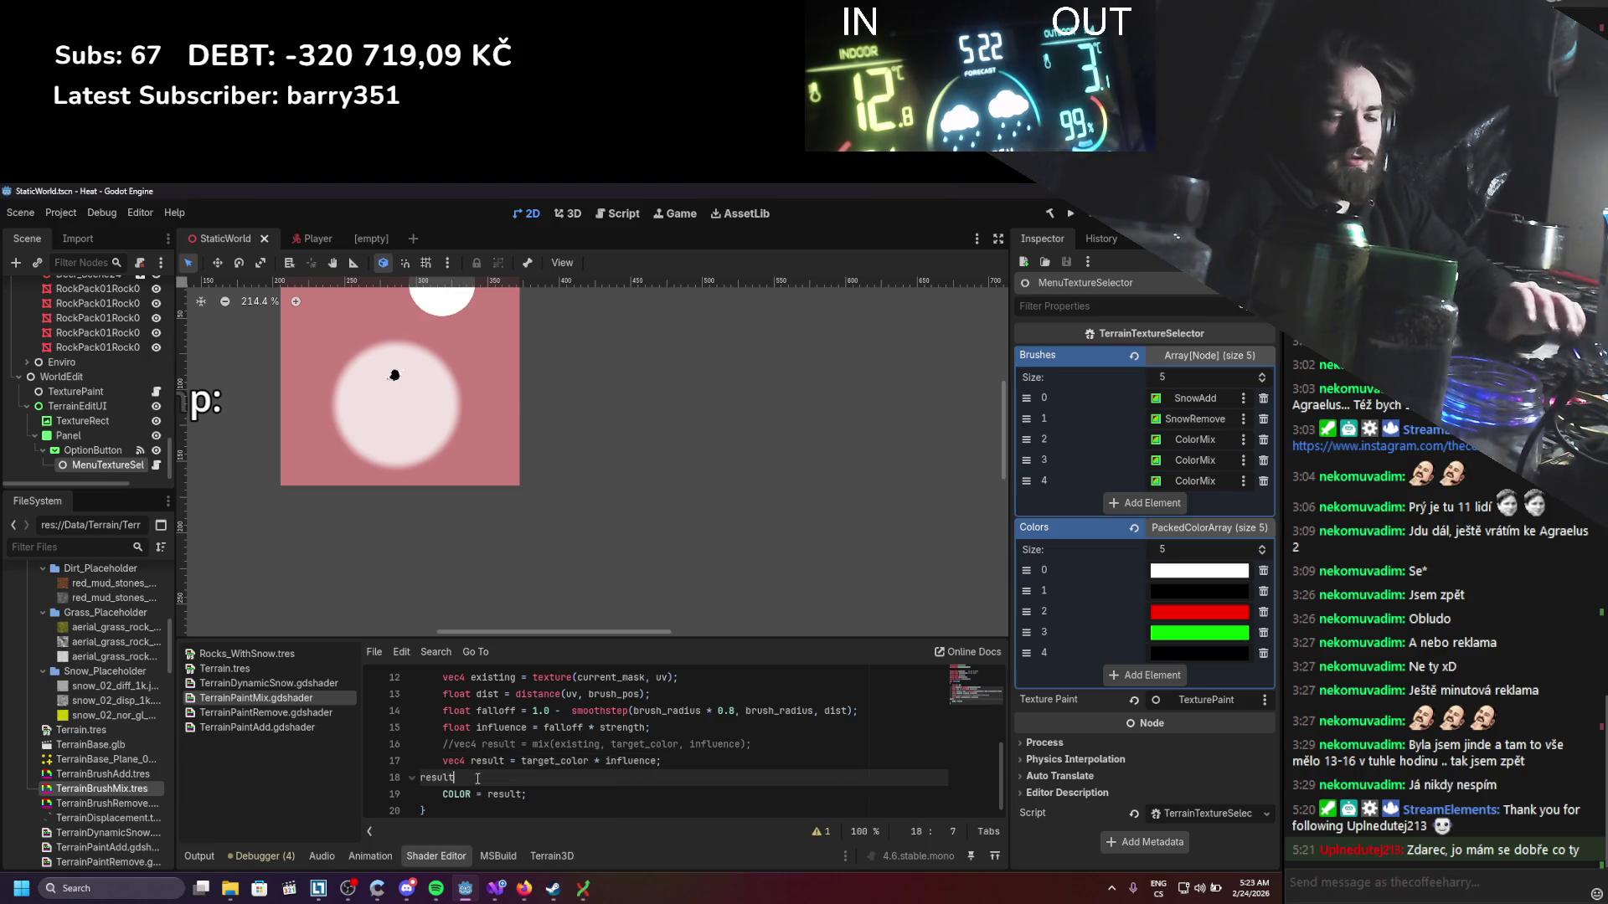
type(".a ")
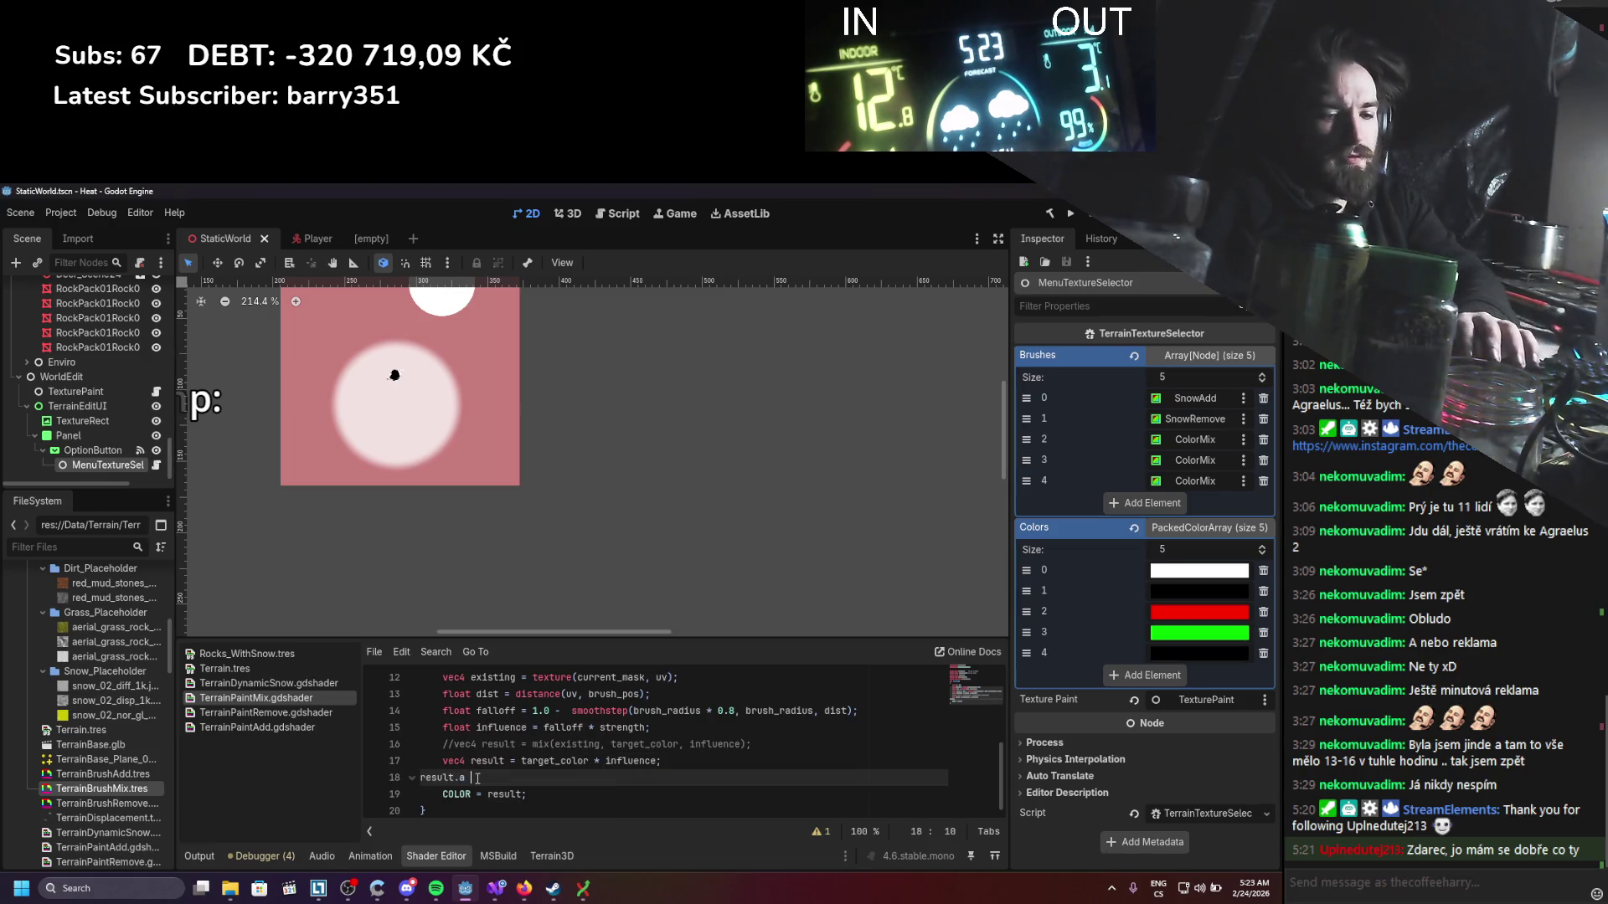
type("= 1.0;")
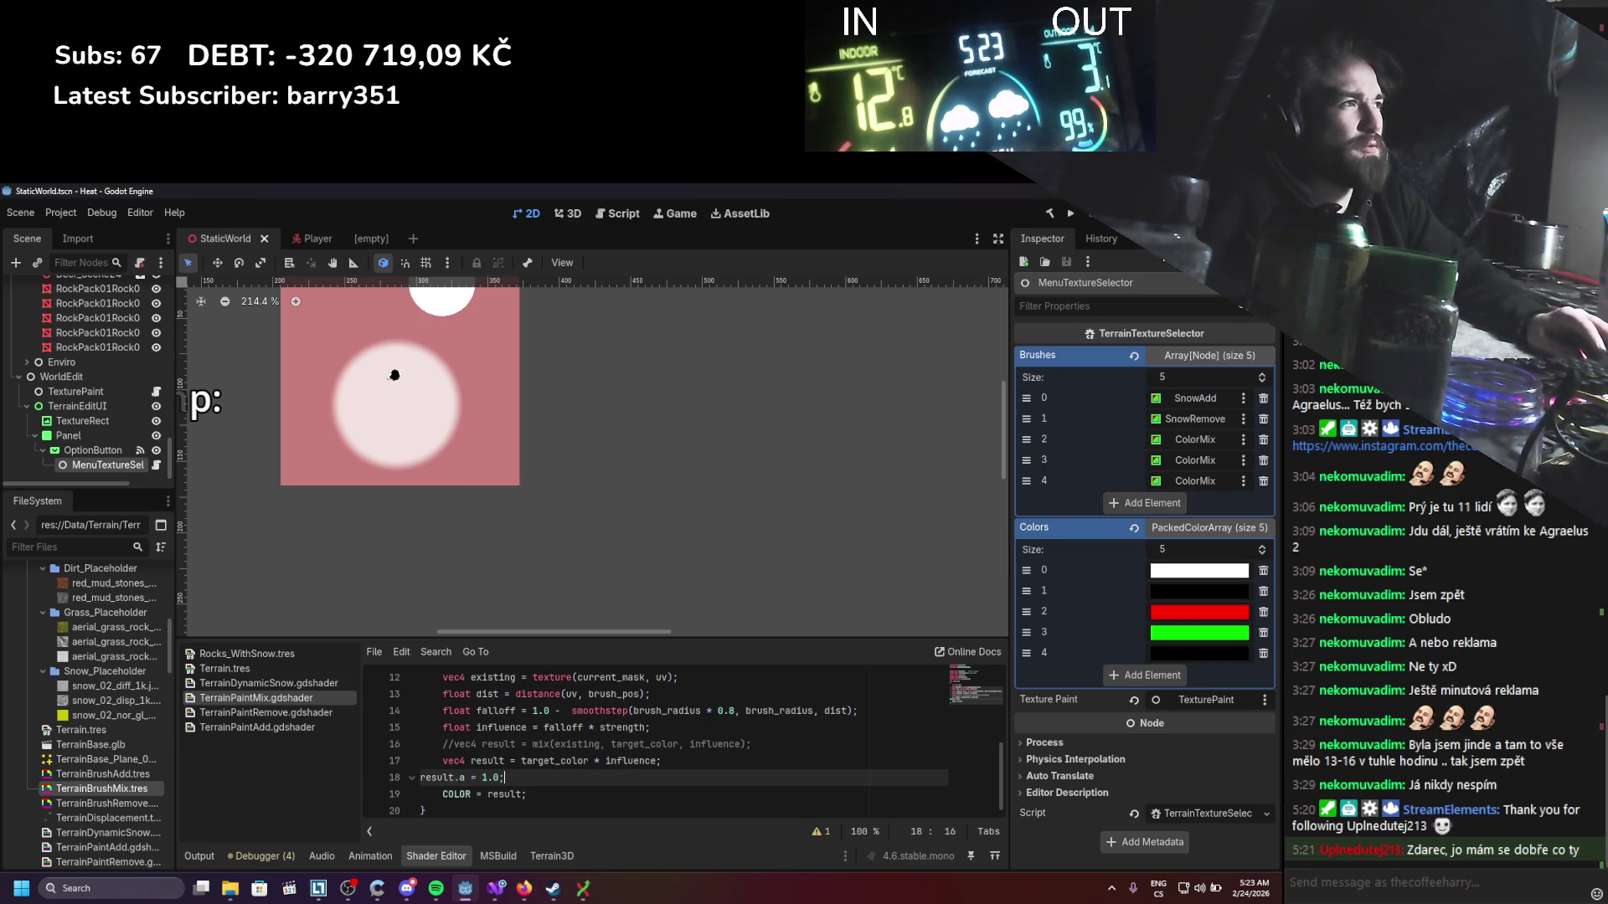
left_click(1071, 214)
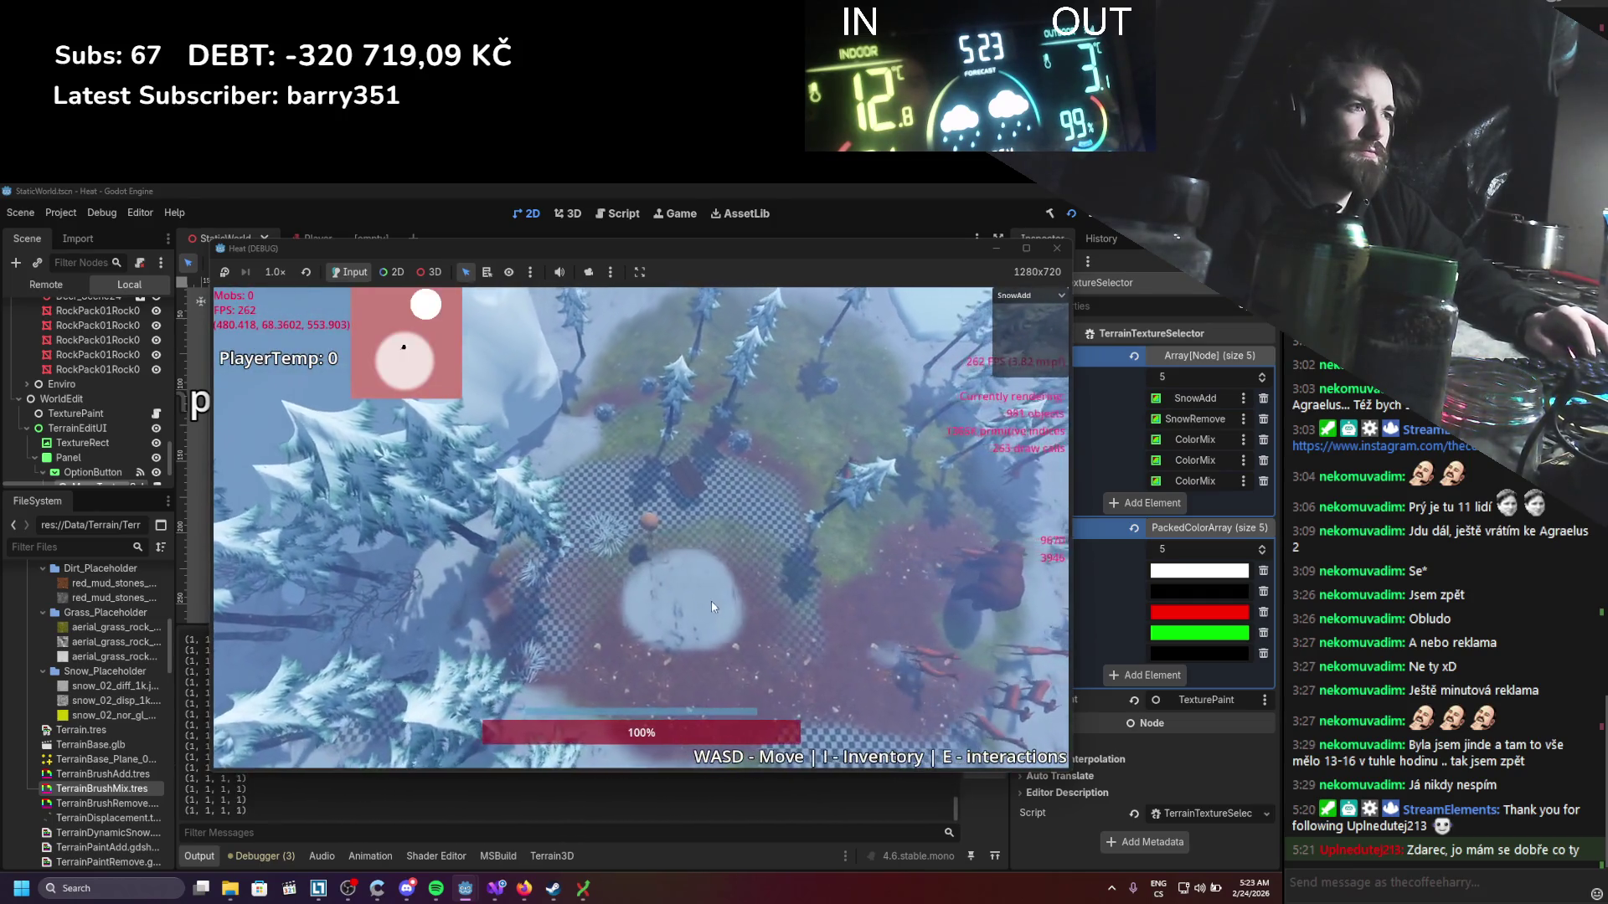
Step: Erase part of the snow patch with SnowRemove, try Grass then Dirt, and stop with F8
left_click(1028, 295)
left_click(1016, 338)
mouse_move(685, 610)
left_mouse_down()
mouse_move(713, 624)
mouse_move(710, 586)
left_mouse_up()
left_click(1029, 294)
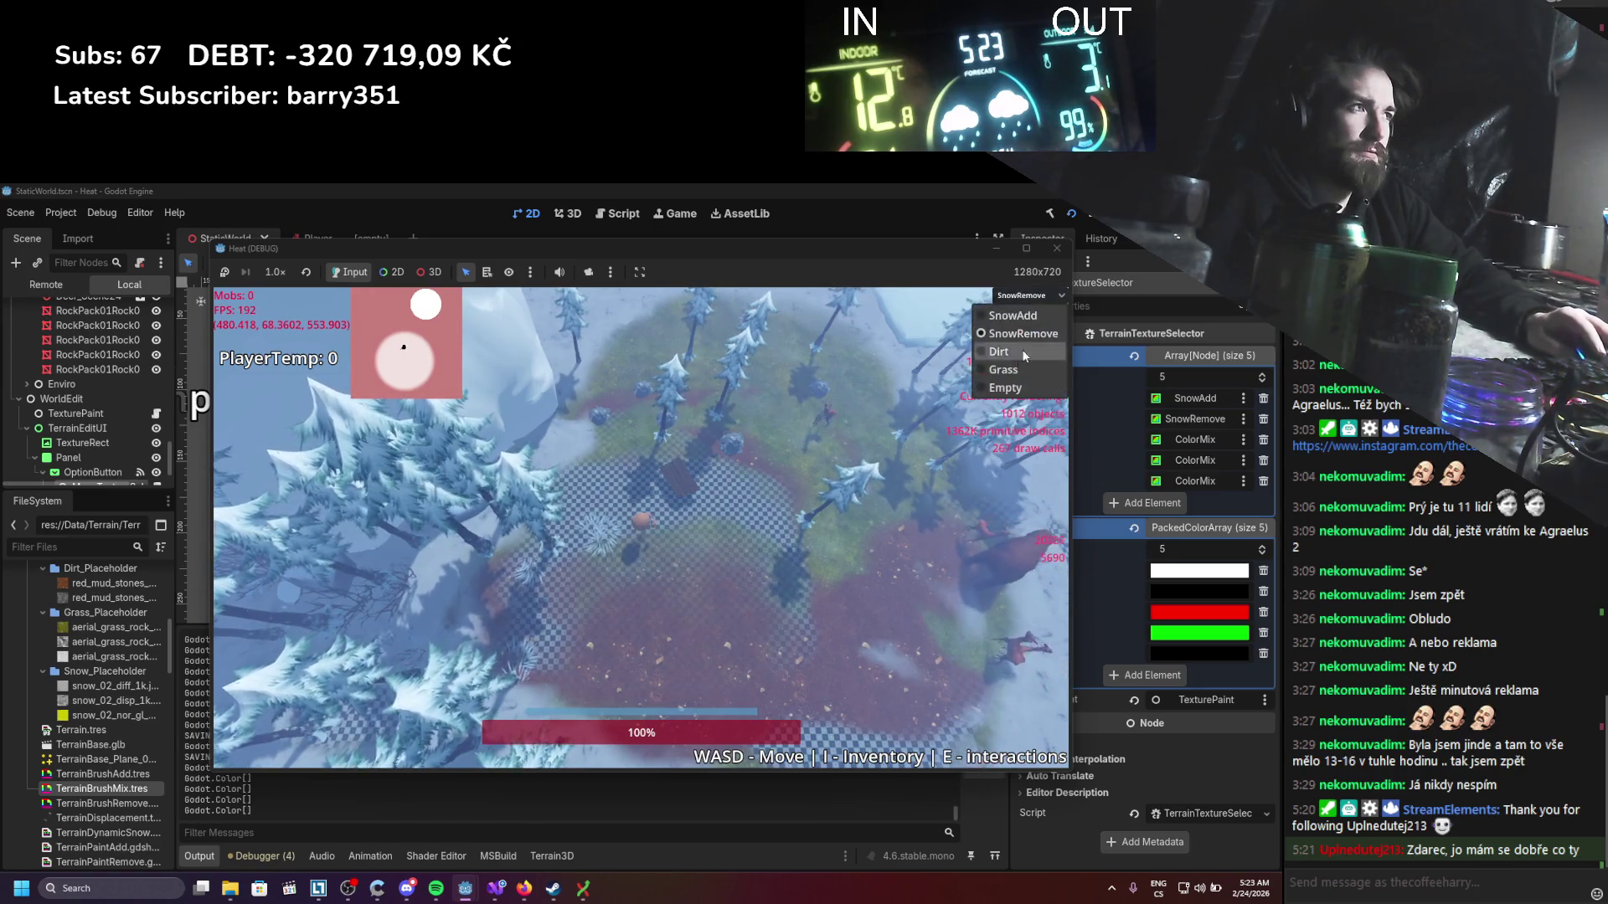
left_click(1003, 371)
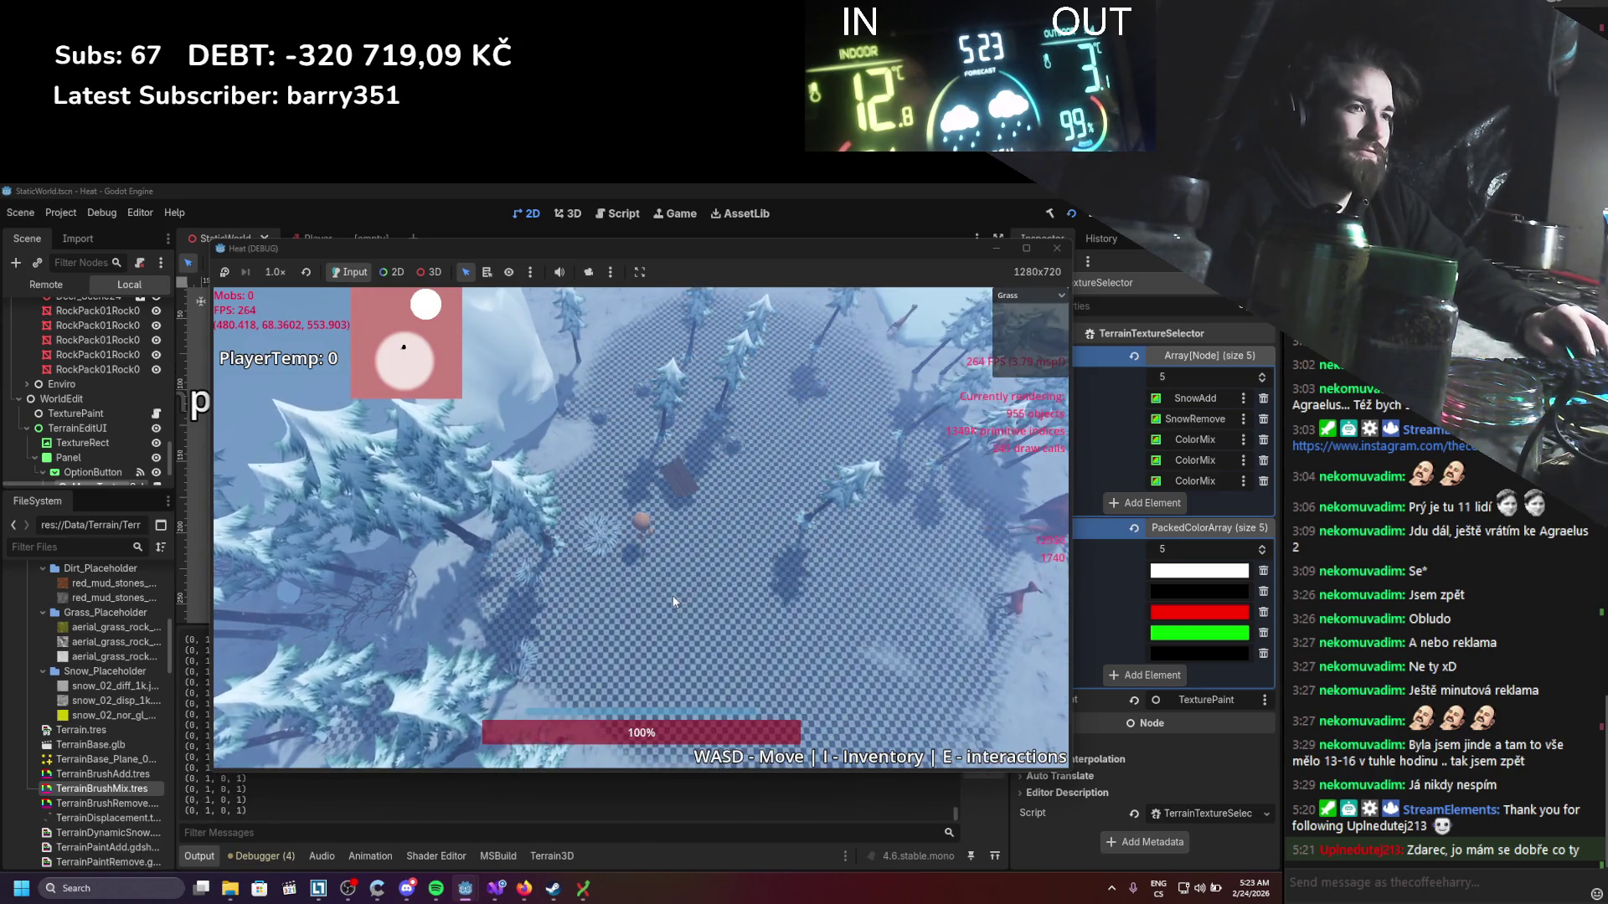
left_click(1028, 294)
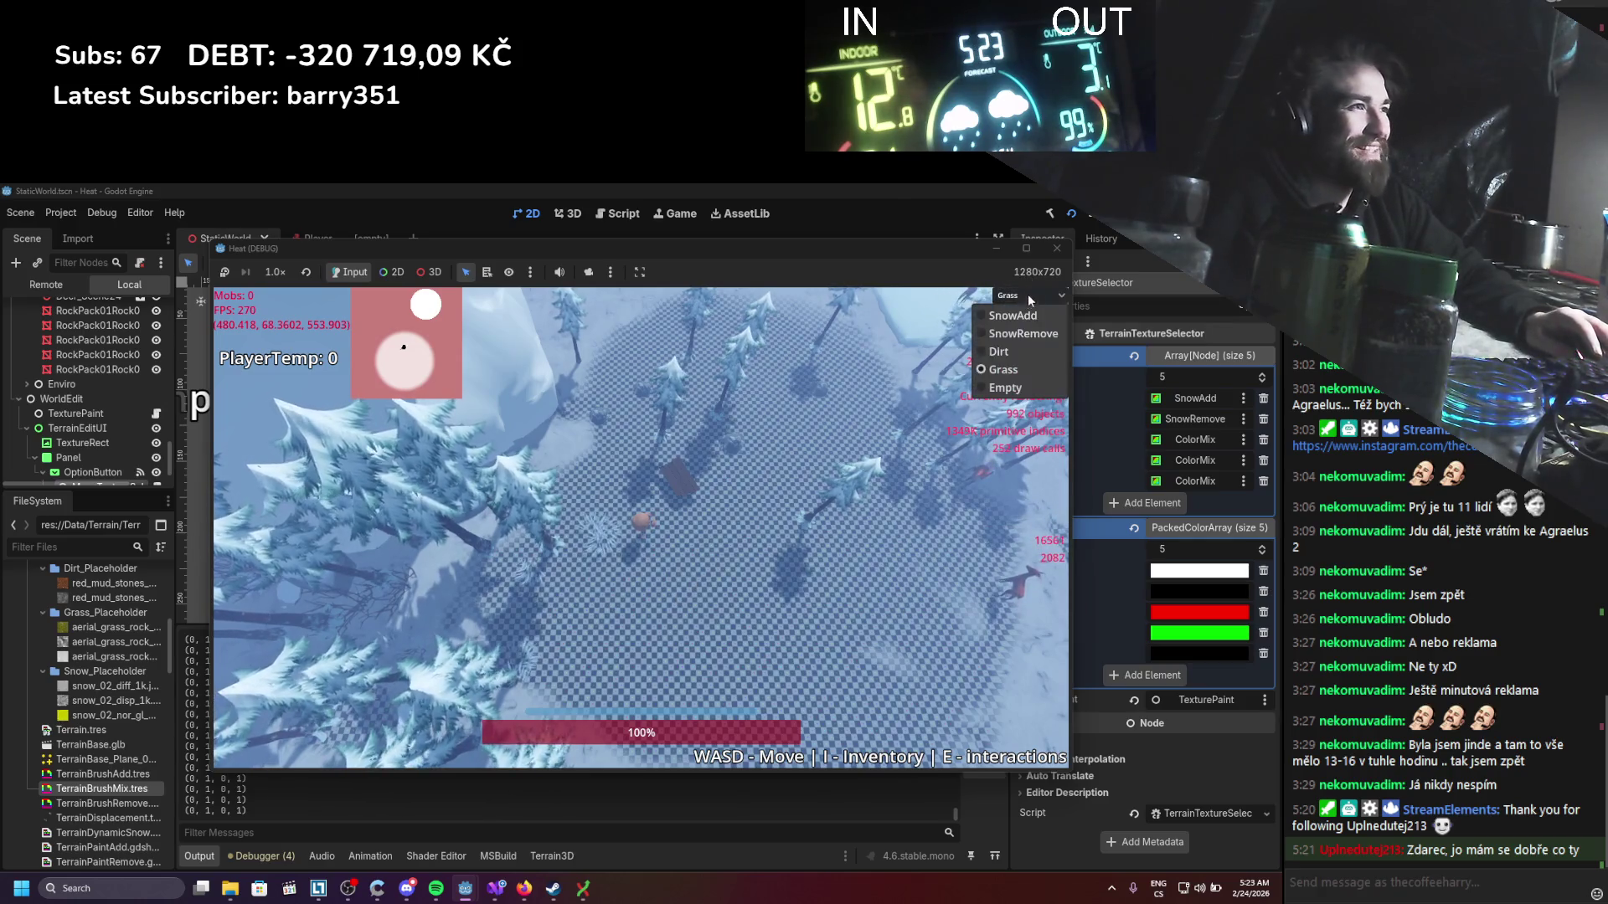
left_click(998, 351)
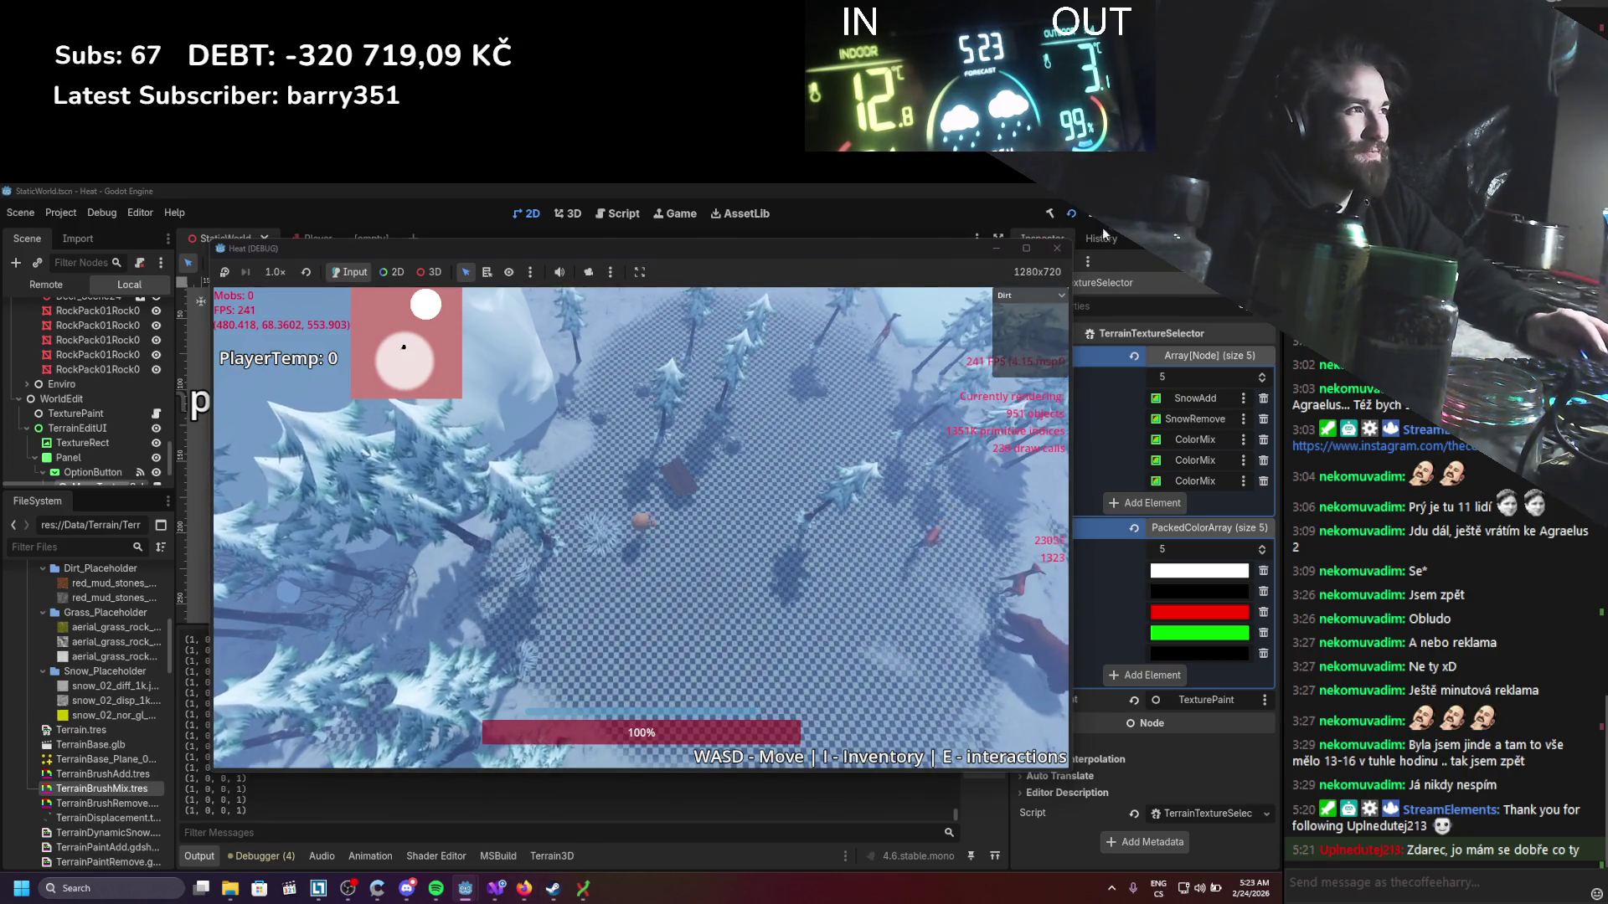
key("F8")
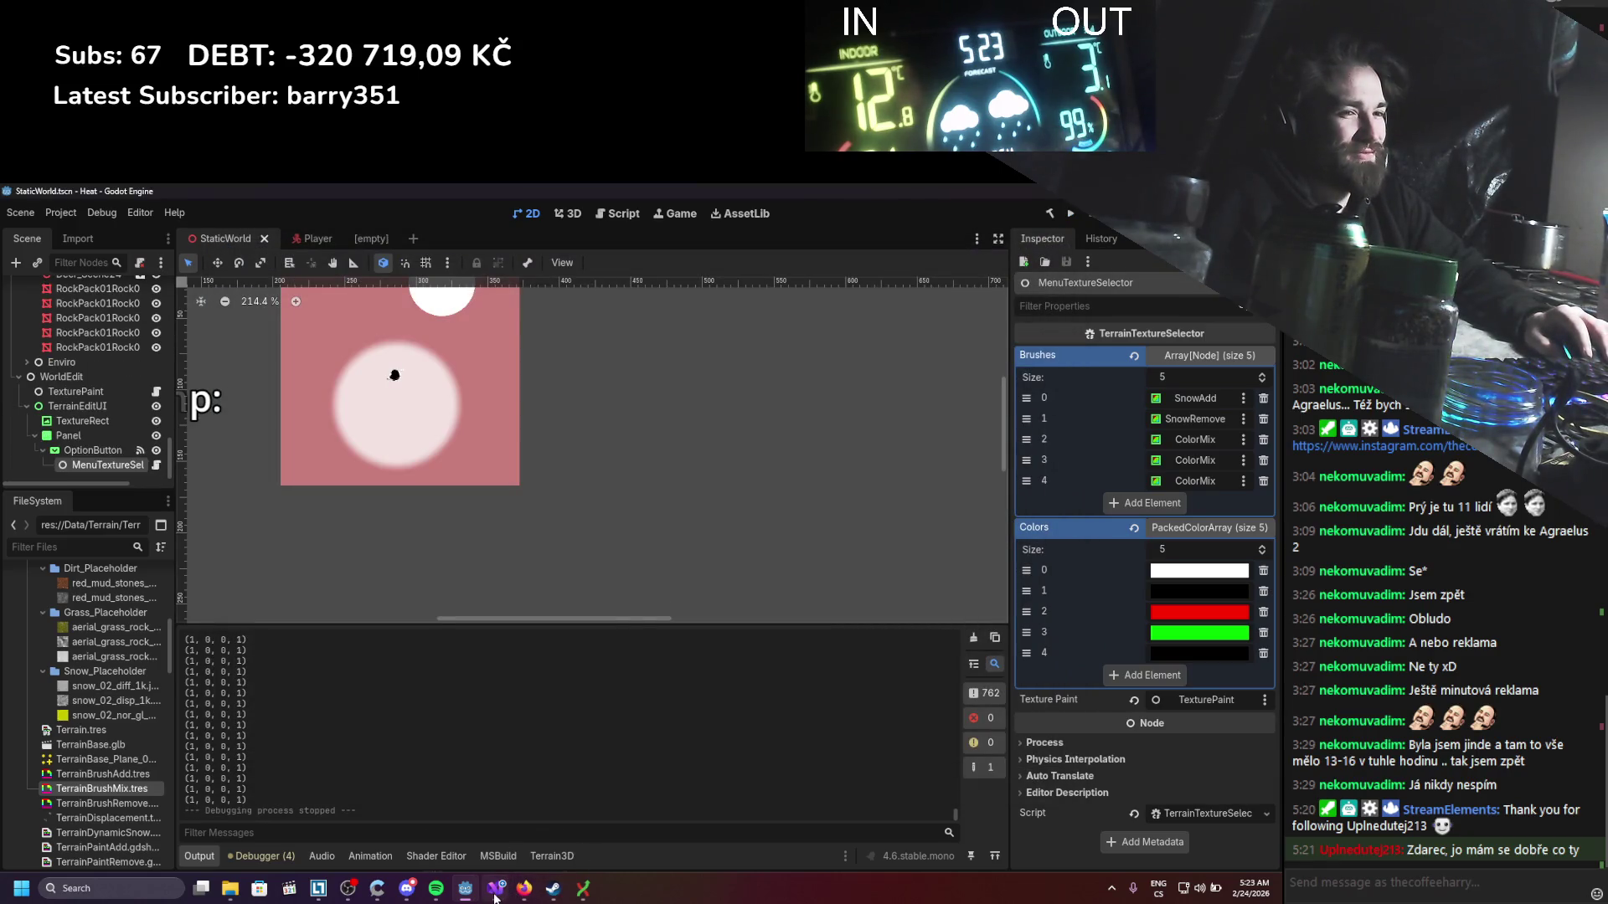
Step: Delete the 'result.a = 1.0;' line from the TerrainPaintMix shader
mouse_move(495, 896)
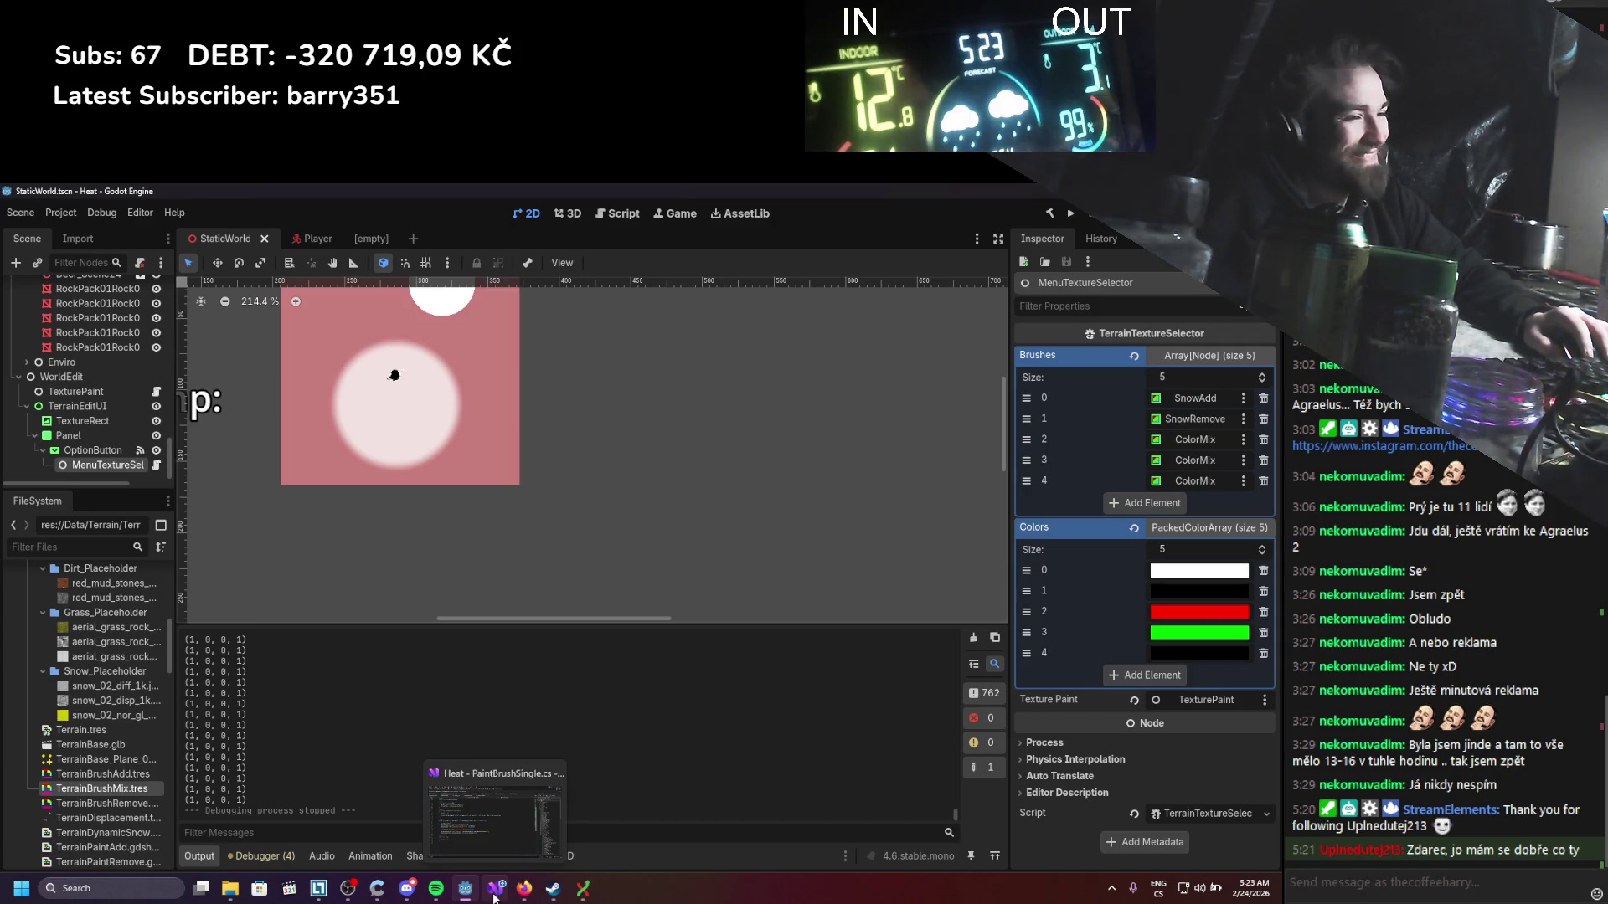
left_click(495, 894)
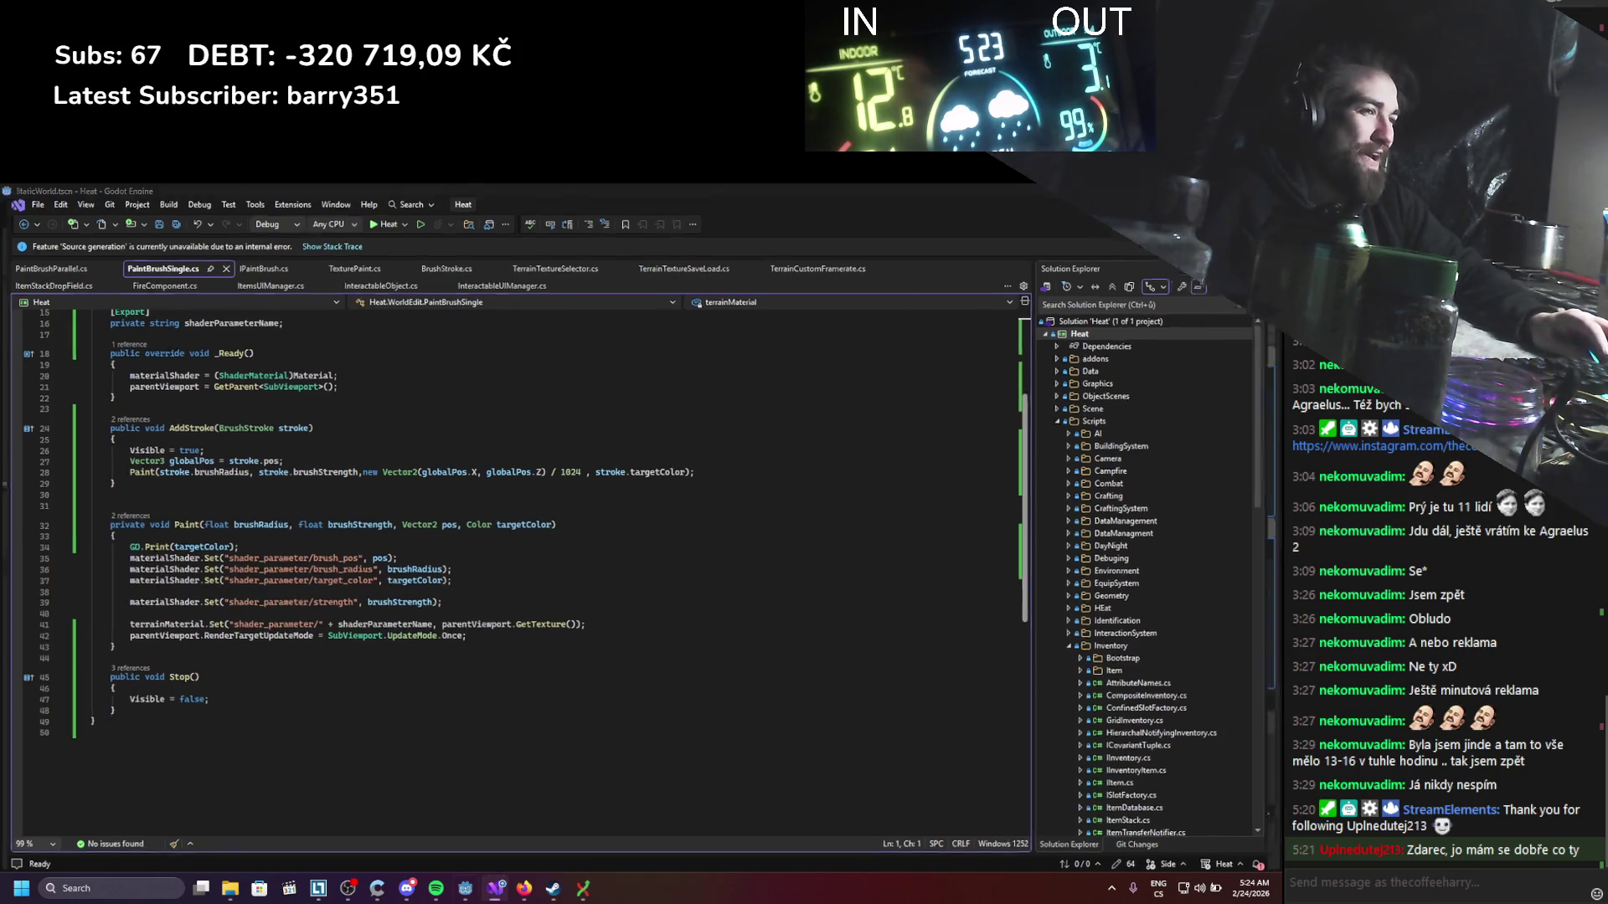
key("alt+Tab")
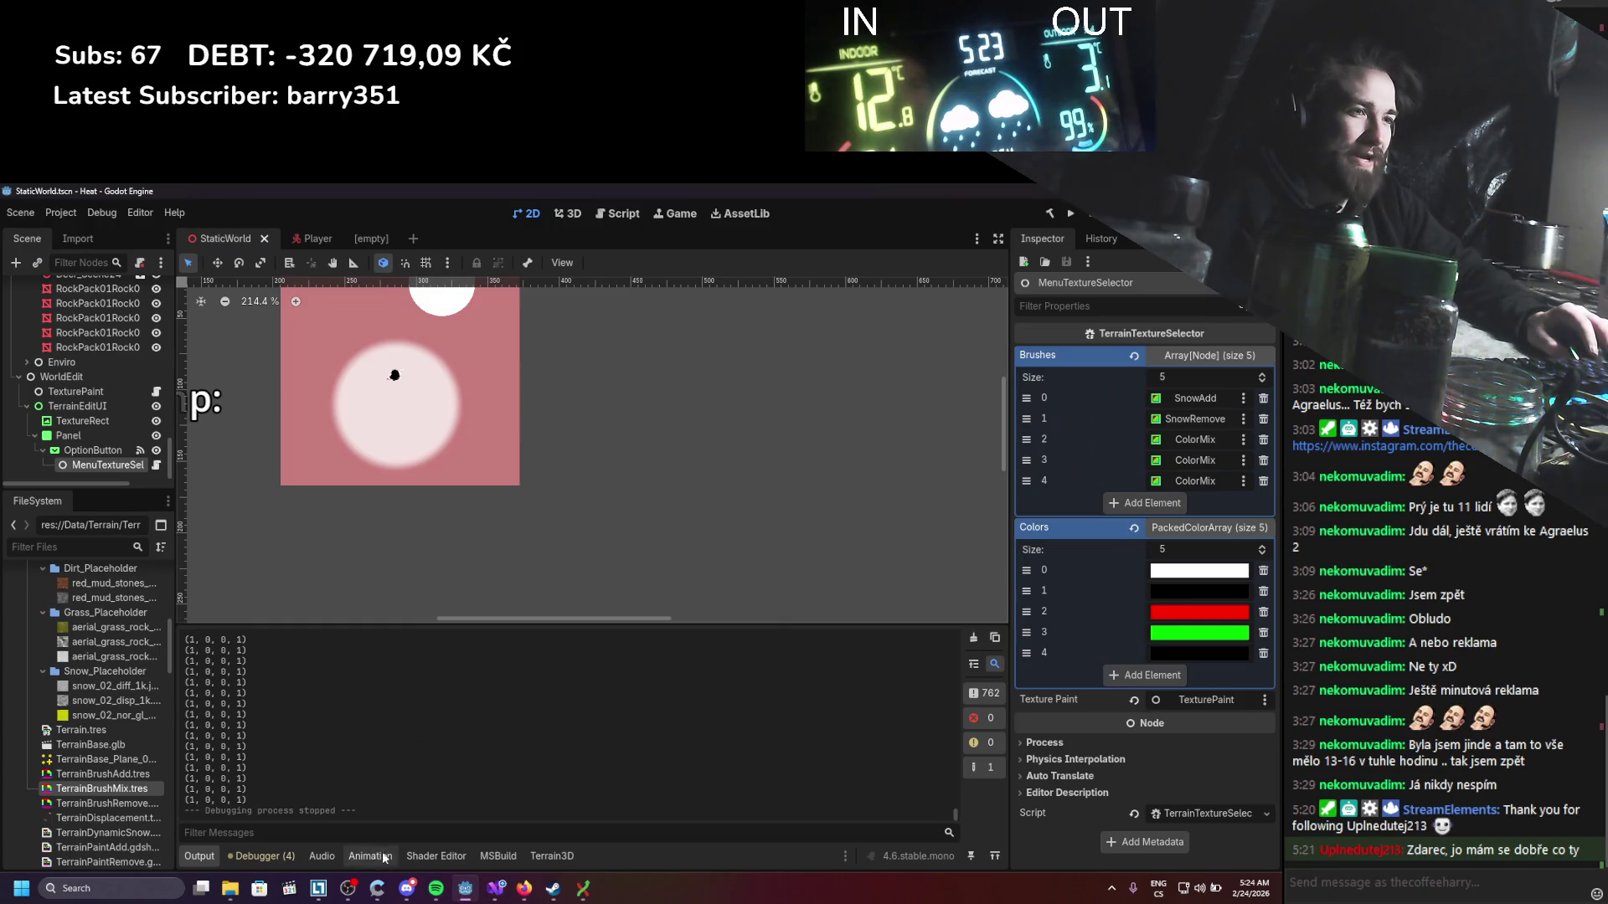
left_click(423, 855)
left_click_drag(502, 778, 395, 787)
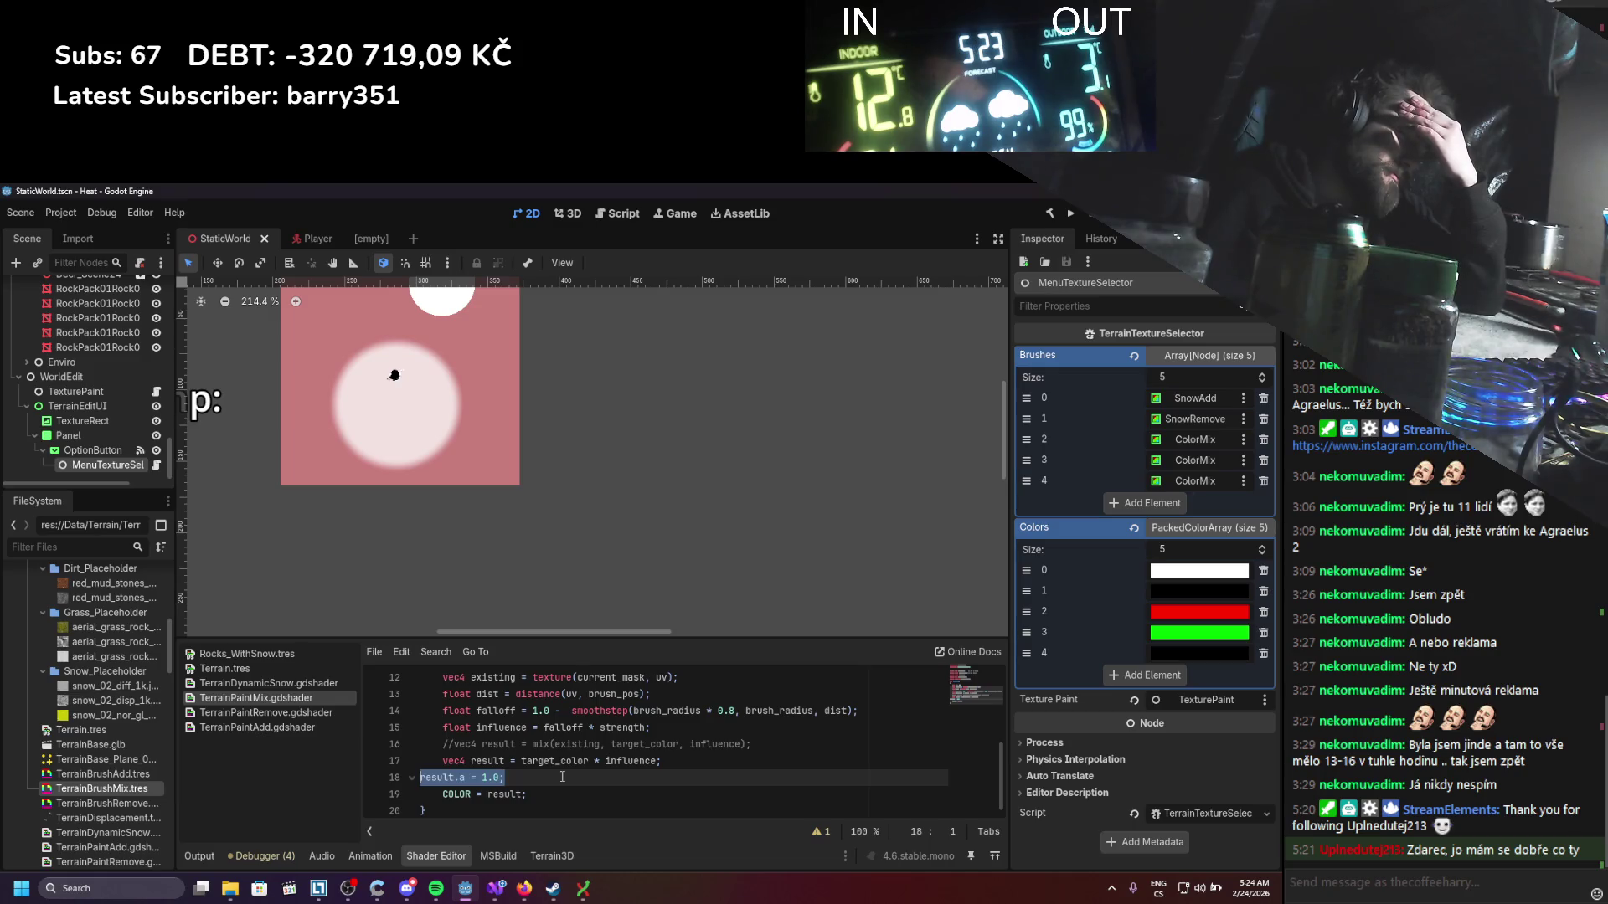
key("BackSpace")
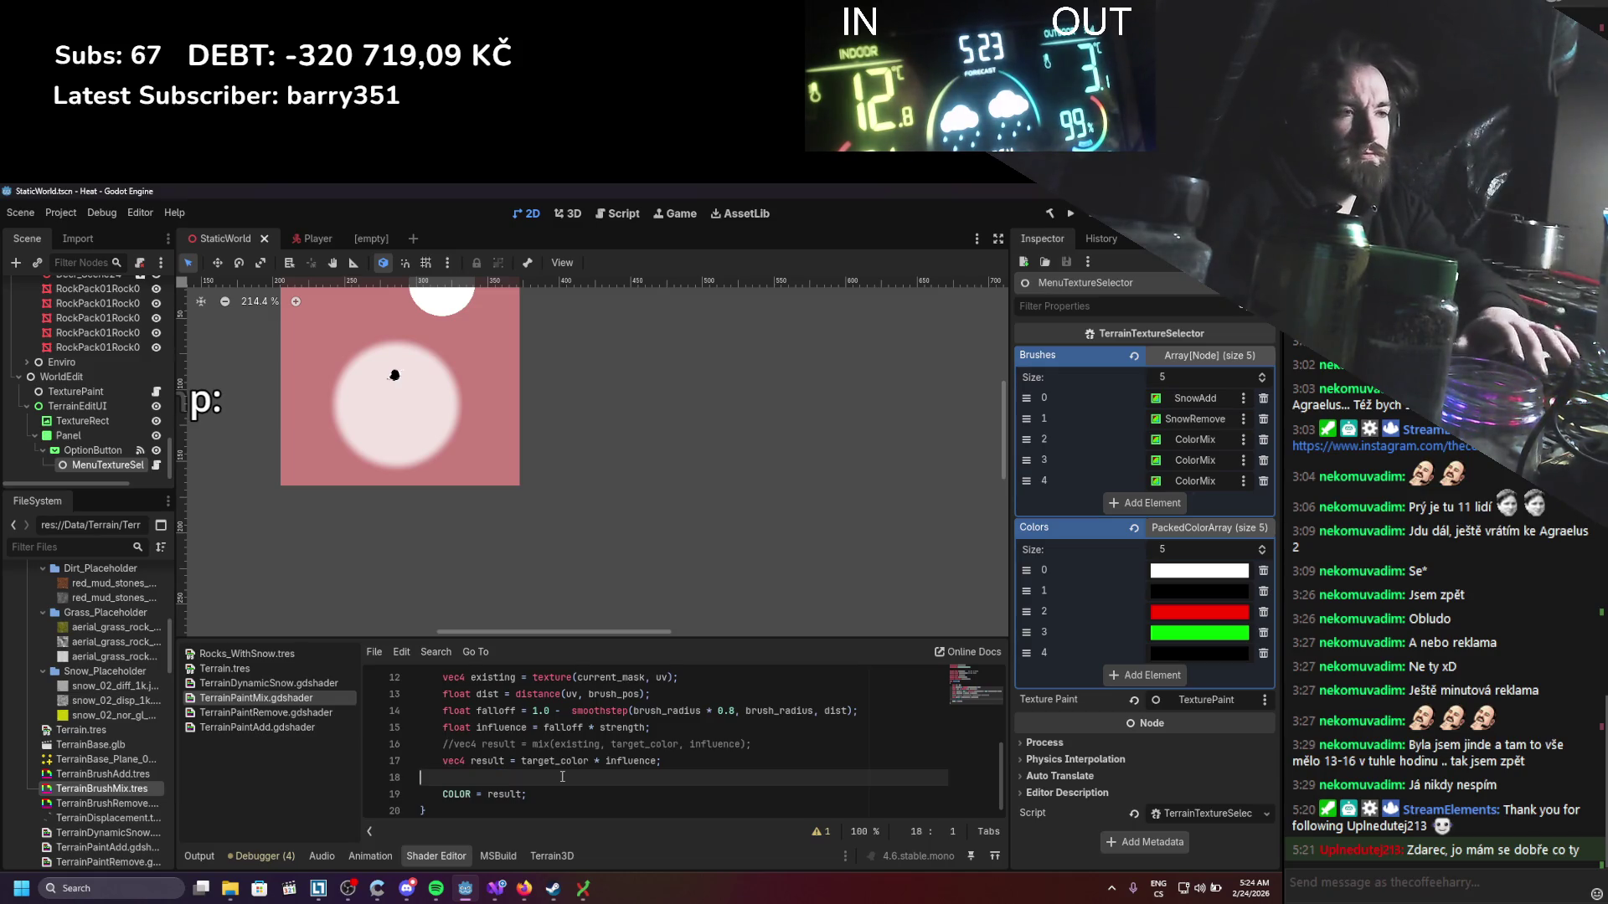
key("BackSpace")
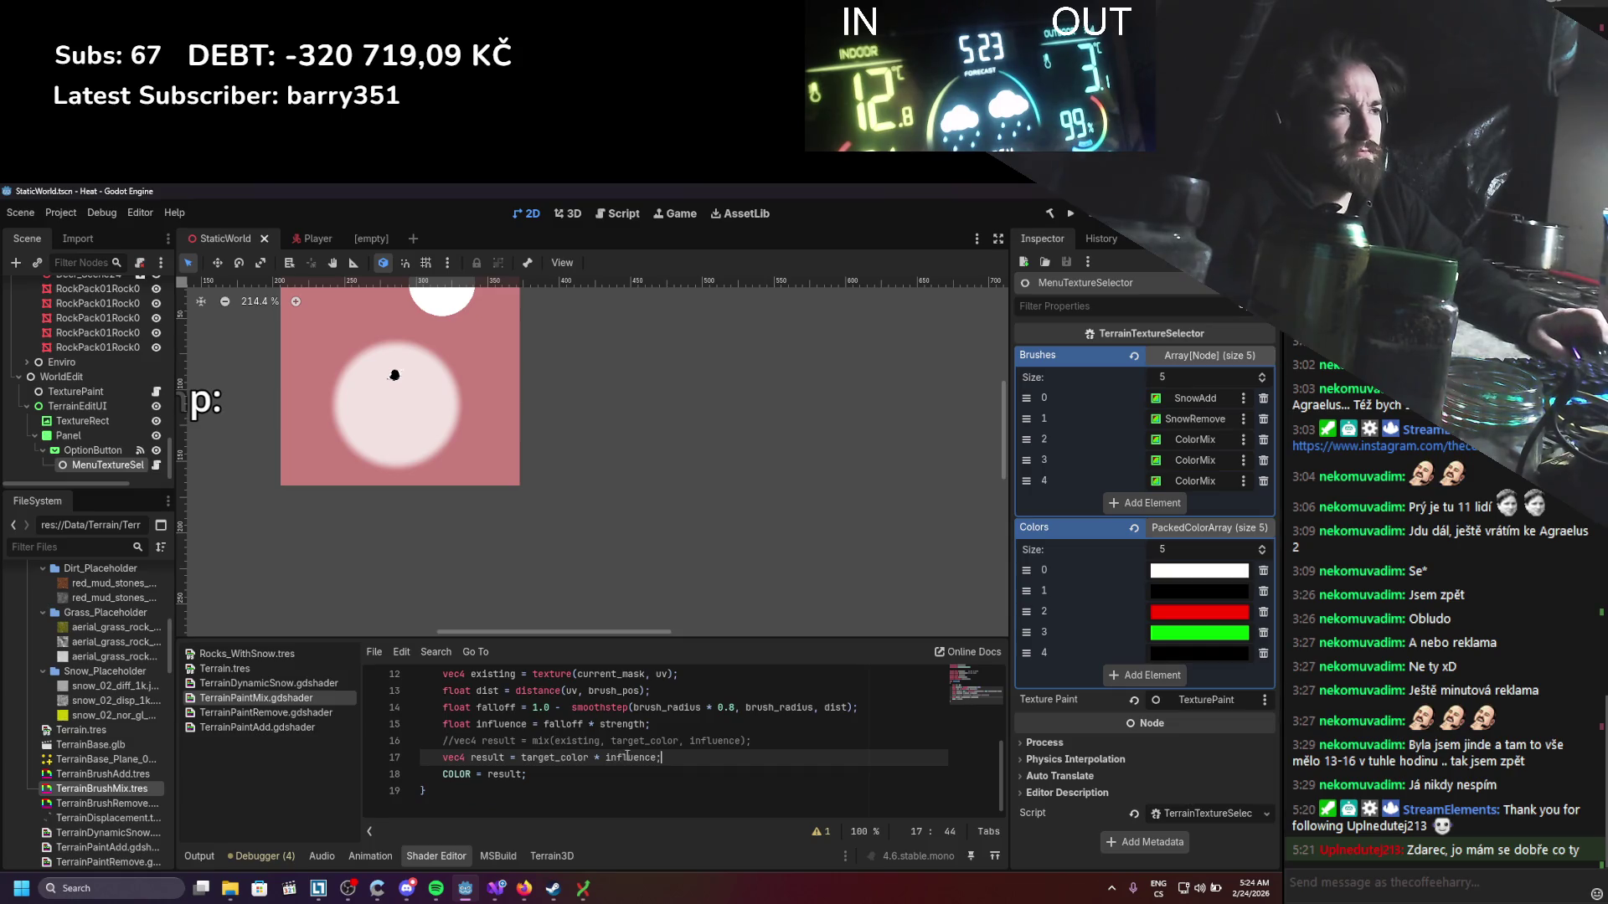
Step: Search the web for 'godot render_mode'
scroll(627, 756, "up", 1)
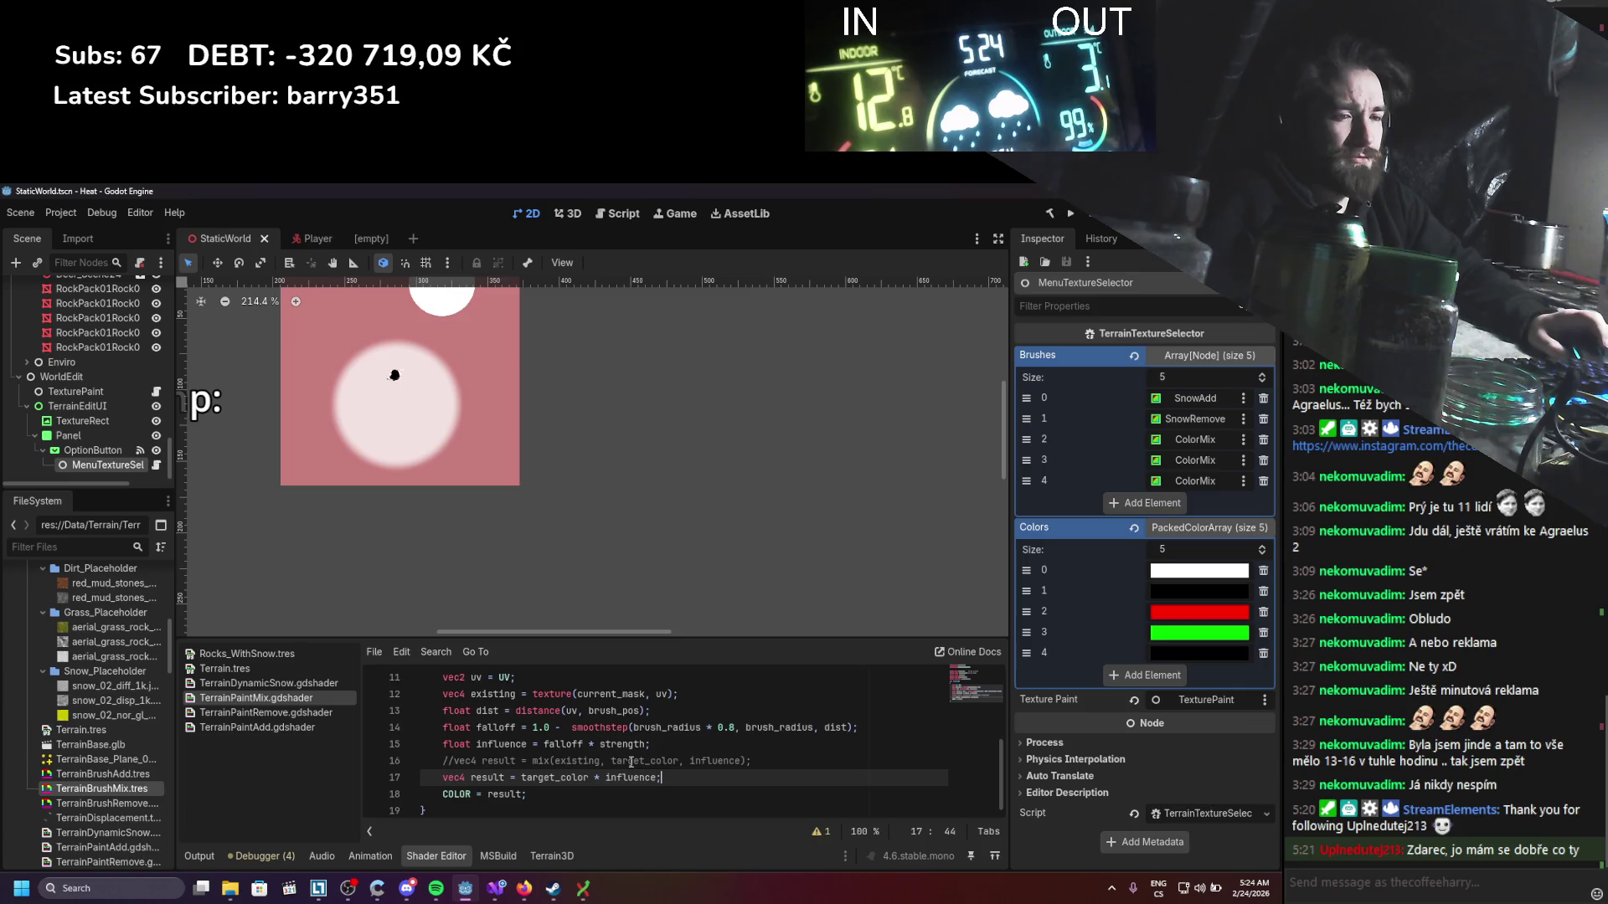
scroll(631, 761, "up", 4)
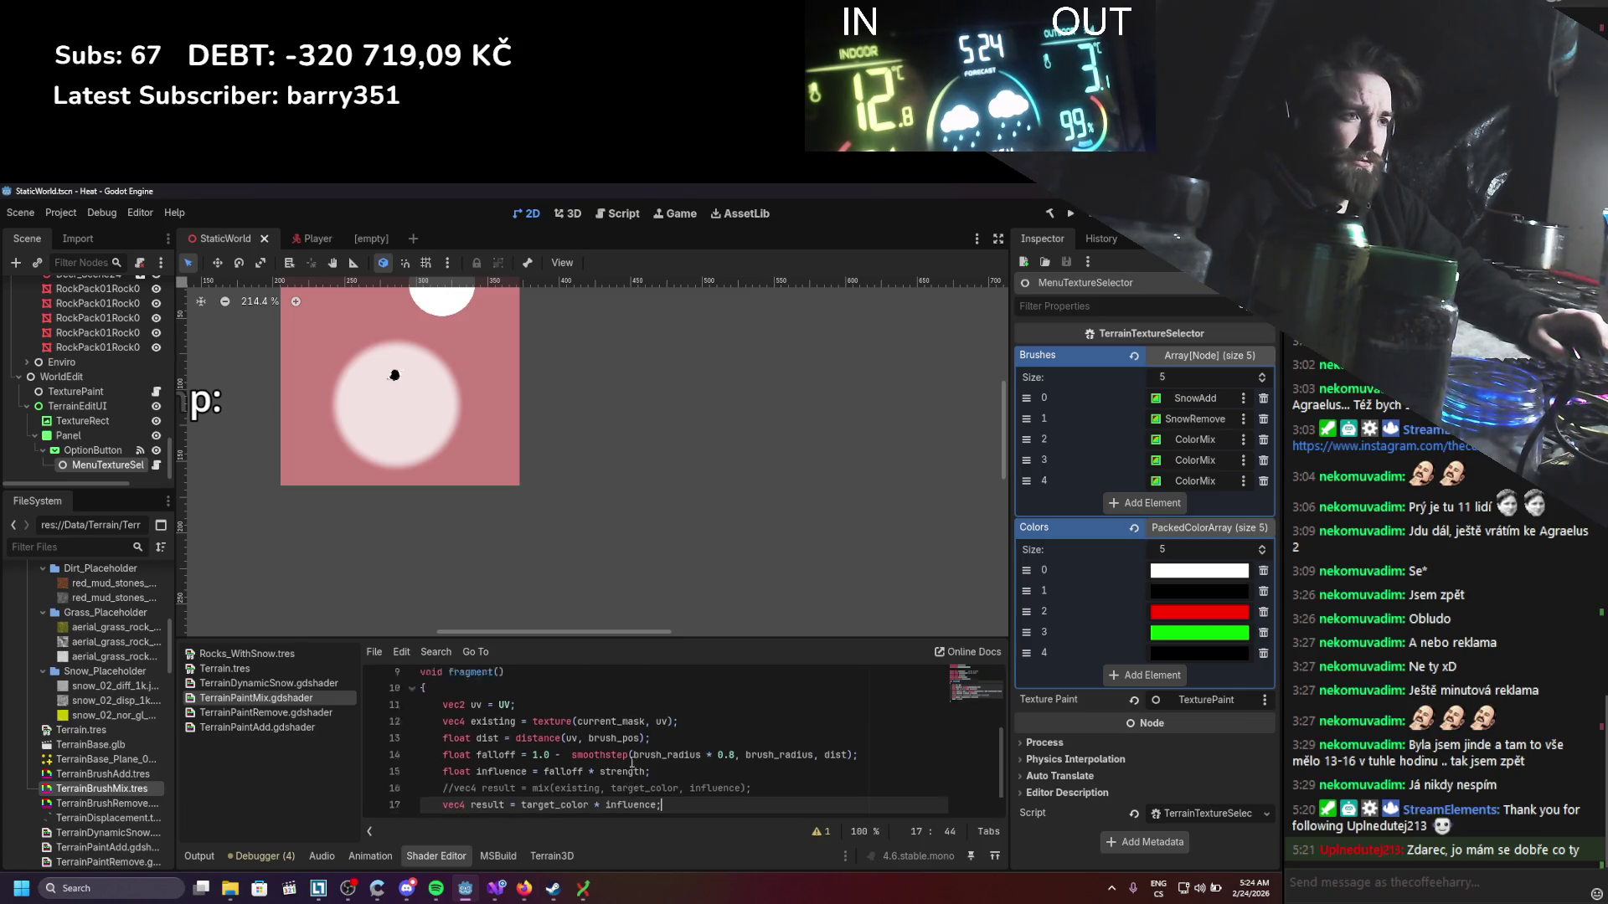
right_click(552, 693)
key("alt+Tab")
type("render_mode")
key("Return")
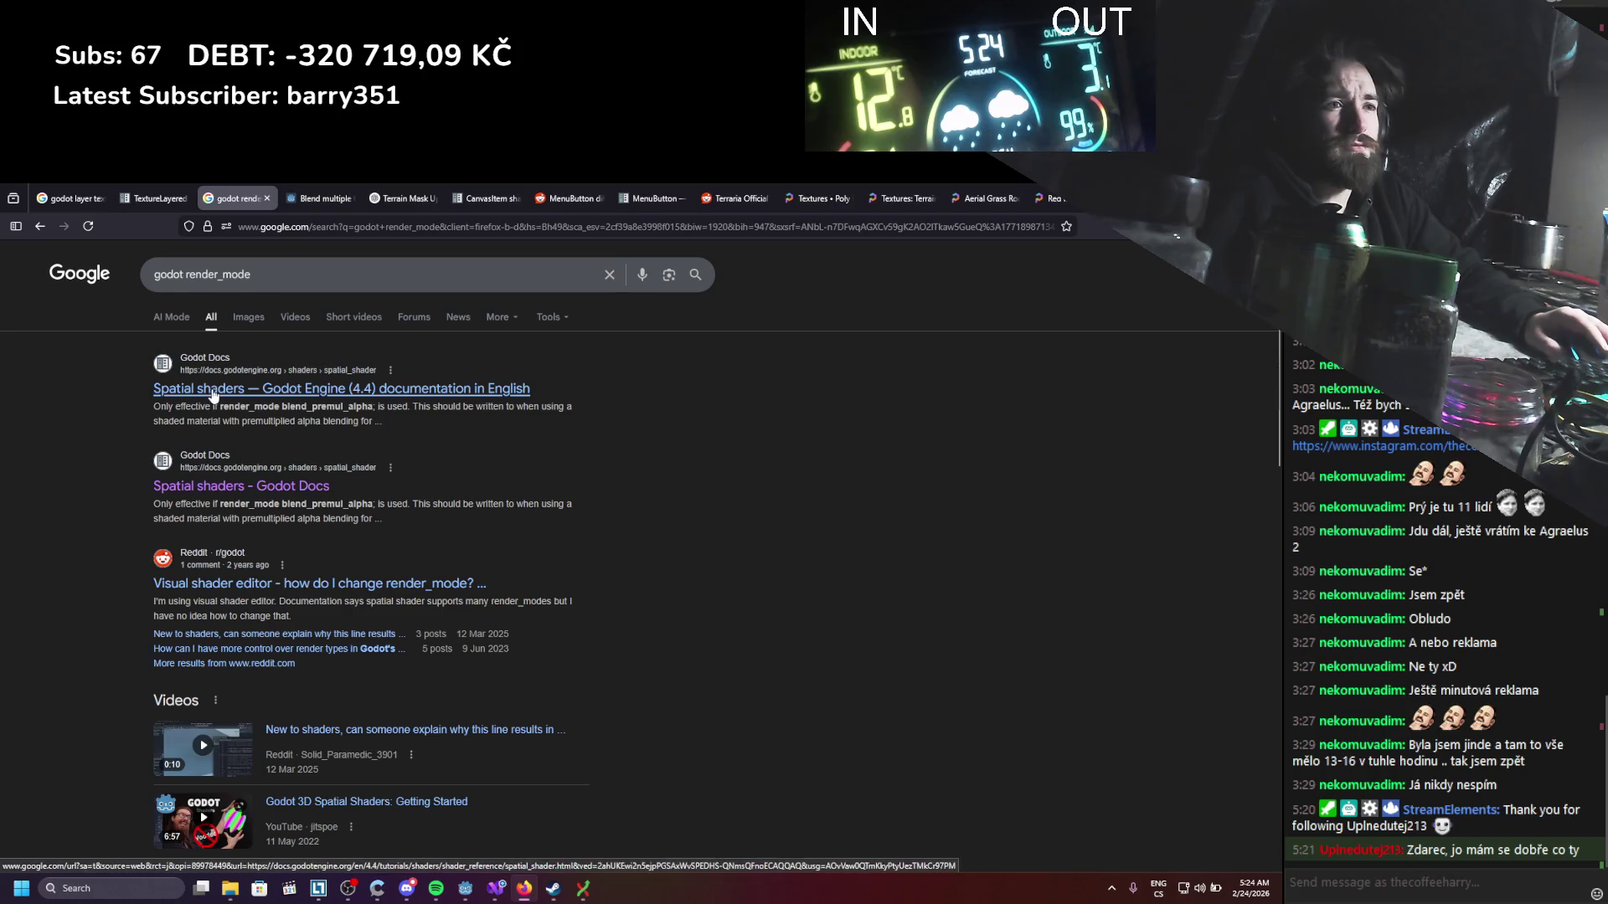
Step: Open the Spatial shaders docs result in a new tab and read through its render modes
middle_click(215, 389)
left_click(288, 189)
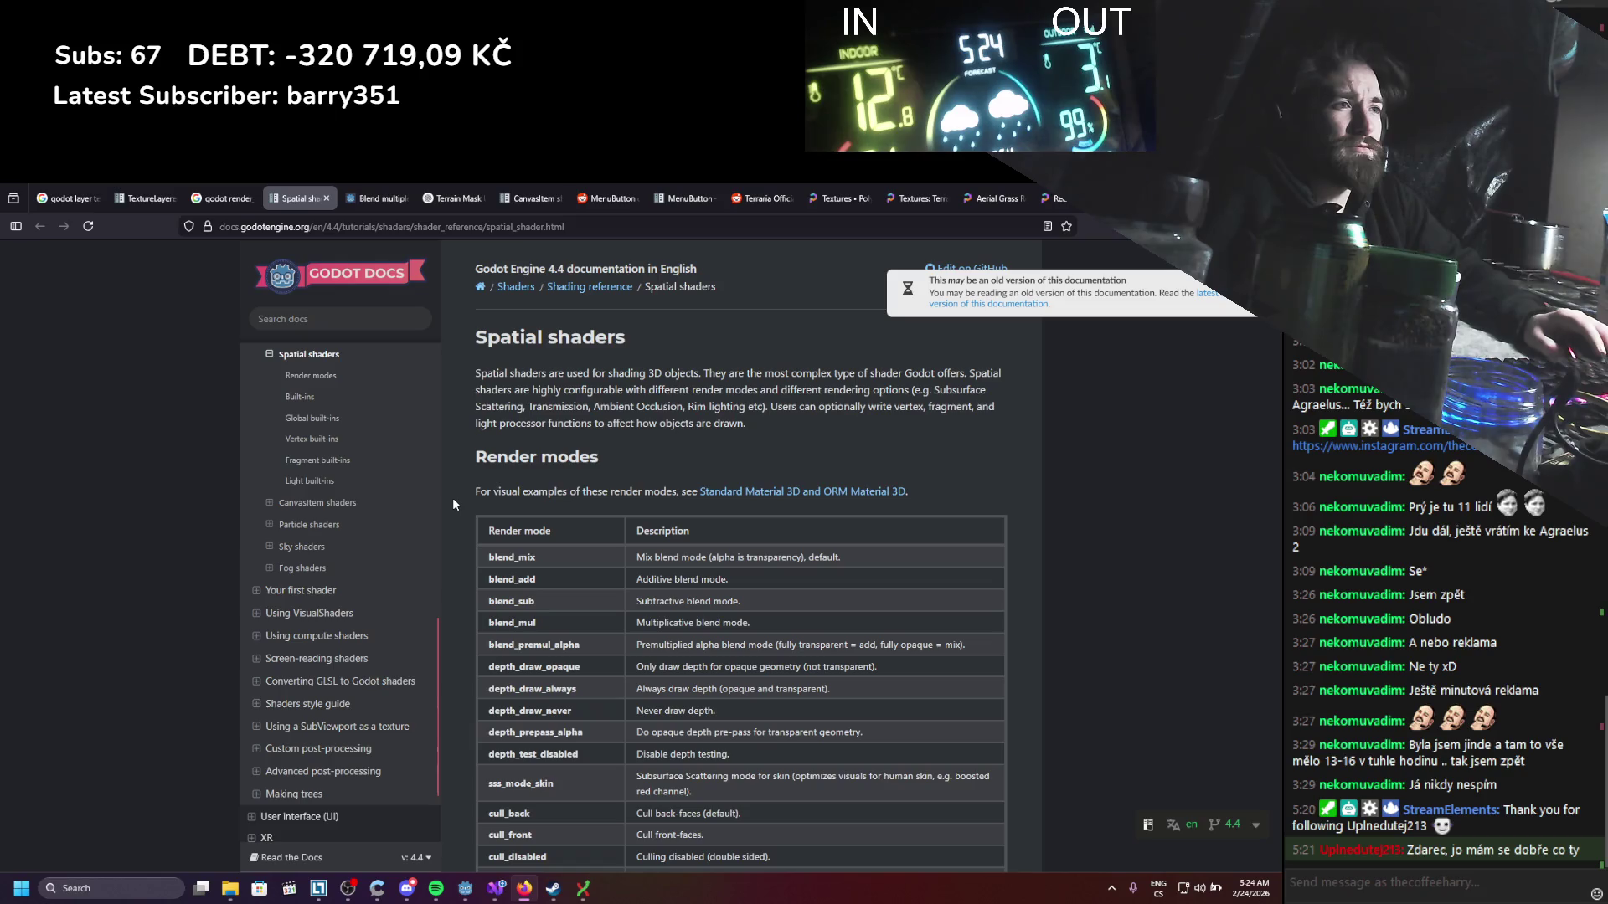
scroll(452, 497, "down", 15)
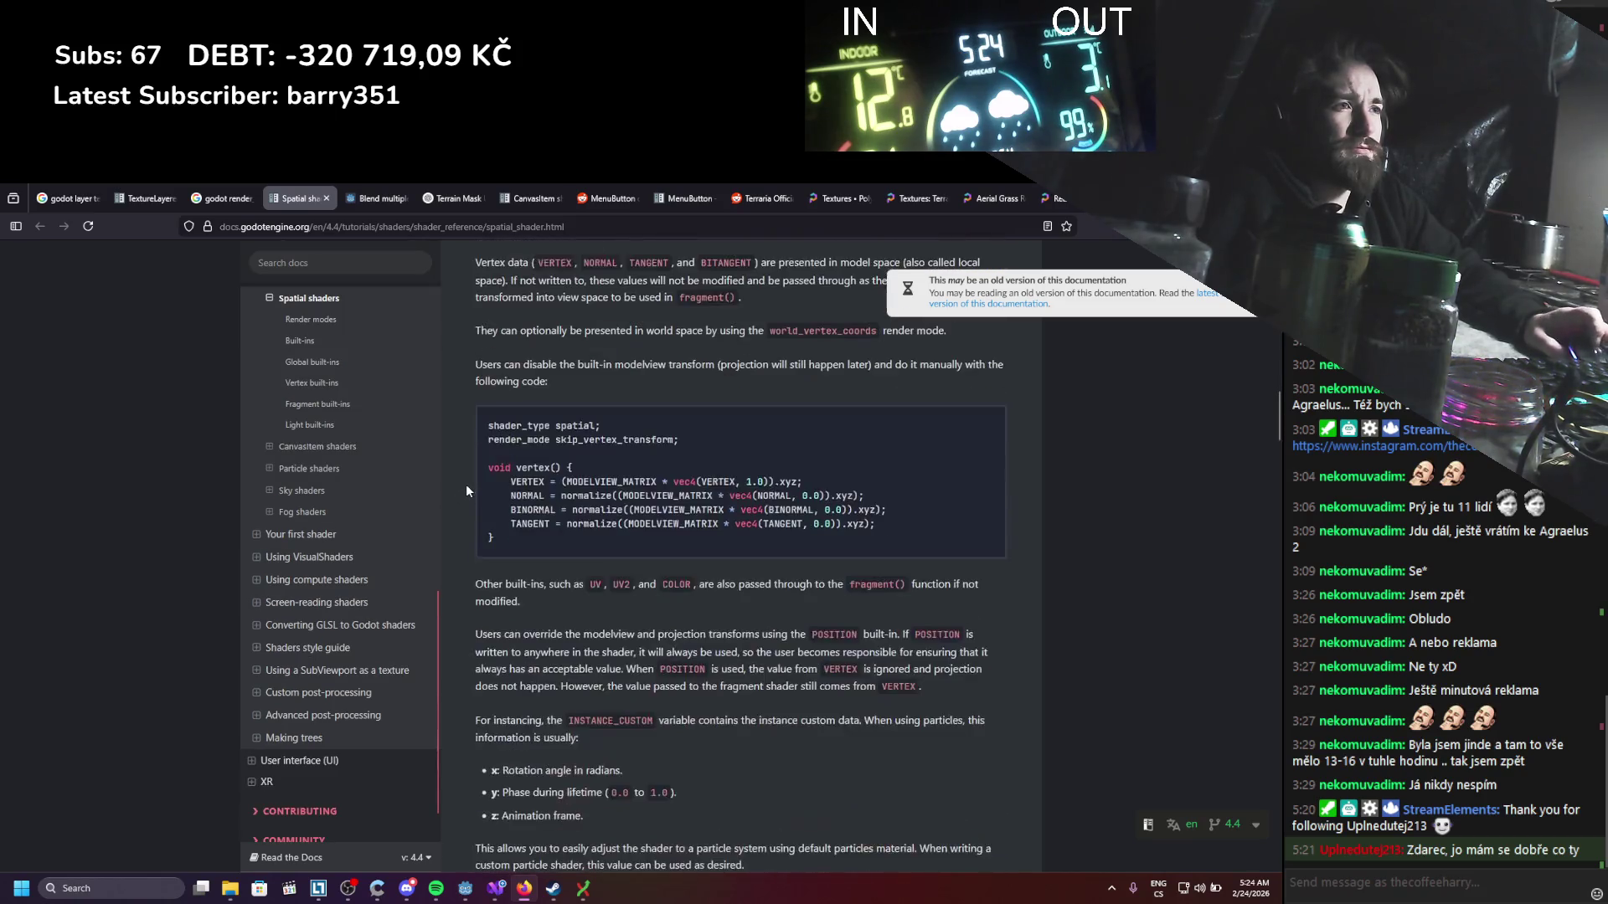
scroll(466, 484, "down", 15)
scroll(461, 484, "down", 15)
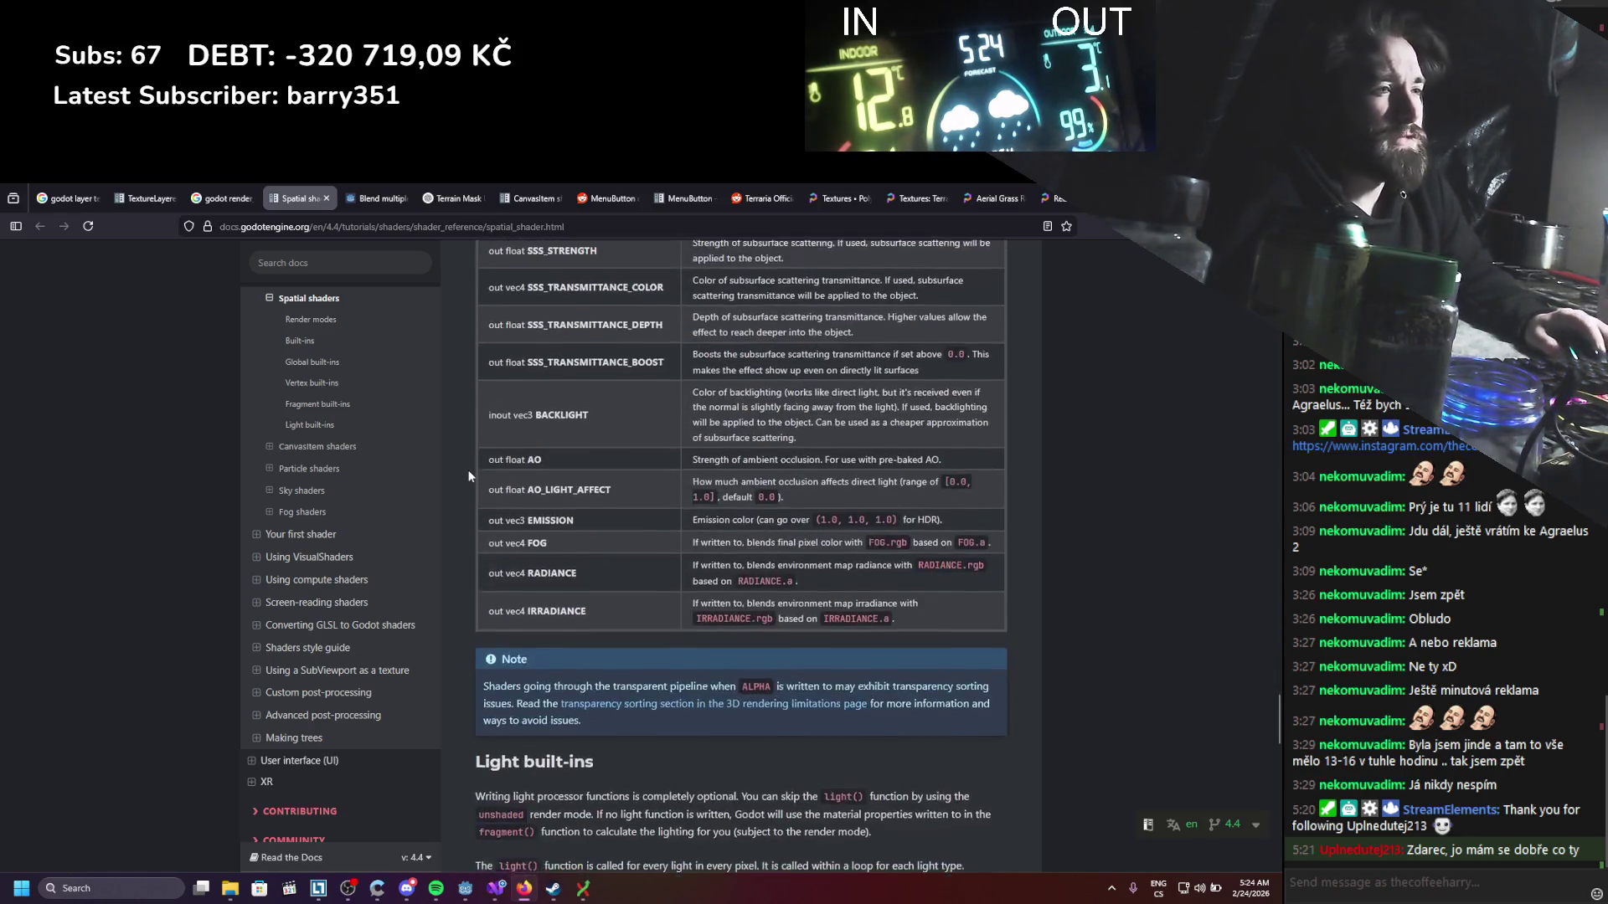
scroll(469, 474, "down", 15)
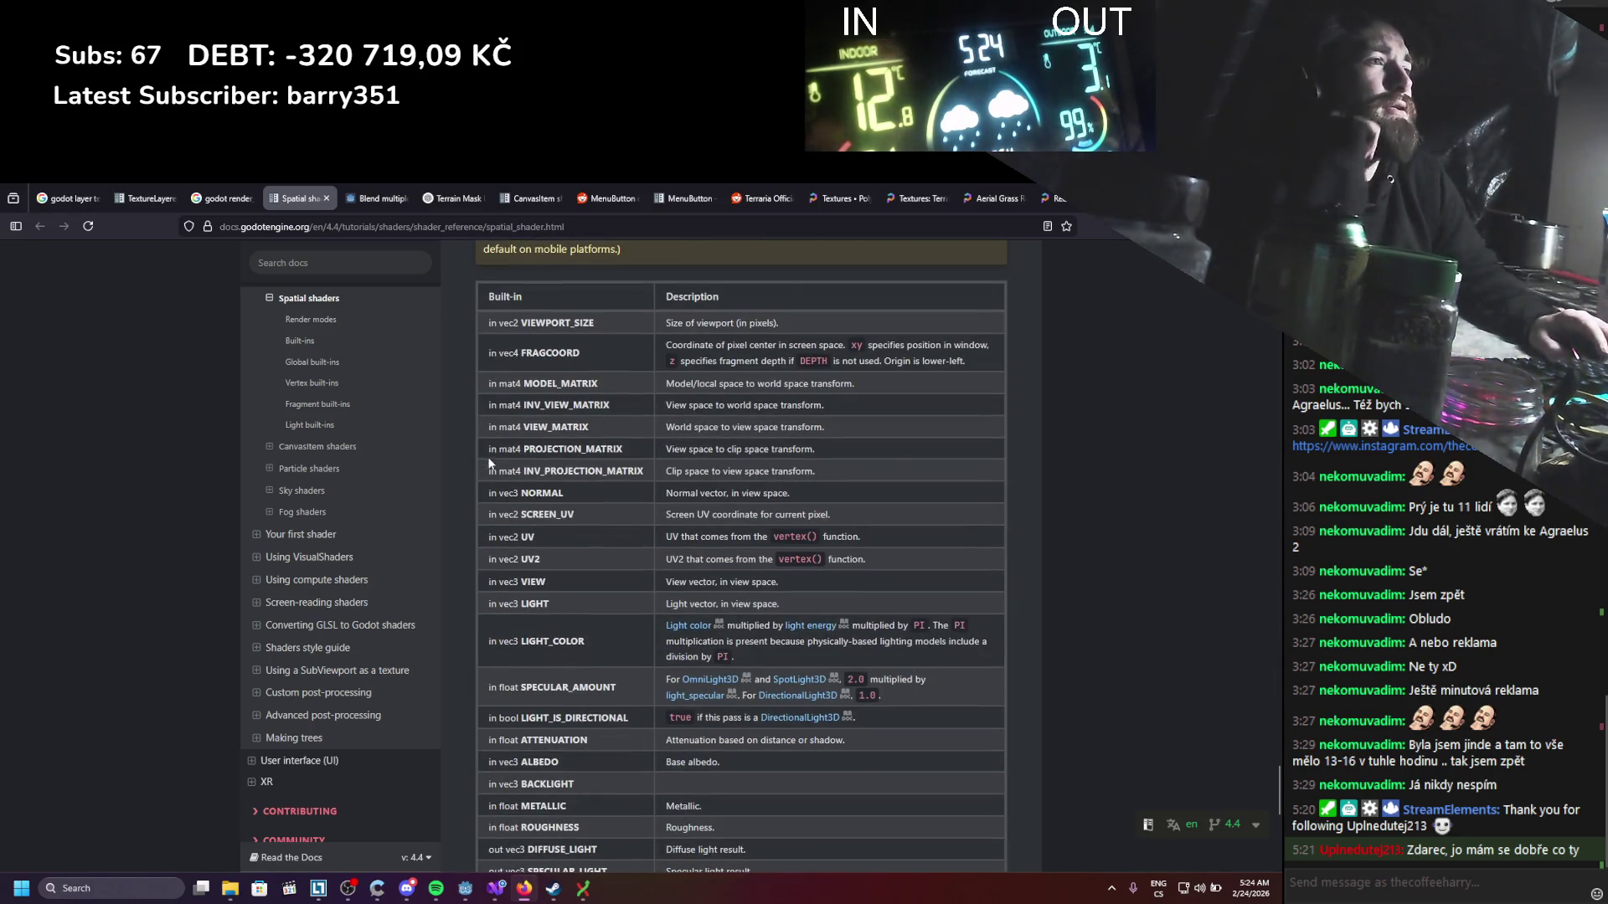
scroll(490, 463, "down", 10)
scroll(489, 463, "up", 6)
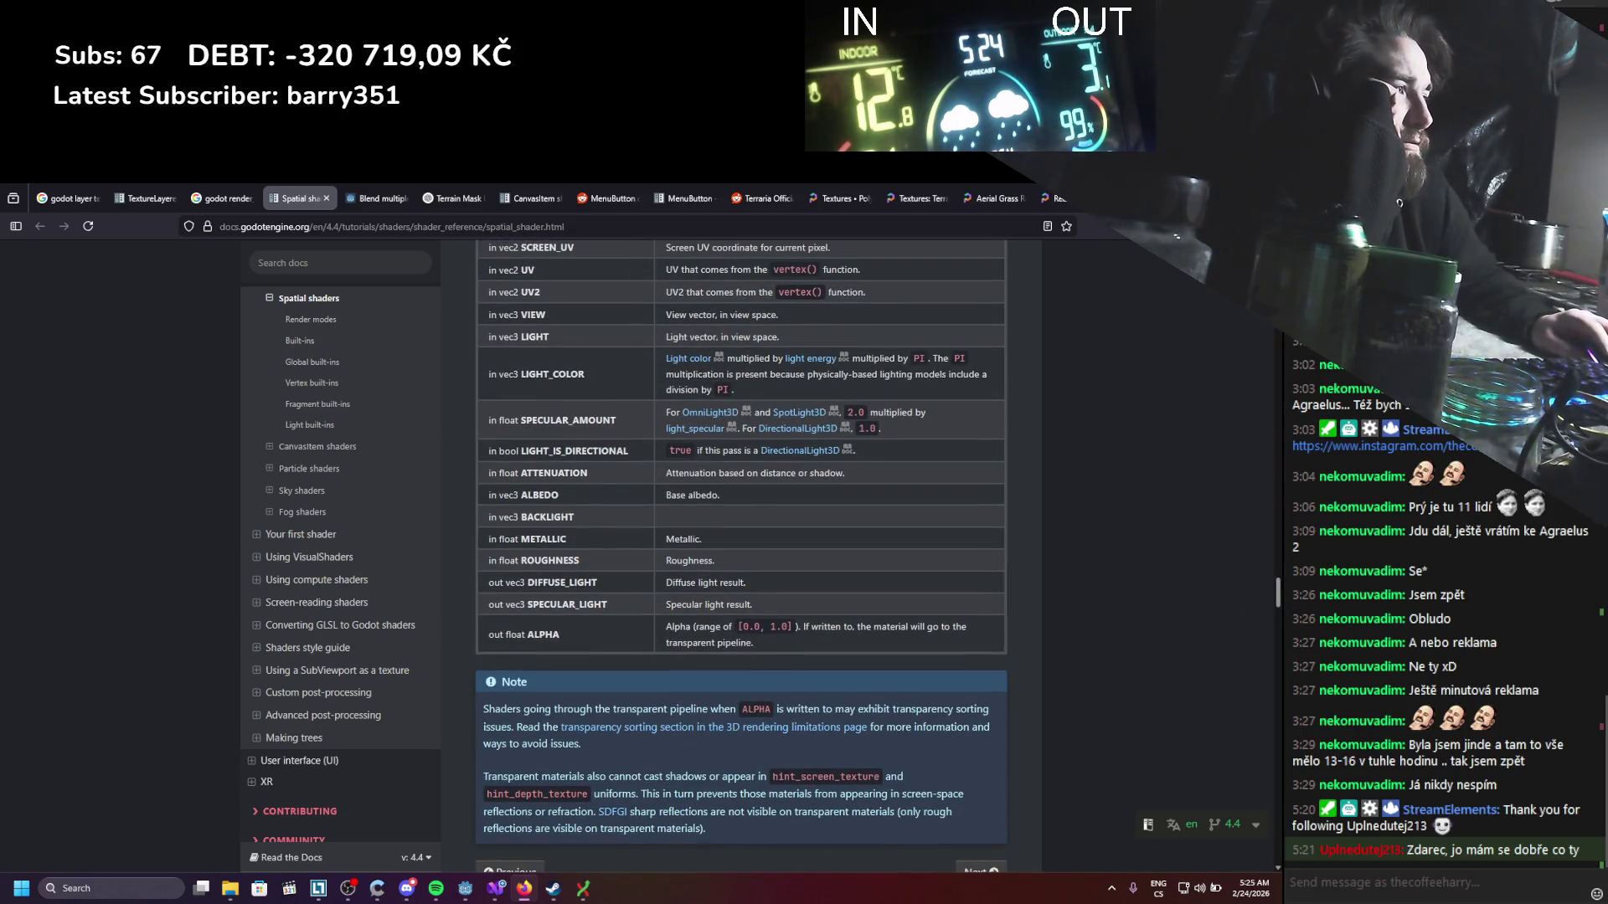
scroll(1049, 427, "up", 20)
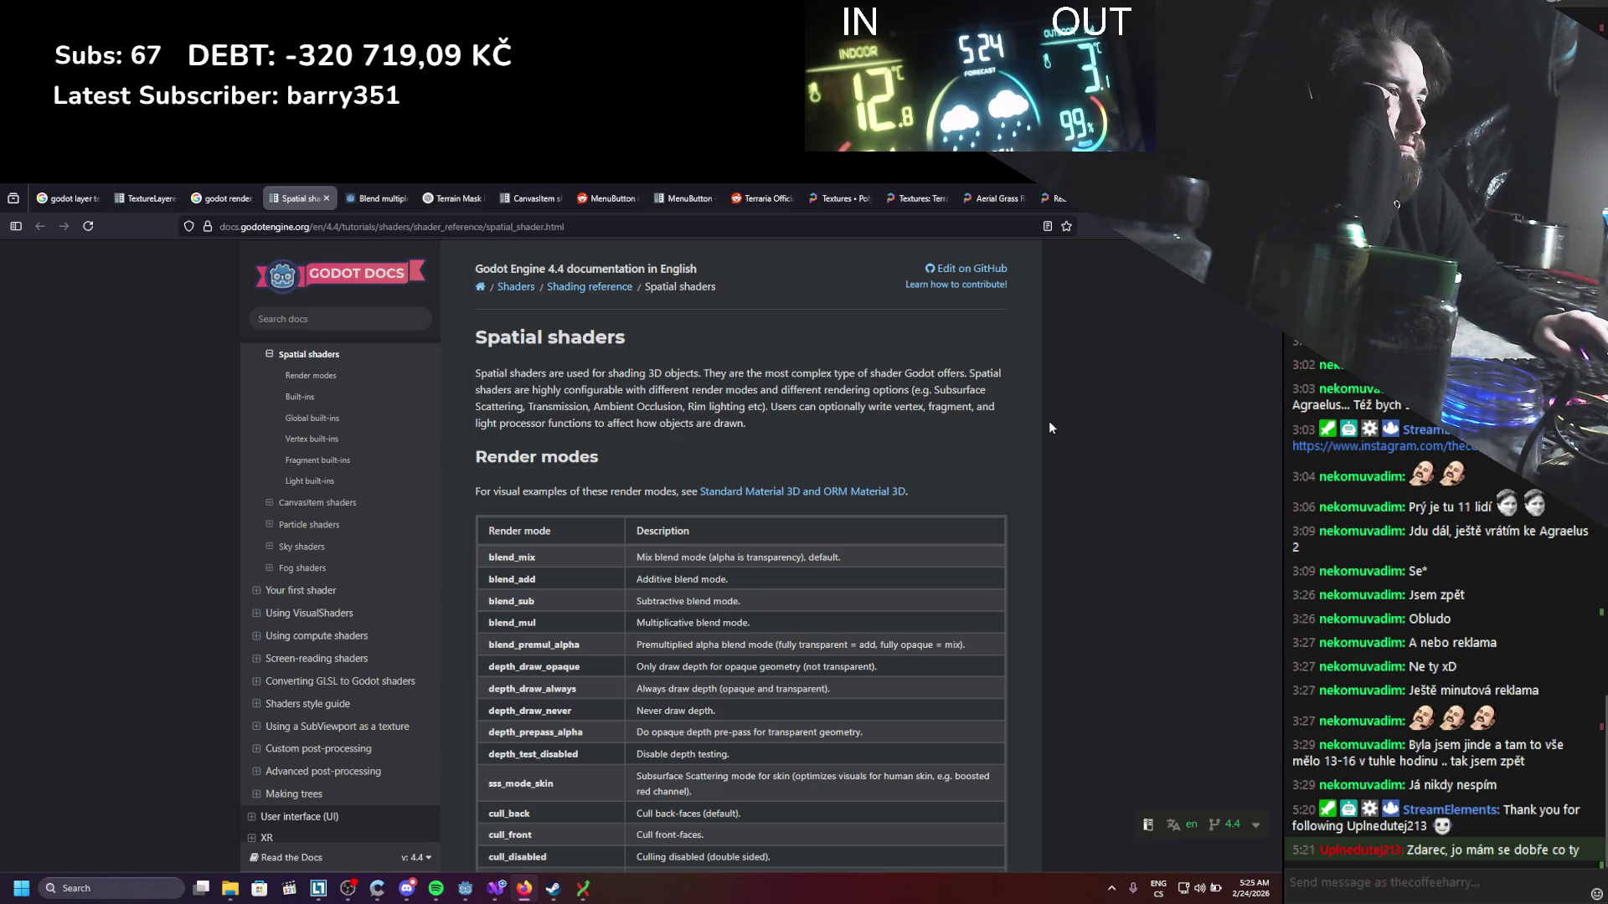
scroll(1050, 427, "down", 1)
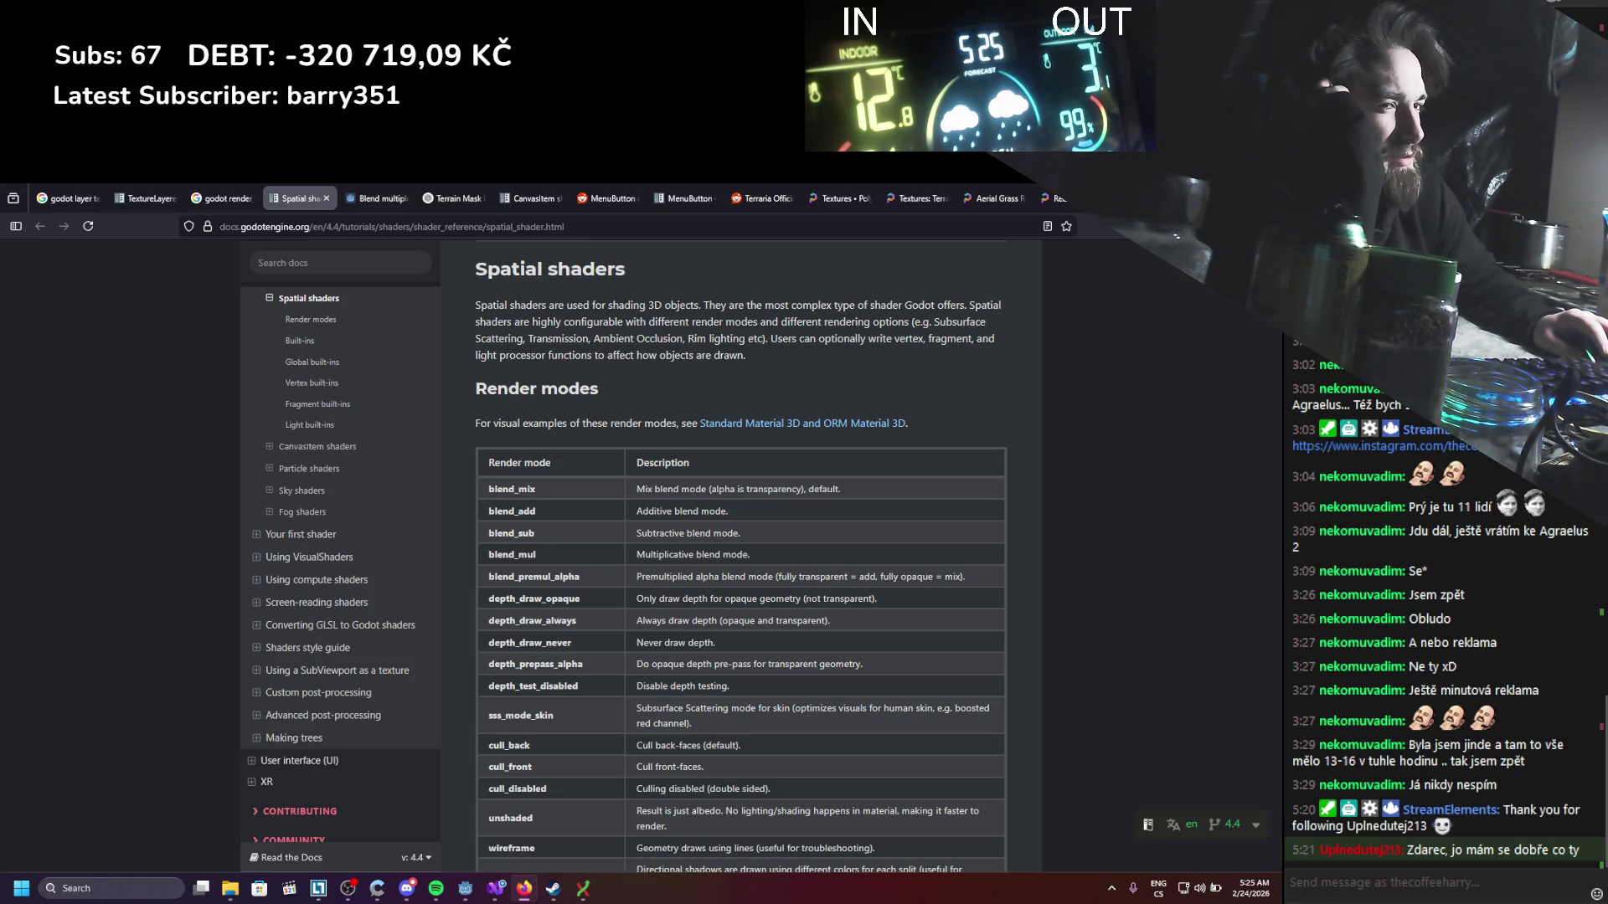
left_click(466, 888)
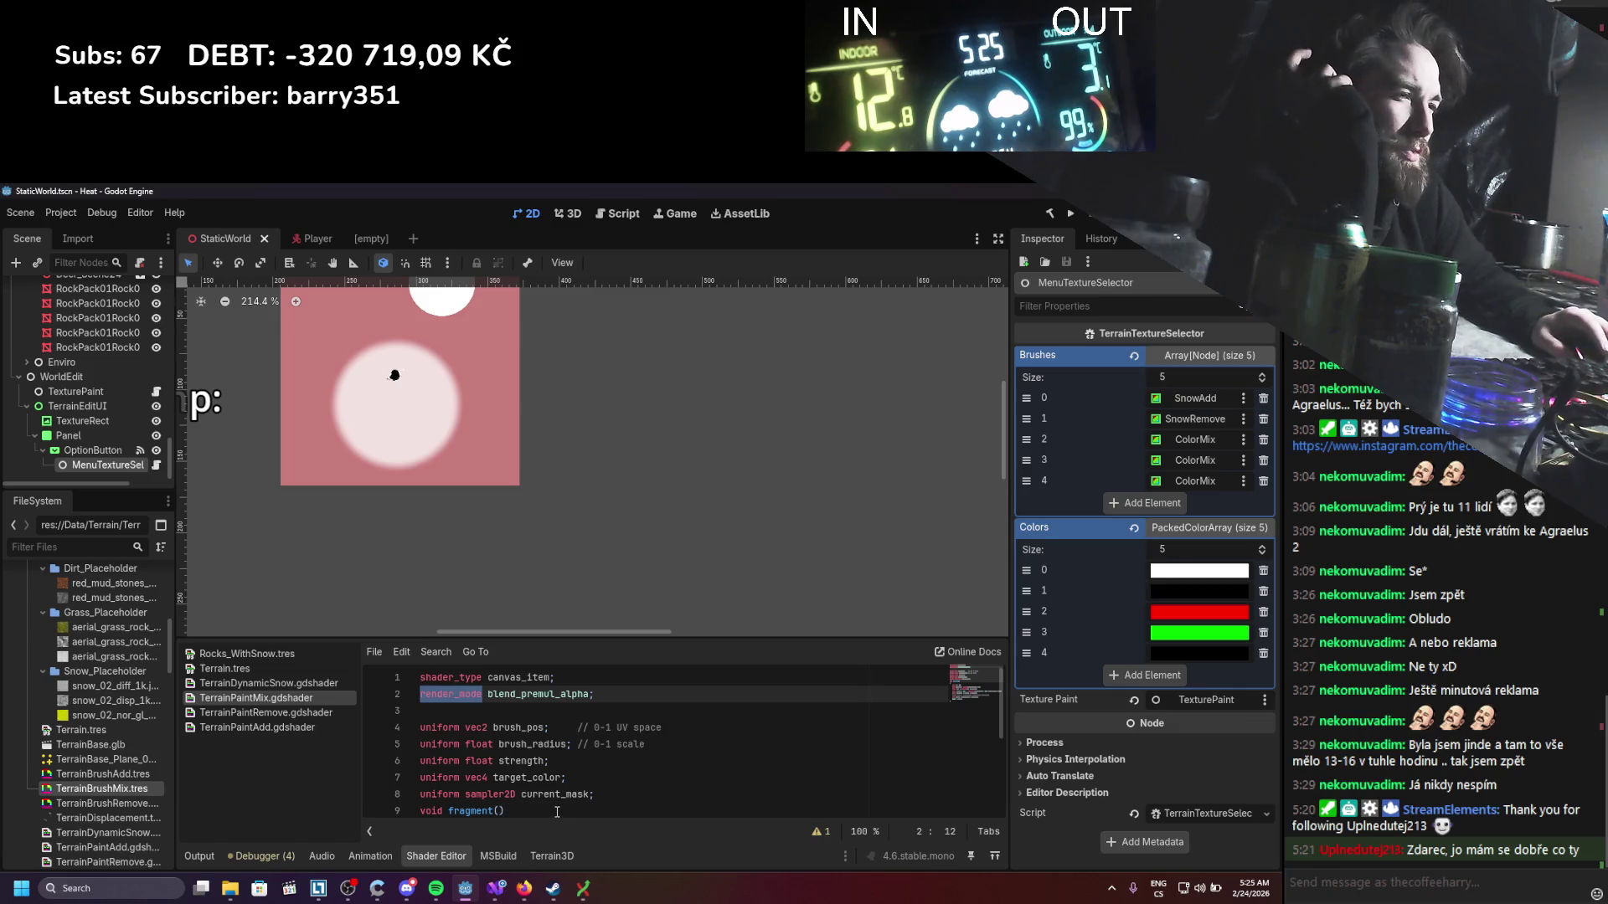
Step: Add 'result.a *= -1.;' after line 17 of TerrainPaintMix.gdshader, save, and run the project
scroll(542, 797, "down", 3)
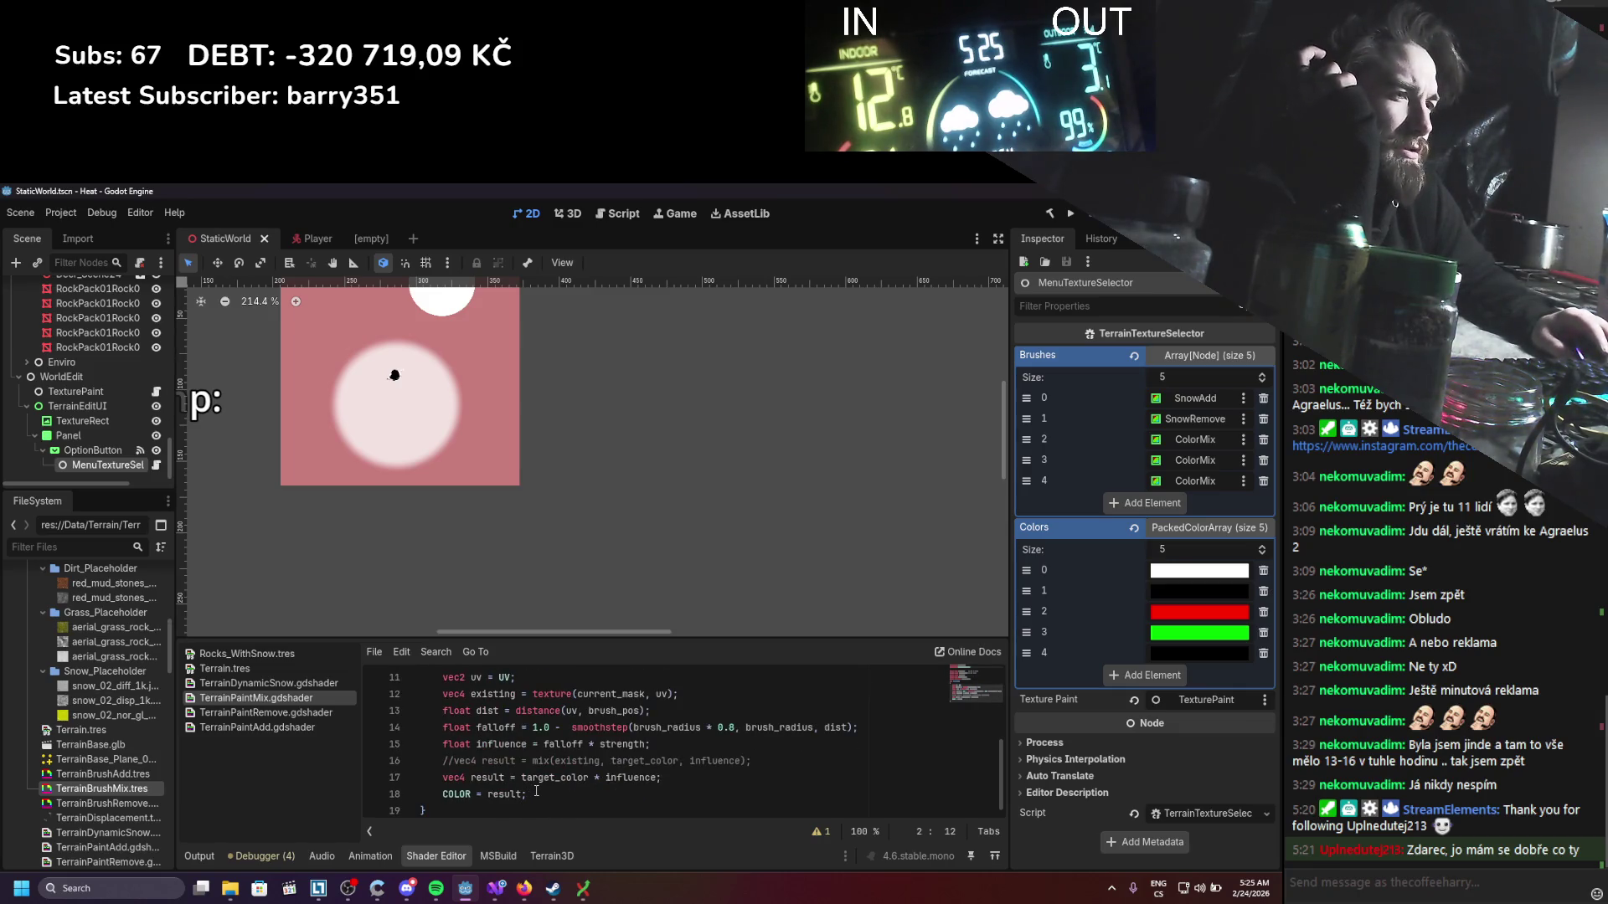
left_click(679, 779)
key("Return")
type("result.a")
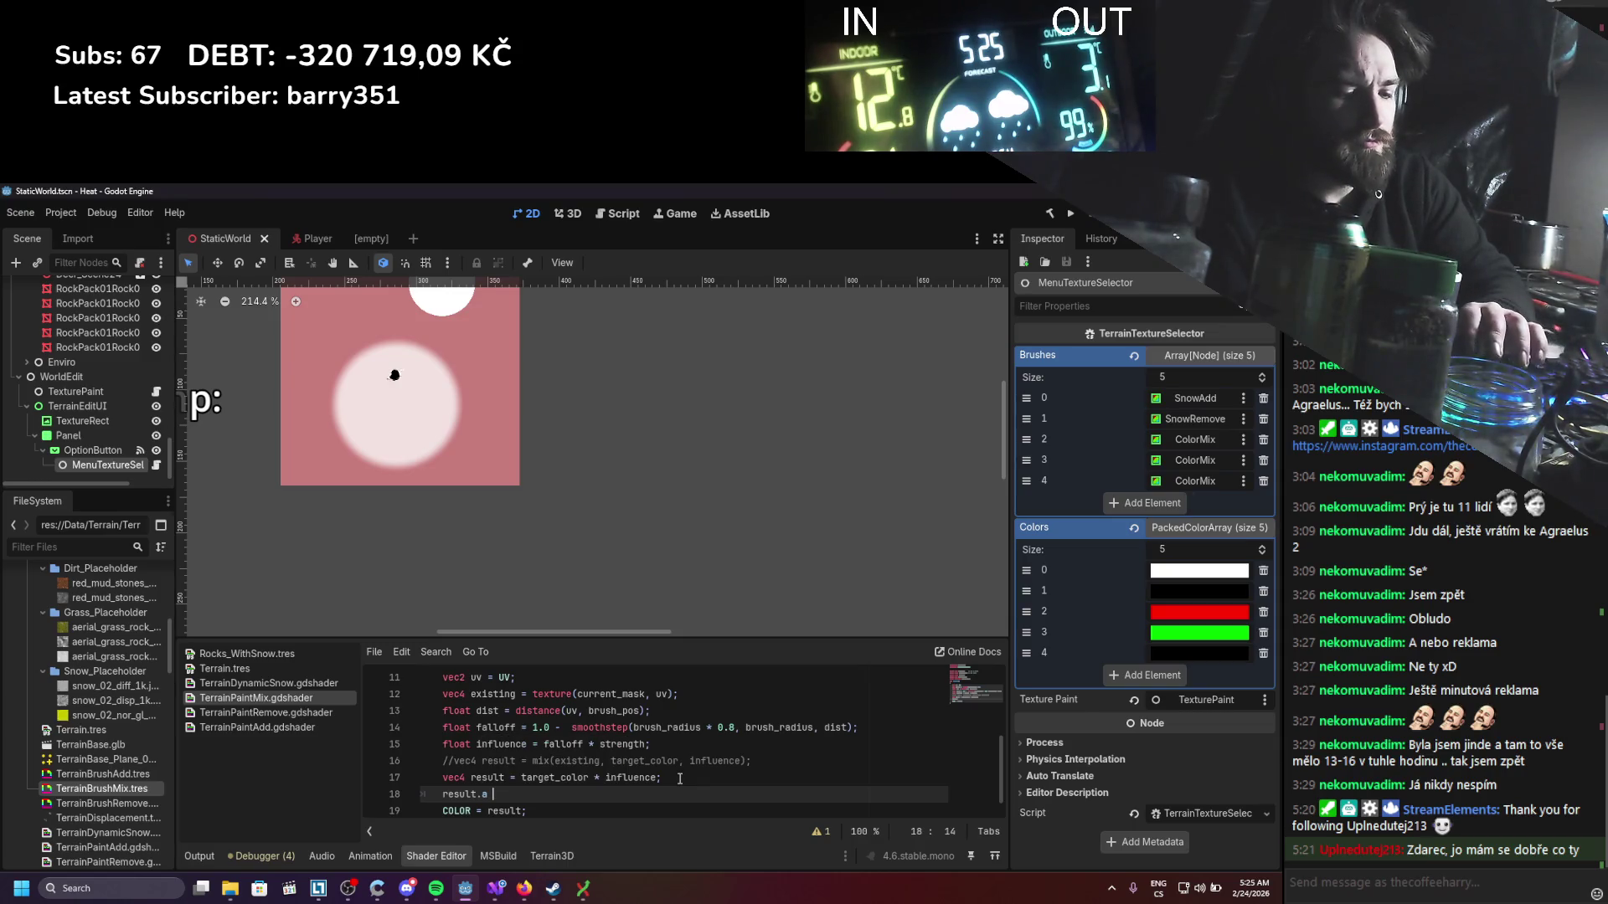
key("BackSpace")
key("BackSpace")
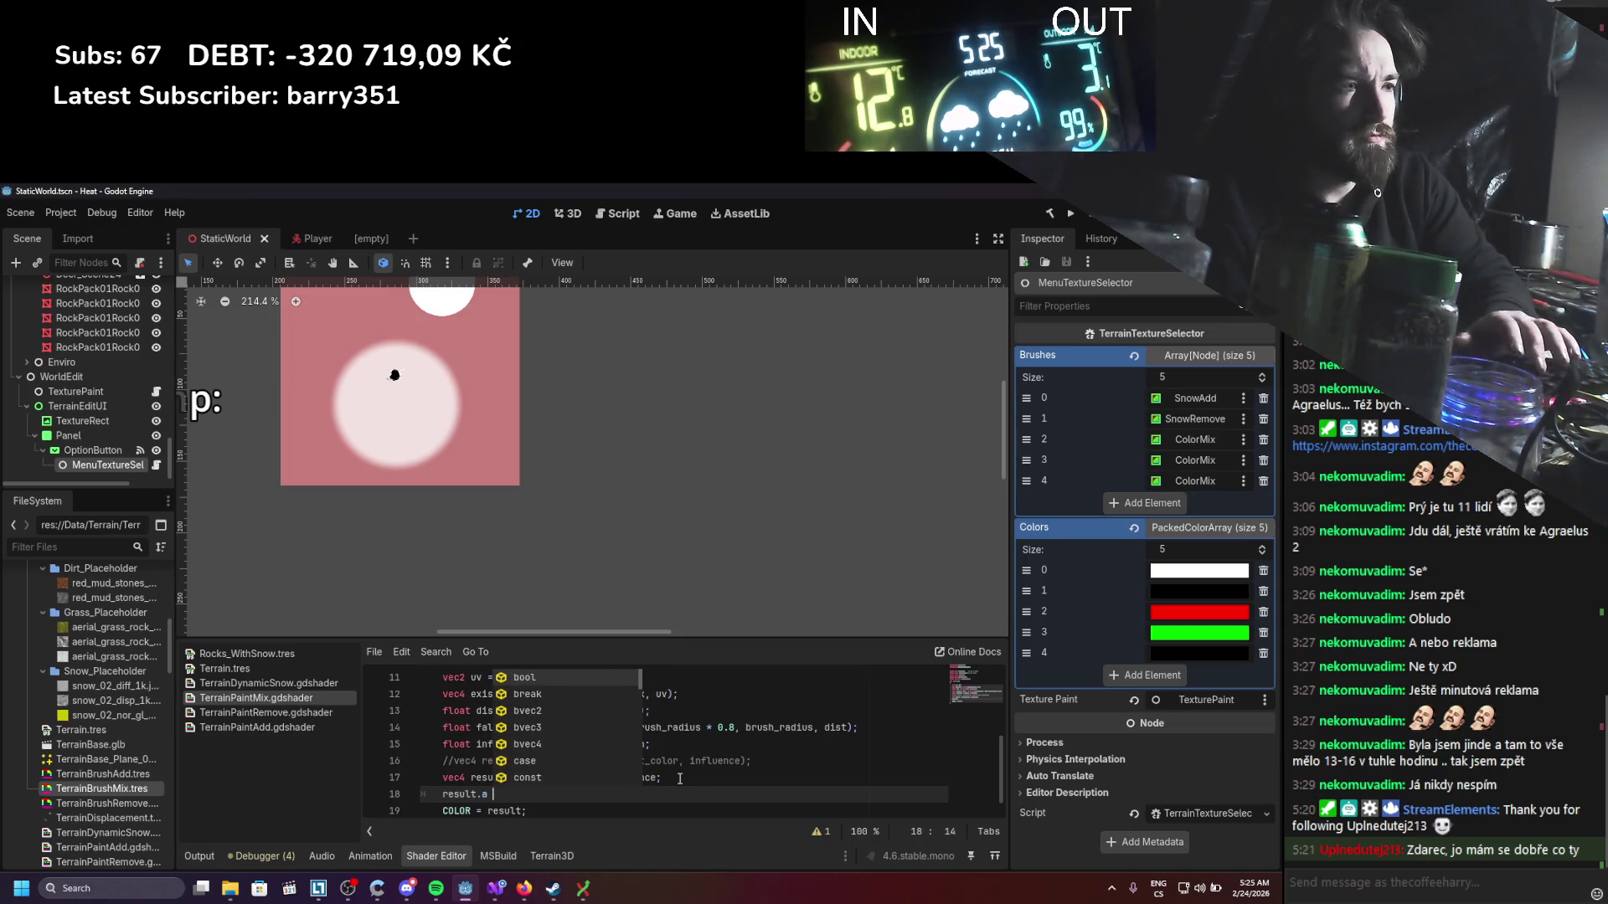
type("*= -1;")
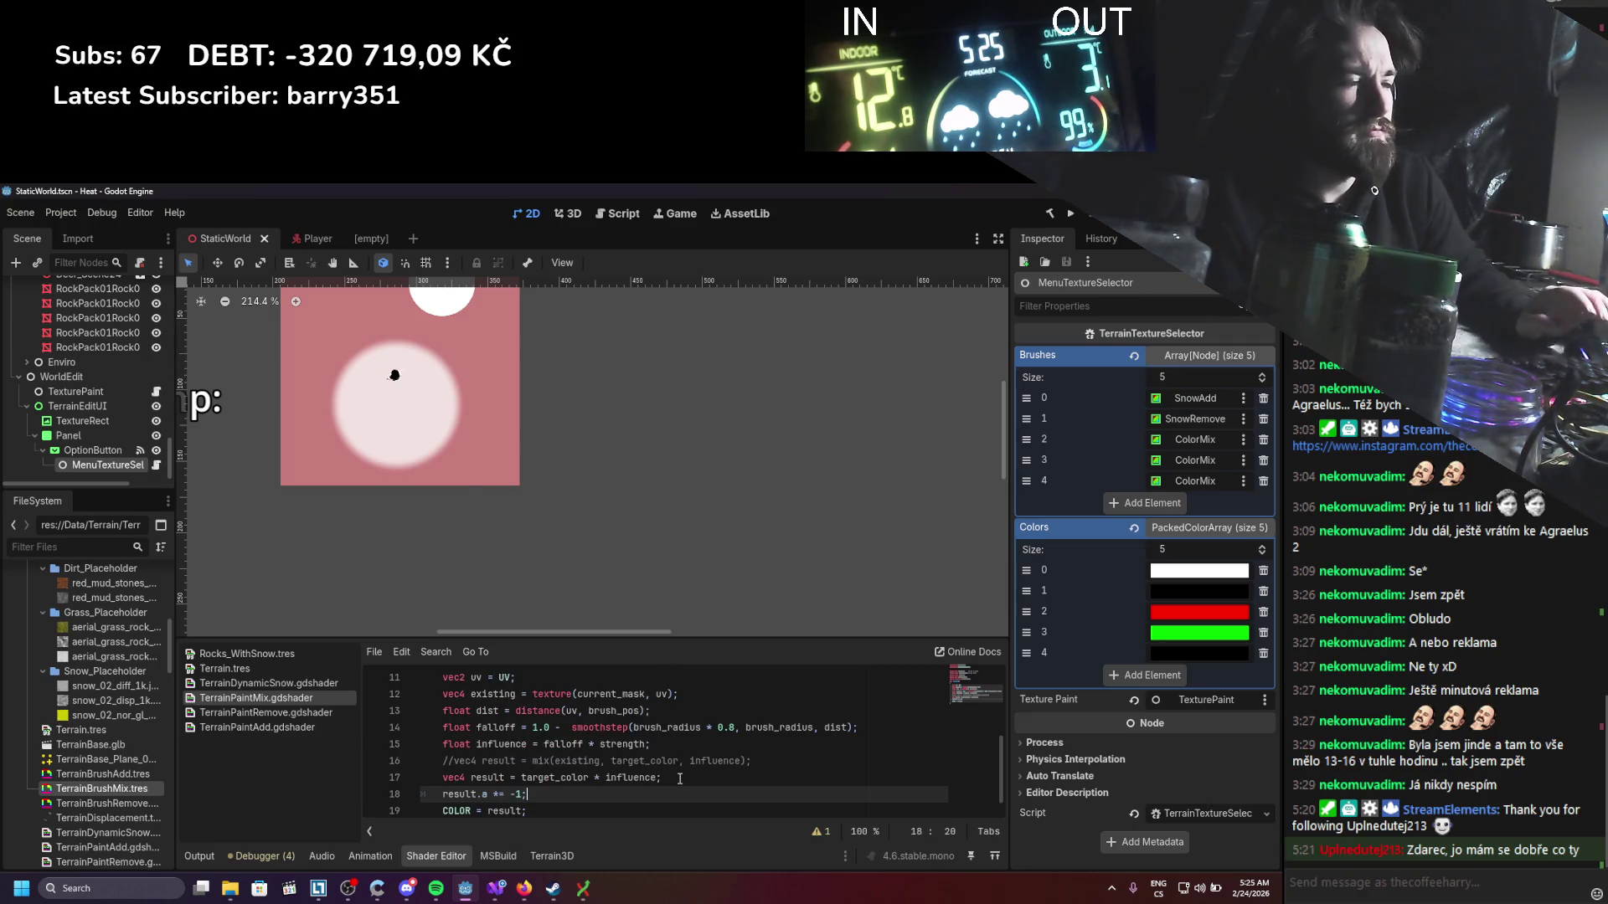
key("ctrl+s")
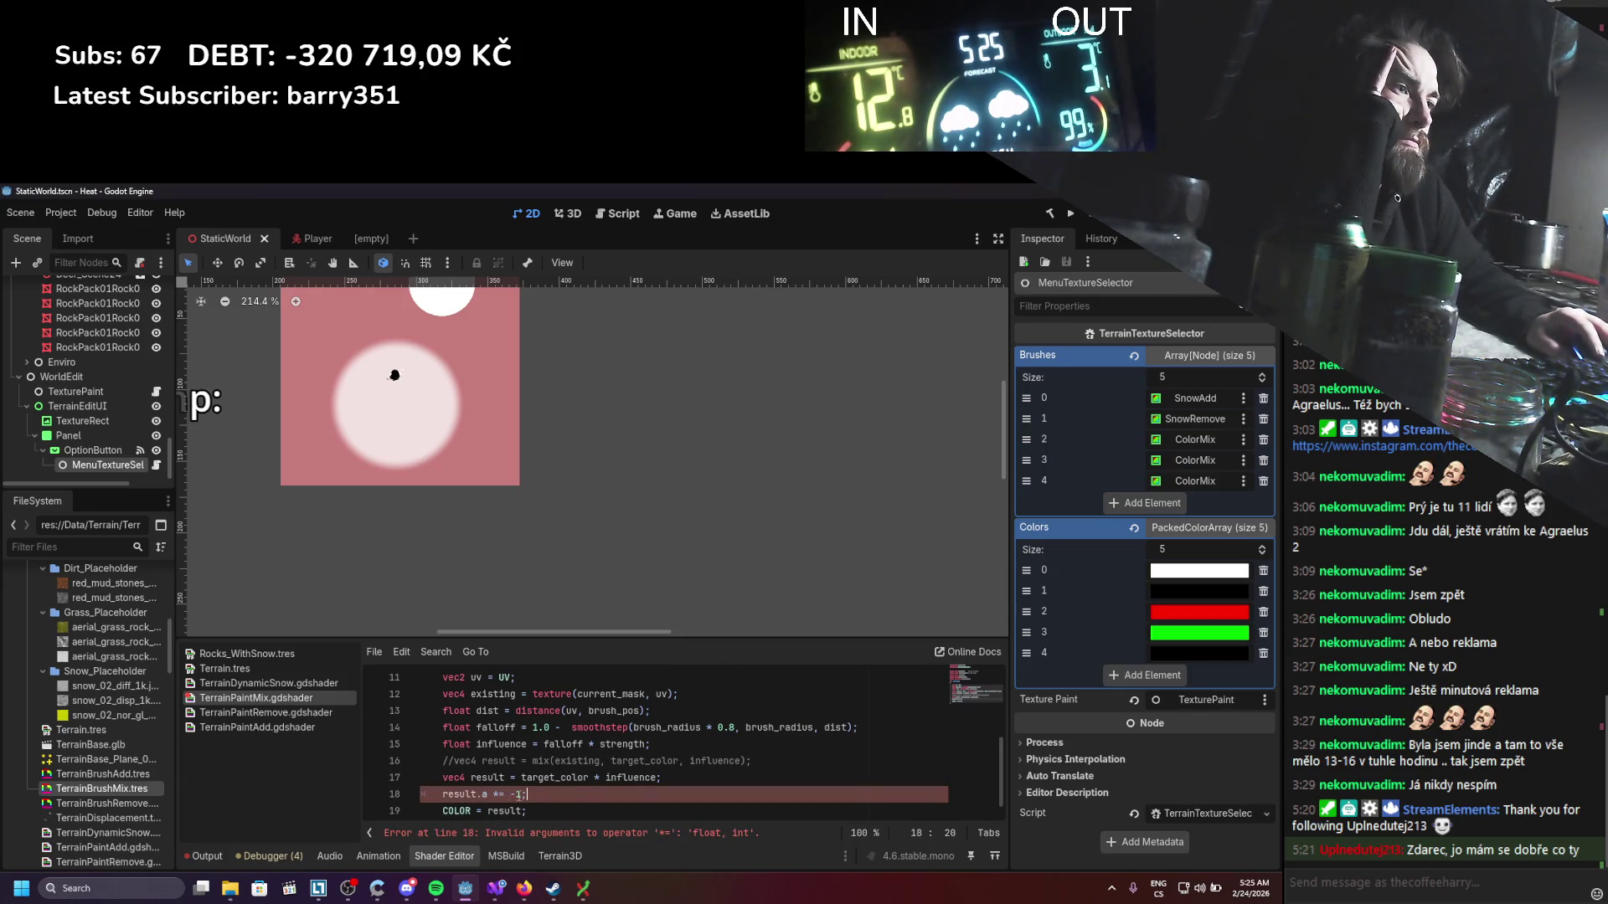
type(".")
key("ctrl+s")
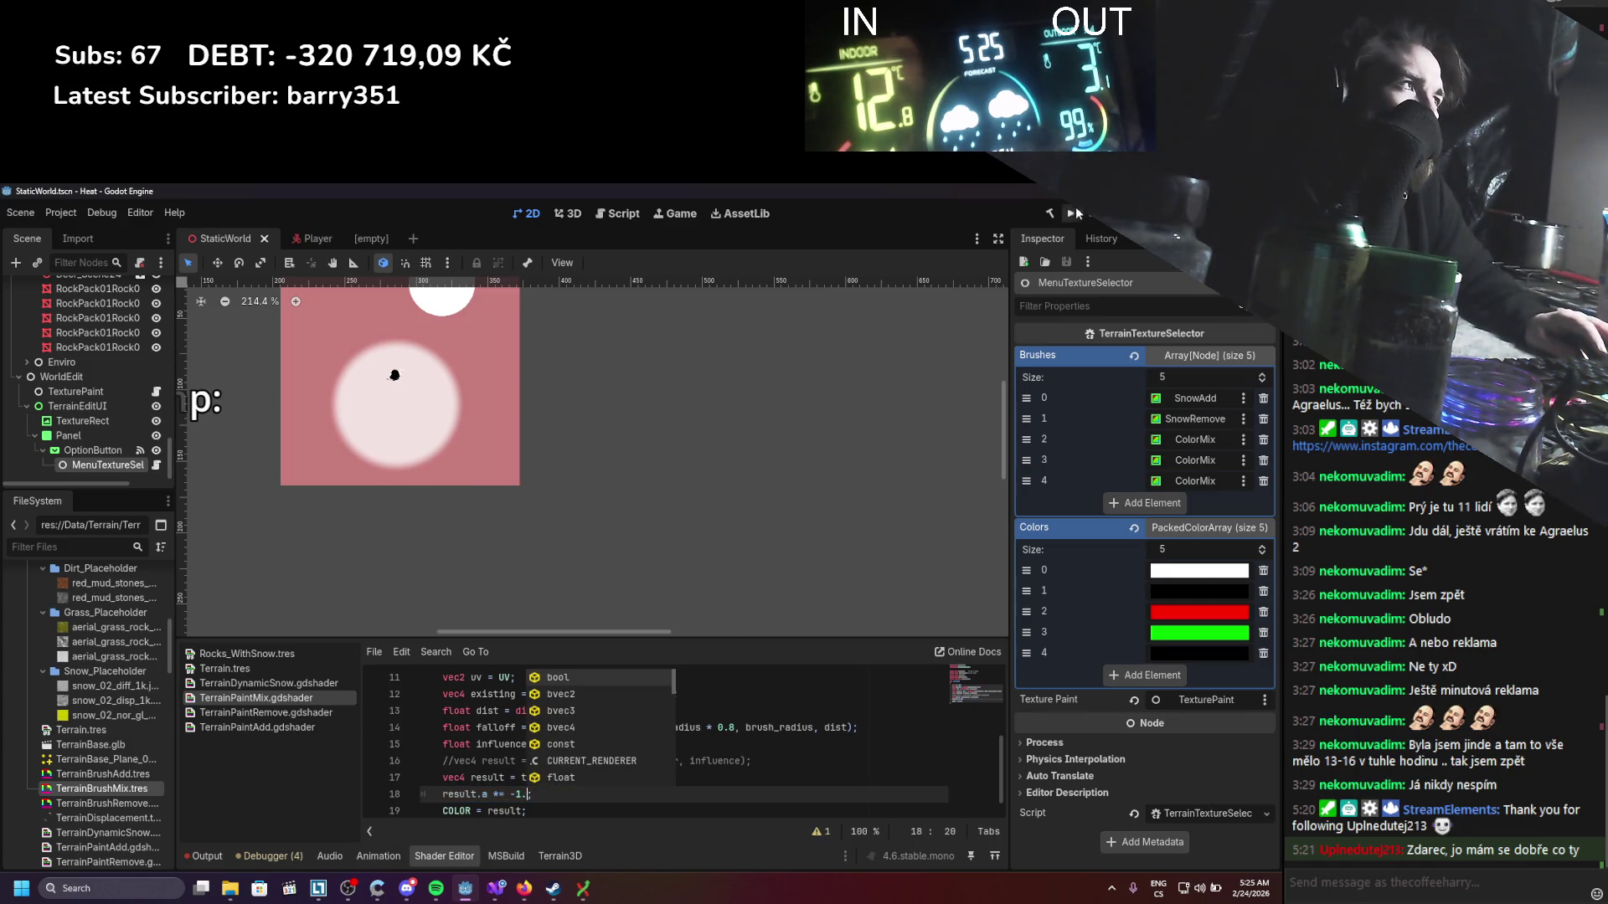
left_click(1072, 214)
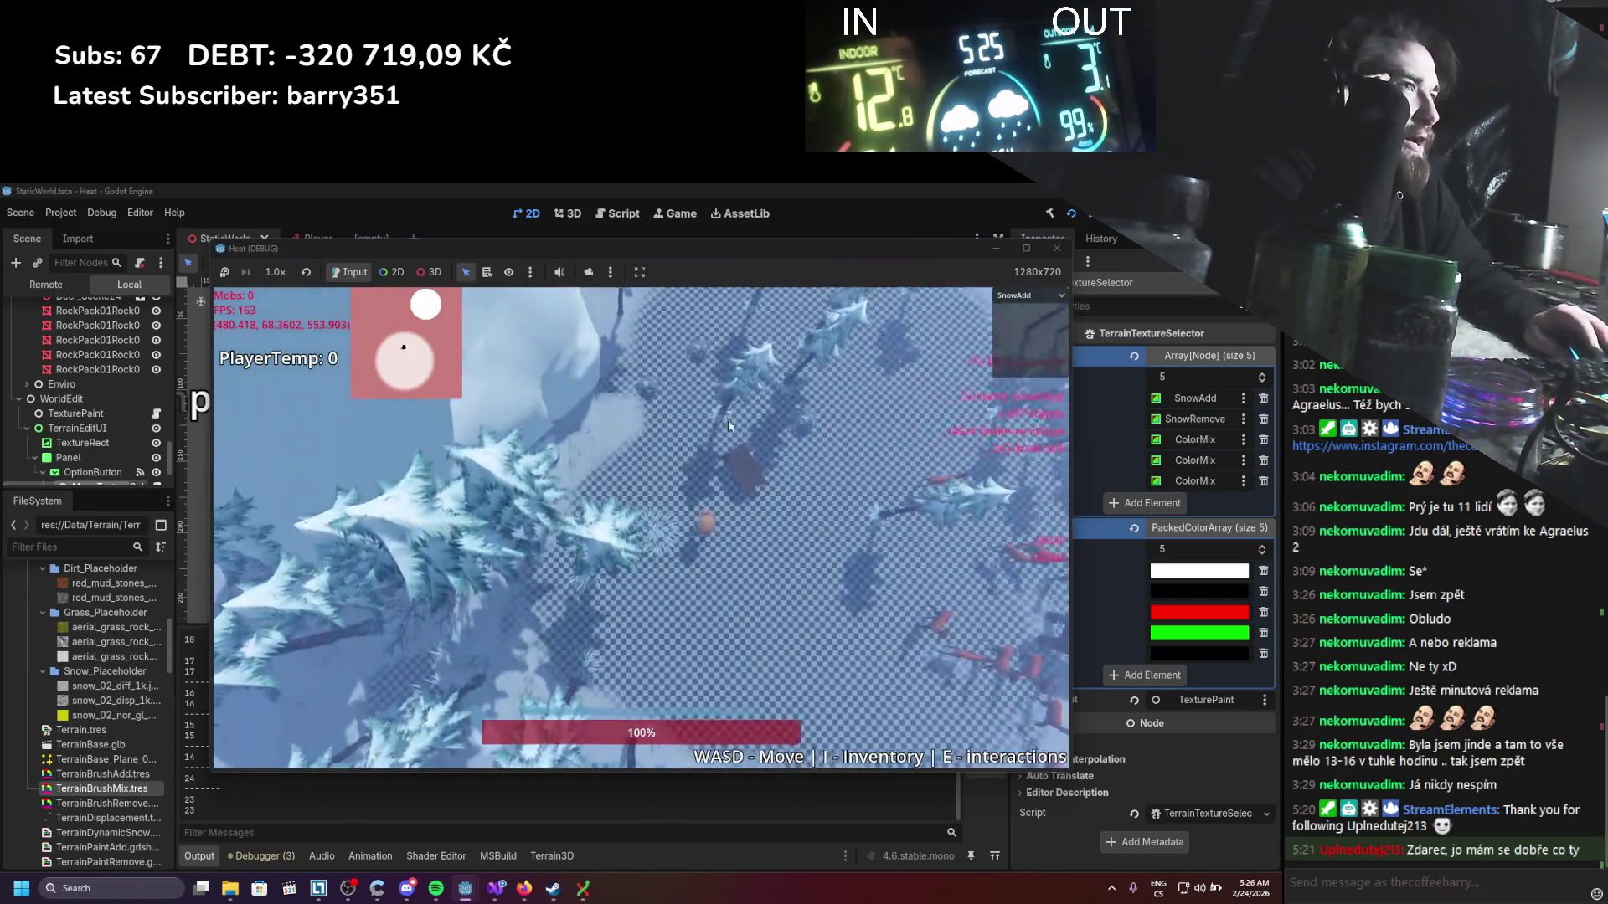
Step: Paint a red dirt patch, then a green grass patch stretching up and left
left_click(1026, 300)
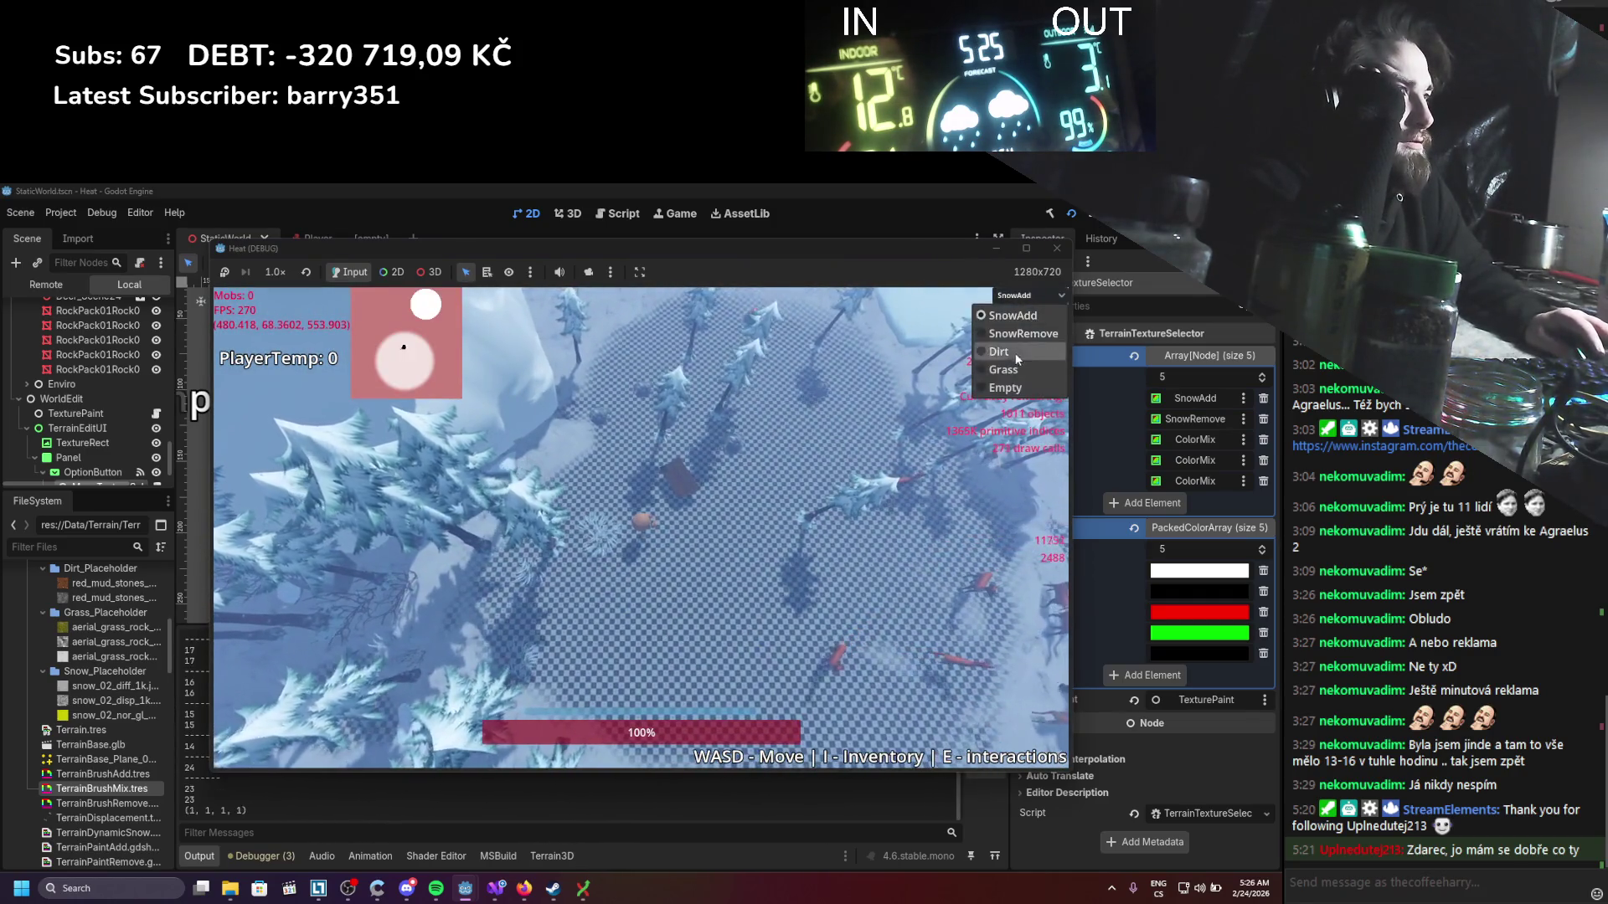
left_click(1015, 353)
mouse_move(704, 578)
left_mouse_down()
mouse_move(760, 635)
mouse_move(590, 657)
left_mouse_up()
left_click(1028, 297)
left_click(1015, 334)
left_click(778, 663)
mouse_move(691, 685)
left_mouse_down()
mouse_move(654, 581)
mouse_move(559, 547)
mouse_move(632, 484)
mouse_move(667, 499)
mouse_move(795, 490)
left_mouse_up()
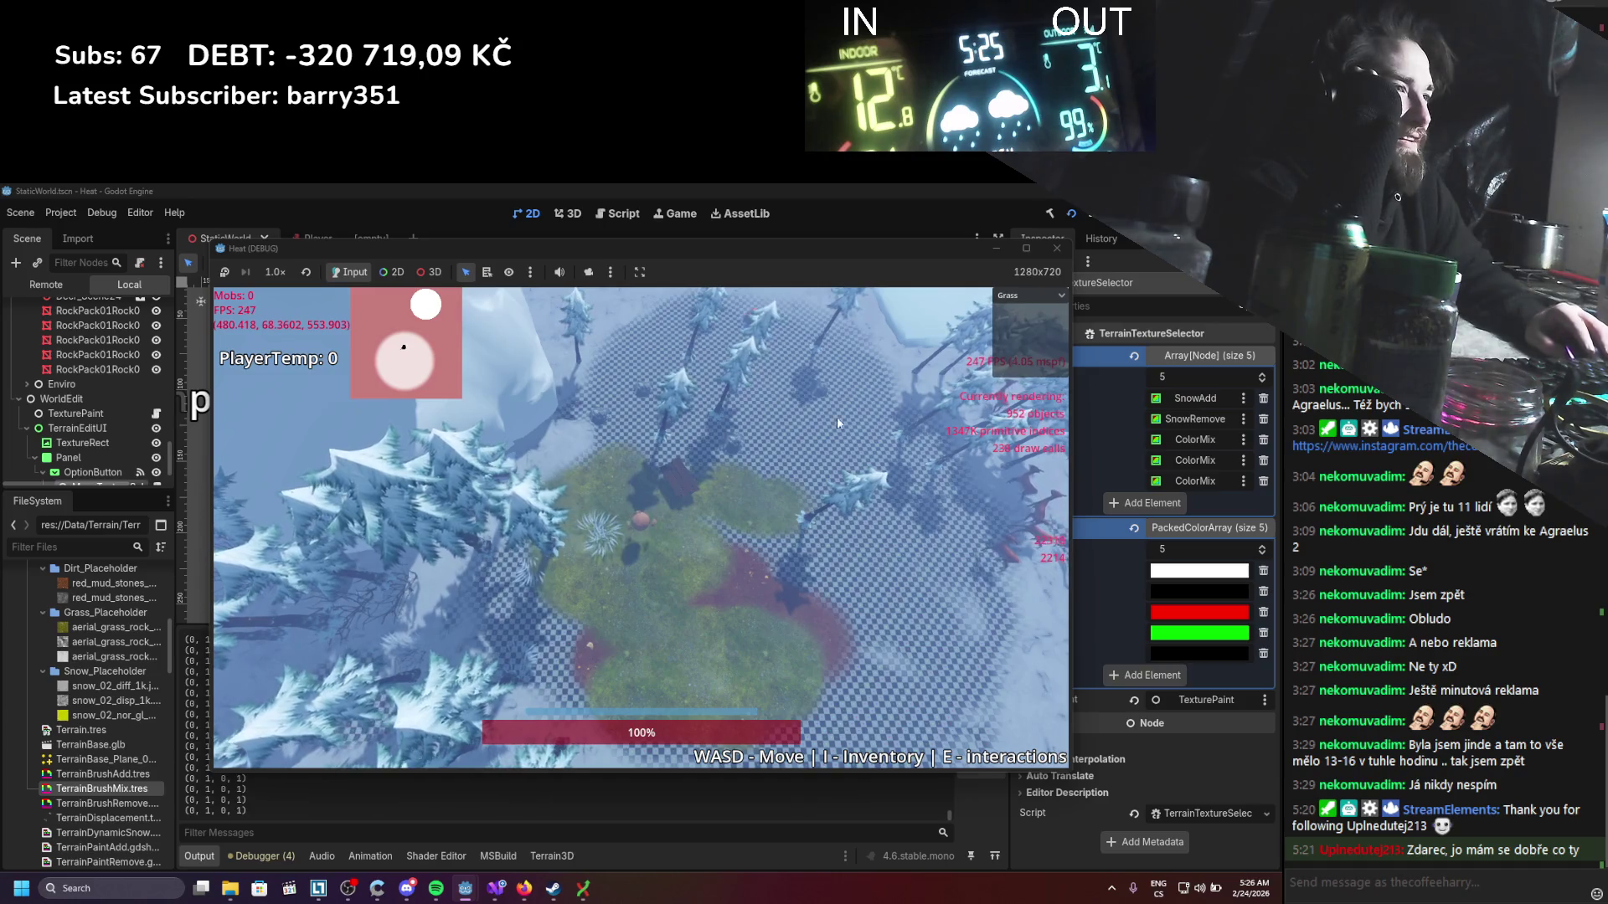
Step: Paint another dirt patch beside the grass, ringing it with red dirt
left_click(1038, 299)
left_click(1017, 322)
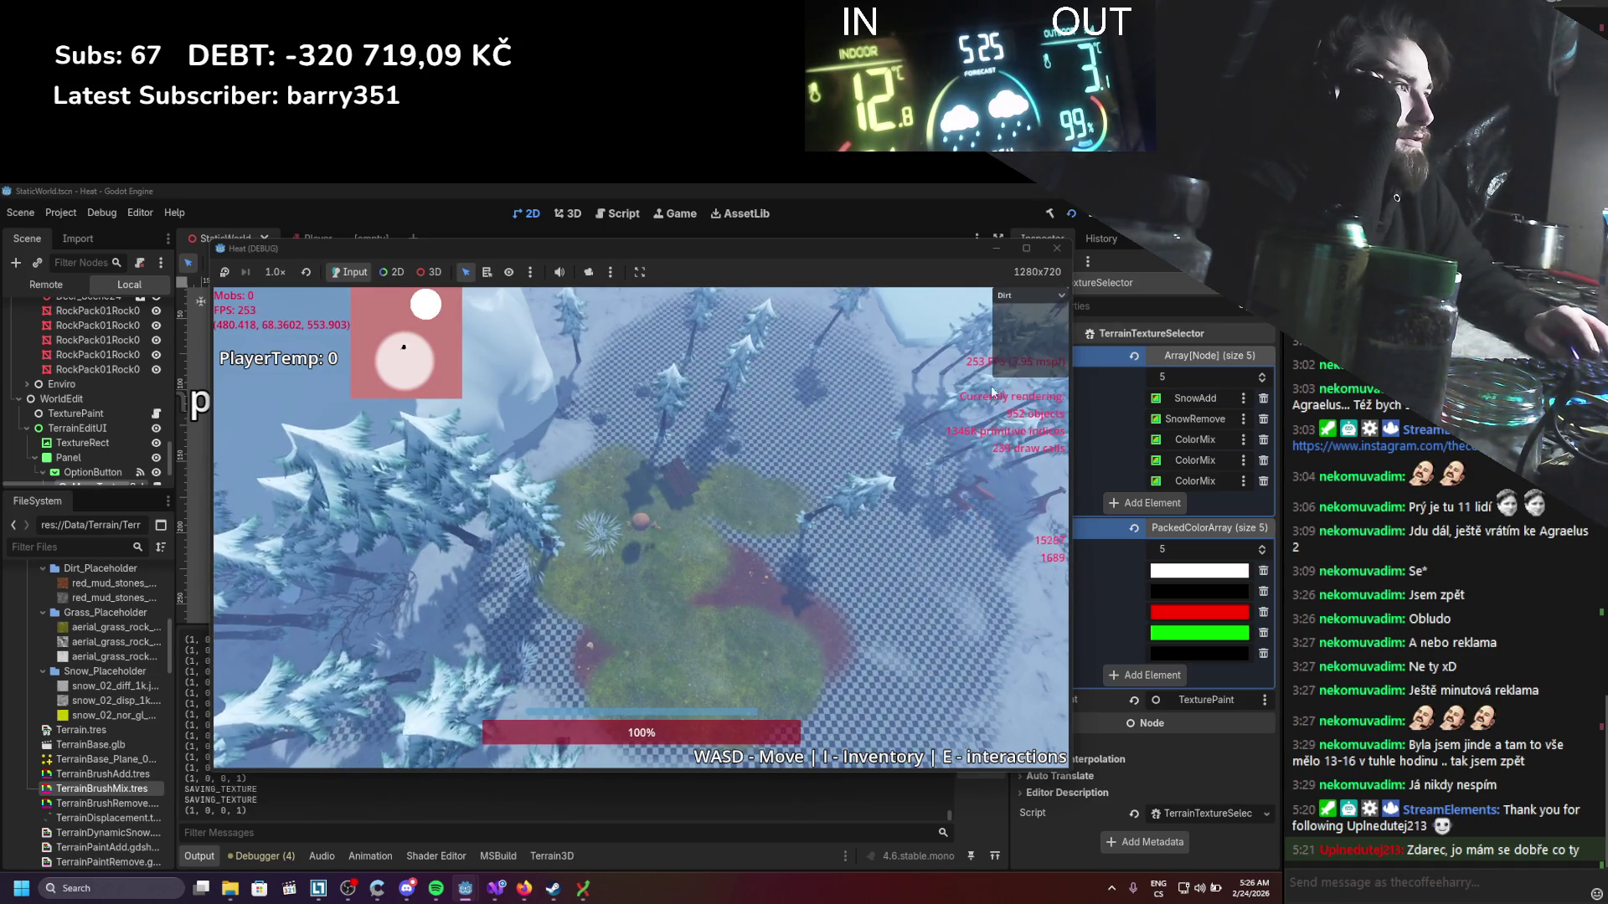
left_click(1022, 298)
left_click(1017, 309)
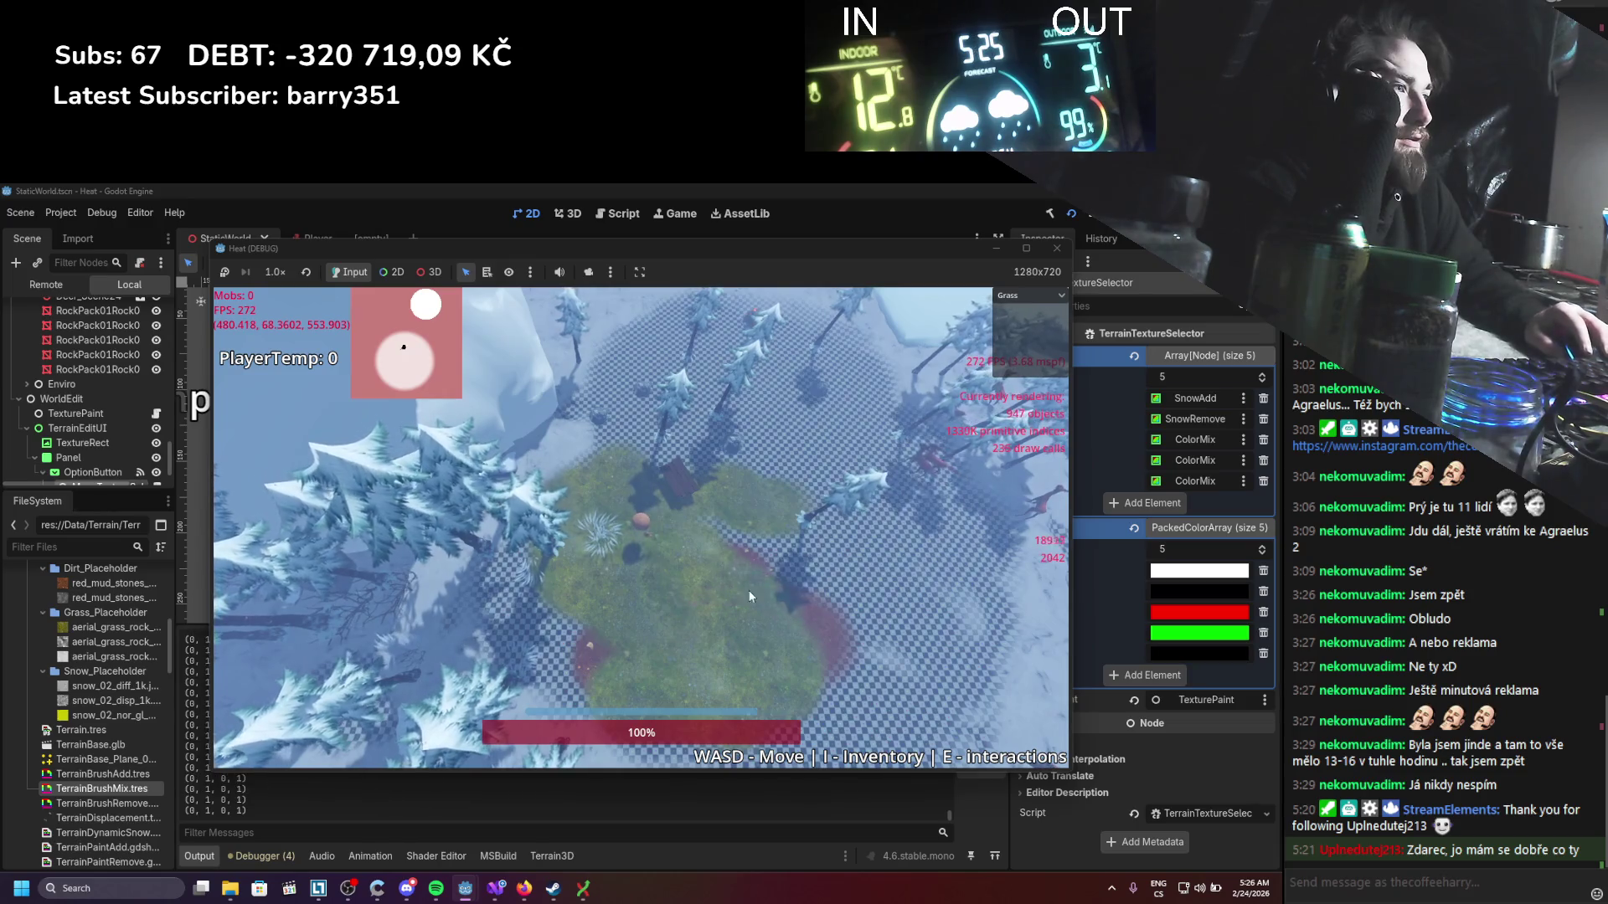
left_click(1026, 296)
left_click(1006, 352)
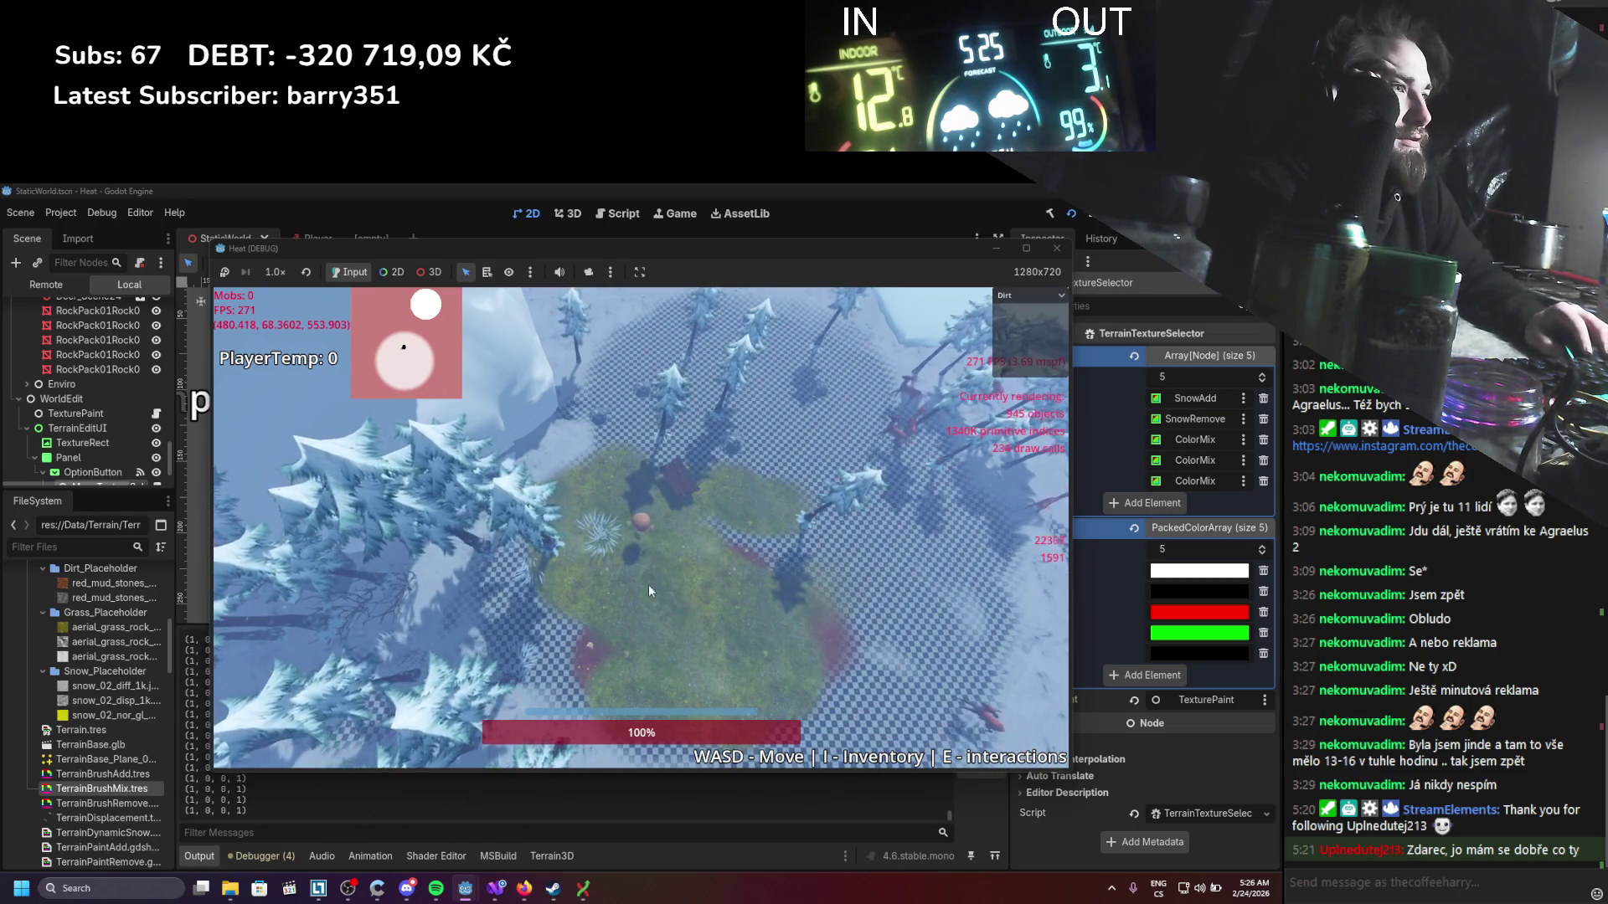
mouse_move(755, 534)
left_mouse_down()
mouse_move(705, 509)
mouse_move(821, 549)
mouse_move(797, 478)
mouse_move(621, 430)
mouse_move(765, 450)
mouse_move(820, 505)
mouse_move(812, 652)
mouse_move(773, 700)
mouse_move(554, 636)
left_mouse_up()
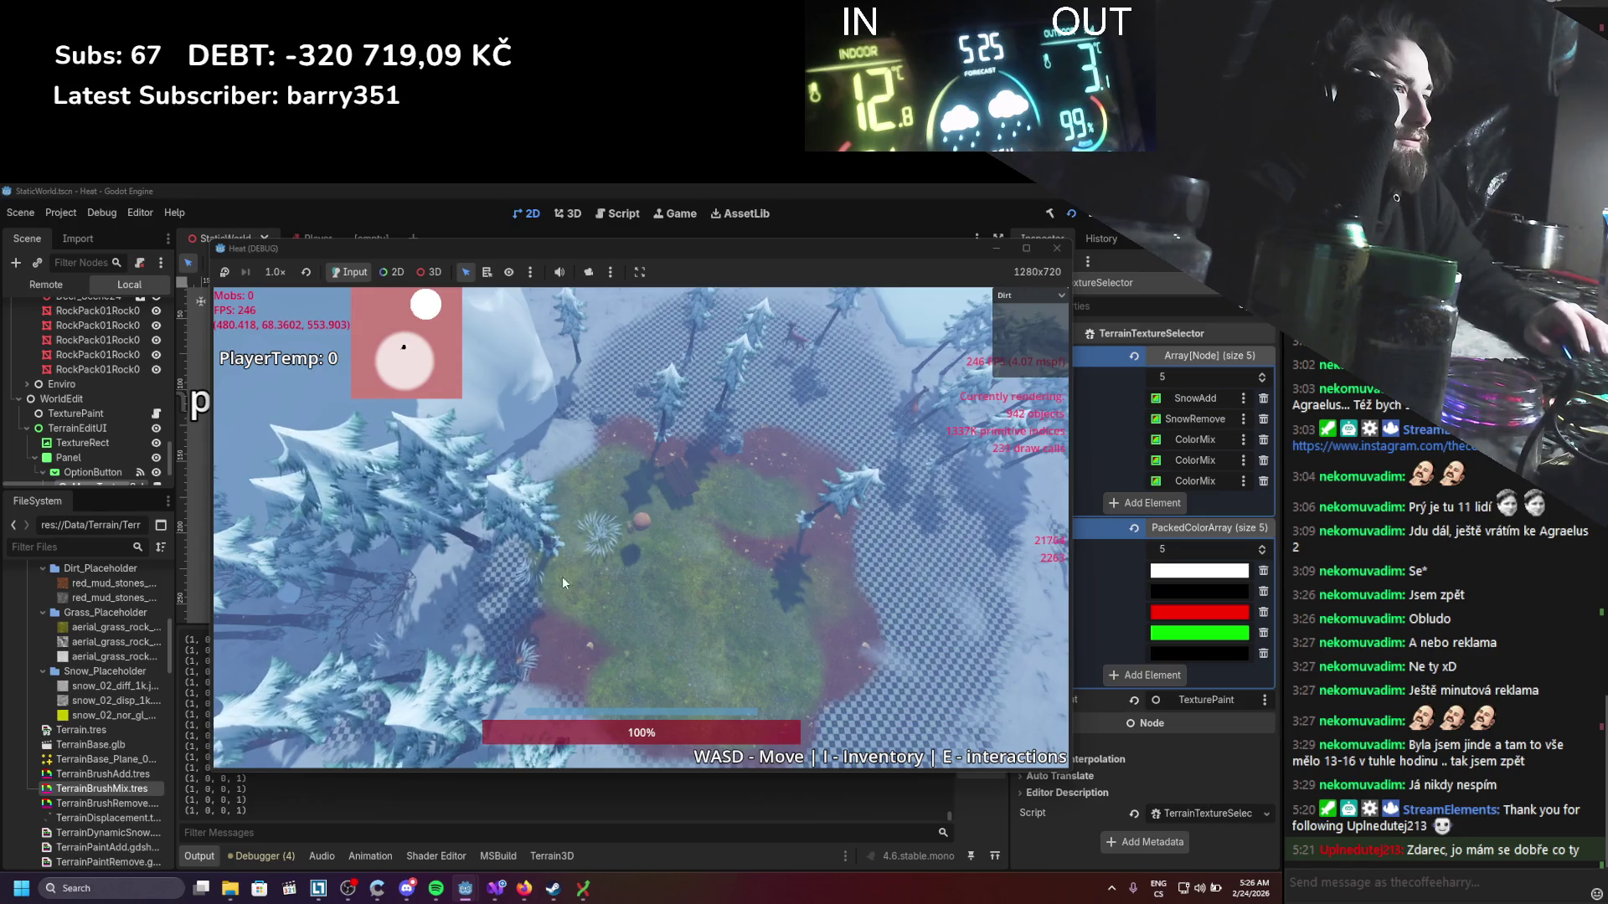
left_click(1002, 296)
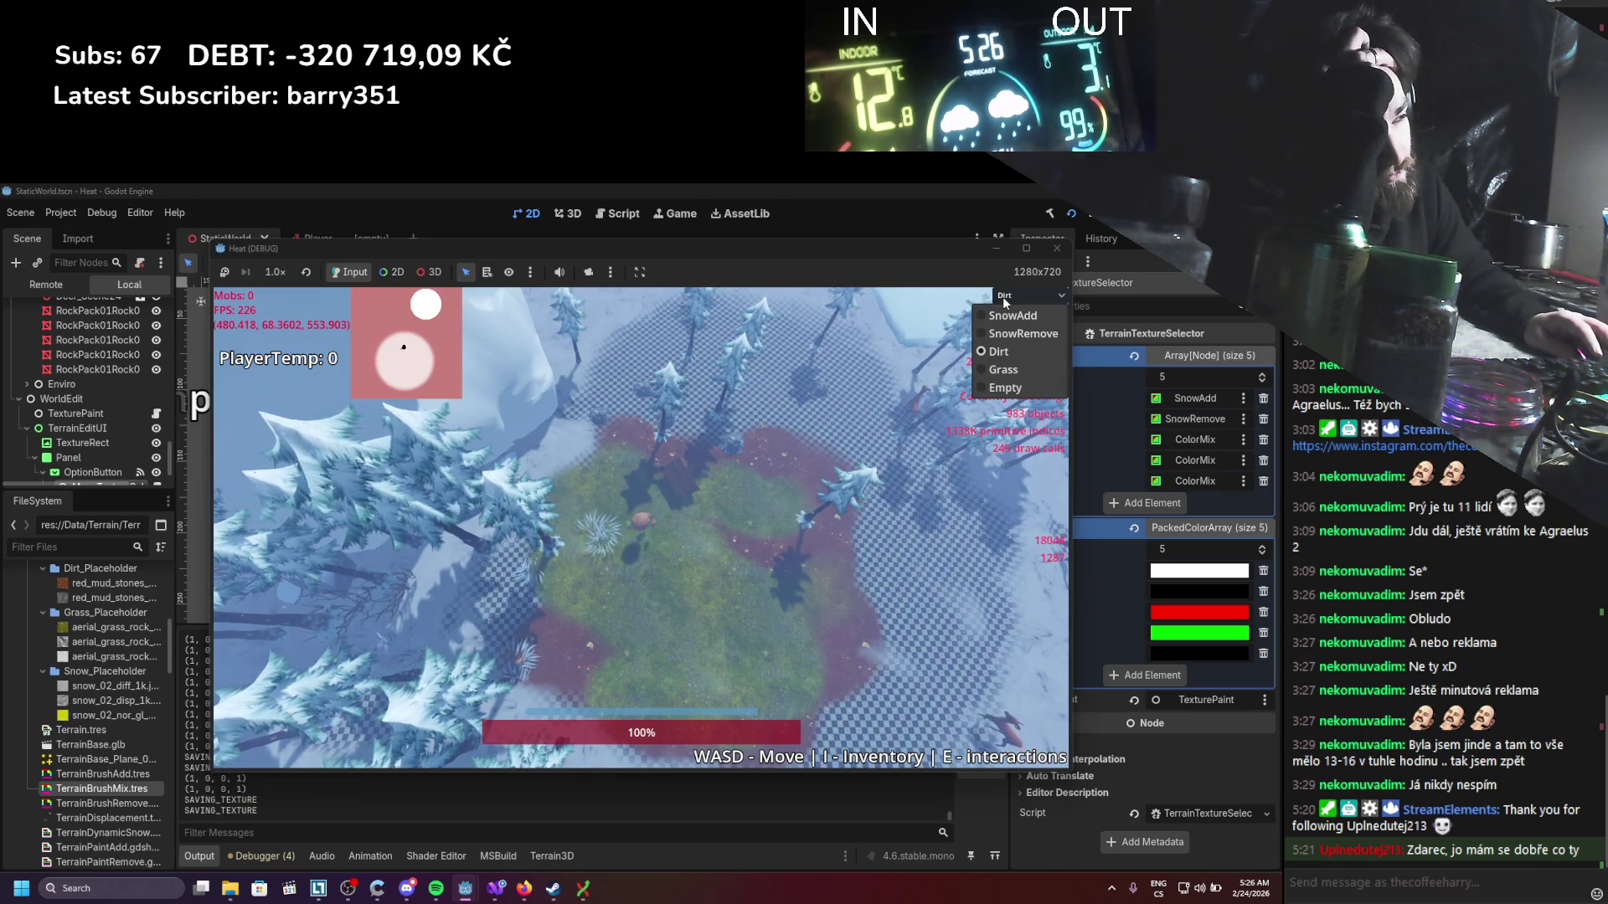
left_click(1002, 296)
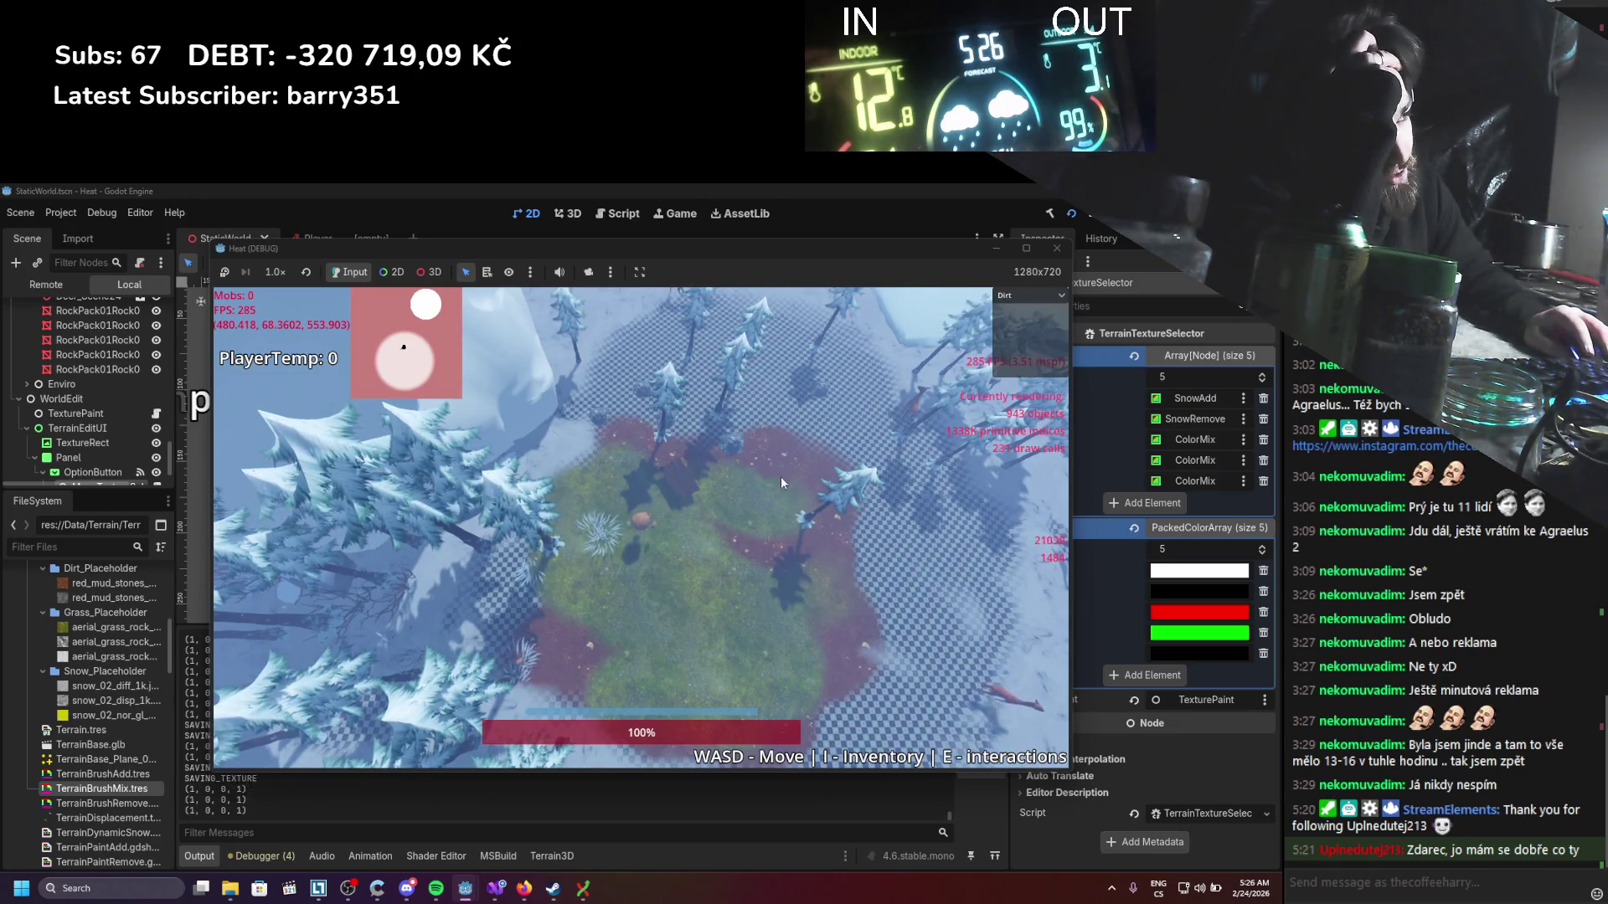
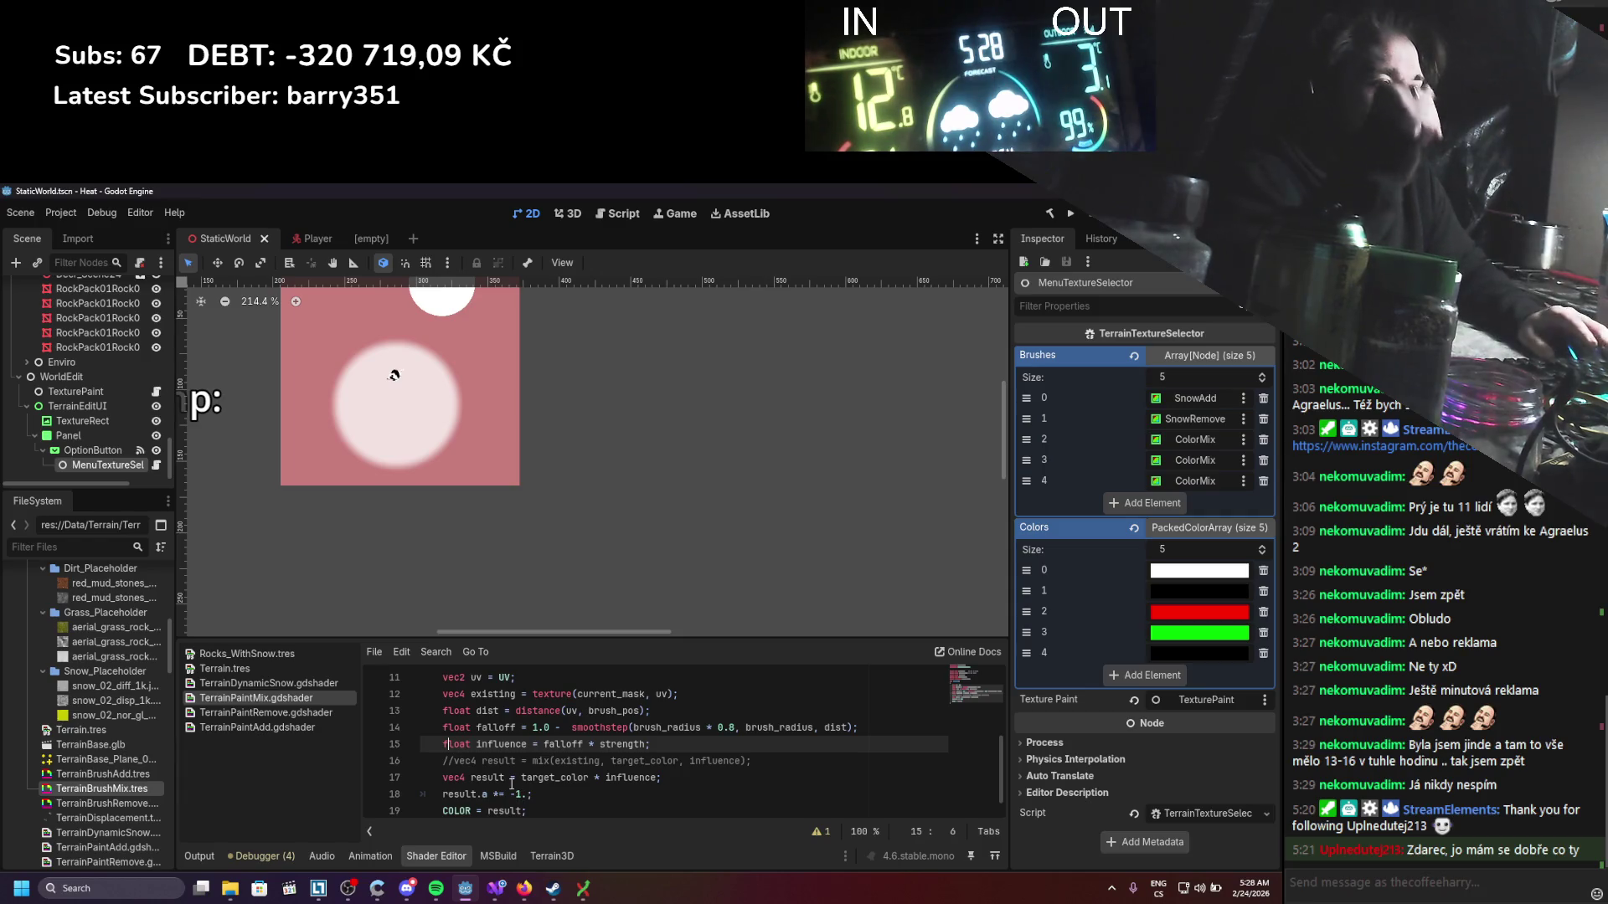
Step: Change line 18's alpha multiplier to 0.8 and save the shader
double_click(520, 794)
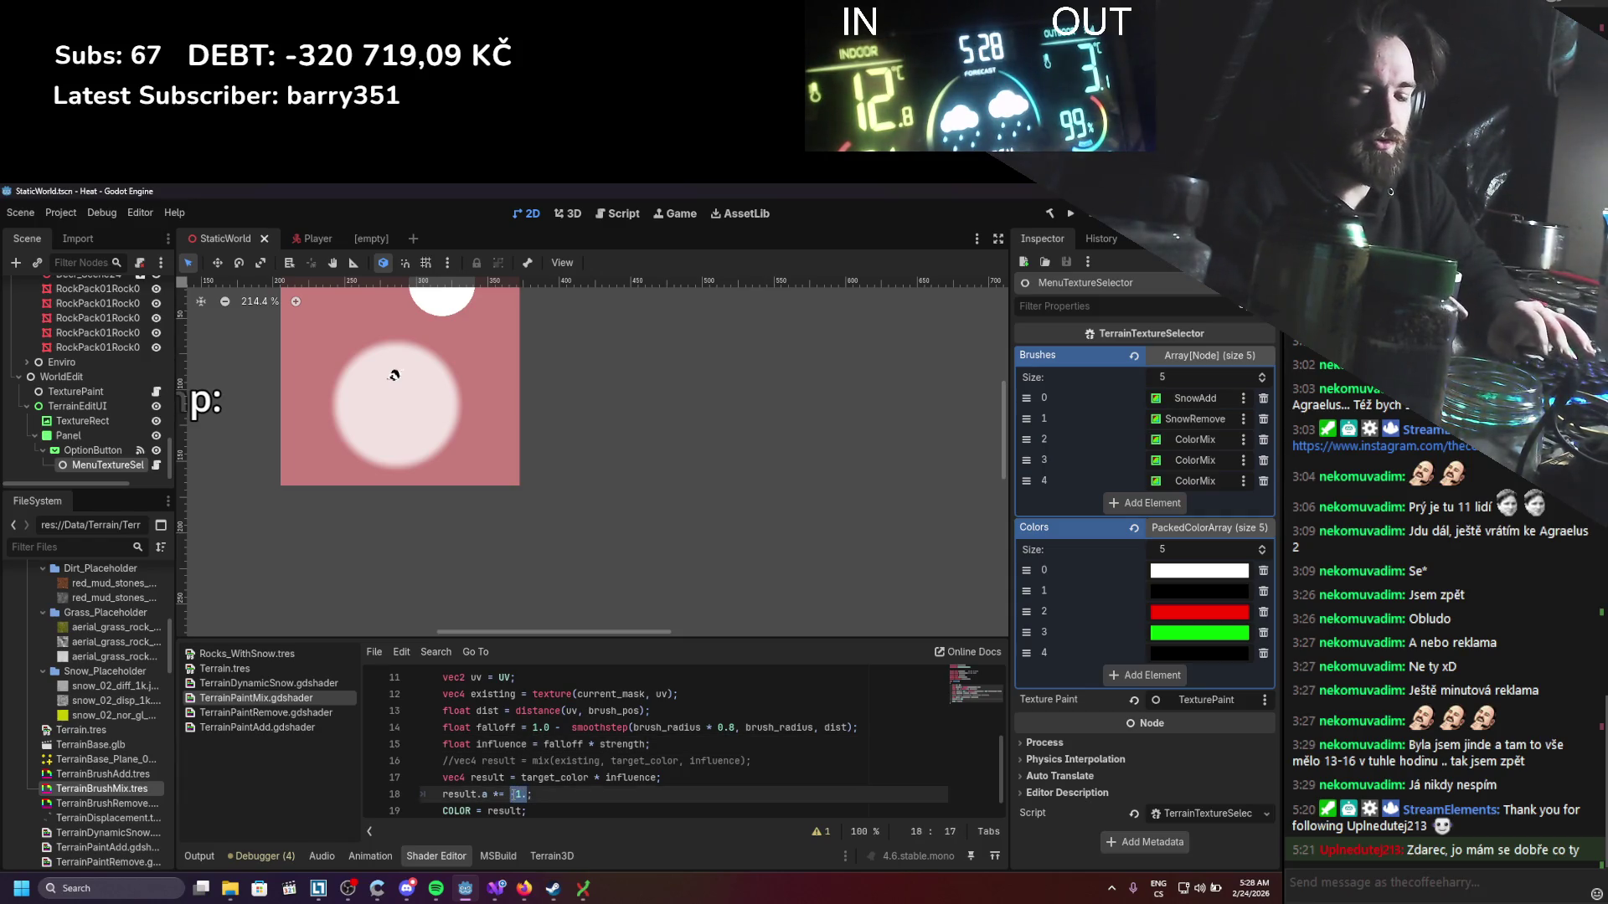
type("08")
key("ctrl+s")
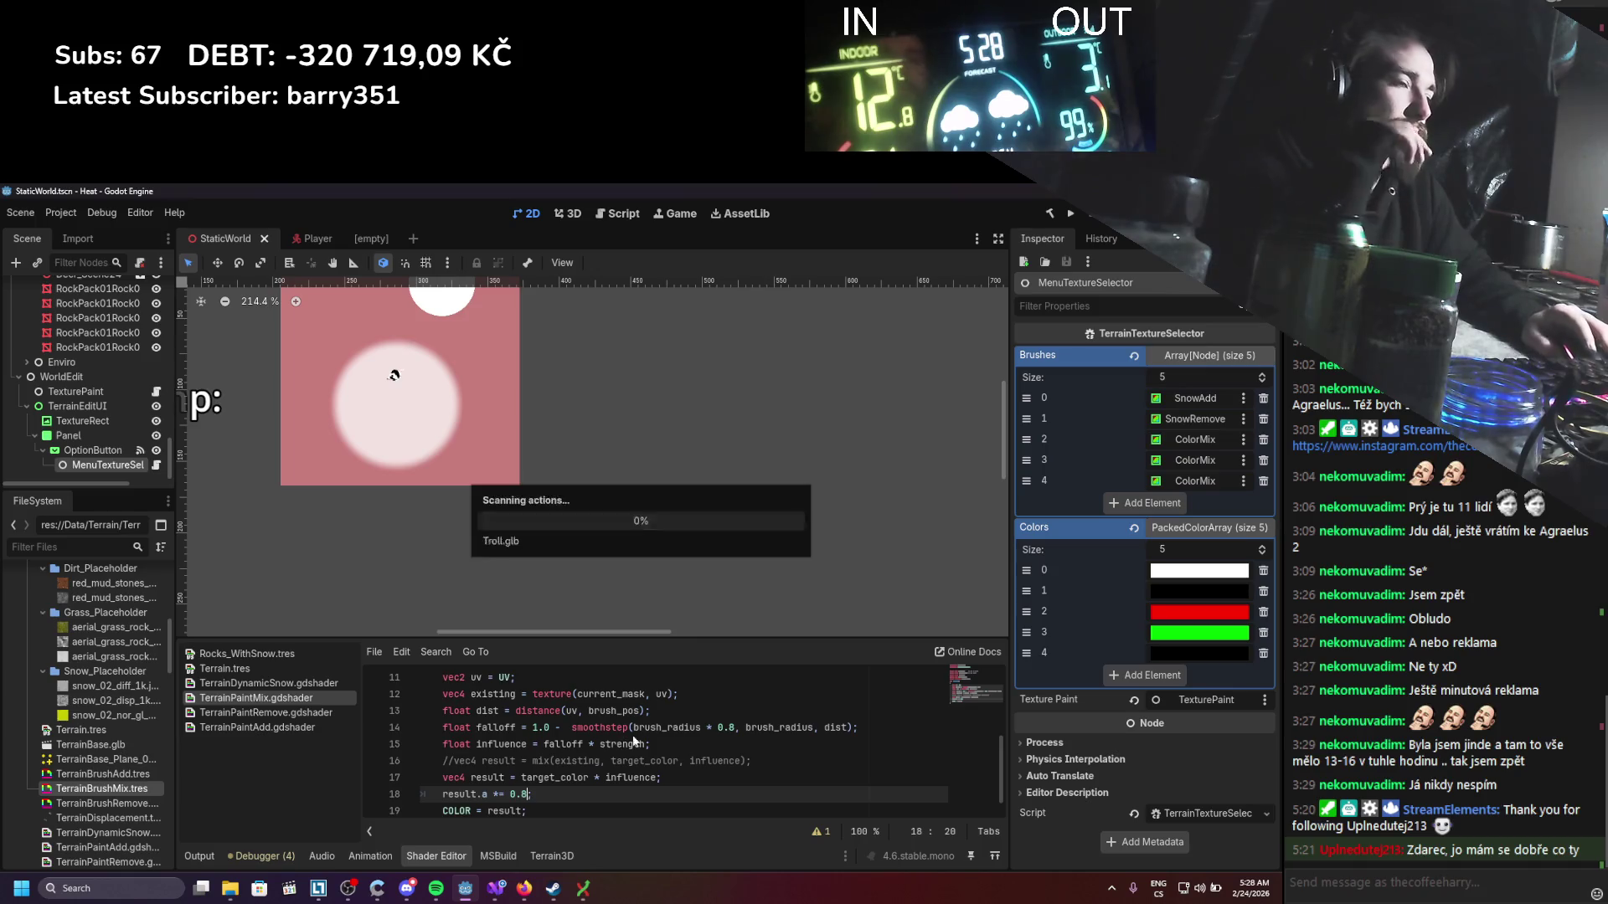
Step: Run the game, clear snow with SnowRemove, paint grass and a broad dirt area, then stop
left_click(1071, 213)
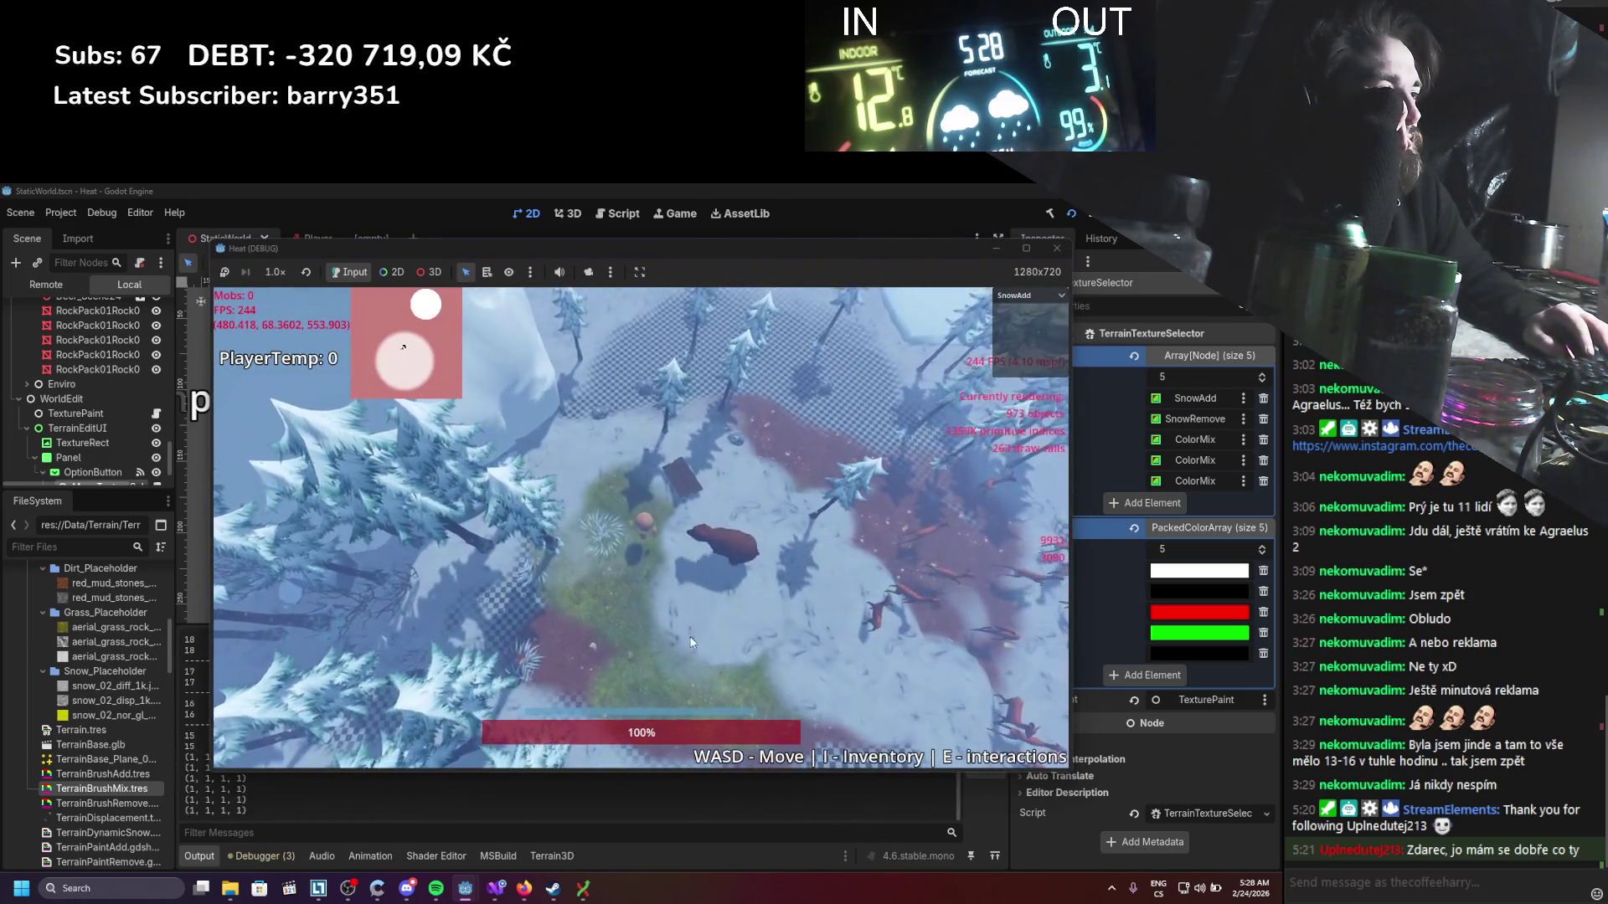
left_click(1034, 296)
left_click(1022, 333)
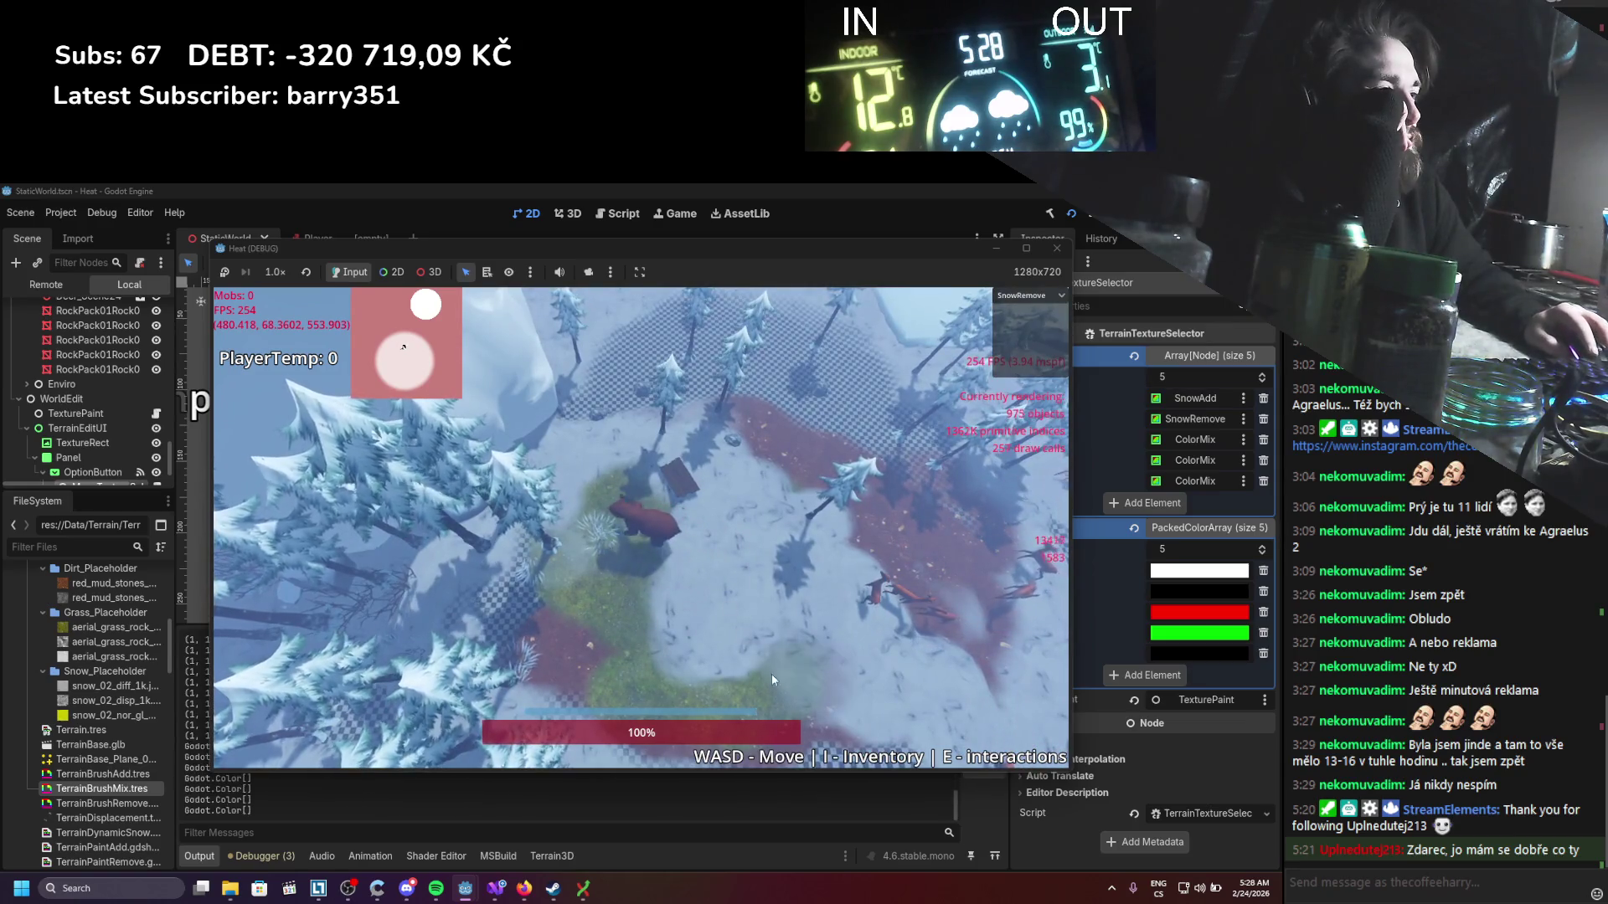
mouse_move(671, 605)
left_mouse_down()
mouse_move(725, 578)
mouse_move(715, 538)
mouse_move(775, 514)
mouse_move(690, 471)
left_mouse_up()
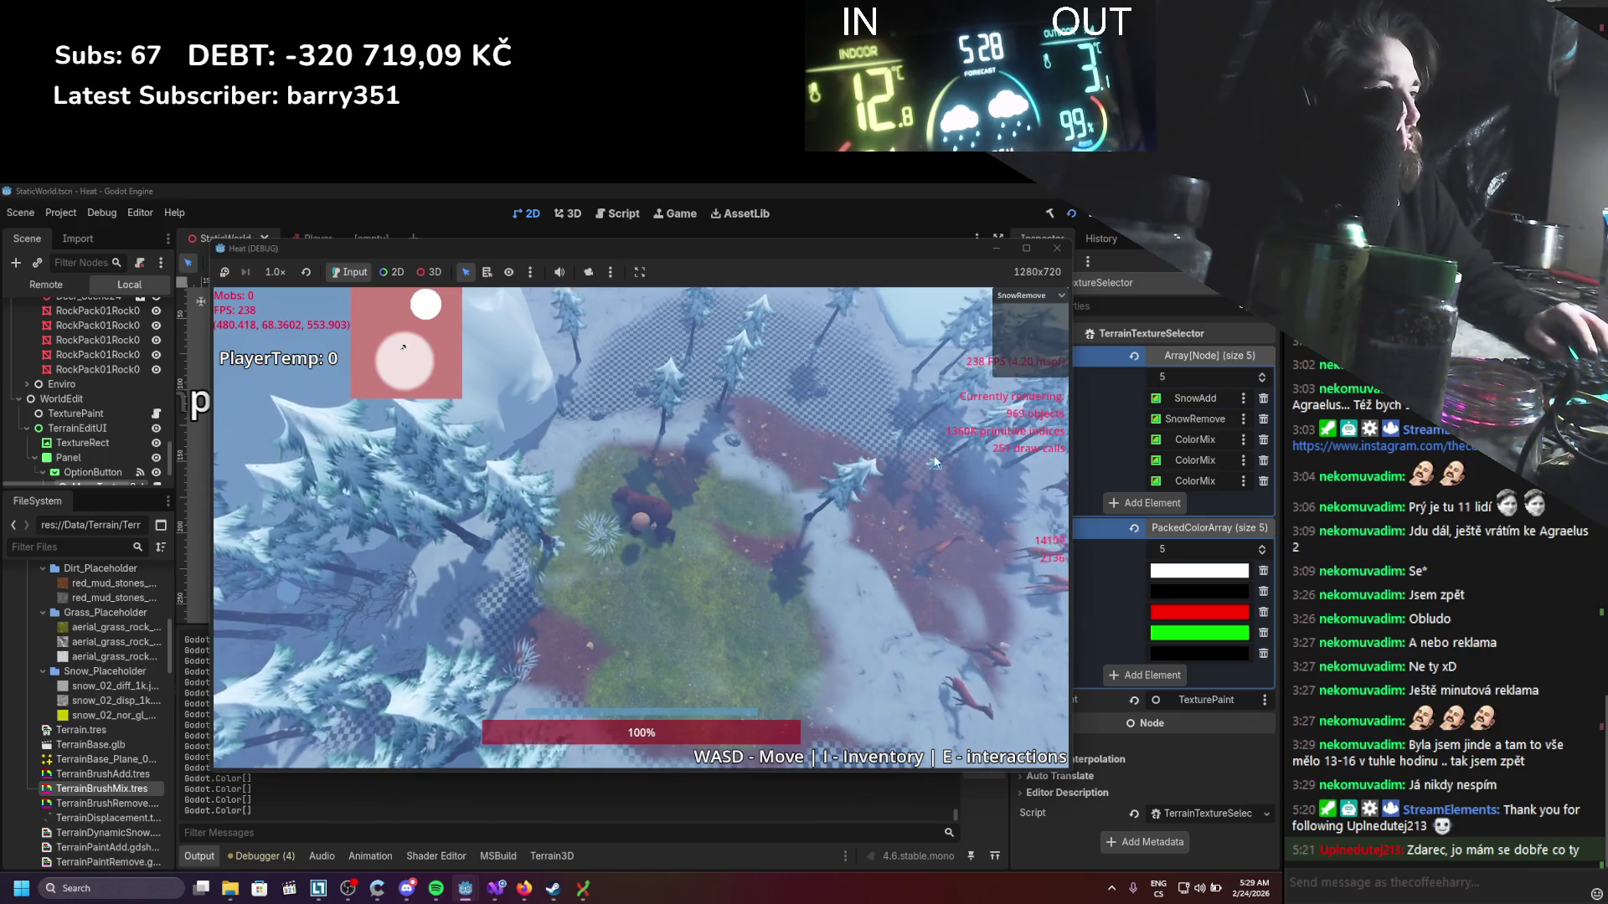
left_click(1043, 296)
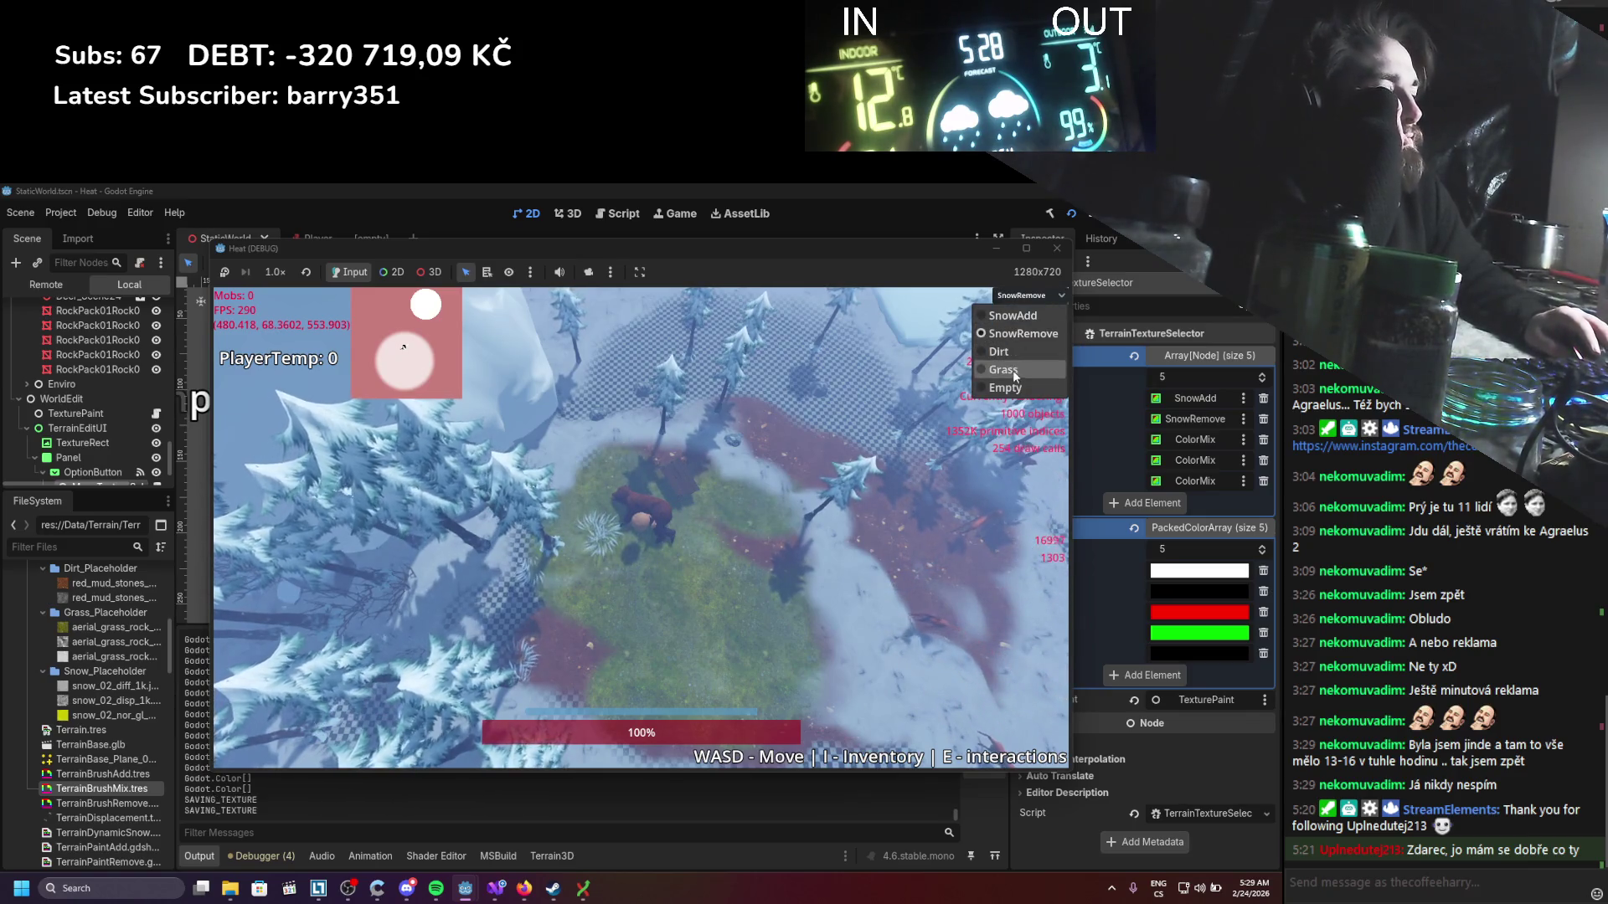
left_click(1003, 369)
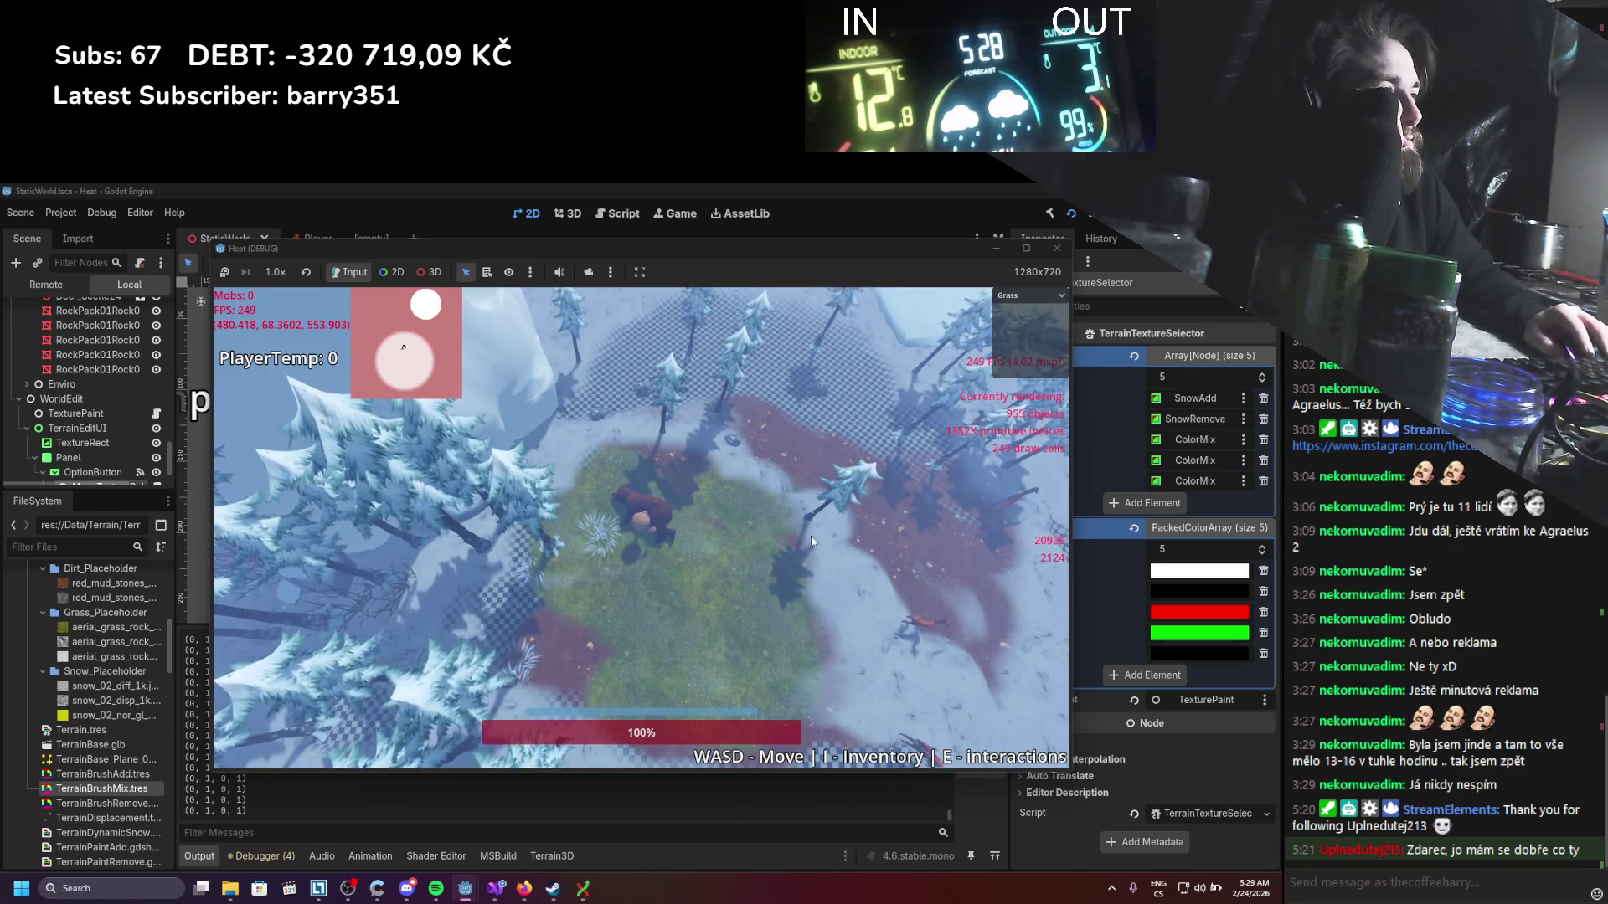
left_click(1025, 296)
left_click(999, 350)
mouse_move(727, 555)
left_mouse_down()
mouse_move(701, 608)
mouse_move(667, 584)
mouse_move(659, 615)
mouse_move(720, 567)
mouse_move(757, 643)
mouse_move(653, 660)
mouse_move(634, 604)
left_mouse_up()
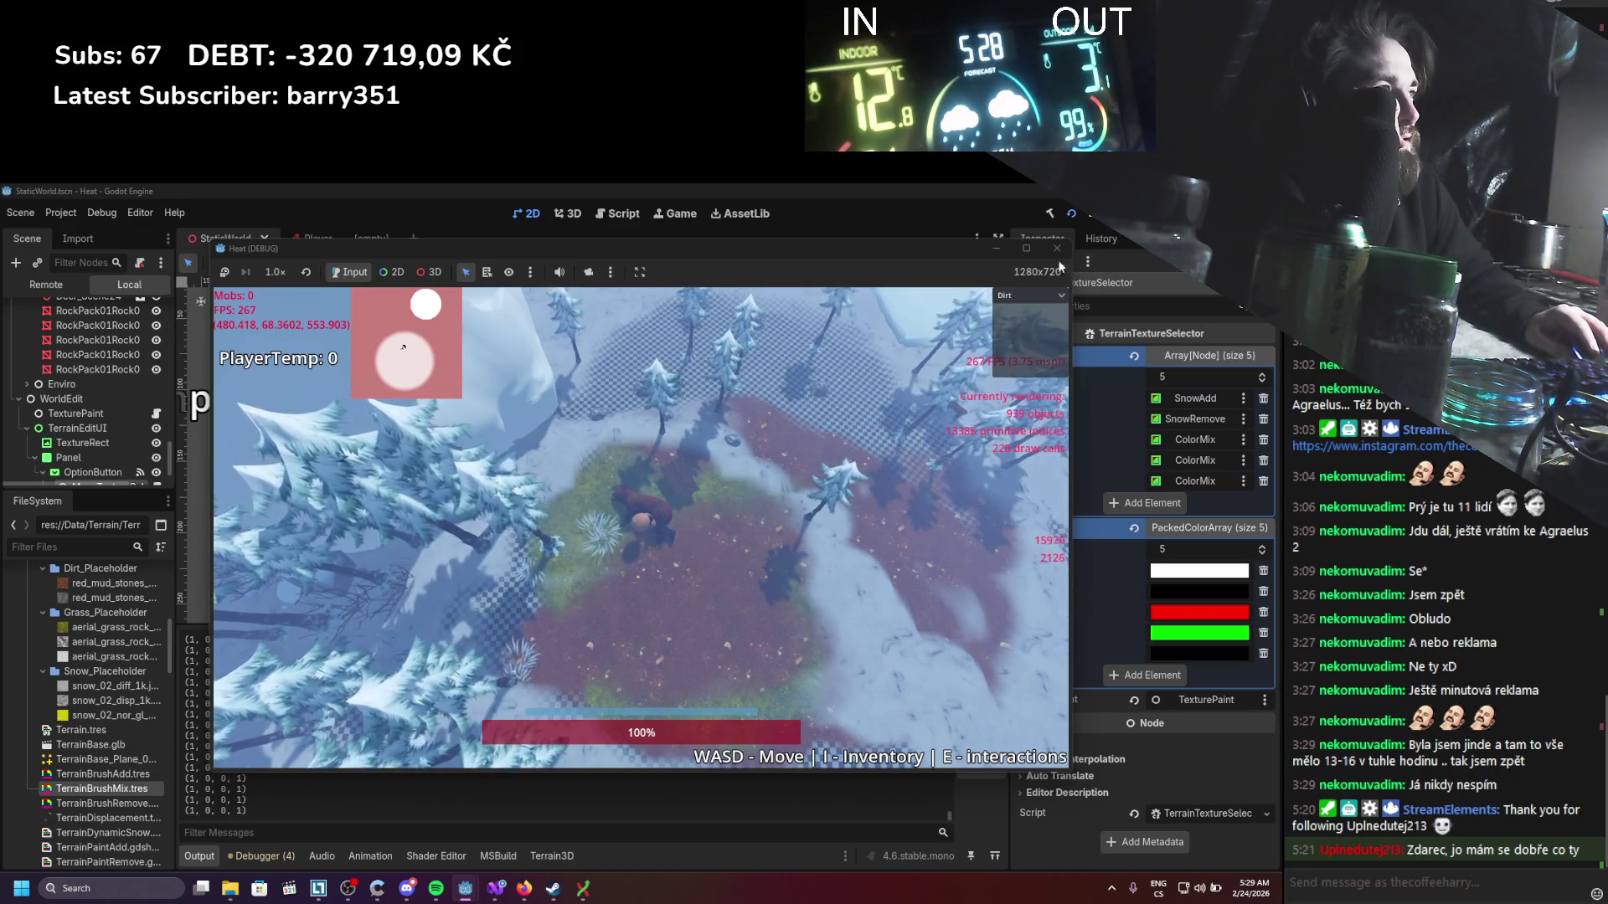
key("F8")
Step: Edit line 18 of the TerrainPaintMix shader to result.a *= 0.5;
left_click(503, 891)
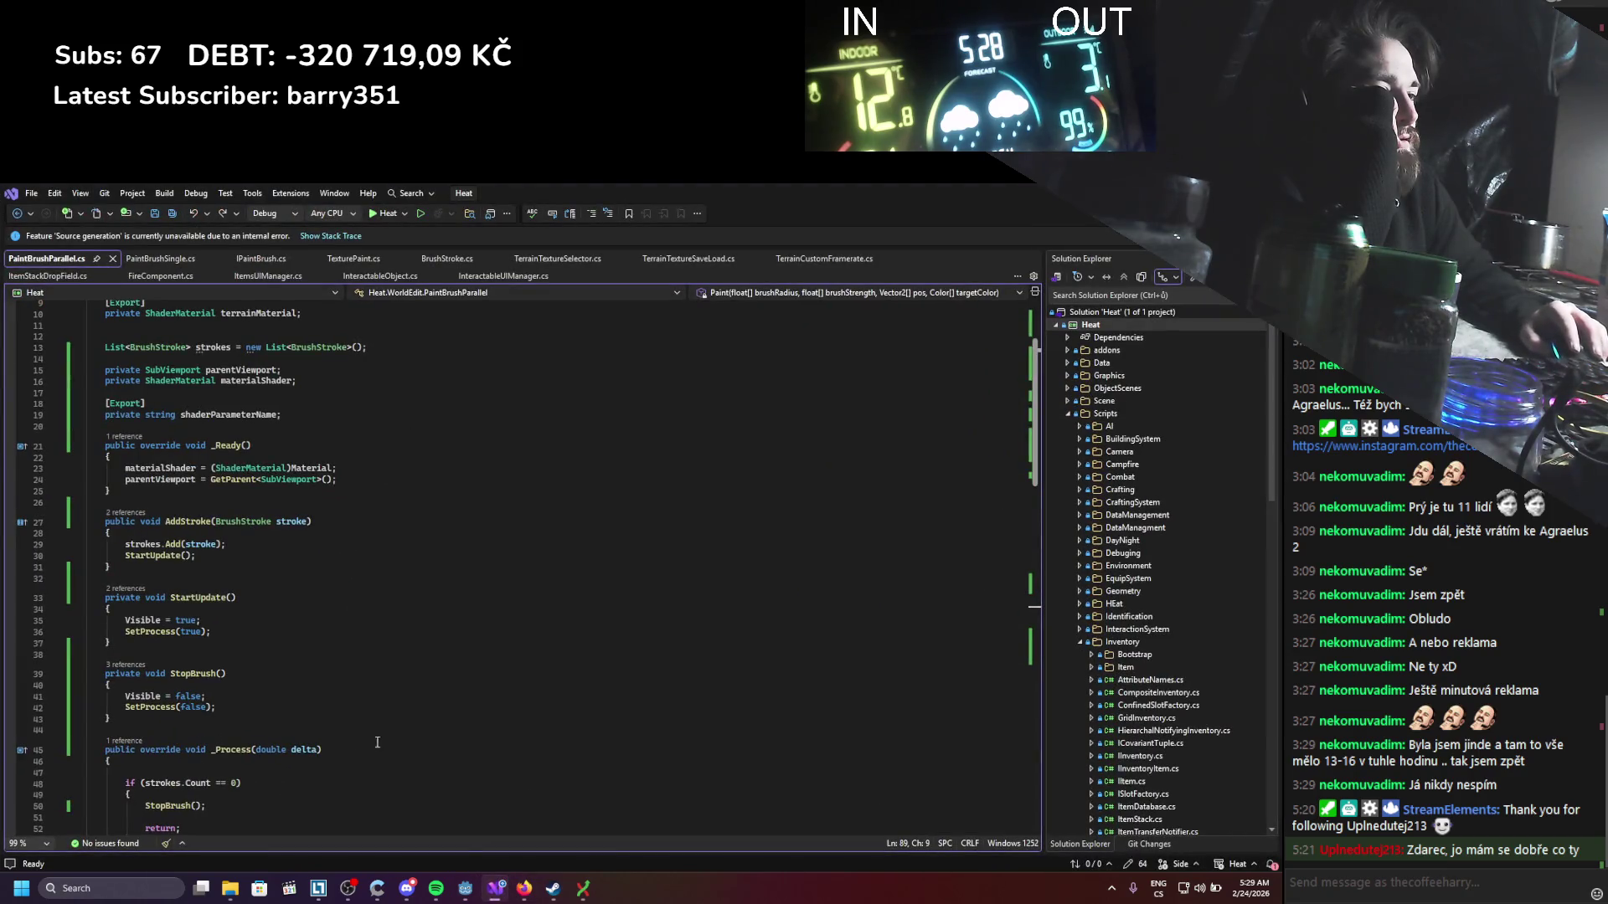
left_click(465, 889)
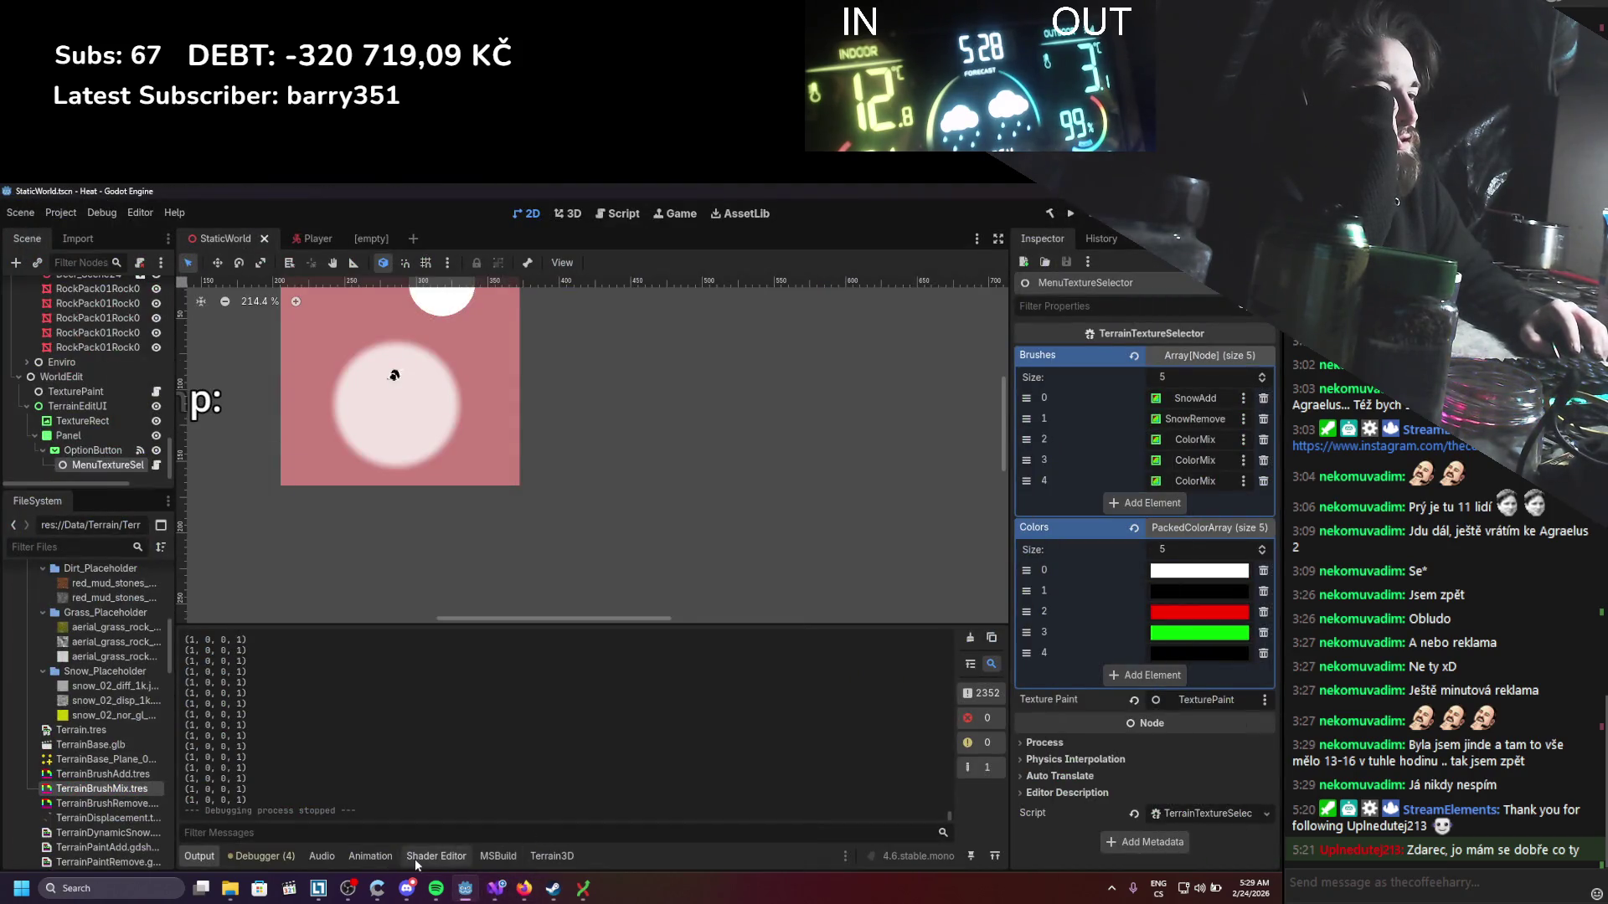
left_click(435, 855)
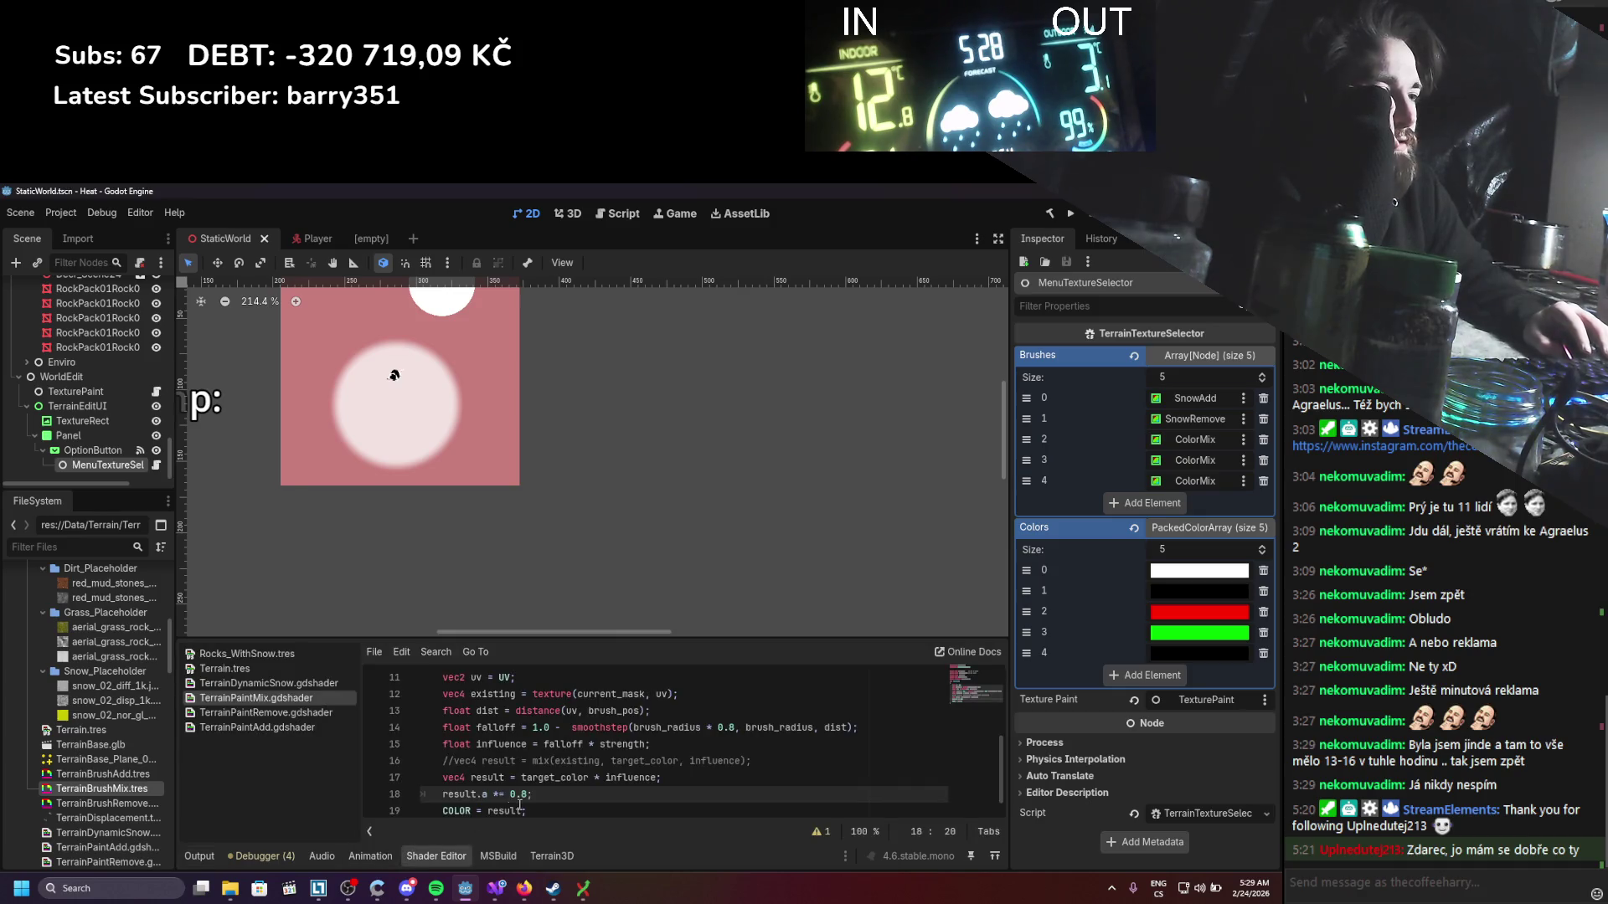
key("BackSpace")
type("5")
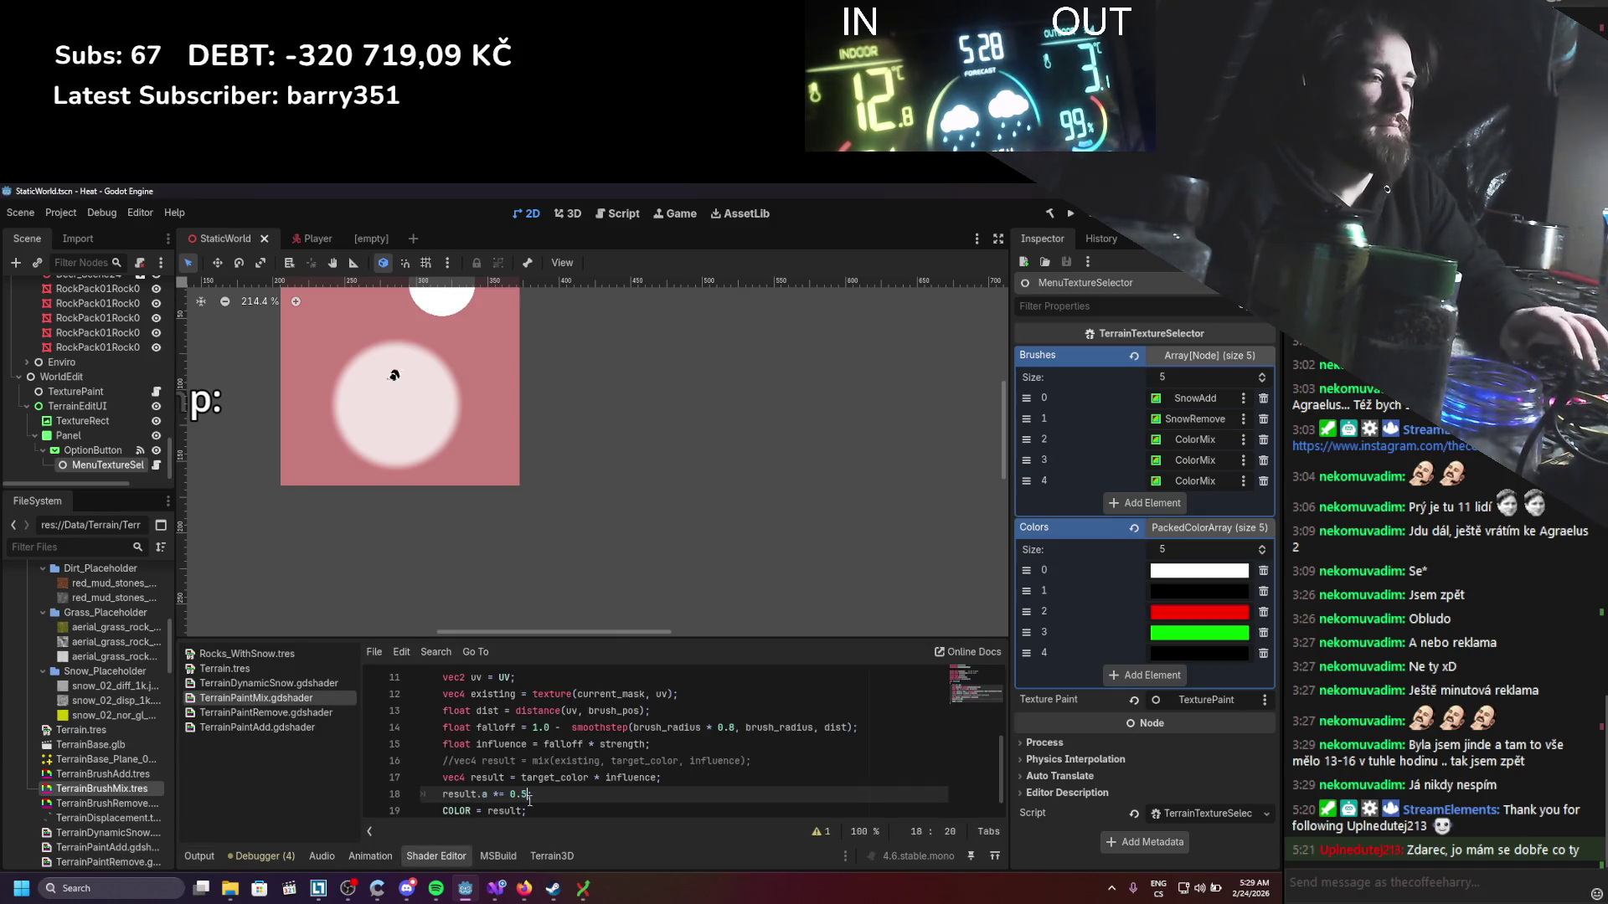
type(";")
Step: Run the game and paint a round grass patch onto the dirt
left_click(1072, 213)
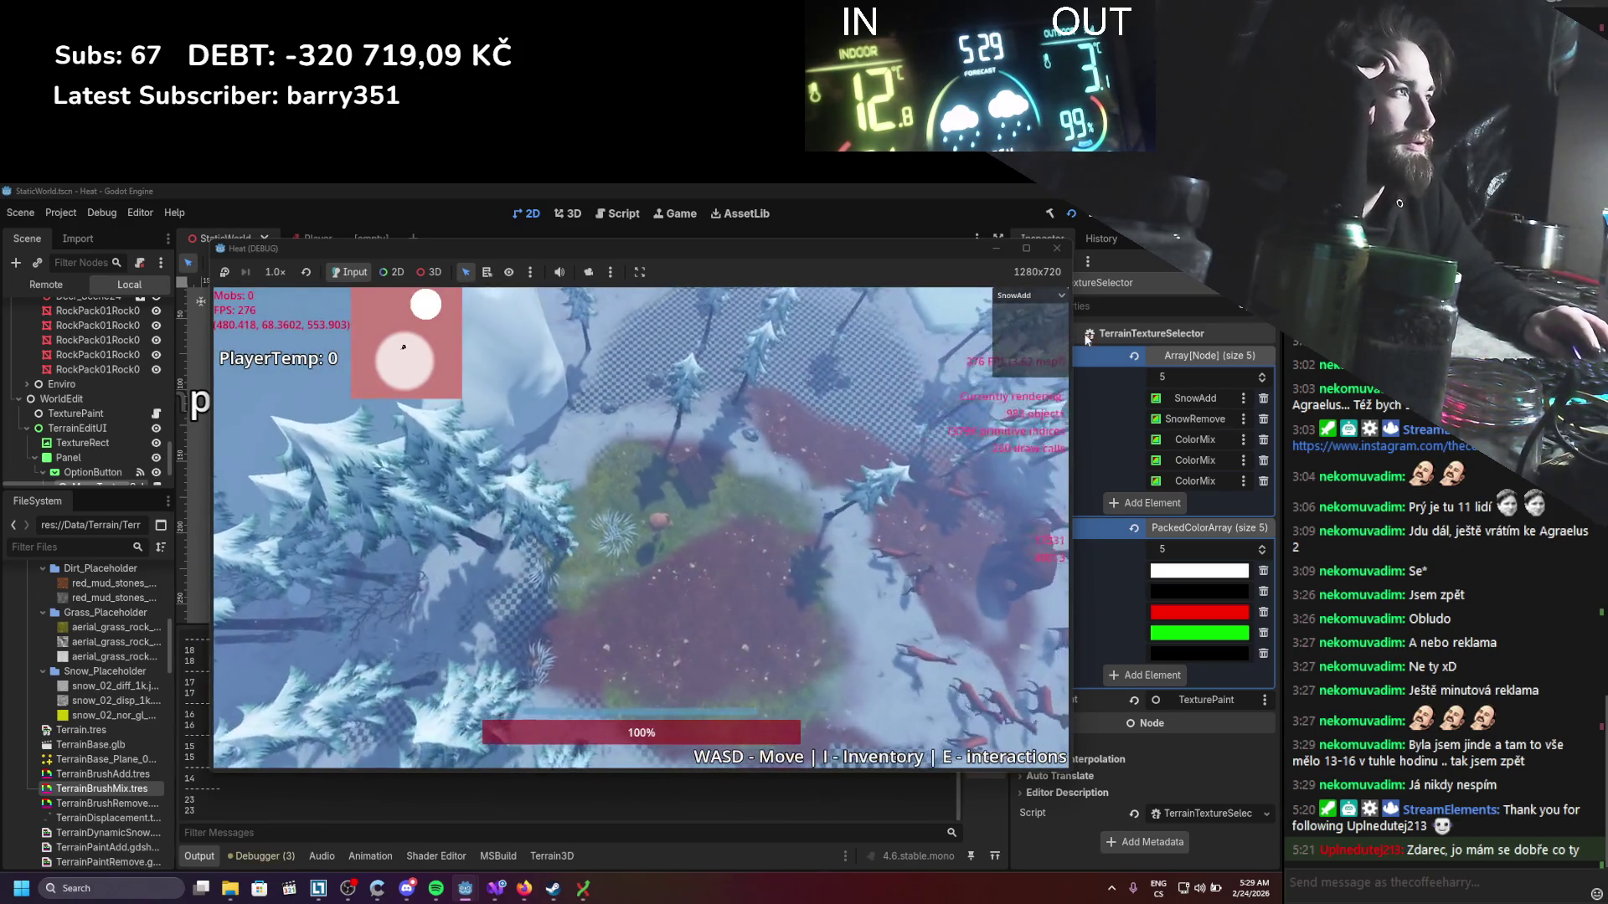
left_click(1030, 296)
left_click(1001, 351)
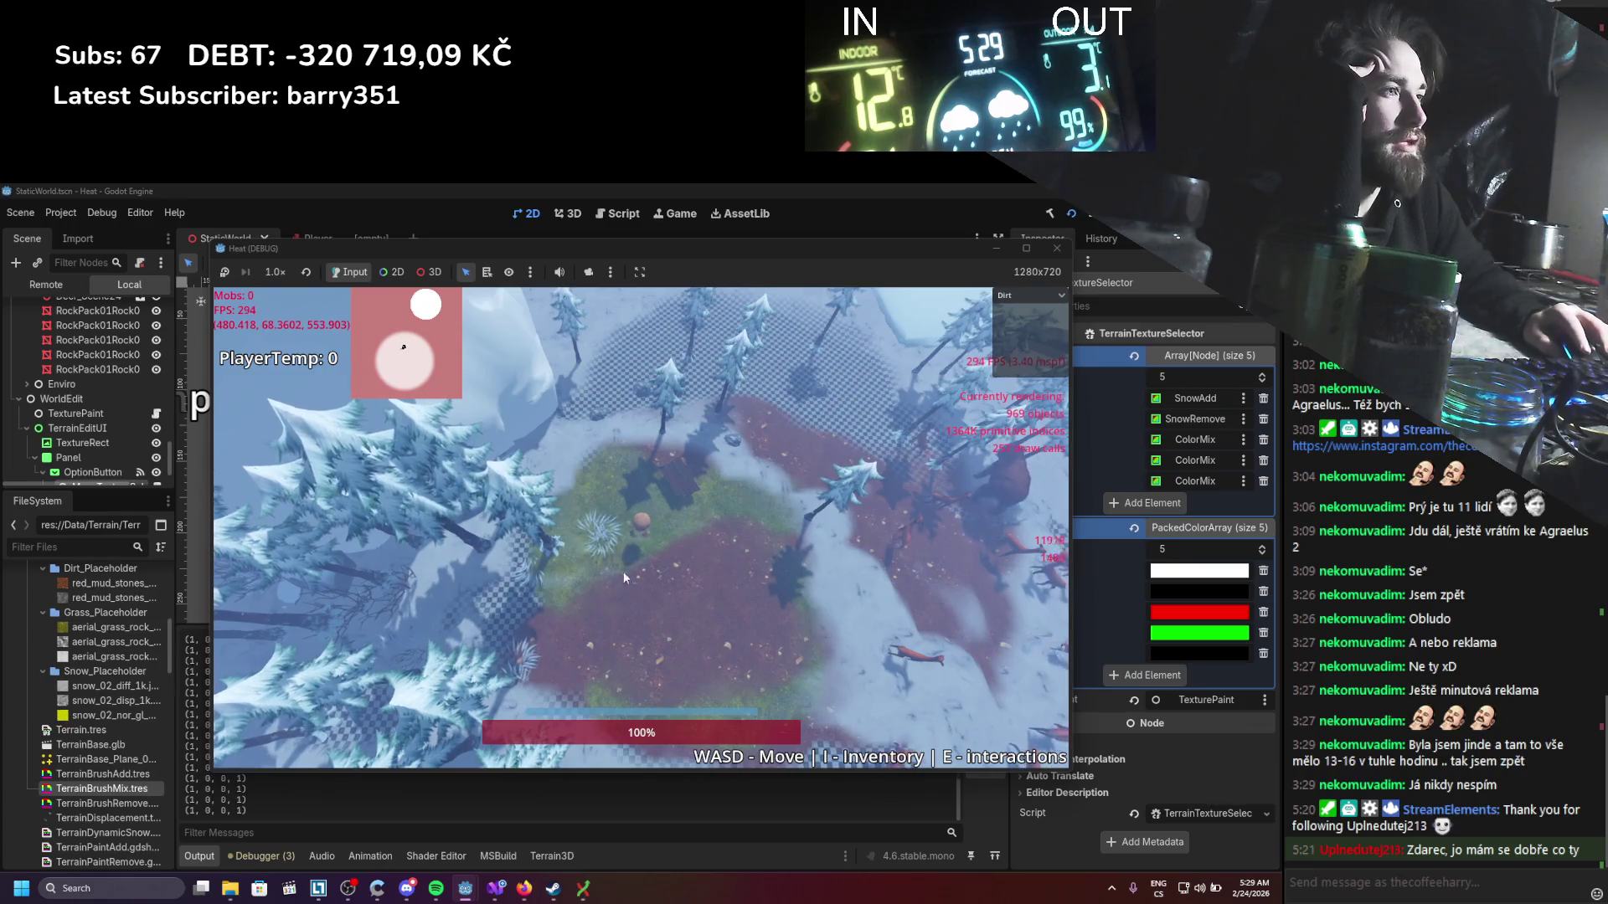
left_click(1018, 300)
left_click(1023, 339)
left_click(693, 603)
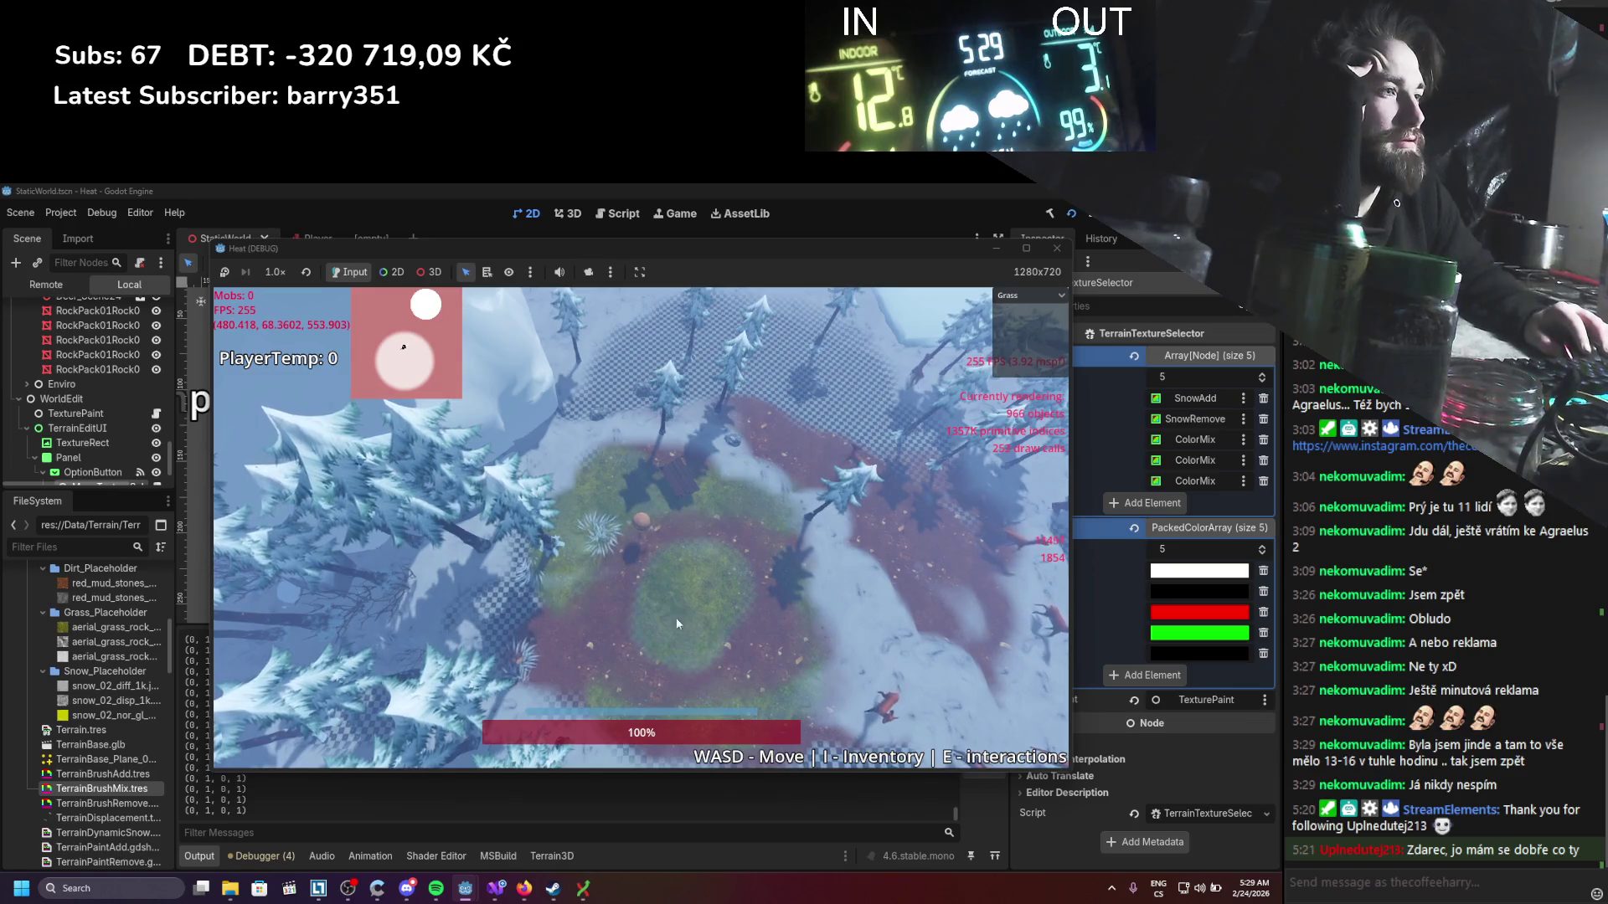
Step: Paint dirt around the grass patch's edges, green the lower patch with grass, then stop the game
left_click(1053, 298)
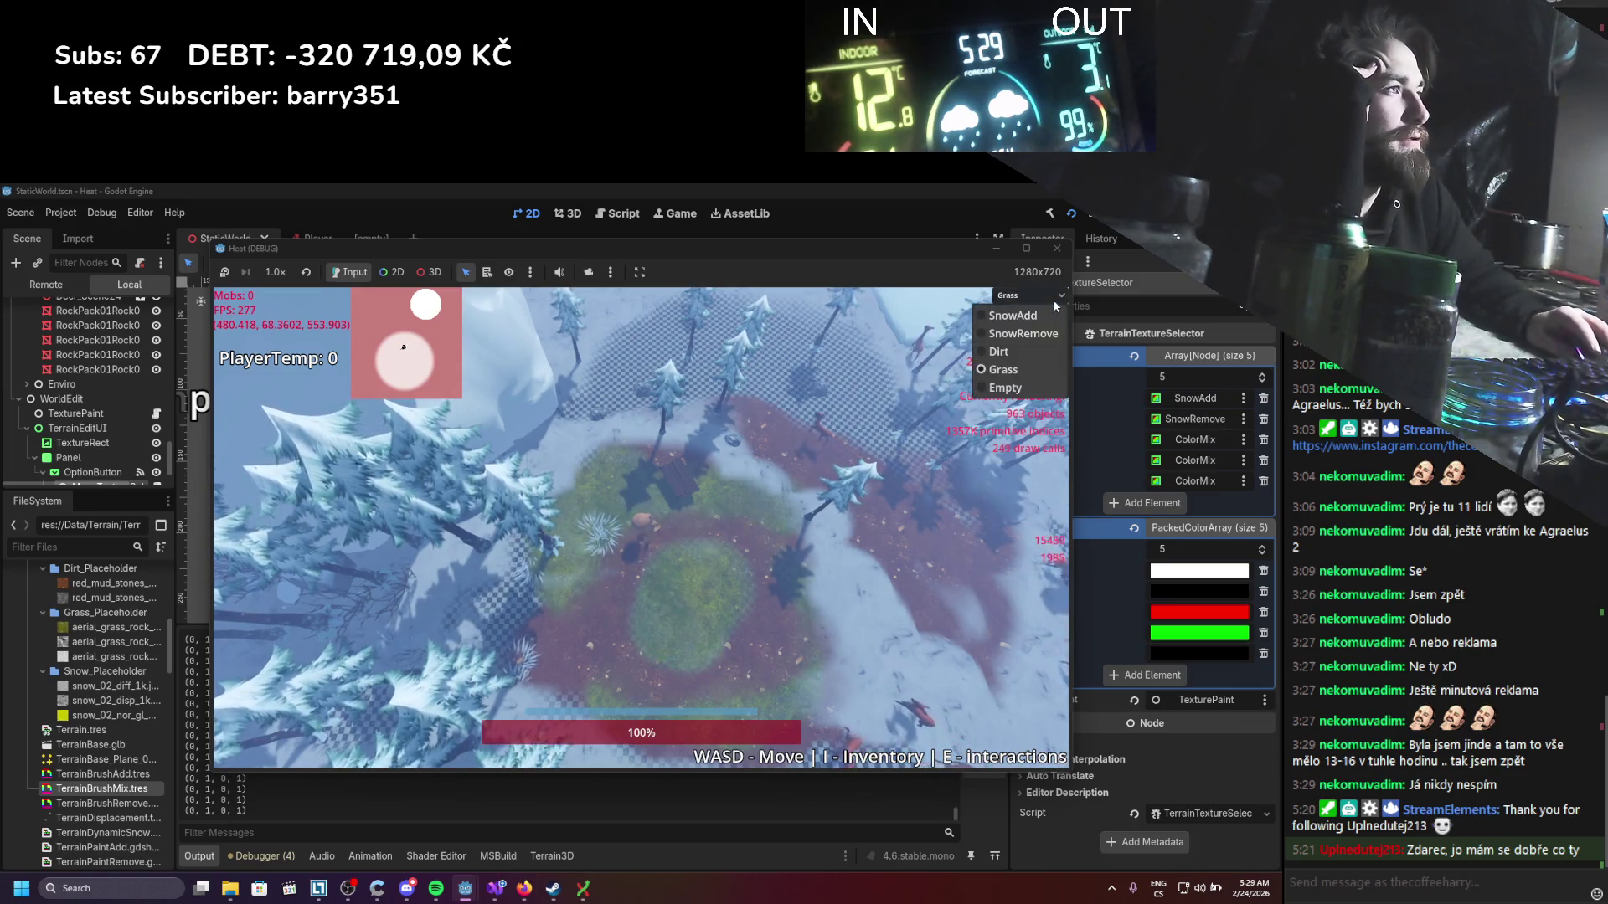
left_click(1008, 355)
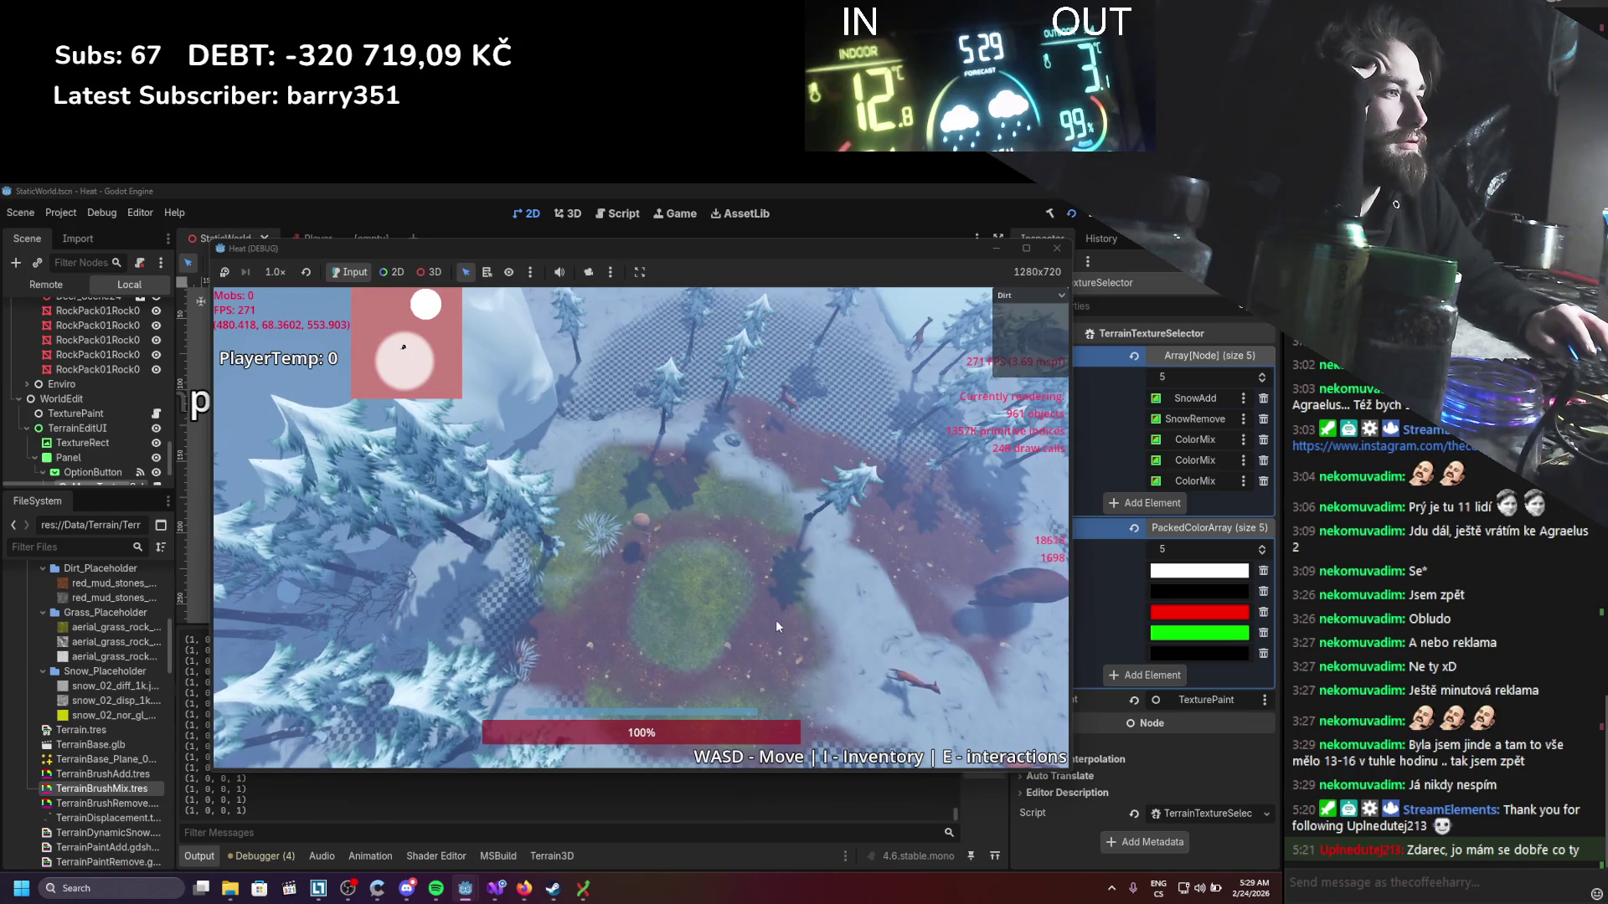
mouse_move(701, 526)
left_mouse_down()
mouse_move(635, 567)
mouse_move(654, 677)
mouse_move(749, 660)
left_mouse_up()
scroll(695, 668, "up", 3)
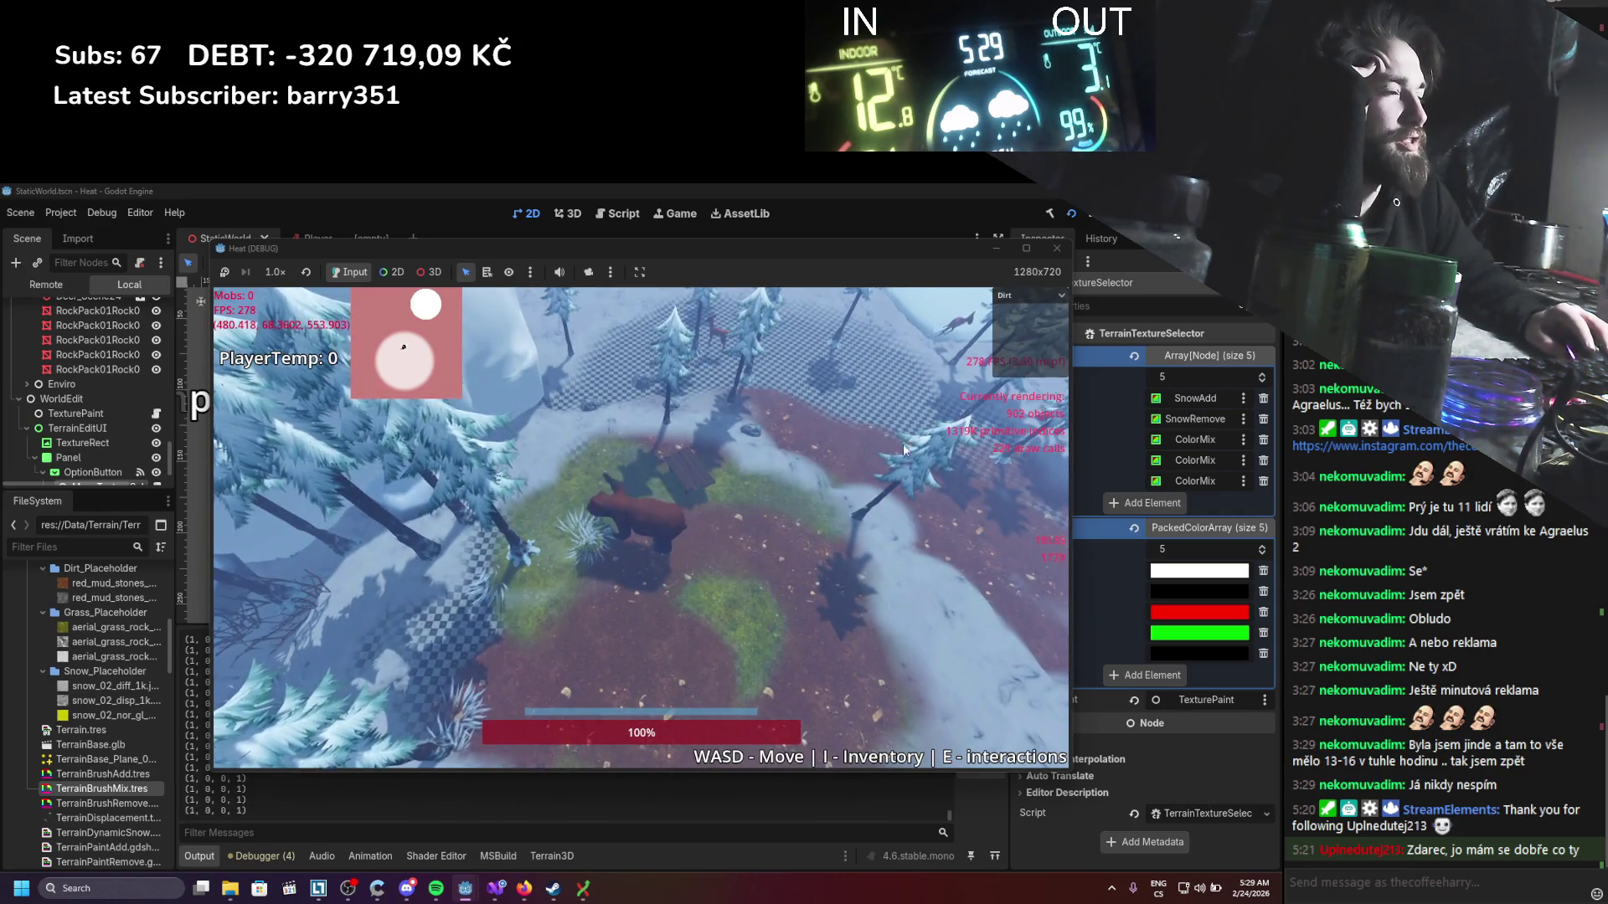
left_click(1018, 295)
left_click(1004, 369)
mouse_move(746, 609)
left_mouse_down()
mouse_move(720, 630)
mouse_move(676, 614)
mouse_move(687, 646)
mouse_move(752, 629)
mouse_move(752, 578)
mouse_move(673, 580)
mouse_move(662, 630)
mouse_move(745, 610)
left_mouse_up()
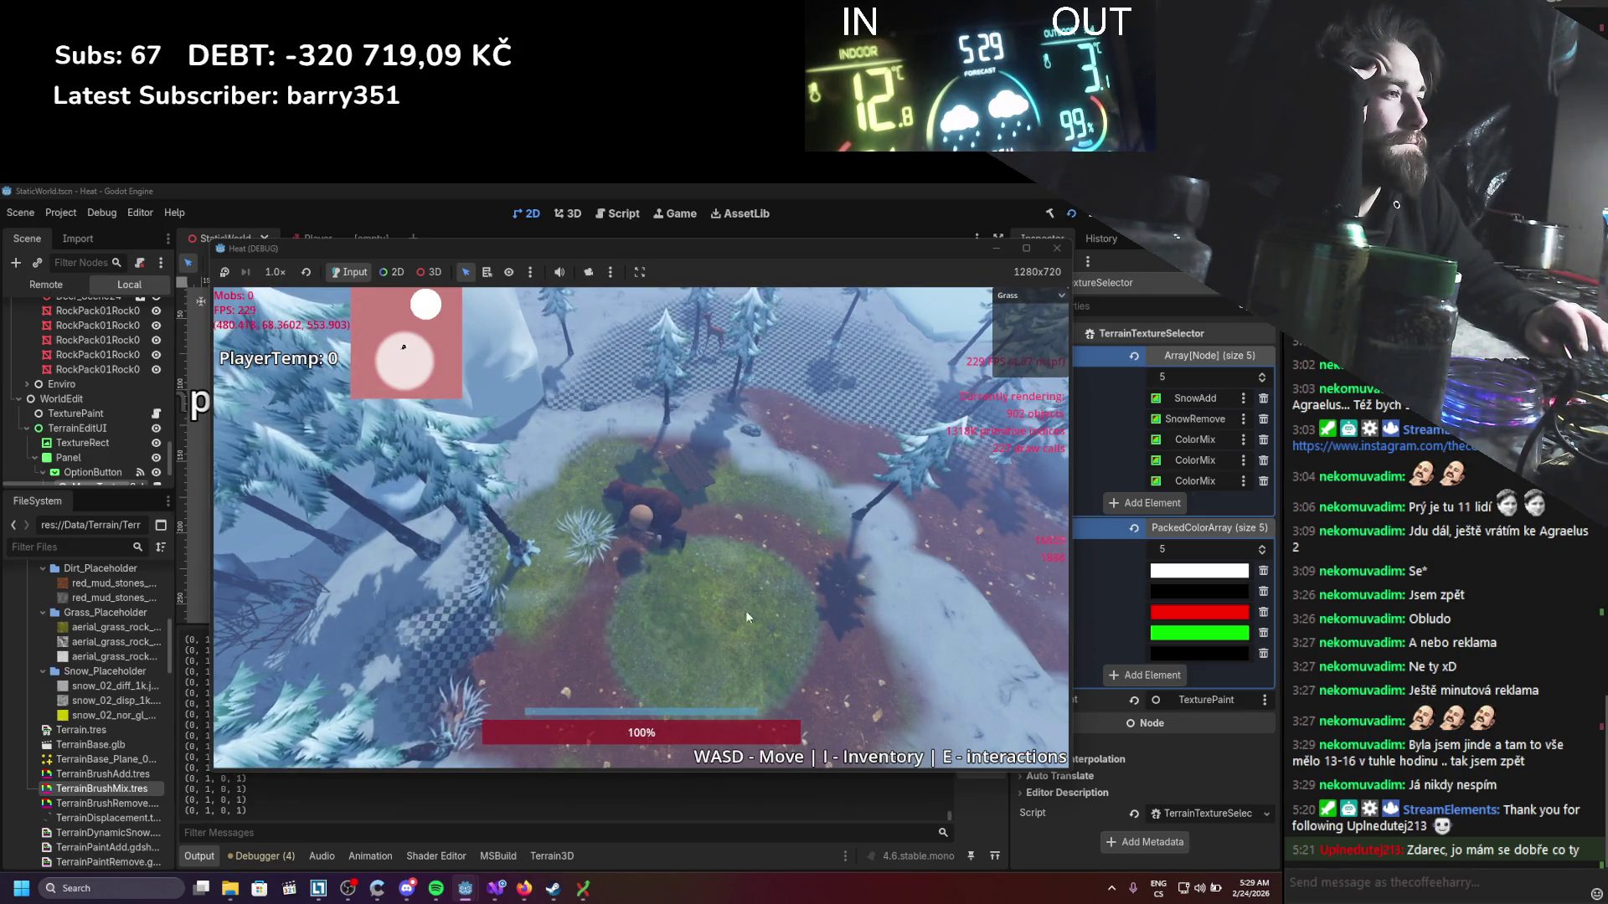
left_click(1068, 249)
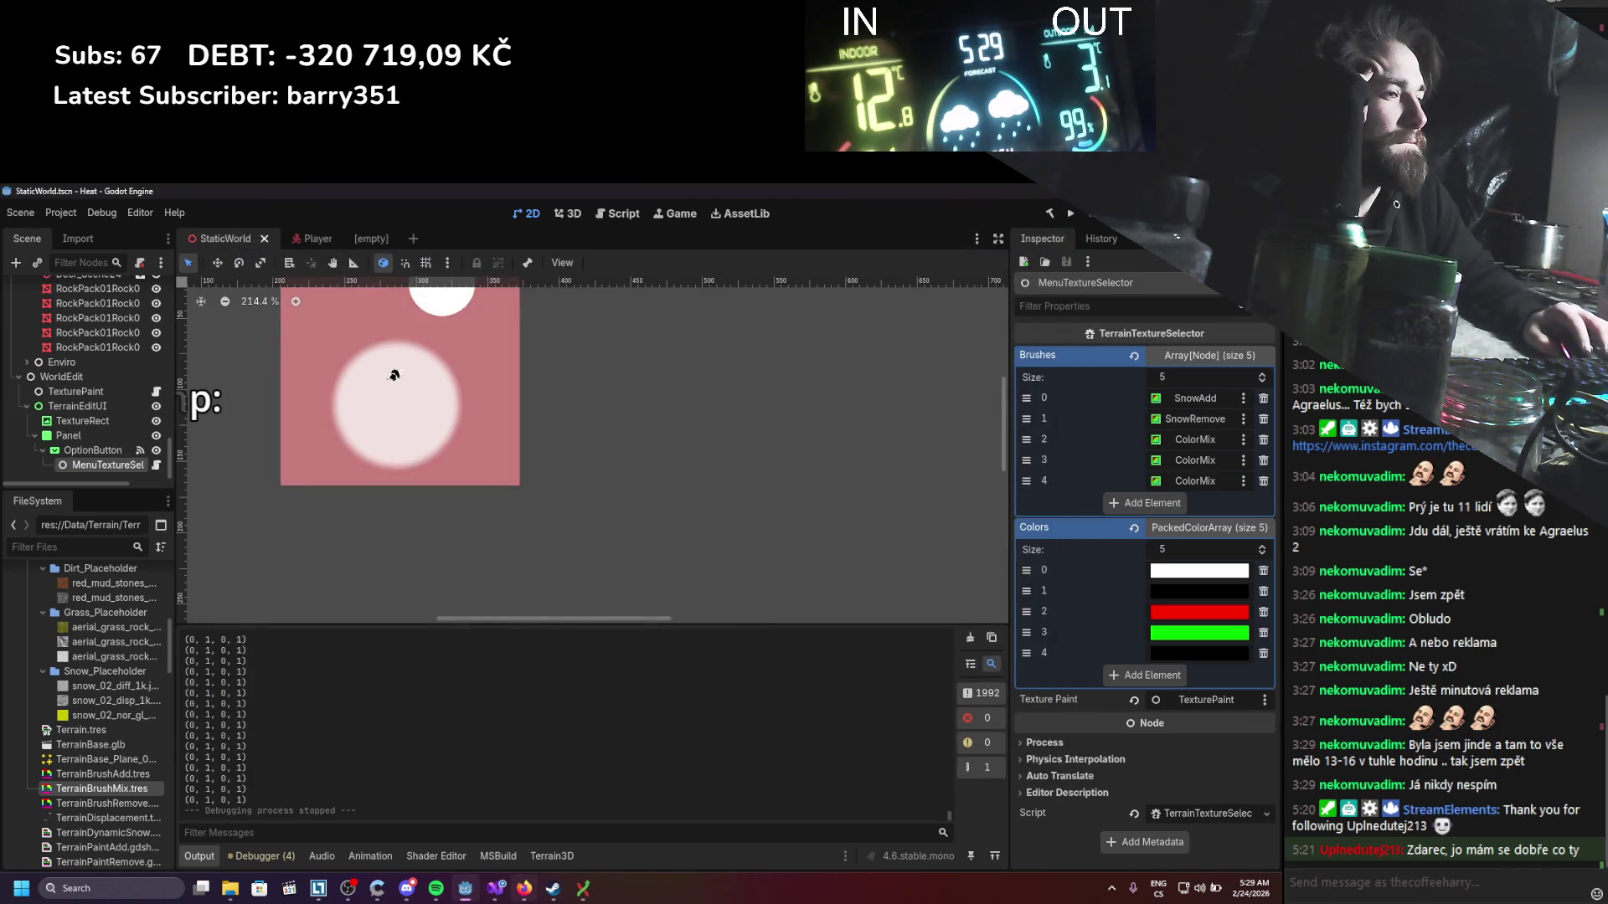
left_click(486, 894)
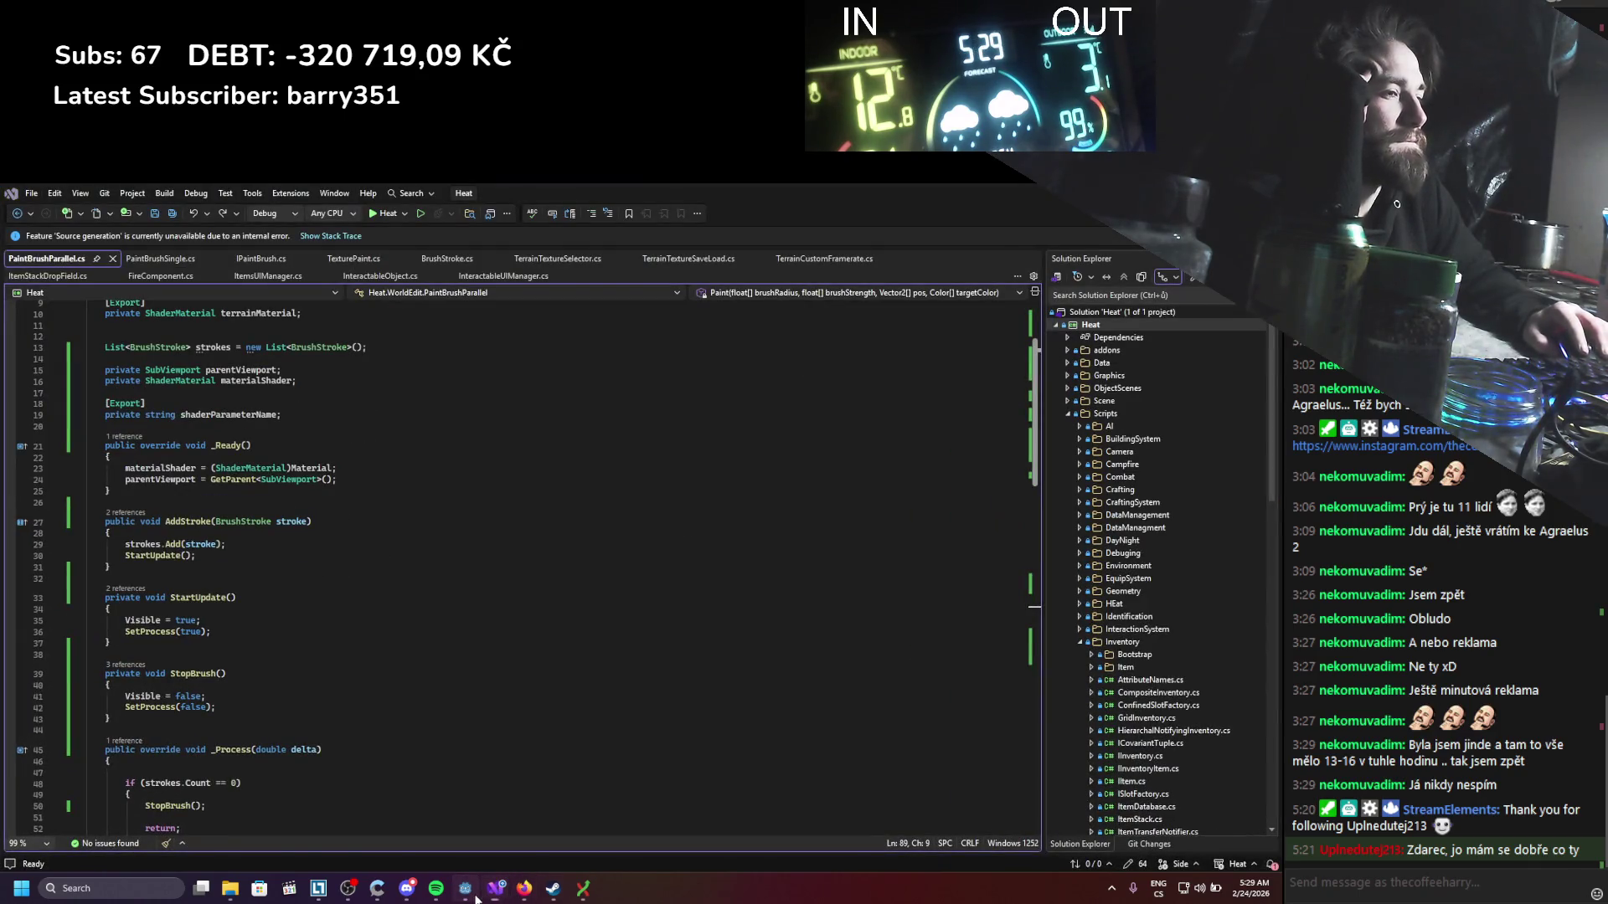
left_click(476, 899)
left_click(499, 893)
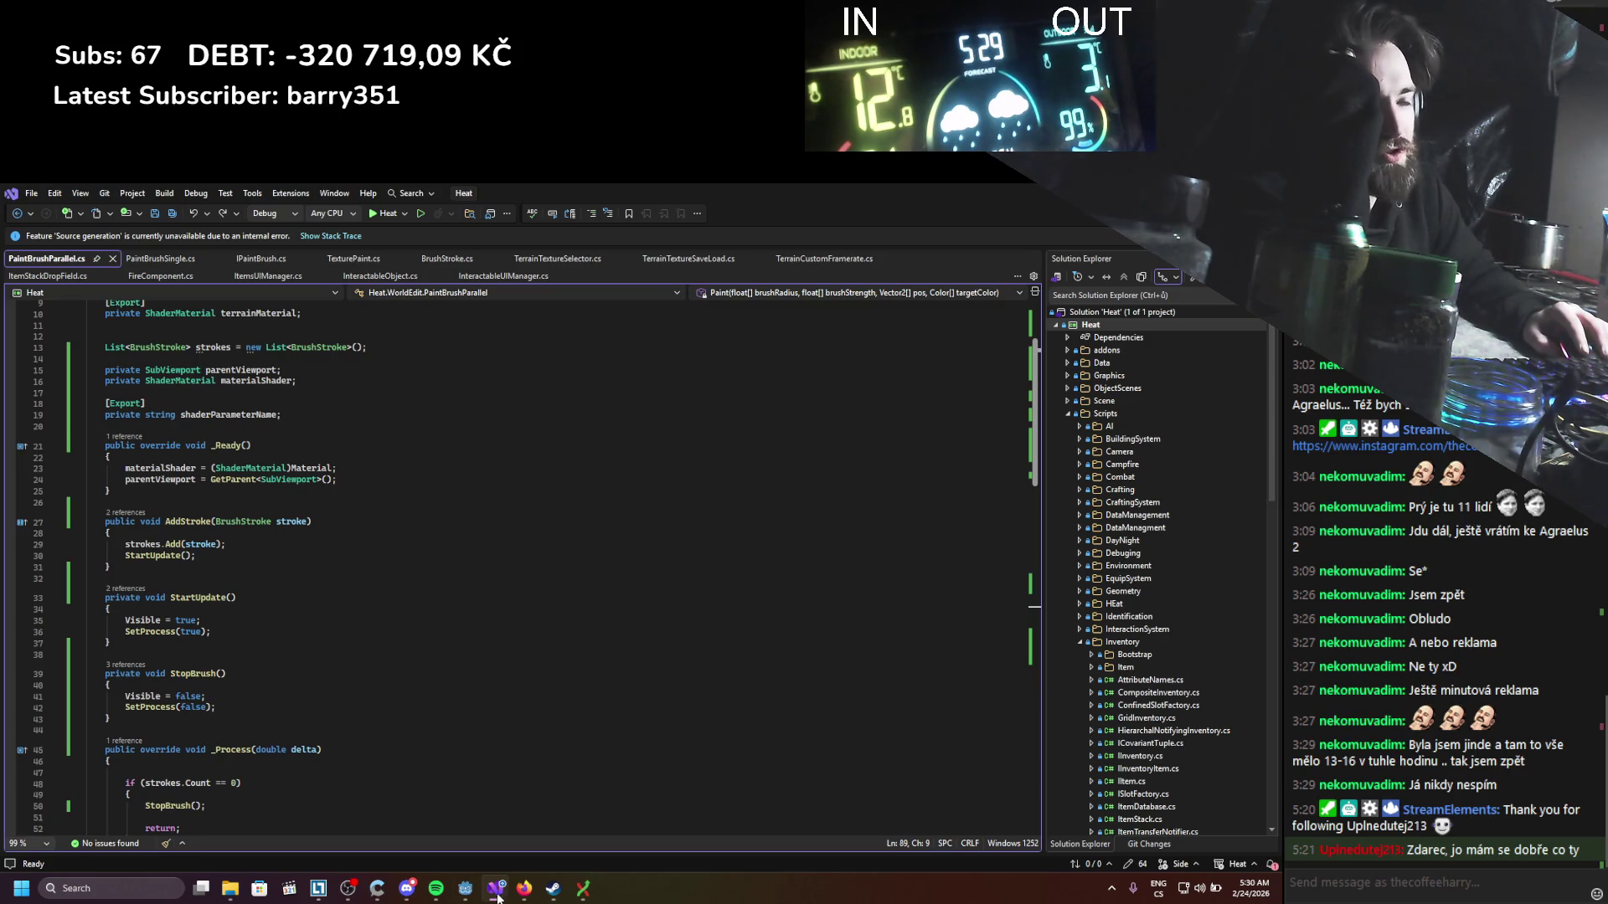
left_click(460, 895)
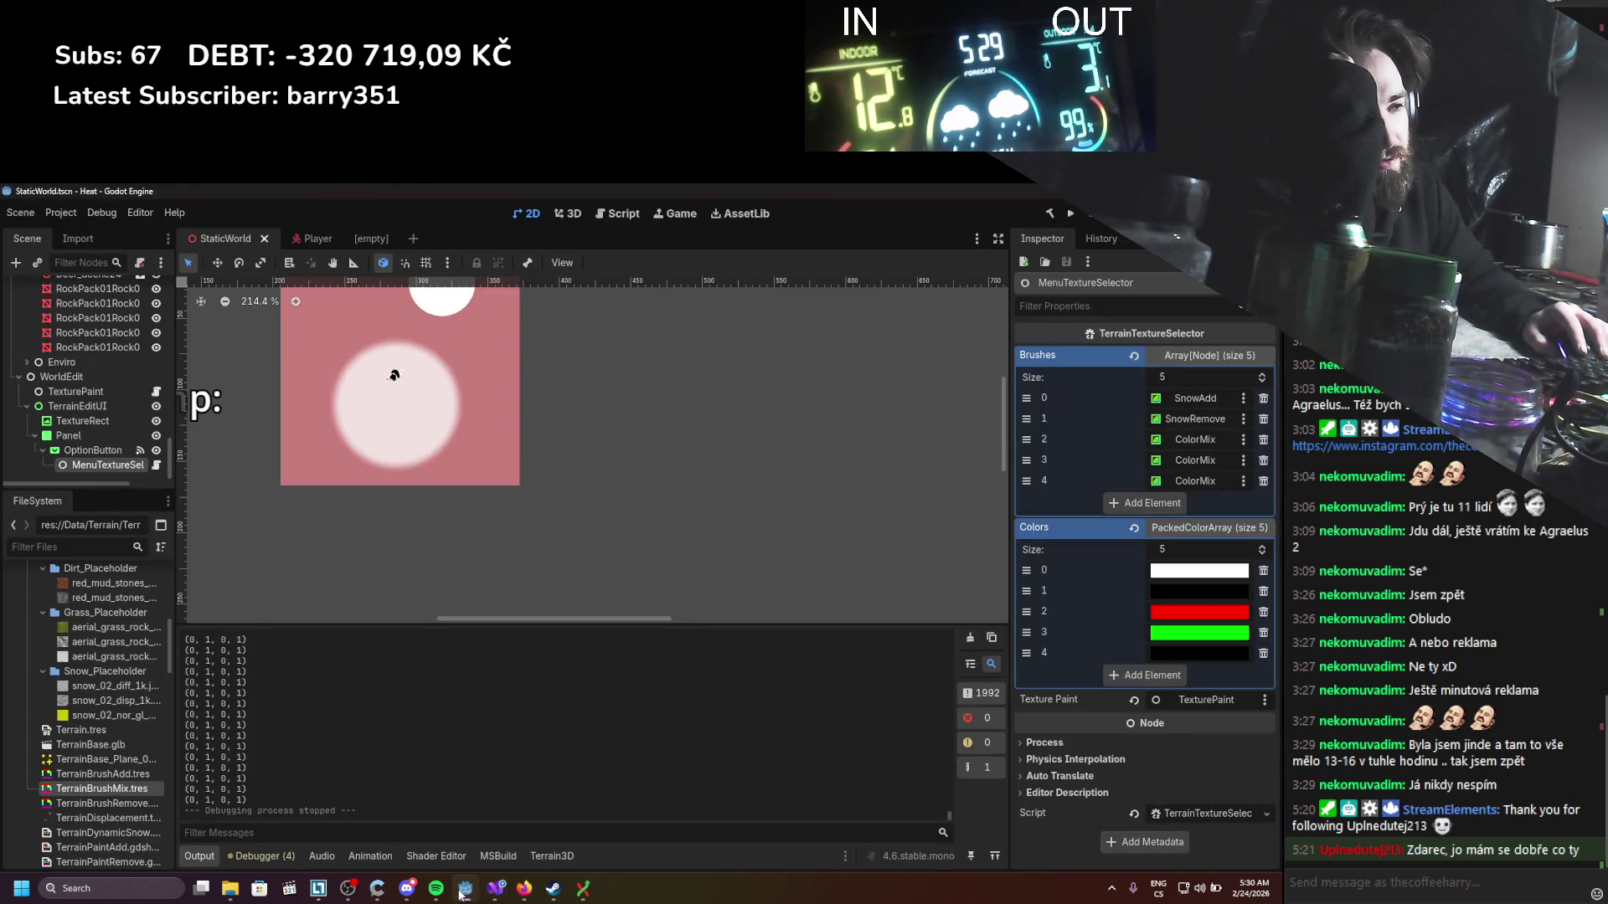
Step: Add line 19 'result.a = pow(result.a, 2)' to the TerrainPaintMix shader and save
mouse_move(437, 891)
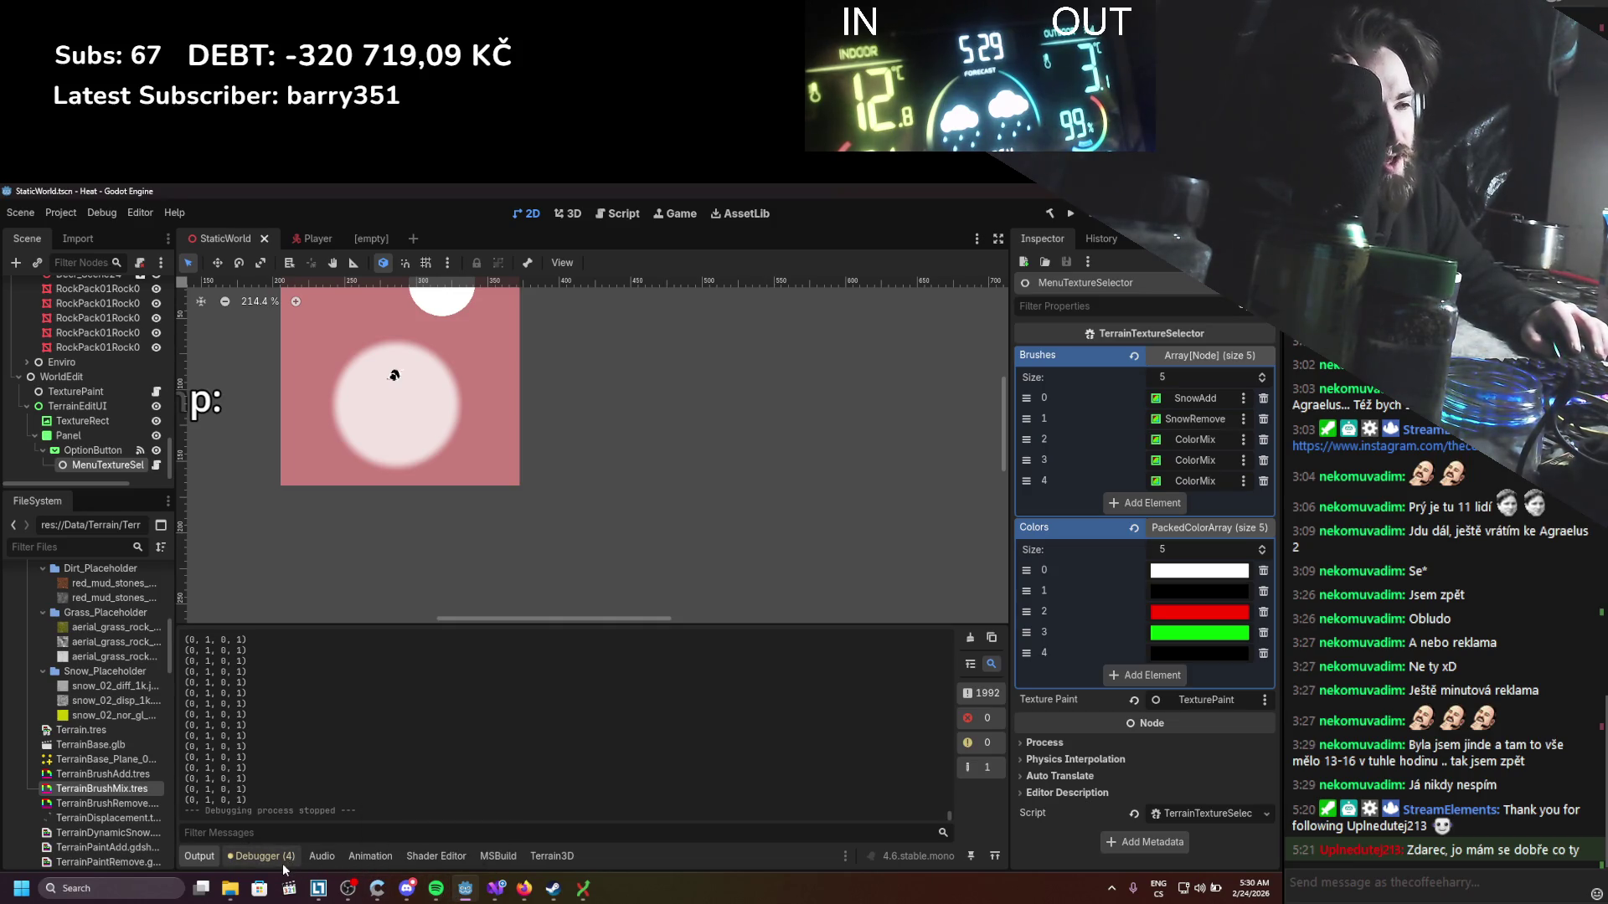
left_click(414, 856)
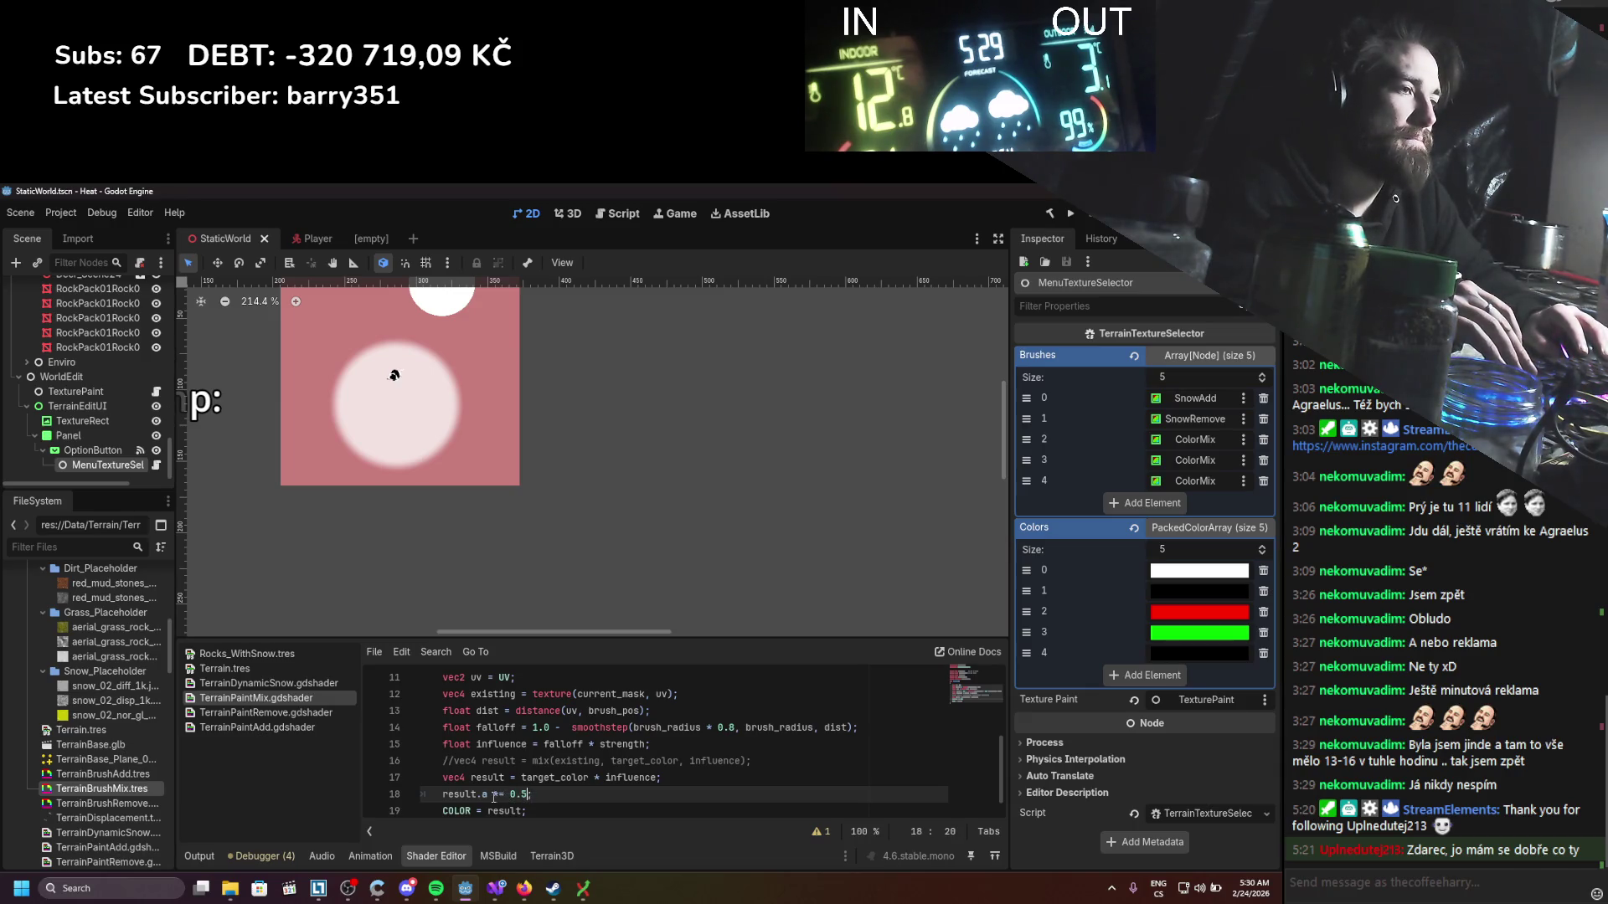
key("BackSpace")
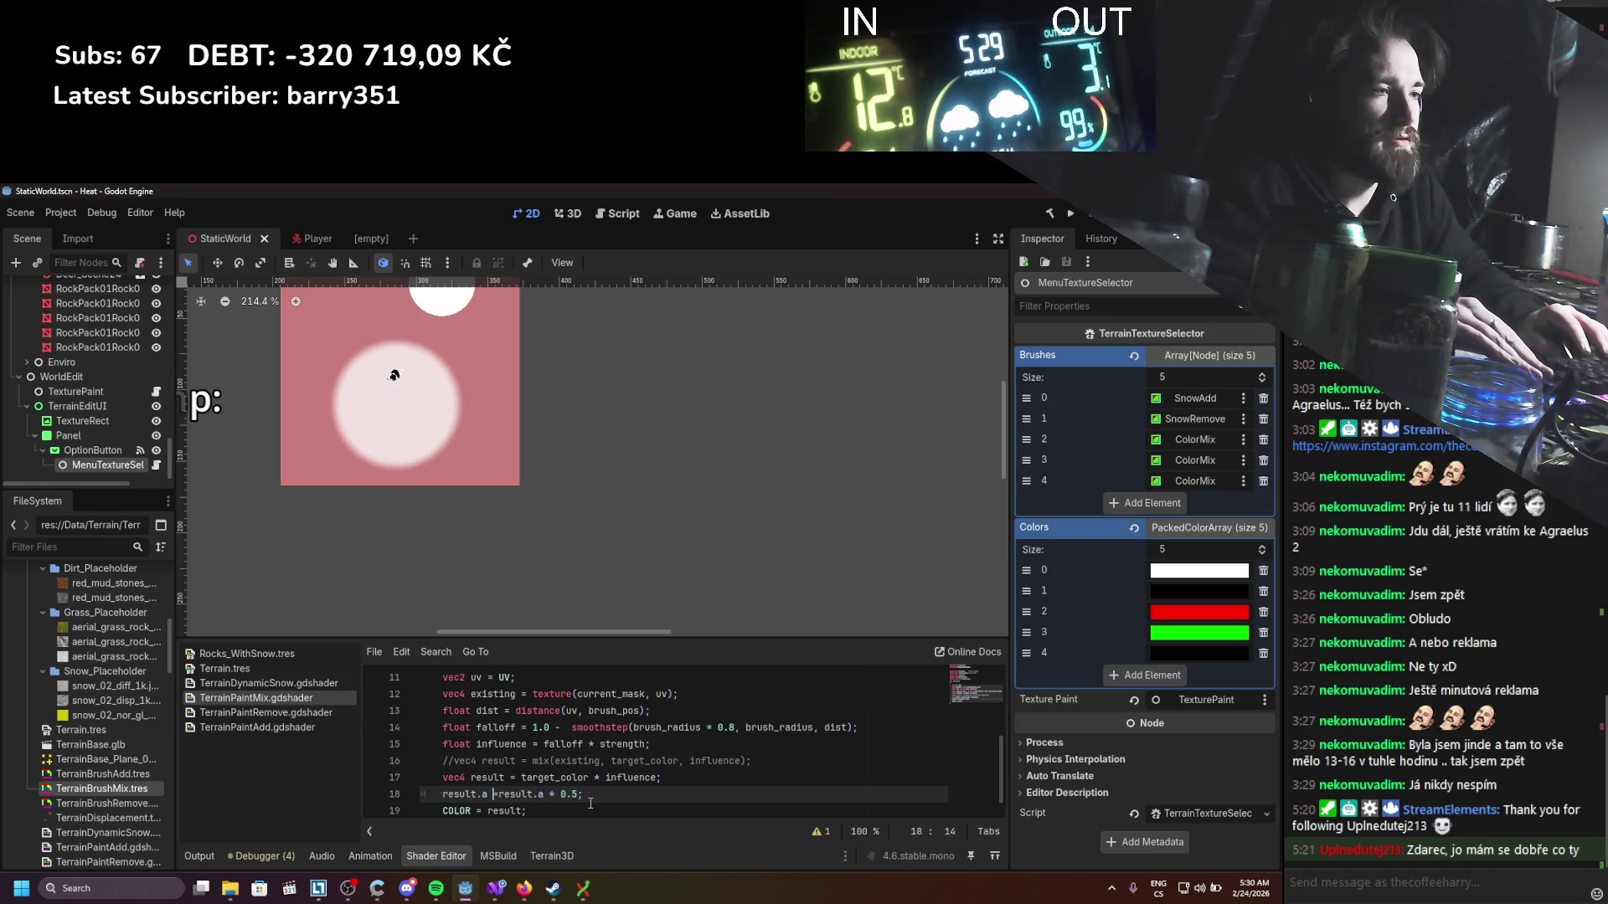
type("=")
scroll(599, 798, "down", 1)
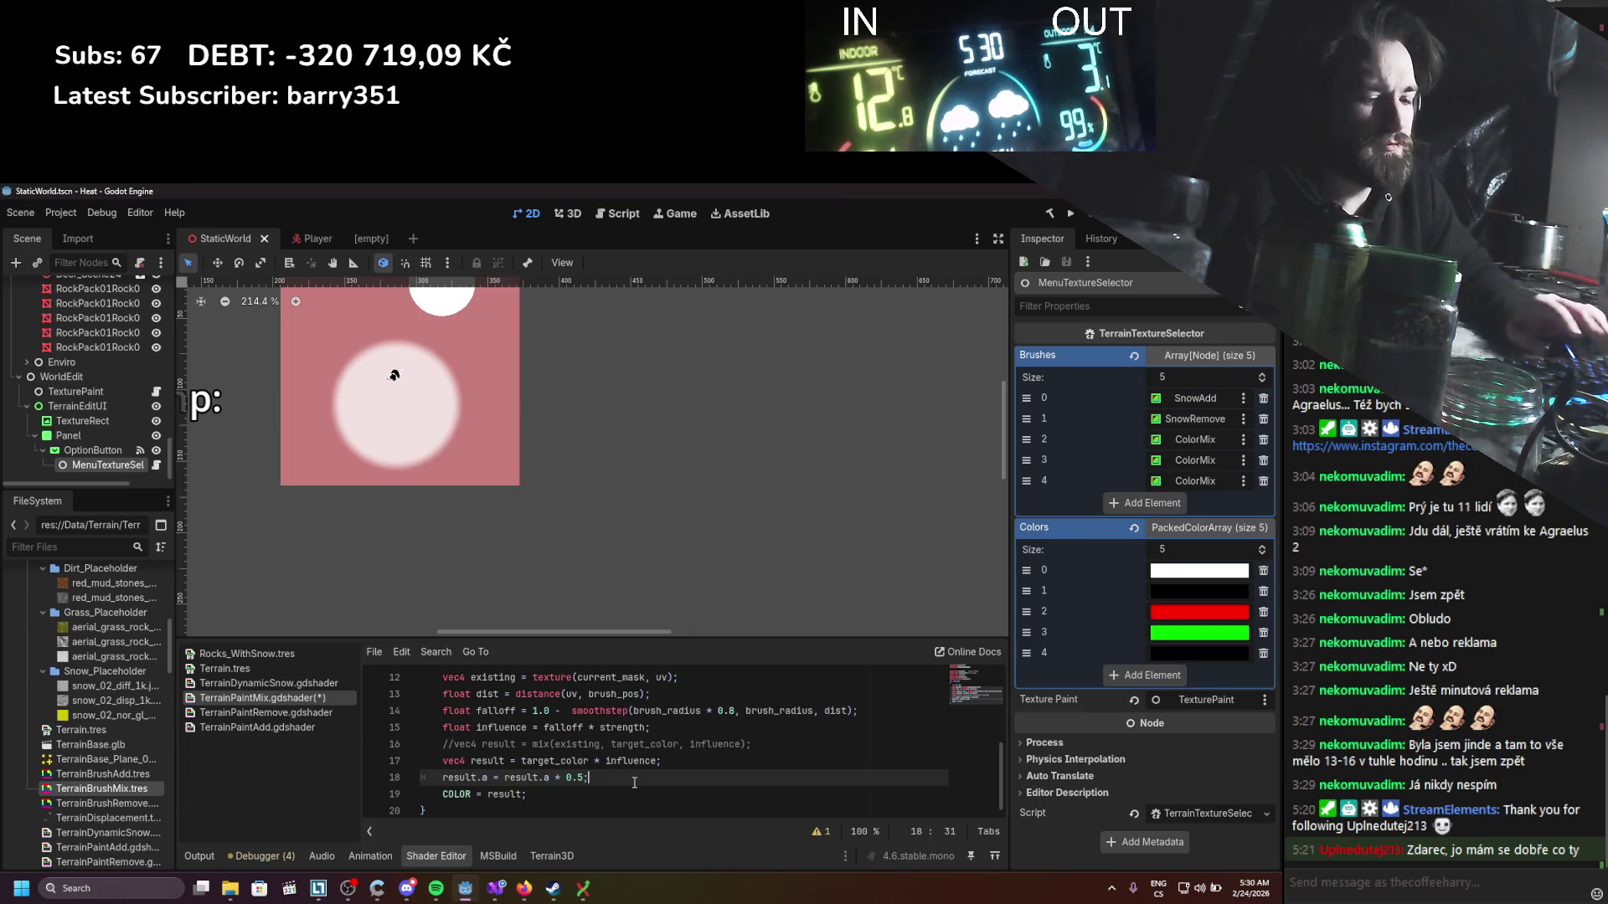
key("End")
key("Return")
type("result.a = ")
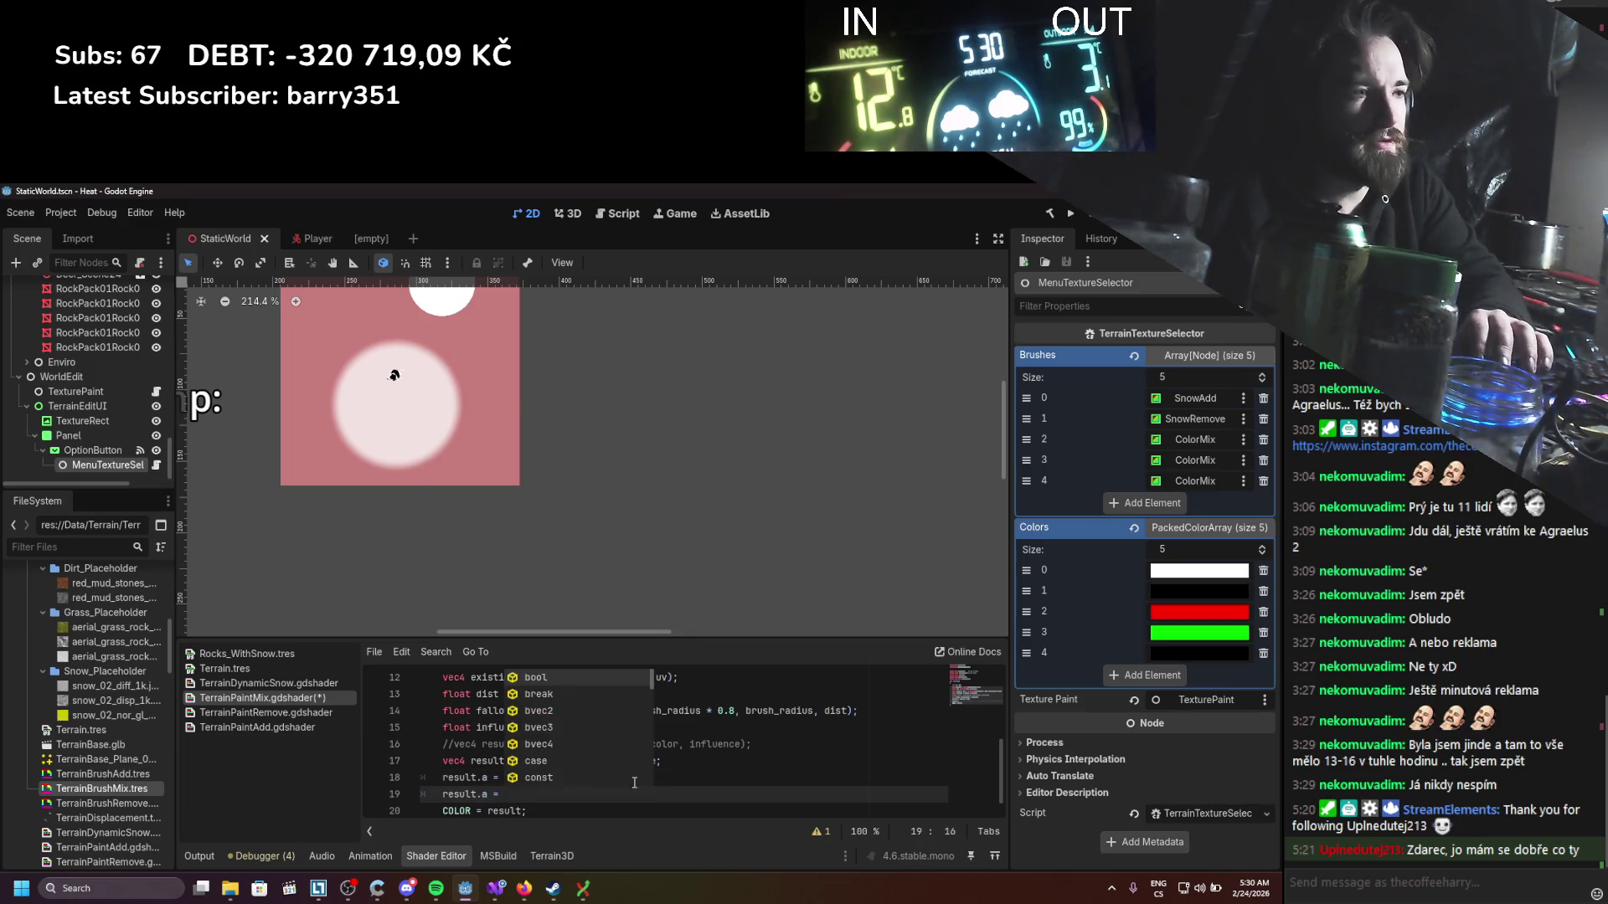
type("pow(")
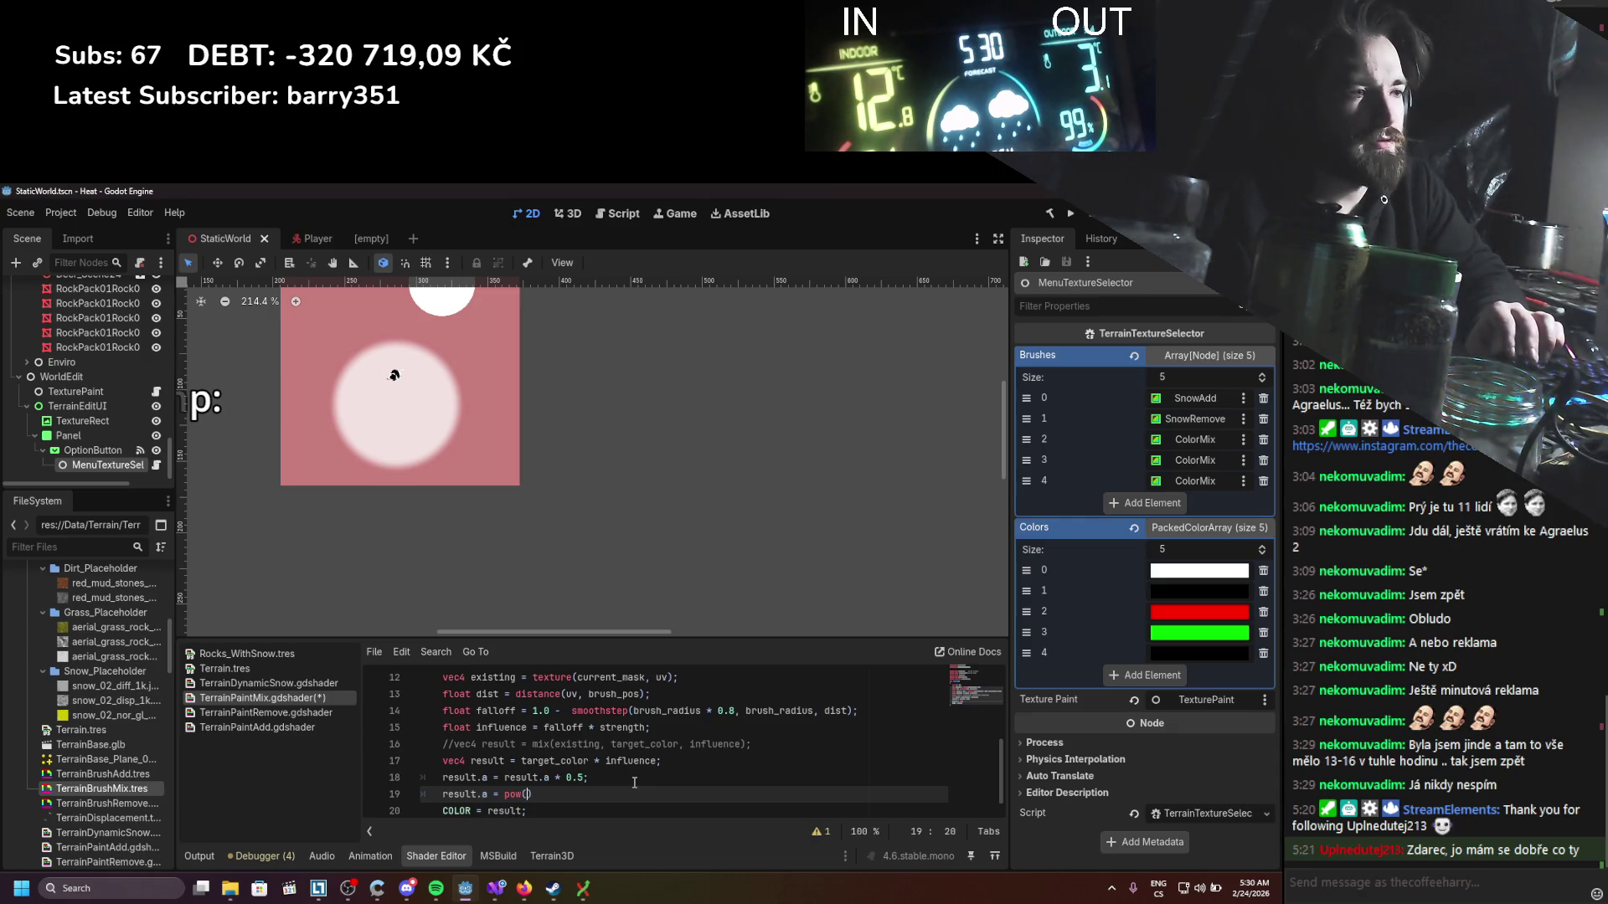
type("result.a,")
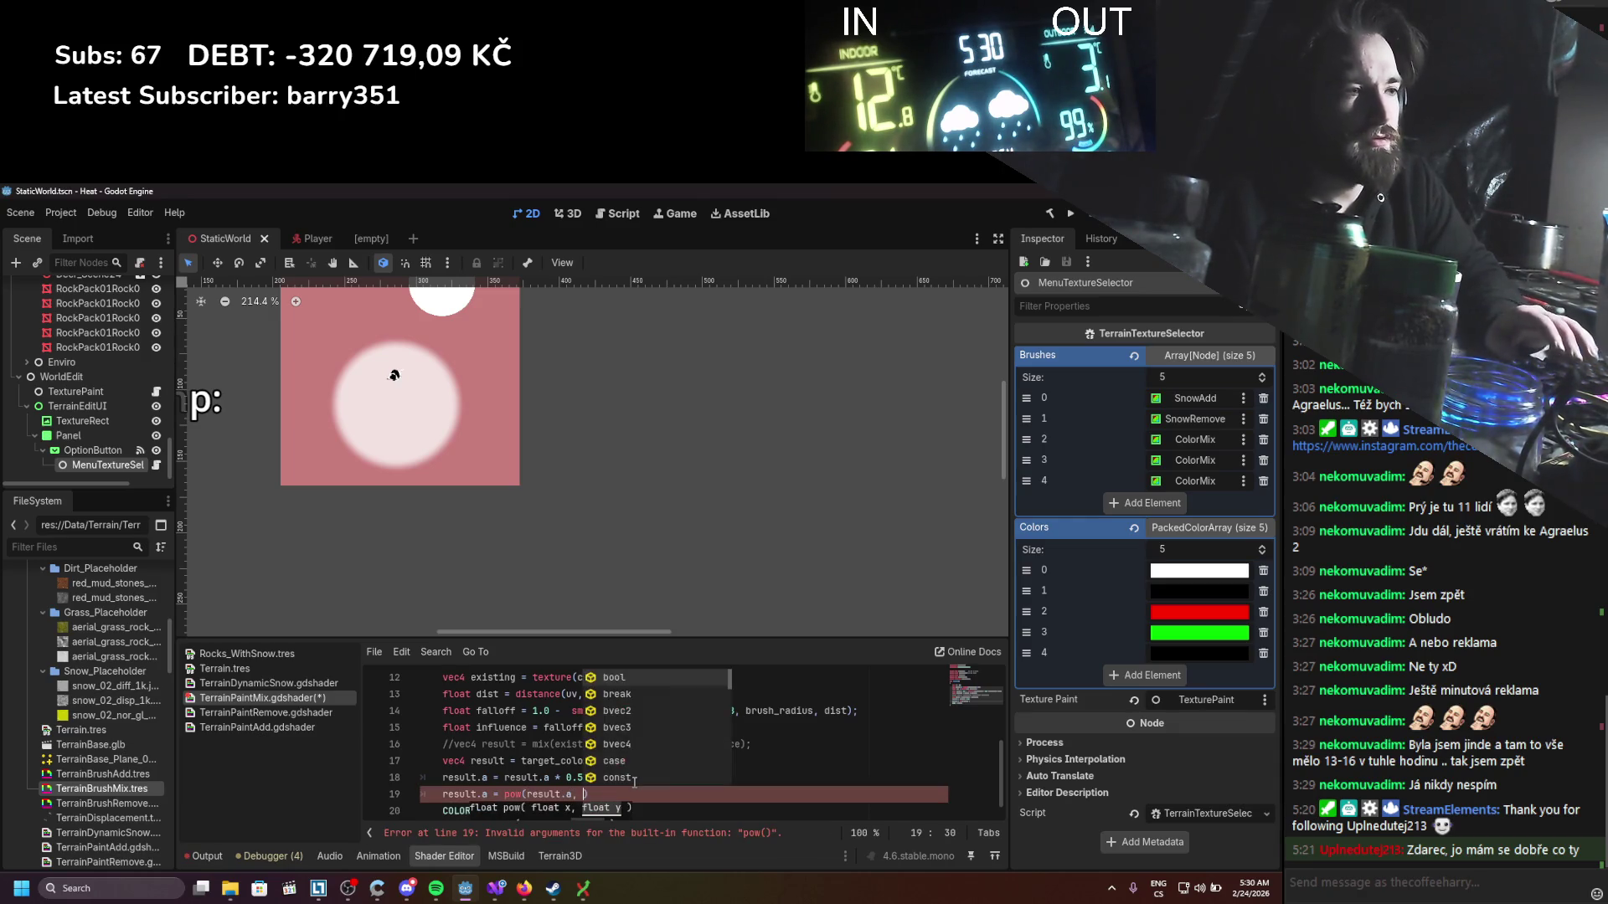
type(" 2")
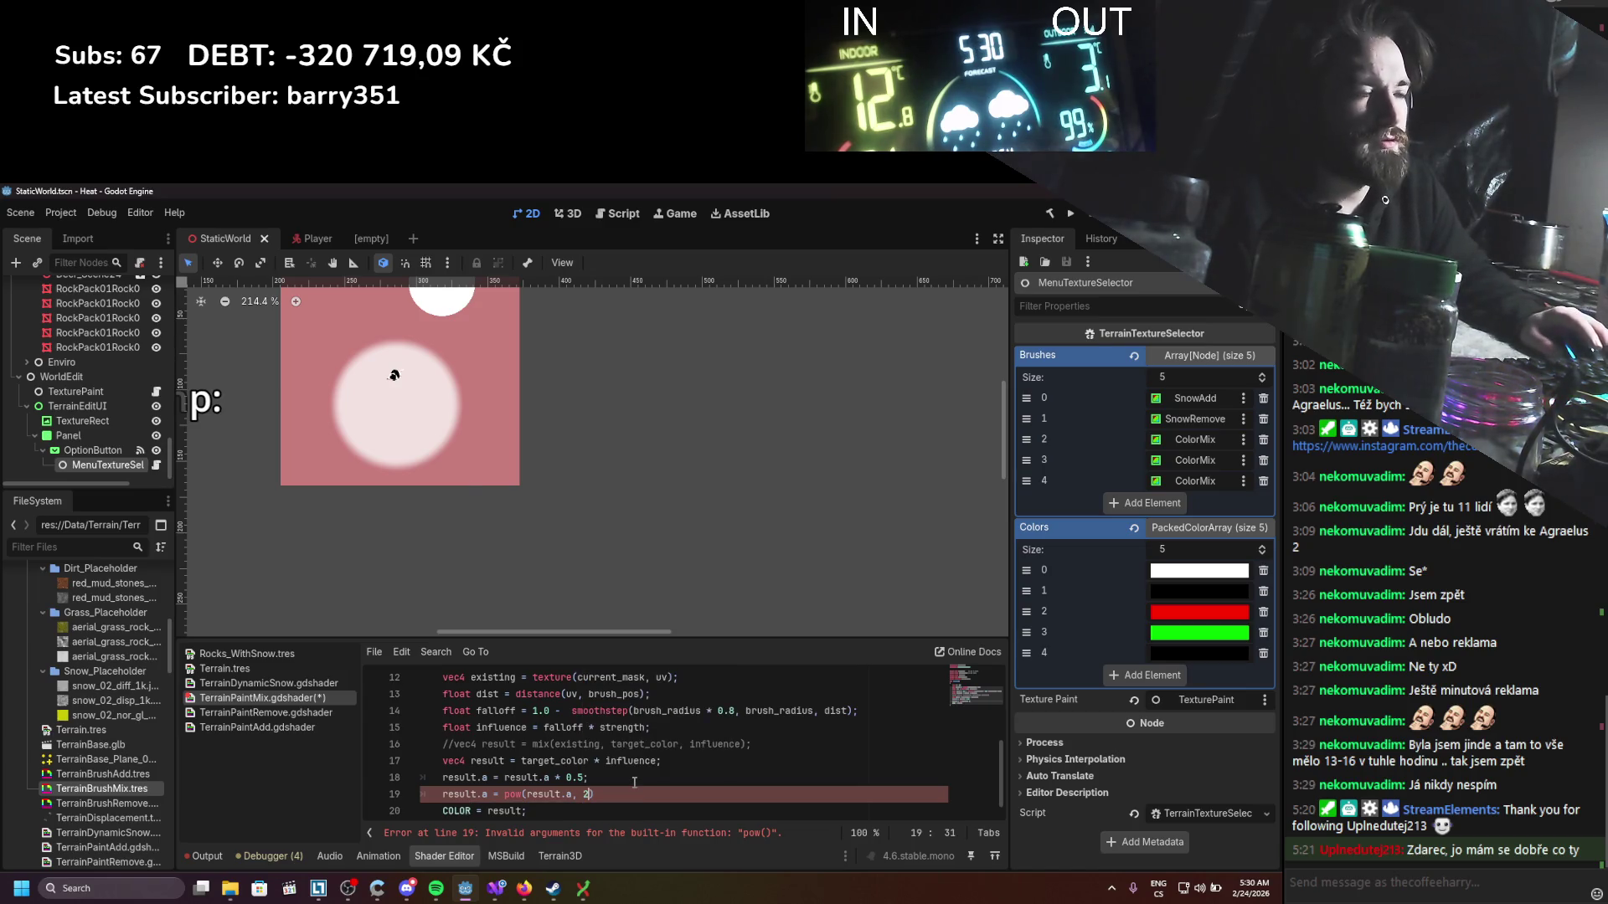
key("ctrl+s")
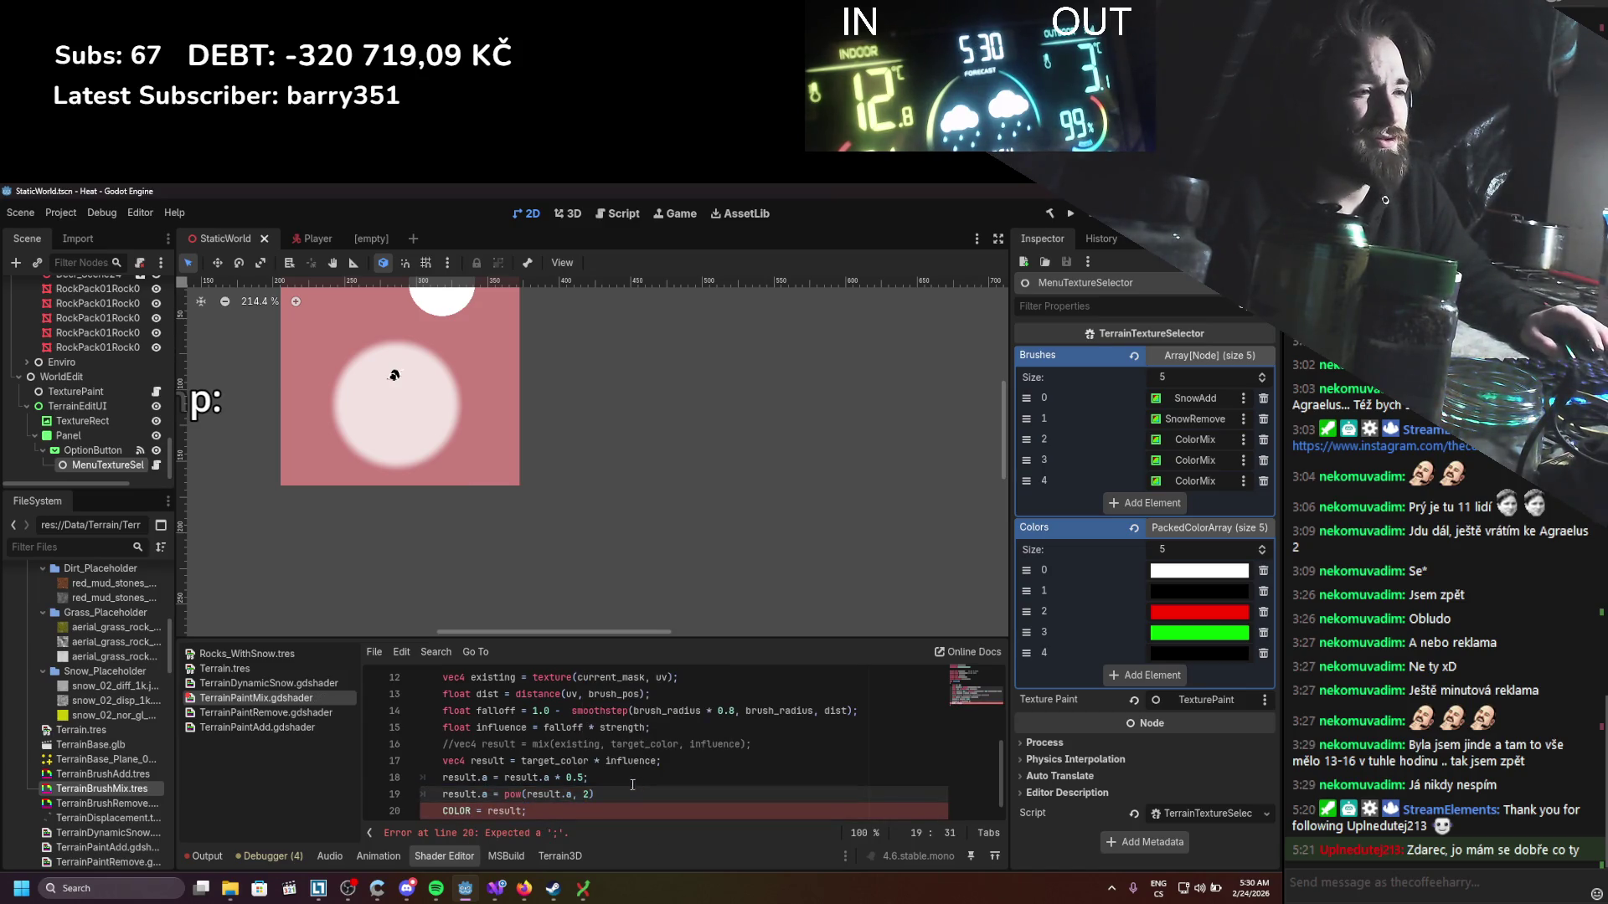
Step: Save the shader again and launch the game to test it
scroll(632, 784, "down", 1)
type(";")
key("ctrl+s")
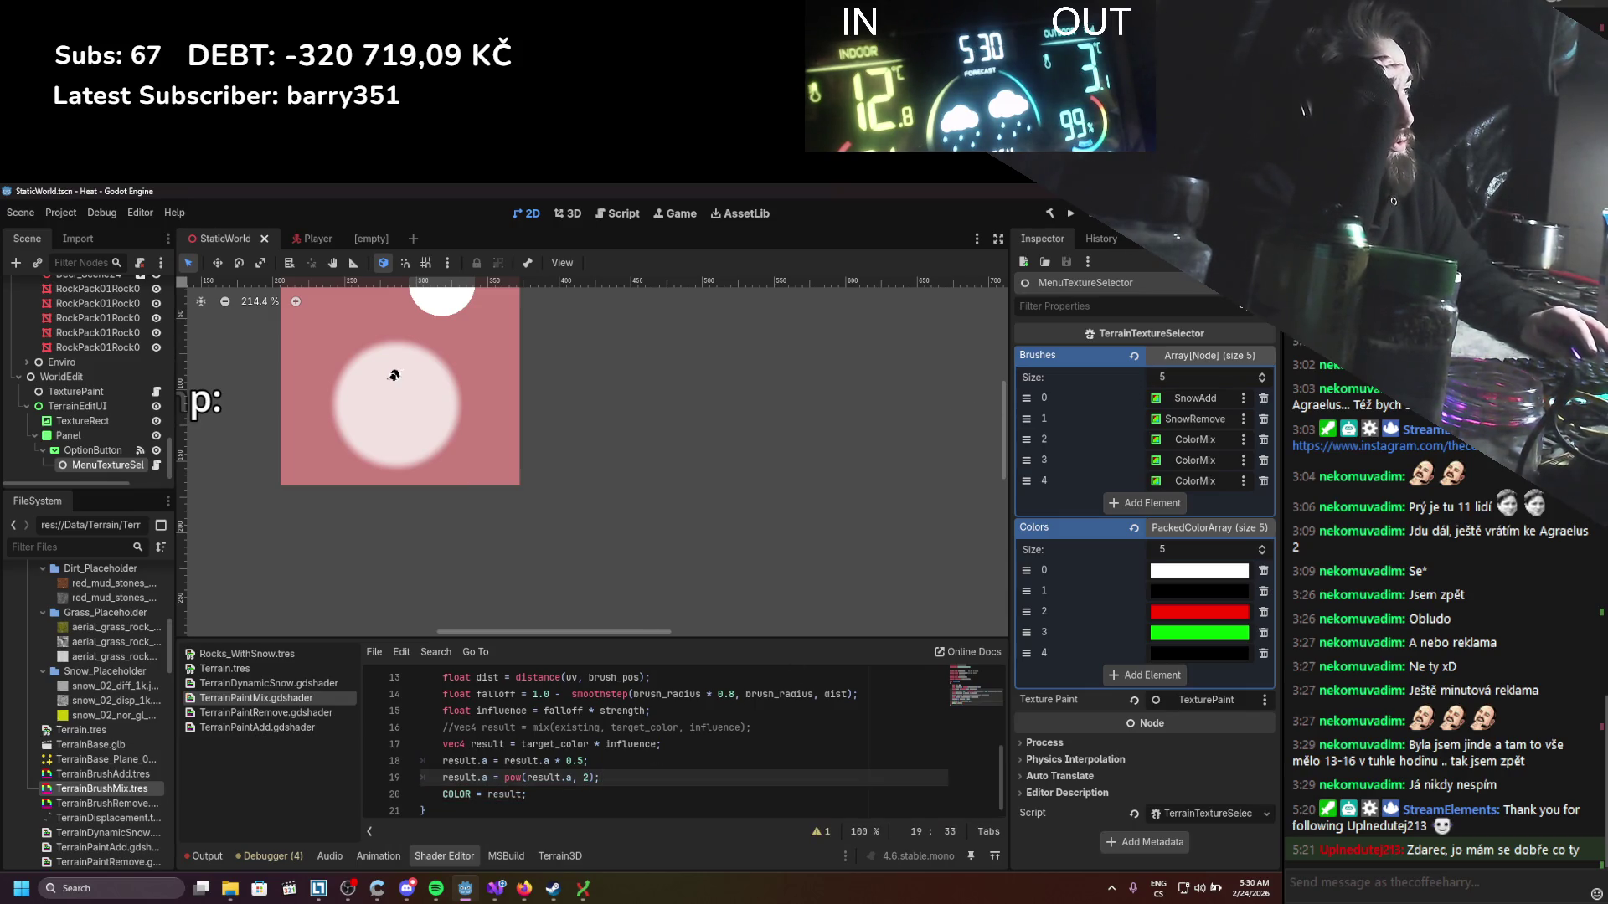
left_click(1073, 215)
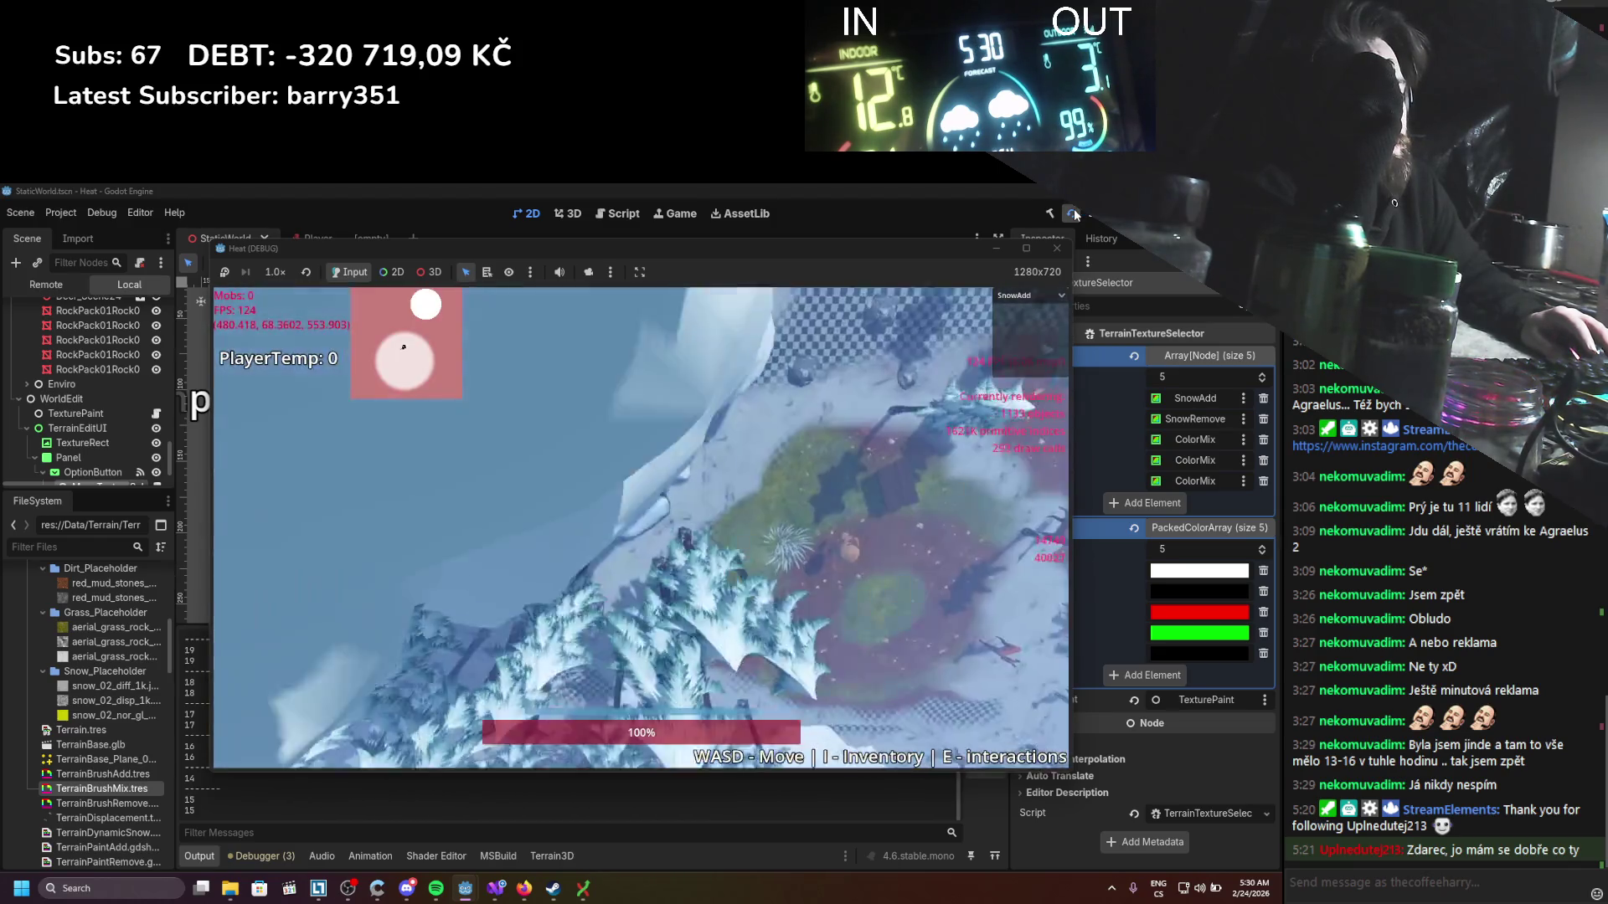
Step: Clear a snow patch with SnowRemove, then try the Dirt and Grass brushes
left_click(1028, 294)
left_click(1022, 318)
left_click_drag(681, 624, 718, 625)
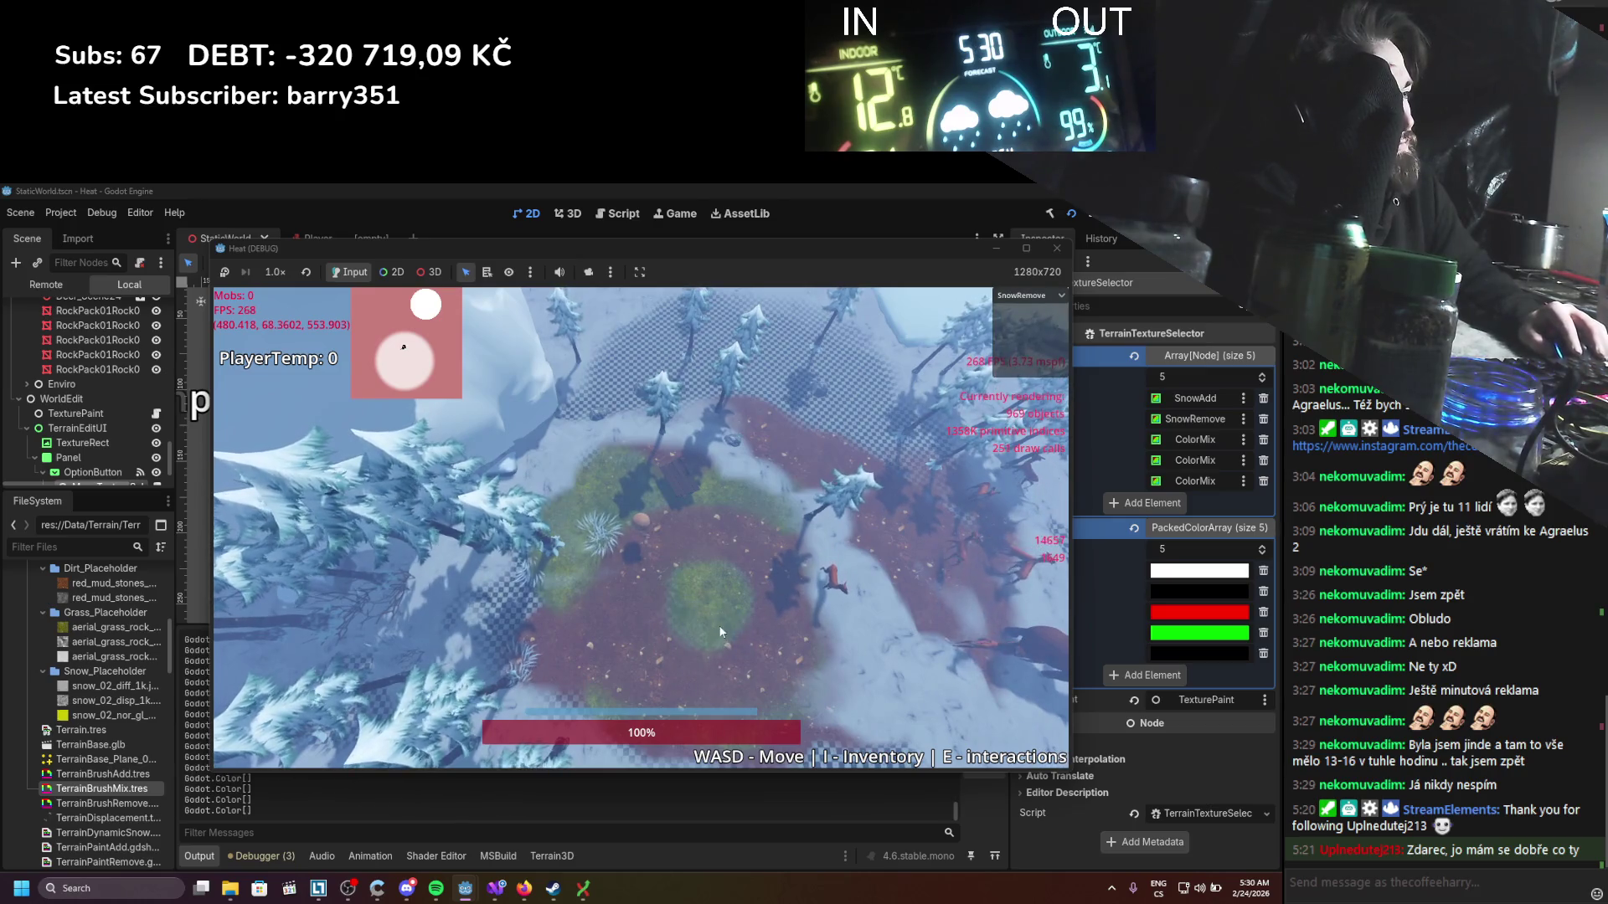
left_click(1021, 294)
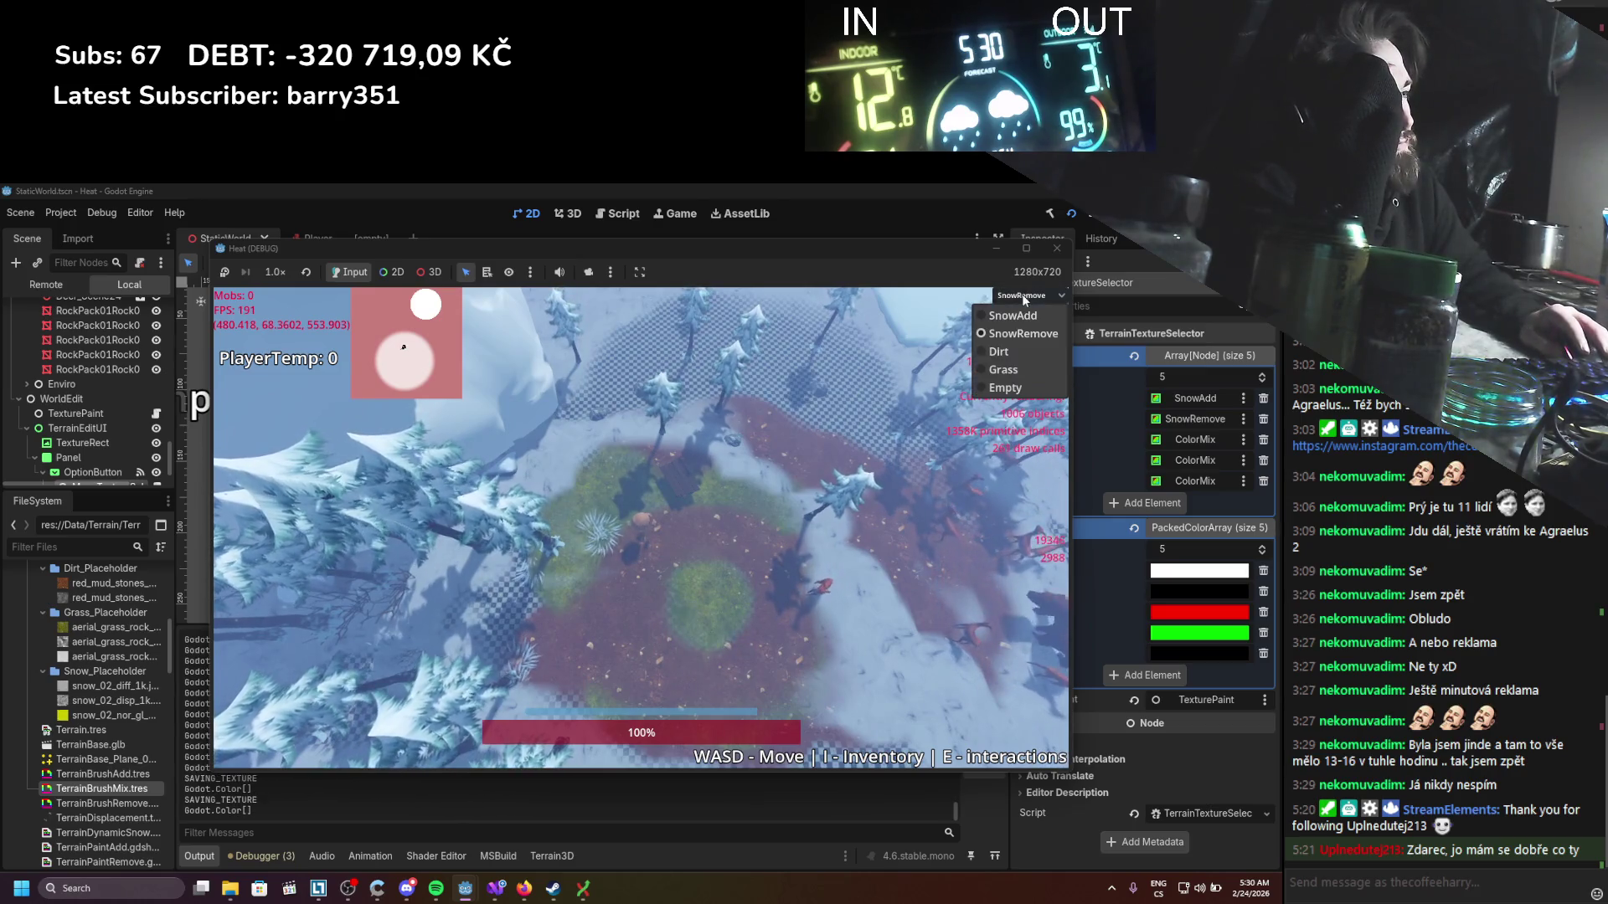
left_click(1009, 352)
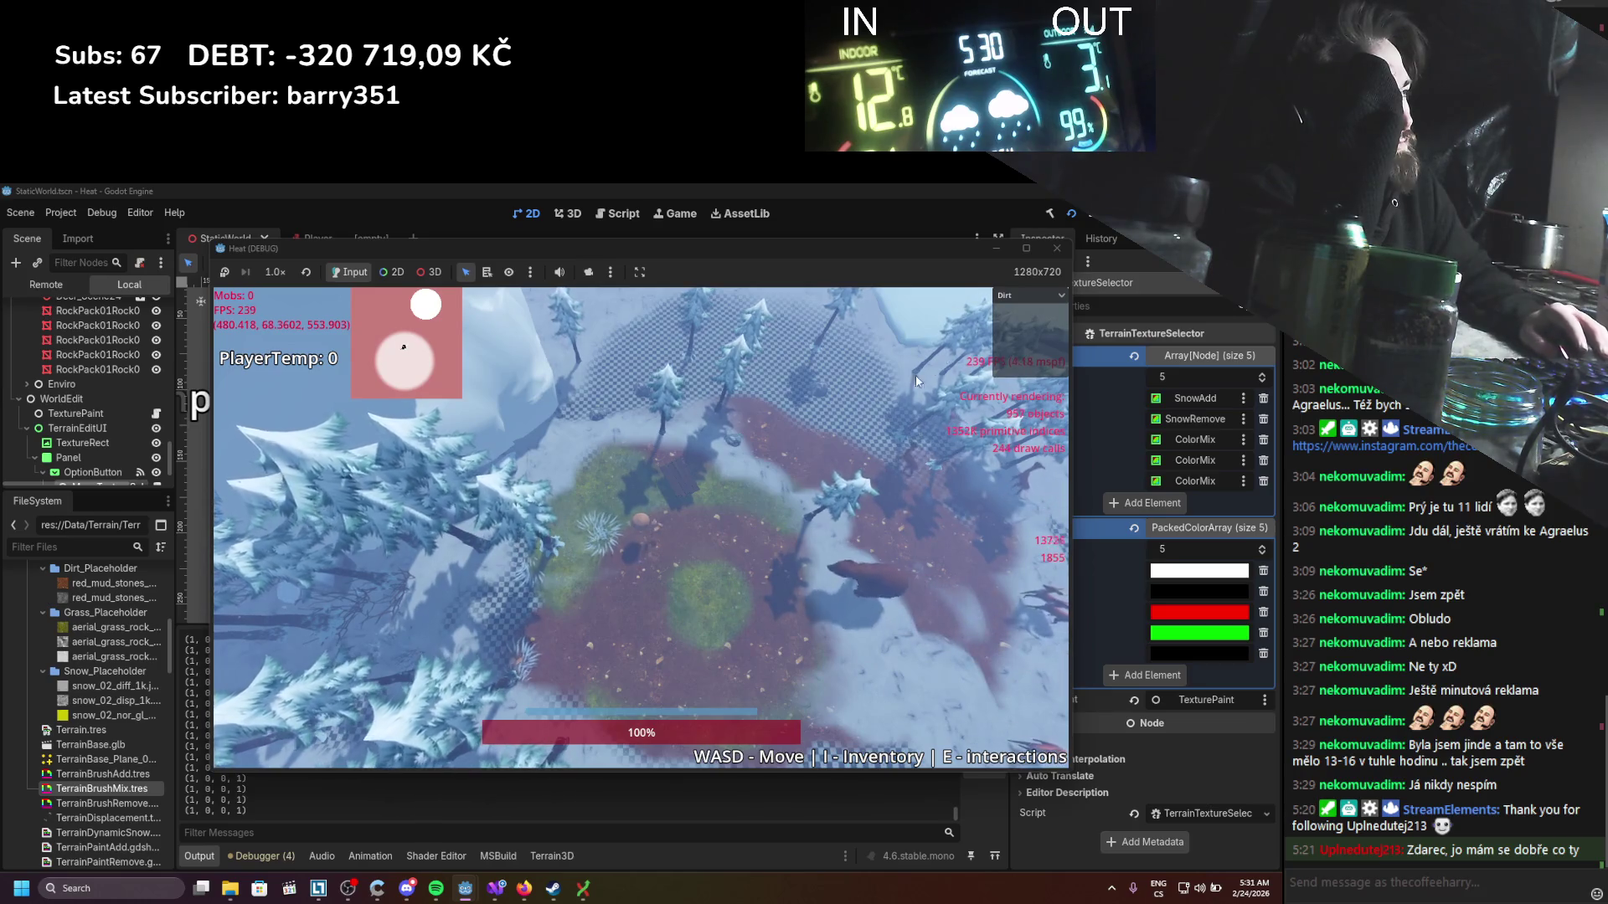
left_click(1032, 296)
left_click(1010, 369)
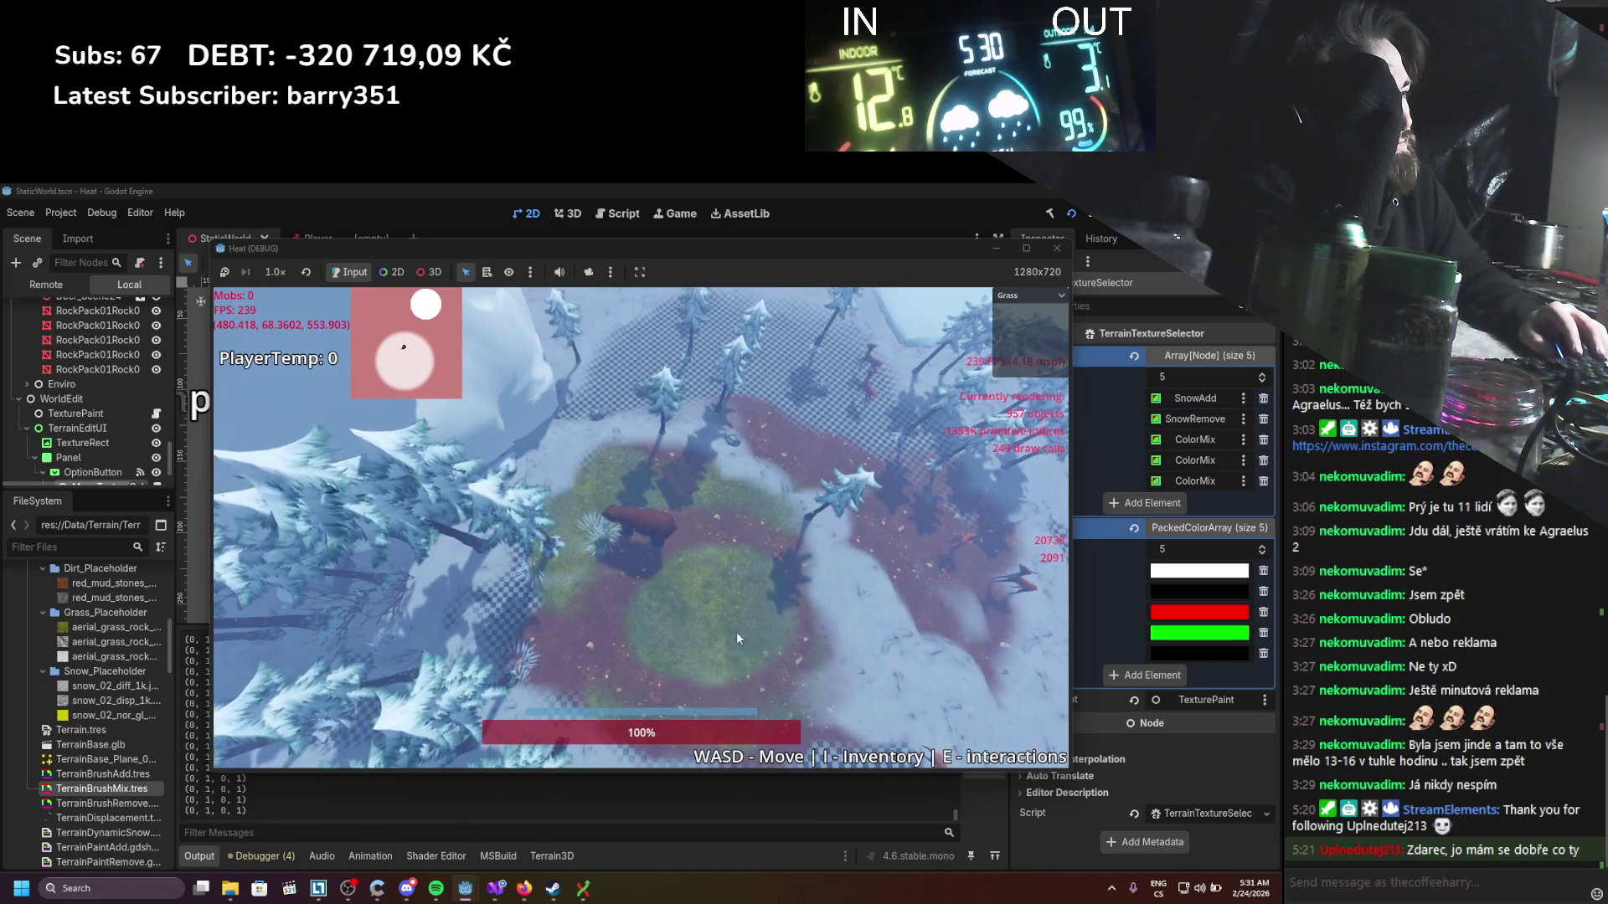
Step: Switch back to the Dirt brush, close the game, and bring up Visual Studio
left_click(1015, 298)
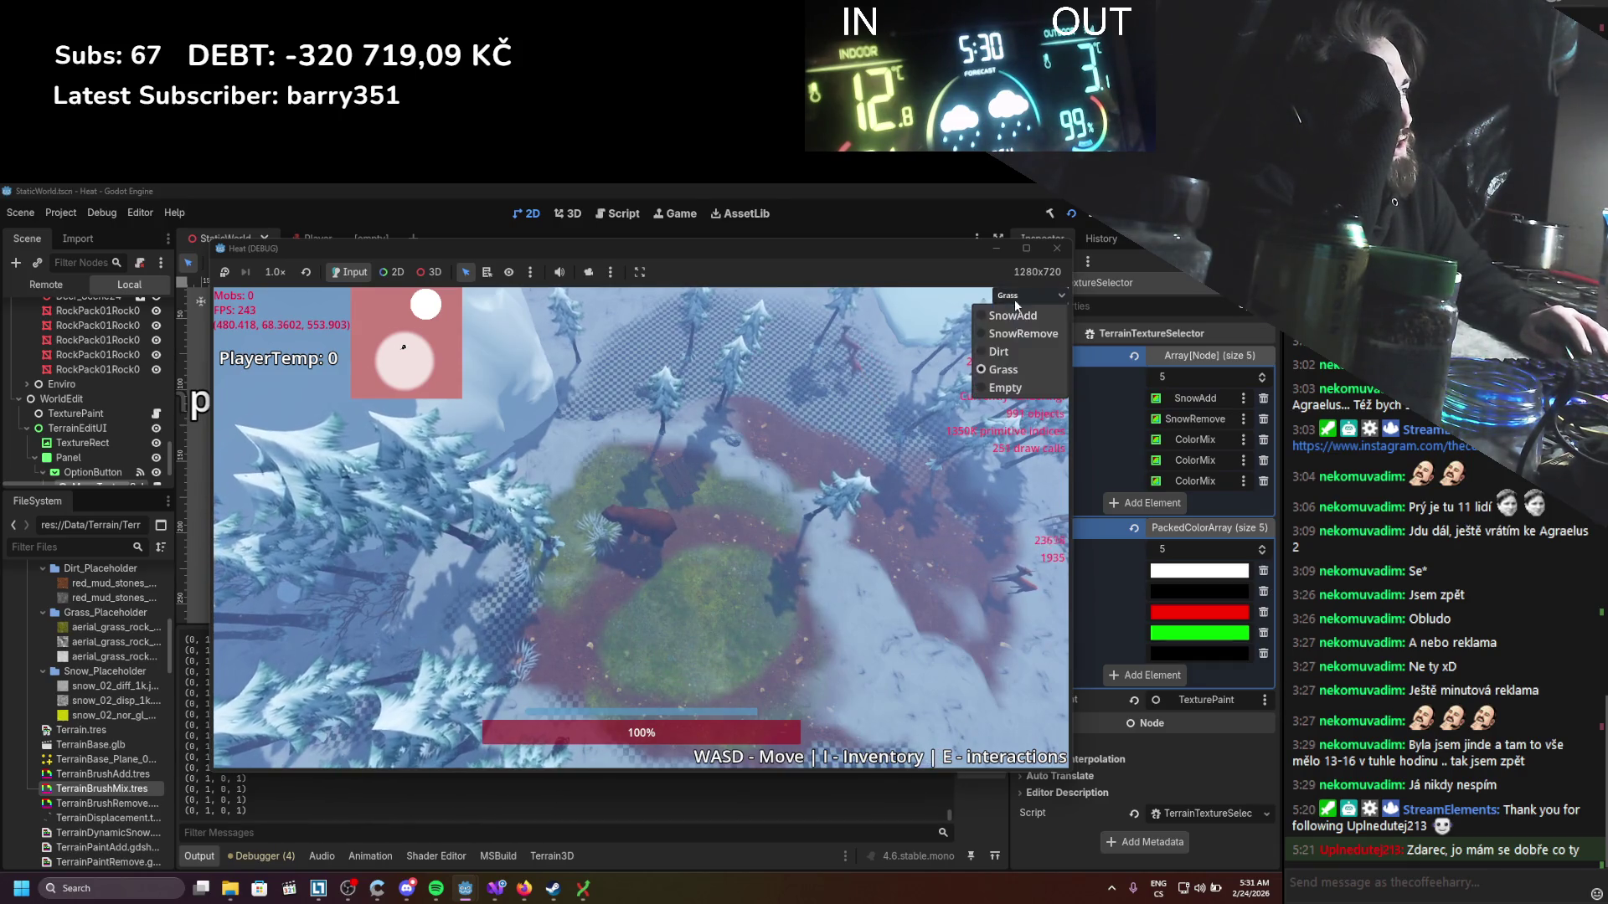
left_click(999, 352)
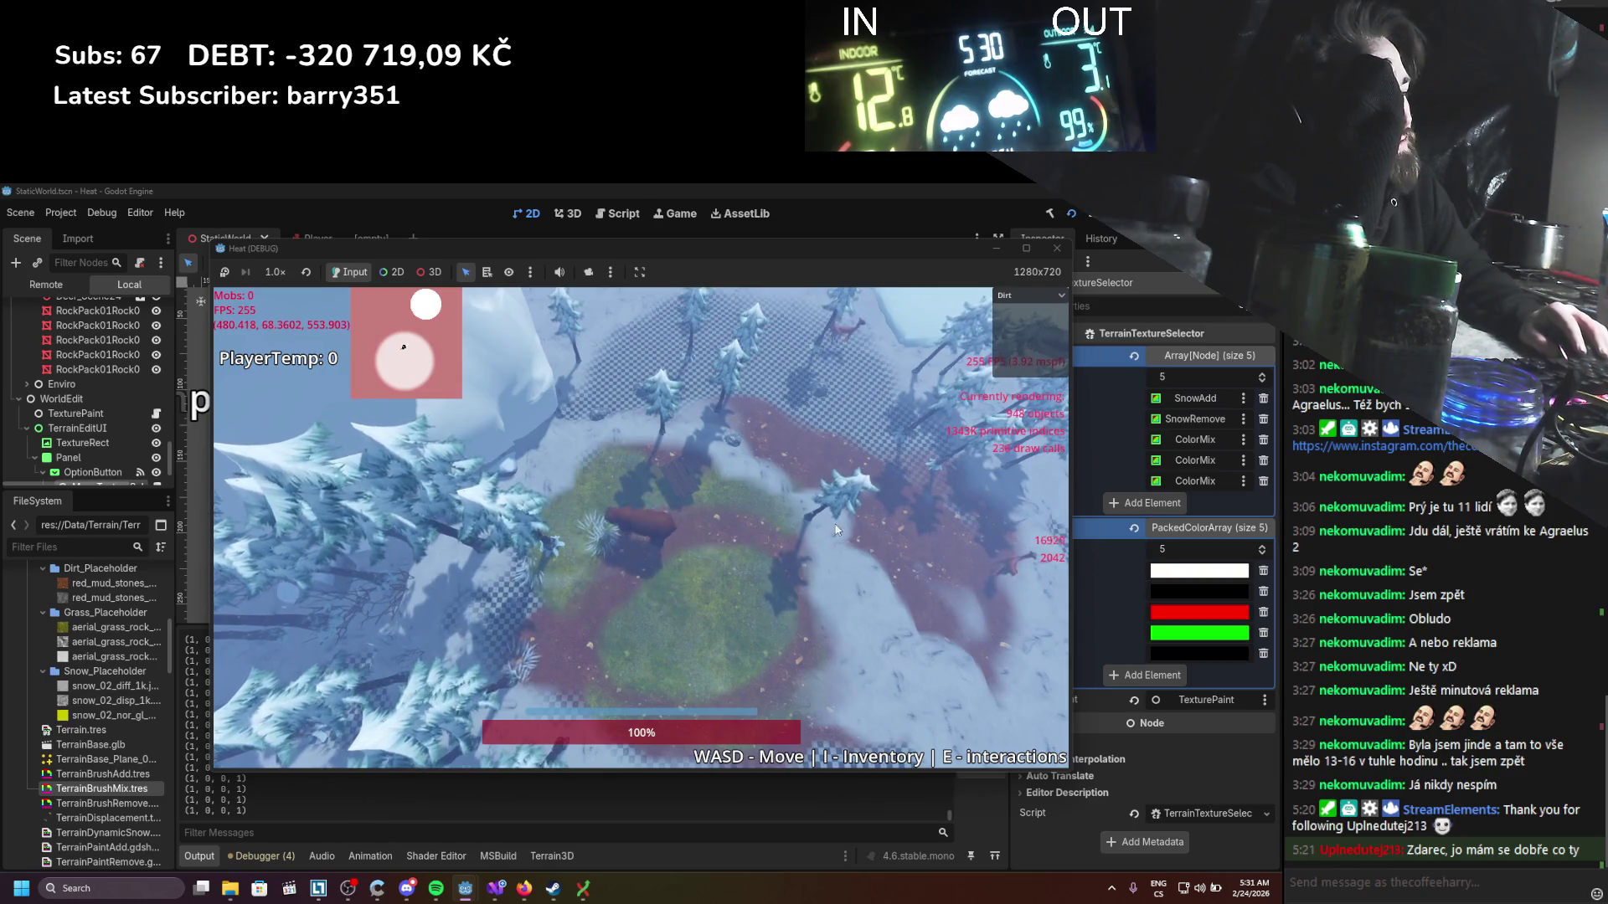
key("alt+F4")
left_click(497, 890)
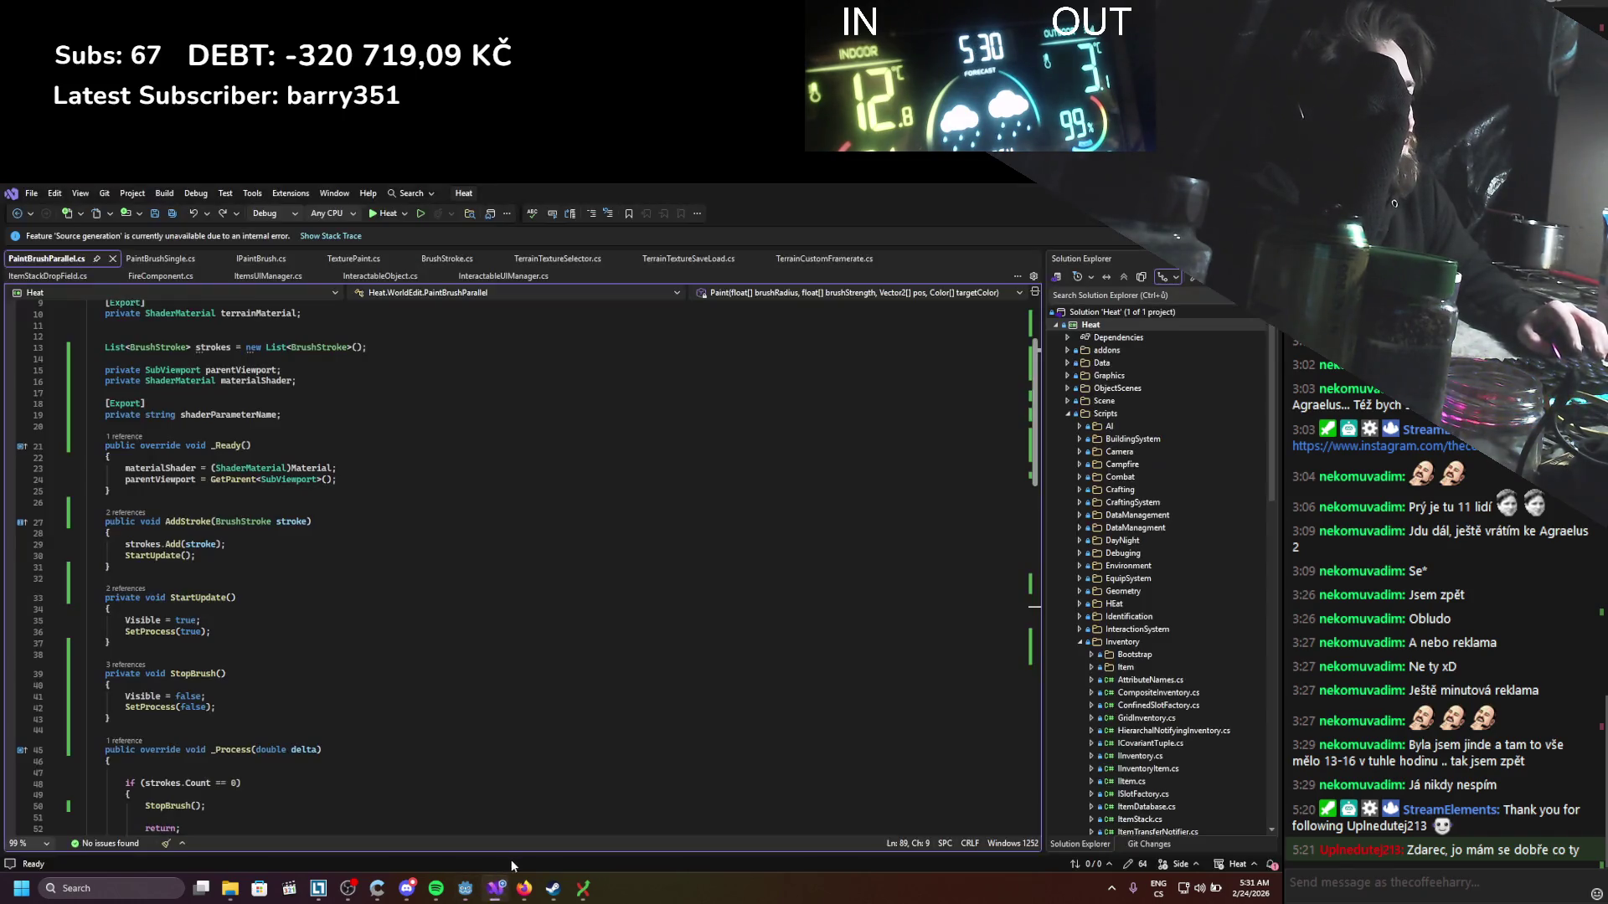
Step: Set line 18's alpha multiplier to 0.8 with pow exponent 1.2, save, and run the game
left_click(460, 894)
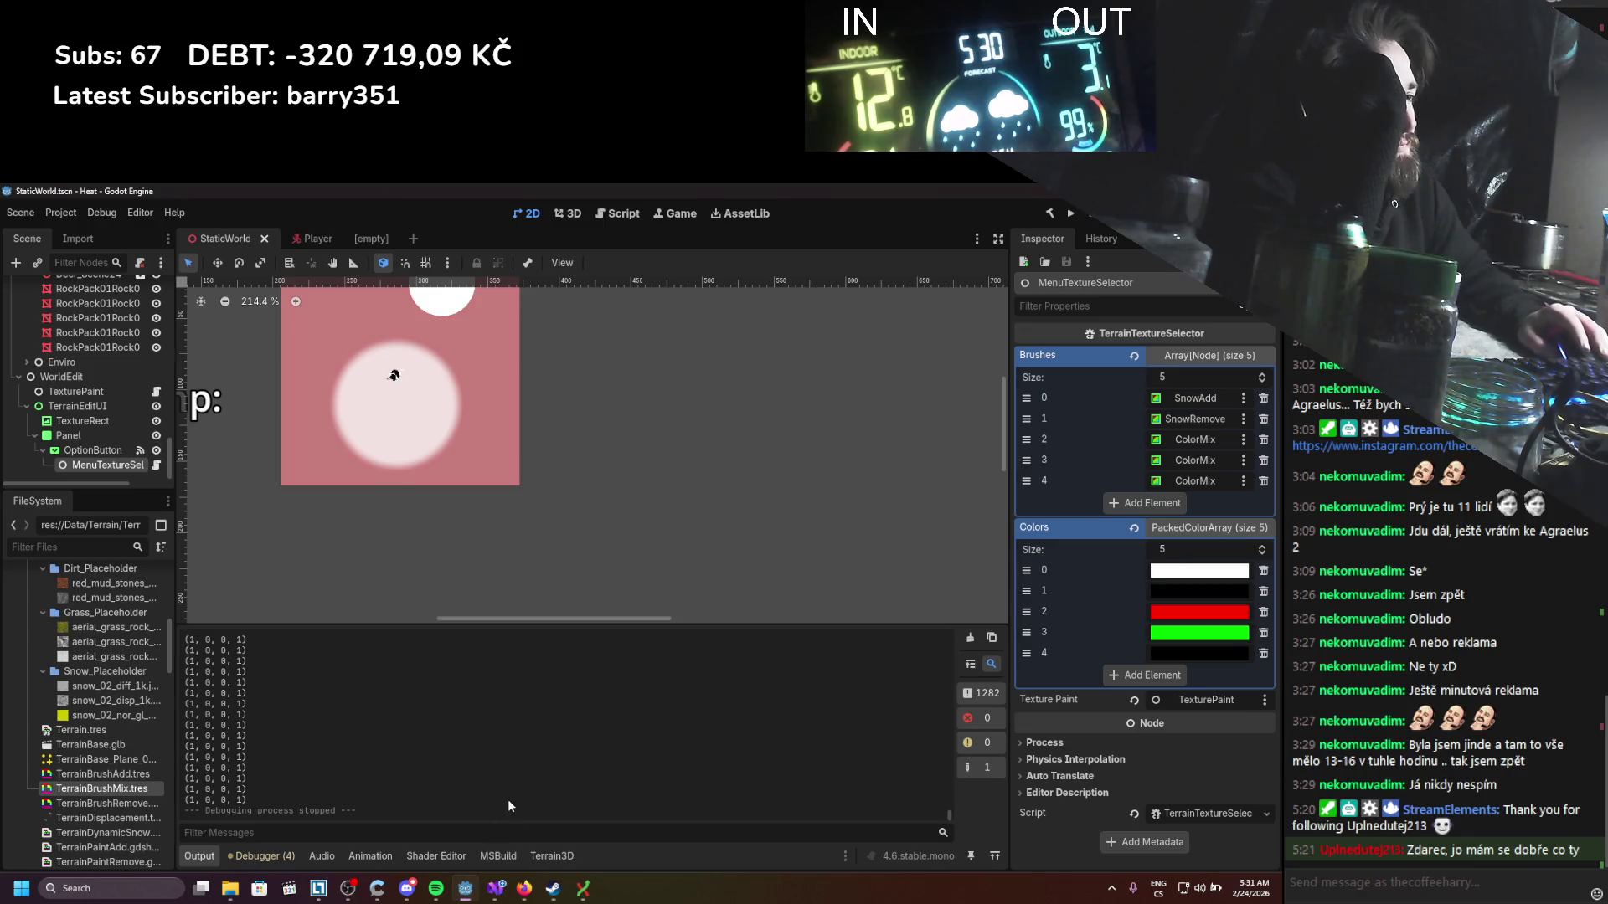
left_click(431, 856)
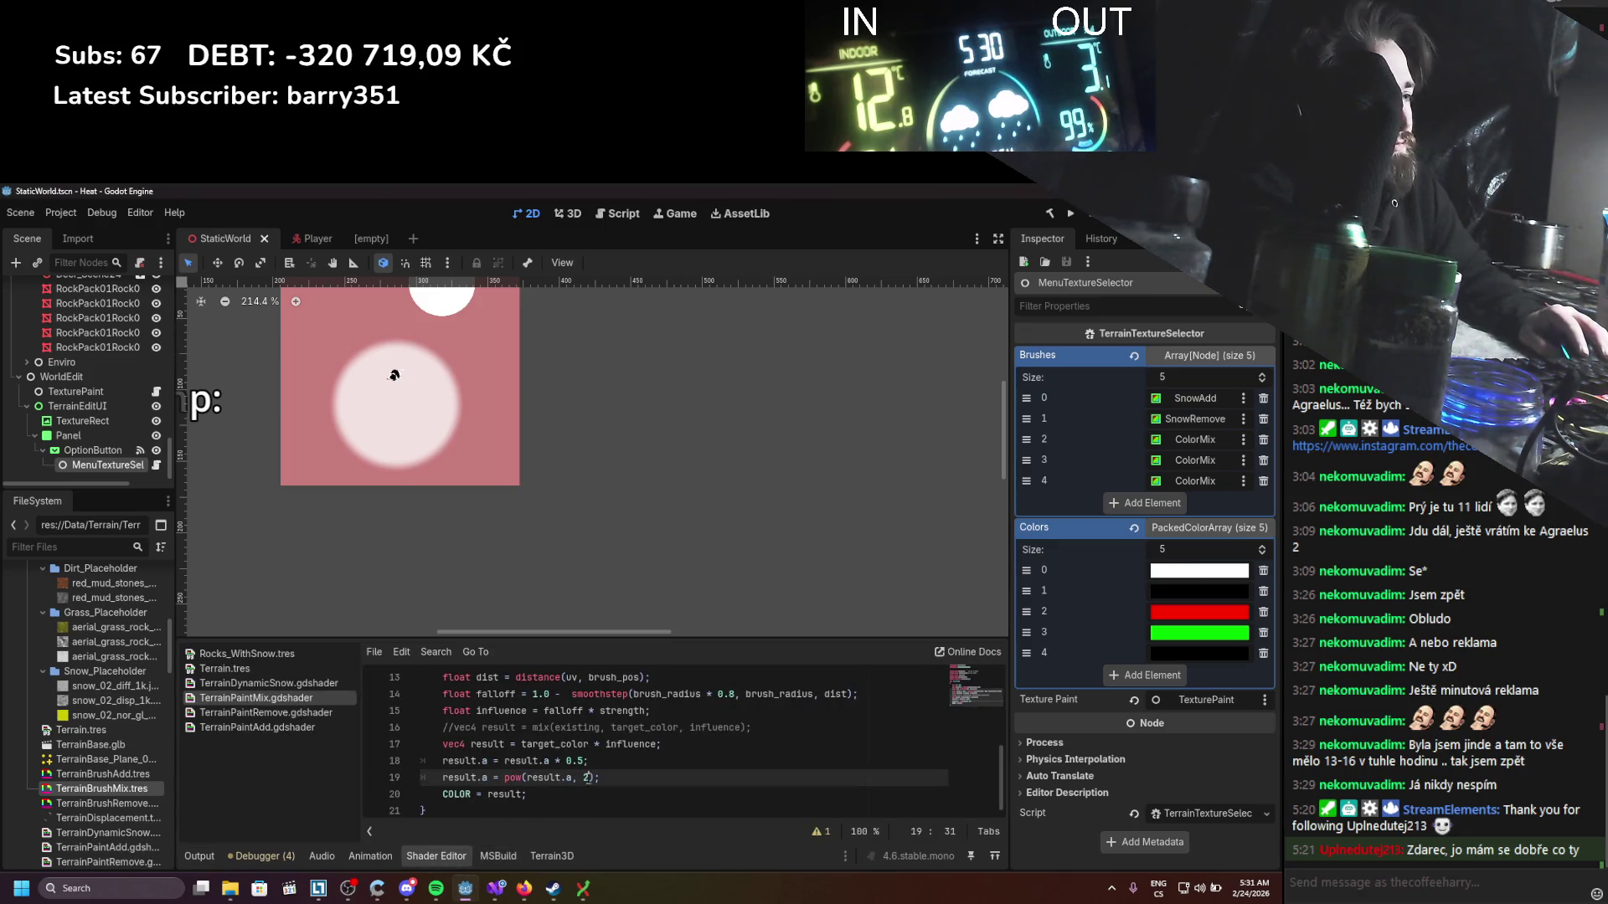
left_click(581, 764)
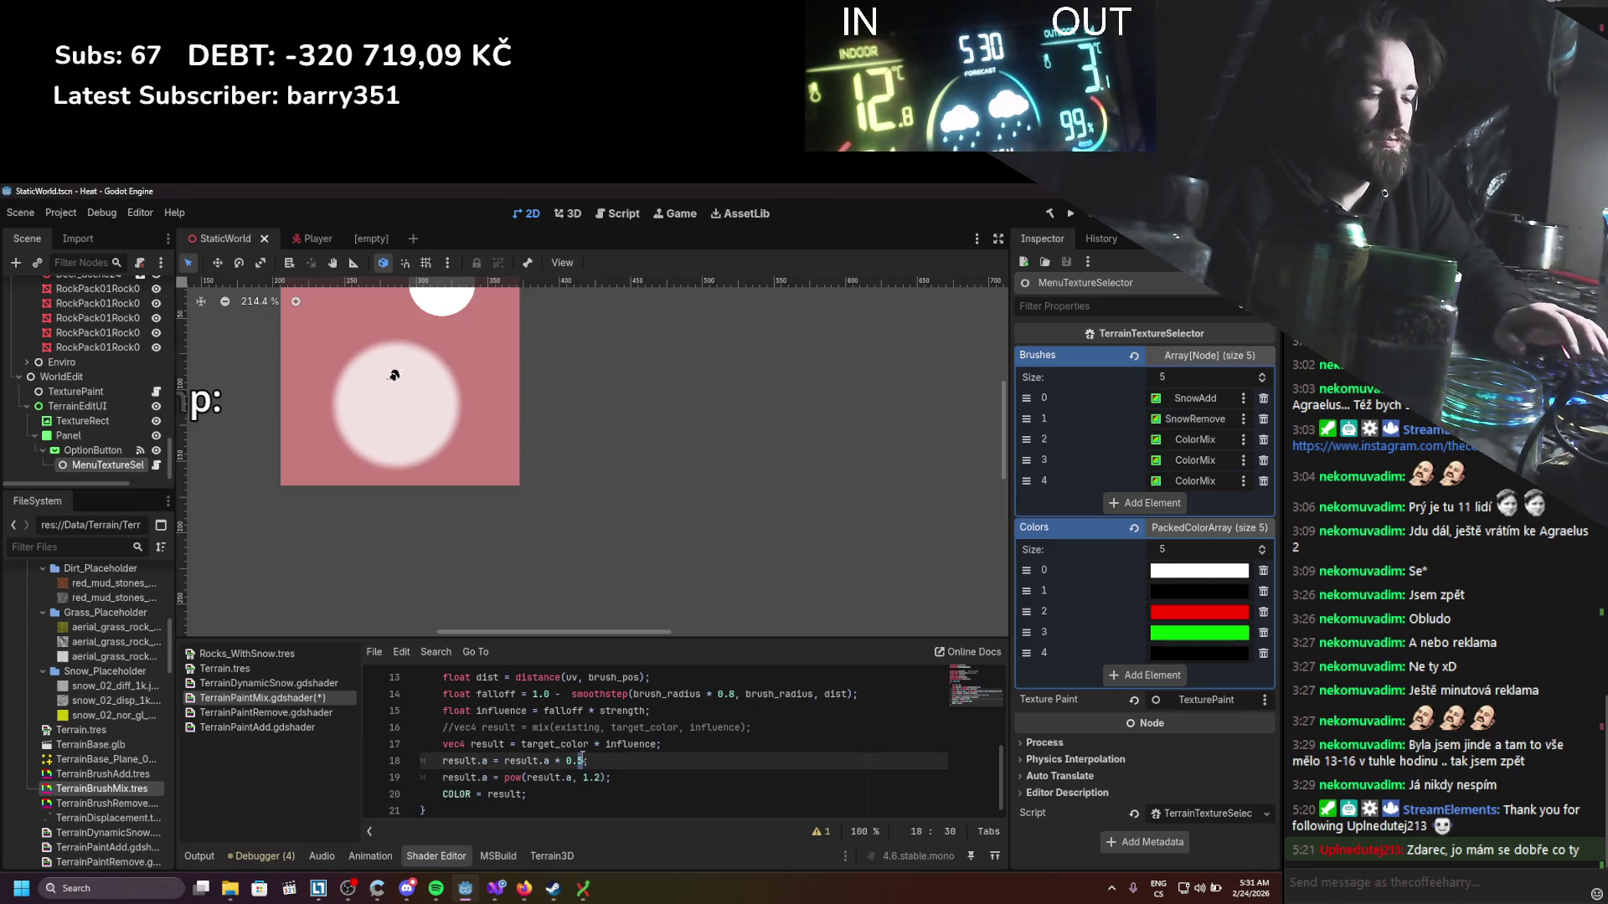
type("5")
key("BackSpace")
key("ctrl+s")
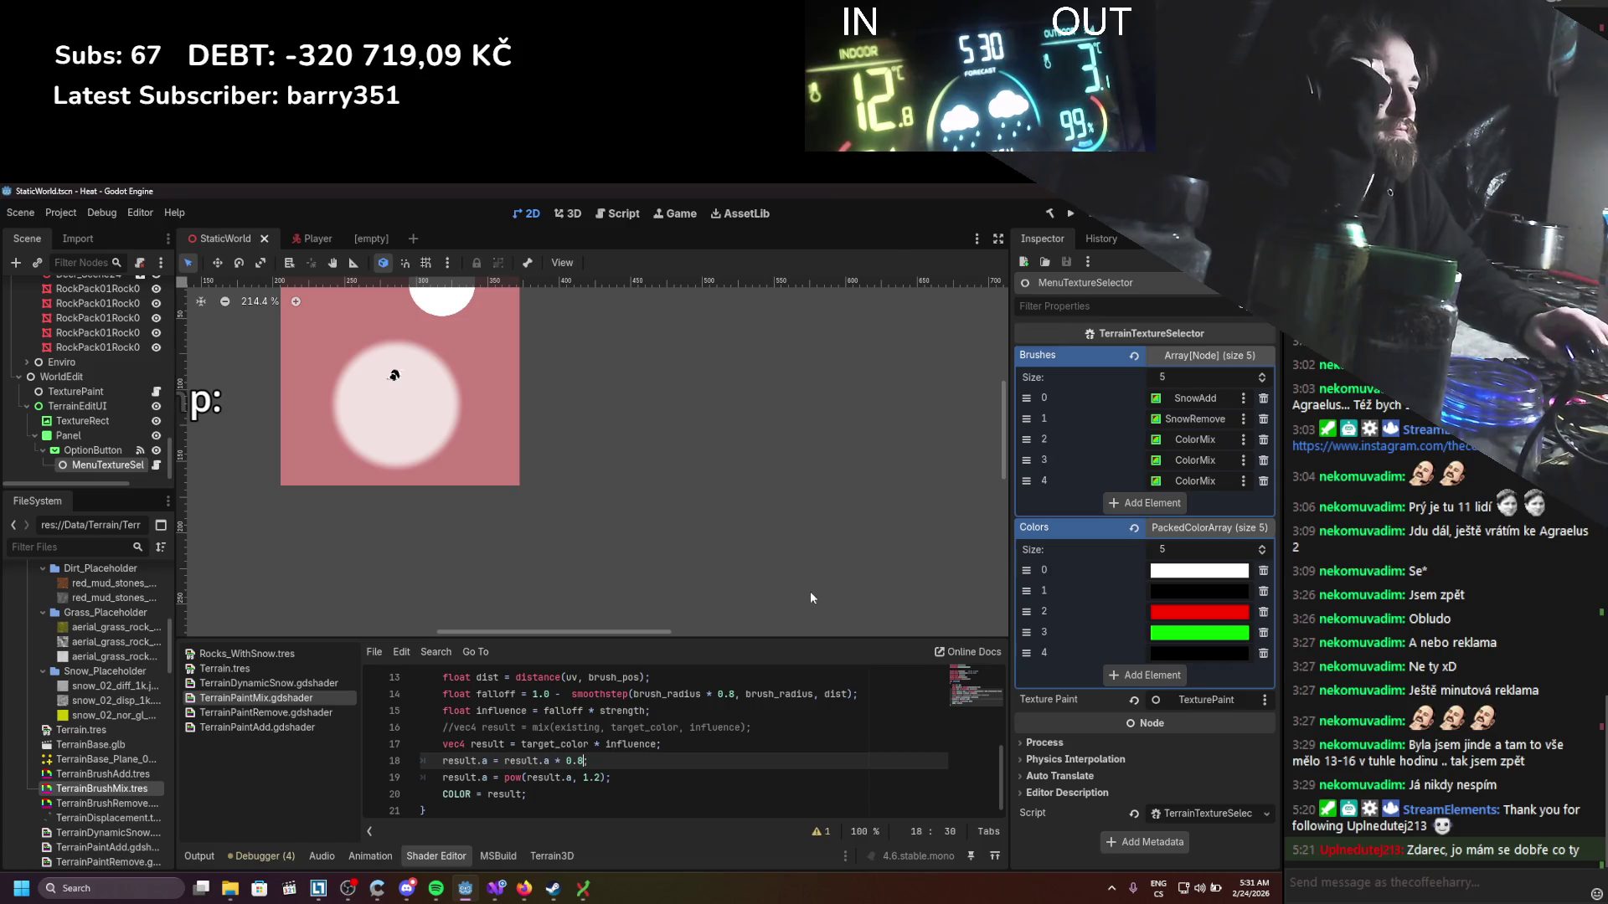
left_click(1069, 214)
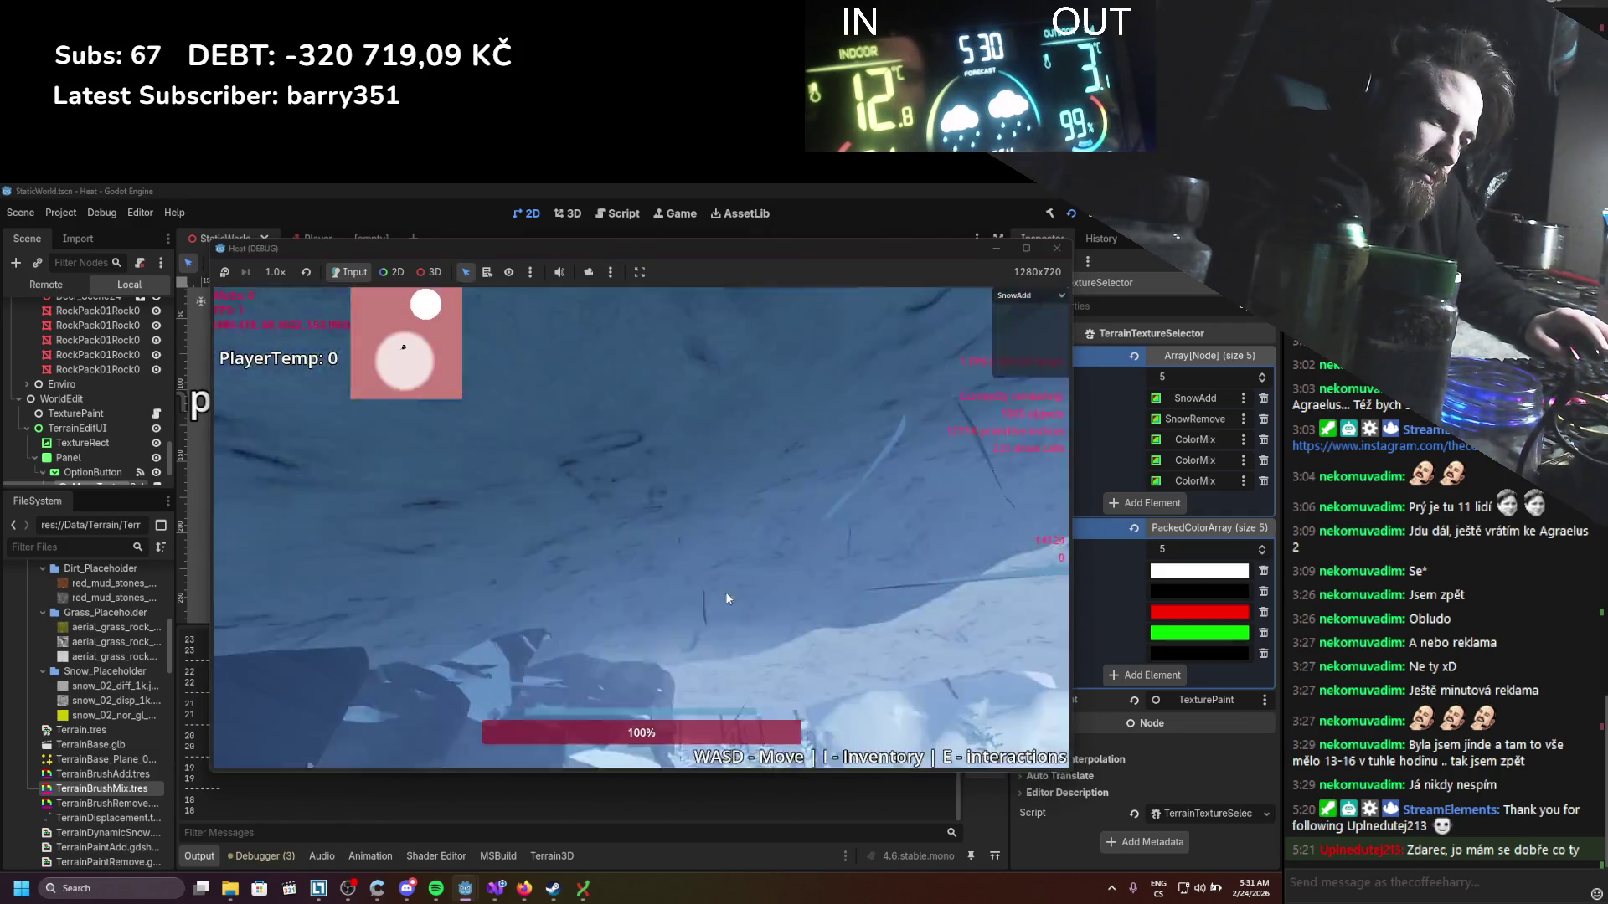
Step: Stamp and erase a snow circle, then extend the grass patch toward the lower left
left_click(697, 635)
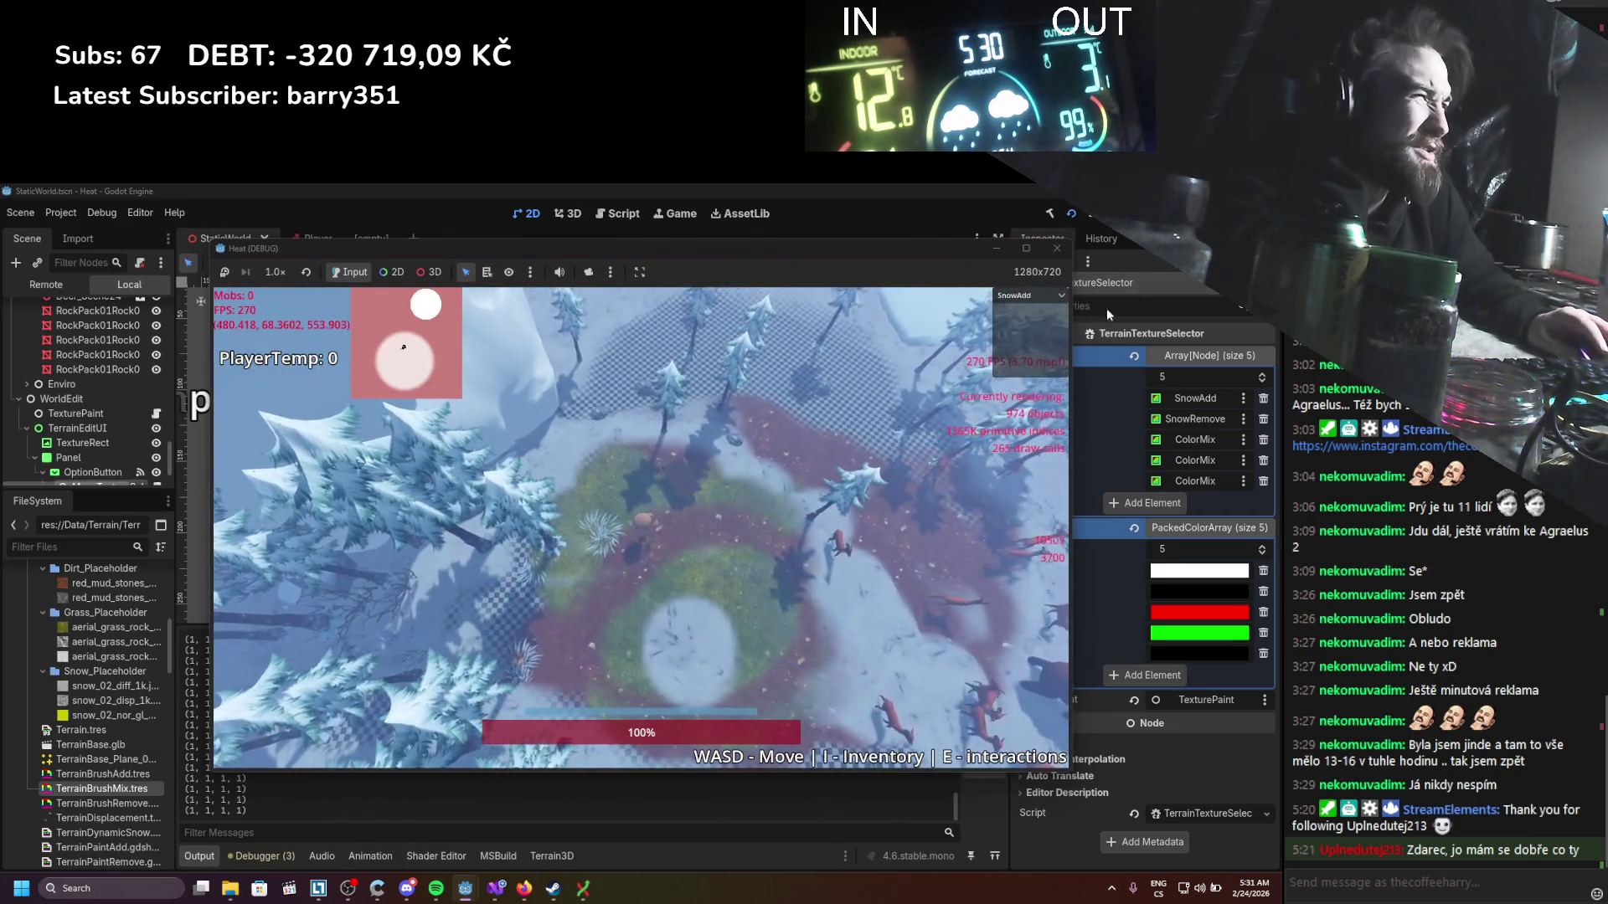
left_click(1046, 296)
left_click(1026, 324)
left_click(696, 636)
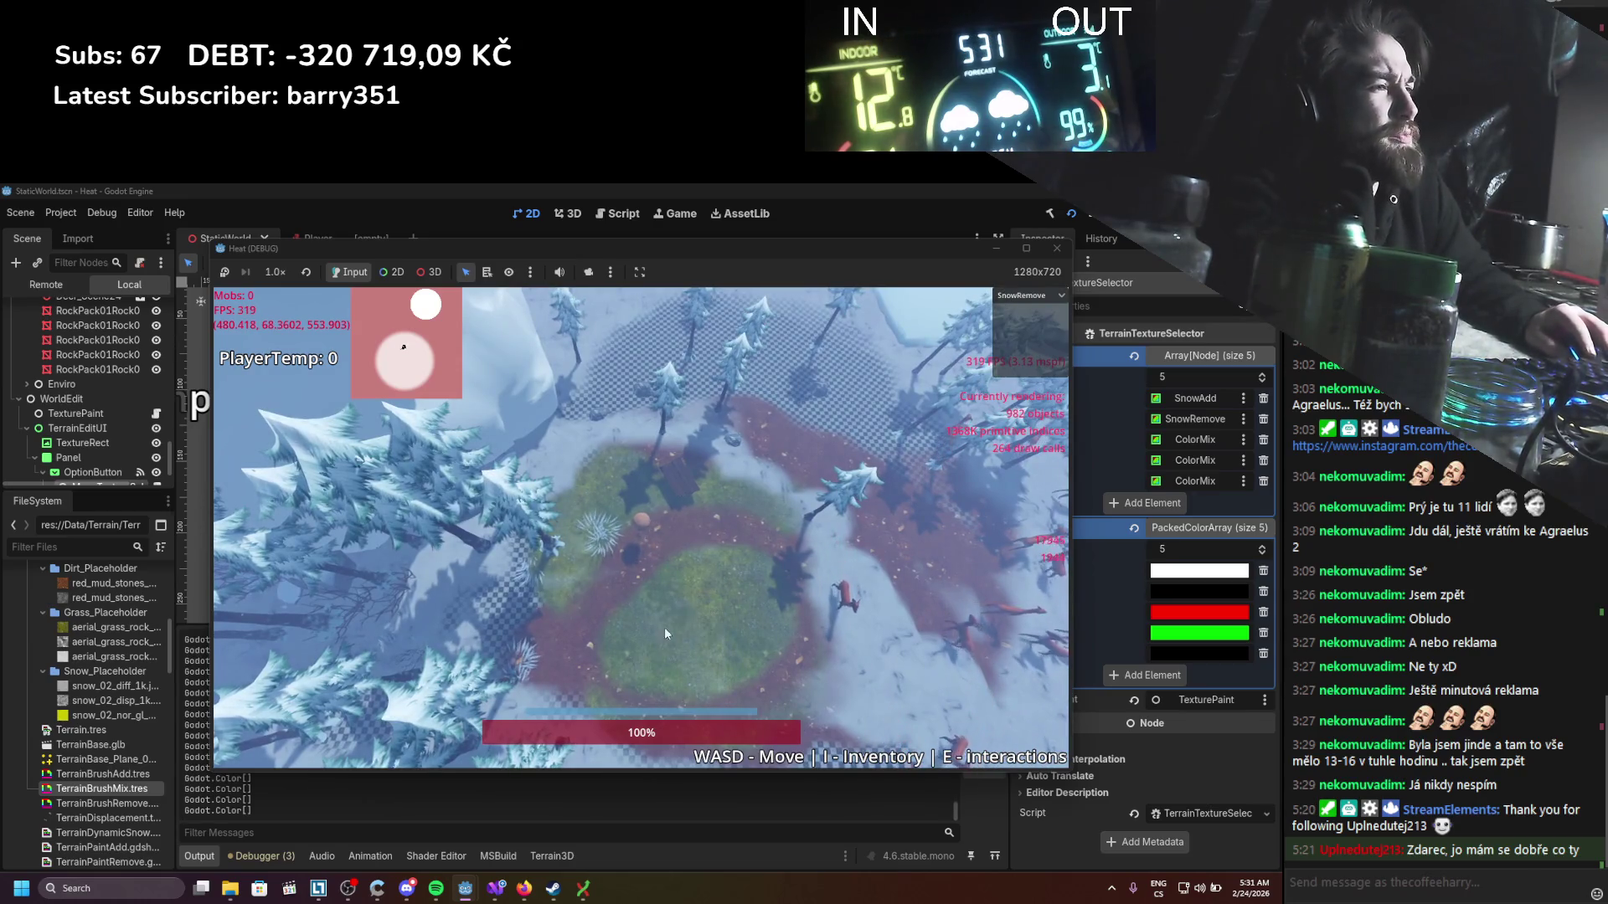
left_click(1047, 295)
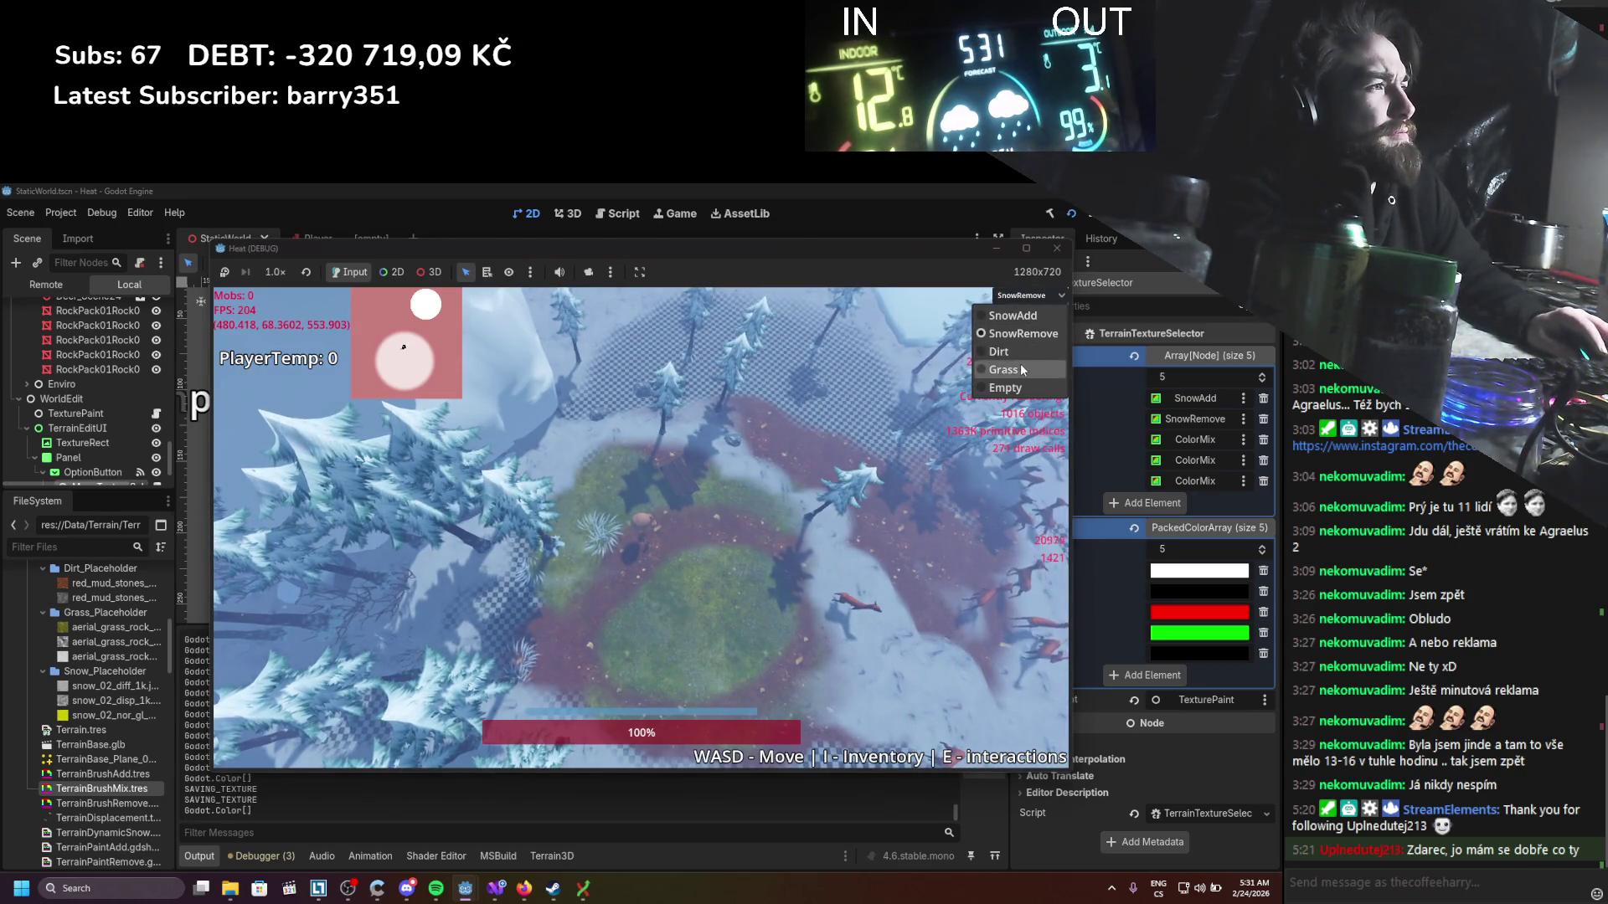
left_click(1025, 369)
left_click(613, 643)
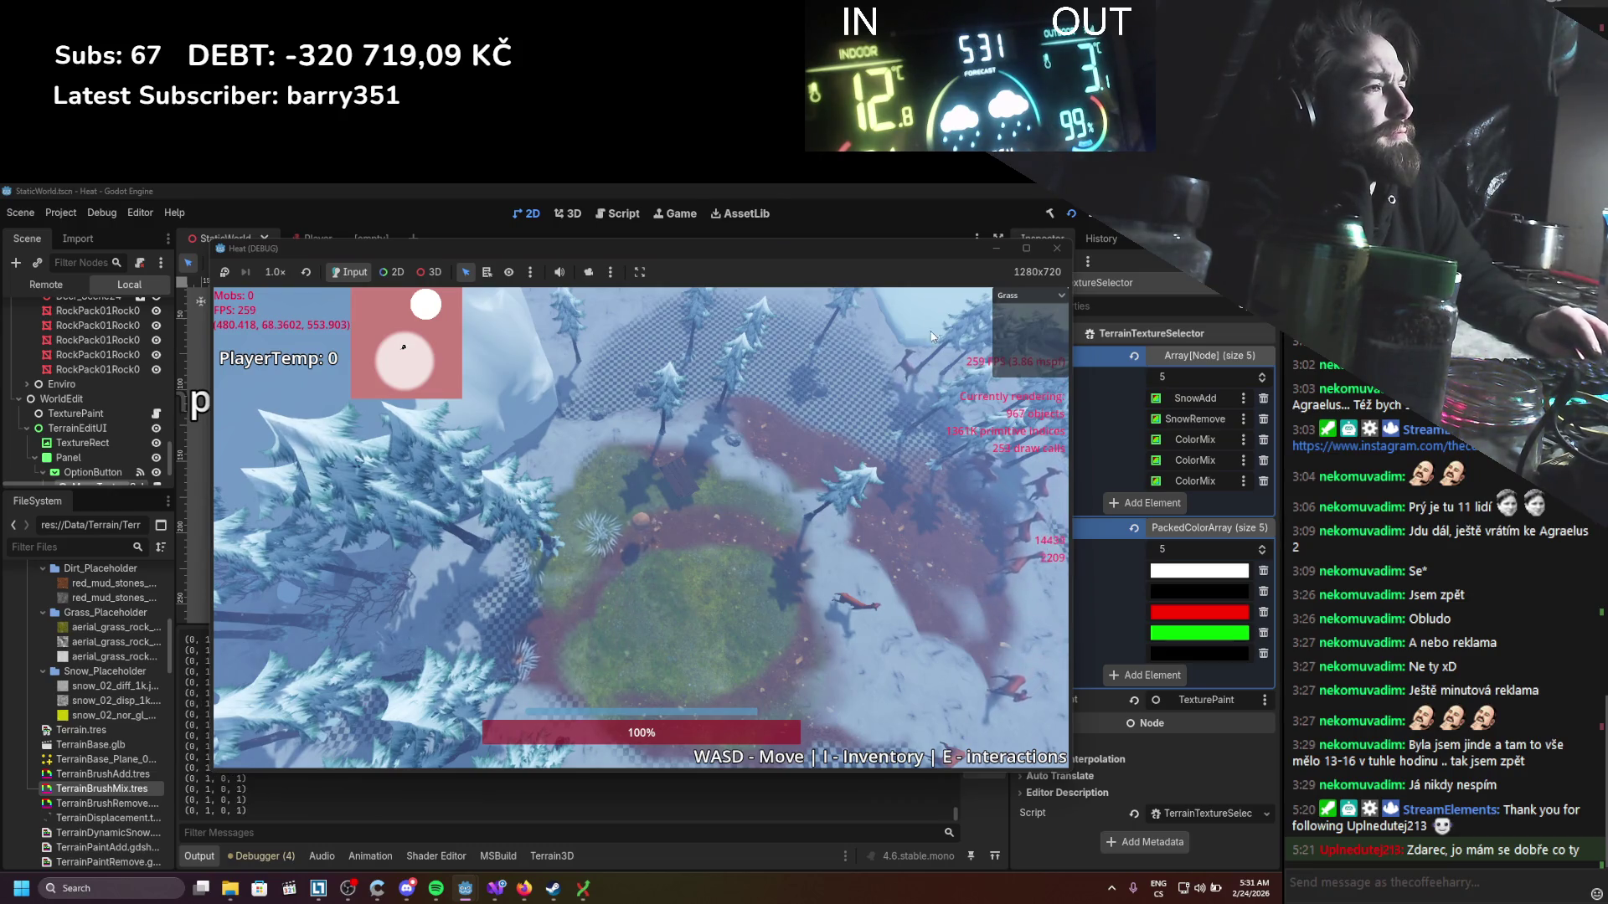
Step: Paint dirt circles over the grass, add a grass patch on the dirt, then stop and show PaintBrushParallel.cs
left_click(1047, 295)
left_click(998, 352)
left_click(691, 627)
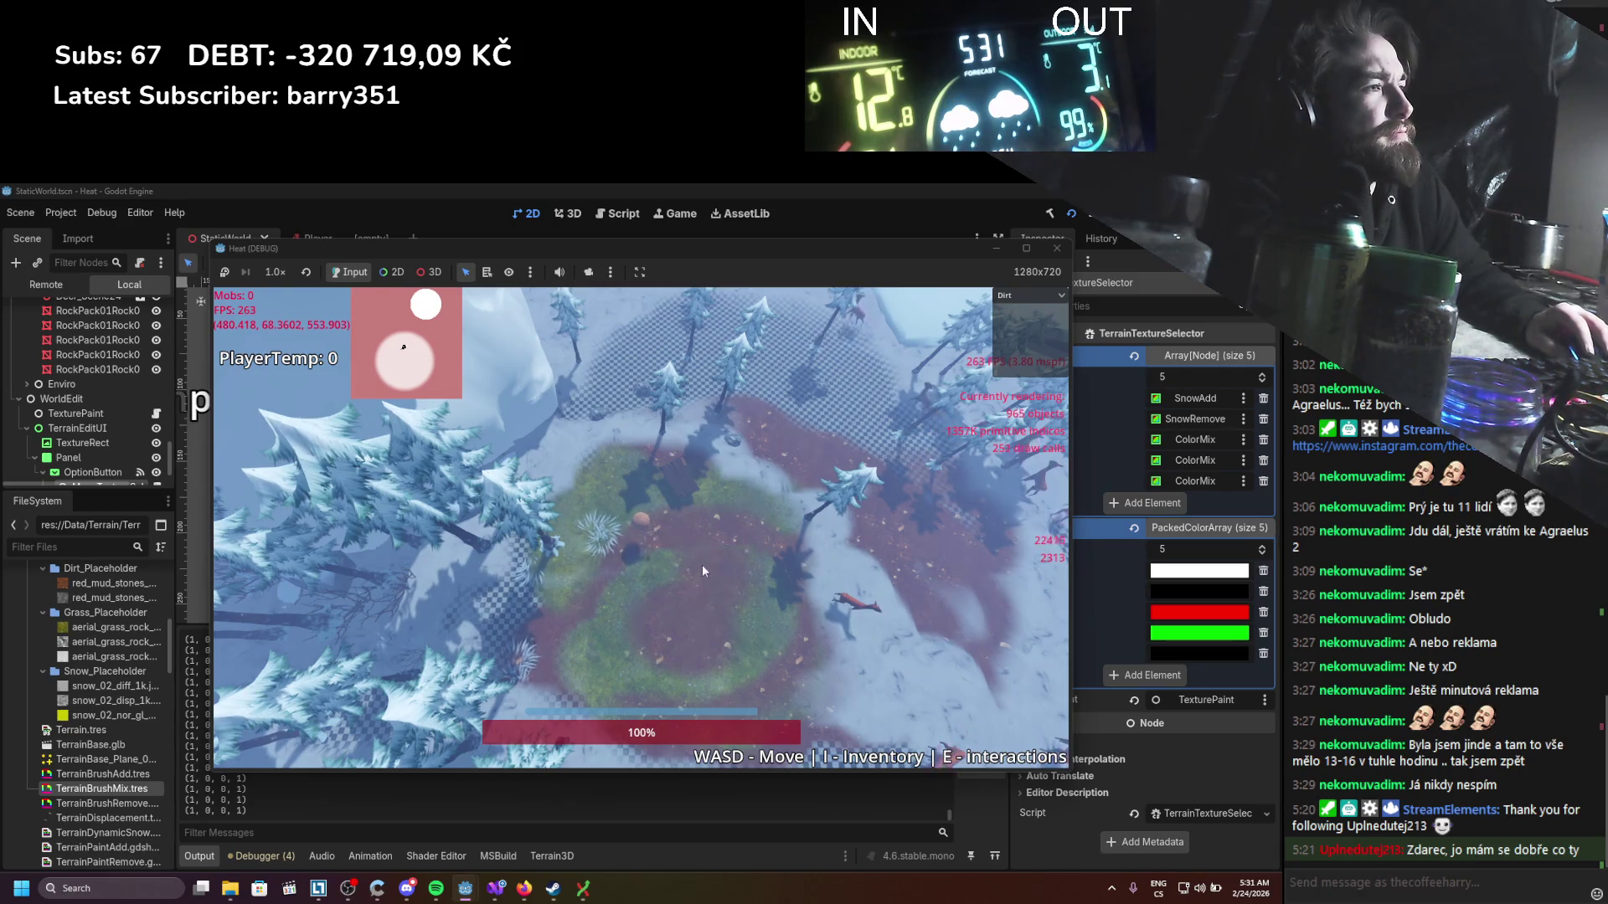
left_click(653, 673)
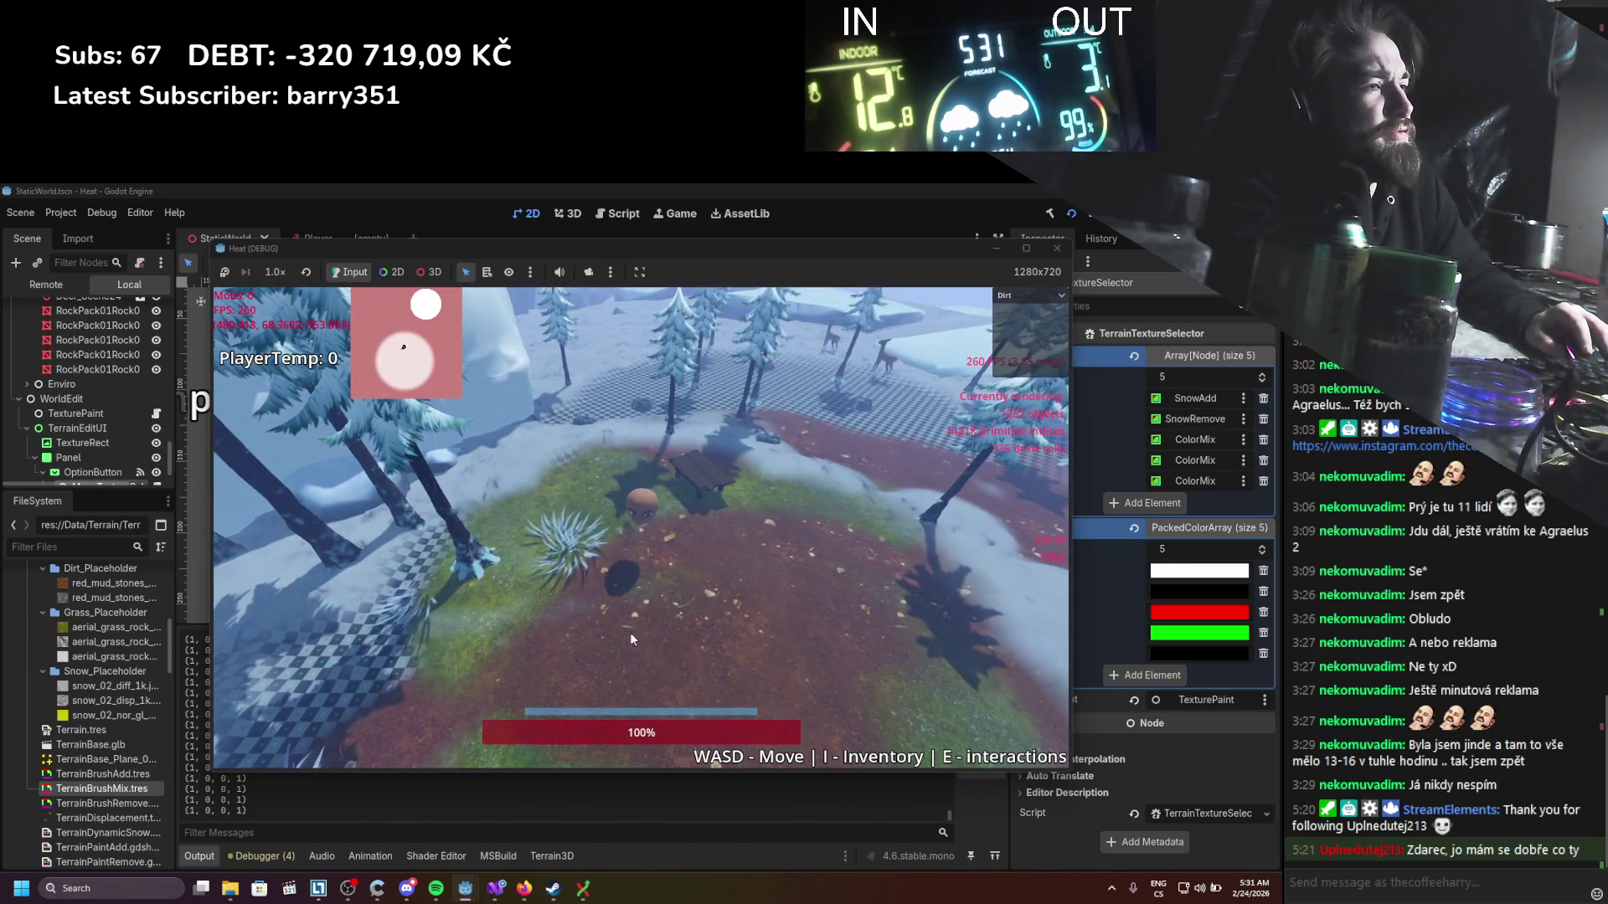
left_click(1034, 296)
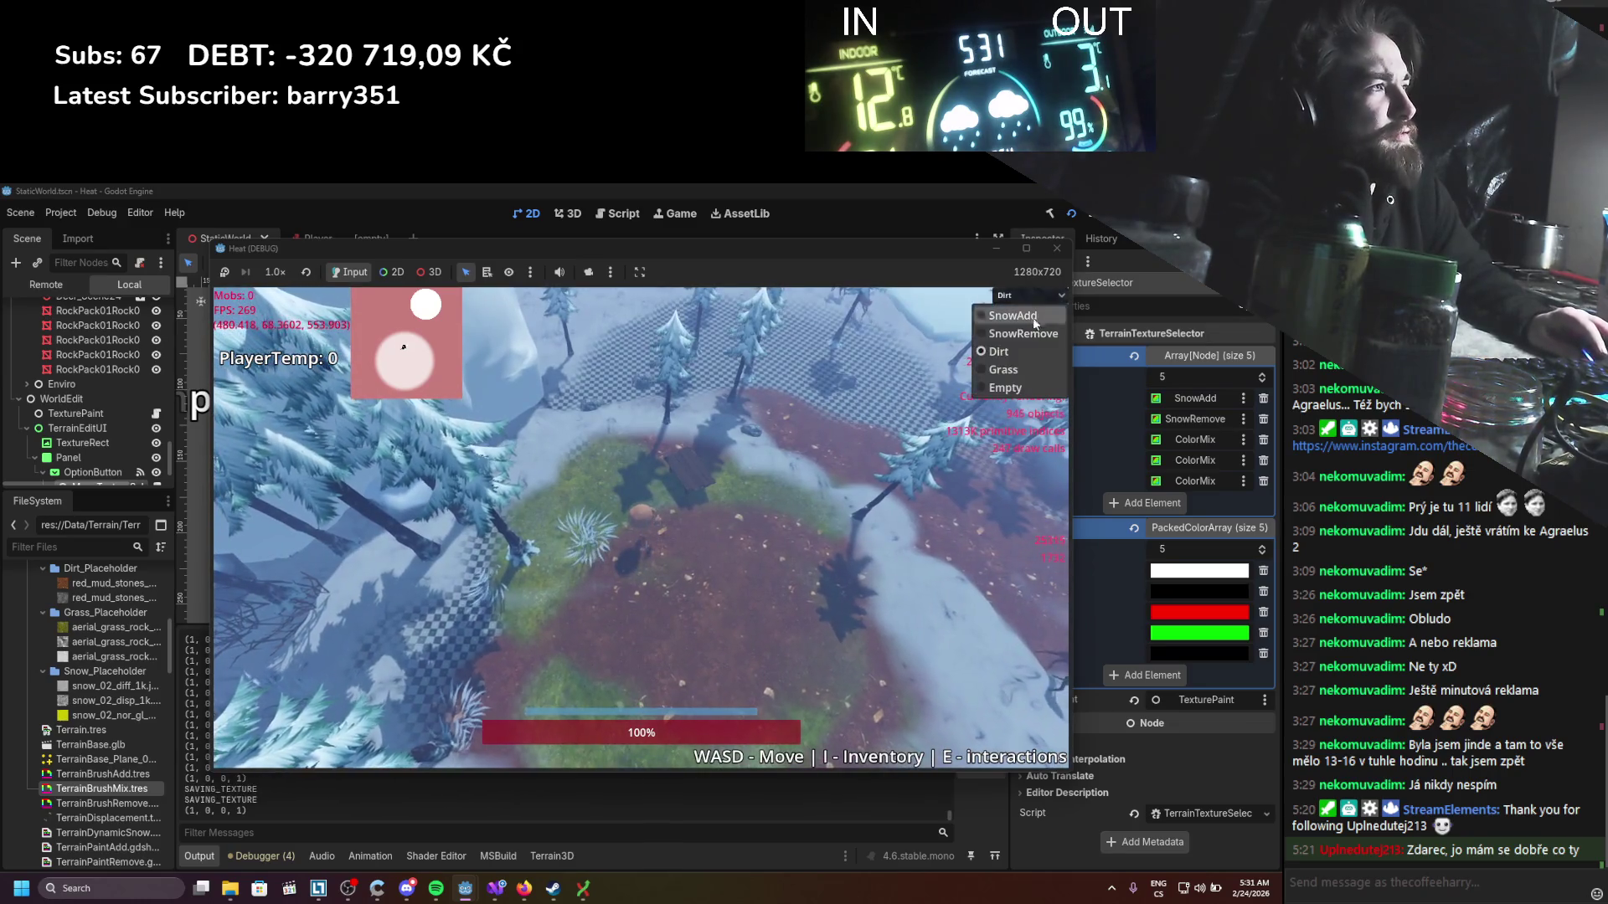
left_click(1007, 385)
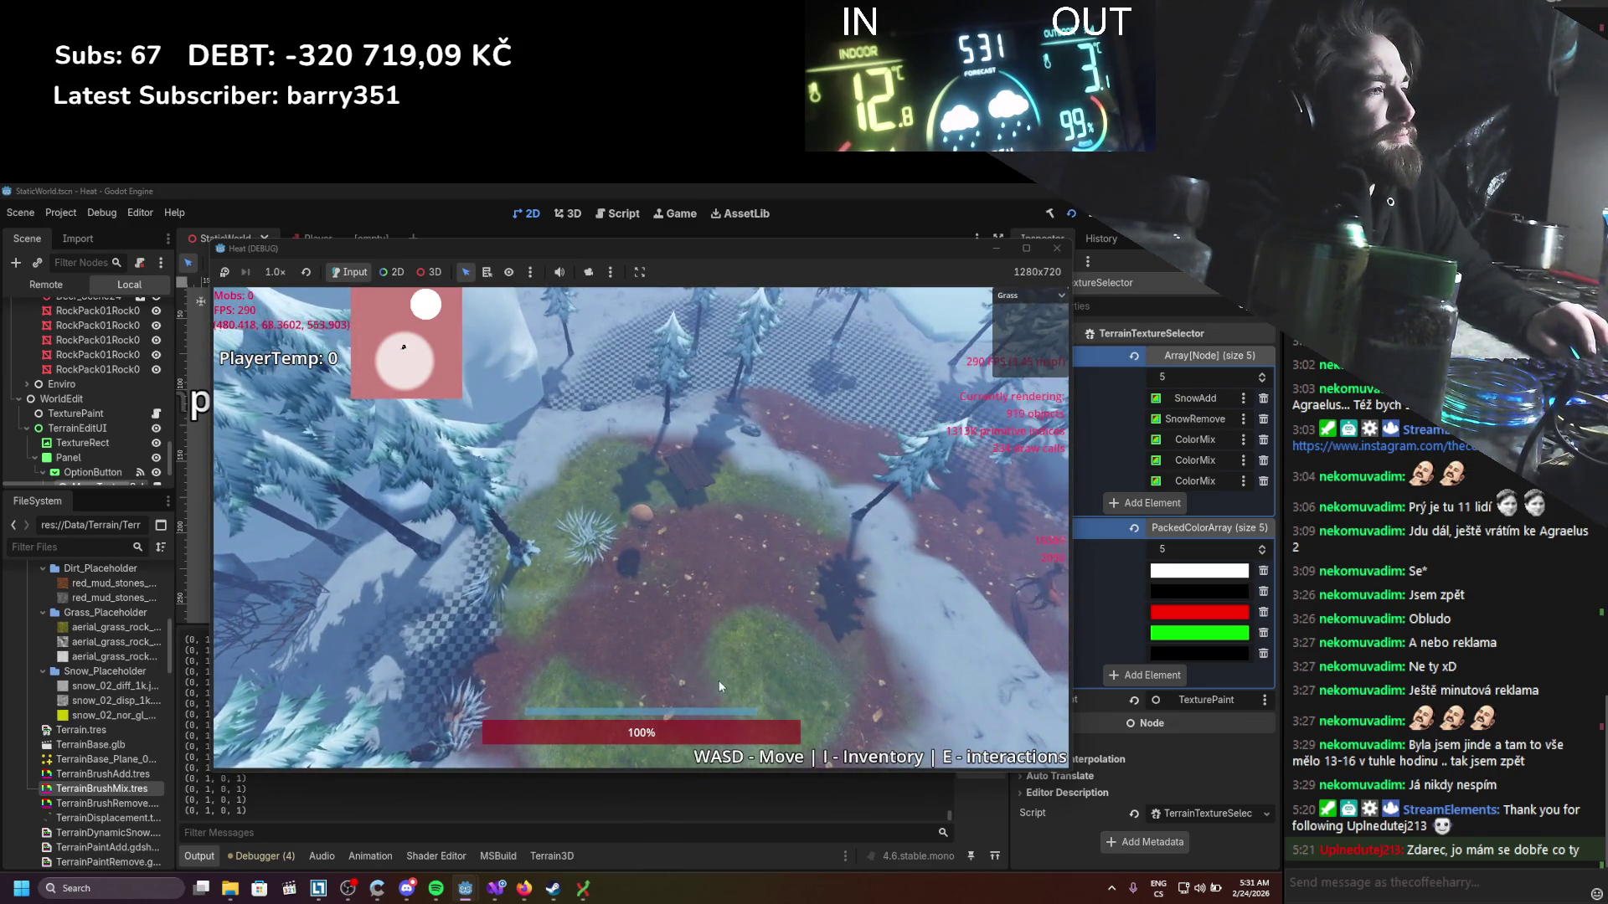
left_click_drag(718, 680, 701, 685)
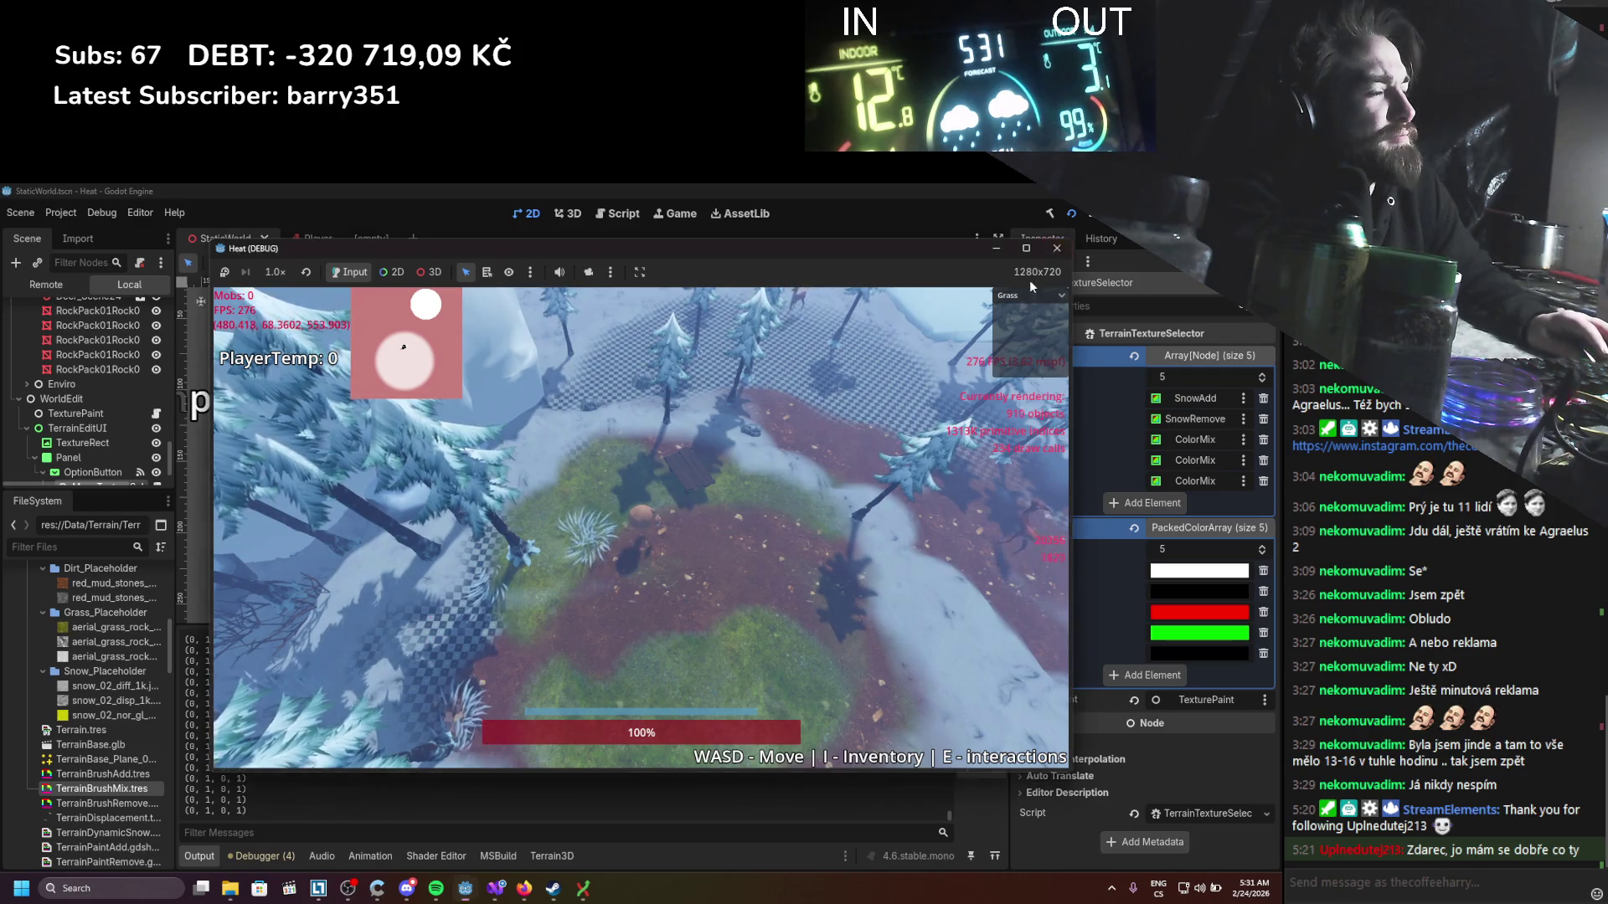
left_click(1056, 249)
left_click(496, 888)
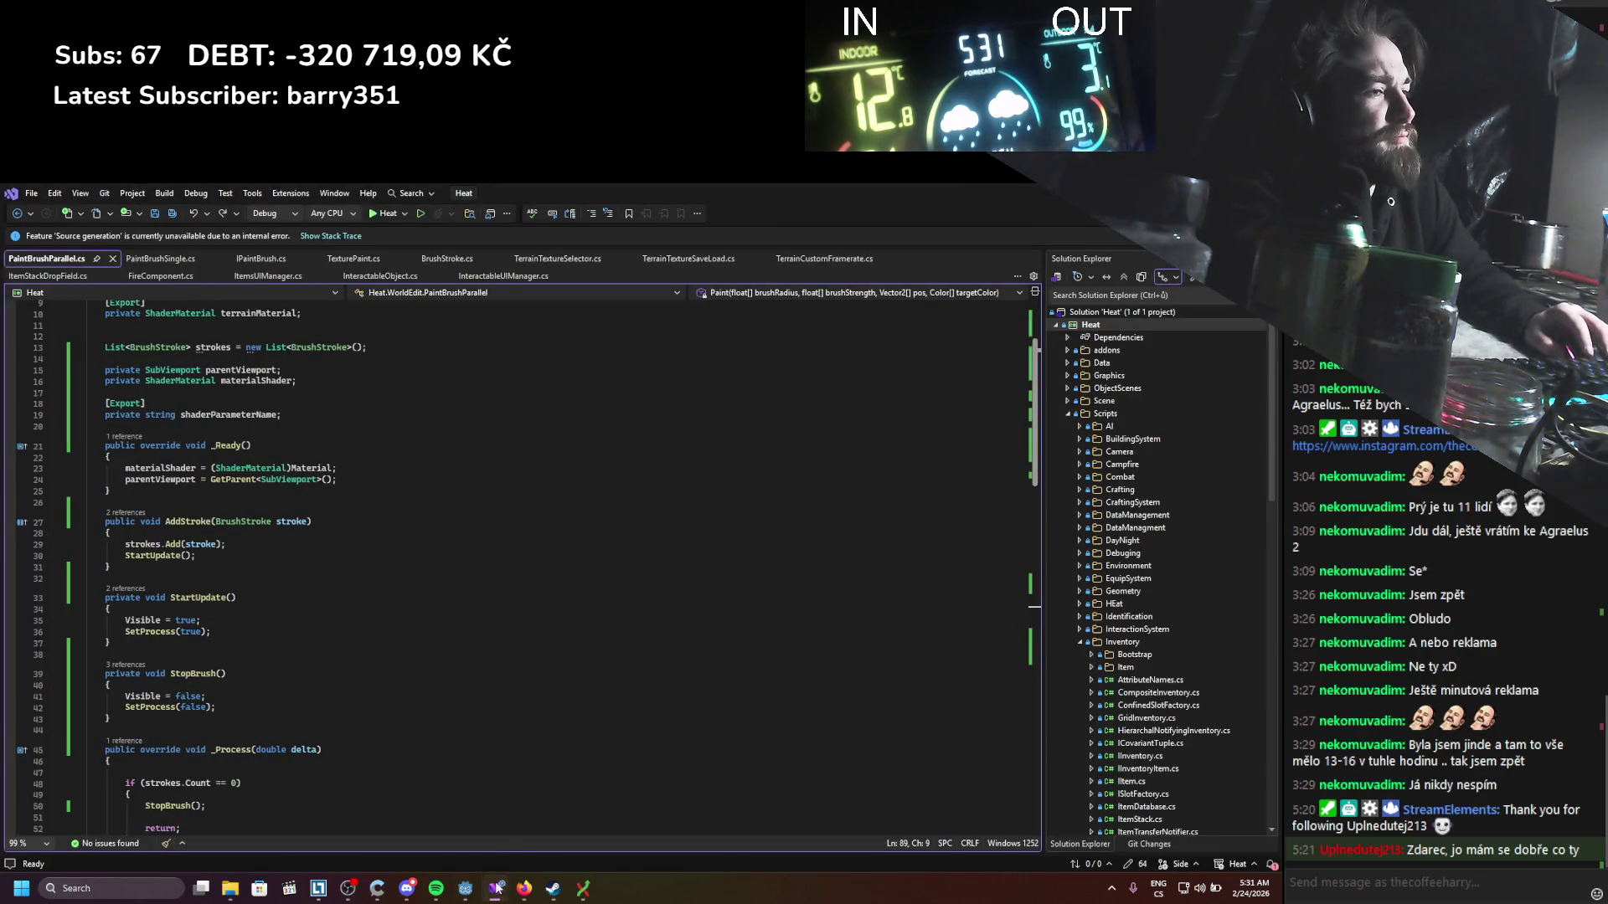
Step: Change the TerrainPaintMix pow exponent from 1.2 to 1.4, save, and relaunch the game
left_click(496, 887)
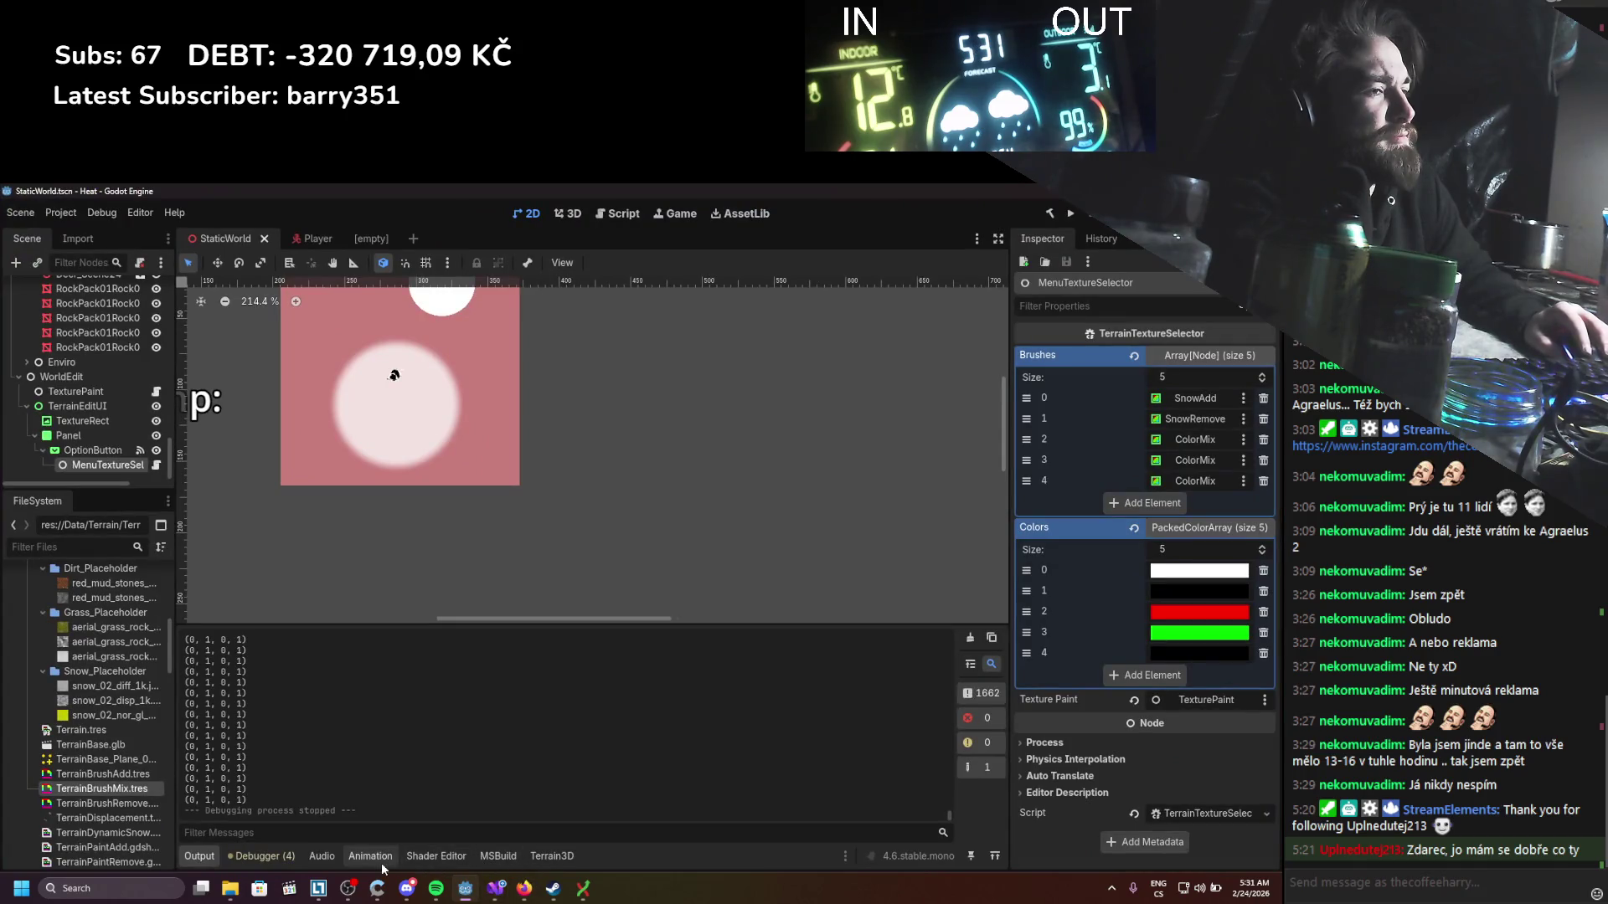
left_click(435, 856)
left_click(596, 778)
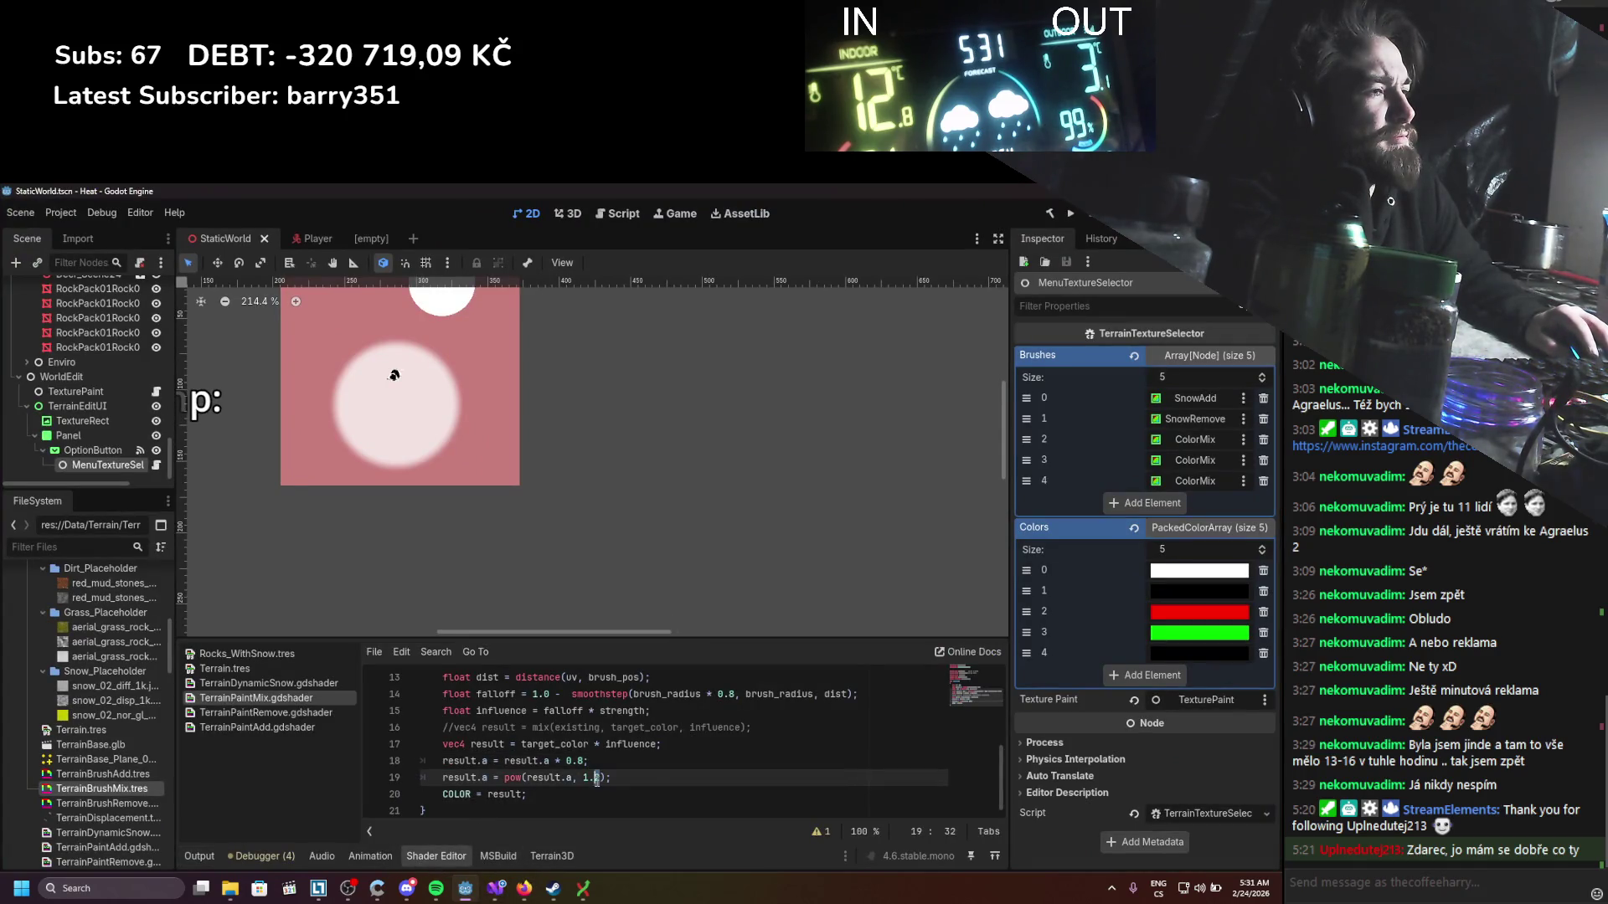
key("ctrl+s")
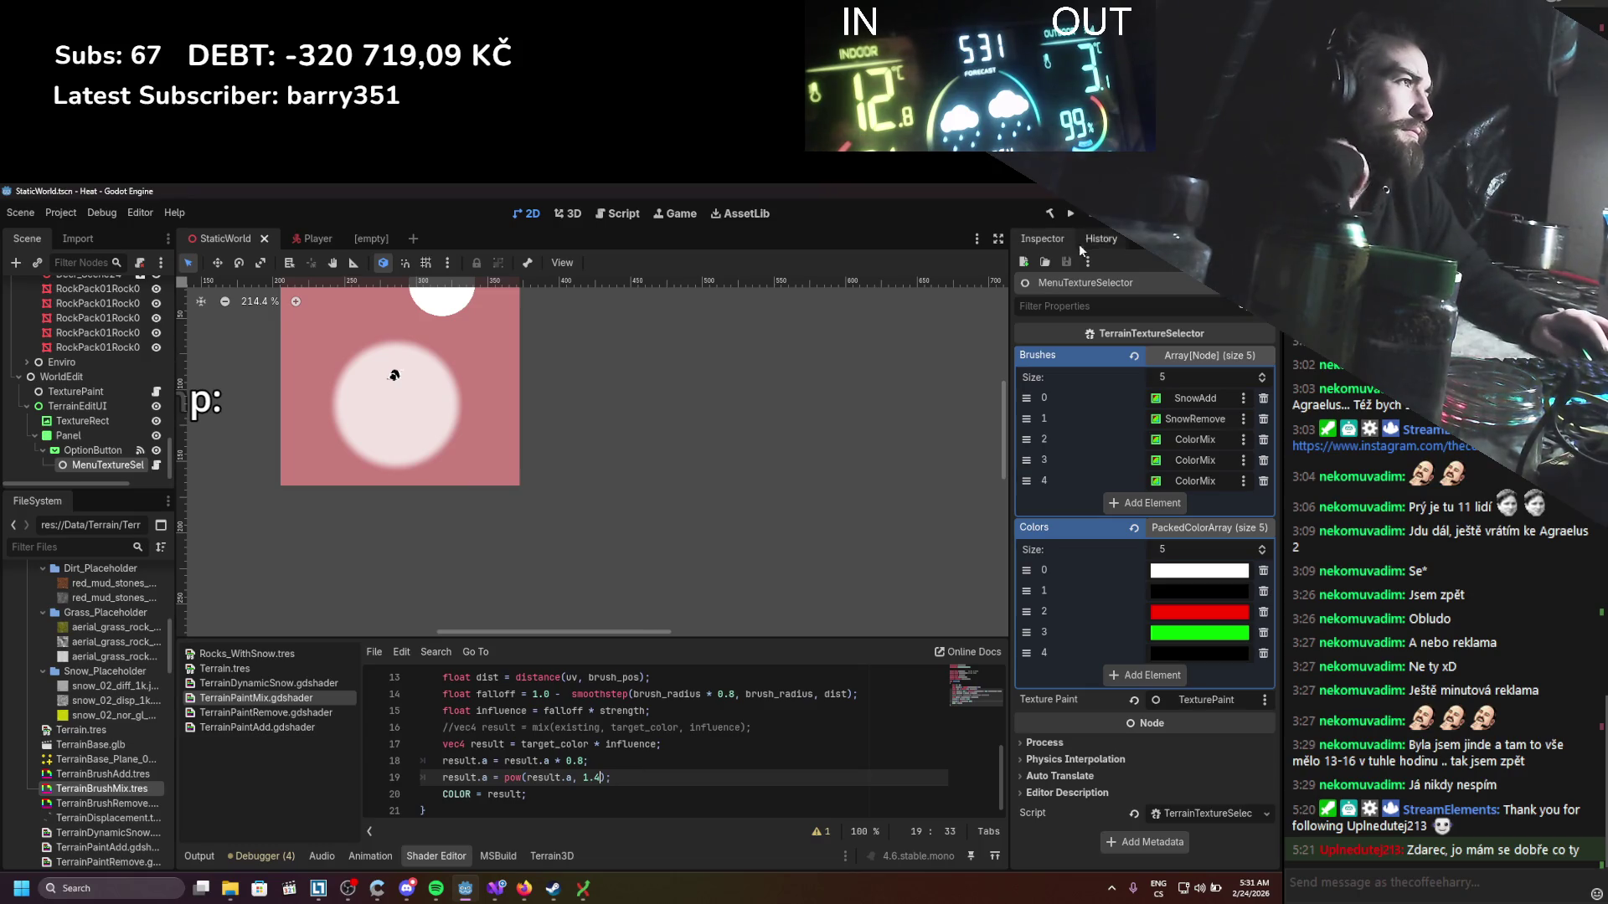
left_click(1069, 212)
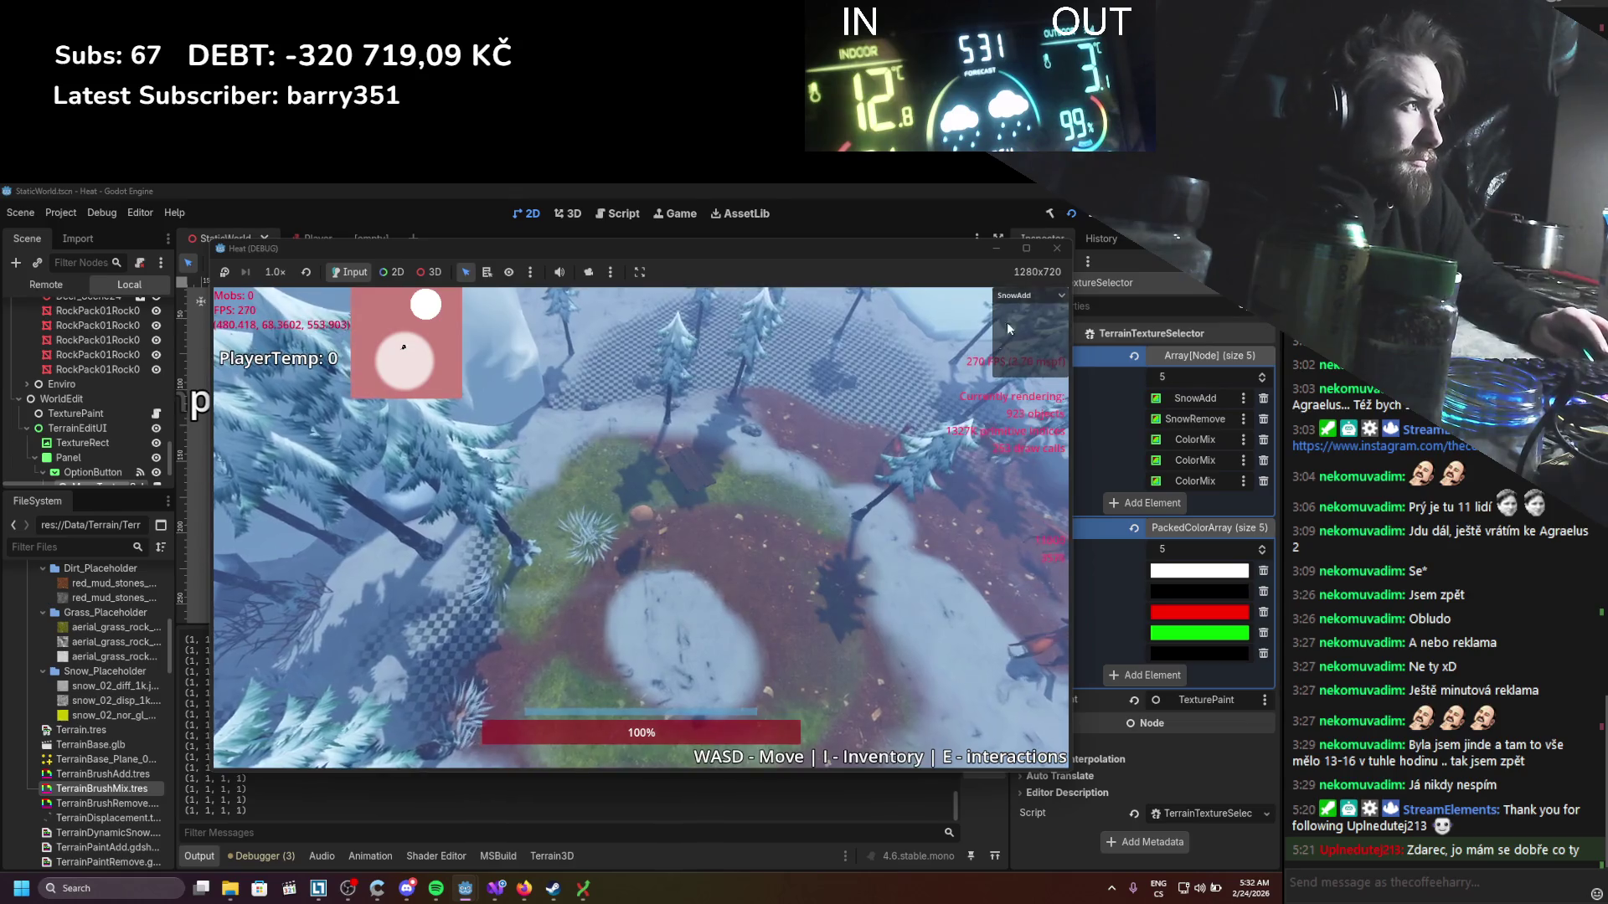
Step: Clear the central snow patch, then stamp grass and paint a large grass area across the lower terrain
left_click(1013, 297)
left_click(1011, 333)
mouse_move(737, 586)
left_mouse_down()
mouse_move(721, 670)
mouse_move(652, 580)
left_mouse_up()
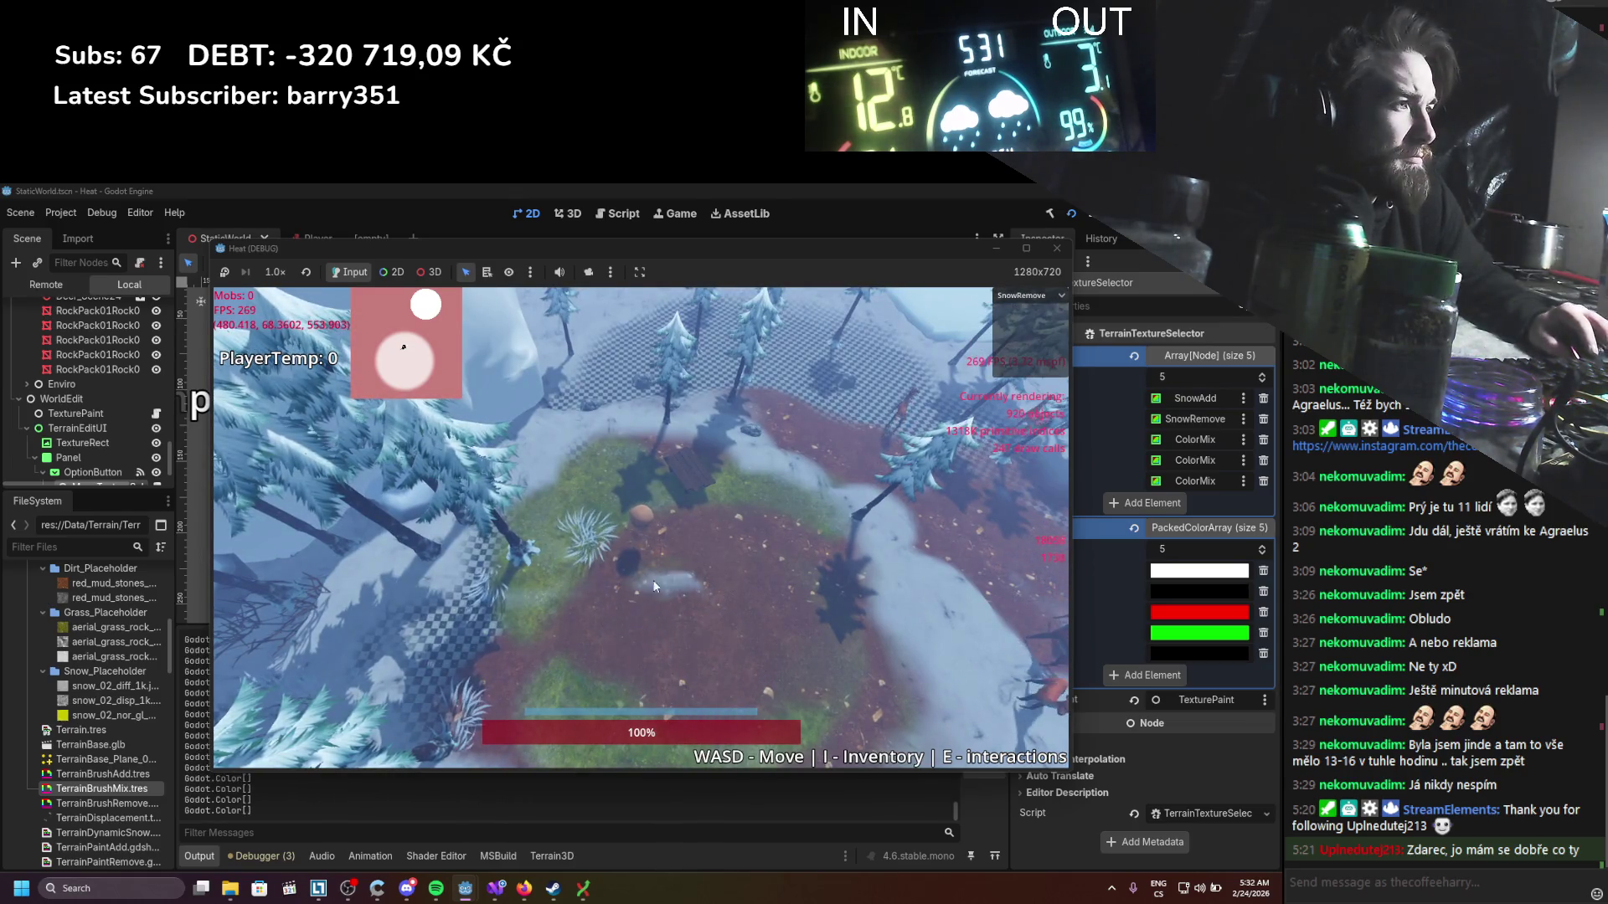
left_click(1065, 295)
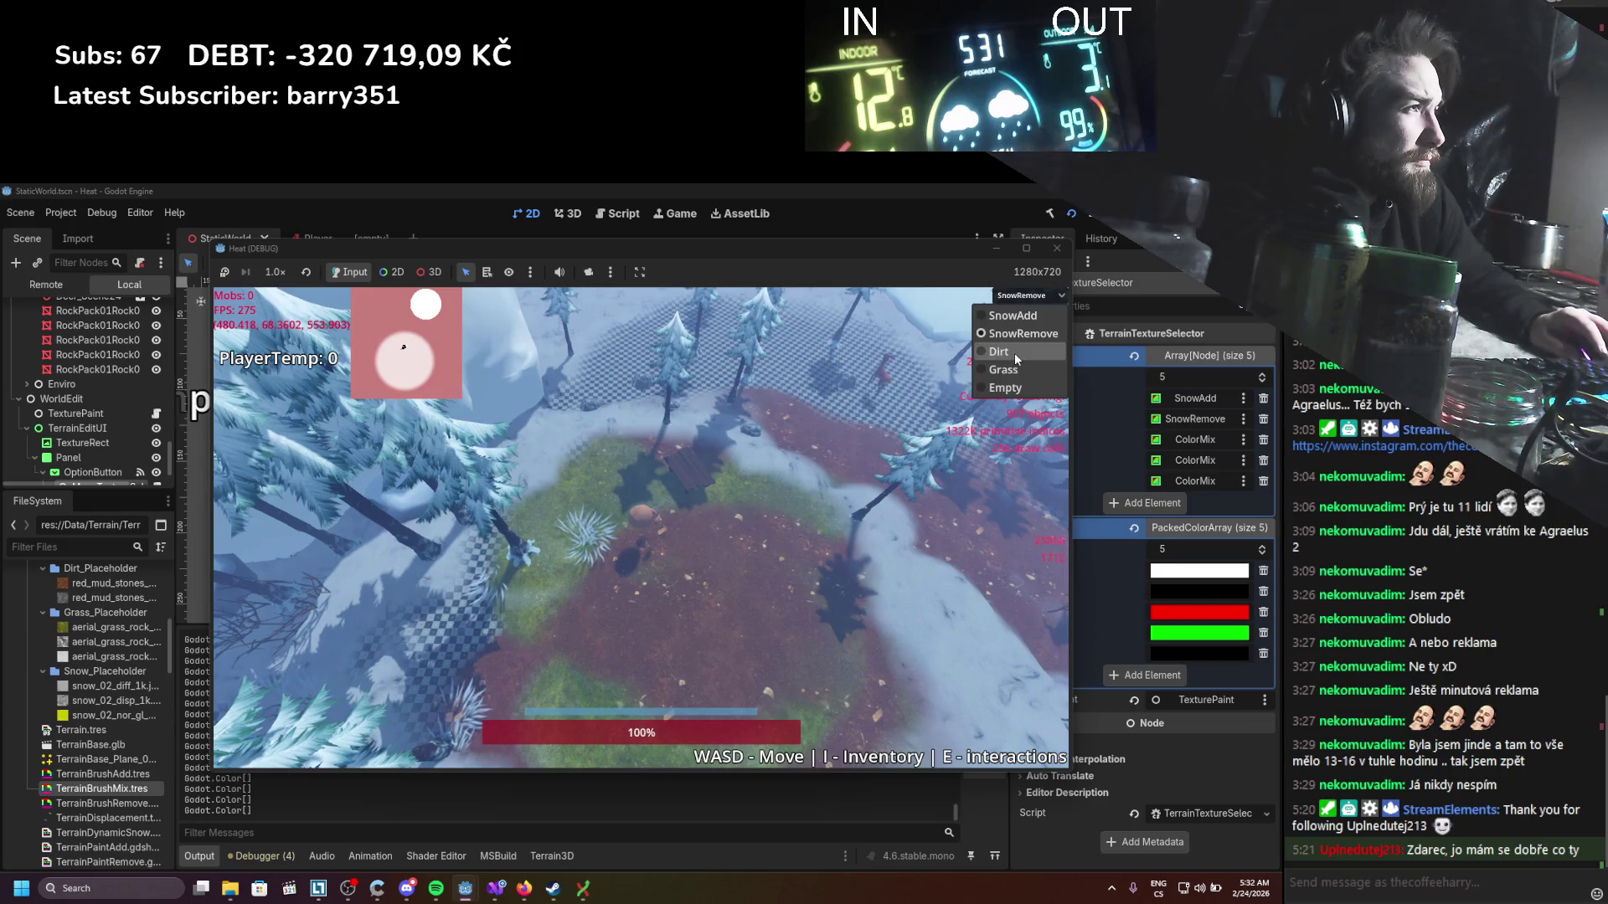
left_click(1020, 348)
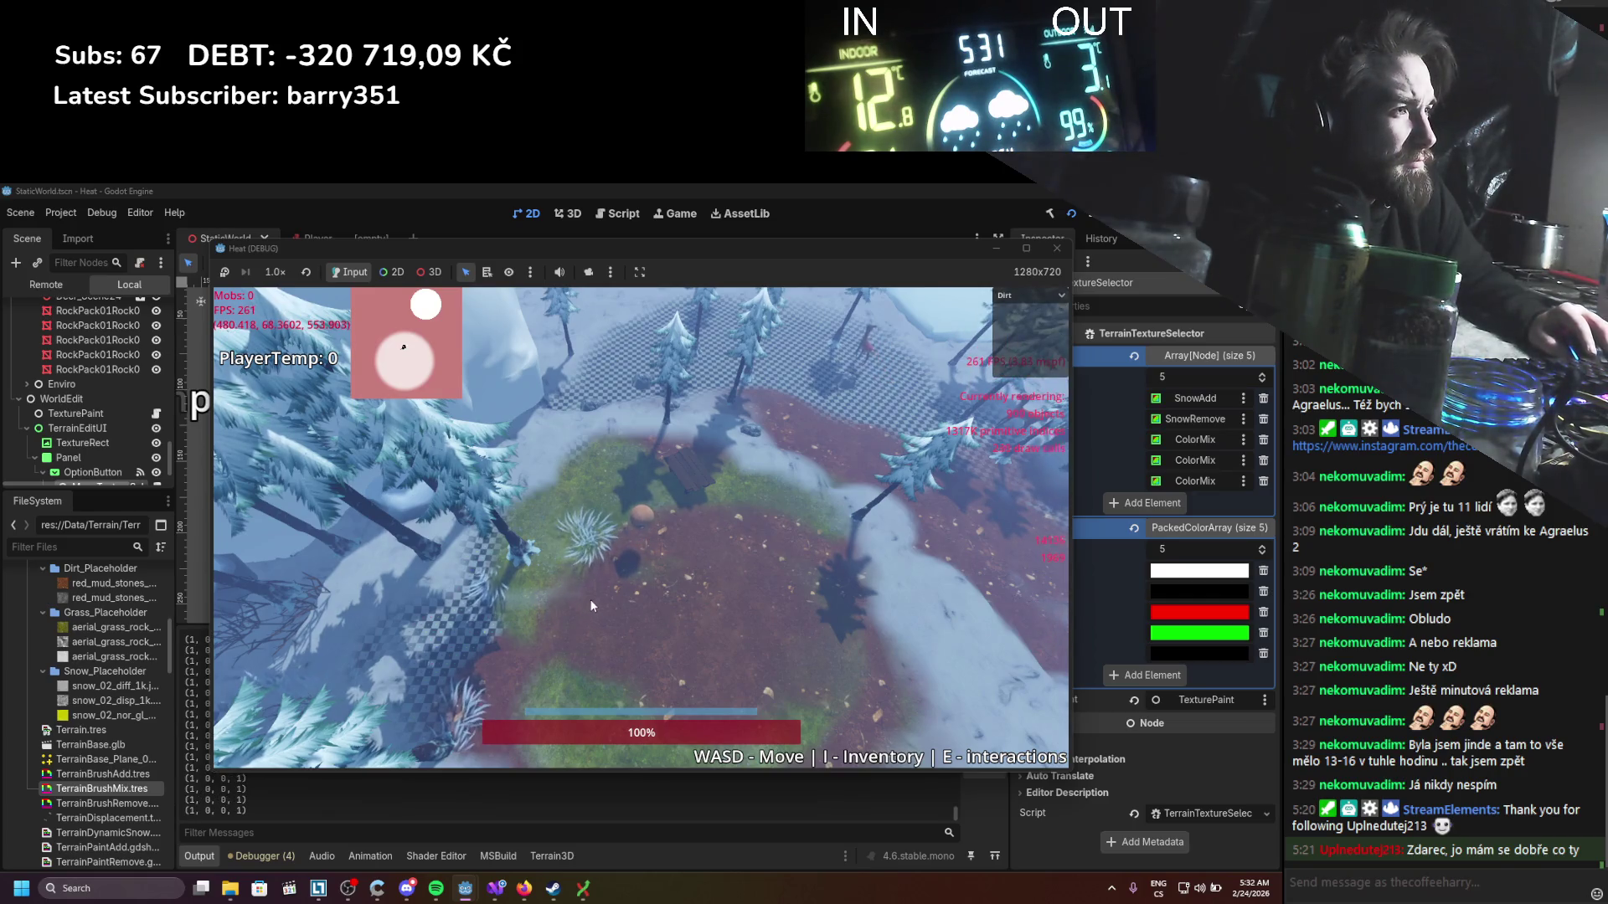
left_click(1023, 296)
left_click(1020, 363)
left_click(700, 616)
mouse_move(690, 610)
left_mouse_down()
mouse_move(630, 658)
mouse_move(741, 671)
mouse_move(861, 655)
left_mouse_up()
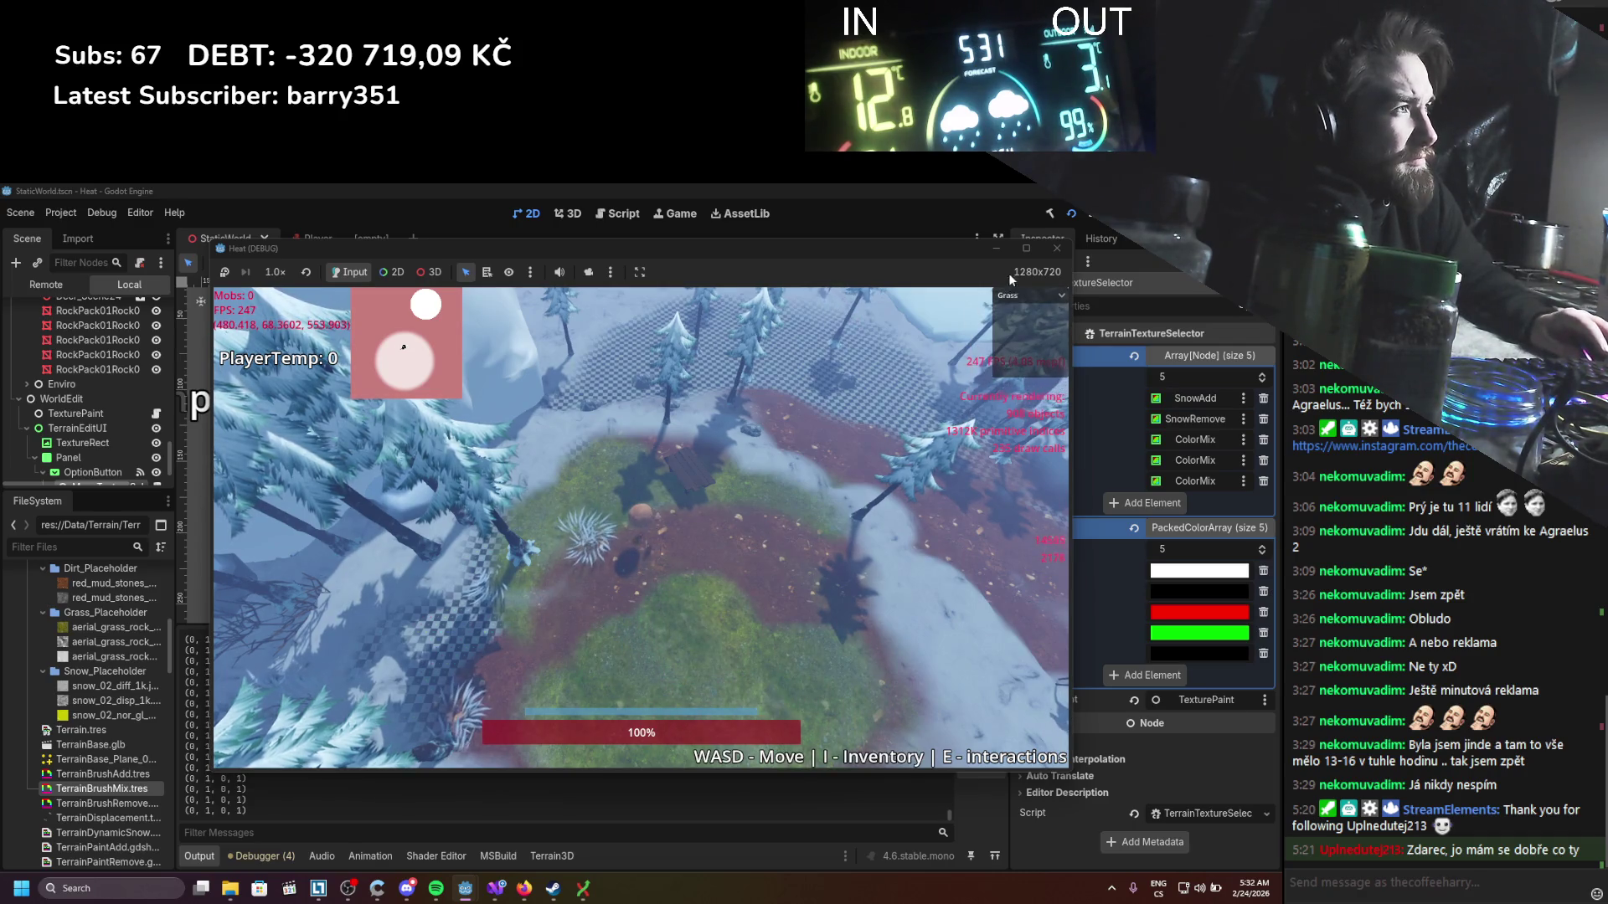
Step: Repaint the lower grass area with dirt, then cover the dirt band with grass again
left_click(1024, 296)
left_click(1020, 349)
mouse_move(722, 621)
left_mouse_down()
mouse_move(645, 610)
mouse_move(765, 622)
left_mouse_up()
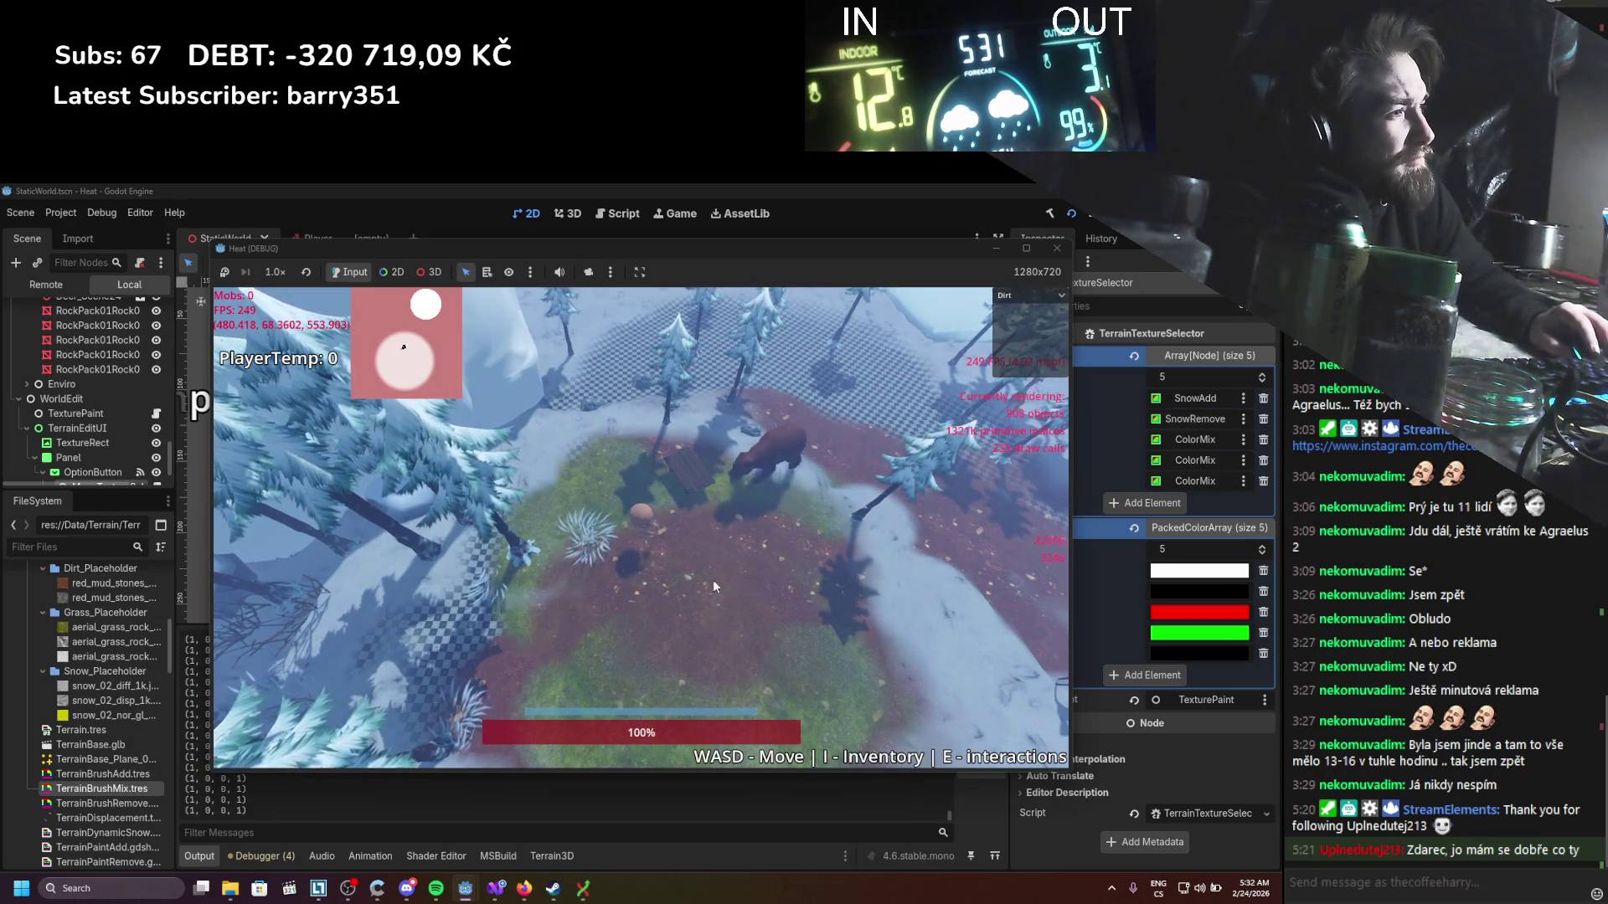
left_click(1018, 295)
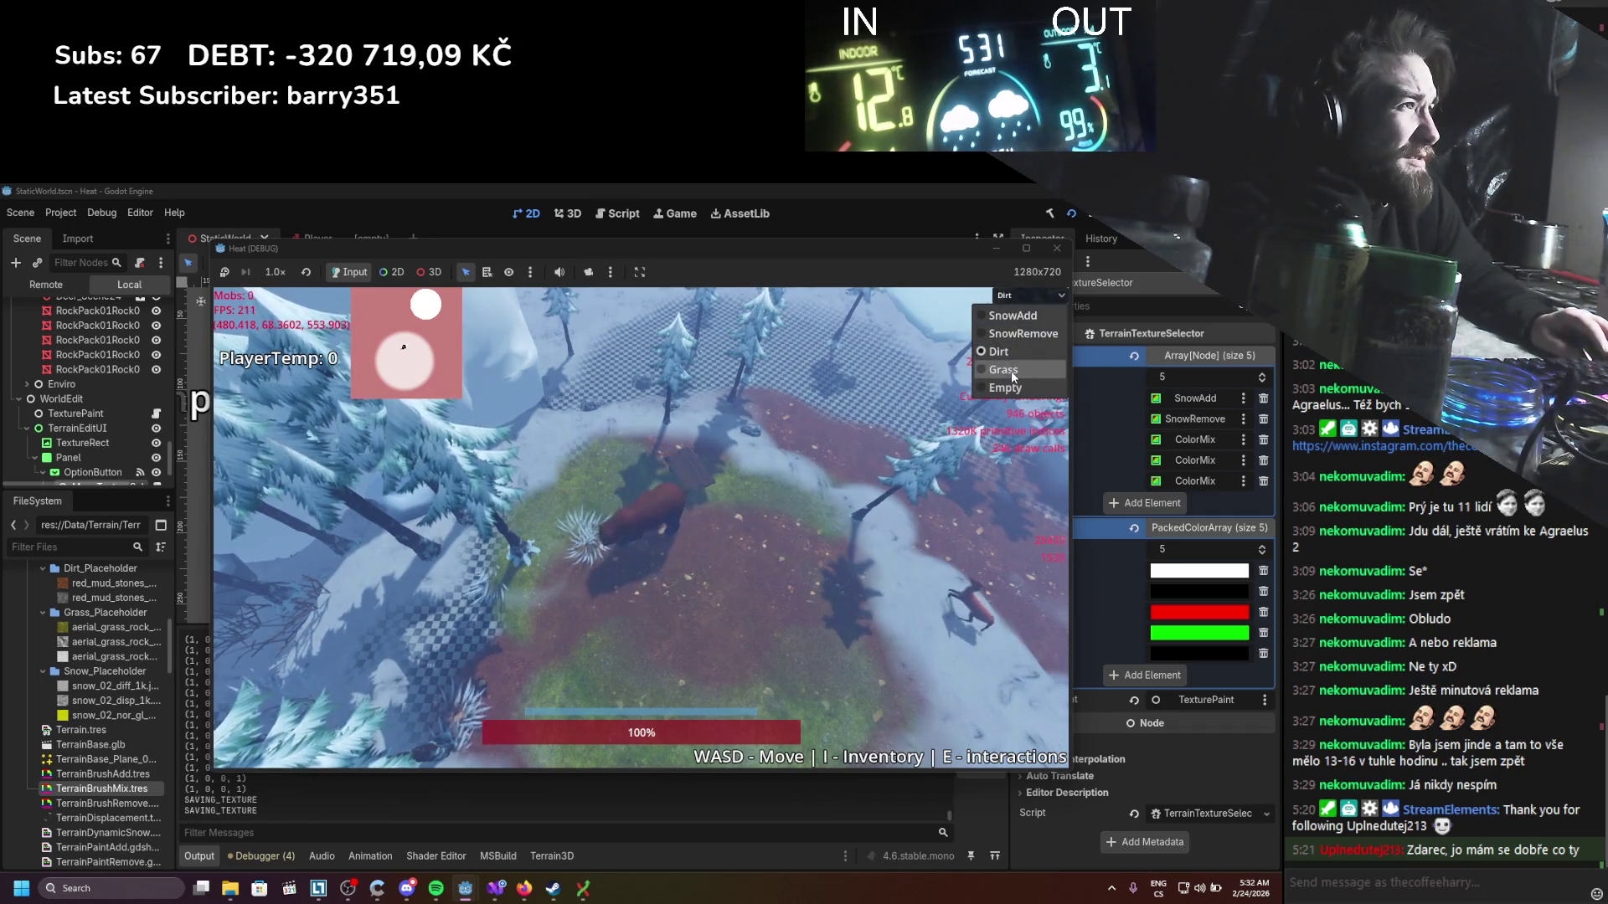
left_click(1003, 370)
mouse_move(746, 666)
left_mouse_down()
mouse_move(639, 682)
mouse_move(672, 621)
mouse_move(752, 623)
left_mouse_up()
scroll(752, 623, "up", 3)
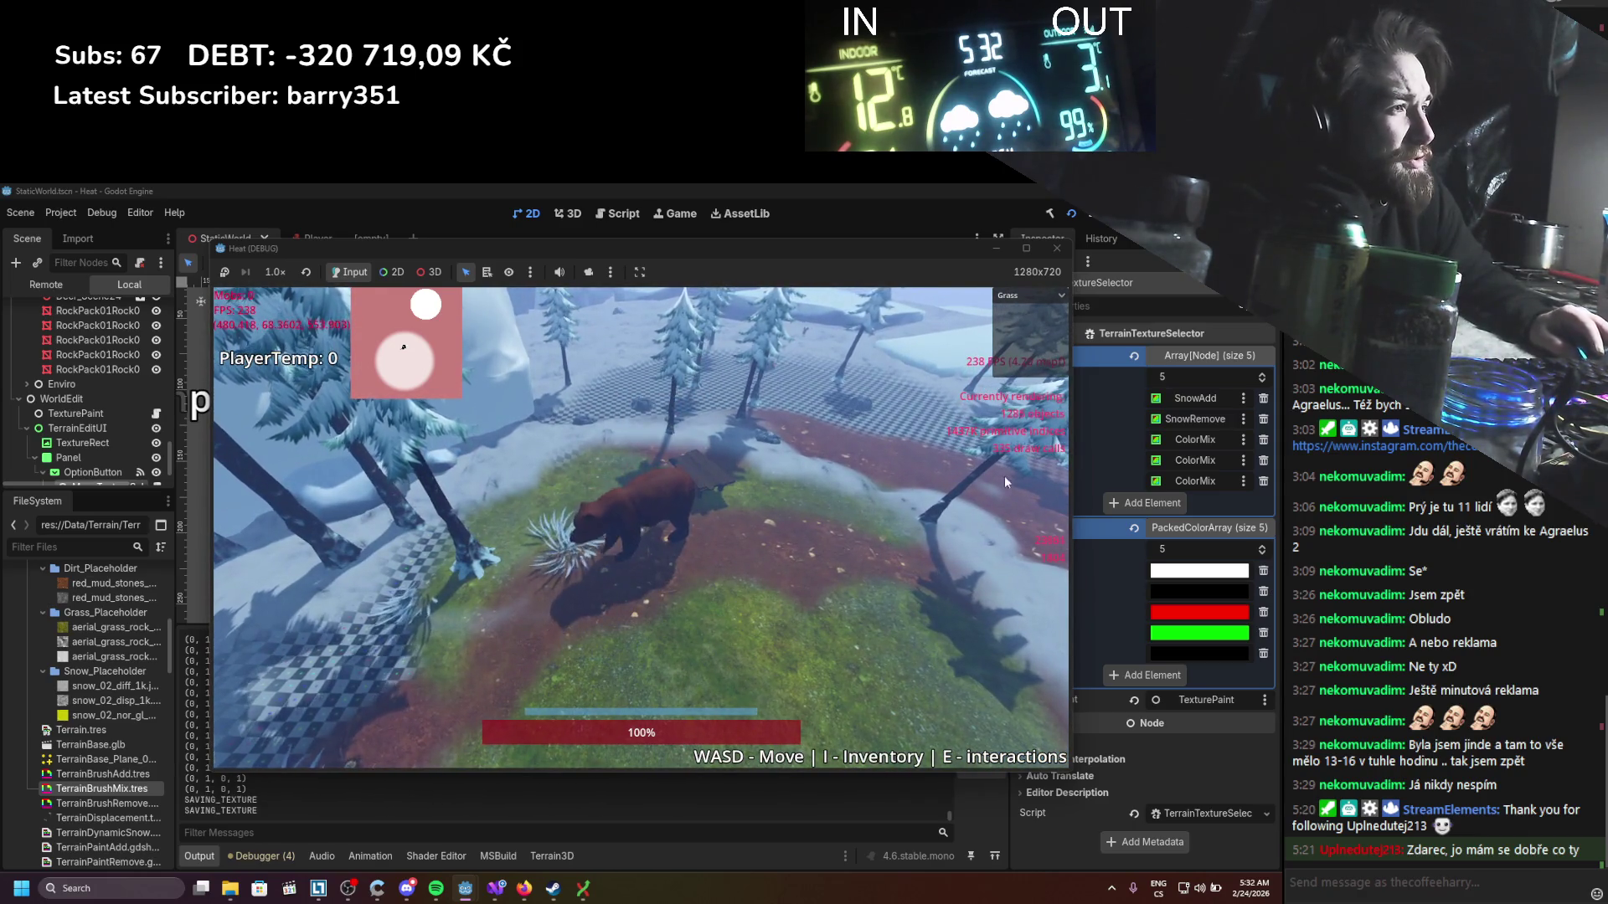
scroll(633, 541, "down", 3)
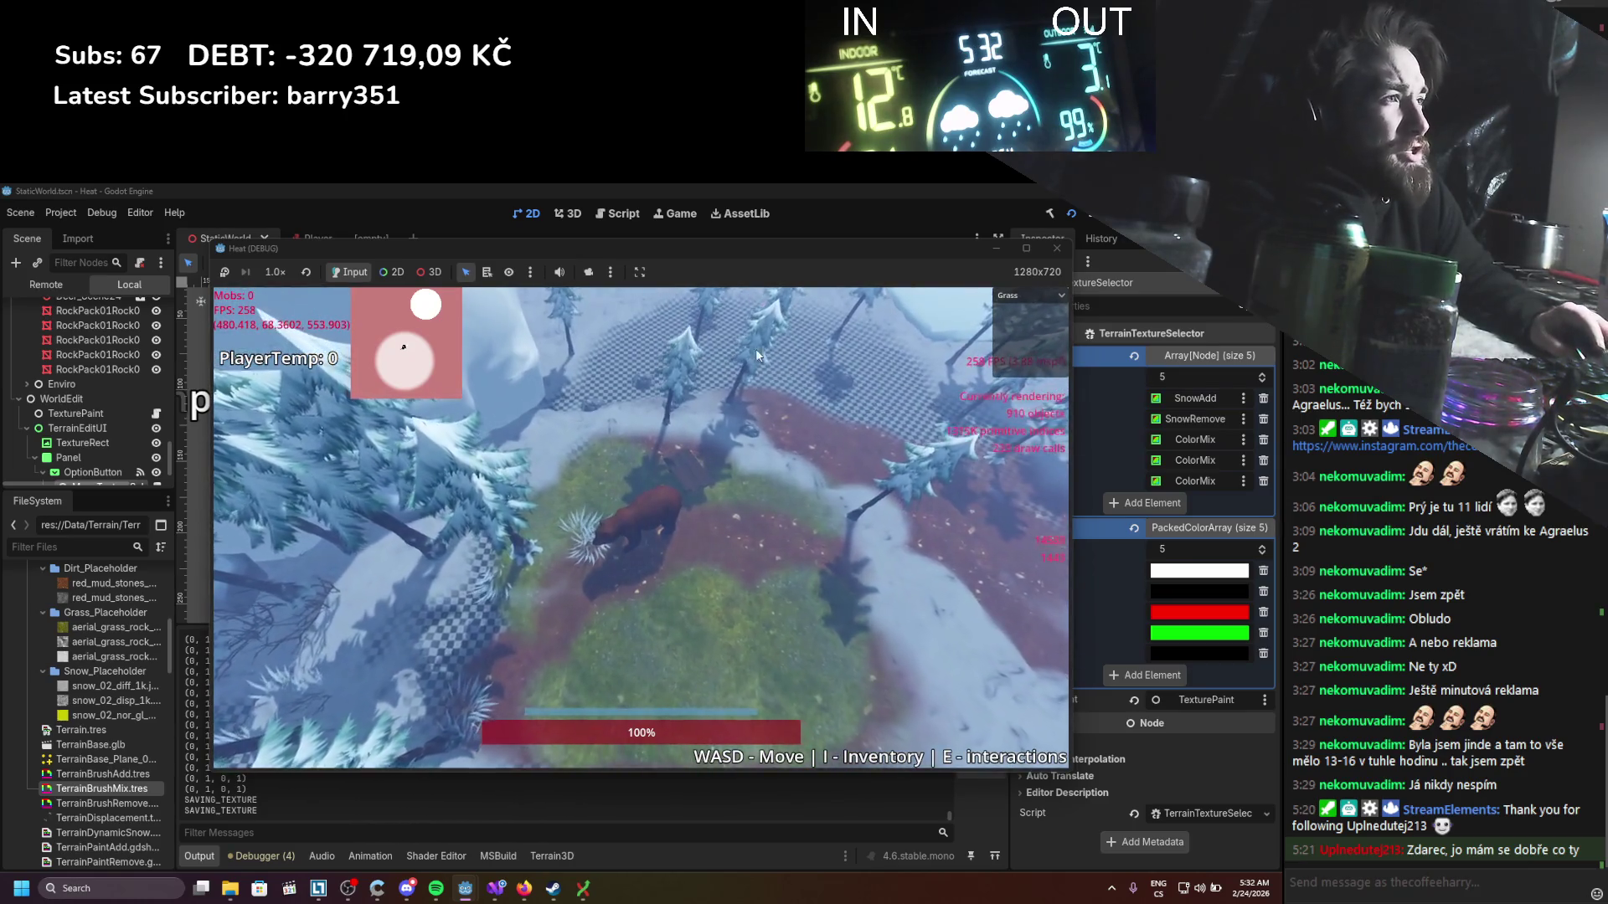
scroll(861, 400, "up", 3)
scroll(934, 402, "down", 3)
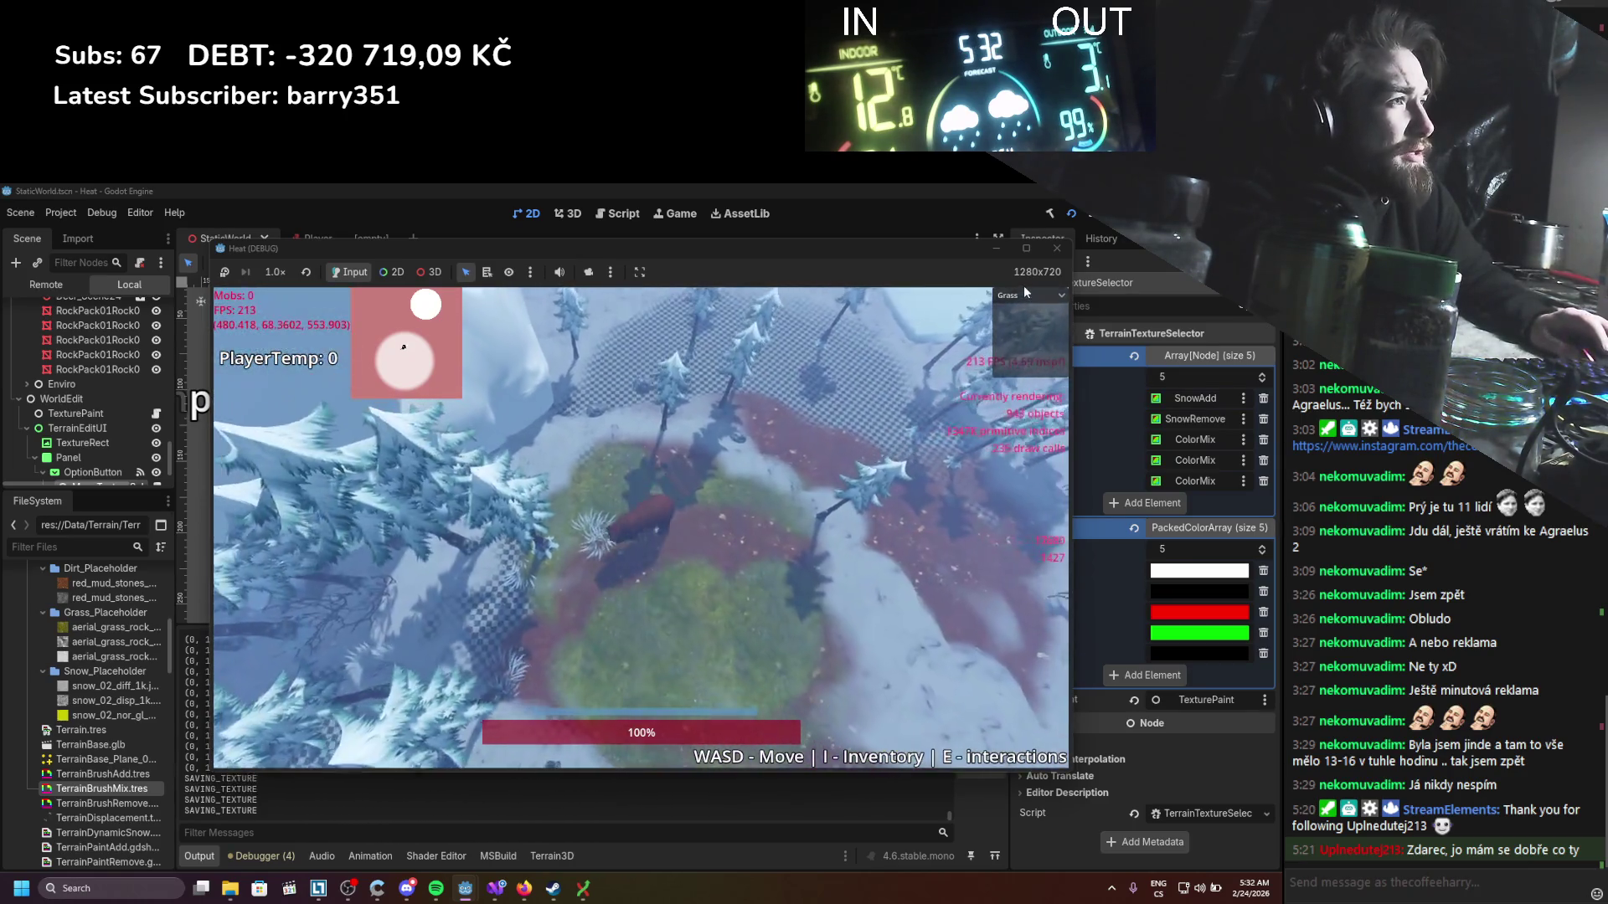
Step: Switch between the Dirt and Grass brushes while zooming the view, ending on Dirt
left_click(1020, 293)
left_click(1017, 327)
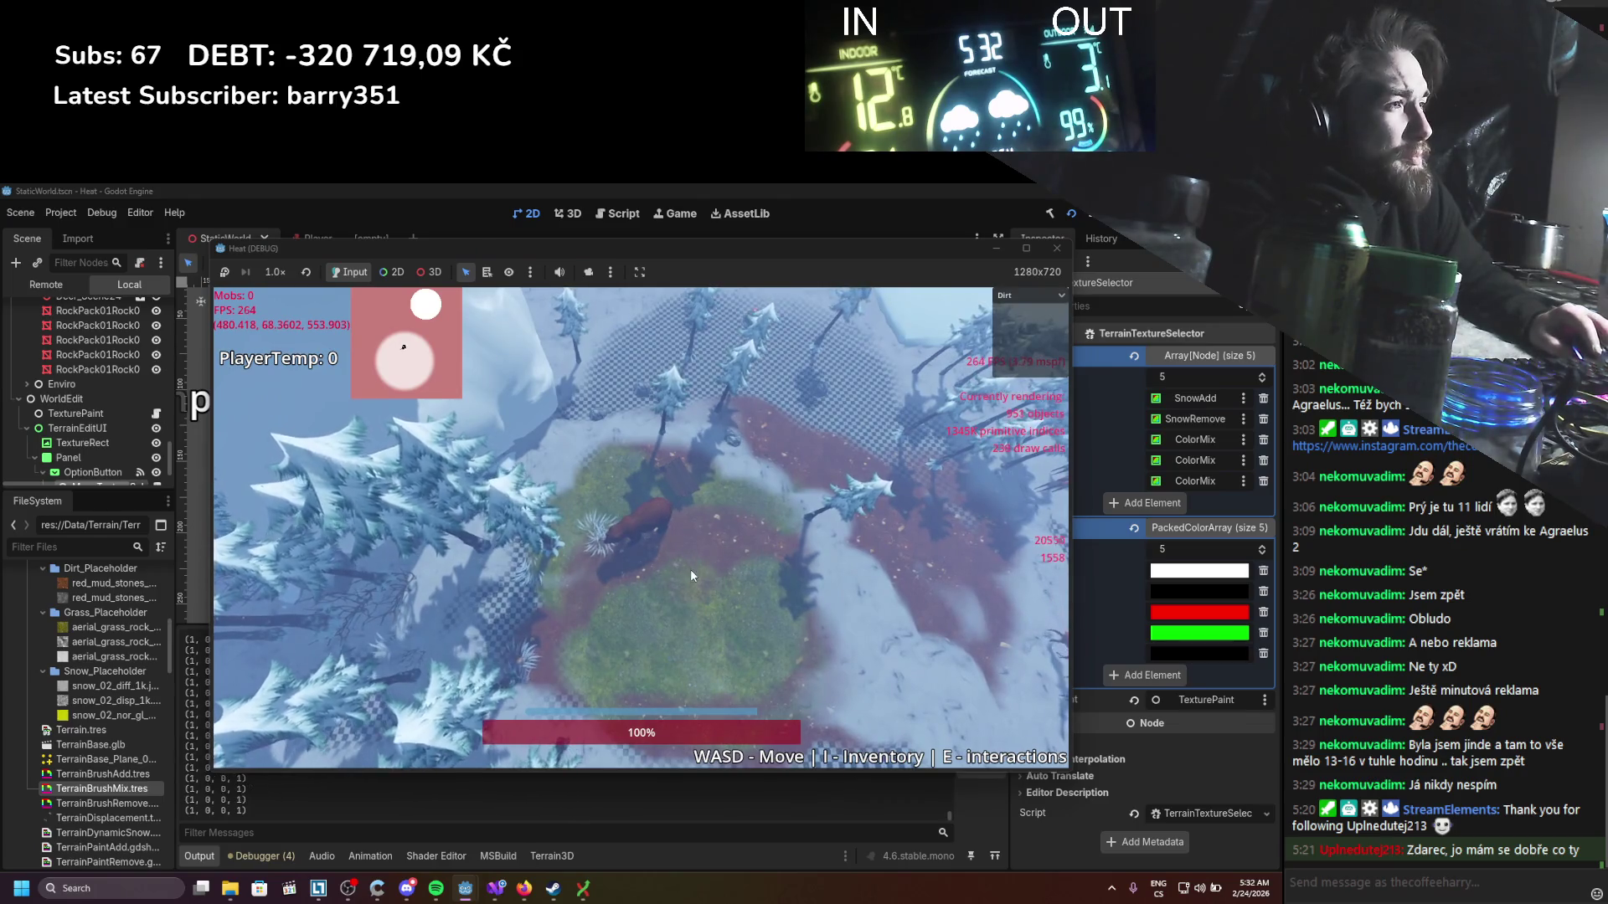
scroll(715, 610, "up", 3)
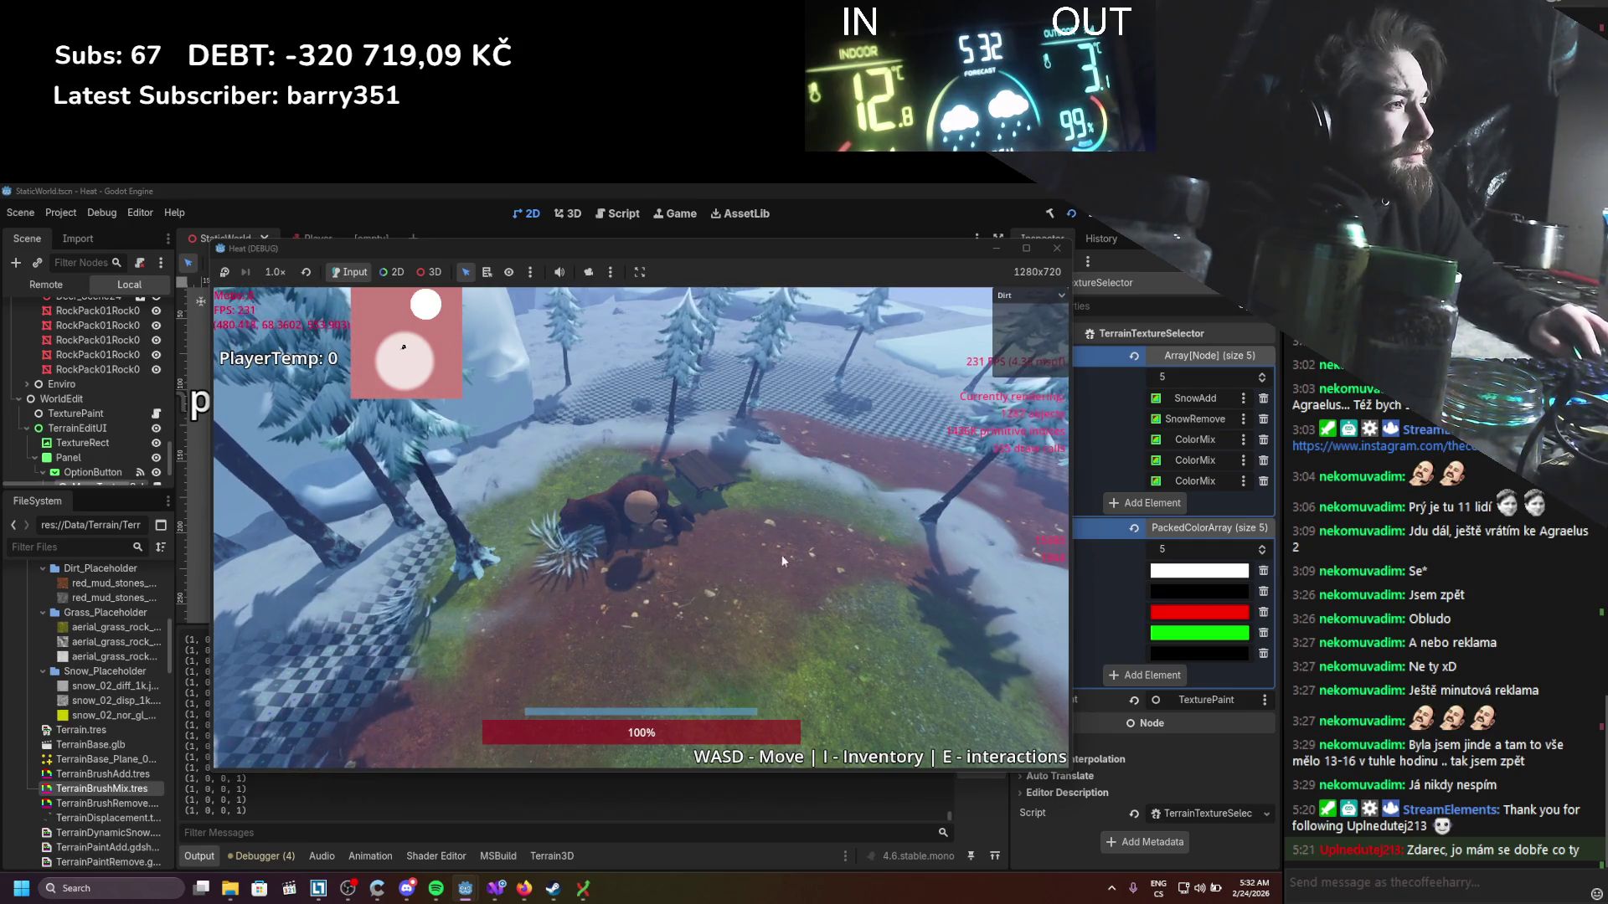
scroll(890, 542, "down", 1)
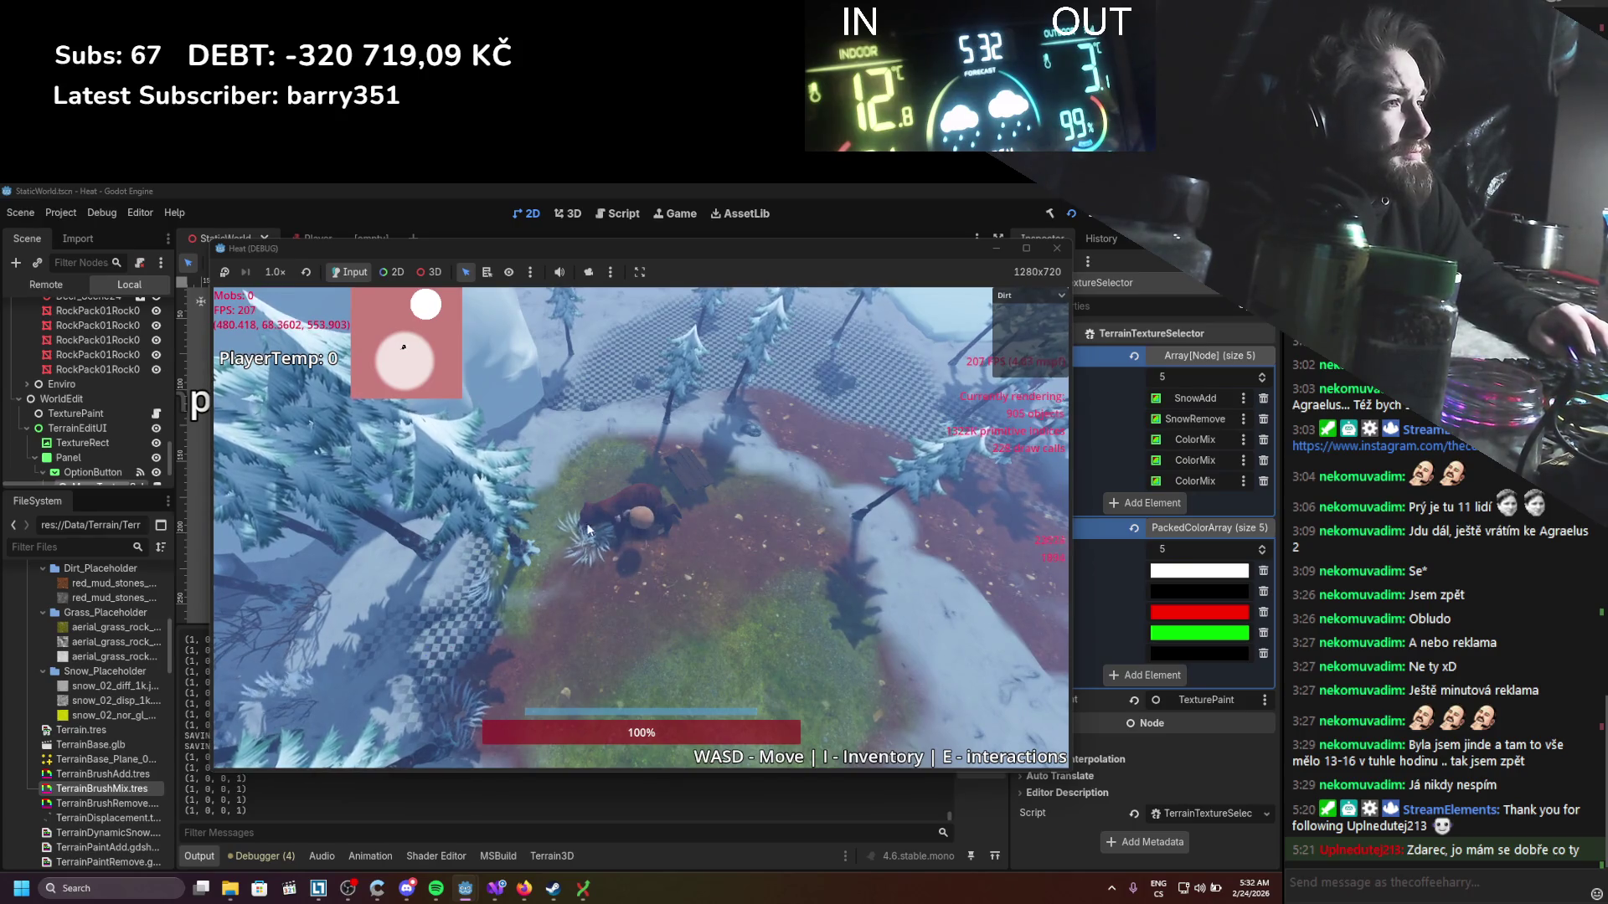
left_click(1029, 295)
left_click(1016, 339)
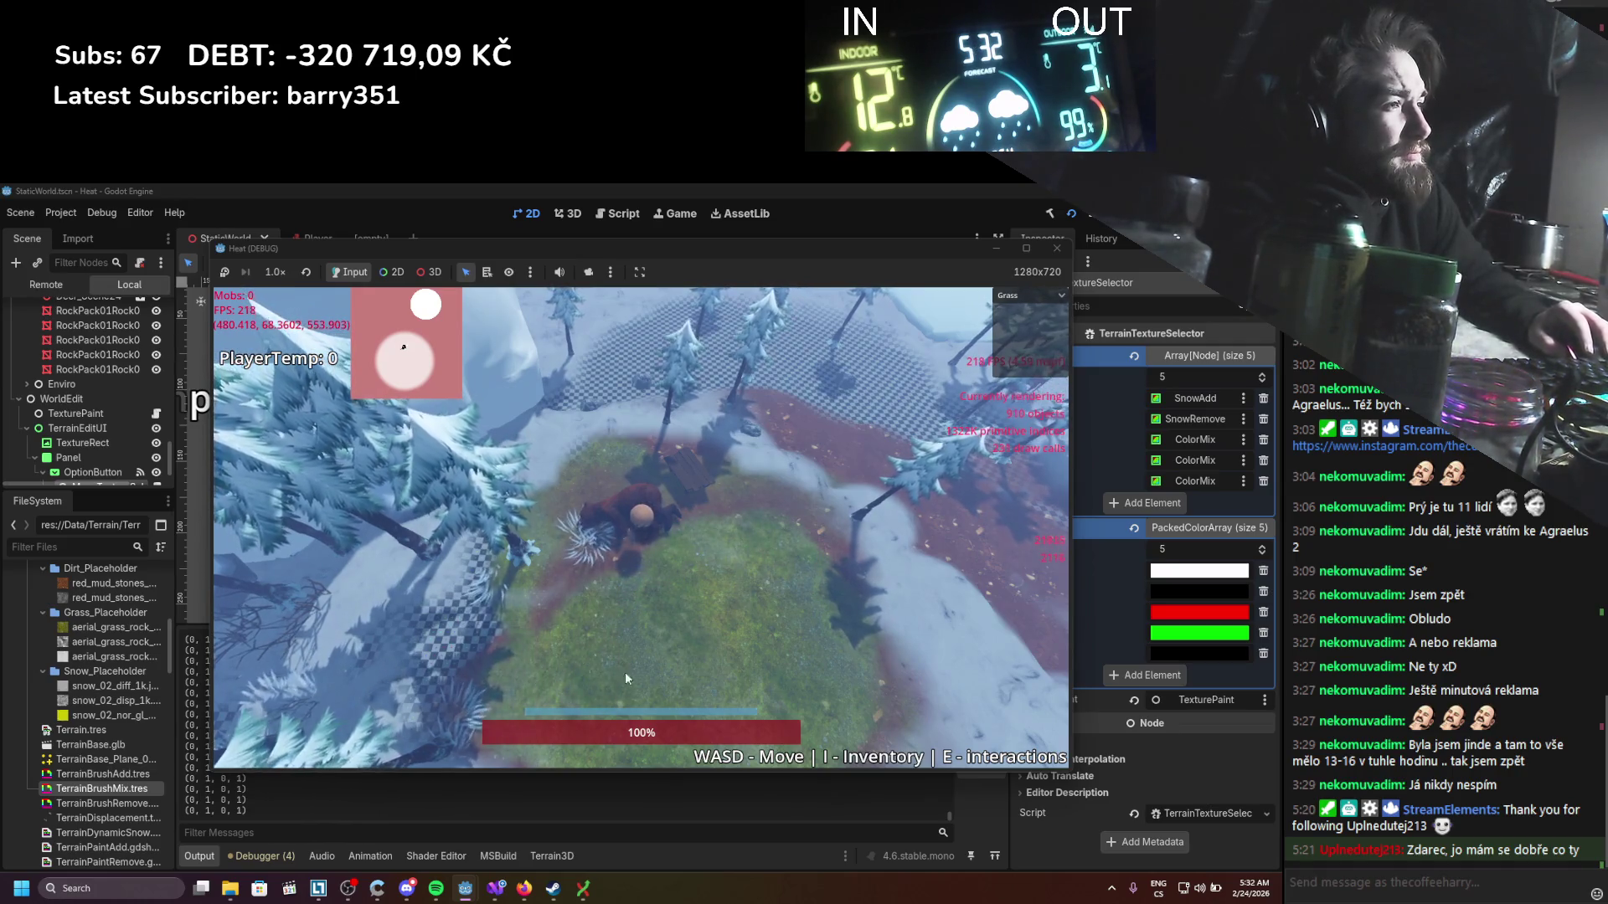
left_click(1056, 296)
left_click(1013, 311)
Step: Paint dirt over the grass below-left of the player, then open the Spatial shaders docs
mouse_move(670, 587)
left_mouse_down()
mouse_move(660, 539)
mouse_move(539, 660)
mouse_move(524, 727)
mouse_move(646, 556)
mouse_move(731, 501)
mouse_move(645, 554)
mouse_move(536, 675)
mouse_move(701, 496)
mouse_move(842, 500)
left_mouse_up()
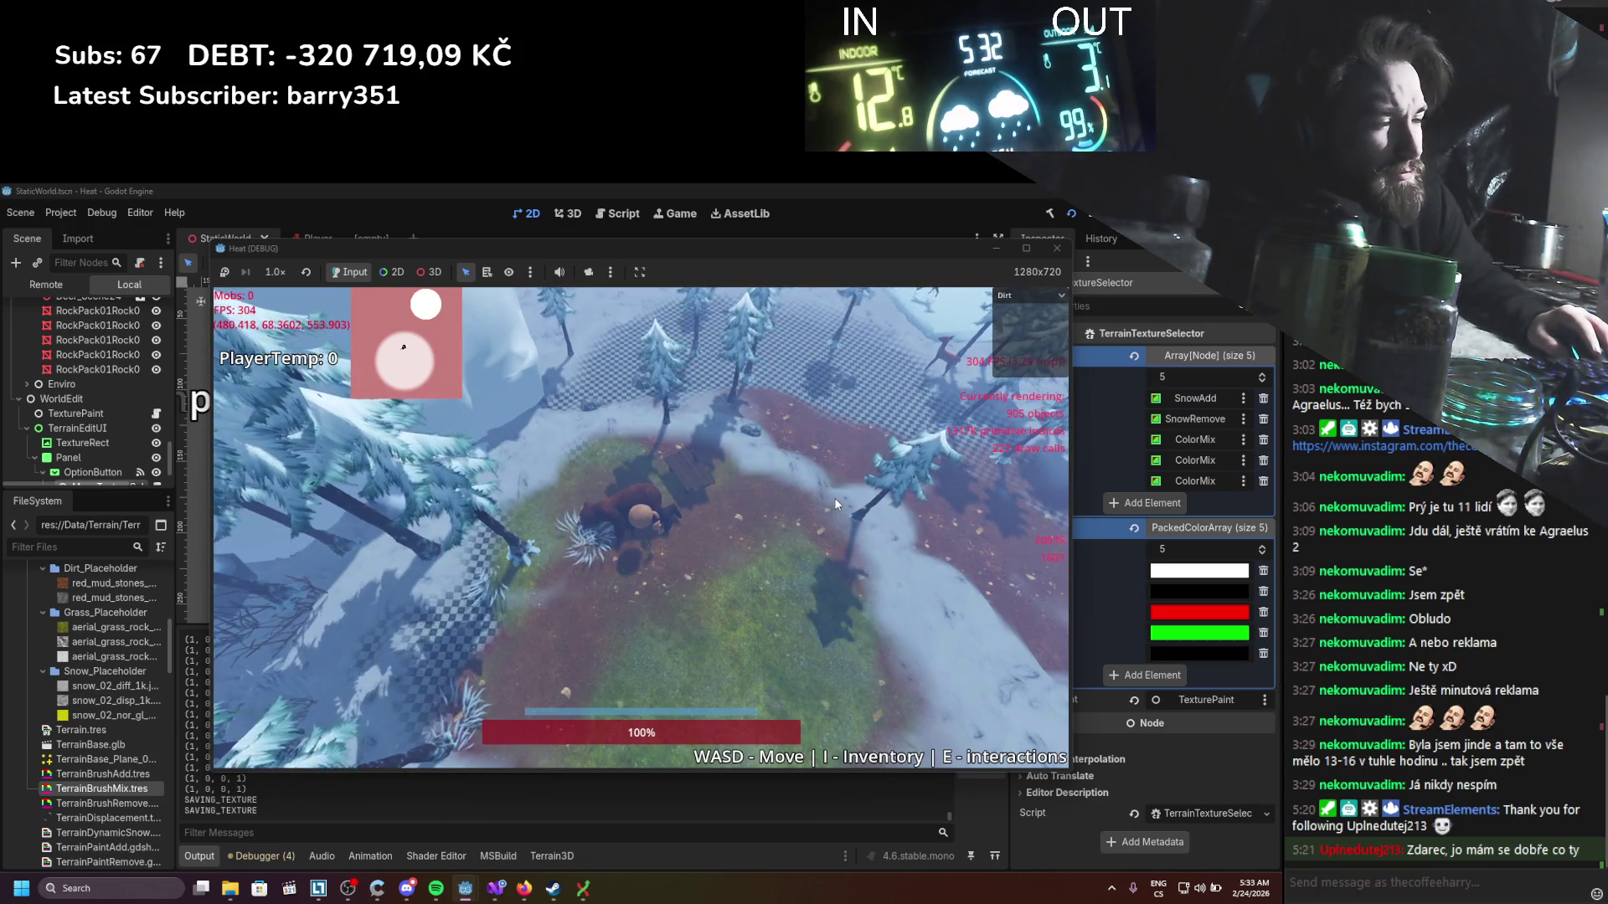
left_click(836, 496)
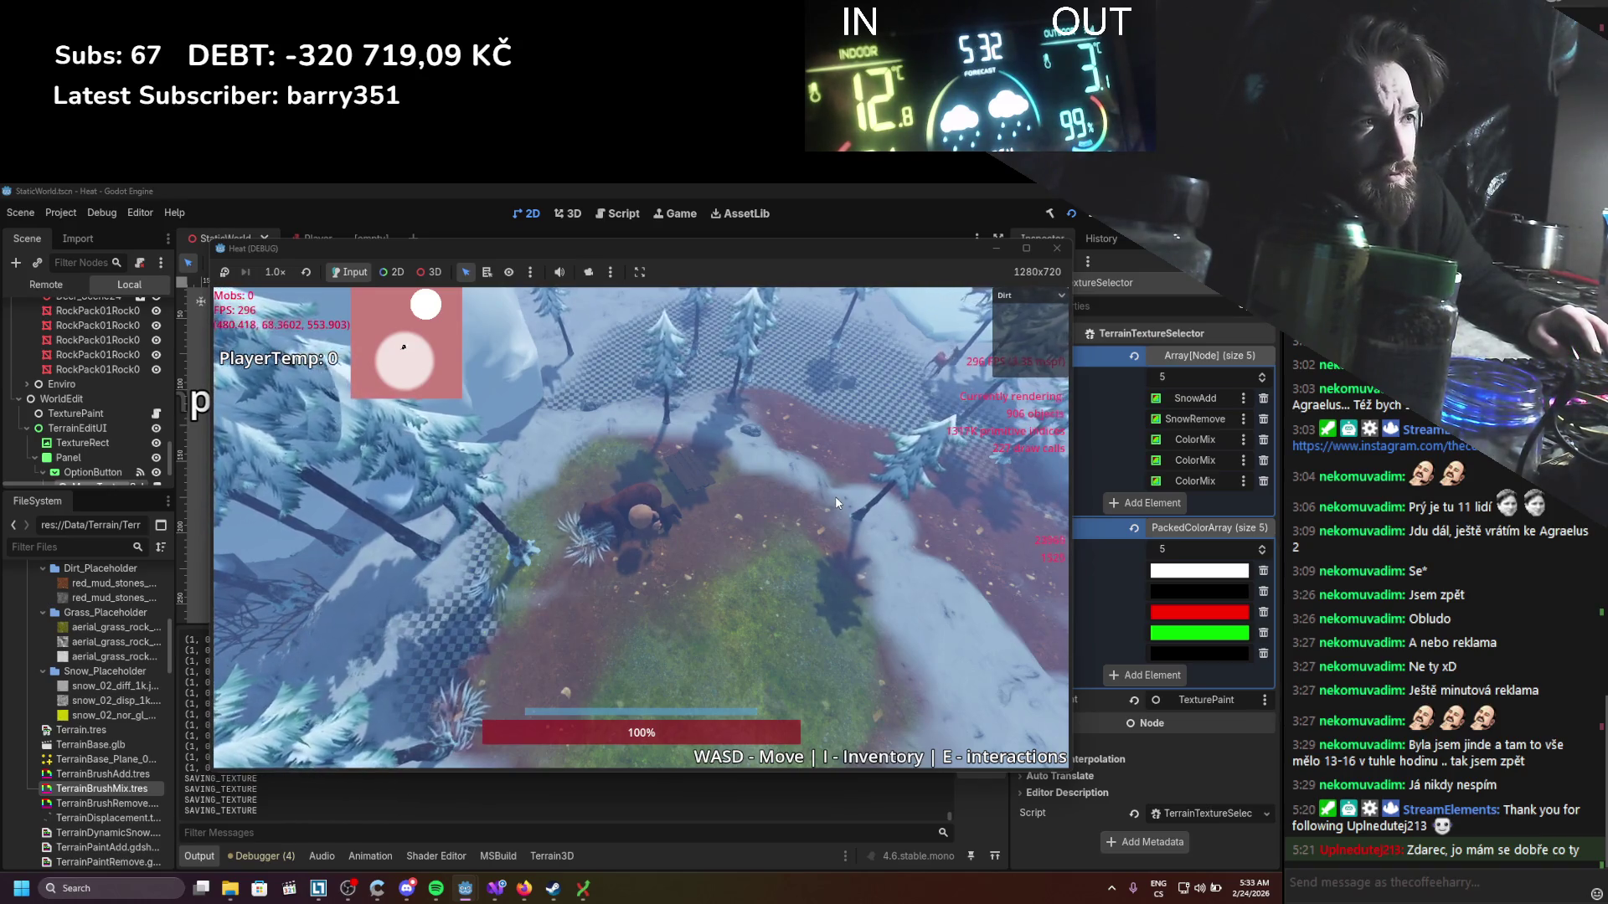
left_click(836, 496)
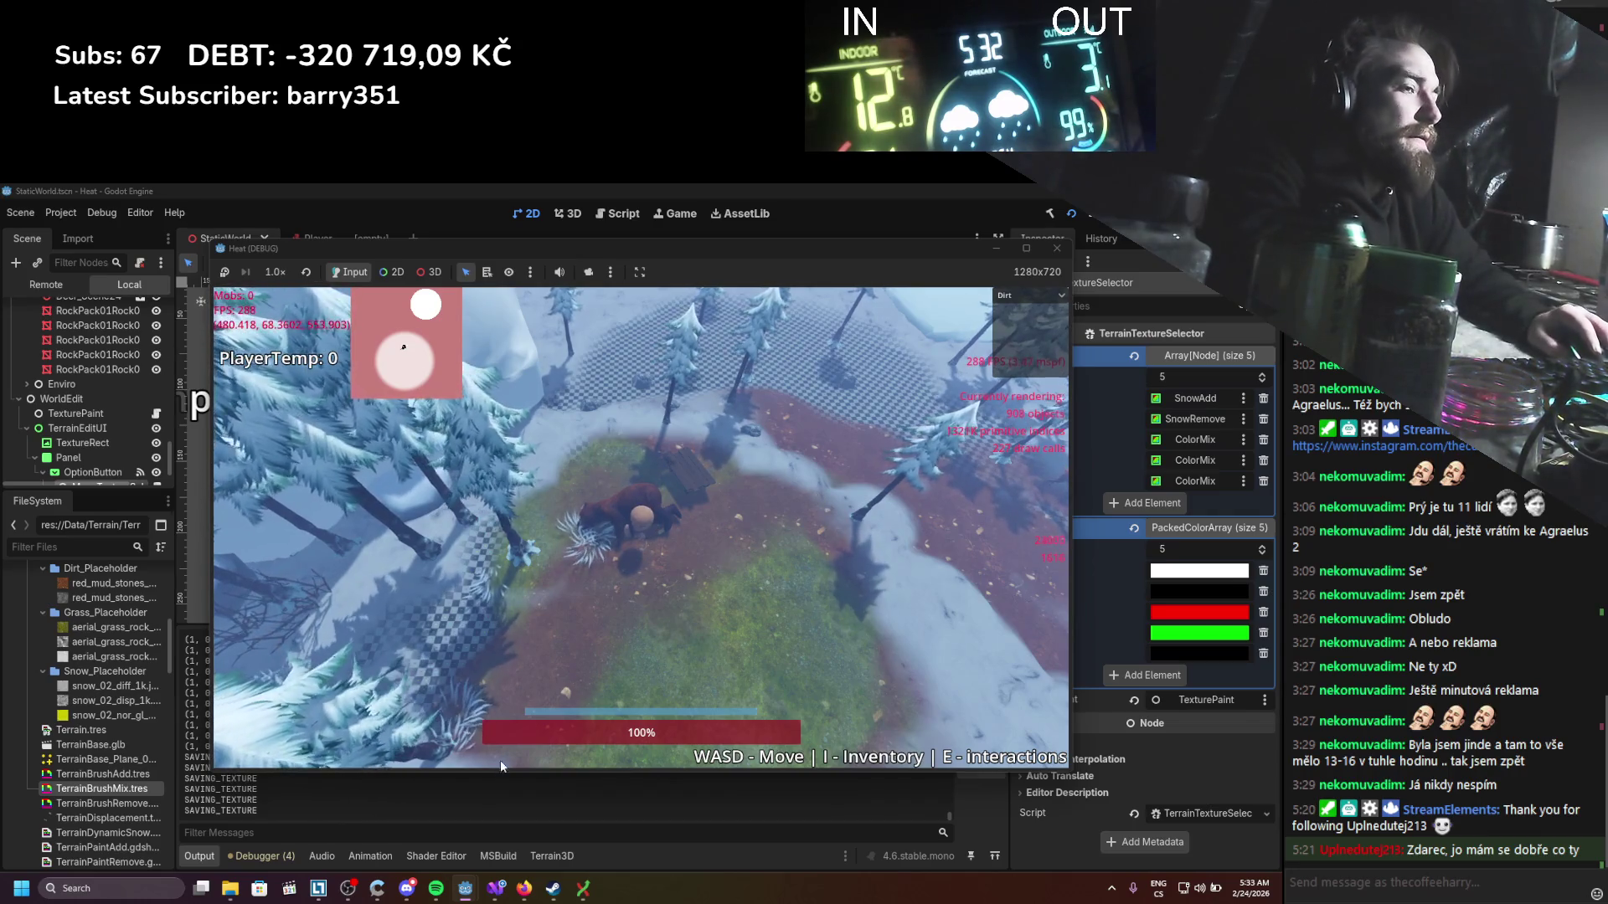
left_click(523, 893)
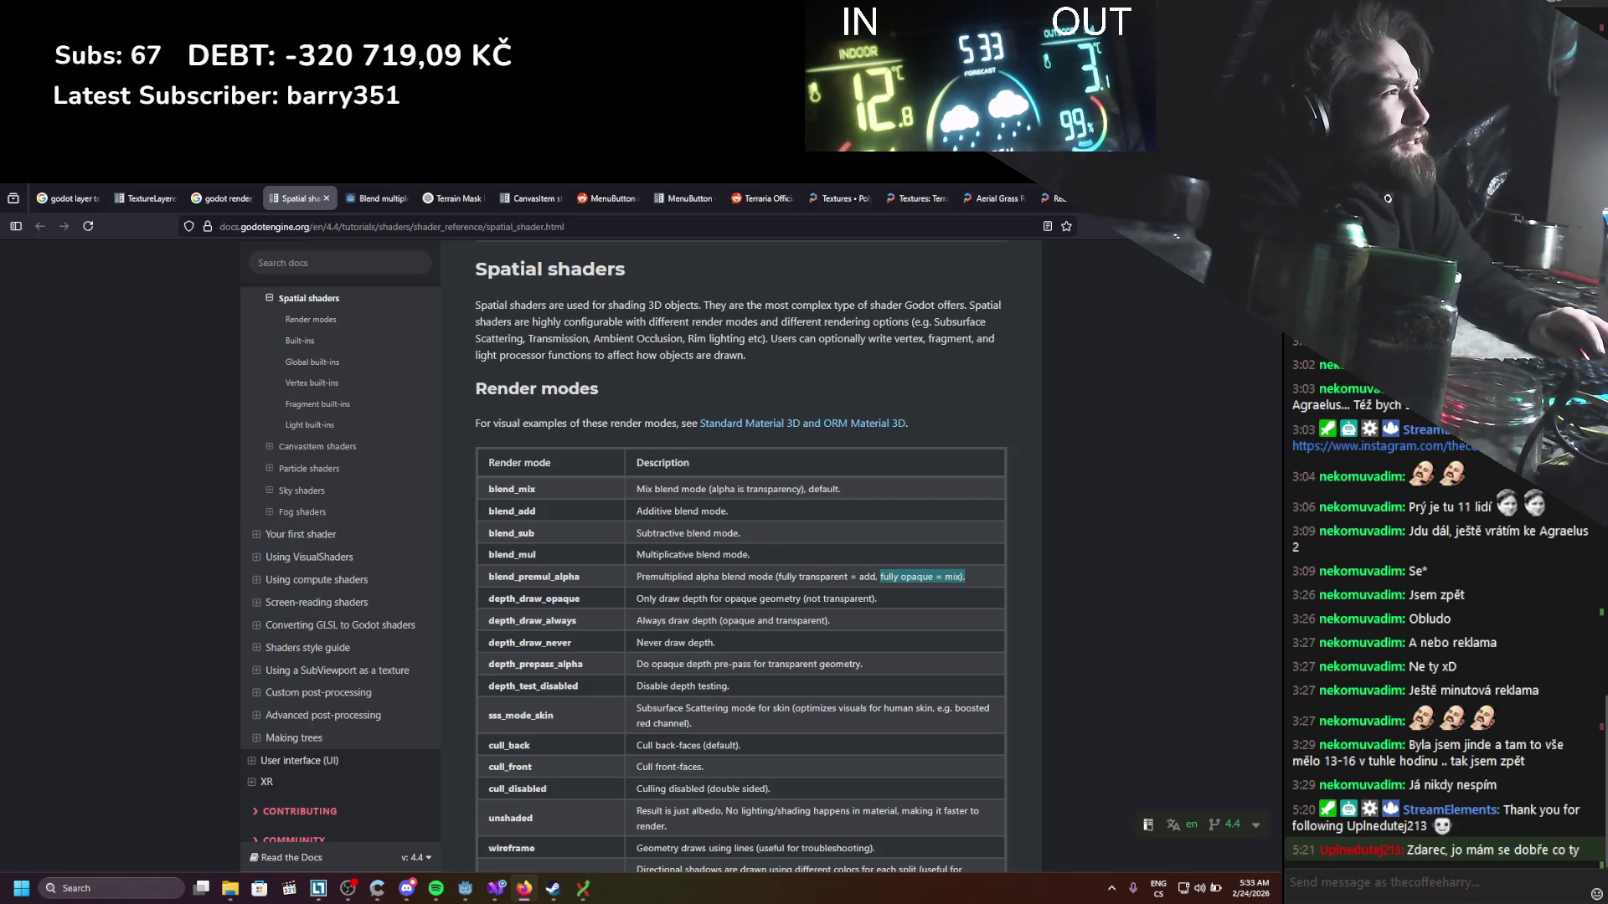
Step: Return from the Spatial shaders render modes docs to the running Godot game
key("alt+Tab")
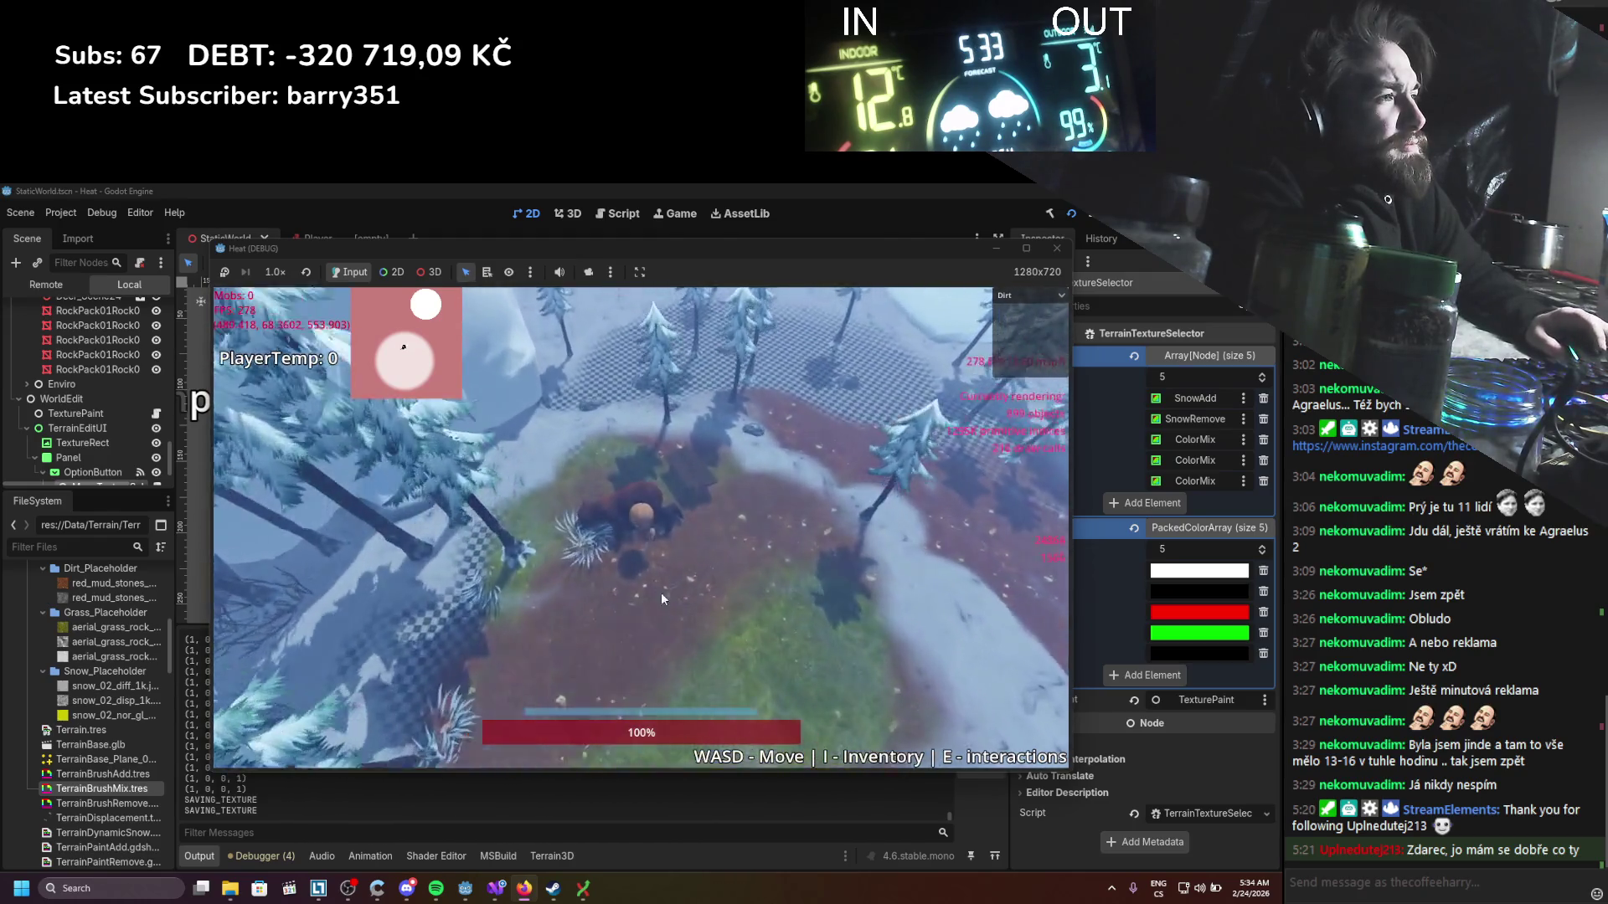
Step: Stop the game and change the shader's render mode from blend_premul_alpha to blend_mix, saving it
left_click(1057, 247)
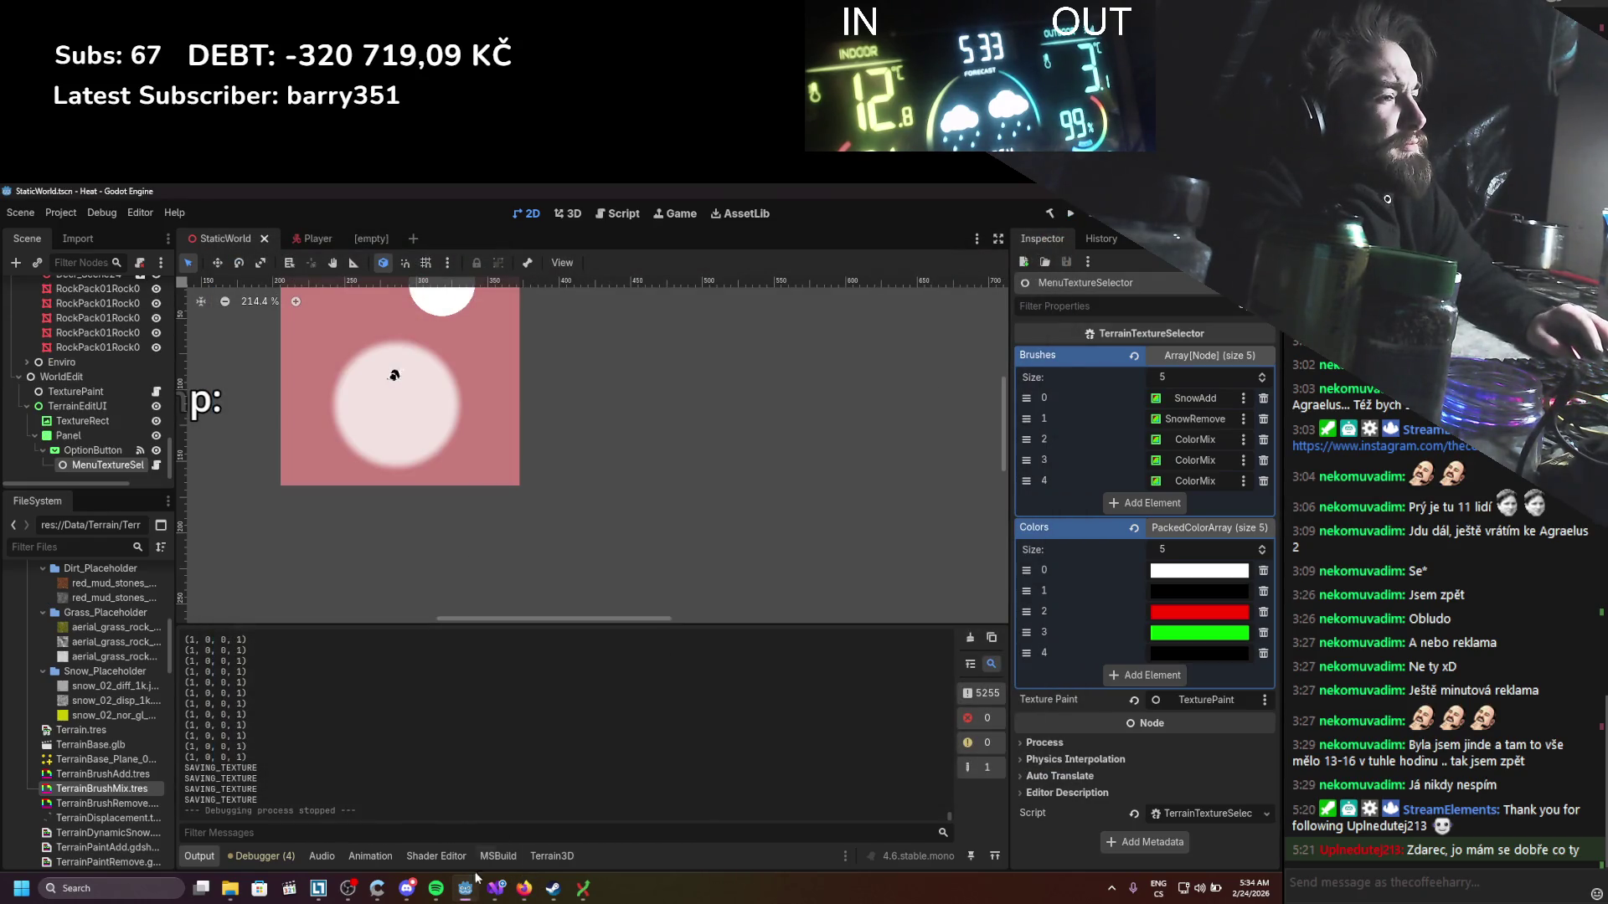
left_click(499, 890)
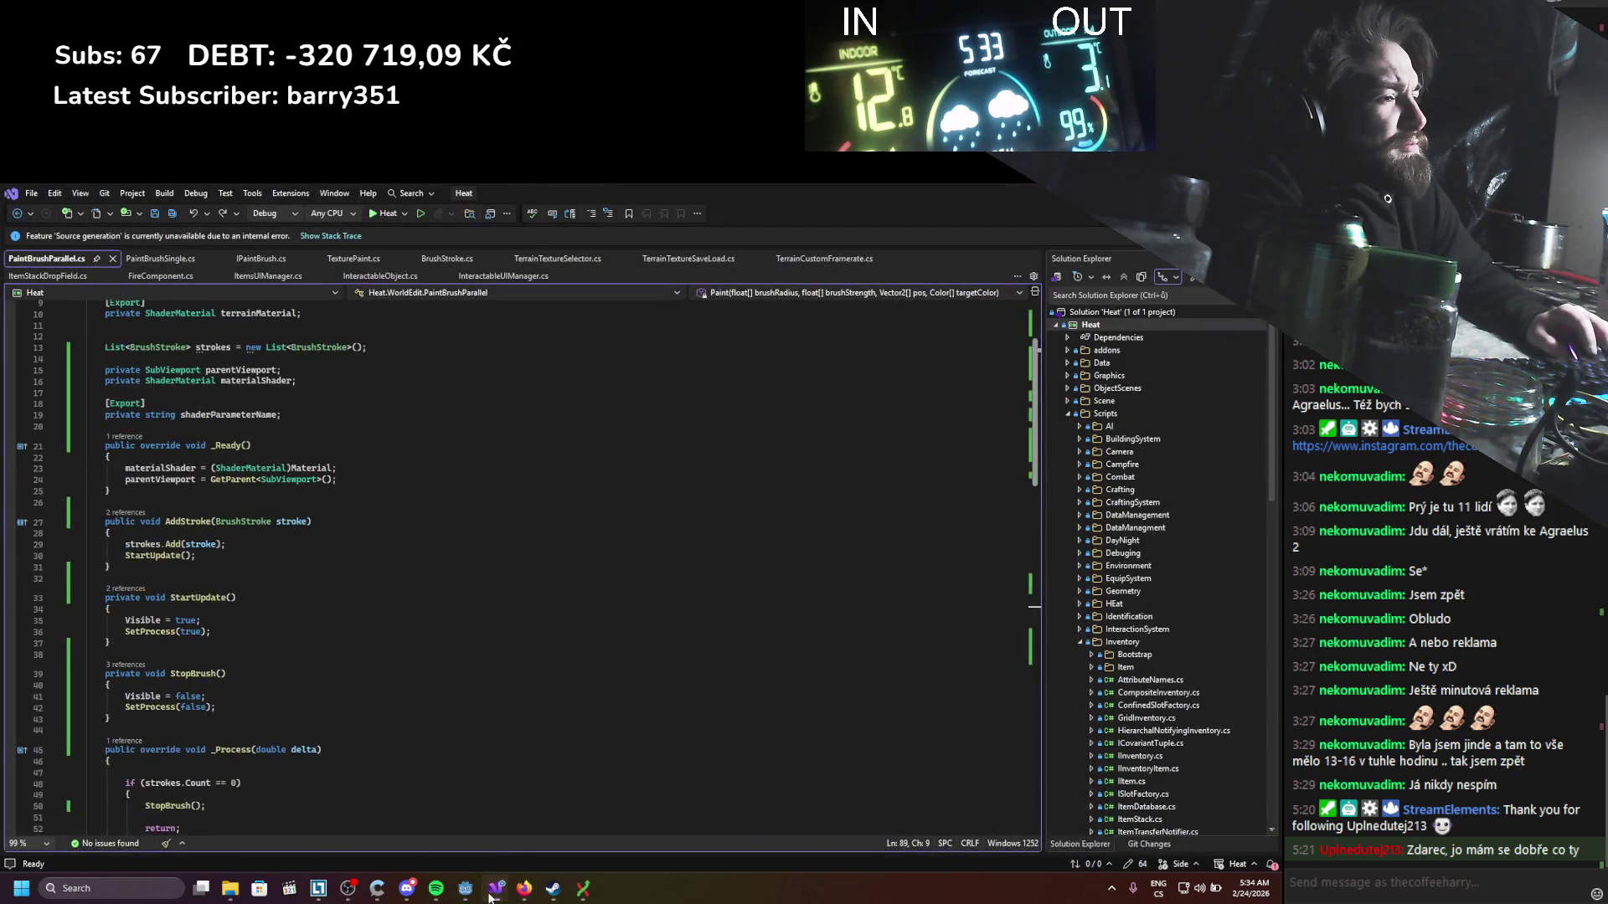
left_click(493, 891)
left_click(437, 856)
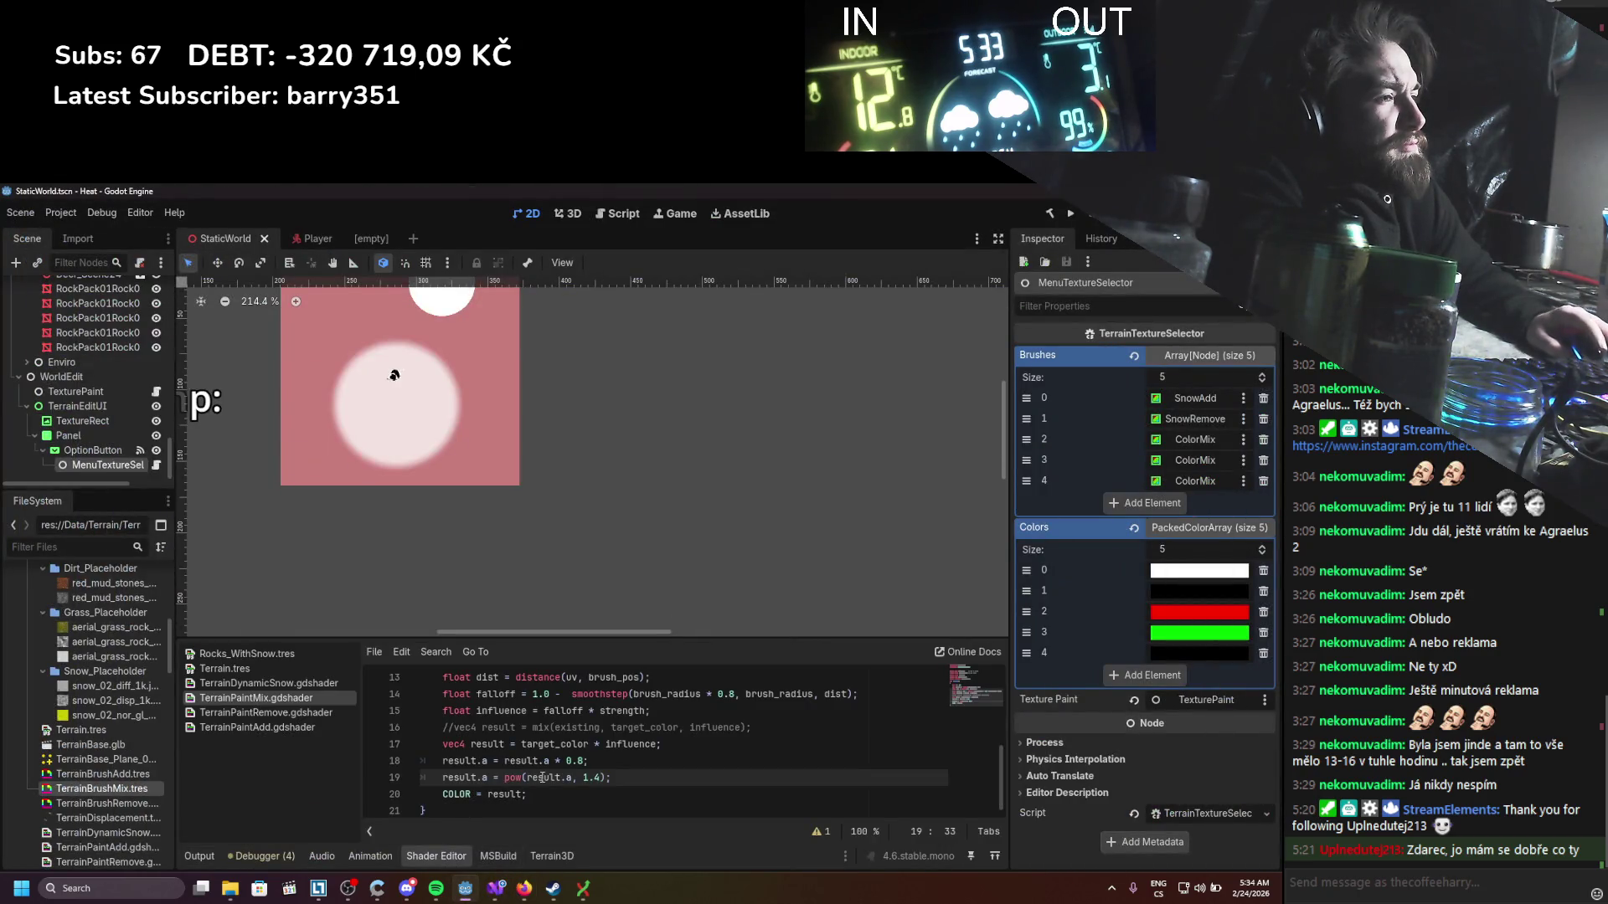
scroll(545, 778, "up", 2)
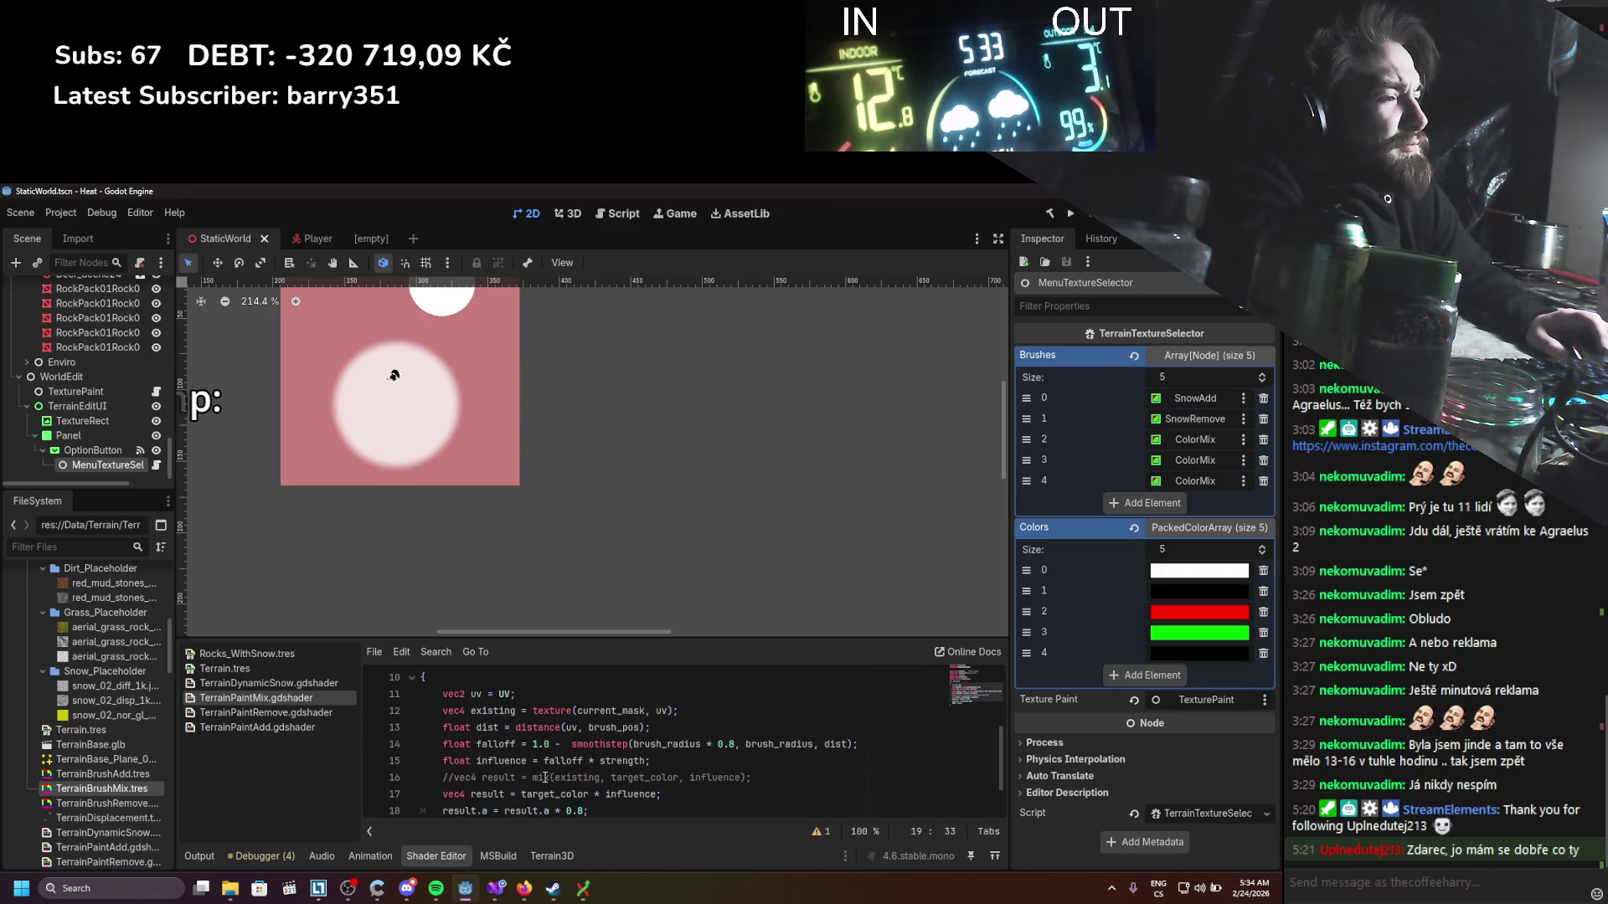
scroll(545, 778, "down", 1)
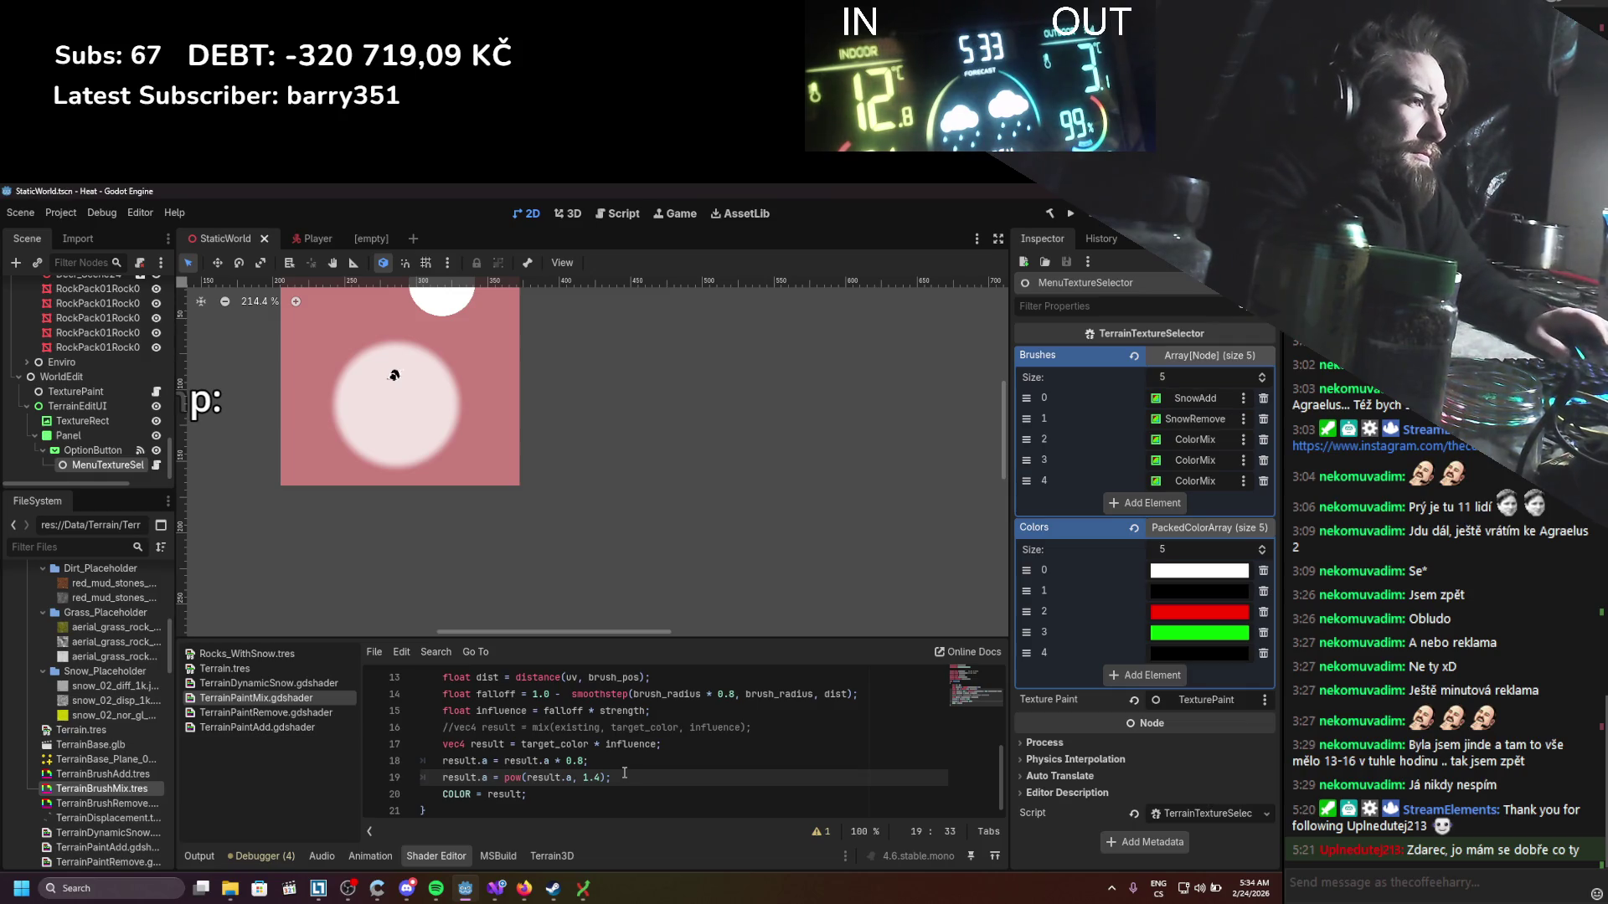
scroll(611, 763, "up", 1)
scroll(599, 756, "down", 1)
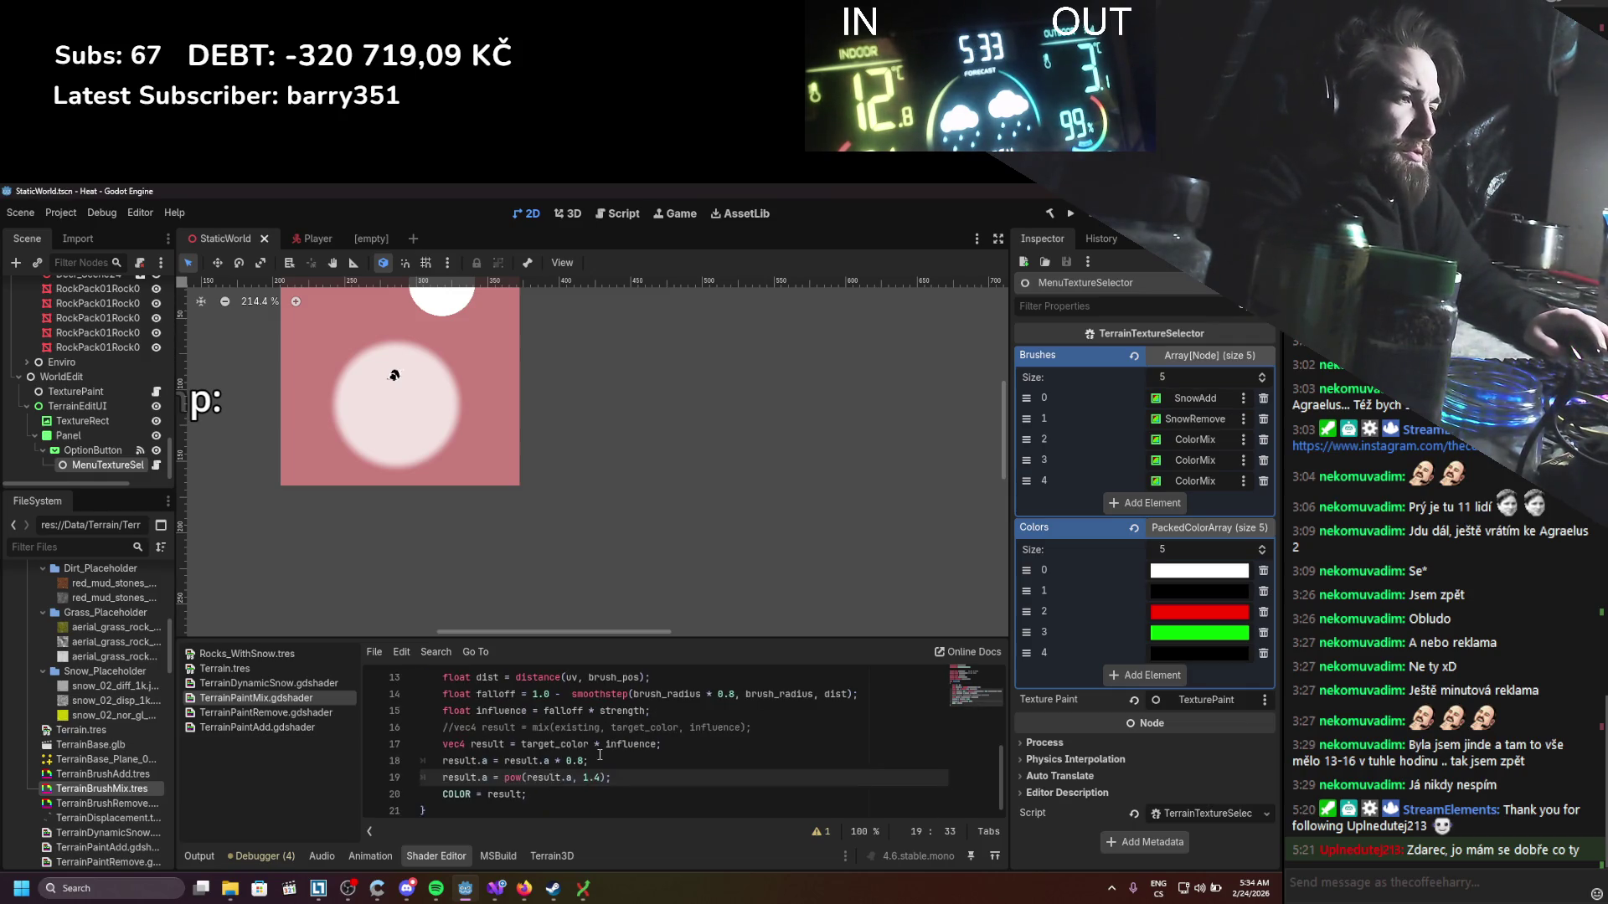
scroll(600, 755, "up", 4)
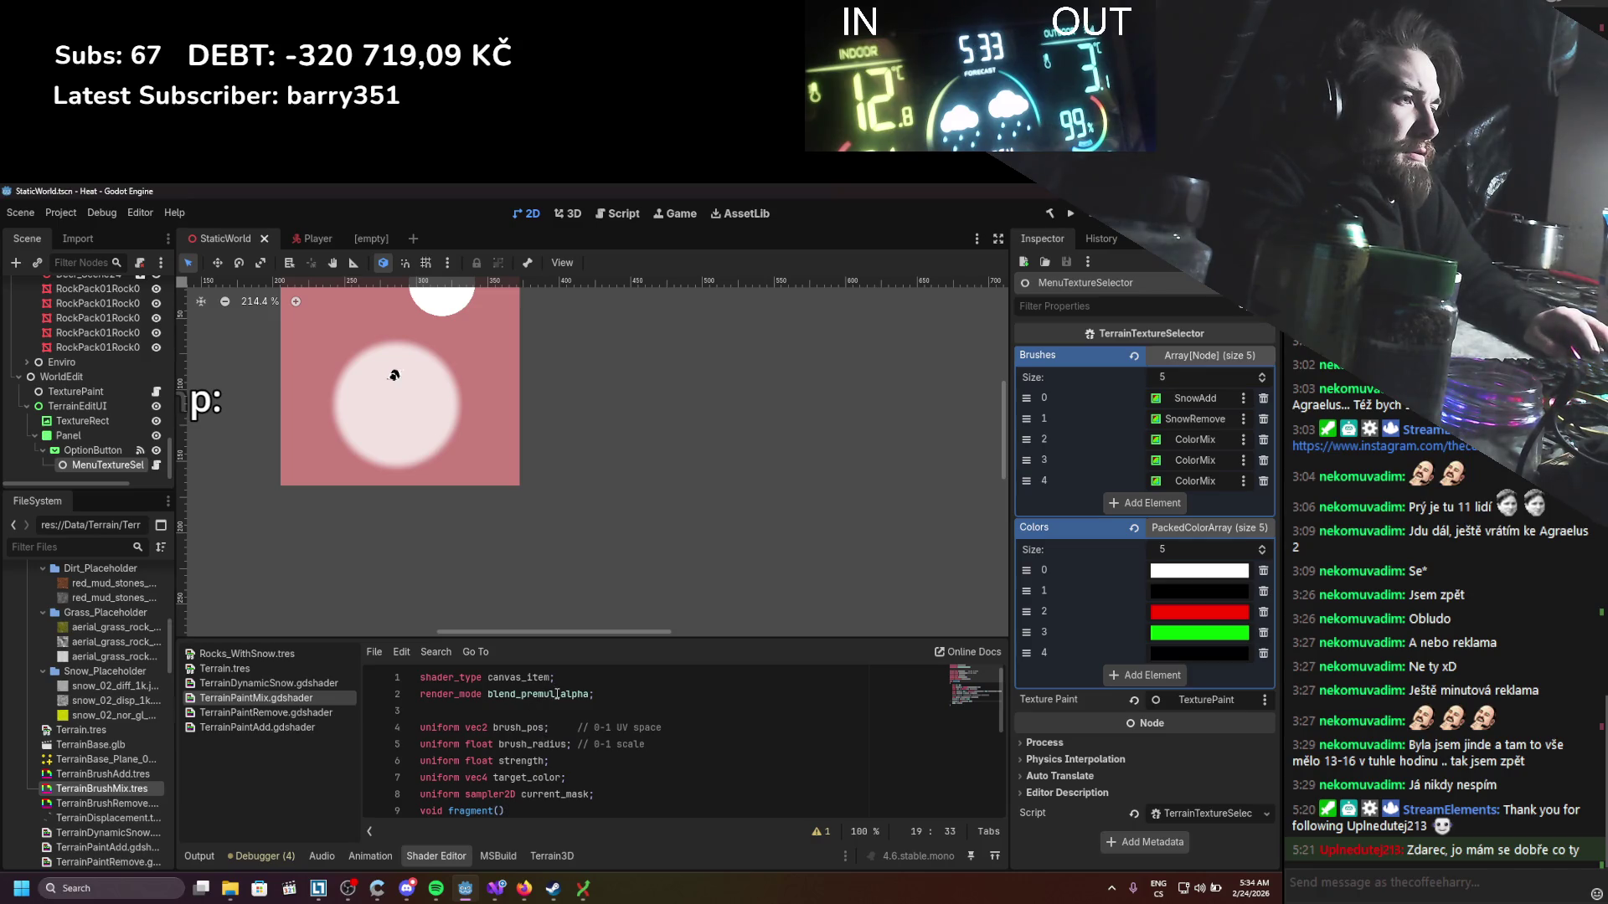
left_click_drag(590, 694, 521, 695)
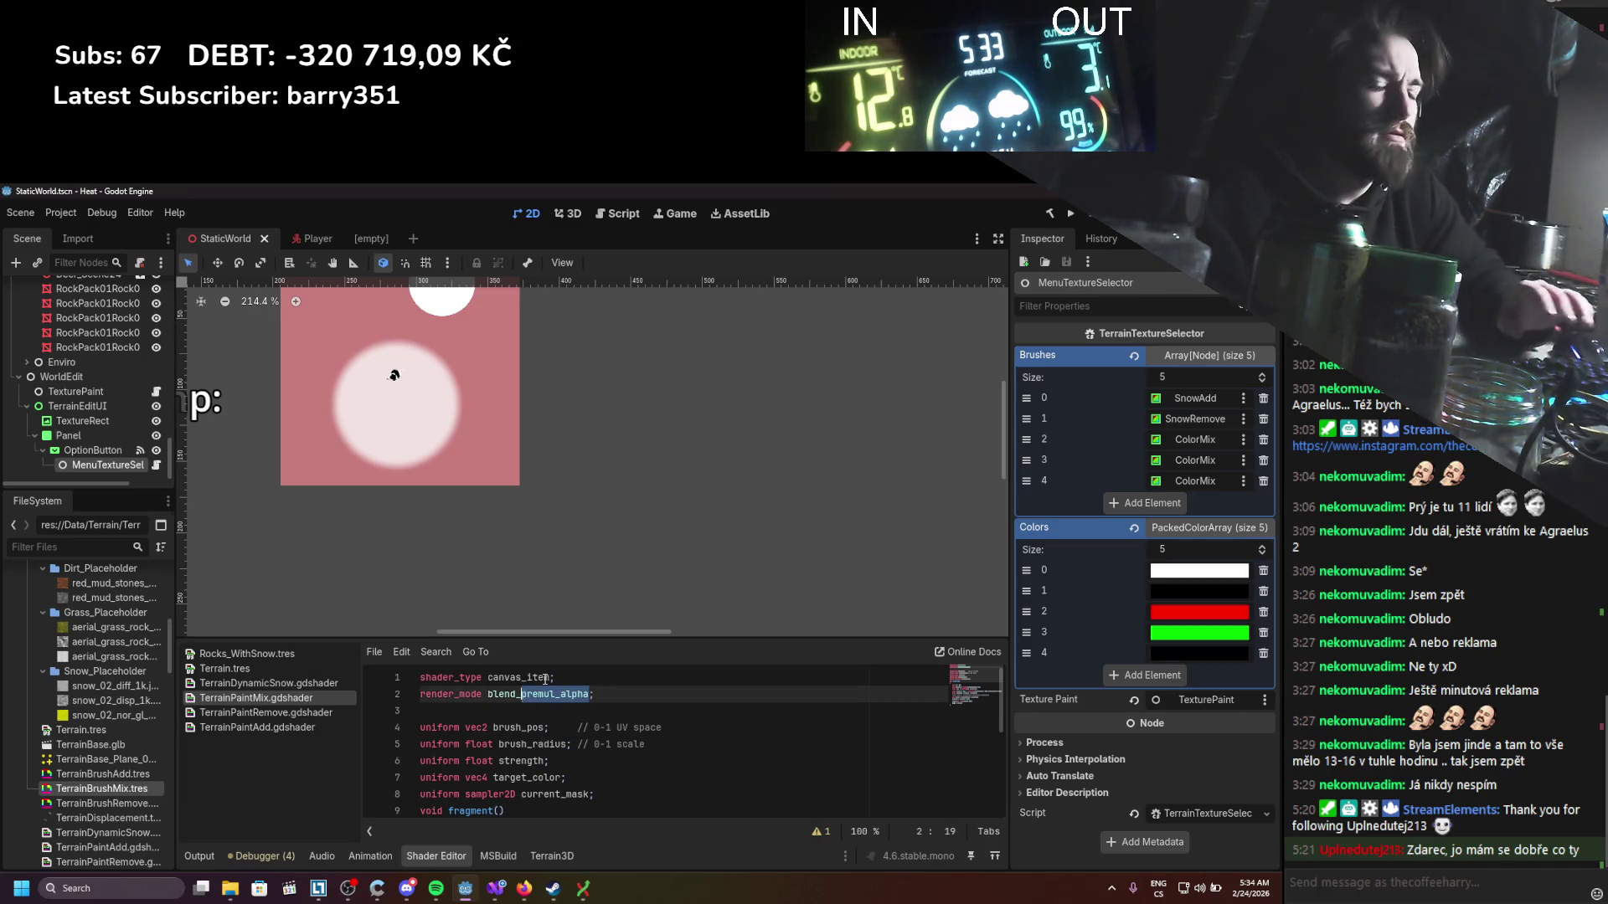
type("mix")
key("ctrl+s")
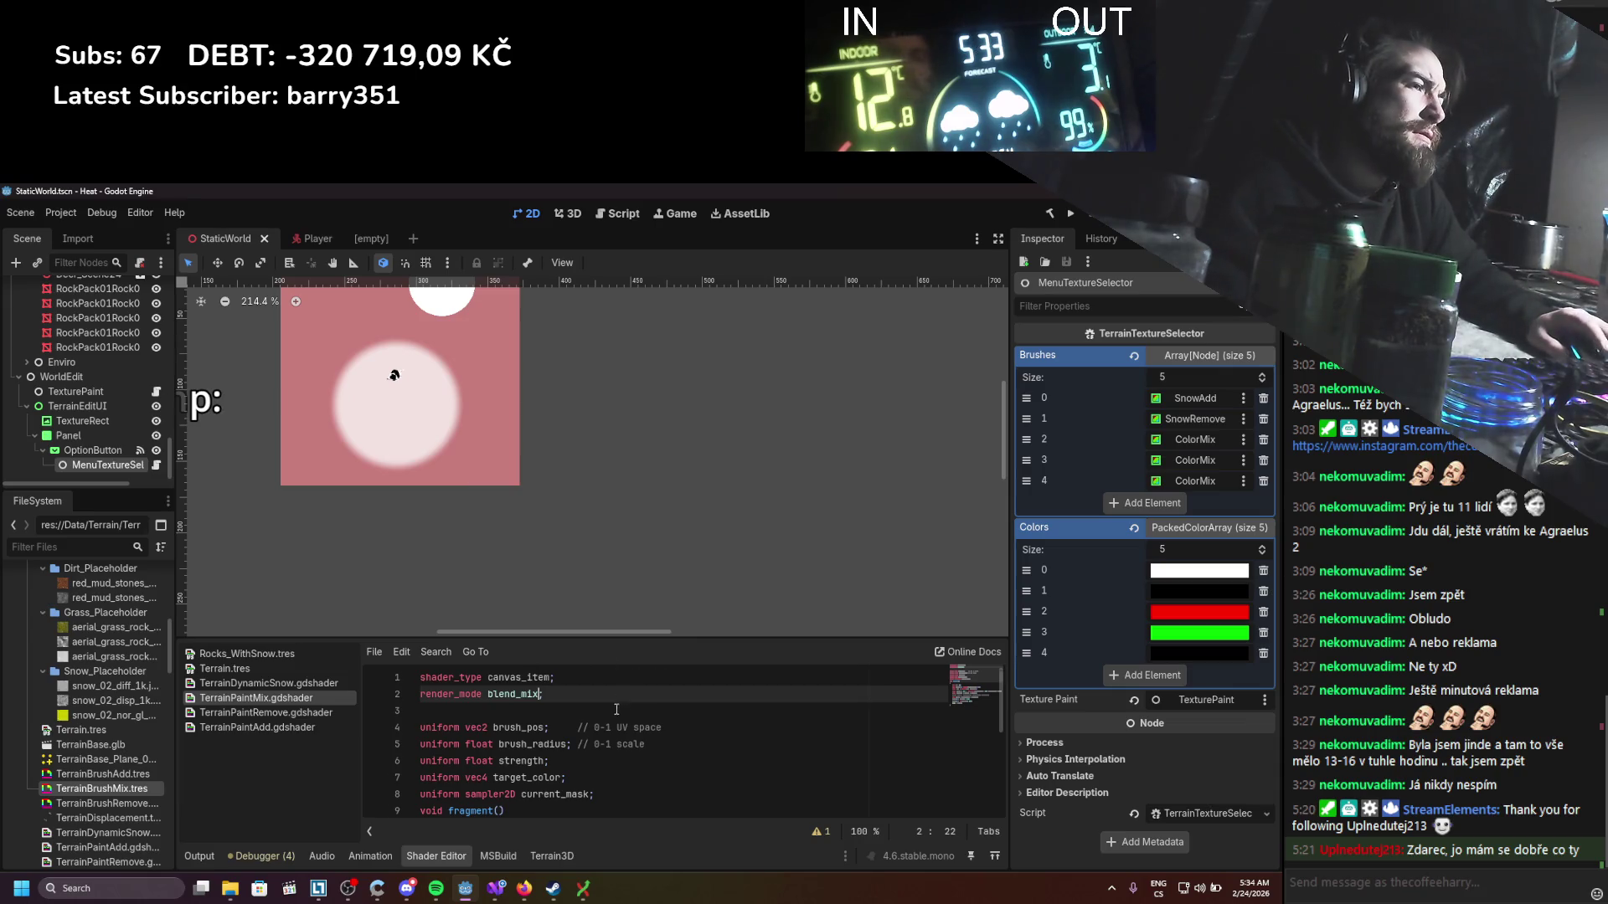
Step: Comment out the pow and alpha multiply lines 18–19, save, and run the game with F5
scroll(609, 728, "down", 4)
left_click(446, 776)
key("ctrl+k")
left_click(444, 764)
key("ctrl+k")
key("ctrl+s")
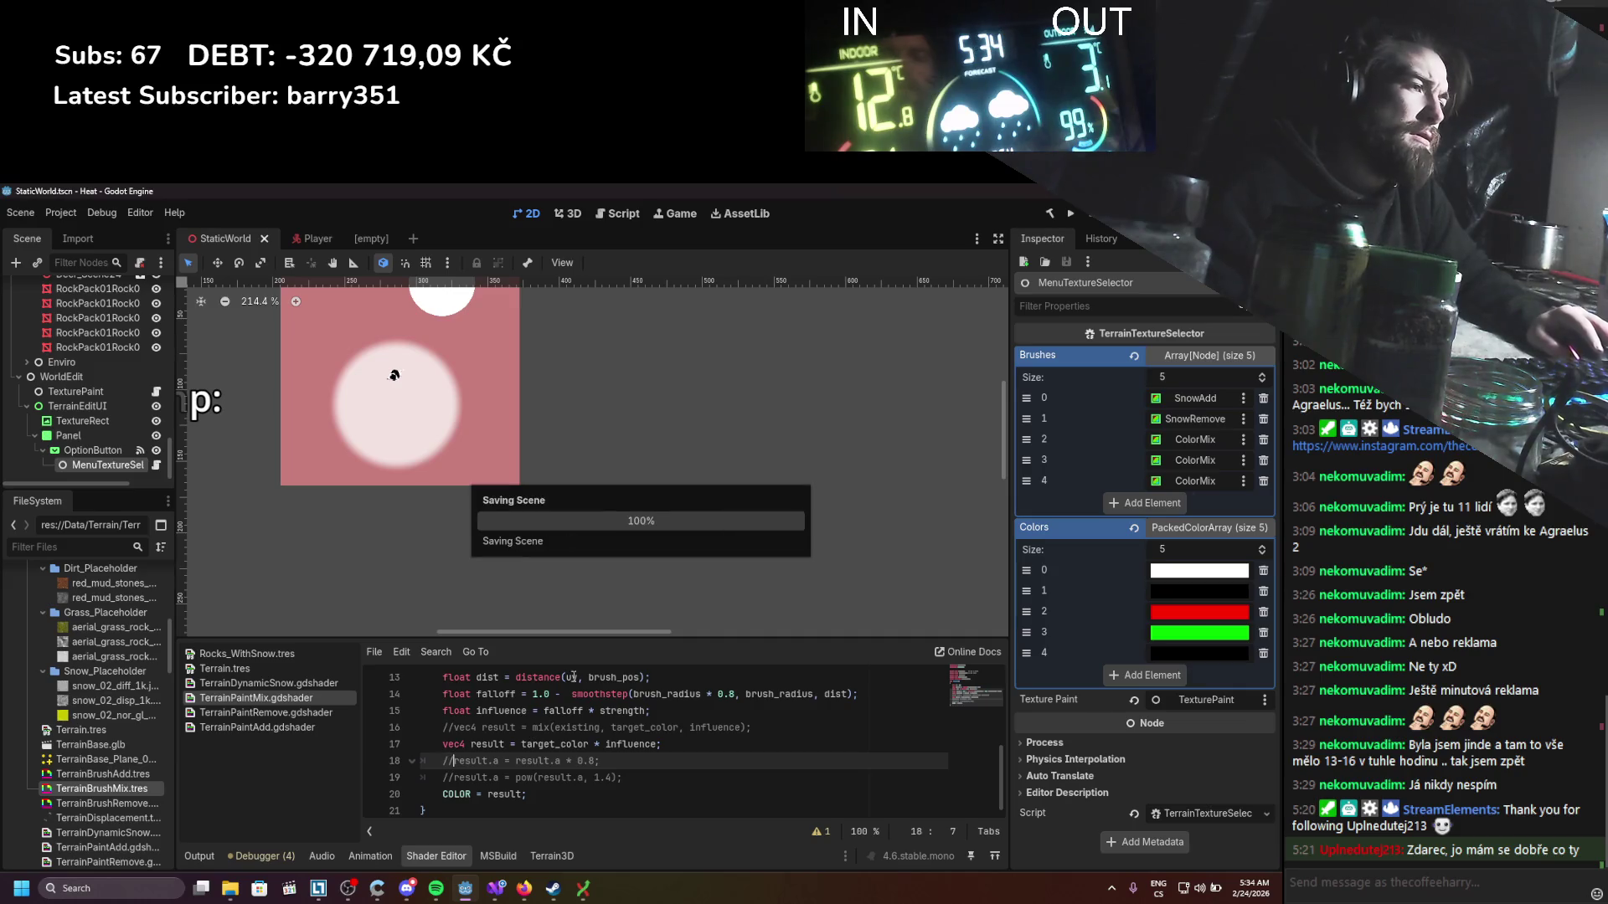
key("F5")
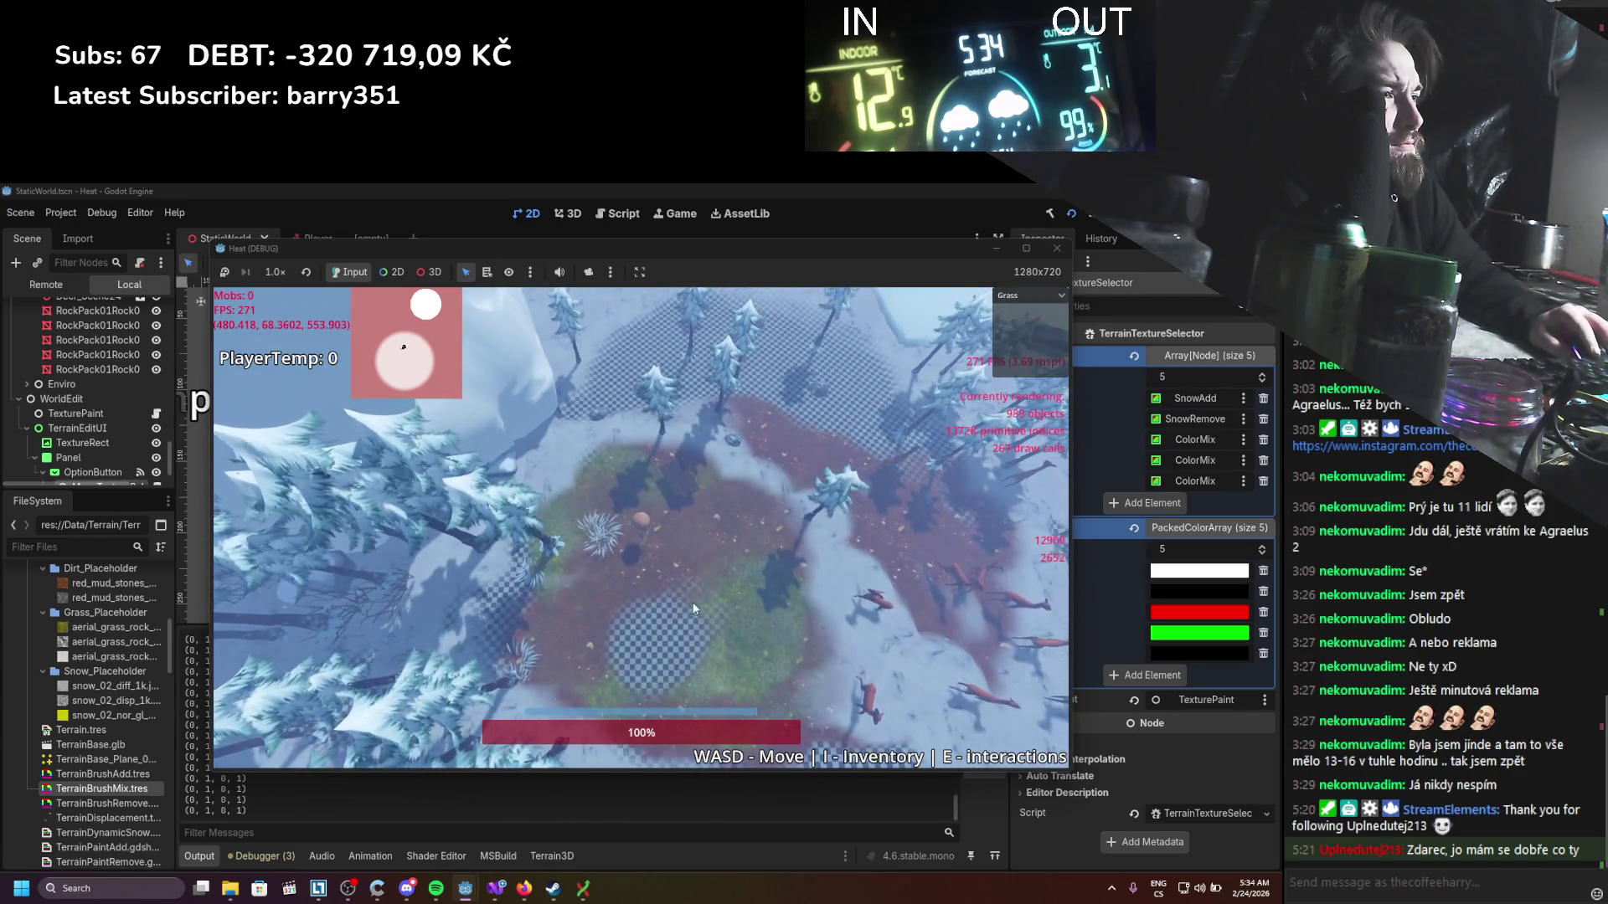
Step: Switch the in-game brush to Dirt and stop the running game
left_click(1023, 297)
left_click(998, 352)
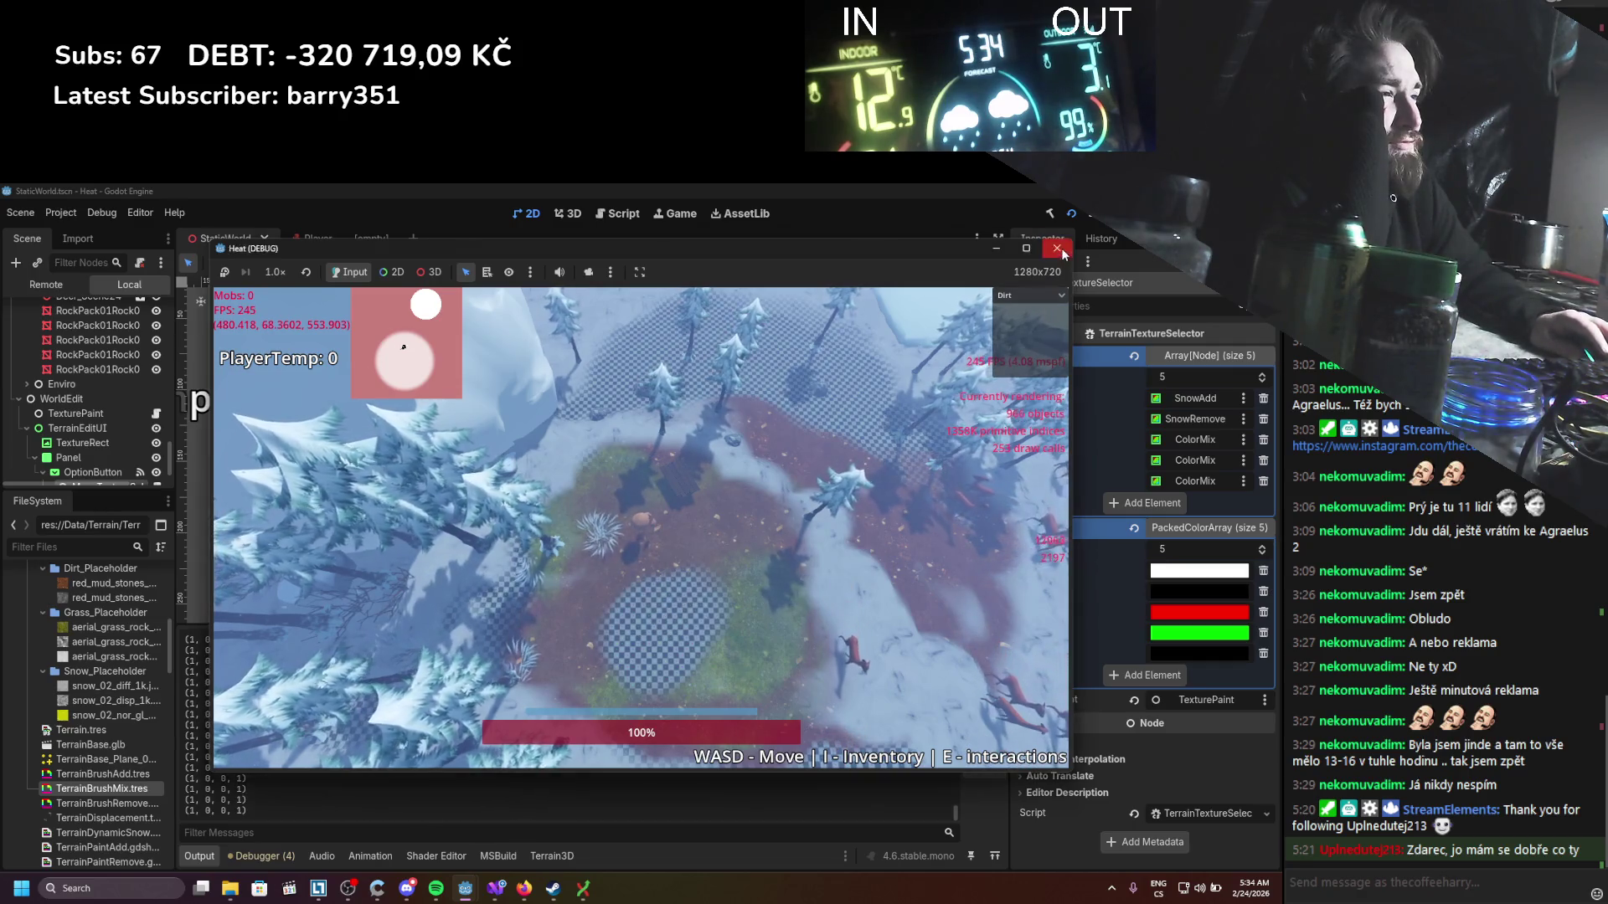
key("F8")
Step: Check the C# brush code in Visual Studio, then bring the TerrainPaintMix shader code back up
left_click(496, 891)
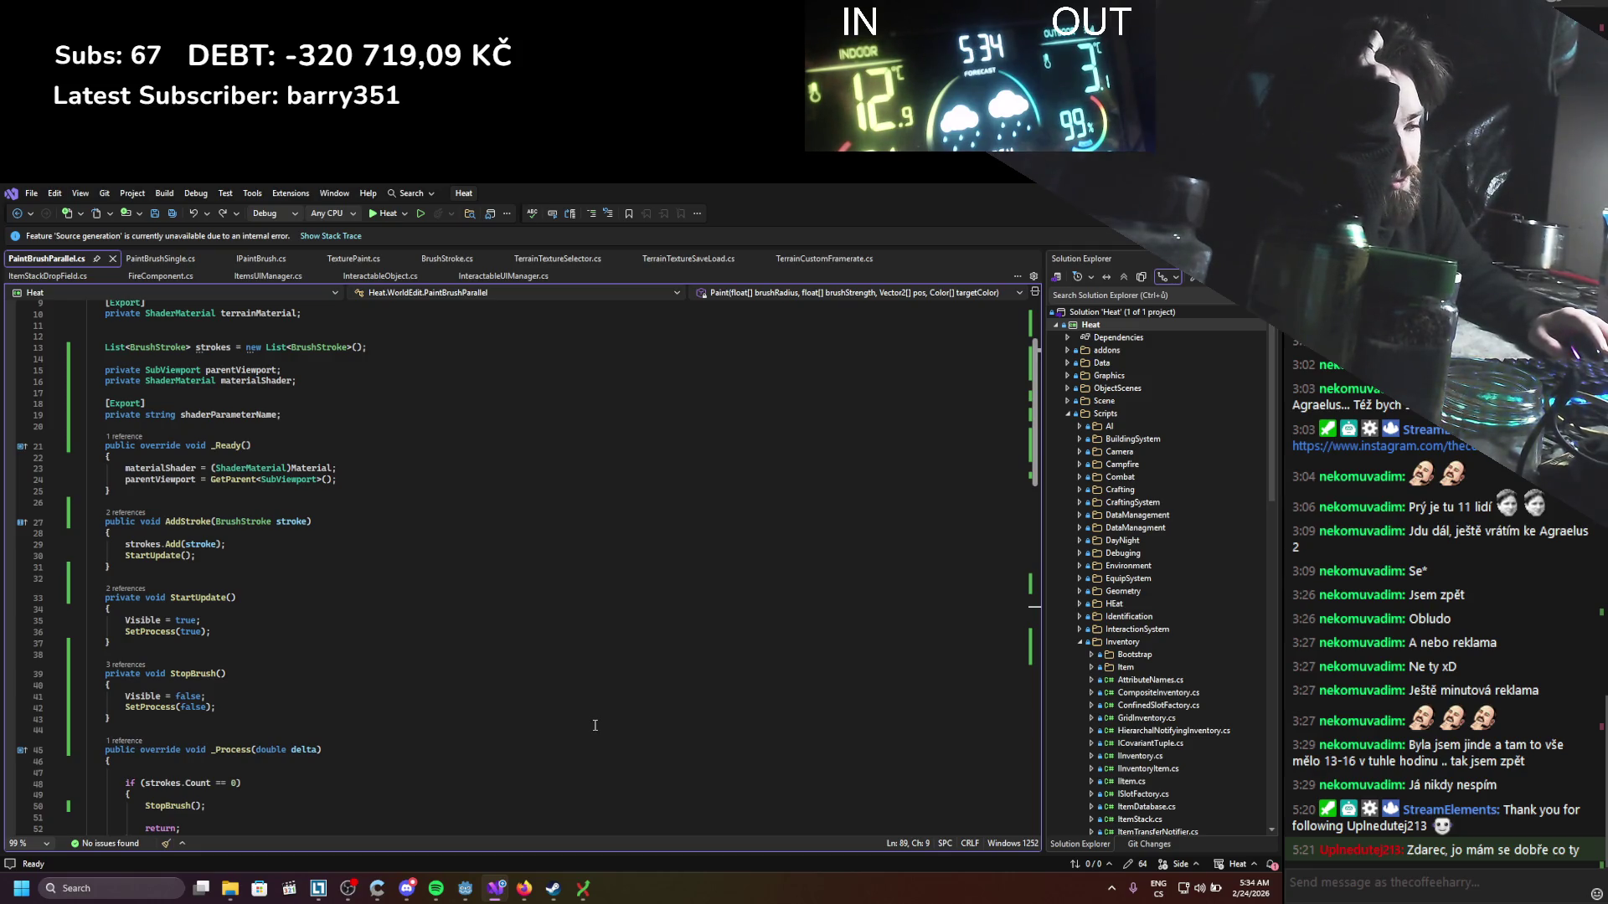
left_click(467, 890)
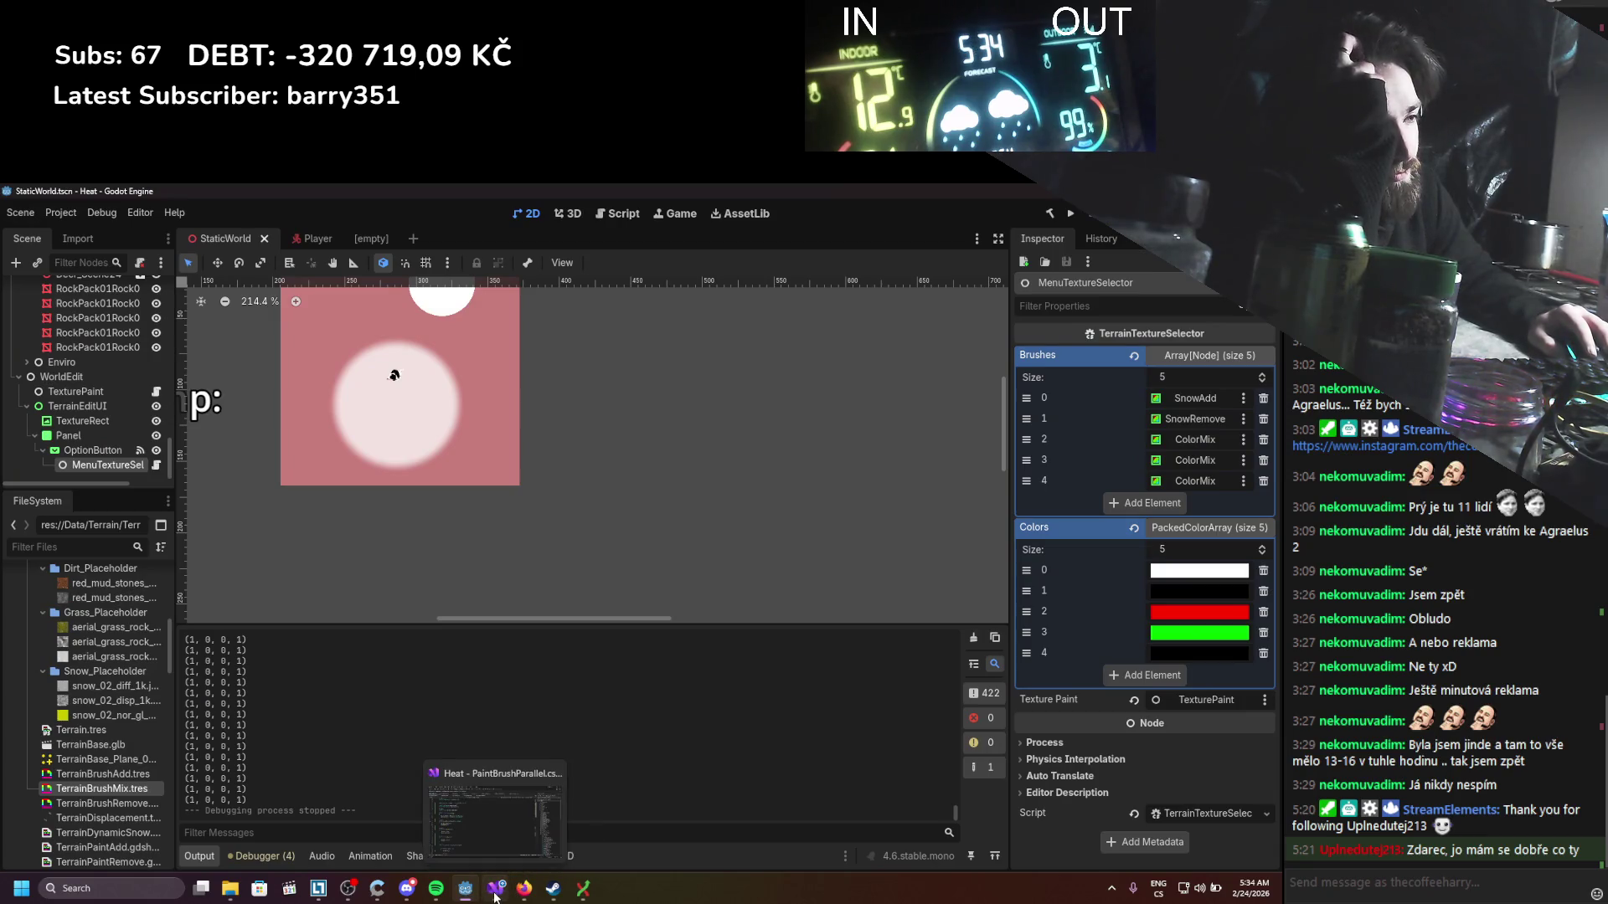
left_click(494, 897)
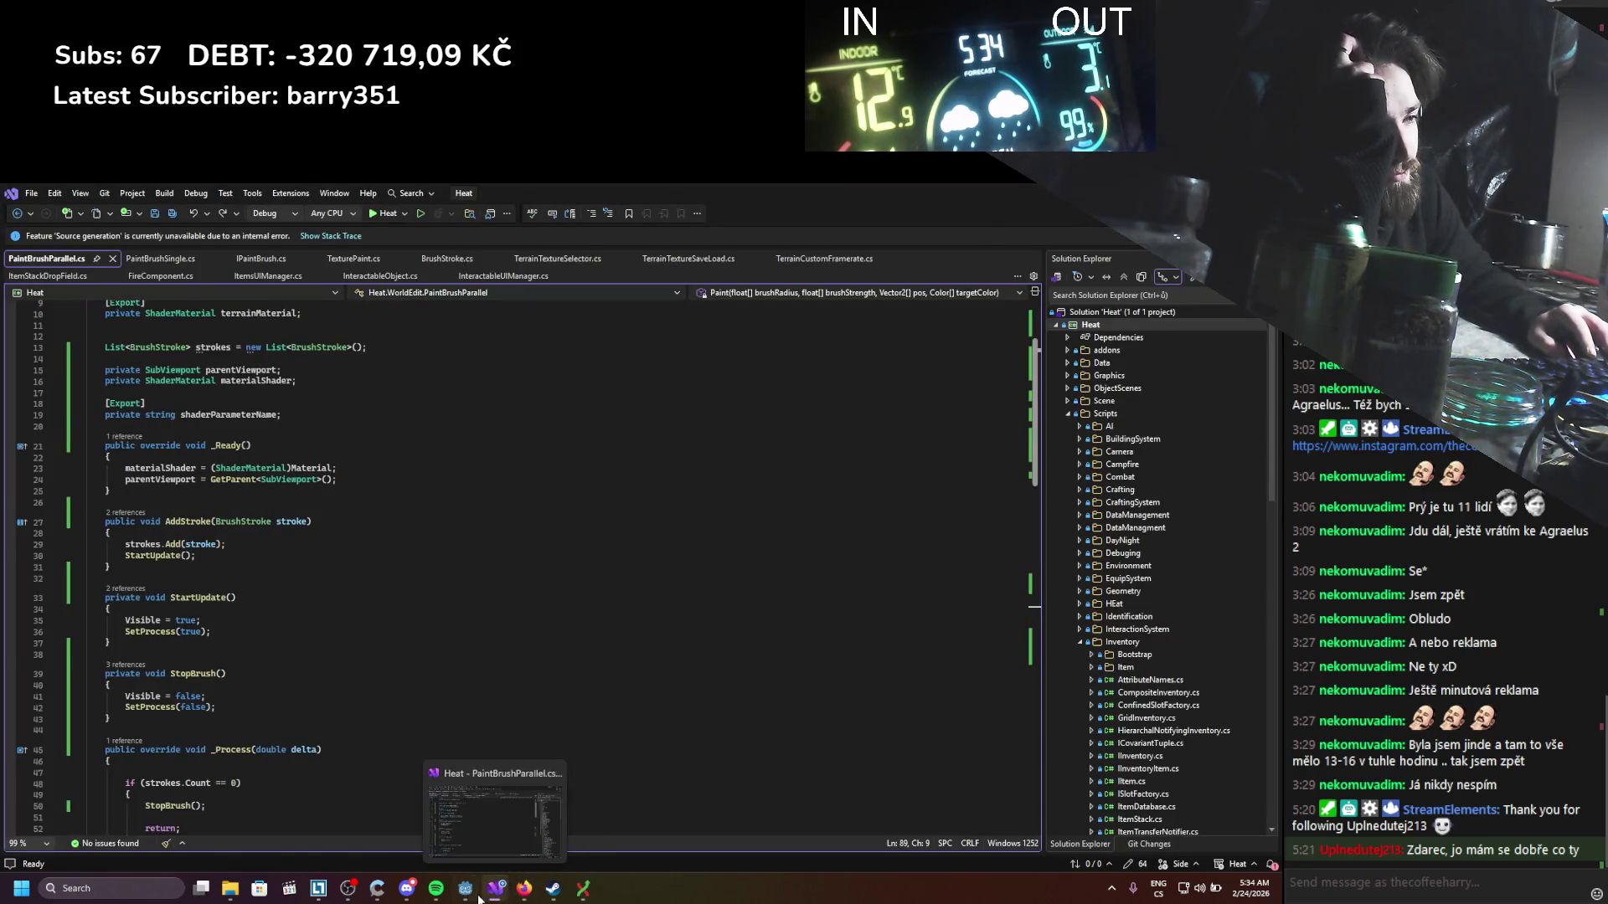
left_click(479, 897)
left_click(456, 857)
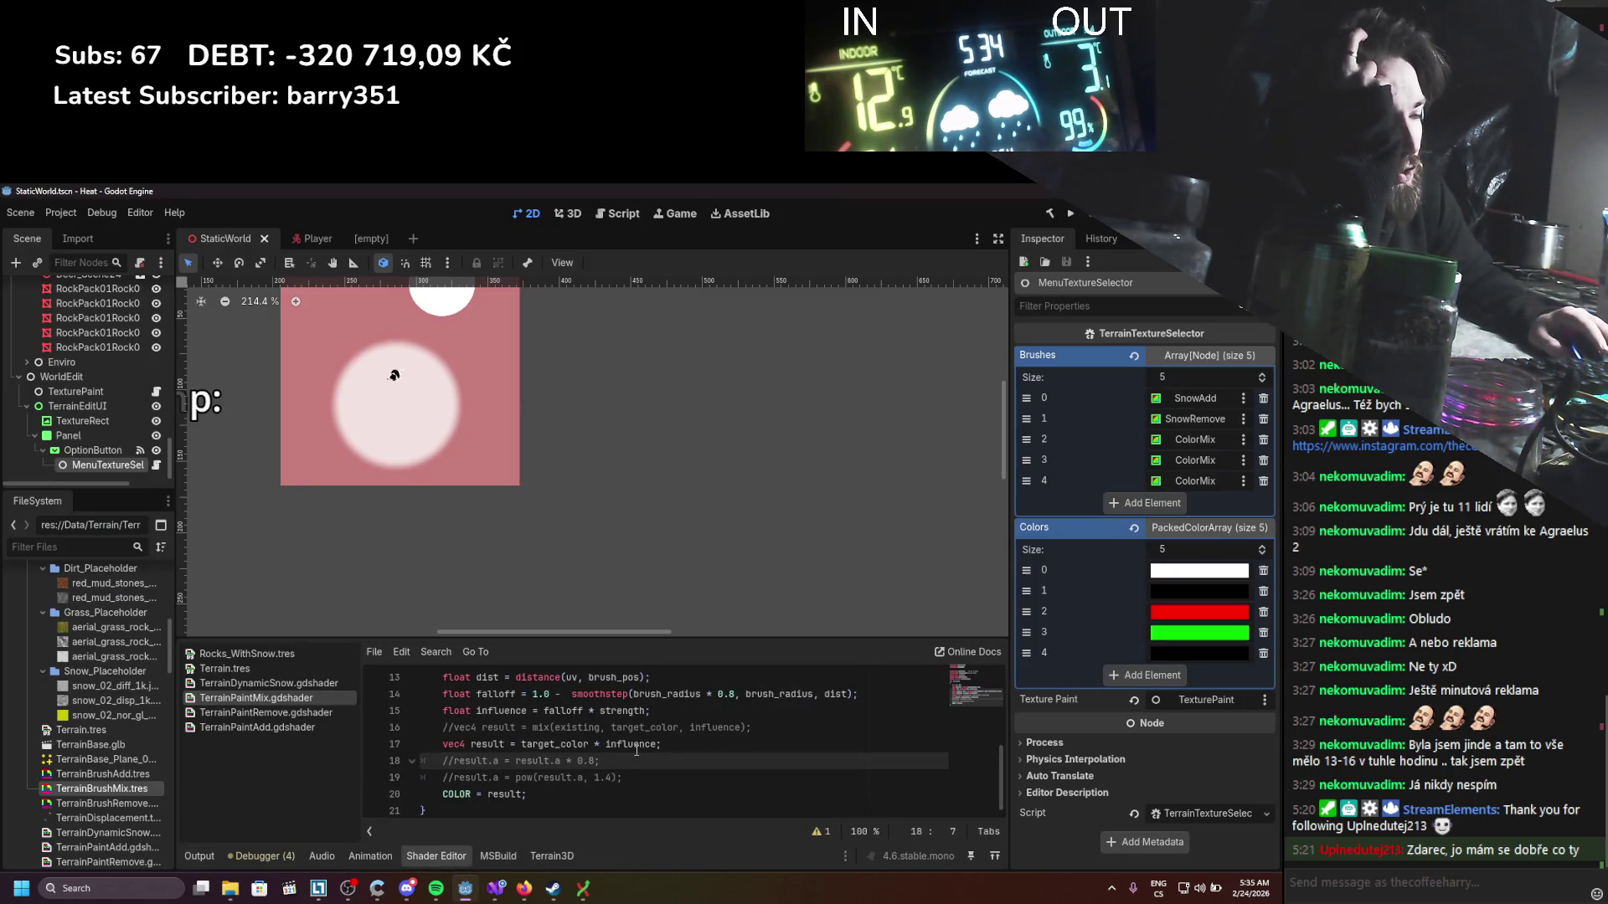
Step: Uncomment line 16 so result uses mix(existing, target_color, influence), and save
scroll(636, 751, "up", 1)
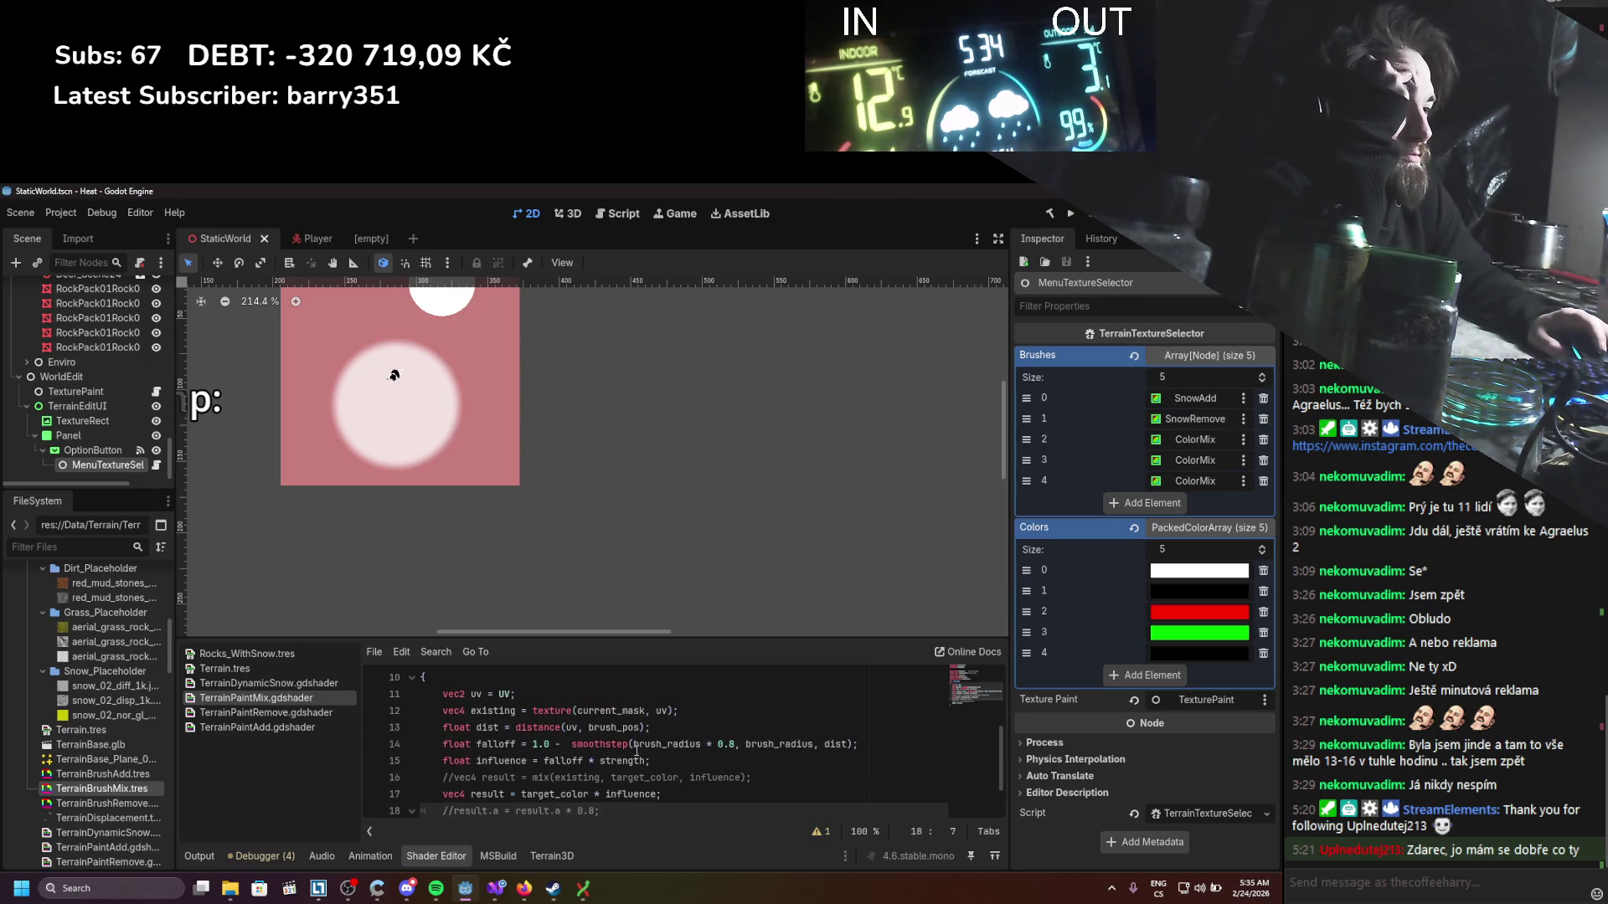
scroll(636, 751, "down", 1)
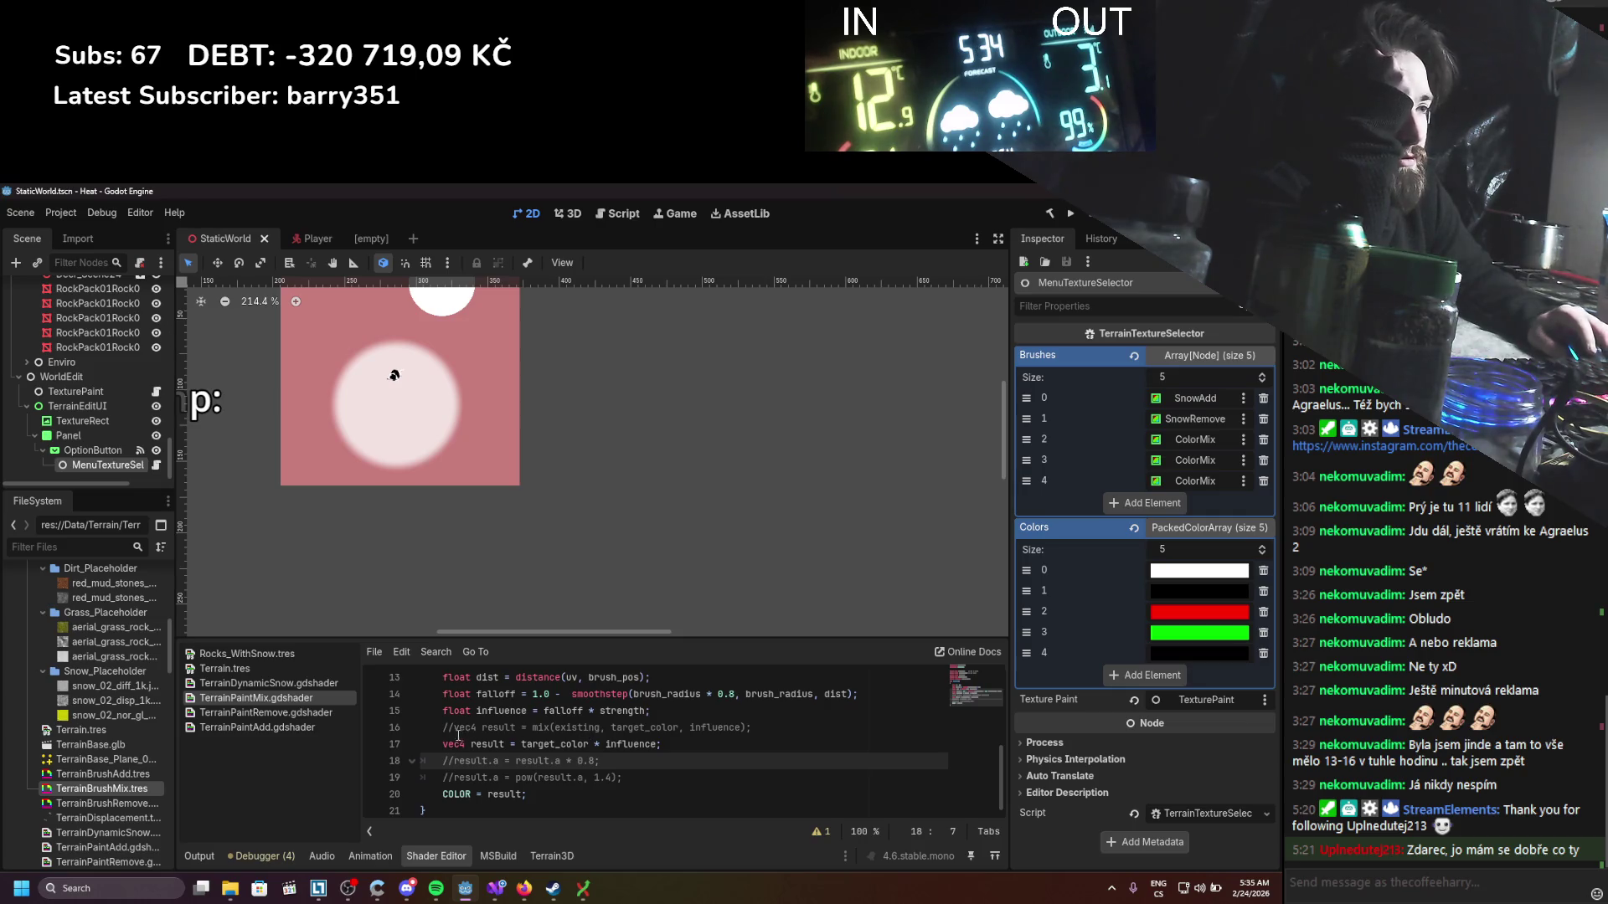
left_click(465, 733)
key("BackSpace")
key("BackSpace")
key("ctrl+s")
Step: Comment out the conflicting line-17 vec4 result, save, and run the project
left_click(446, 747)
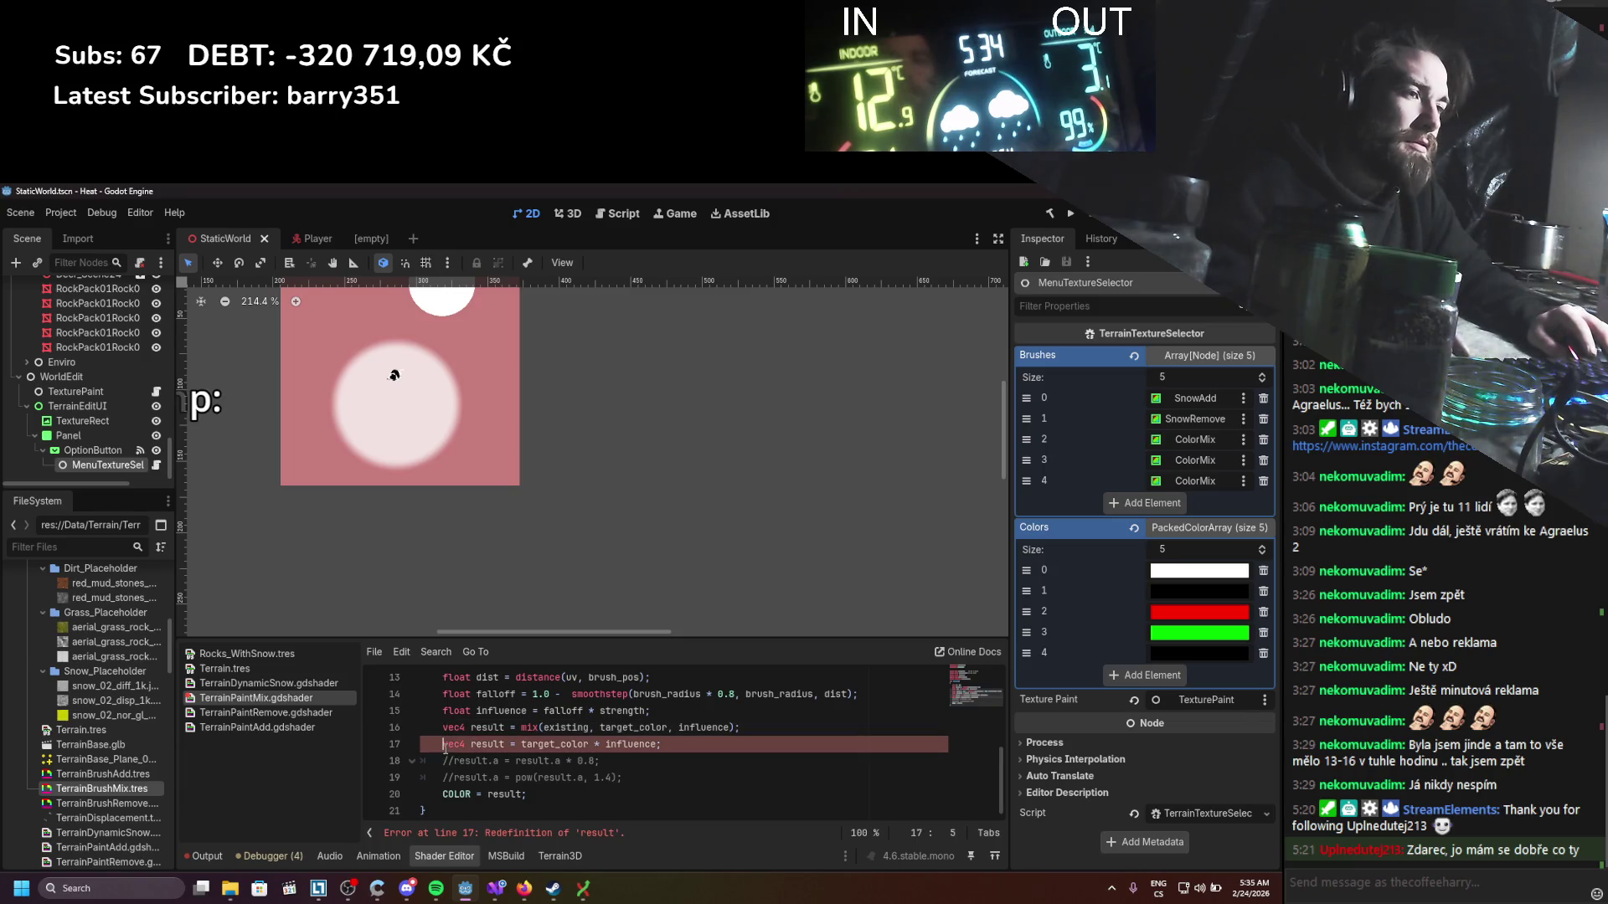
type("//")
key("ctrl+s")
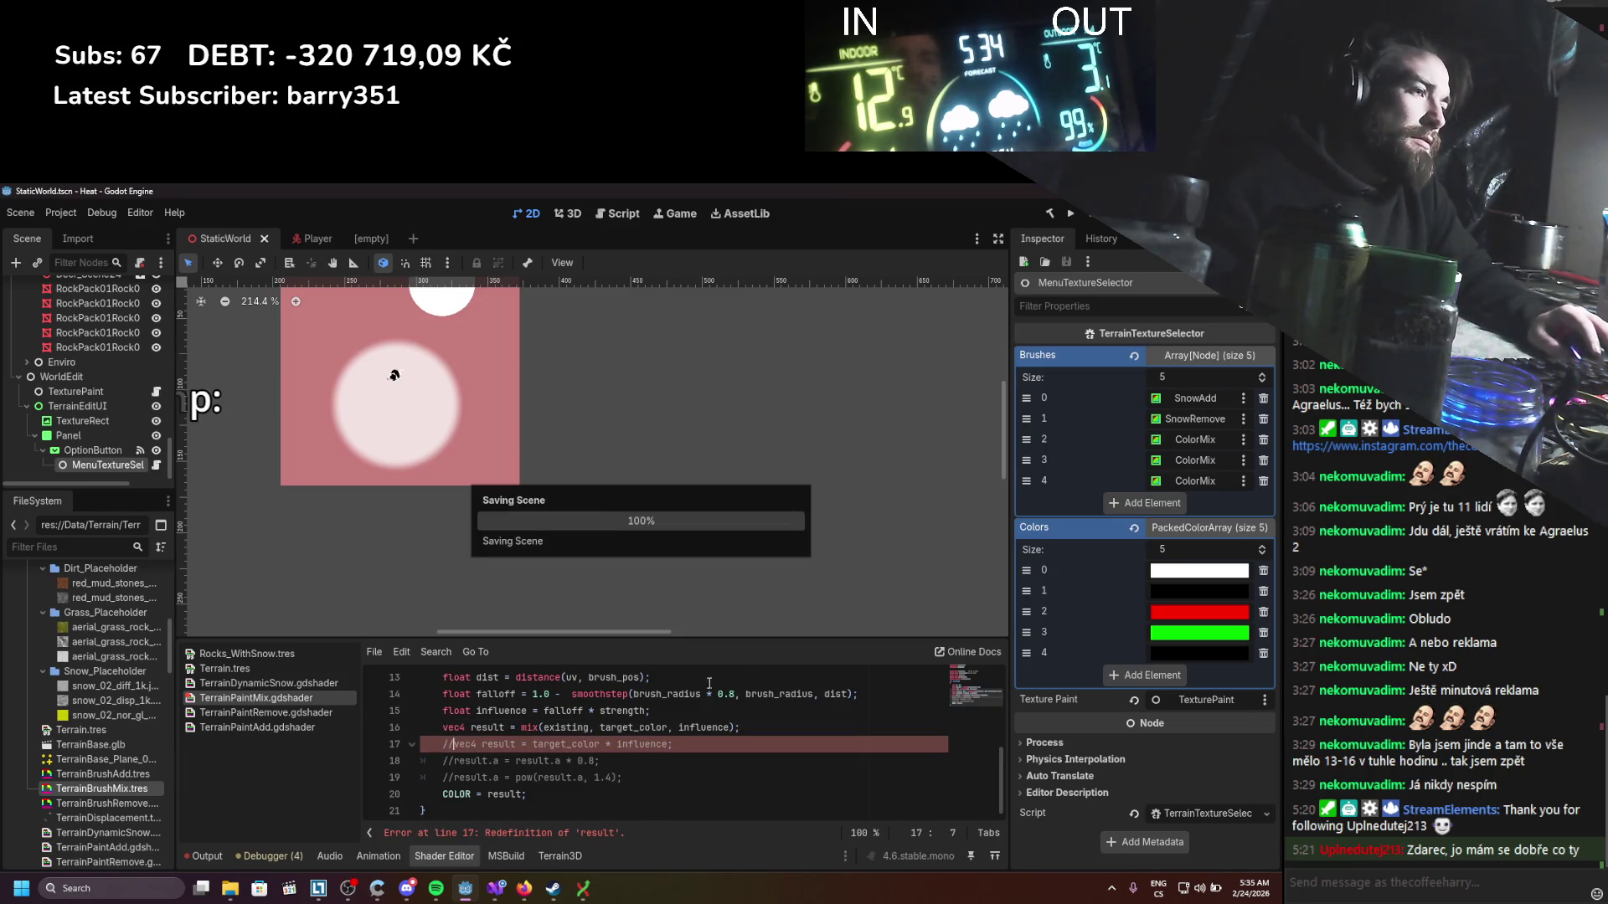
key("F5")
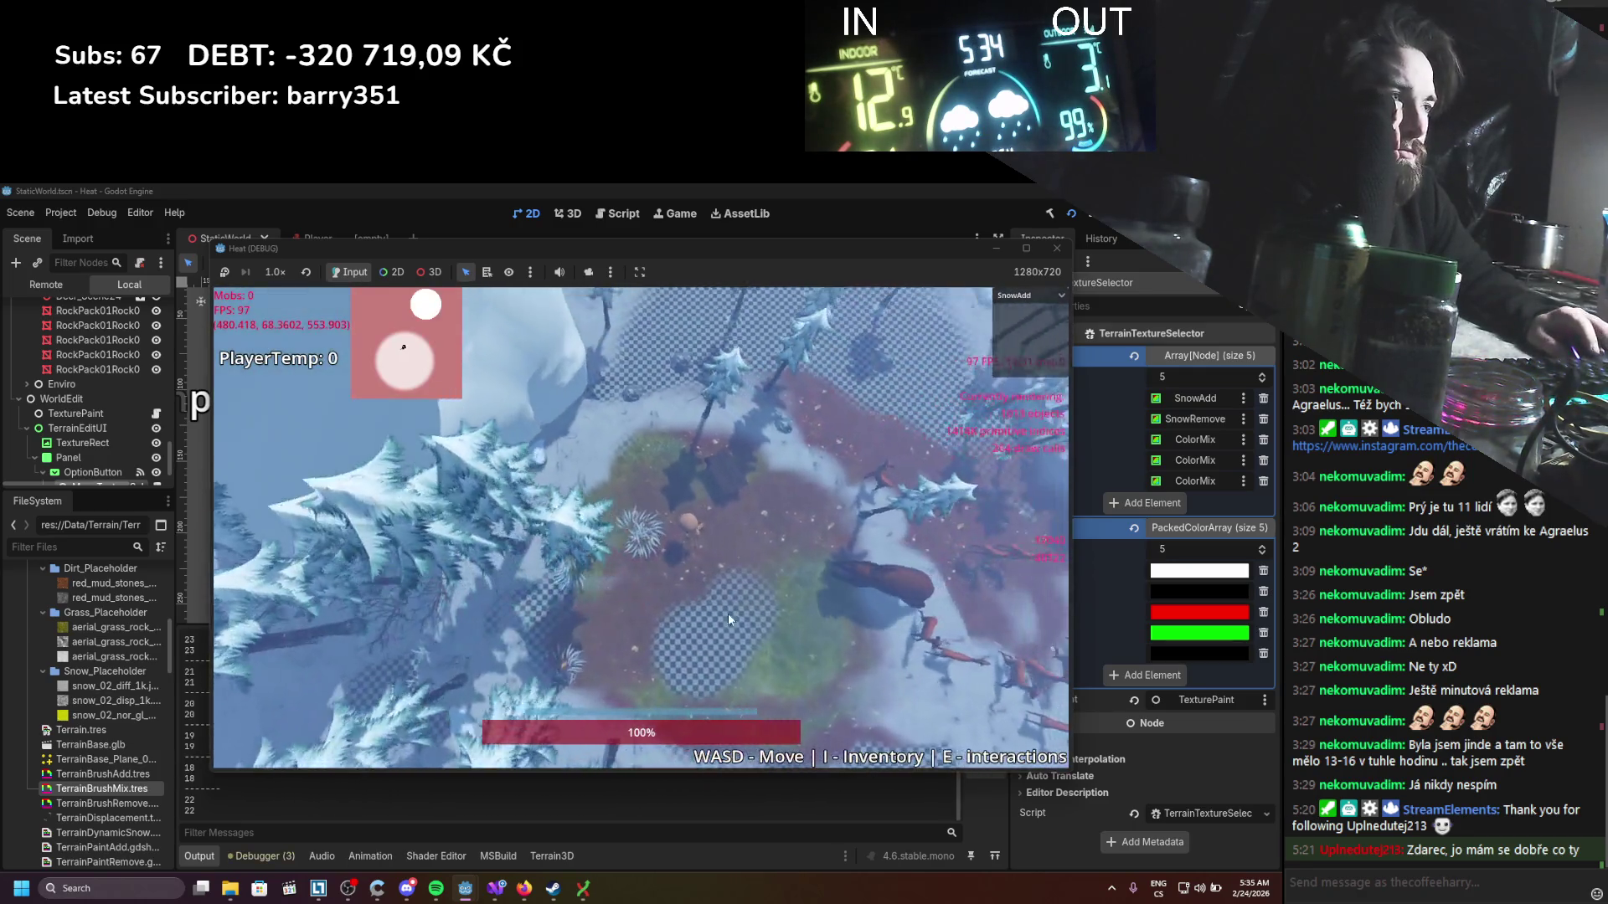
Step: Paint with the SnowRemove brush, then switch to Grass and paint a wide area
left_click(1030, 295)
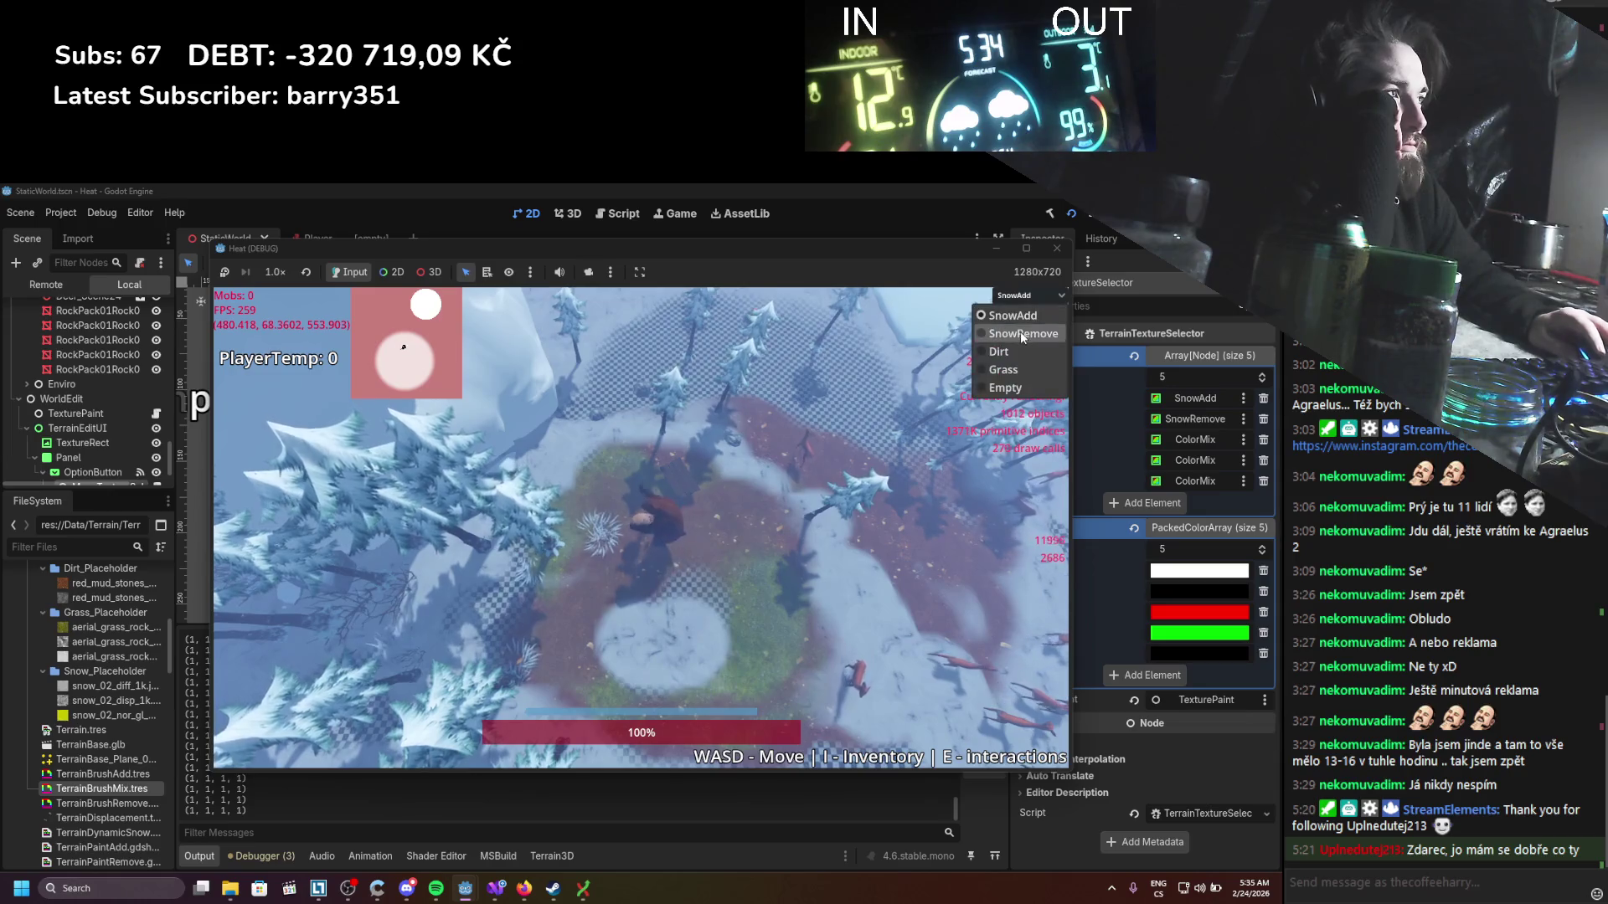
left_click(1025, 330)
left_click(1030, 295)
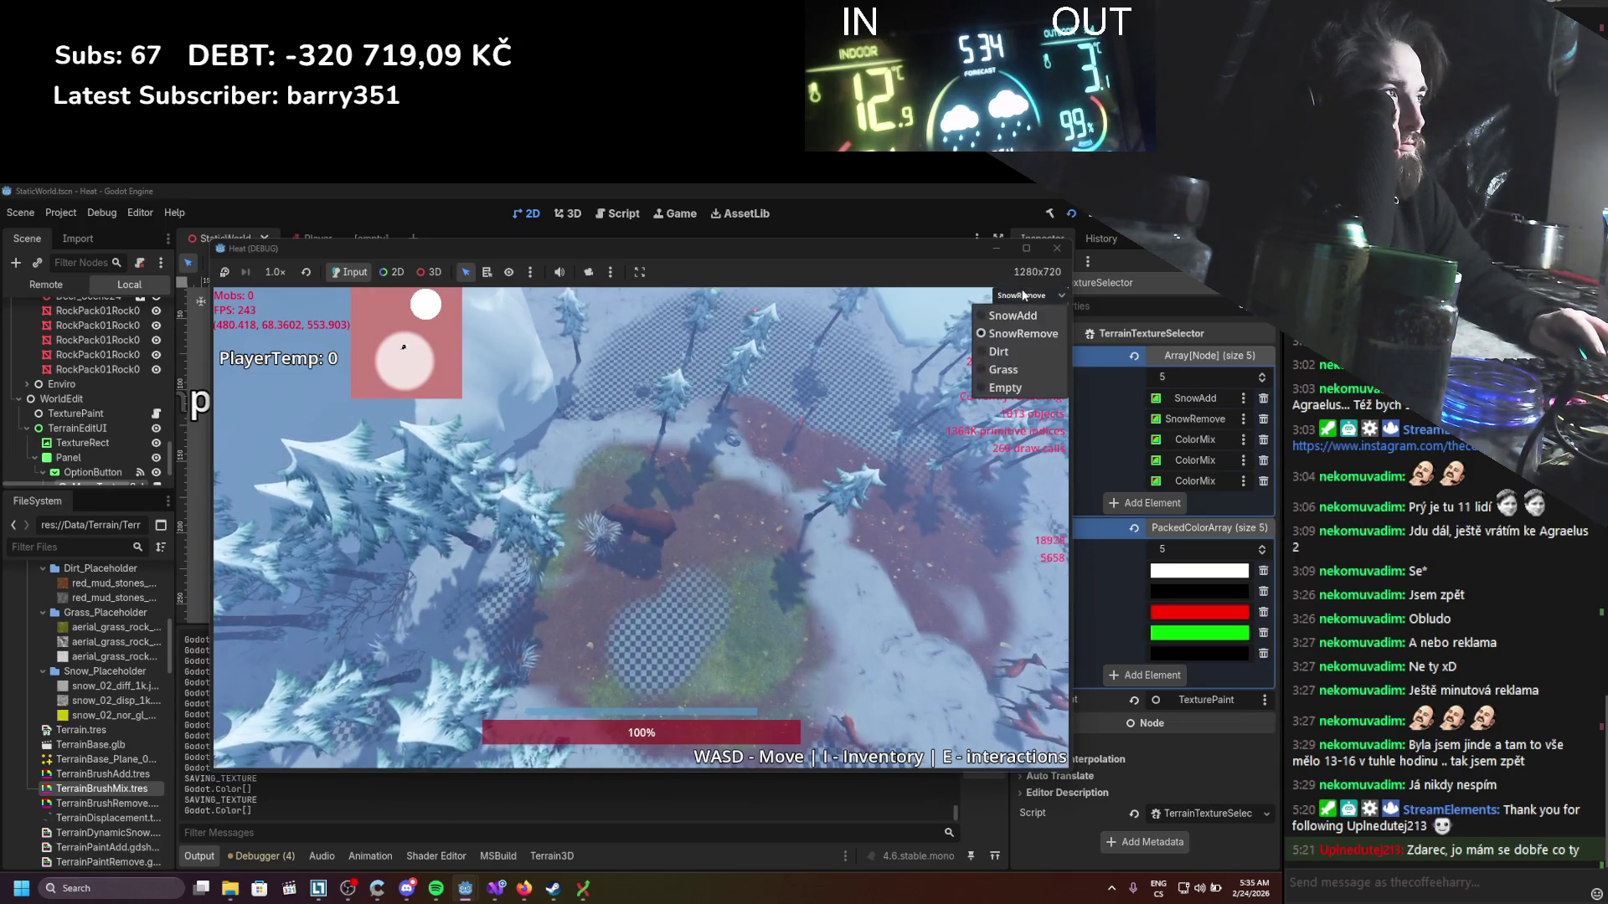
left_click(1026, 350)
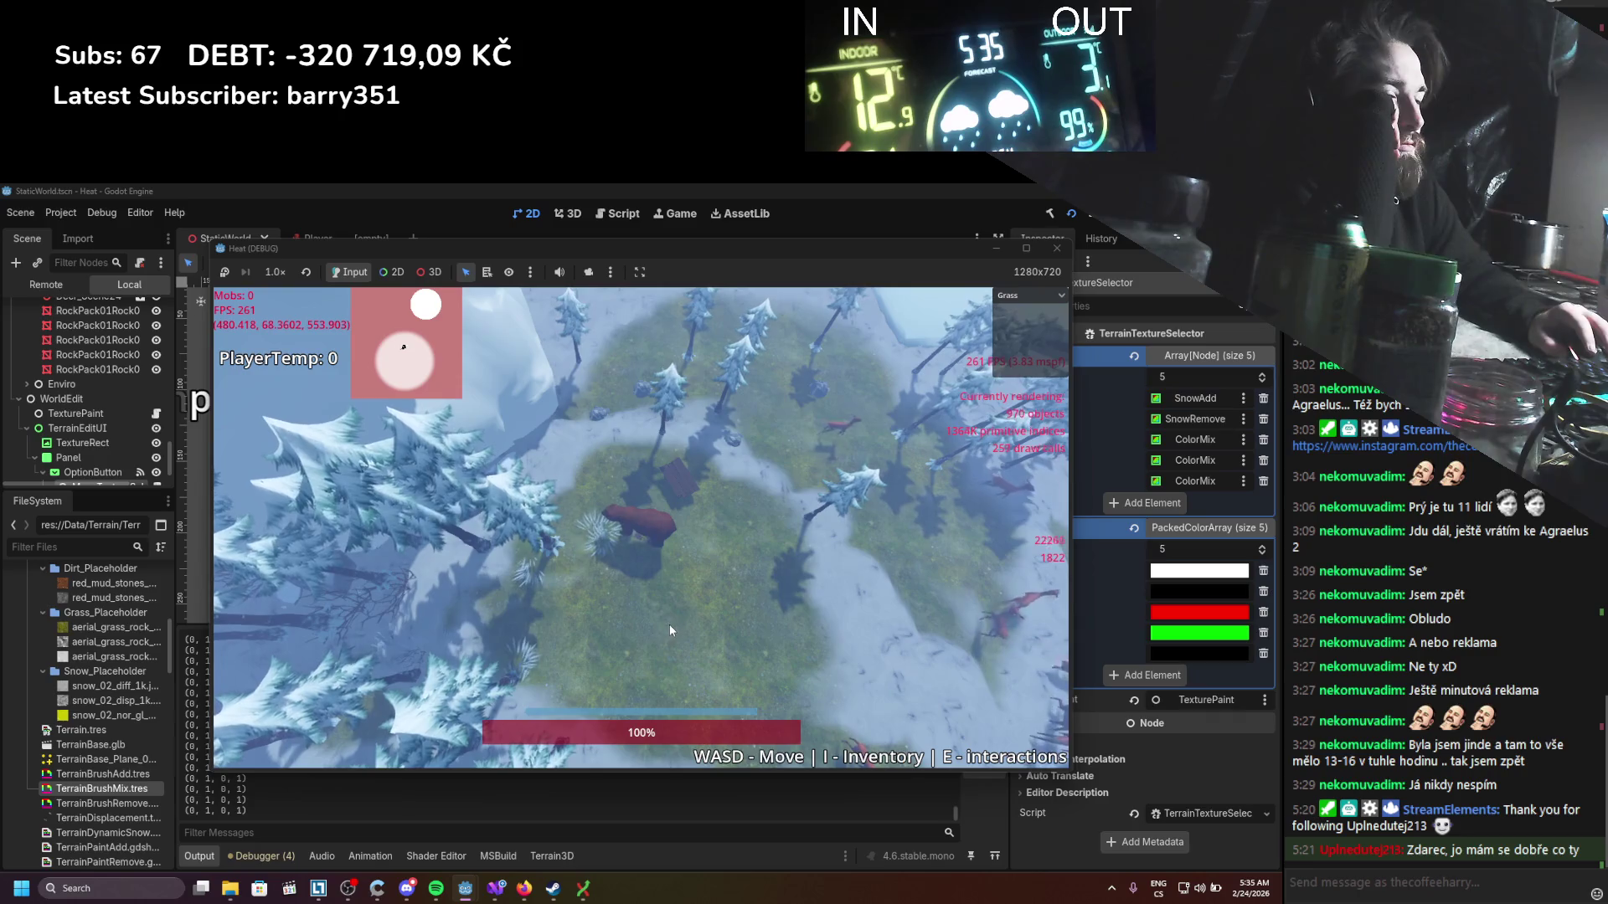
Step: Close the game, glance at the C# code and docs, and return to the Godot editor
left_click(1057, 249)
left_click(496, 888)
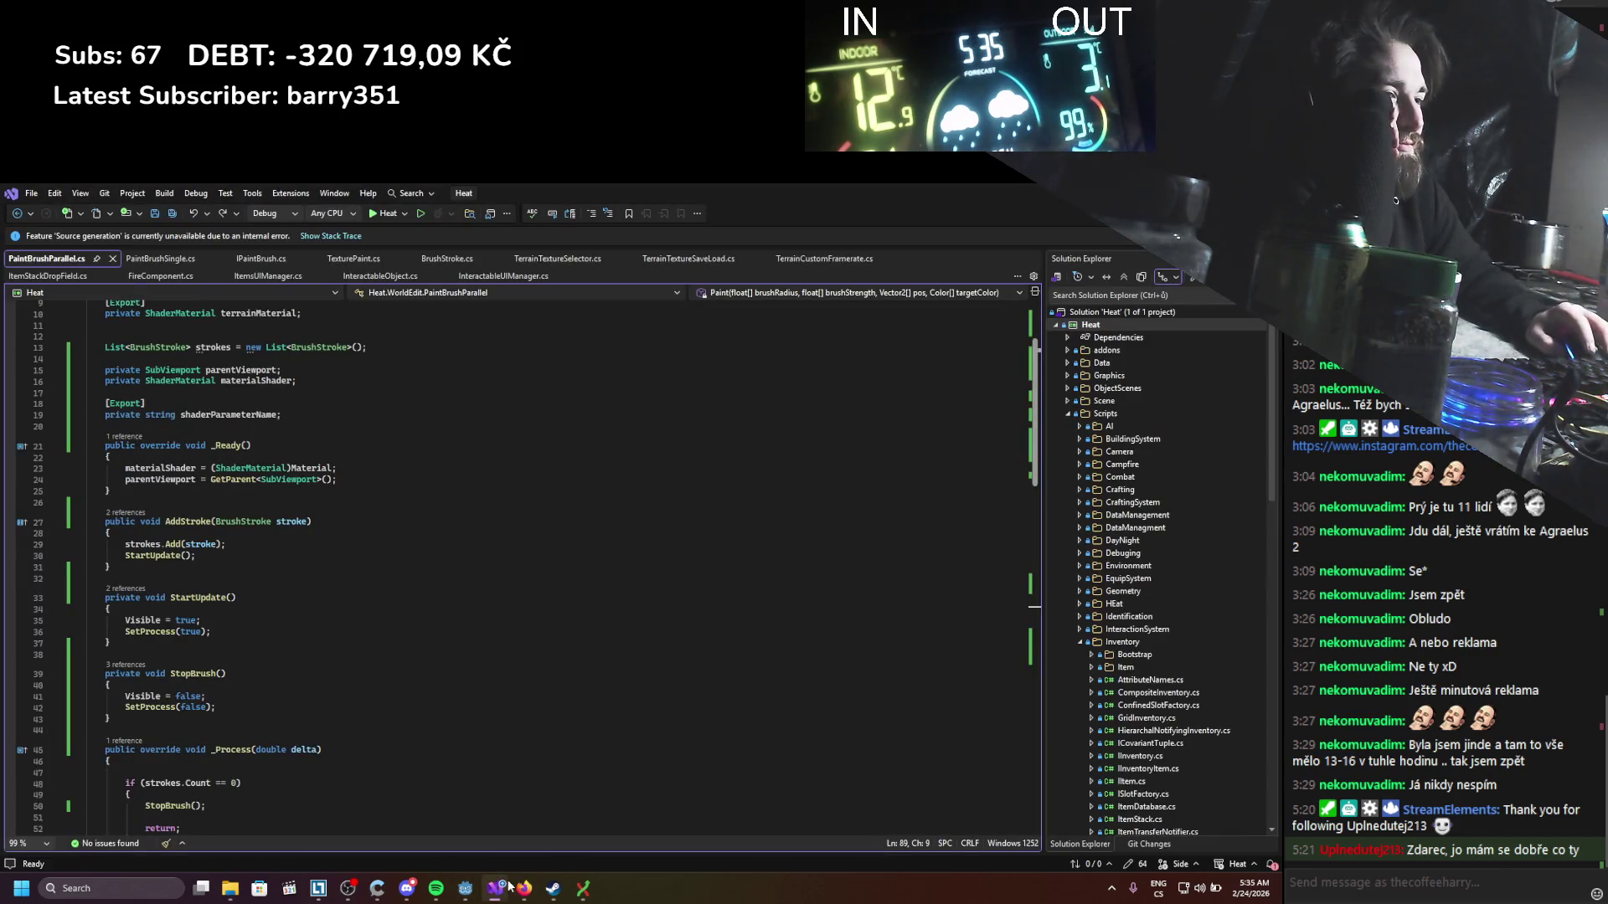
left_click(524, 888)
left_click(463, 892)
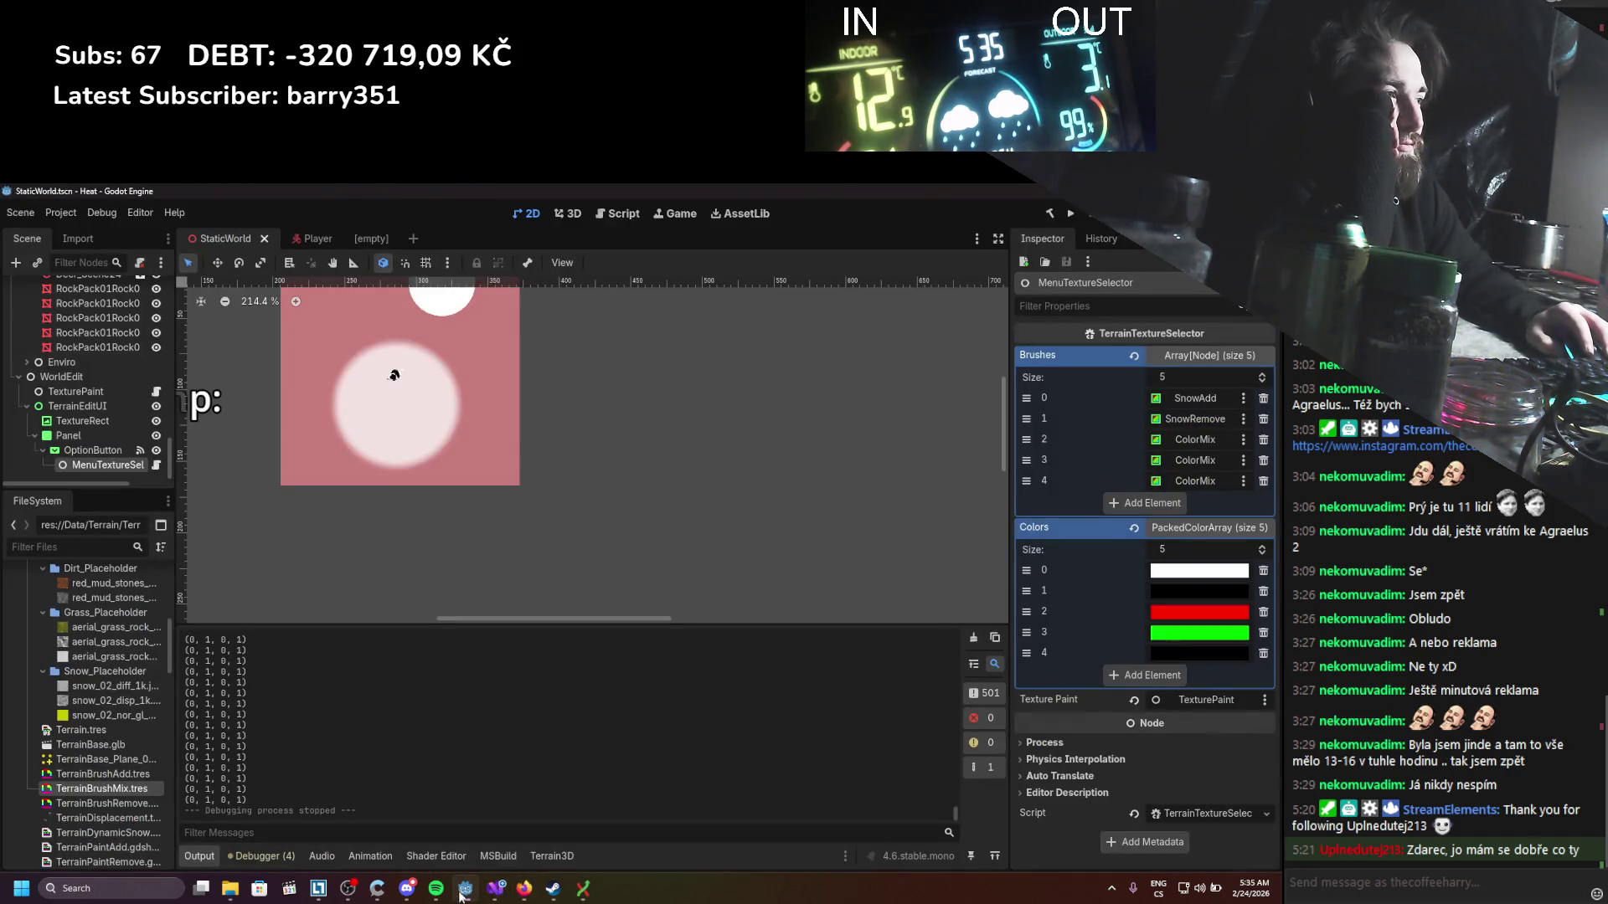
left_click(429, 864)
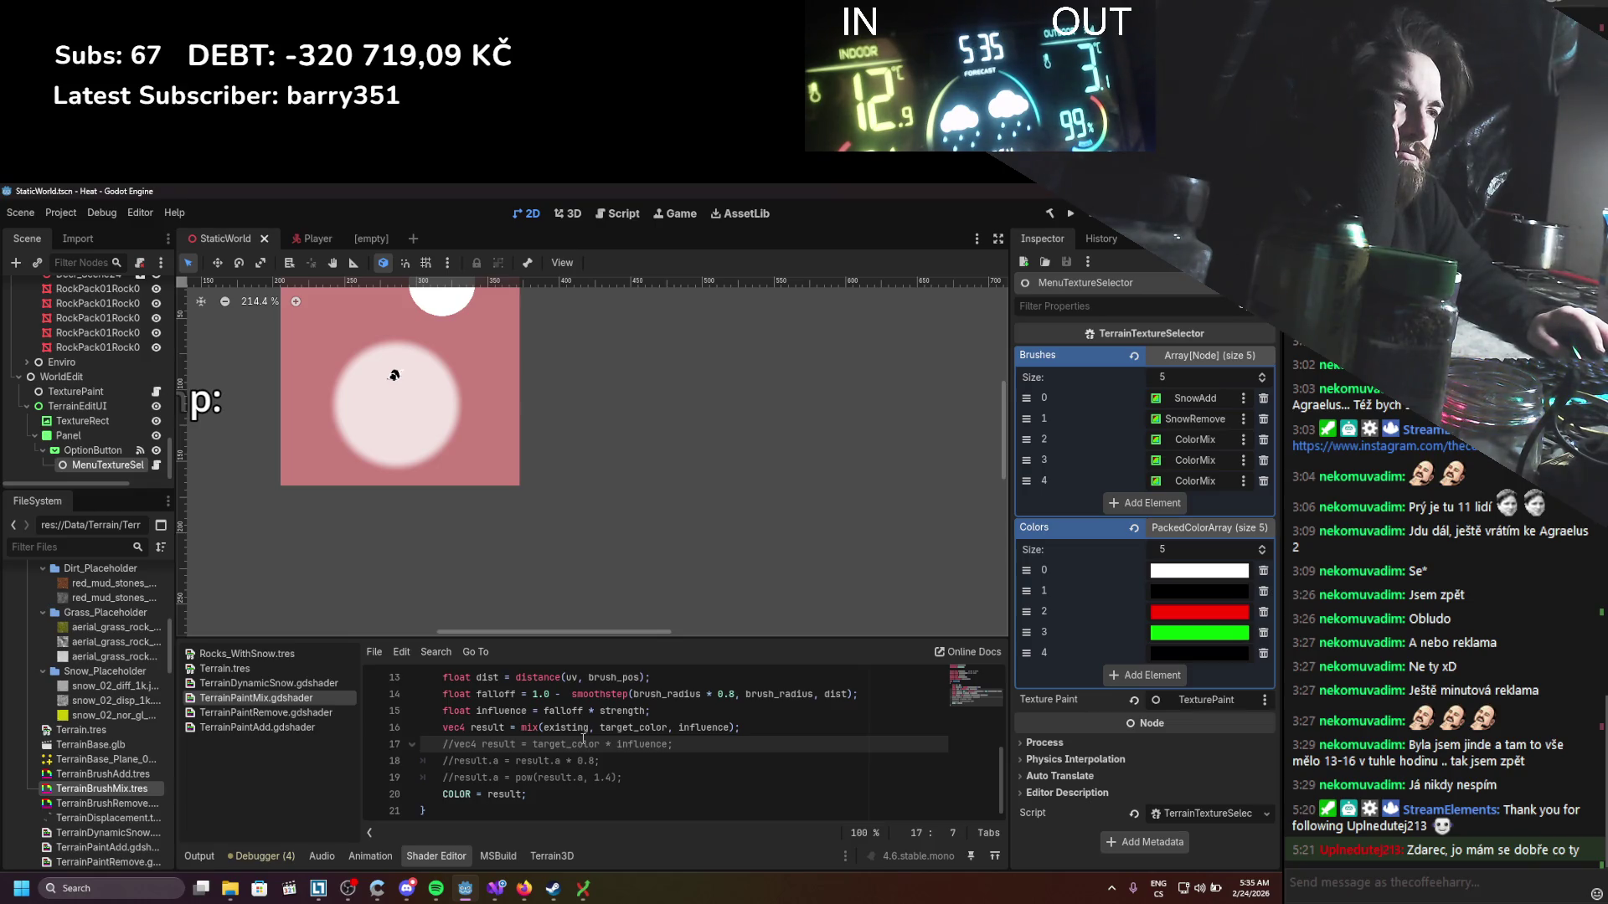
double_click(690, 727)
left_click(731, 727)
type(")")
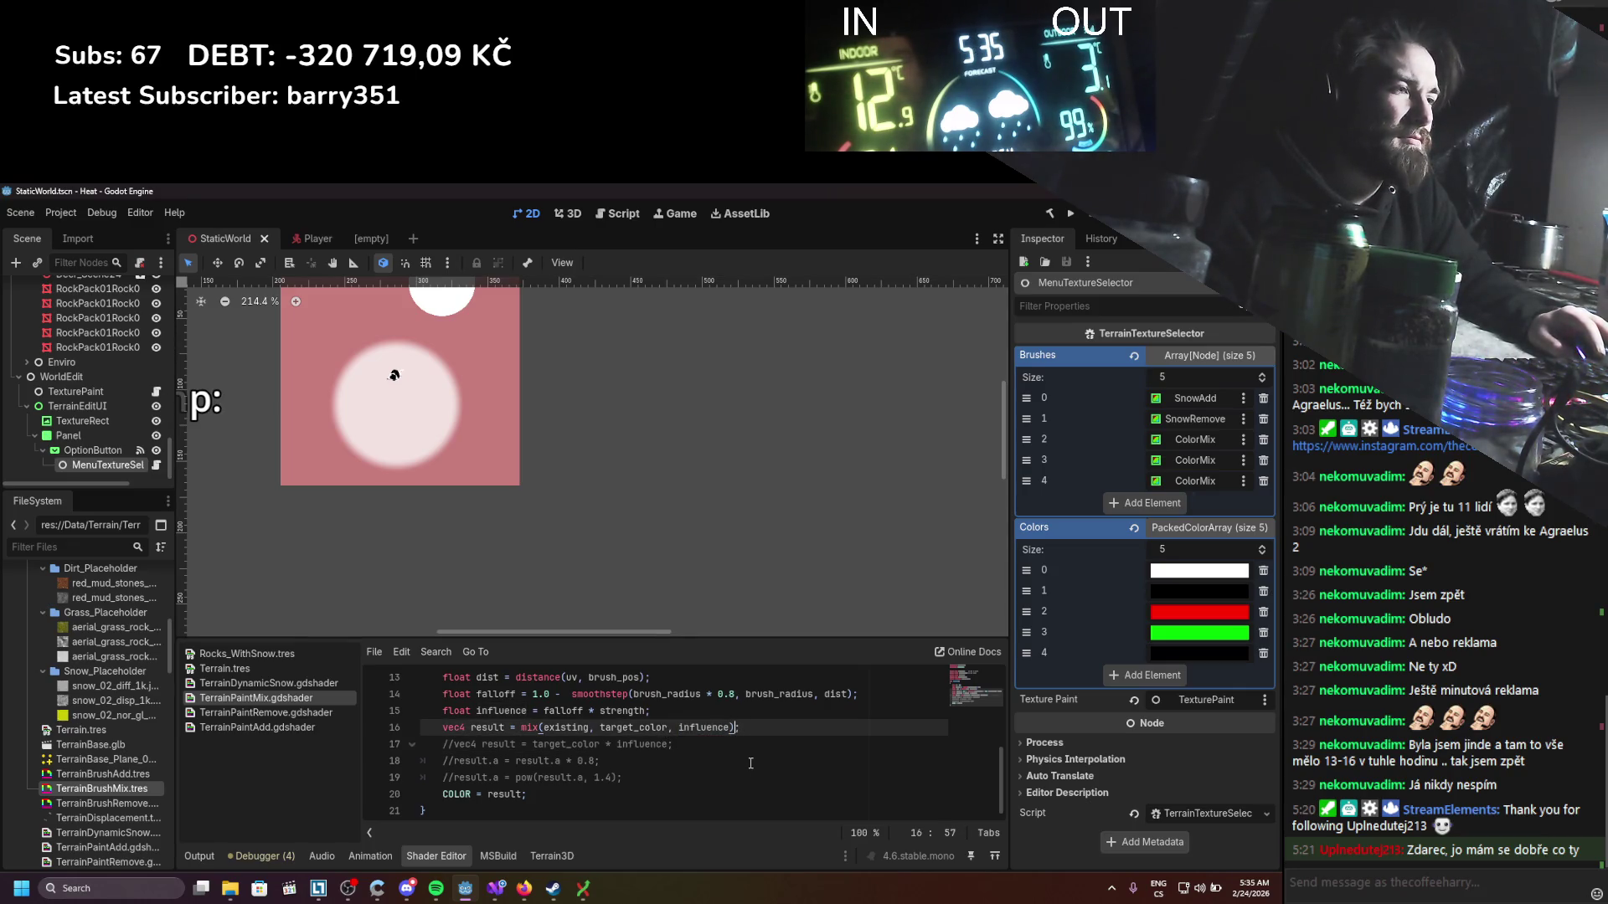
type(";")
scroll(745, 761, "up", 1)
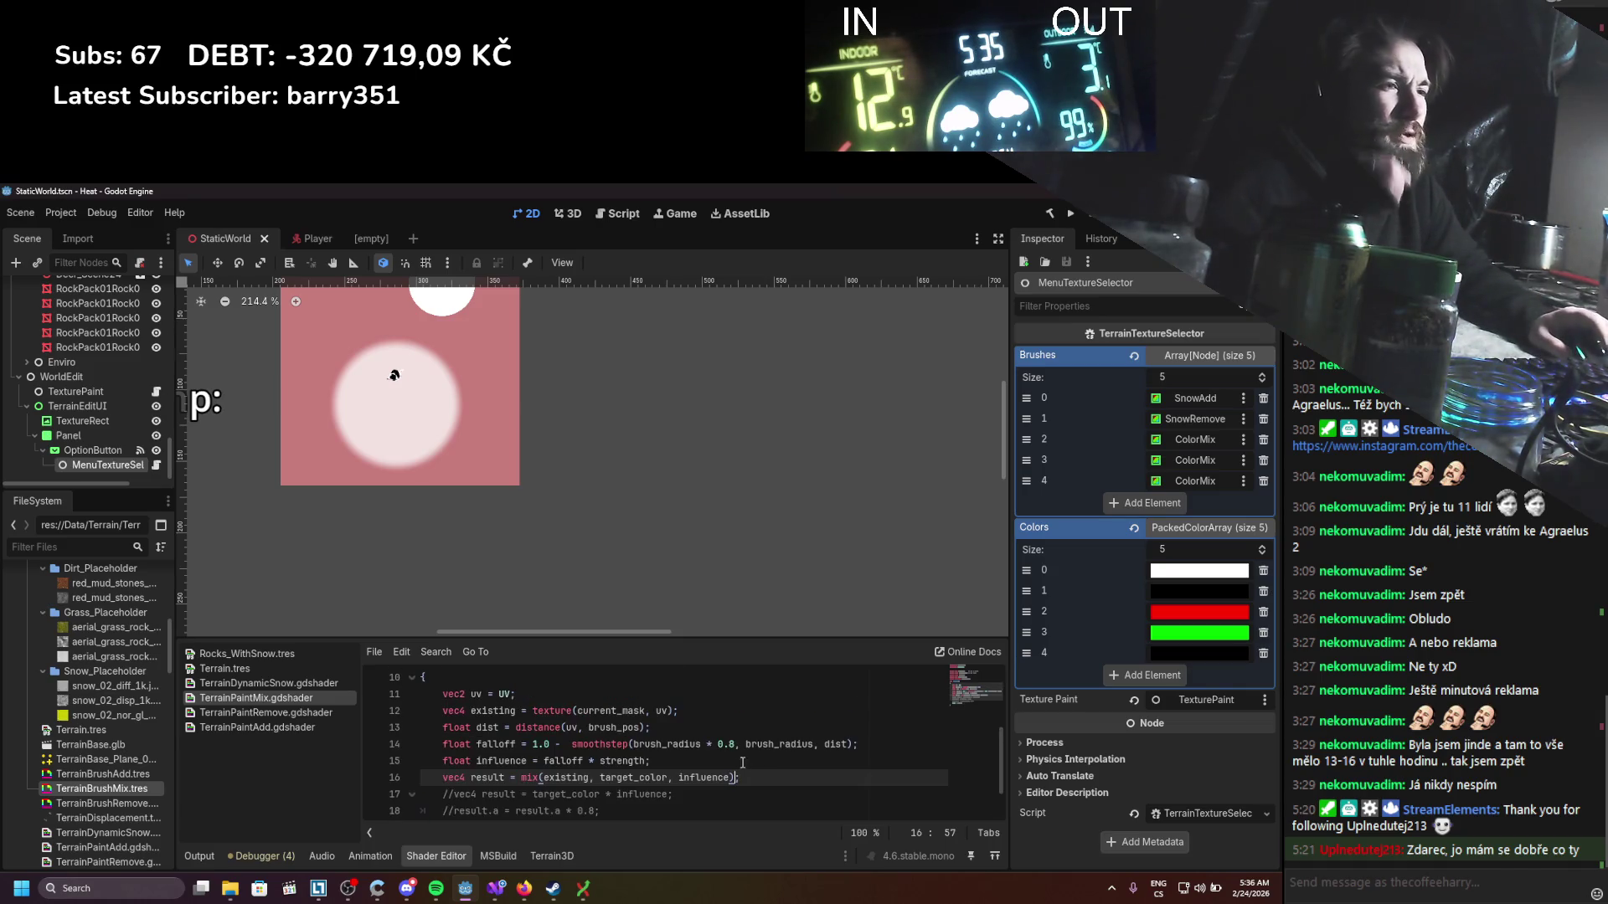
scroll(711, 752, "up", 1)
left_click(497, 891)
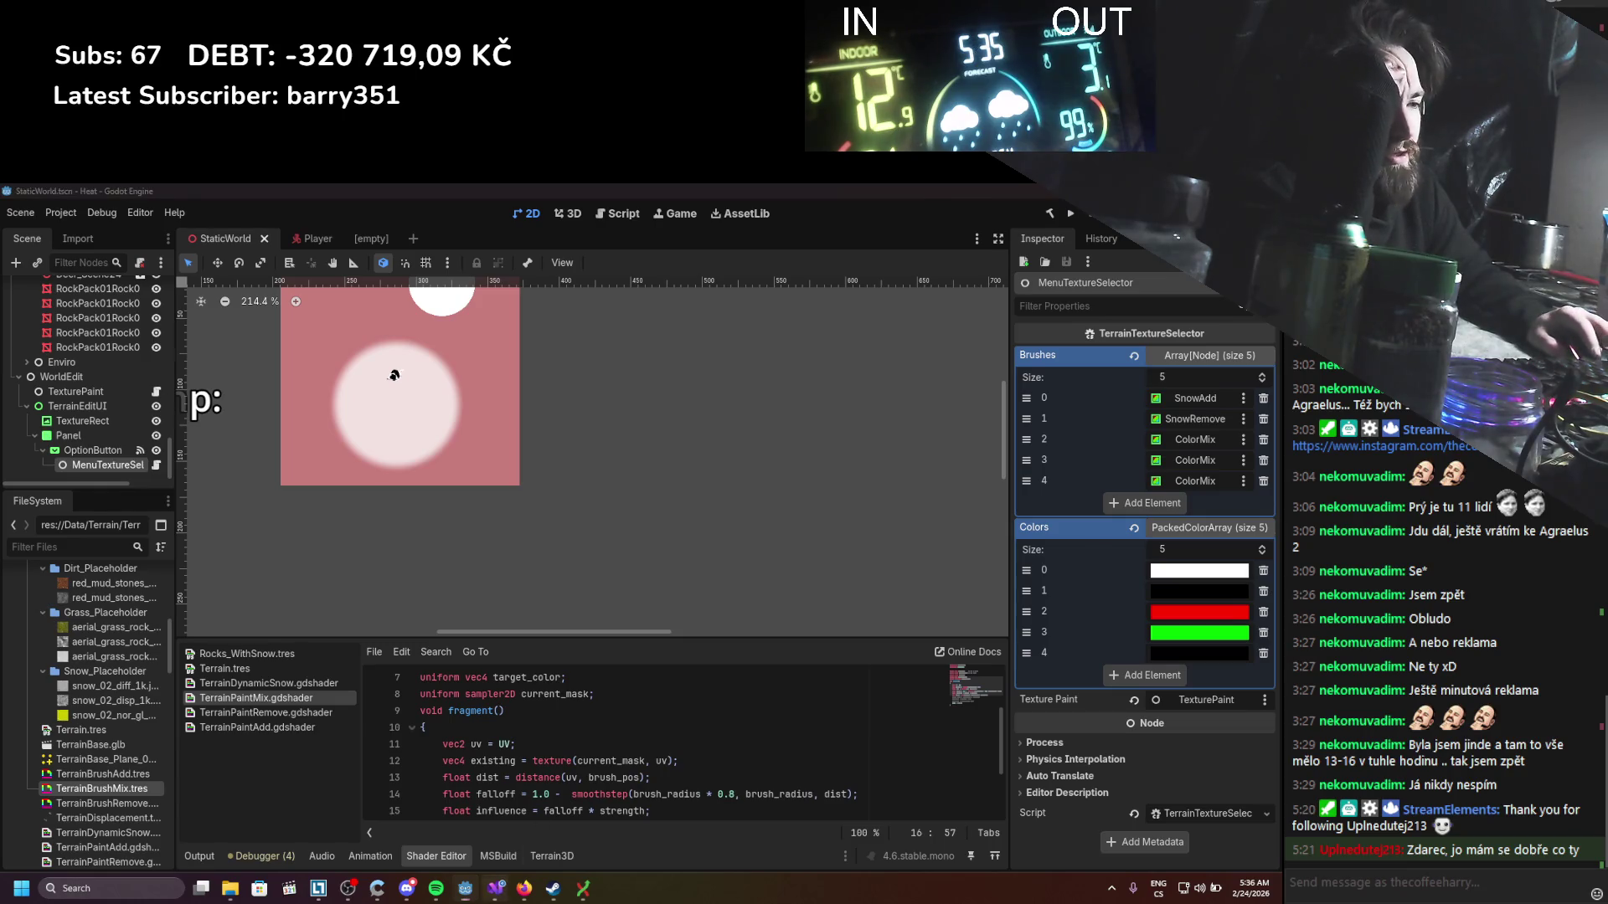
scroll(261, 515, "down", 5)
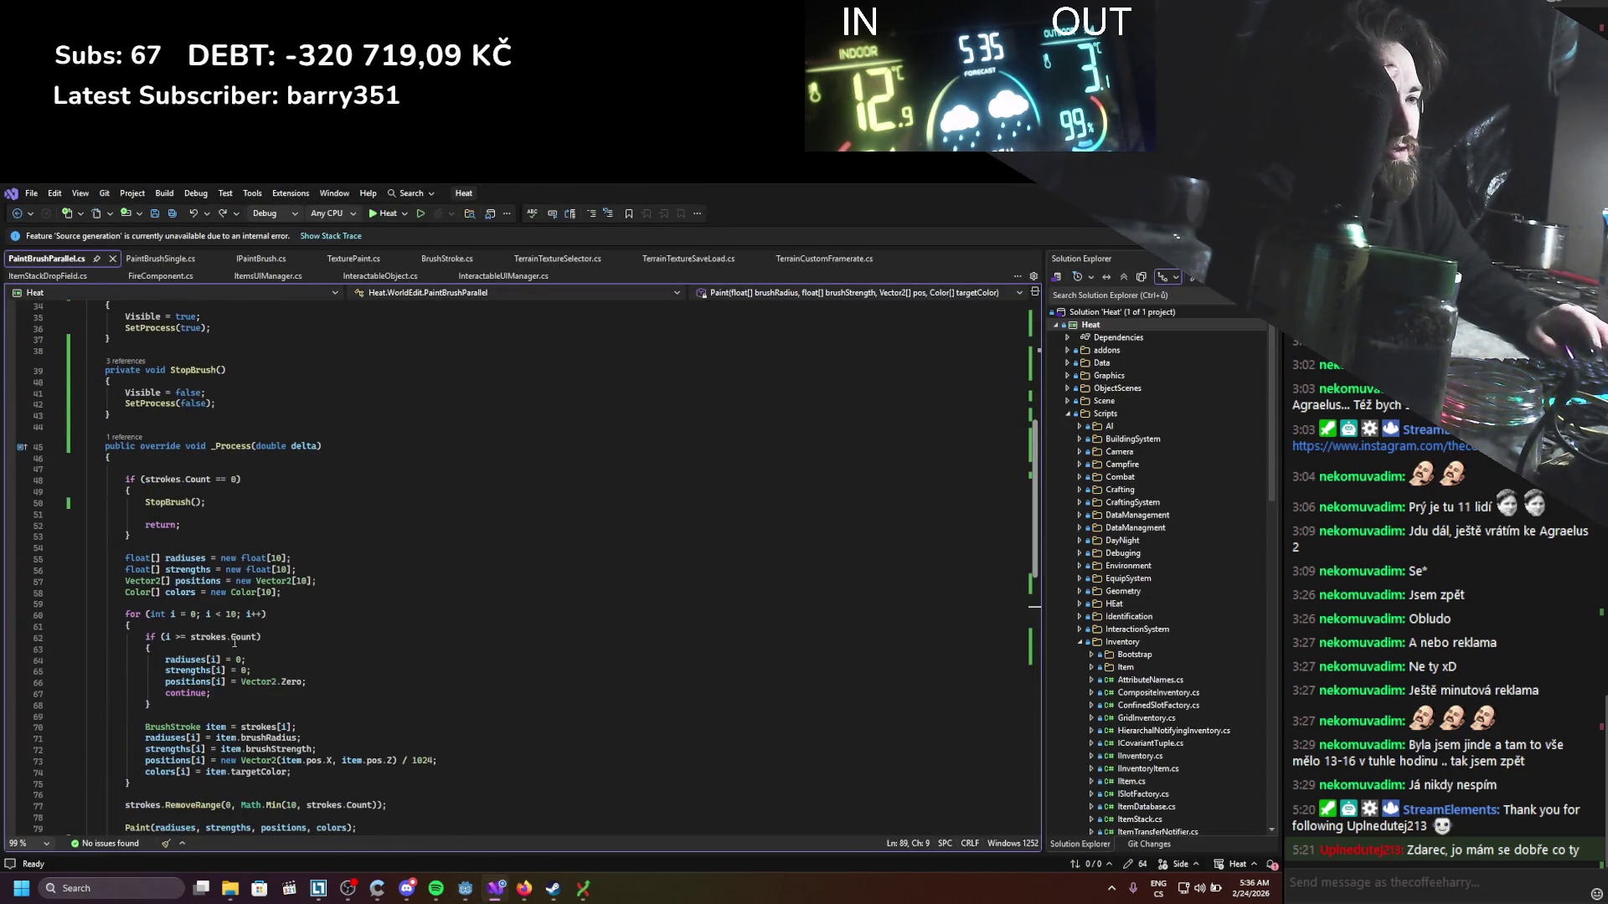
scroll(235, 643, "down", 10)
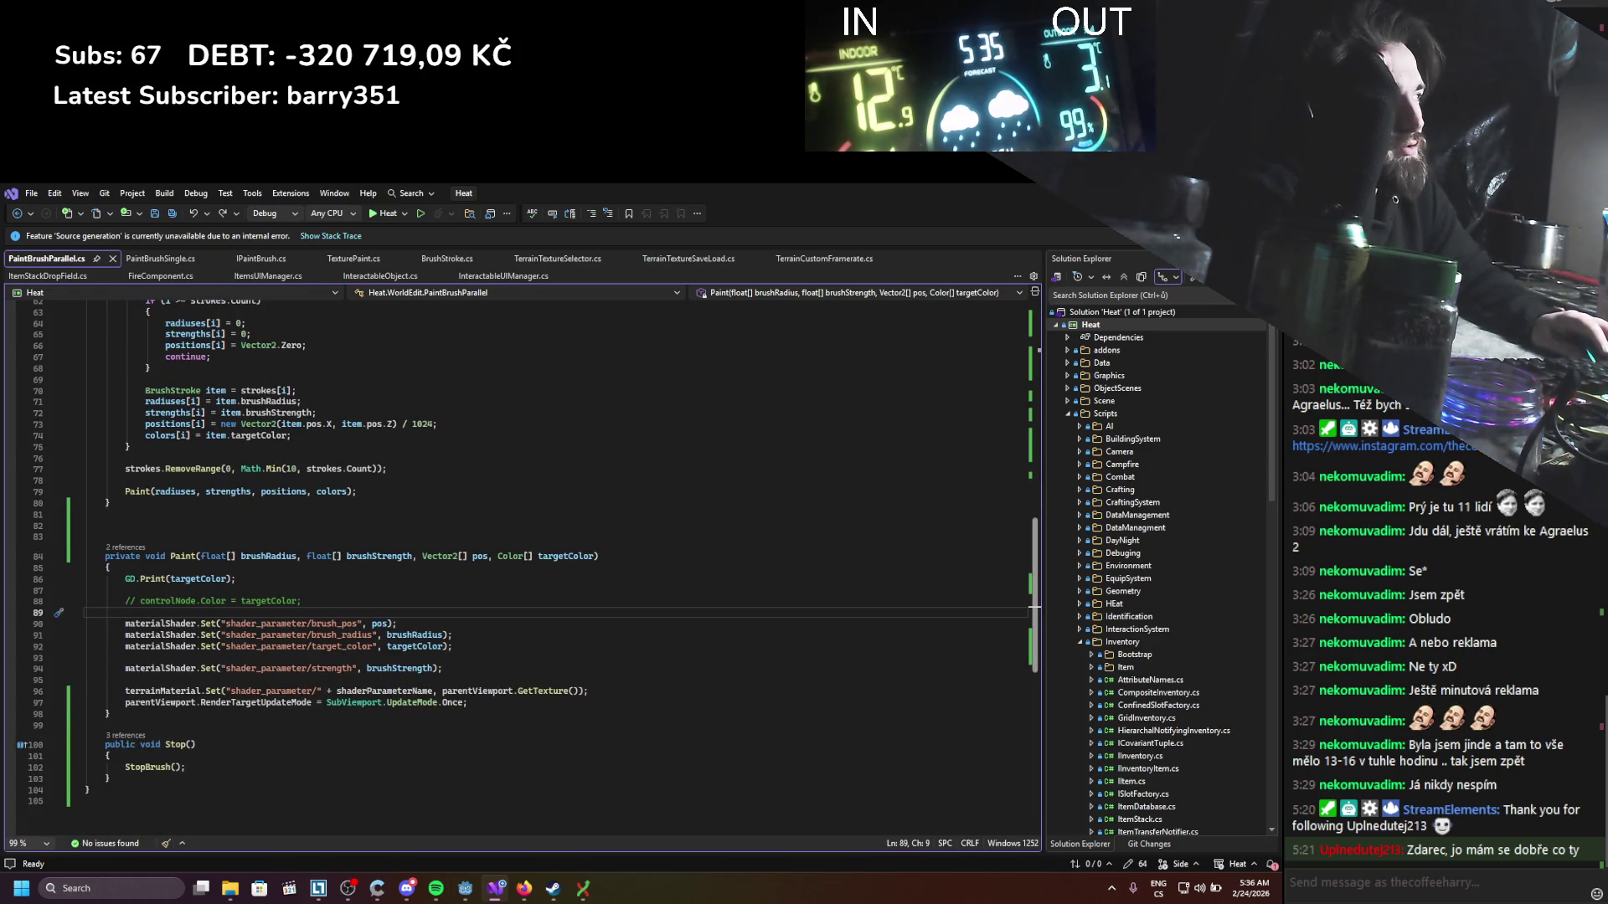
key("alt+Tab")
scroll(549, 741, "up", 2)
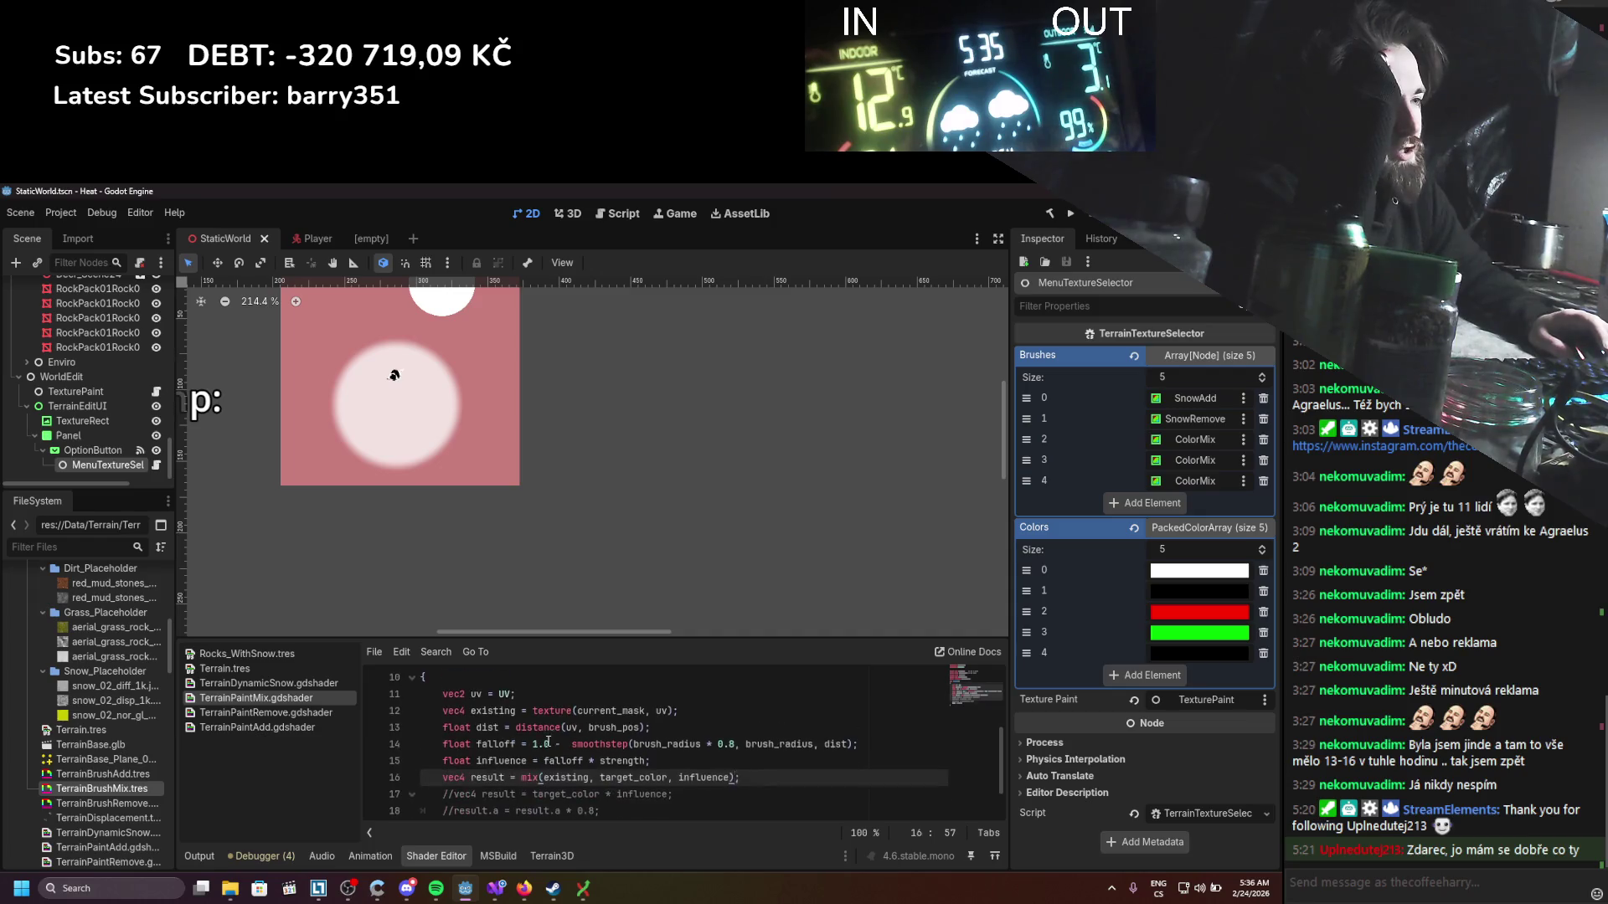
Step: Switch to the Godot 4.4 Spatial shaders docs in Firefox, scrolled up to the Render modes table
key("alt+Tab")
scroll(683, 590, "up", 2)
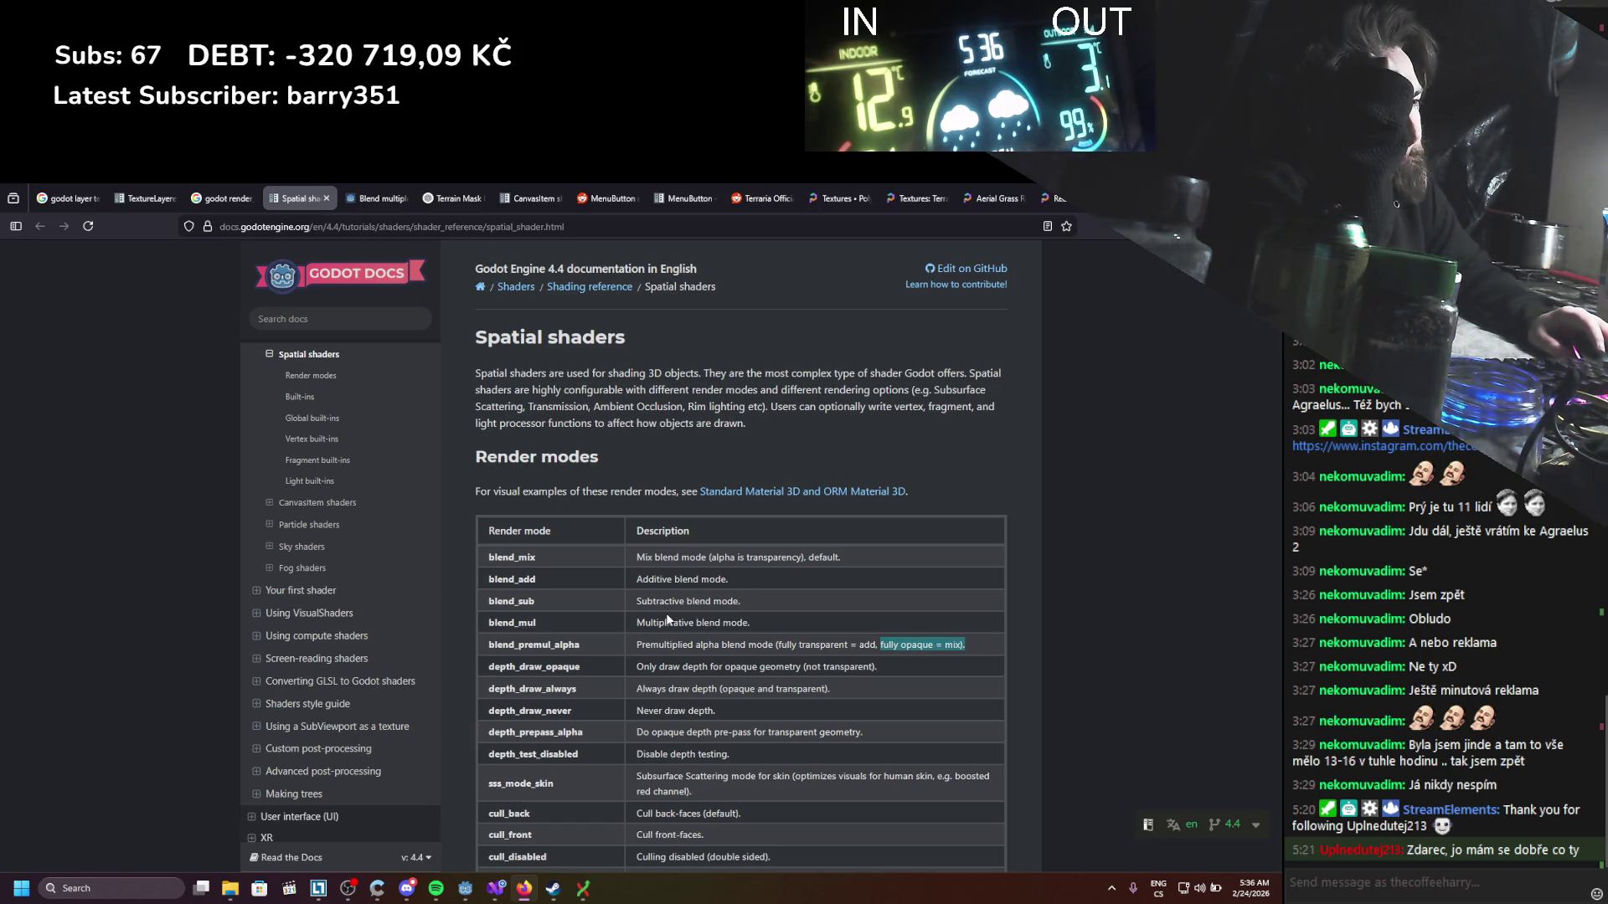
Step: Highlight blend_mul in the Render modes table and read down through the render modes
left_click_drag(584, 630, 498, 624)
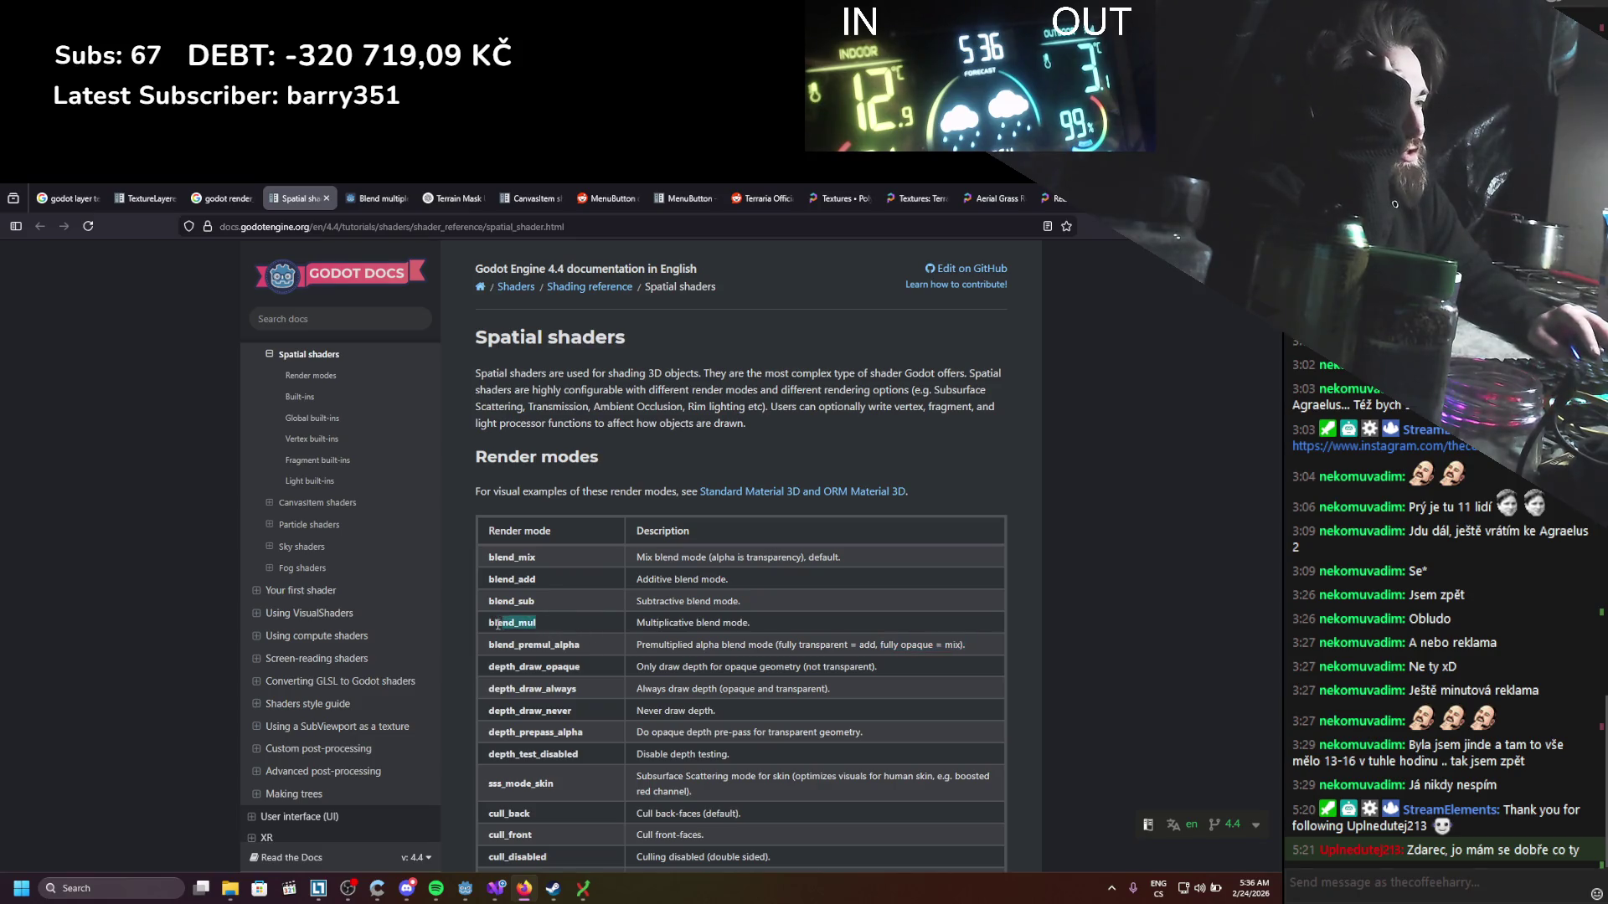
left_click(545, 618)
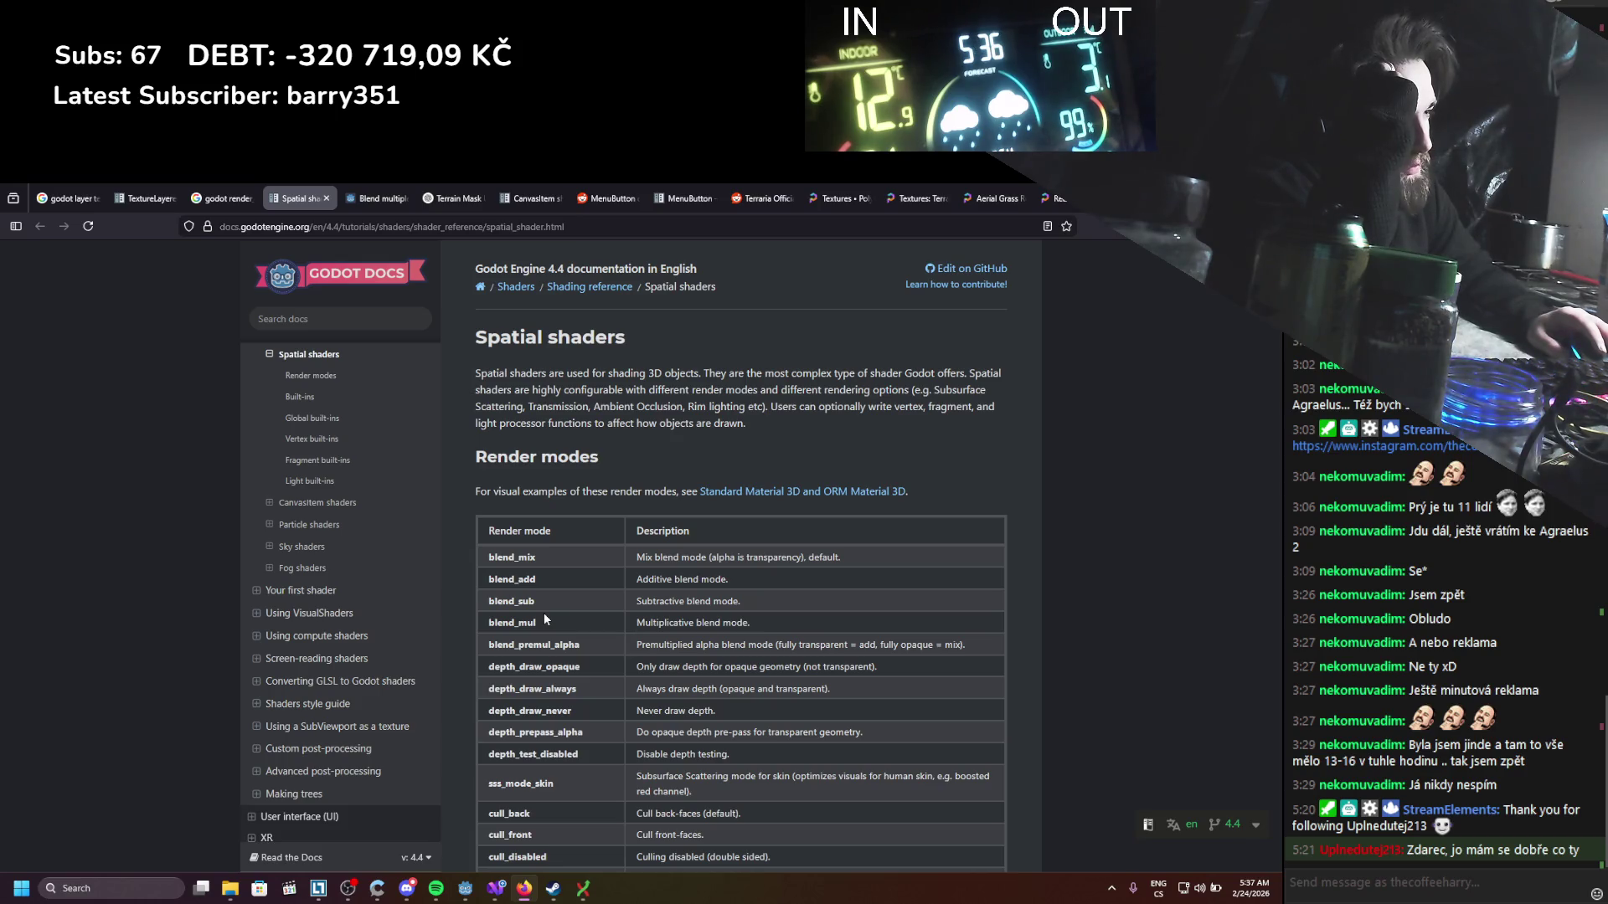
scroll(544, 620, "down", 1)
scroll(555, 600, "down", 2)
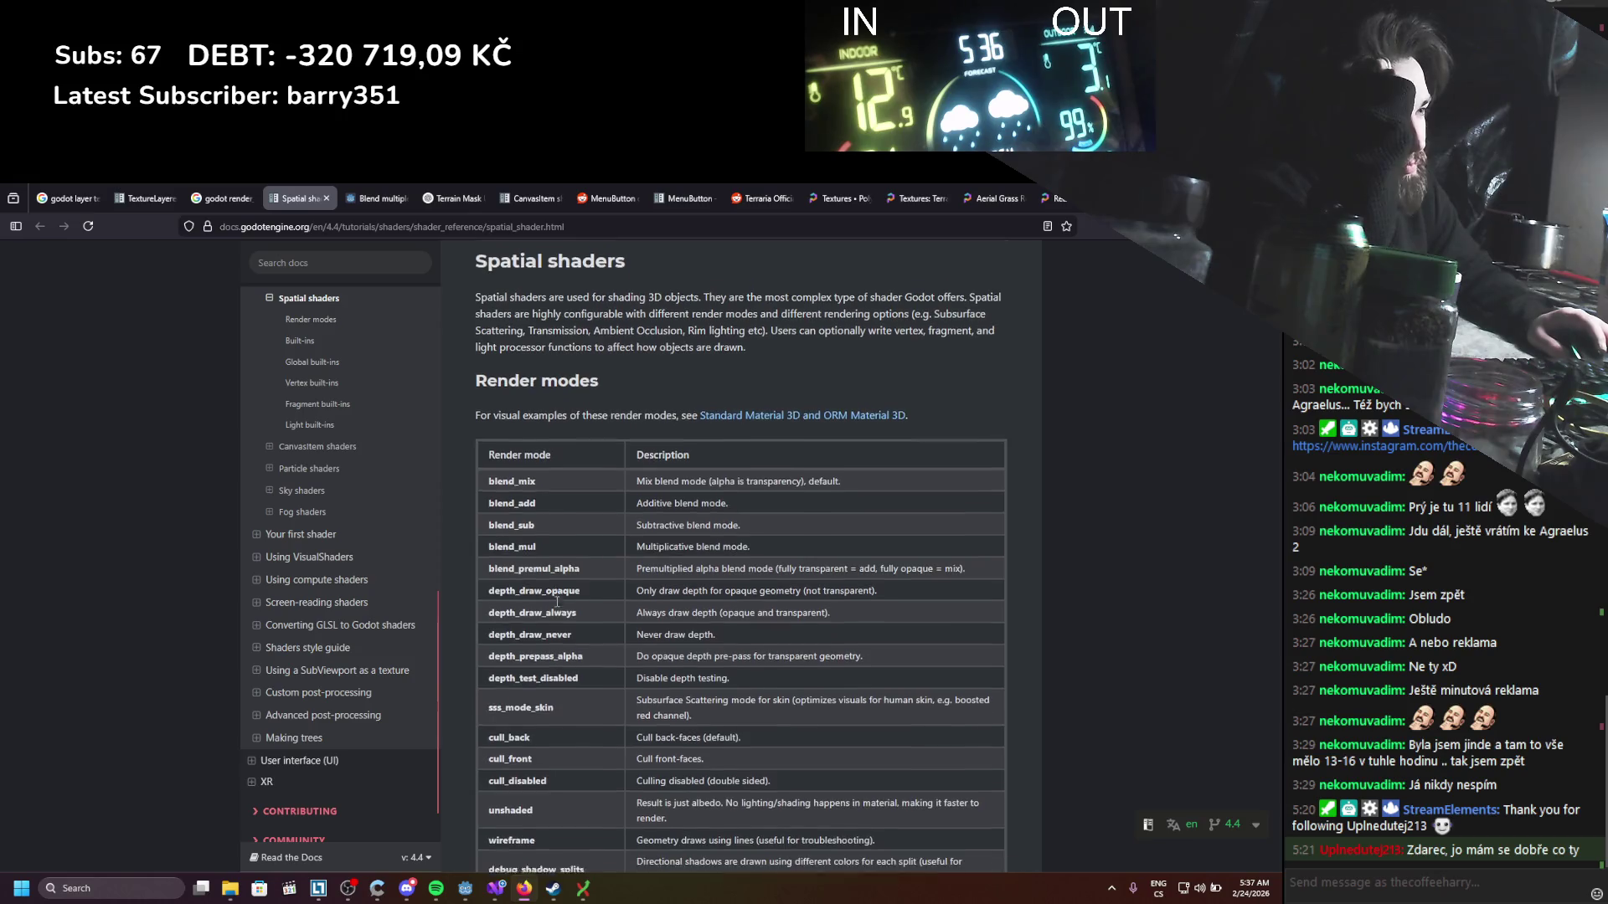
scroll(555, 600, "down", 2)
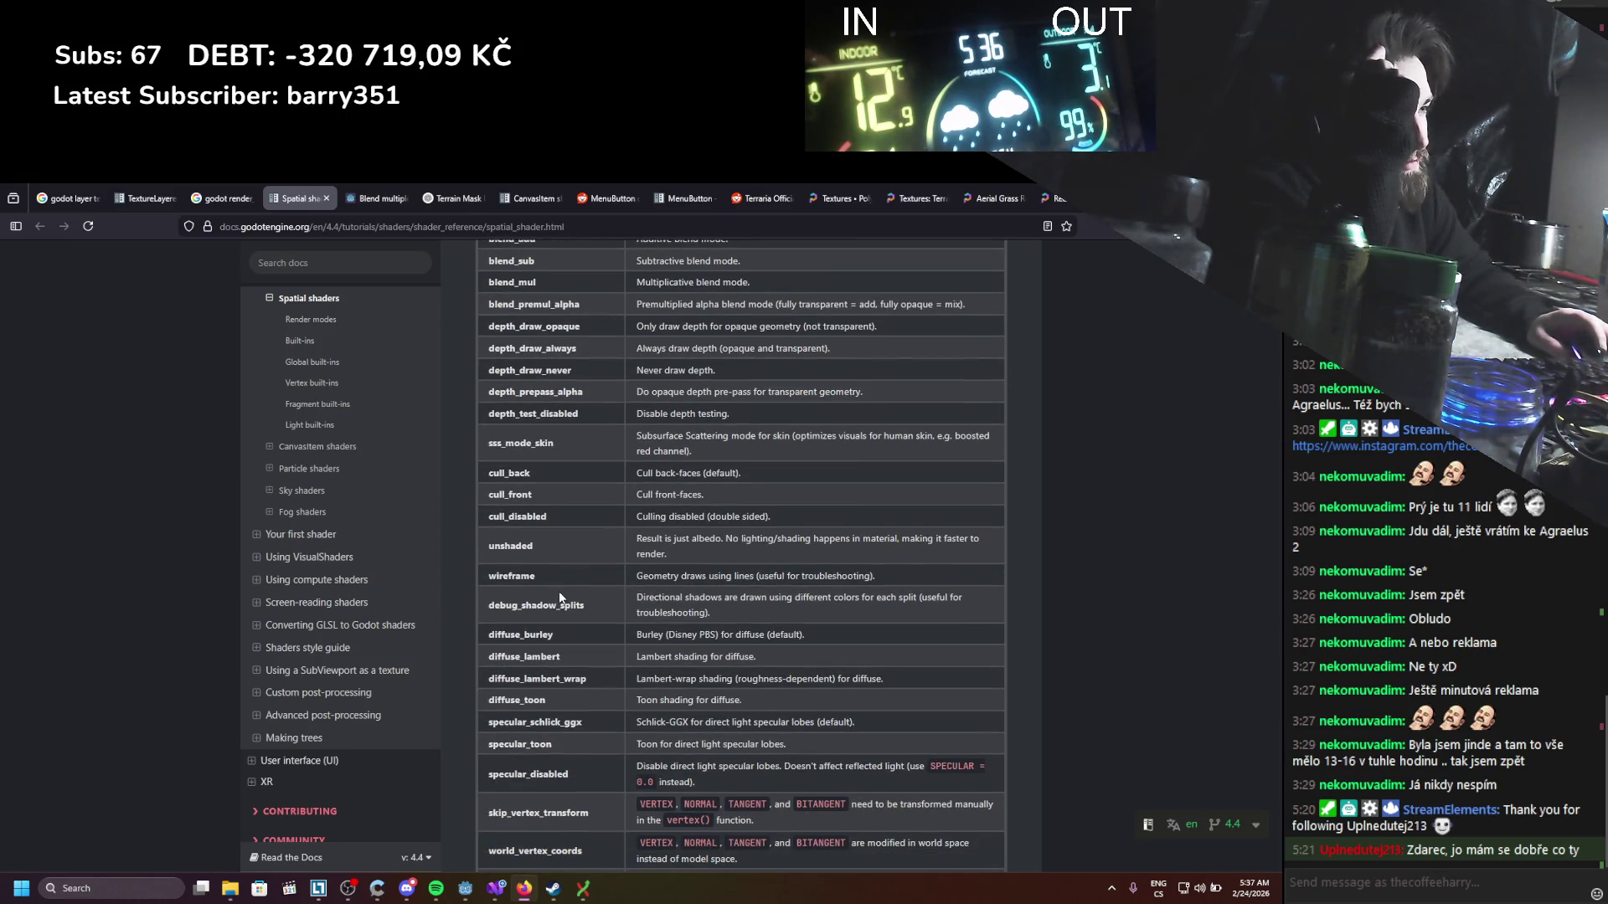
Step: Continue down the page to the Global built-ins section with TIME
scroll(560, 596, "down", 3)
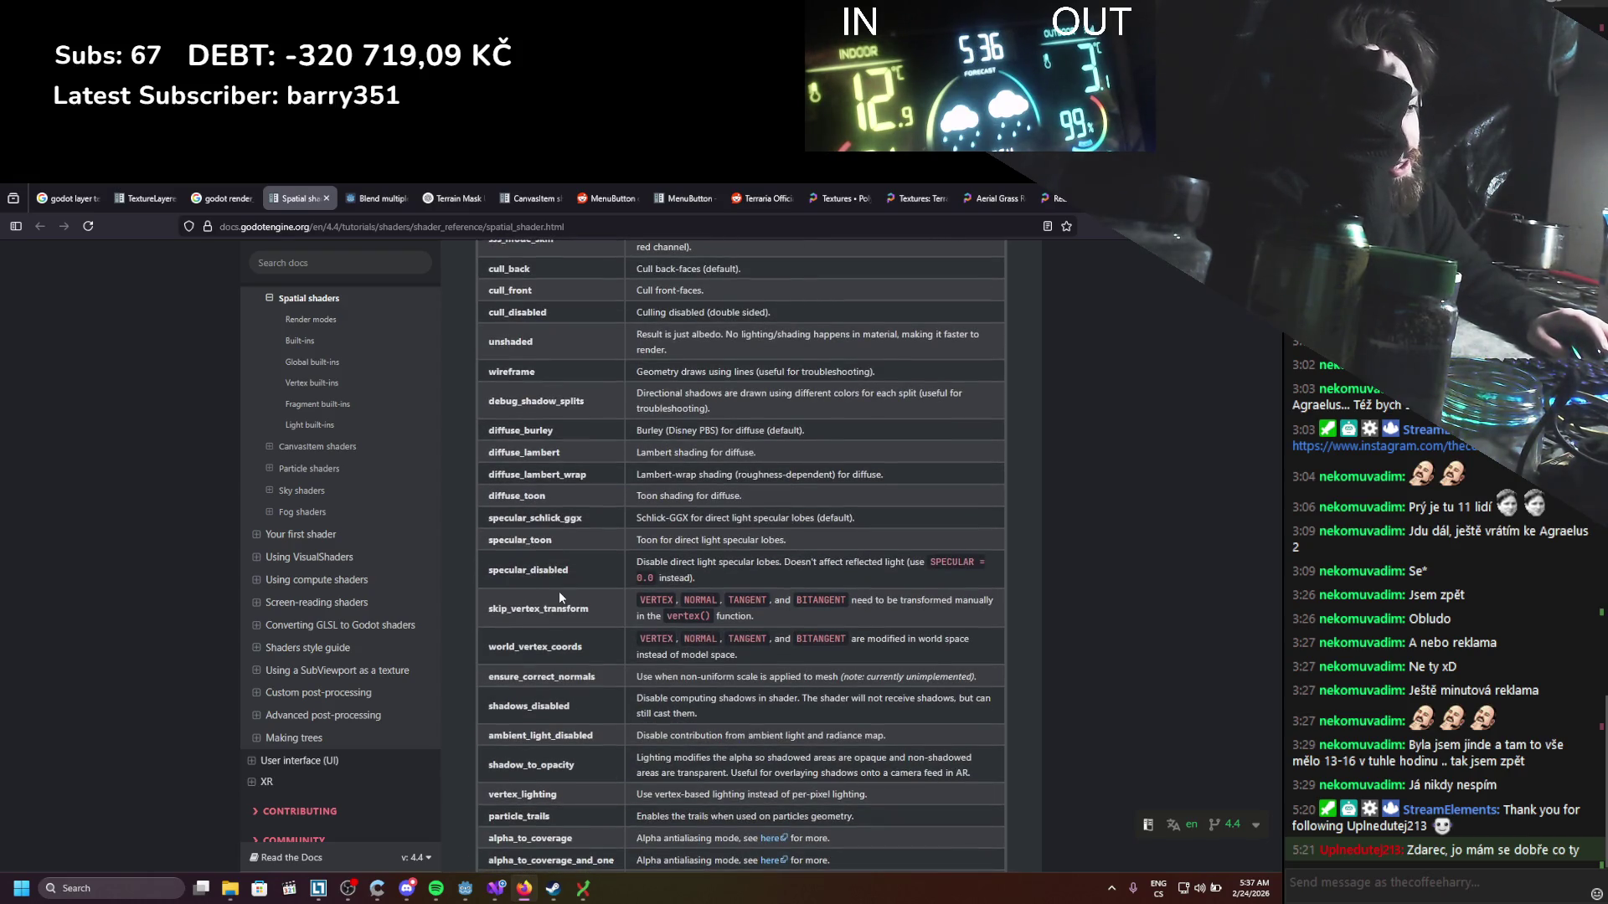
scroll(559, 594, "down", 2)
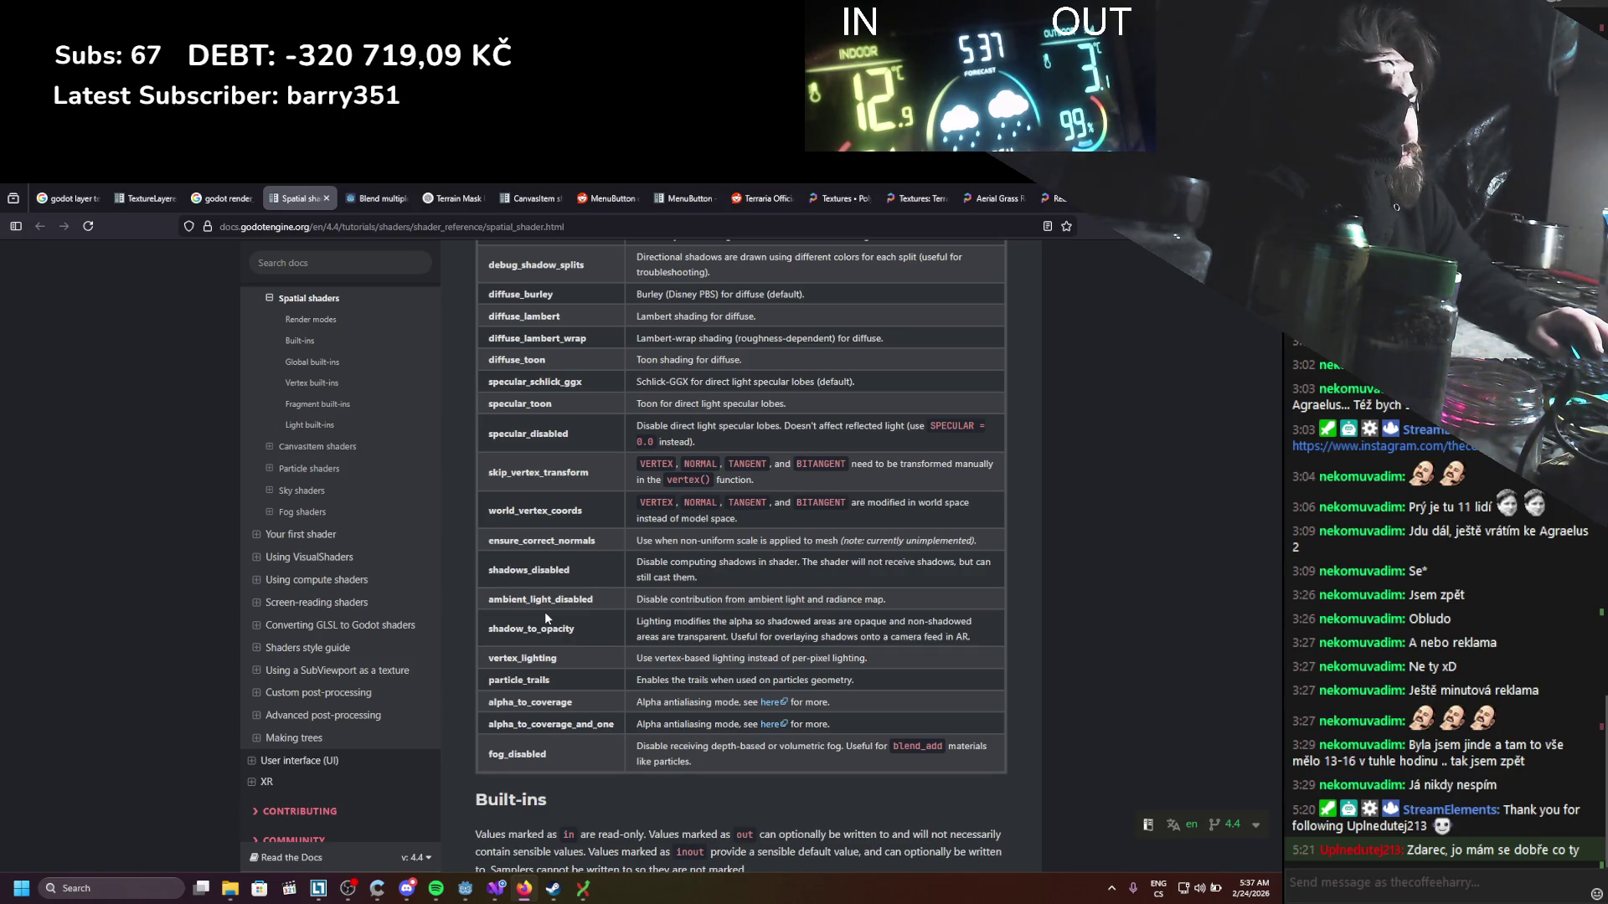
scroll(544, 618, "down", 3)
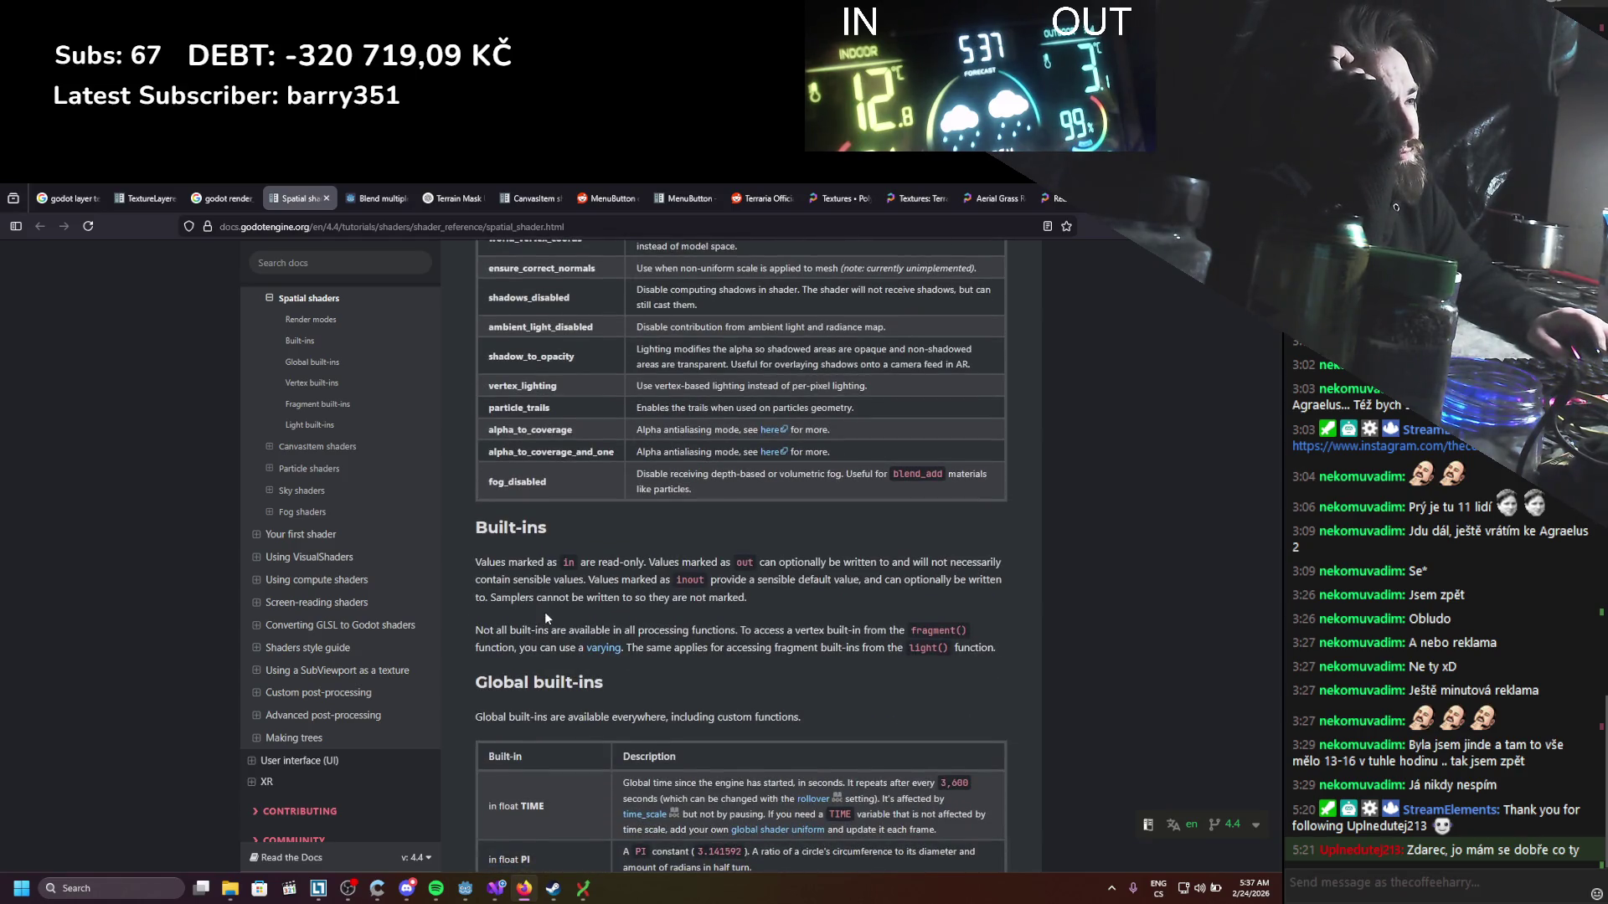
scroll(545, 617, "down", 3)
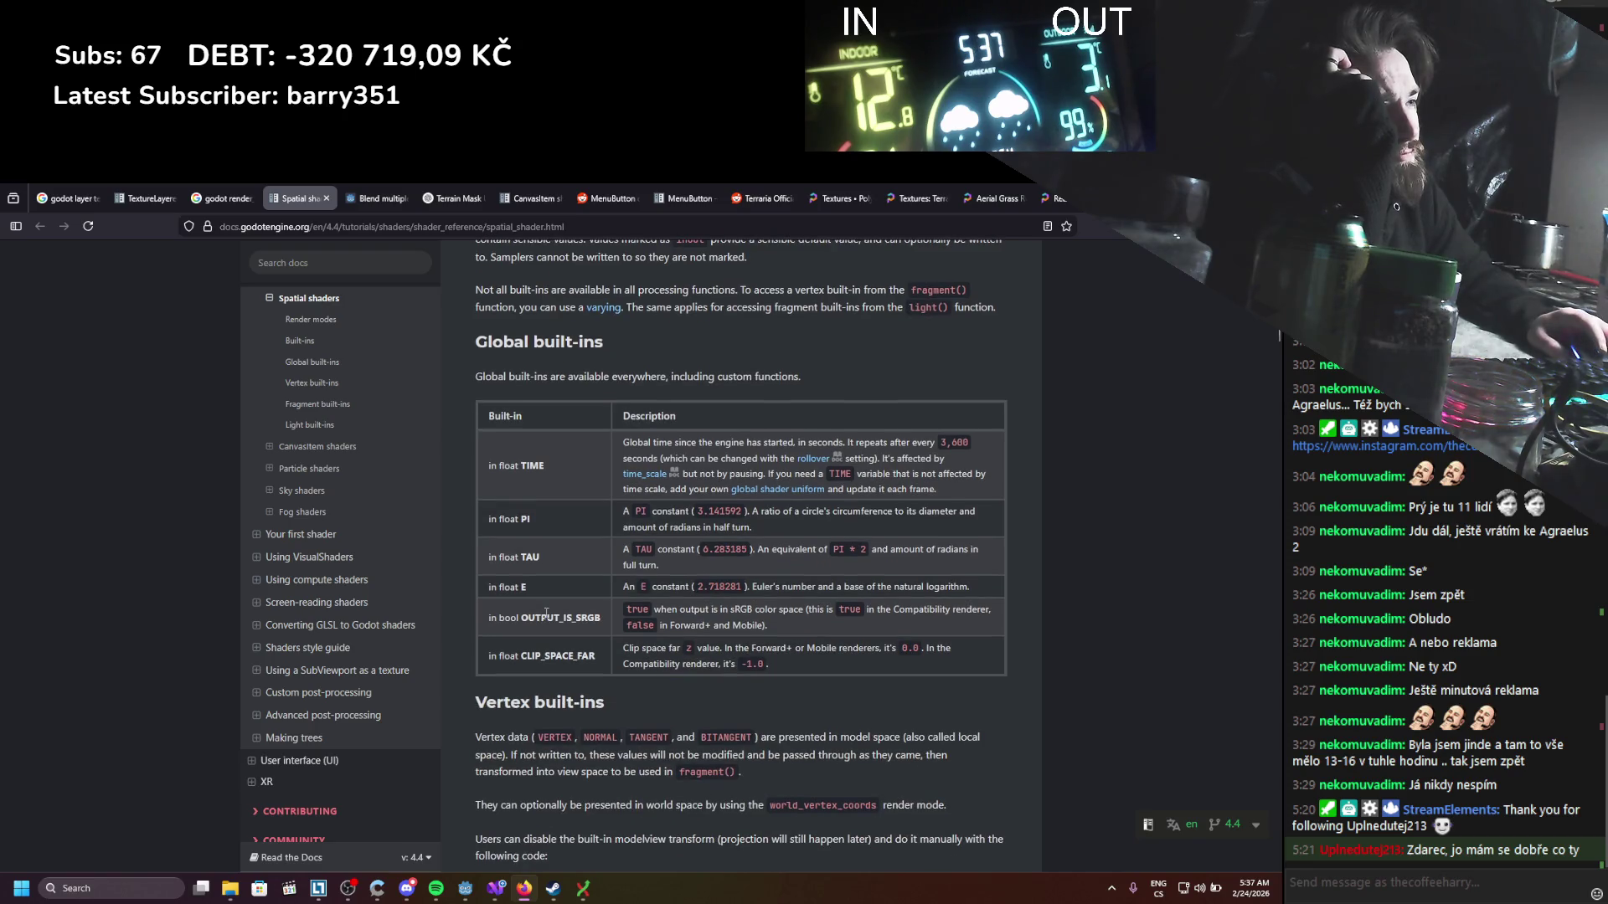
scroll(546, 614, "down", 3)
scroll(546, 611, "down", 6)
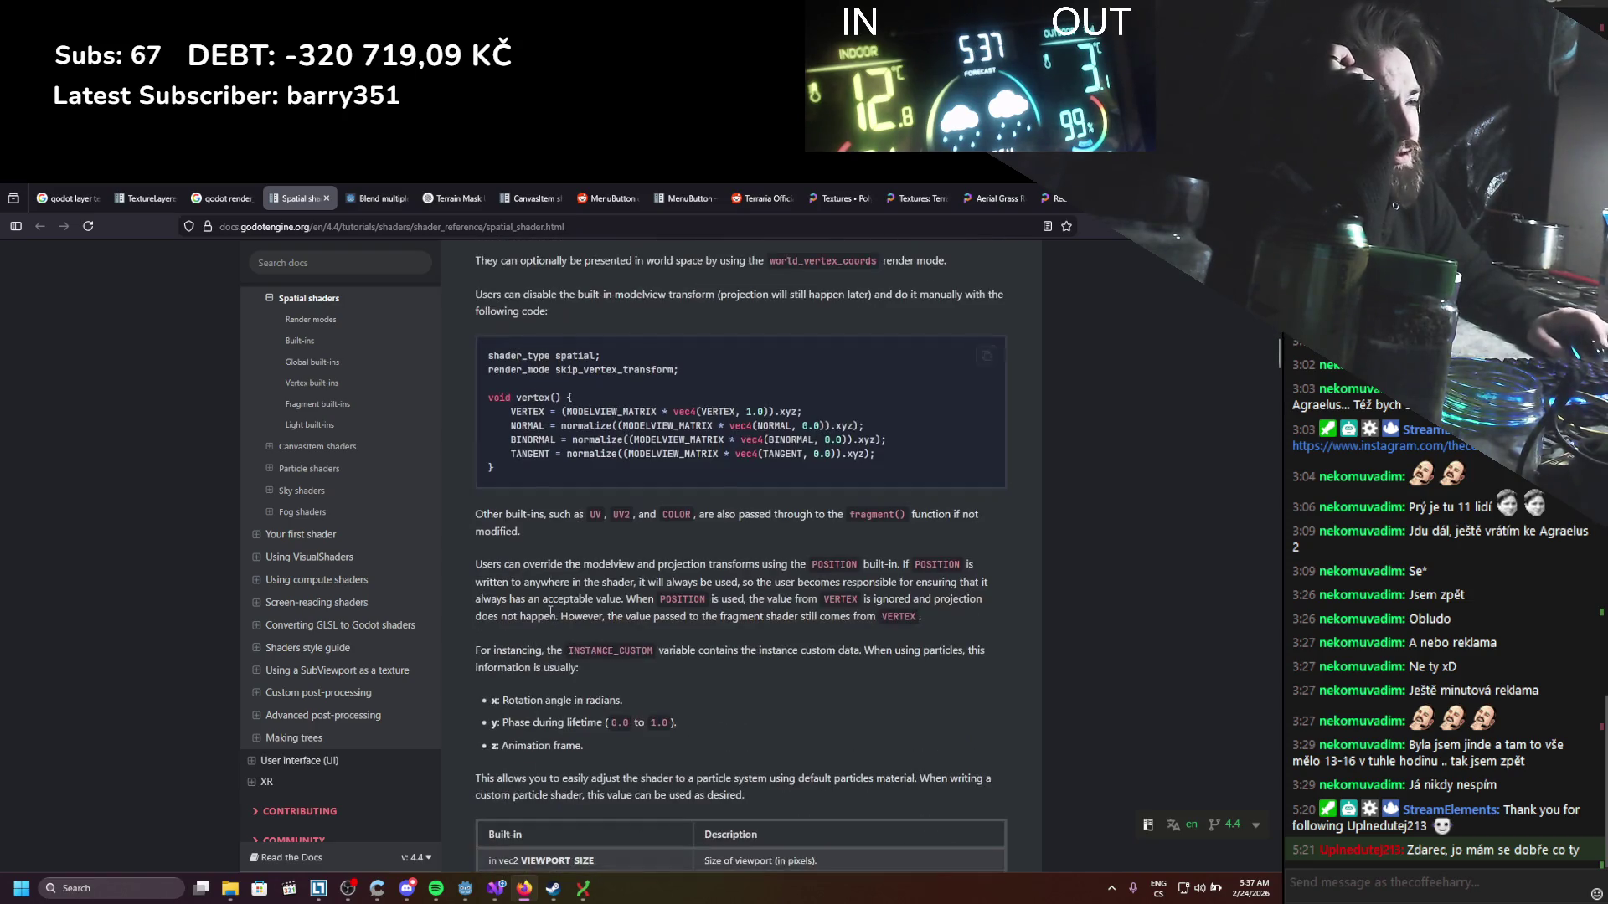
scroll(549, 609, "up", 10)
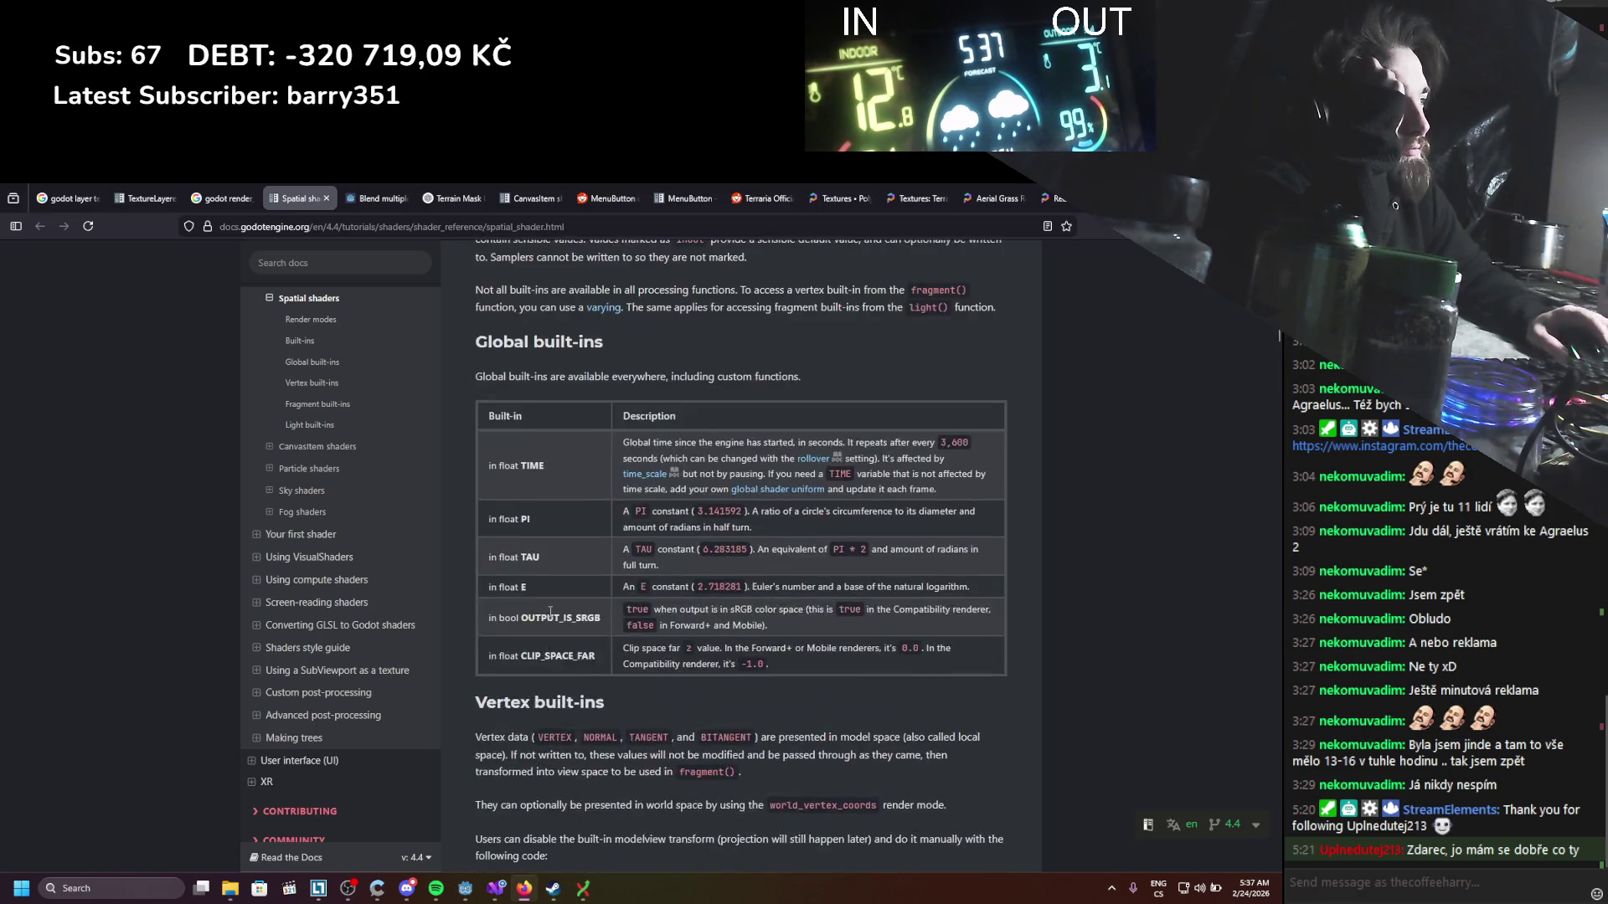
Step: Redo the fragment edits: target_color * influence, 0.8 alpha multiplier and pow(result.a, 1.8)
key("alt+Tab")
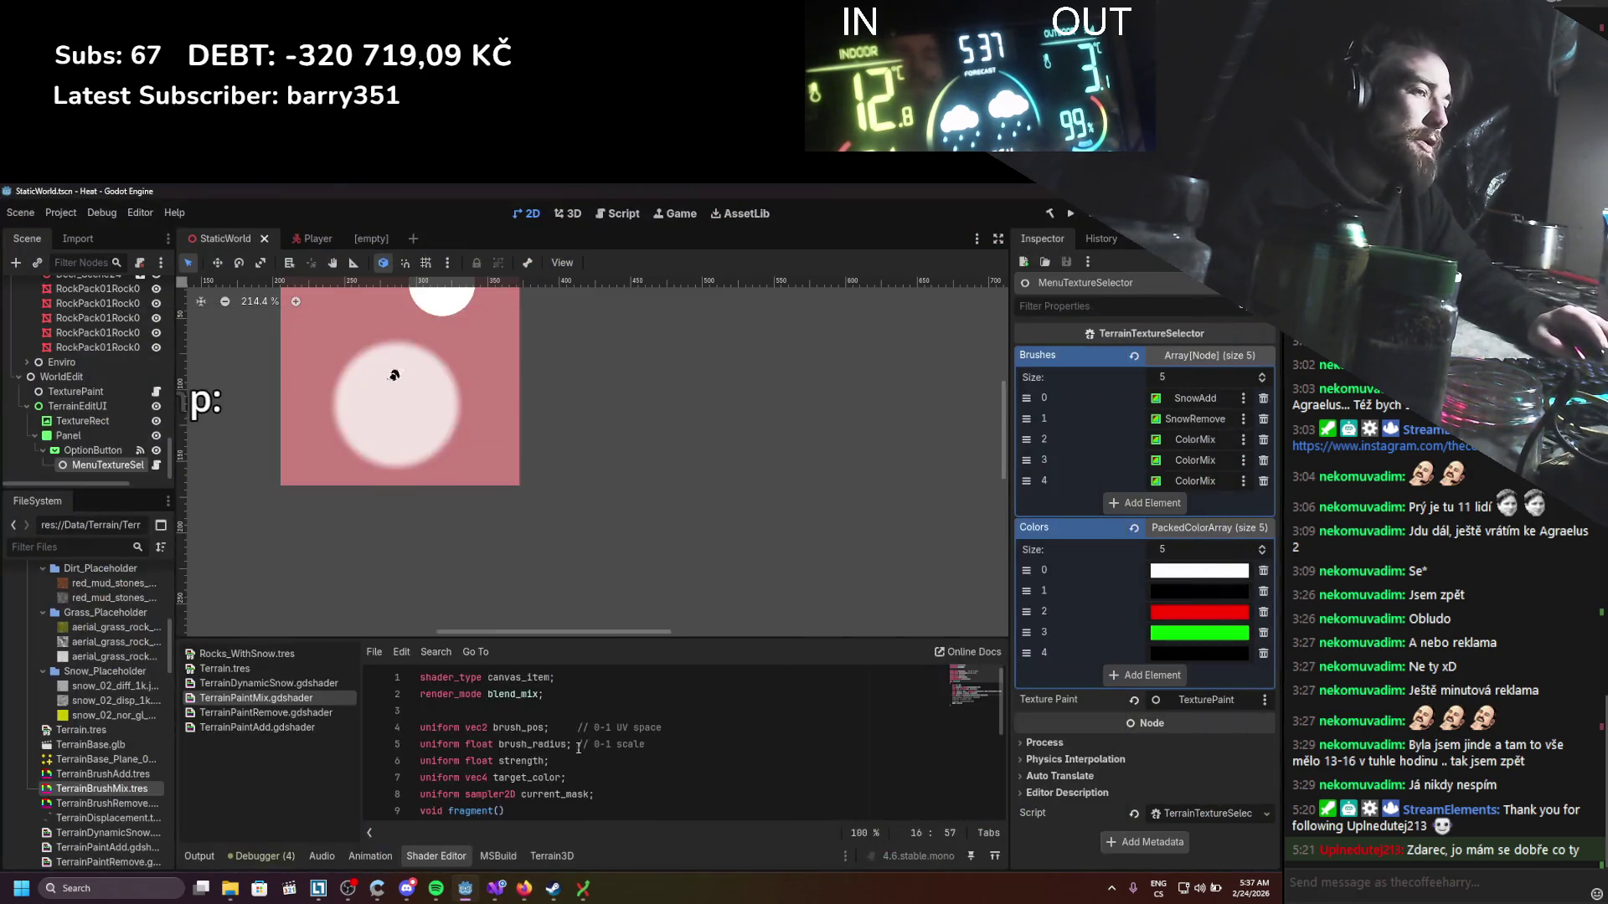
scroll(540, 762, "down", 4)
key("ctrl+k")
key("Down")
key("Down")
key("Down")
key("ctrl+z")
key("ctrl+shift+z")
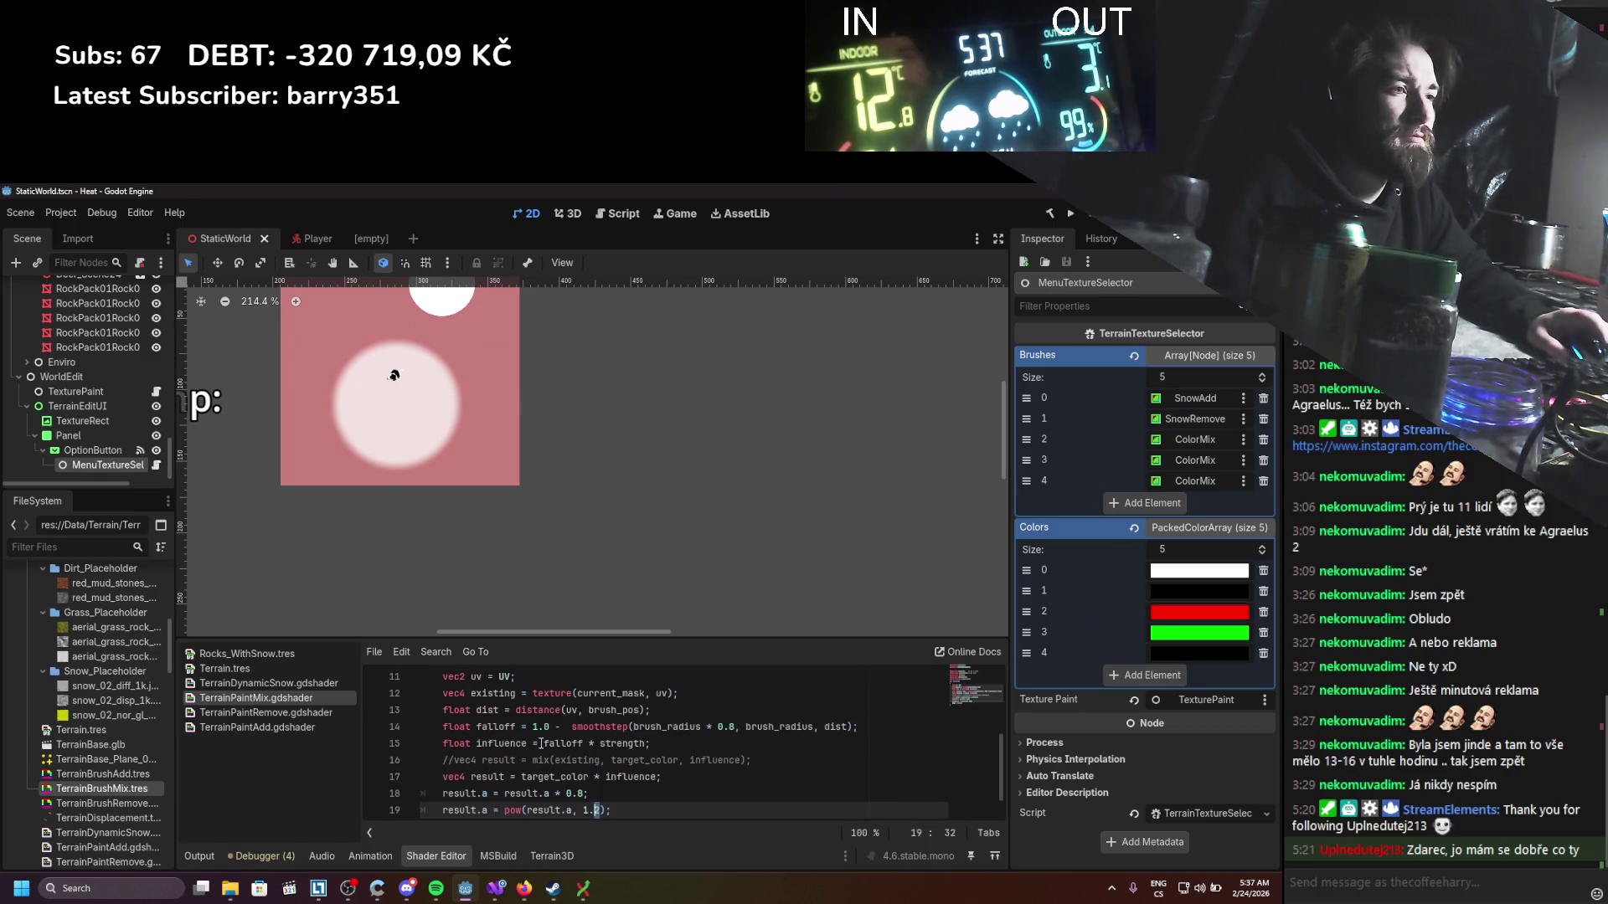
Step: Save the TerrainPaintMix shader and launch the game to test it
scroll(540, 743, "down", 1)
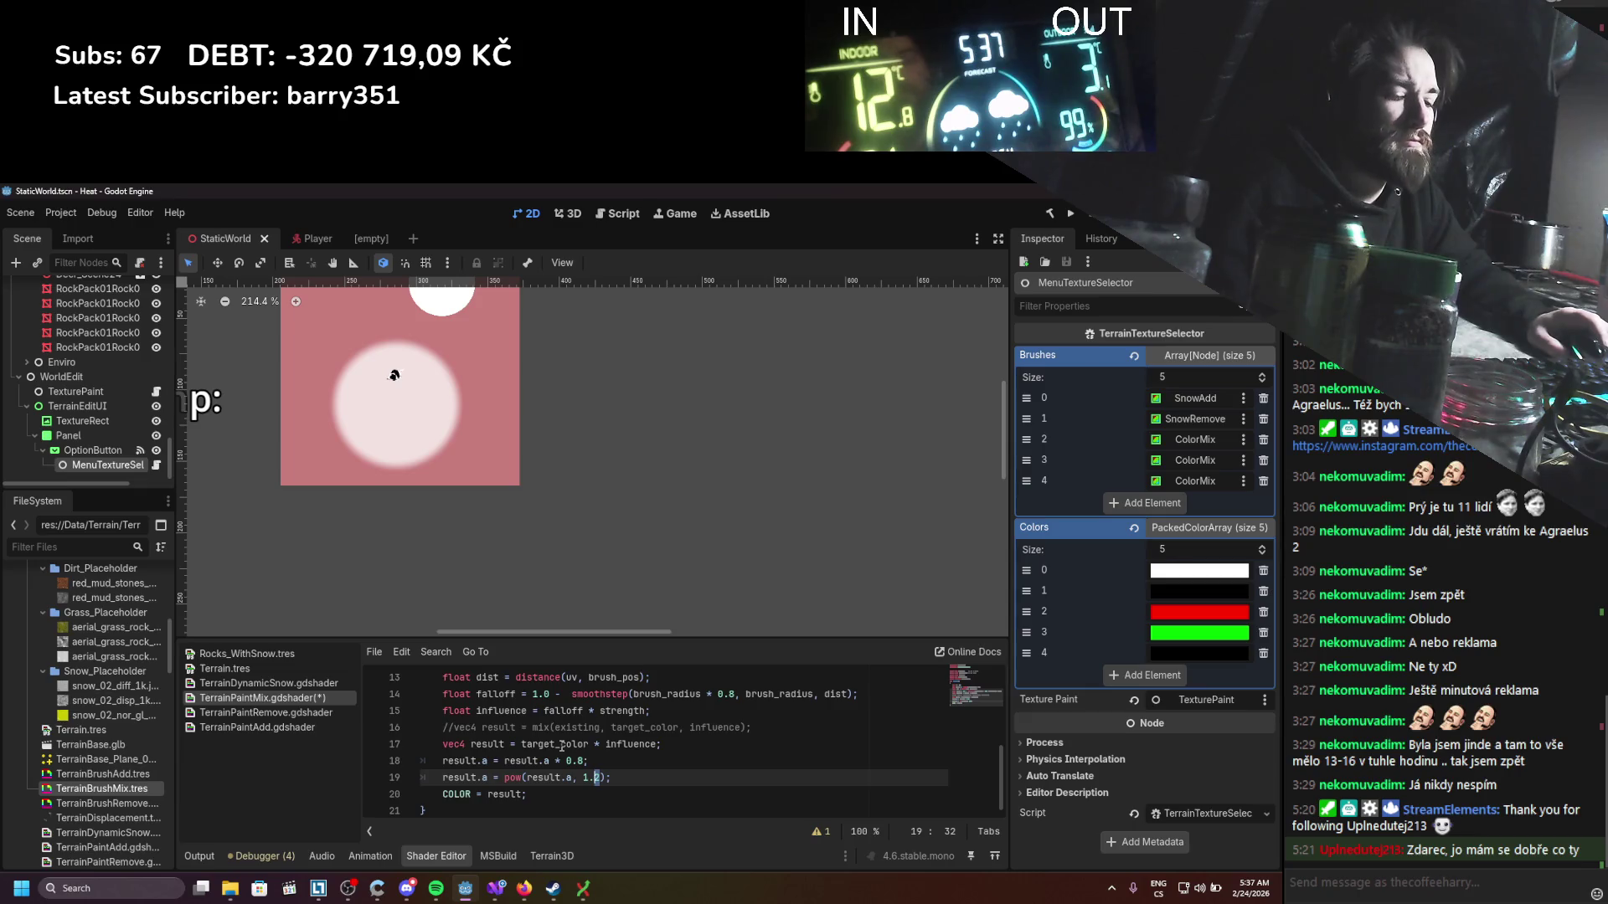
key("ctrl+s")
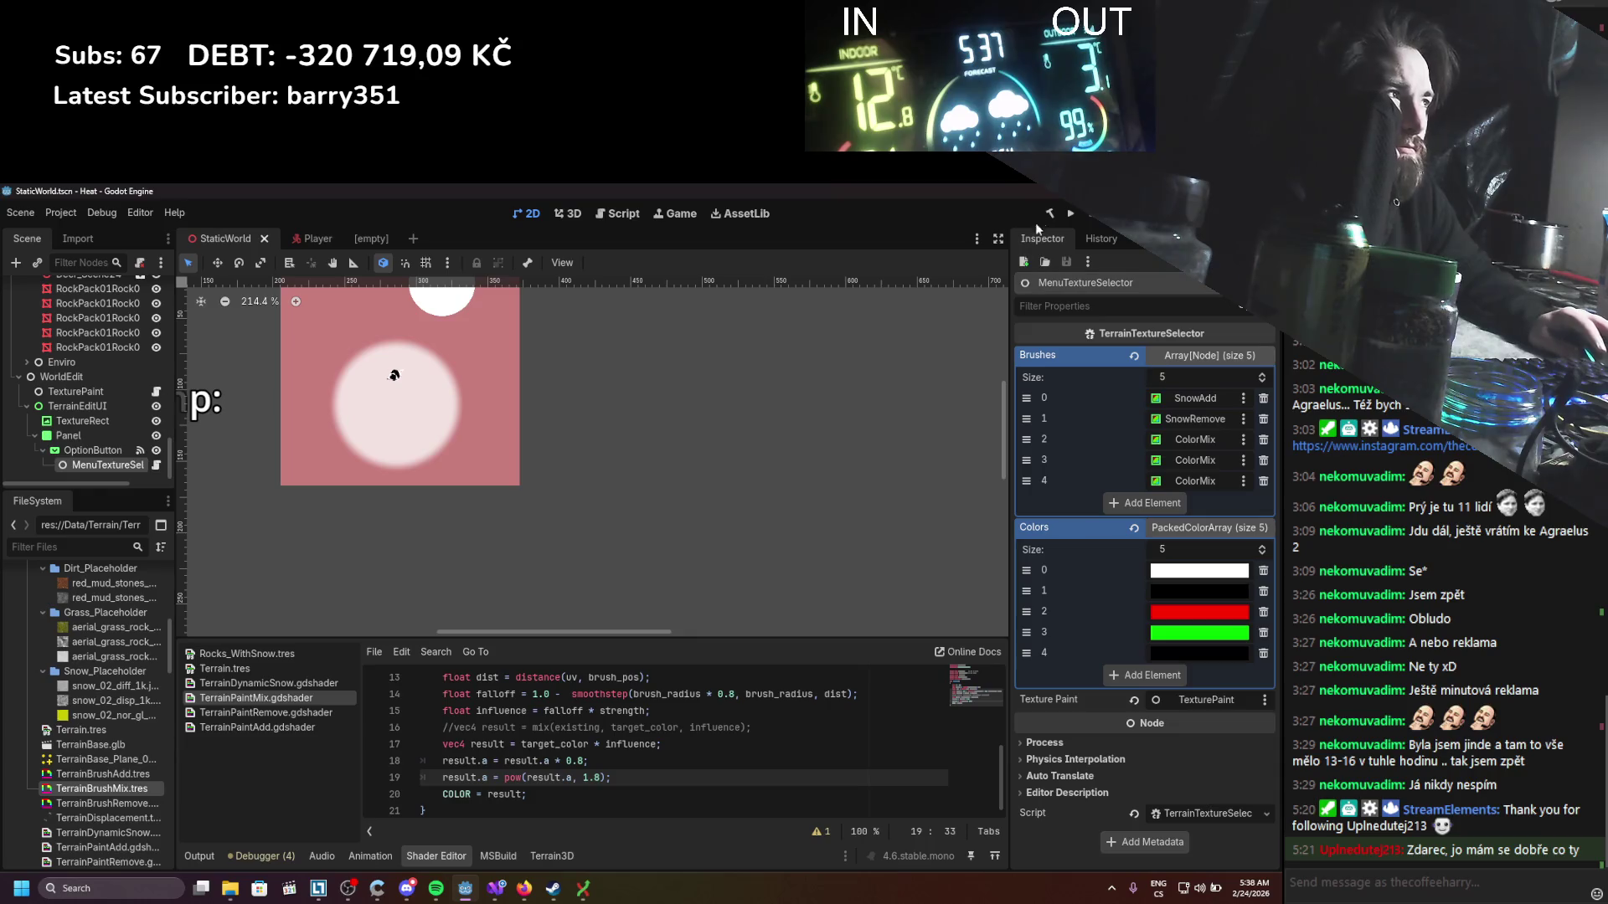
left_click(1071, 215)
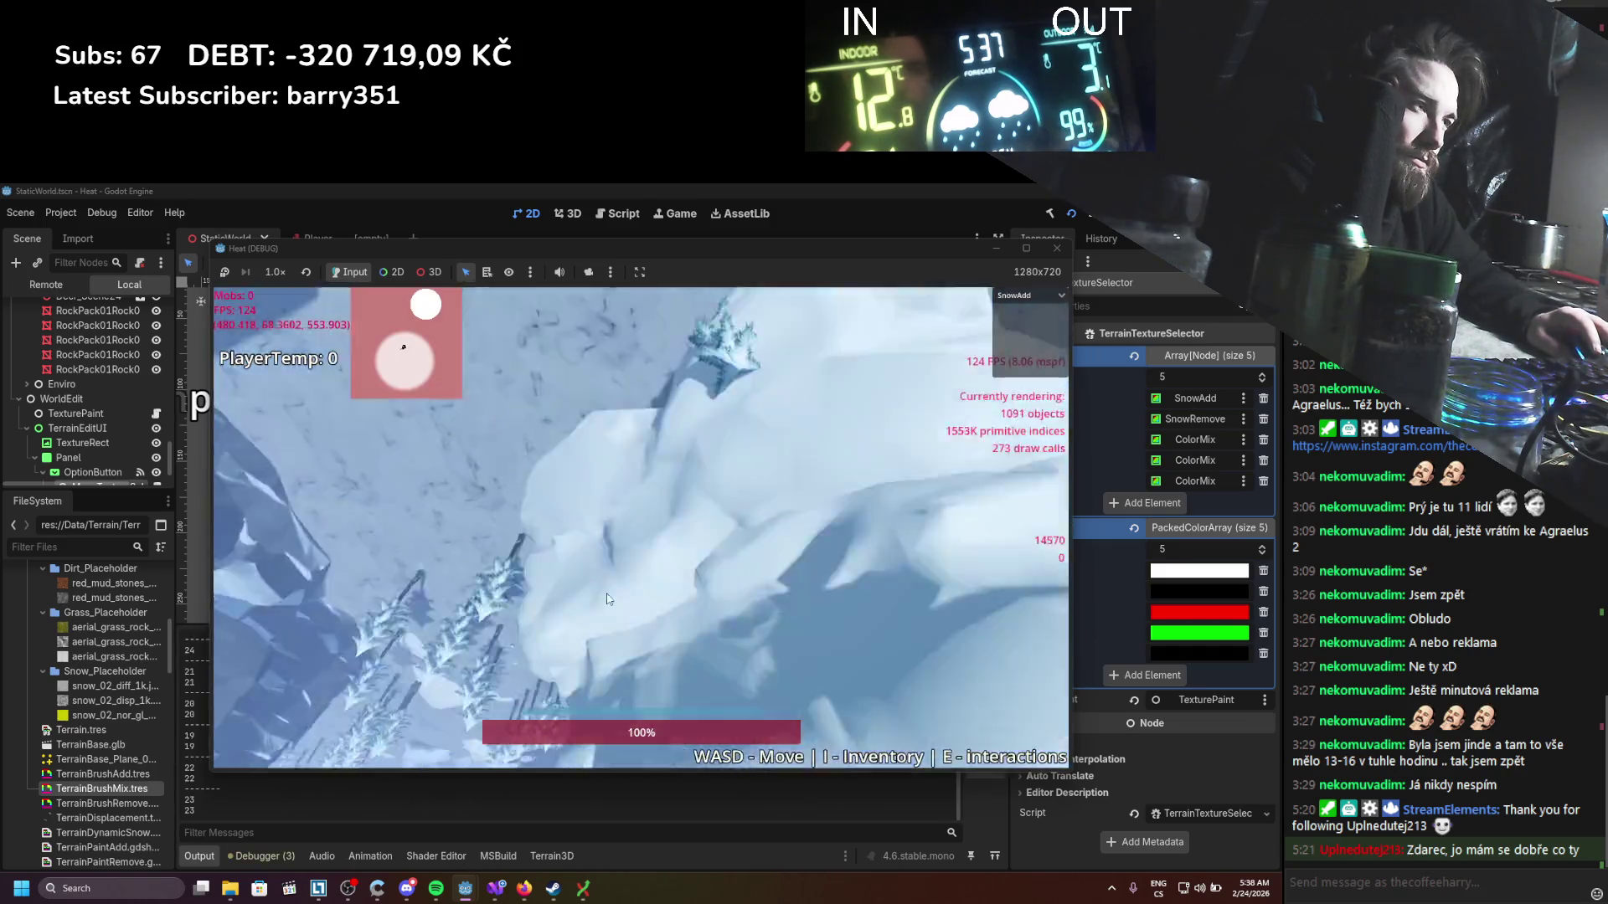
Step: Erase snow from the centre patch with SnowRemove and paint reddish dirt over it
left_click(1029, 295)
left_click(1017, 324)
mouse_move(672, 604)
left_mouse_down()
mouse_move(661, 590)
mouse_move(701, 575)
left_mouse_up()
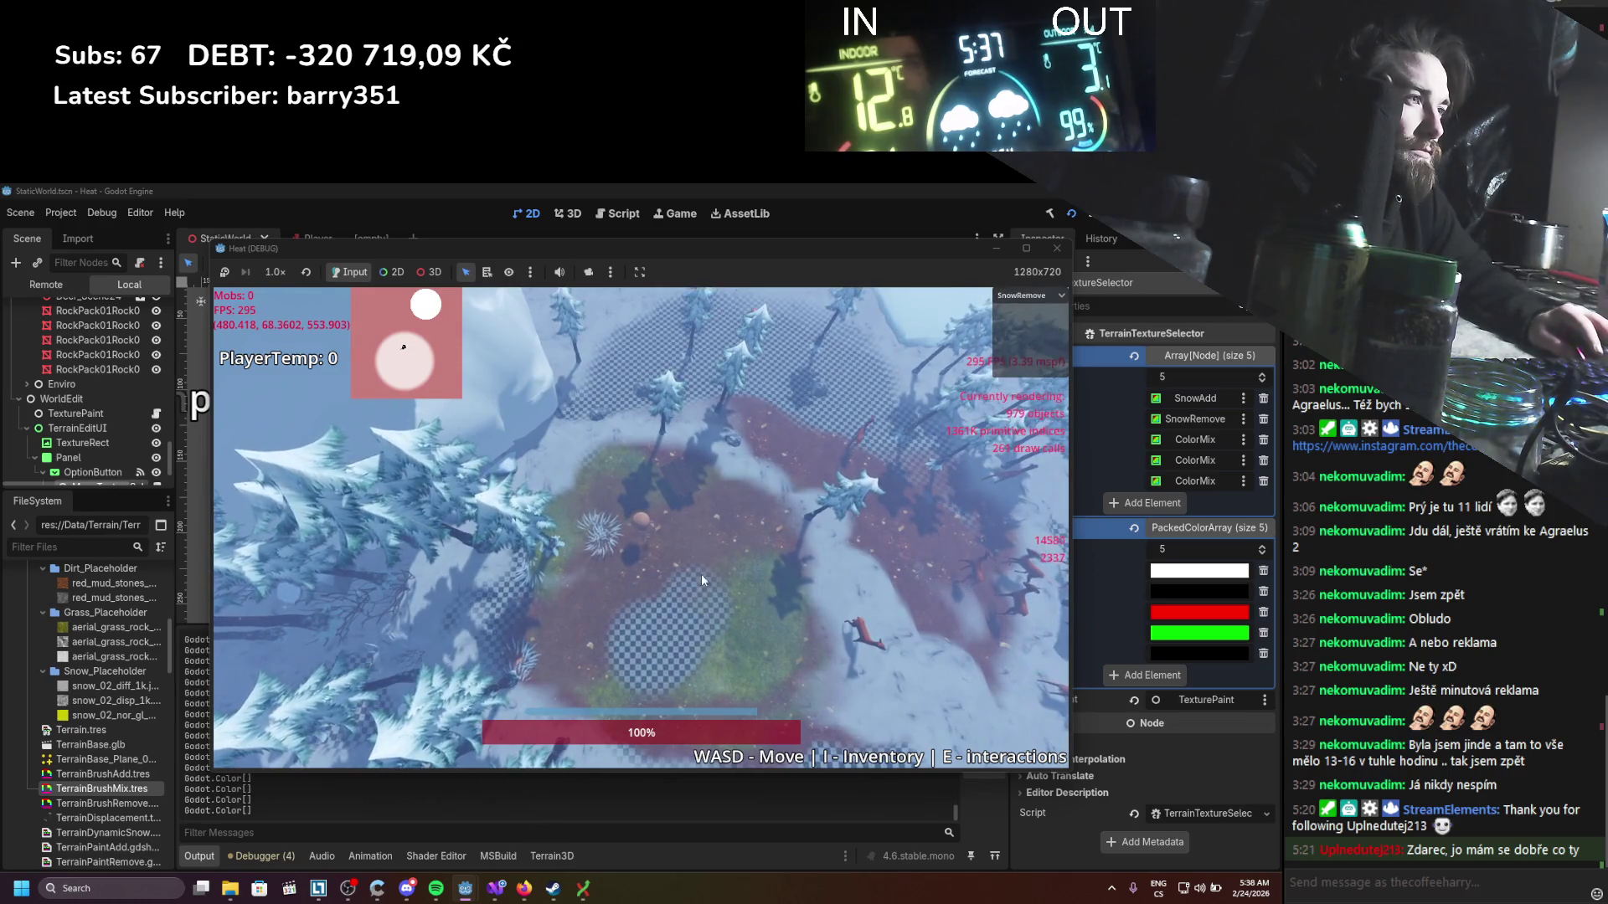
left_click(1018, 295)
left_click(998, 352)
mouse_move(661, 636)
left_mouse_down()
mouse_move(700, 580)
mouse_move(625, 665)
left_mouse_up()
Step: Paint a round grass patch over the dirt, reselect Dirt, and stop the game
left_click(1036, 295)
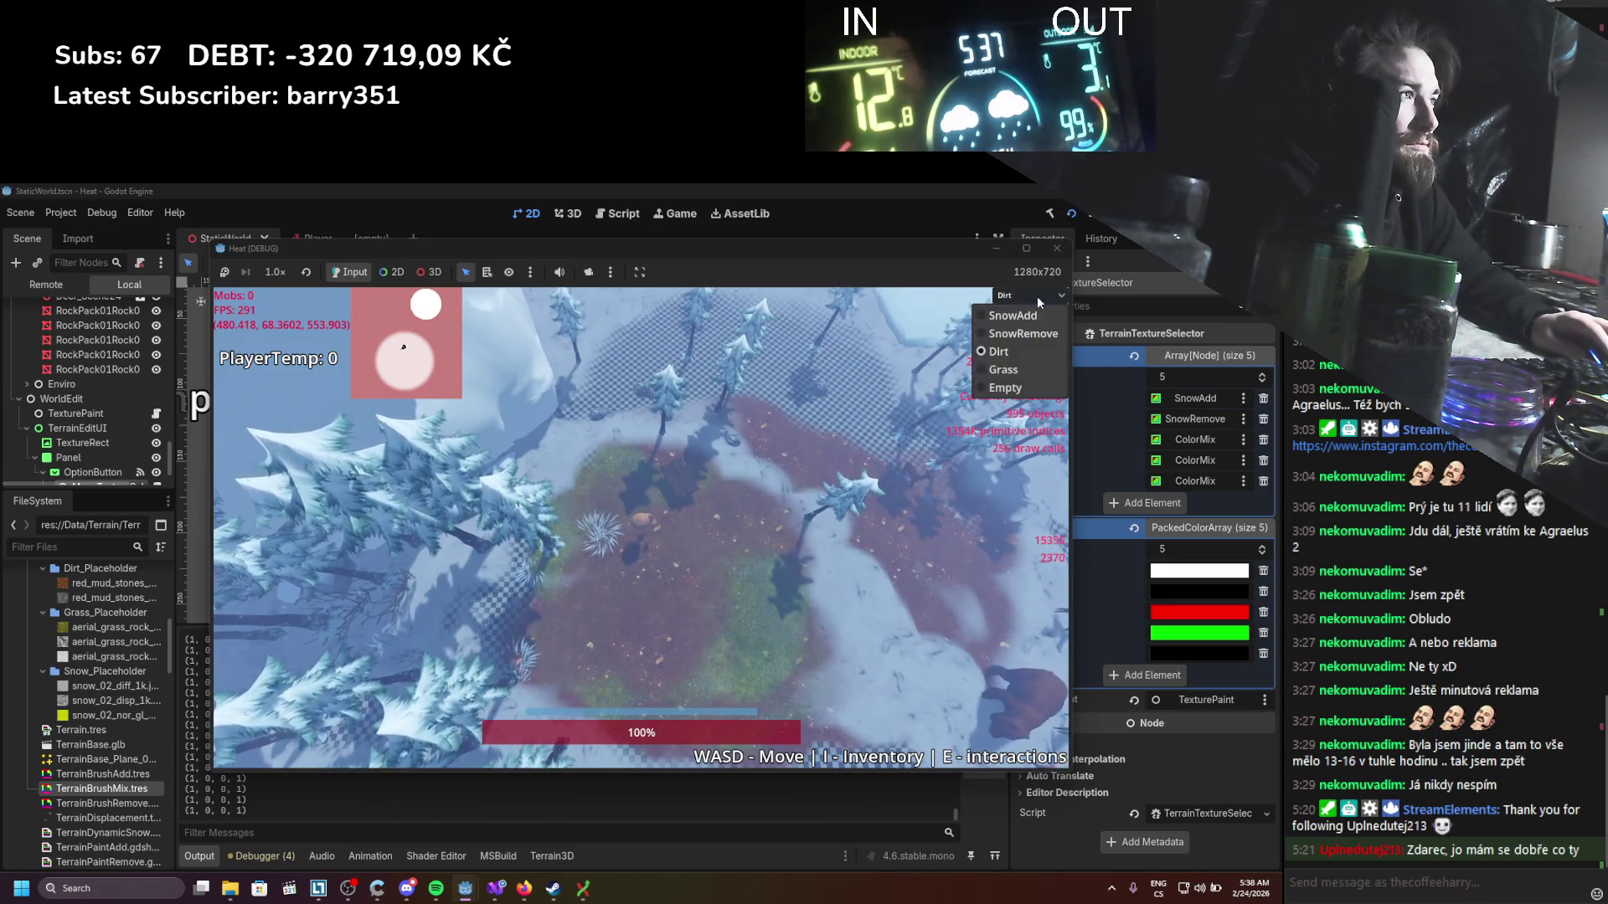
left_click(1003, 369)
left_click_drag(678, 636, 716, 601)
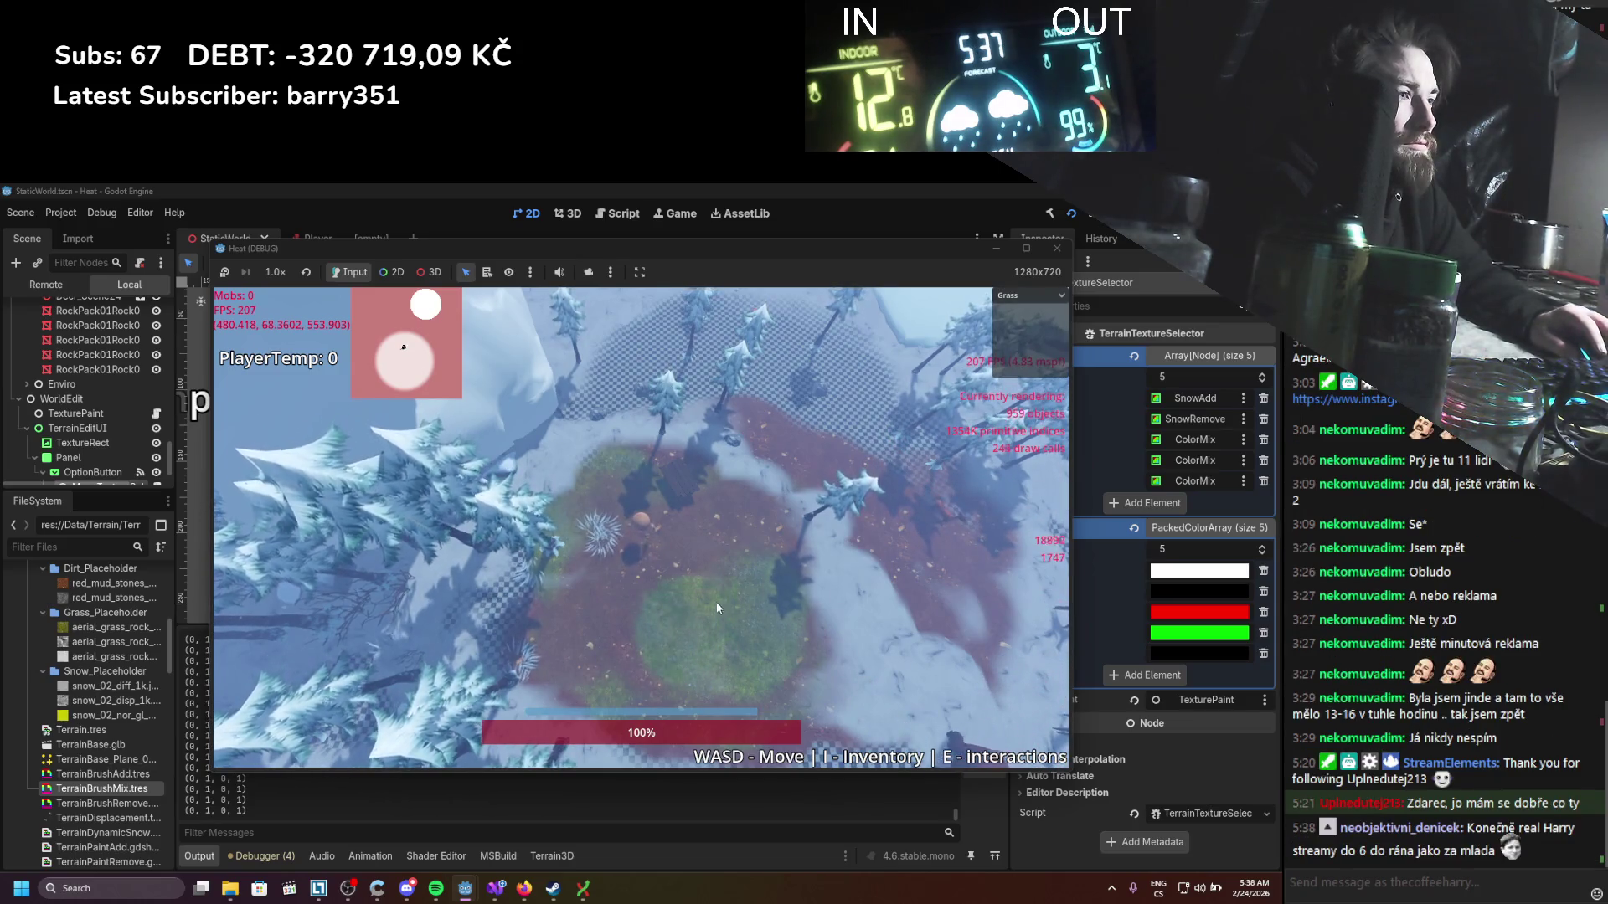
left_click(1037, 295)
left_click(998, 352)
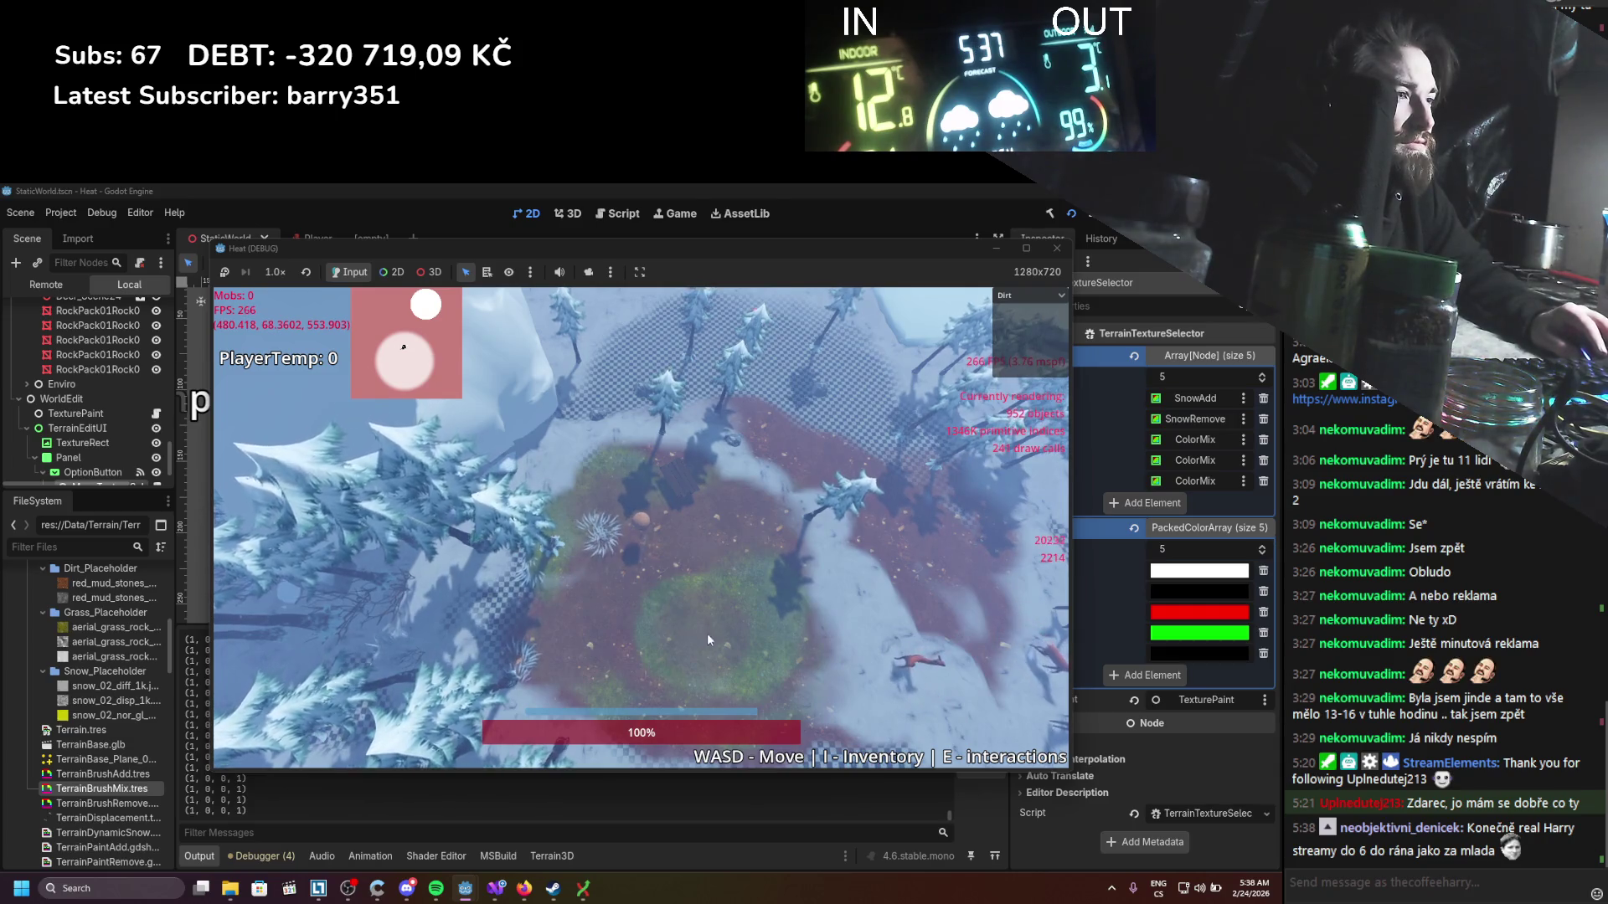
key("F8")
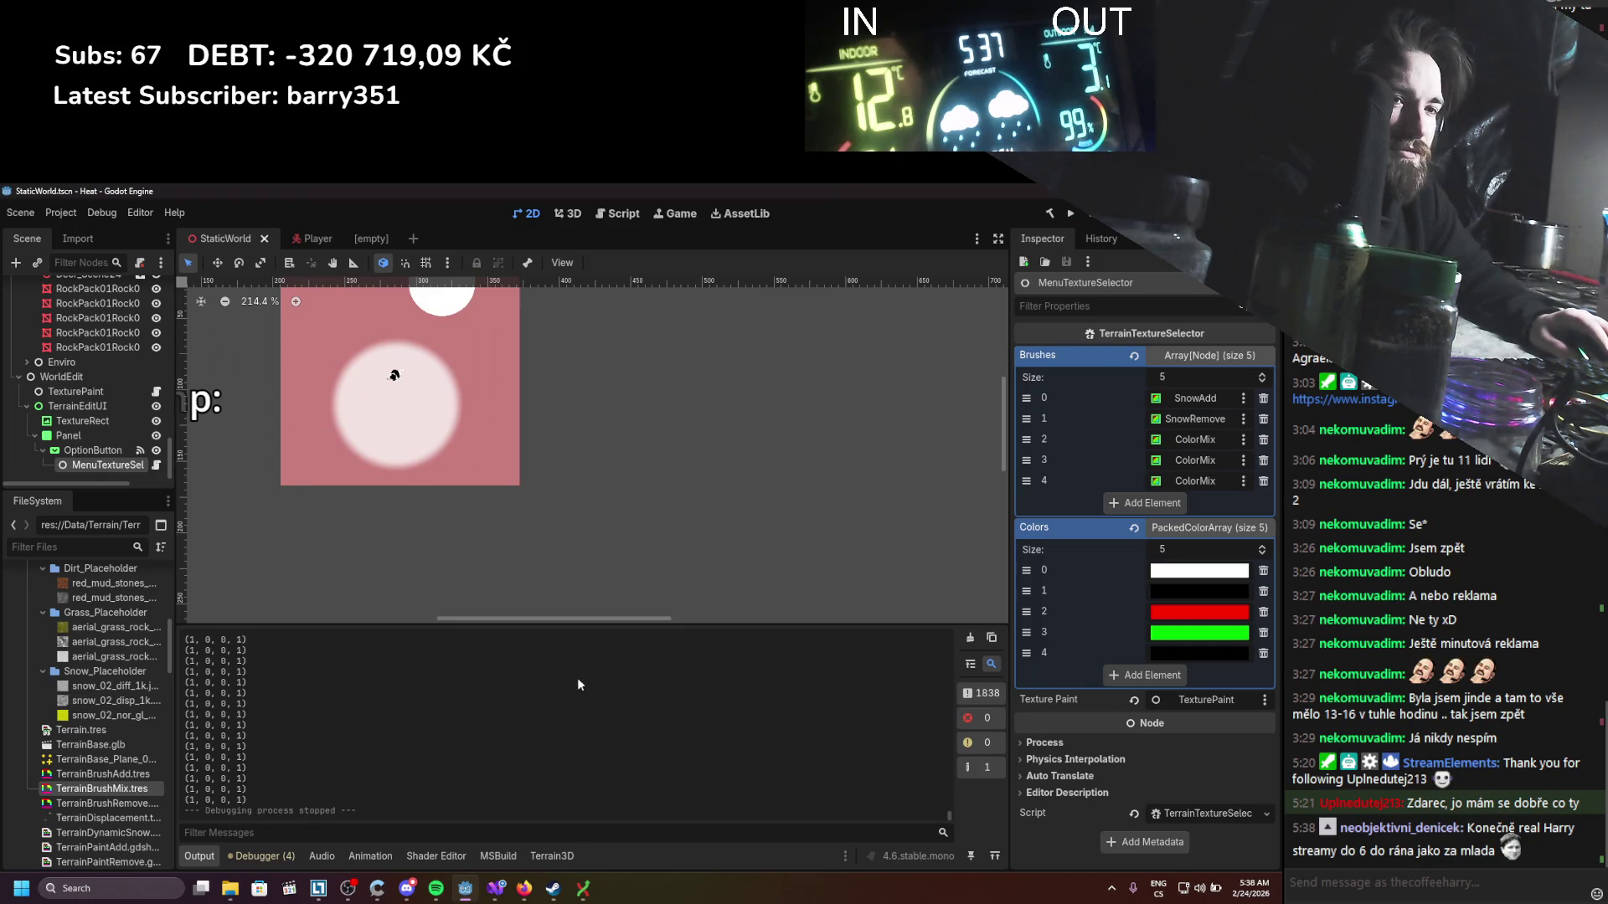
Step: Glance at the C# brush code, then bring the shader code back up in Godot
left_click(490, 889)
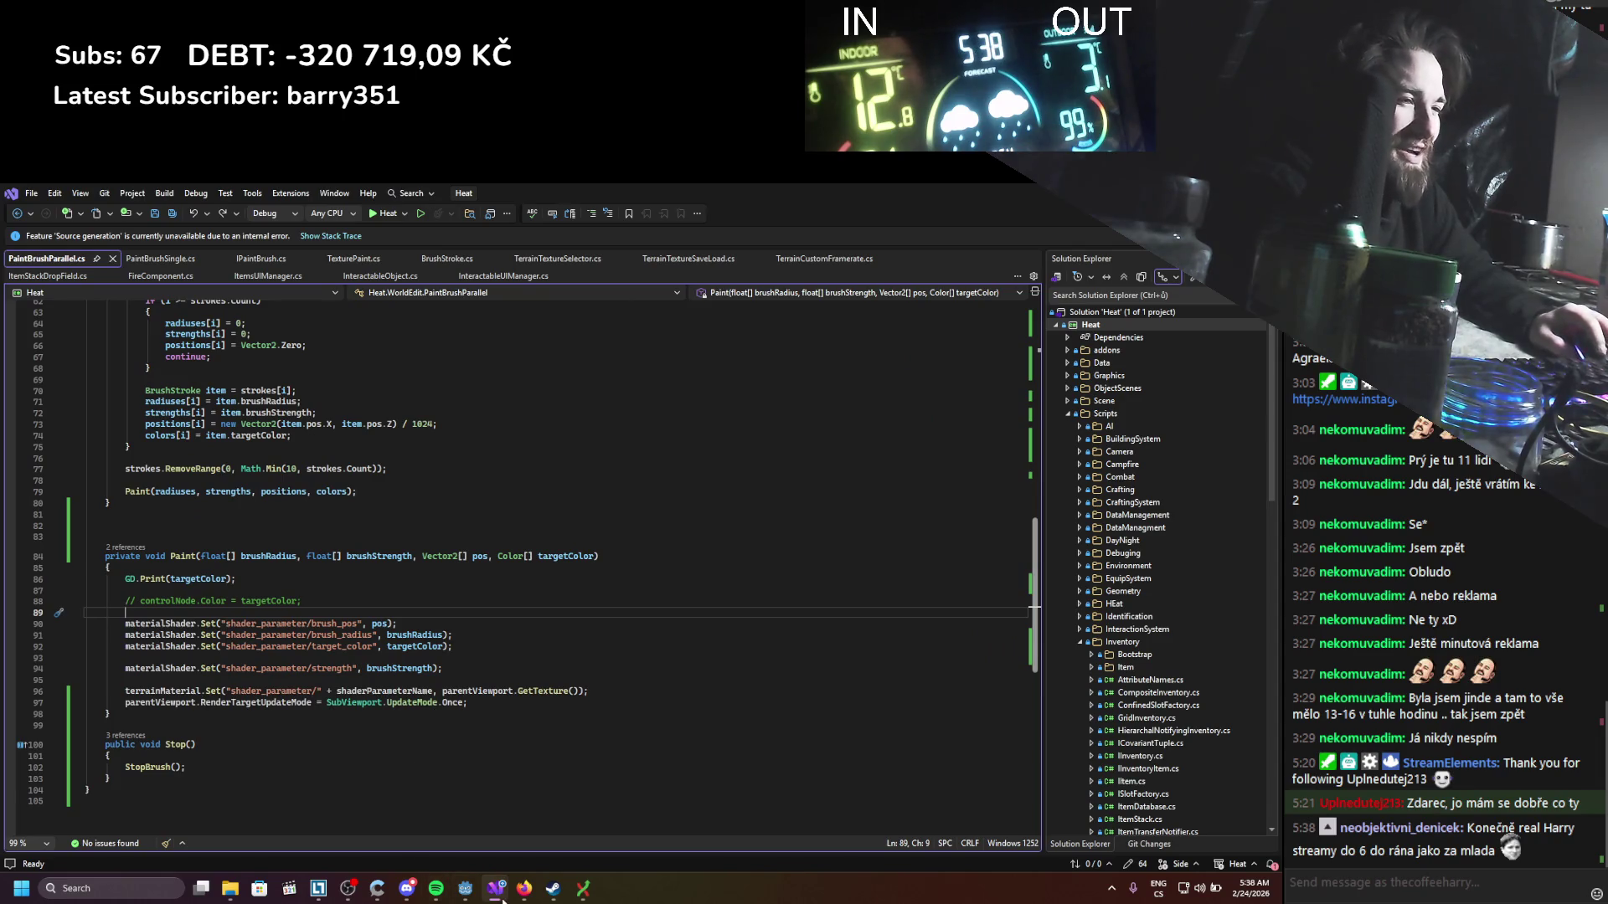
left_click(465, 890)
left_click(430, 854)
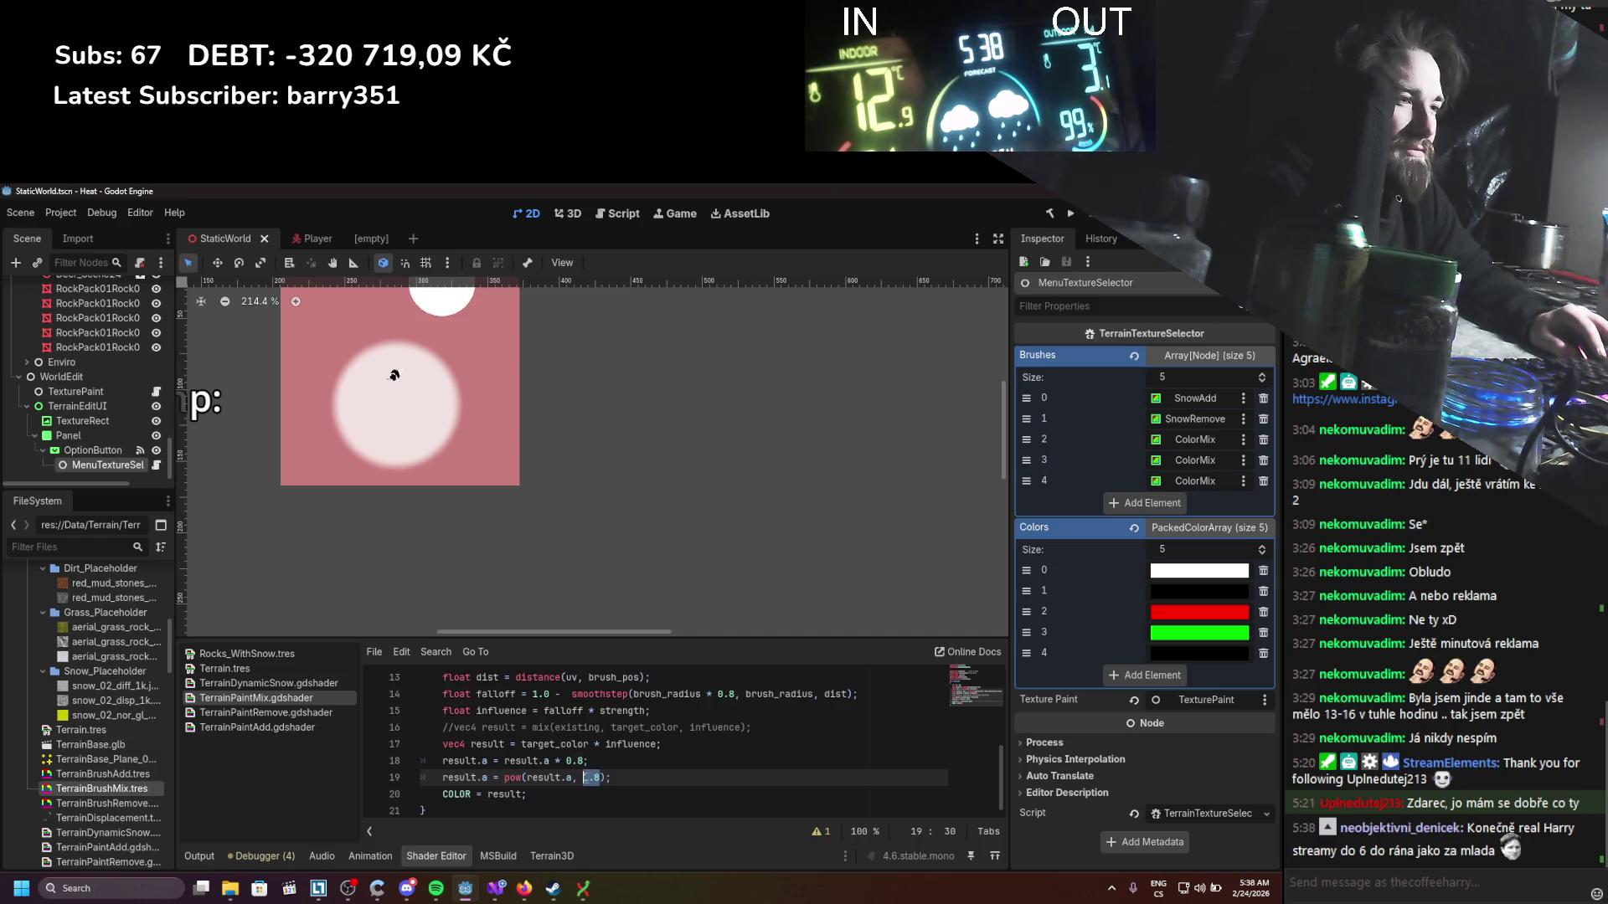
Step: Try 0 as the pow() exponent, undo back to 0.7, save, and relaunch the game
type("0")
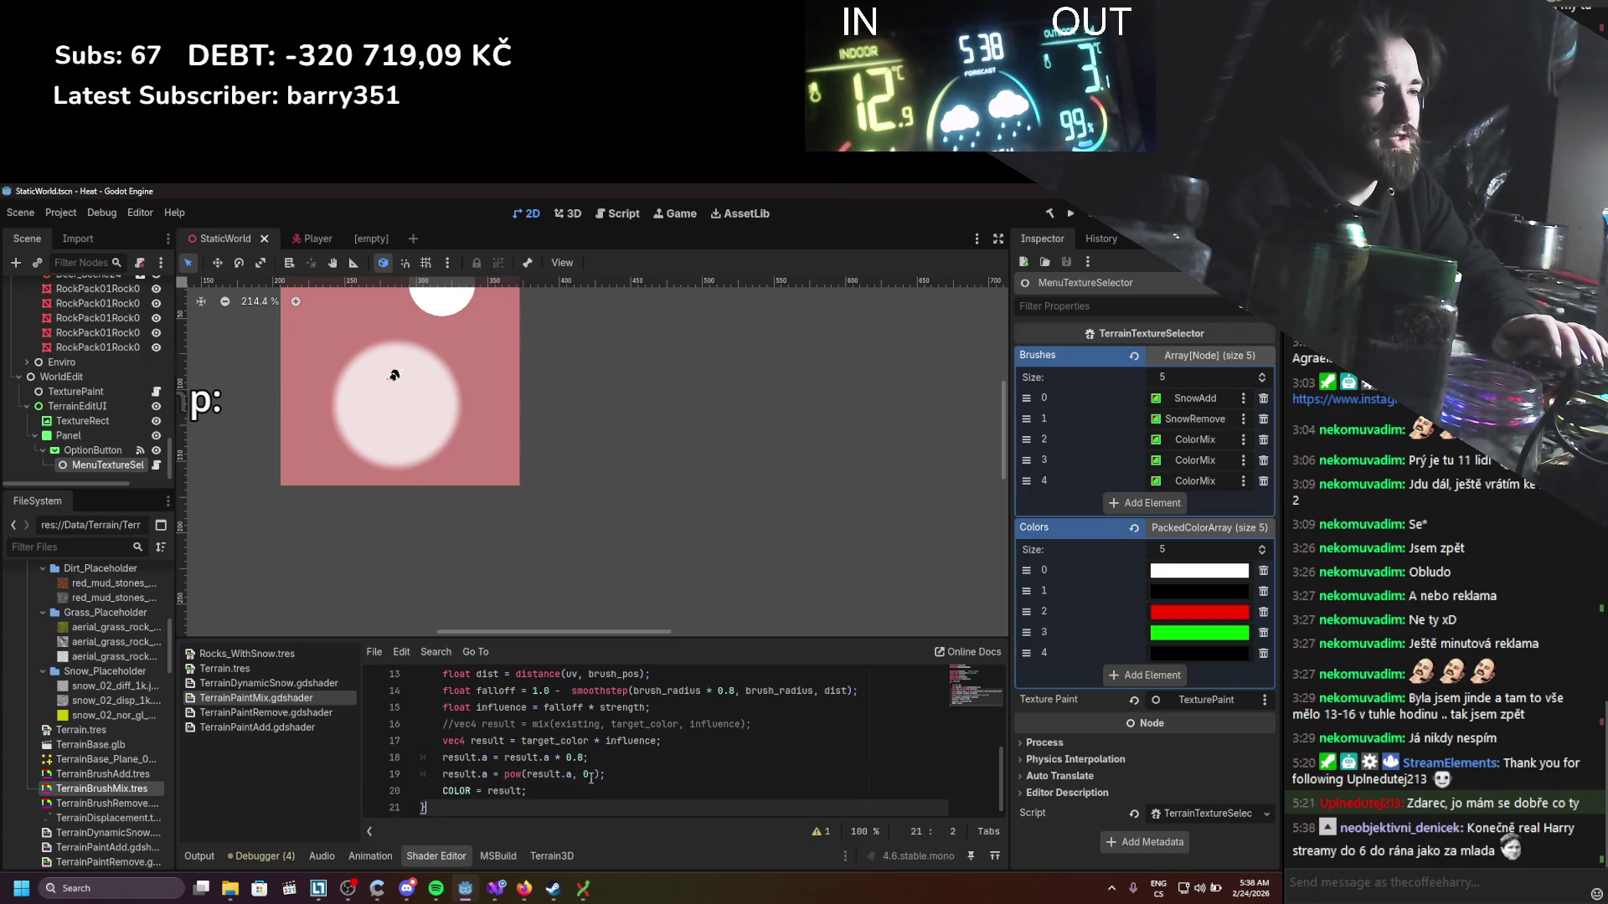
key("ctrl+z")
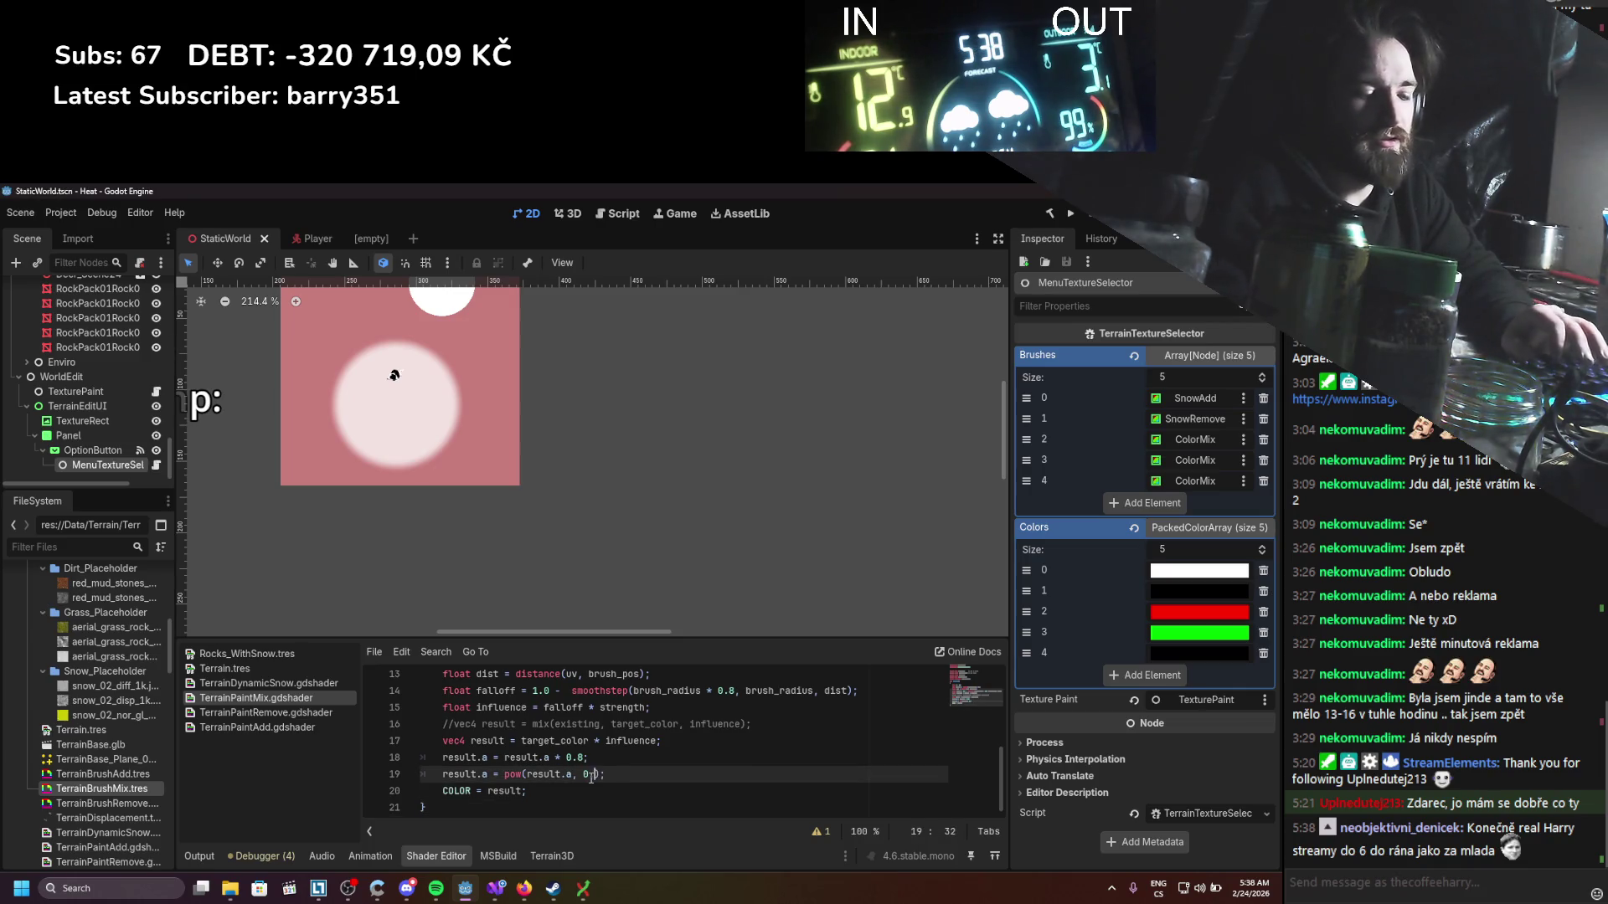
type("7")
key("ctrl+s")
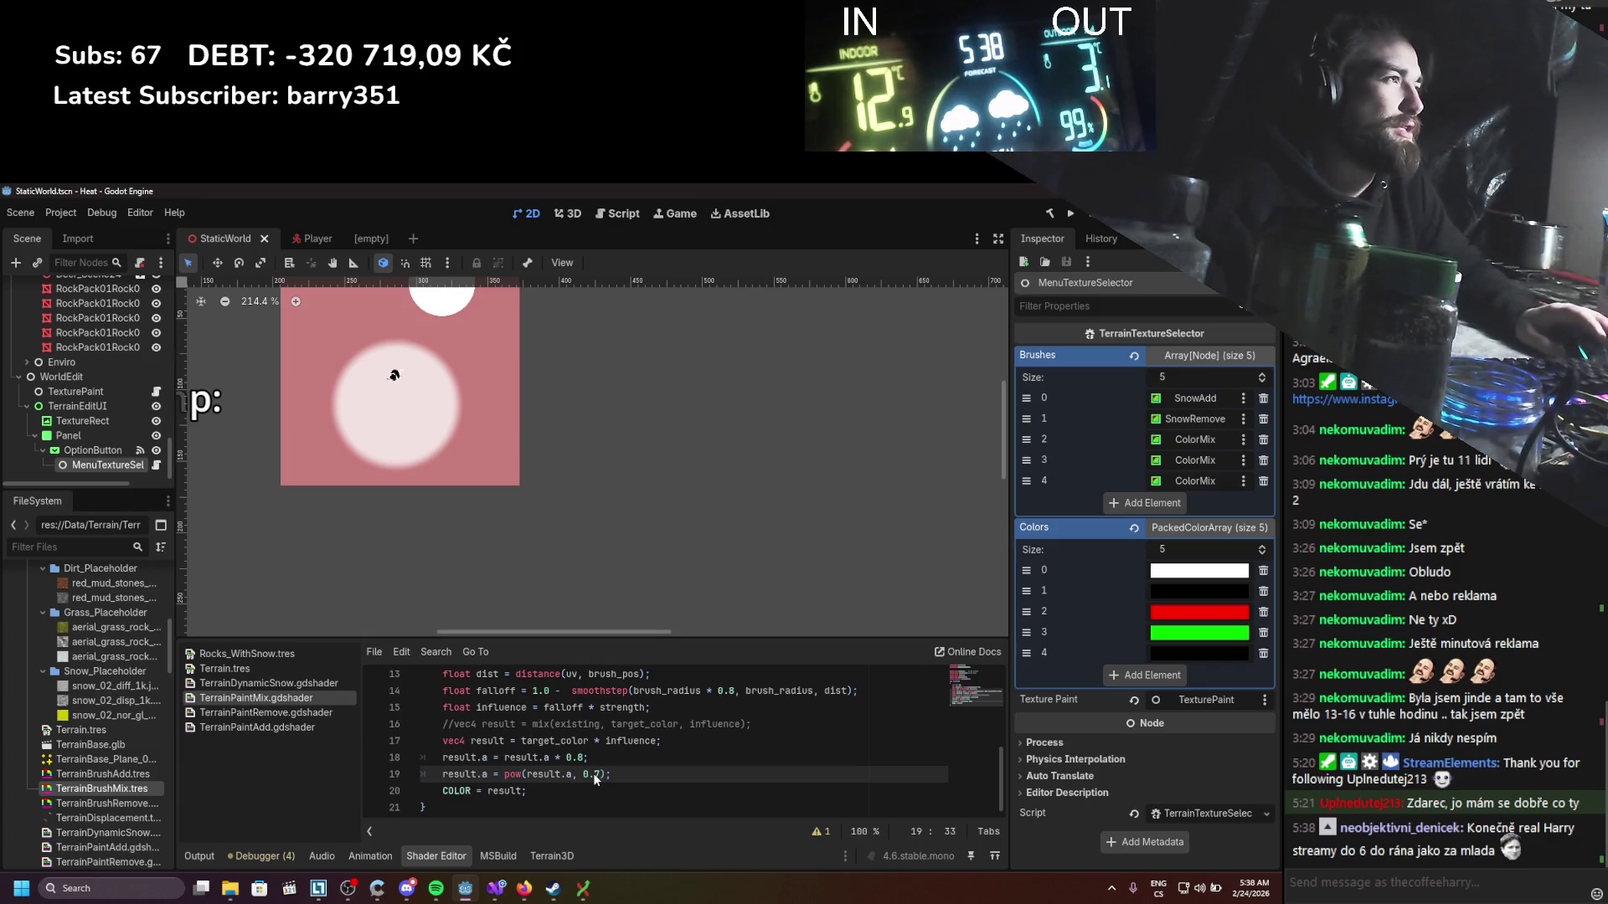
left_click(1070, 213)
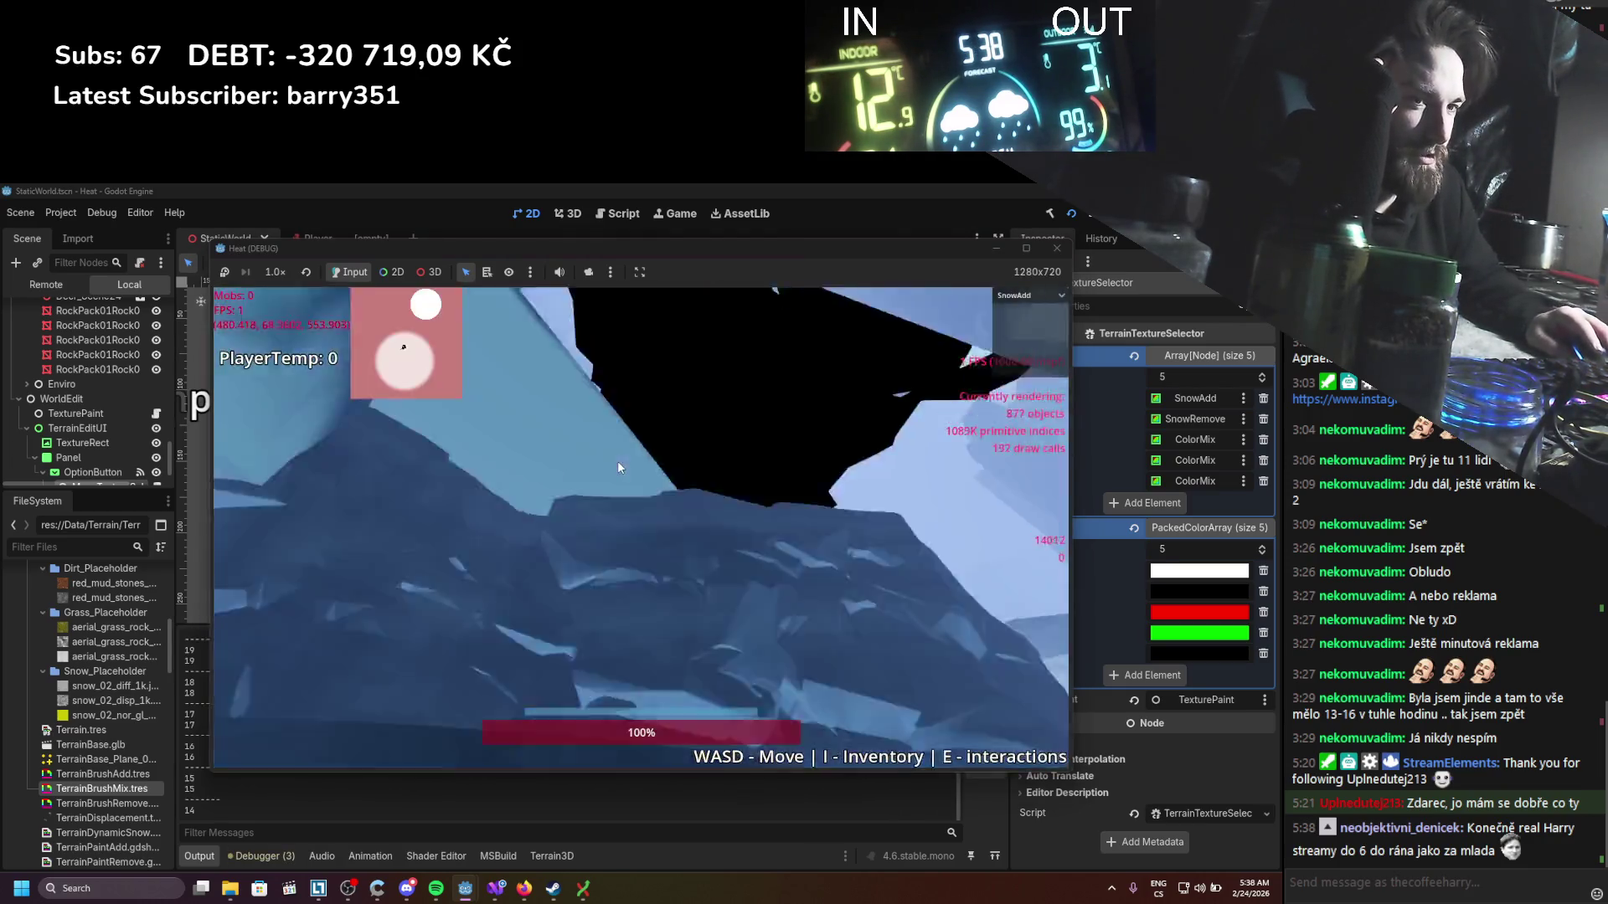
Step: Paint dirt spots on the terrain with the Dirt brush, then switch to the Spatial shaders docs
left_click(1039, 296)
left_click(972, 391)
left_click(686, 626)
left_click(1030, 295)
key("alt+Tab")
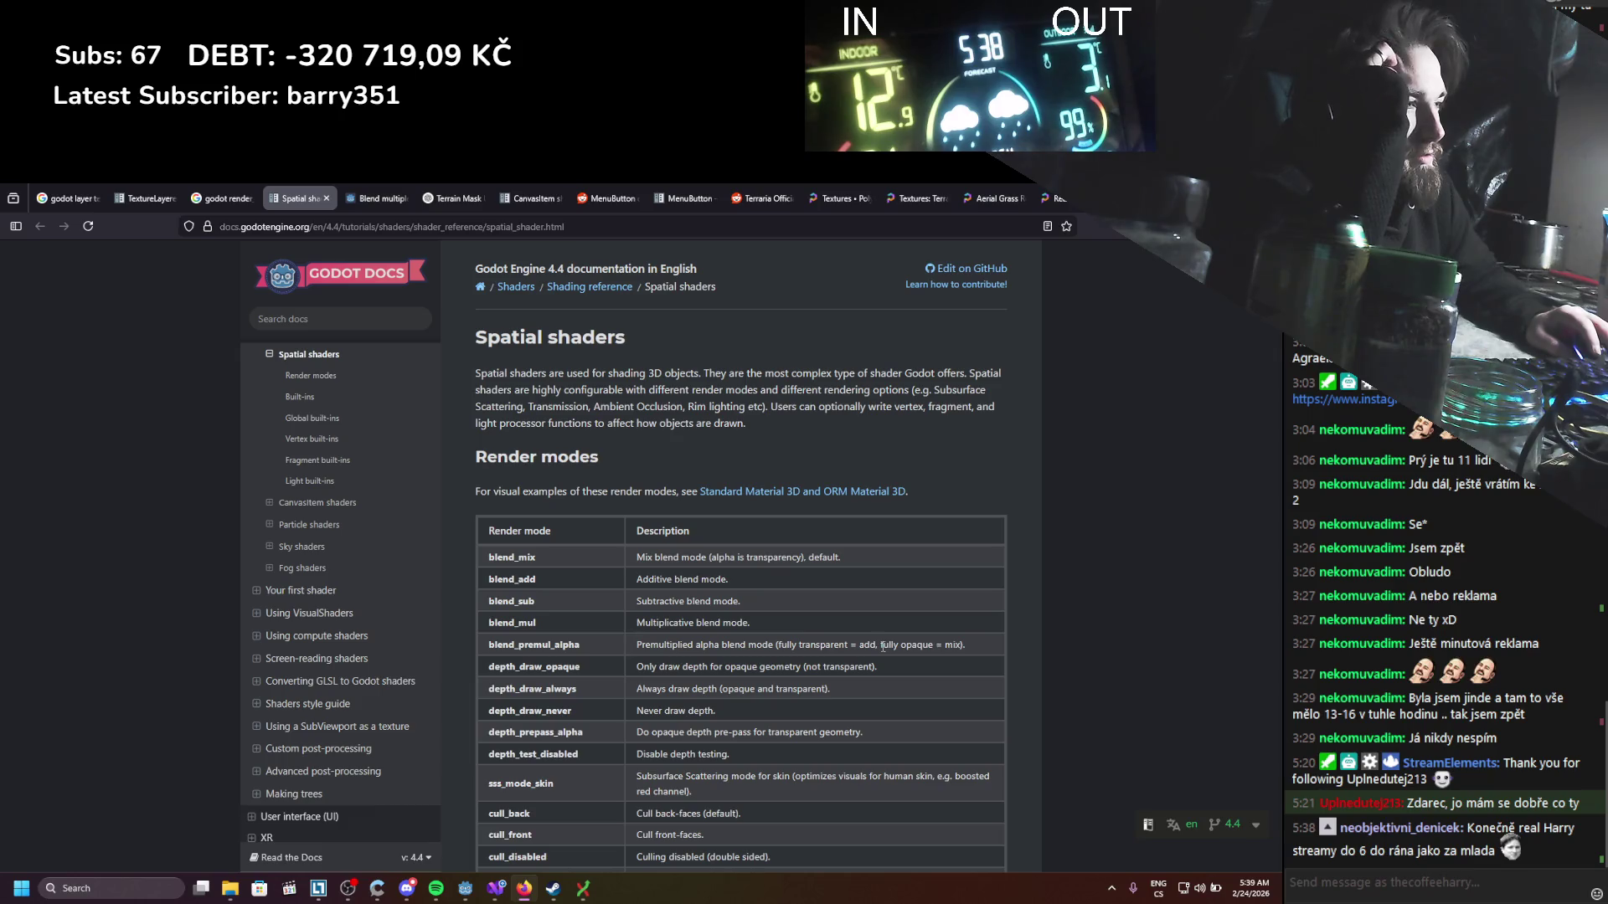
Step: Highlight blend_premul_alpha's fully transparent = add and fully opaque = mix notes, then return to the game
left_click_drag(881, 646, 961, 645)
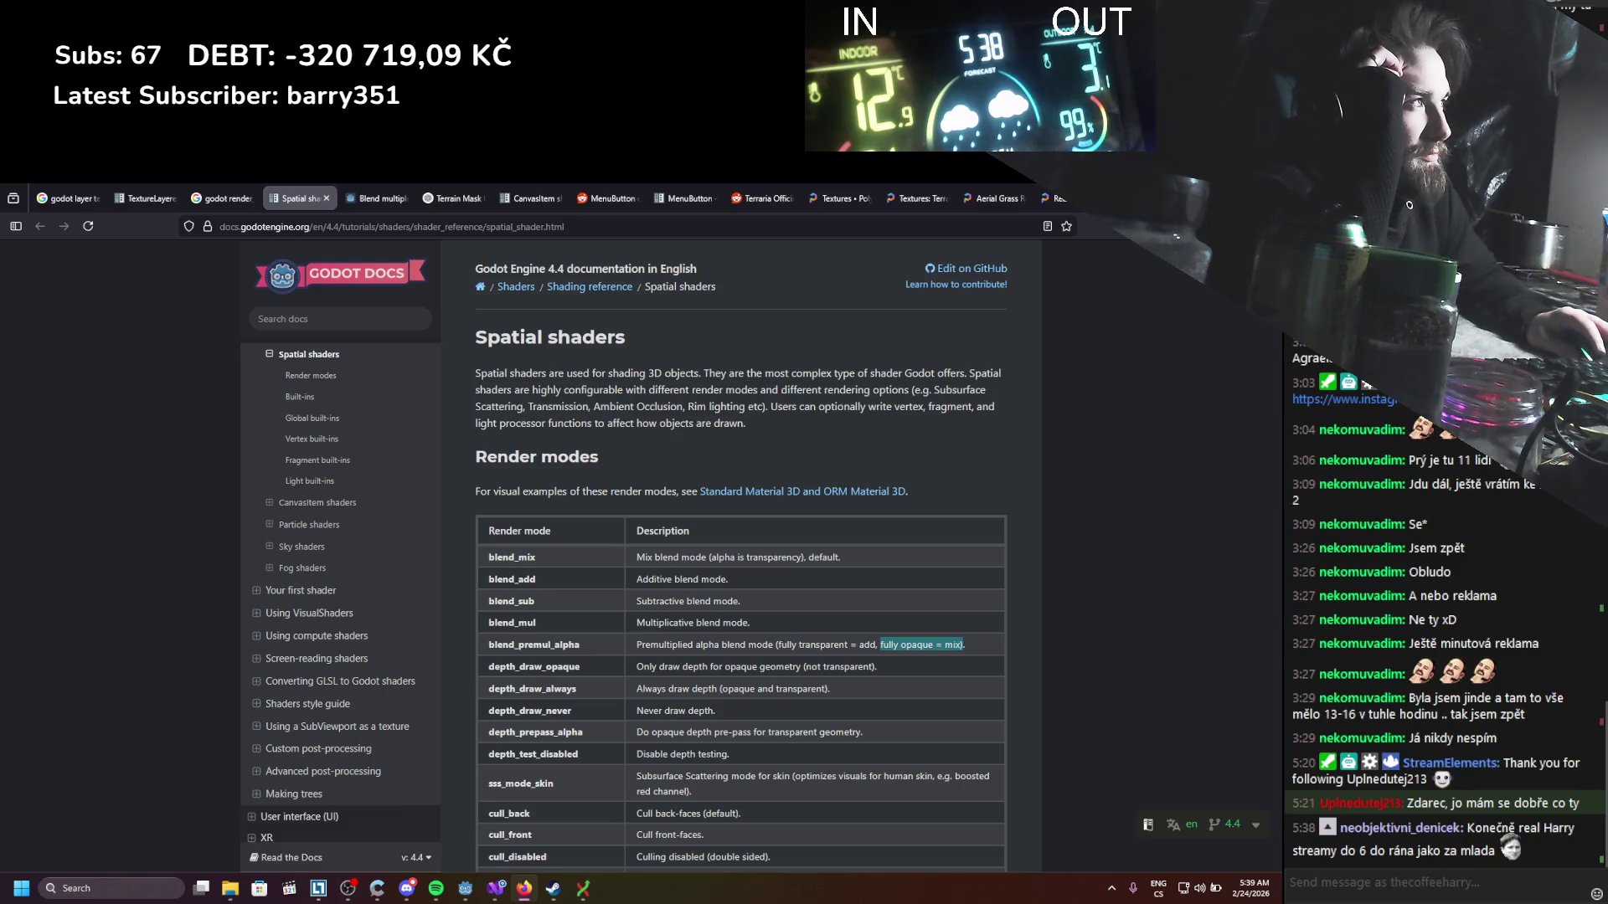
left_click_drag(779, 644, 850, 646)
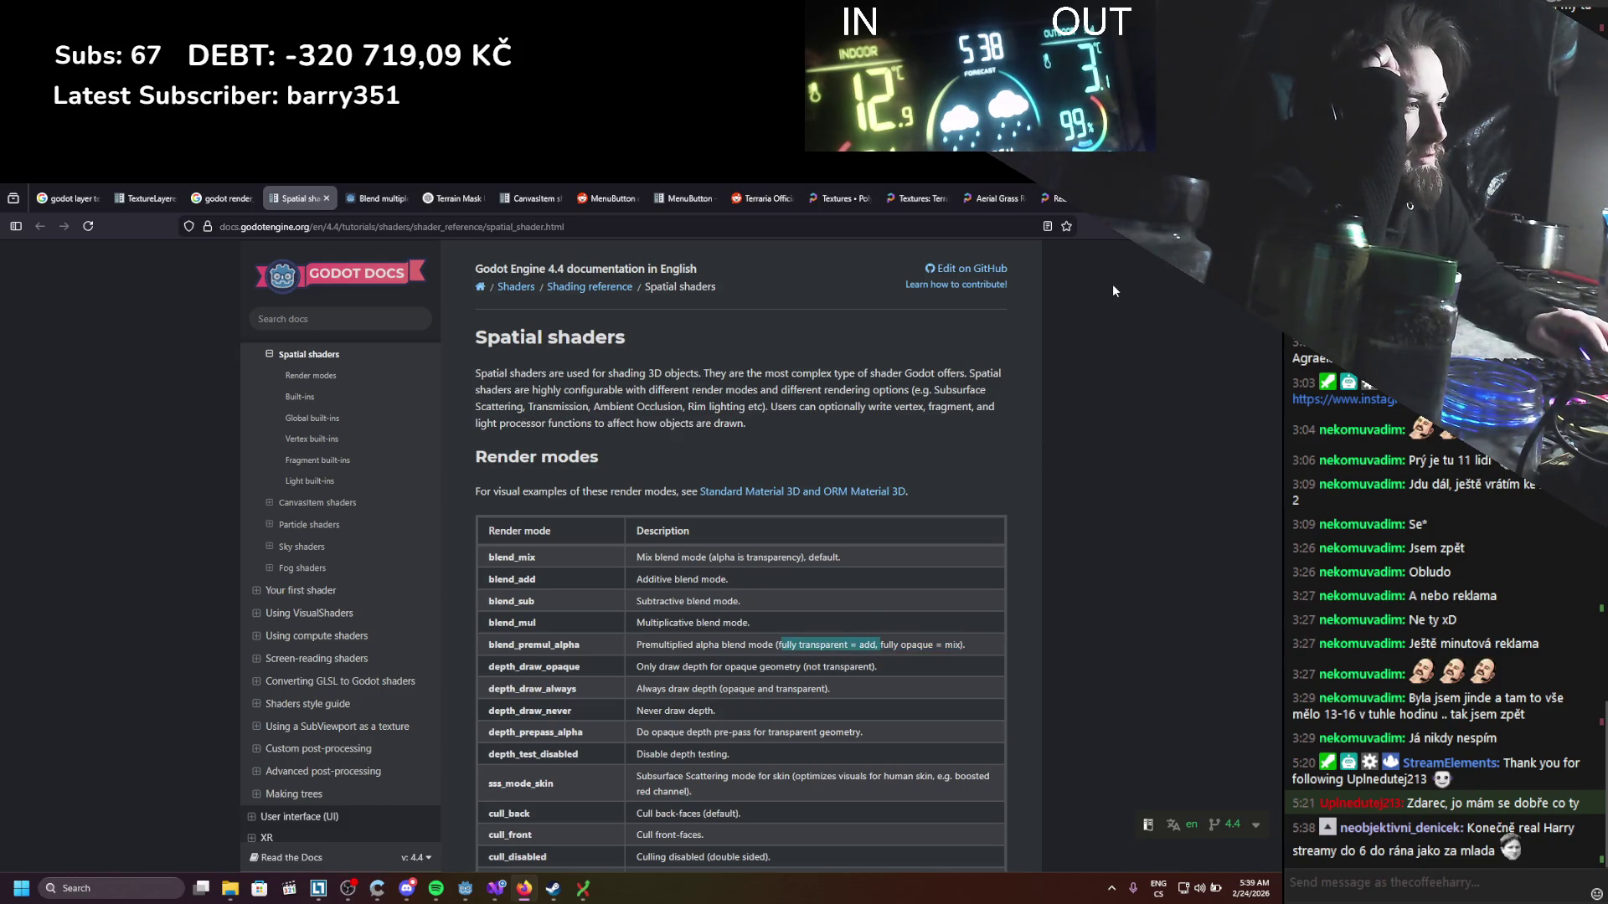
left_click_drag(780, 644, 853, 643)
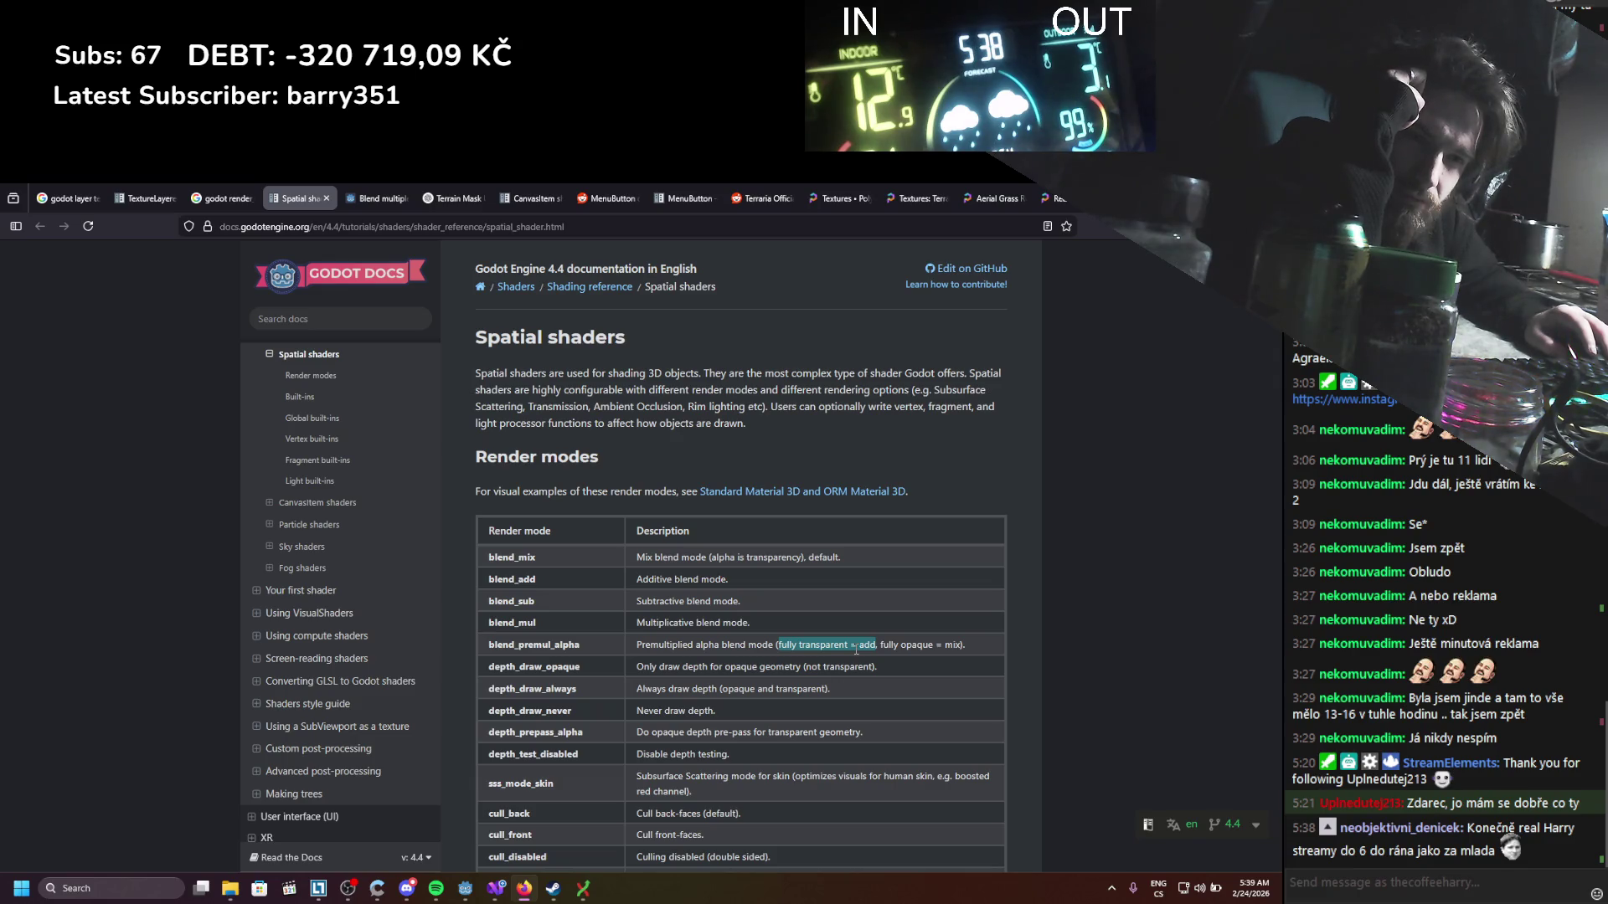
left_click_drag(878, 644, 959, 645)
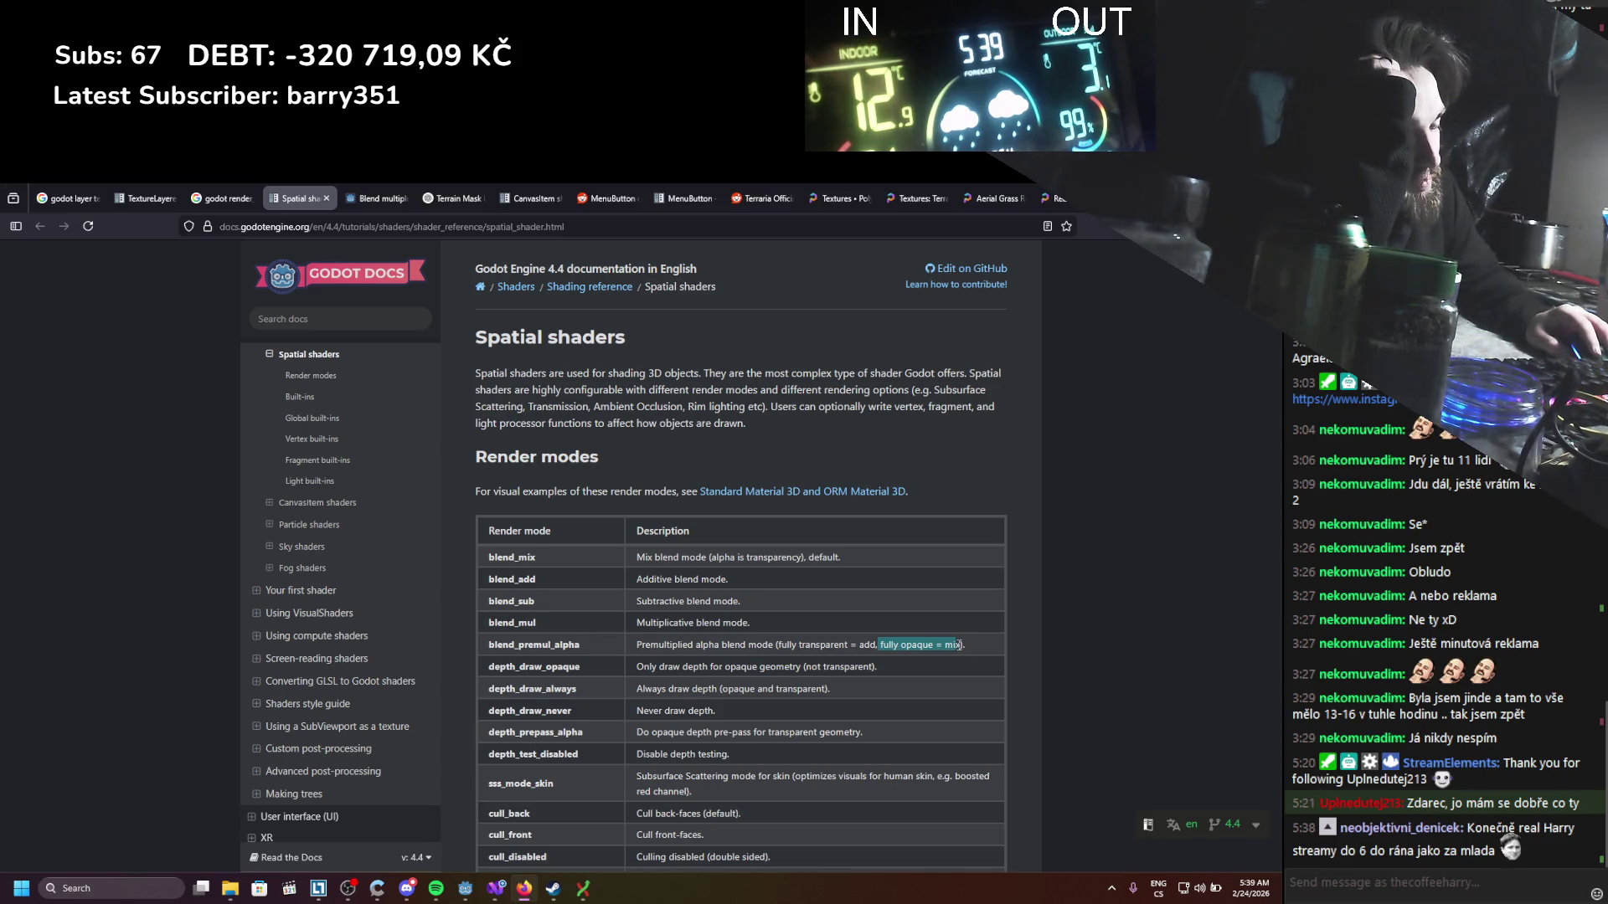
key("shift+Home")
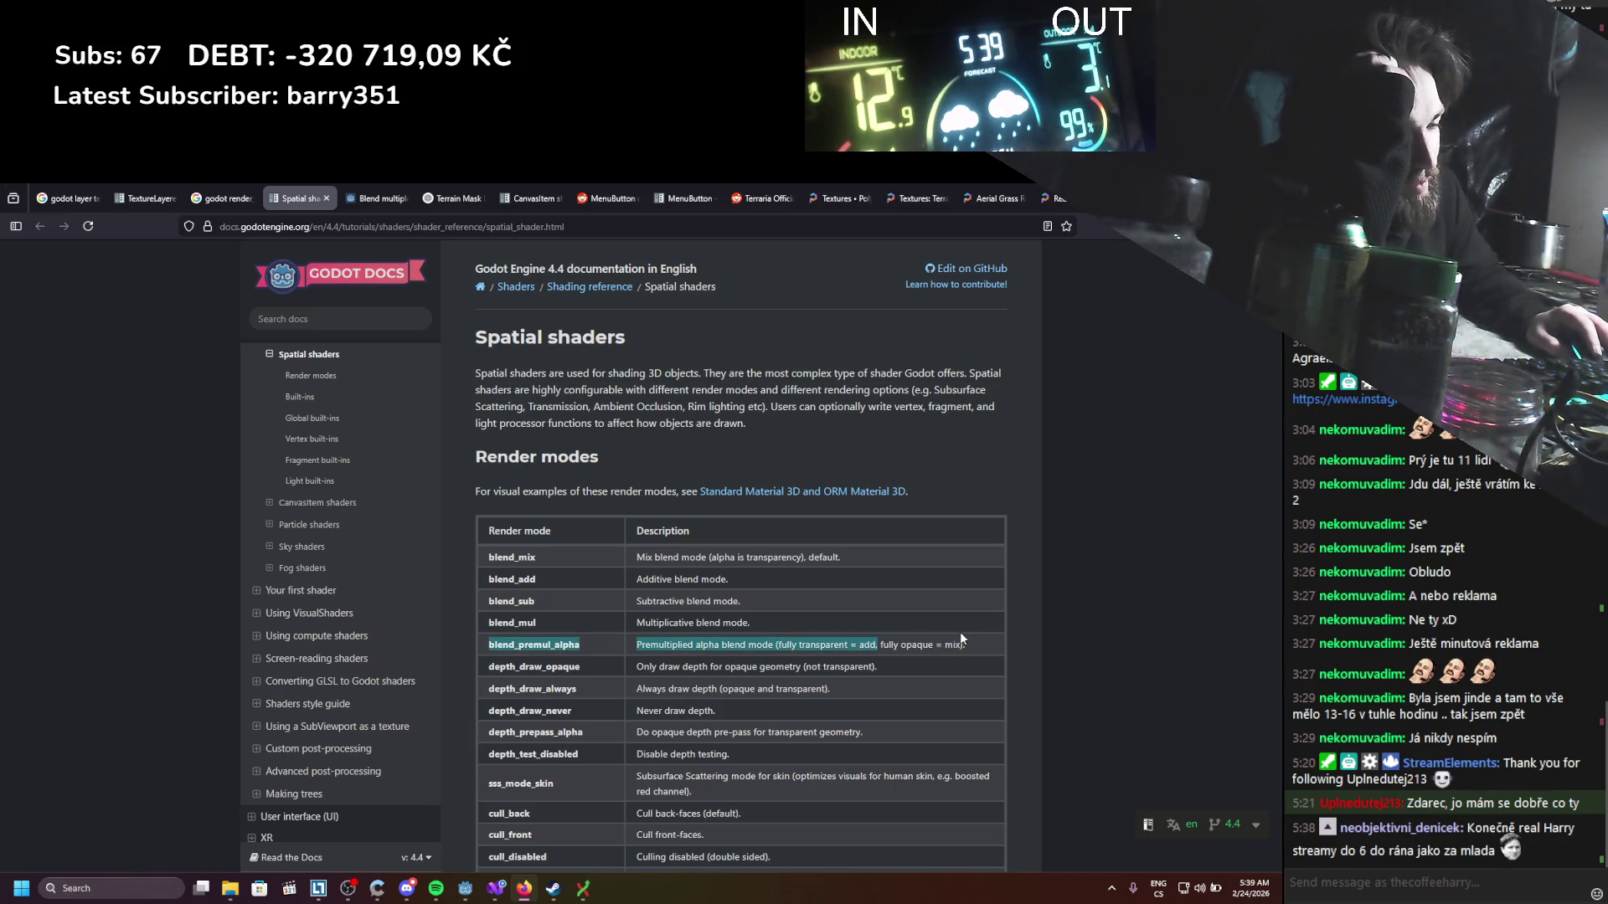
key("shift+End")
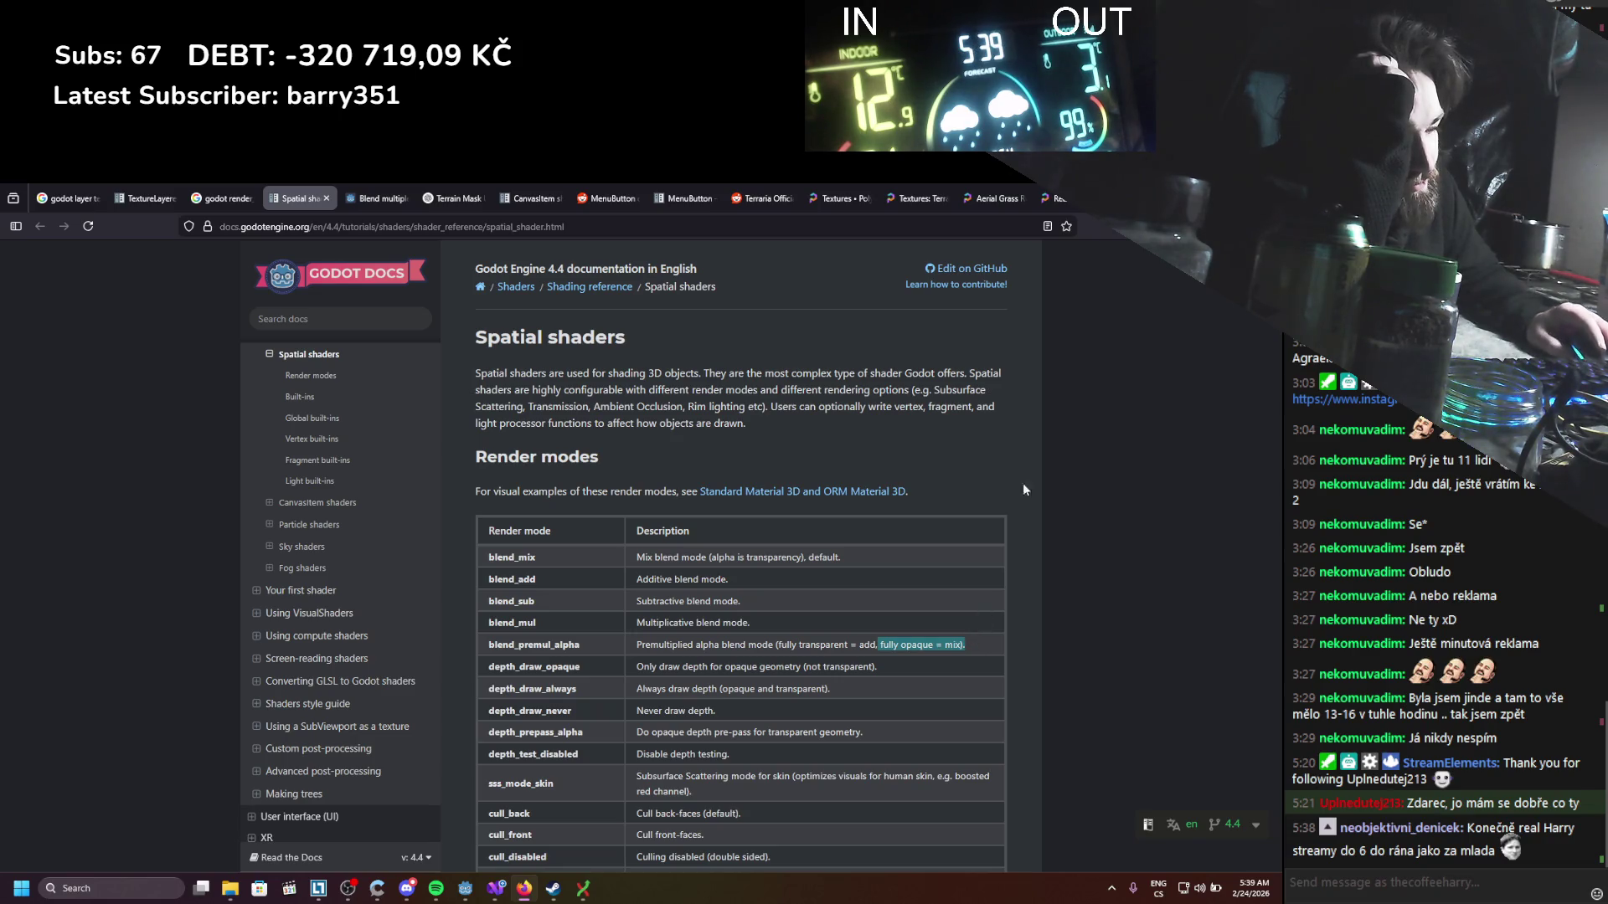
key("alt+Tab")
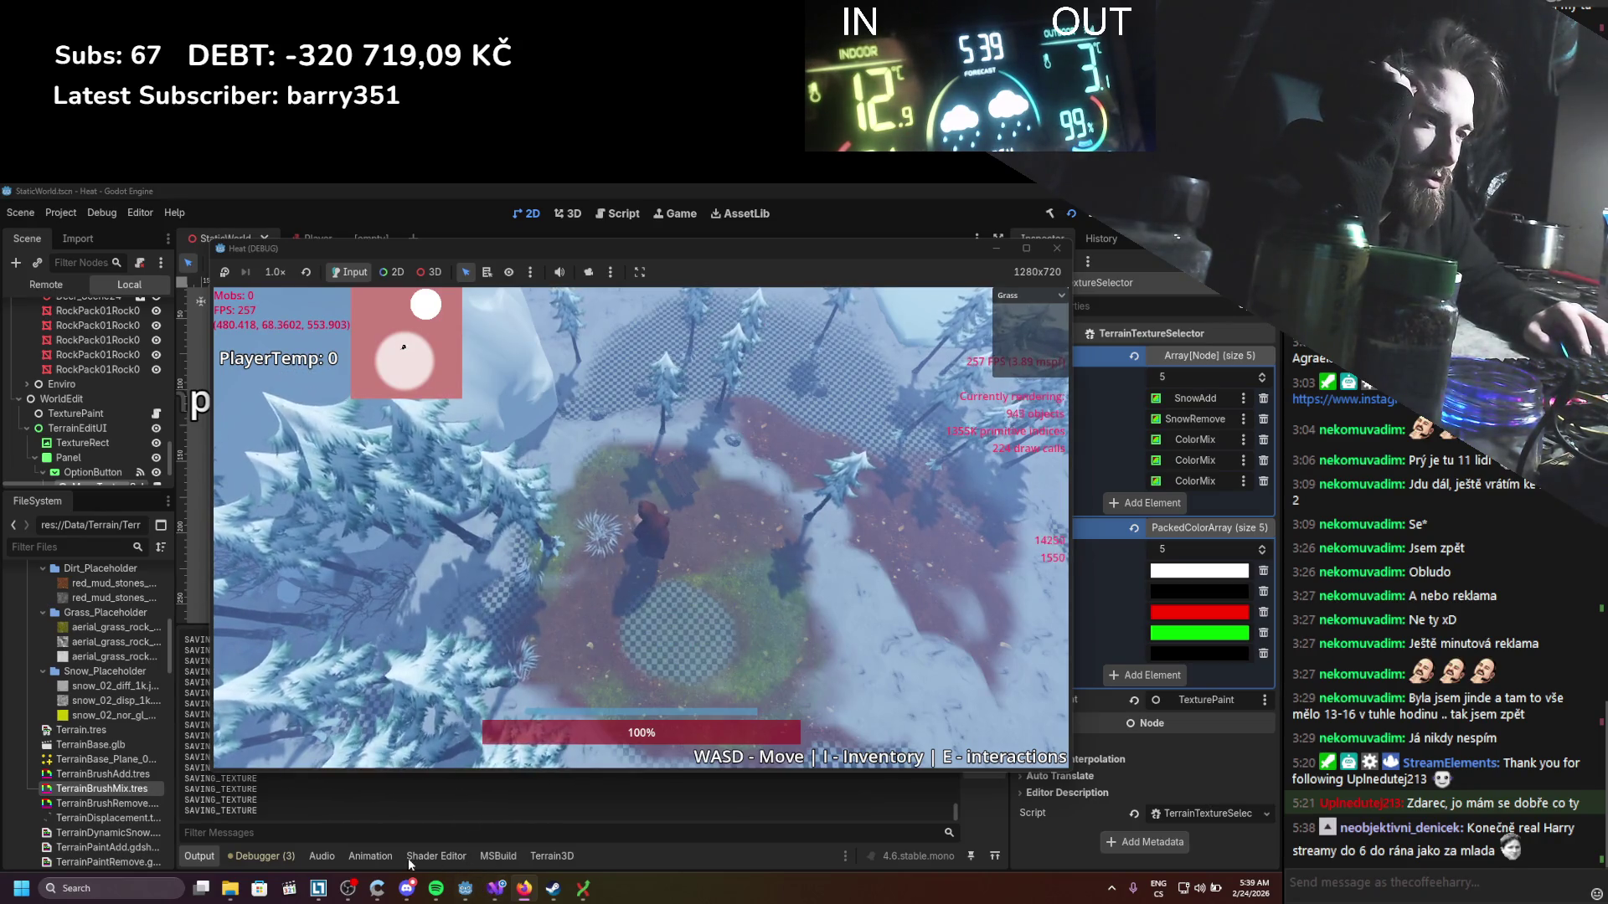
Step: Stop the game, change the pow() alpha exponent from 0.7 to 1.5, save, and rerun the game
key("F8")
left_click(435, 856)
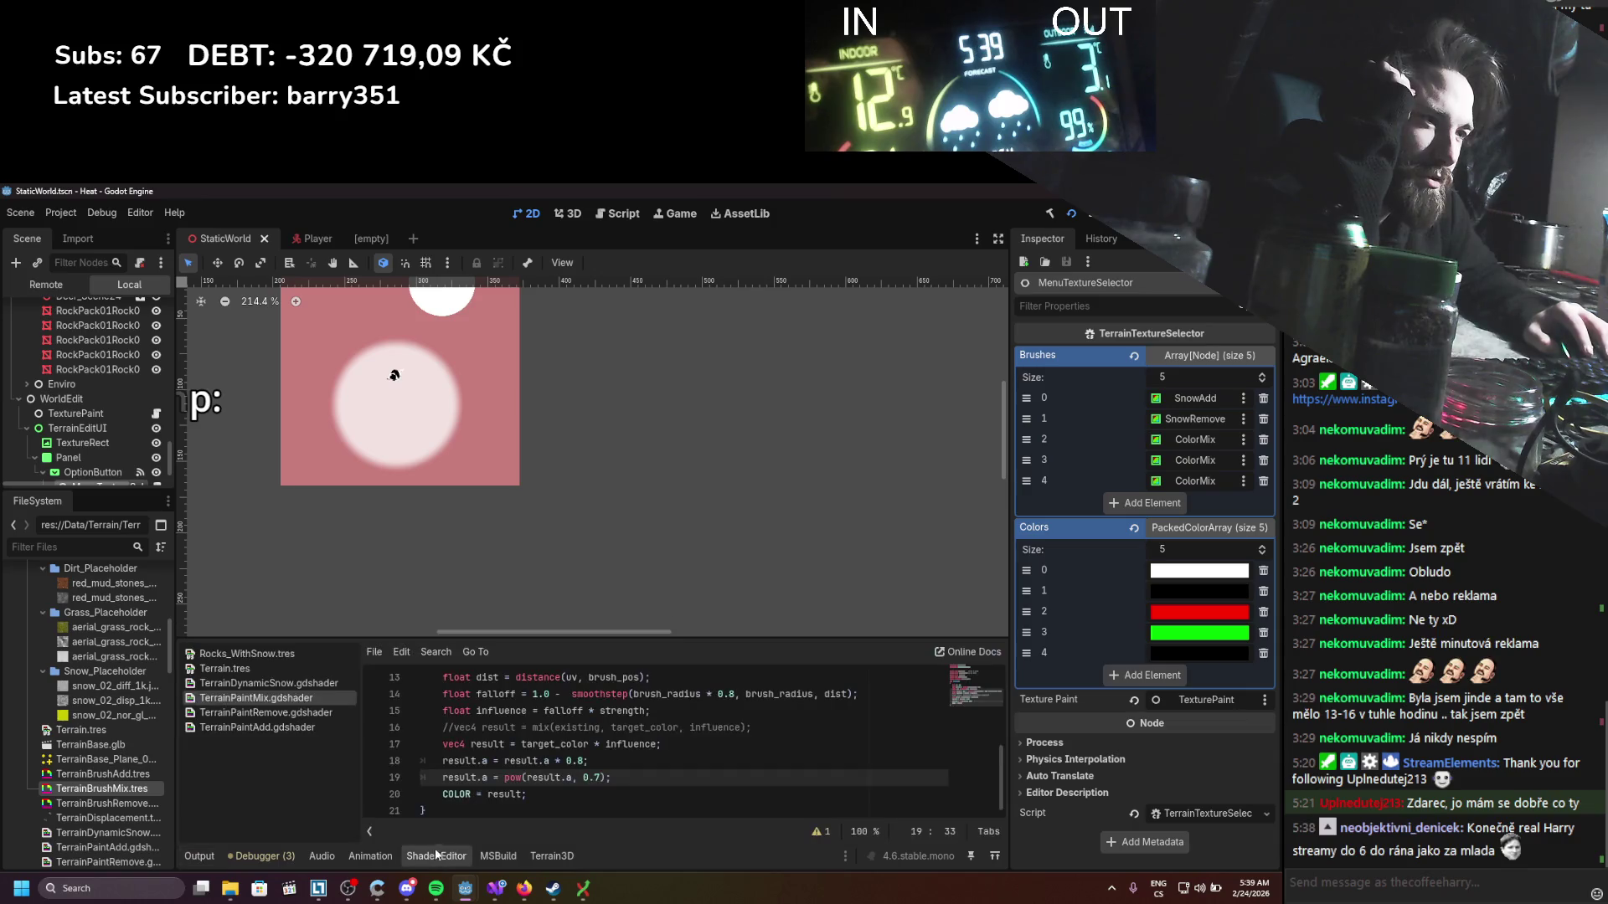
left_click_drag(600, 777, 584, 779)
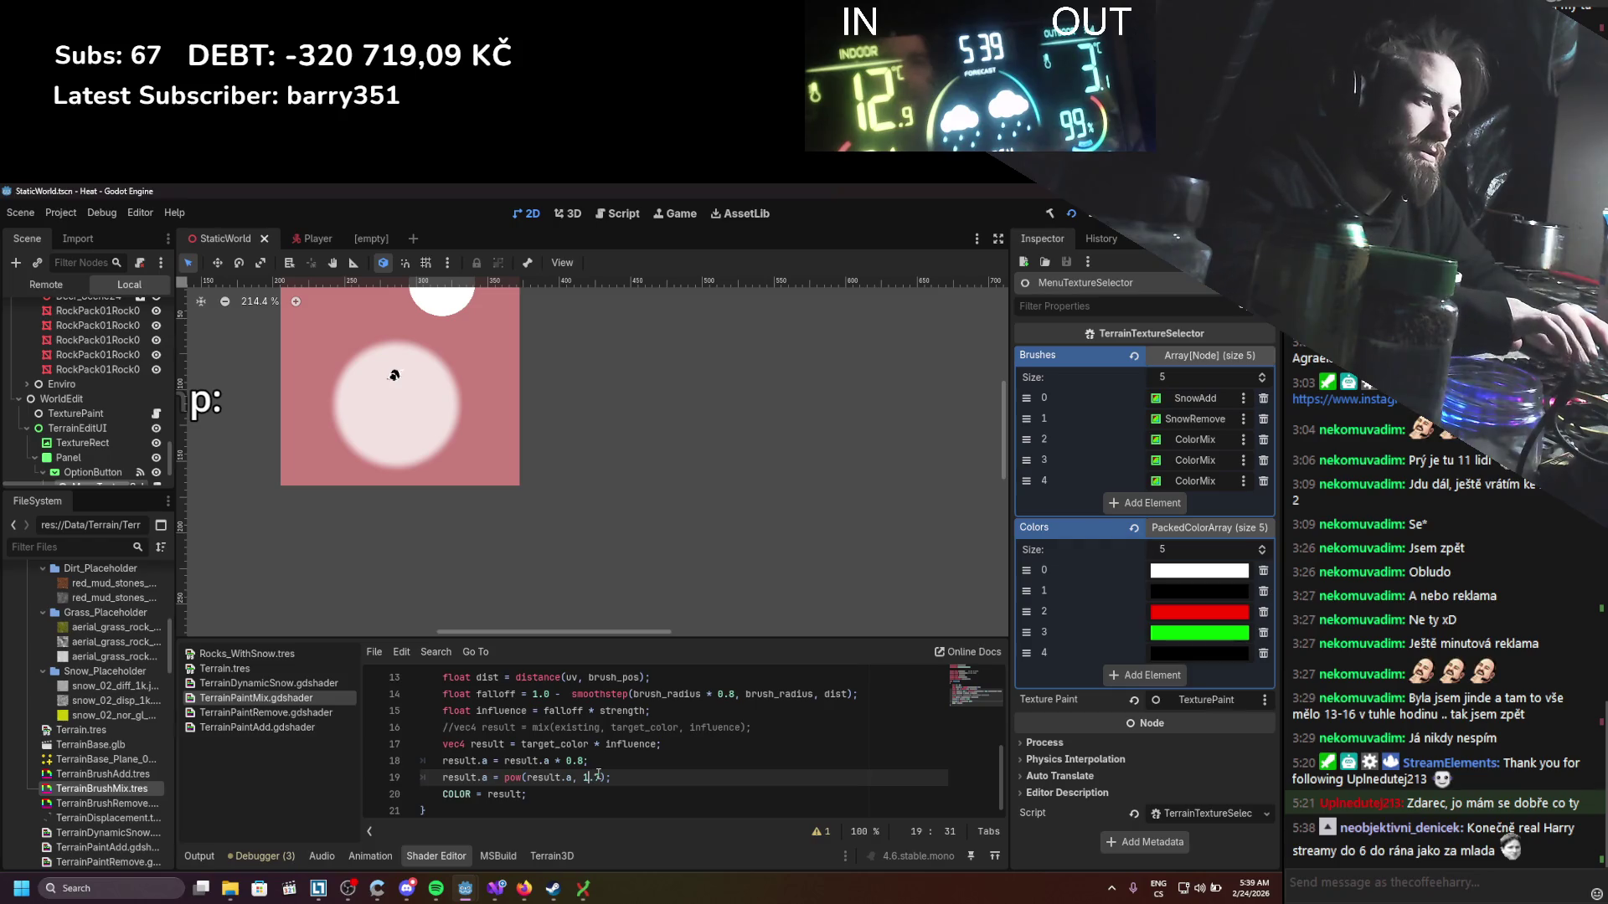
type("5")
key("ctrl+s")
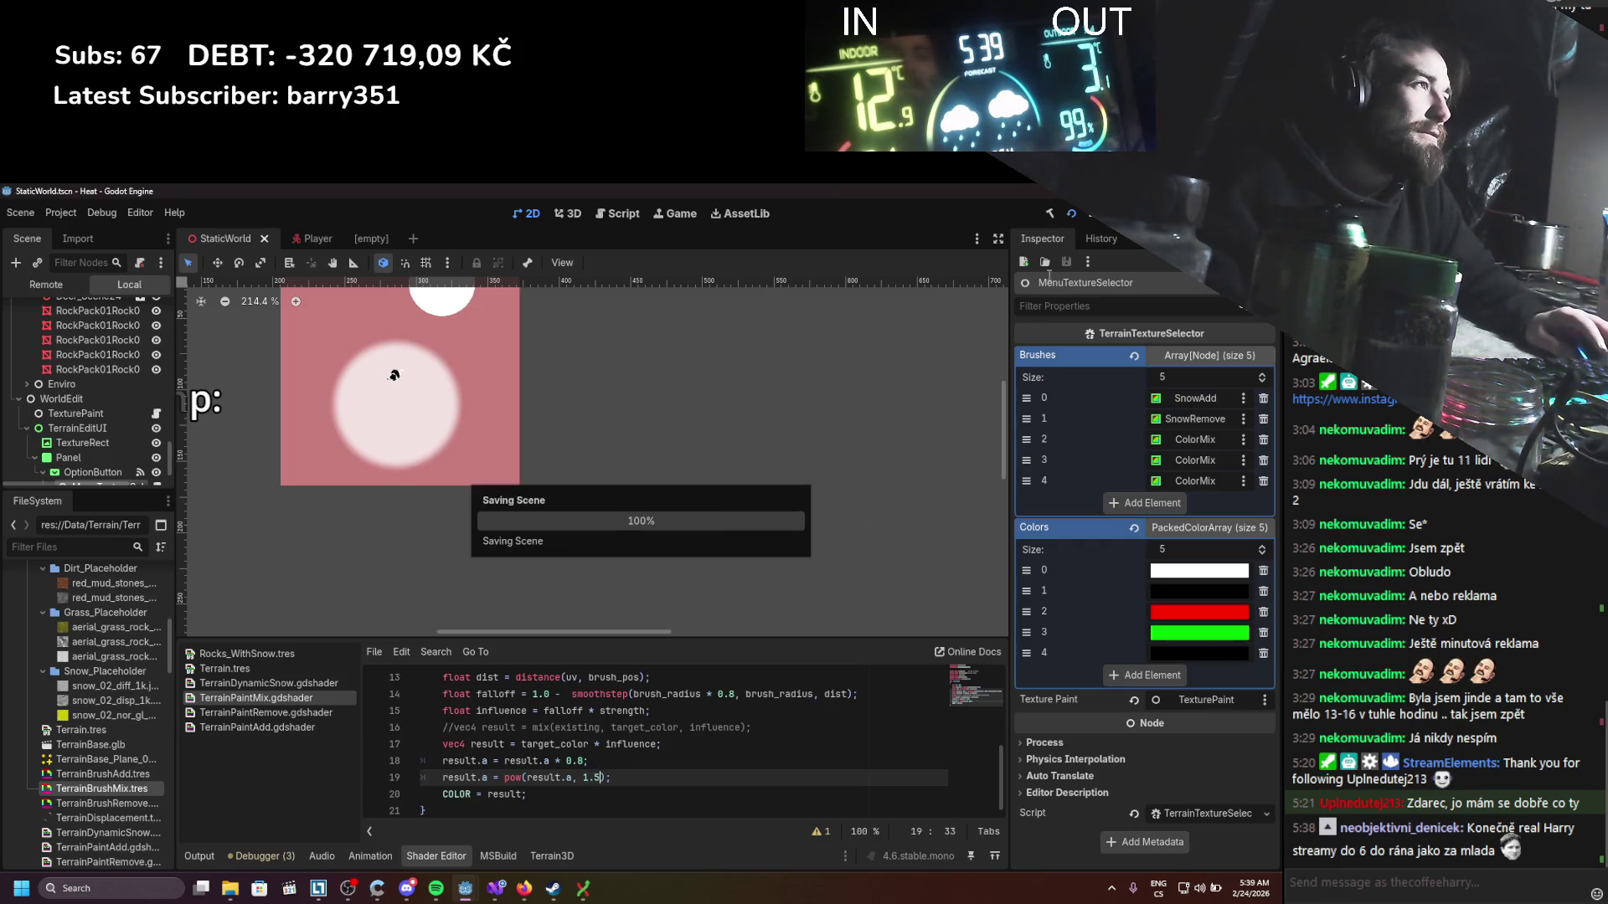
left_click(1071, 215)
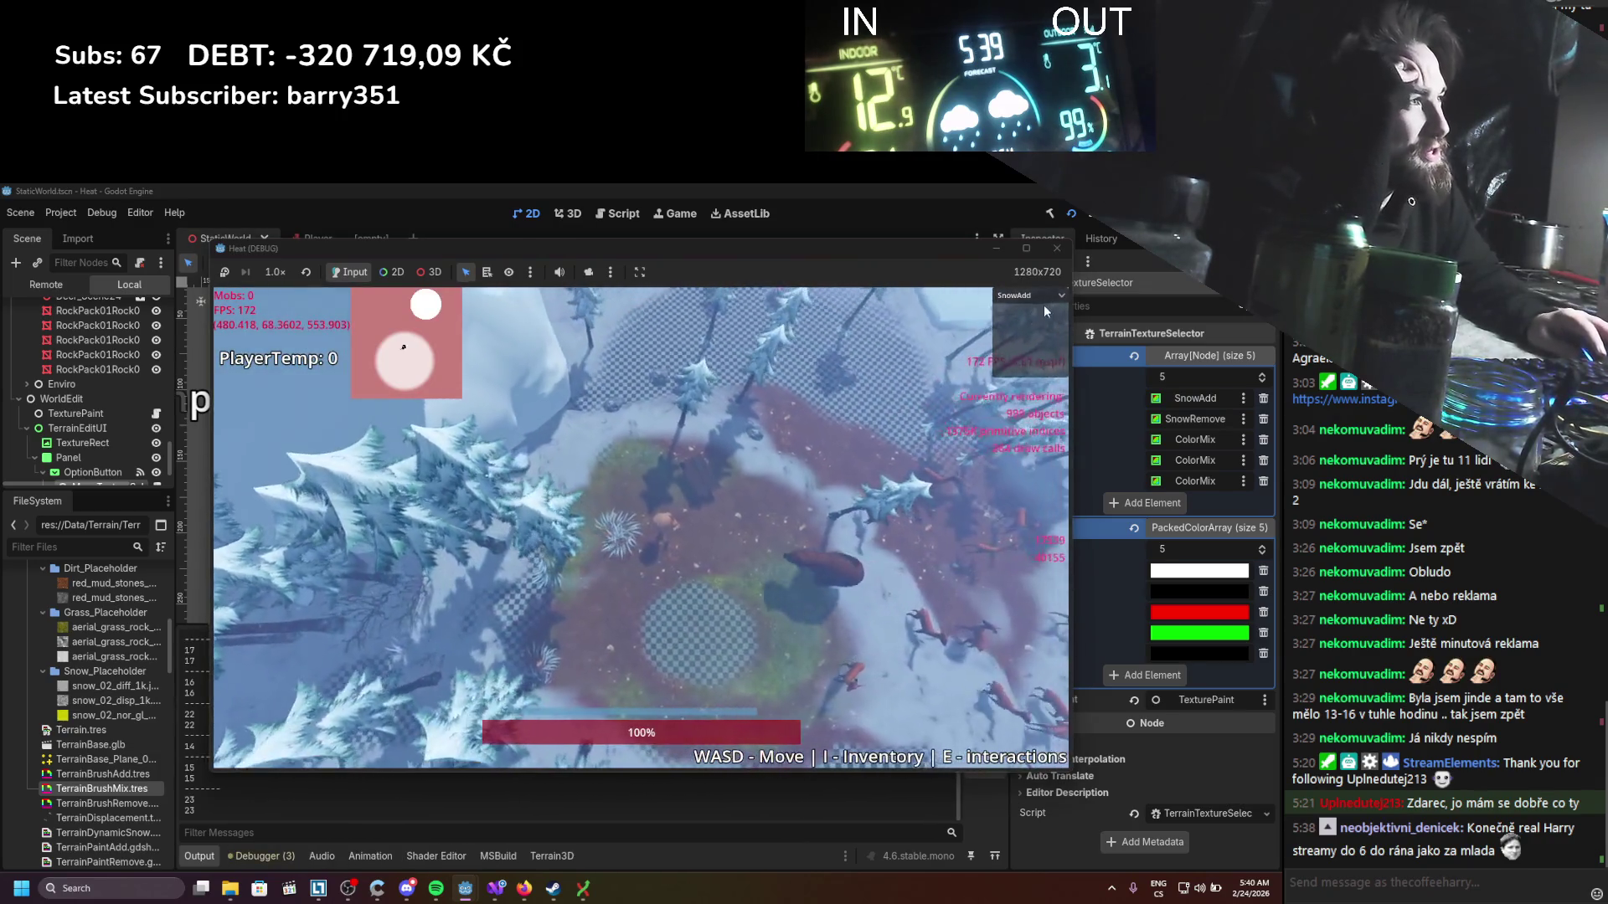
Step: Paint dirt over the grass patch with the Dirt brush, reselect Grass, then stop the game
left_click(1044, 299)
left_click(1028, 331)
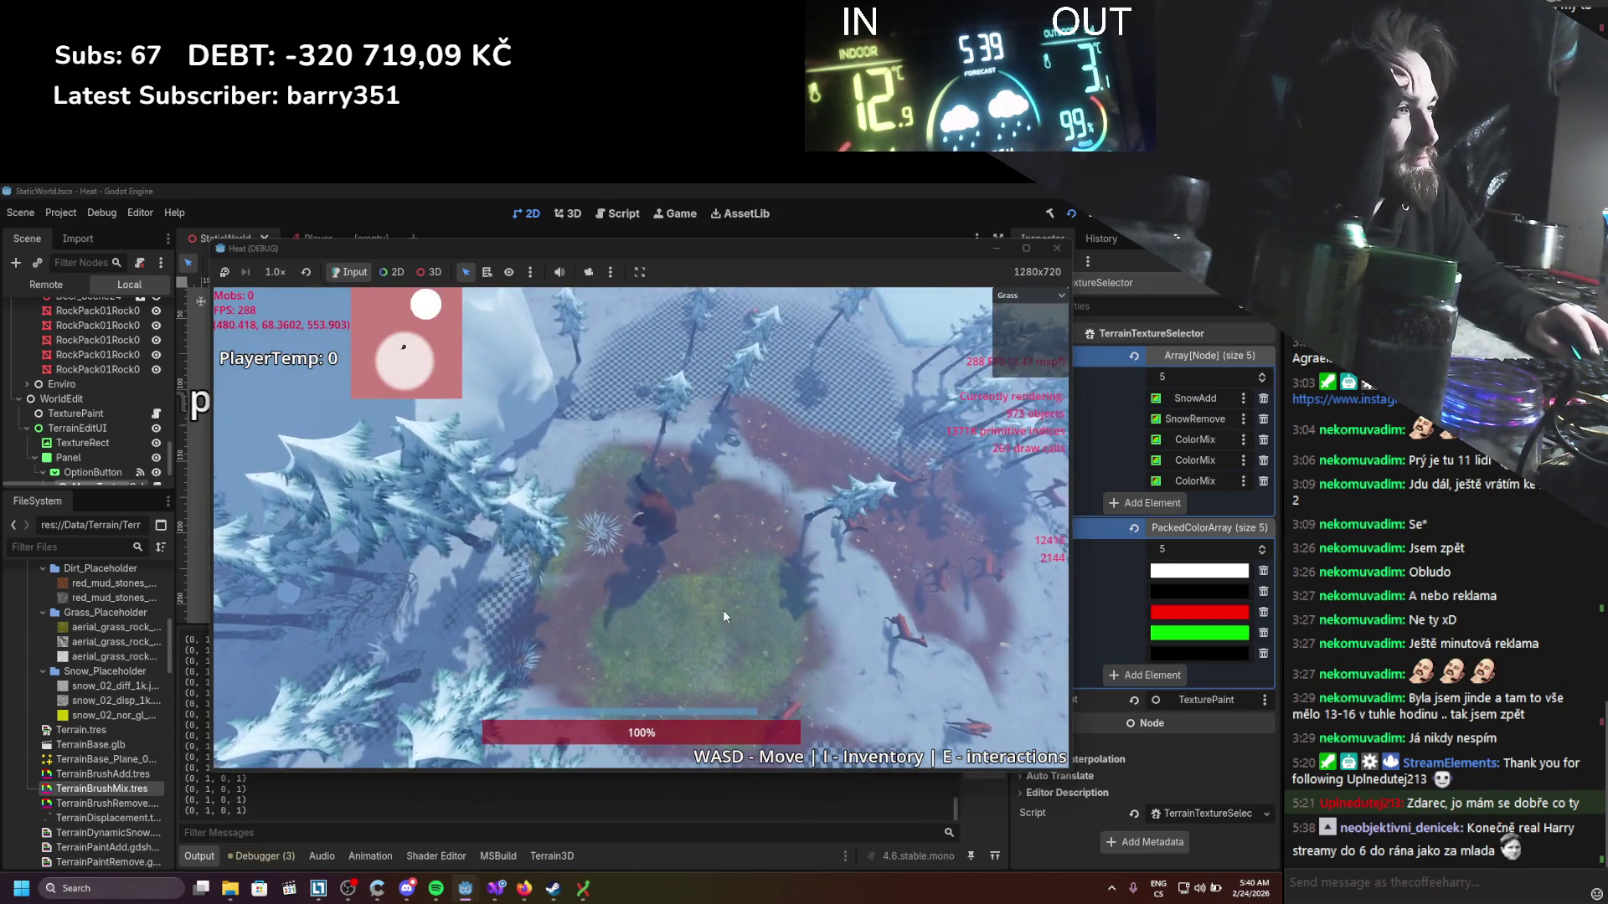
left_click(1029, 296)
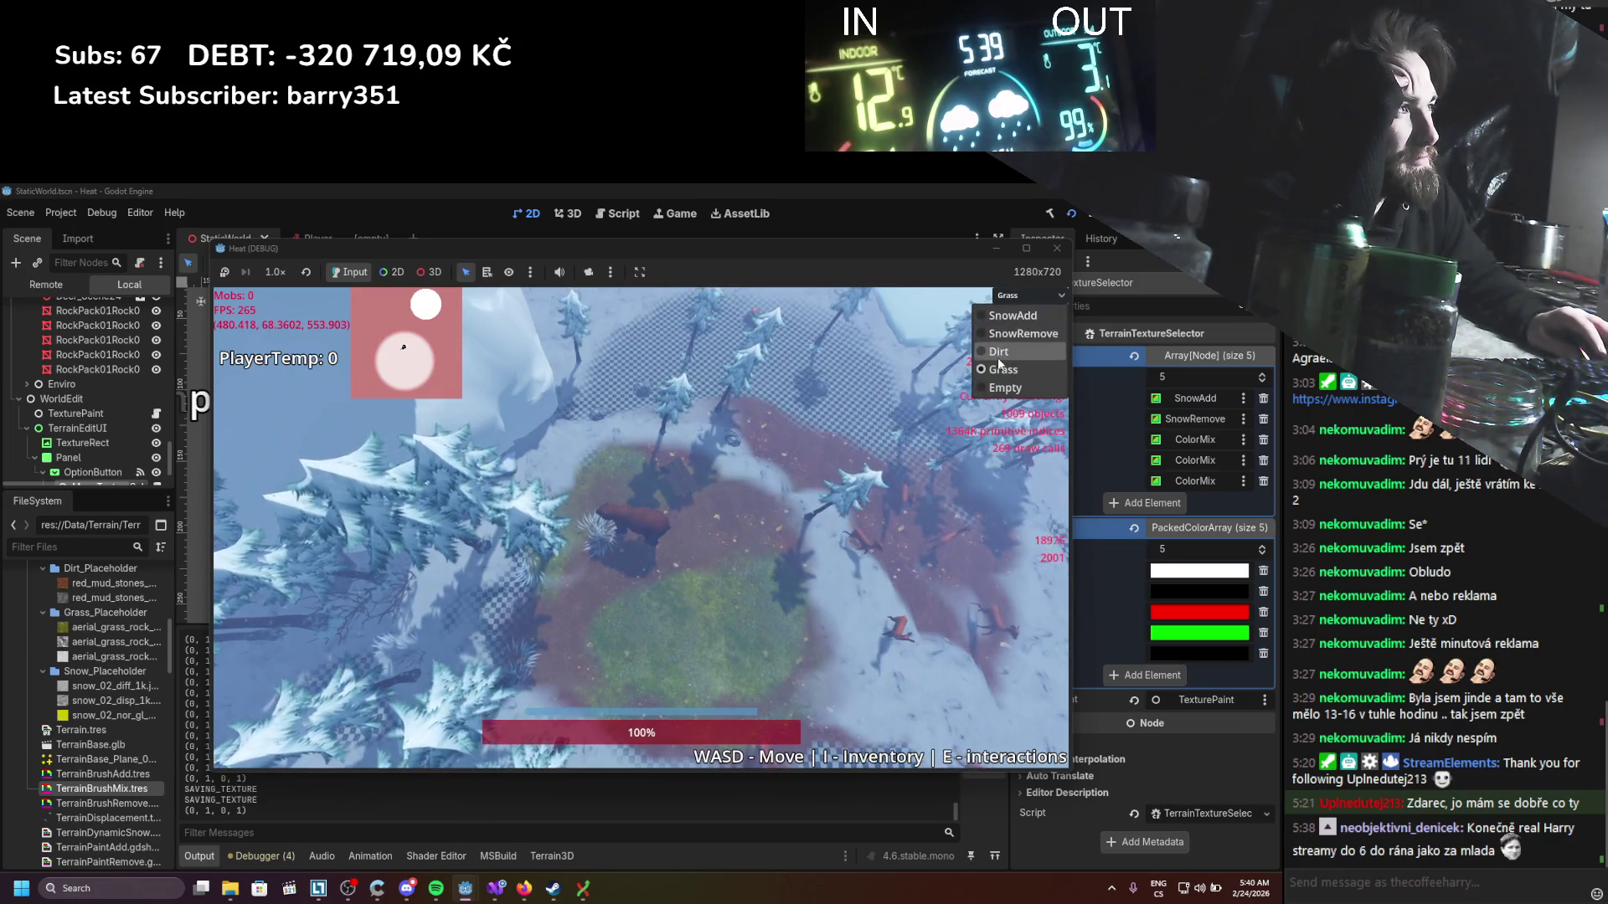
left_click(998, 353)
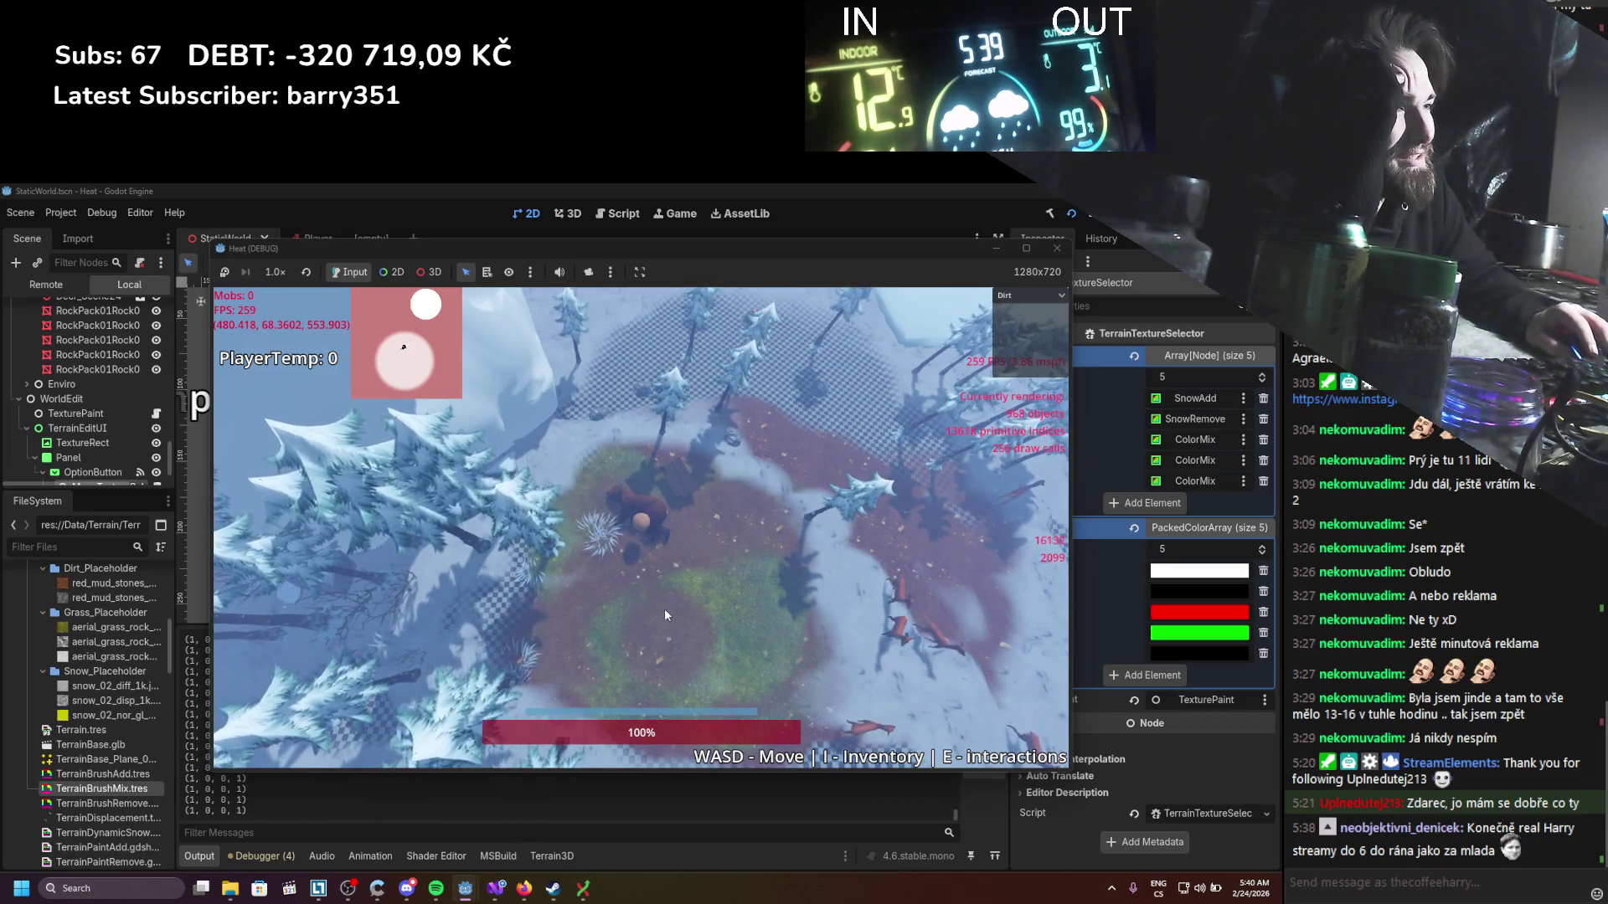
mouse_move(690, 630)
left_mouse_down()
mouse_move(606, 676)
mouse_move(675, 654)
left_mouse_up()
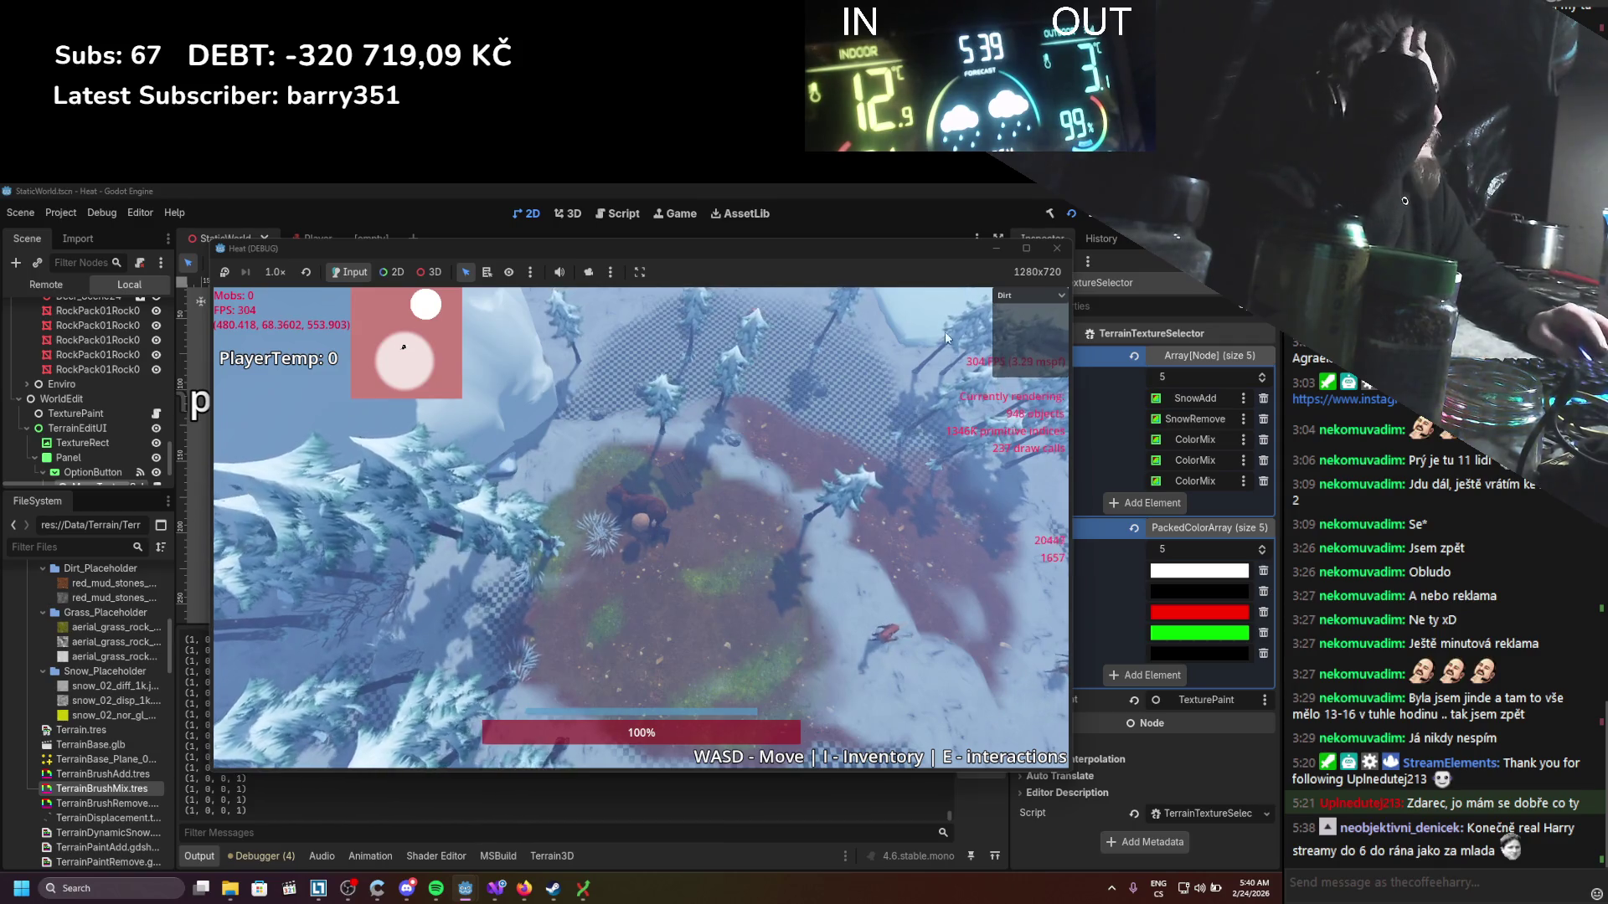
left_click(1027, 295)
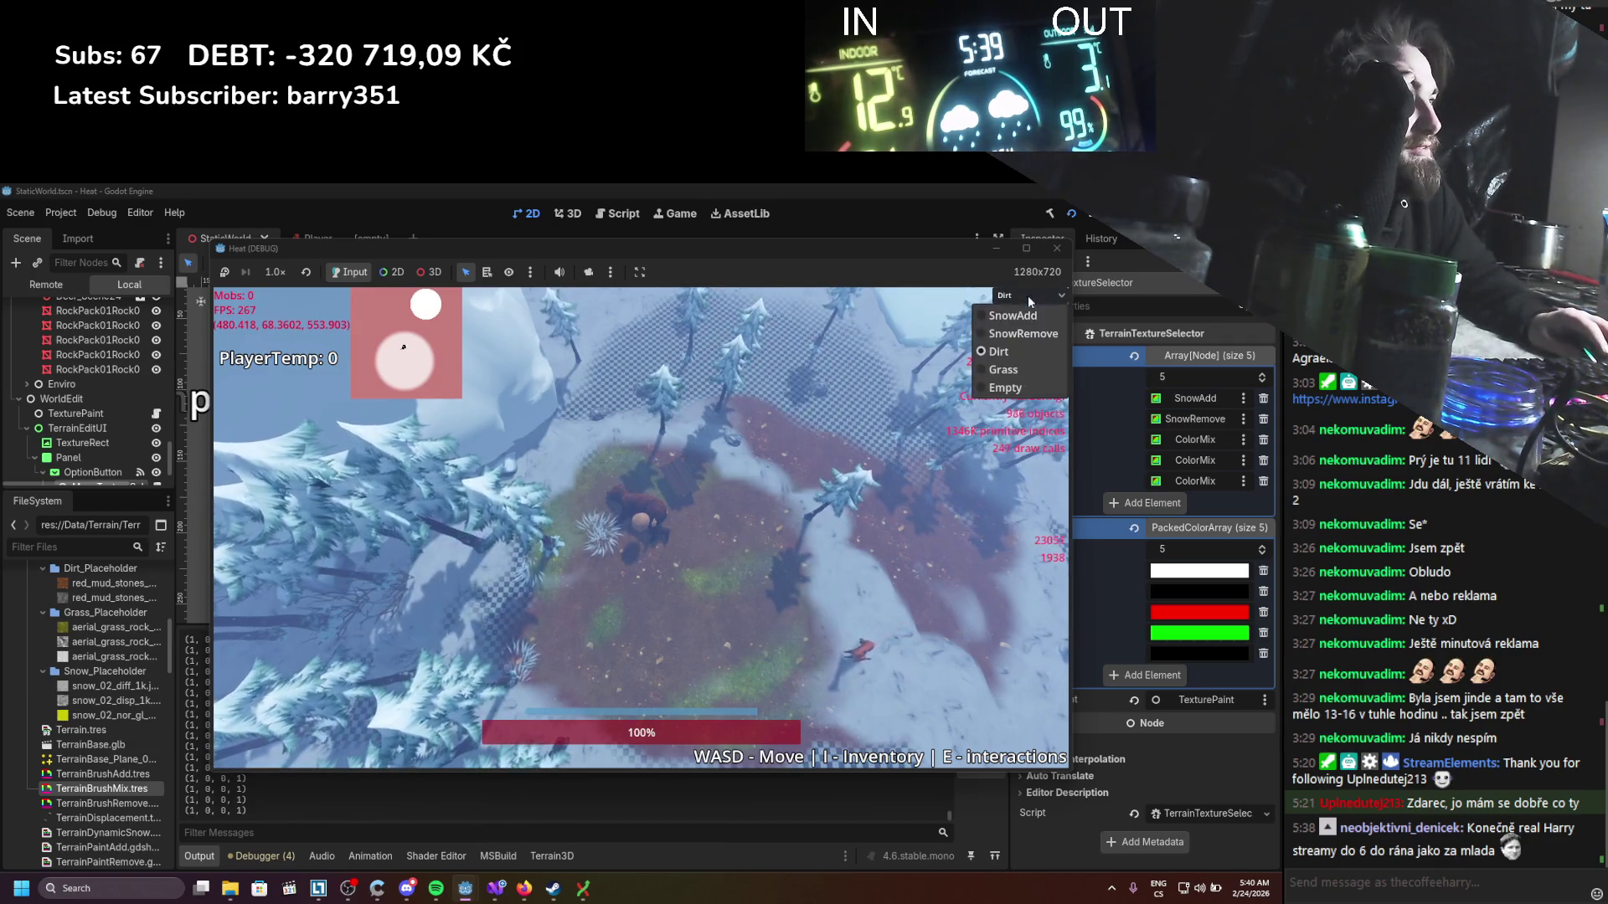
left_click(1005, 370)
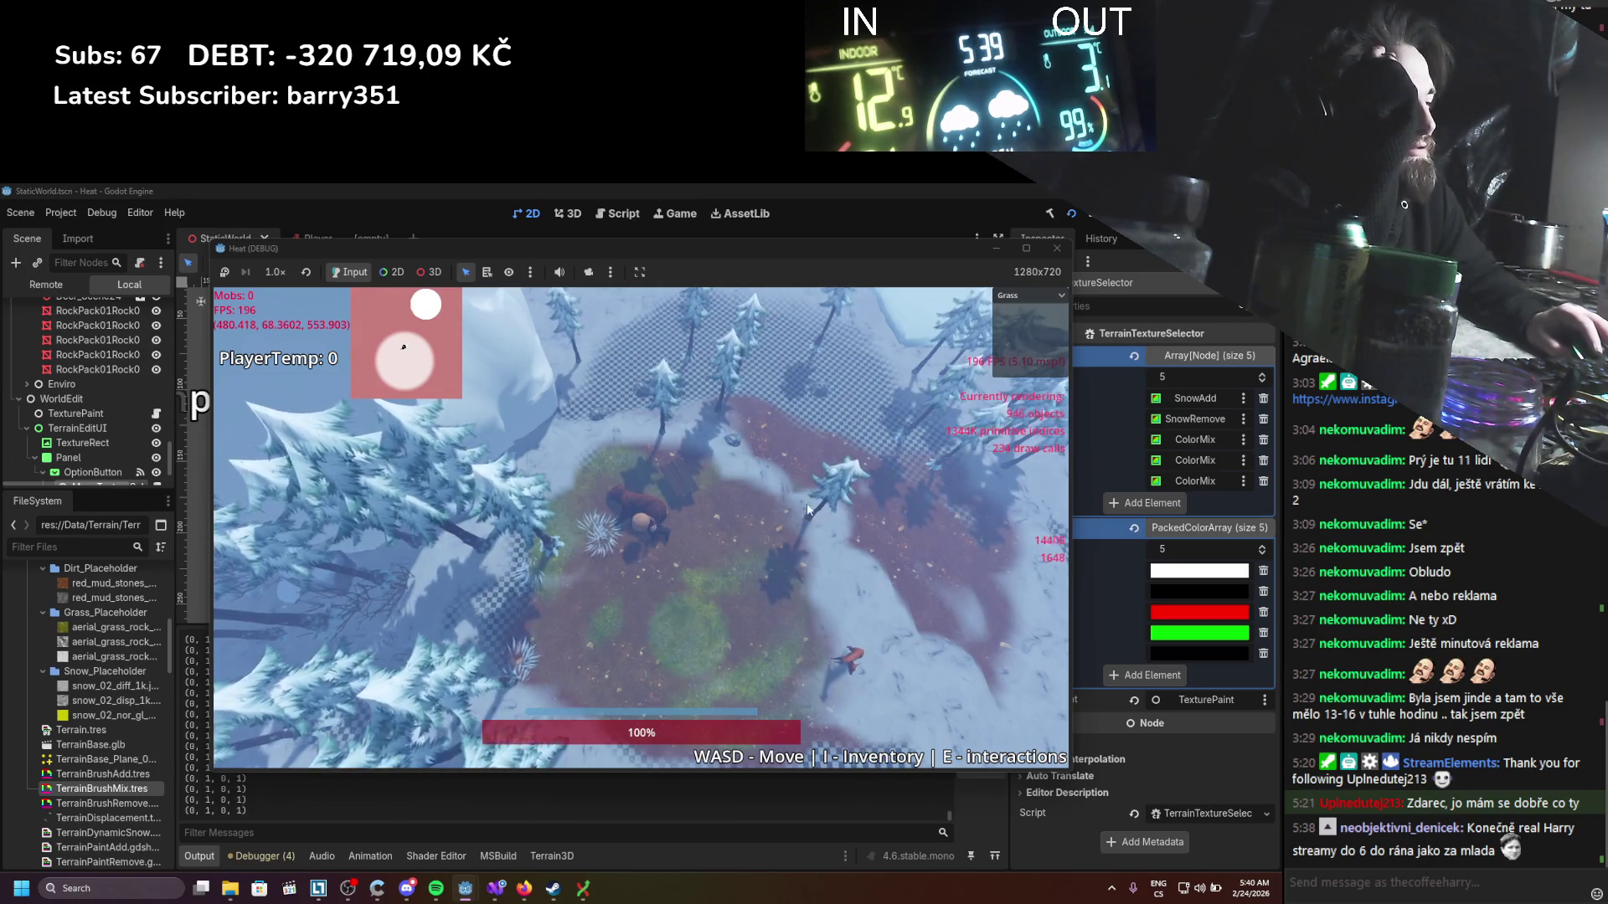
left_click(1057, 248)
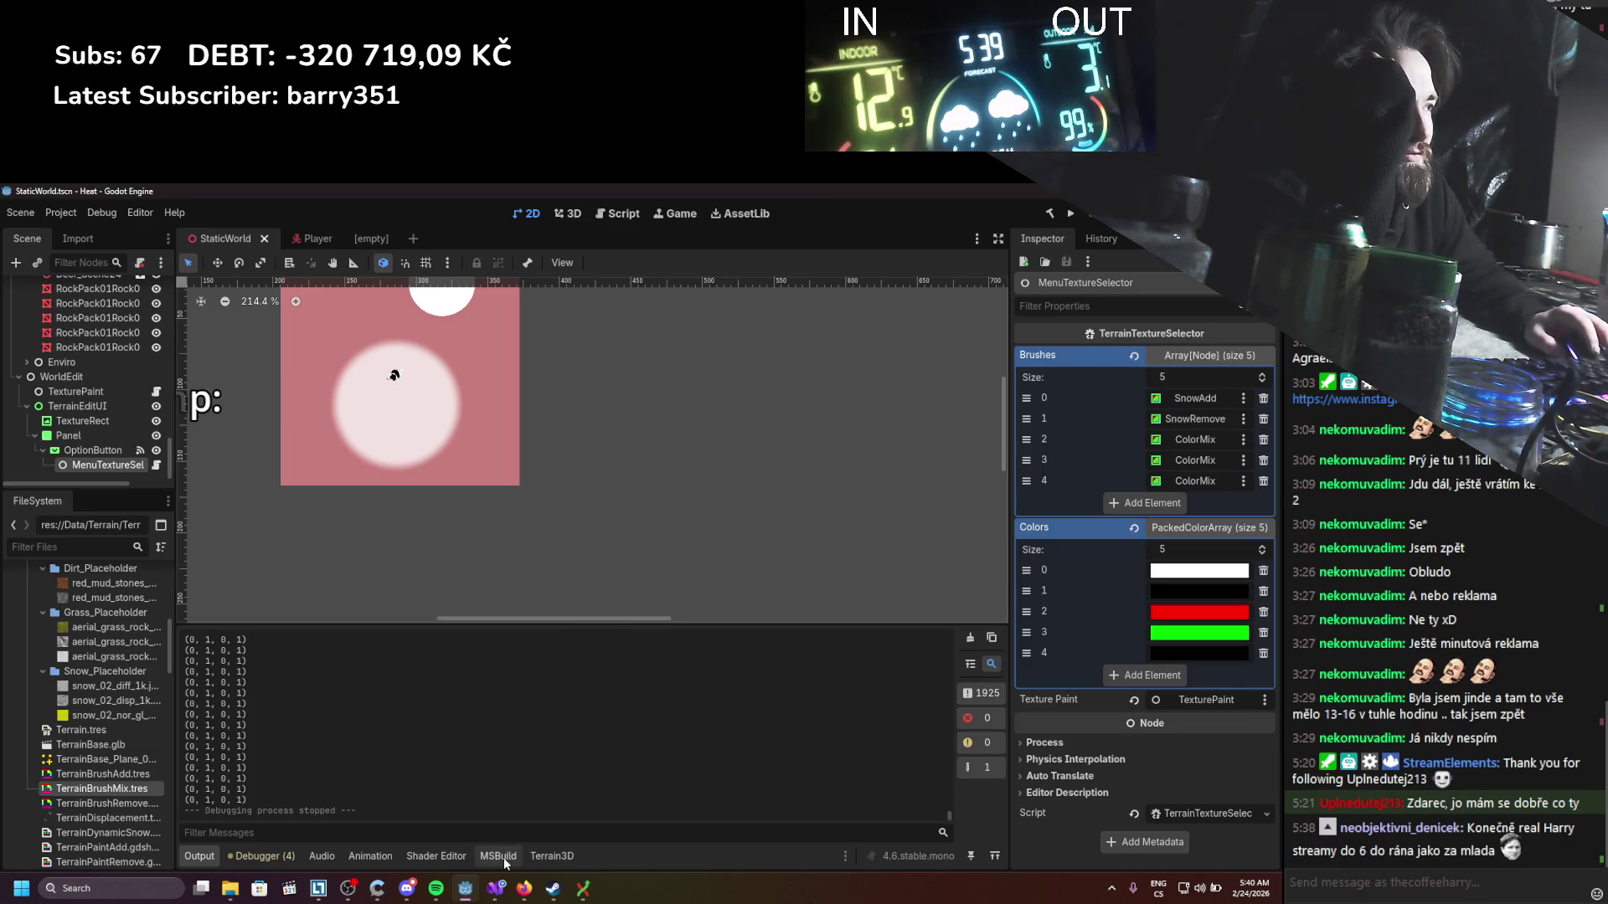
Step: In the paint-mix shader, replace premul_alpha in the render mode line with 'ad' and save
mouse_move(488, 896)
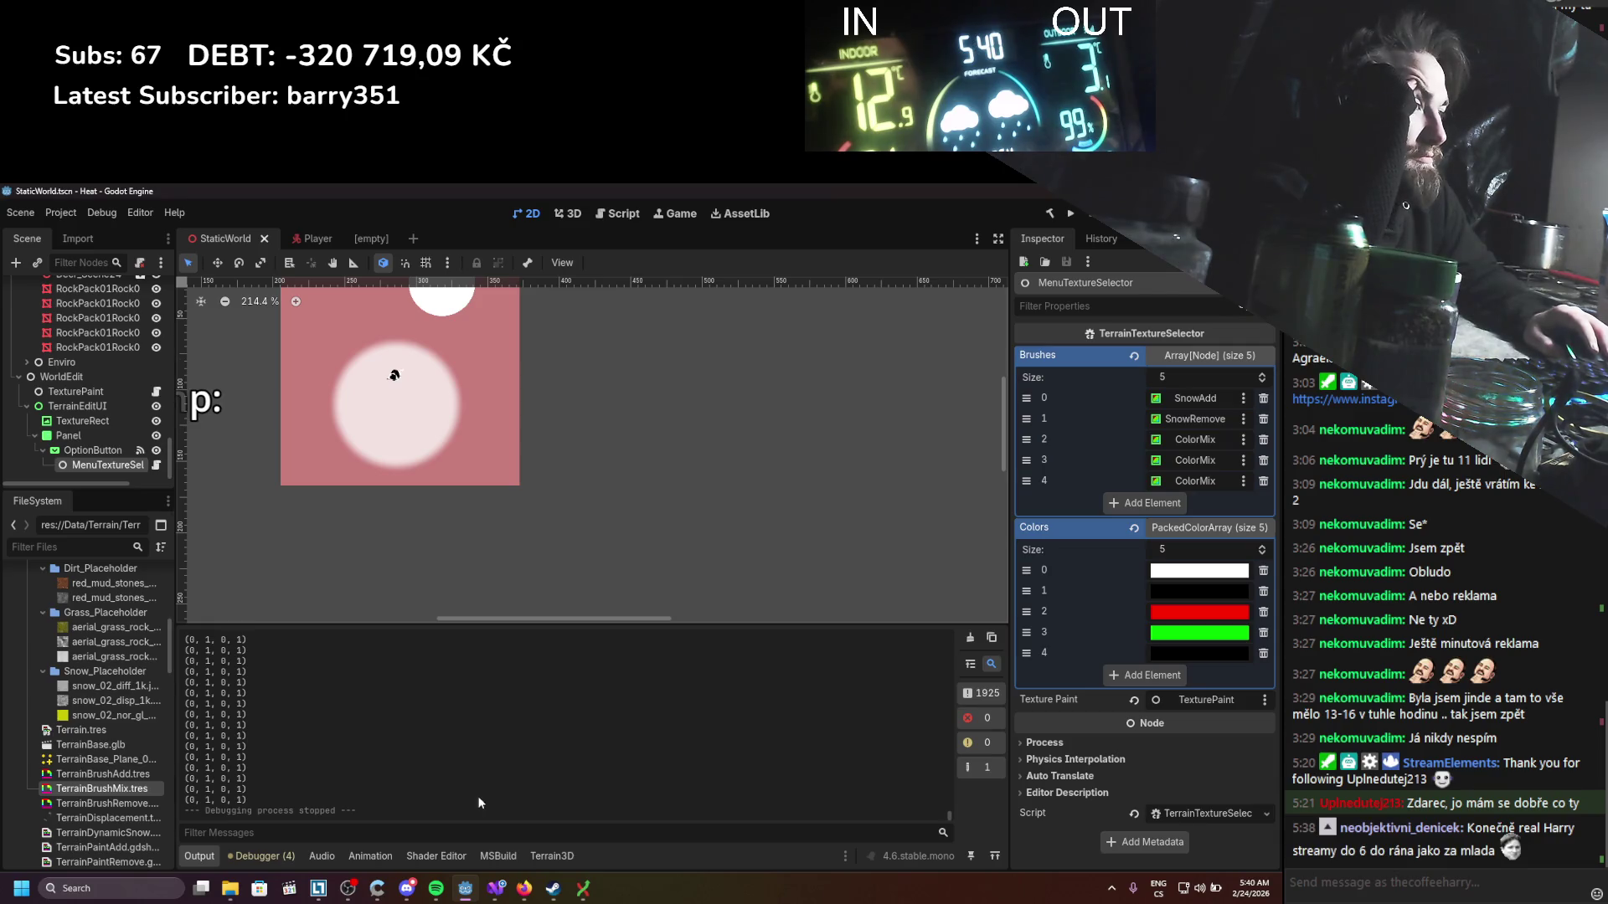
left_click(416, 857)
scroll(442, 810, "up", 4)
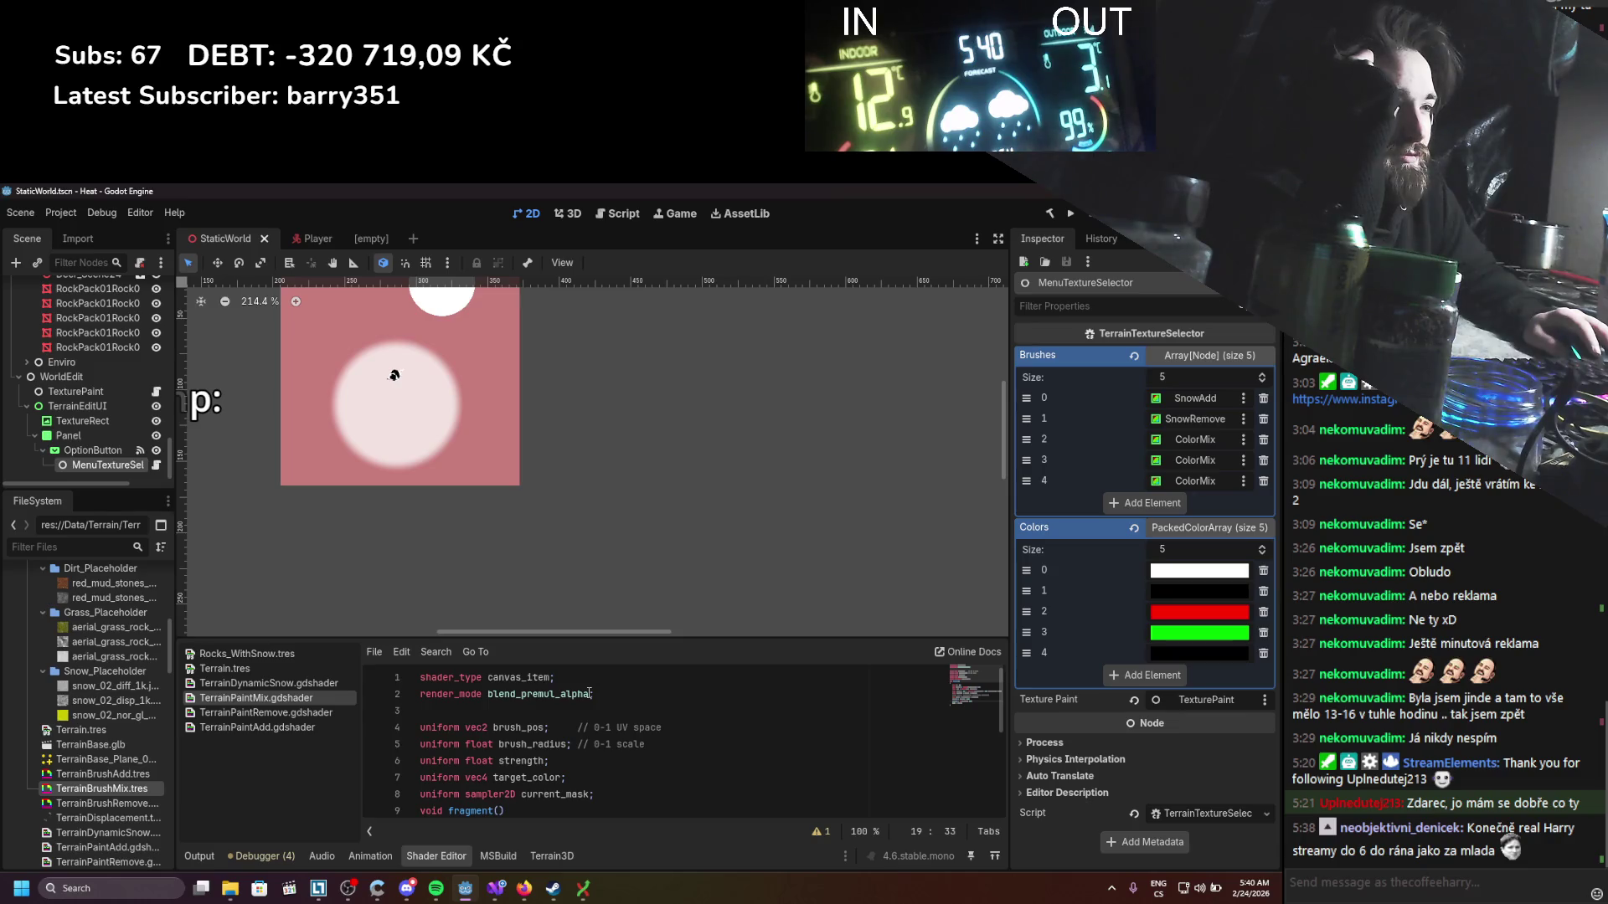
left_click_drag(591, 693, 524, 694)
type("add")
key("ctrl+s")
Step: Comment out the alpha scaling line 18 and pow() line 19, save, and run the game
scroll(584, 710, "down", 4)
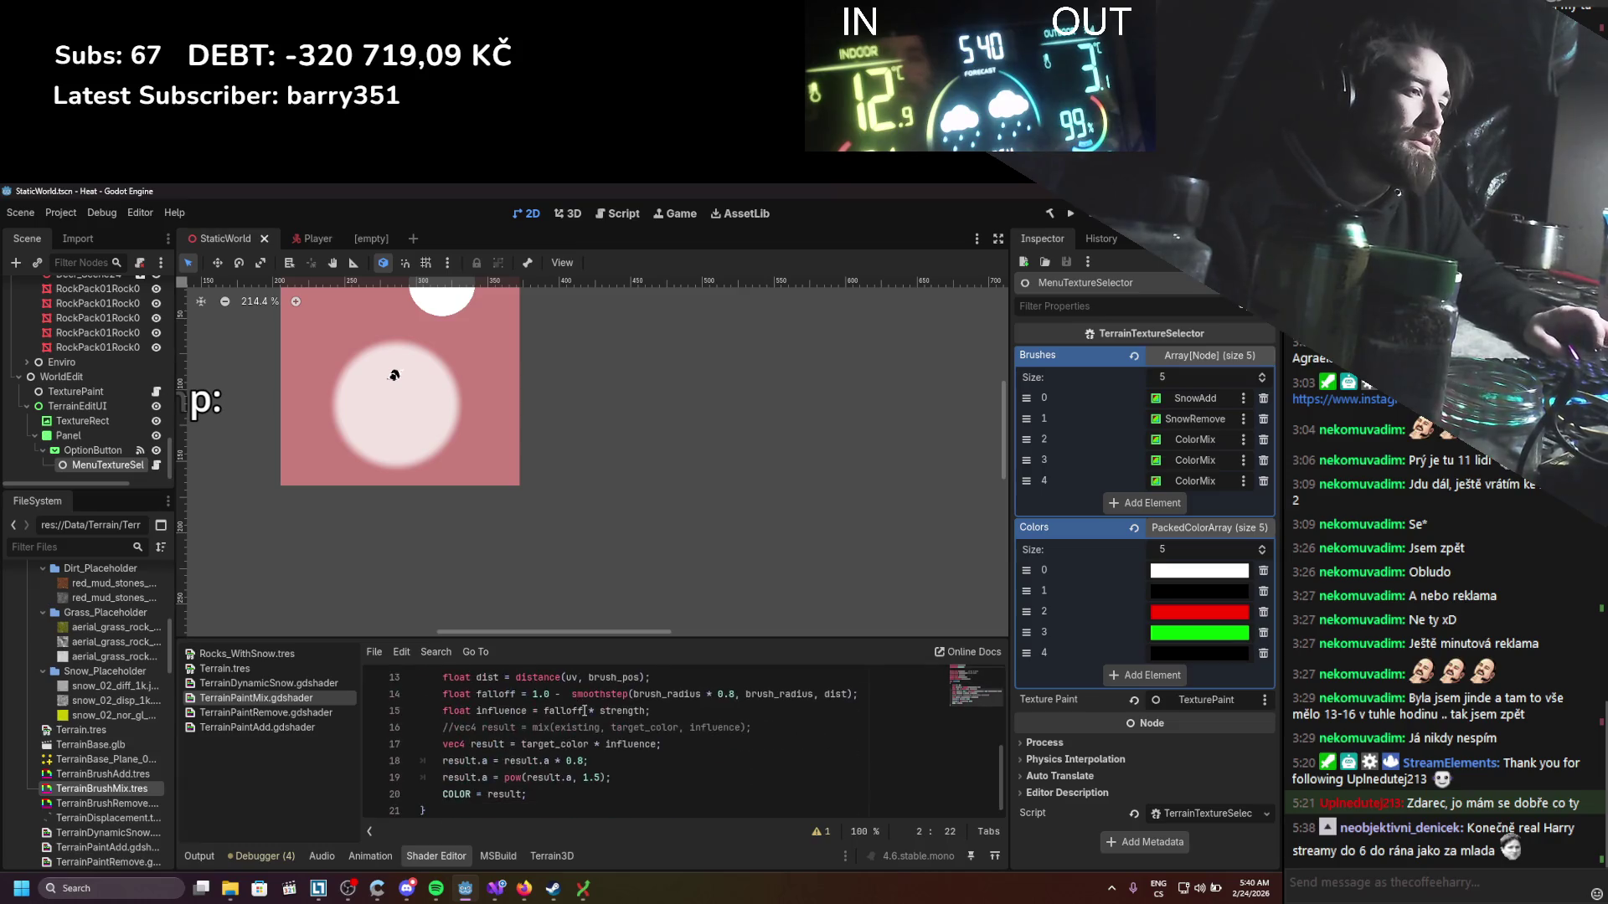
left_click(443, 762)
key("ctrl+k")
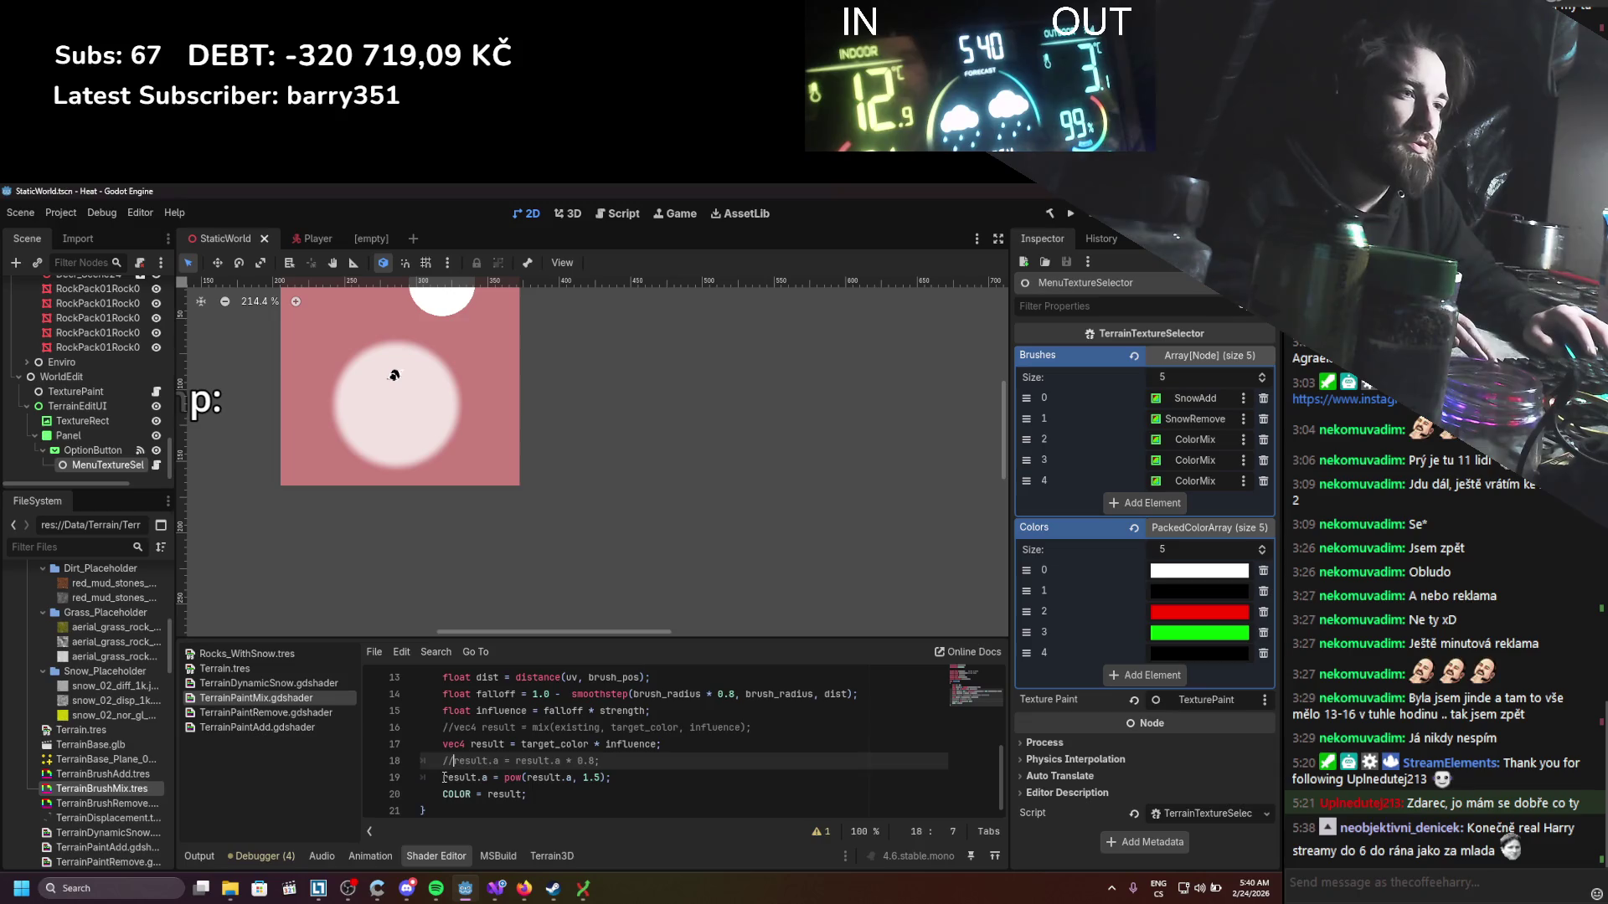
left_click(445, 777)
key("ctrl+k")
key("ctrl+s")
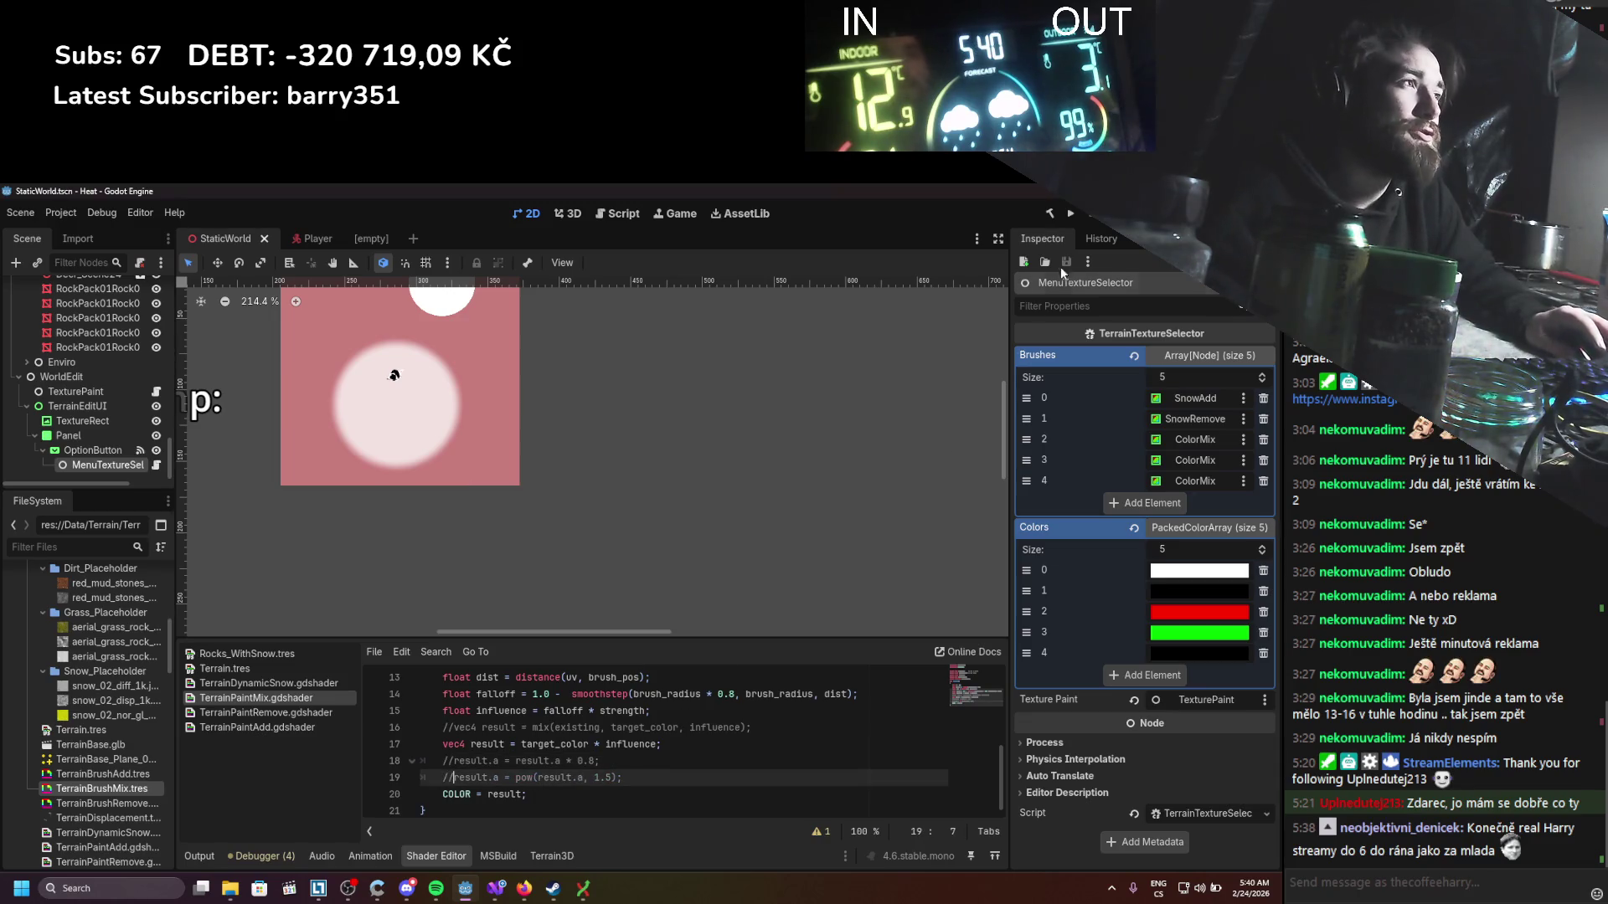
left_click(1072, 214)
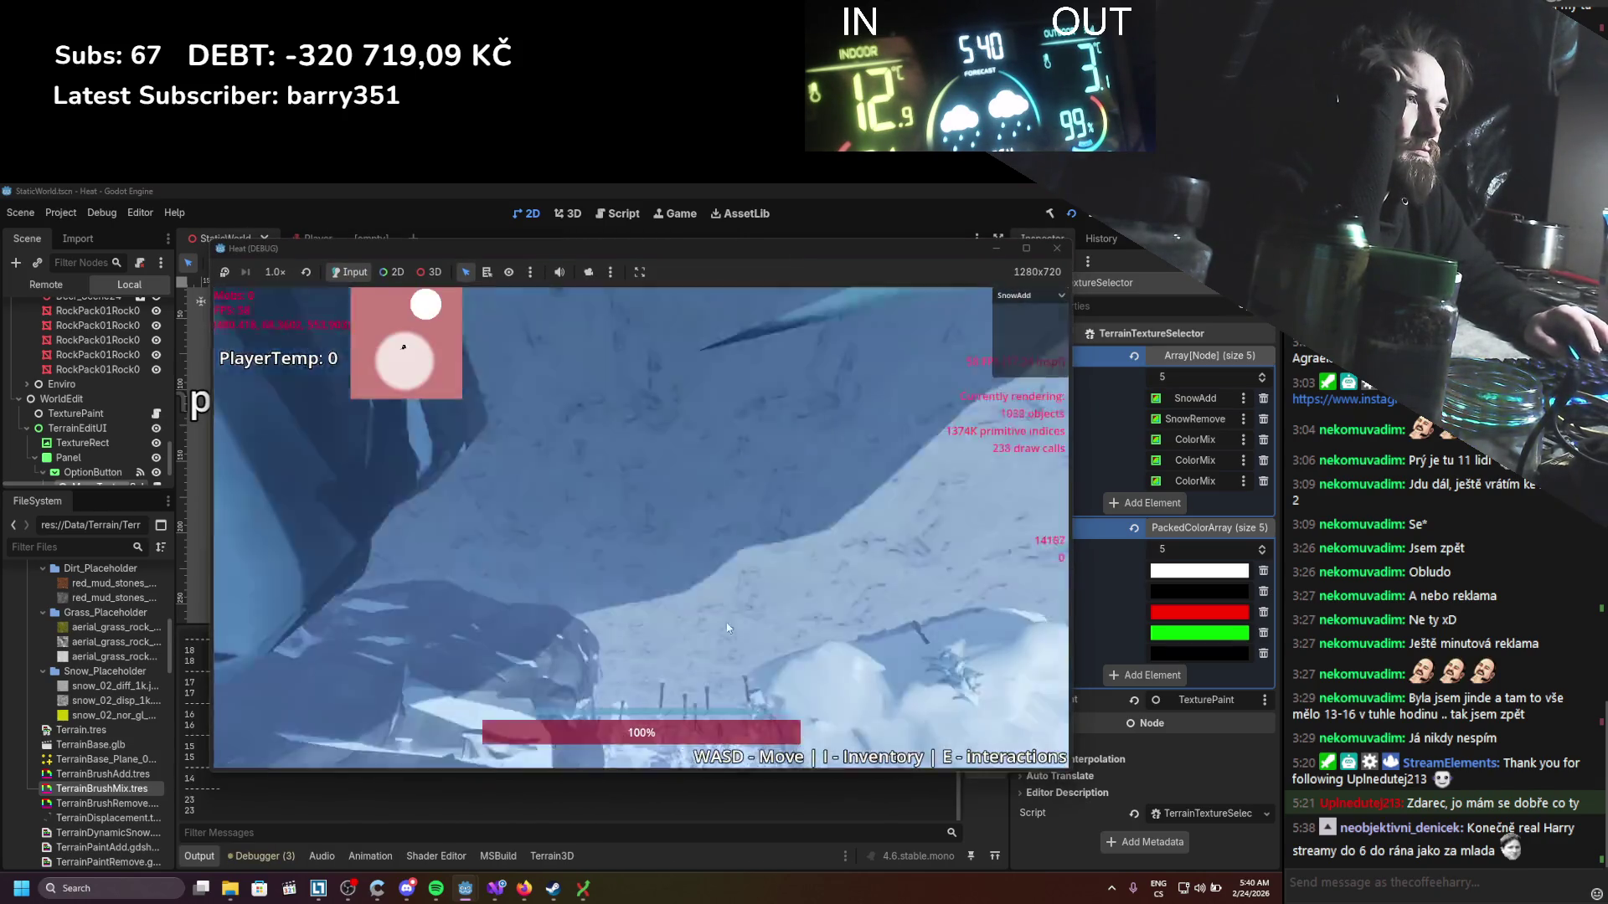
Step: Erase the snow patch with SnowRemove, try the Dirt and Grass brushes, then stop the game
left_click(1028, 294)
left_click(1025, 325)
left_click_drag(603, 631, 685, 617)
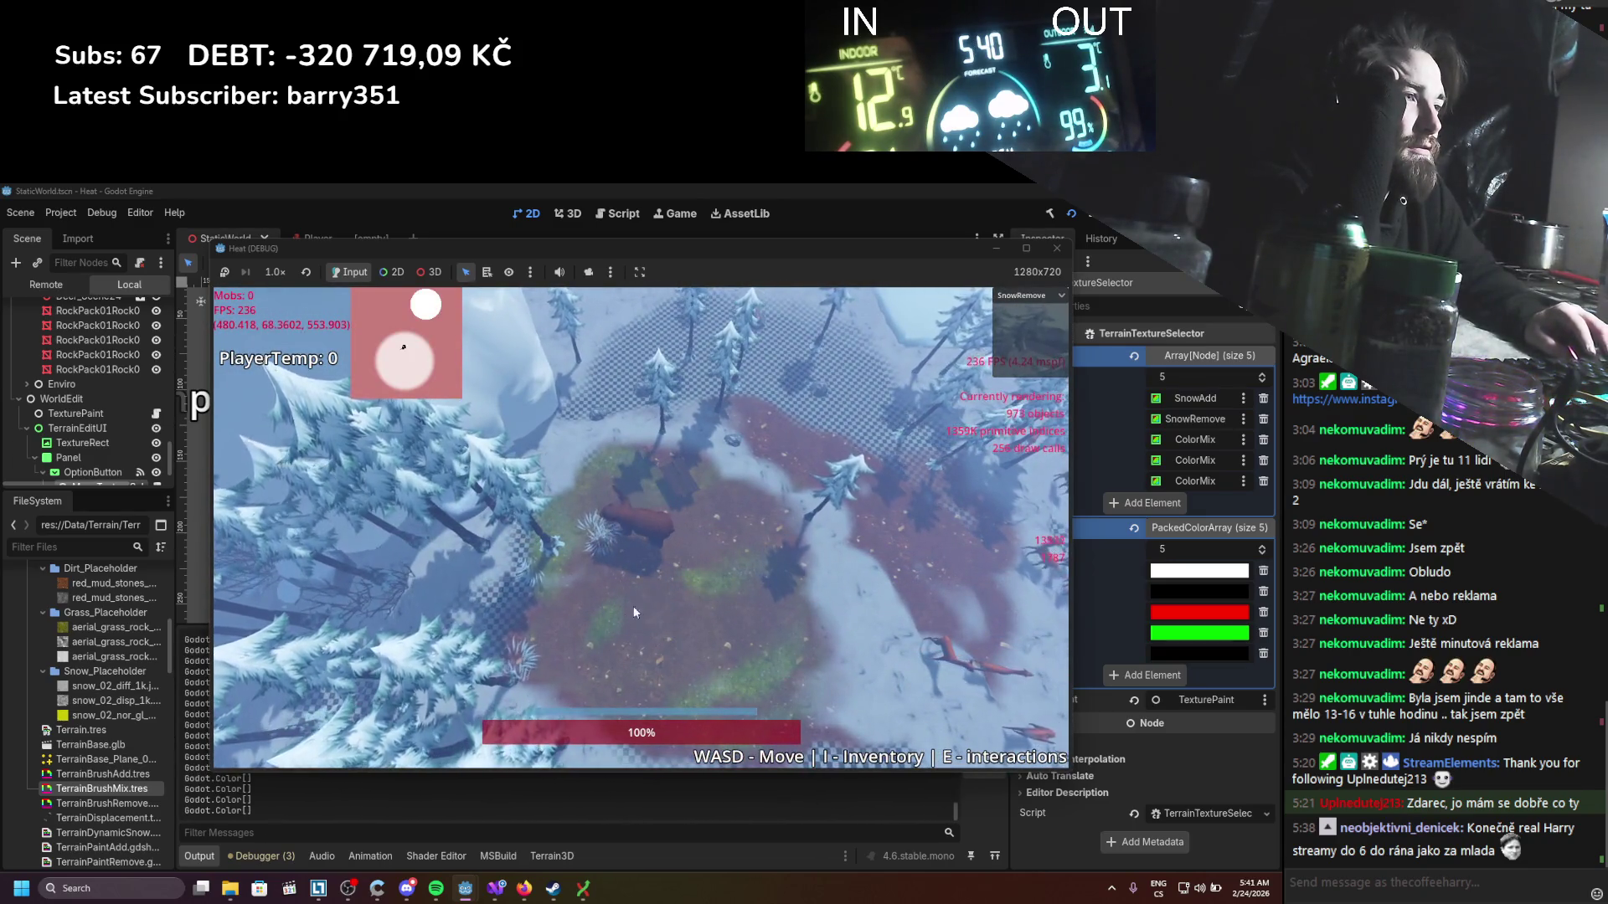
left_click(1028, 294)
left_click(1015, 352)
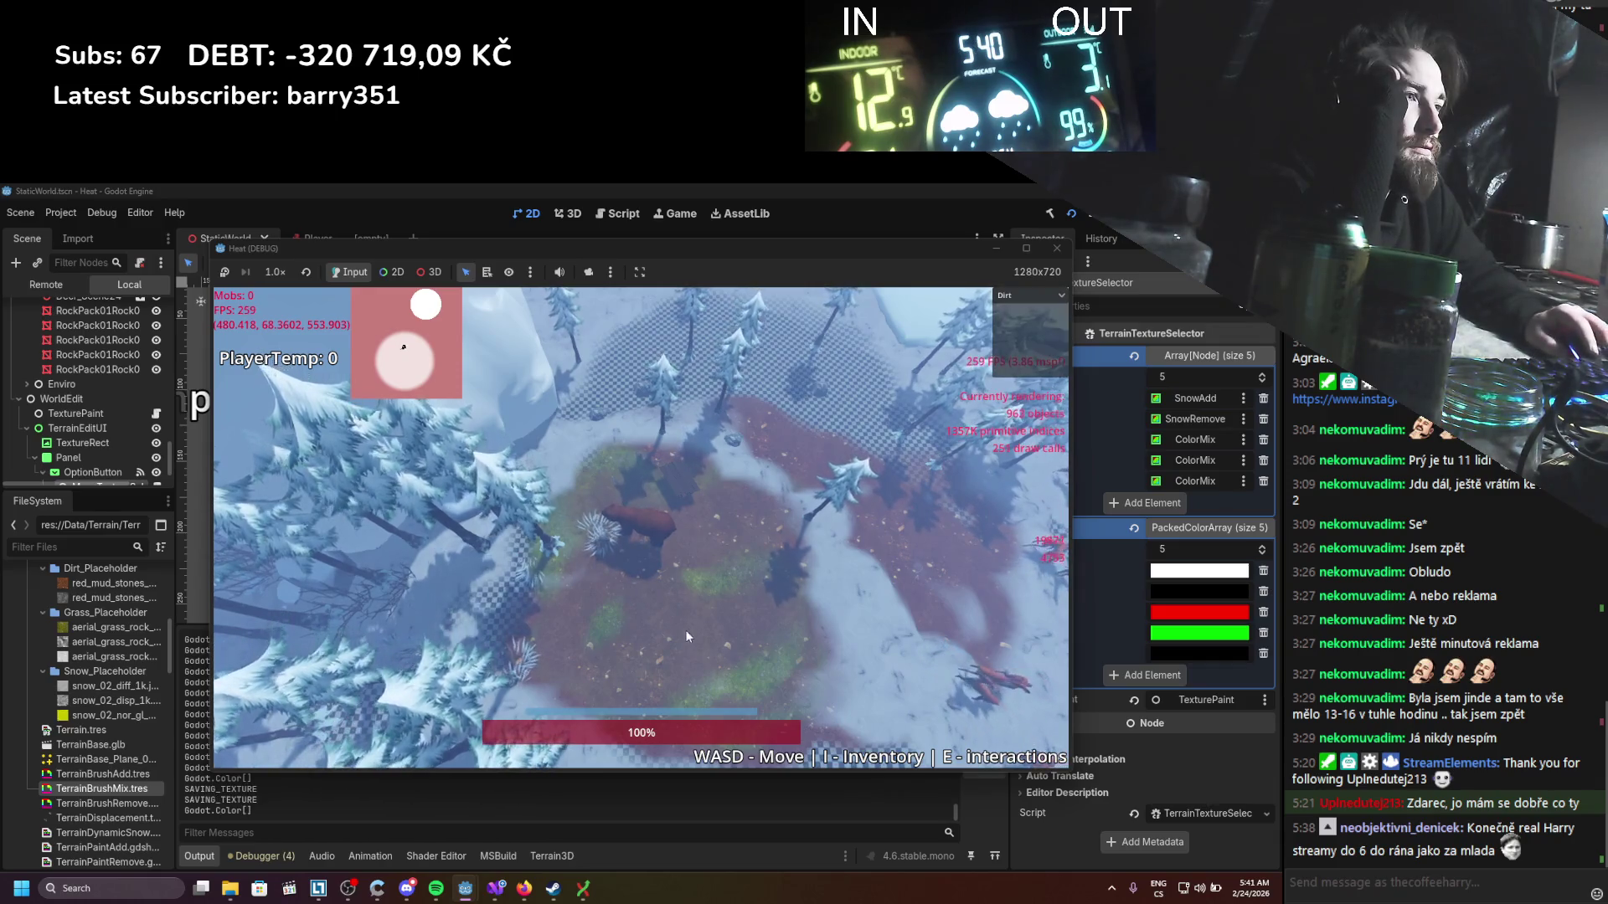
left_click(1028, 295)
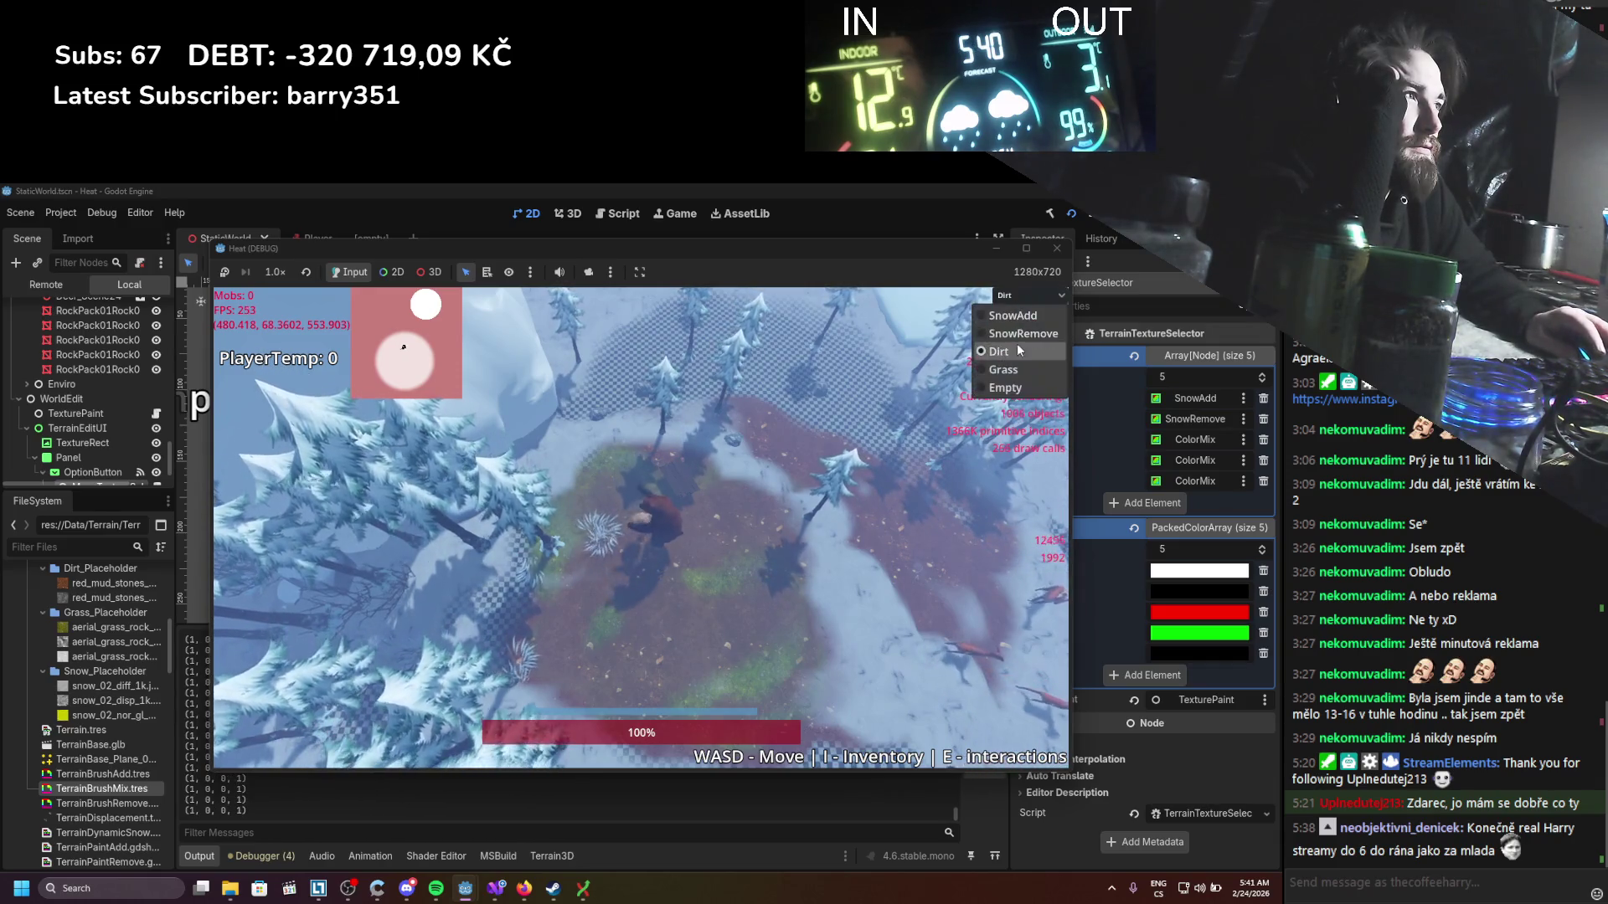
left_click(1014, 367)
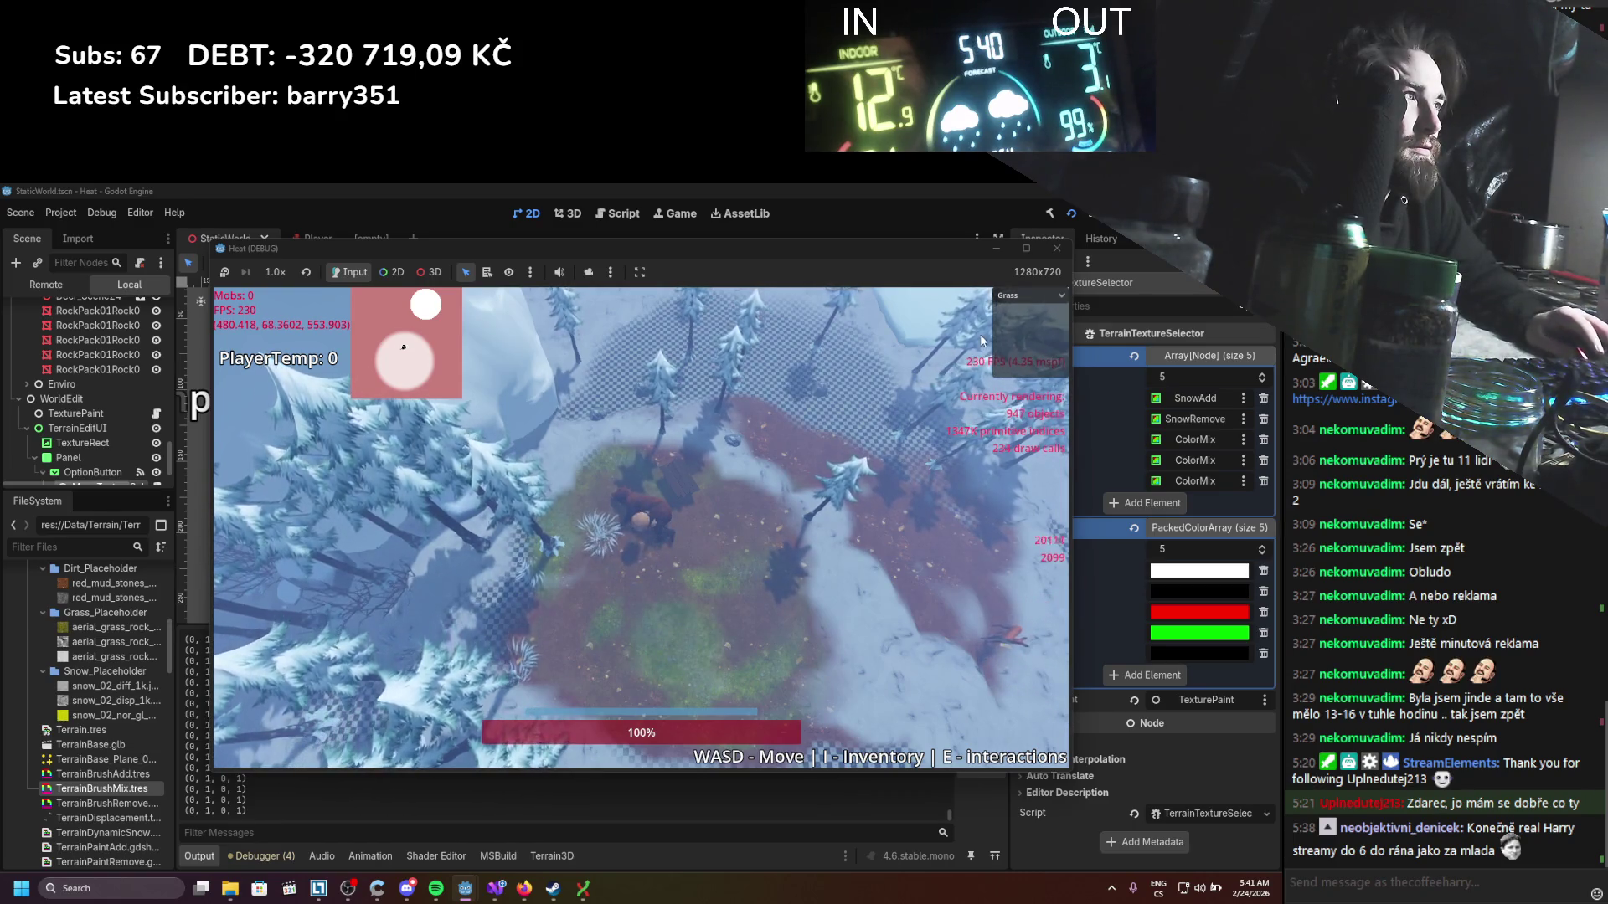
scroll(659, 647, "down", 1)
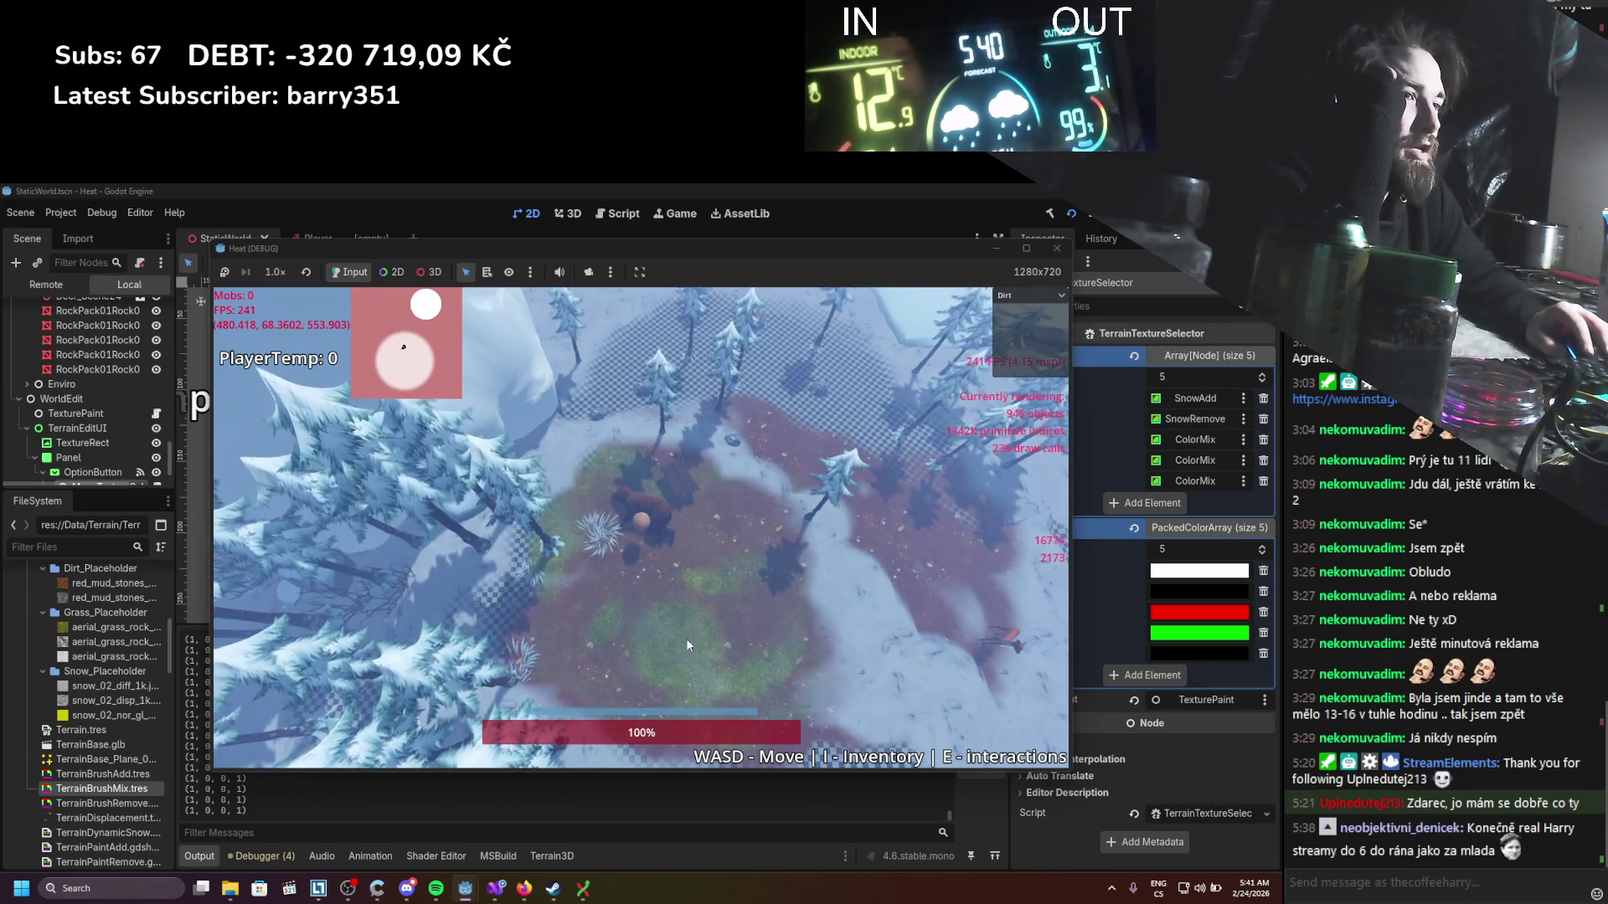
left_click(1057, 248)
left_click(497, 890)
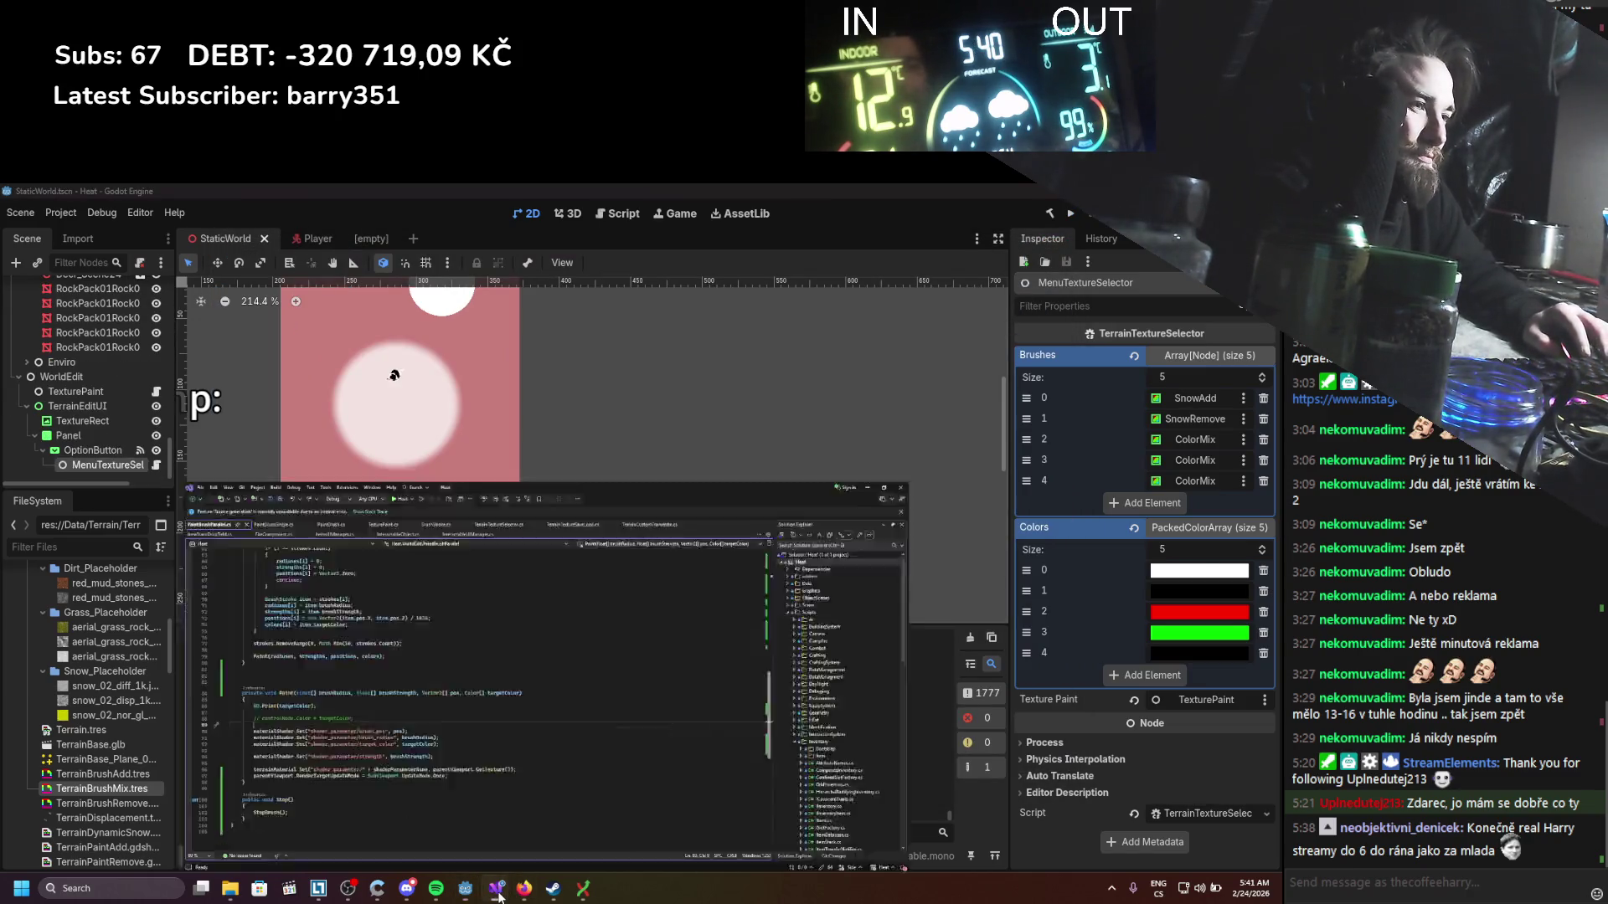
Step: Read the Paint method in PaintBrushParallel.cs, then return to the Spatial shaders documentation
mouse_move(495, 892)
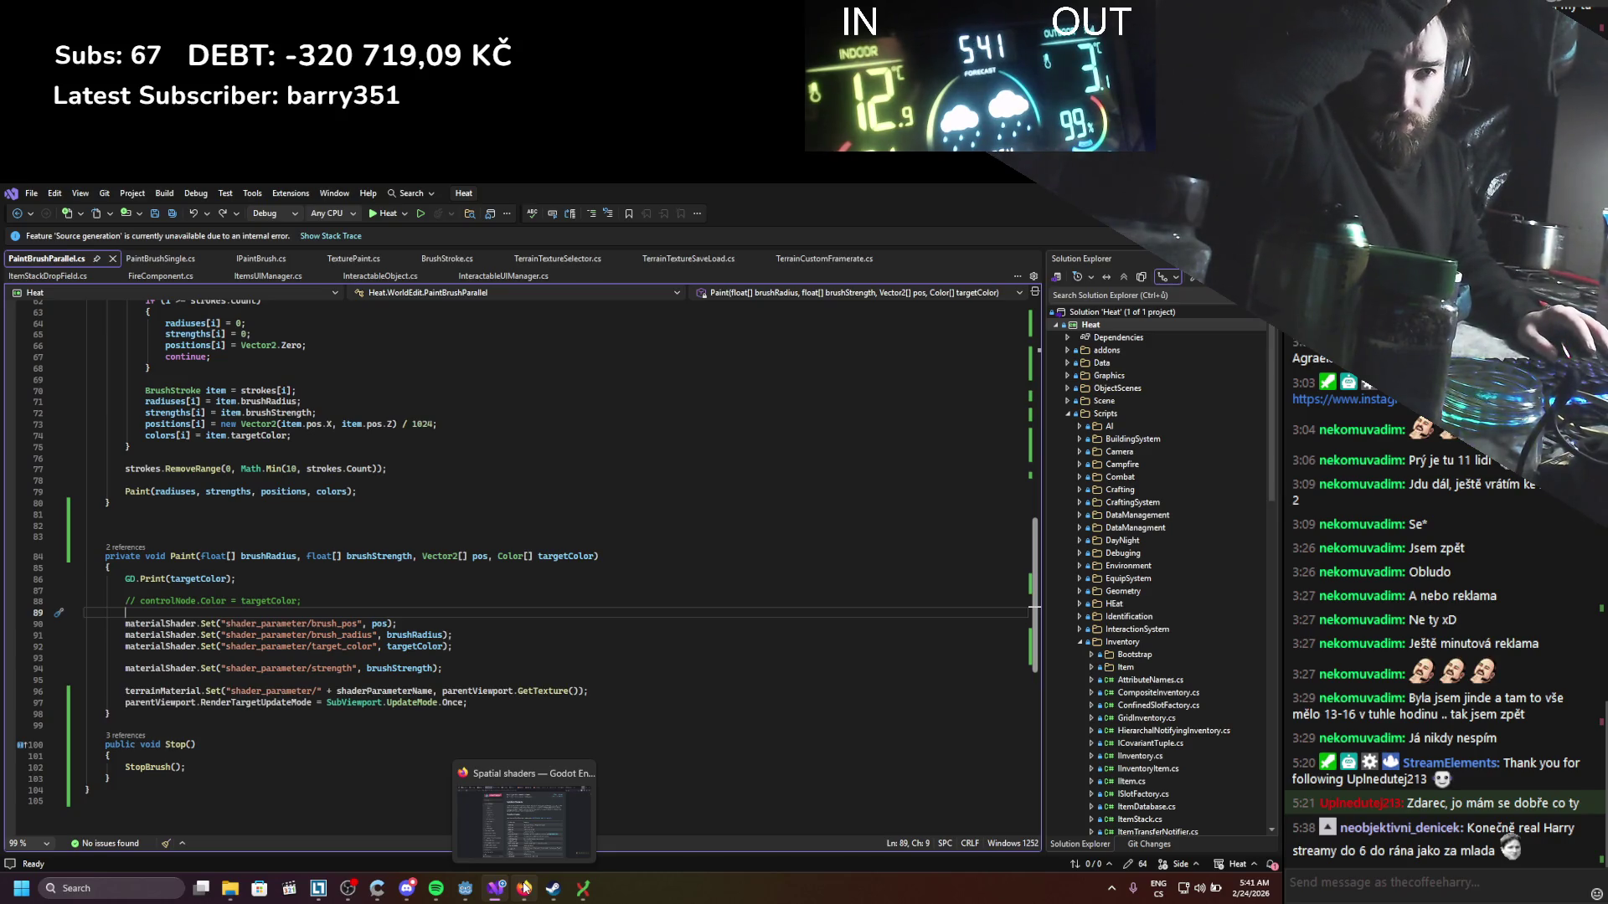
left_click(525, 887)
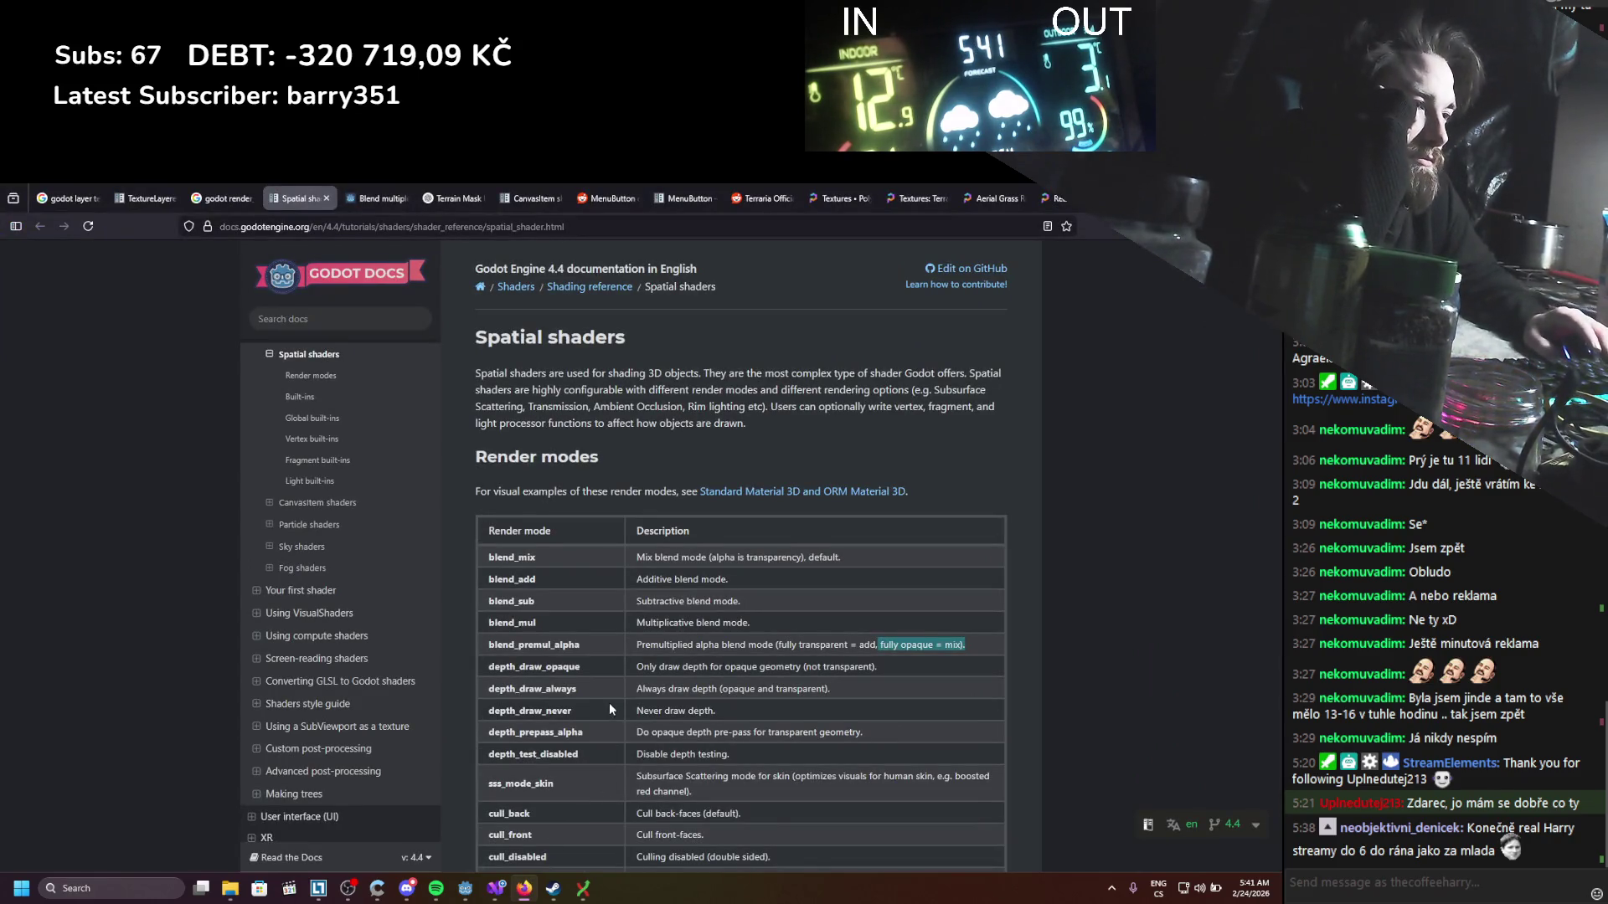
Step: Scroll further down the Render modes table and highlight the blend_premul_alpha 'fully opaque = mix' note
scroll(610, 701, "down", 2)
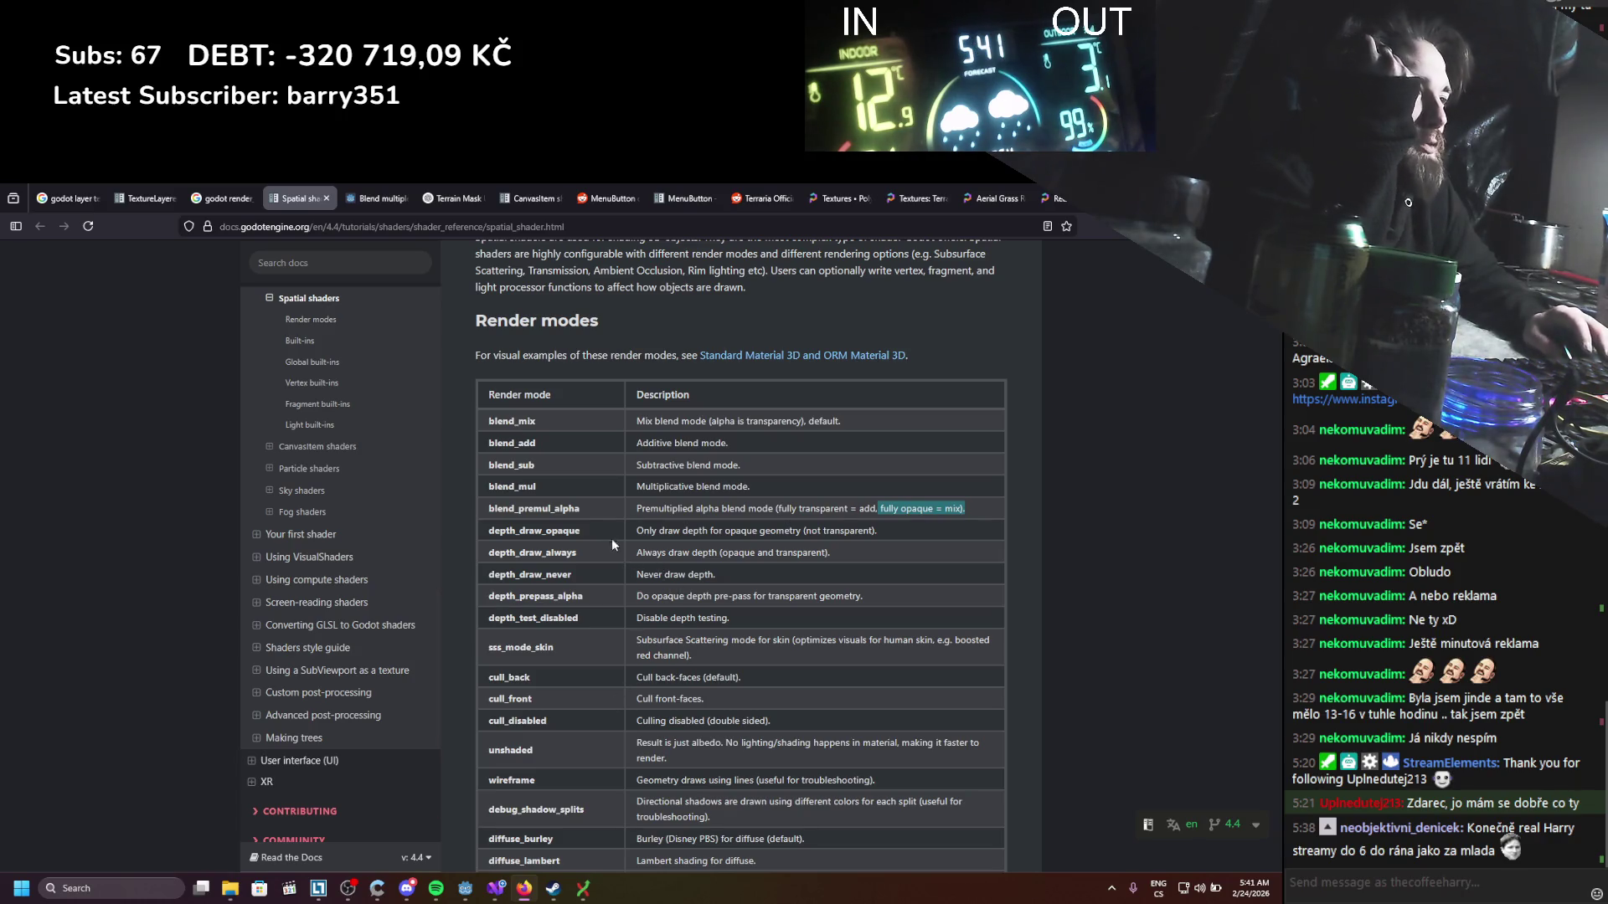
left_click(736, 506)
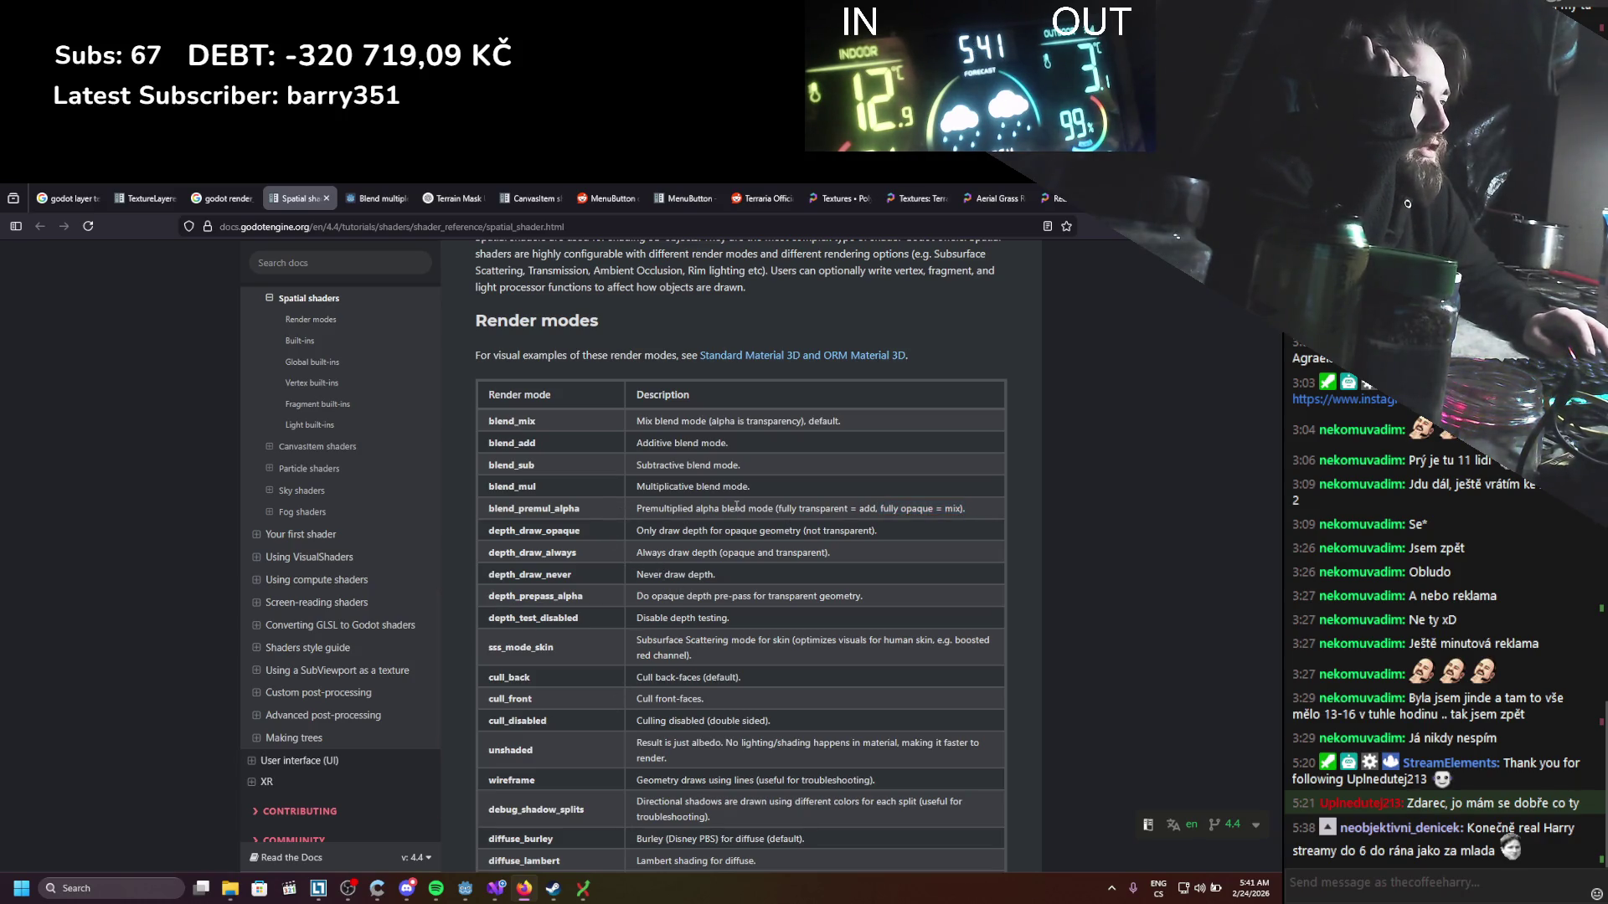
left_click_drag(878, 508, 1000, 506)
left_click(1000, 506)
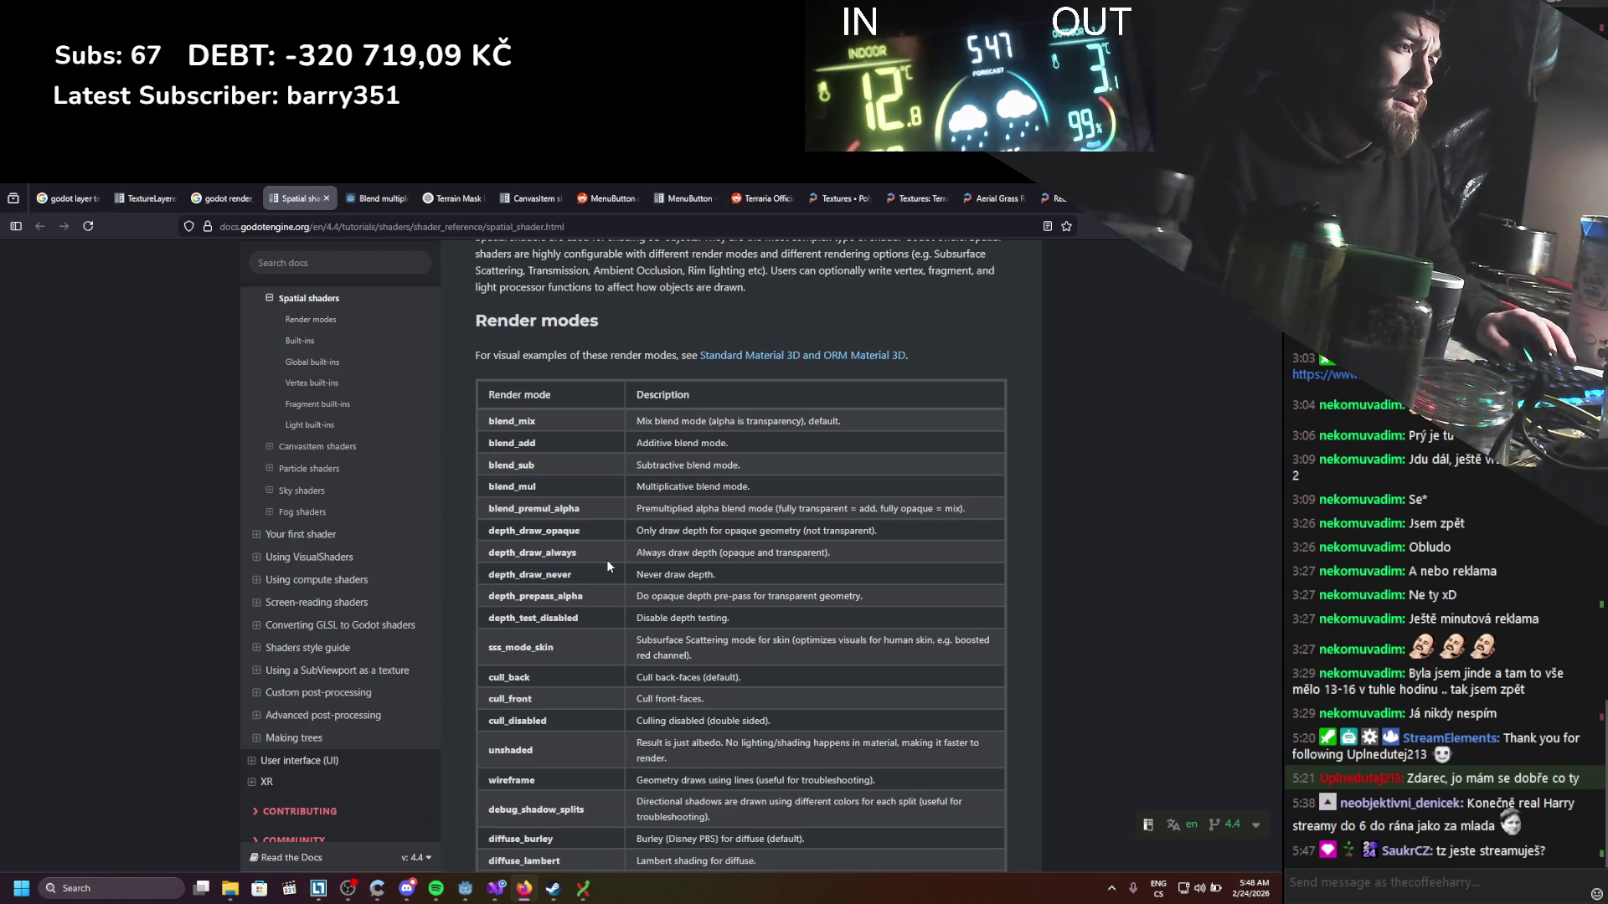
Step: Scroll down and back up the Render modes table to the blend_mix default entry
scroll(607, 566, "down", 3)
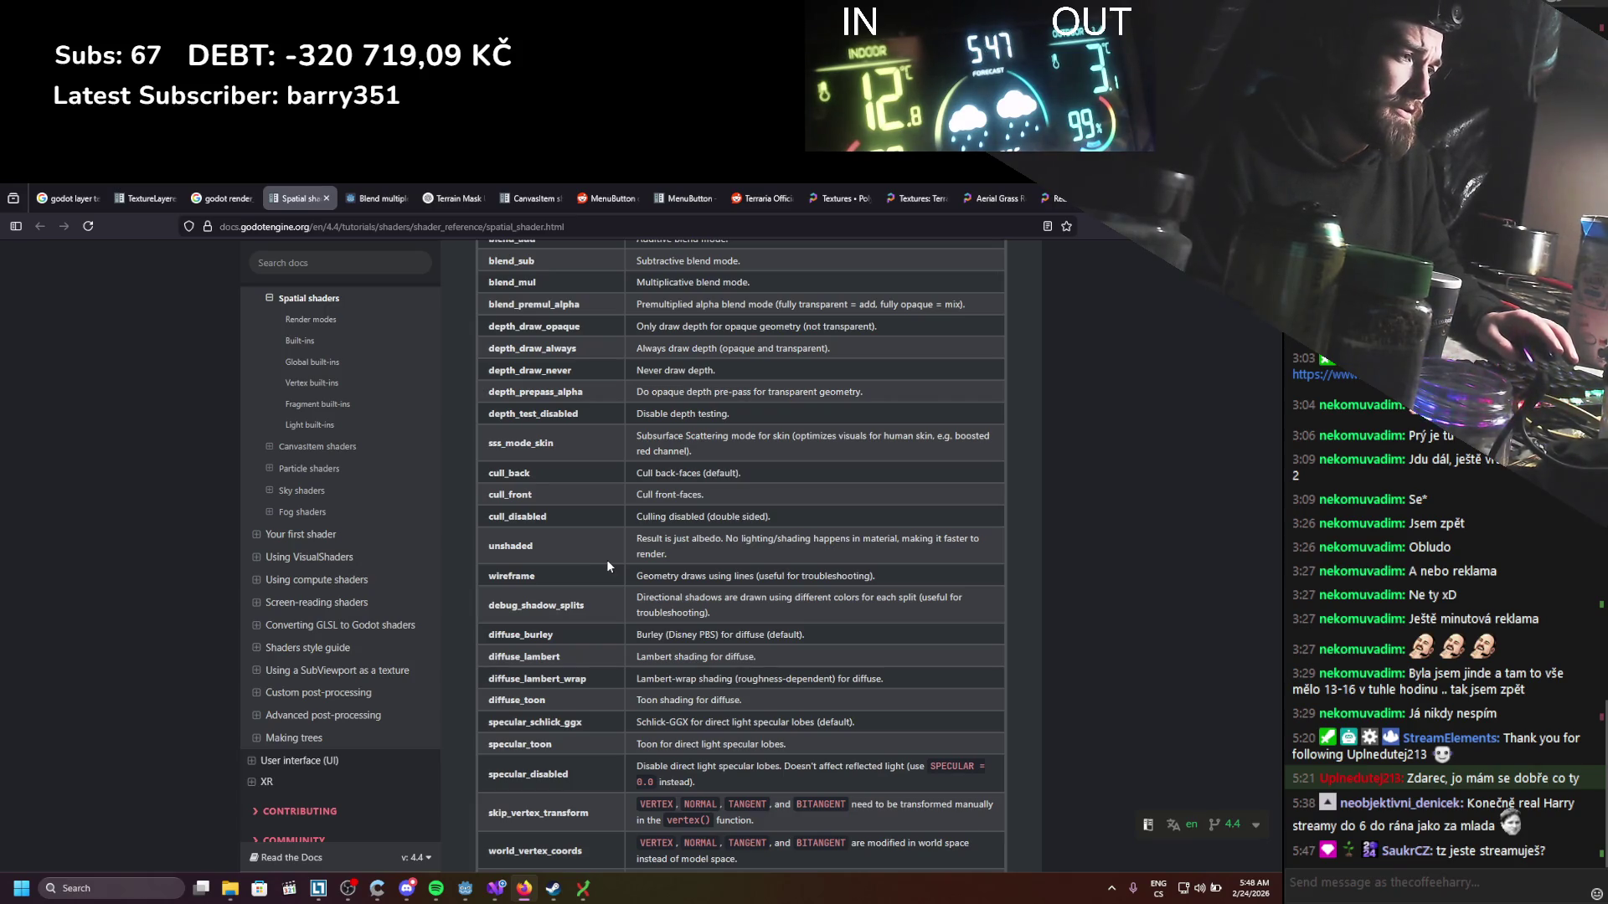
scroll(614, 566, "up", 5)
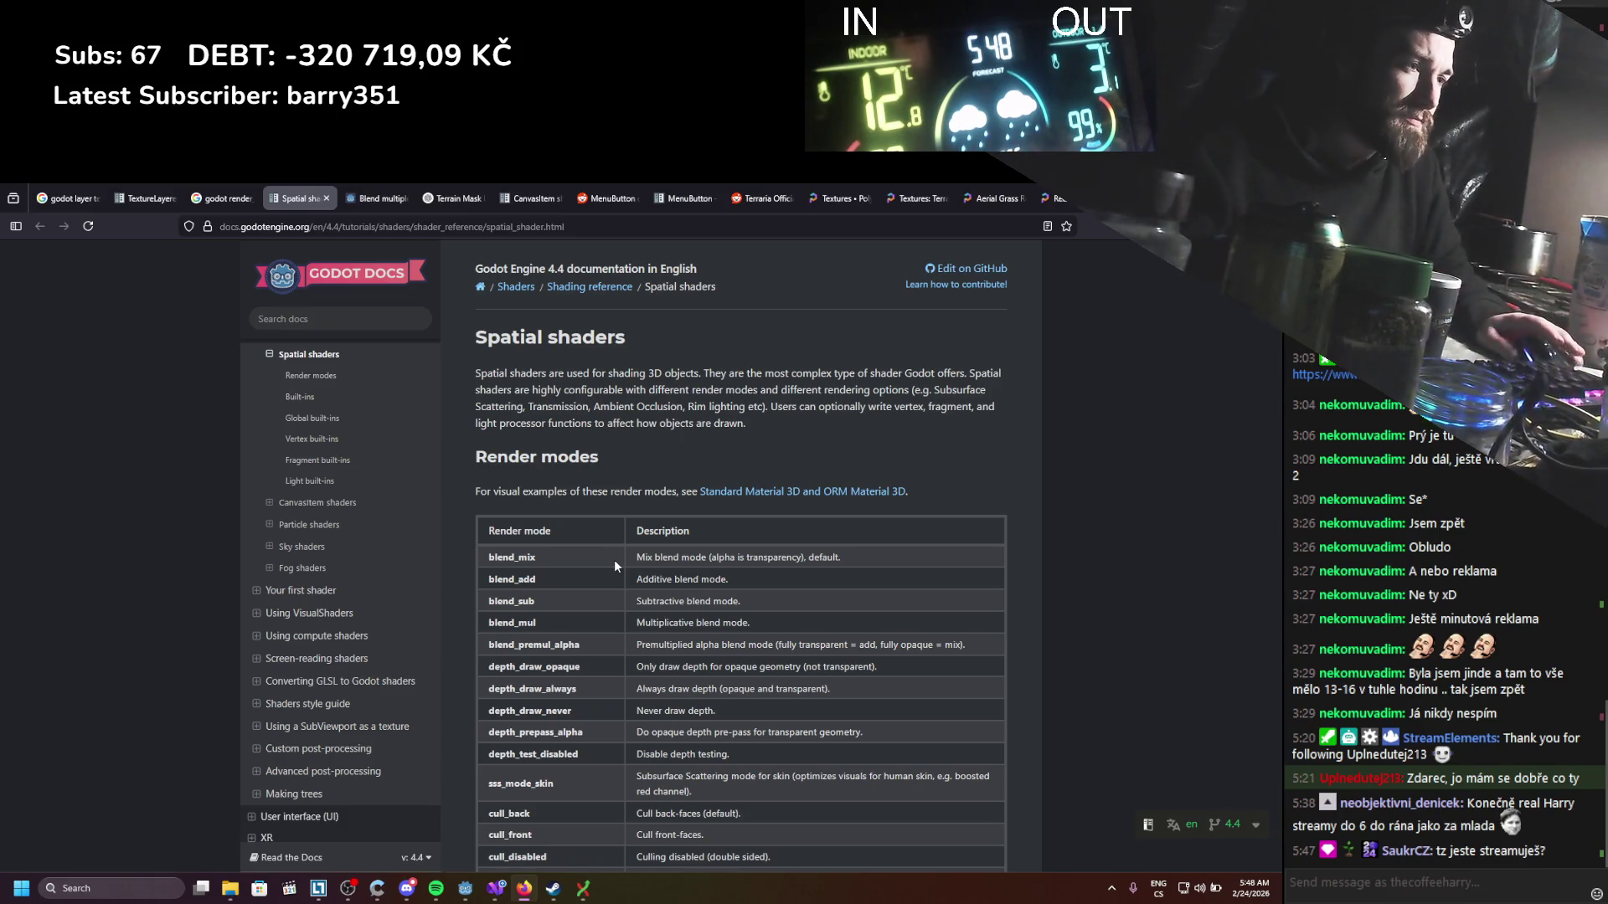
Step: Return to the StaticWorld editor, scroll up, then switch to PaintBrushParallel.cs in Visual Studio
left_click(466, 888)
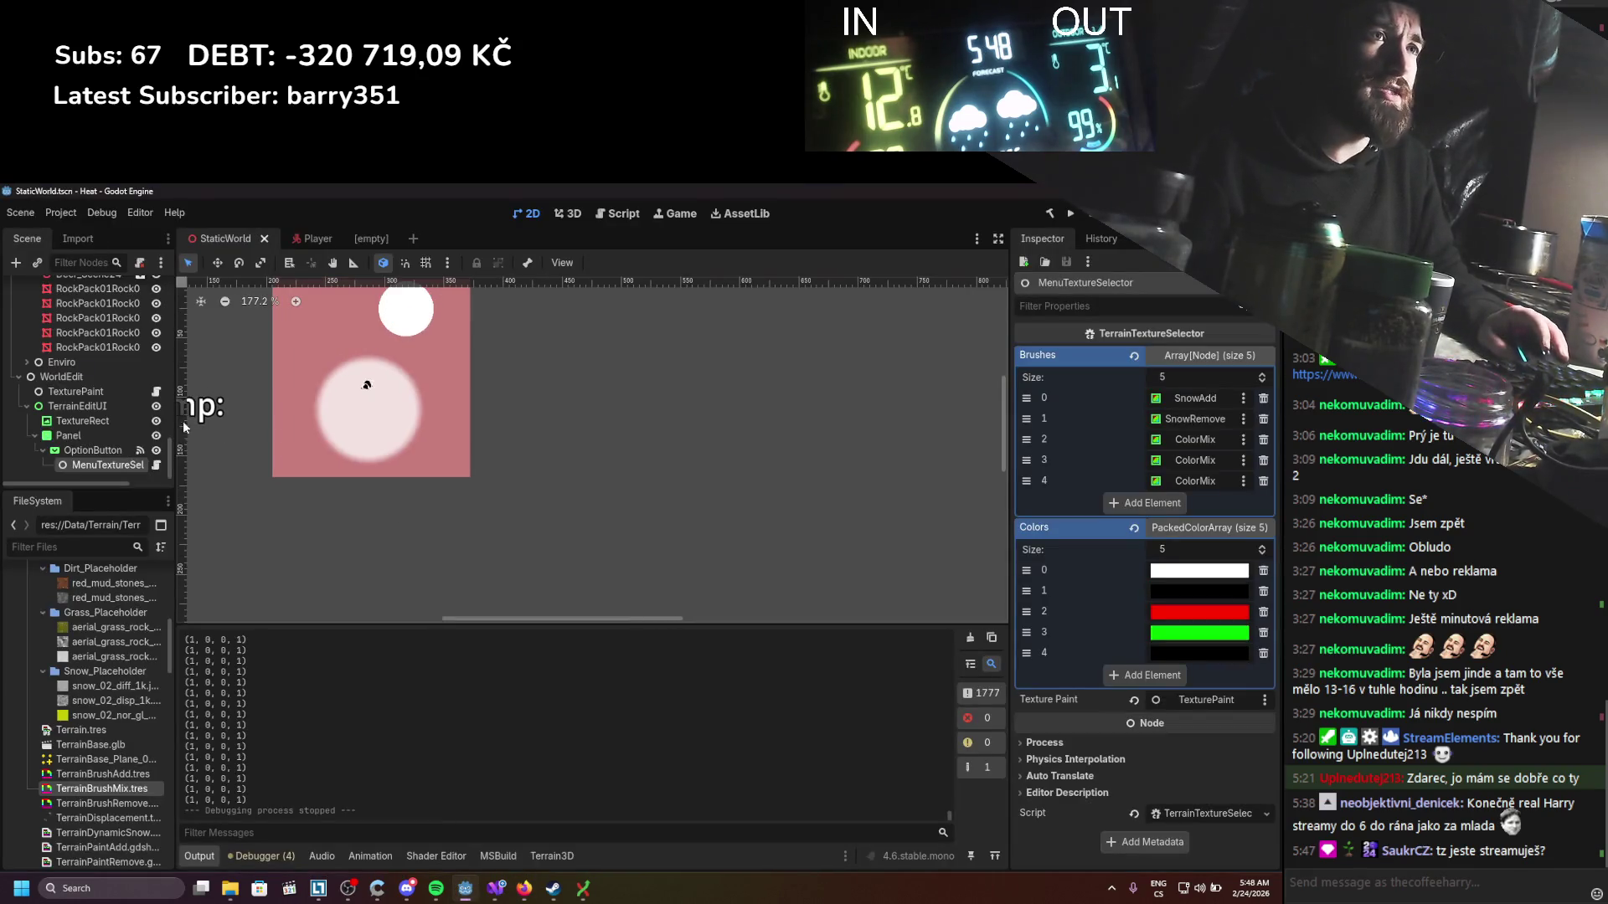
scroll(109, 394, "up", 5)
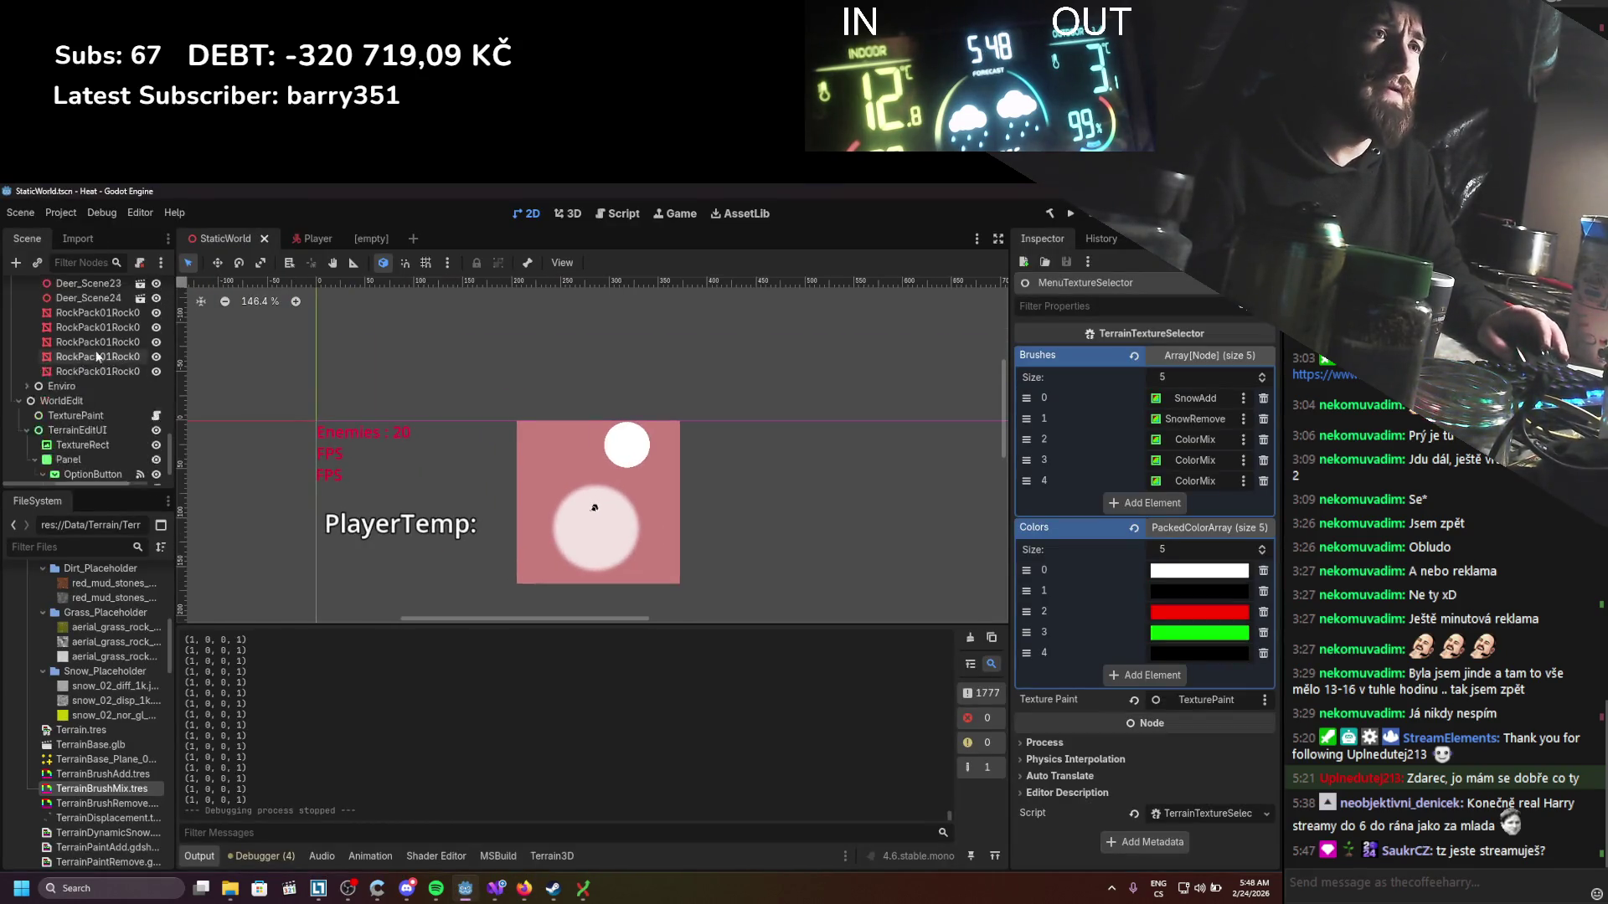
scroll(108, 393, "up", 10)
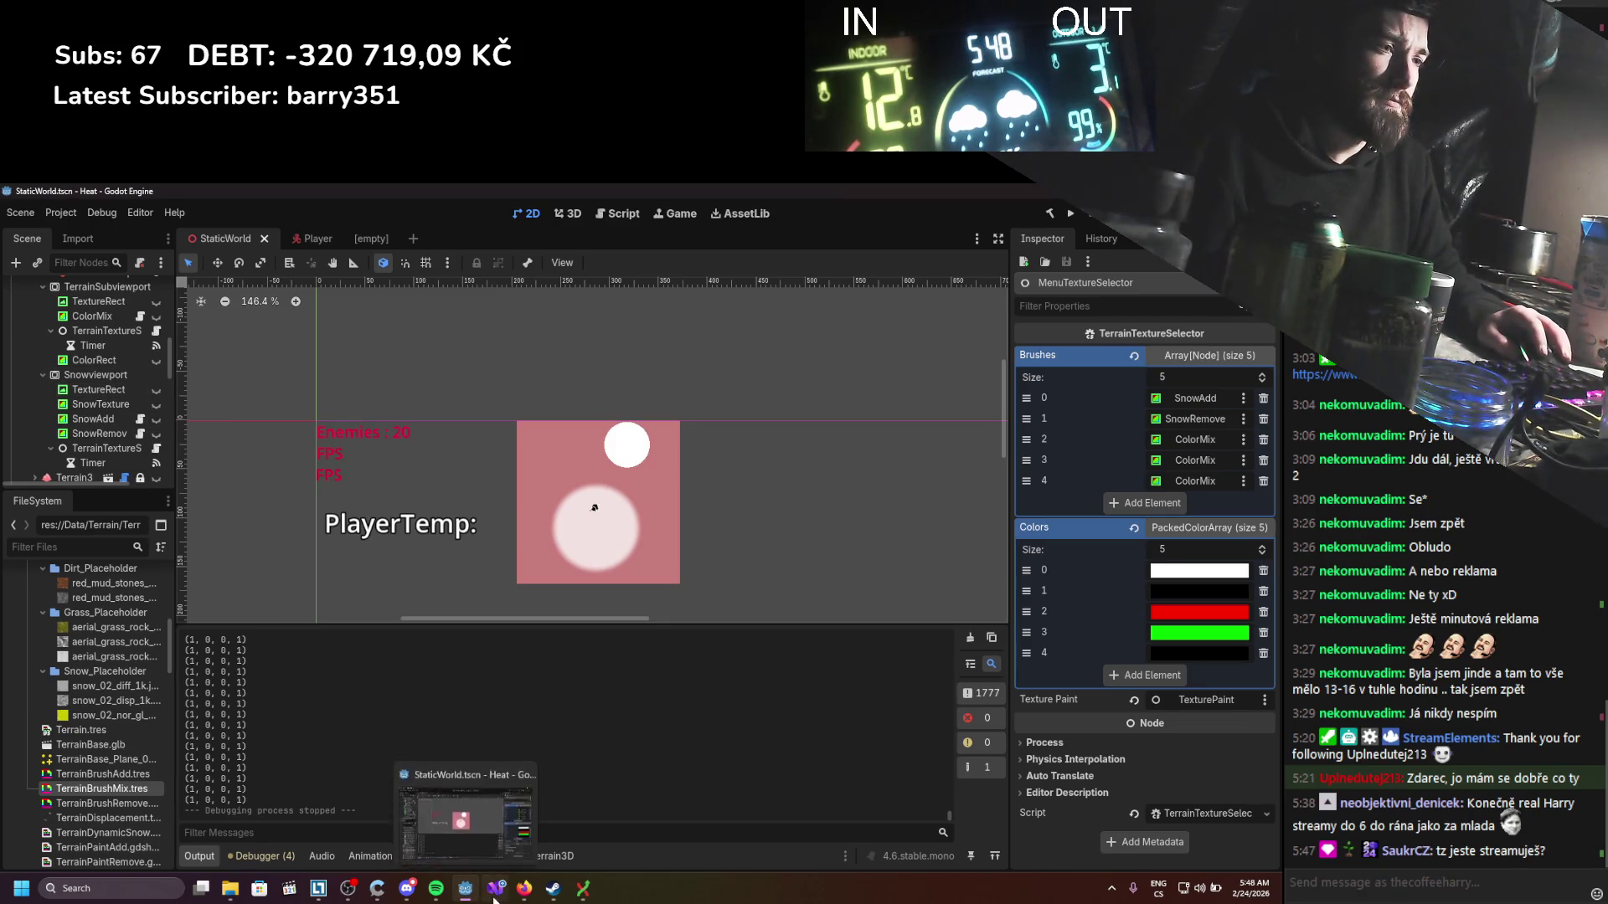
left_click(494, 896)
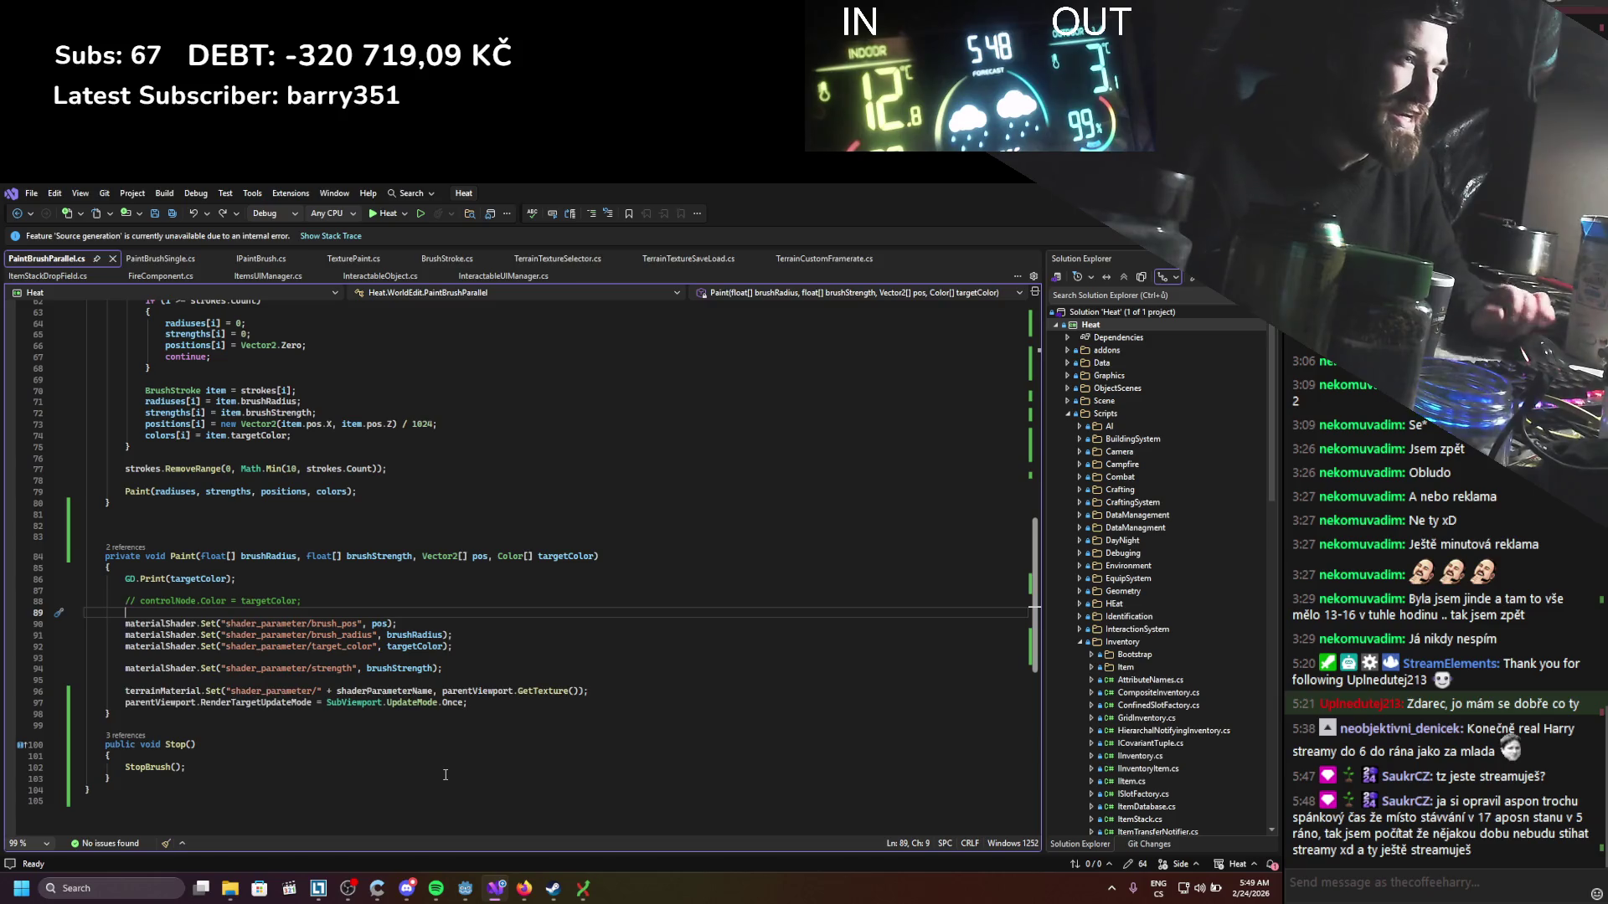
Step: Scroll up to _Process and inspect its stroke loop filling the 10-slot radius, strength, position and colour arrays
scroll(416, 697, "up", 4)
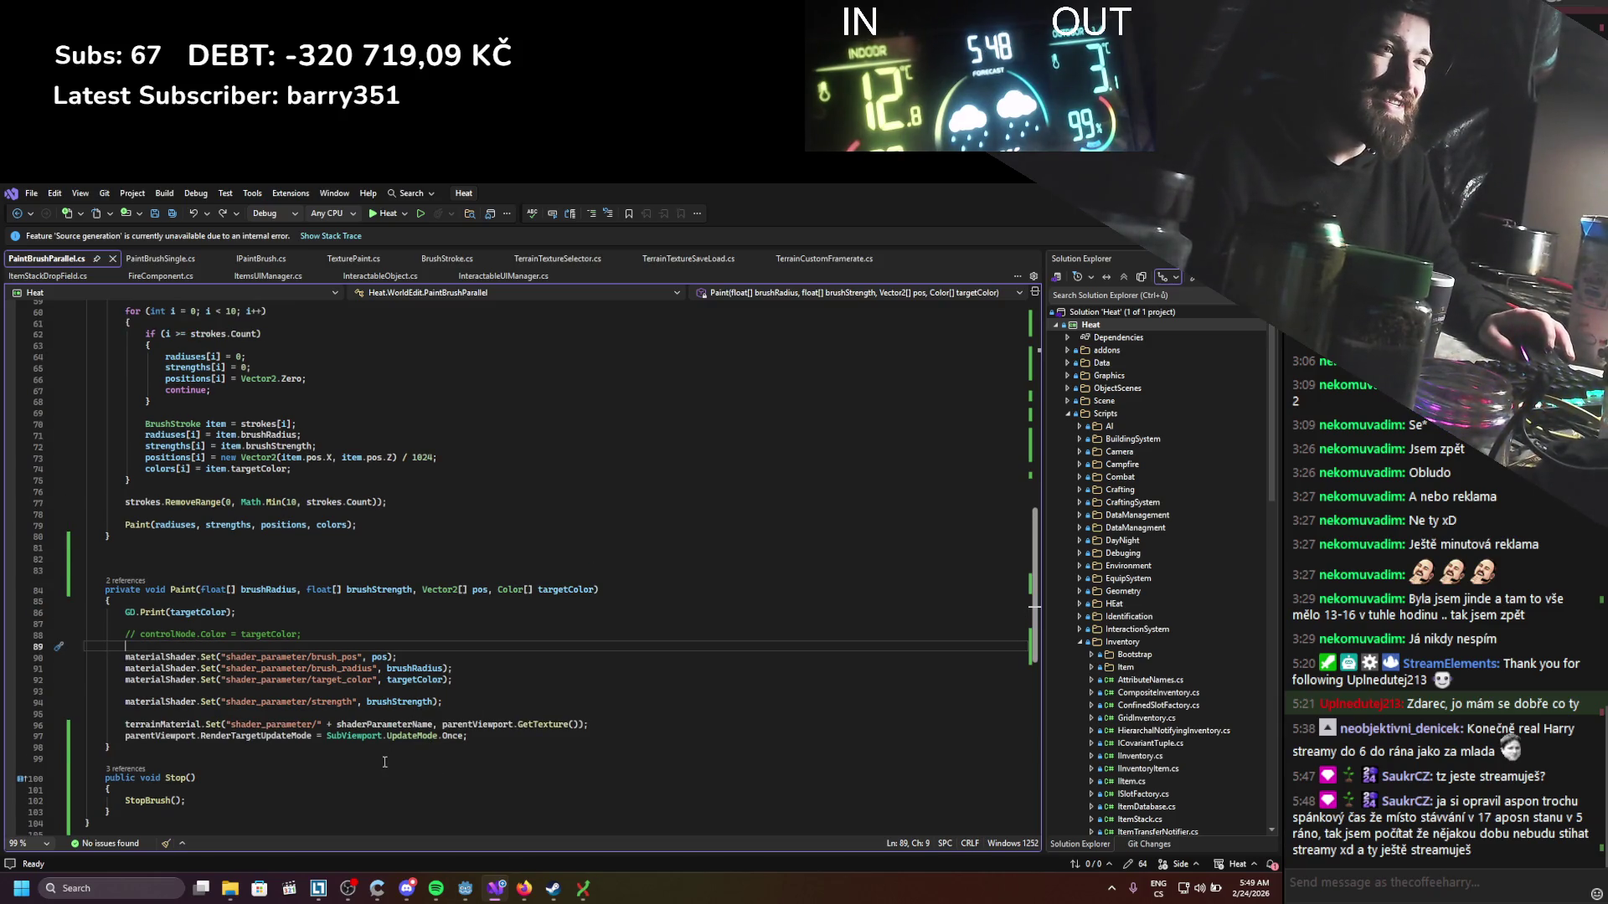
scroll(384, 762, "up", 1)
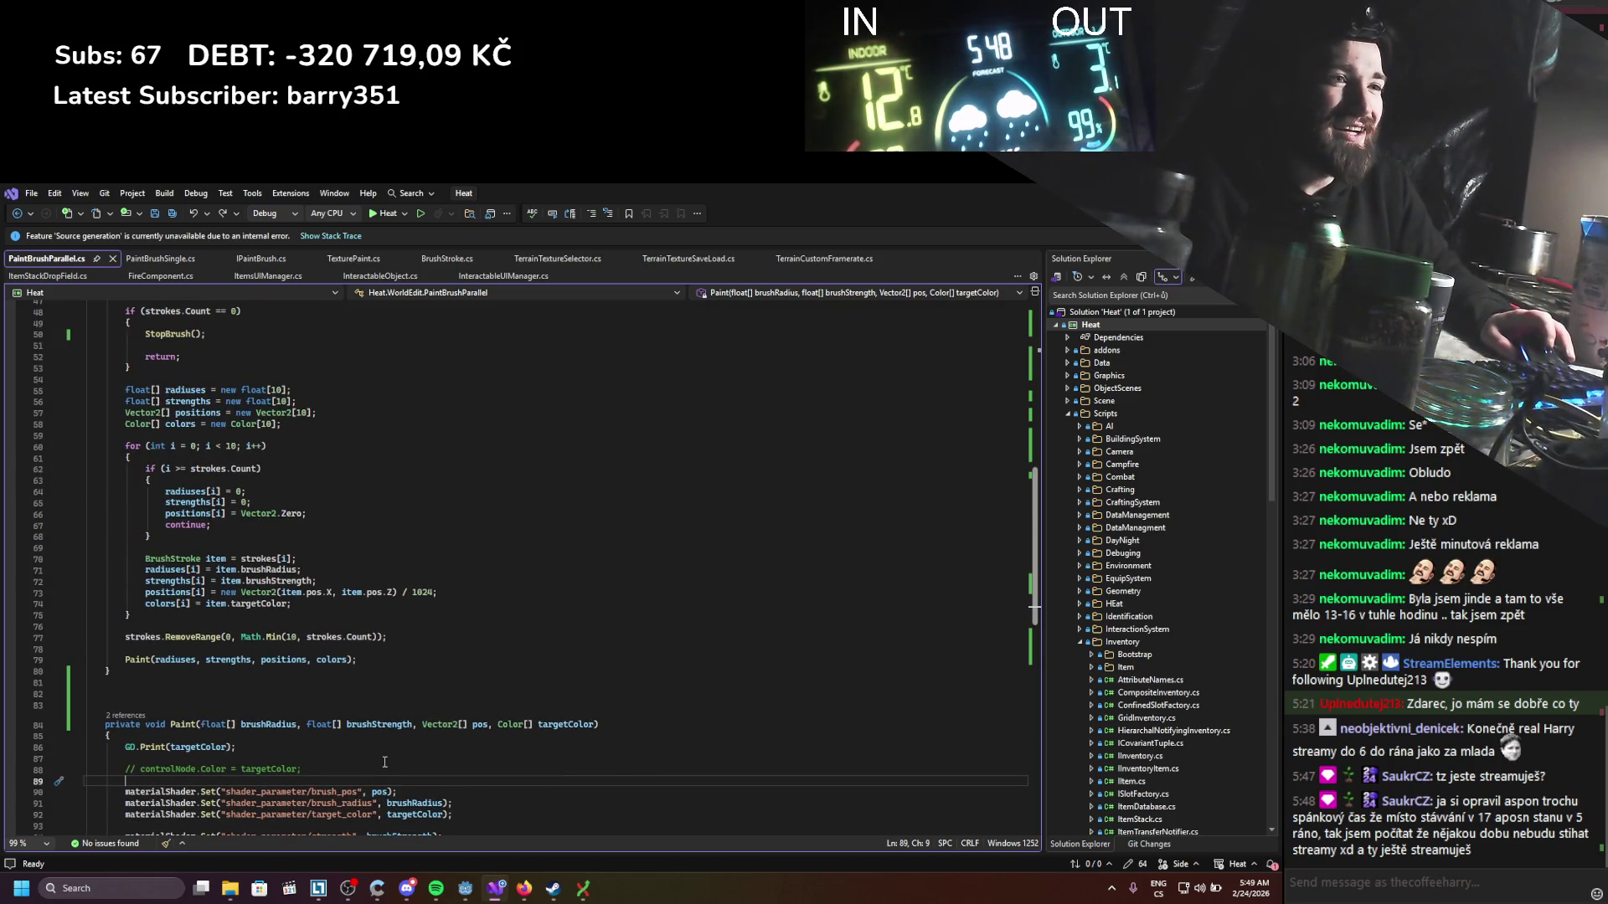
left_click(457, 579)
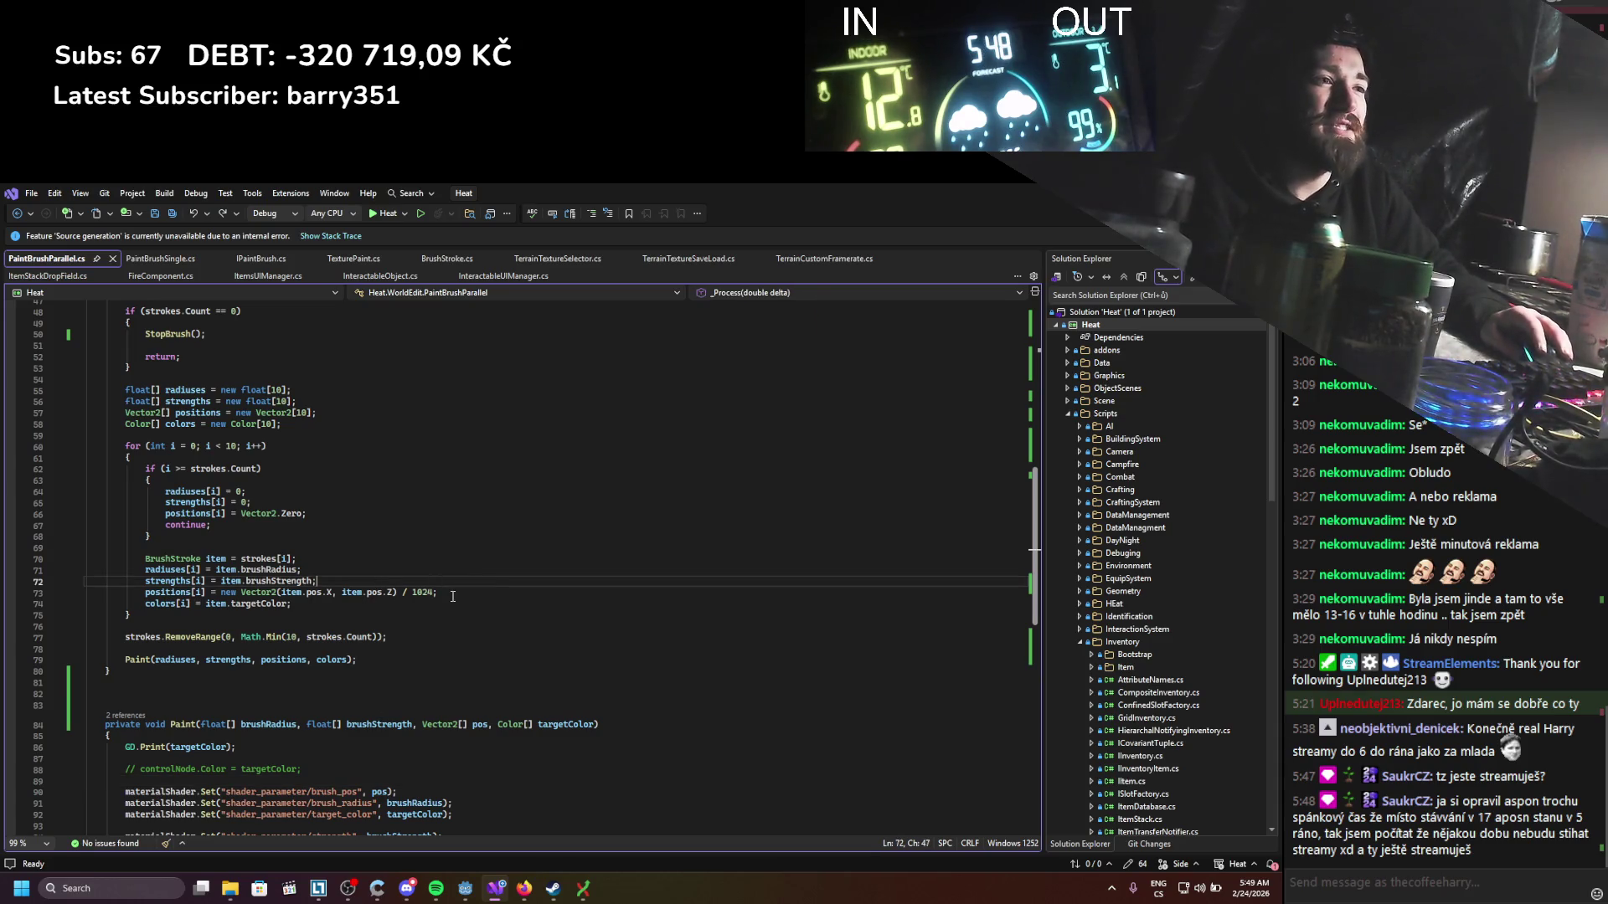
double_click(375, 592)
left_click(423, 631)
scroll(423, 630, "up", 5)
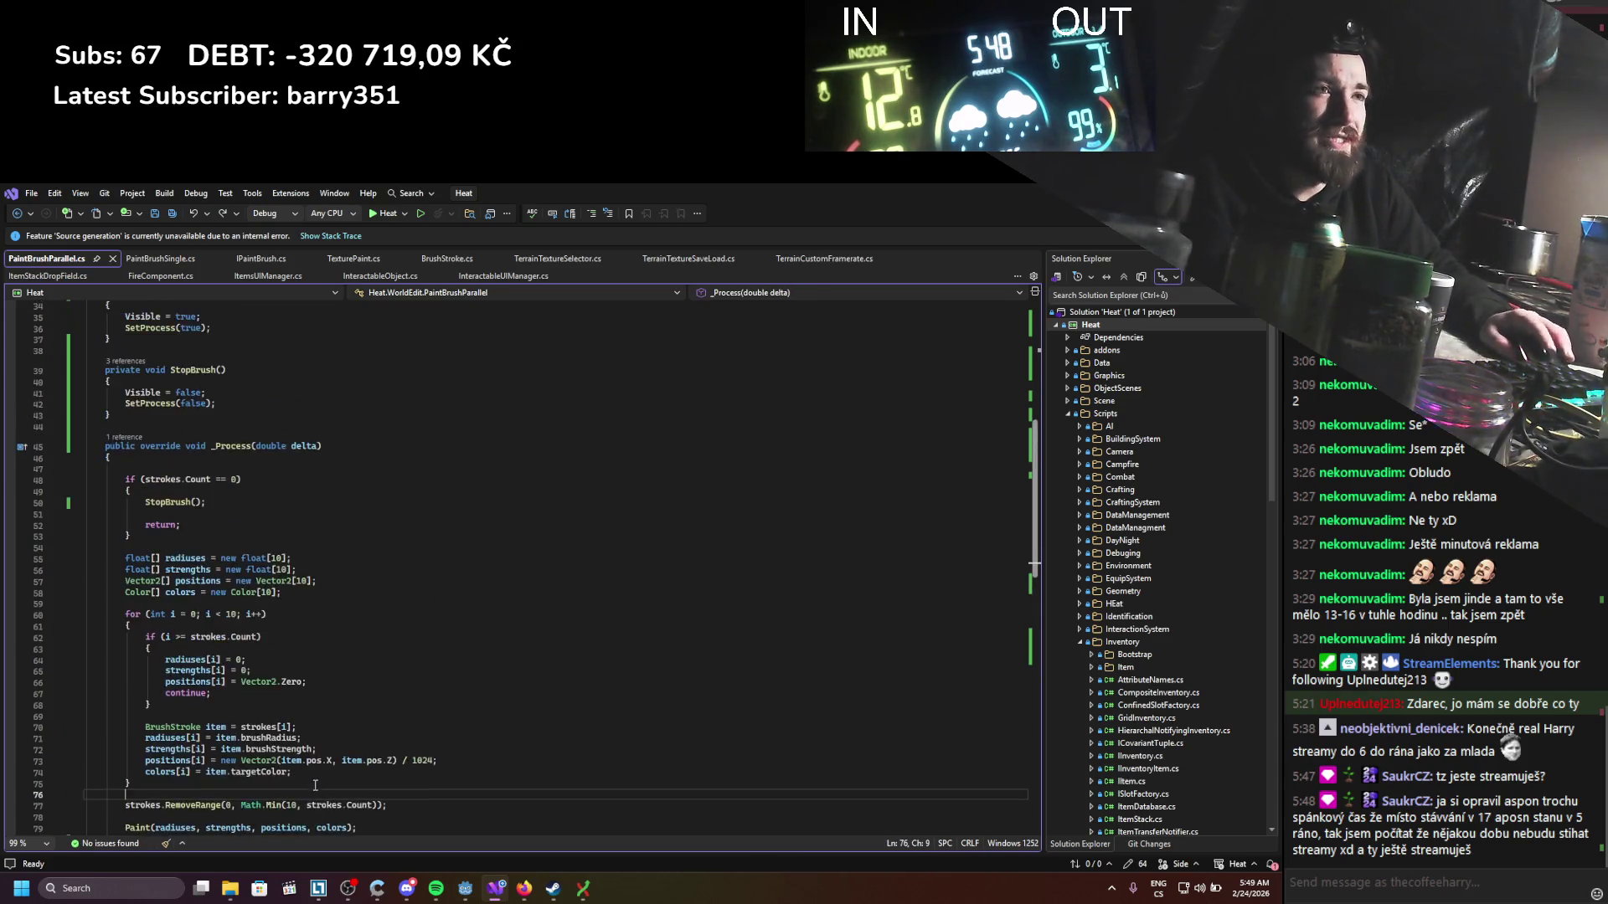
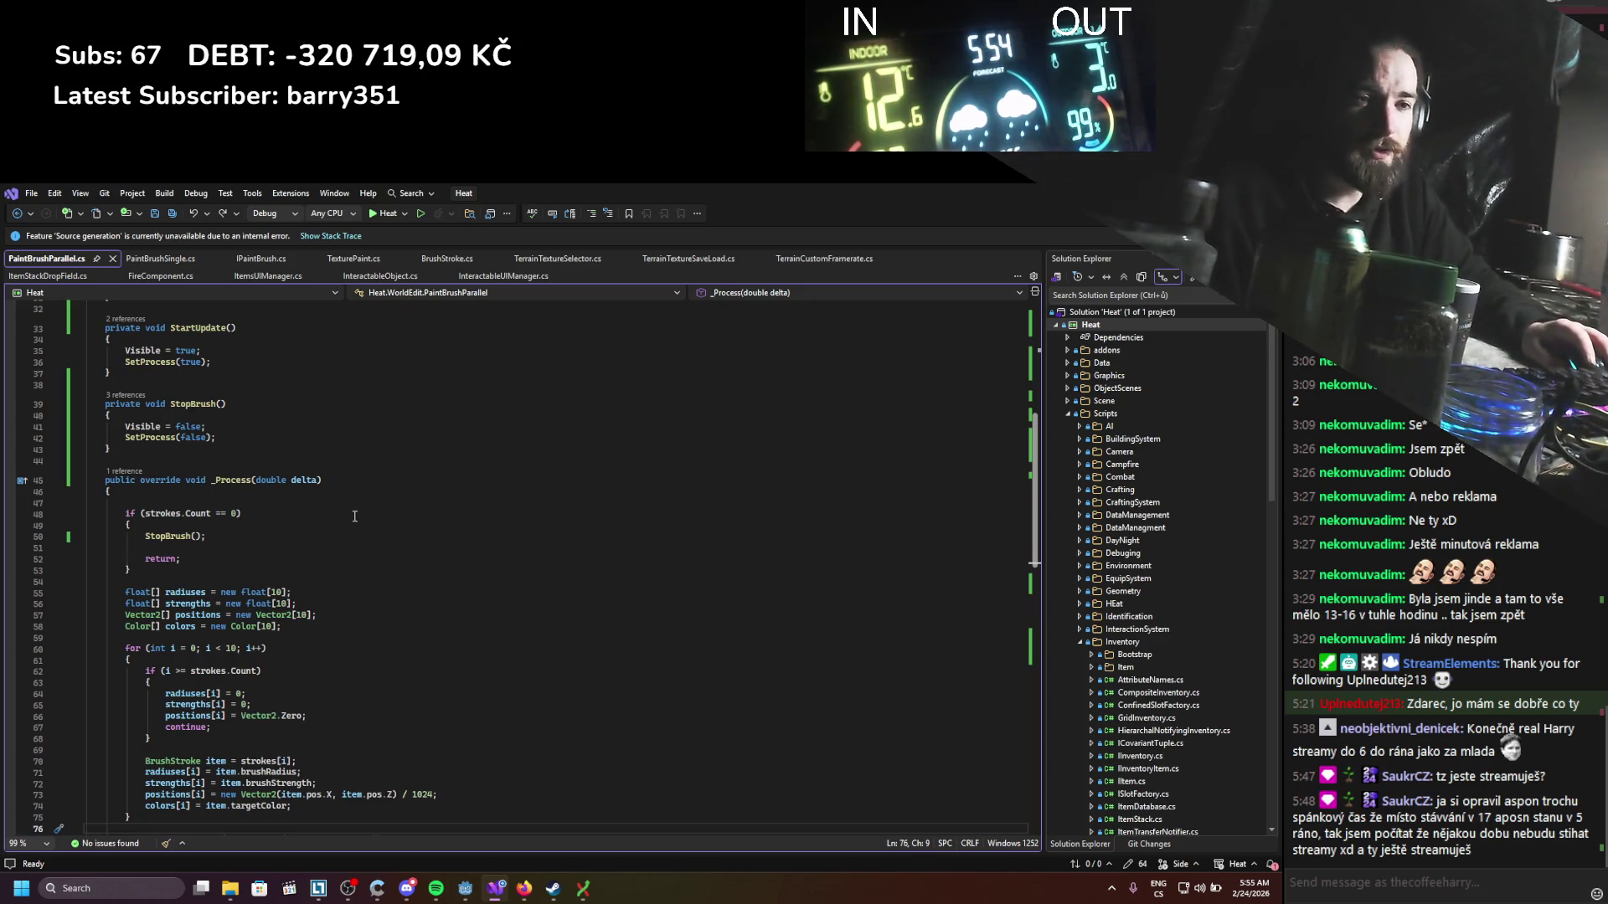
Step: Review the Paint method in PaintBrushParallel.cs, where _Process batches up to 10 strokes, then return to Godot
scroll(351, 543, "down", 7)
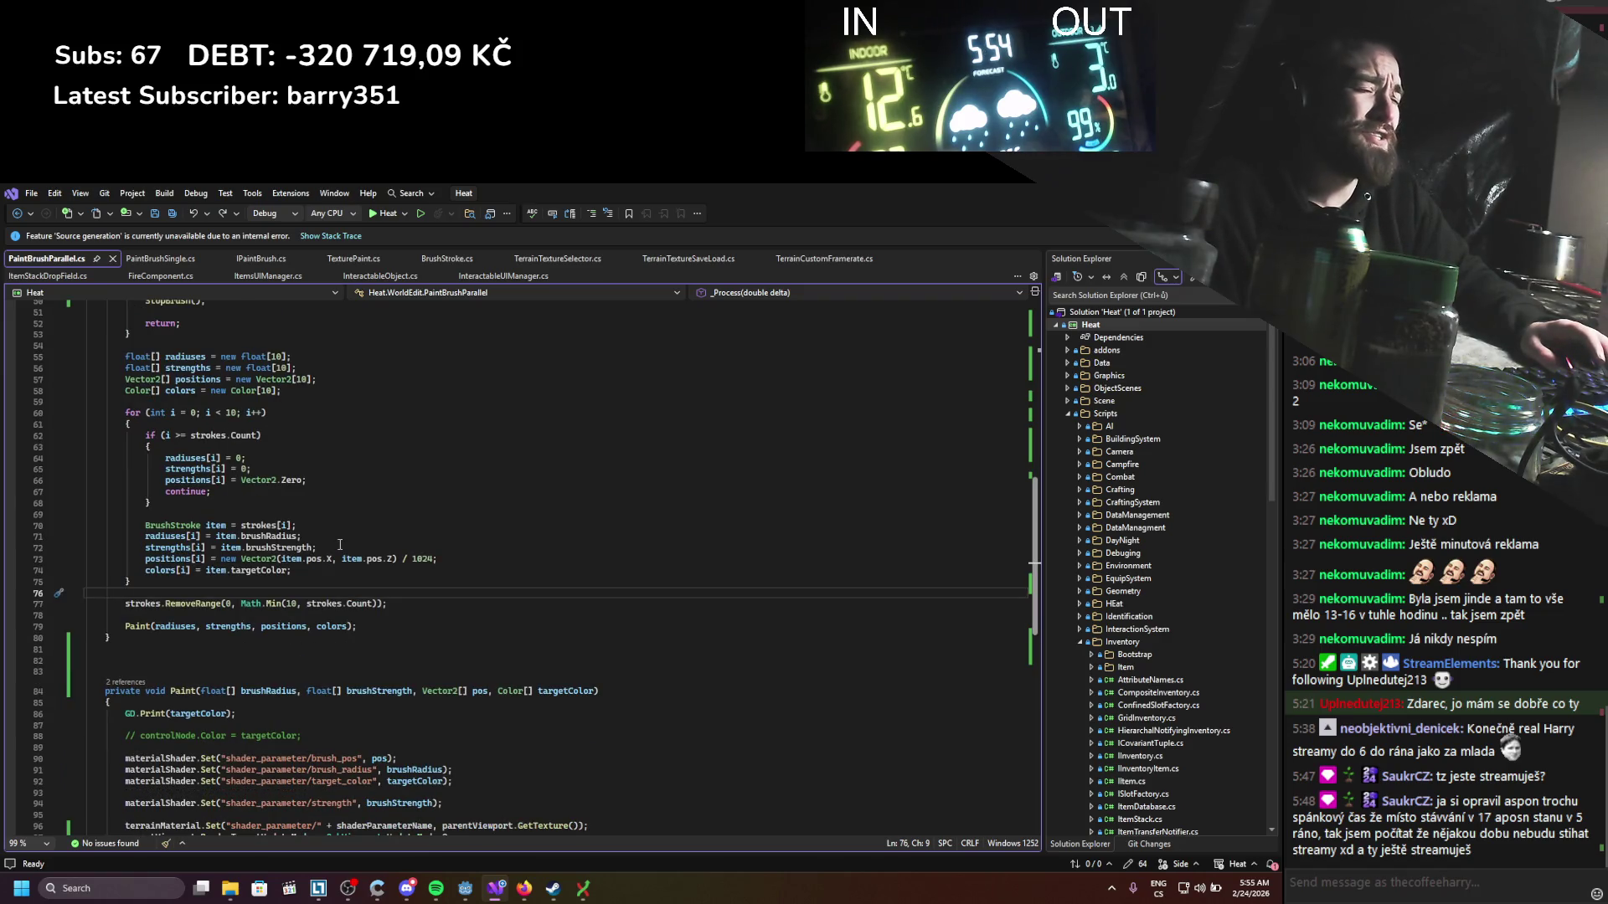
scroll(340, 544, "down", 9)
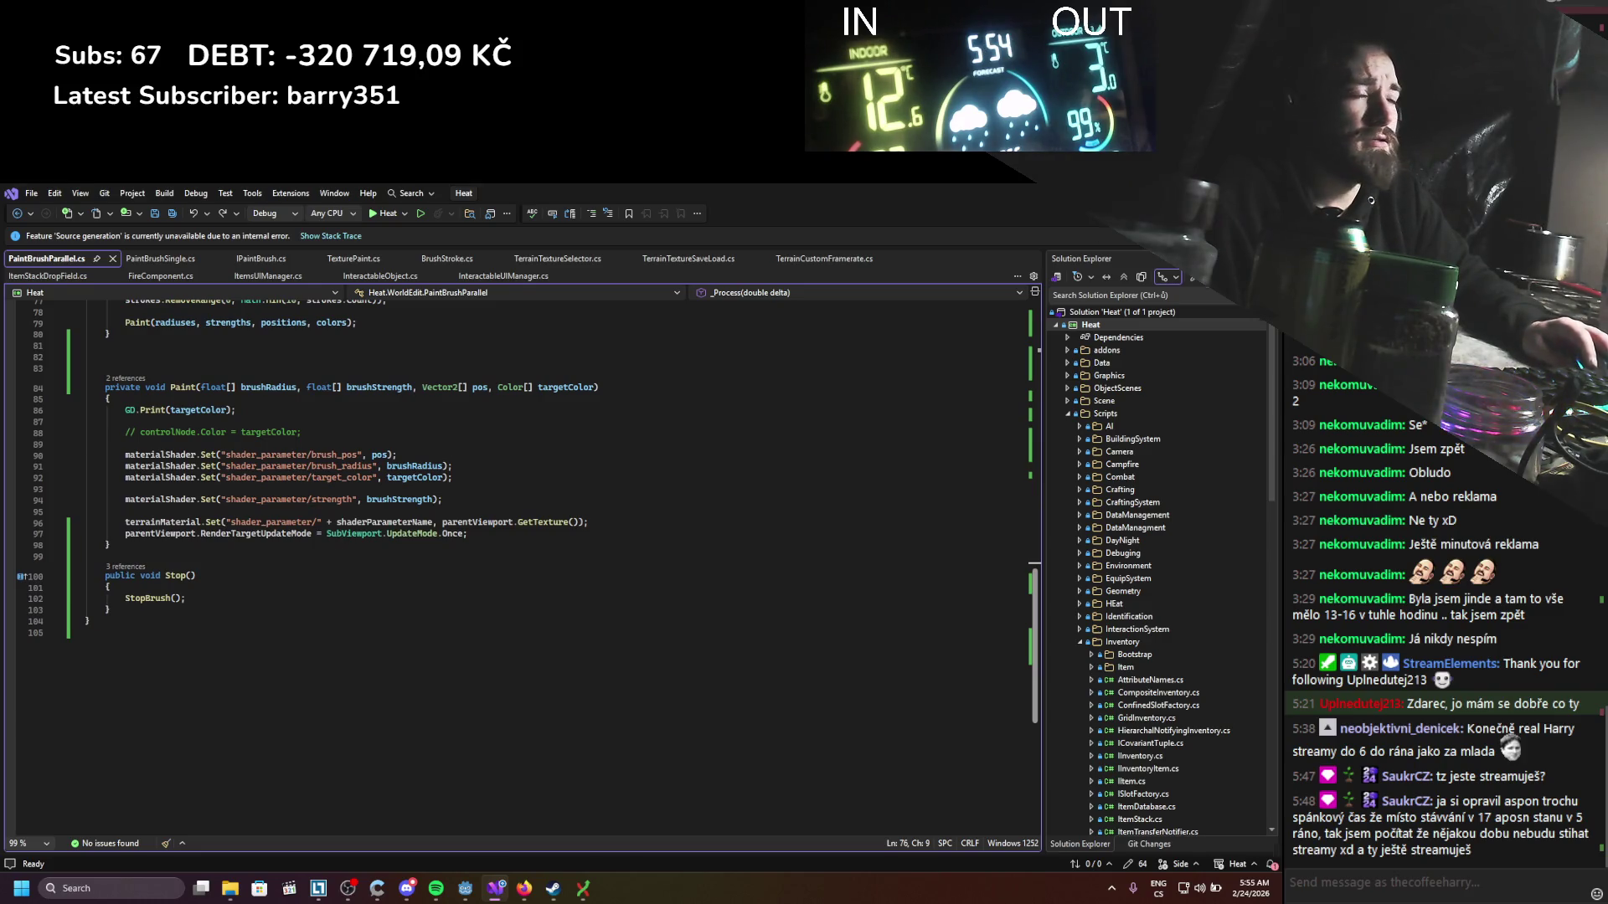
key("alt+Tab")
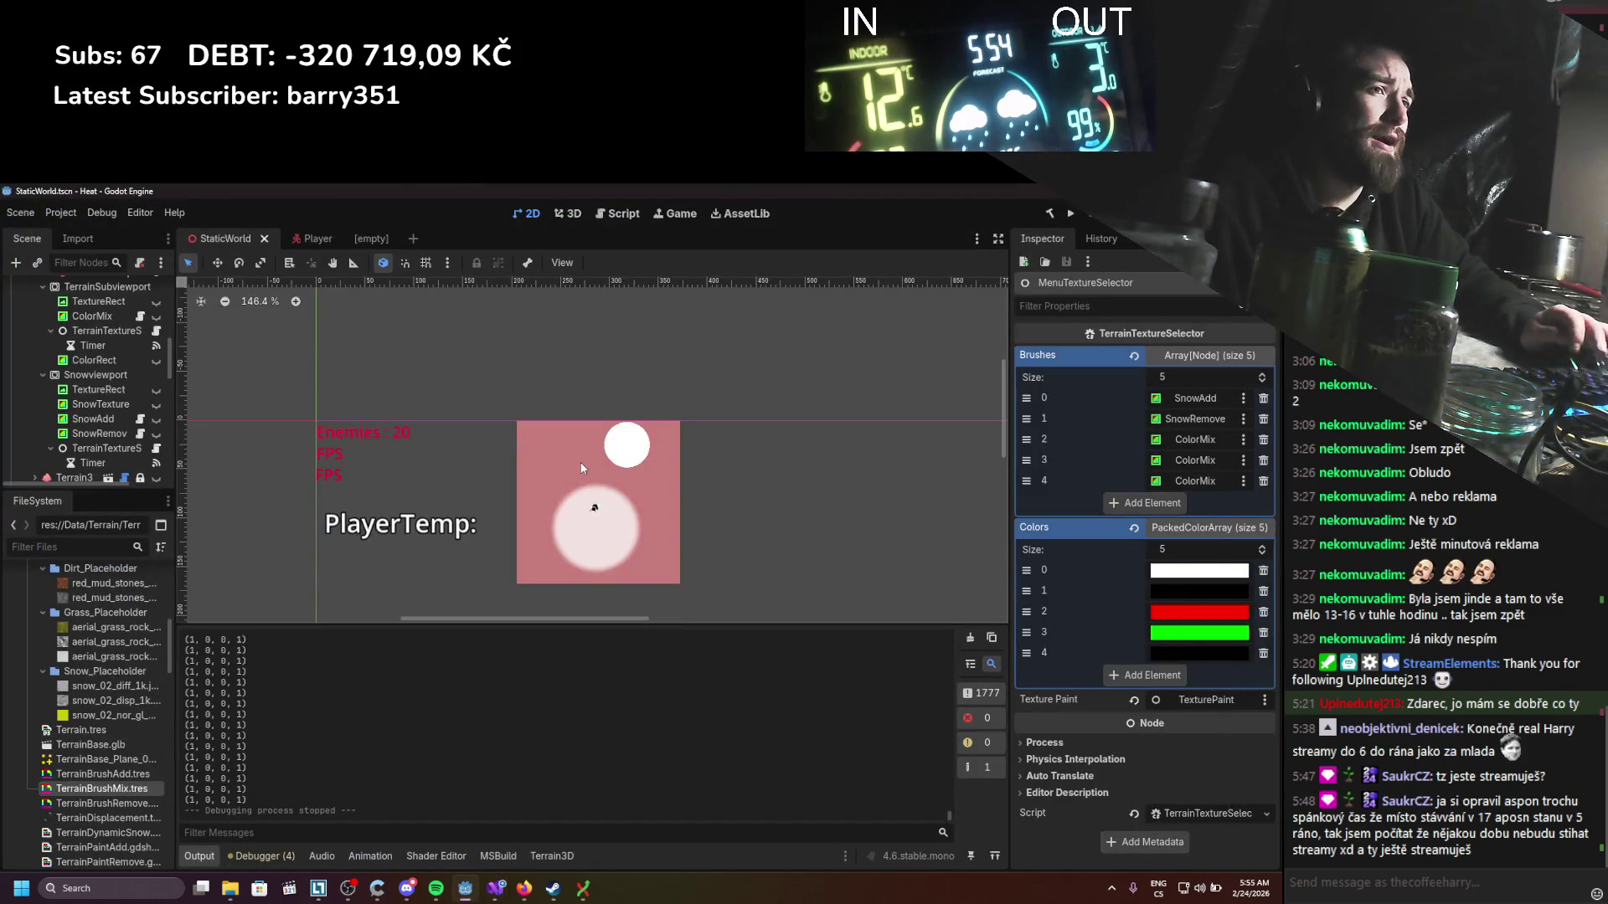
Step: Select ColorMix, clear the output log, run the game, and clear a strip of snow
left_click(92, 316)
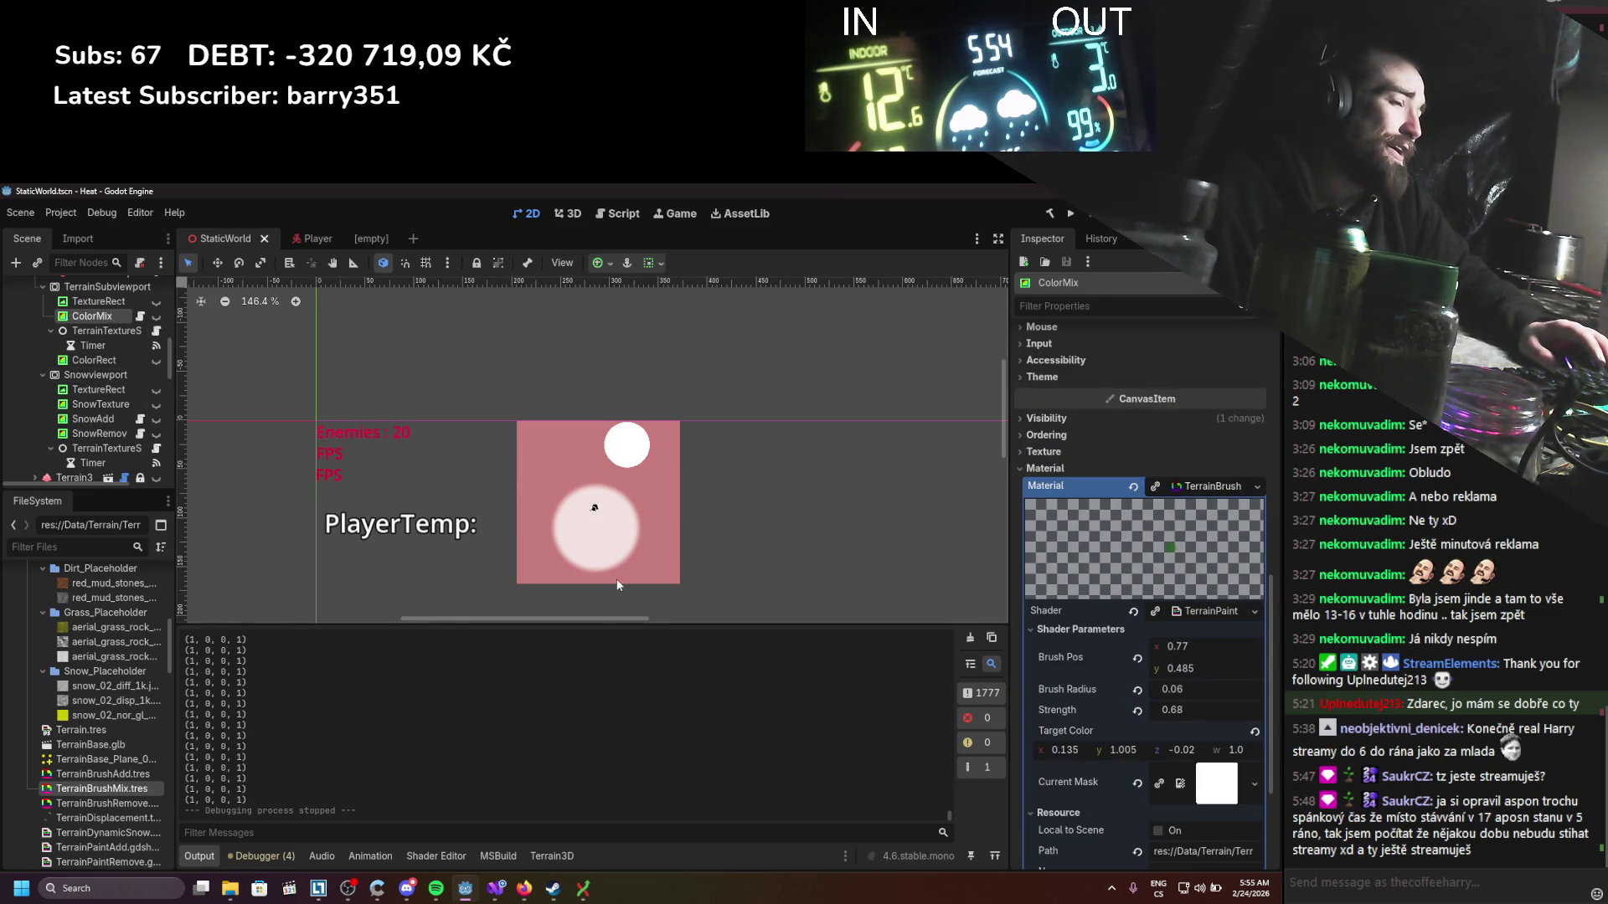
left_click(969, 638)
left_click(1068, 215)
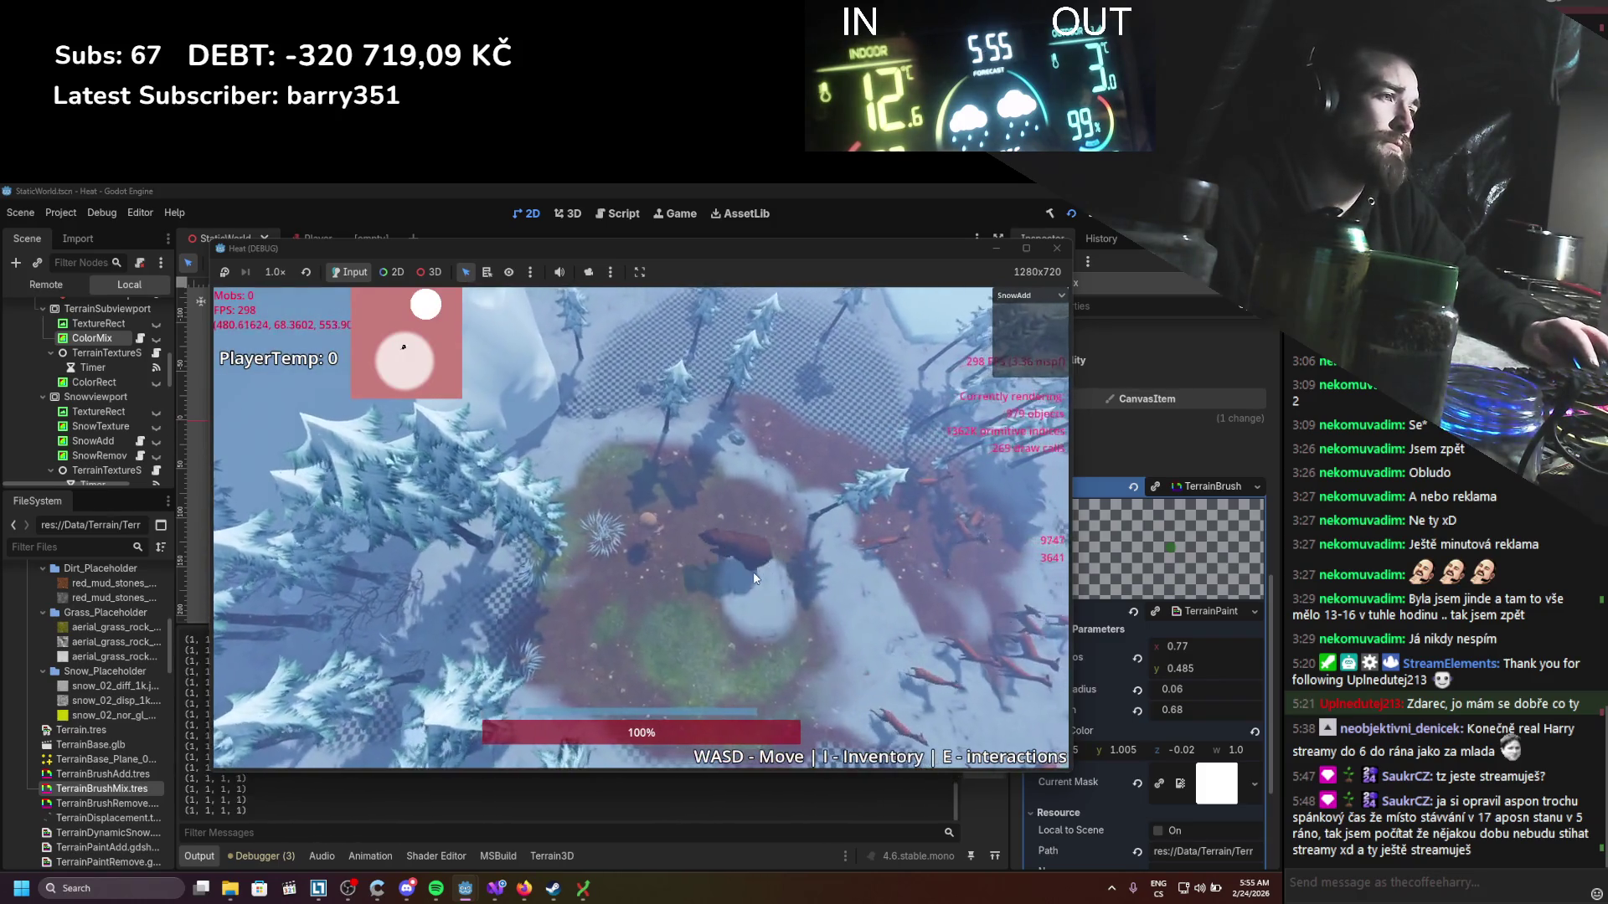
key("a")
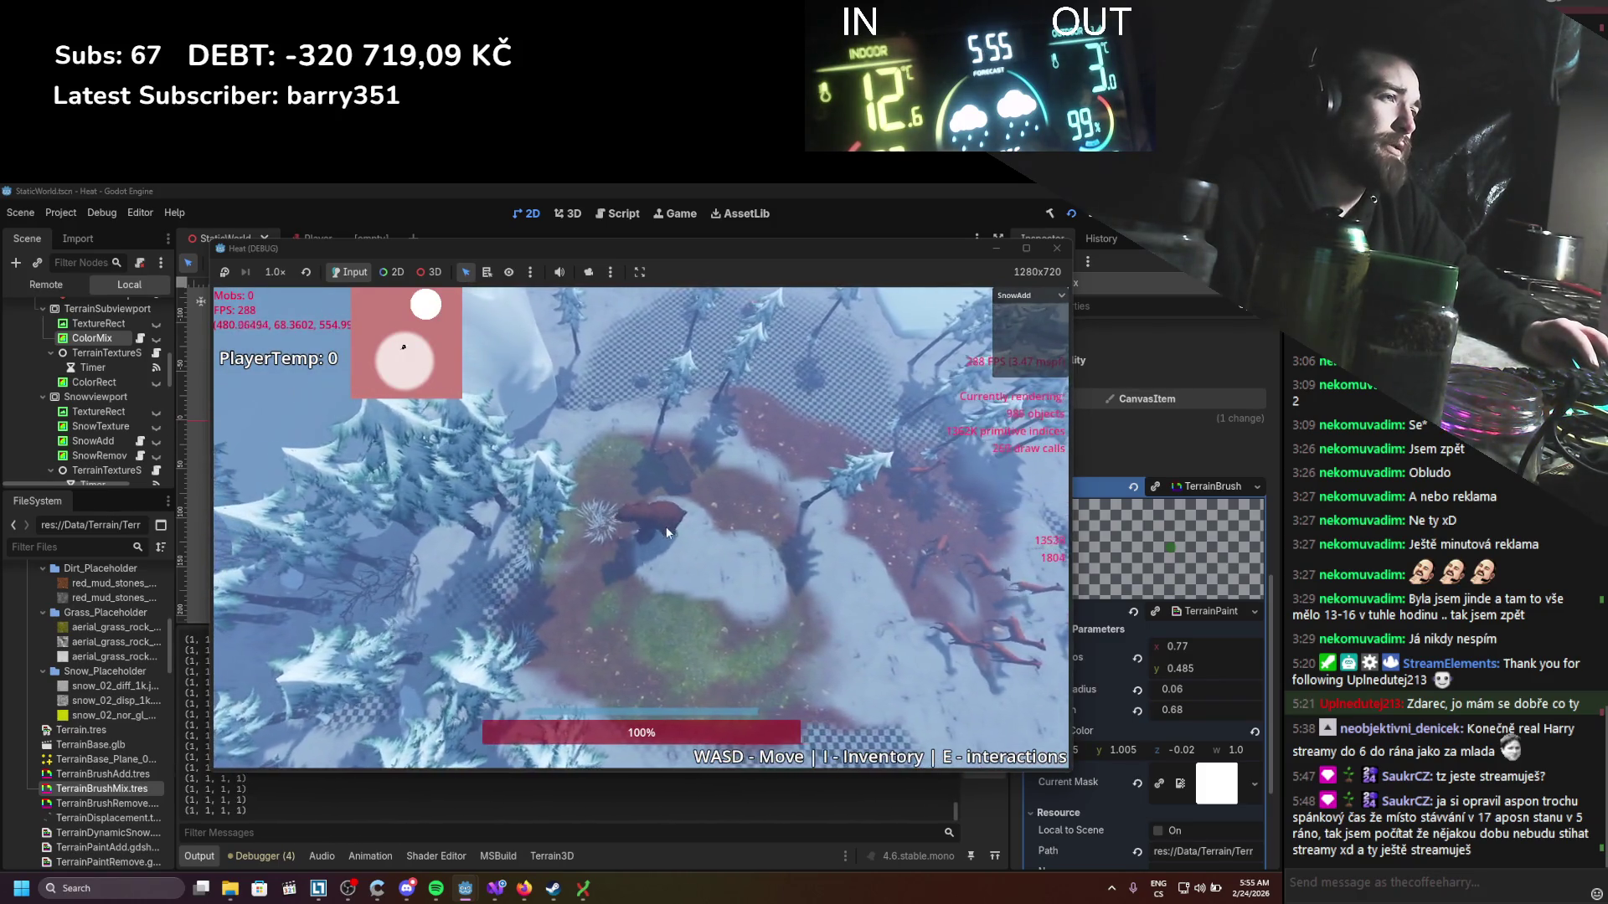
key("w")
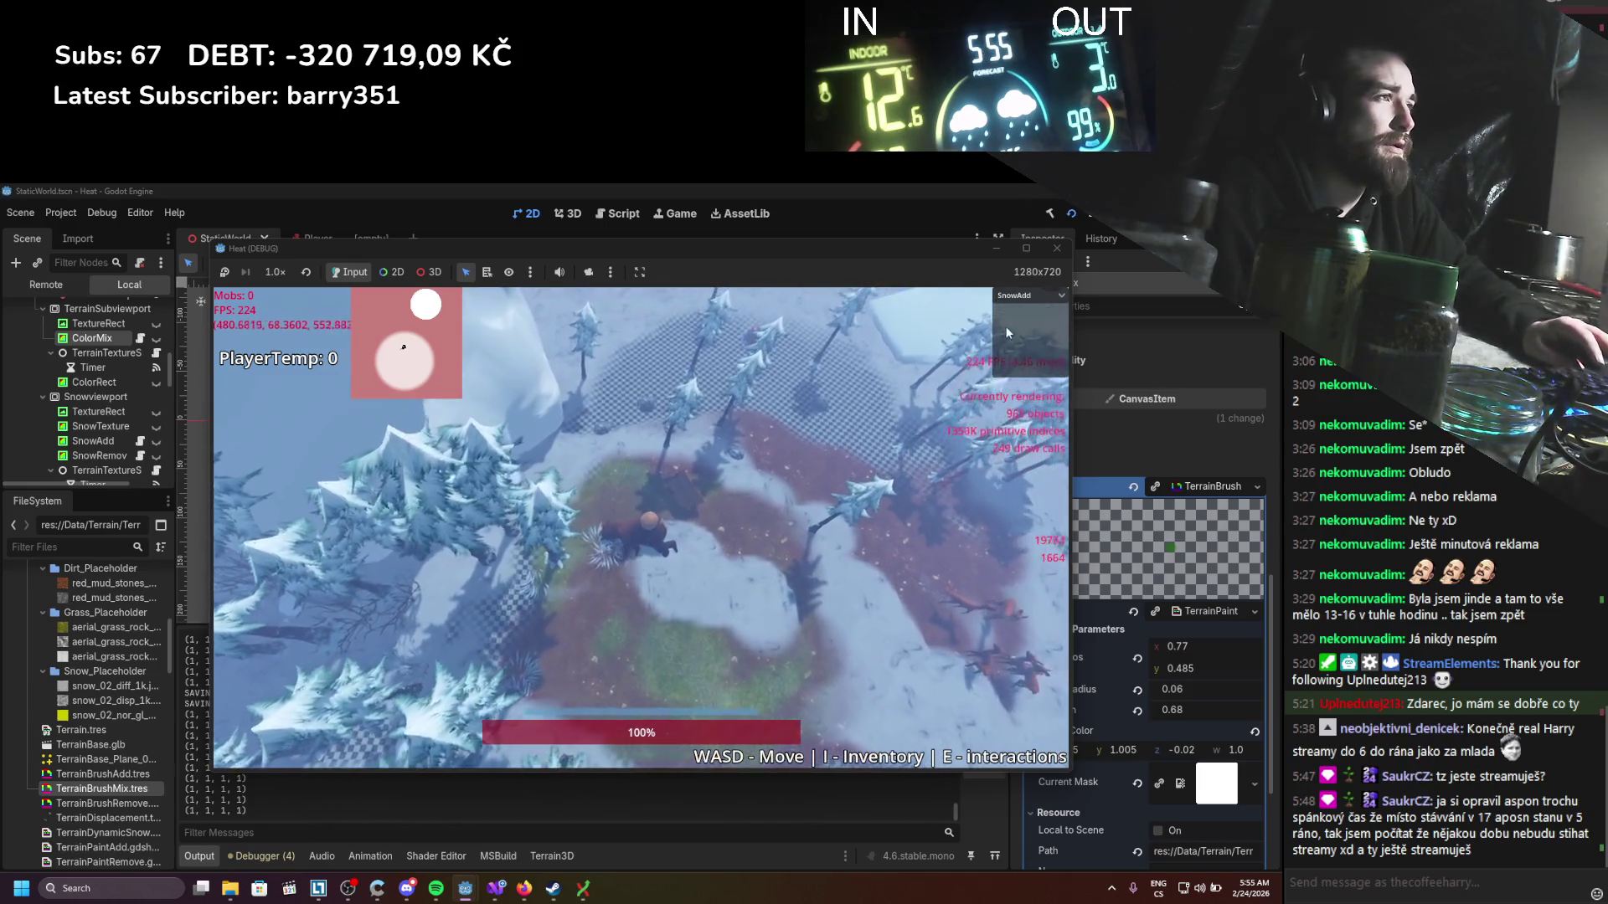
left_click(1028, 295)
key("d")
left_click_drag(626, 613, 741, 591)
Step: Paint grass over the reddish dirt patch, switch to the Dirt brush, and stop the game
scroll(741, 592, "up", 3)
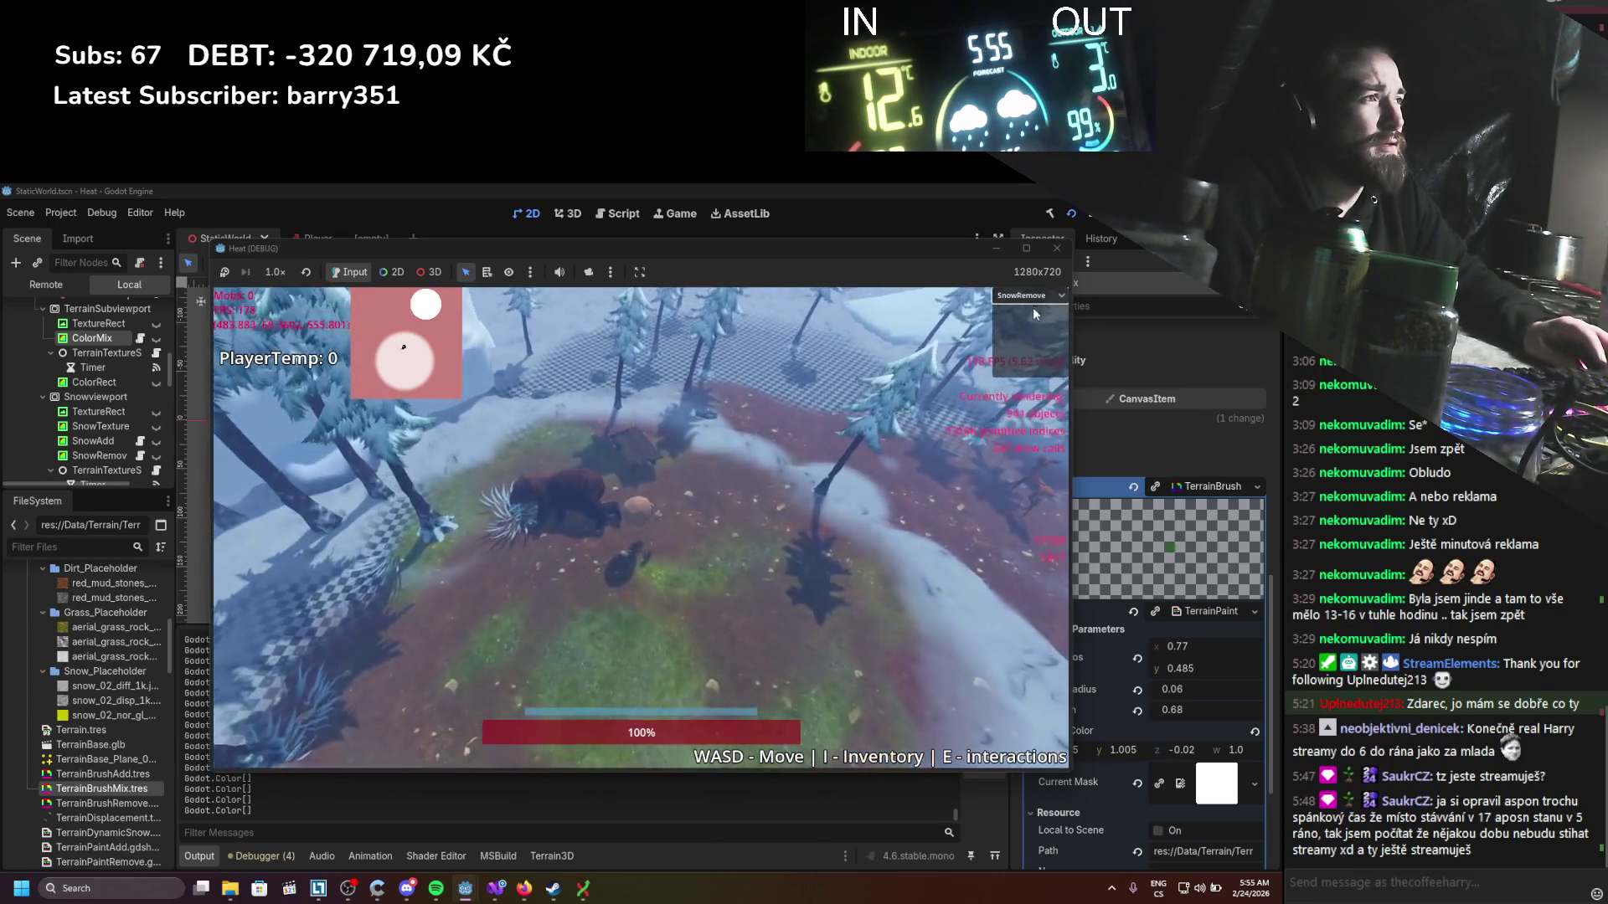
left_click(1032, 295)
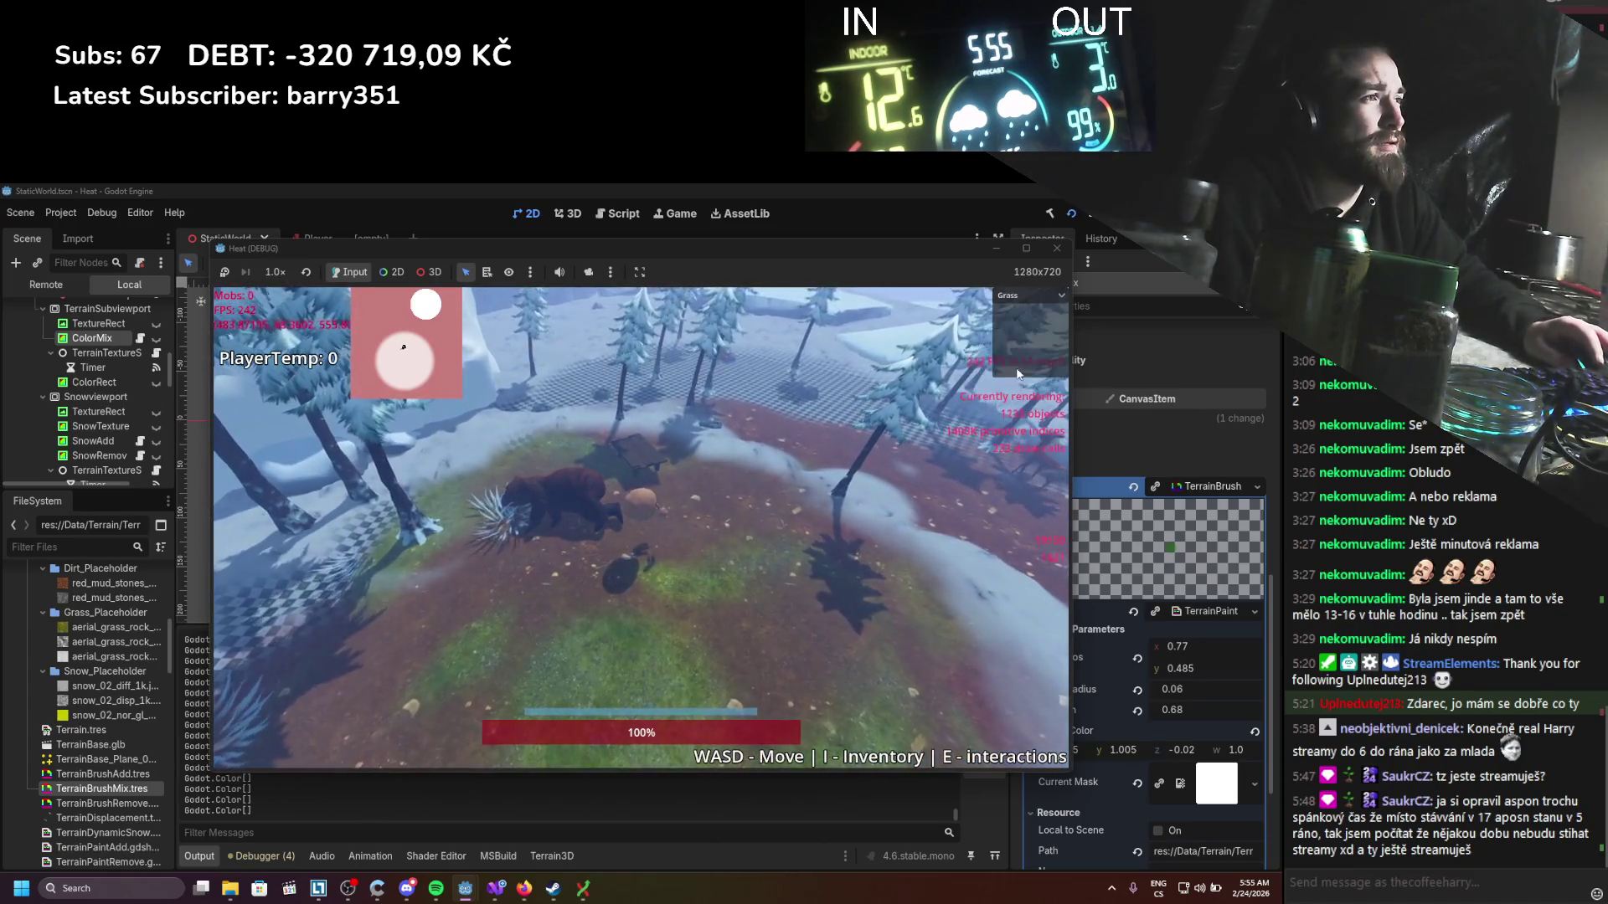
left_click(1023, 344)
scroll(650, 574, "down", 3)
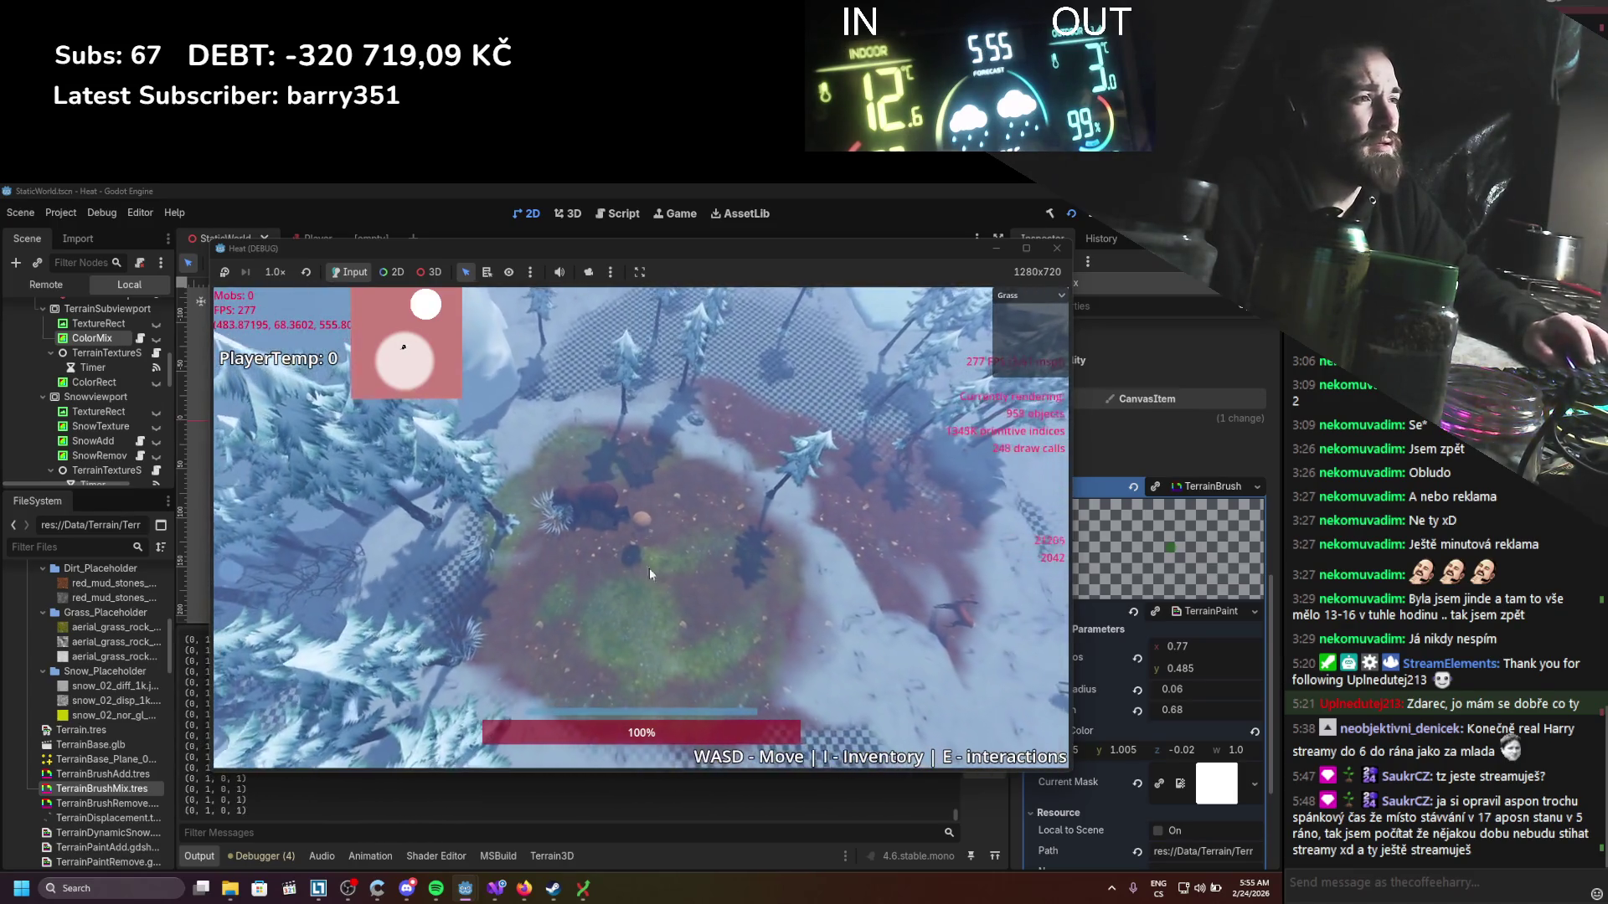
left_click_drag(650, 574, 713, 642)
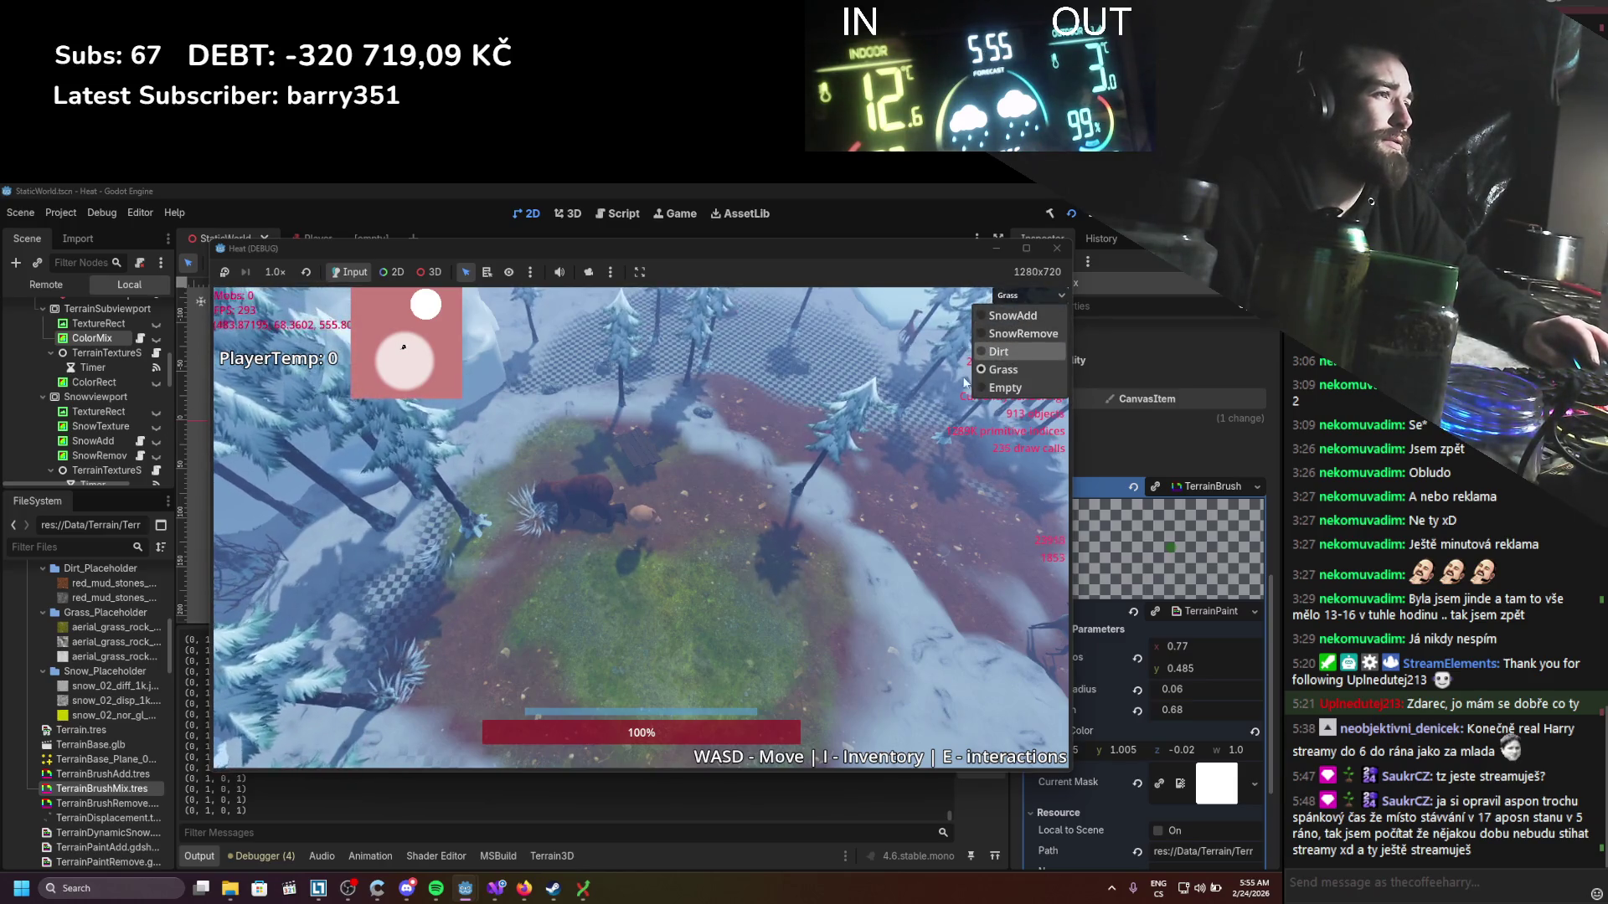
left_click(998, 352)
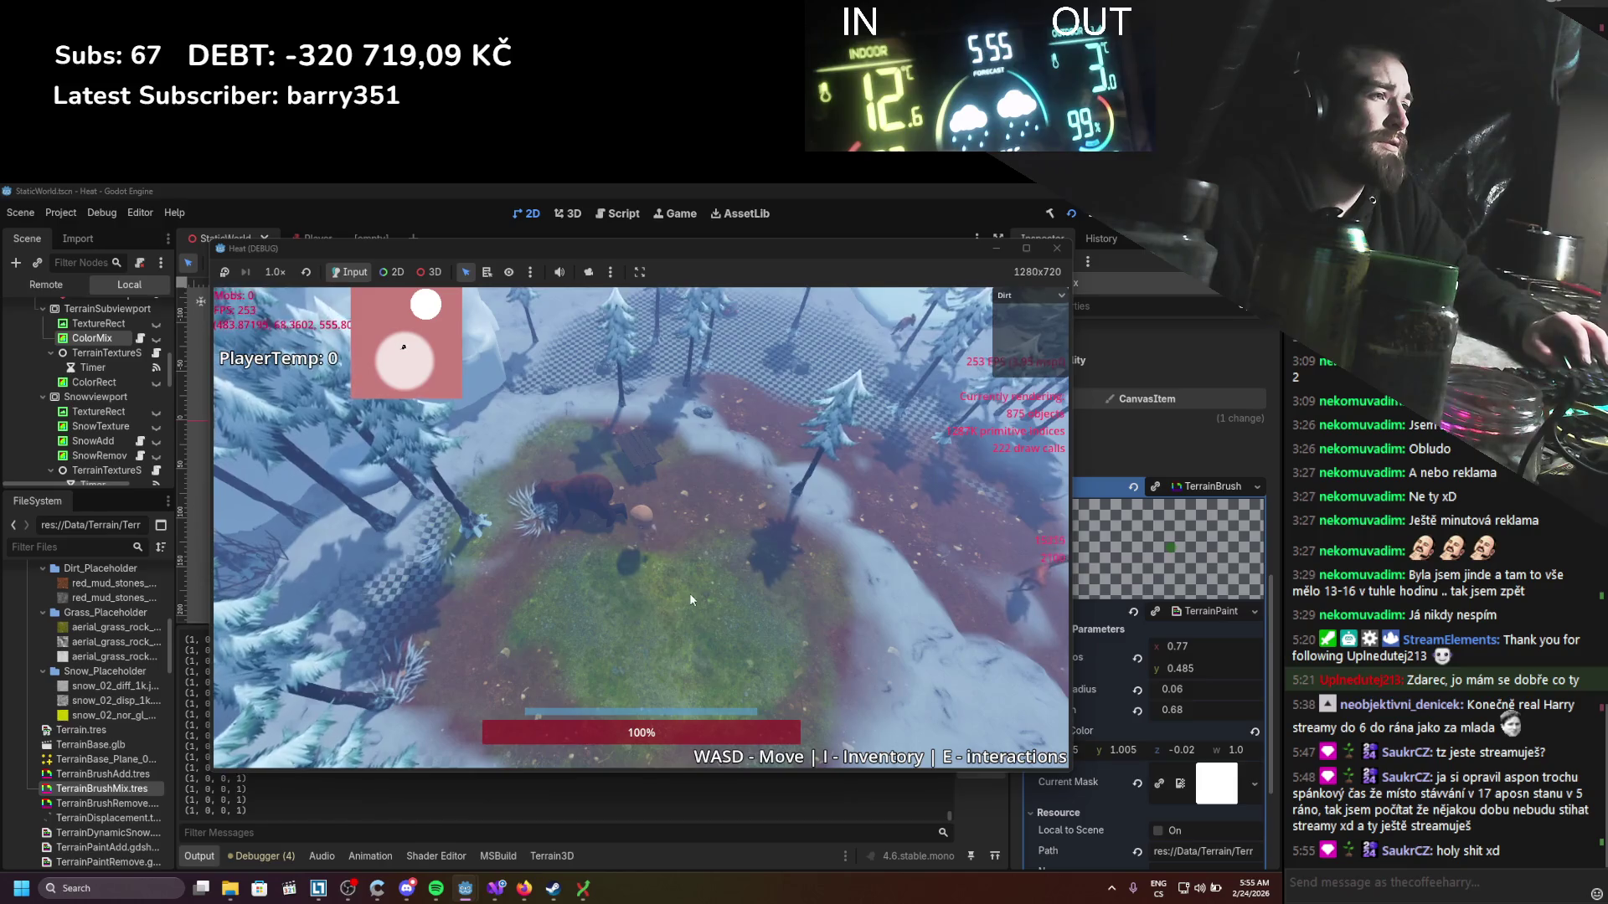
left_click(1057, 247)
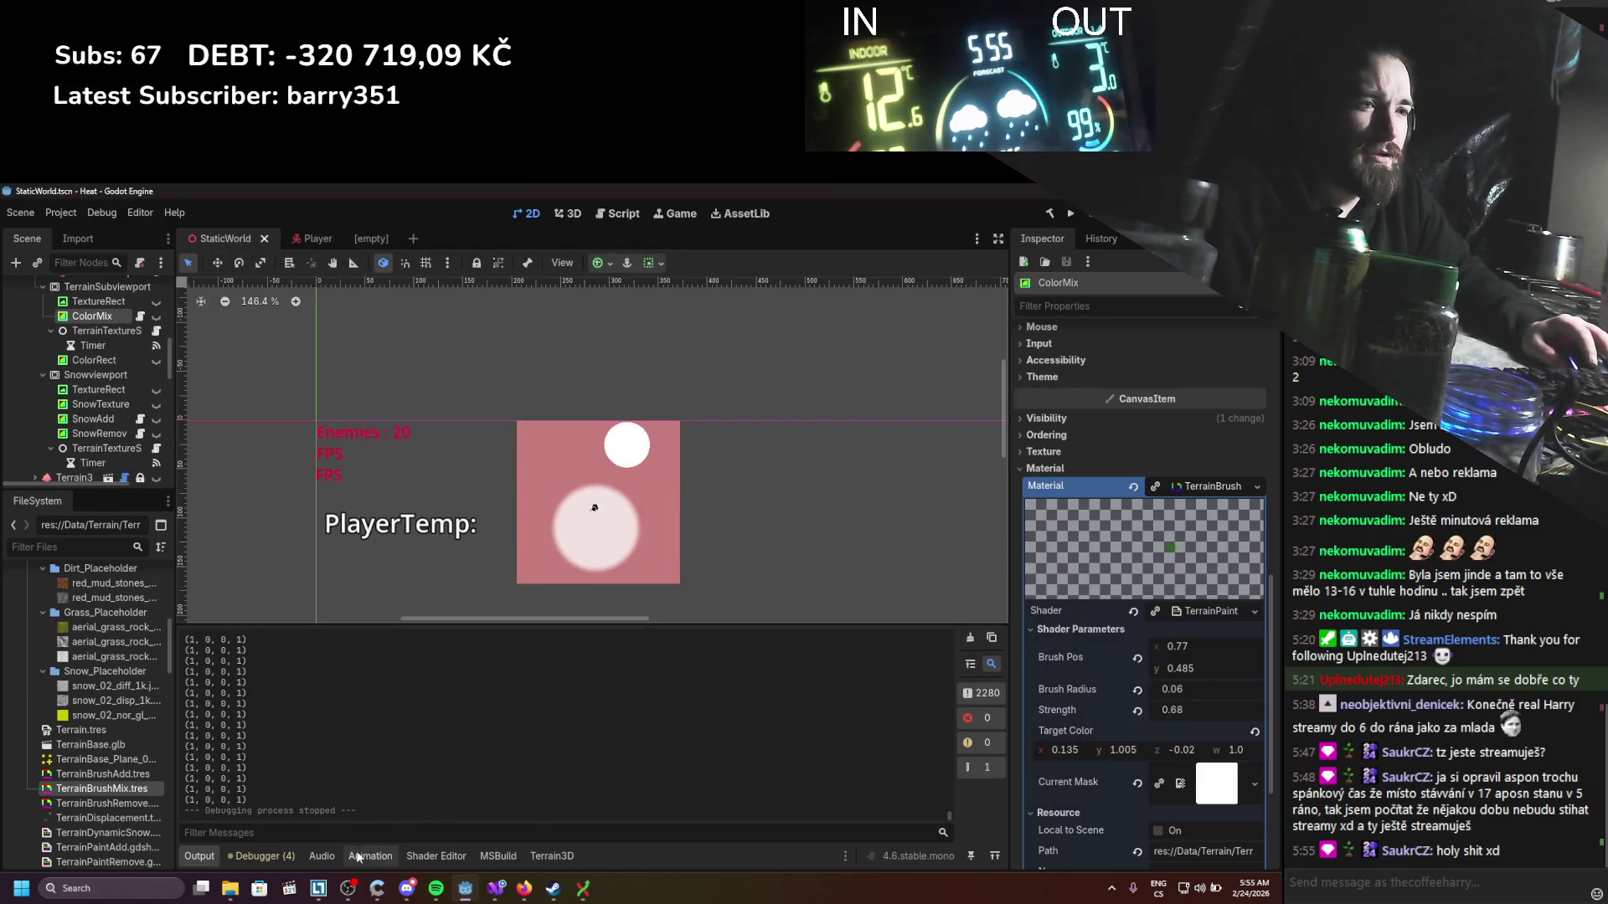
left_click(436, 856)
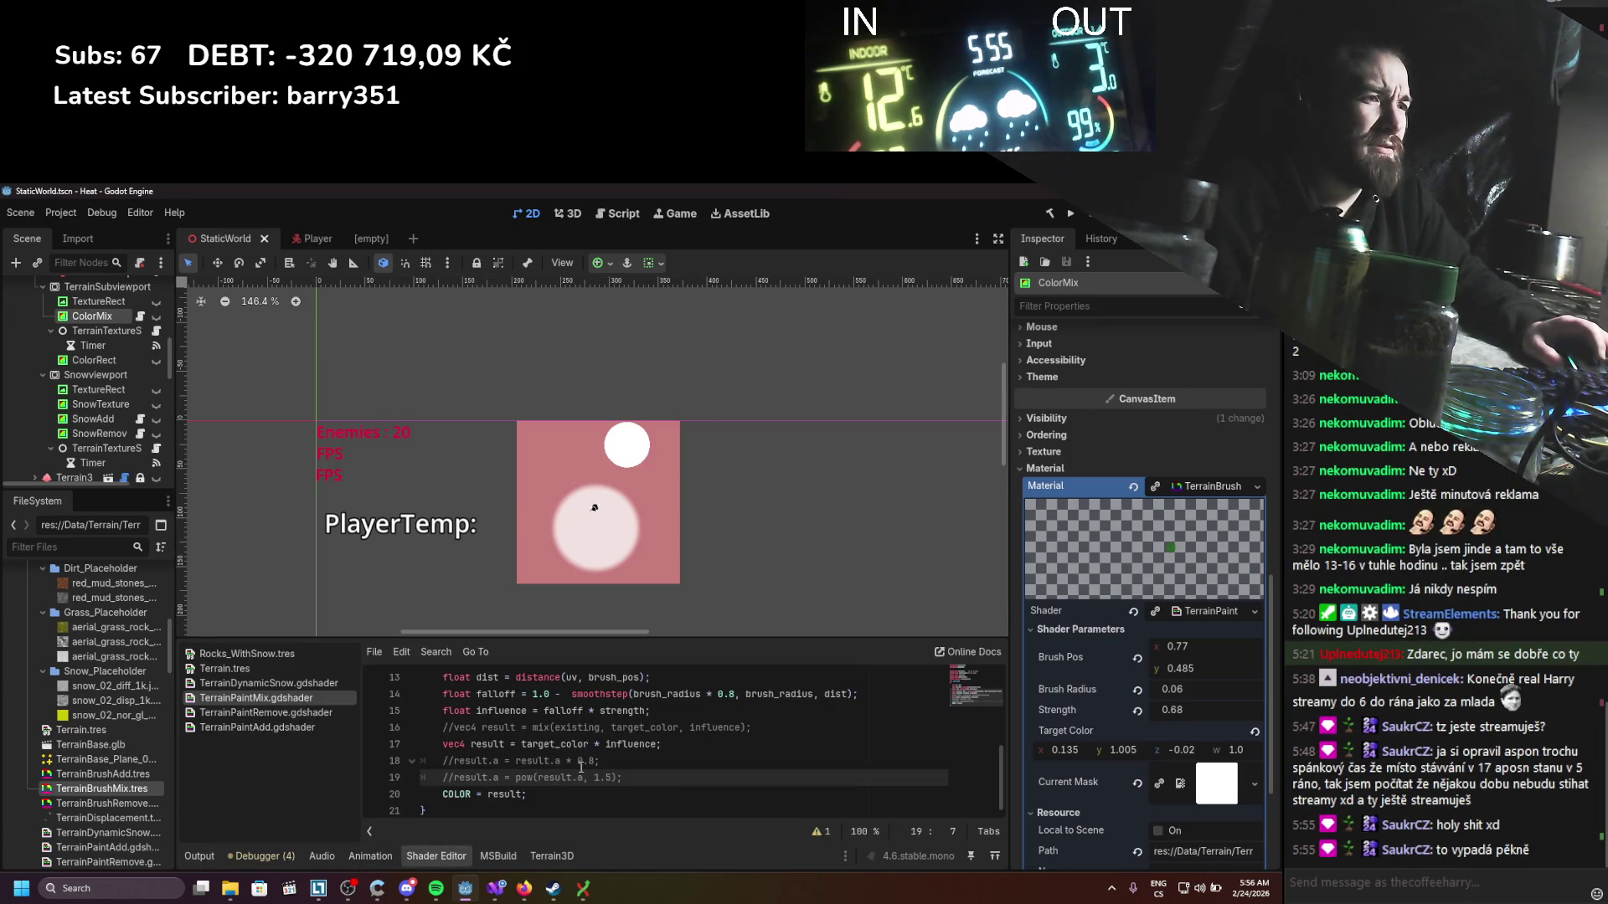
Step: Uncomment the result.a * 0.8 and pow 1.5 lines in TerrainPaintMix.gdshader, save, and run the game
key("ctrl+k")
key("Up")
key("ctrl+s")
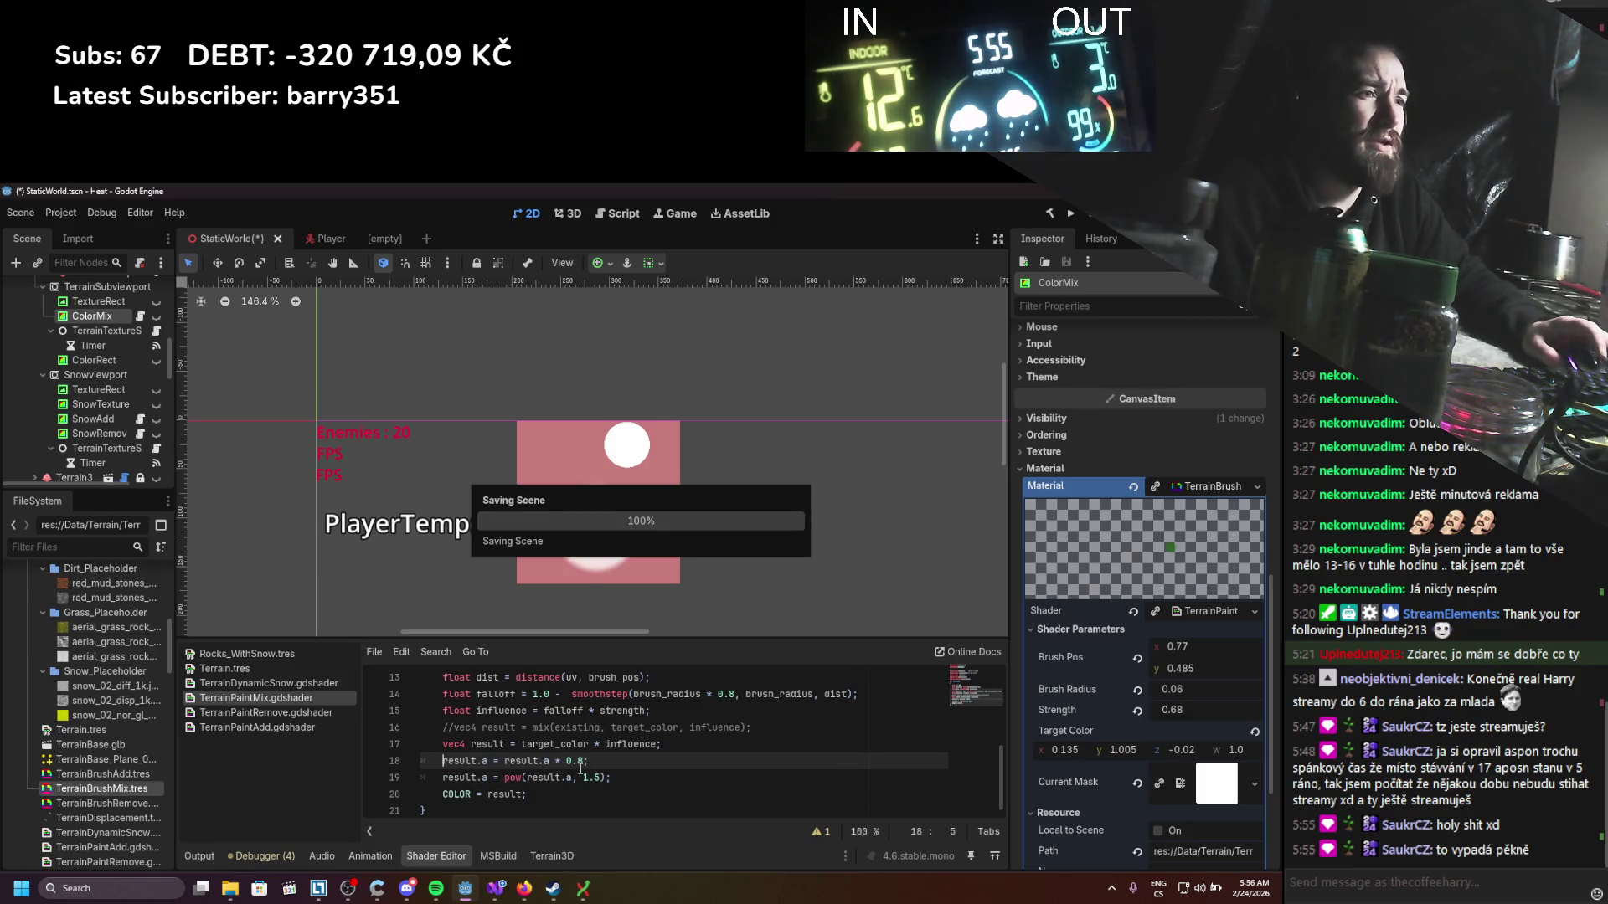
scroll(580, 768, "up", 2)
left_click(521, 694)
scroll(563, 720, "down", 4)
key("ctrl+s")
left_click(1070, 212)
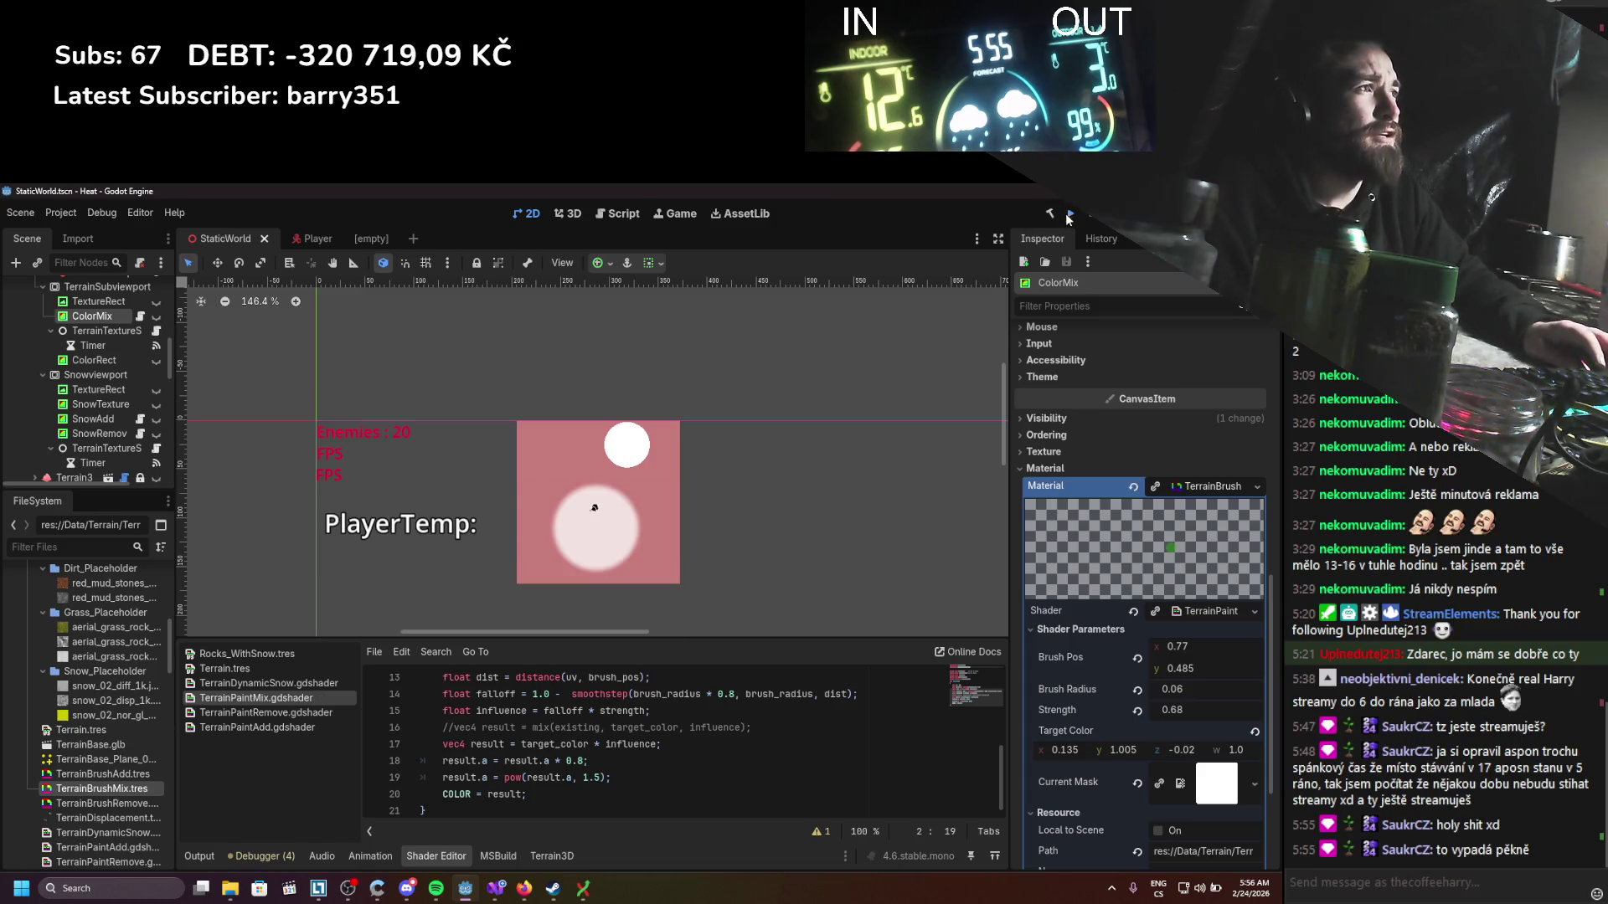
mouse_move(1034, 250)
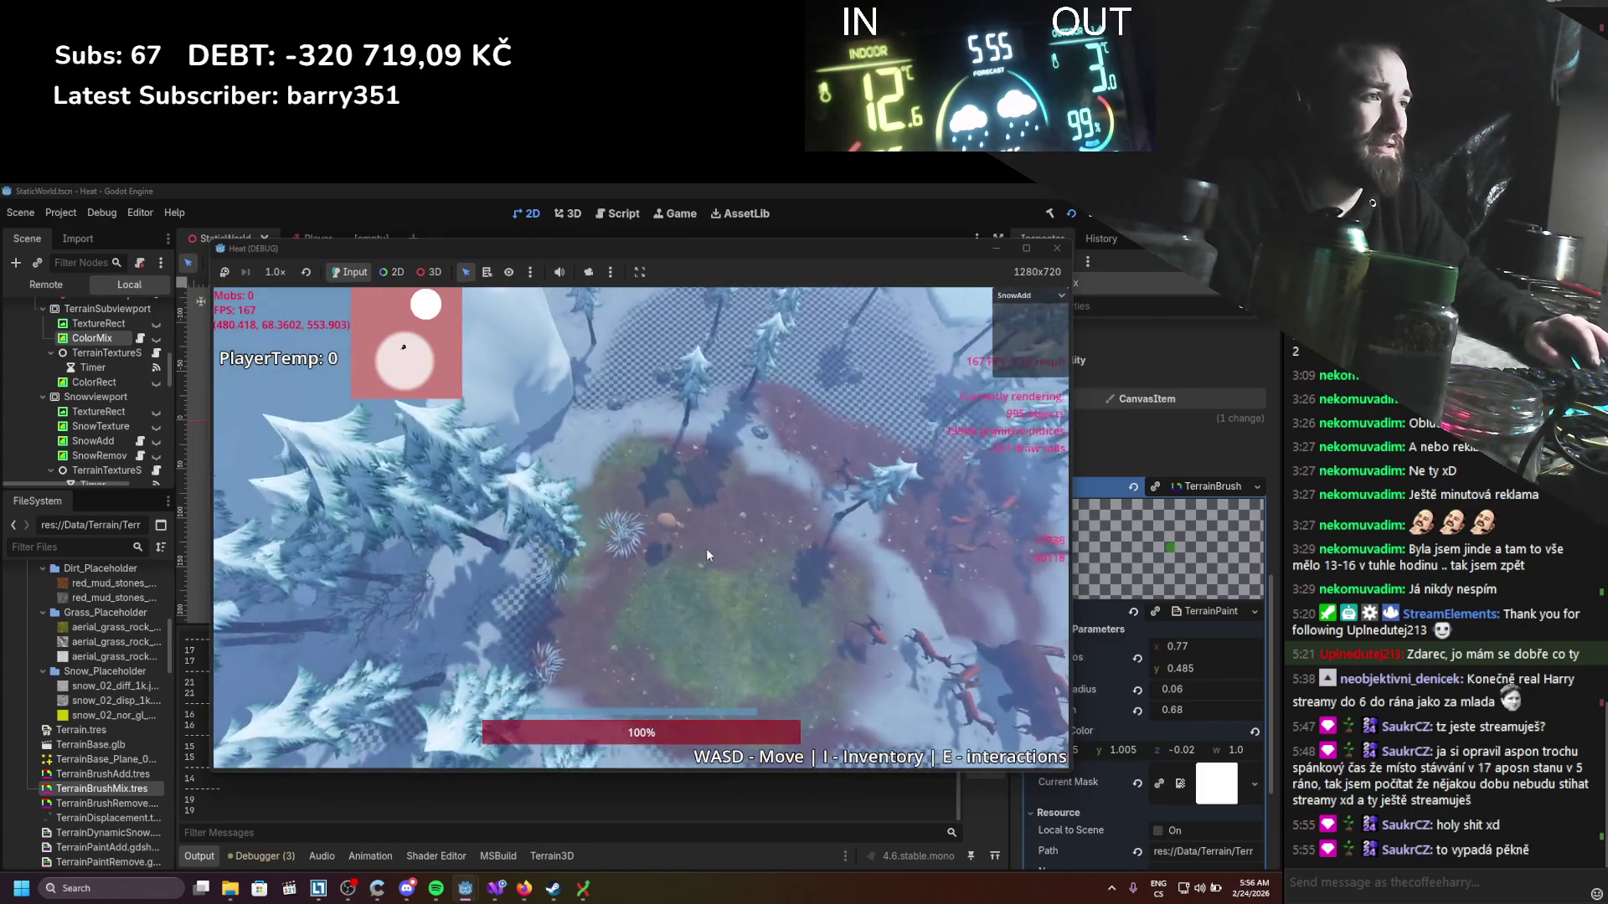
Step: Try the SnowRemove, Dirt and Grass brushes while walking the player, then close the game with F8
left_click(1030, 296)
left_click(1026, 333)
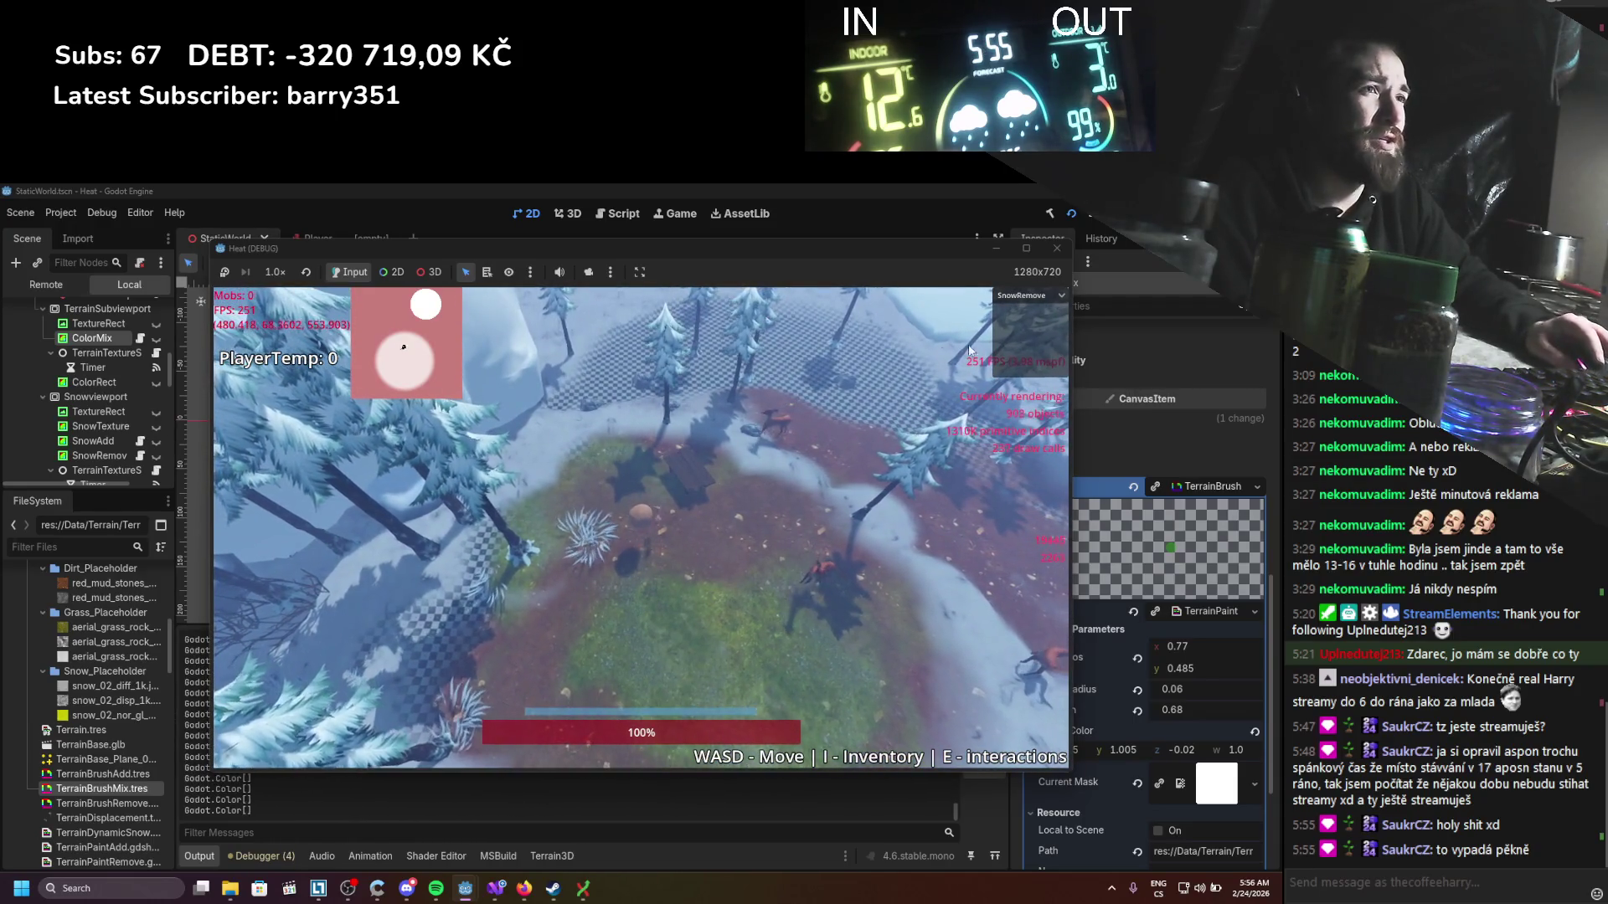
left_click(1030, 296)
left_click(1028, 352)
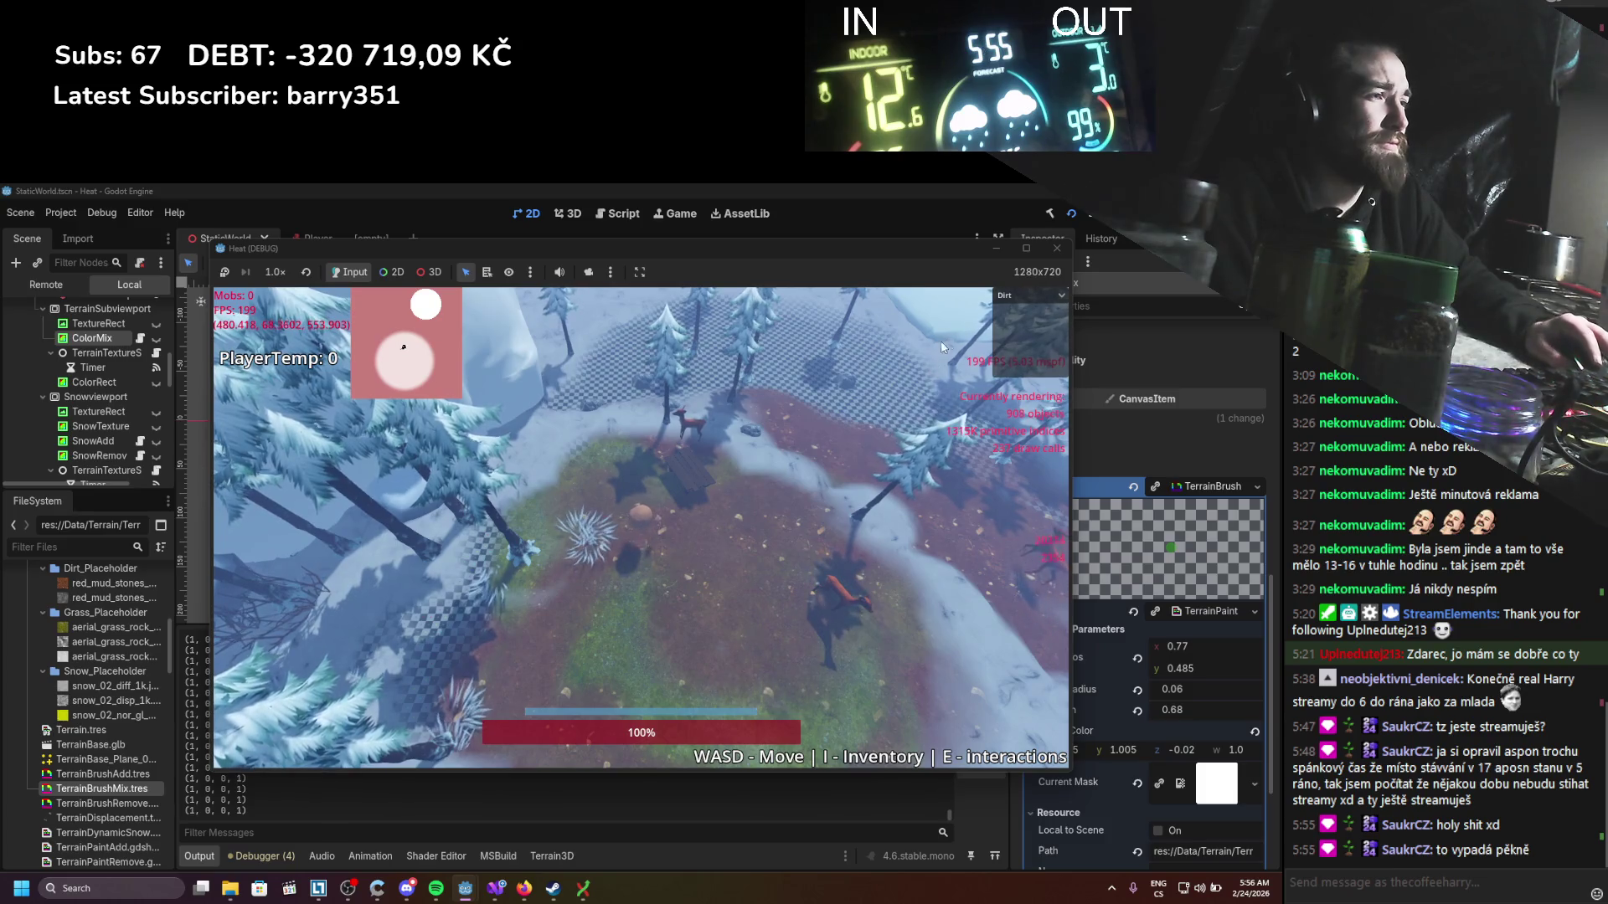
left_click(1030, 295)
left_click(1028, 366)
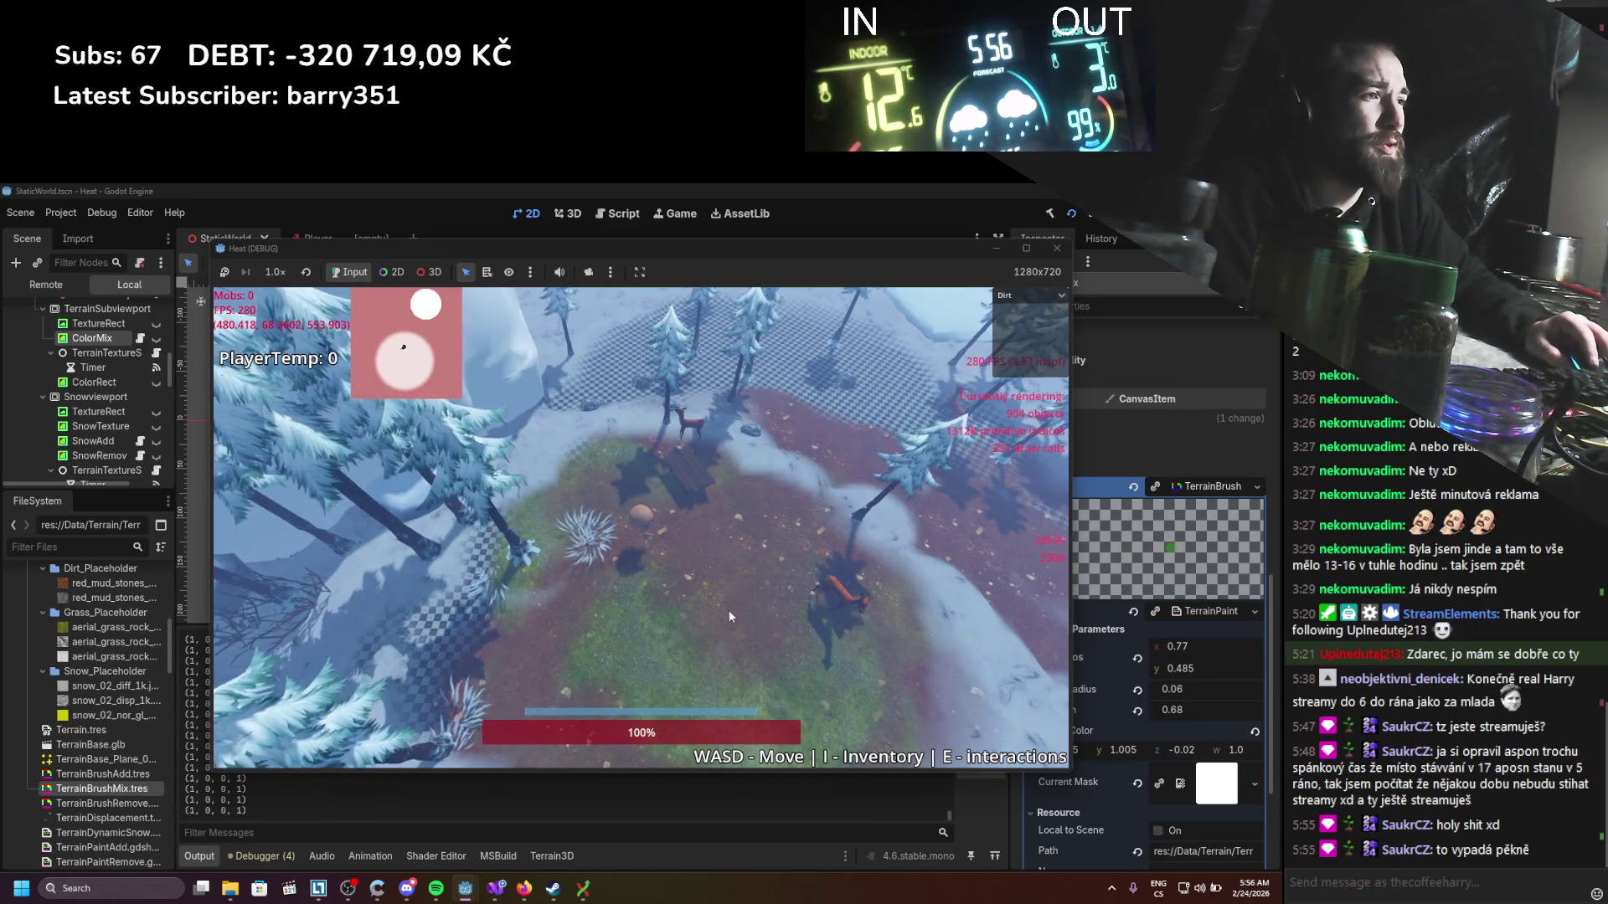
key("s")
key("d")
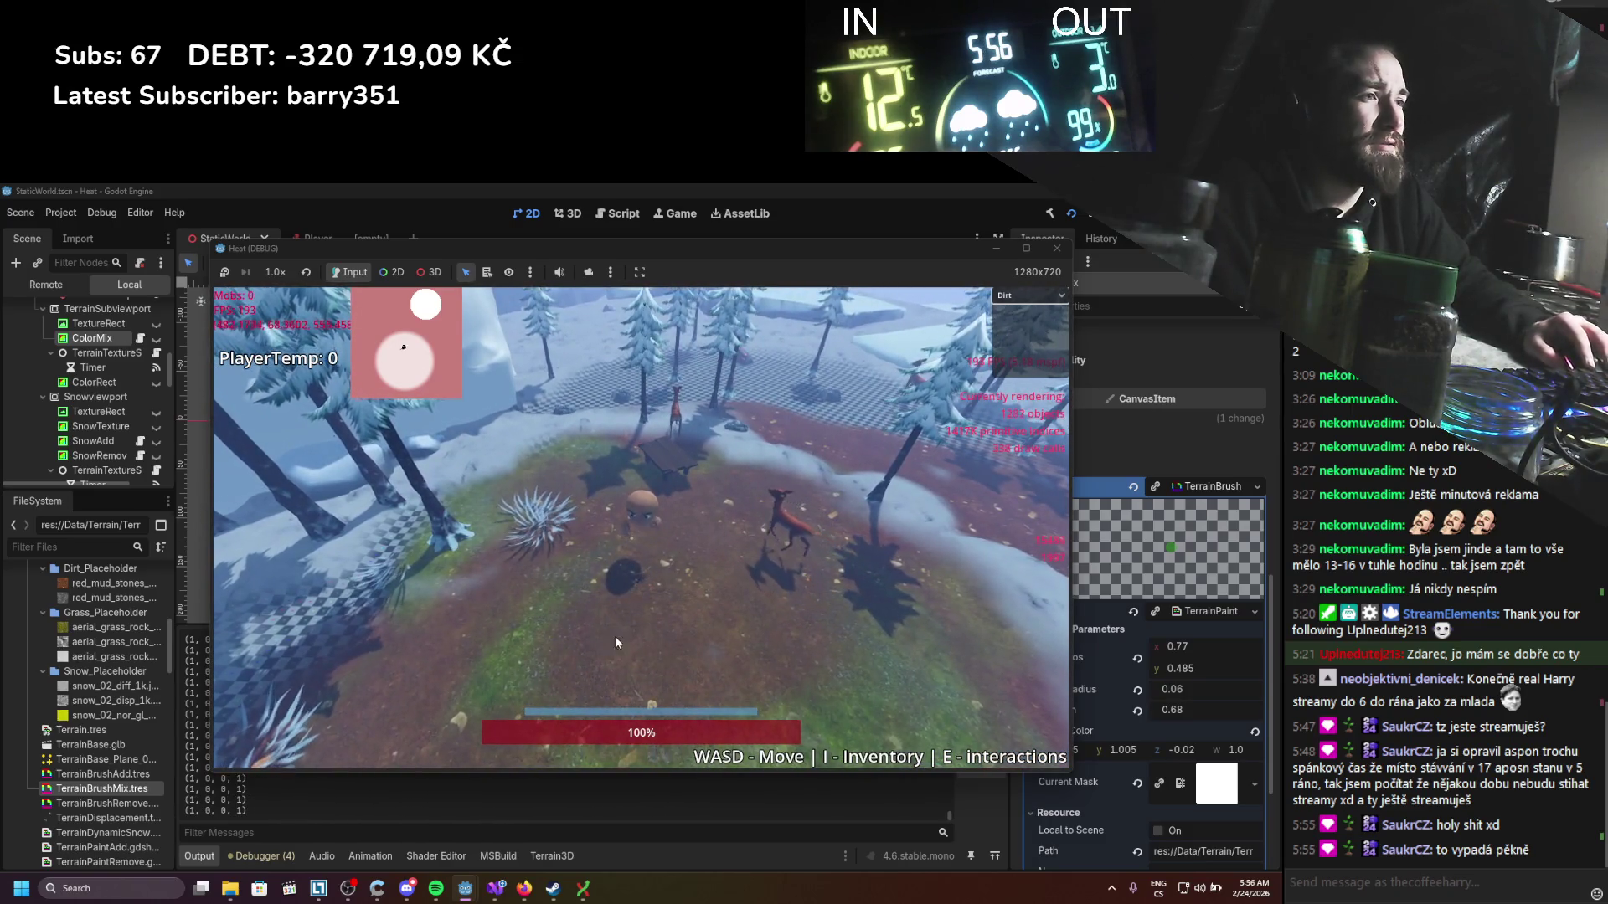
scroll(712, 601, "down", 3)
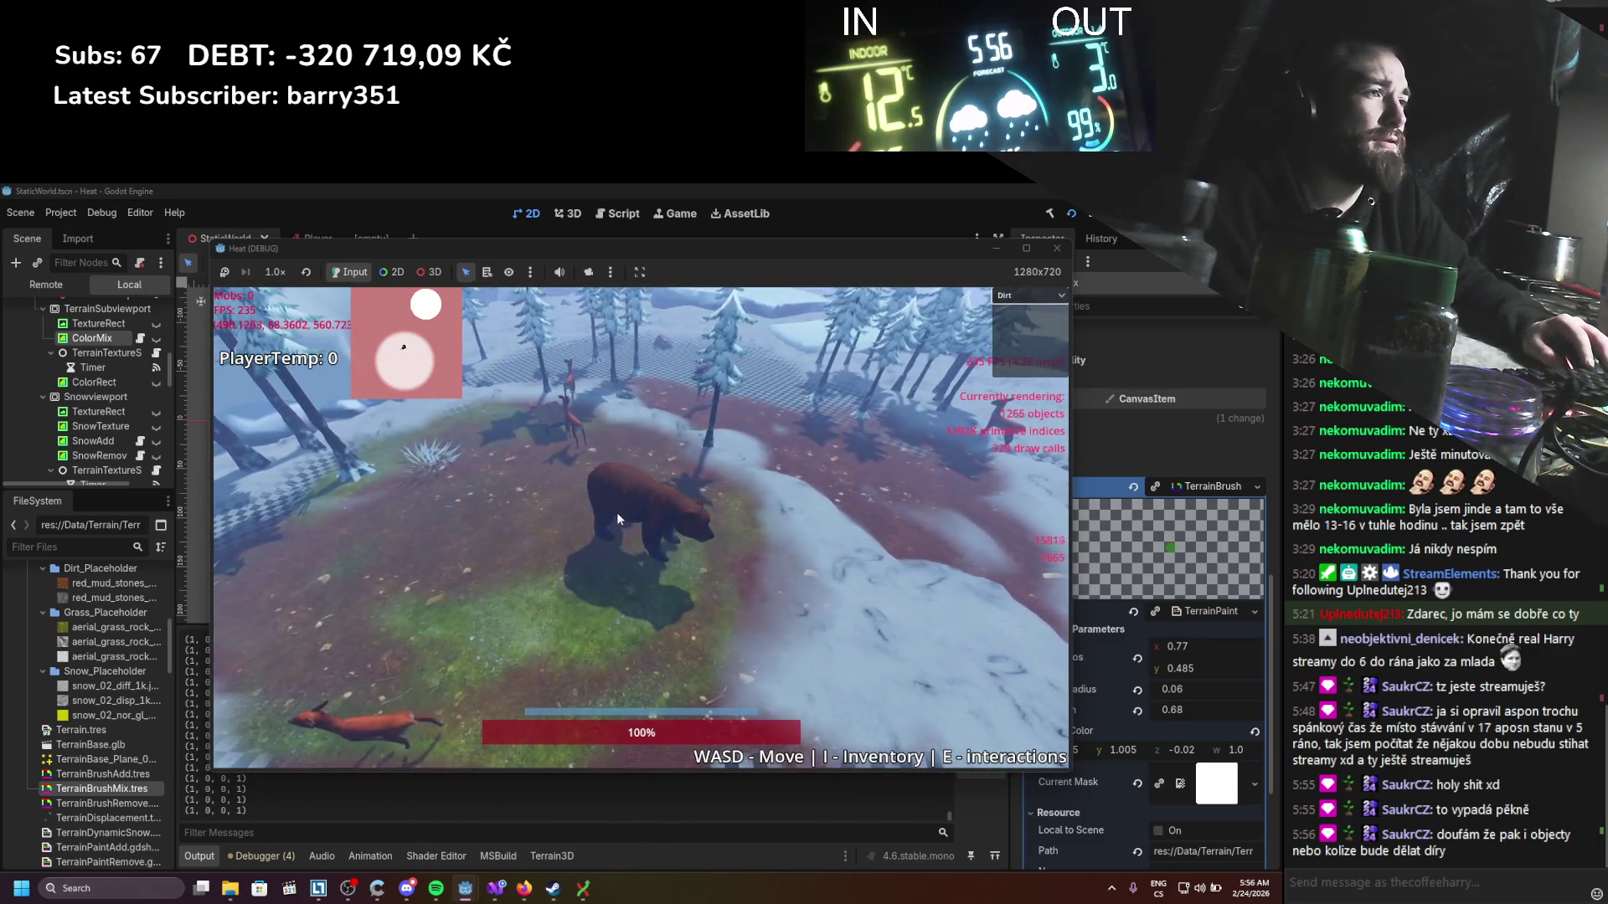
key("F8")
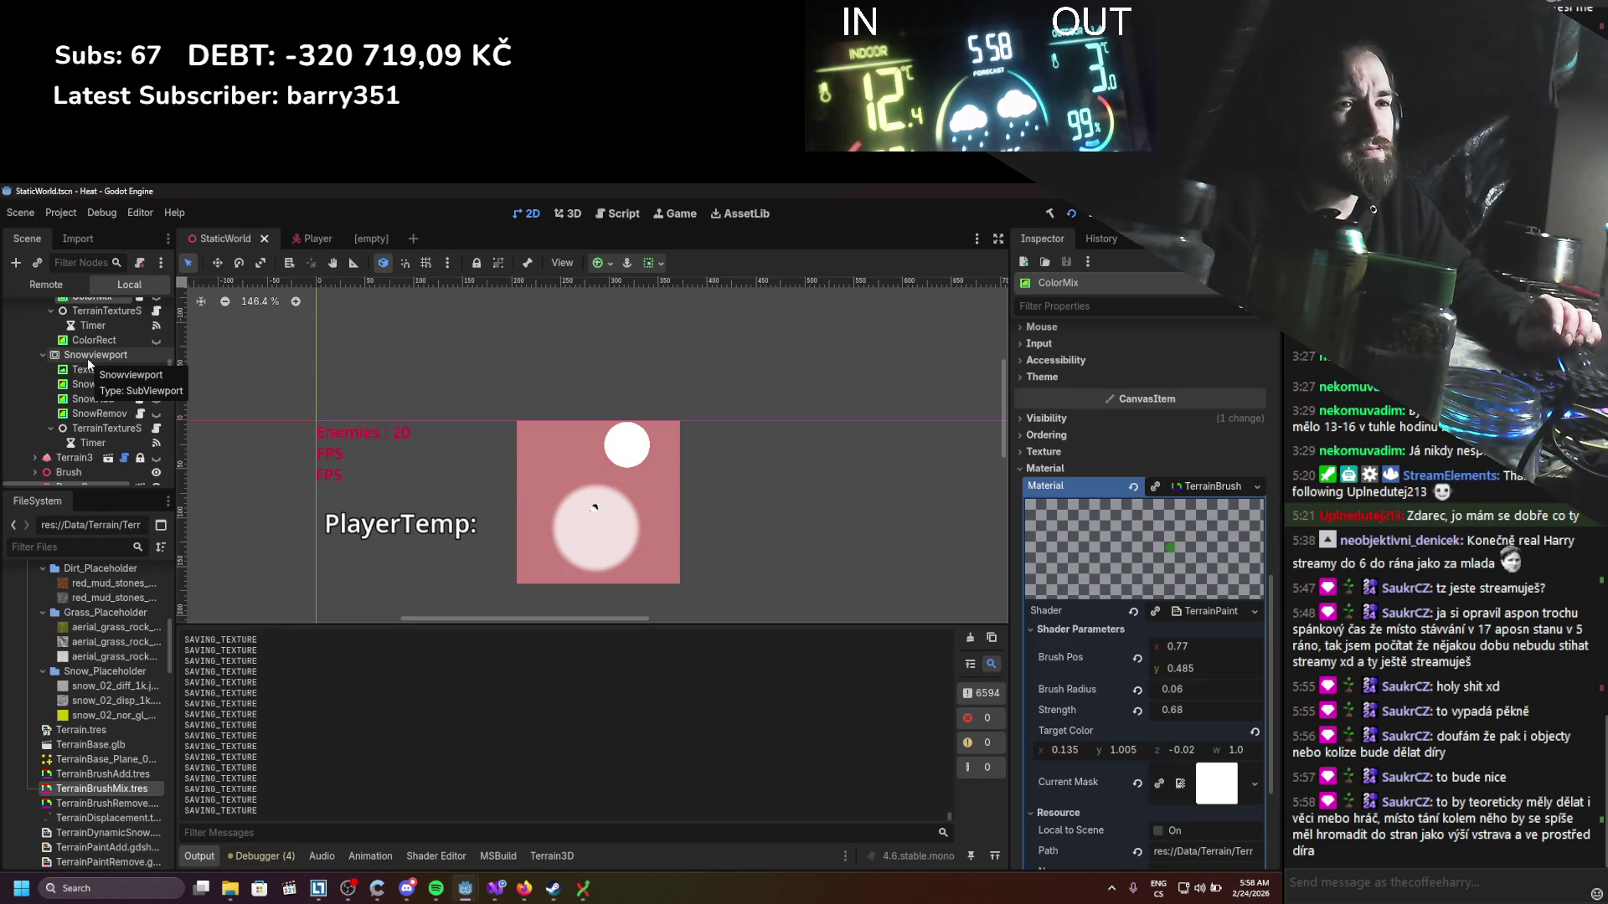
Step: Add a plain Node as a child of Snowviewport, then go to Visual Studio's PaintBrushParallel.cs
scroll(101, 385, "down", 2)
scroll(106, 393, "up", 3)
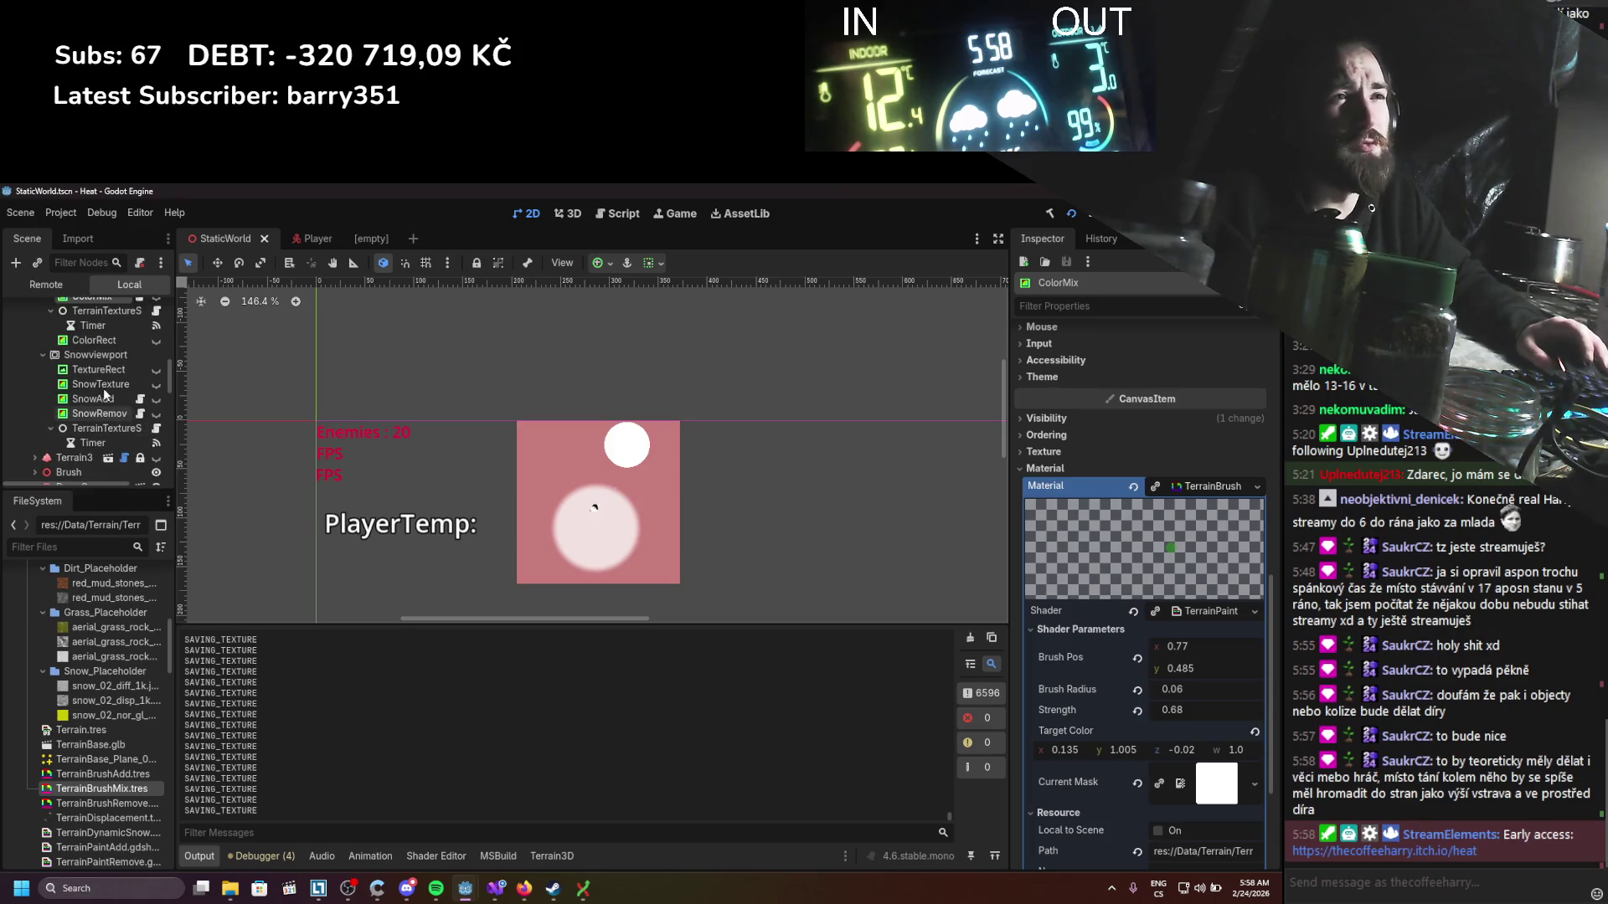
right_click(92, 378)
left_click(128, 390)
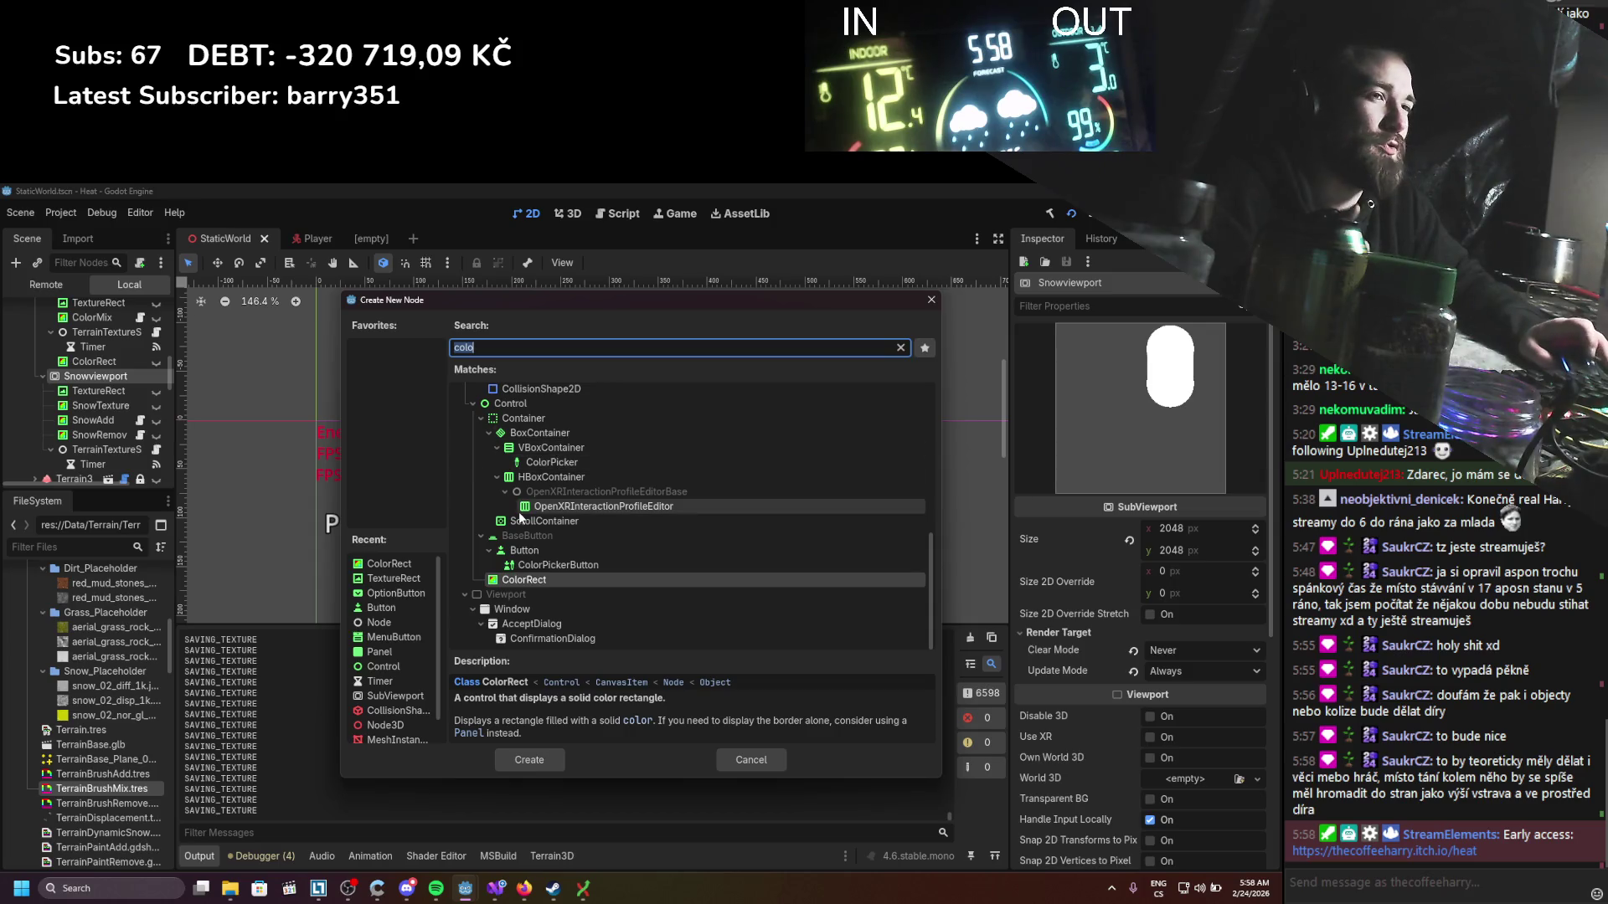
scroll(524, 517, "up", 5)
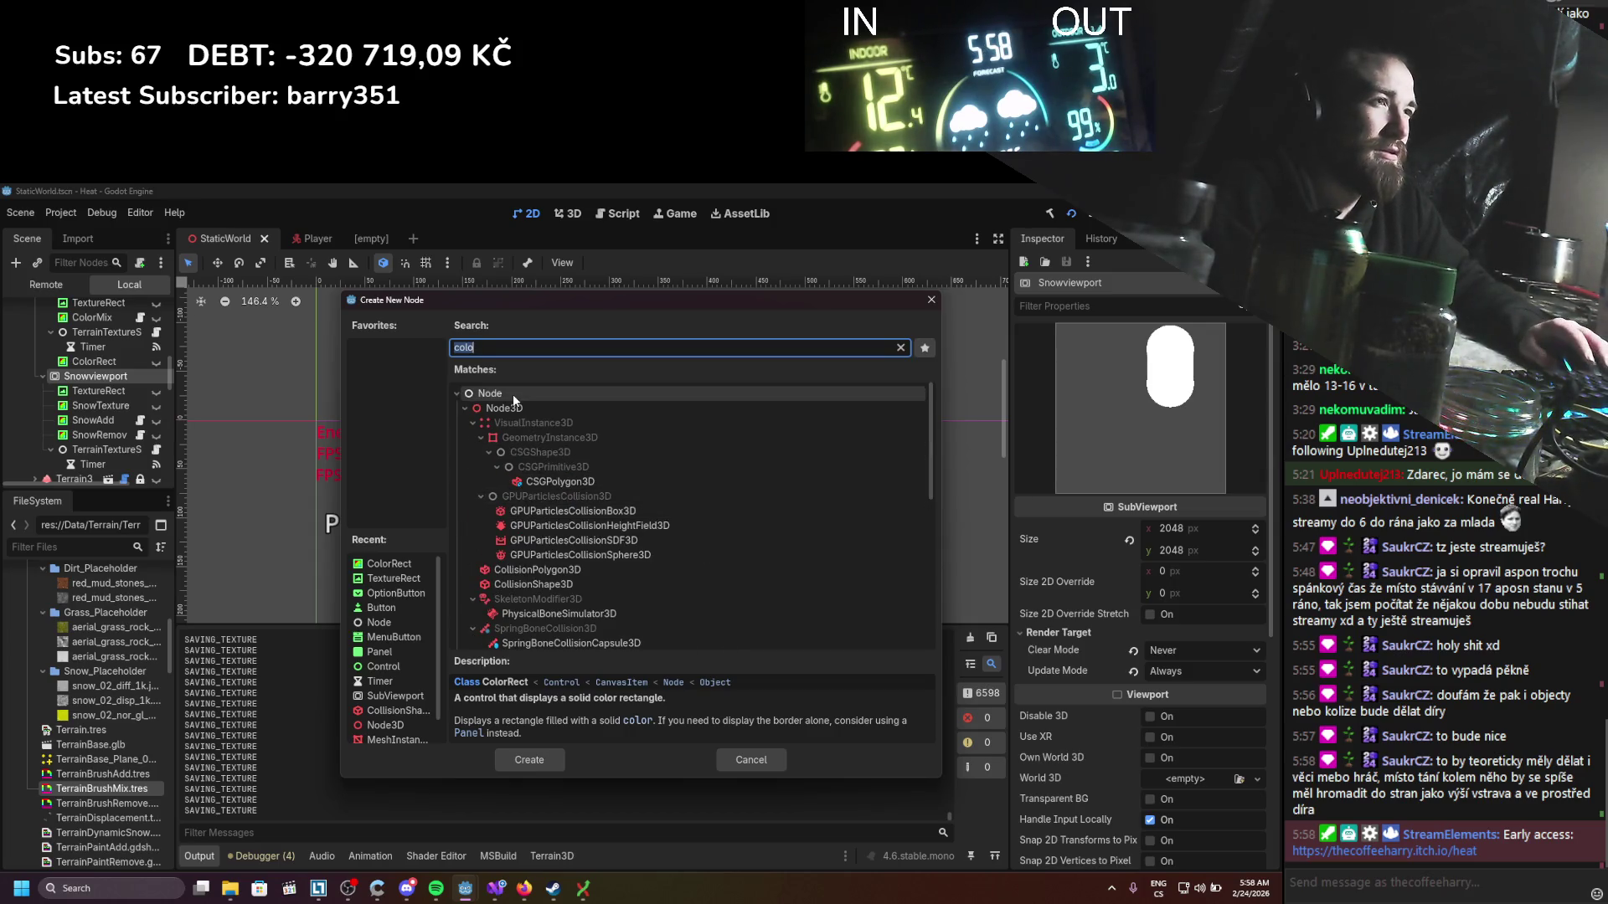
double_click(490, 393)
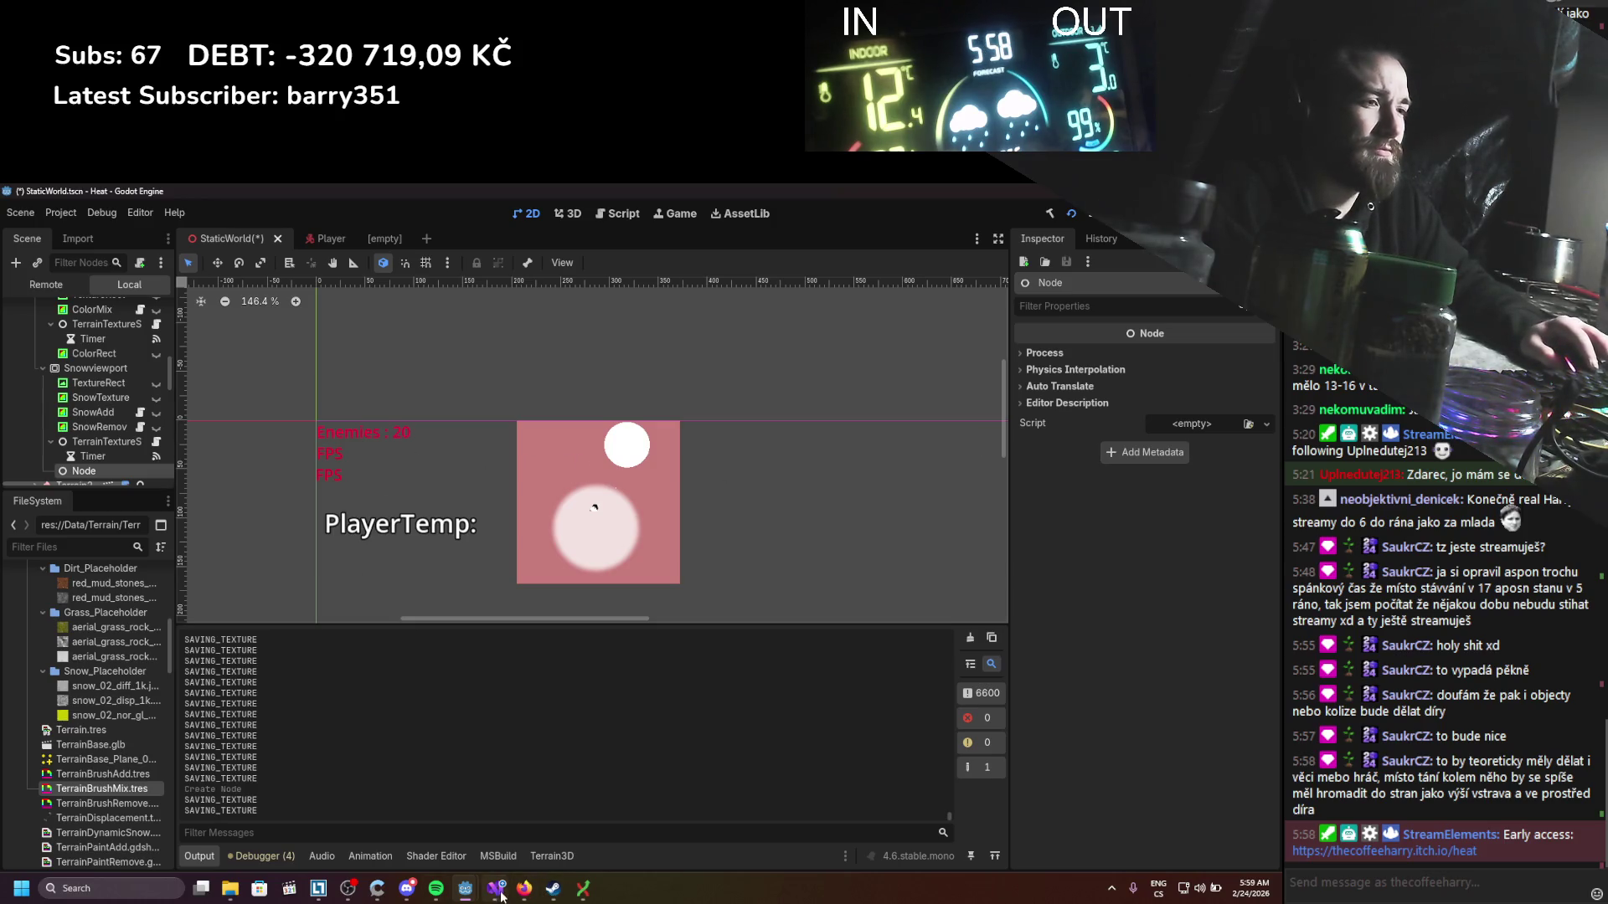
left_click(496, 888)
scroll(97, 393, "up", 5)
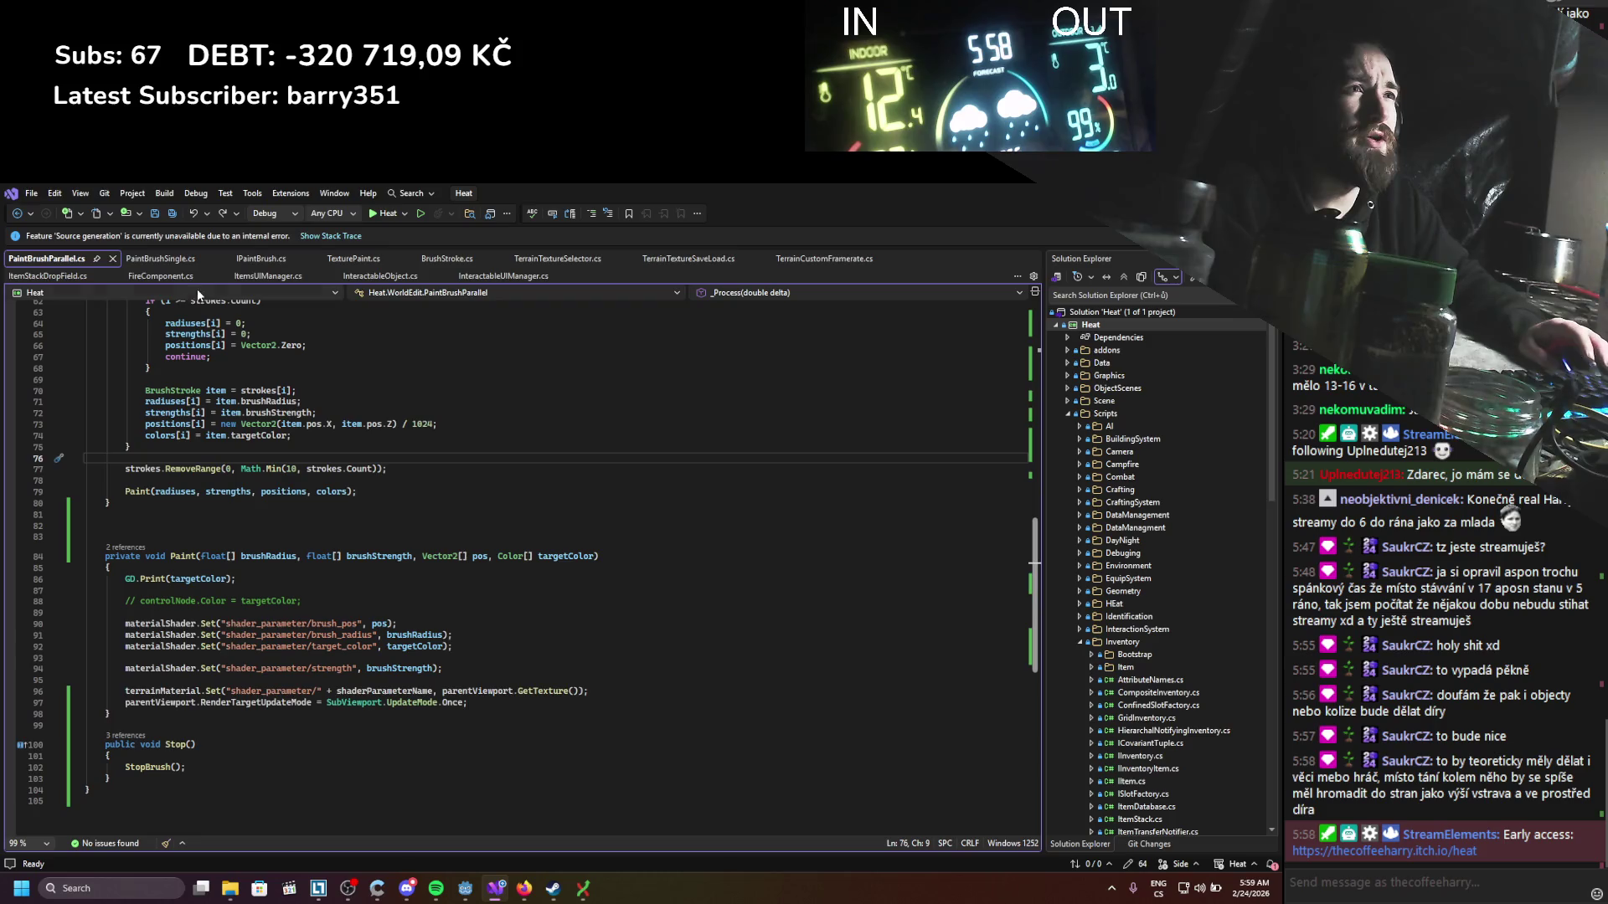
Step: Open TexturePaint.cs and look at the PaintModeActive field declaration
left_click(356, 259)
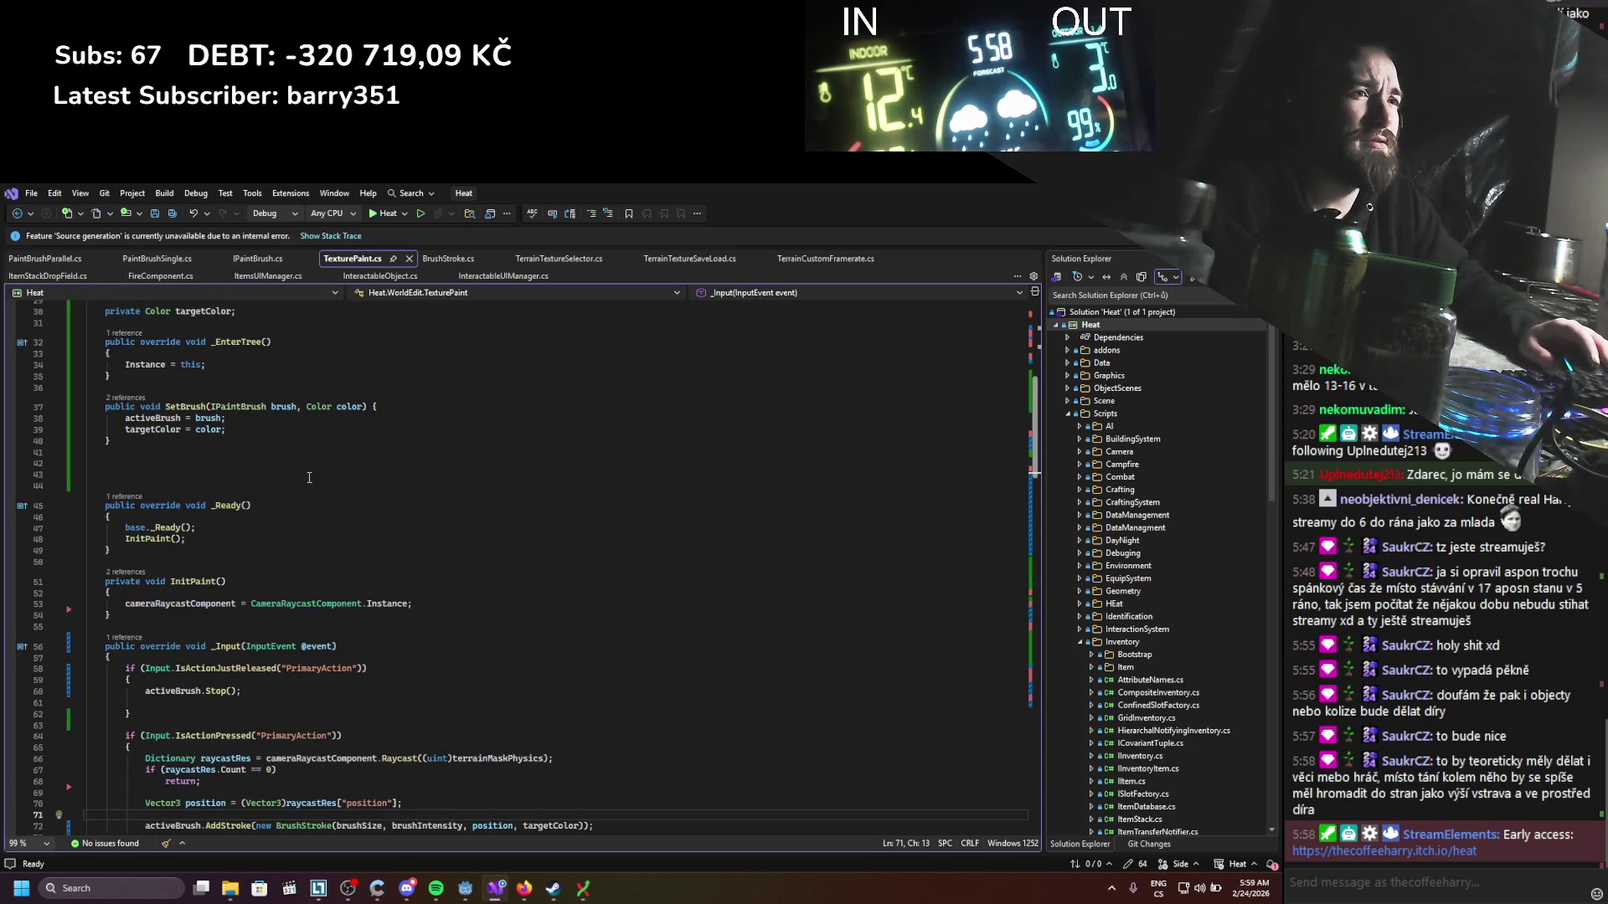
scroll(309, 482, "down", 3)
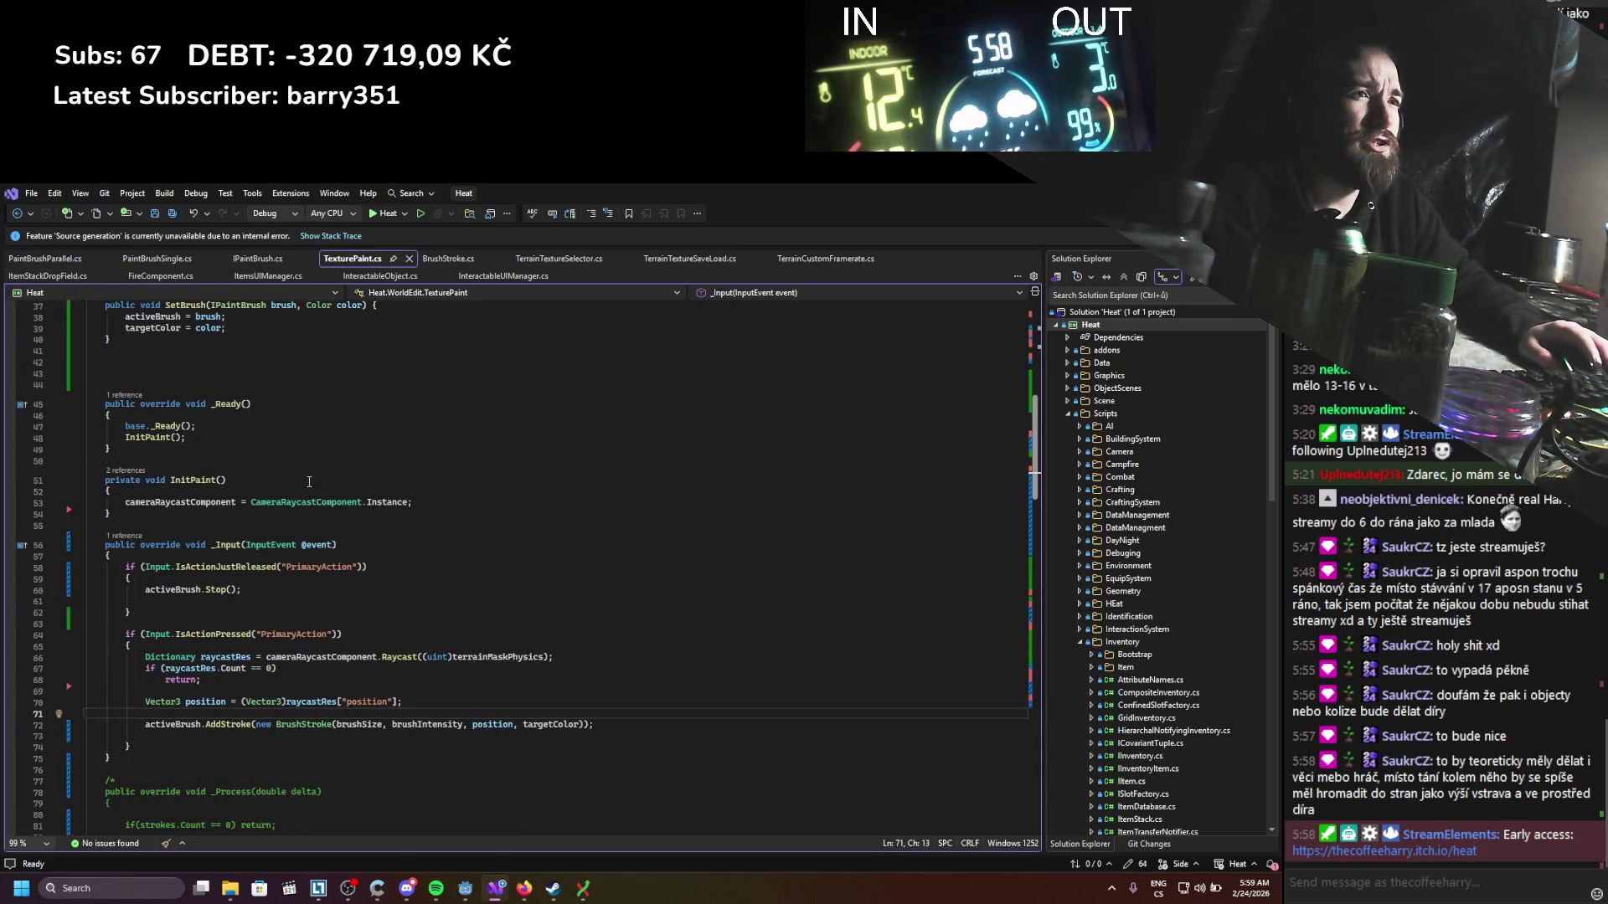
scroll(220, 425, "up", 12)
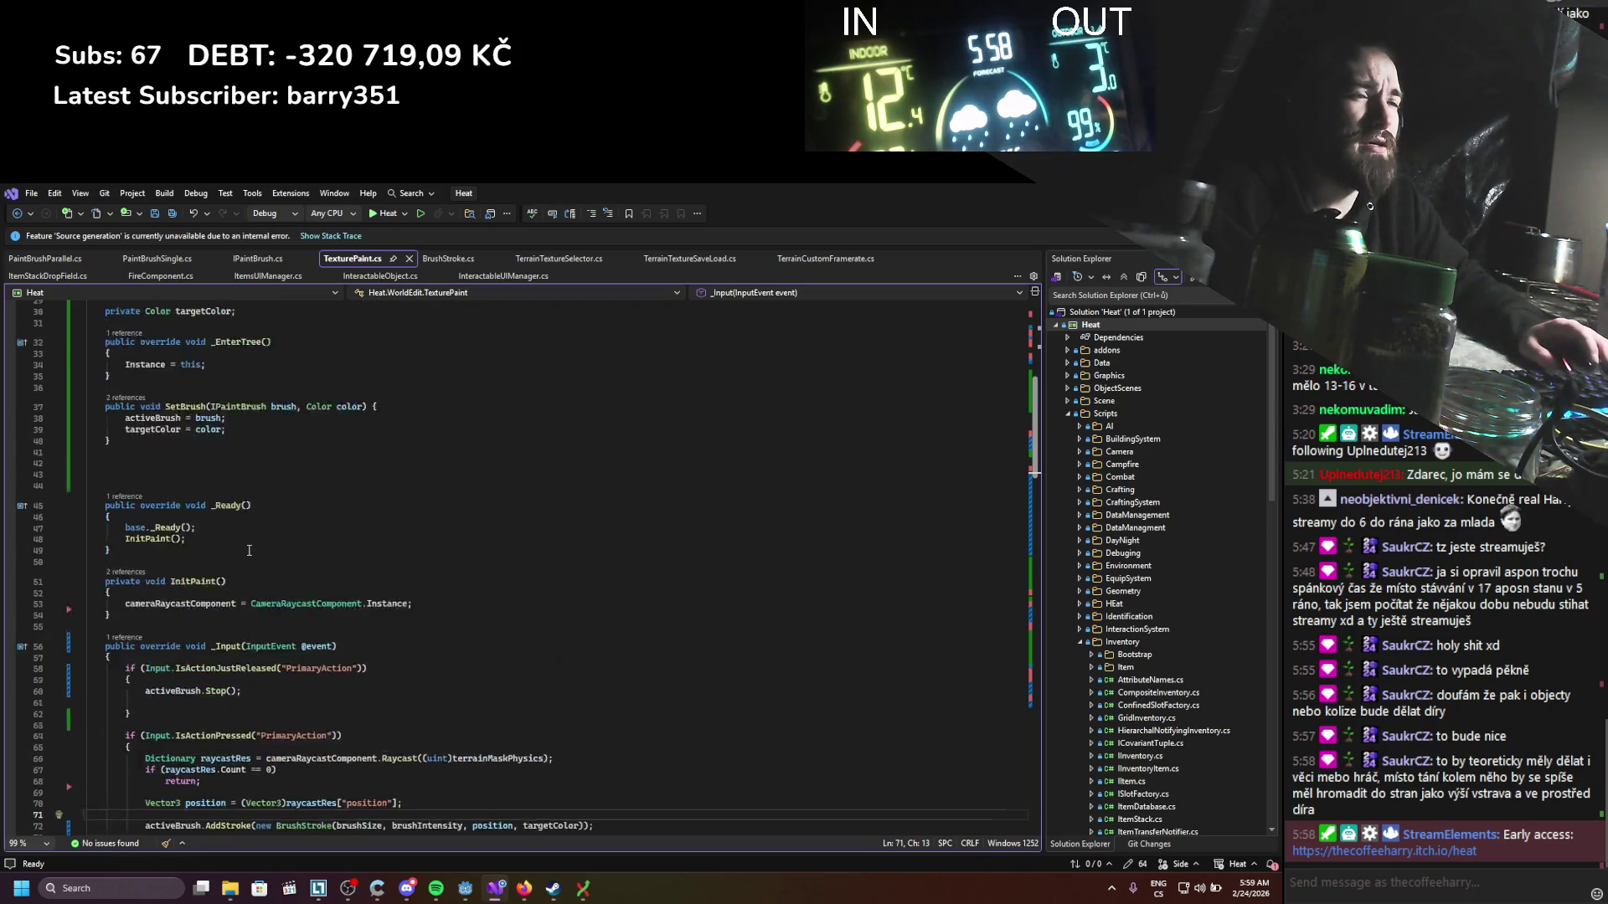
left_click(229, 448)
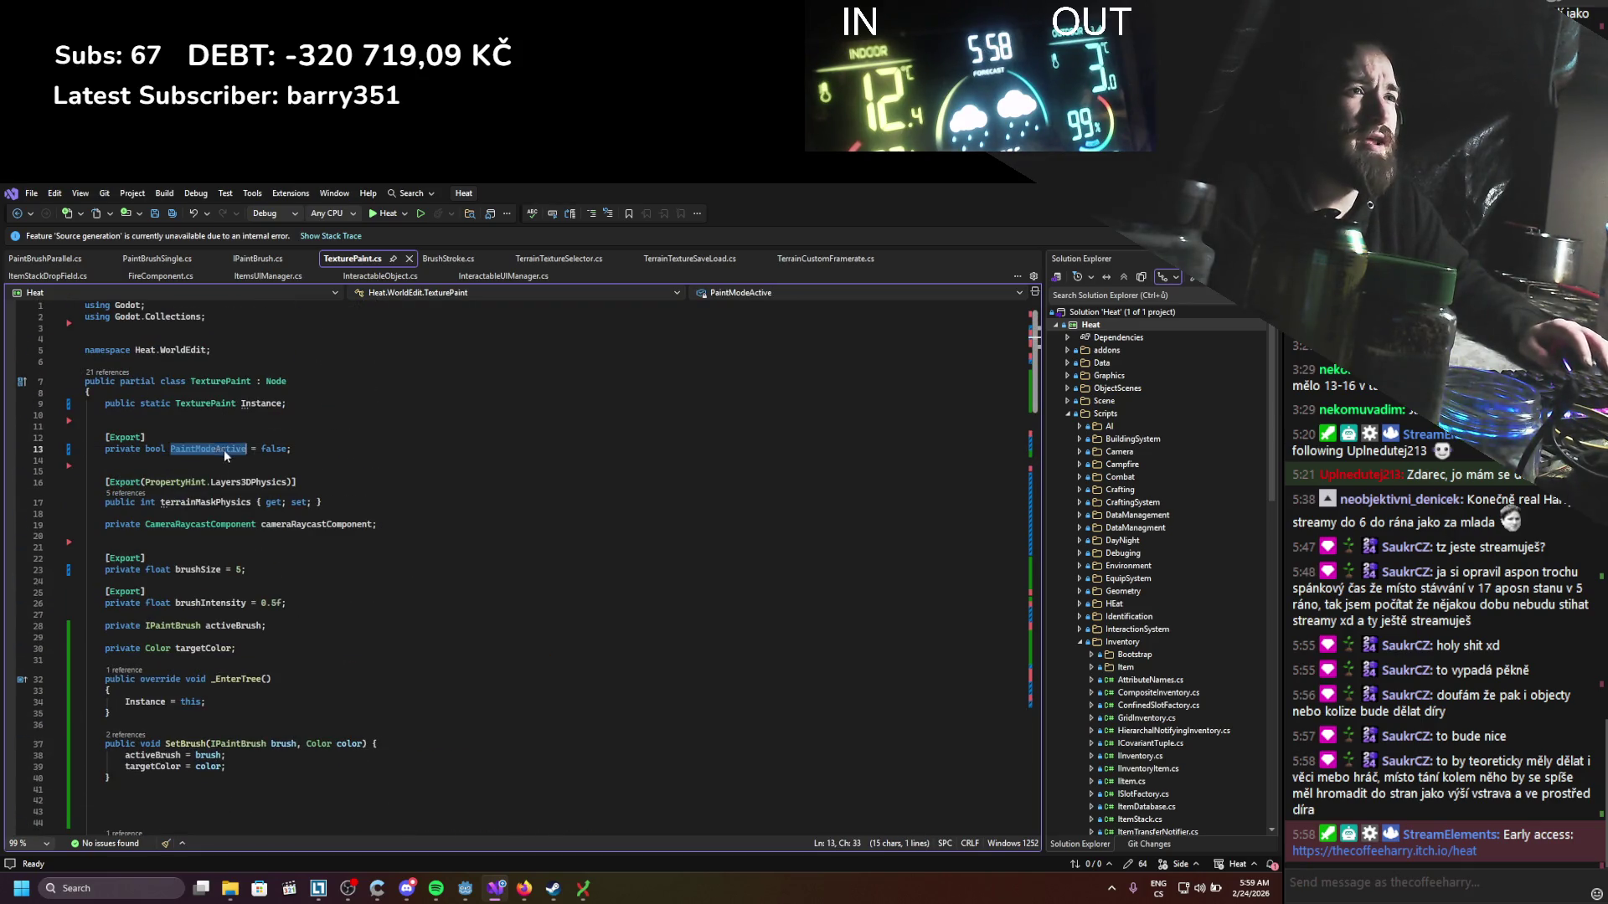
scroll(229, 448, "down", 10)
Step: Add 'if (!PaintModeActive) return;' at the top of _Input, save, and return to Godot
left_click(166, 649)
left_click(157, 657)
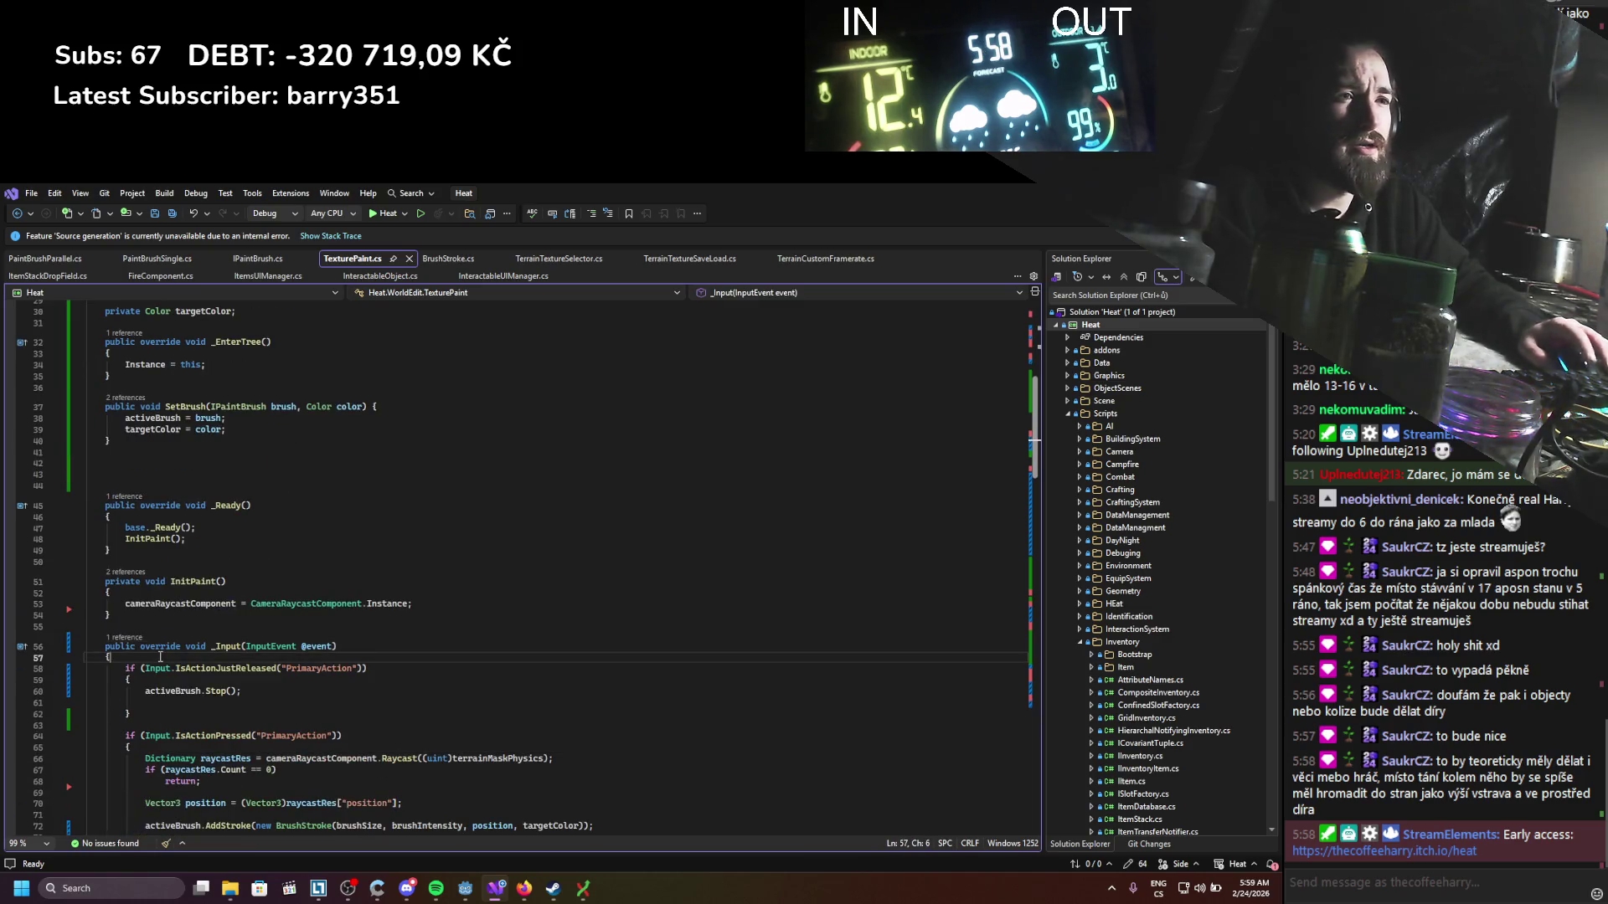
key("Return")
type("if(/ PaintModeAct")
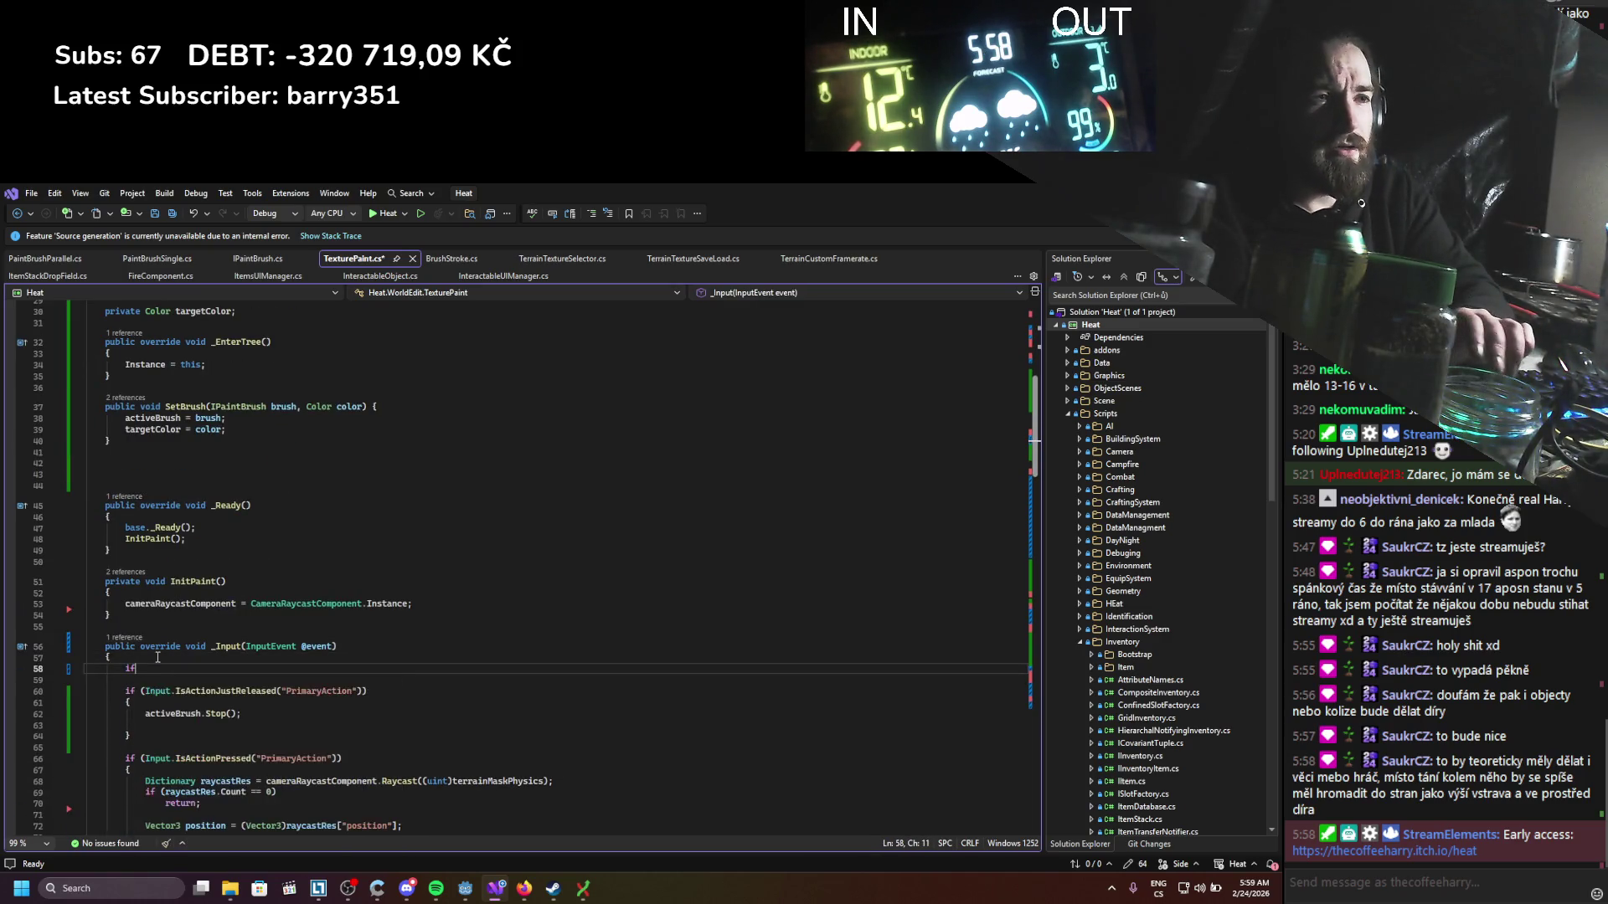
key("BackSpace")
key("BackSpace")
key("BackSpace")
type("PaintModeActive")
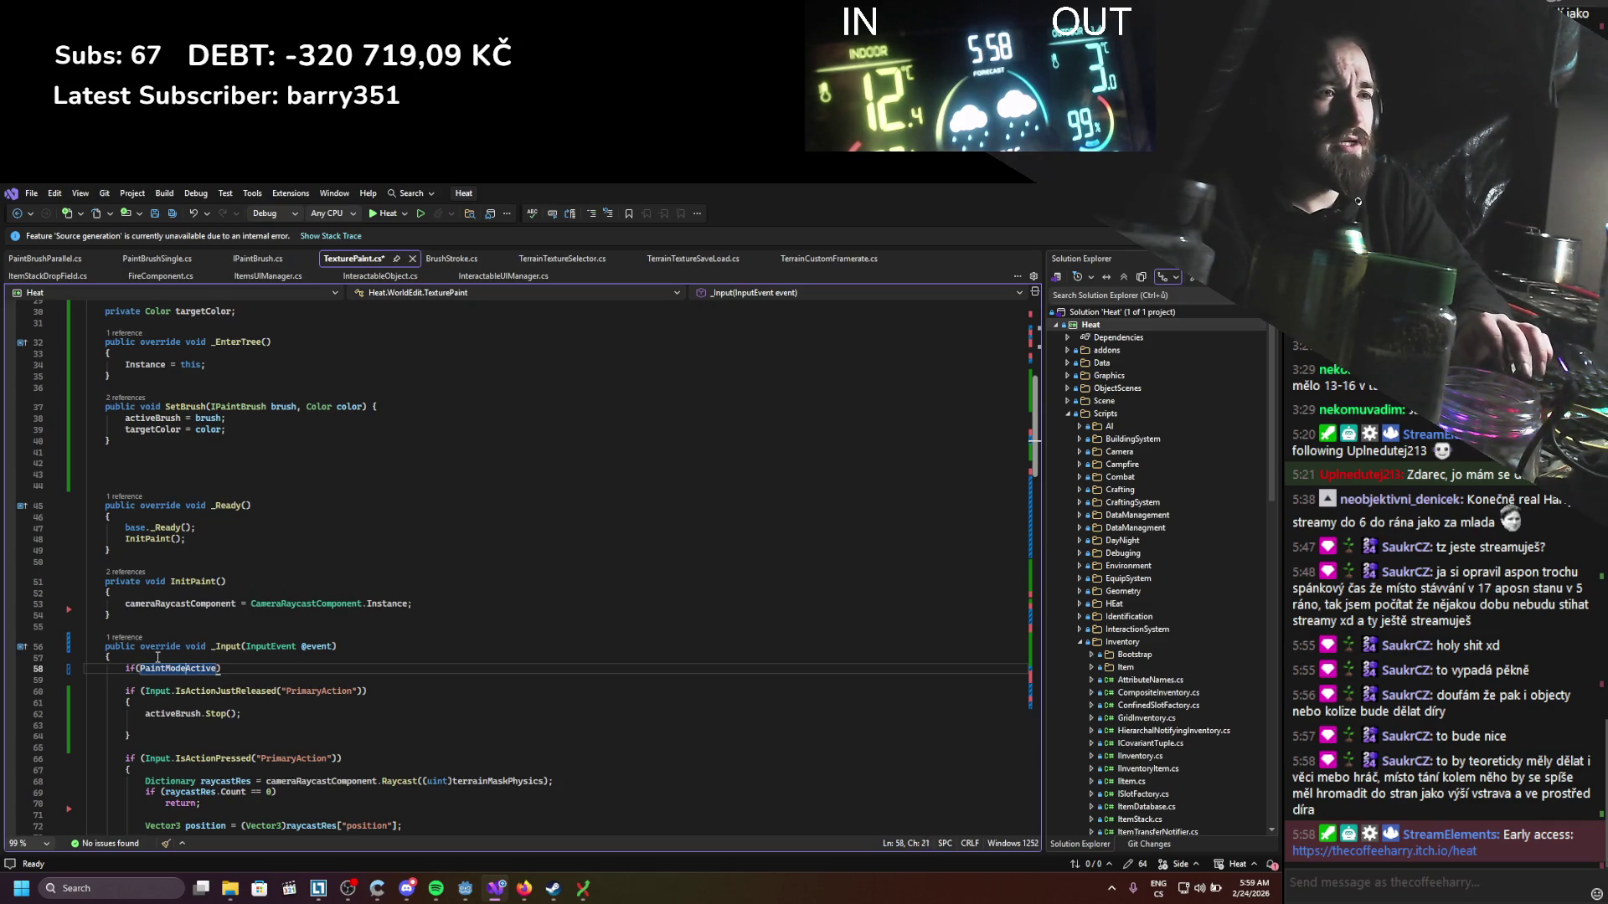
type("!")
key("Right")
key("Right")
key("Right")
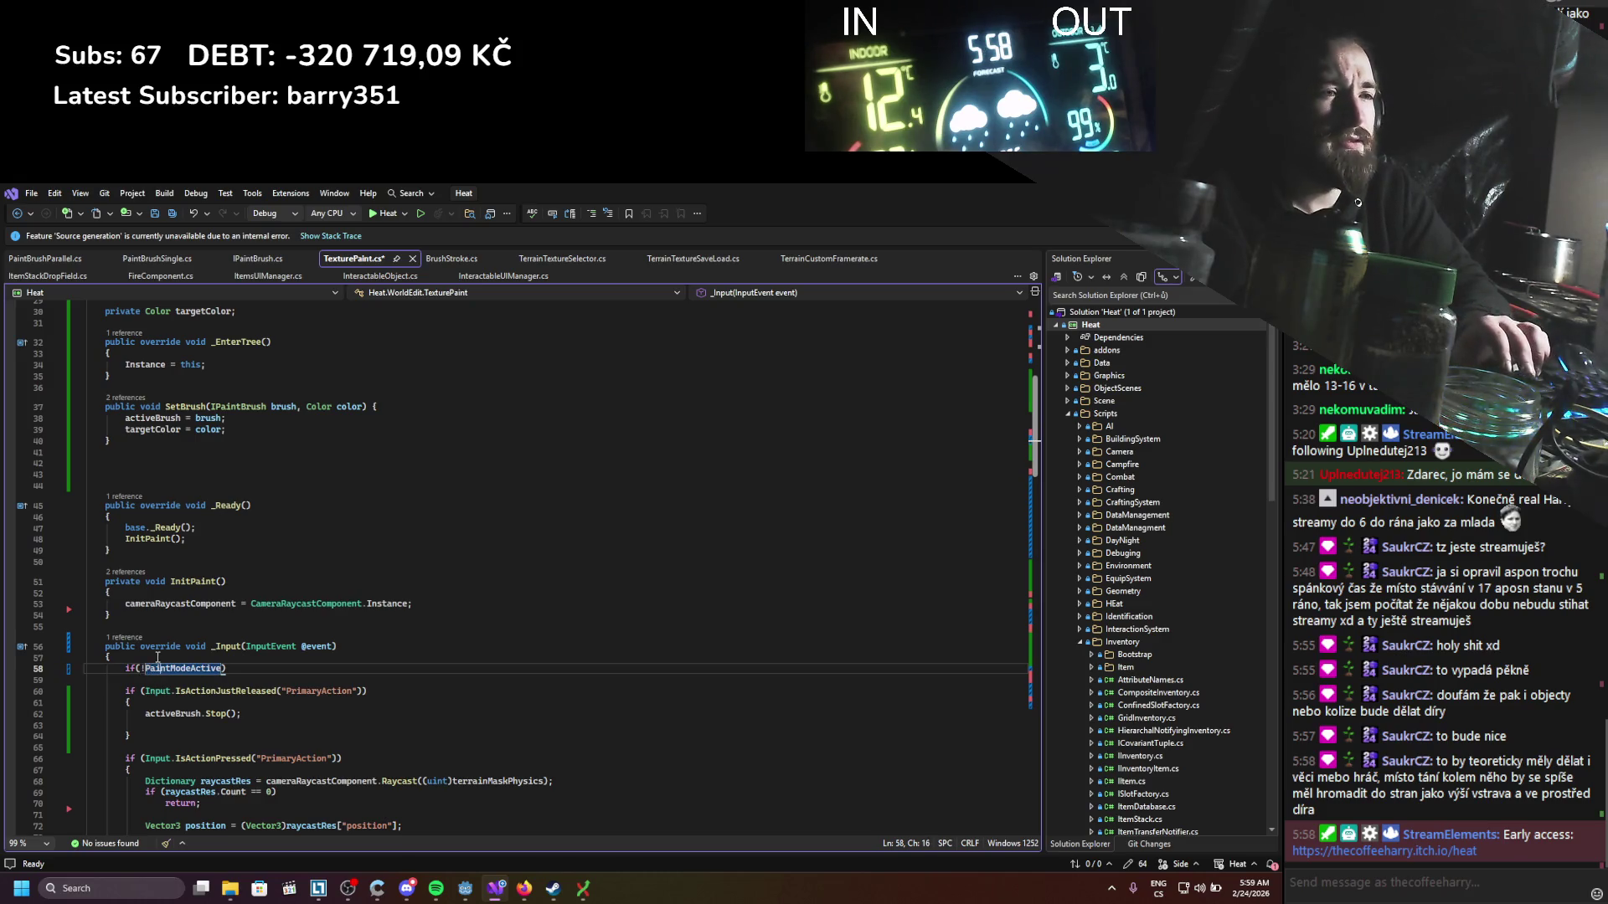
key("Return")
type("ret")
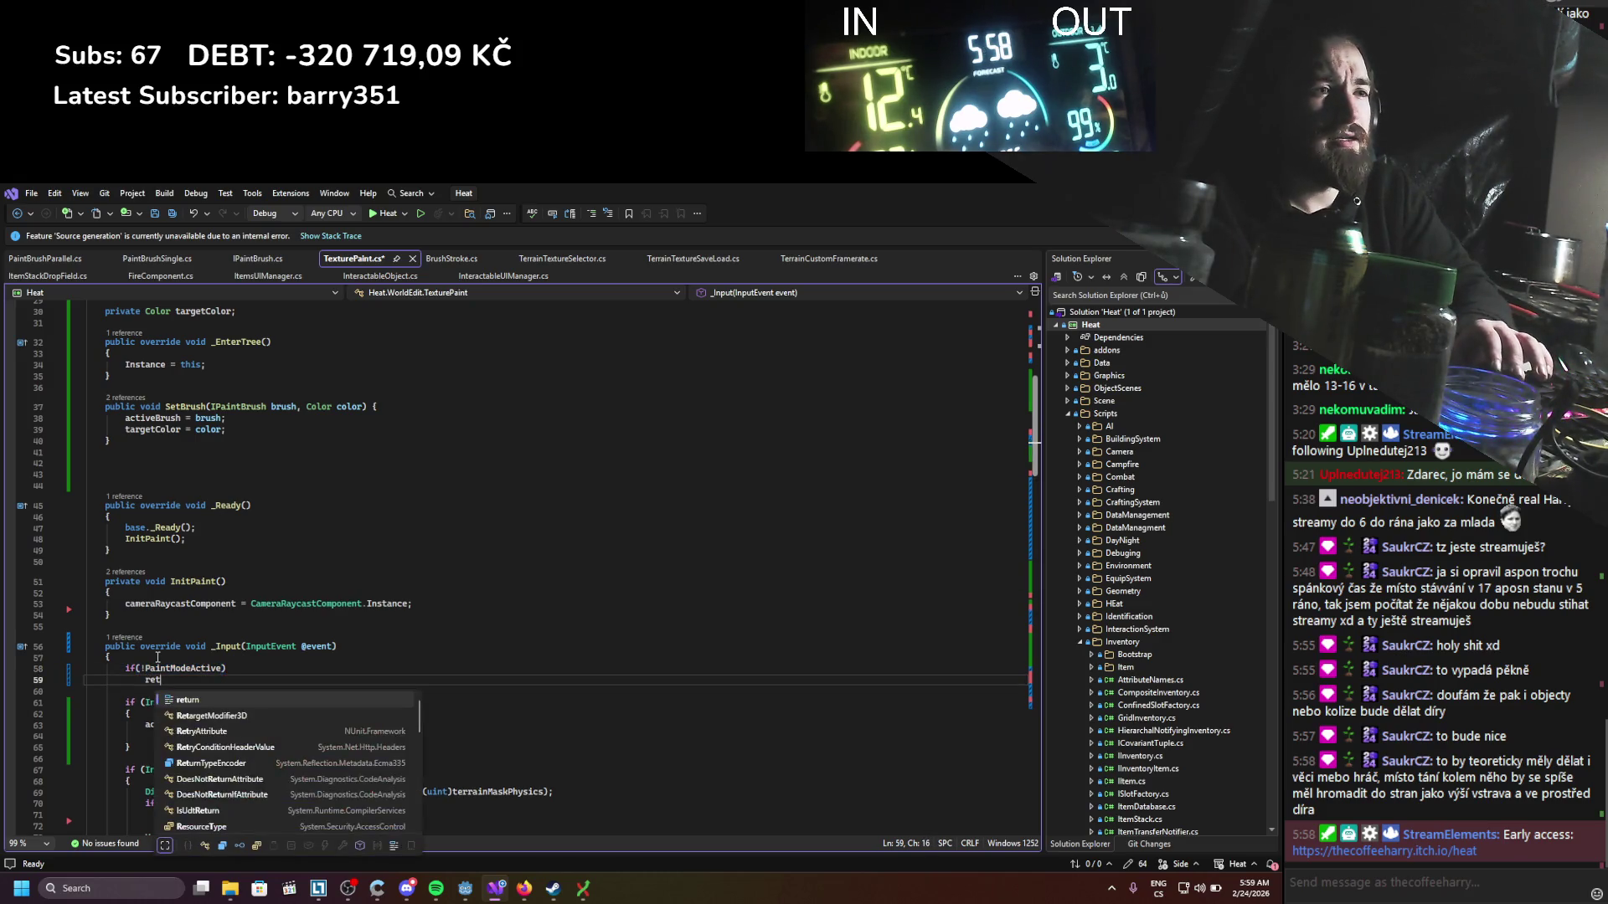
type(";")
key("ctrl+s")
left_click(227, 581)
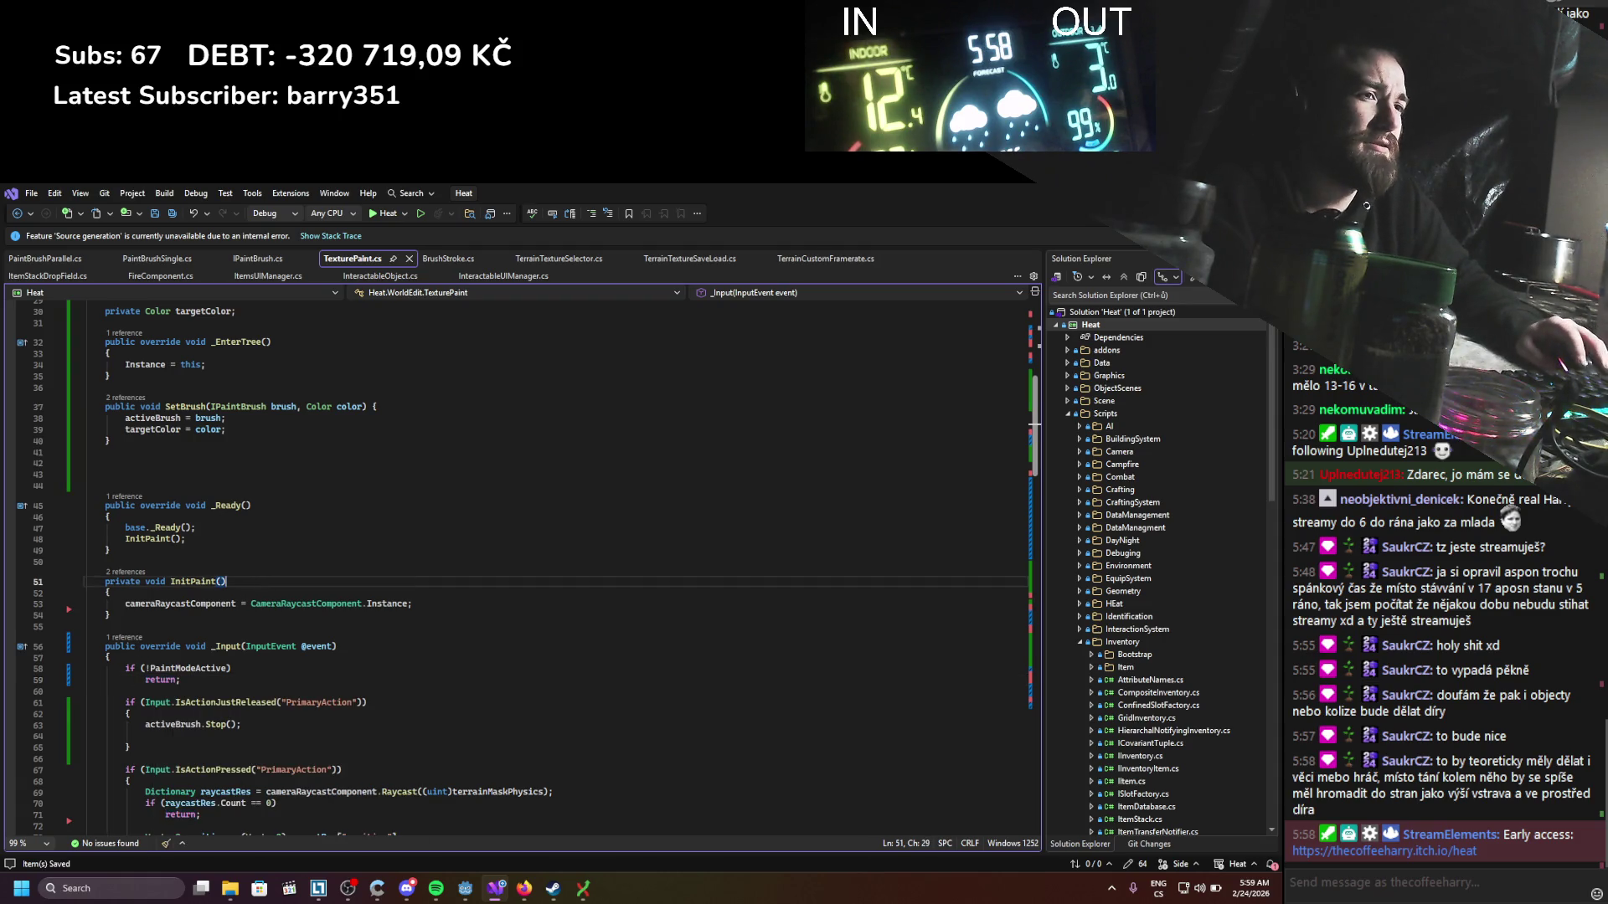
key("alt+Tab")
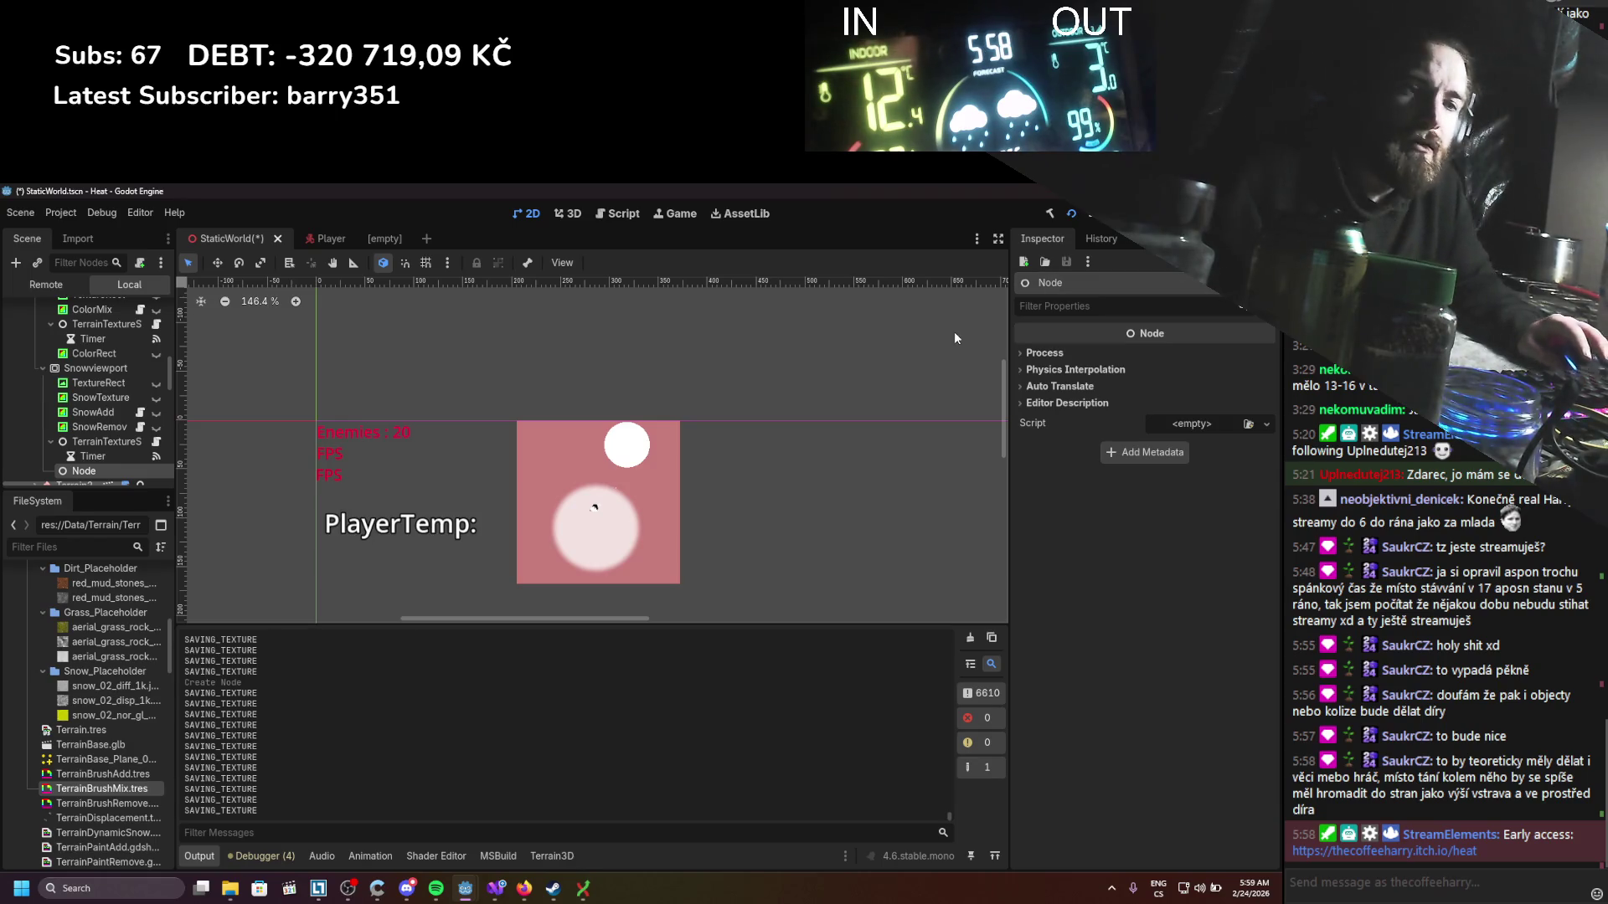
Step: Save the scene, clear the output log, and dismiss the node's script picker unused
key("ctrl+s")
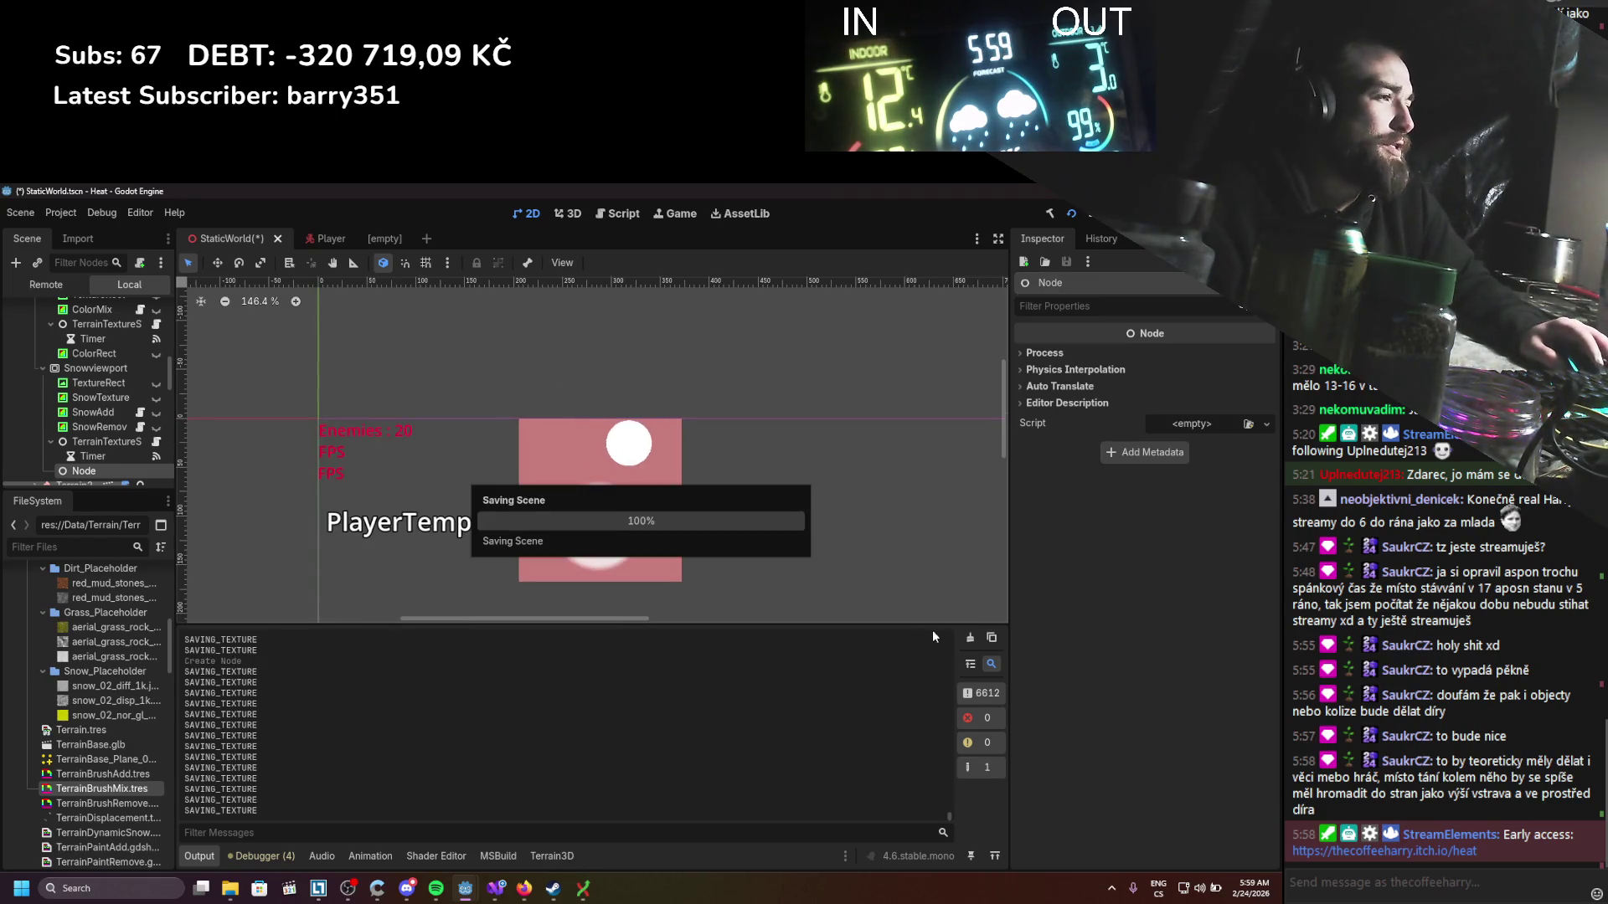
left_click(971, 639)
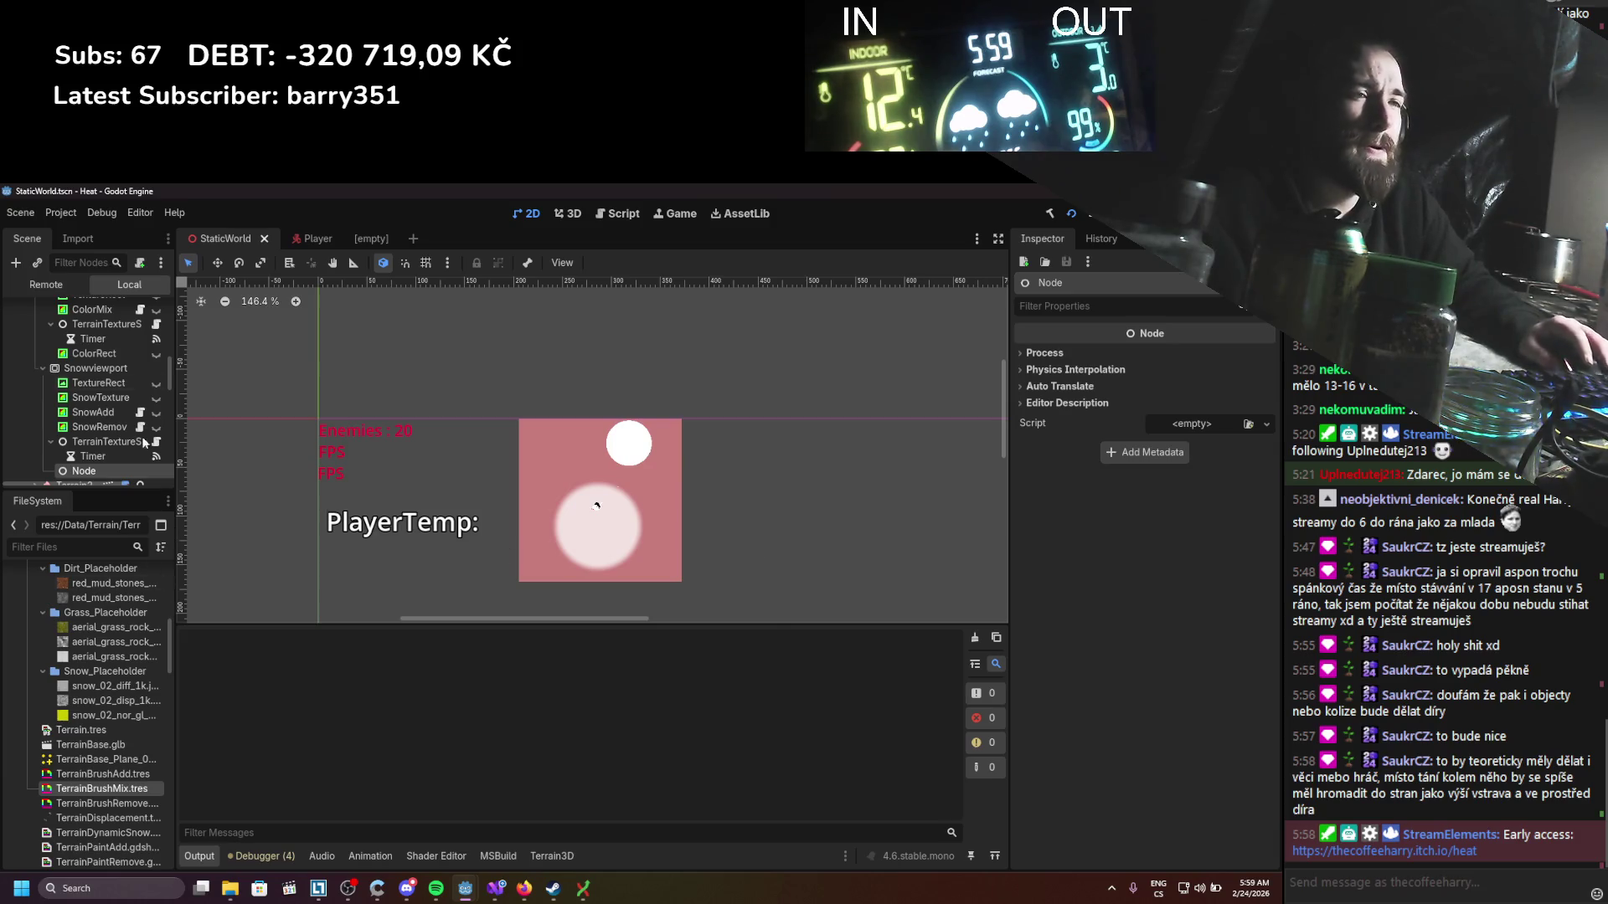
scroll(151, 389, "down", 2)
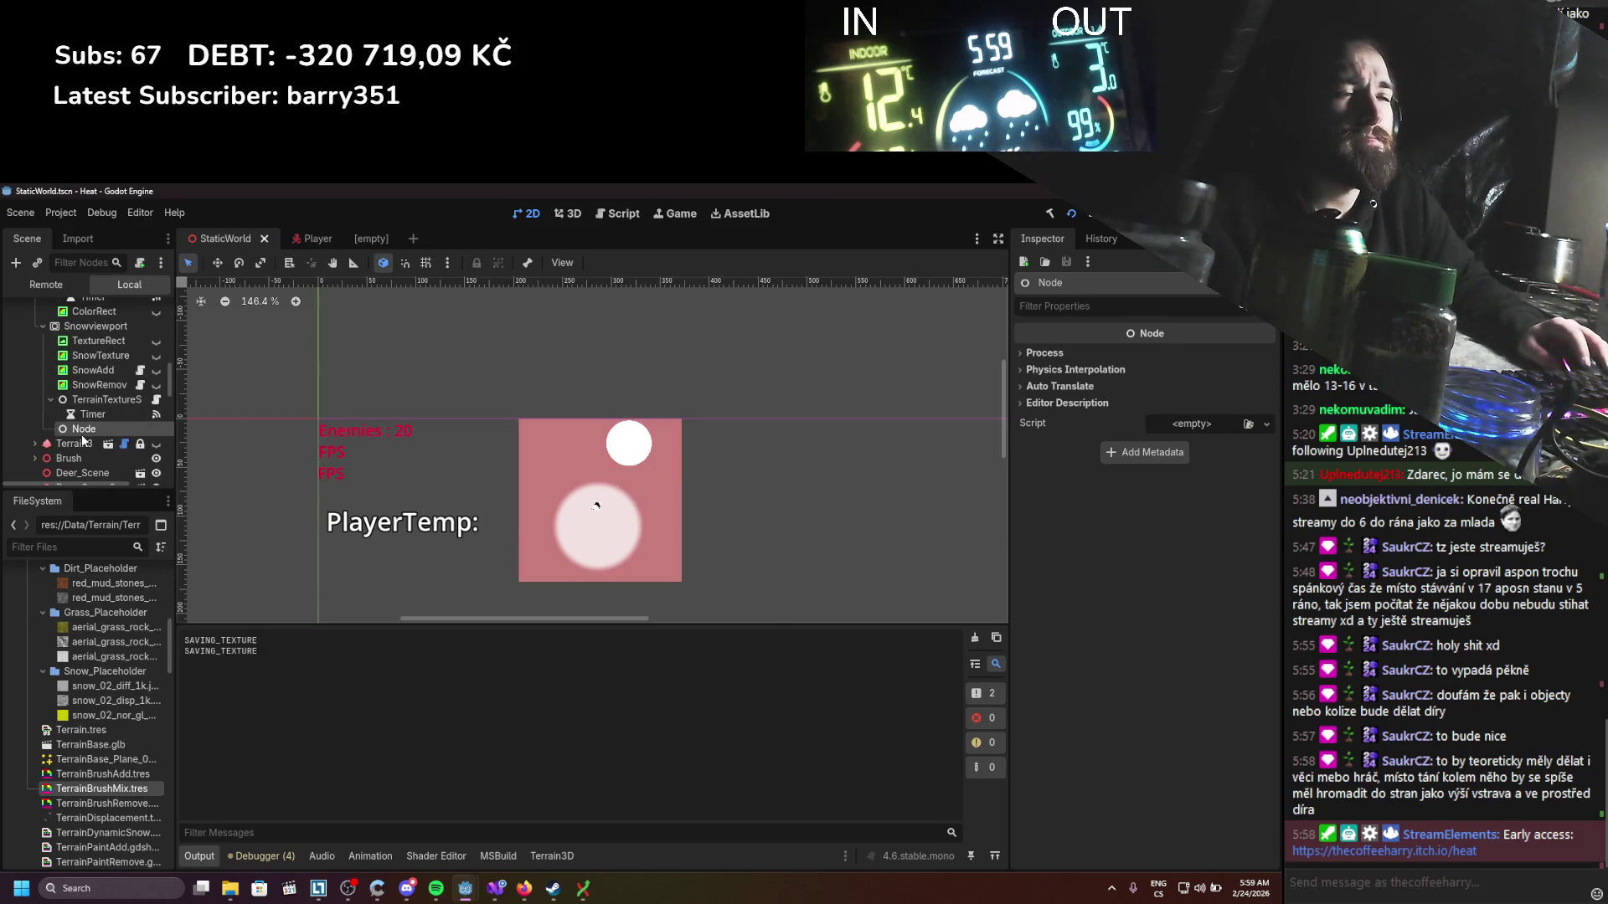
left_click(1247, 424)
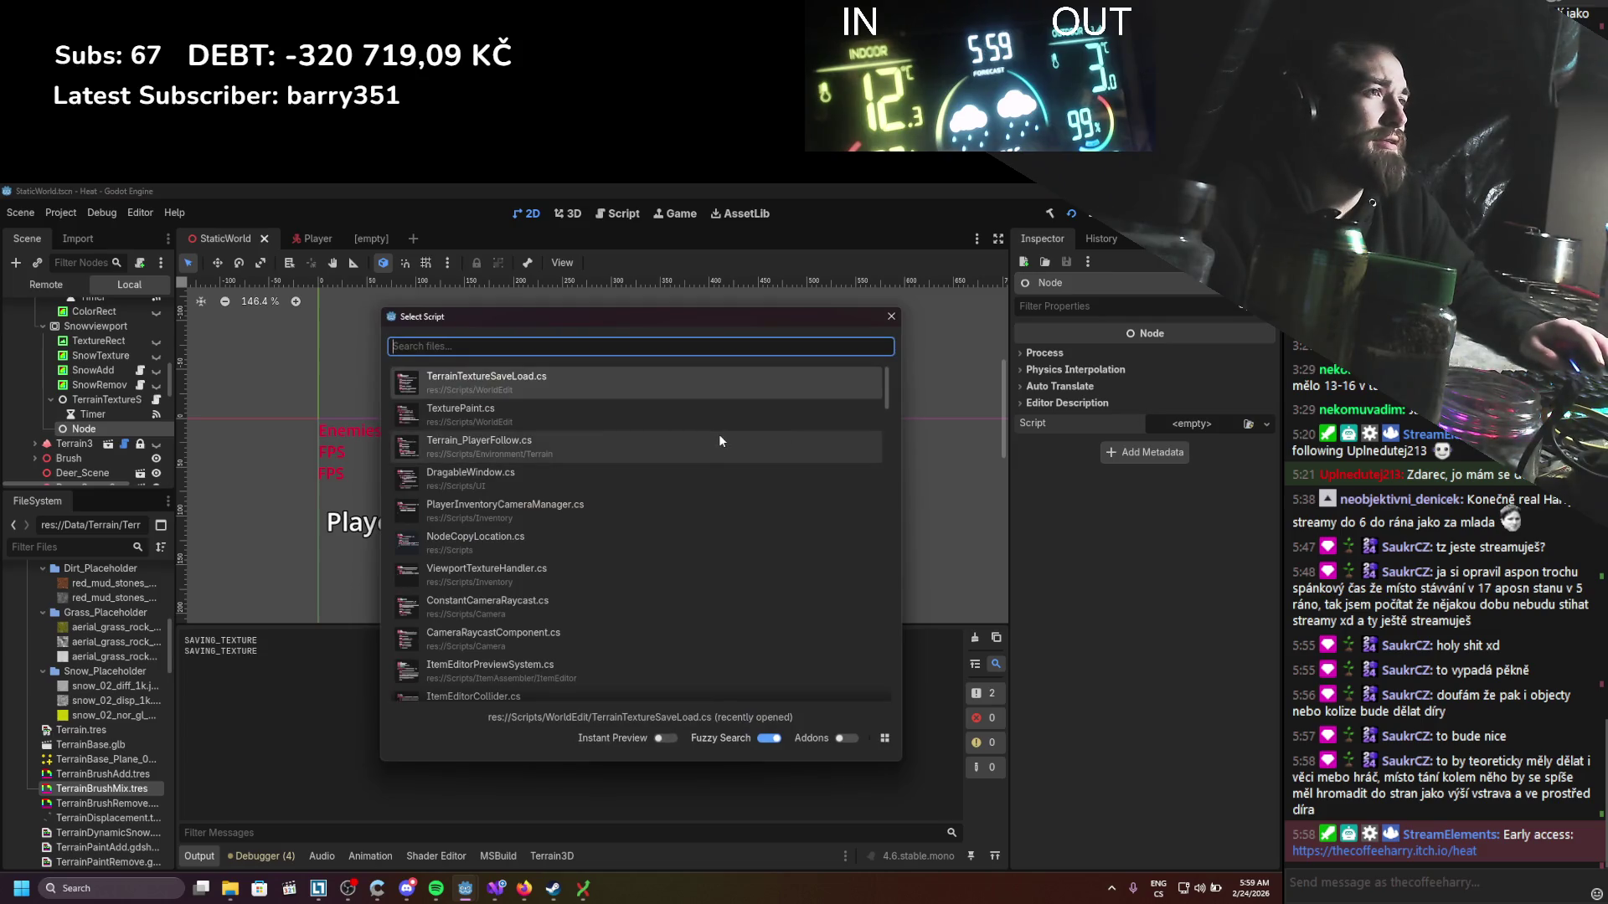
left_click(891, 315)
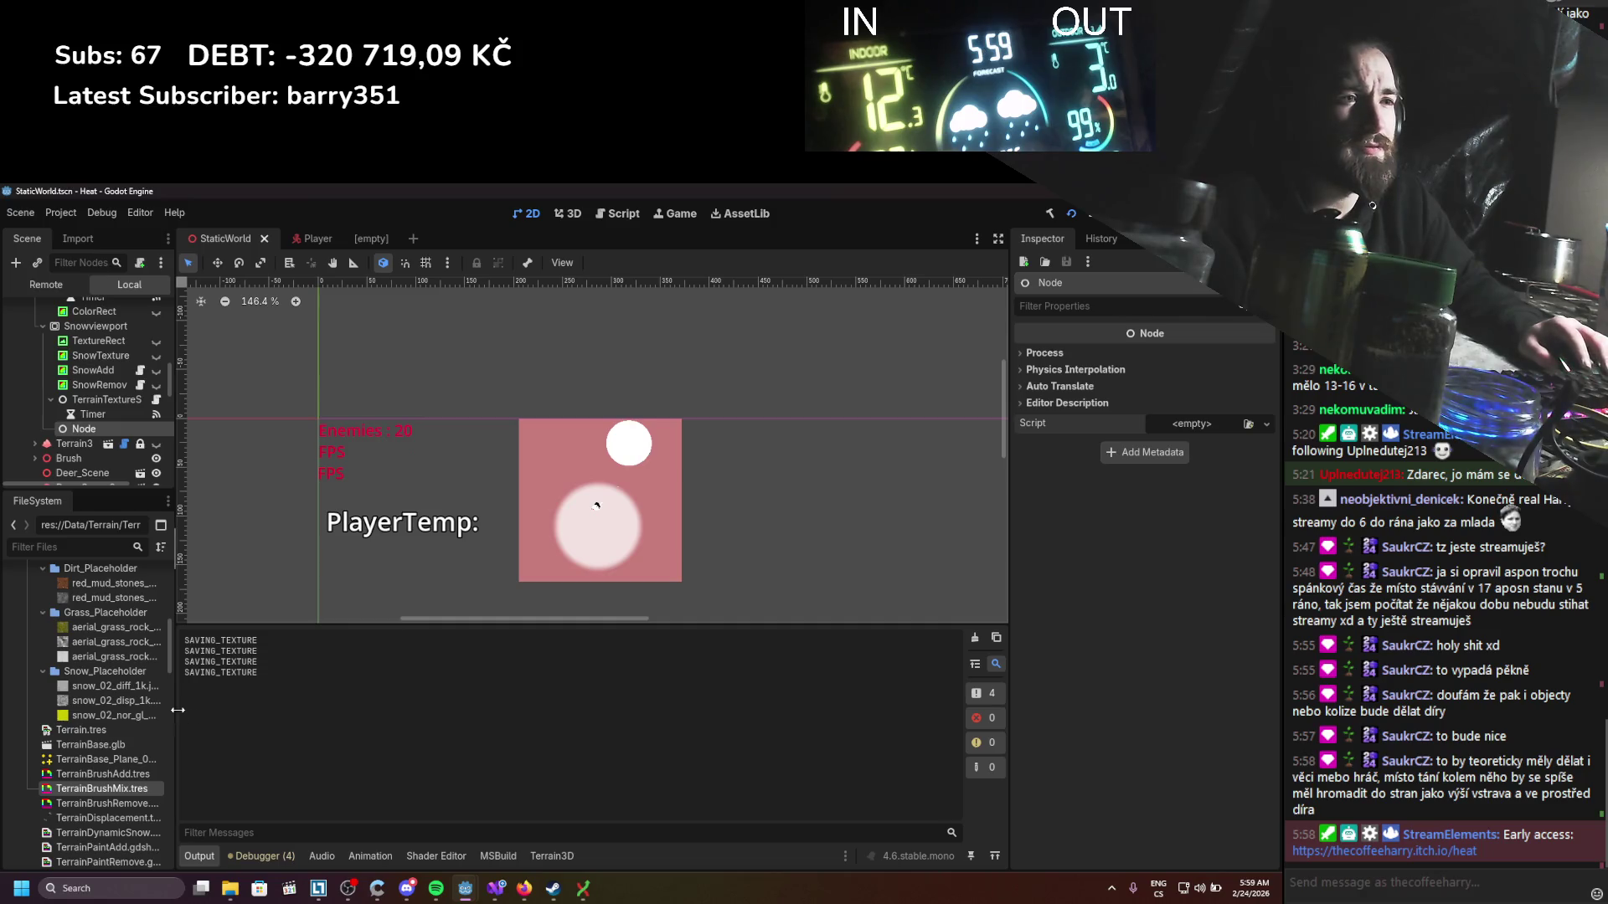
Step: Attach TerrainCustomFramerate.cs to the Node from the FileSystem and start adding a child under it
left_click_drag(178, 710, 213, 710)
scroll(126, 726, "down", 6)
scroll(126, 721, "down", 15)
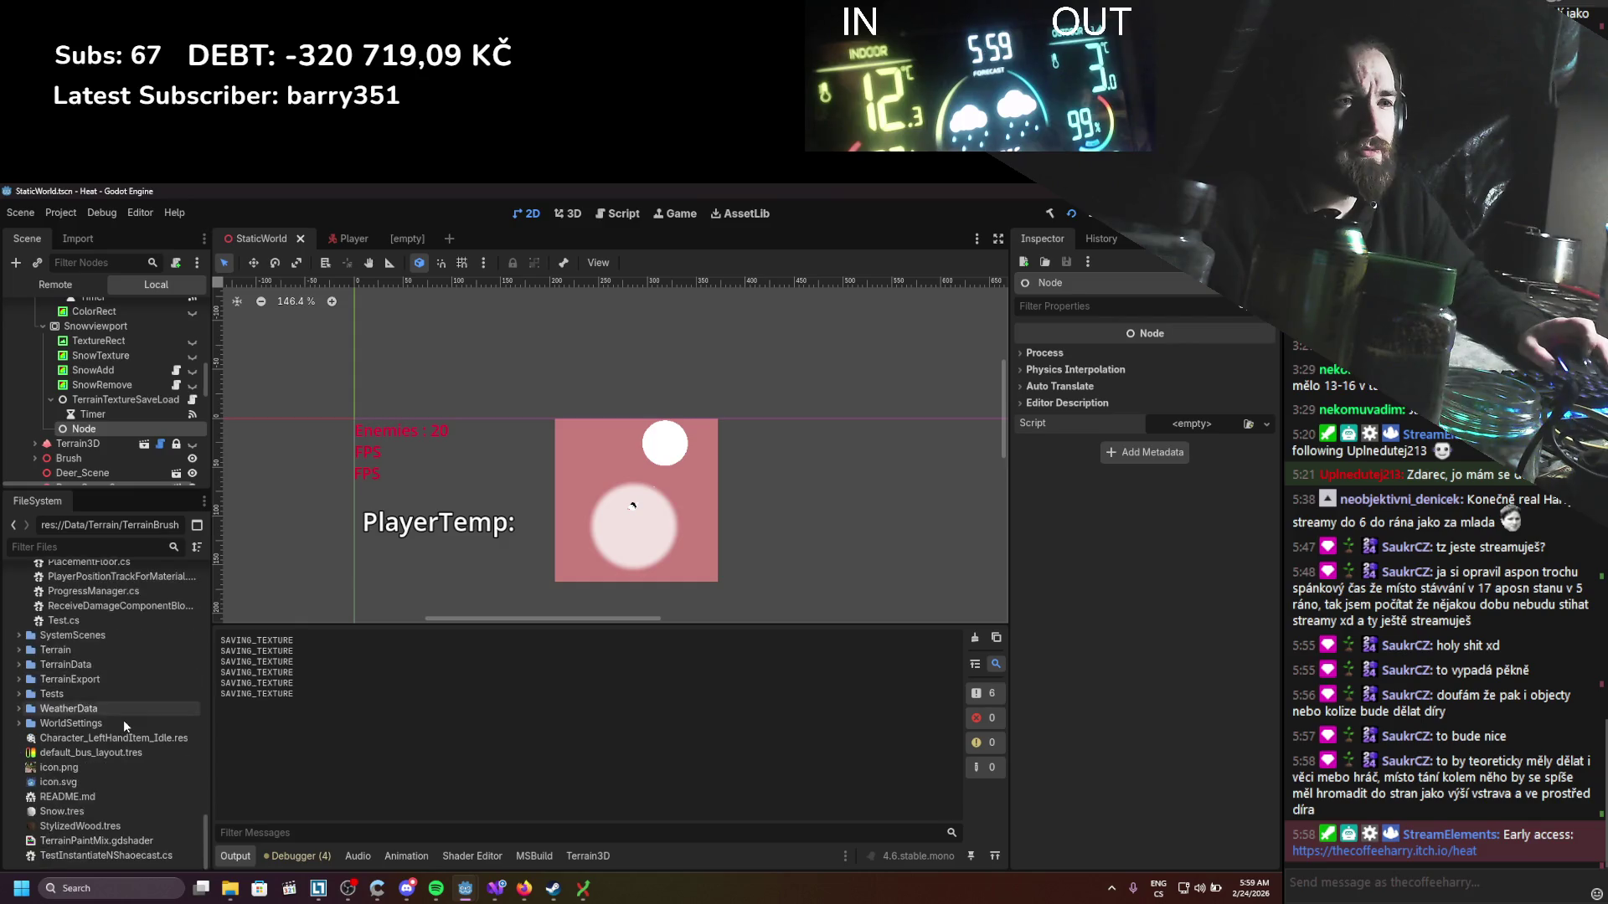
scroll(123, 720, "up", 8)
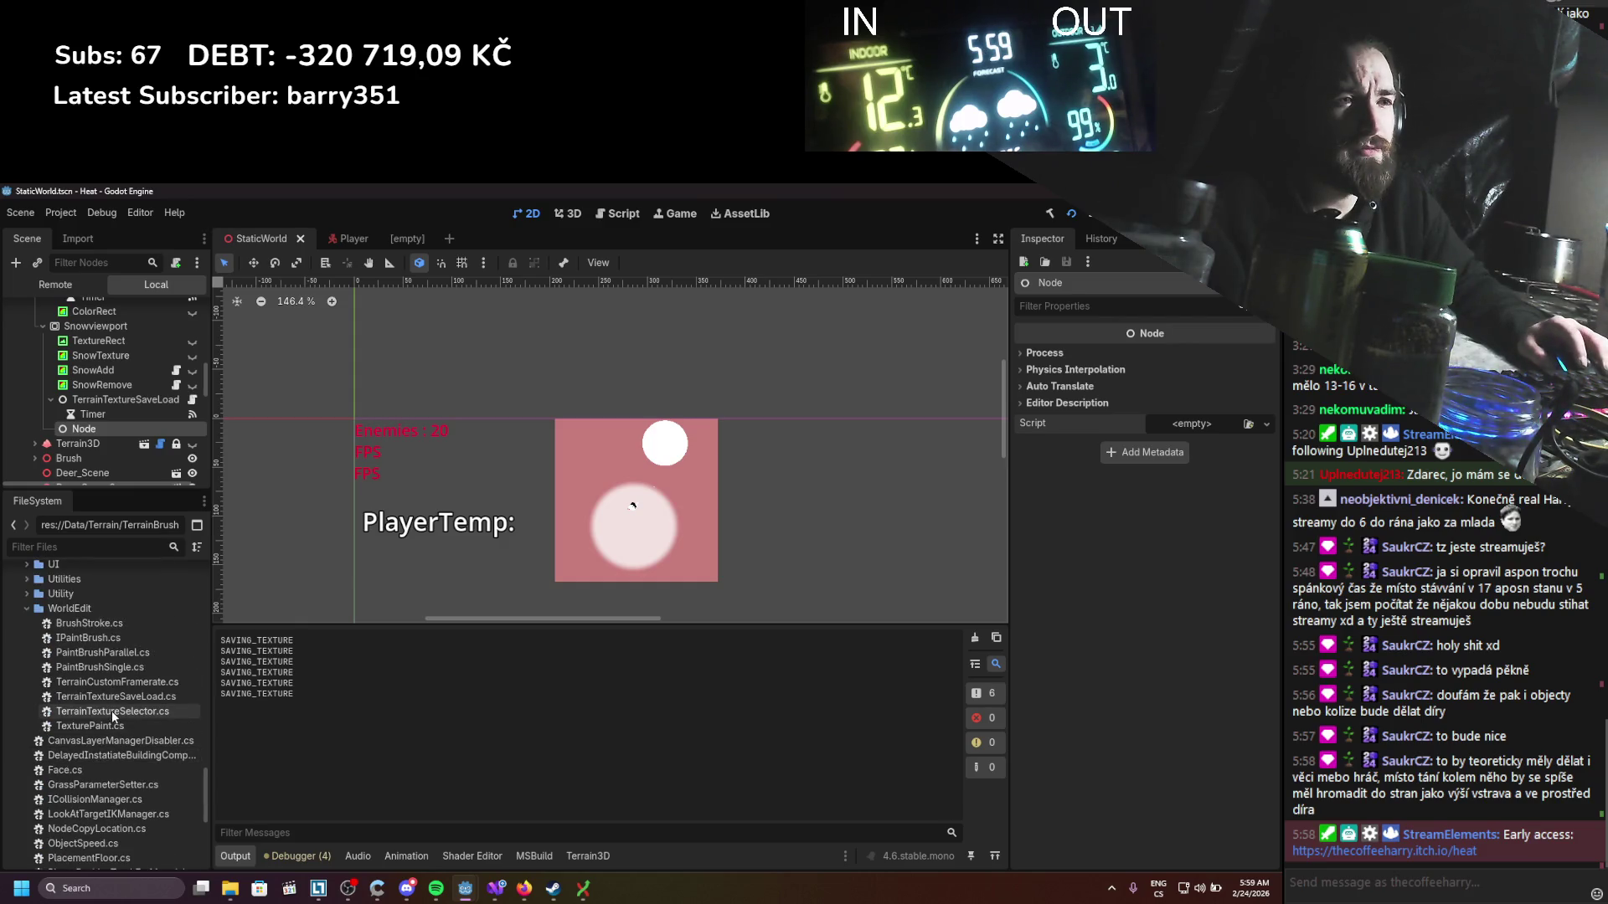
left_click(115, 679)
left_click_drag(116, 678, 1206, 423)
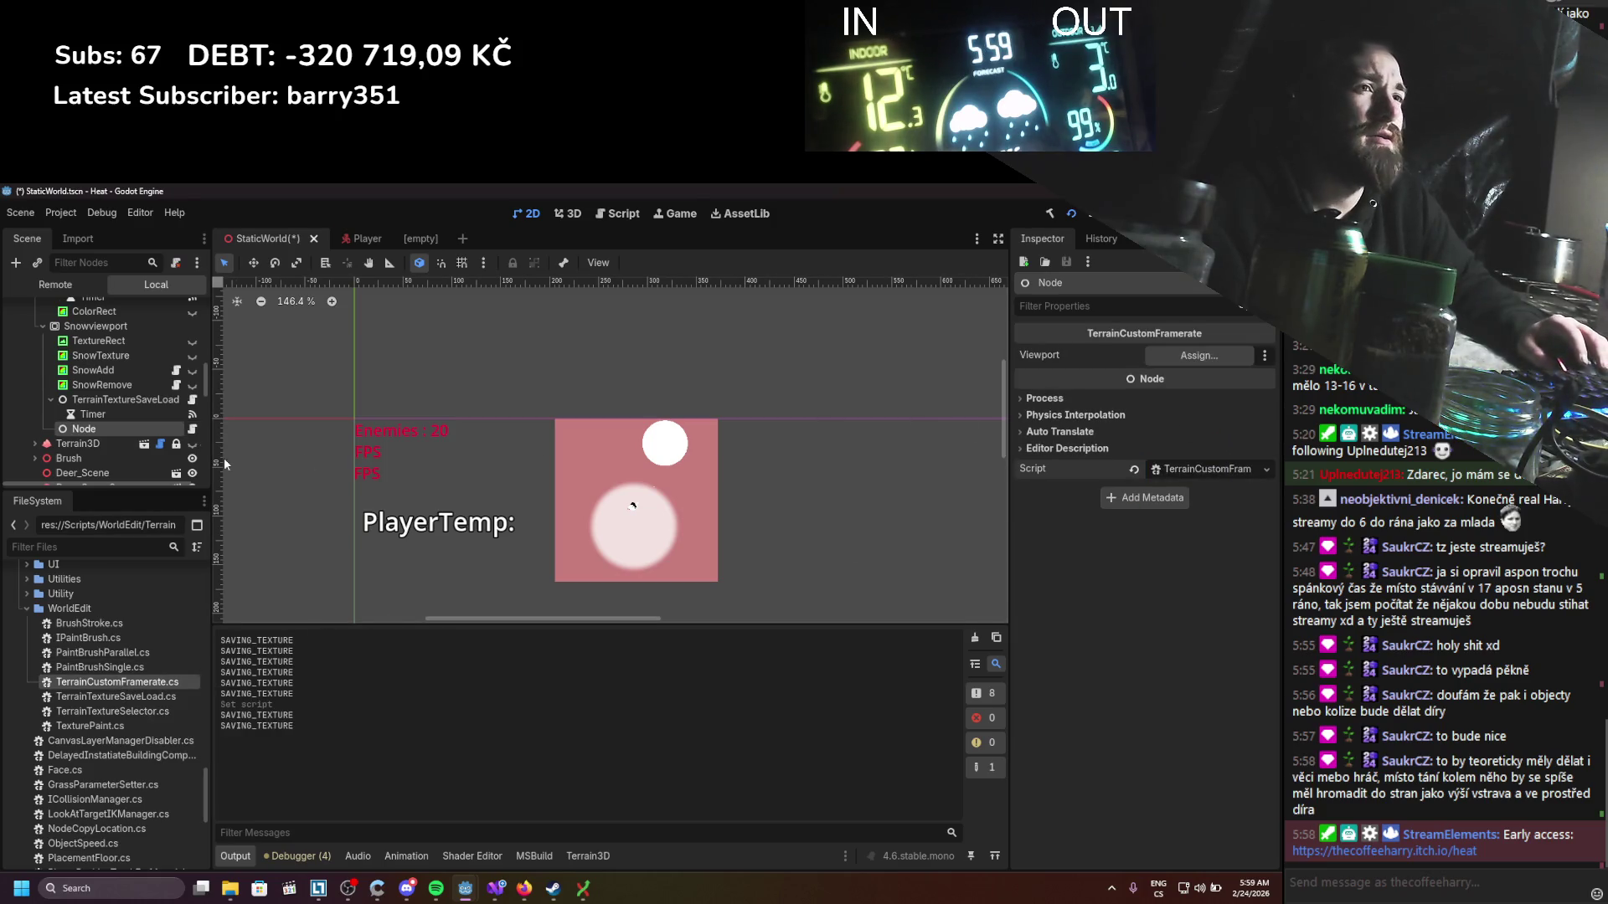
right_click(114, 427)
left_click(163, 442)
scroll(511, 452, "up", 5)
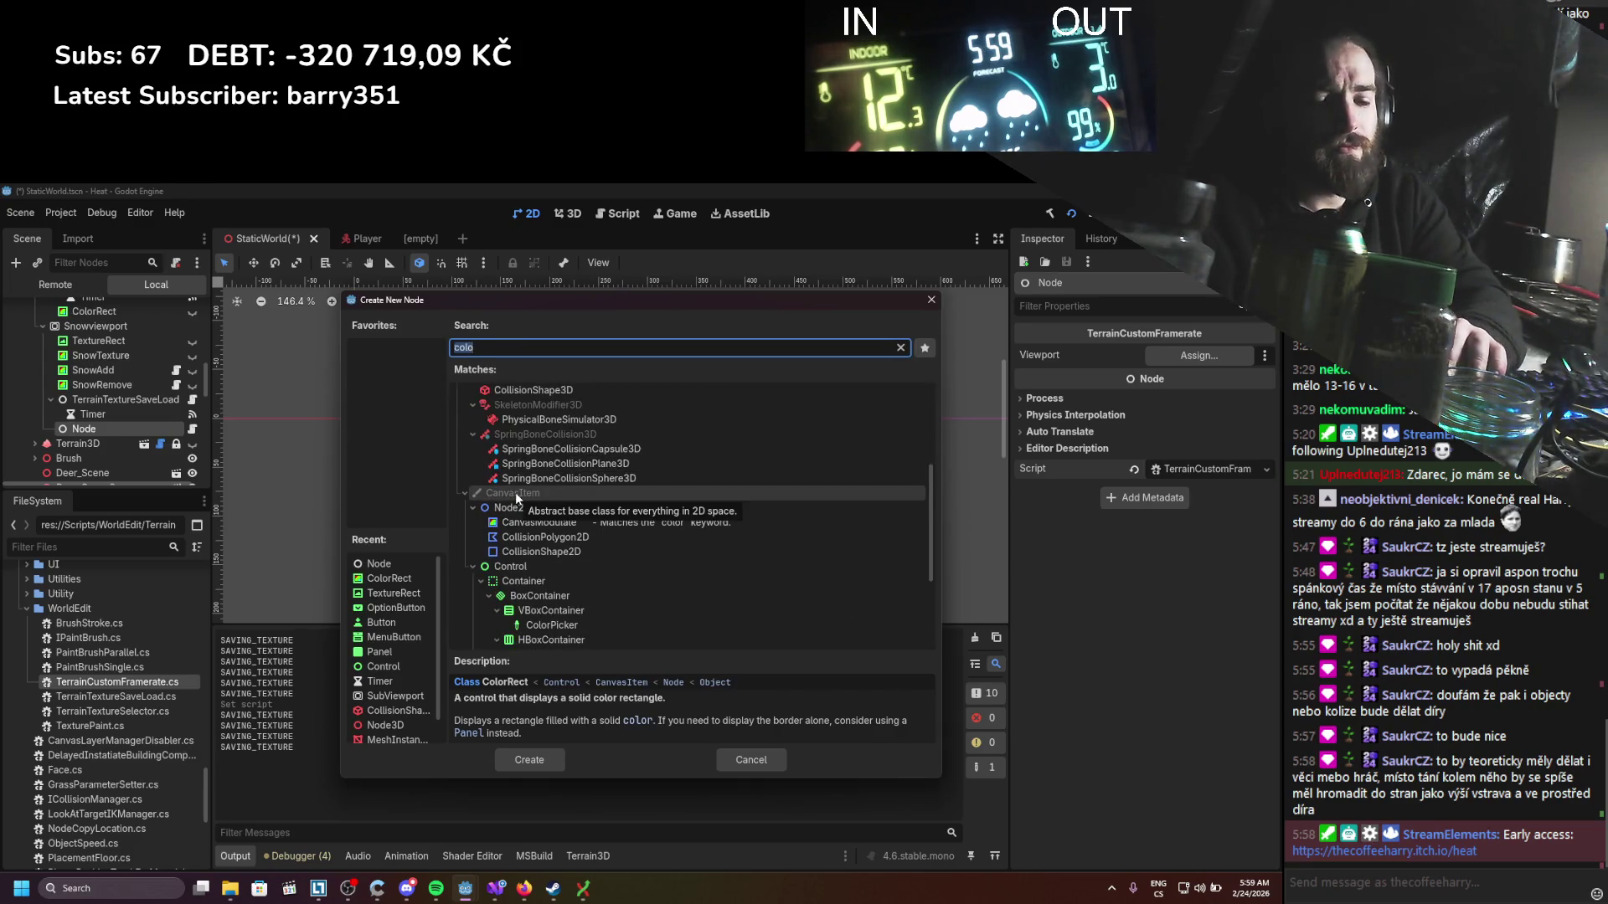
Step: Search for 'timer' and create a Timer child under the Node
type("tiemr")
key("BackSpace")
key("BackSpace")
key("BackSpace")
type("mer")
double_click(515, 496)
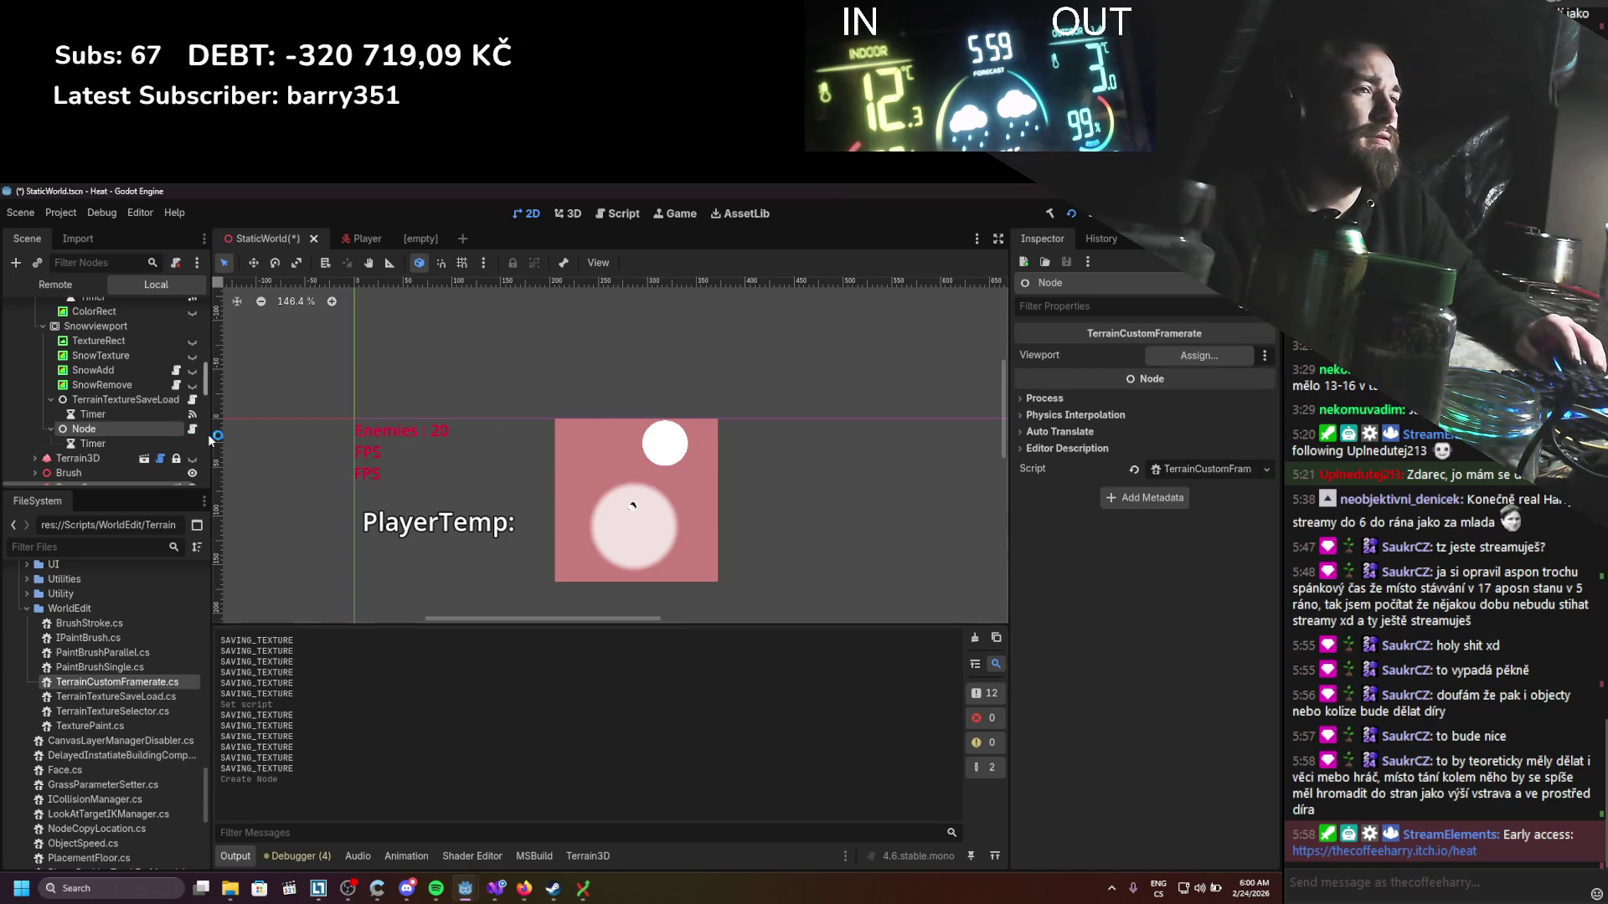
Step: Rename the Node to TerrainManualUpdate, set its Viewport property to Snowviewport, and save
double_click(107, 430)
type("Te")
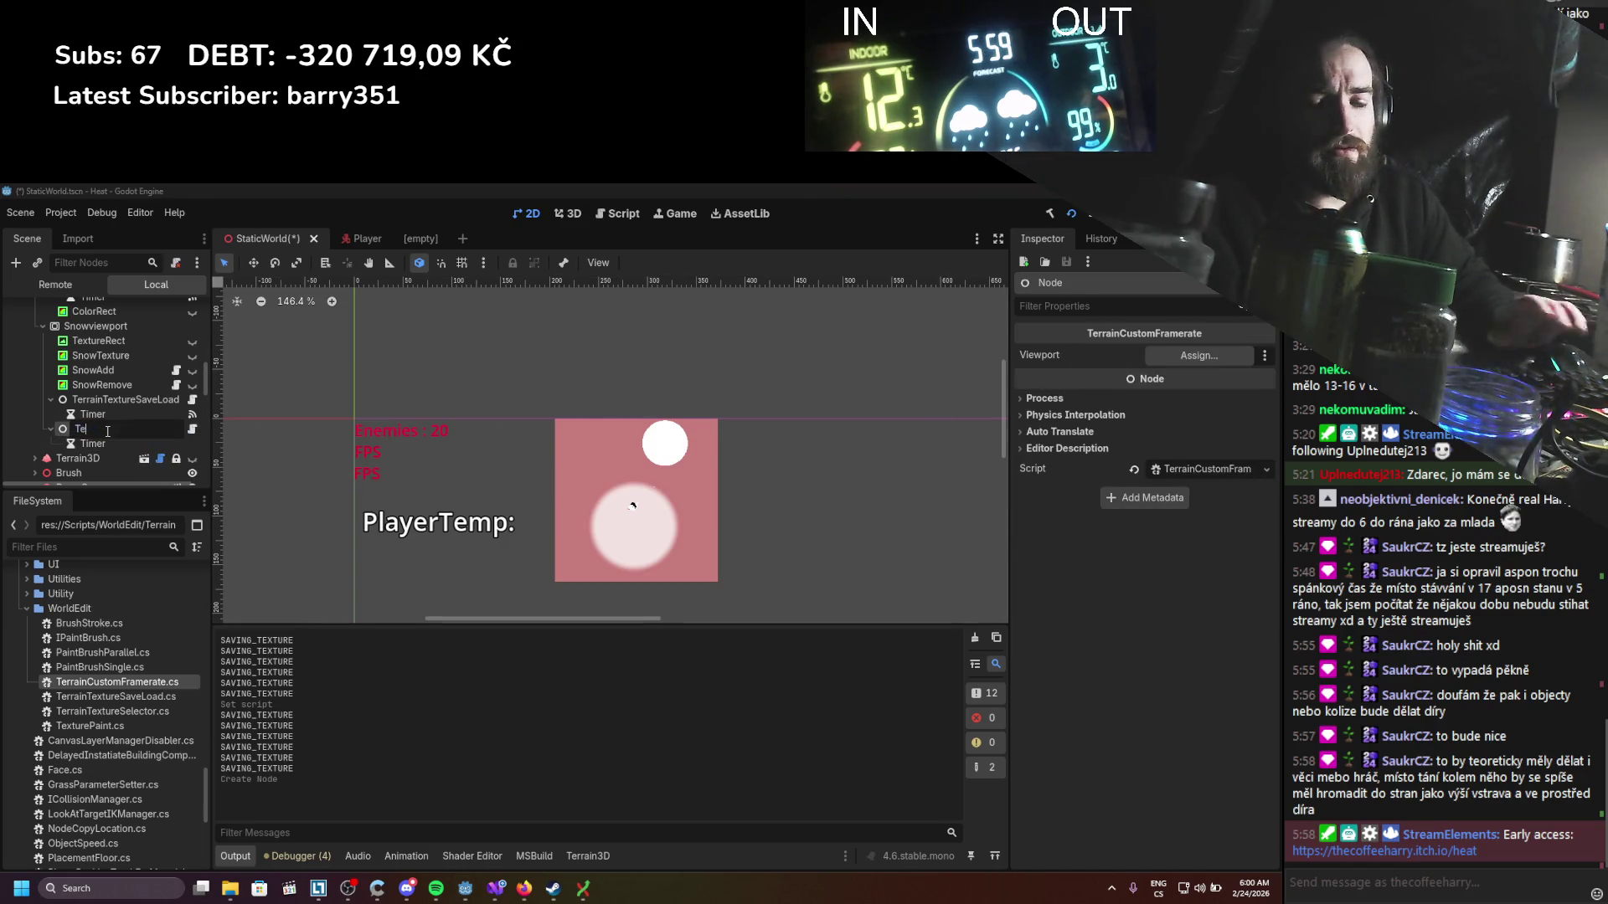
type("rrainManualUpdate")
key("Return")
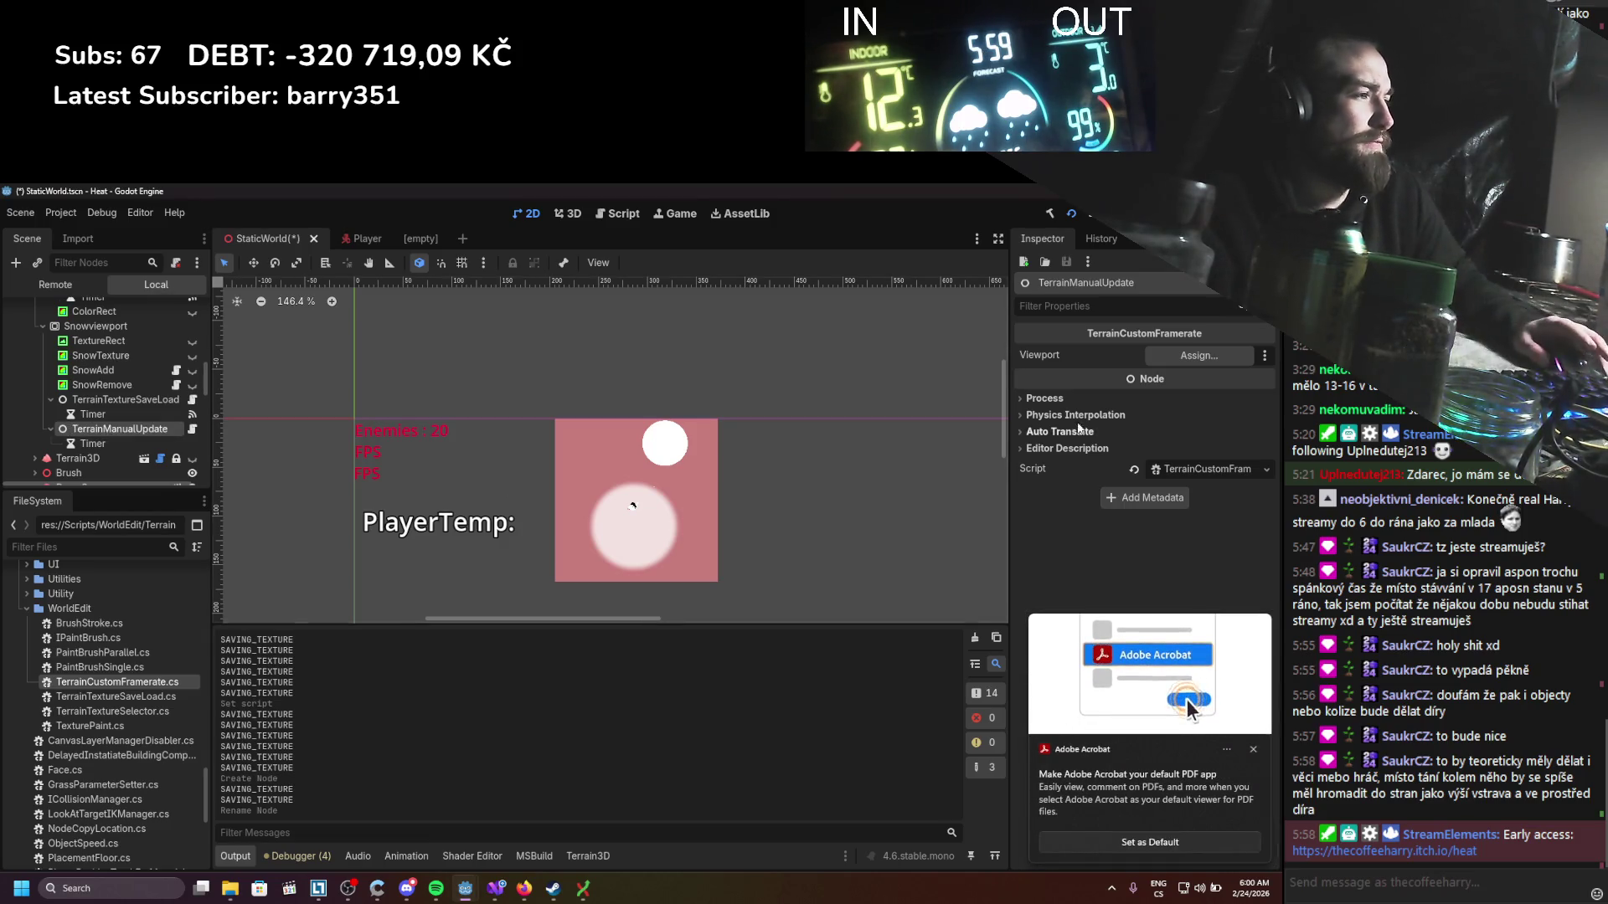
left_click(1254, 749)
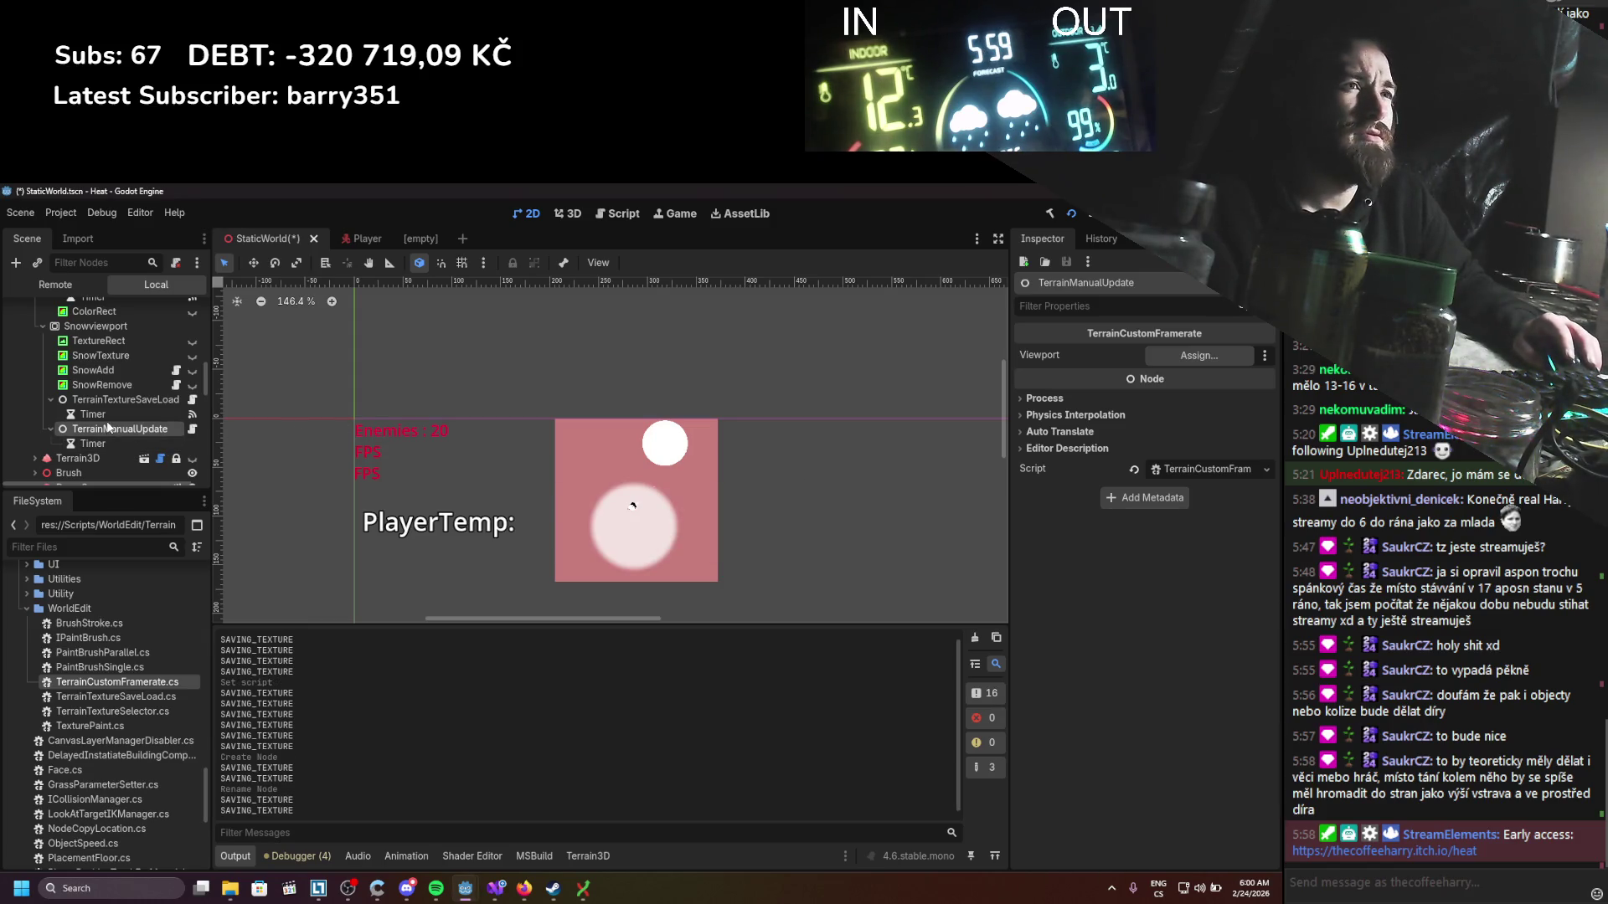
scroll(107, 427, "up", 2)
mouse_move(99, 372)
left_mouse_down()
mouse_move(487, 382)
mouse_move(1188, 368)
mouse_move(1198, 355)
left_mouse_up()
key("ctrl+s")
scroll(147, 385, "down", 3)
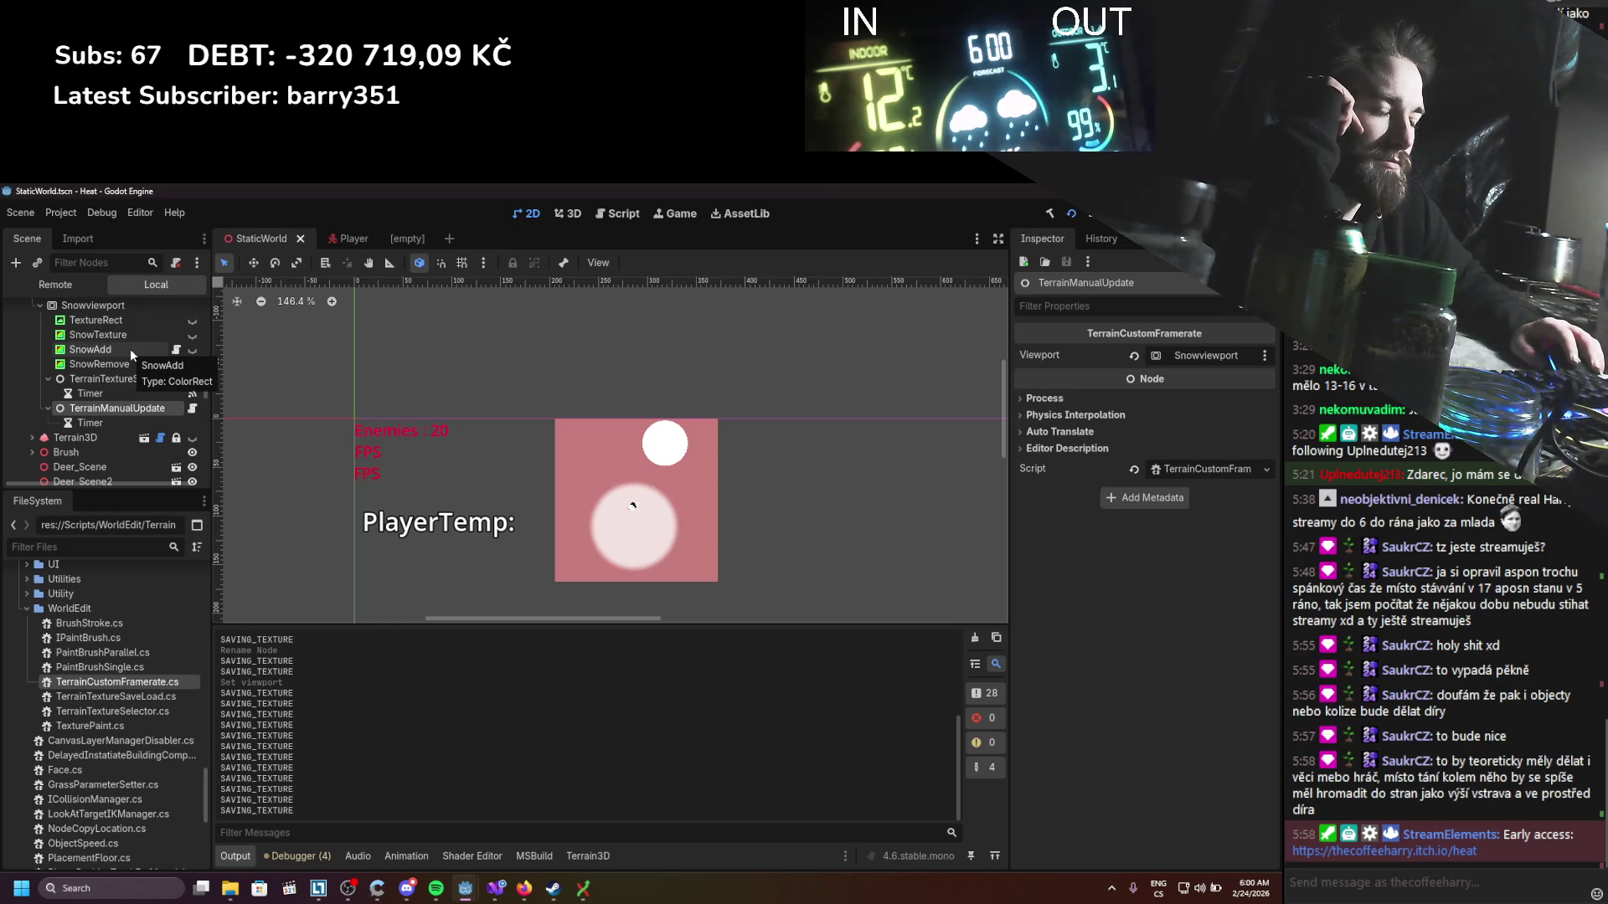
scroll(117, 394, "up", 1)
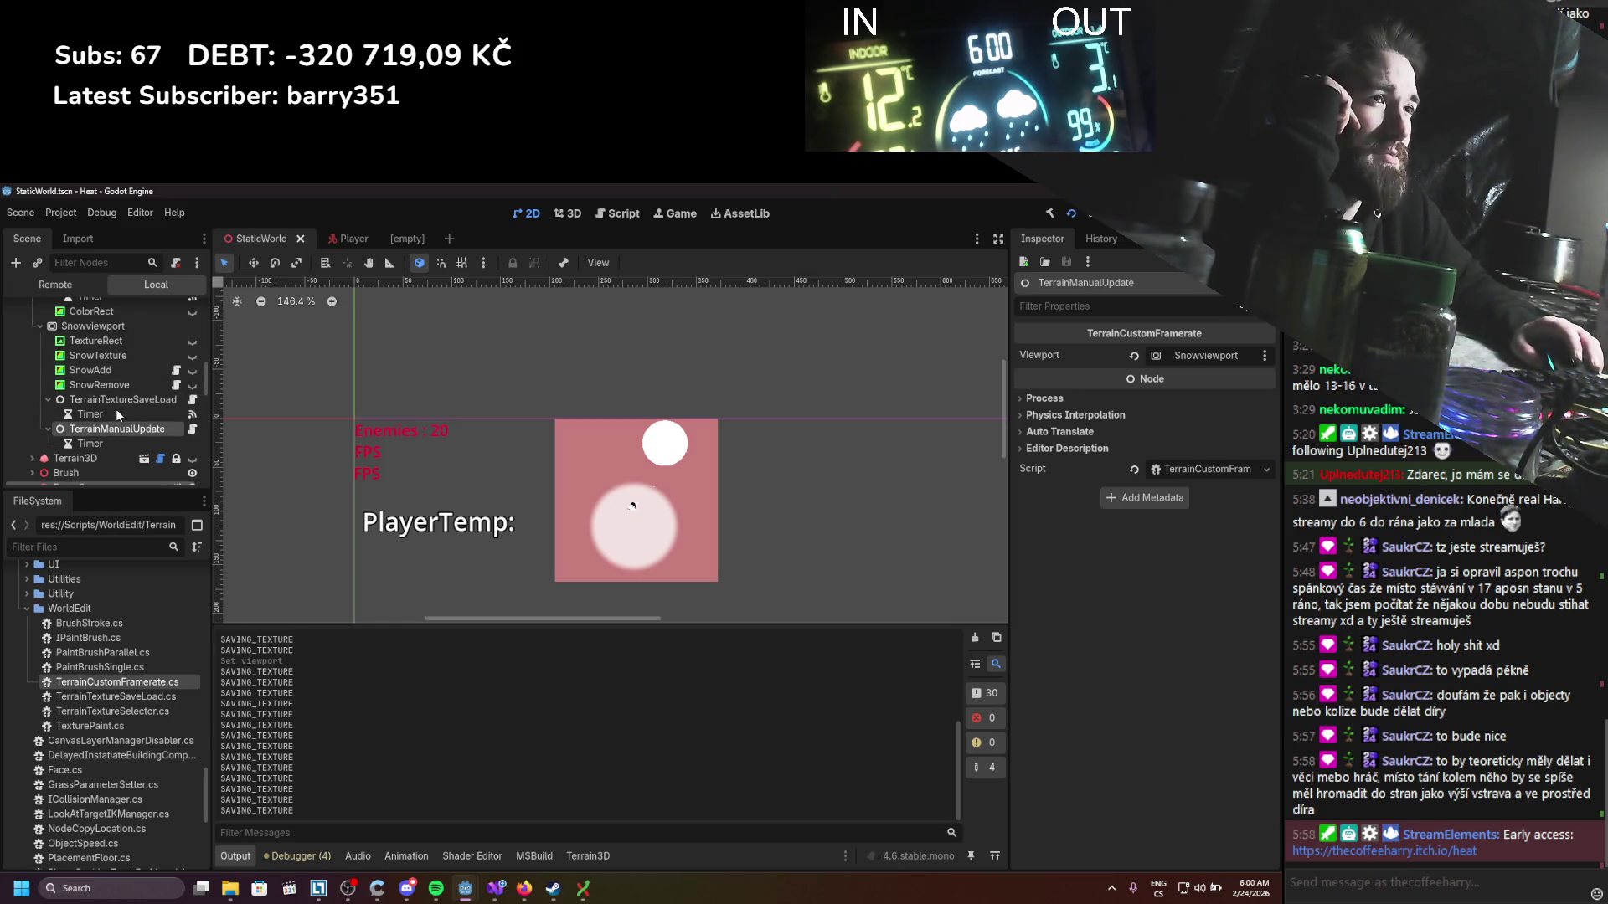
Step: Set the Timer's wait time to 0.2 seconds and save the scene
left_click(93, 442)
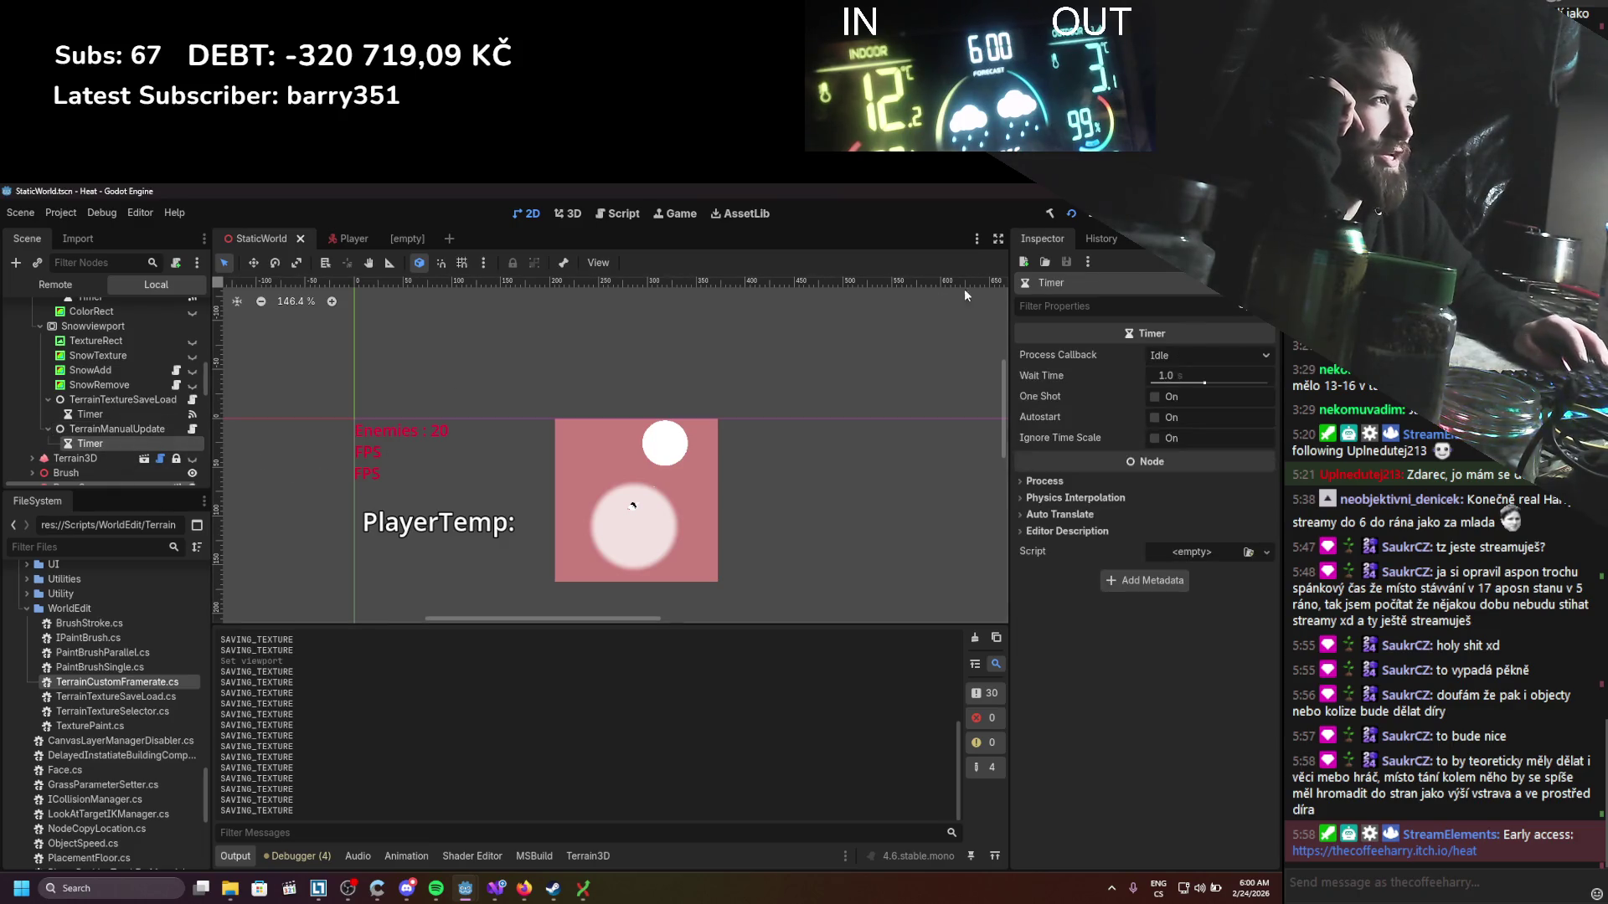
left_click(1171, 376)
type("0.2")
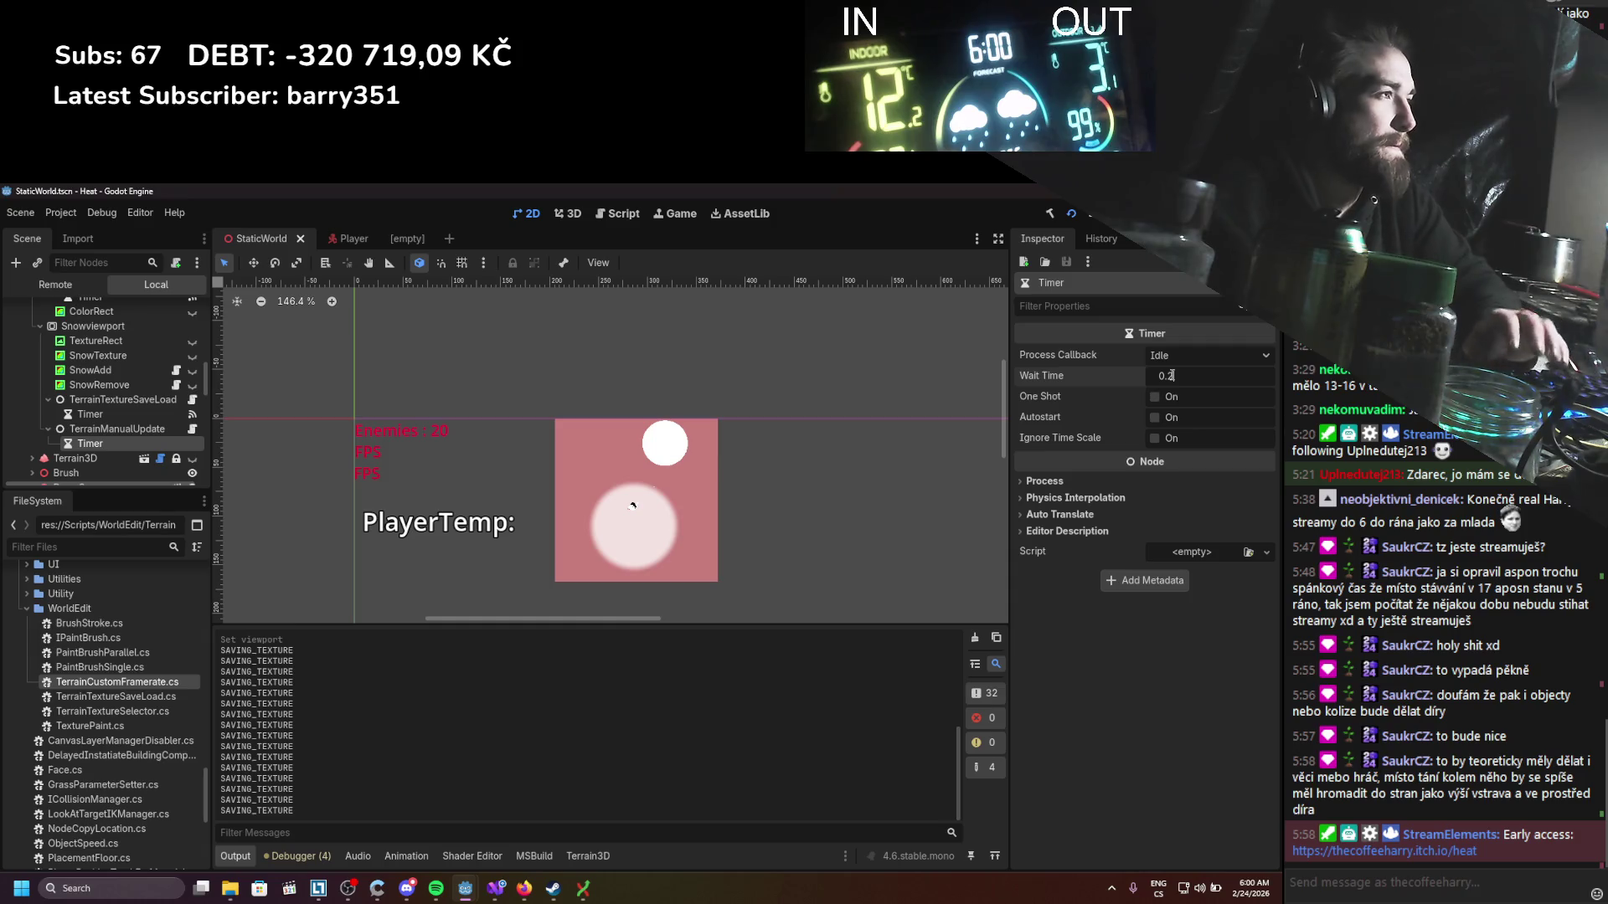
key("Return")
key("ctrl+s")
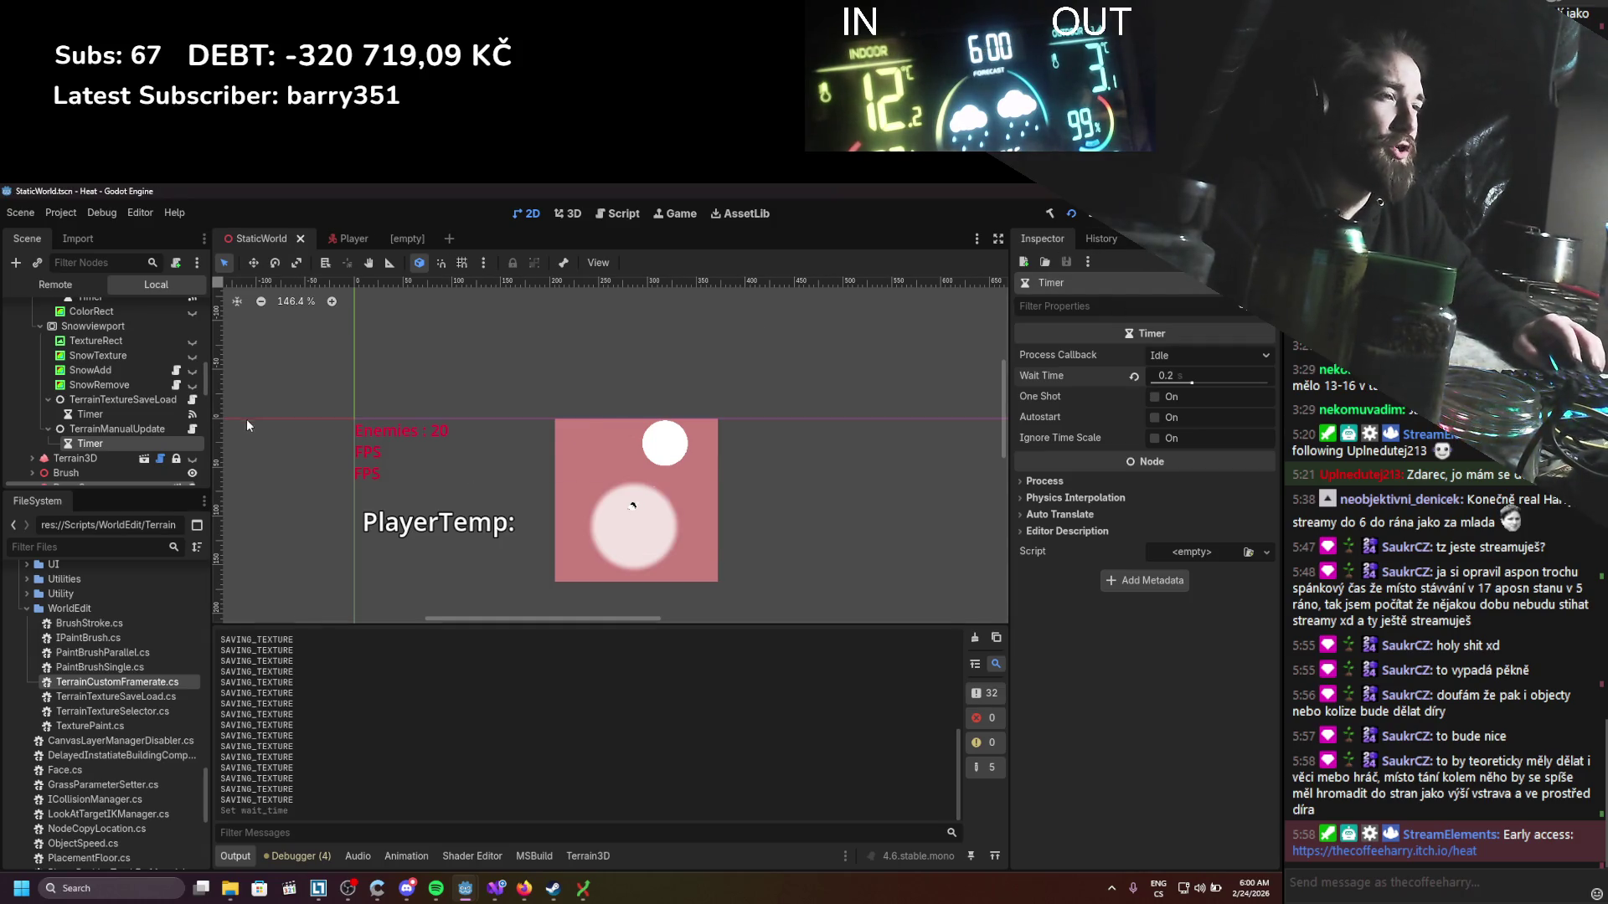
Step: Connect the Timer's timeout signal to TerrainManualUpdate's OnTimeoutUpdate method and save
left_click(140, 430)
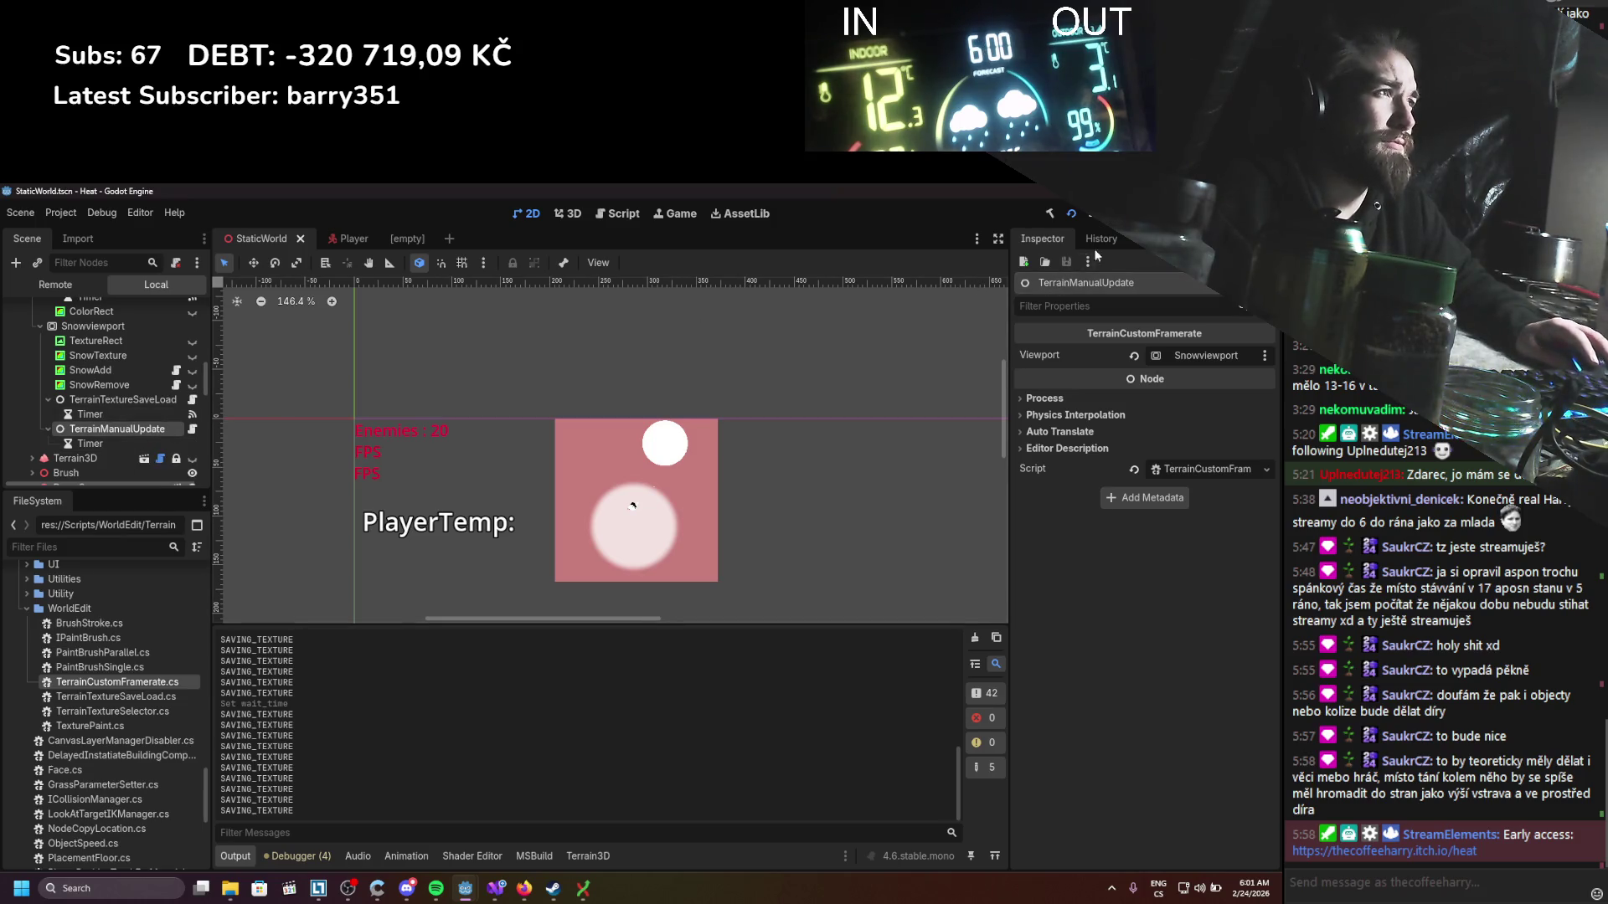
left_click(100, 444)
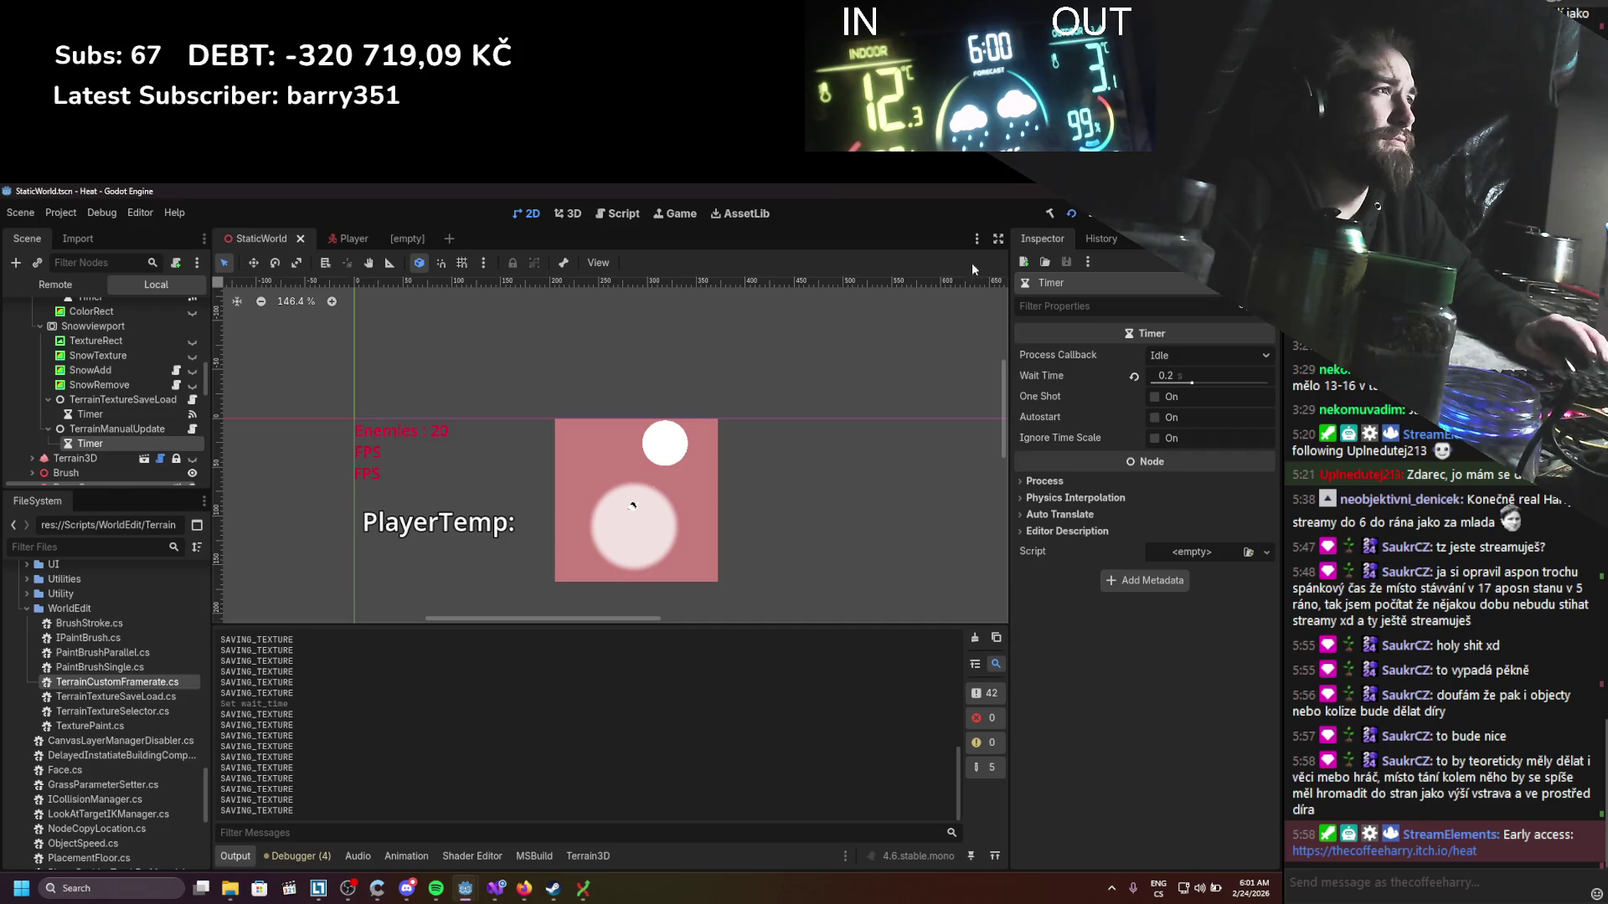
left_click(1139, 243)
double_click(1079, 304)
scroll(645, 545, "down", 5)
left_click(644, 580)
left_click(761, 642)
double_click(579, 398)
left_click(566, 692)
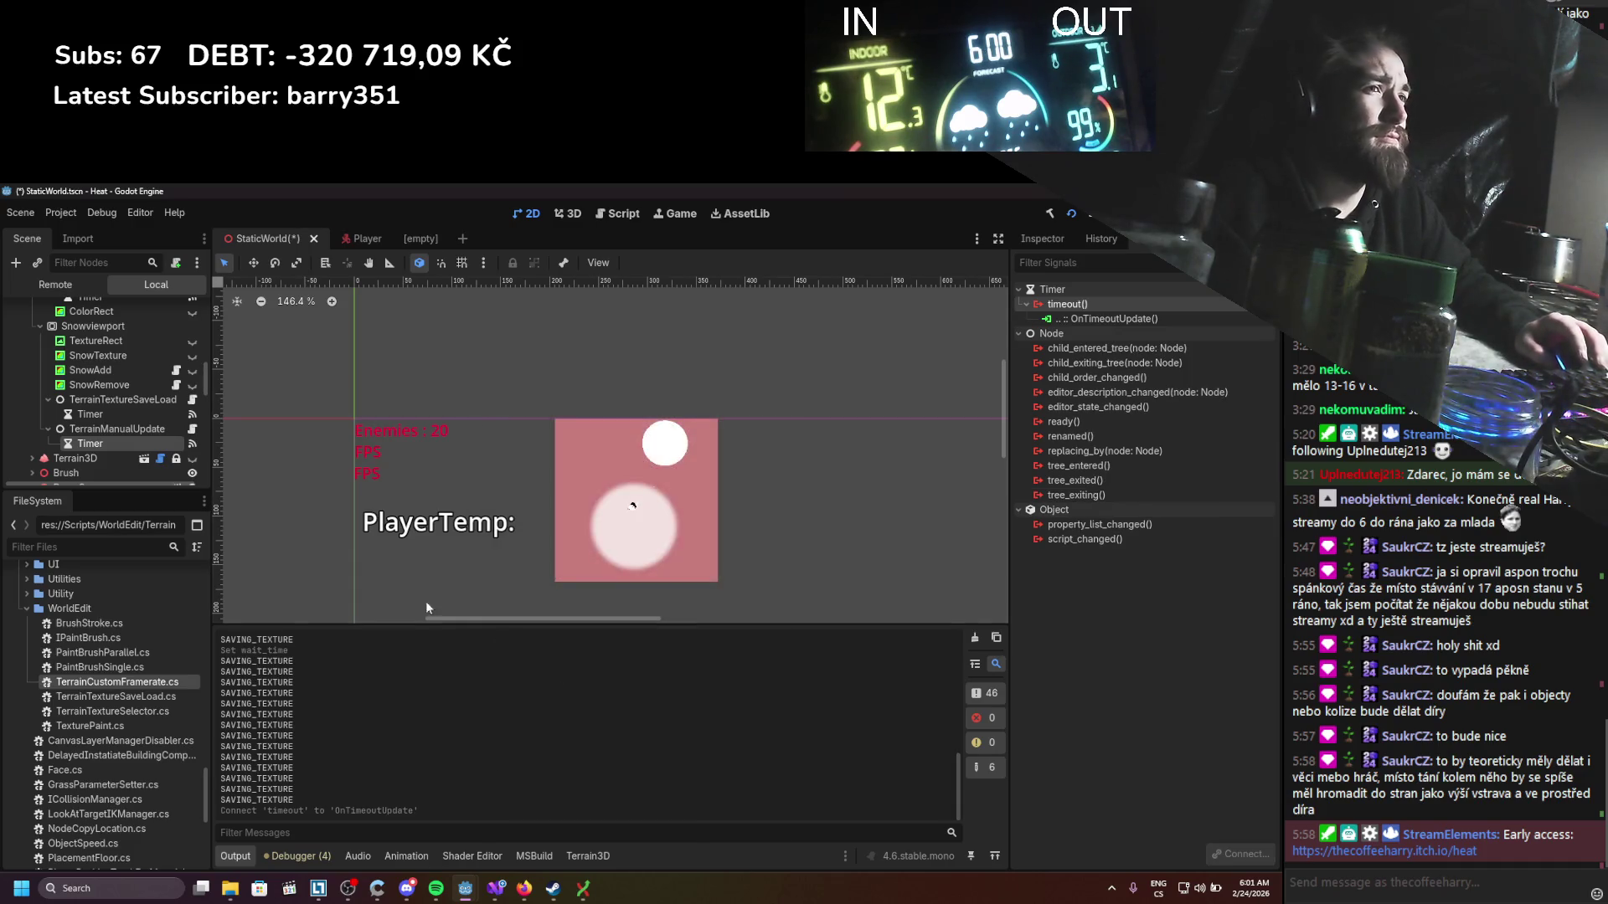
key("ctrl+s")
Step: Select SnowViewport and scroll the Scene tree down toward WorldEdit > TerrainEditUI
left_click(97, 325)
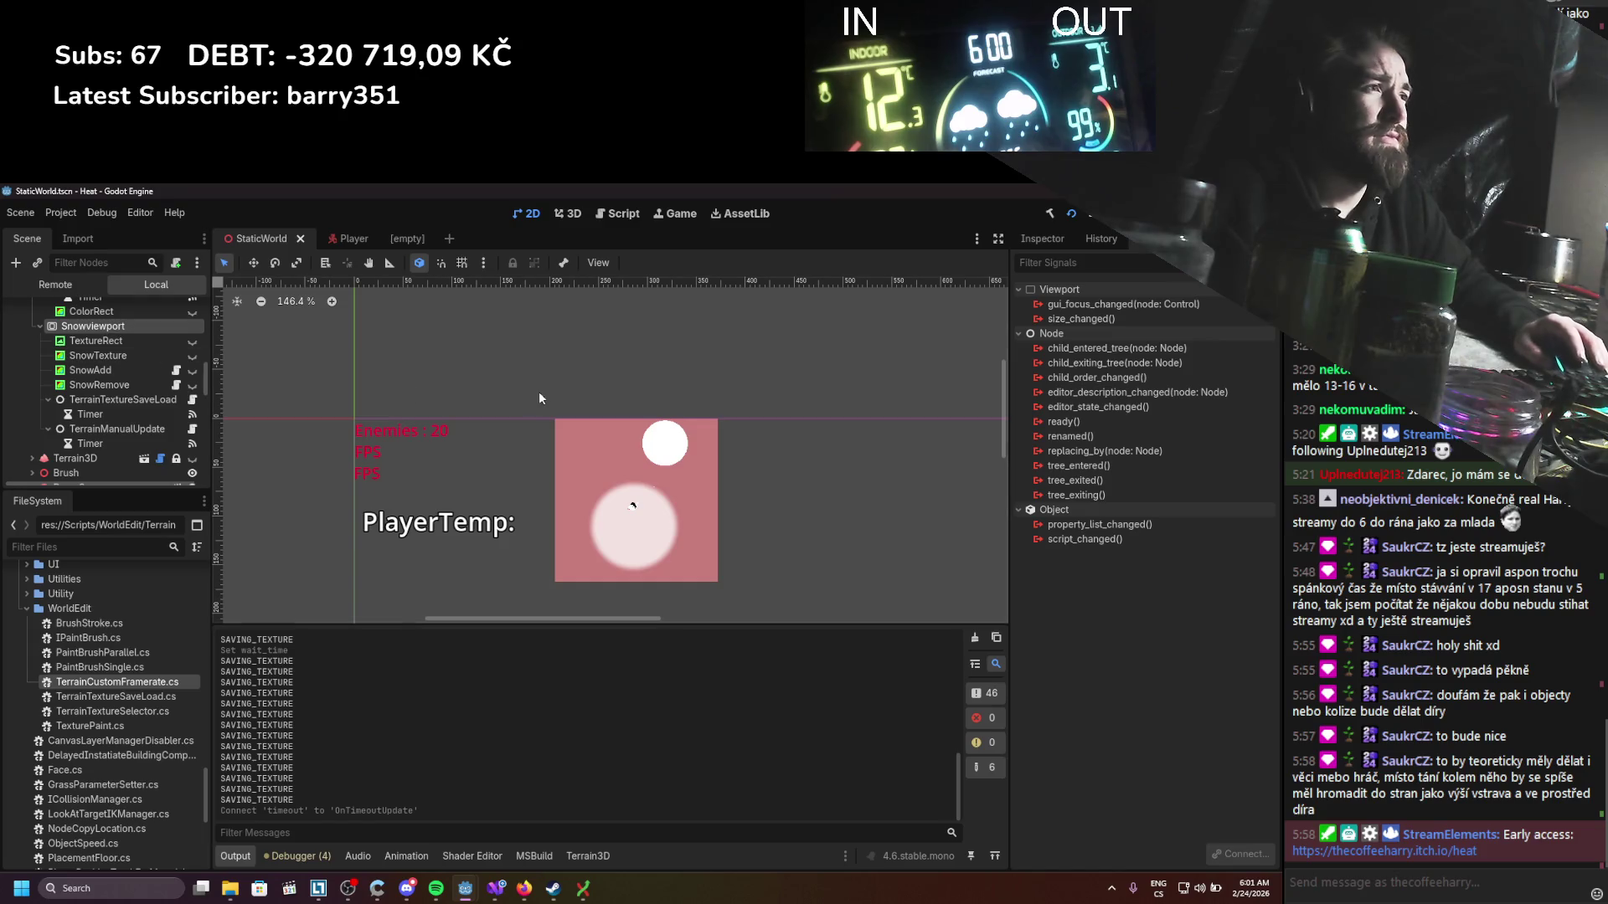
scroll(113, 456, "down", 10)
scroll(114, 454, "down", 3)
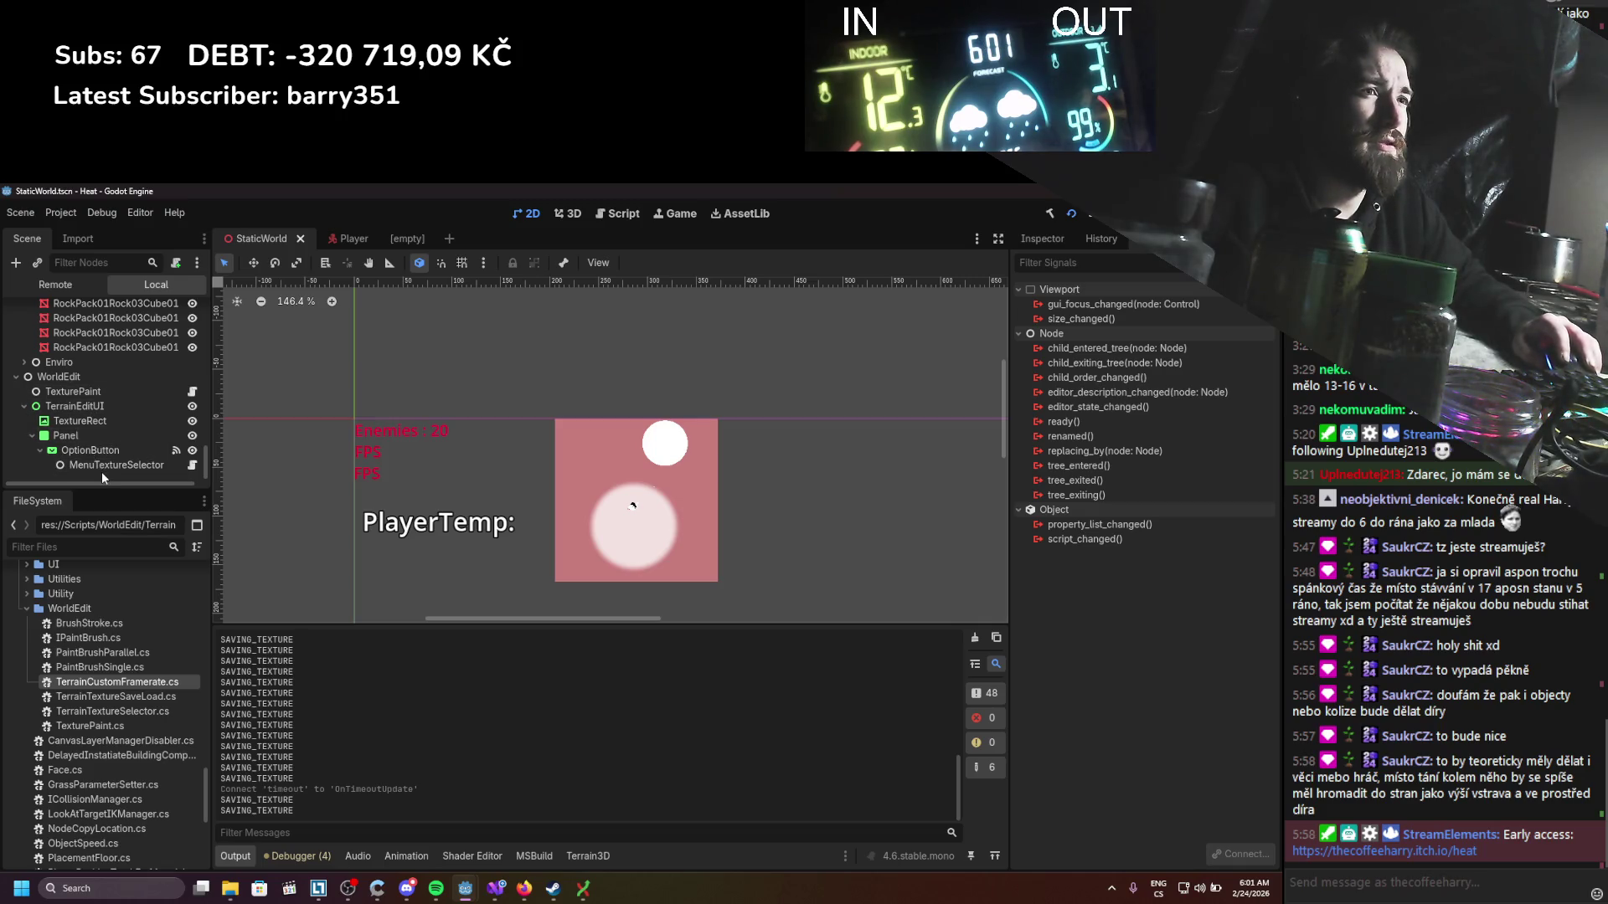
Step: Uncheck Paint Mode Active on the TexturePaint node and rebuild the C# project
left_click(102, 464)
left_click(86, 395)
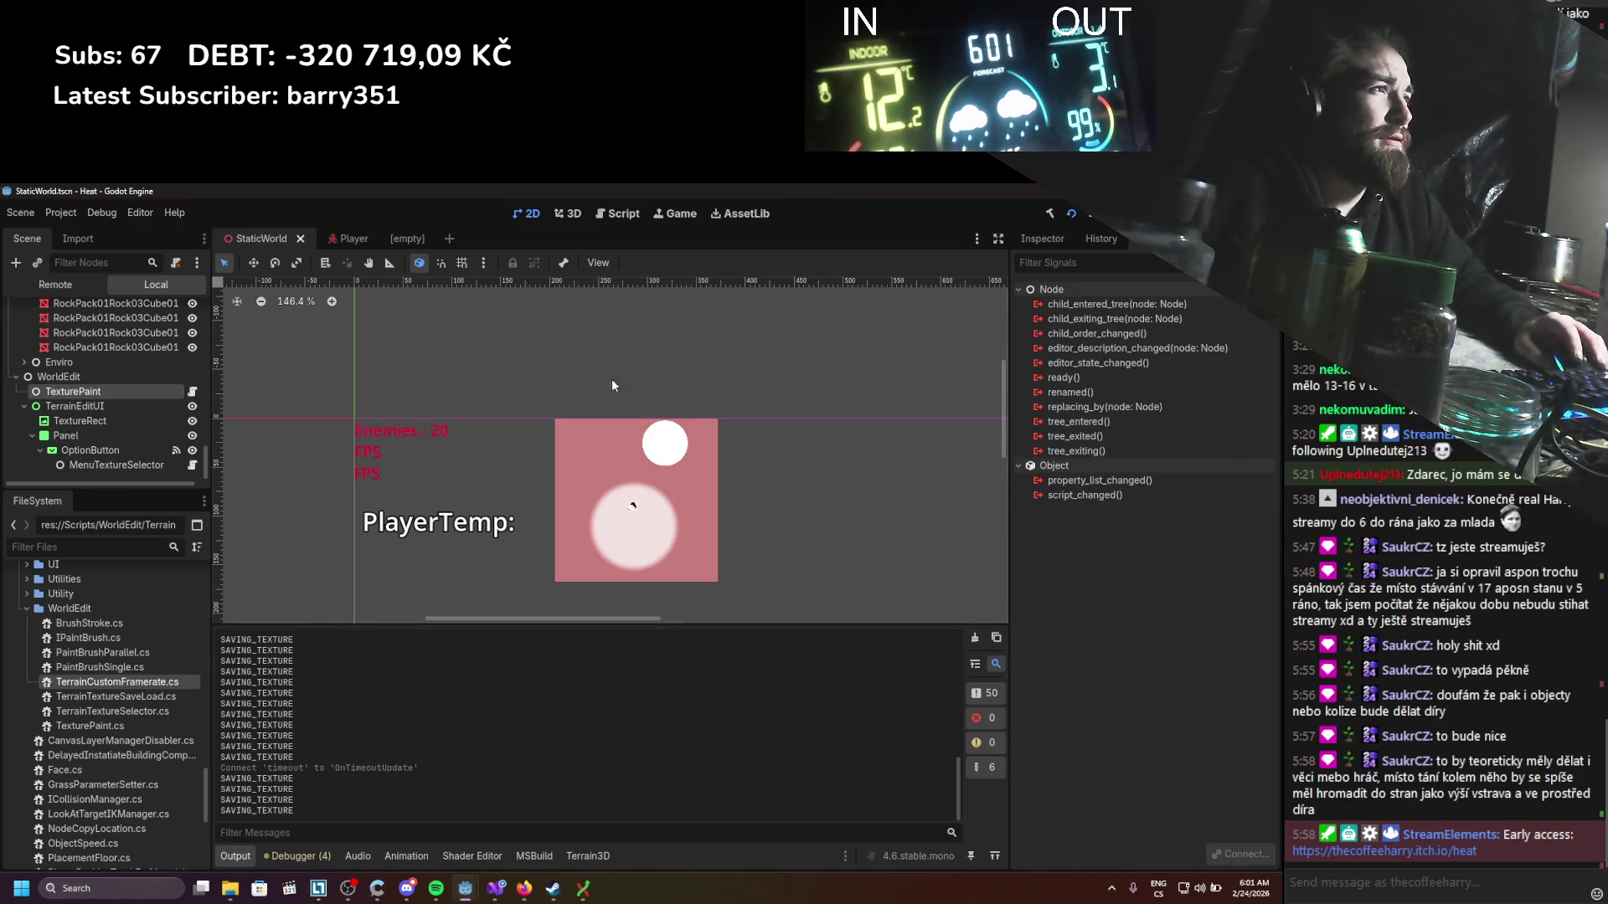
left_click(1075, 238)
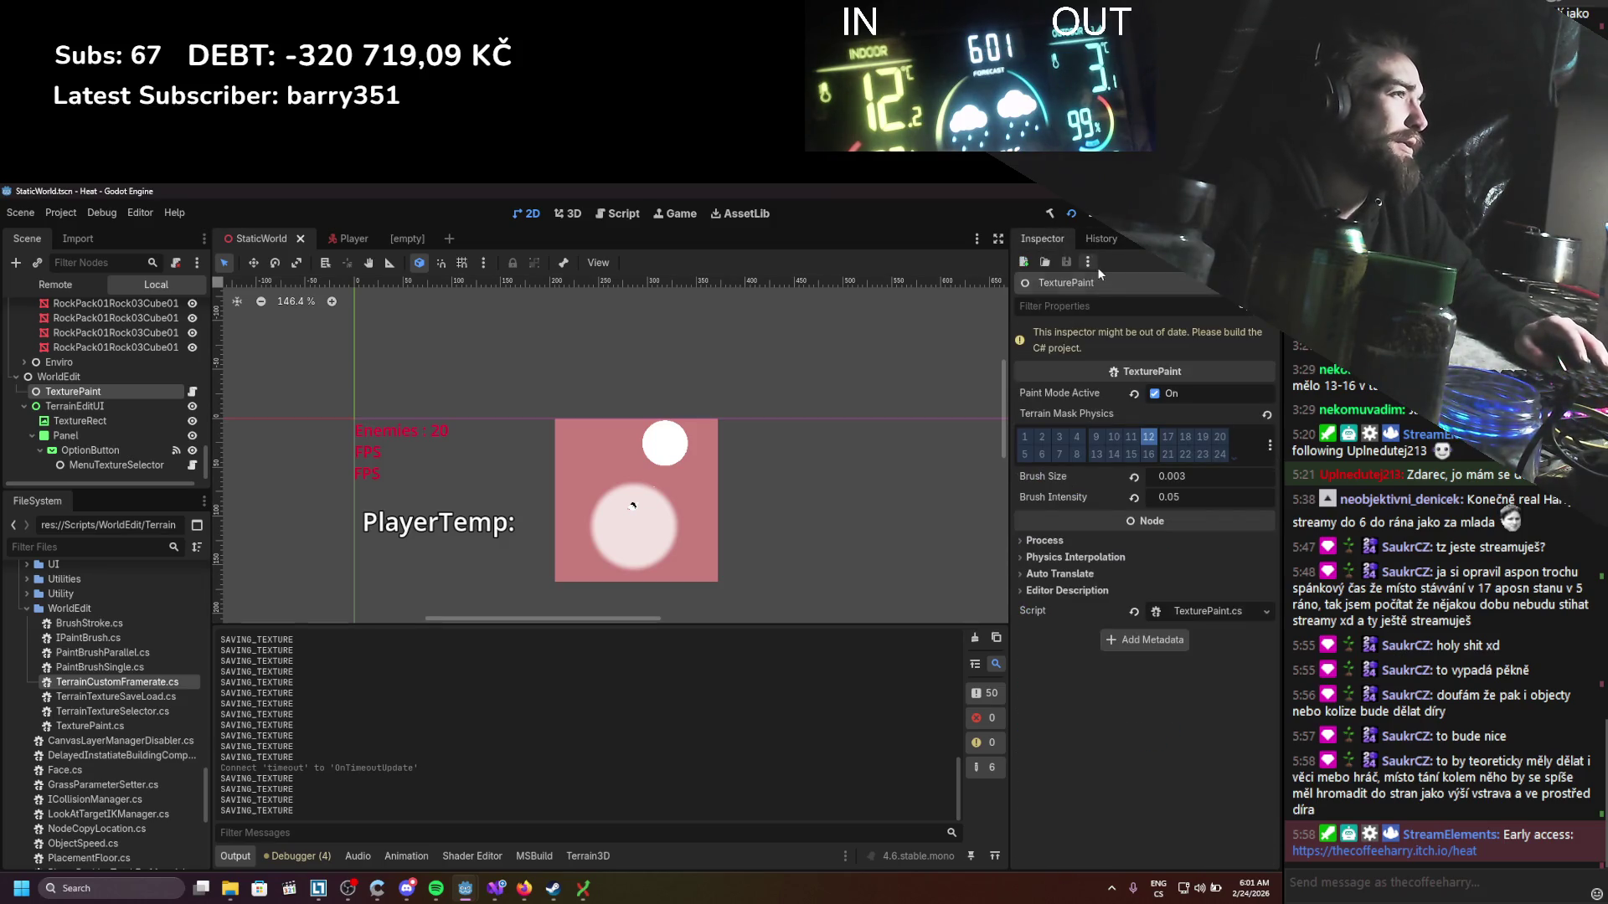
left_click(1153, 394)
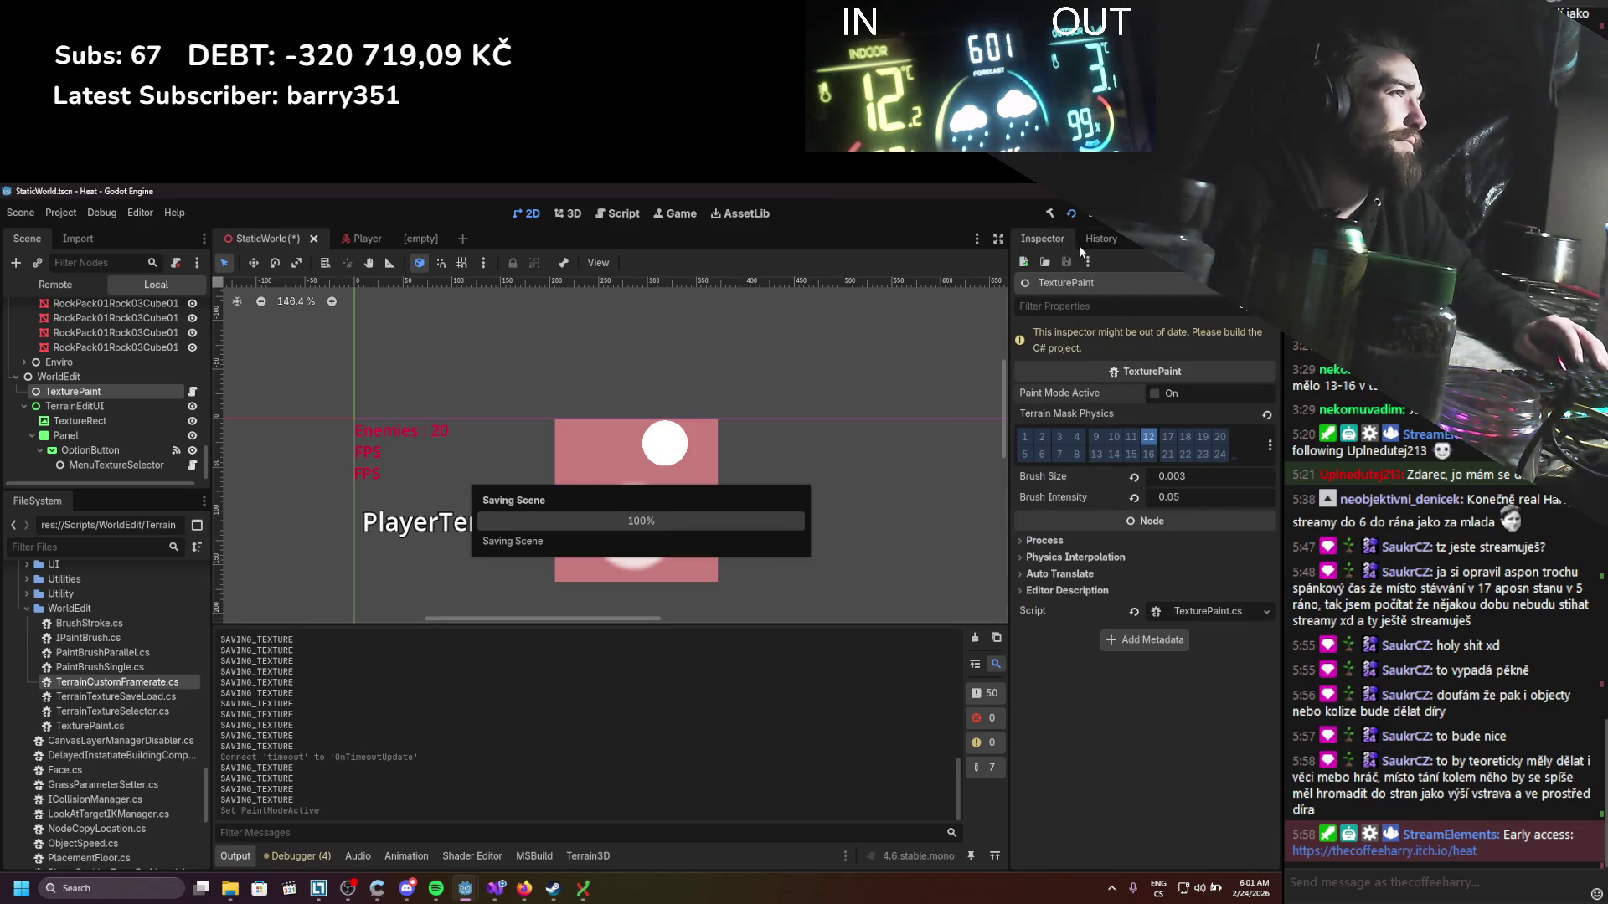
left_click(1051, 213)
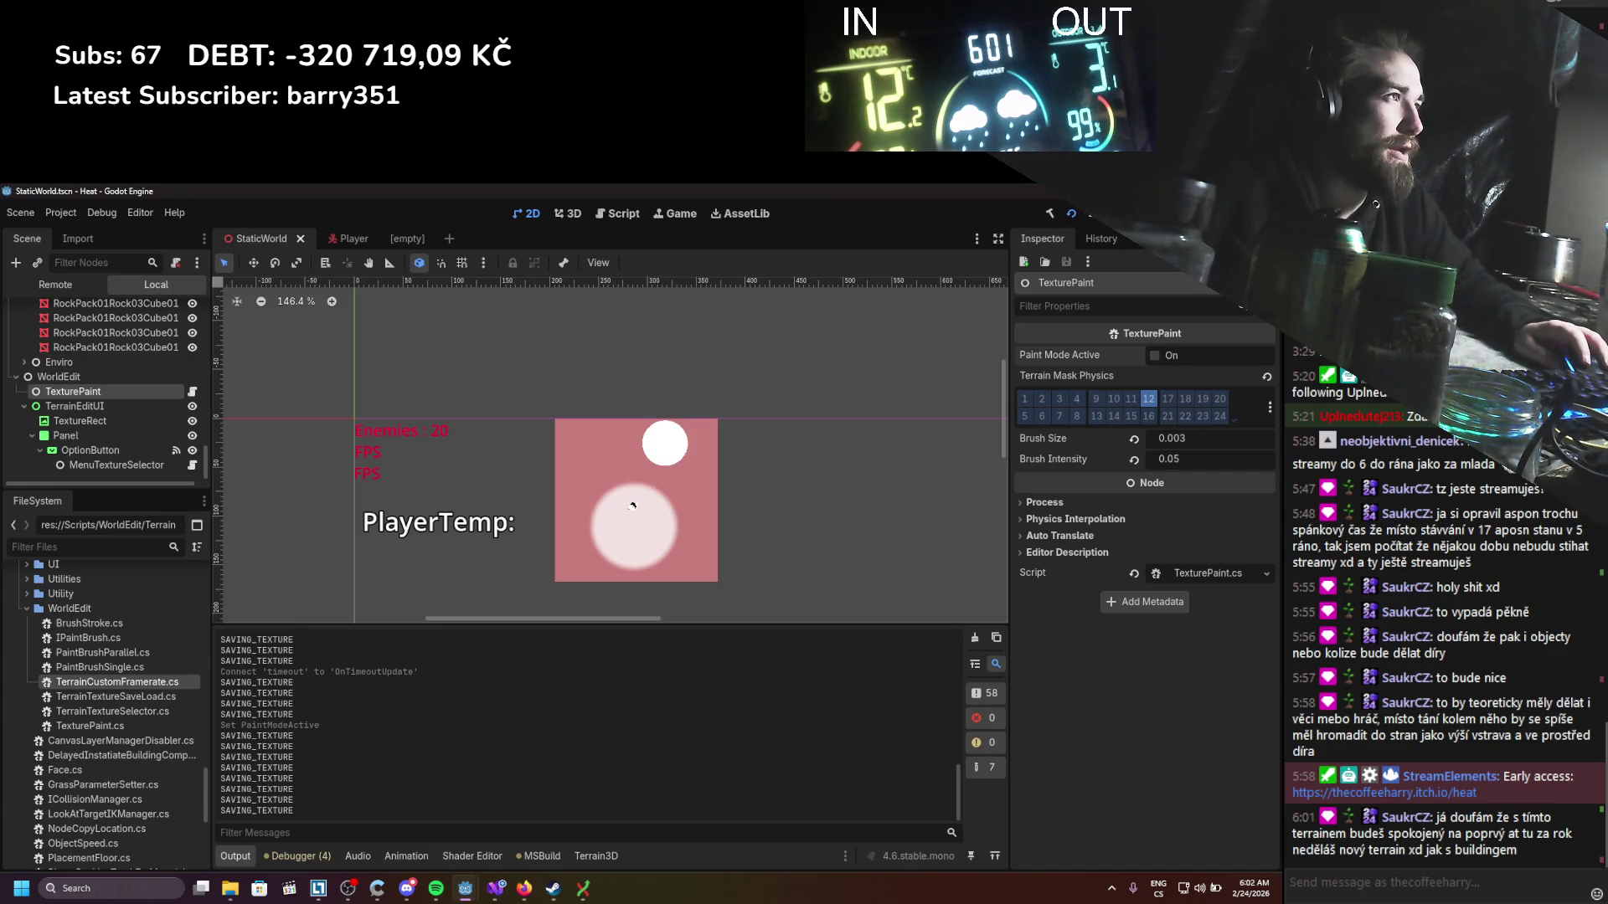
left_click(1080, 213)
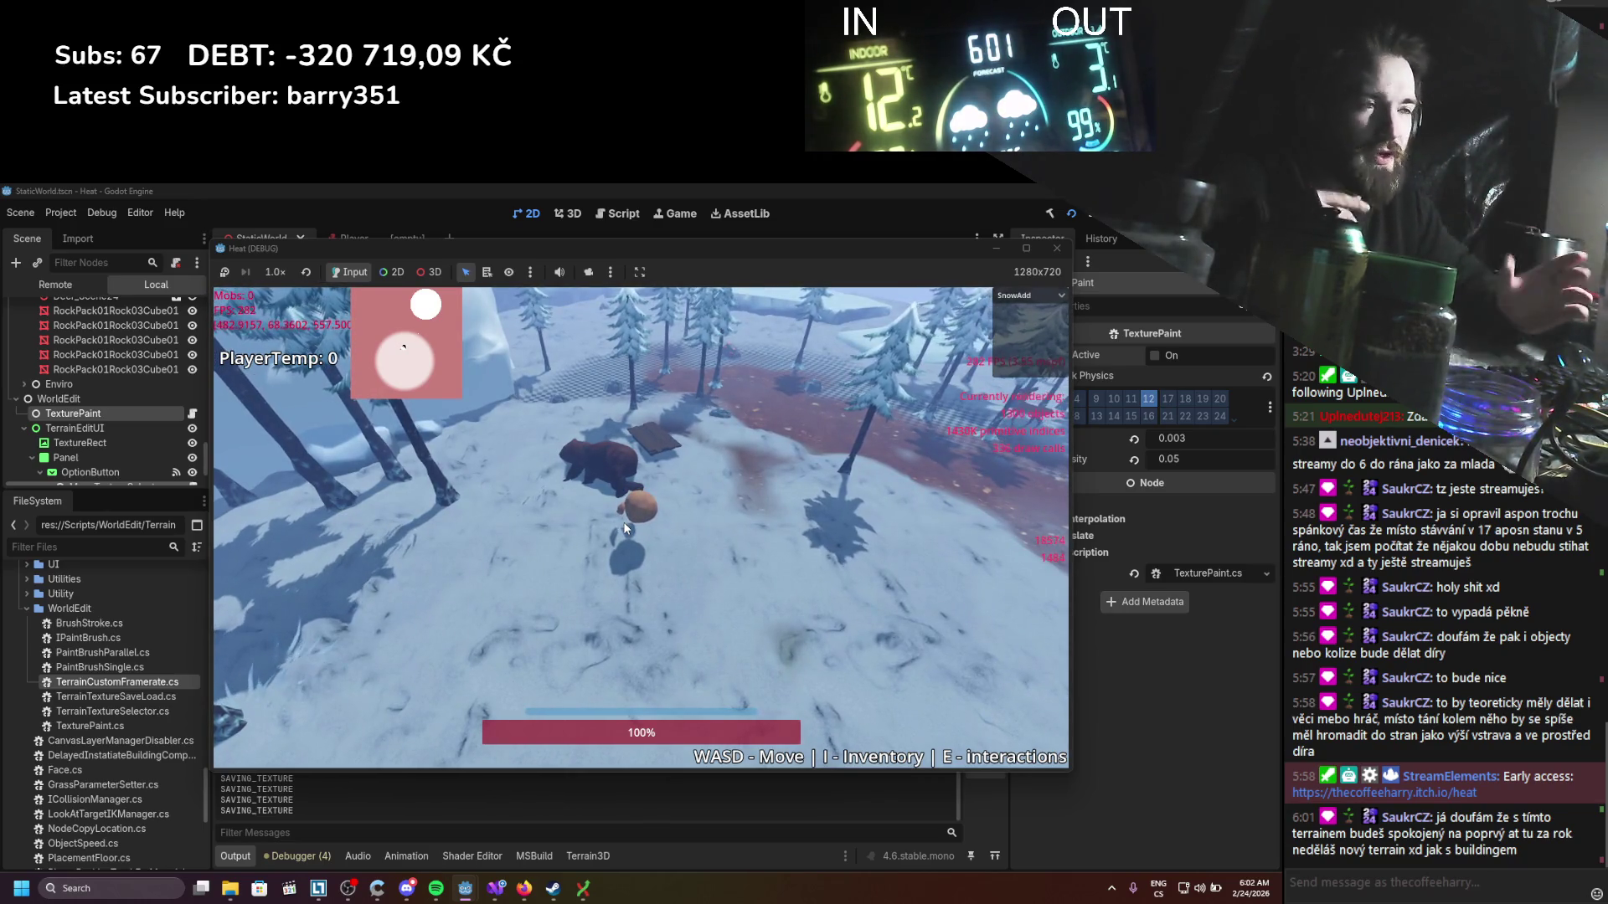
scroll(585, 503, "down", 3)
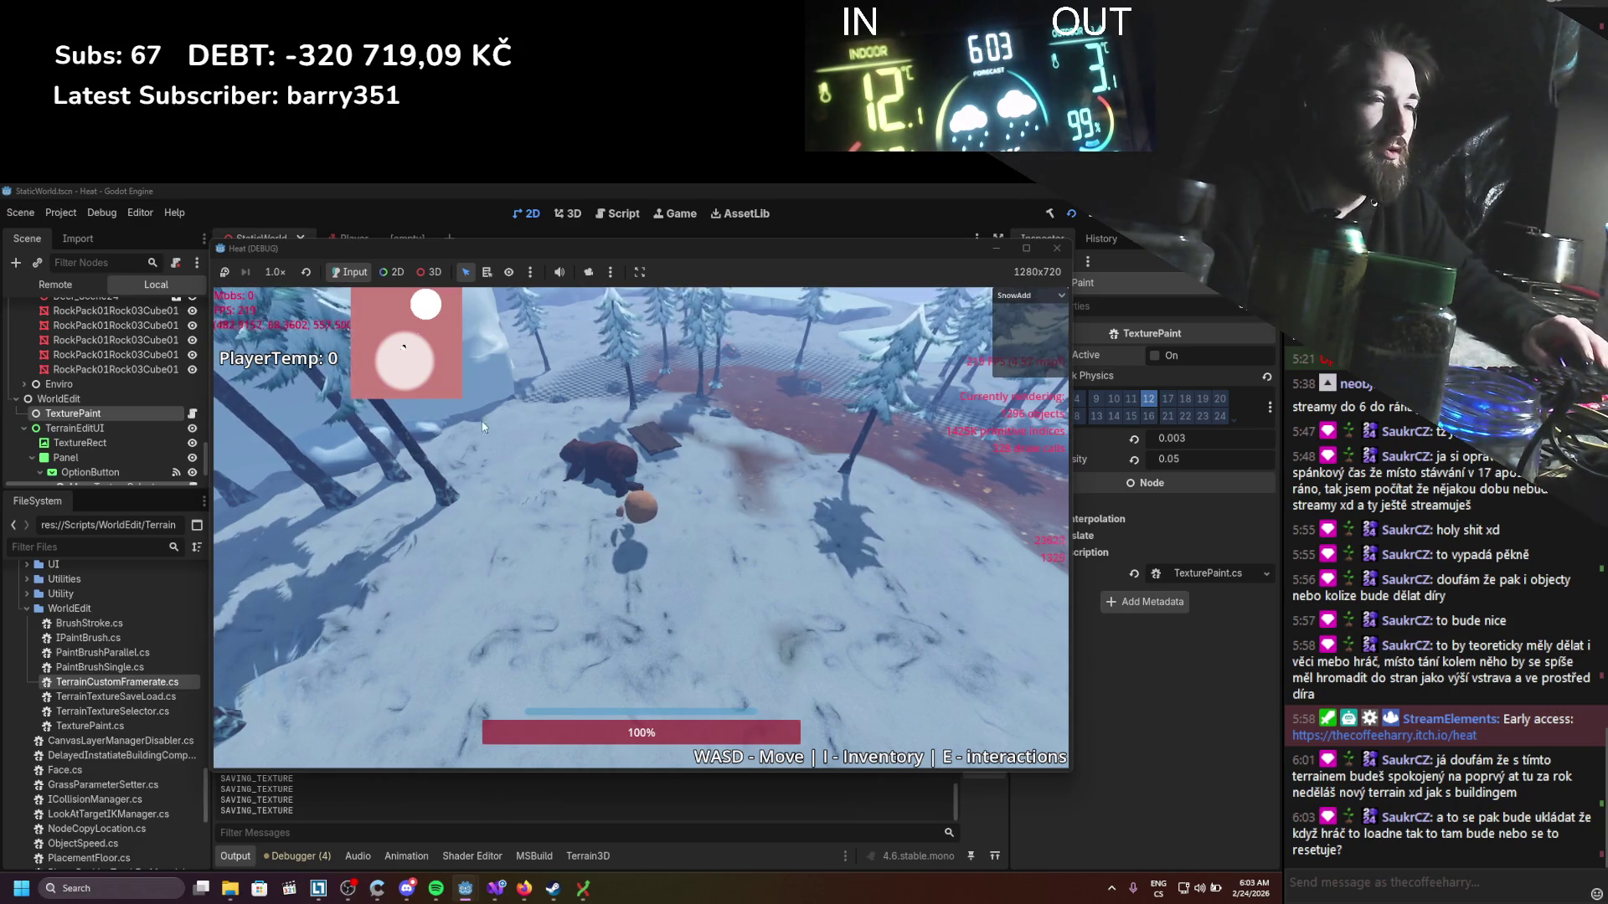
scroll(621, 566, "down", 3)
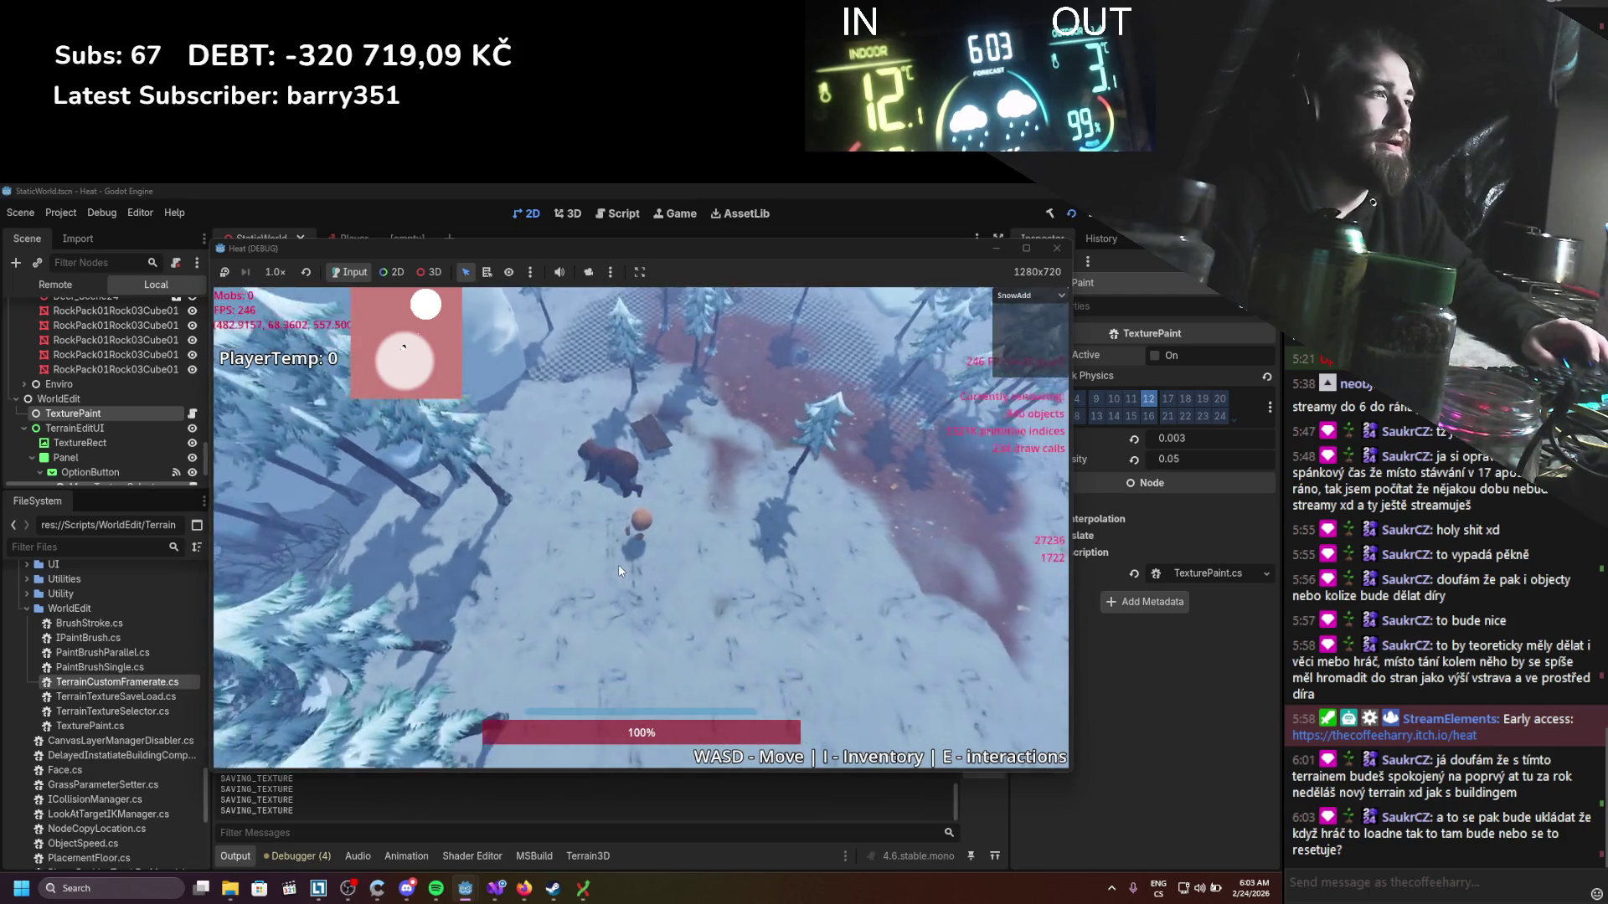
scroll(766, 399, "up", 3)
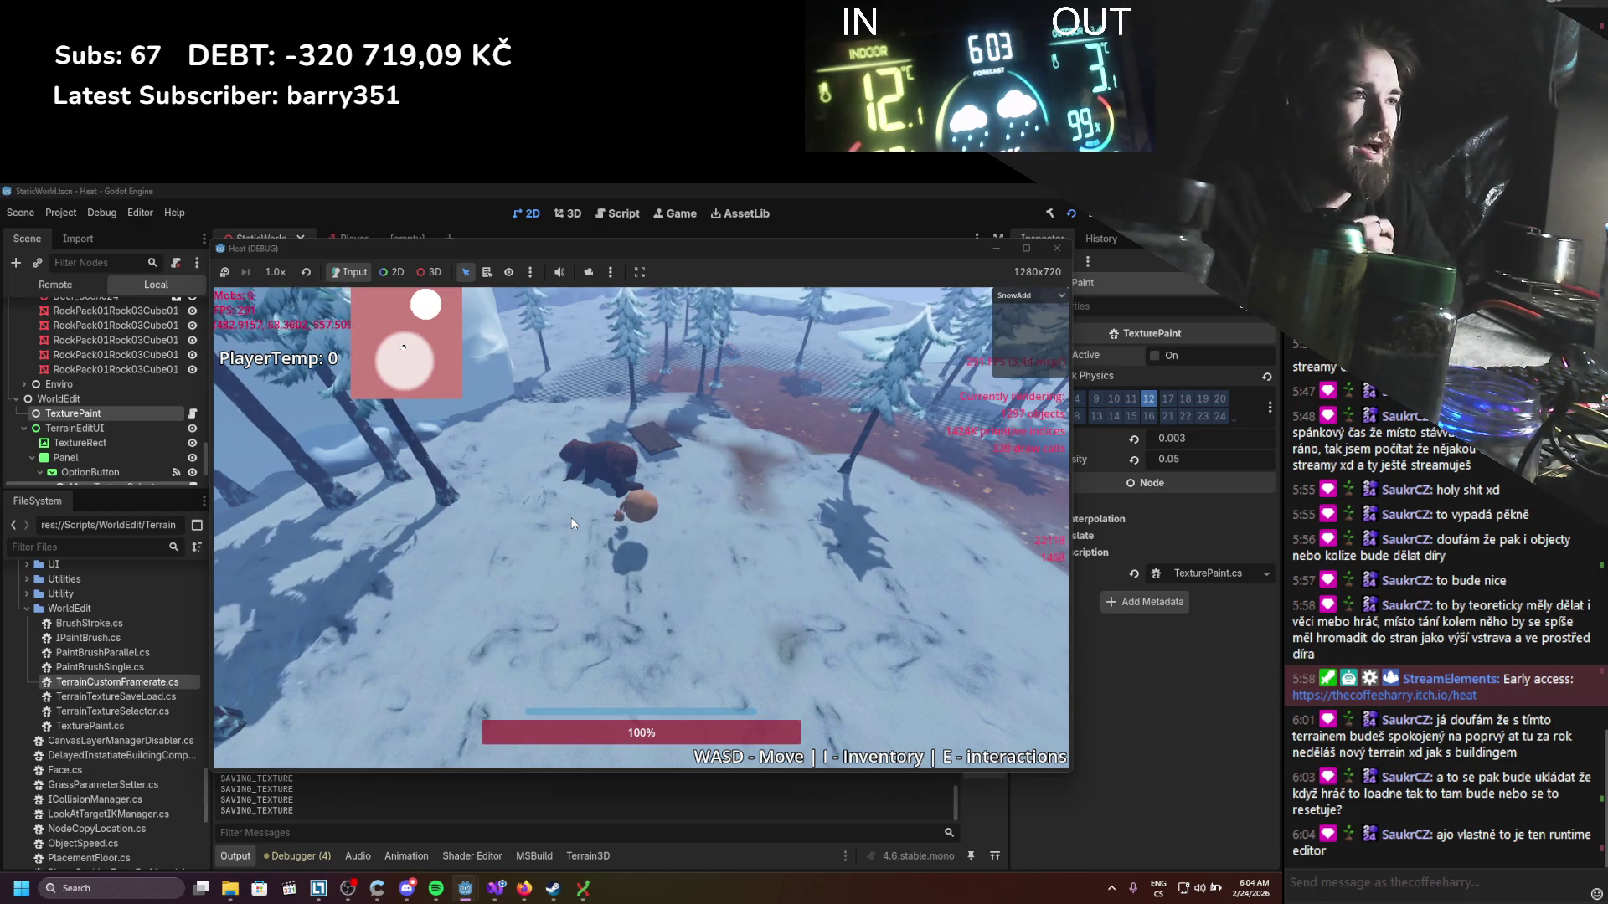
left_click(1057, 248)
Step: Duplicate the SnowRemove node in the Scene dock and name the copy SnowRemovePlayer
scroll(117, 414, "up", 10)
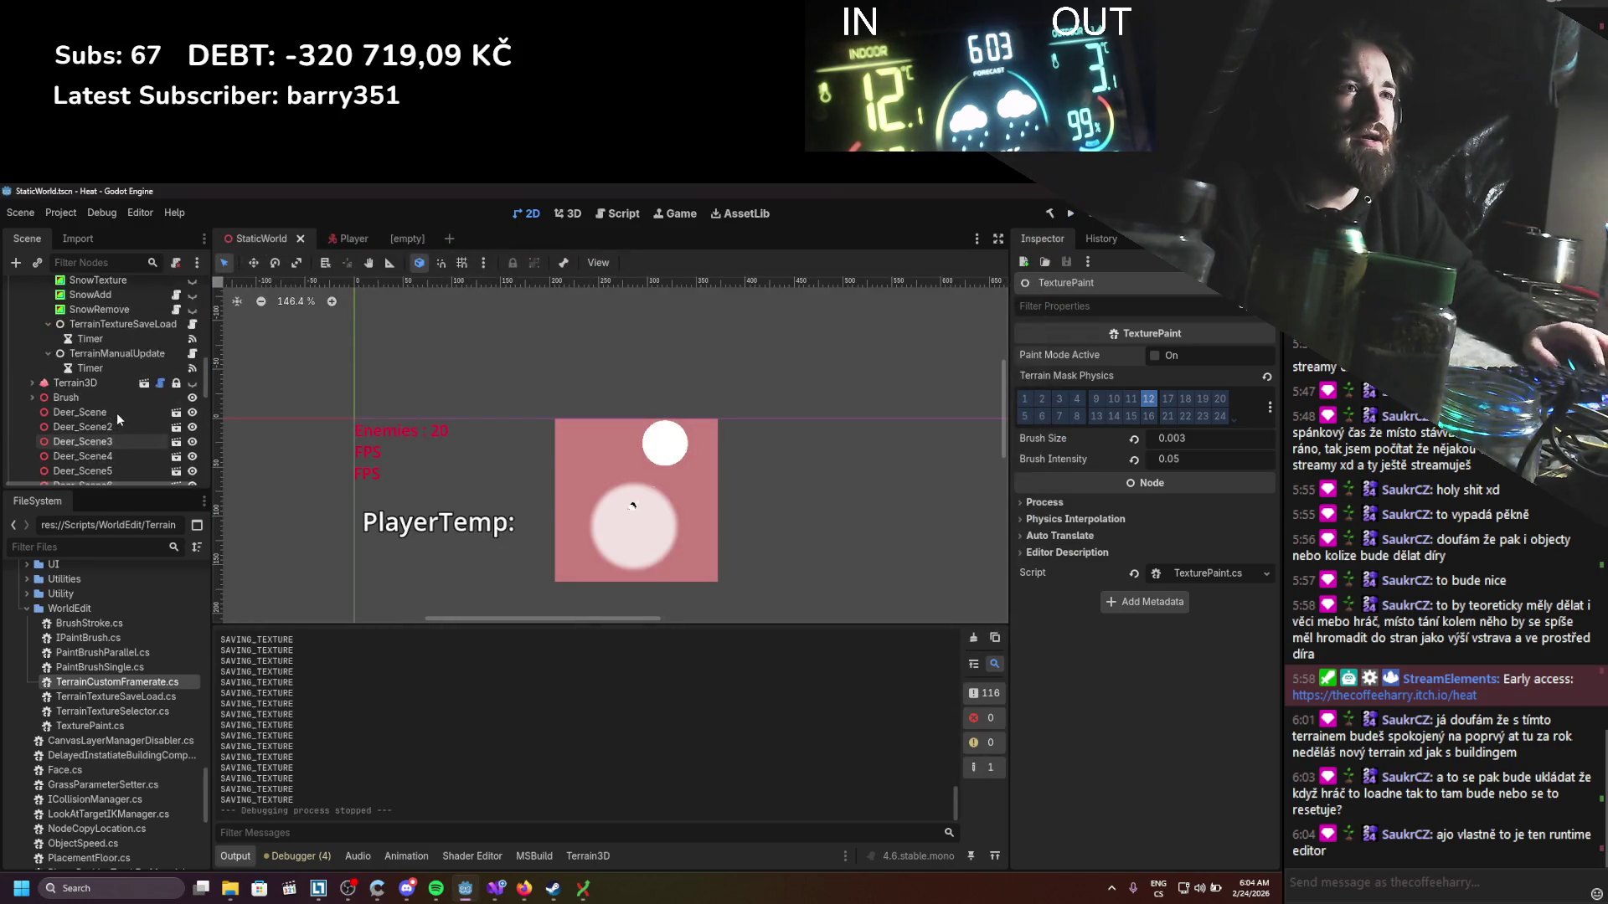
scroll(117, 414, "down", 3)
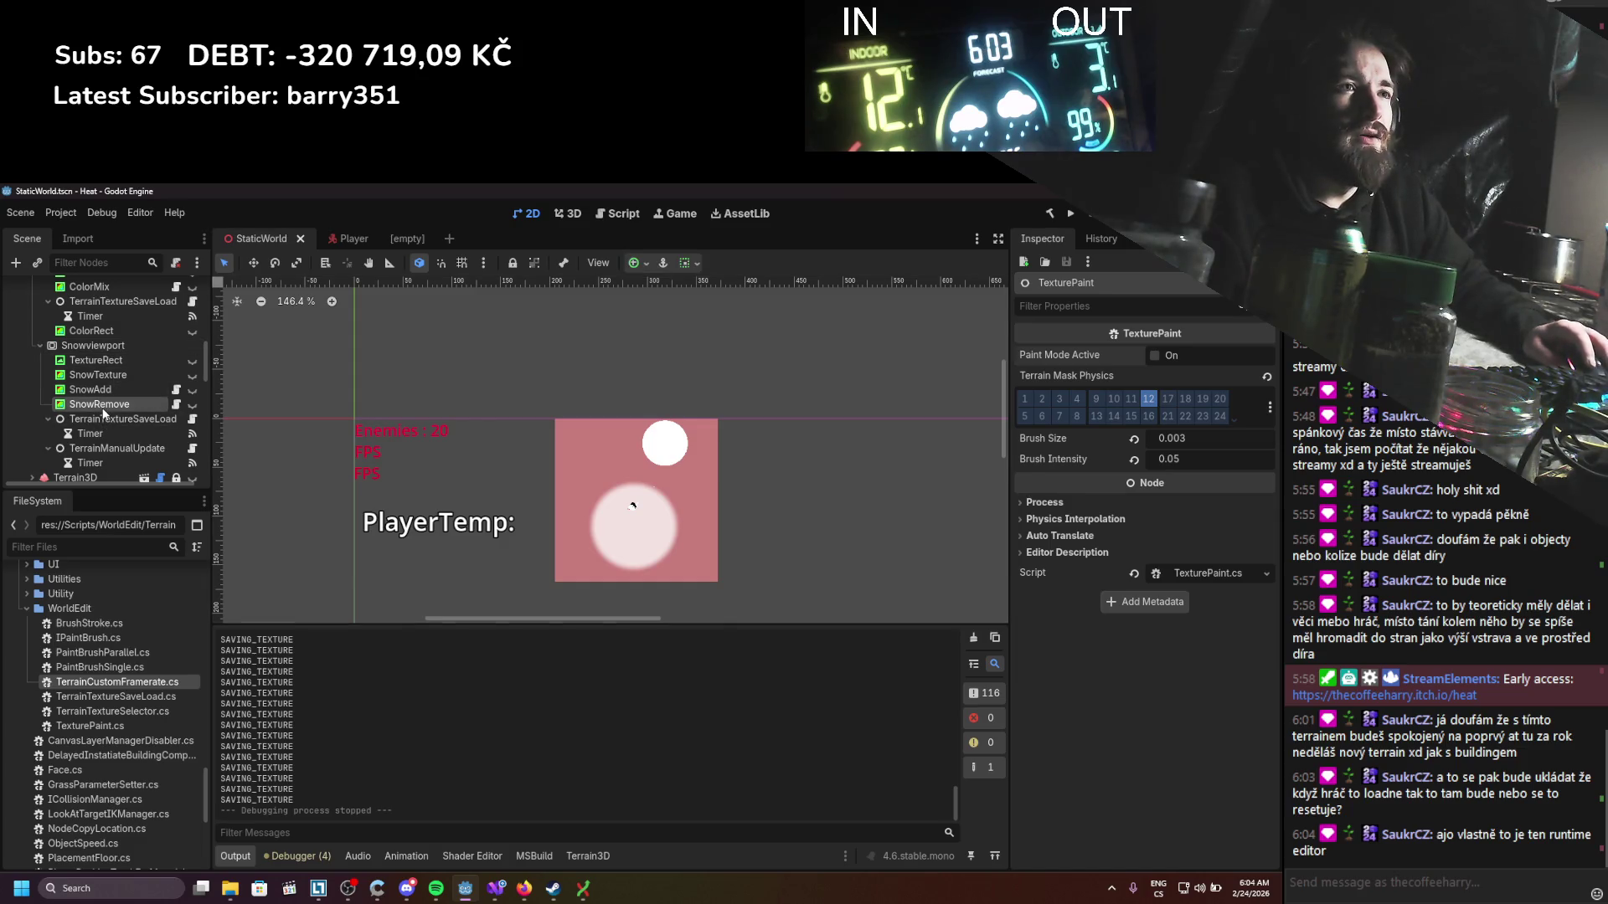
left_click(177, 404)
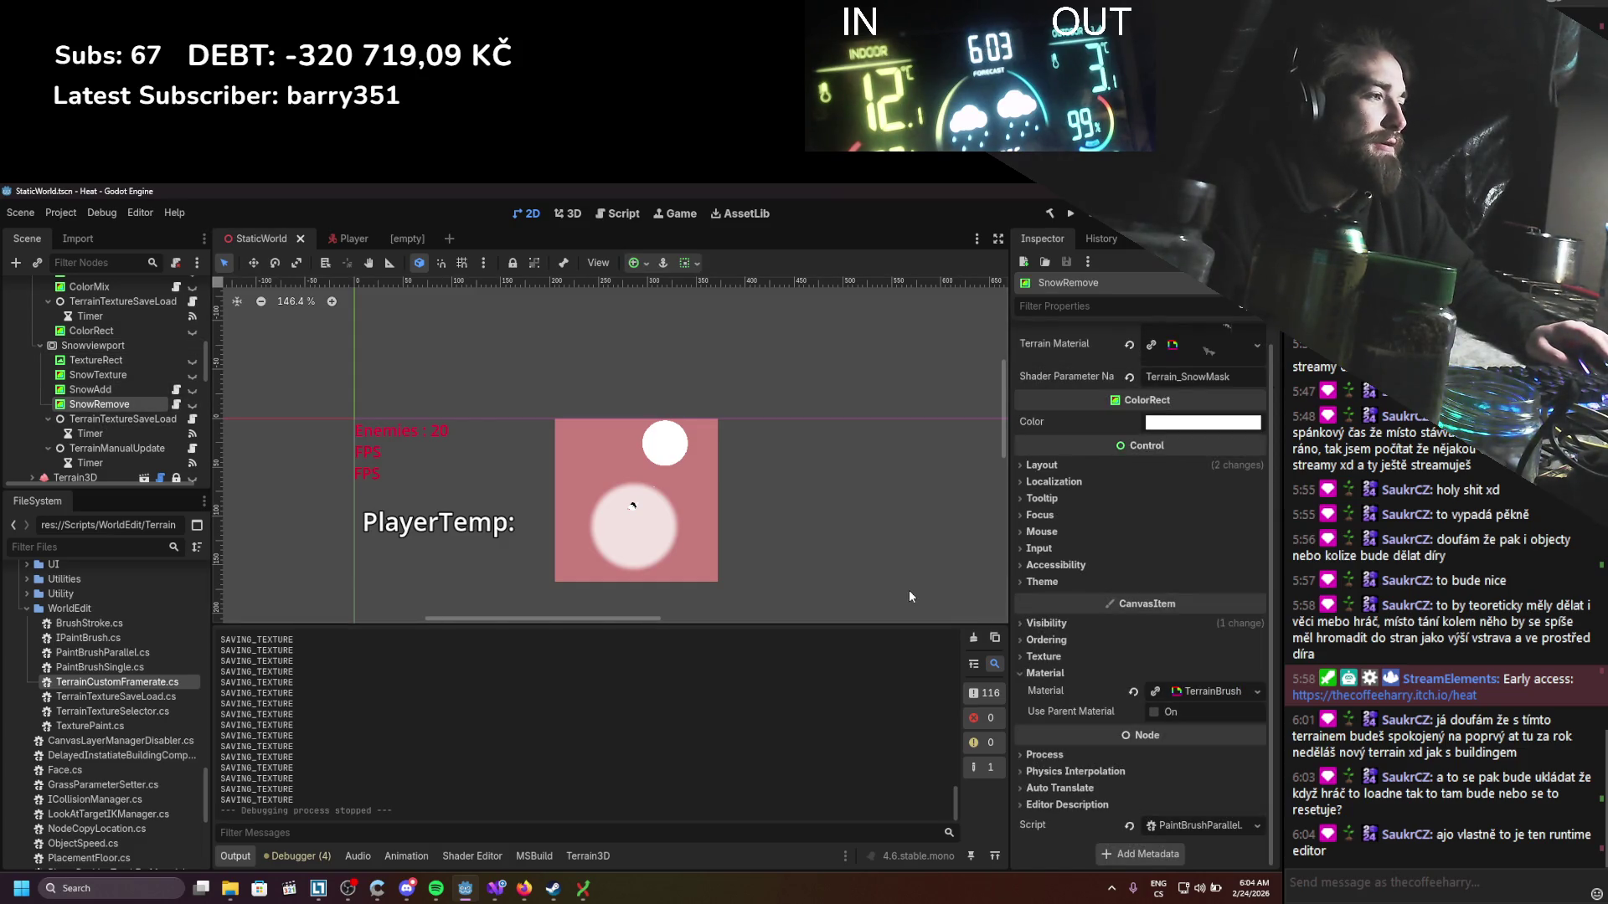
key("ctrl+d")
left_click(146, 420)
type("SnowRemovePlayer")
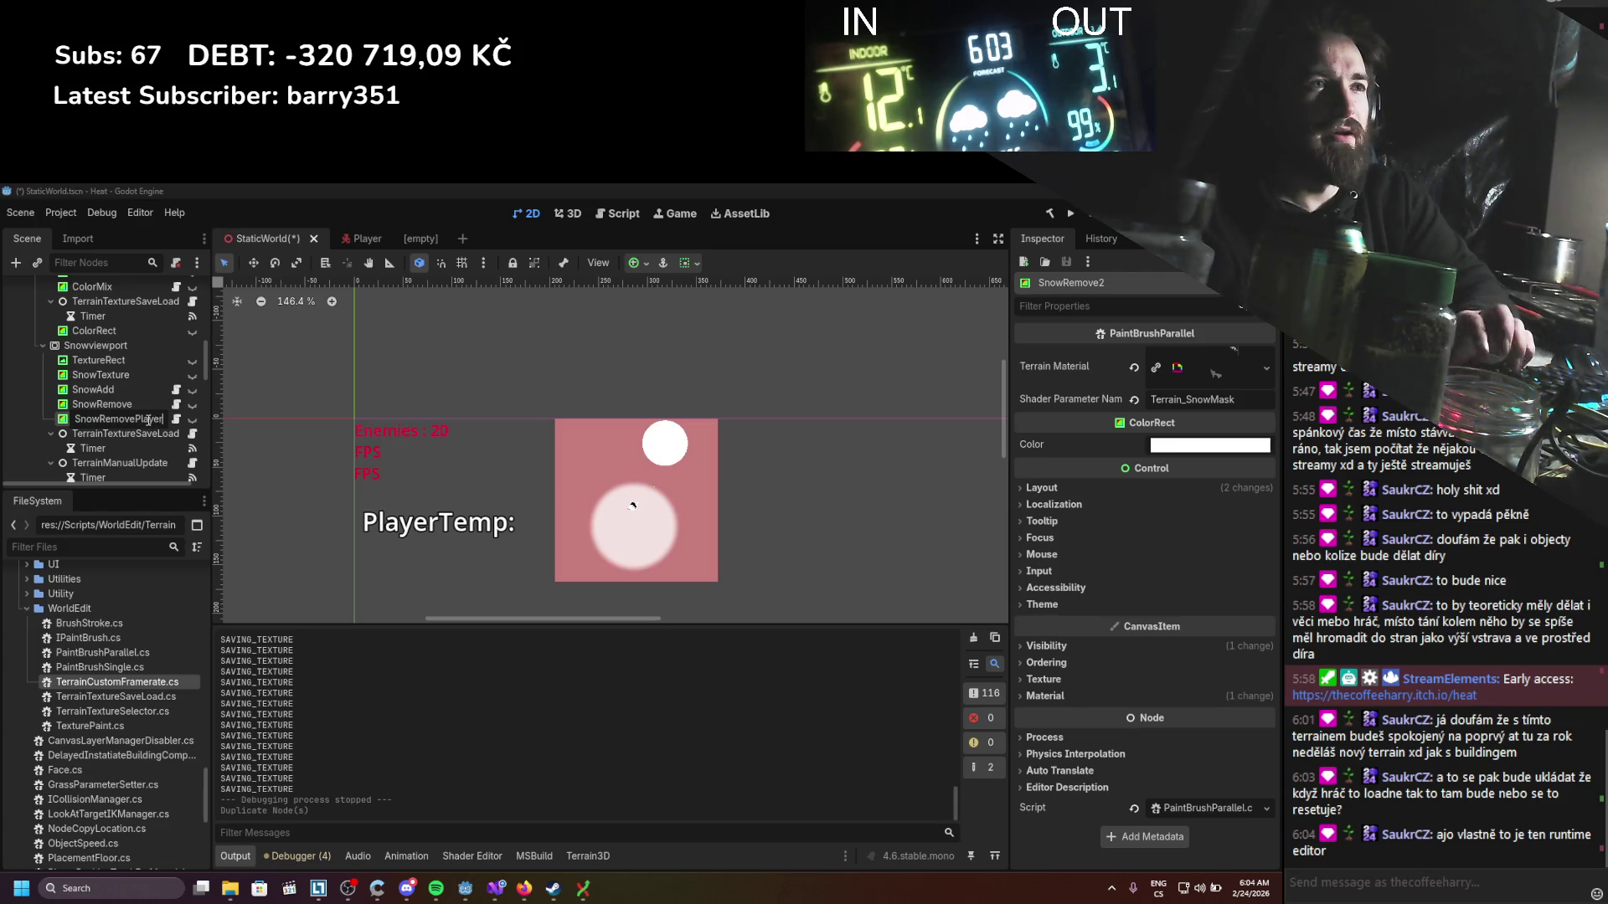
key("Return")
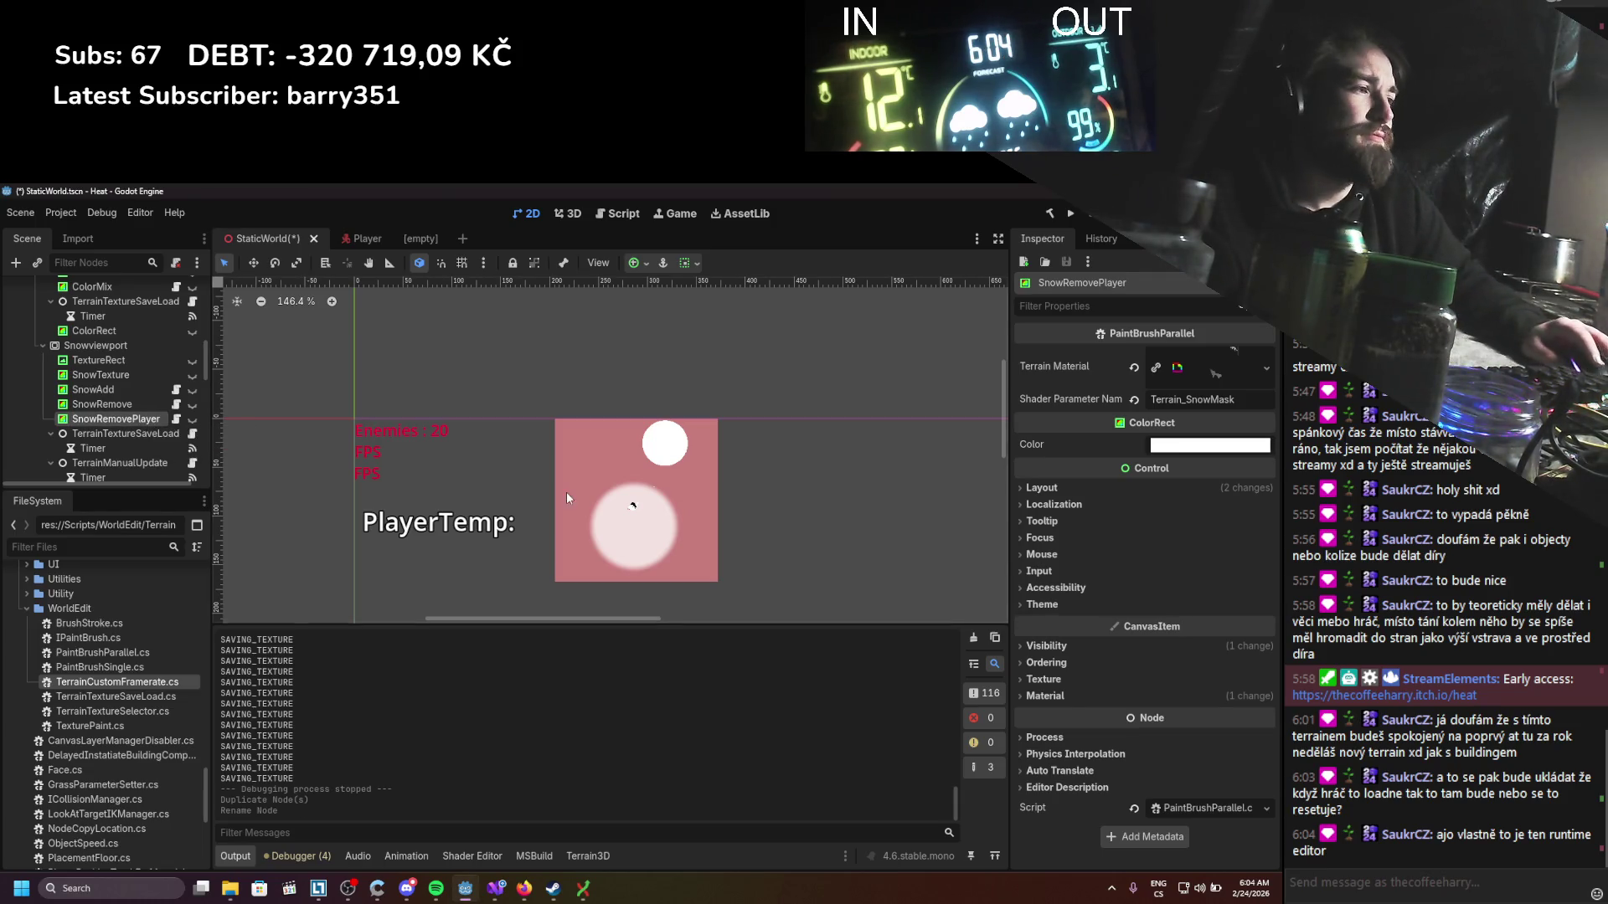
left_click(1175, 812)
Step: Read through PaintBrushParallel.cs and PaintBrushSingle.cs in Visual Studio, then go back to Godot
scroll(650, 566, "down", 5)
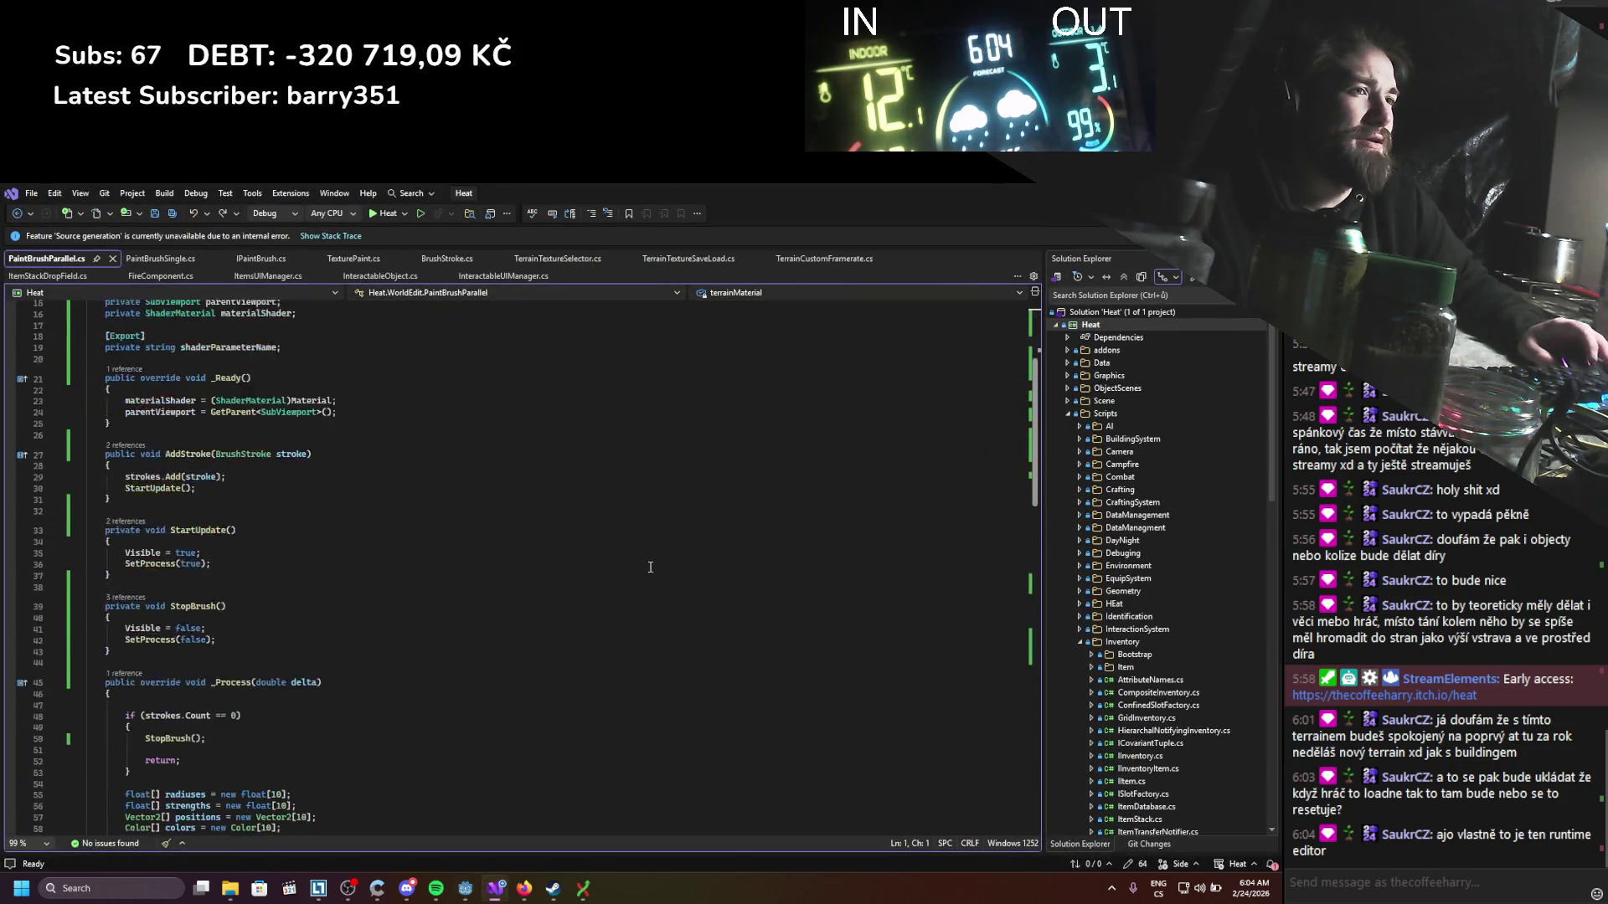
scroll(649, 566, "down", 9)
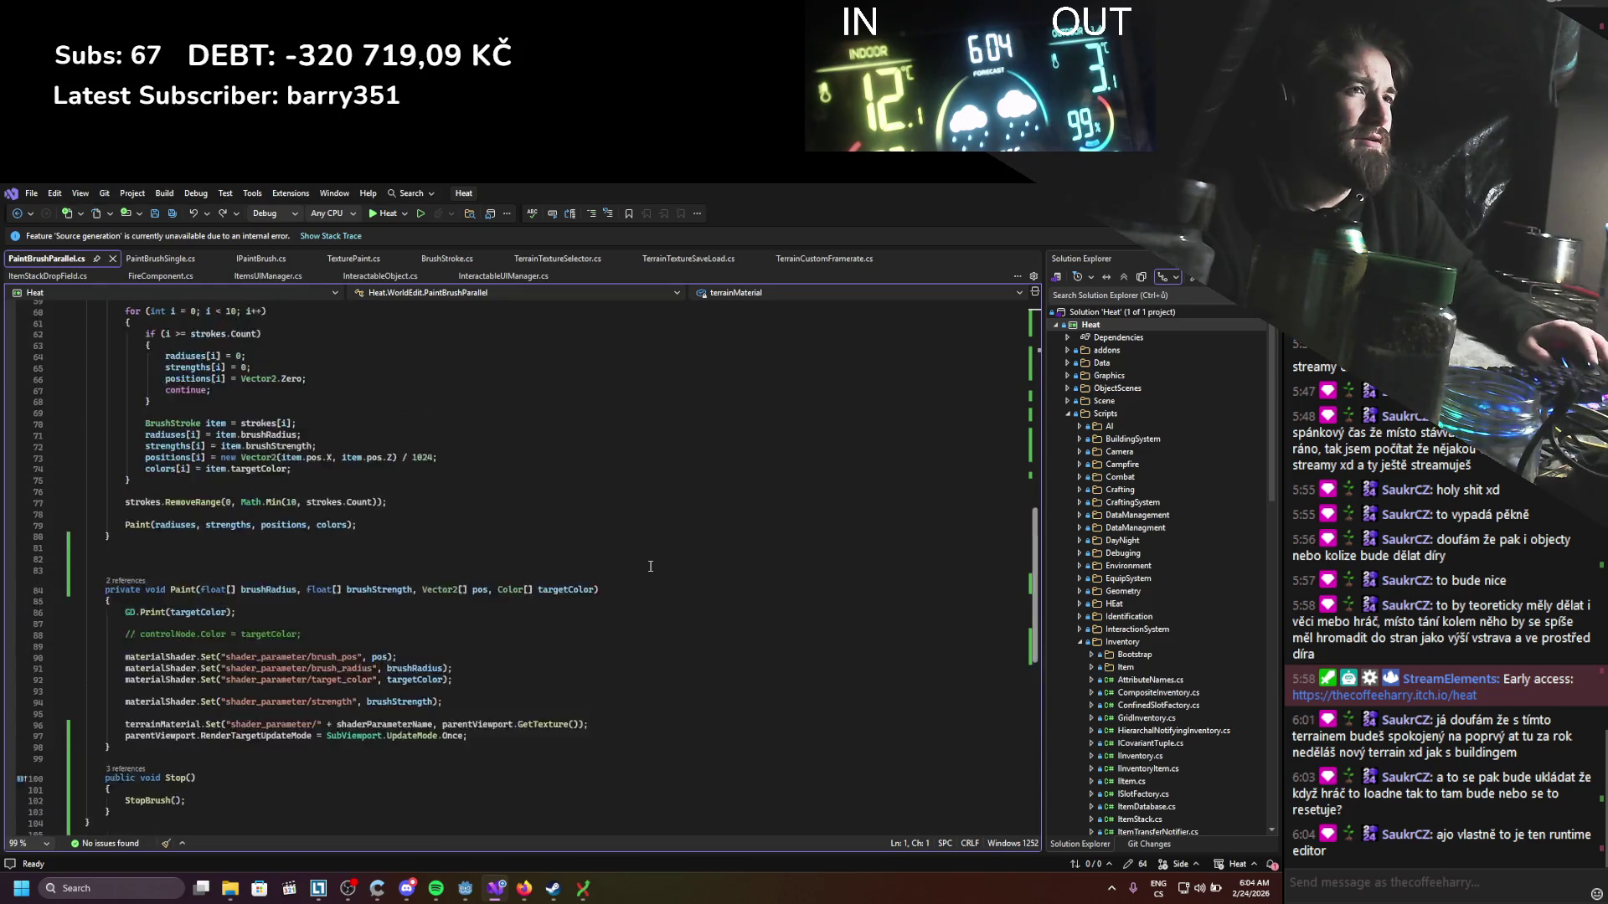
left_click(139, 262)
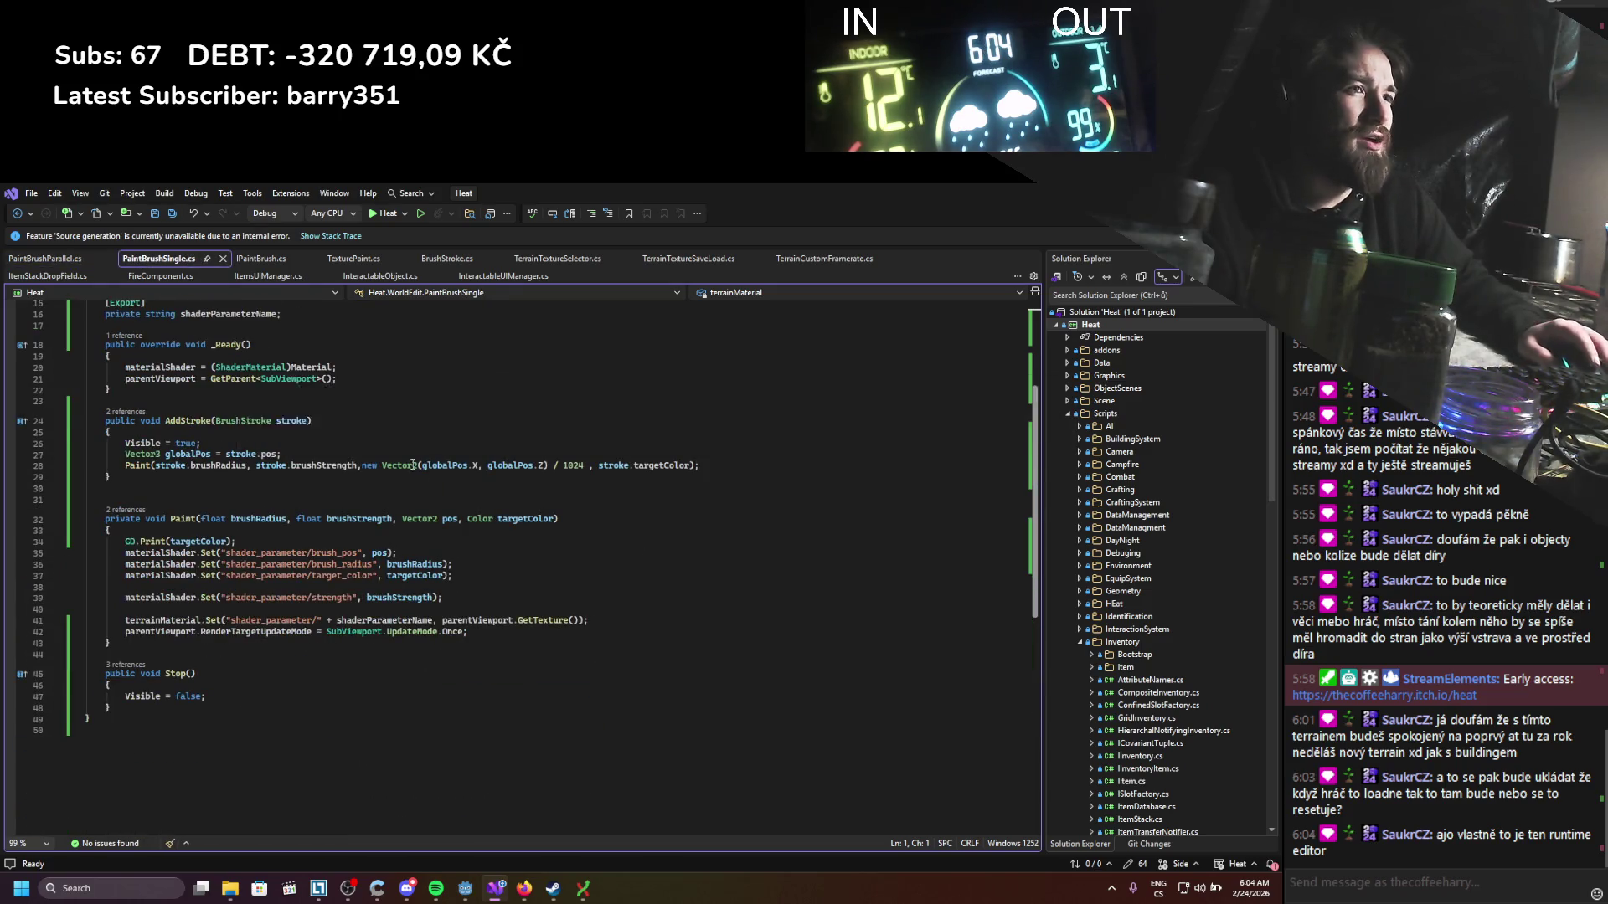
scroll(456, 572, "down", 2)
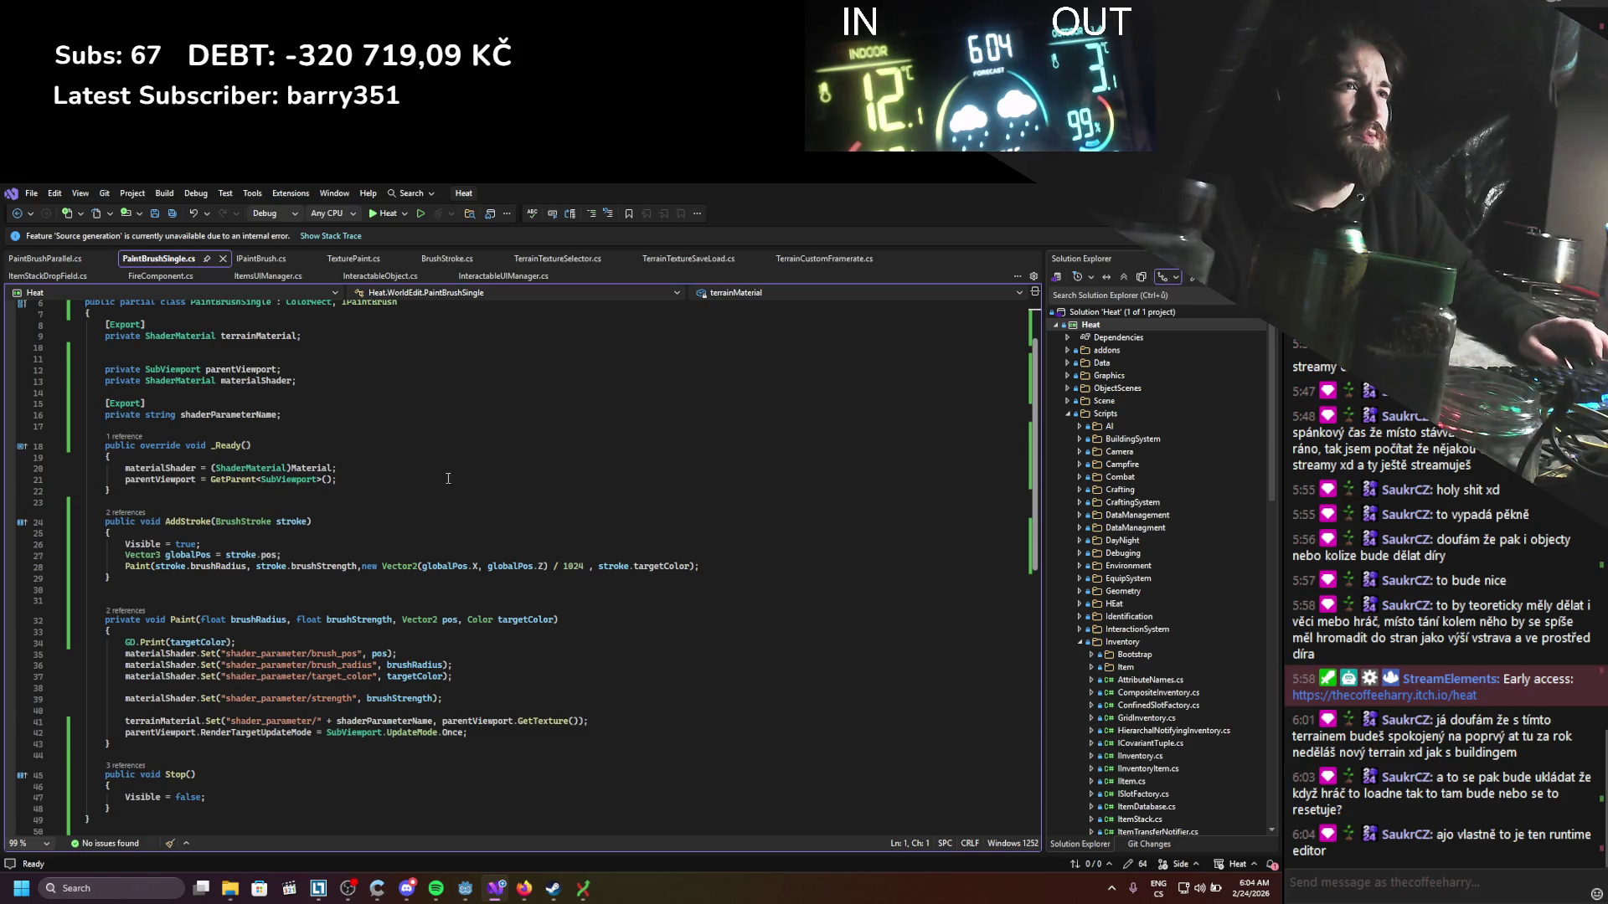
scroll(448, 478, "up", 1)
key("alt+Tab")
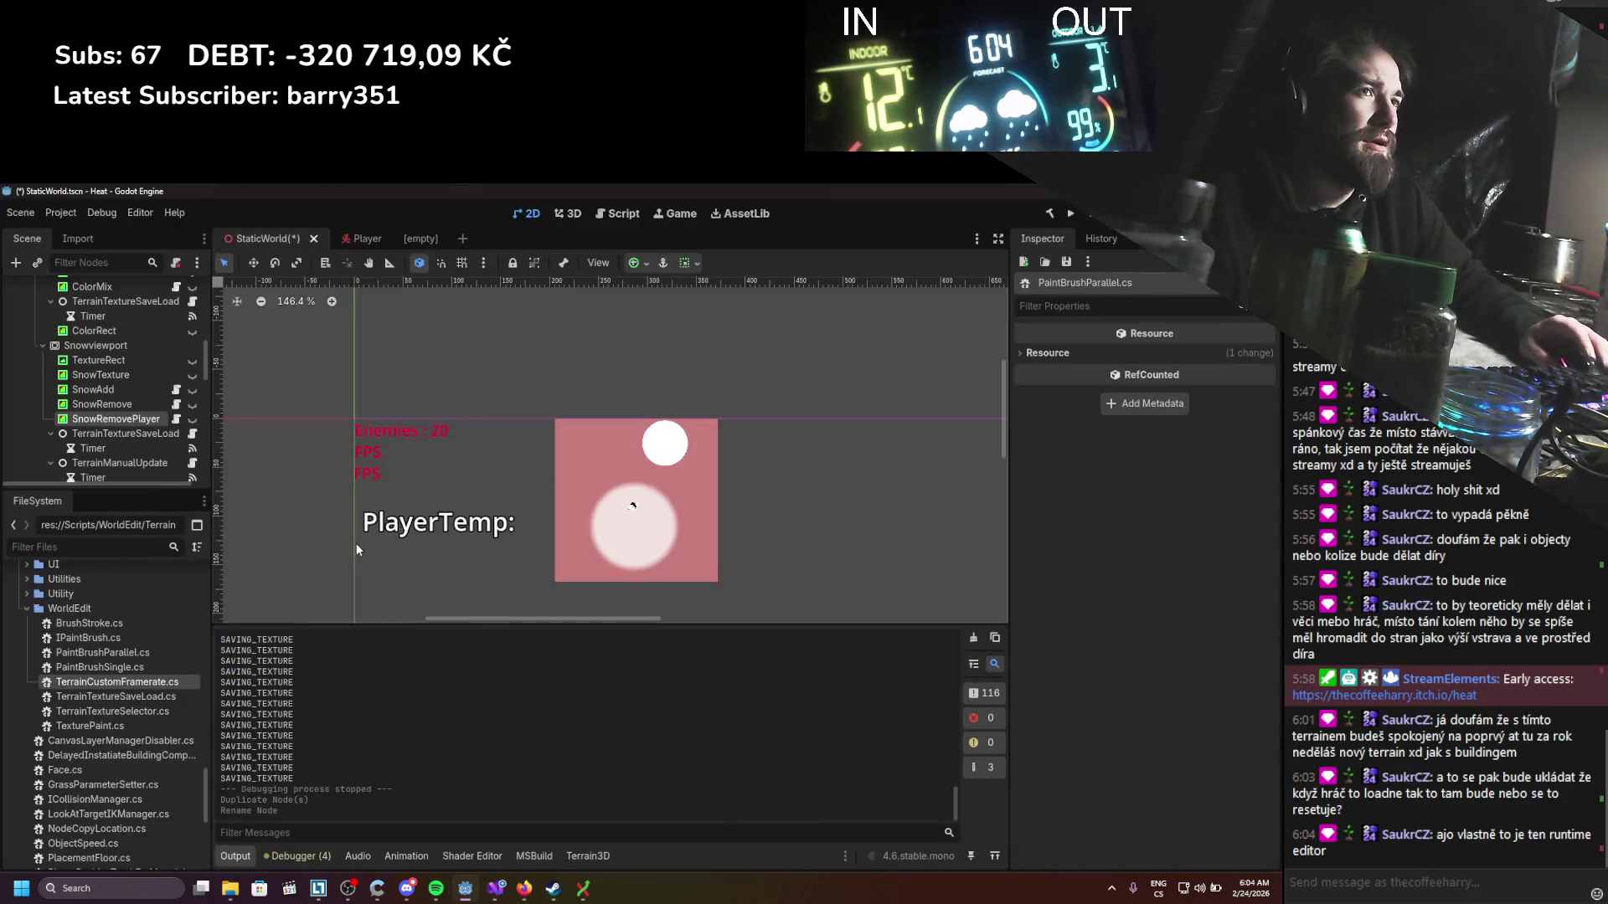
Step: Detach the PaintBrushParallel script from the SnowRemovePlayer node
scroll(100, 417, "down", 1)
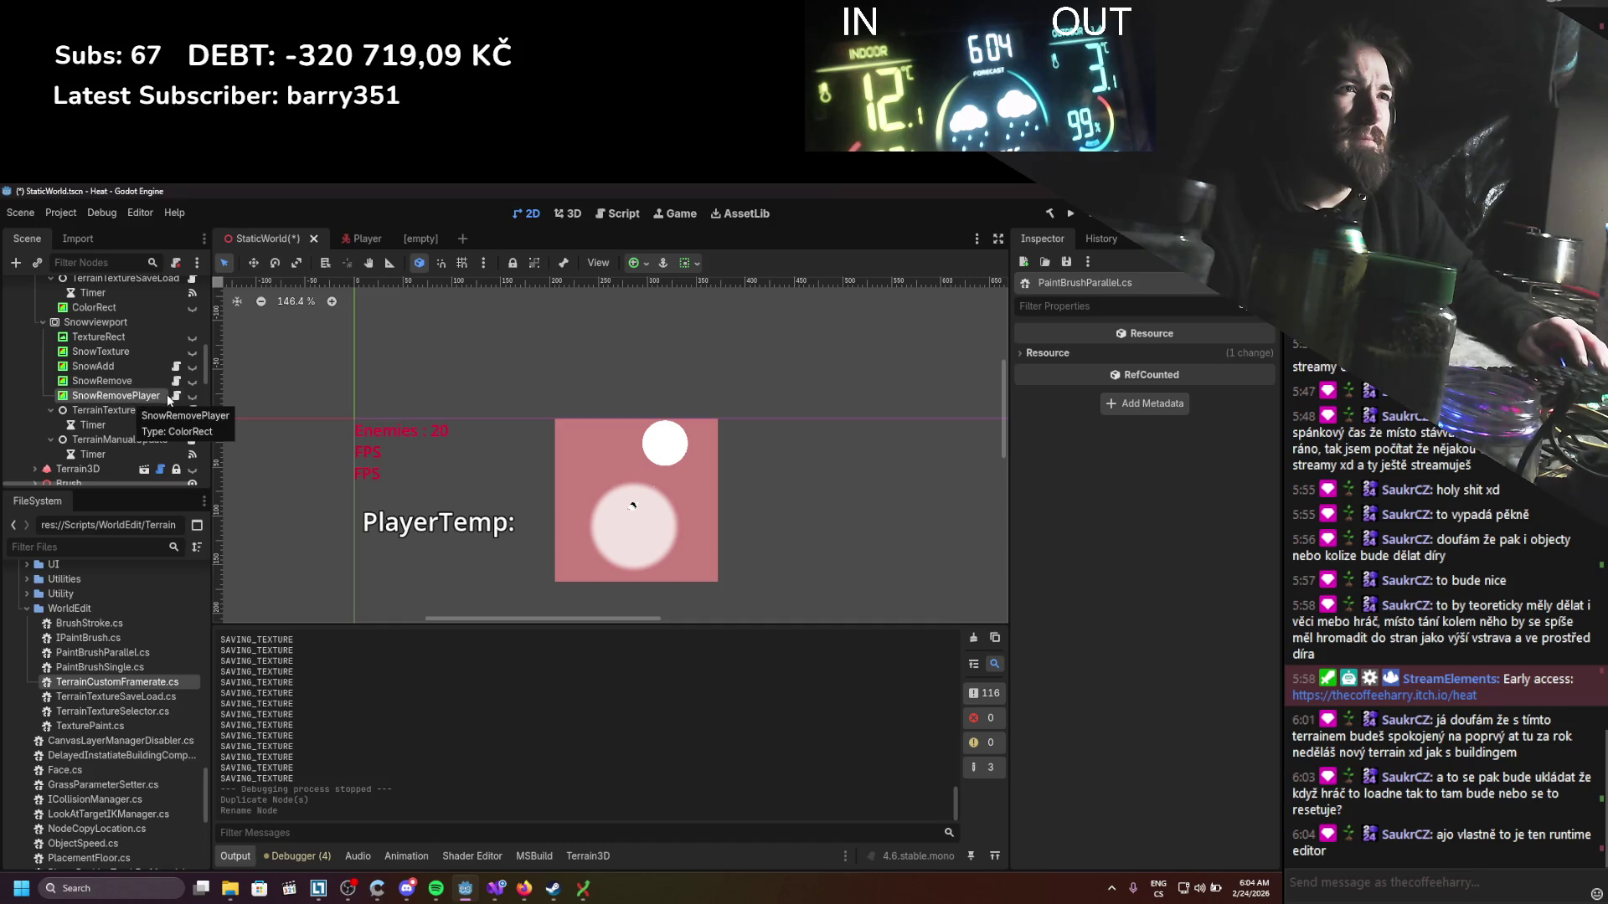
left_click(134, 397)
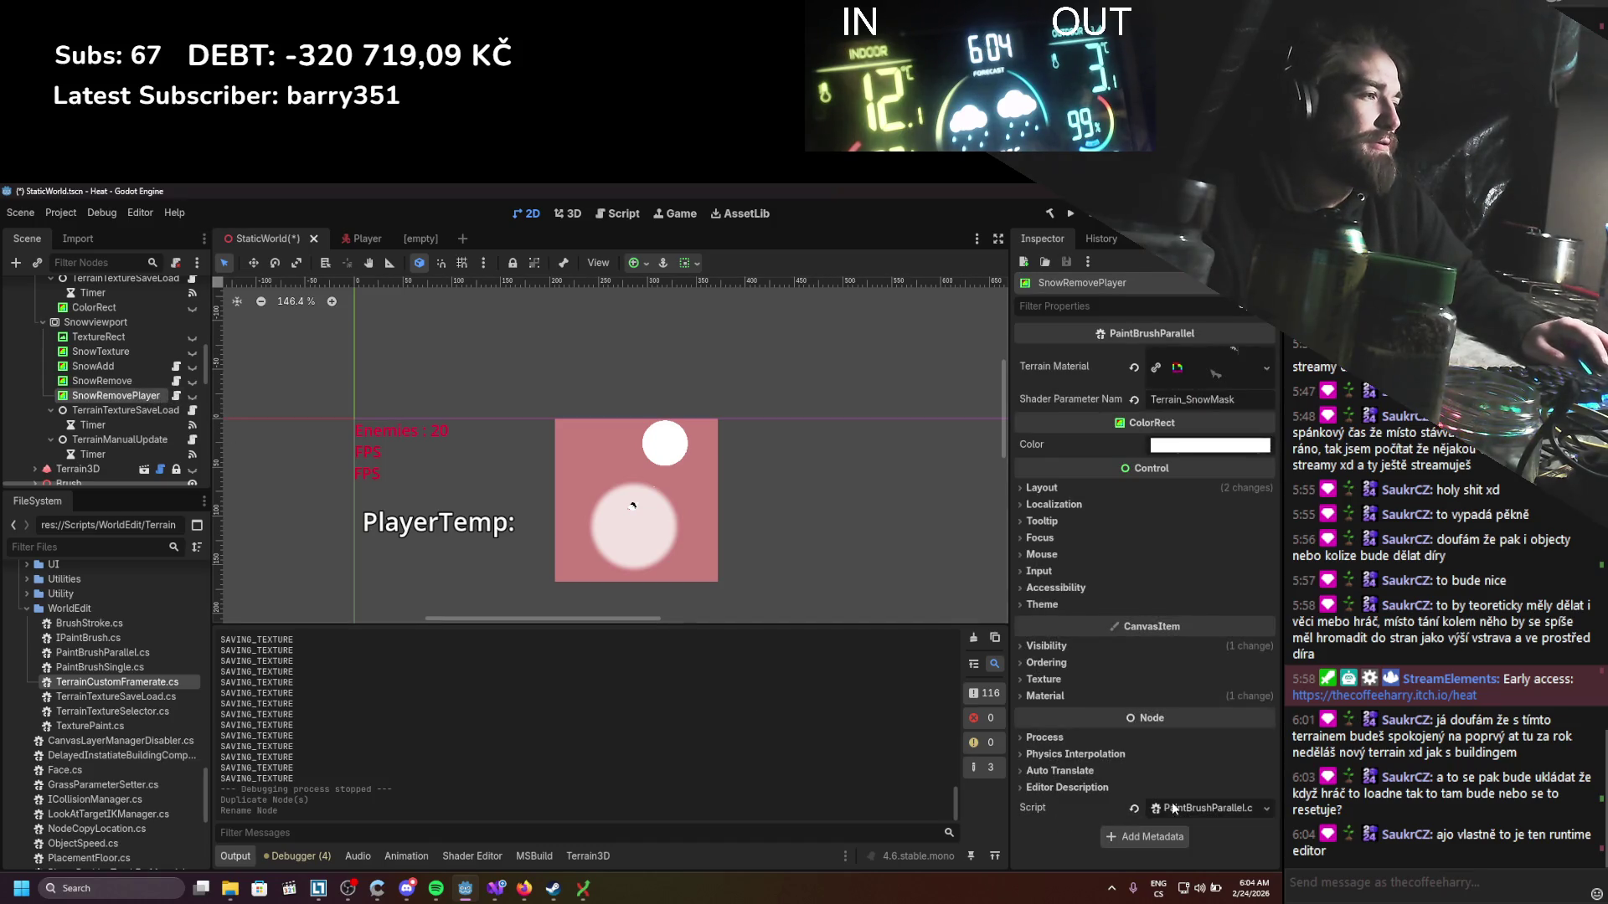
left_click(1134, 807)
Step: Create a new C# script PlayerSnowTrail.cs in the WorldEdit folder
right_click(94, 607)
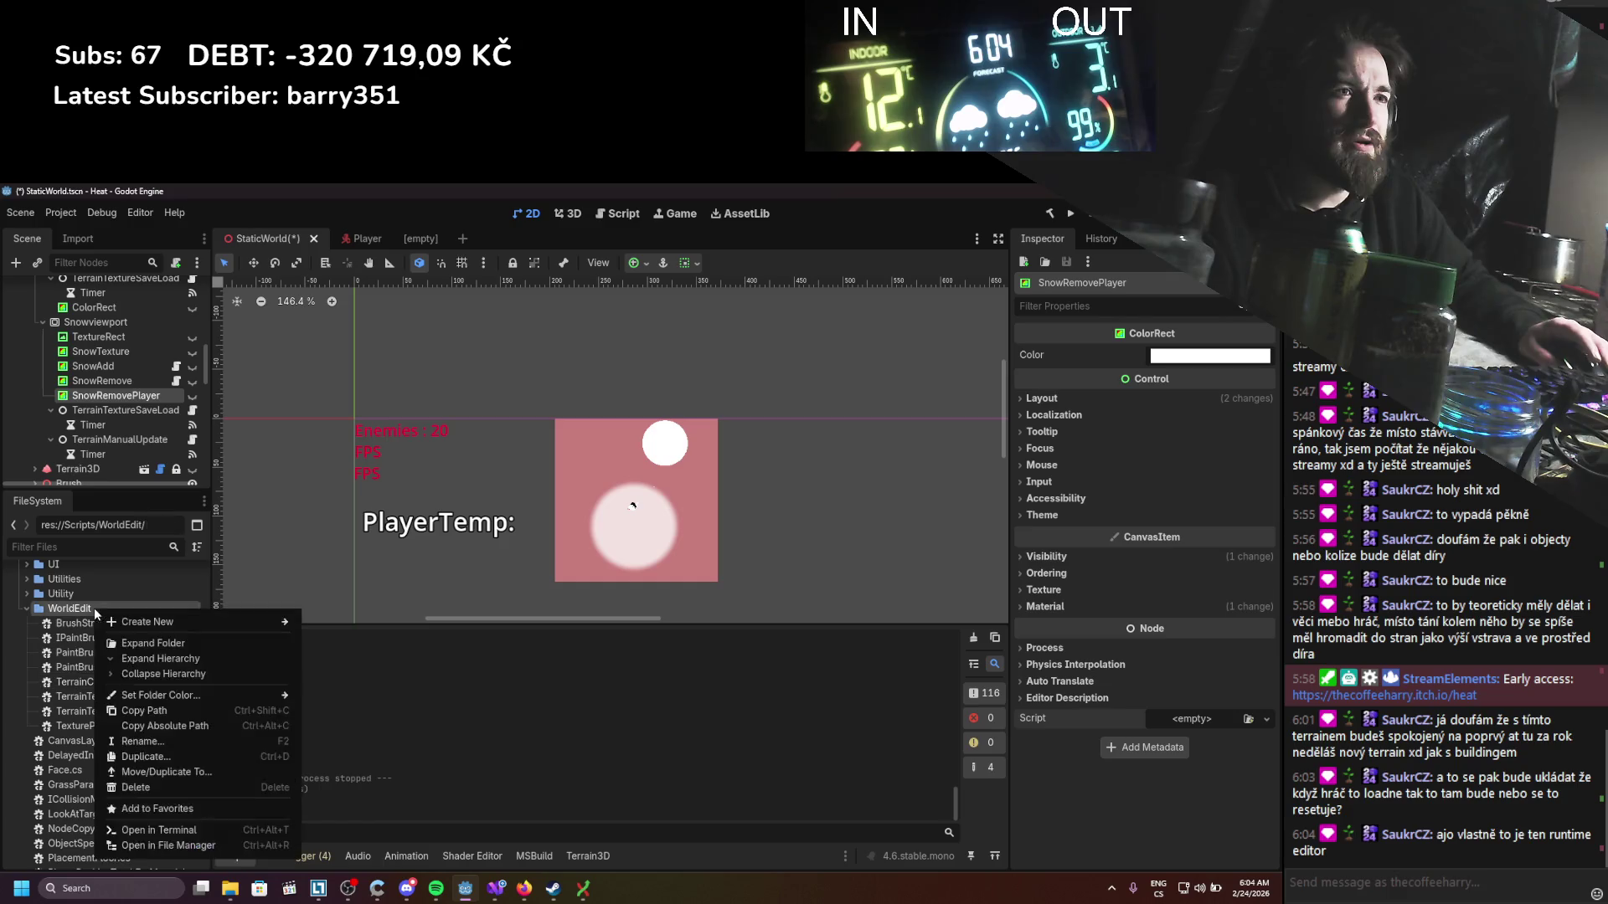
mouse_move(150, 629)
left_click(347, 652)
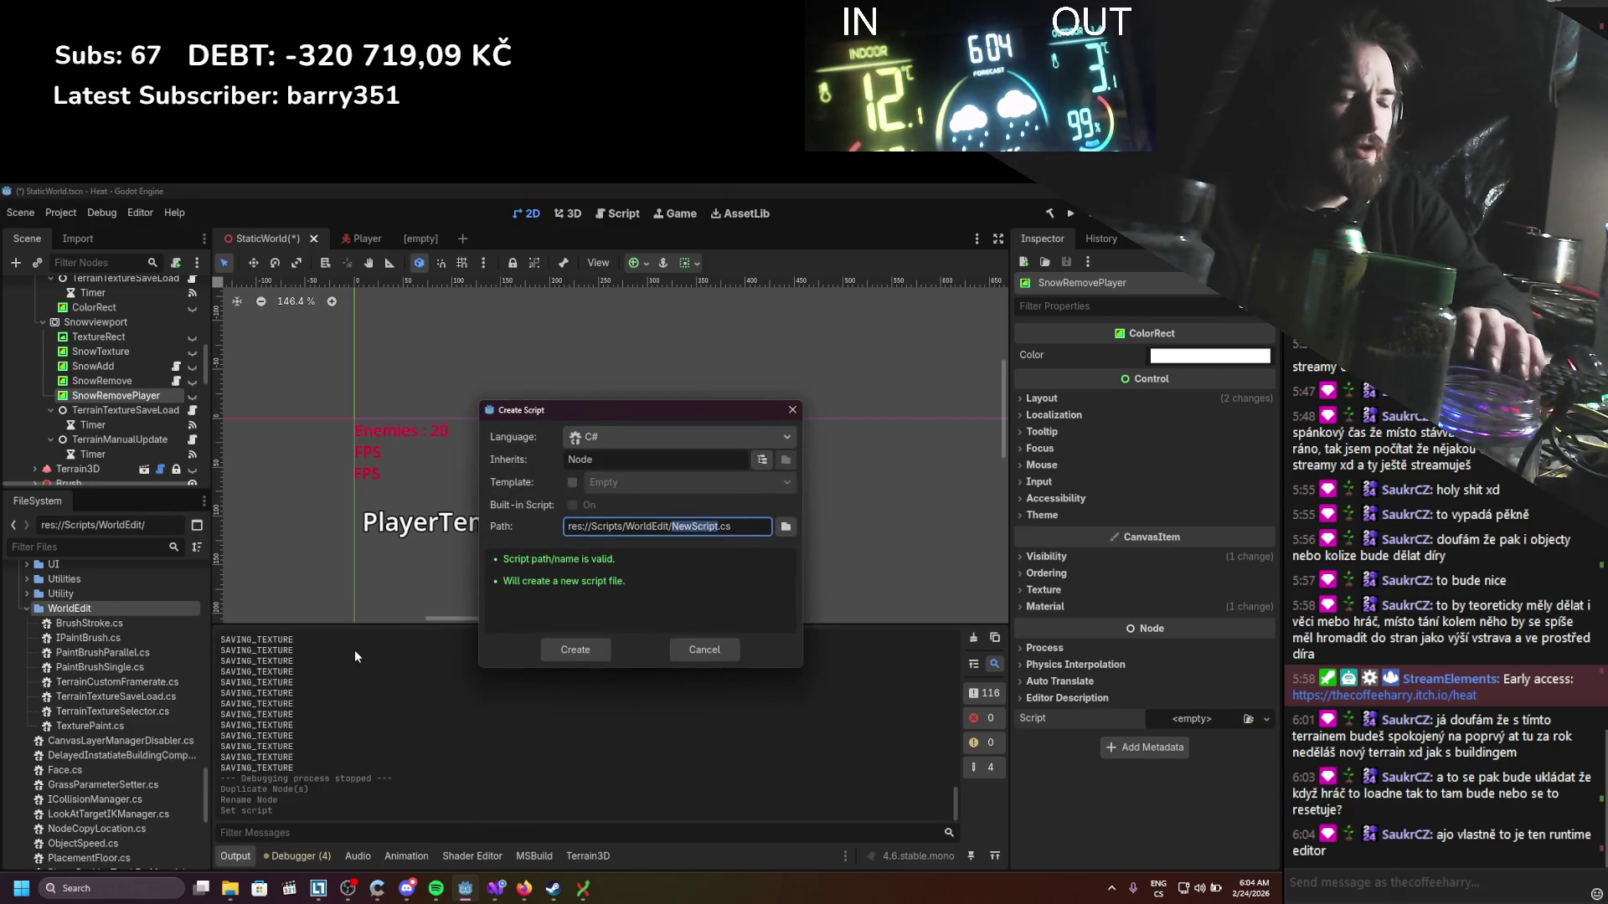
type("PlayerSnowTrail")
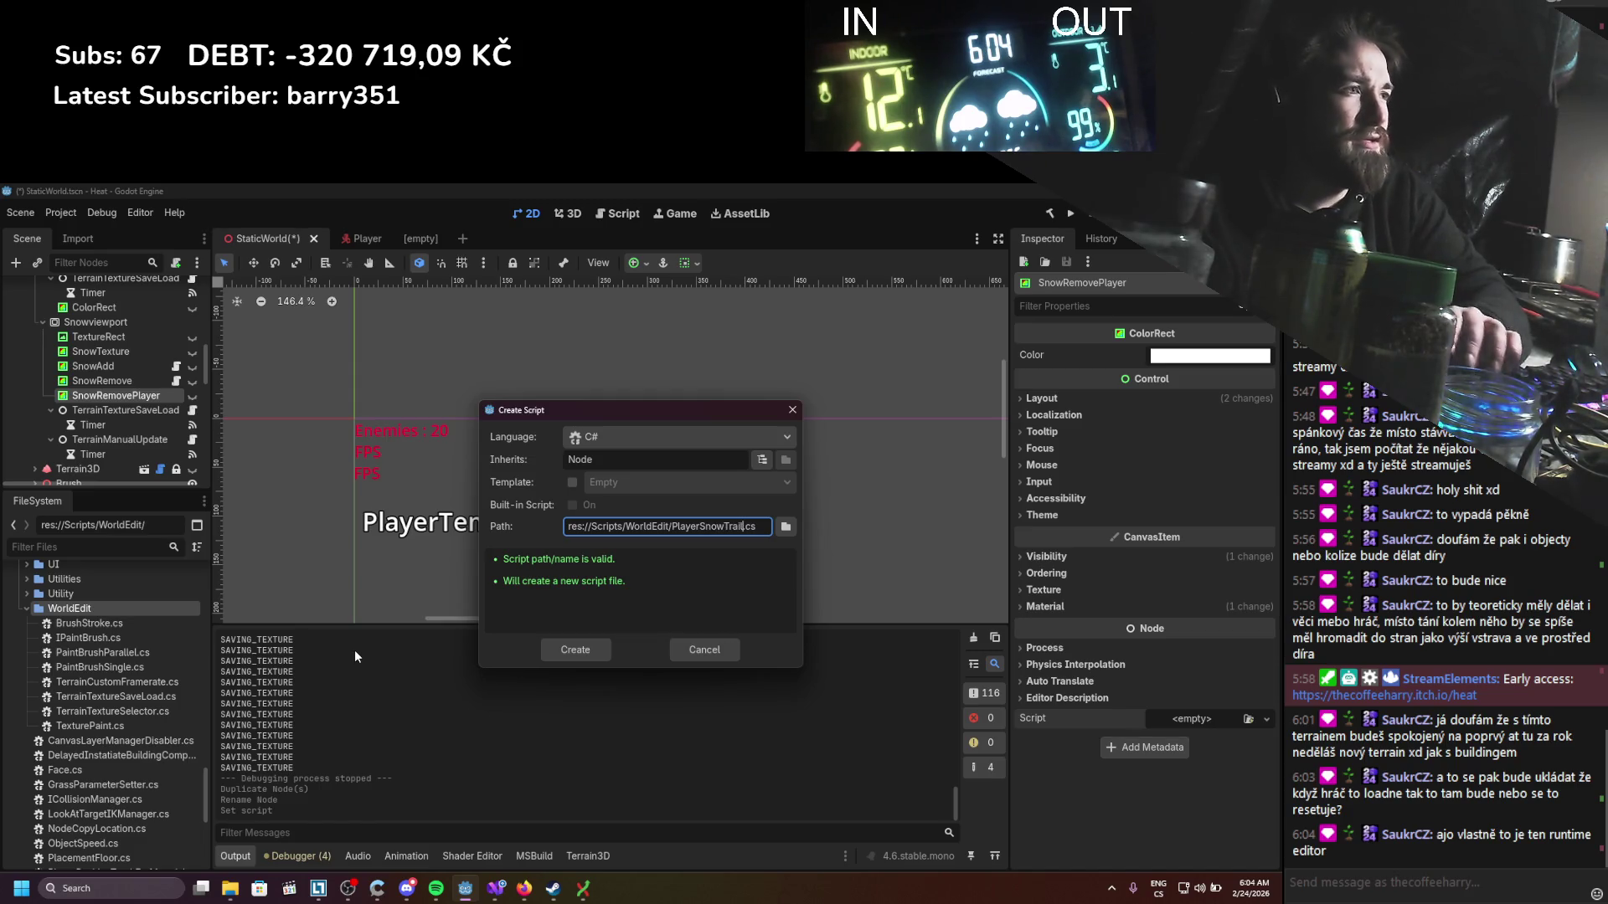
key("Return")
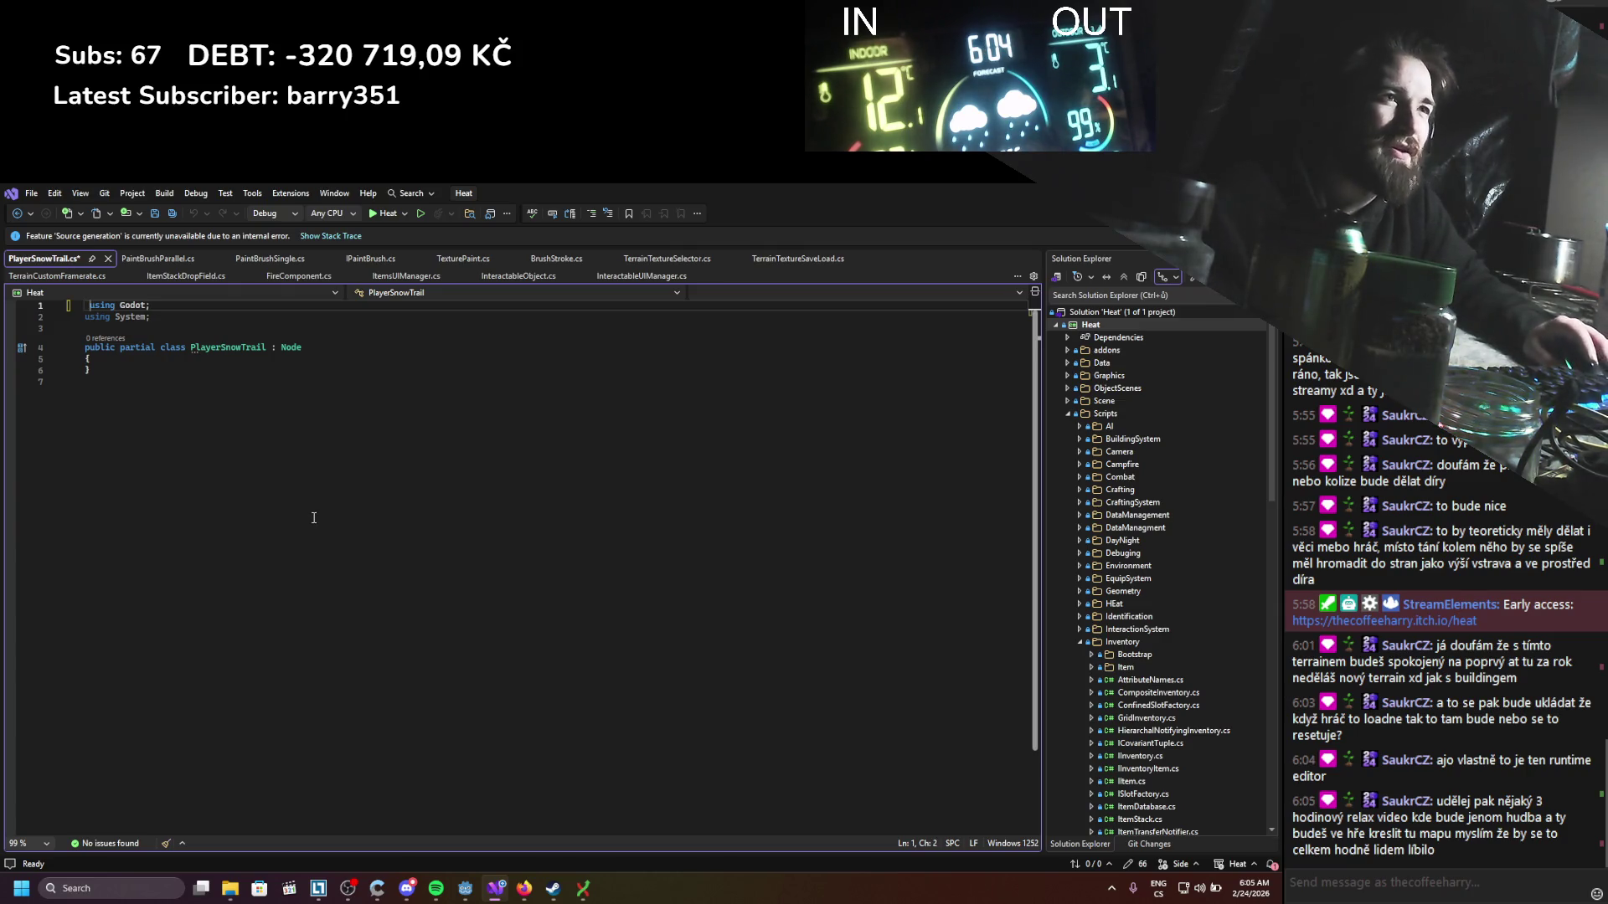
Step: Copy the brush class body from PaintBrushSingle.cs and paste it into the PlayerSnowTrail class
key("ctrl+s")
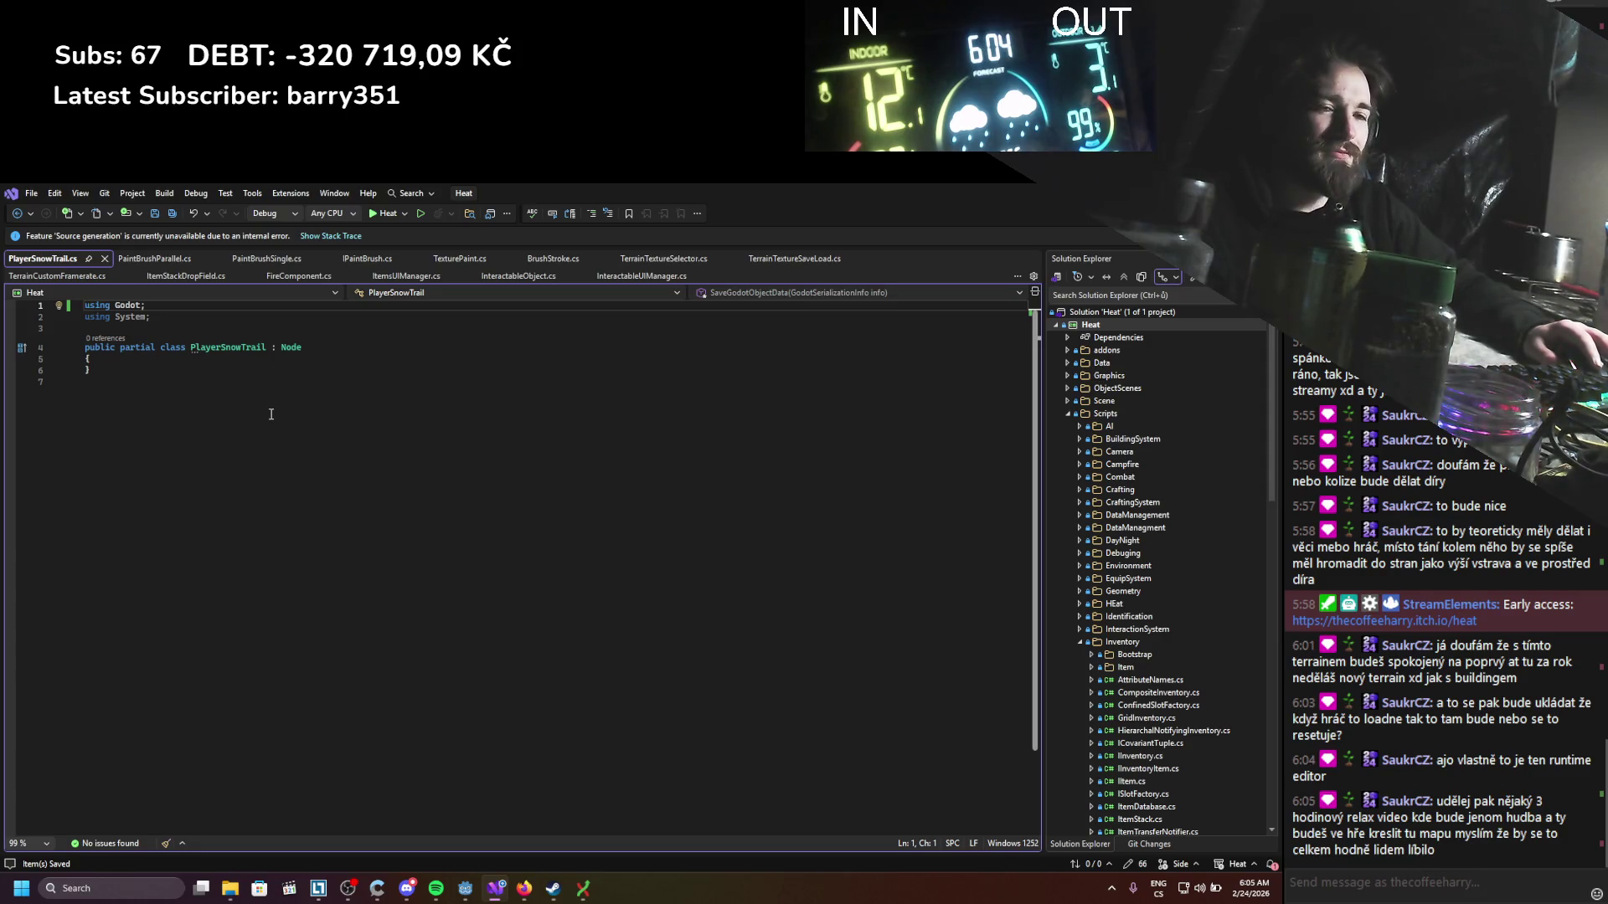
left_click(205, 359)
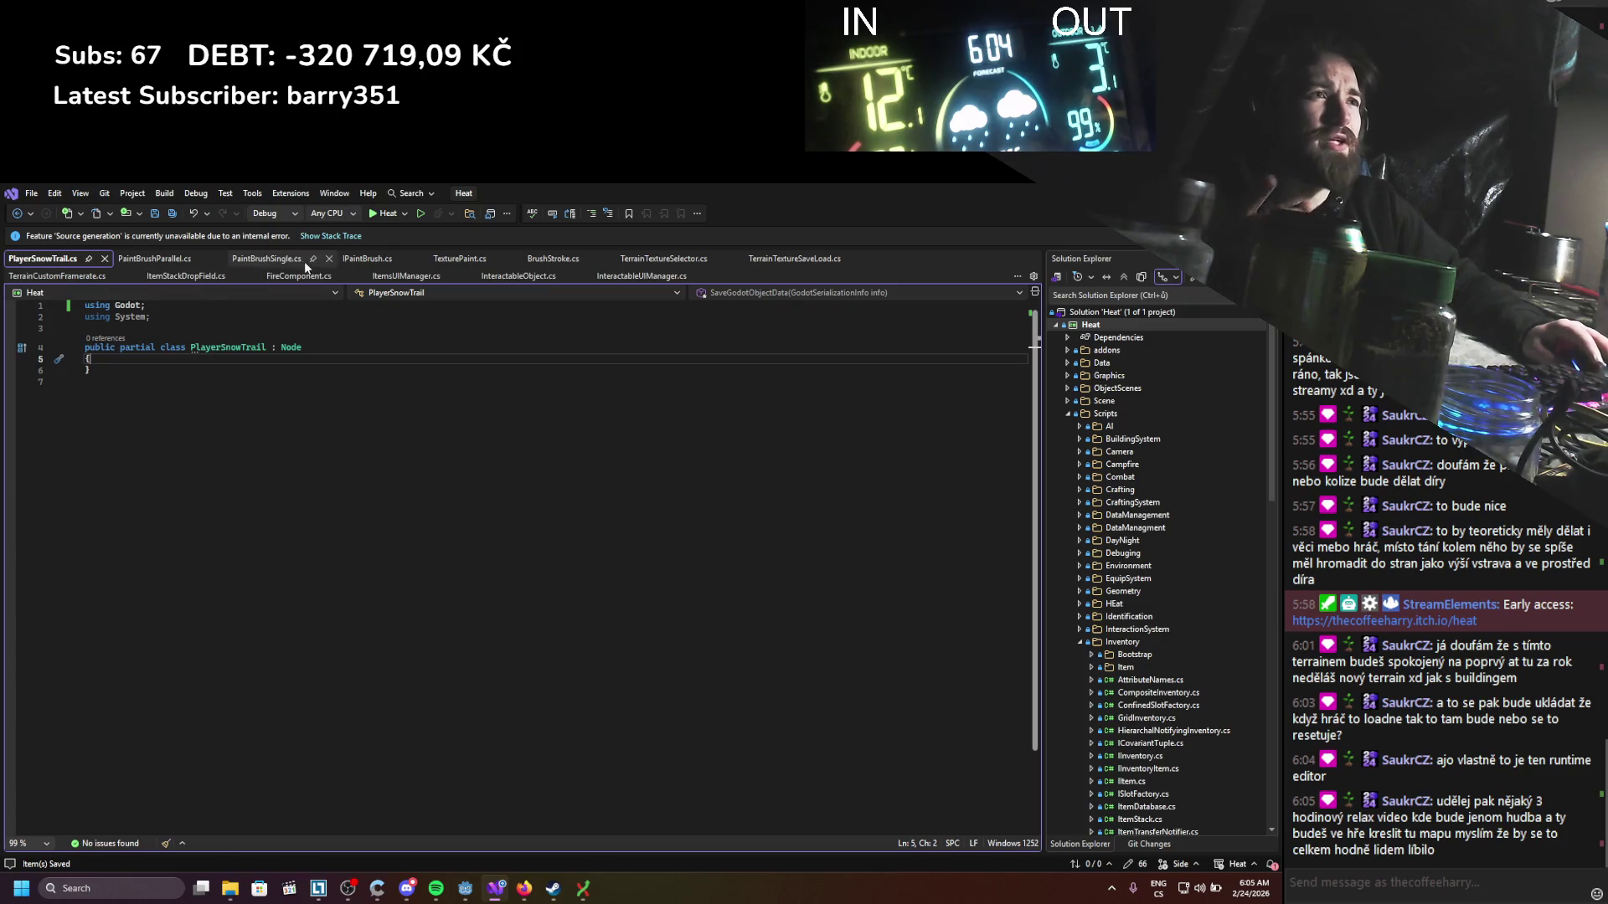
left_click(277, 258)
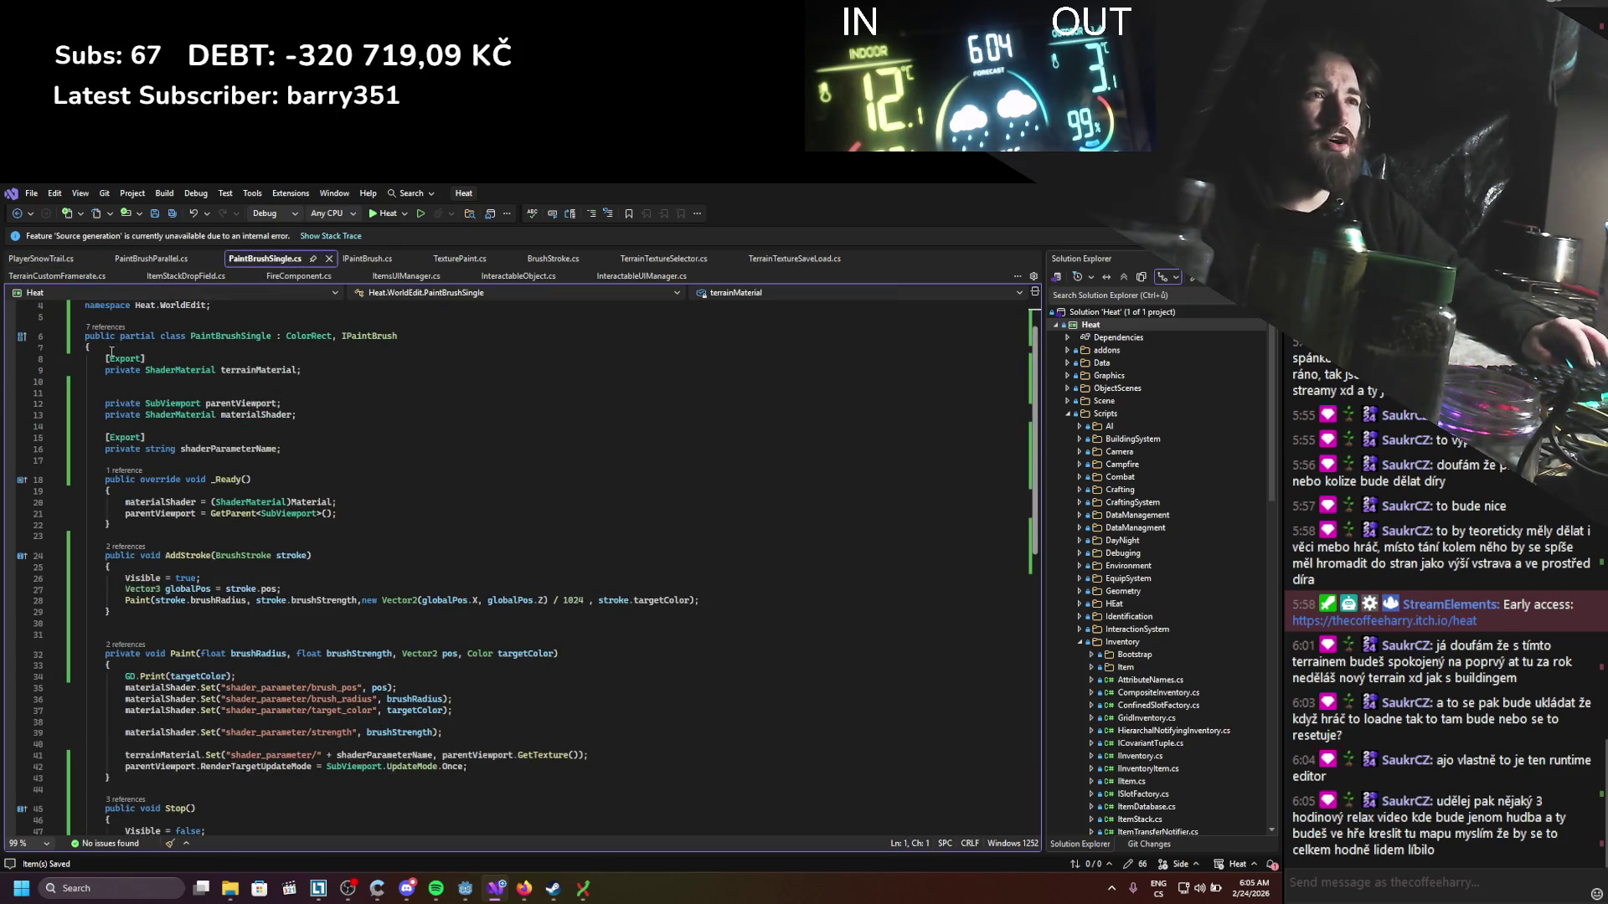
mouse_move(135, 365)
left_mouse_down()
mouse_move(381, 578)
mouse_move(369, 598)
left_mouse_up()
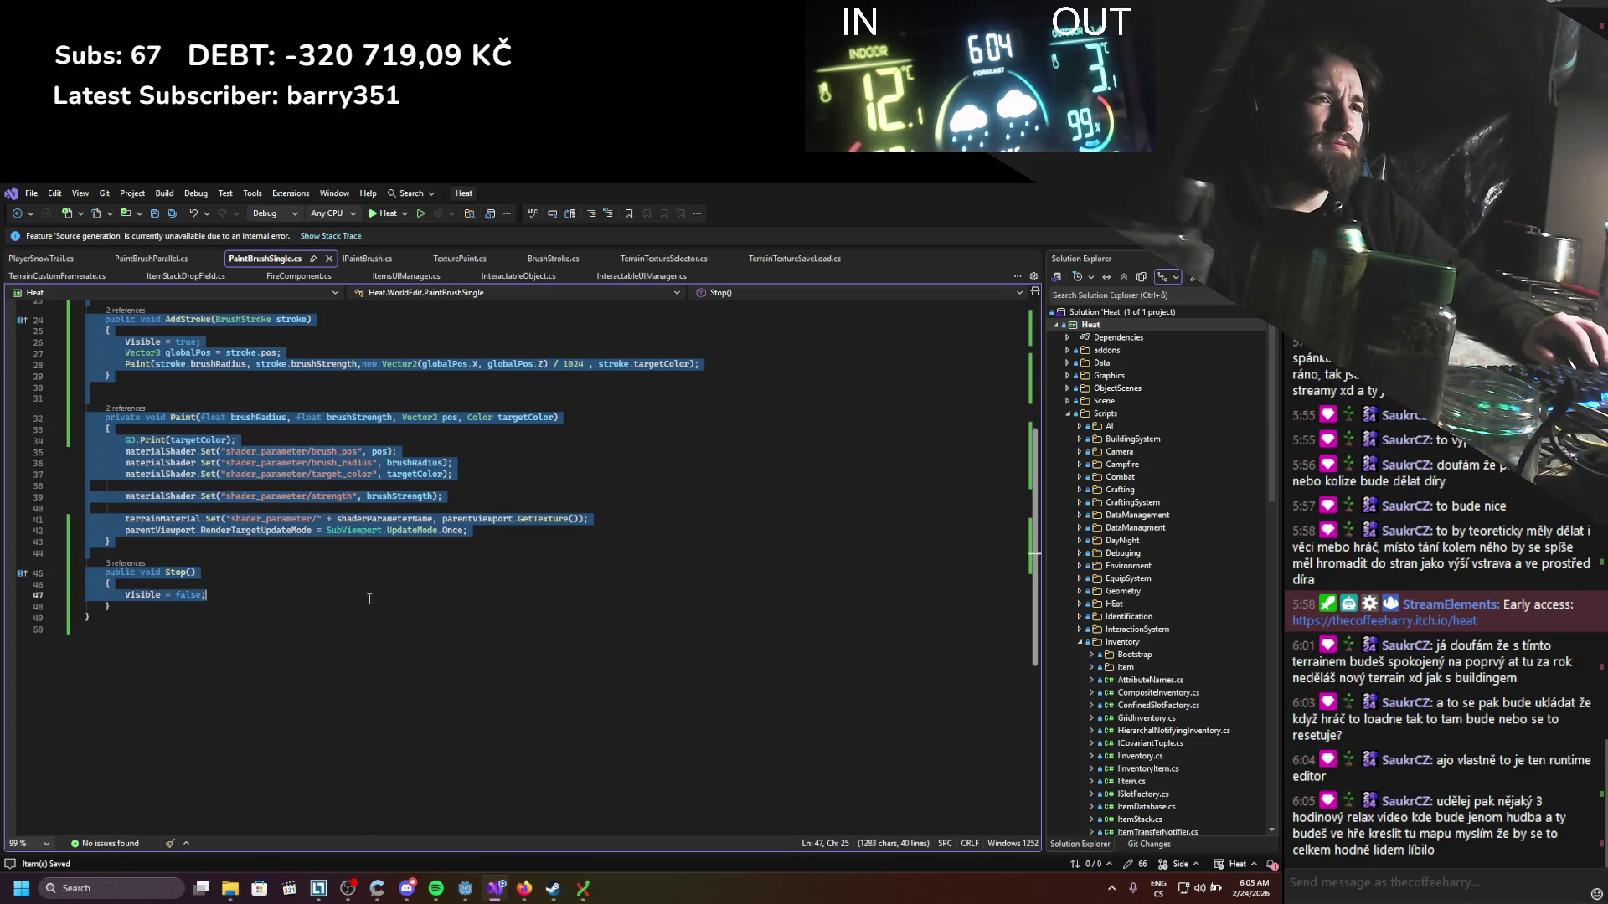
scroll(369, 603, "up", 5)
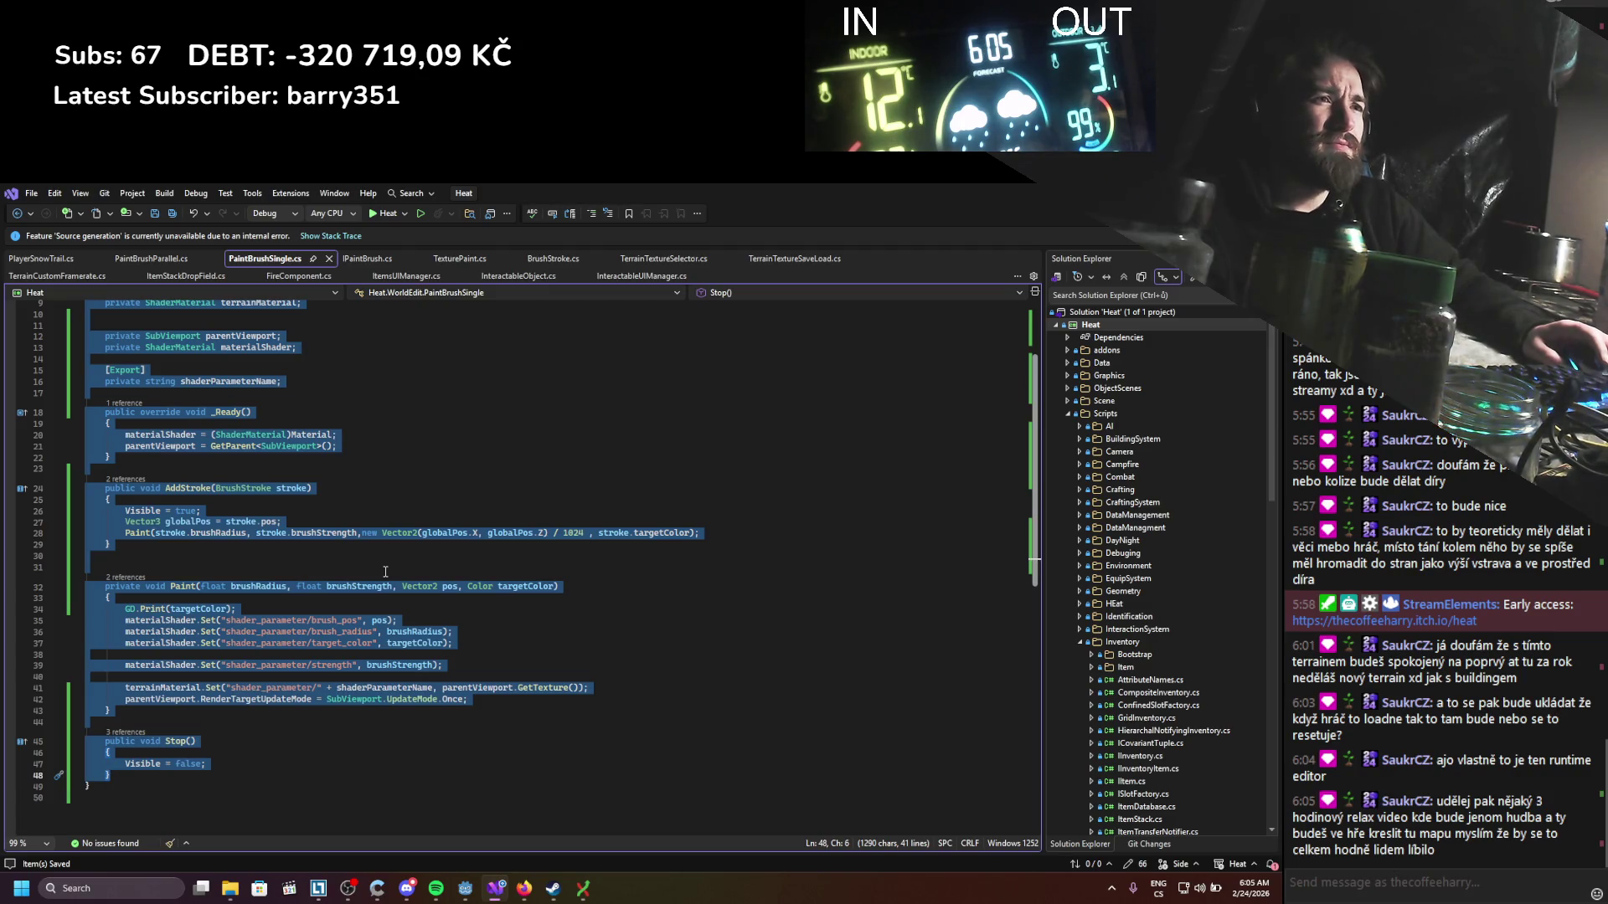
left_click(387, 572)
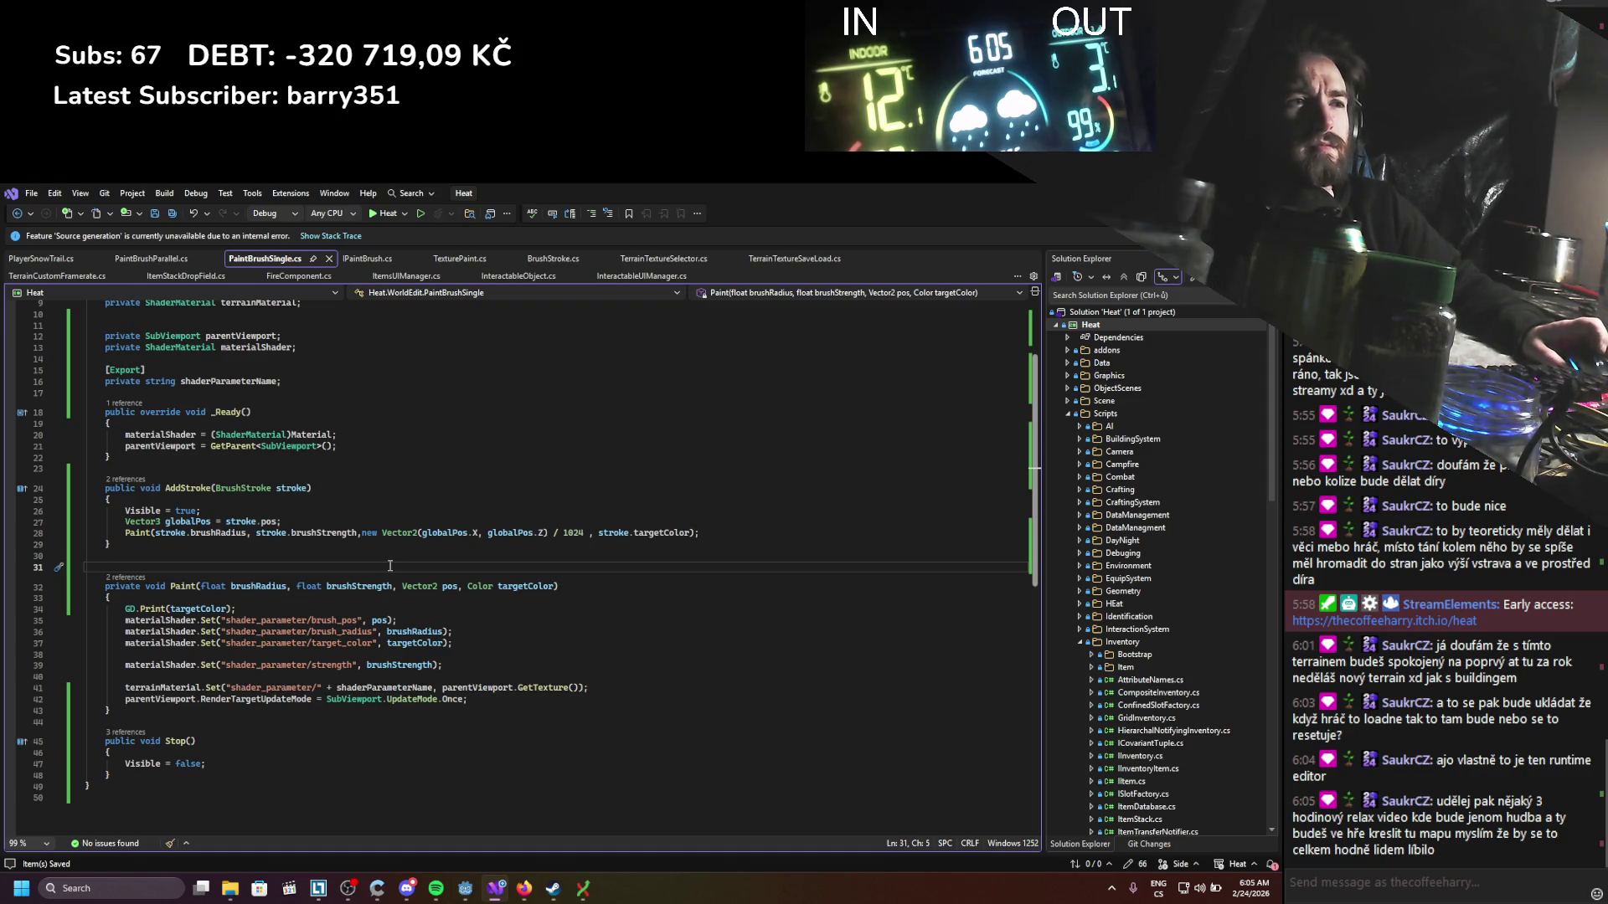
mouse_move(158, 775)
left_mouse_down()
mouse_move(134, 467)
mouse_move(106, 392)
left_mouse_up()
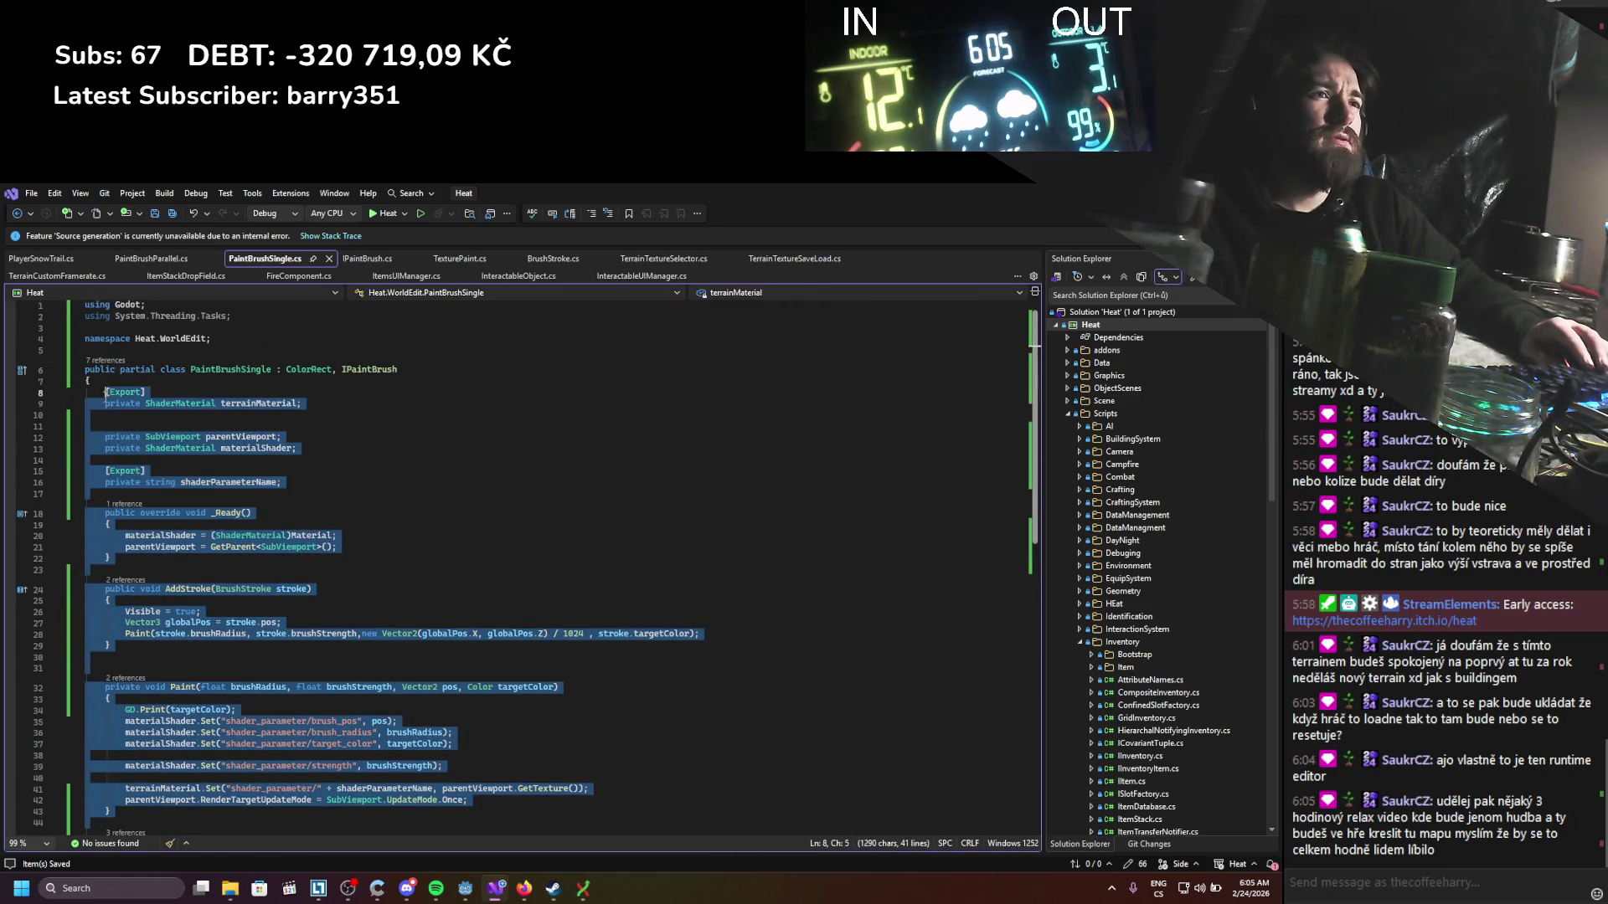
left_click(46, 259)
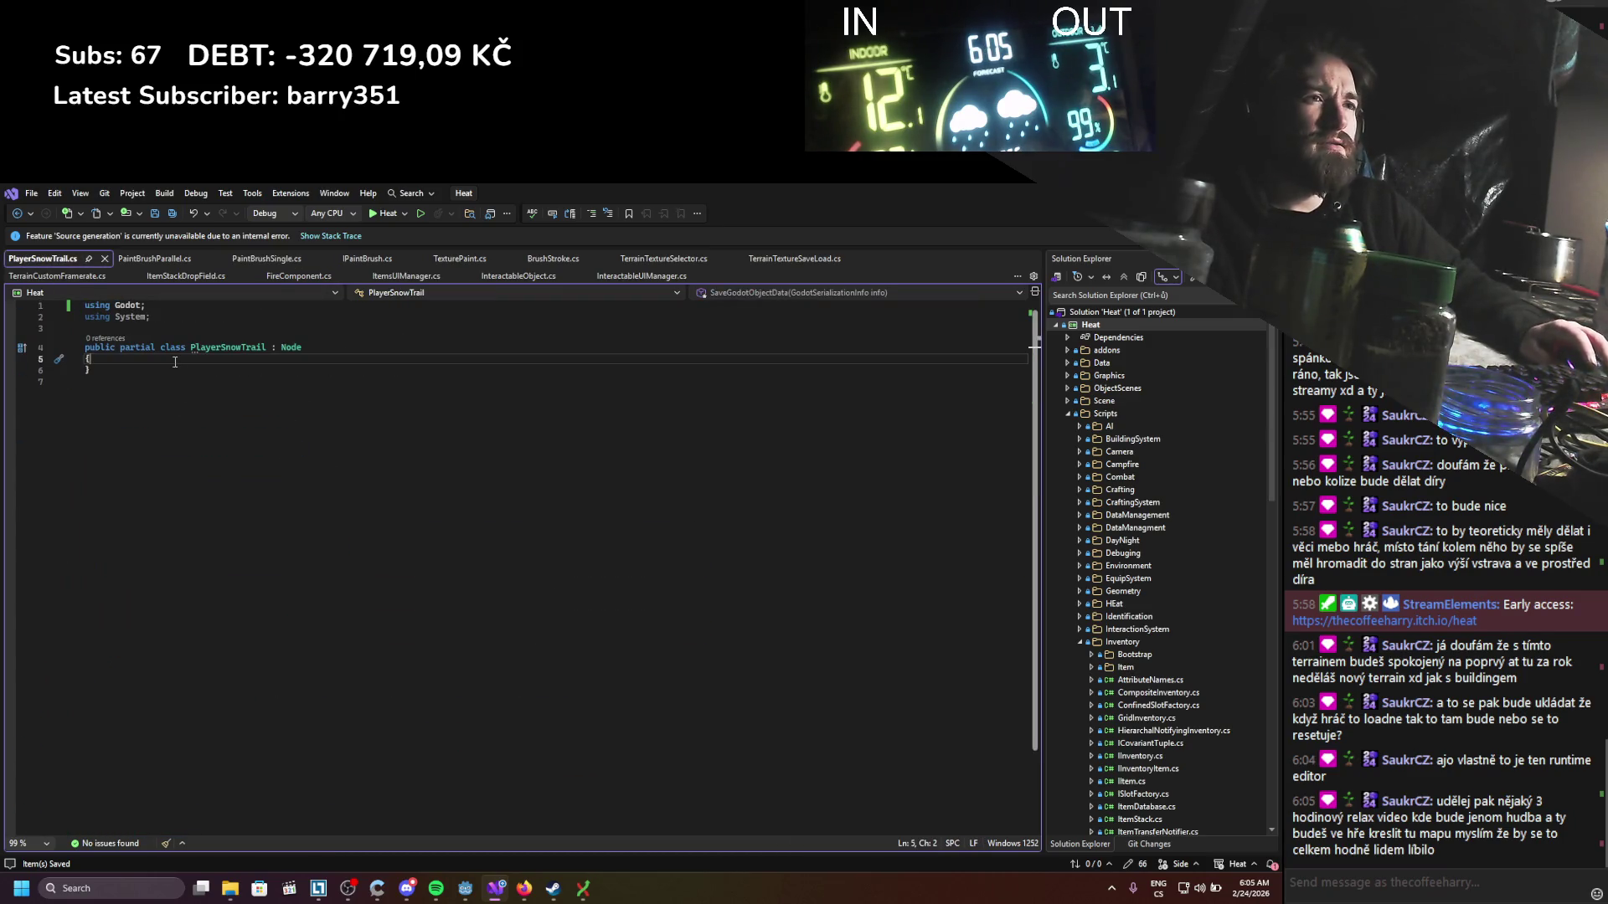
key("ctrl+v")
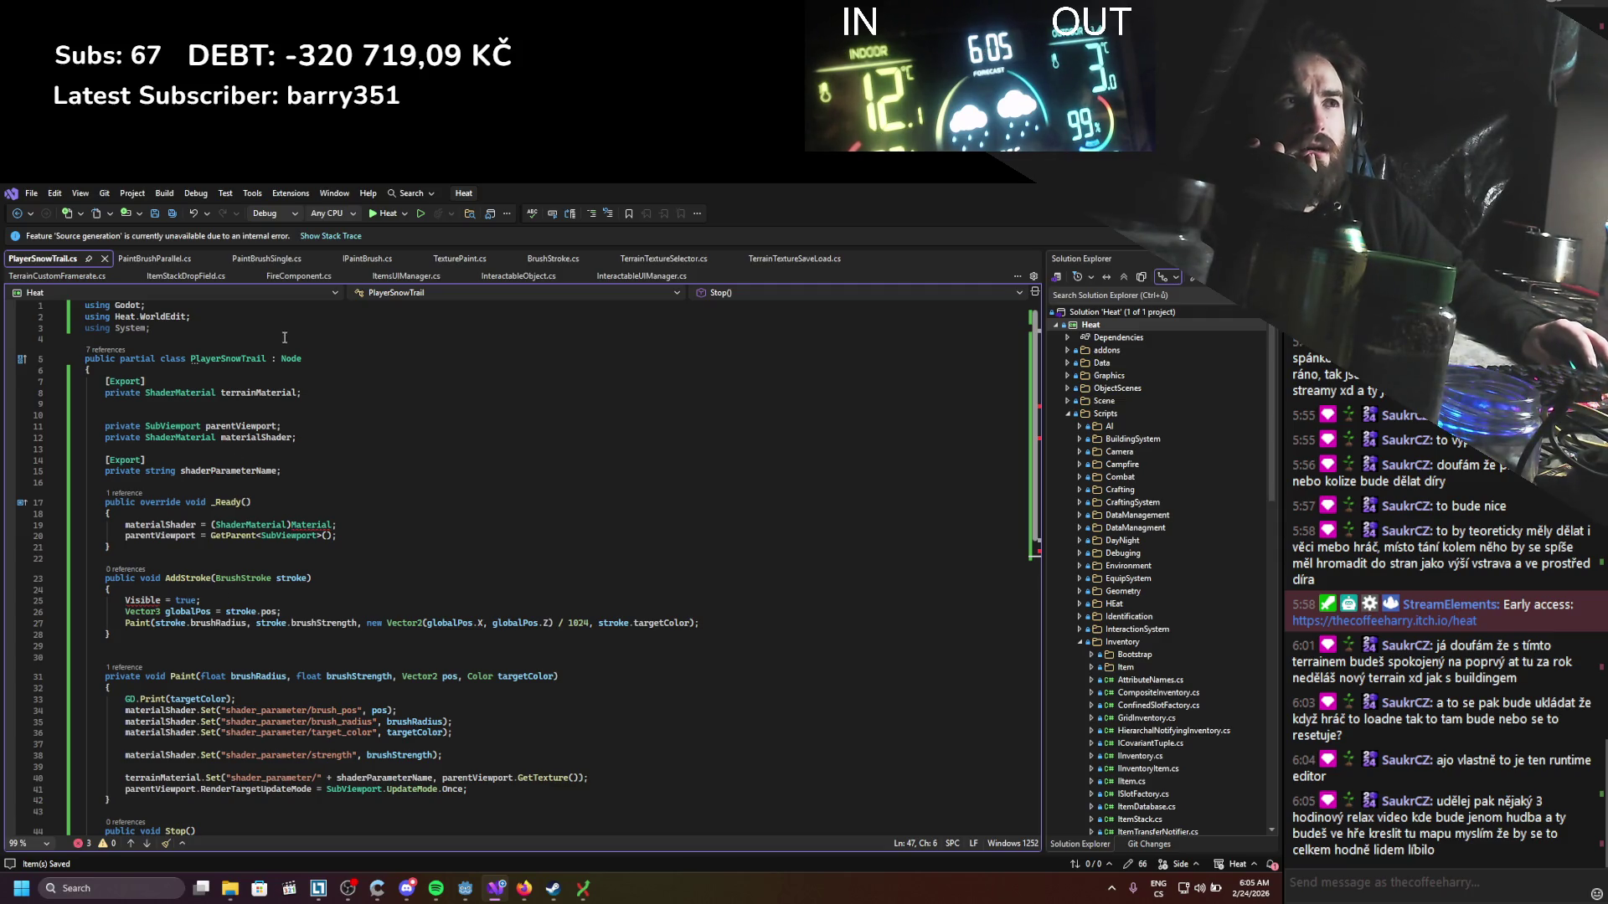
left_click(172, 259)
Step: Change PlayerSnowTrail's base class to ColorRect and save the script
scroll(189, 545, "up", 12)
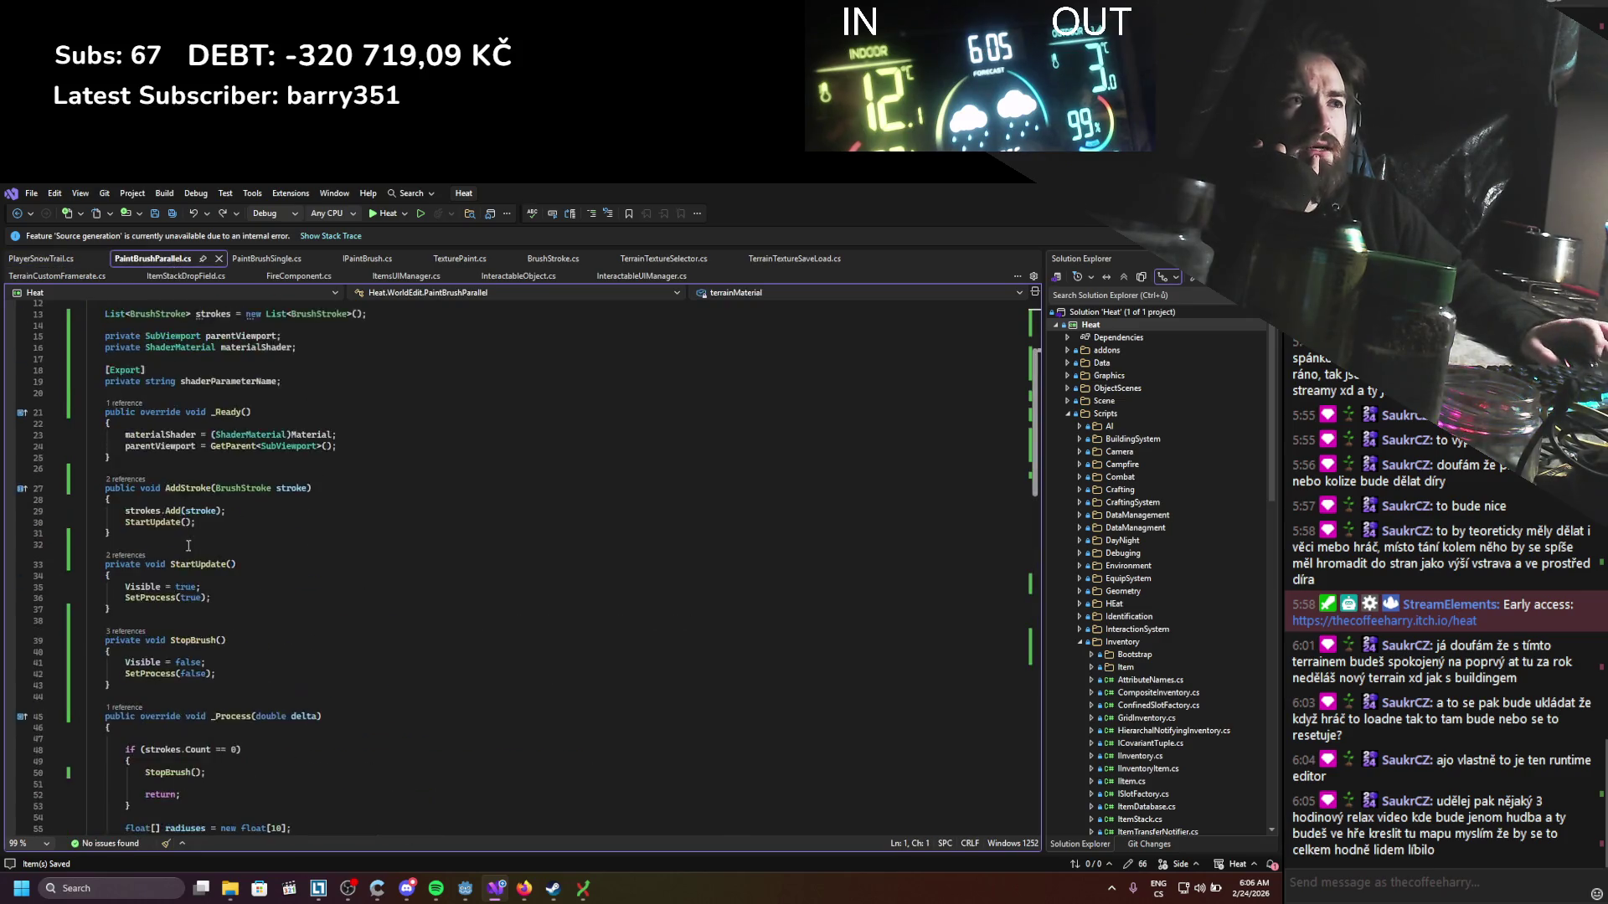
scroll(188, 545, "up", 4)
left_click(49, 257)
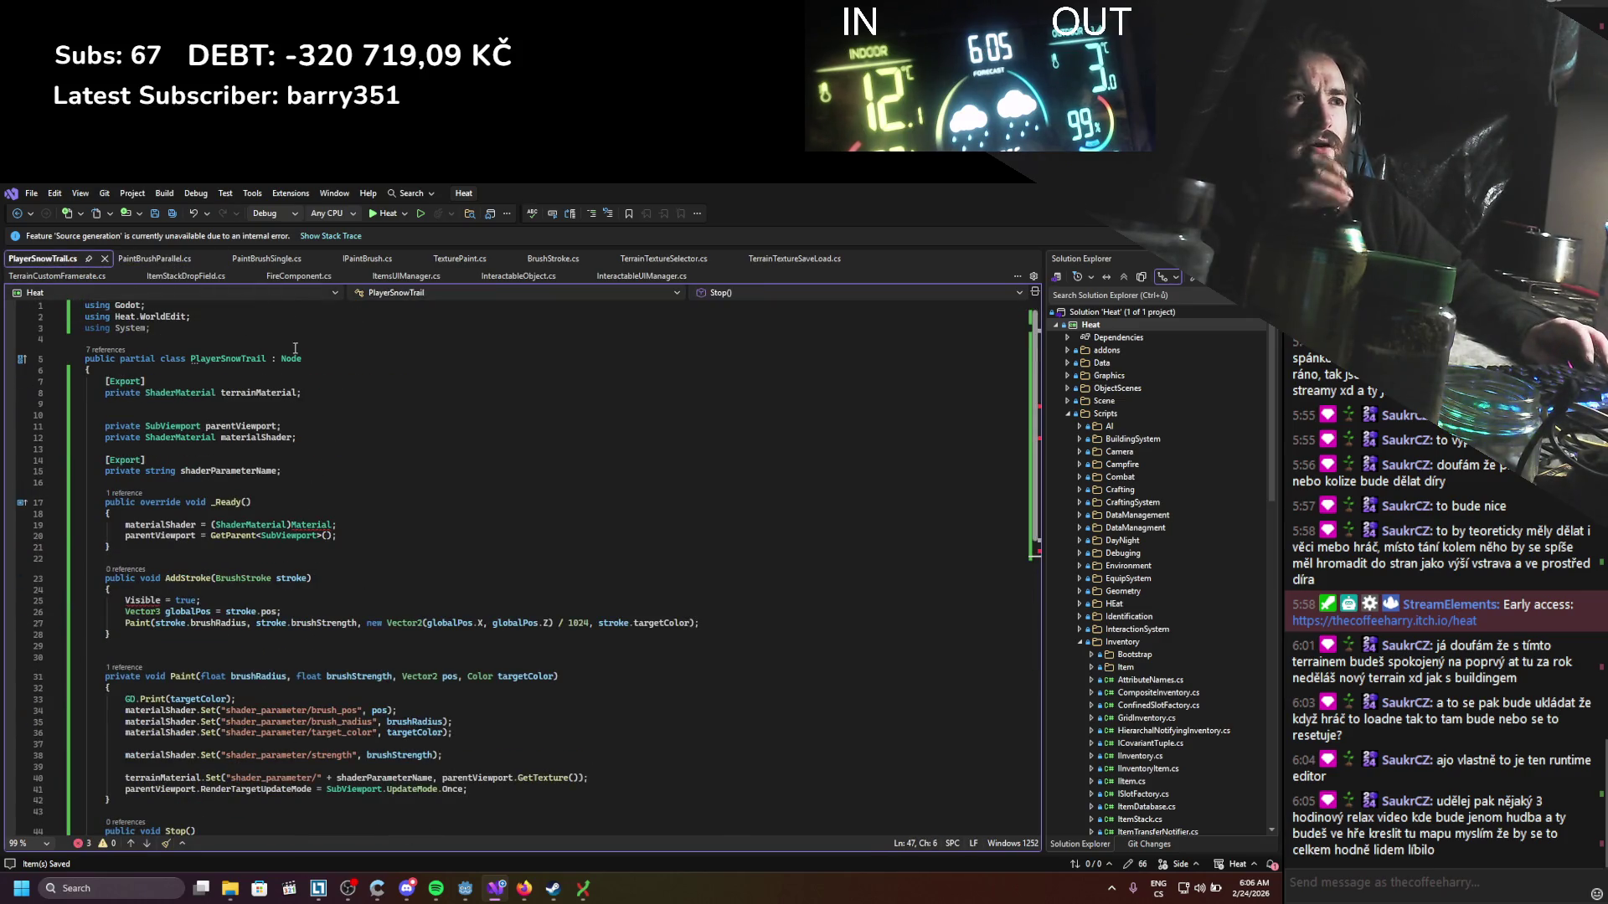
left_click(286, 360)
type("Colorre")
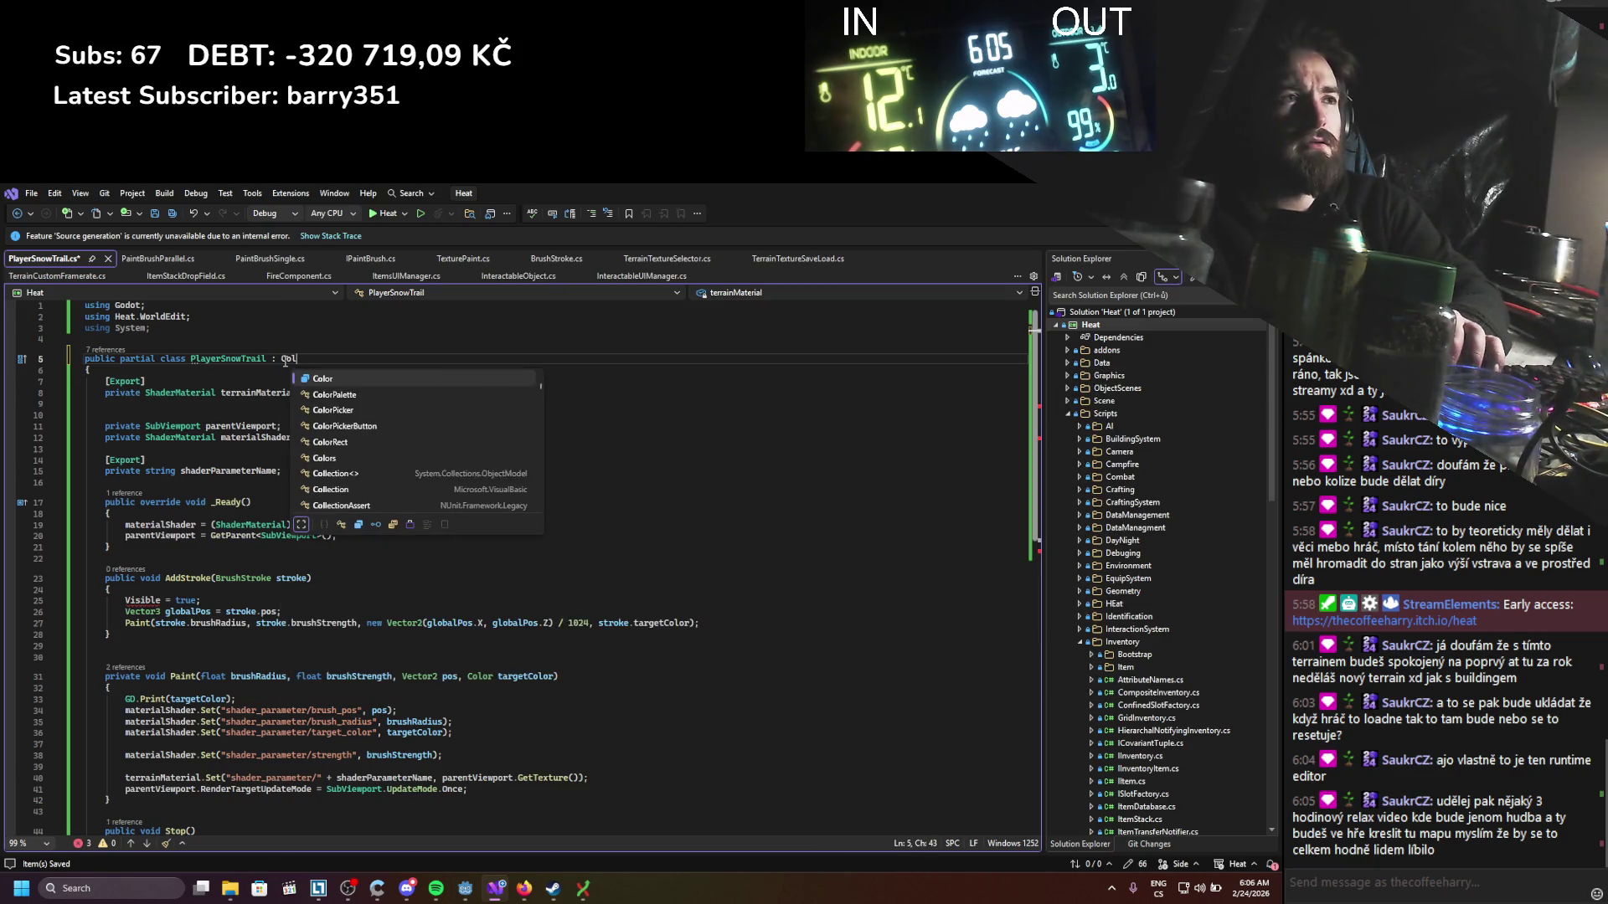
key("Tab")
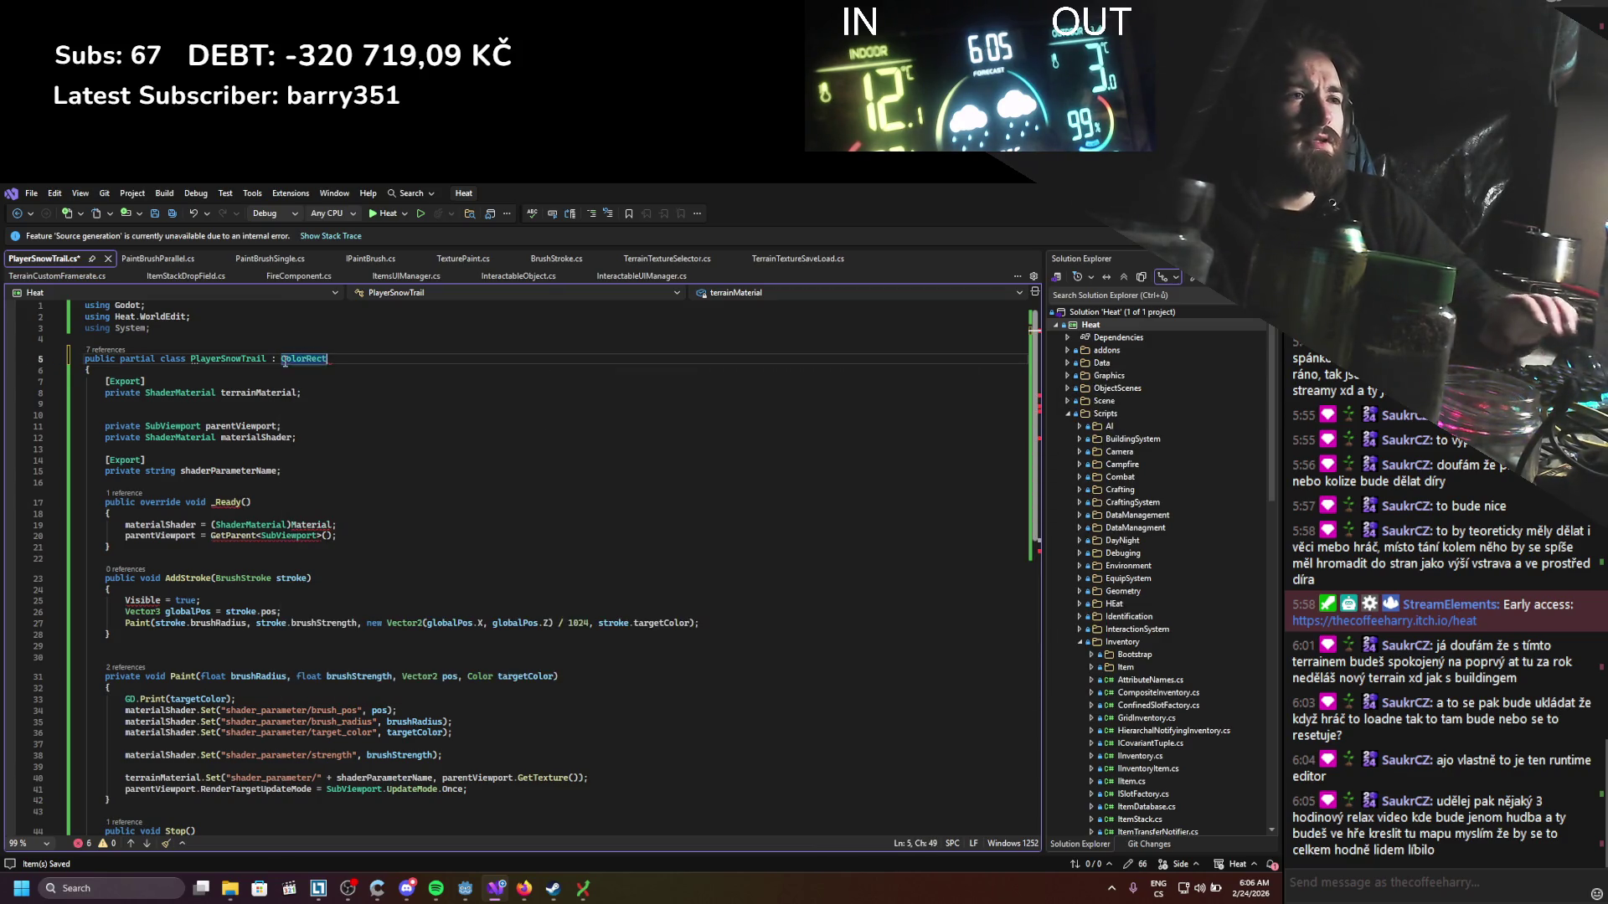
key("ctrl+s")
Step: Delete the Visible = true line, the Stop() method and the RenderTargetUpdateMode line
left_click_drag(210, 601, 79, 604)
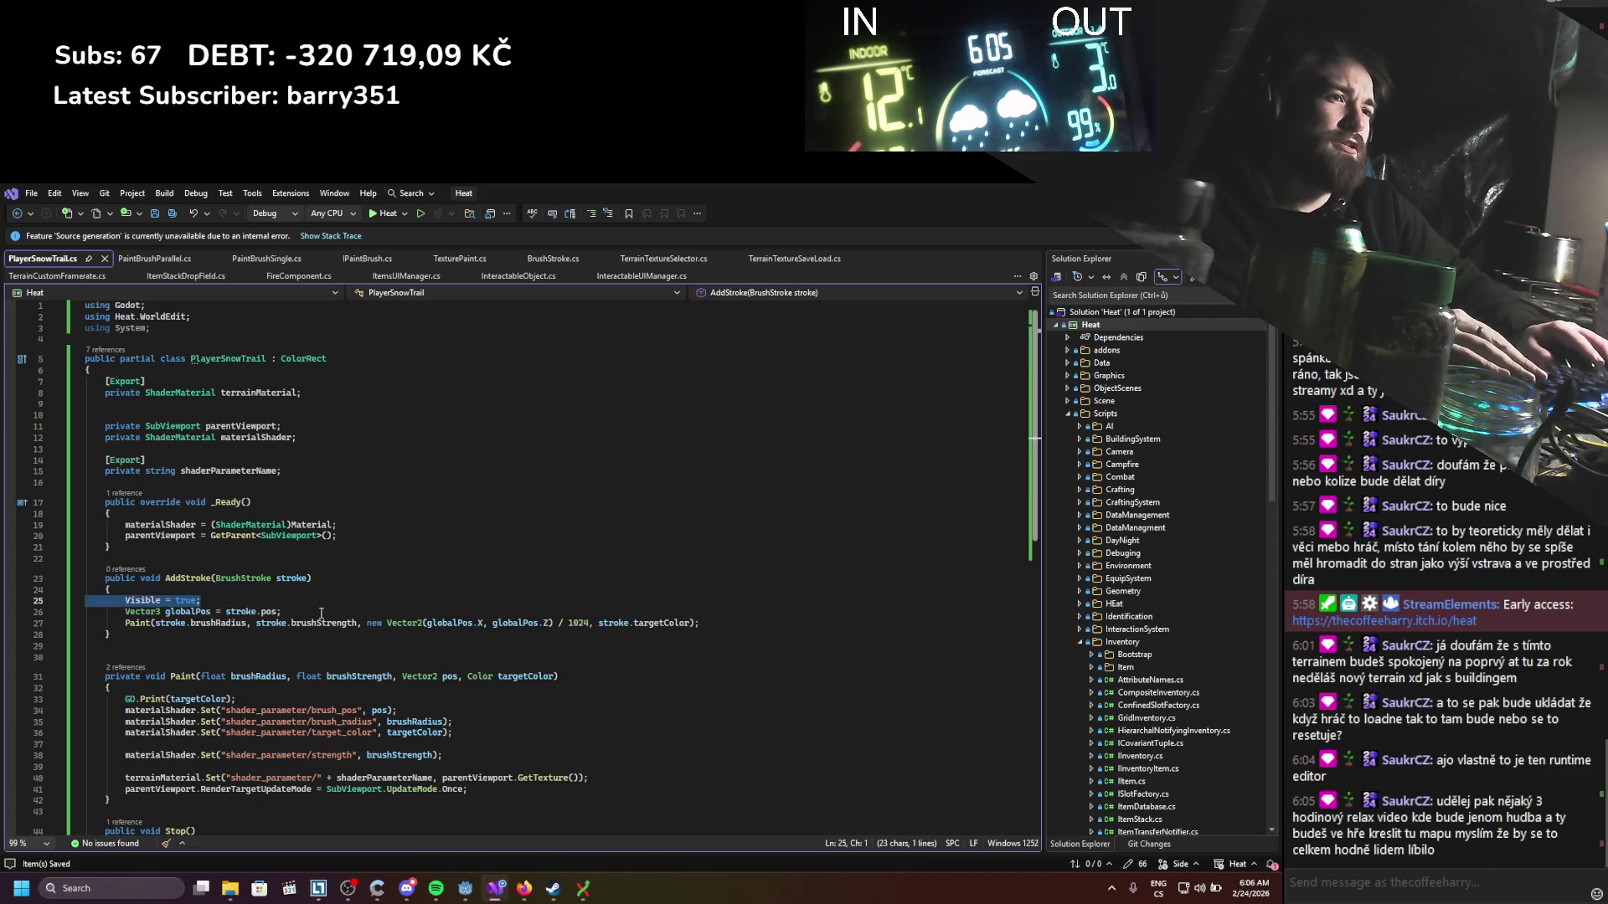
key("BackSpace")
key("BackSpace")
scroll(241, 710, "down", 6)
left_click_drag(150, 654, 83, 600)
key("BackSpace")
key("BackSpace")
scroll(201, 661, "up", 2)
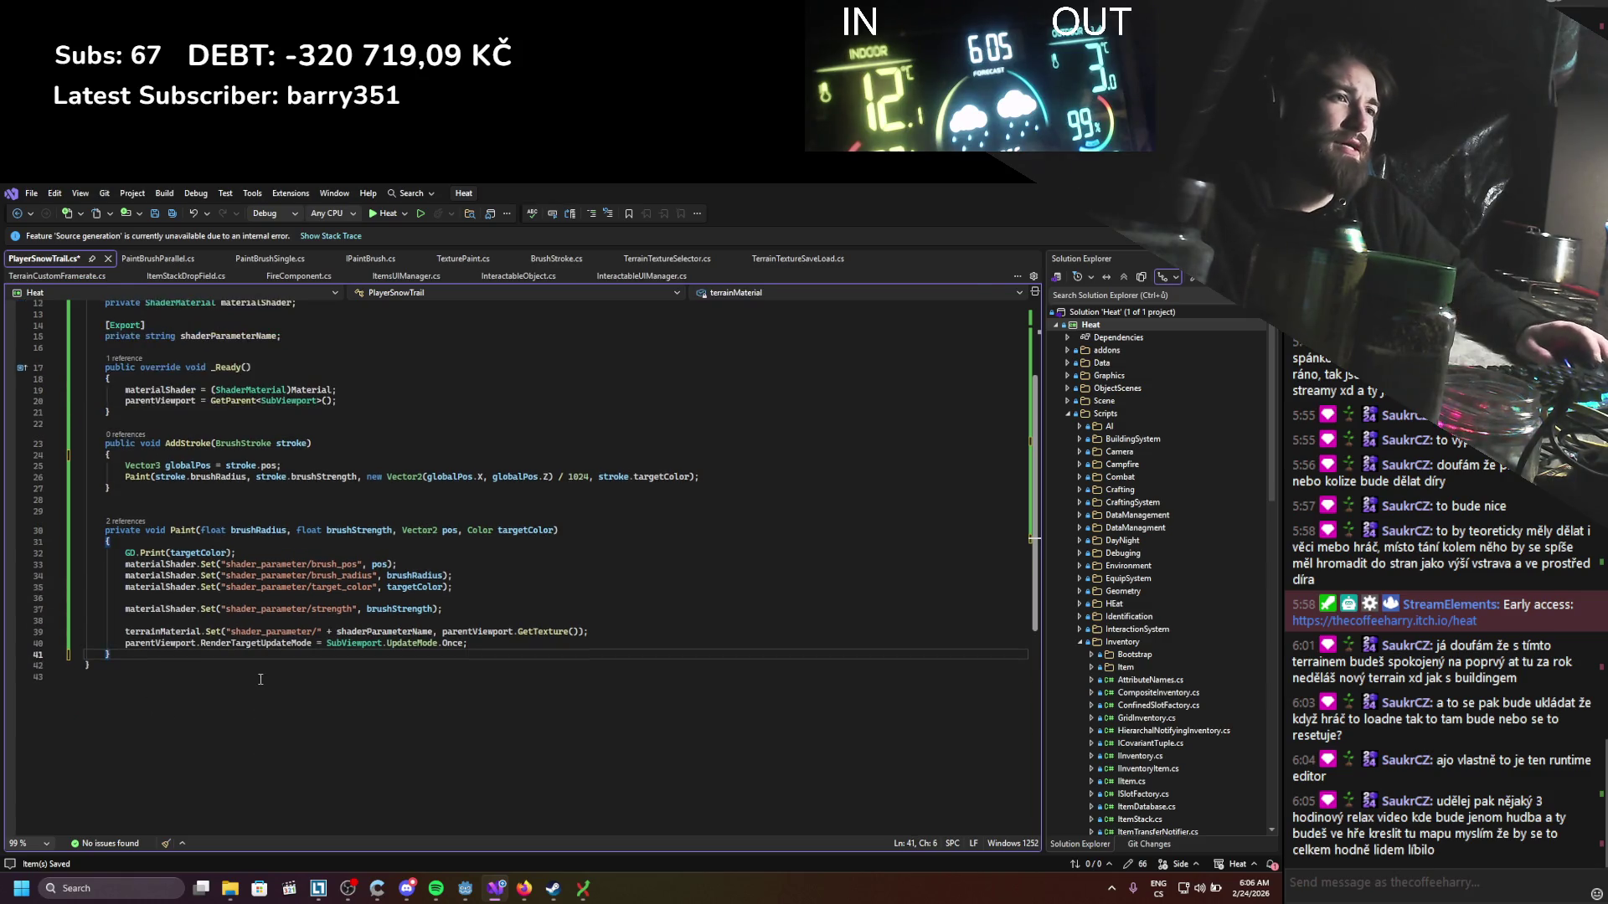
key("ctrl+s")
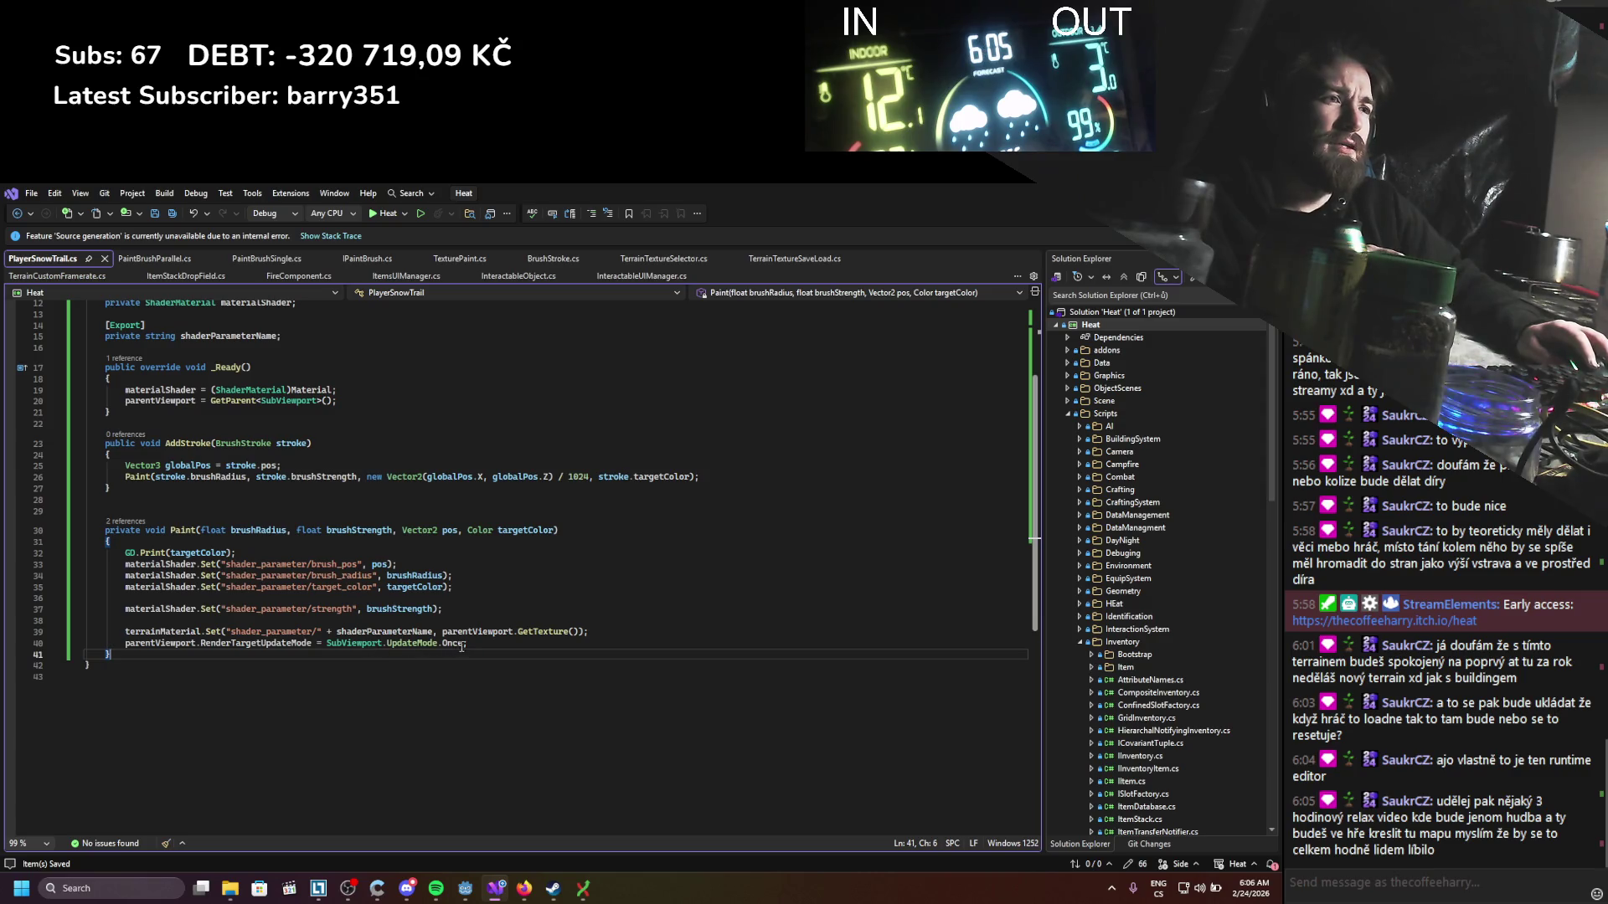
left_click_drag(461, 647, 37, 650)
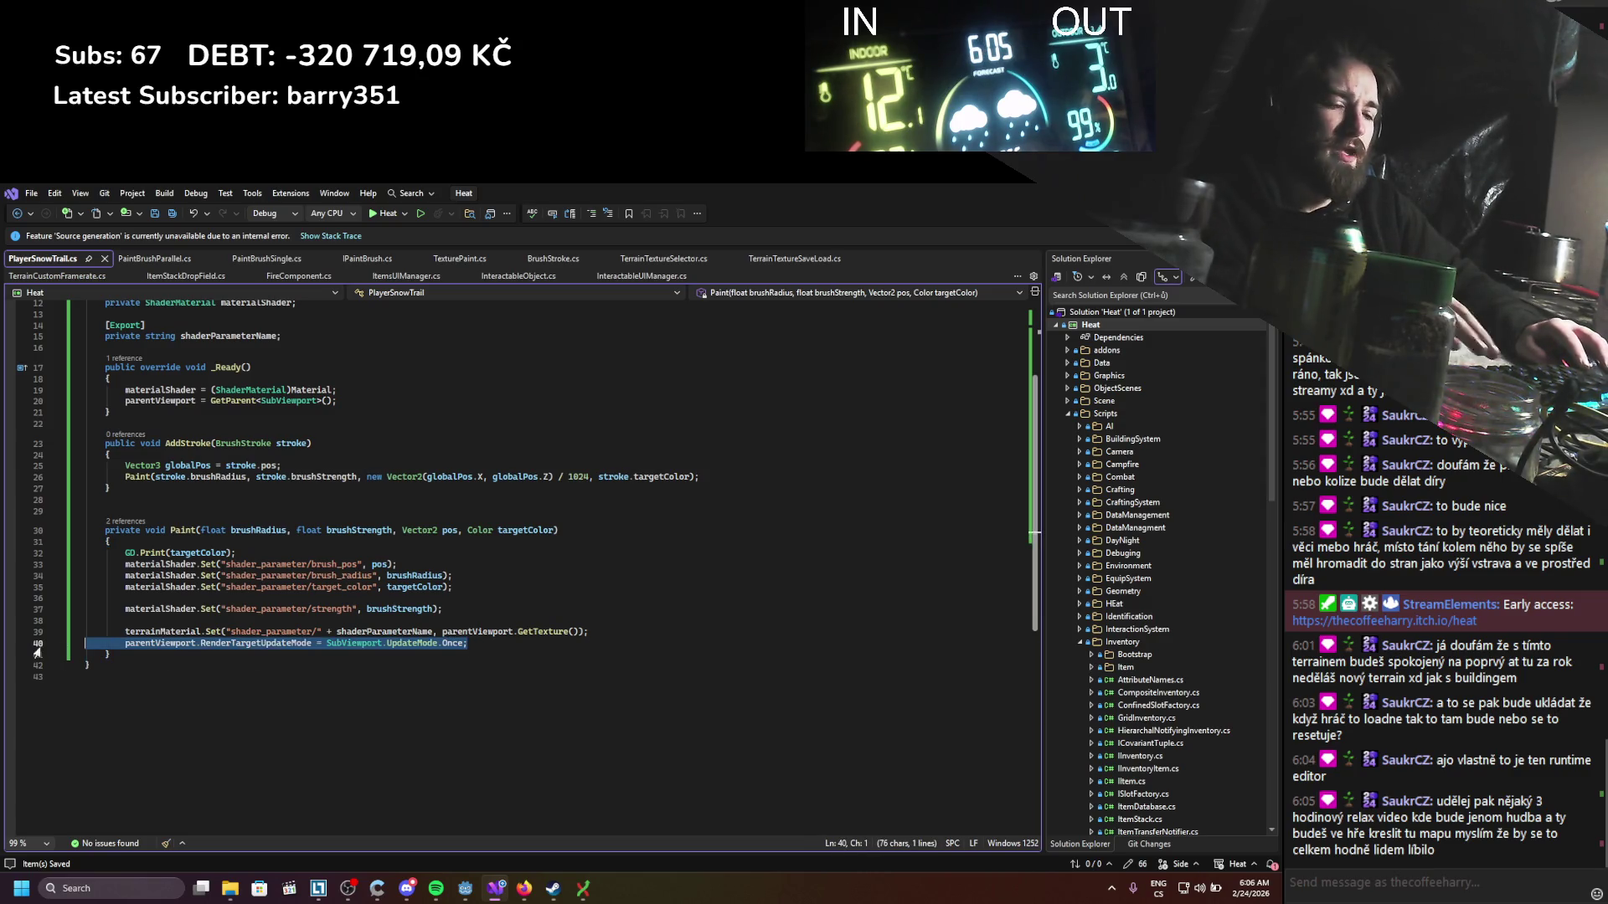
key("BackSpace")
key("BackSpace")
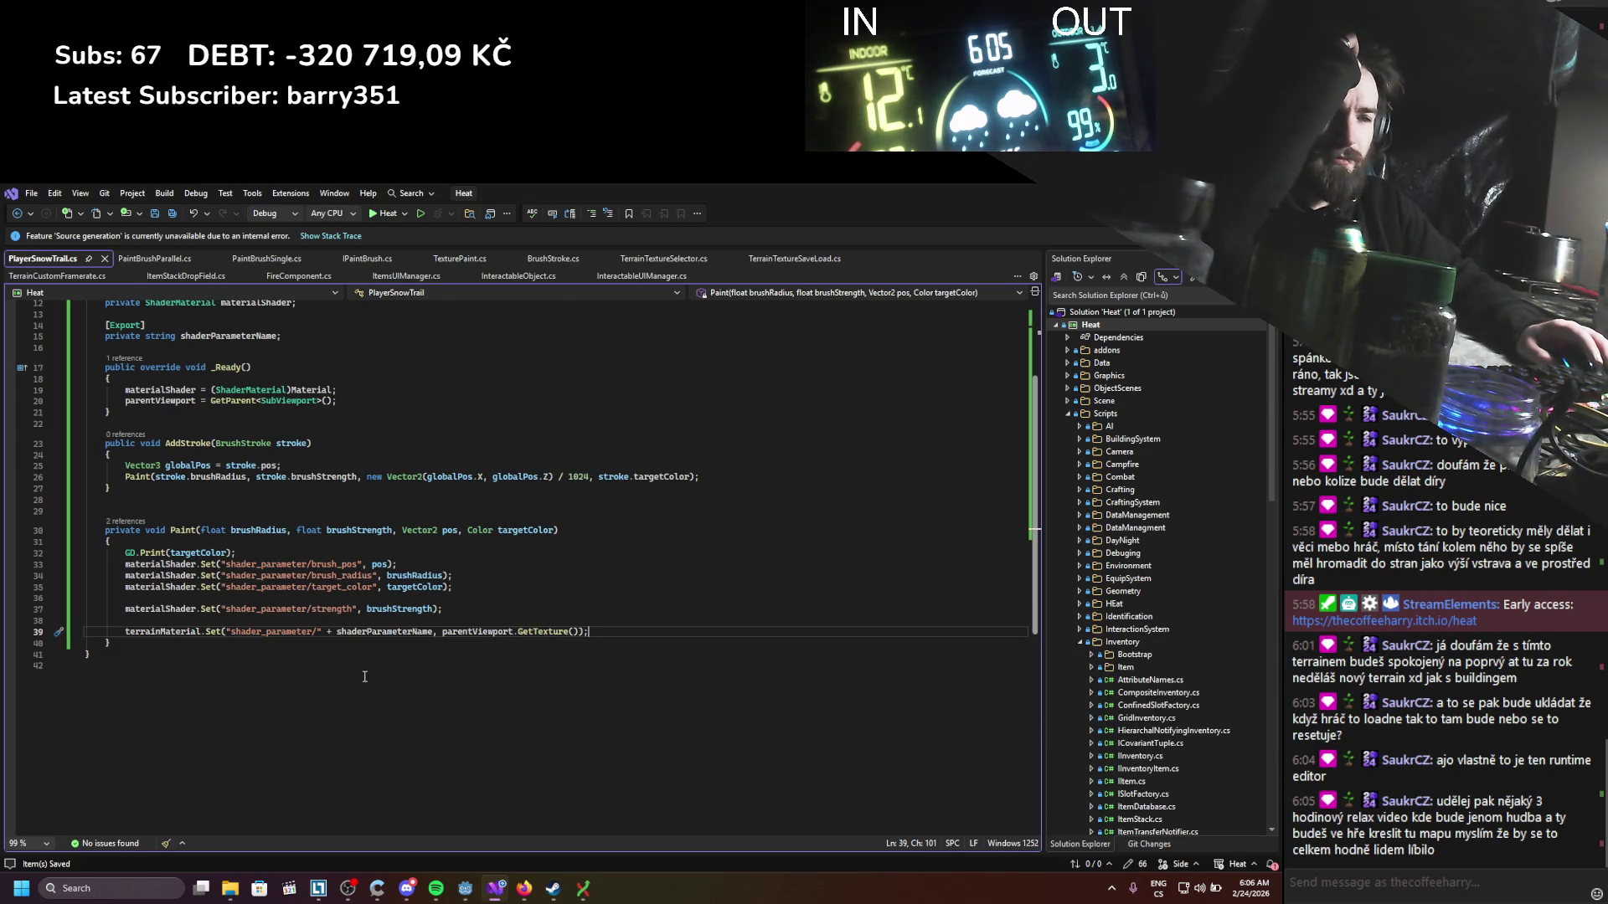
scroll(364, 677, "up", 1)
scroll(260, 608, "up", 3)
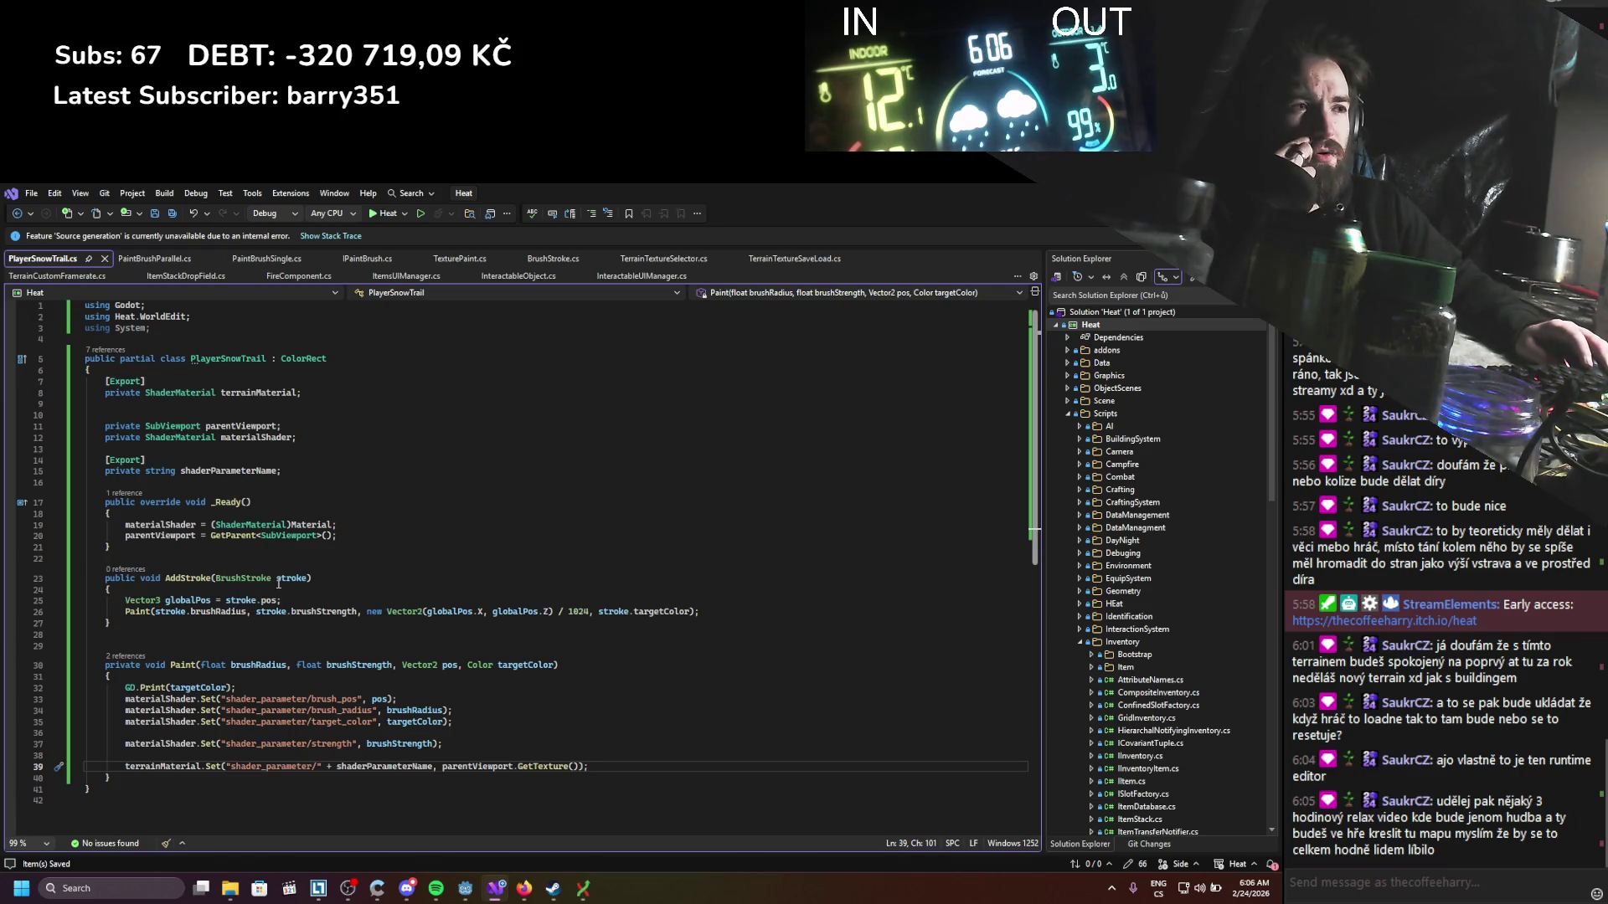
left_click(261, 558)
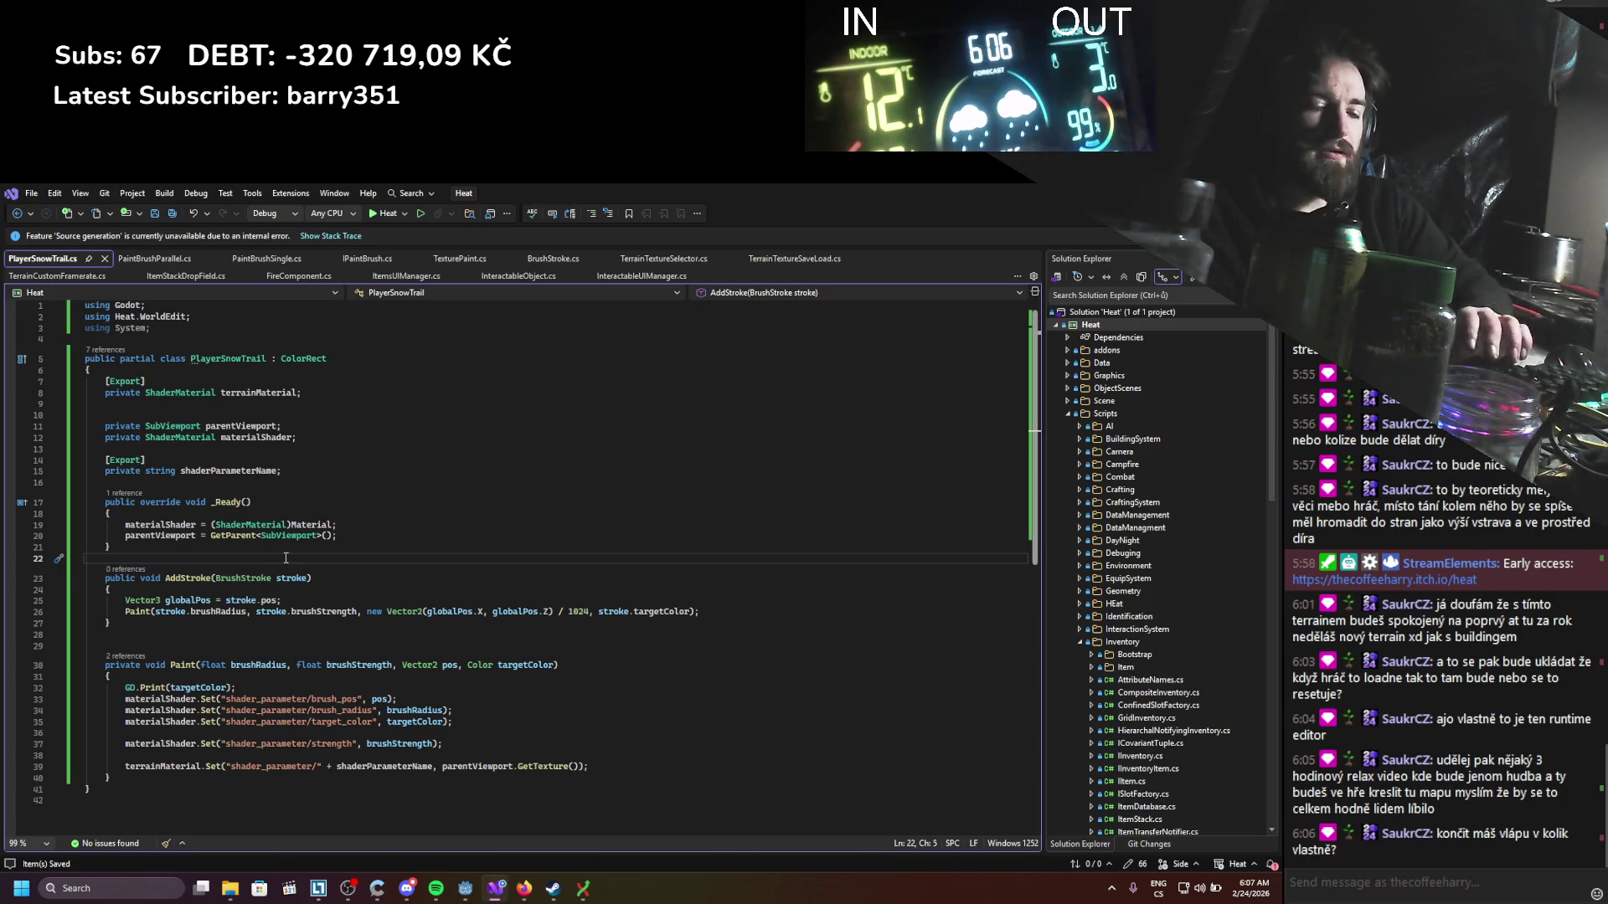
Step: Add a _Process(double delta) override below _Ready()
key("Return")
key("Return")
key("Up")
type("process")
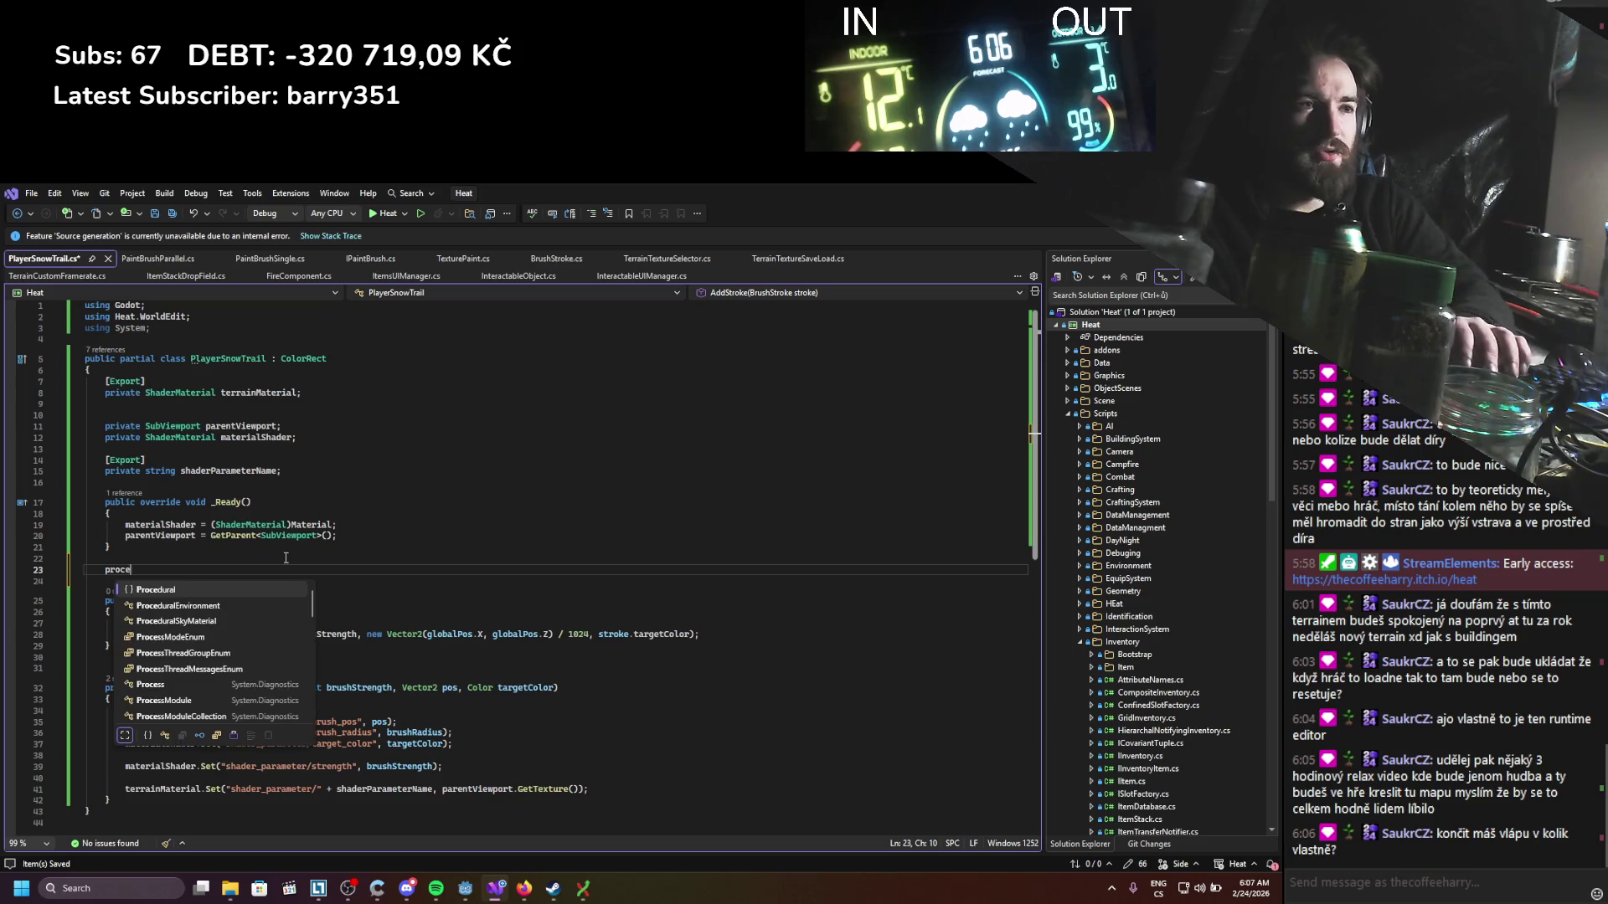
key("Tab")
key("BackSpace")
key("BackSpace")
key("BackSpace")
type("rocess")
key("ctrl+z")
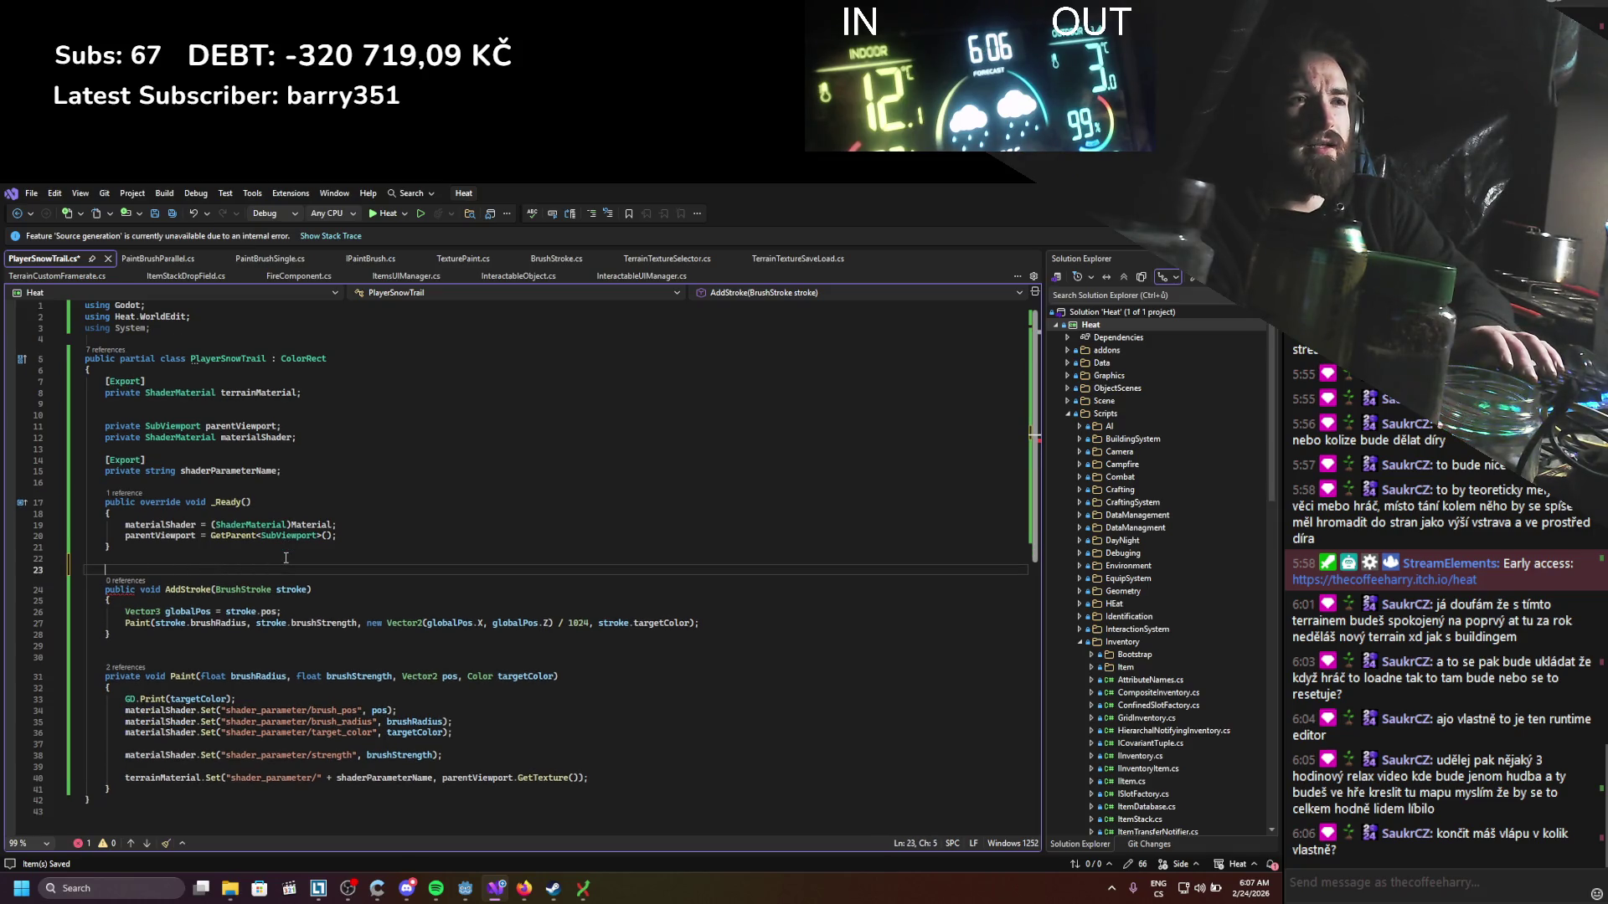
key("Return")
key("Up")
type("ove")
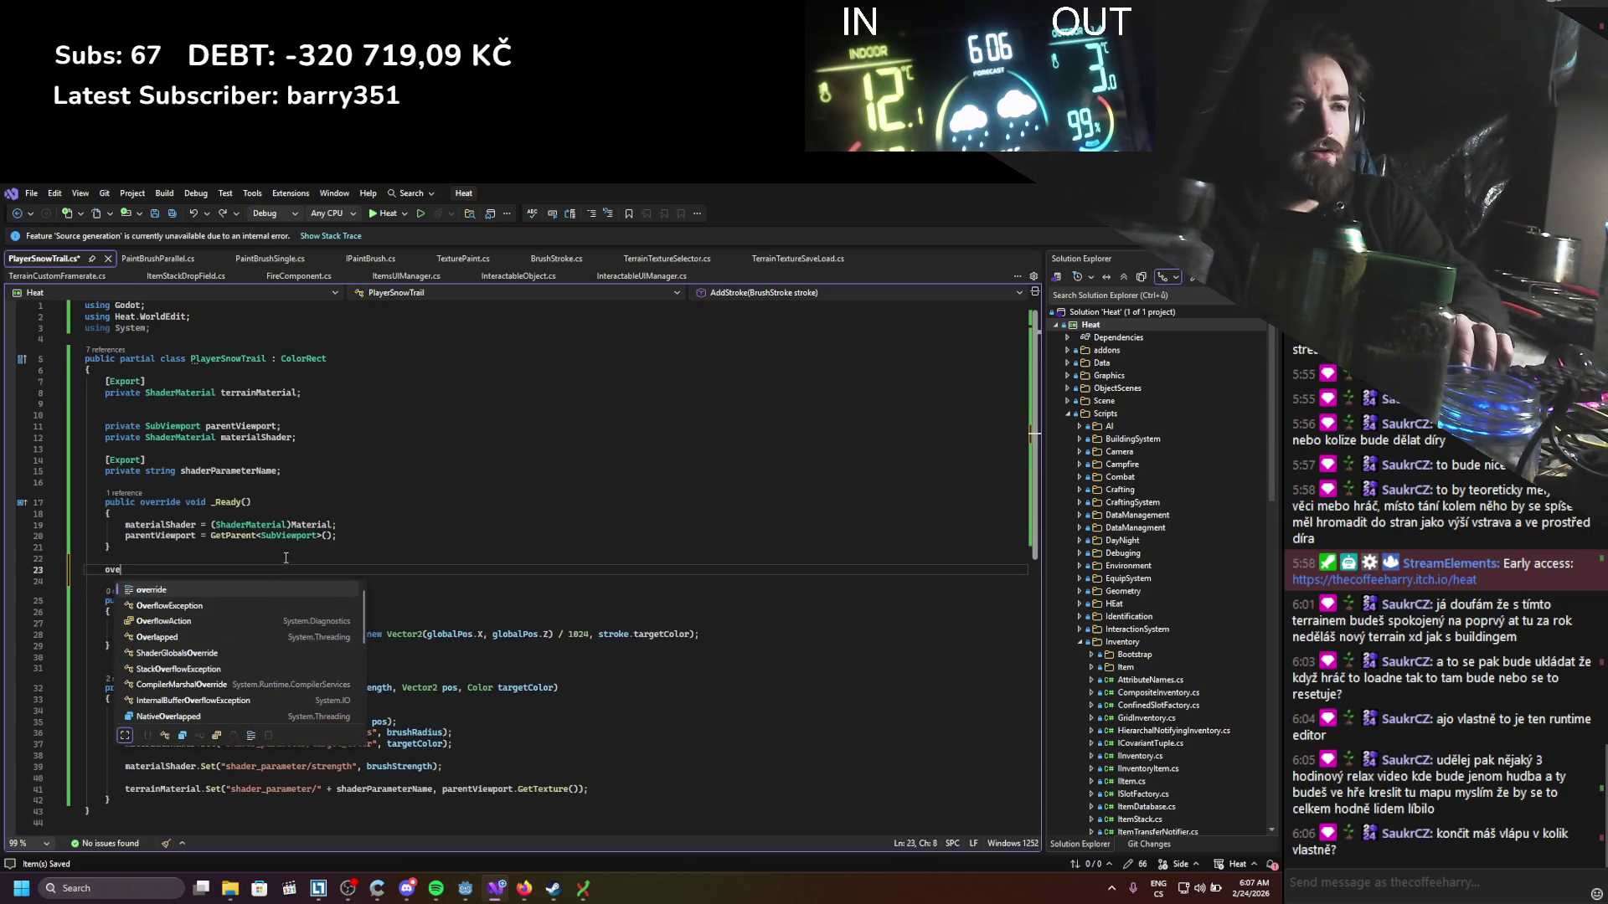
key("Tab")
type("proce")
key("Down")
key("Tab")
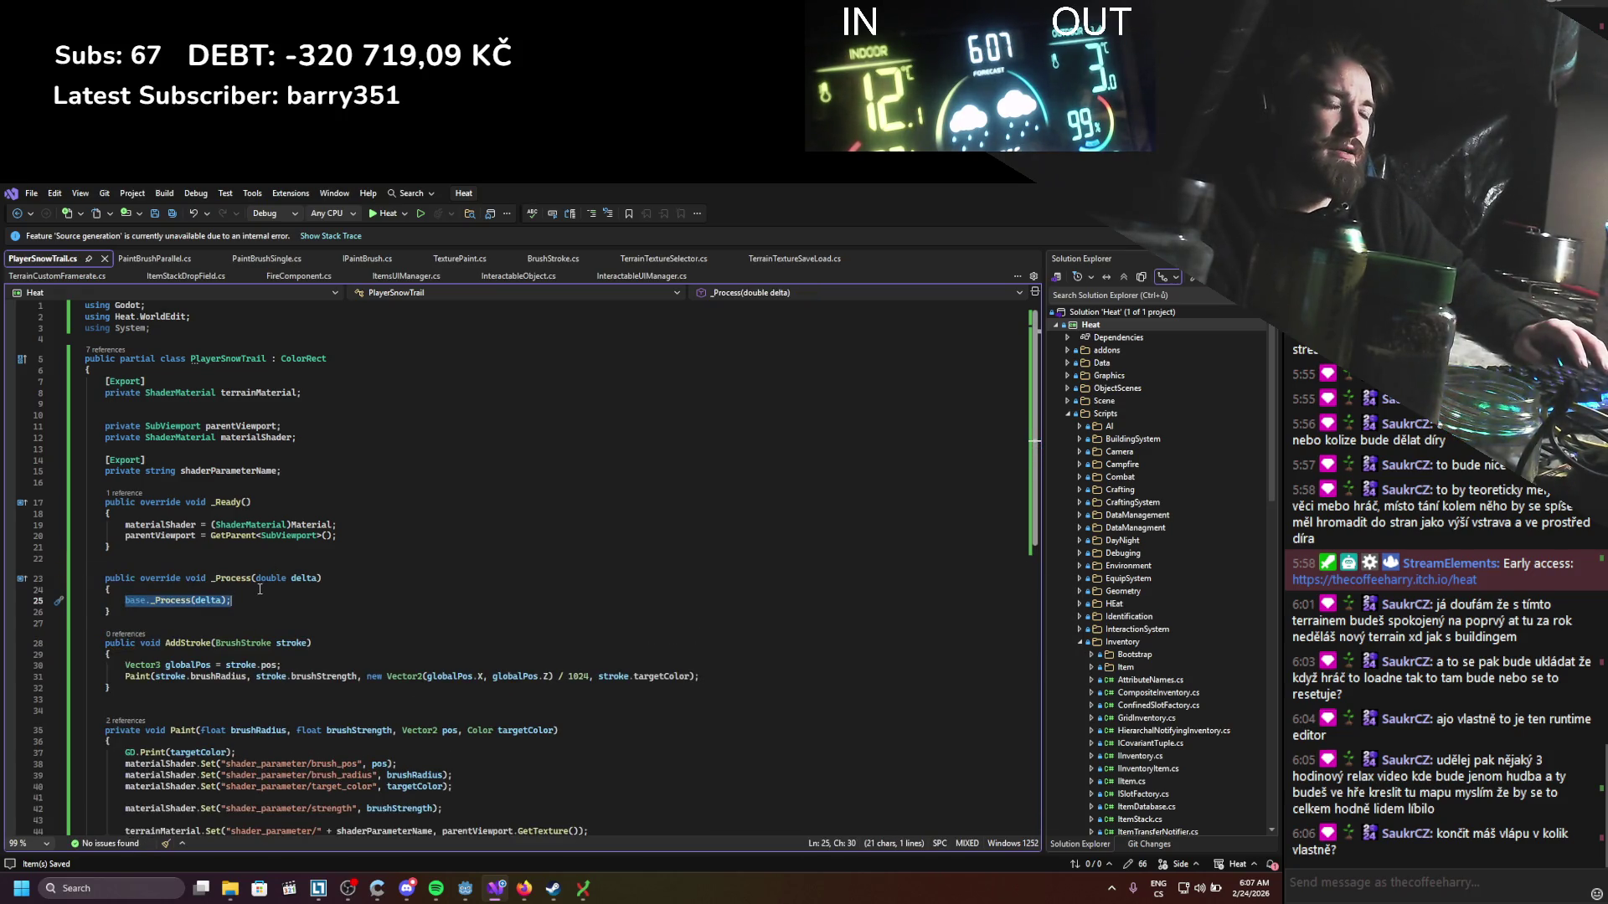
Step: Add an [Export] private Node3D playerNode field near the top of the class
left_click(225, 419)
key("Return")
left_click(231, 411)
type("[Export]")
key("Return")
type("private node")
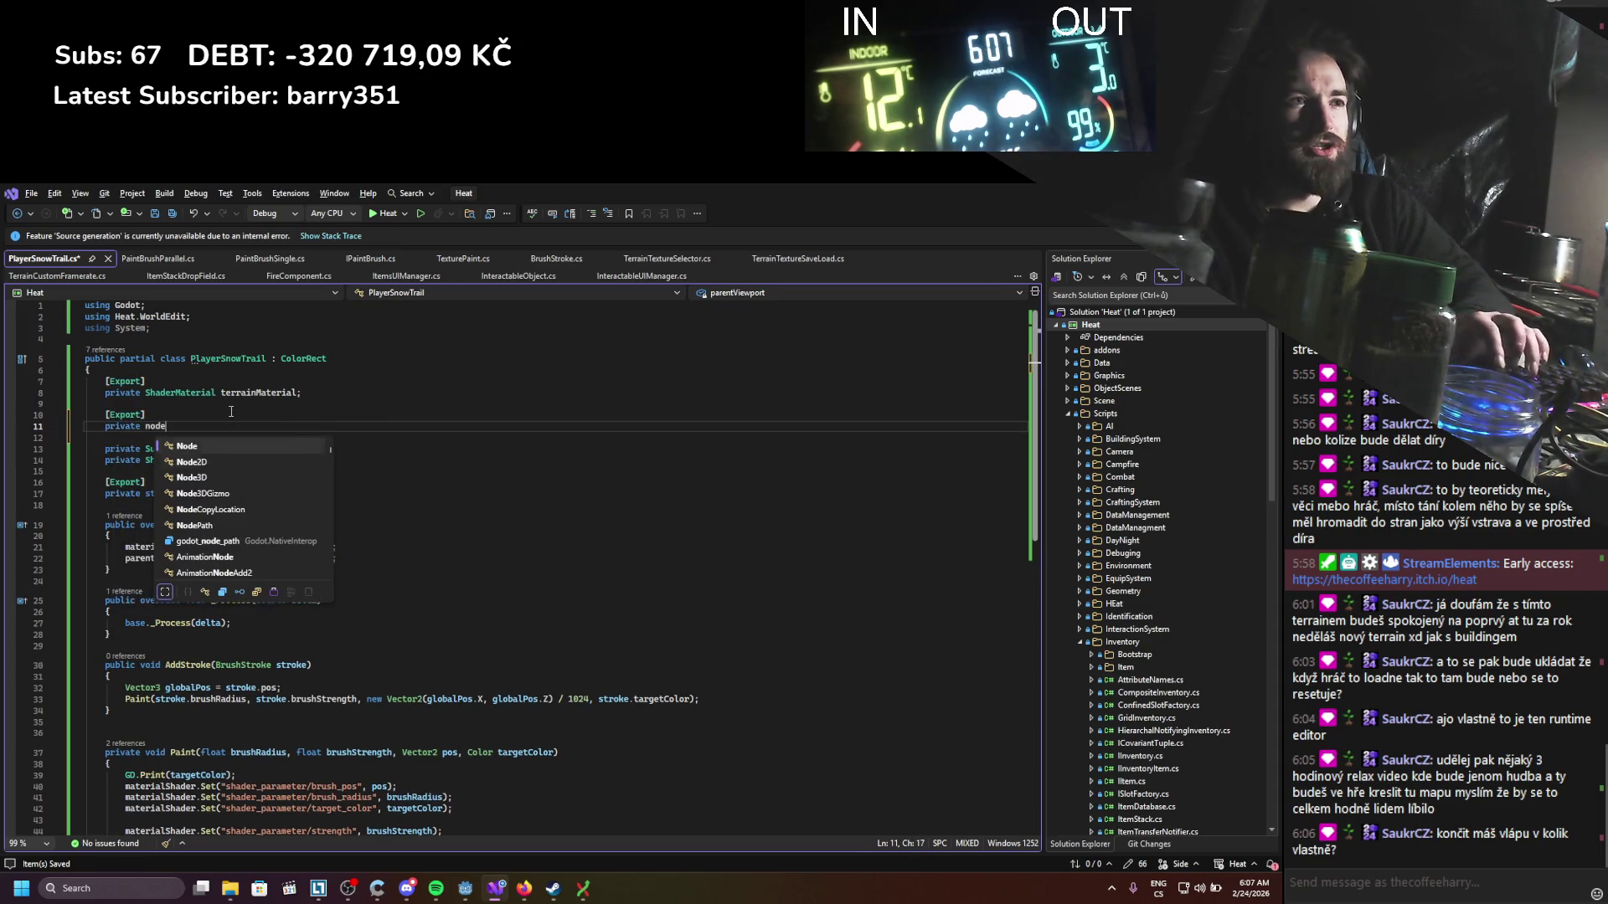
type("3D playerNode;")
left_click(189, 426)
double_click(190, 425)
Step: Move the Paint call out of AddStroke and into _Process in place of base._Process(delta)
scroll(225, 512, "down", 3)
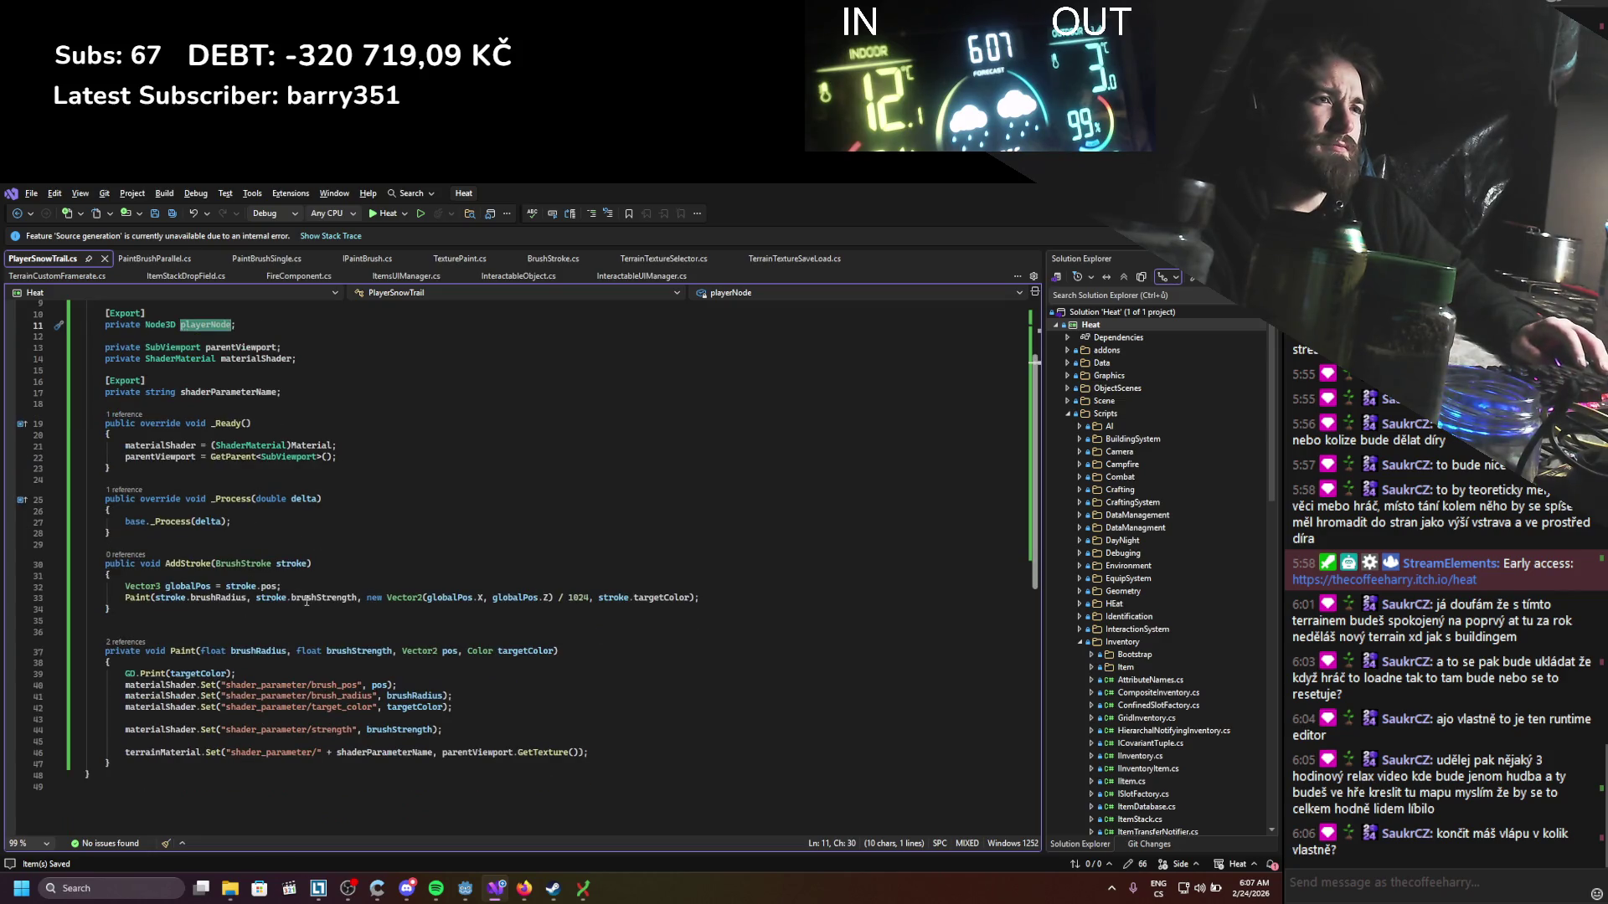
left_click_drag(708, 597, 125, 597)
key("BackSpace")
left_click_drag(236, 521, 125, 521)
type("Paint(stroke.brushRadius, stroke.brushStrength, new Vector2(globalPos.X, globalPos.Z) / 1024, stroke.targetColor);")
left_click(228, 550)
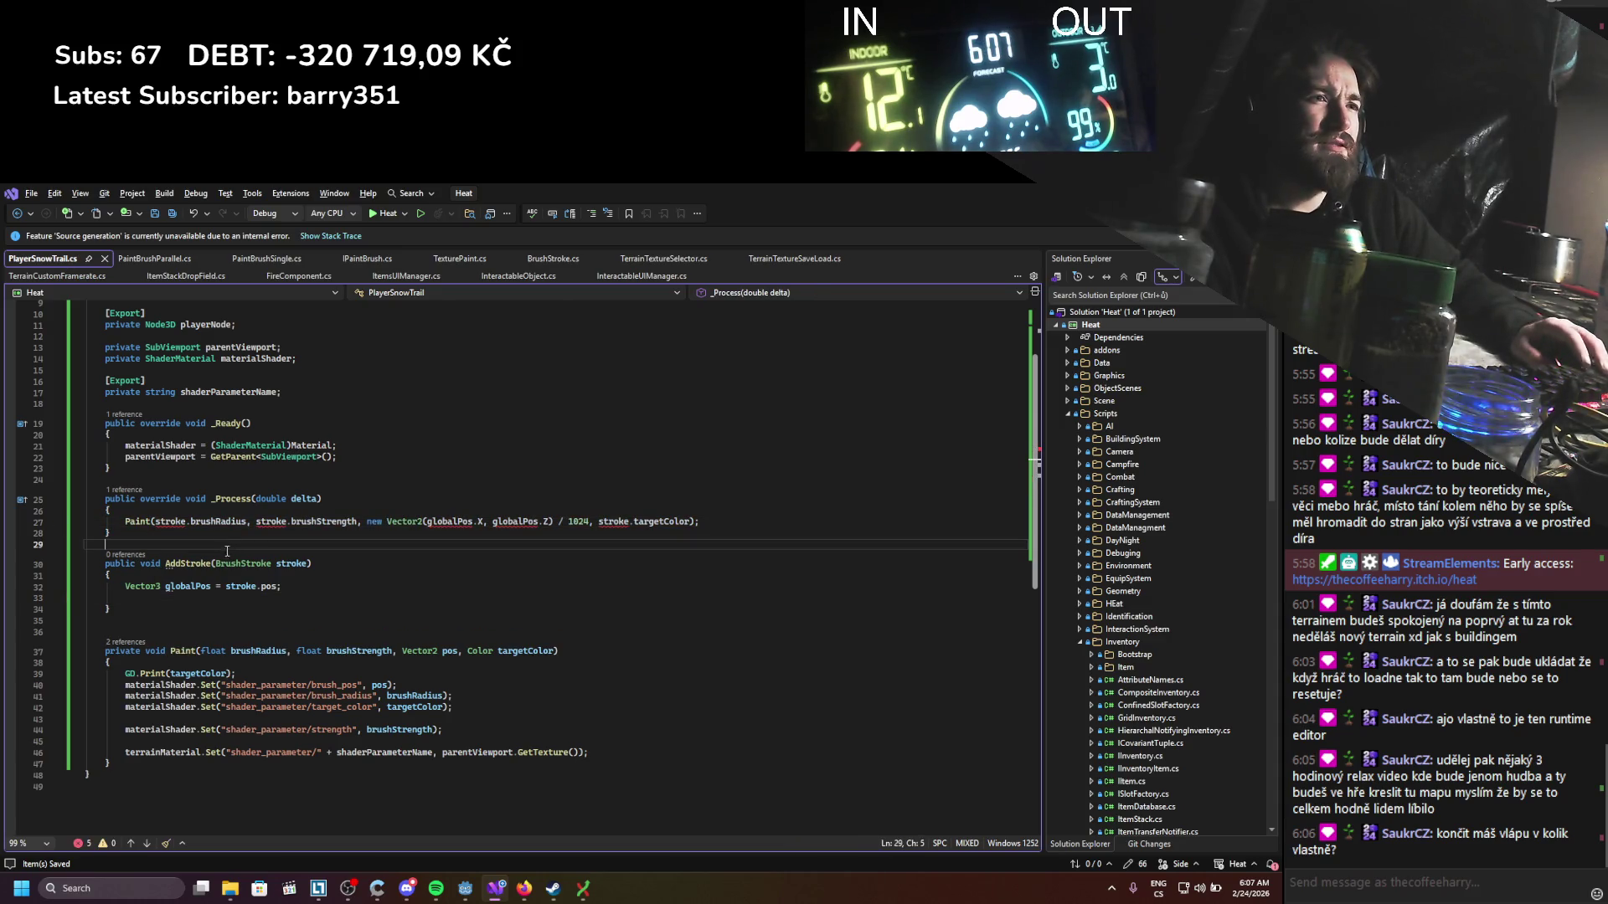
scroll(229, 550, "up", 2)
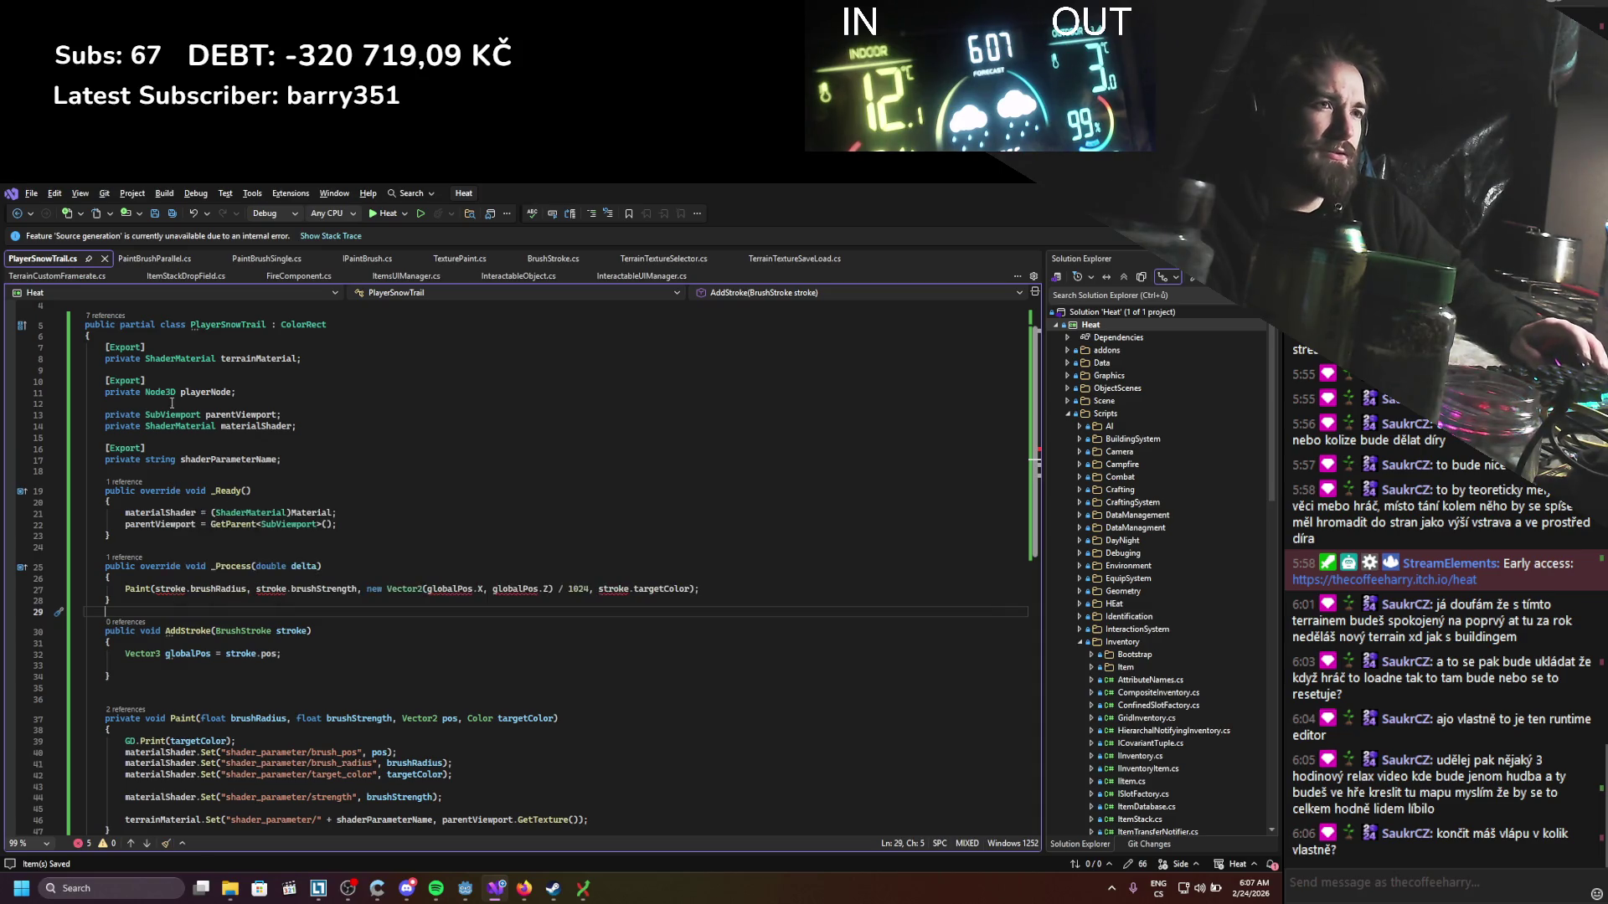
scroll(192, 483, "up", 1)
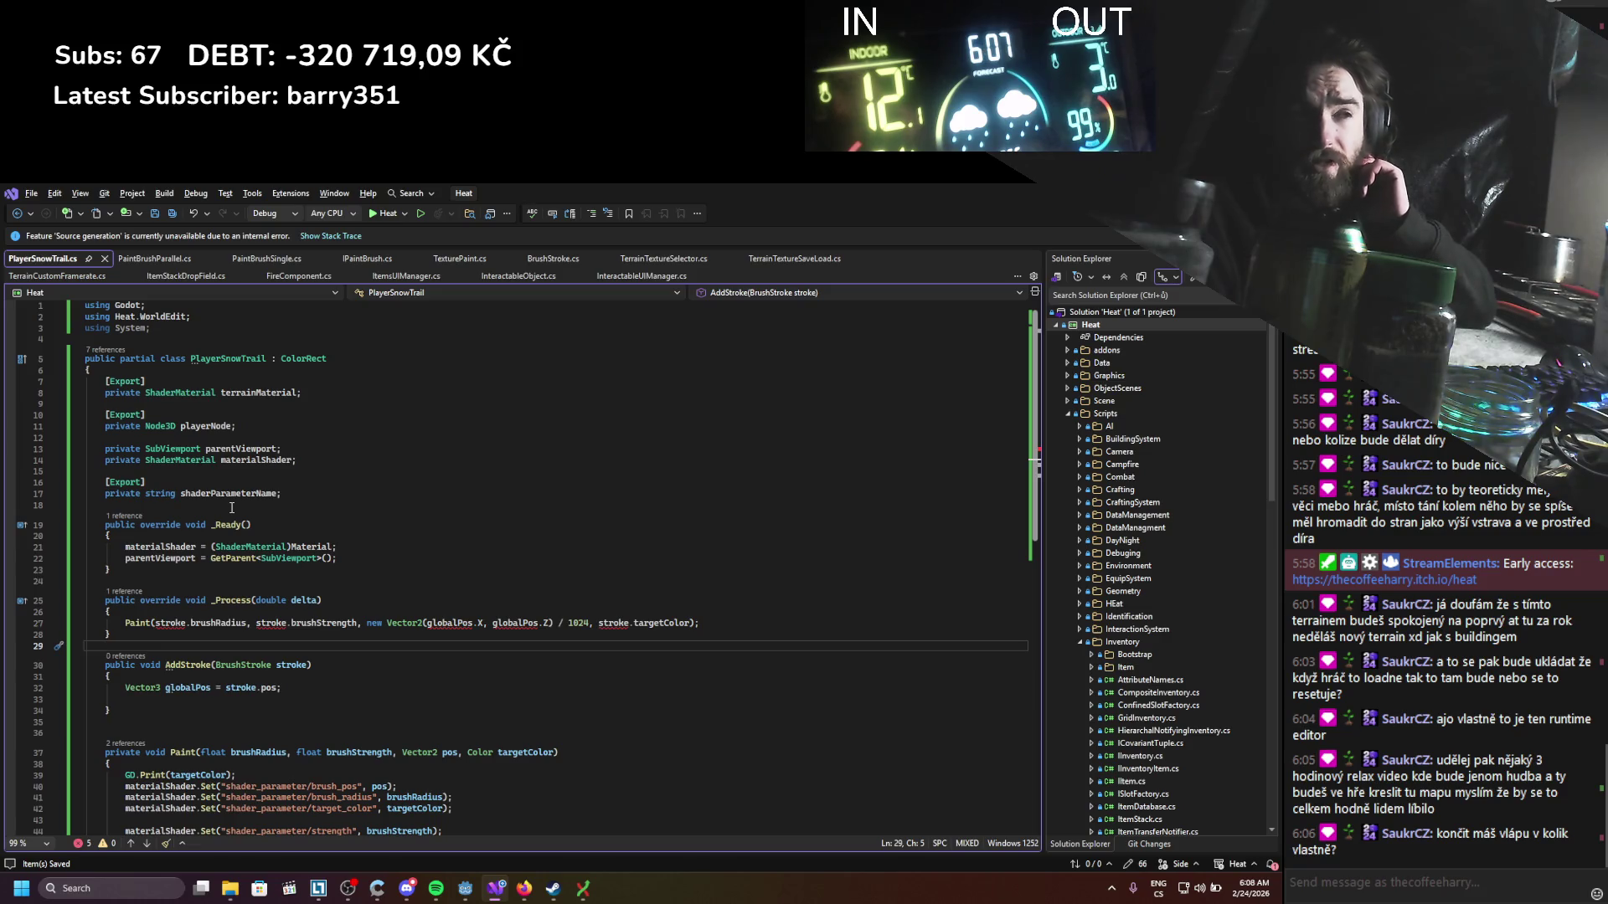
Step: Add exported float fields brushRadius and brushStrength below the materialShader field
left_click(259, 473)
key("Return")
key("Return")
key("Up")
type("[e")
key("Down")
key("Down")
key("Down")
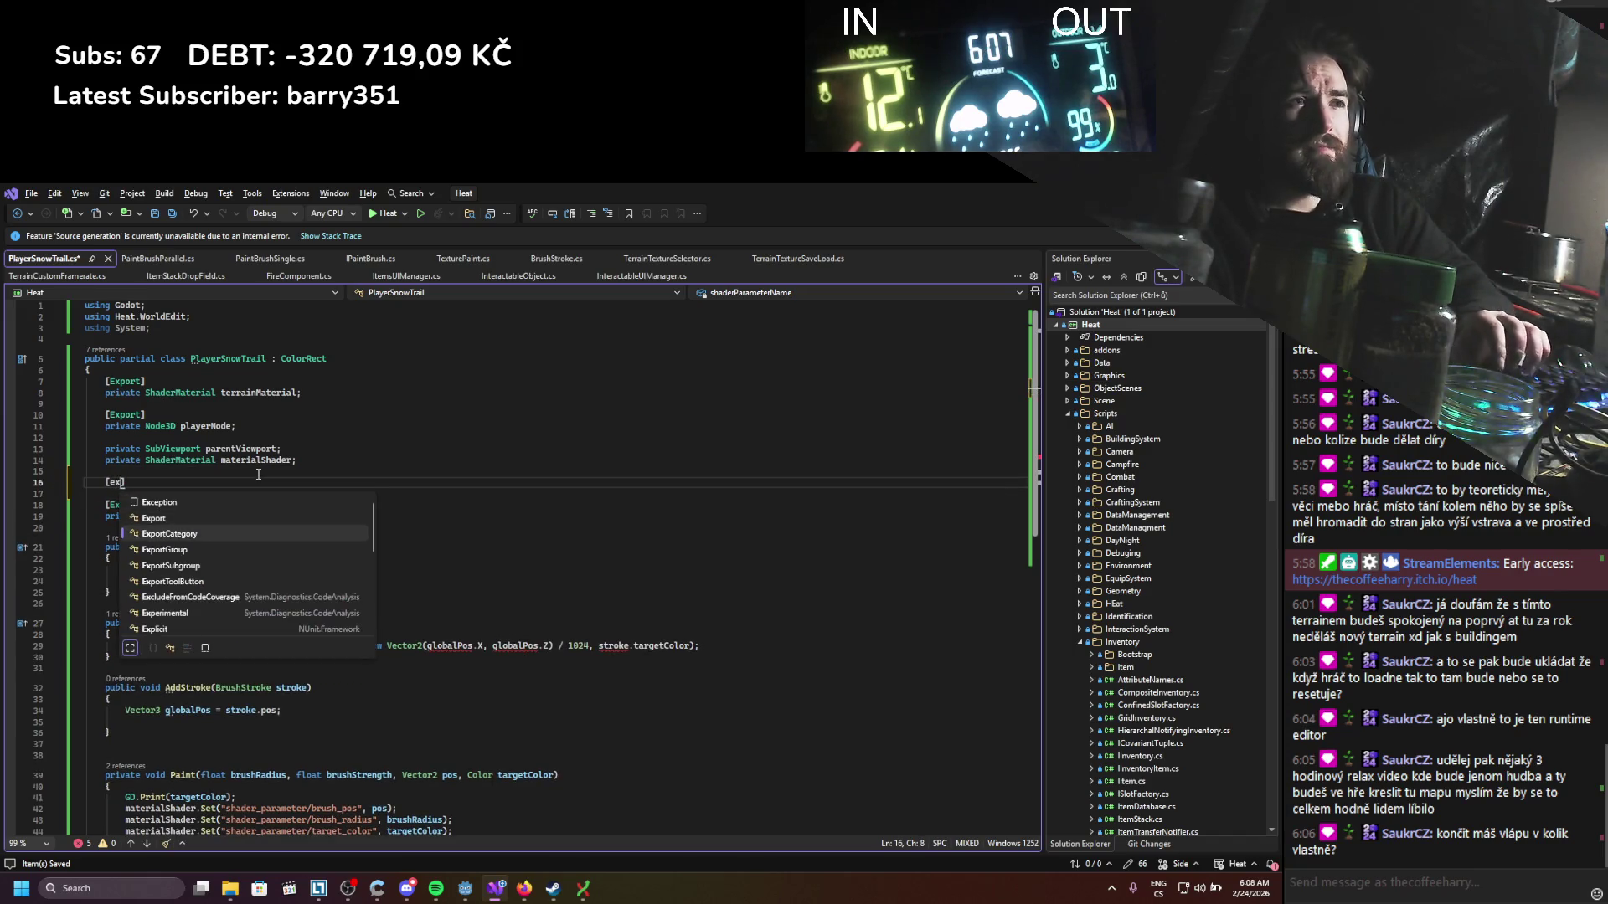
key("Tab")
key("End")
key("Return")
type("privat")
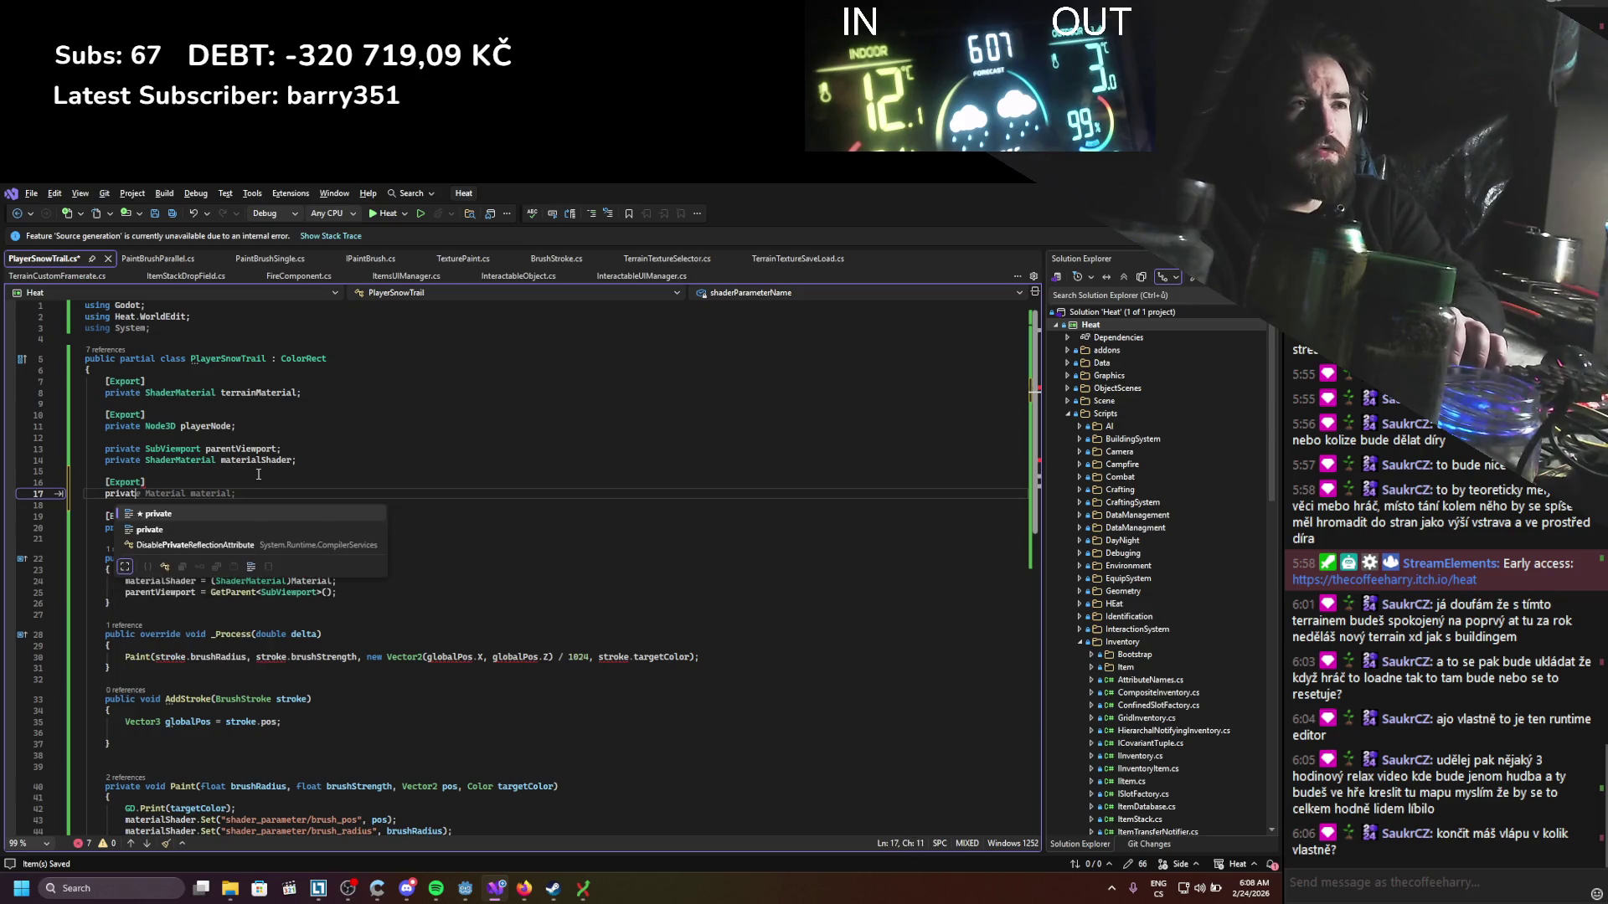
type("e float burhs")
key("BackSpace")
key("BackSpace")
key("BackSpace")
type("rushRadius;")
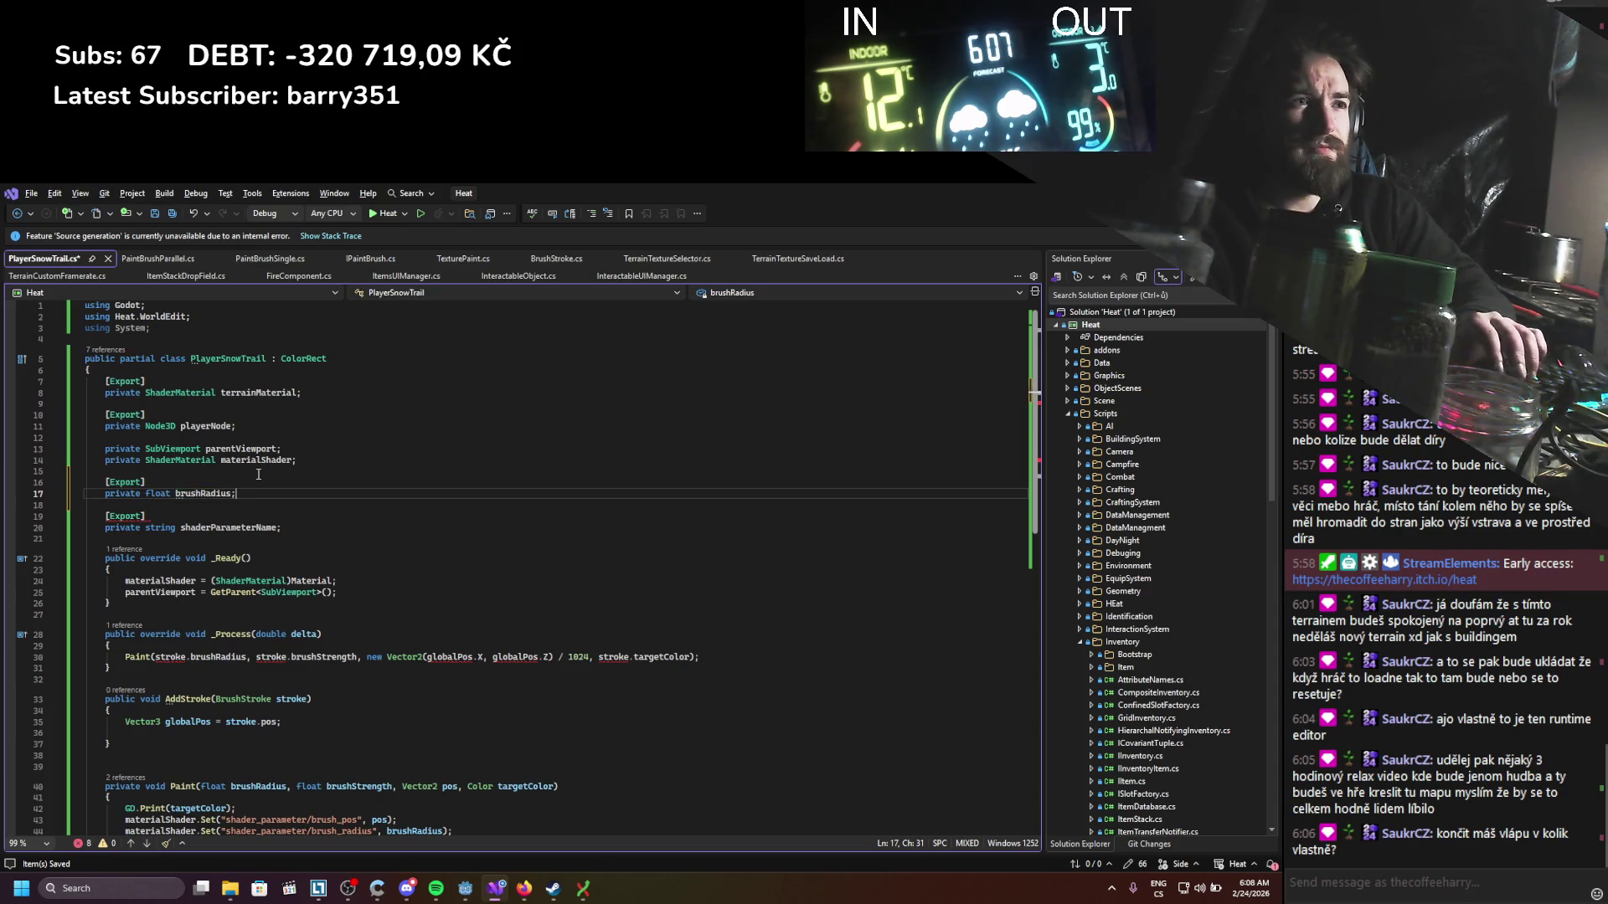
key("Return")
type("private float ")
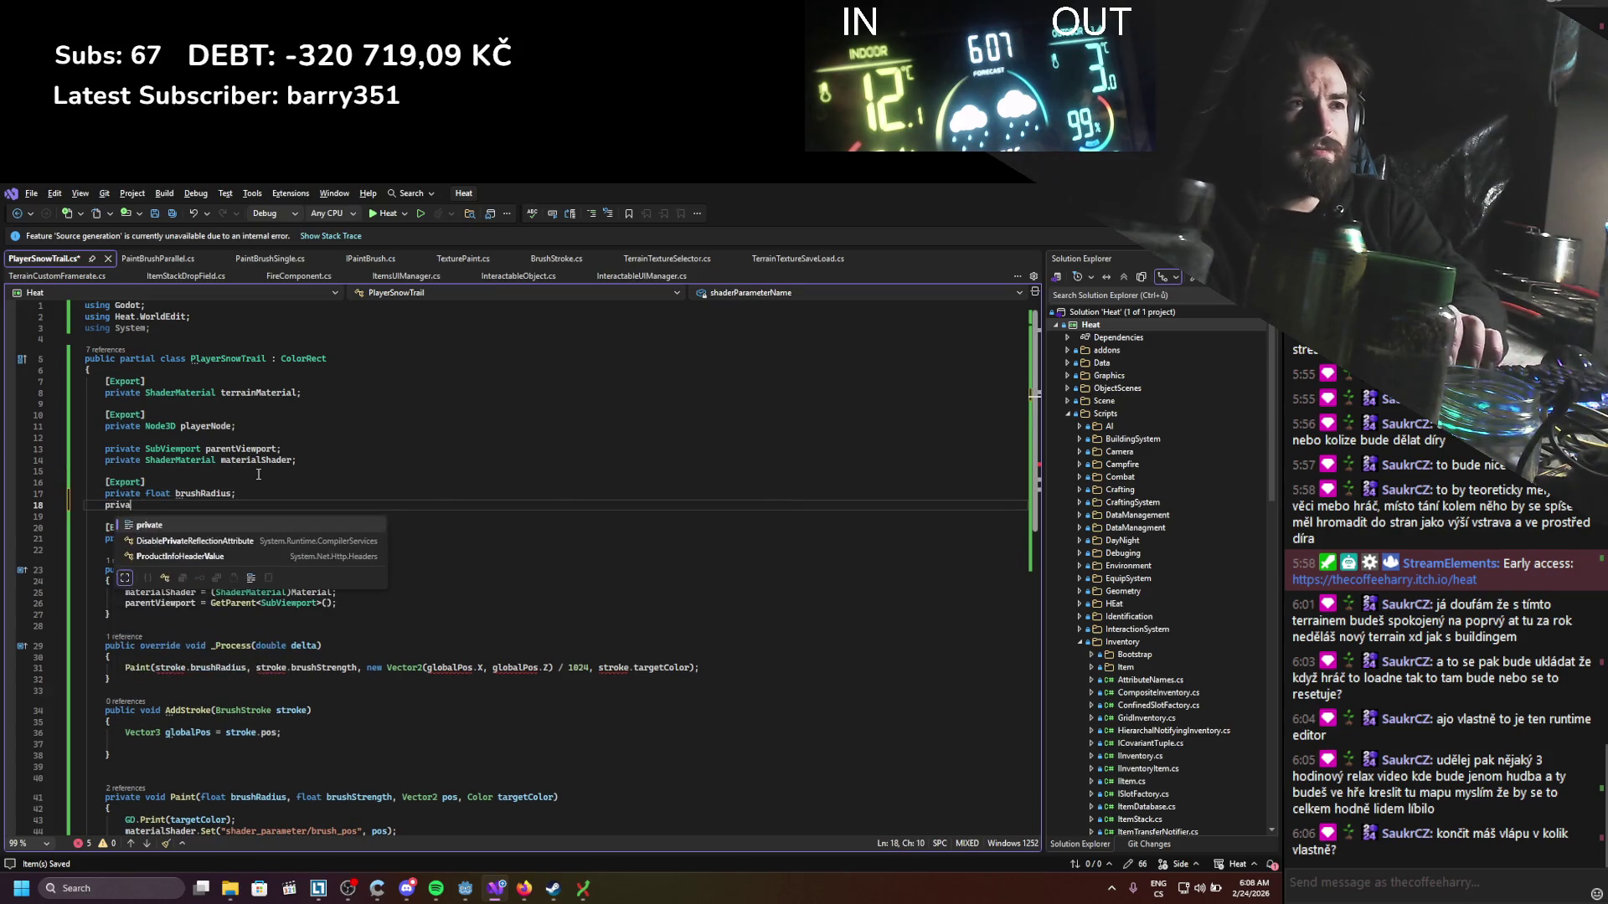
type("b")
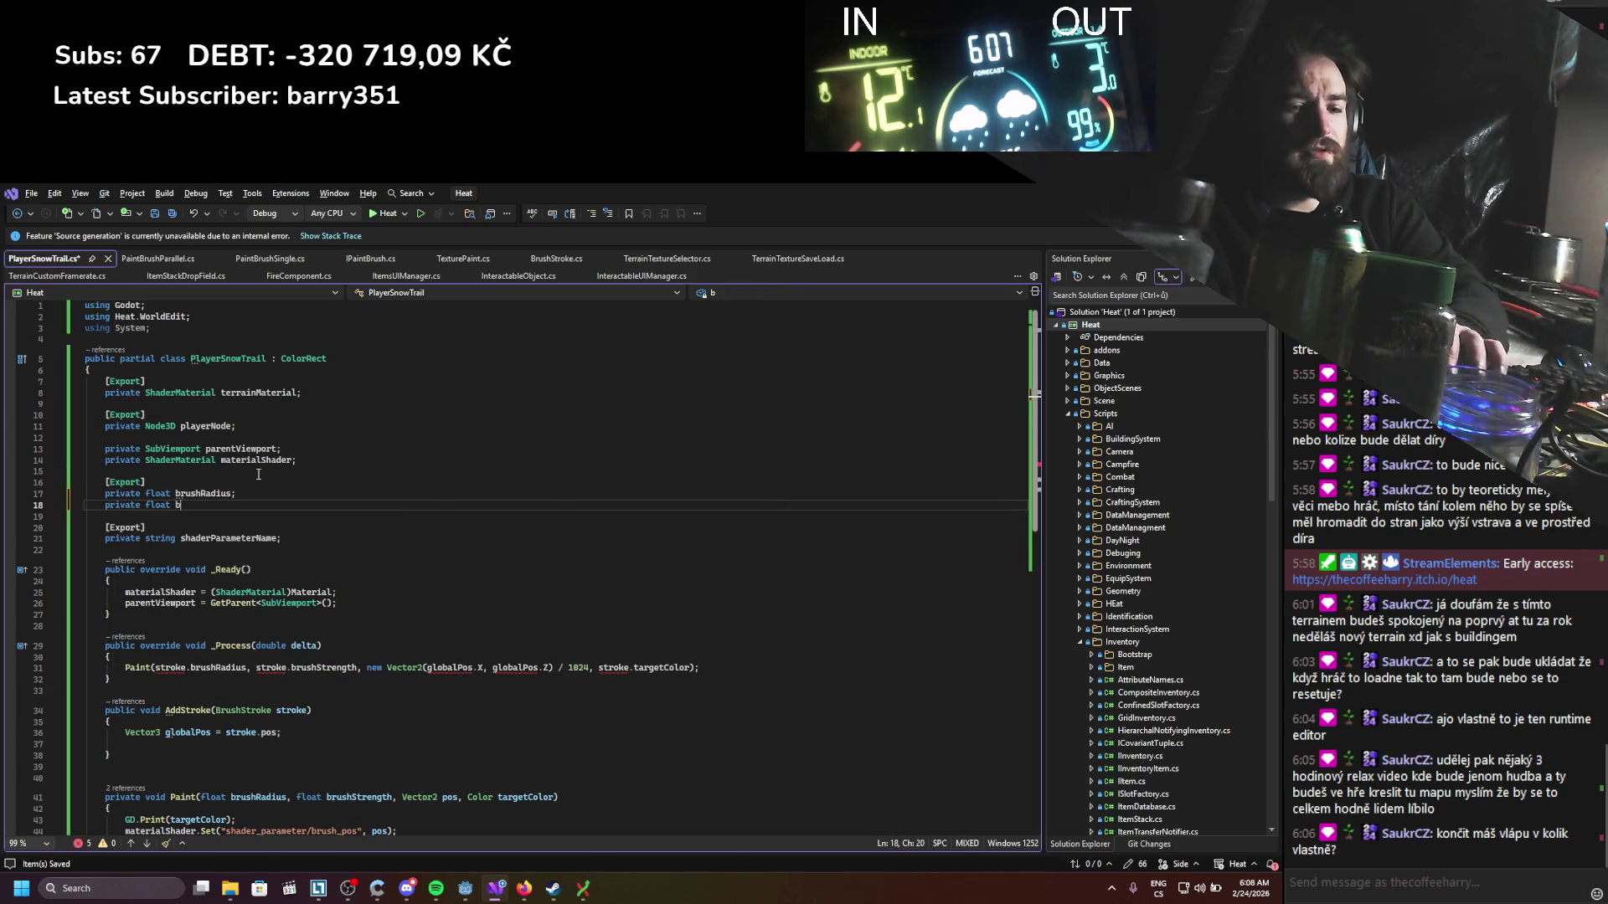
type("rushStrength;")
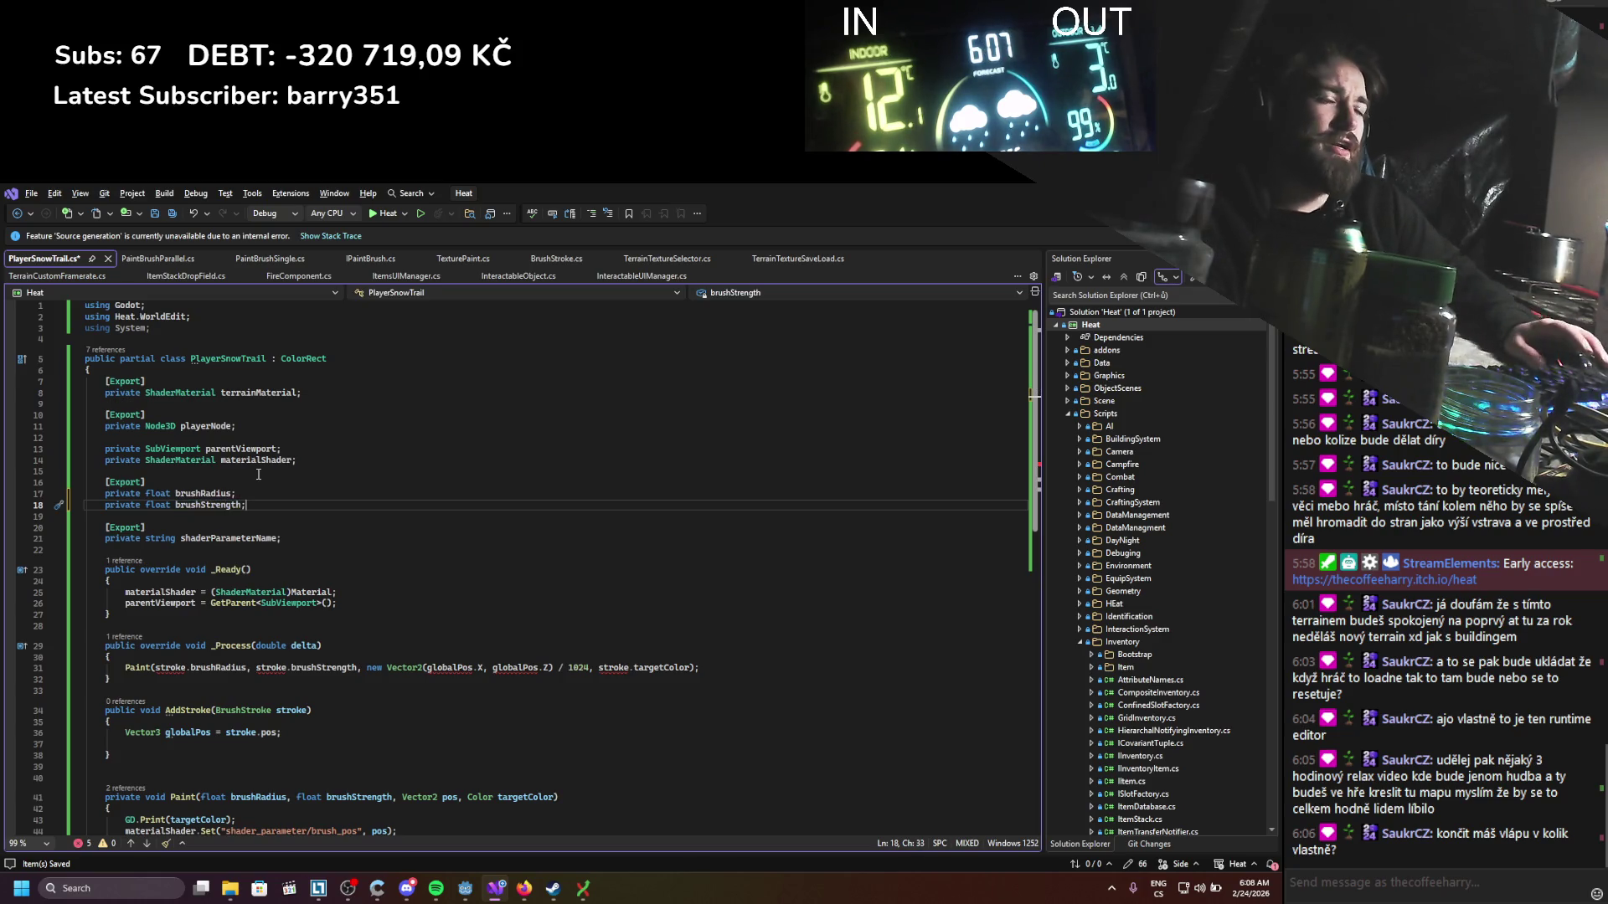
Step: Delete the brushRadius and brushStrength fields and remove those arguments from the Paint call
left_click_drag(254, 506, 84, 491)
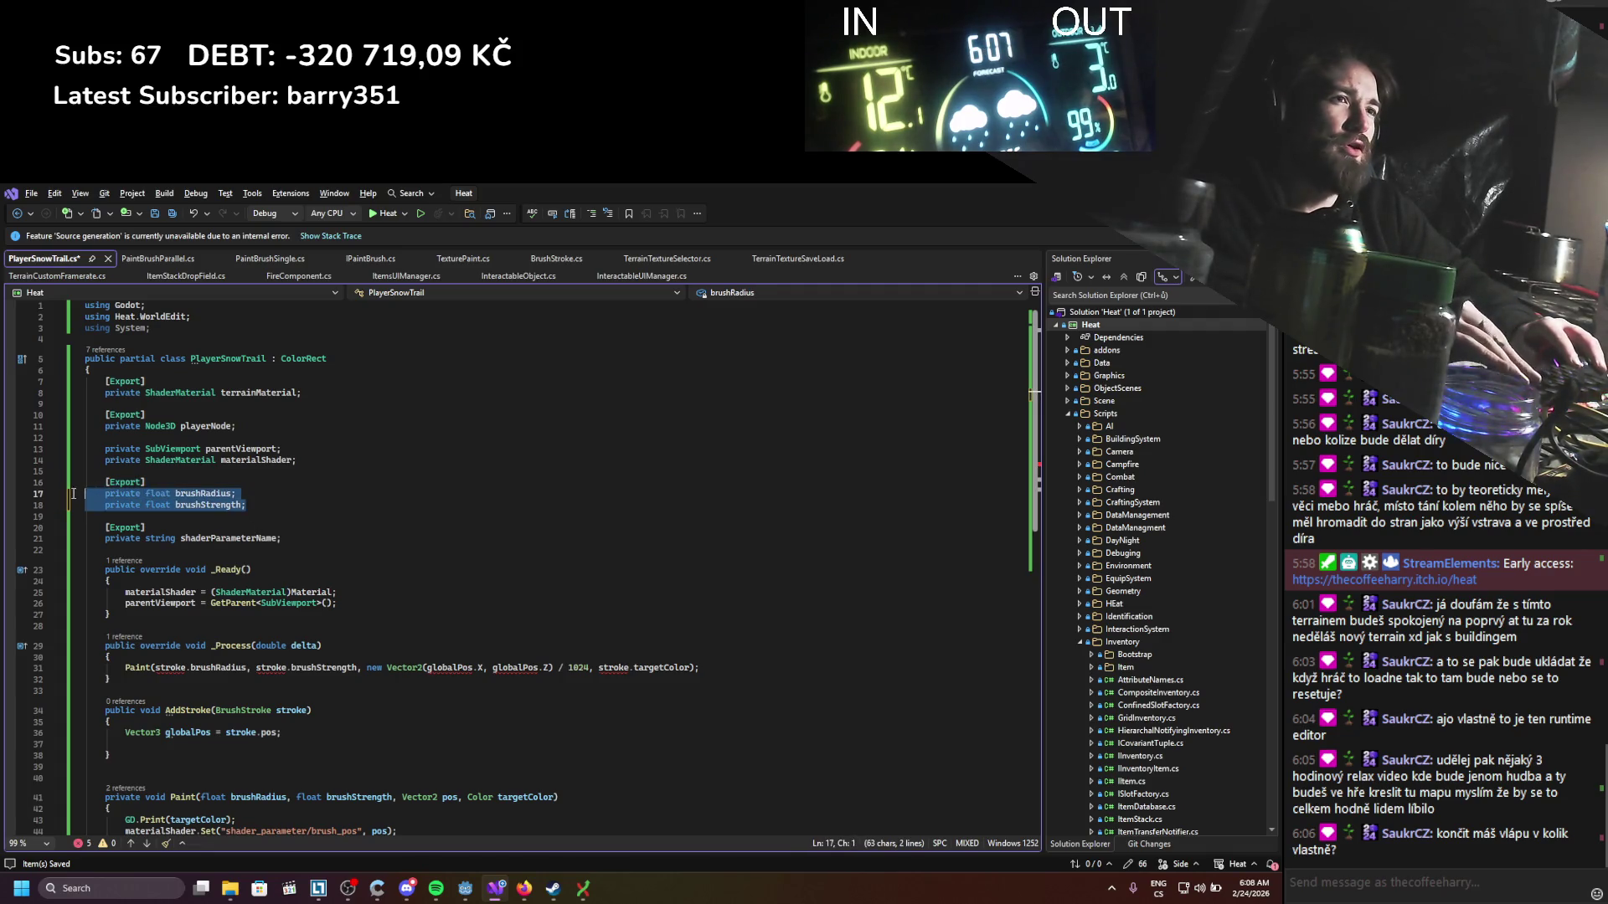
key("BackSpace")
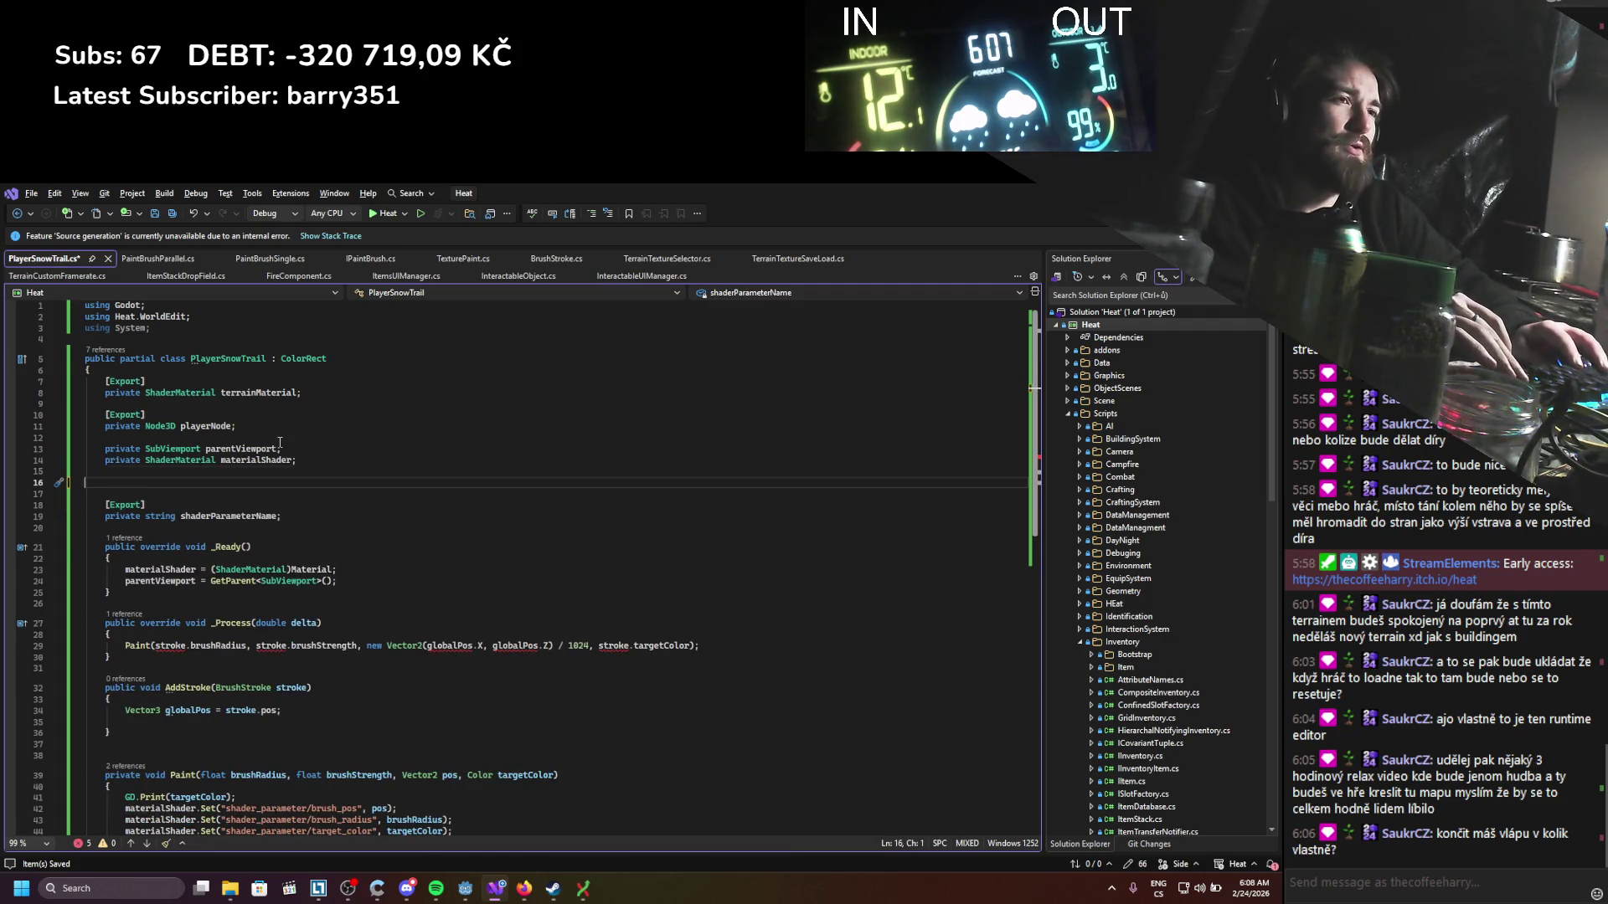
key("BackSpace")
key("BackSpace")
left_click_drag(367, 623, 155, 623)
key("BackSpace")
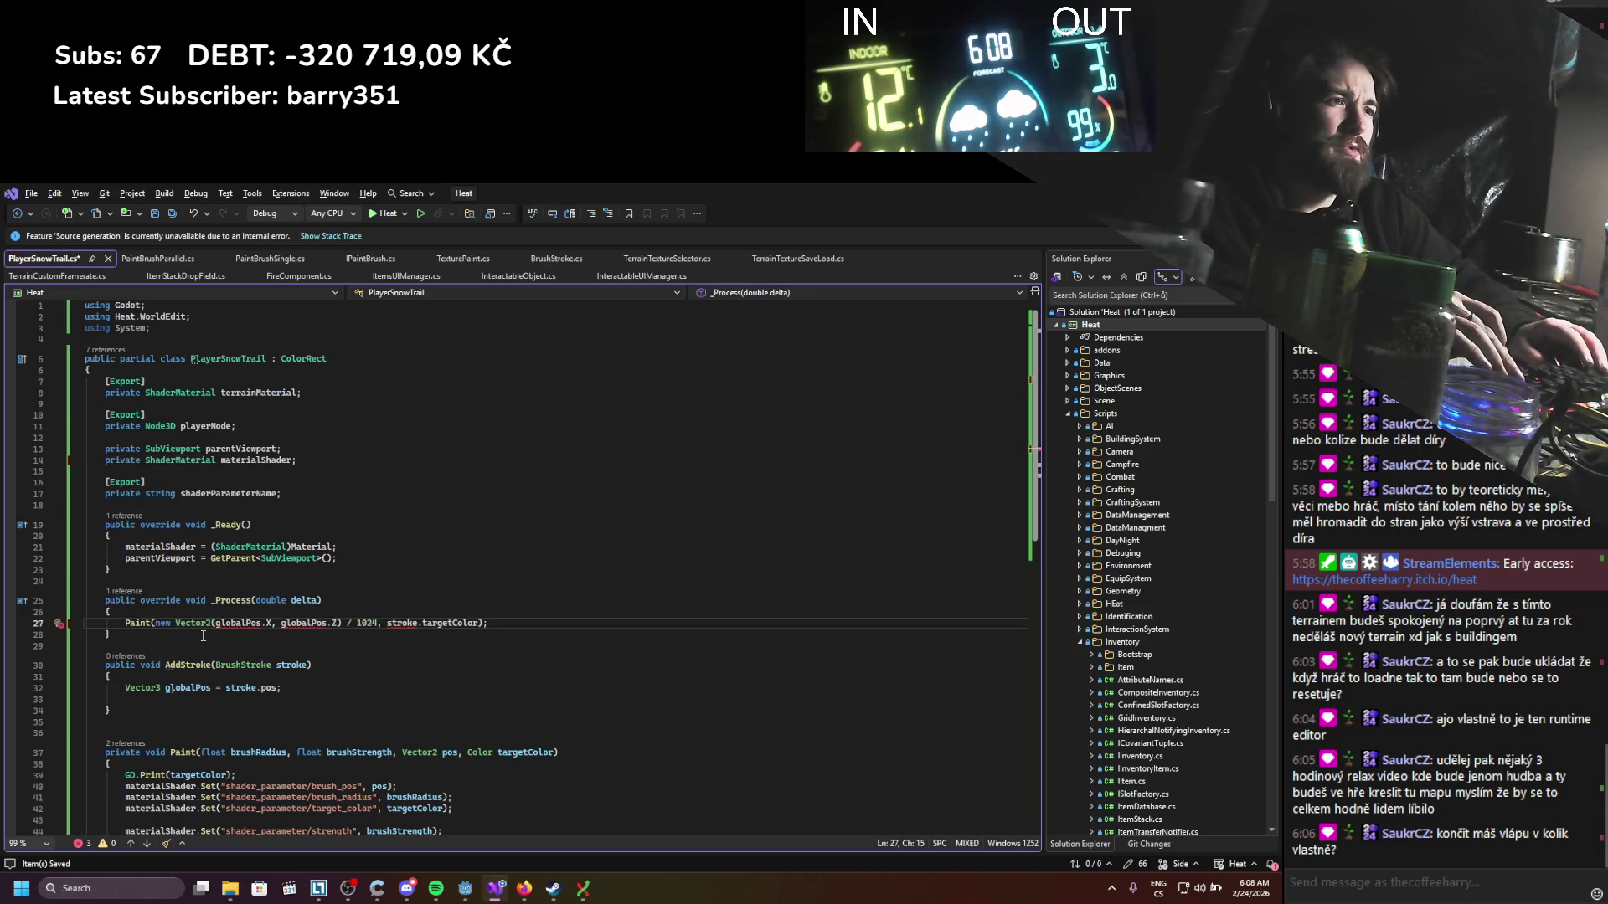
Step: Delete the brush_pos, brush_radius and target_color materialShader.Set calls from Paint()
scroll(203, 637, "down", 2)
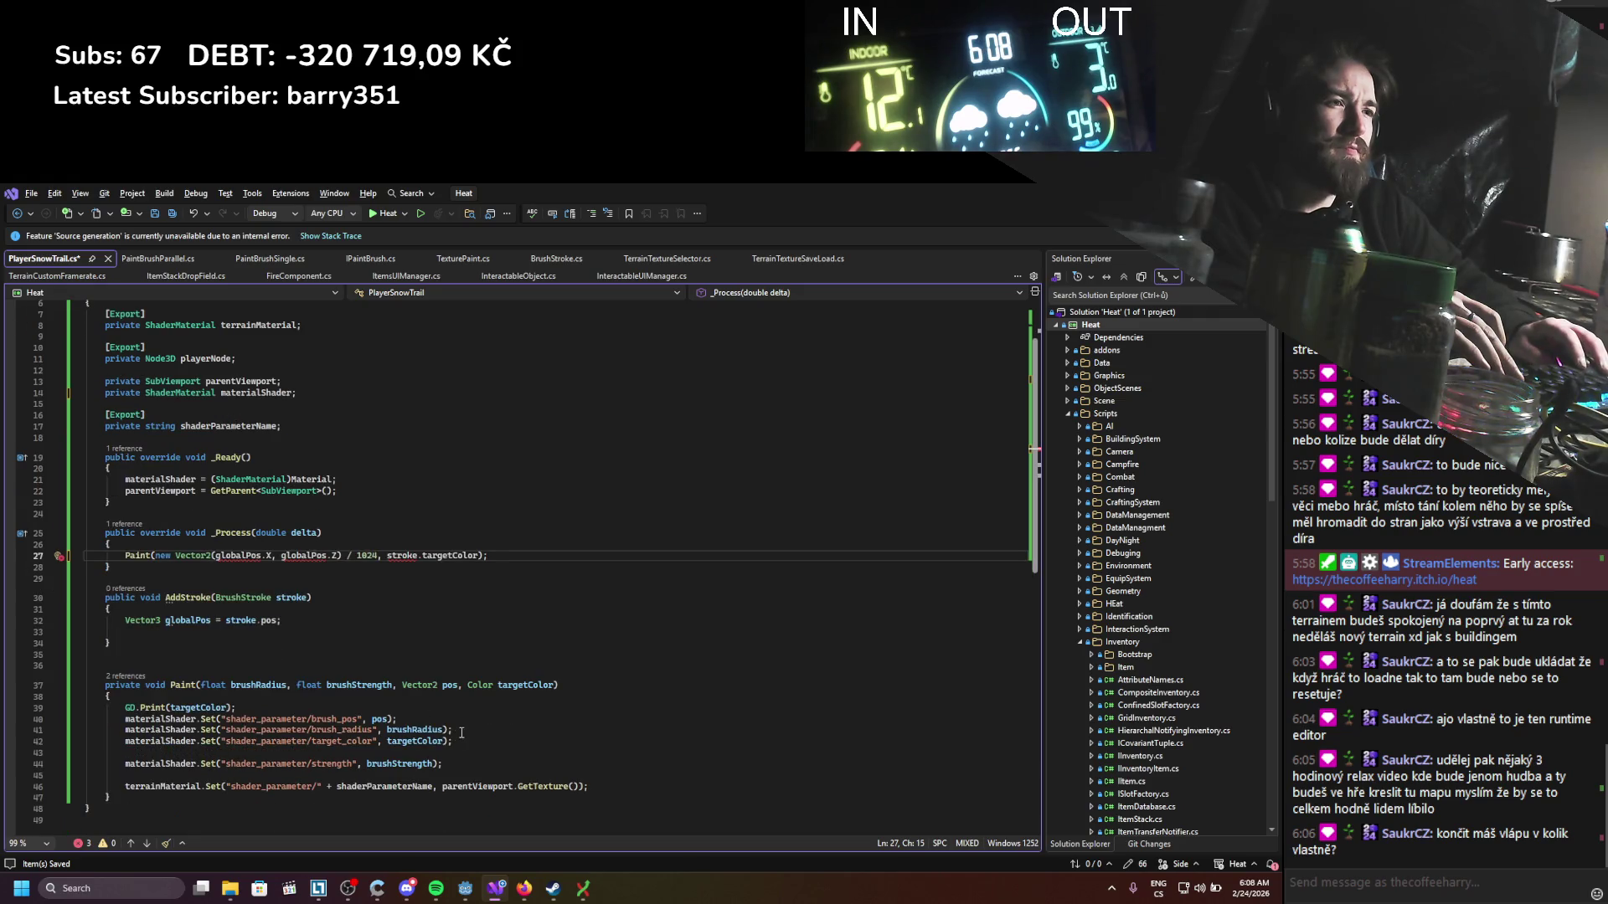
left_click_drag(453, 730, 84, 719)
key("BackSpace")
key("BackSpace")
key("shift+Down")
key("shift+End")
key("Delete")
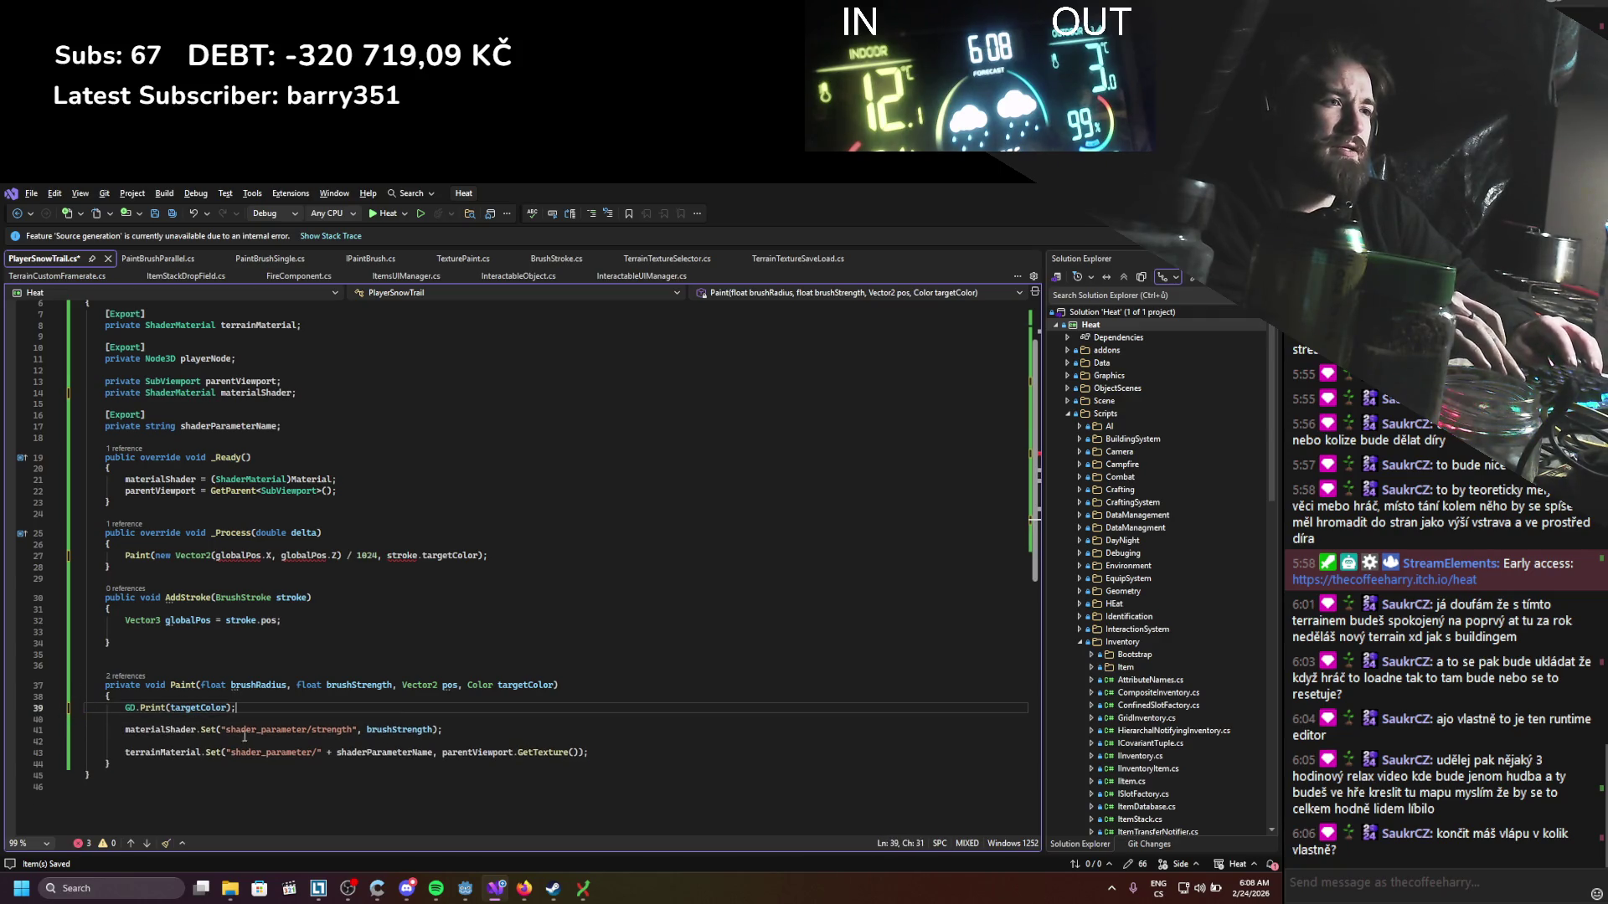
Step: Delete the strength Set call and the GD.Print(targetColor) line from Paint()
left_click_drag(448, 731, 87, 722)
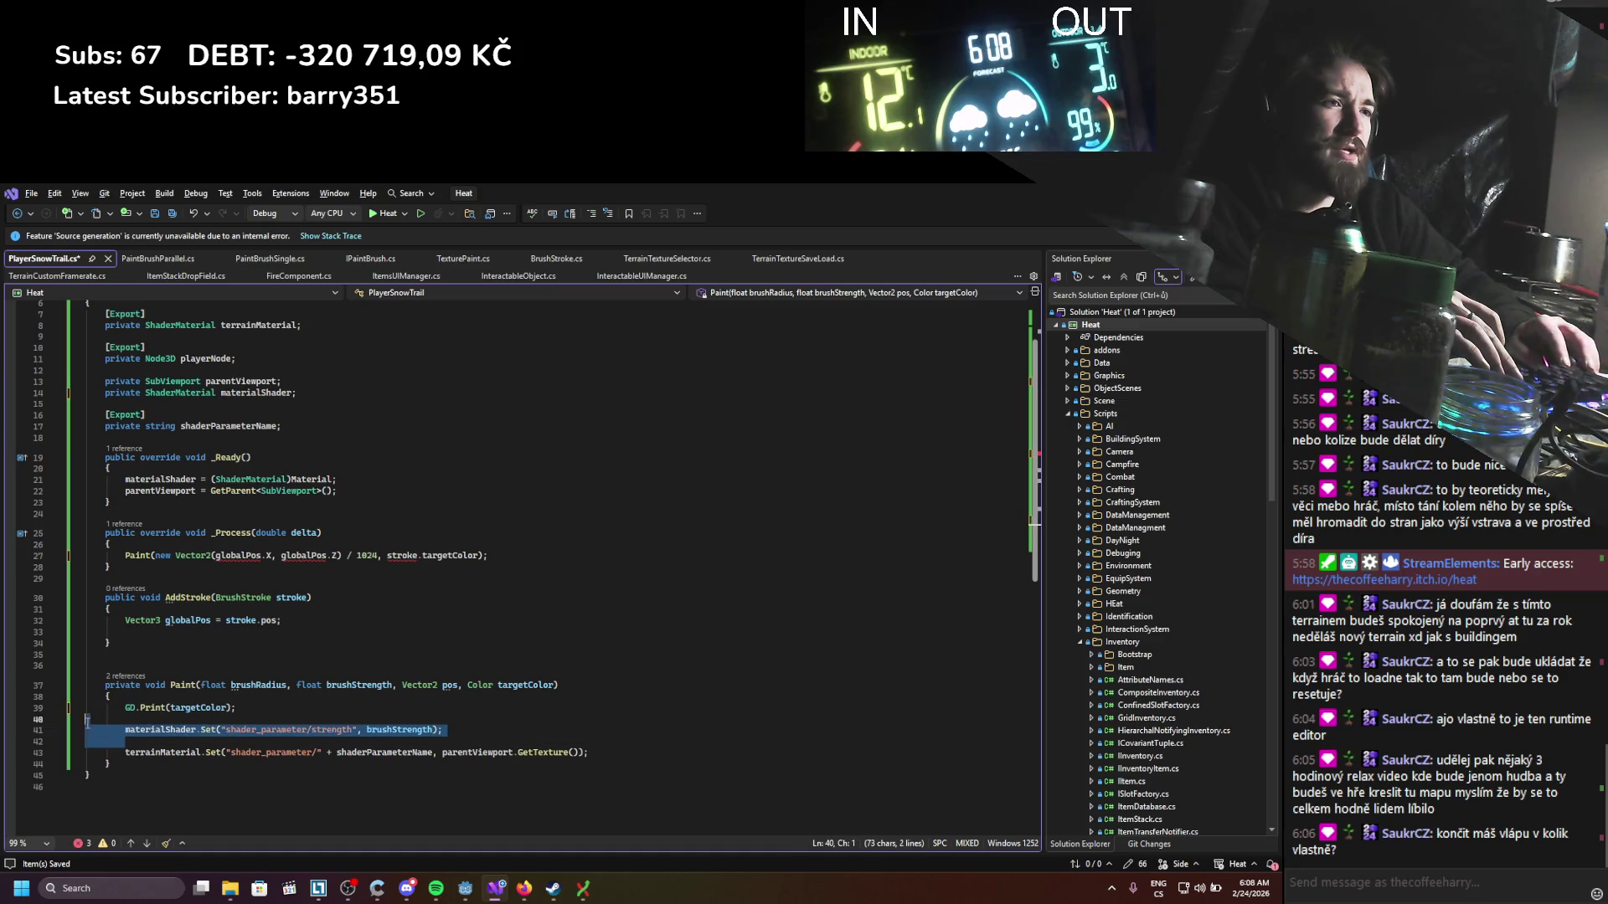
key("Delete")
key("BackSpace")
key("Delete")
key("shift+Left")
key("shift+Home")
key("shift+Home")
key("Delete")
key("BackSpace")
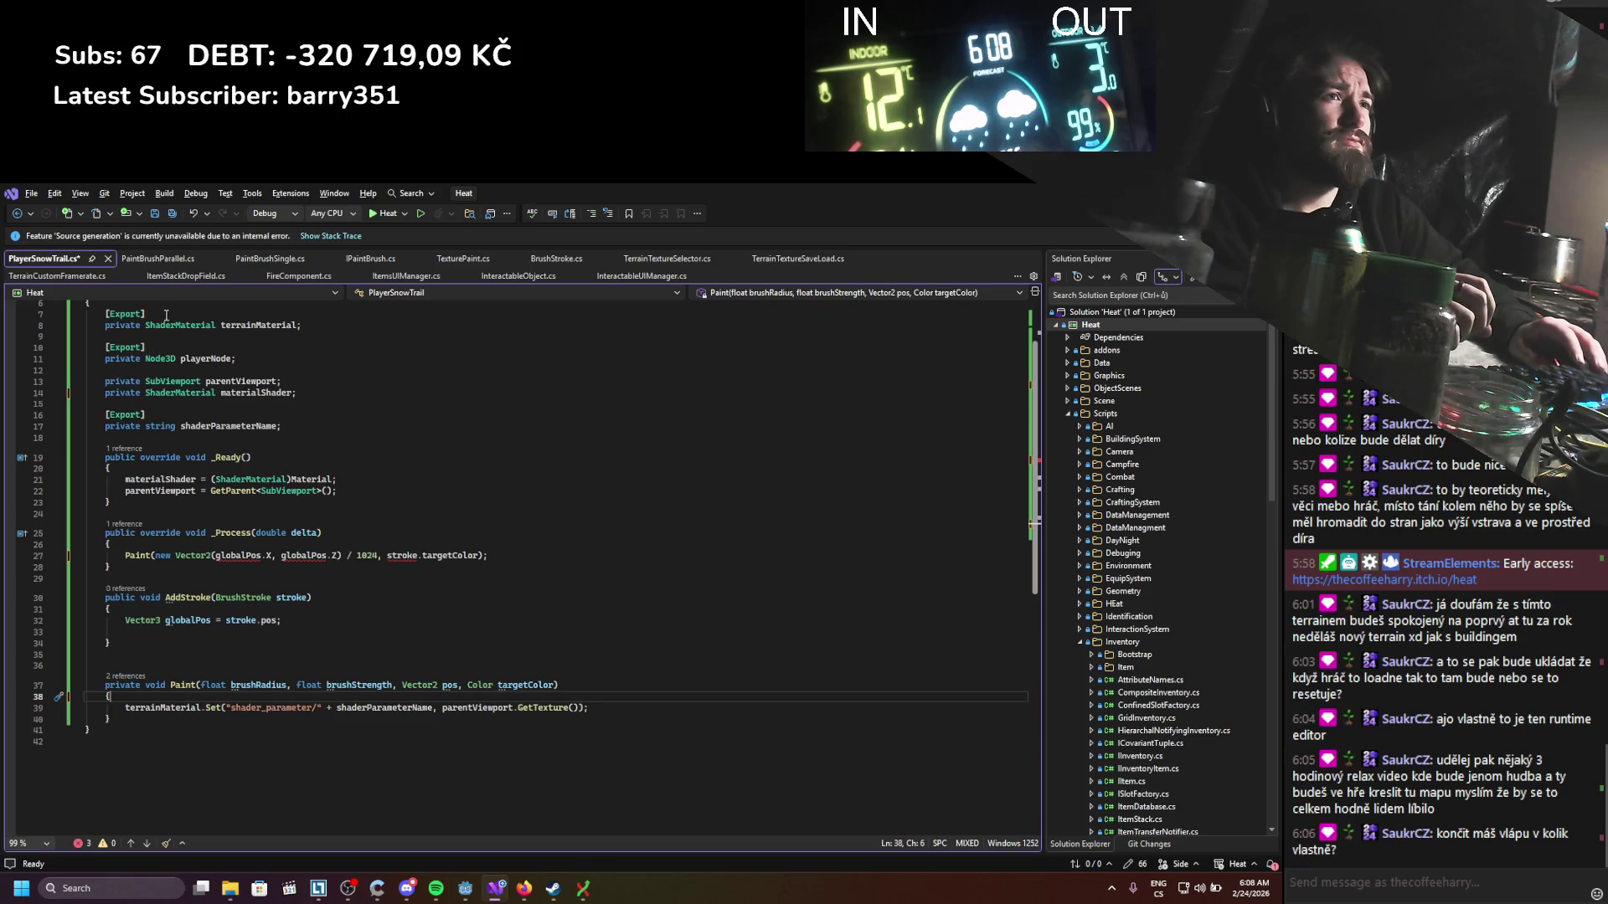
Step: Compare against TerrainCustomFramerate.cs and PaintBrushSingle.cs, then save PlayerSnowTrail.cs
left_click(73, 275)
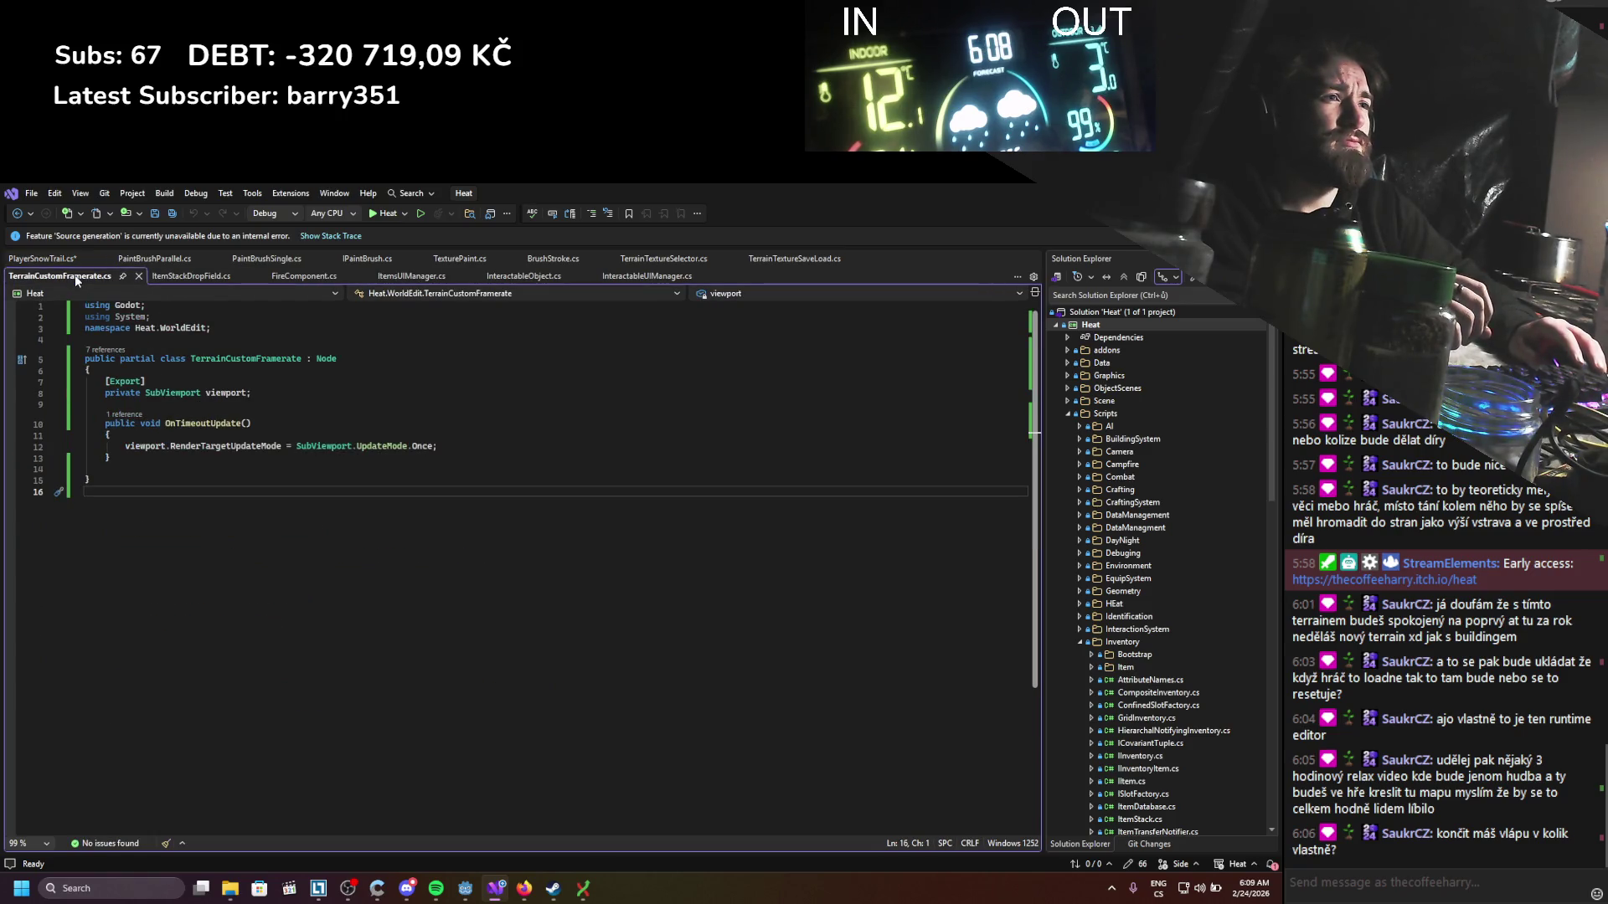
left_click(42, 258)
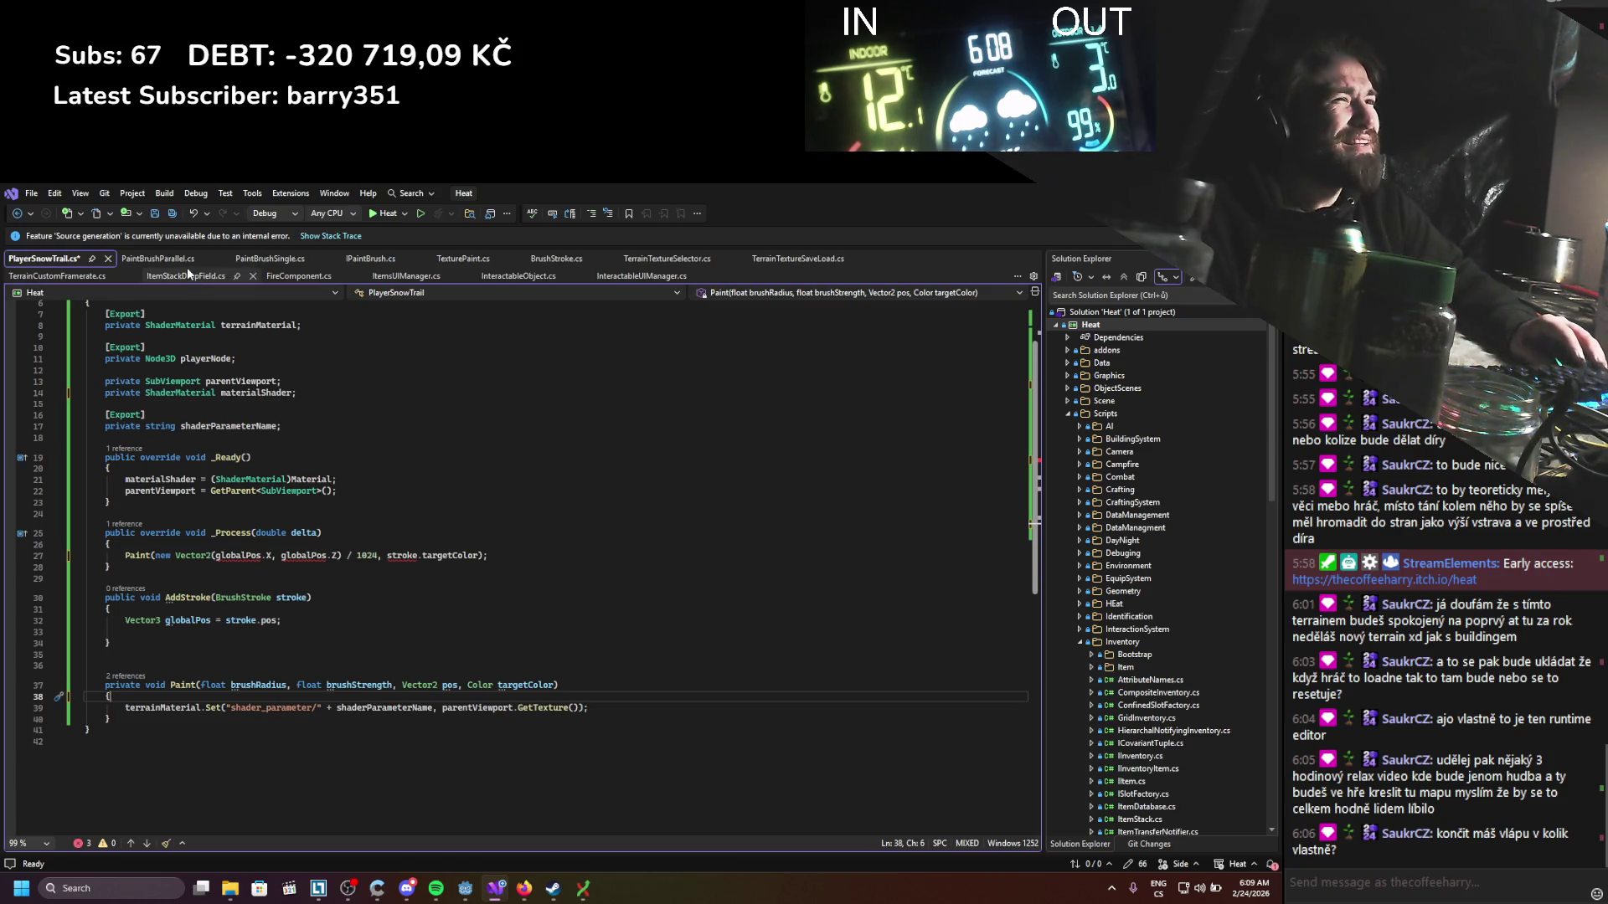
left_click(165, 264)
left_click(268, 259)
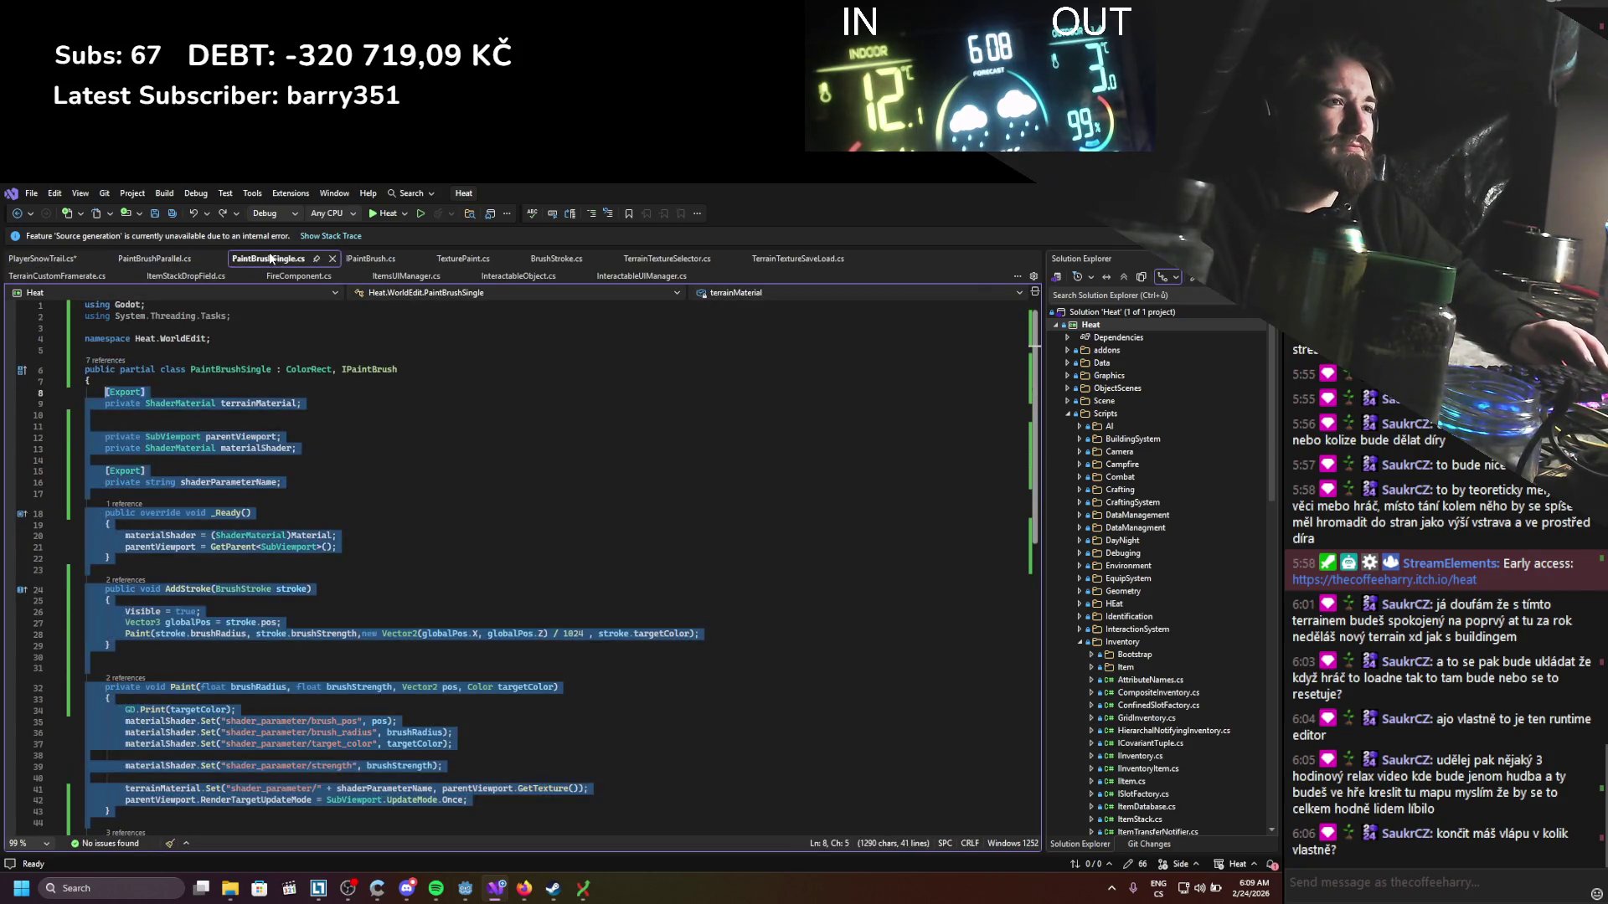
left_click(360, 272)
left_click(59, 276)
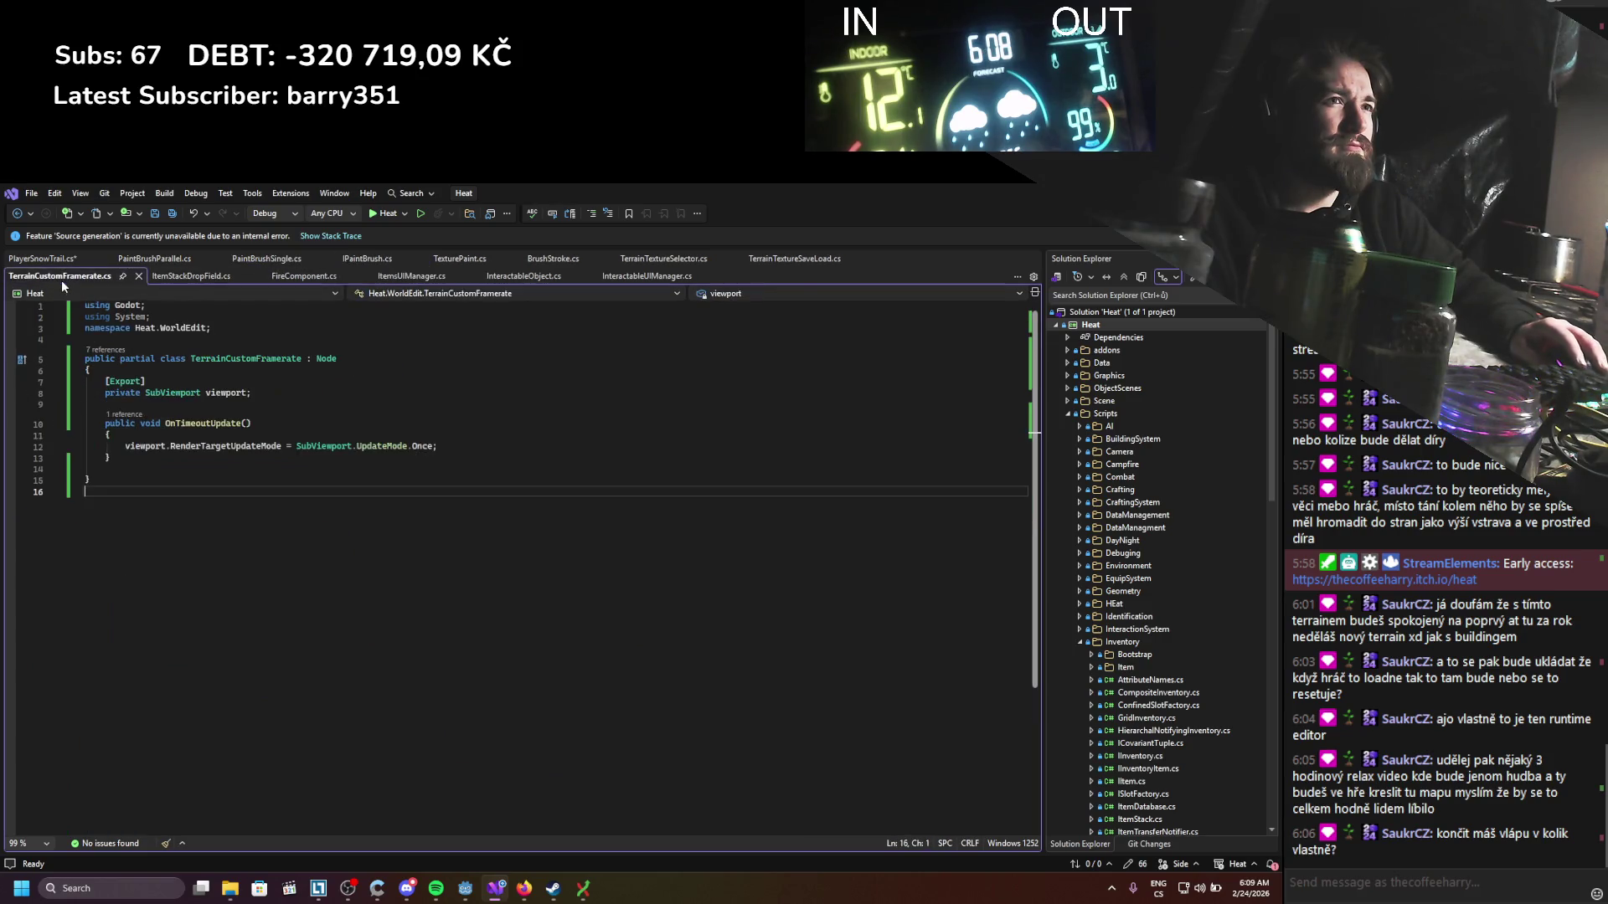
left_click(42, 259)
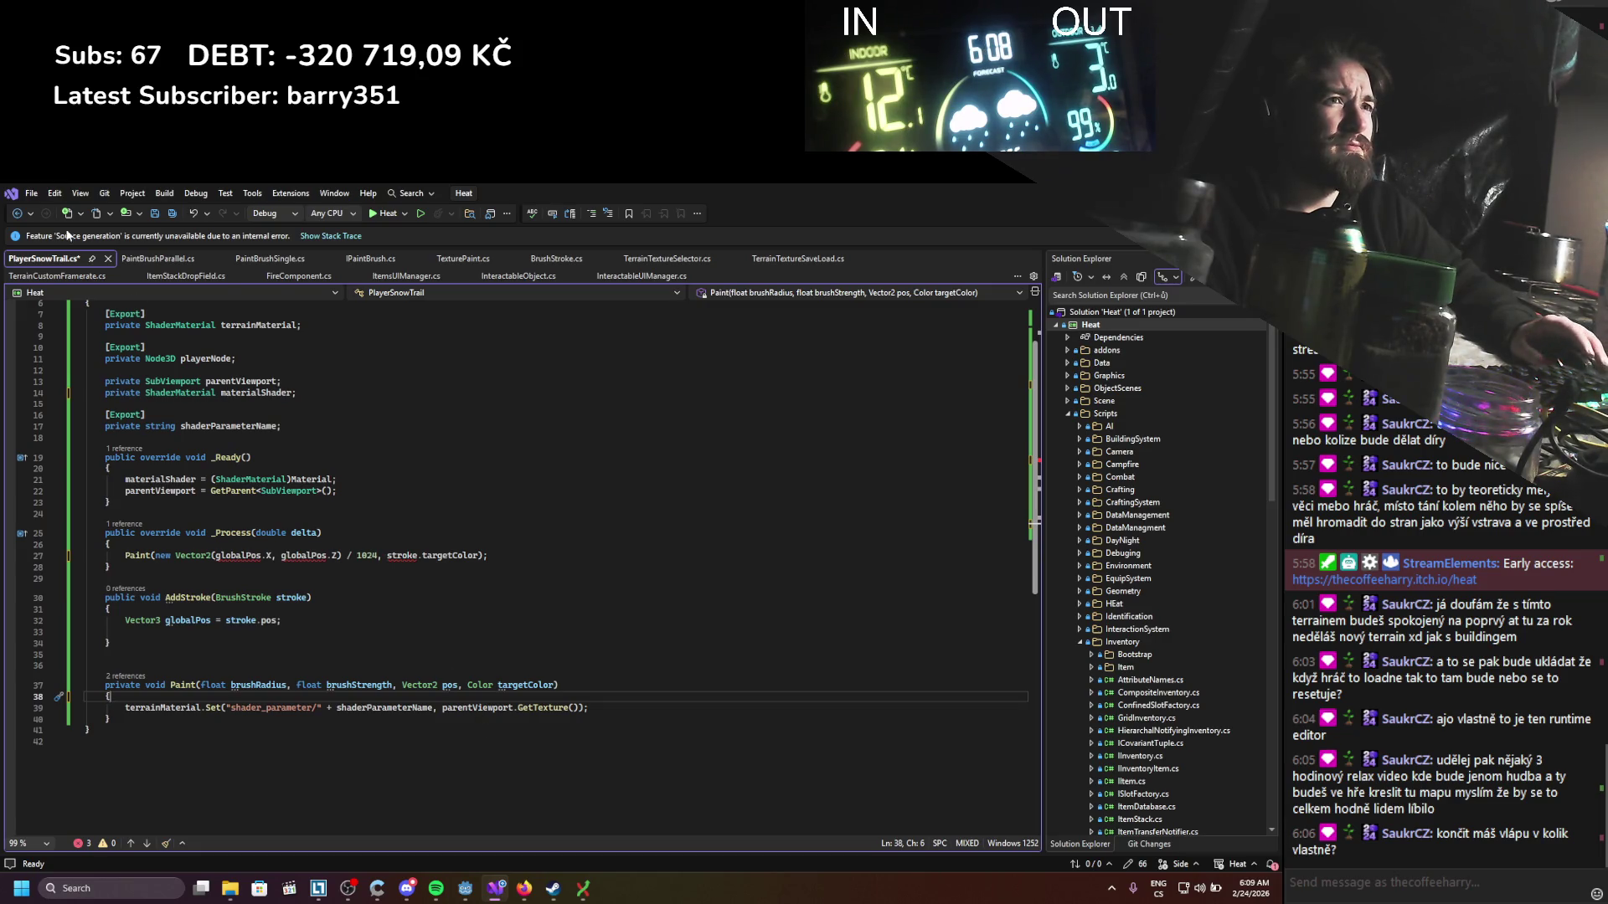
left_click(84, 276)
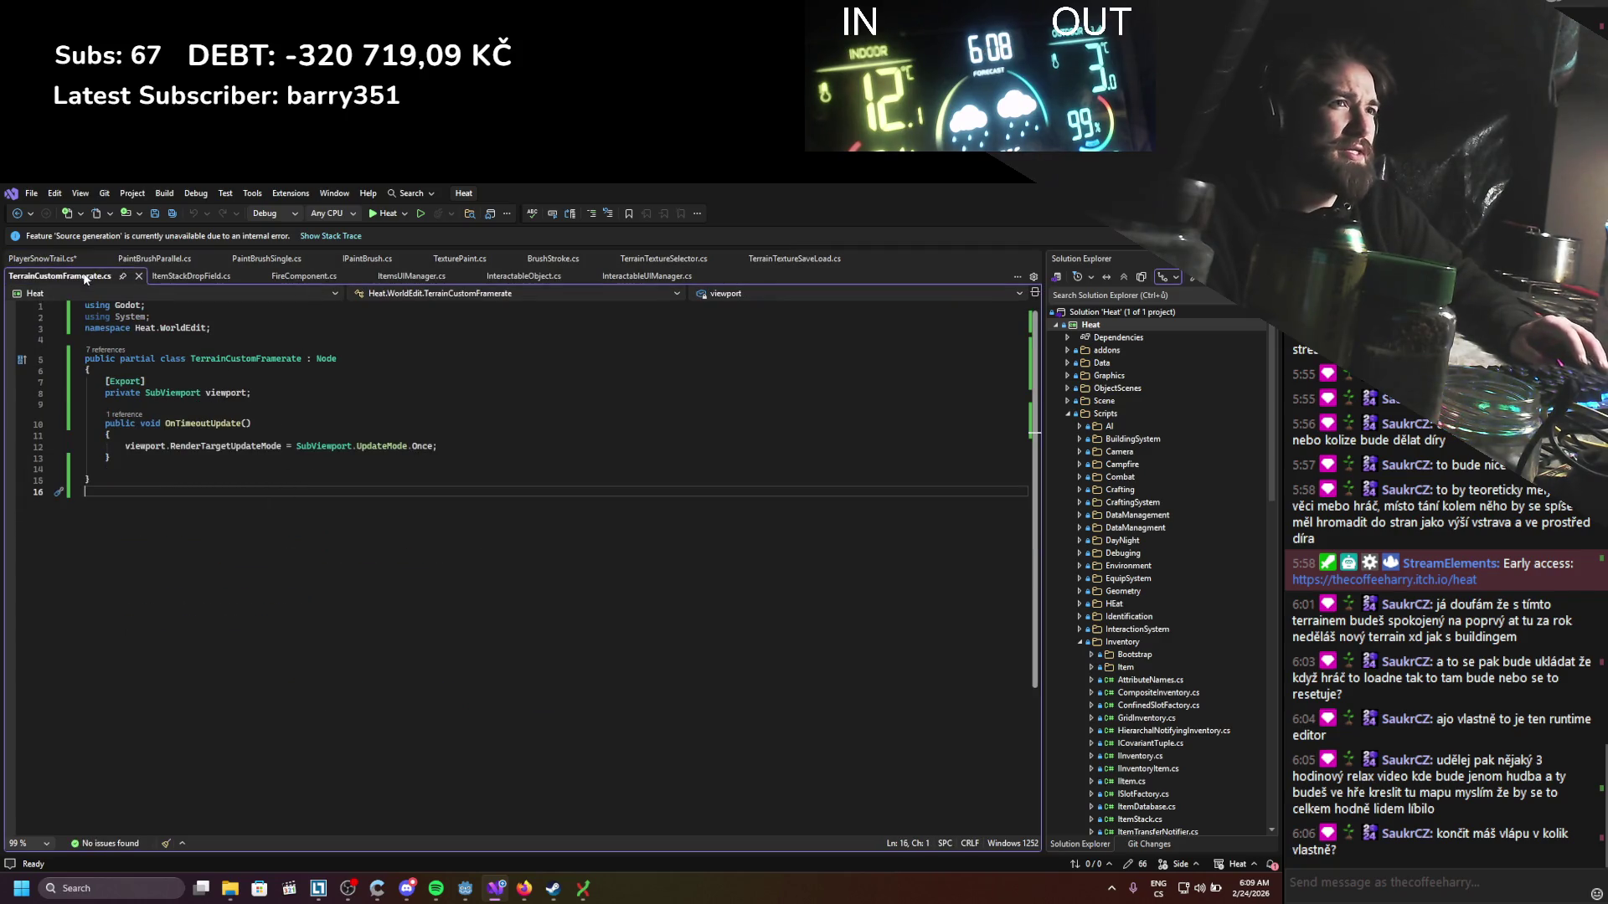
left_click(42, 258)
key("ctrl+s")
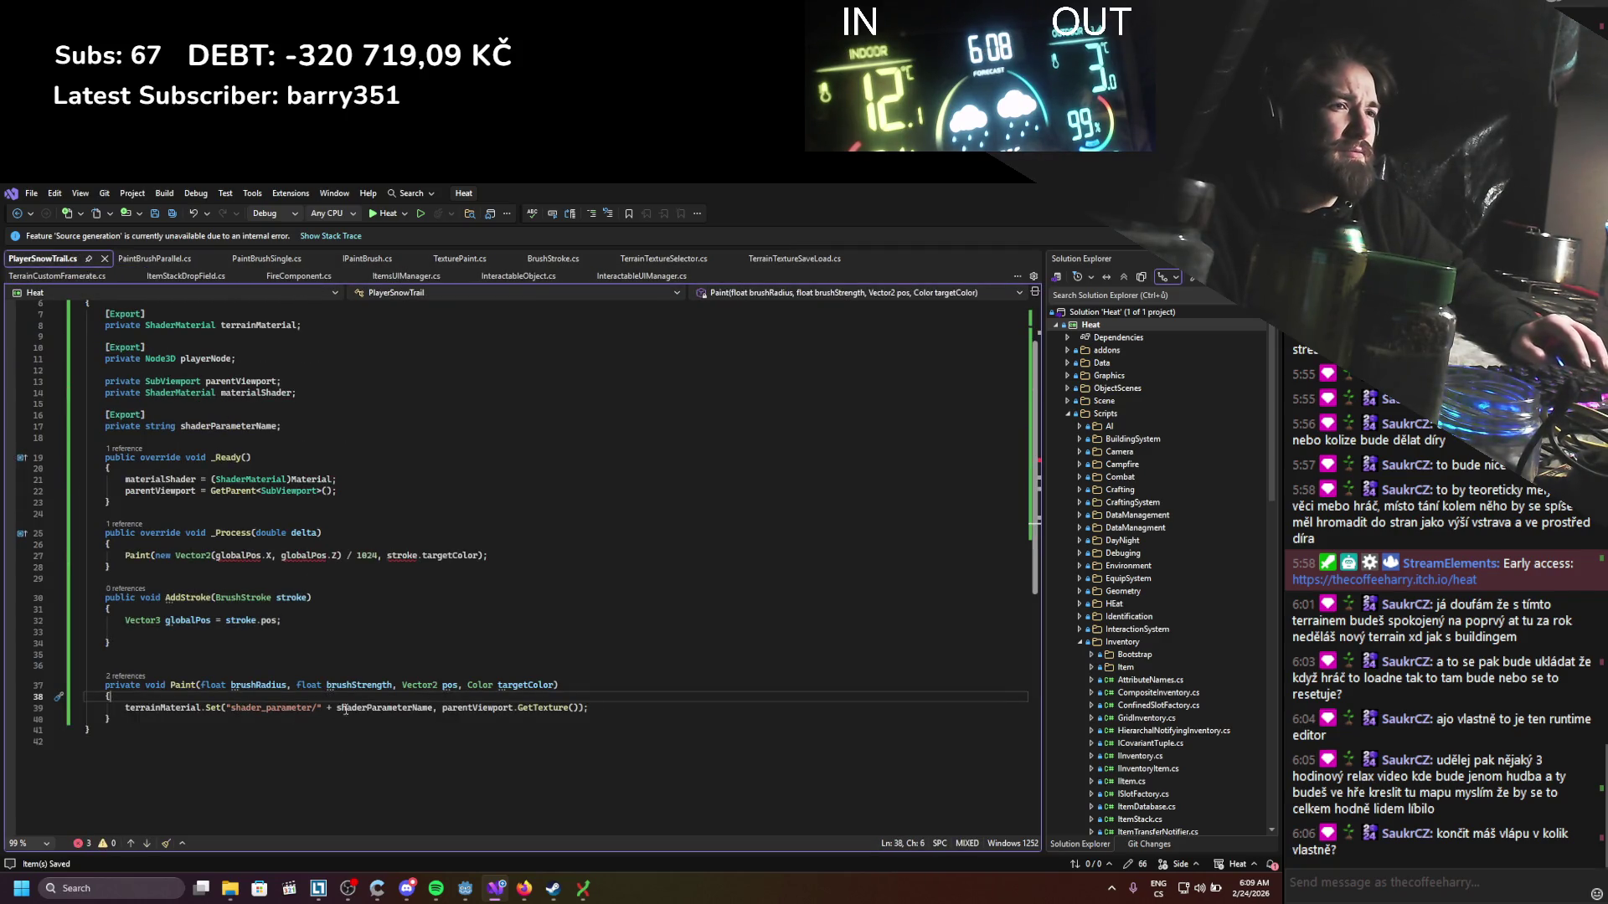
mouse_move(590, 708)
left_mouse_down()
mouse_move(289, 687)
mouse_move(125, 689)
mouse_move(123, 703)
left_mouse_up()
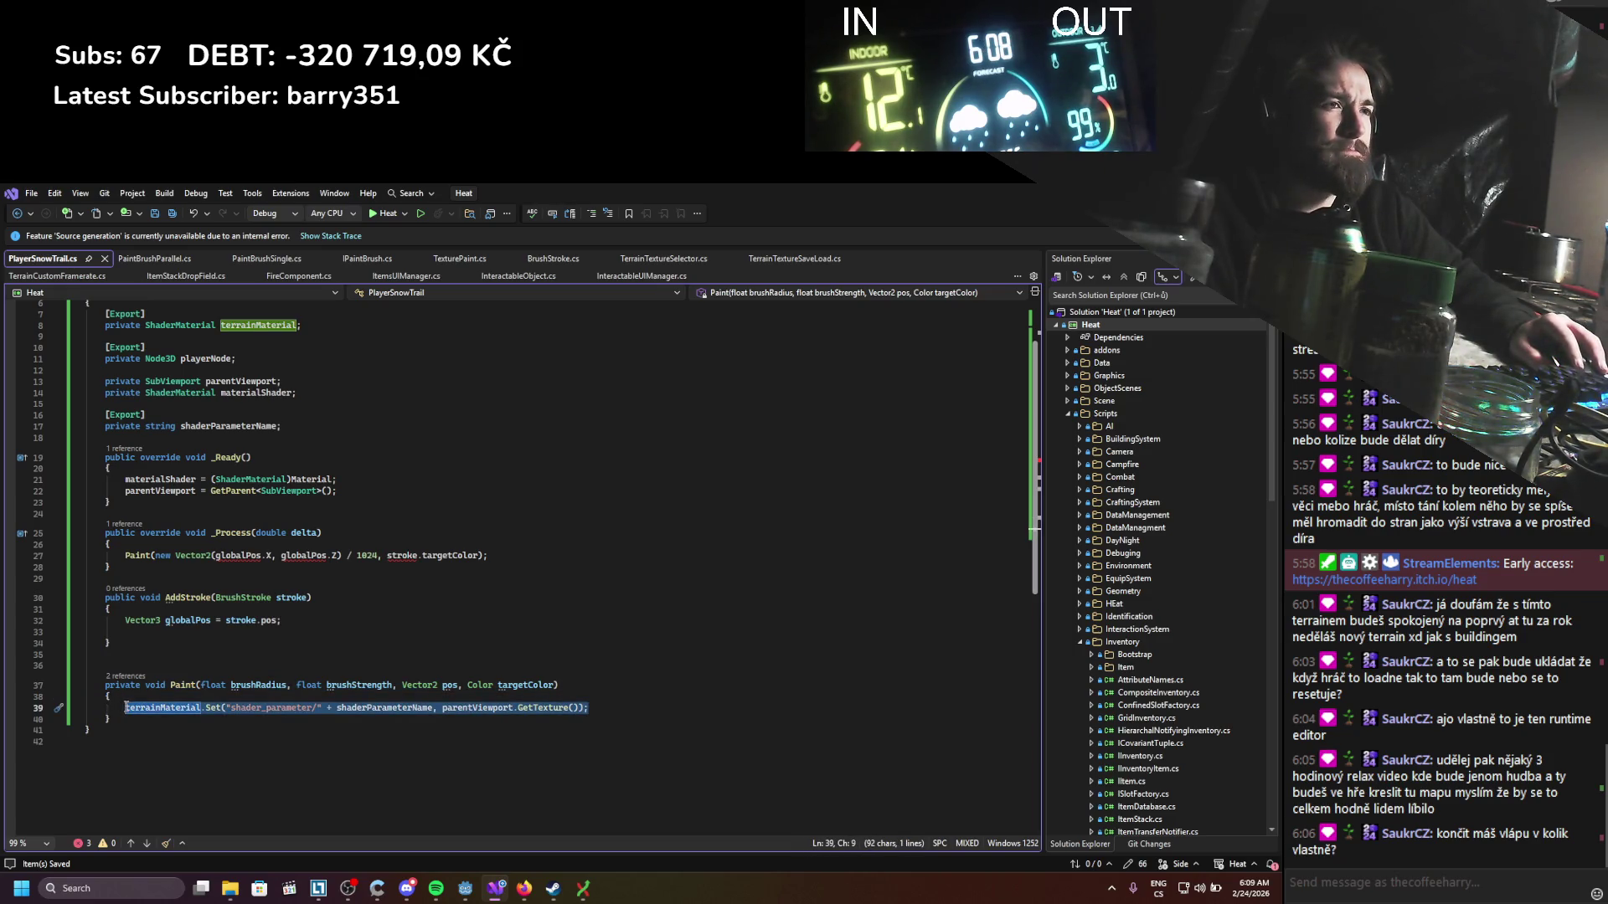
Step: Move the terrainMaterial.Set line from Paint into OnTimeoutUpdate in TerrainCustomFramerate.cs and save
left_click(178, 702)
left_click(200, 649)
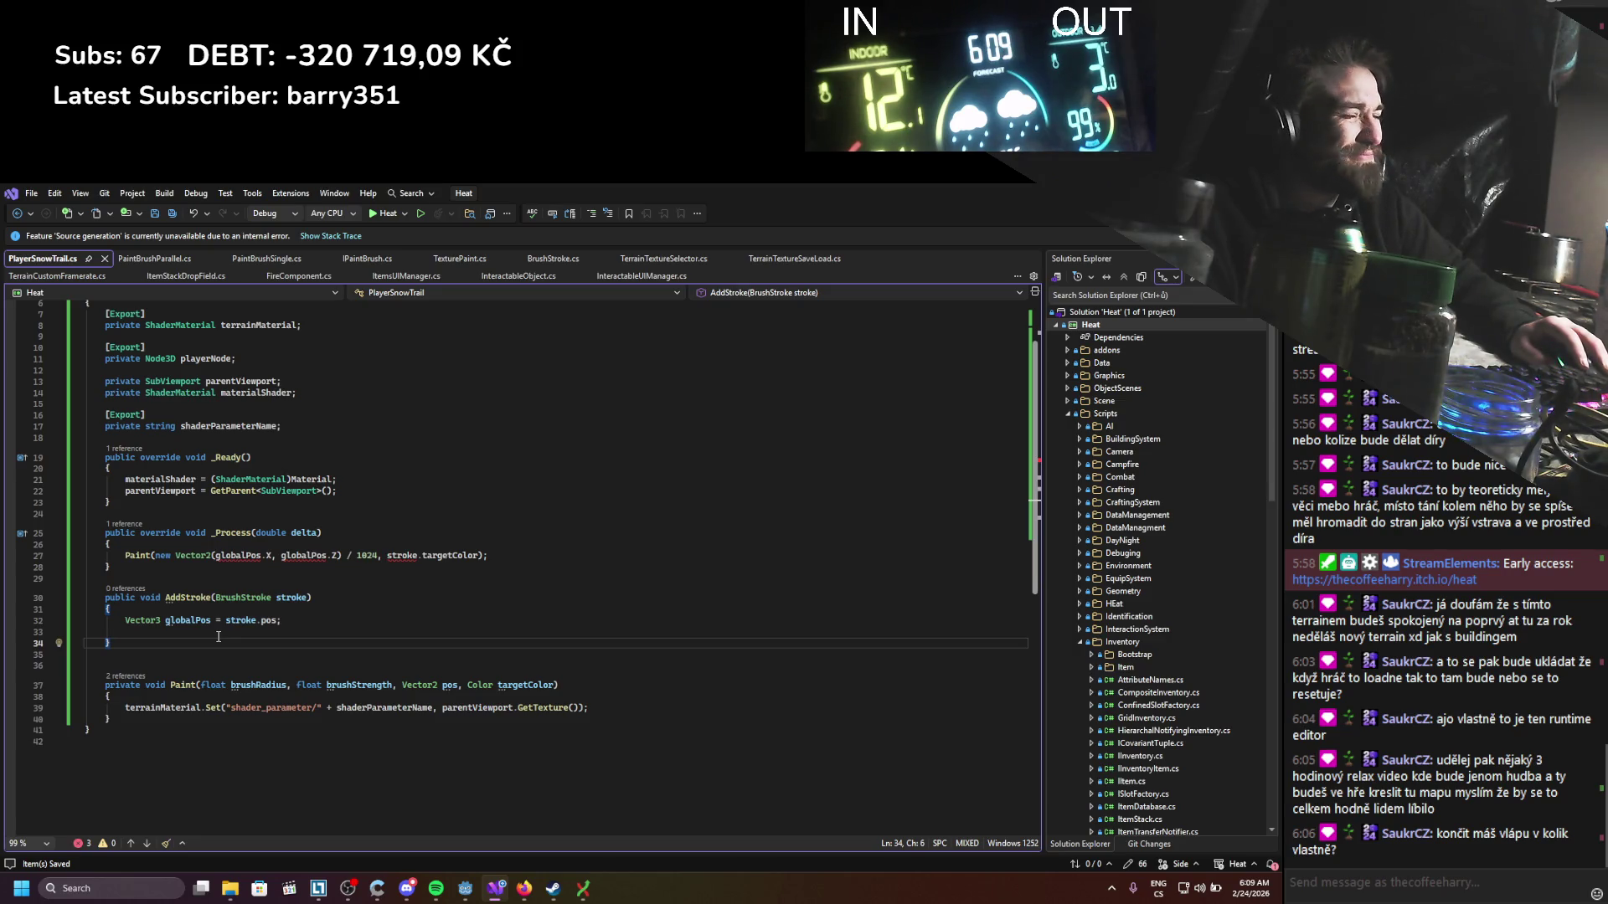
left_click_drag(585, 708, 124, 708)
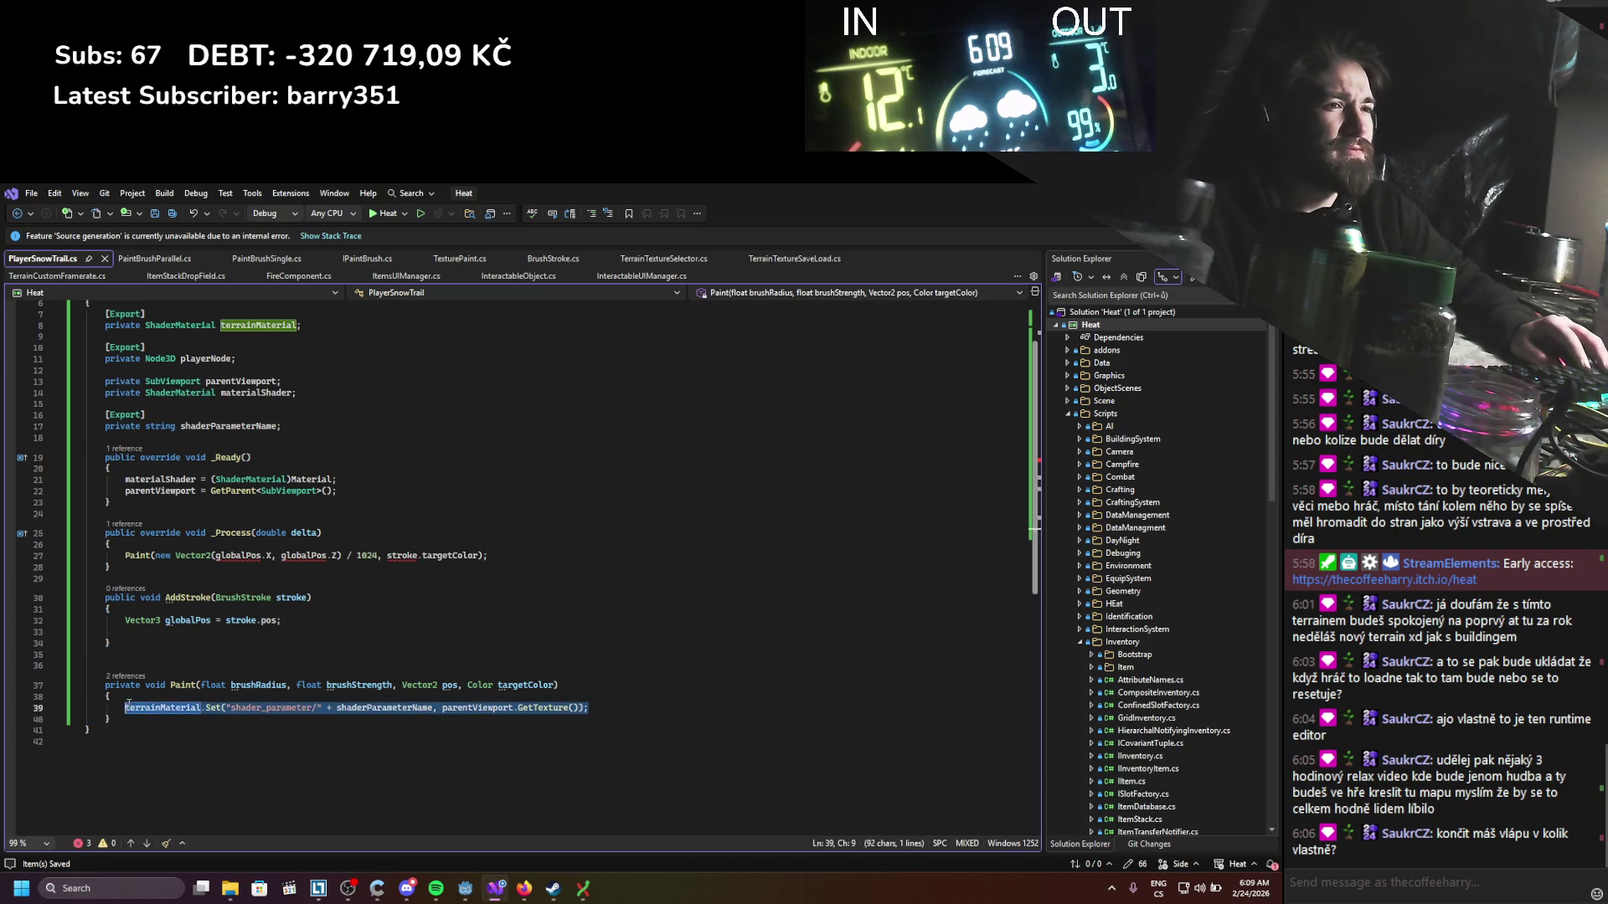
key("ctrl+x")
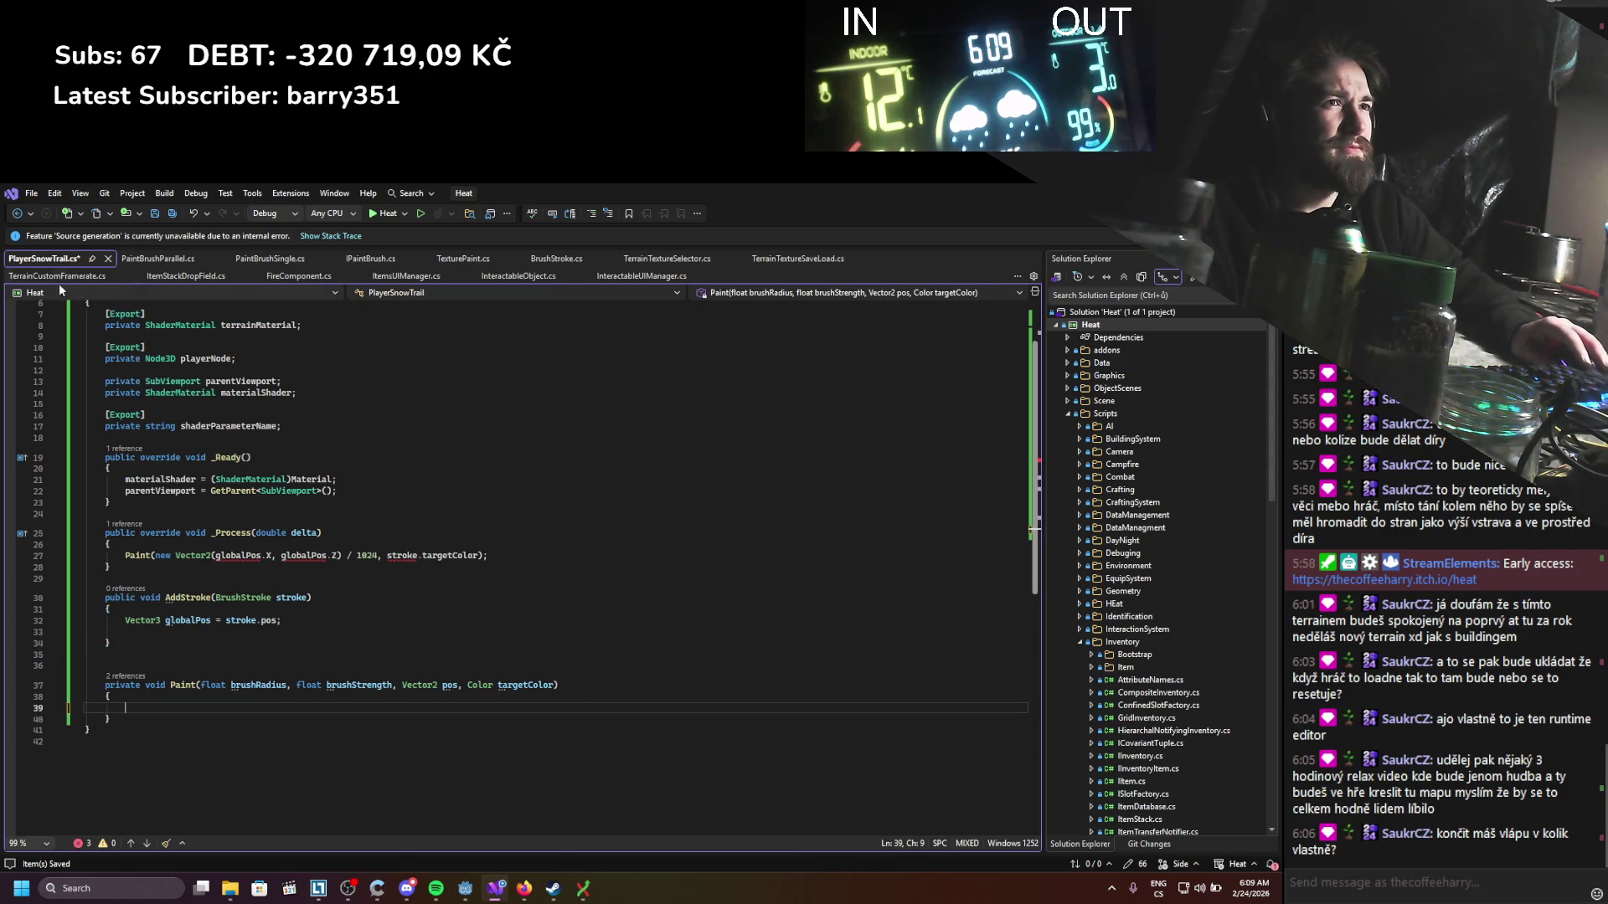
left_click(57, 277)
left_click(128, 463)
key("ctrl+v")
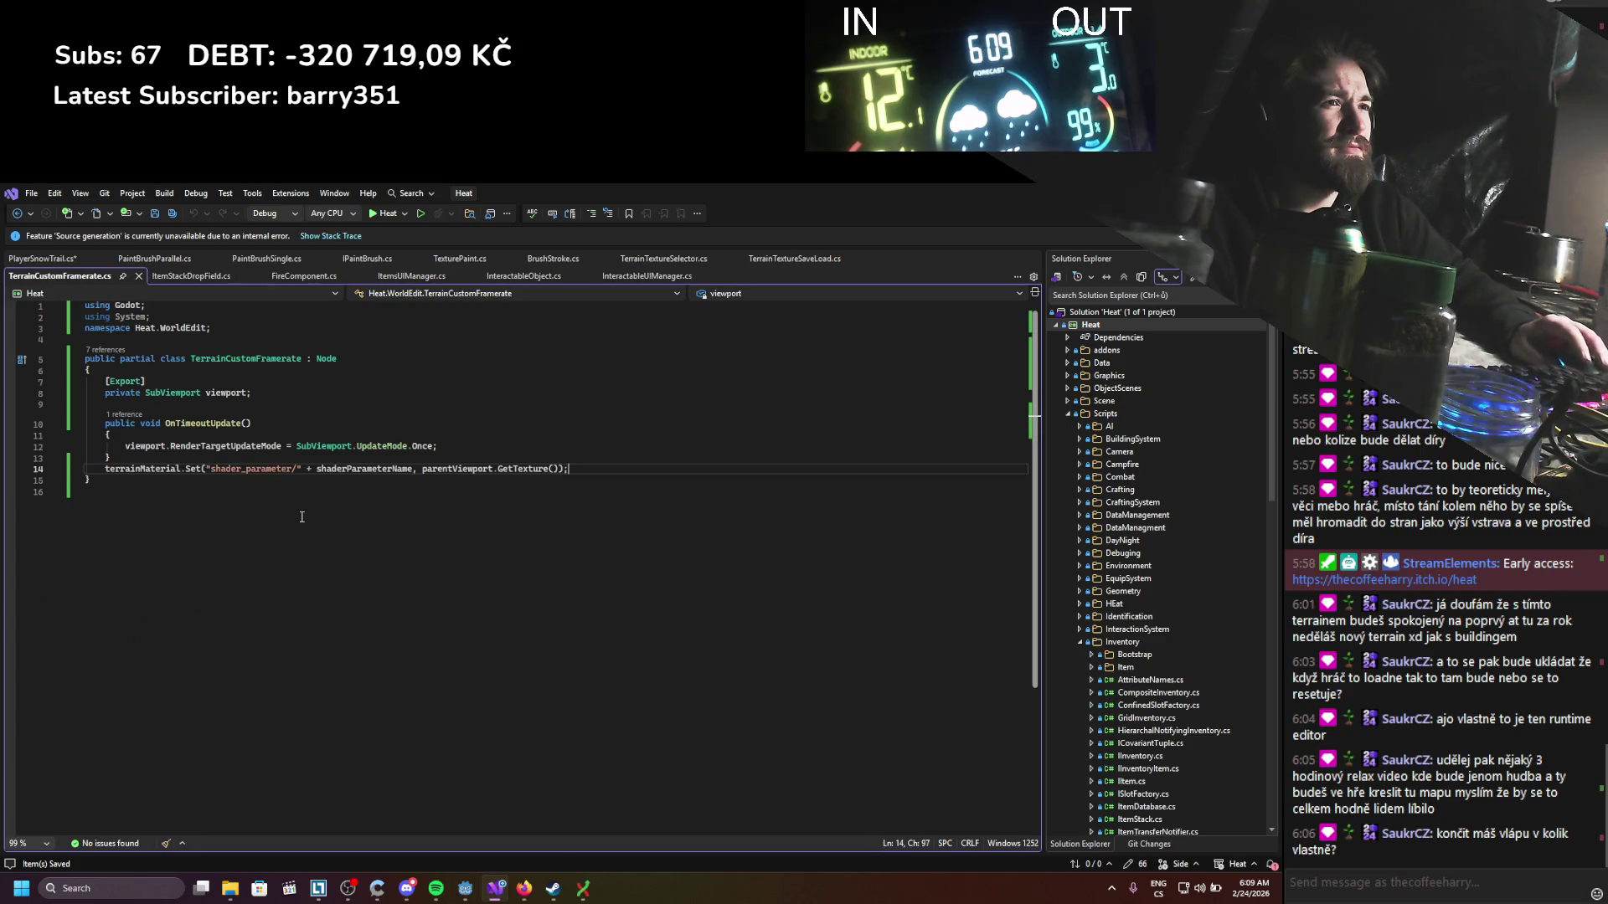
key("ctrl+z")
left_click(471, 441)
left_click(470, 445)
key("Return")
key("ctrl+v")
key("ctrl+s")
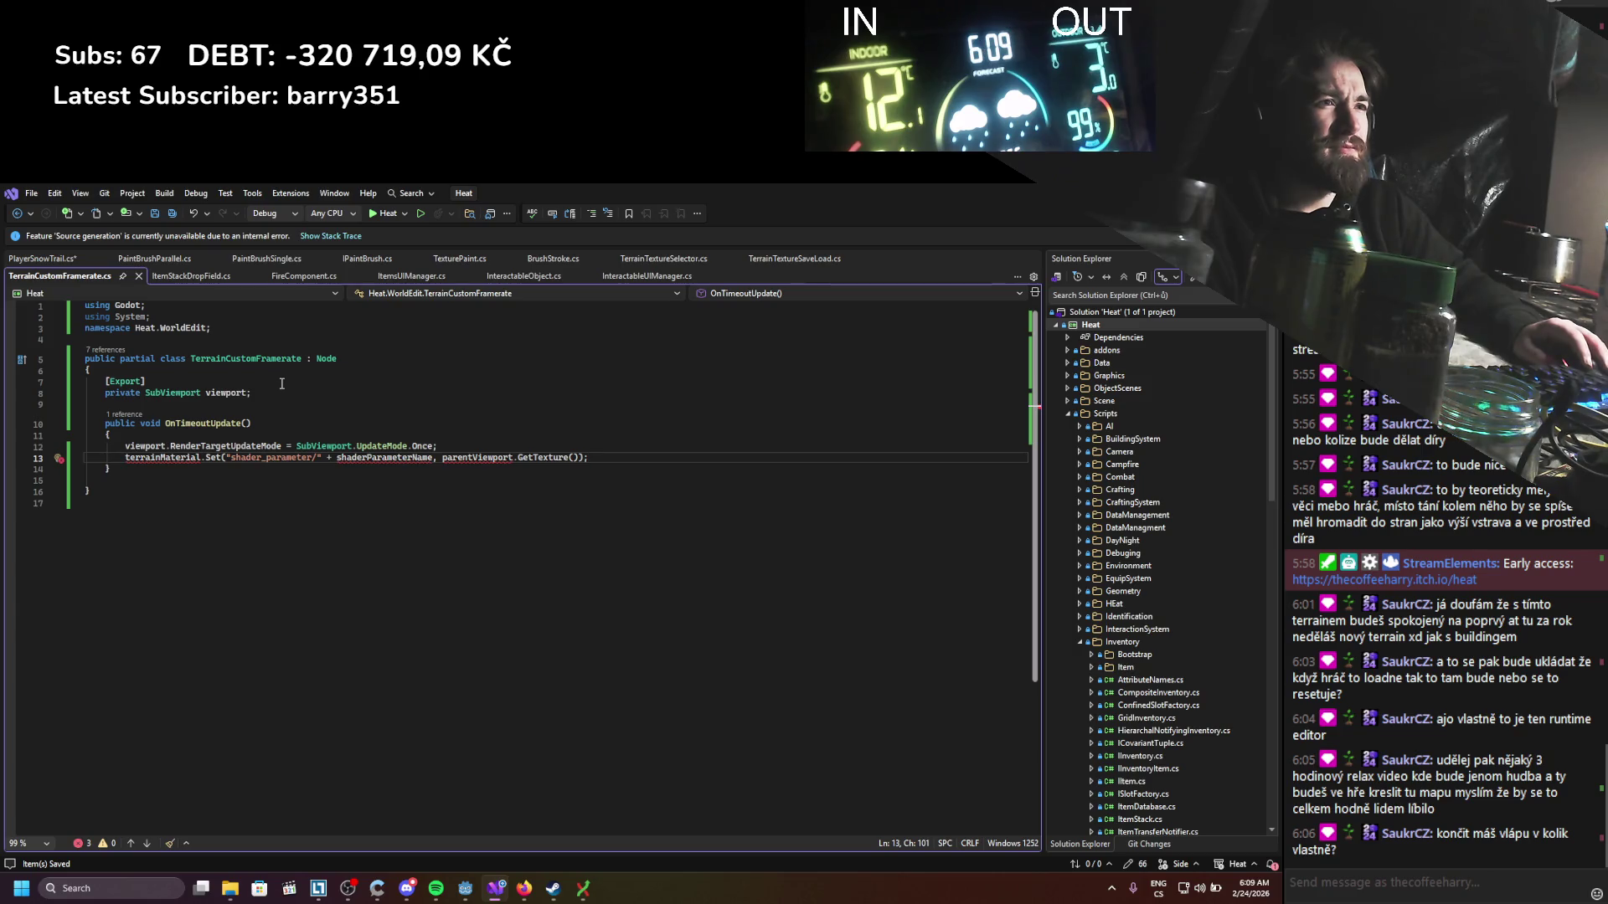
Step: Add an exported 'ShaderMaterial terrainMaterial;' field below the viewport field and save
left_click(281, 393)
key("Return")
key("Return")
type("[ex")
key("Down")
key("Up")
key("Tab")
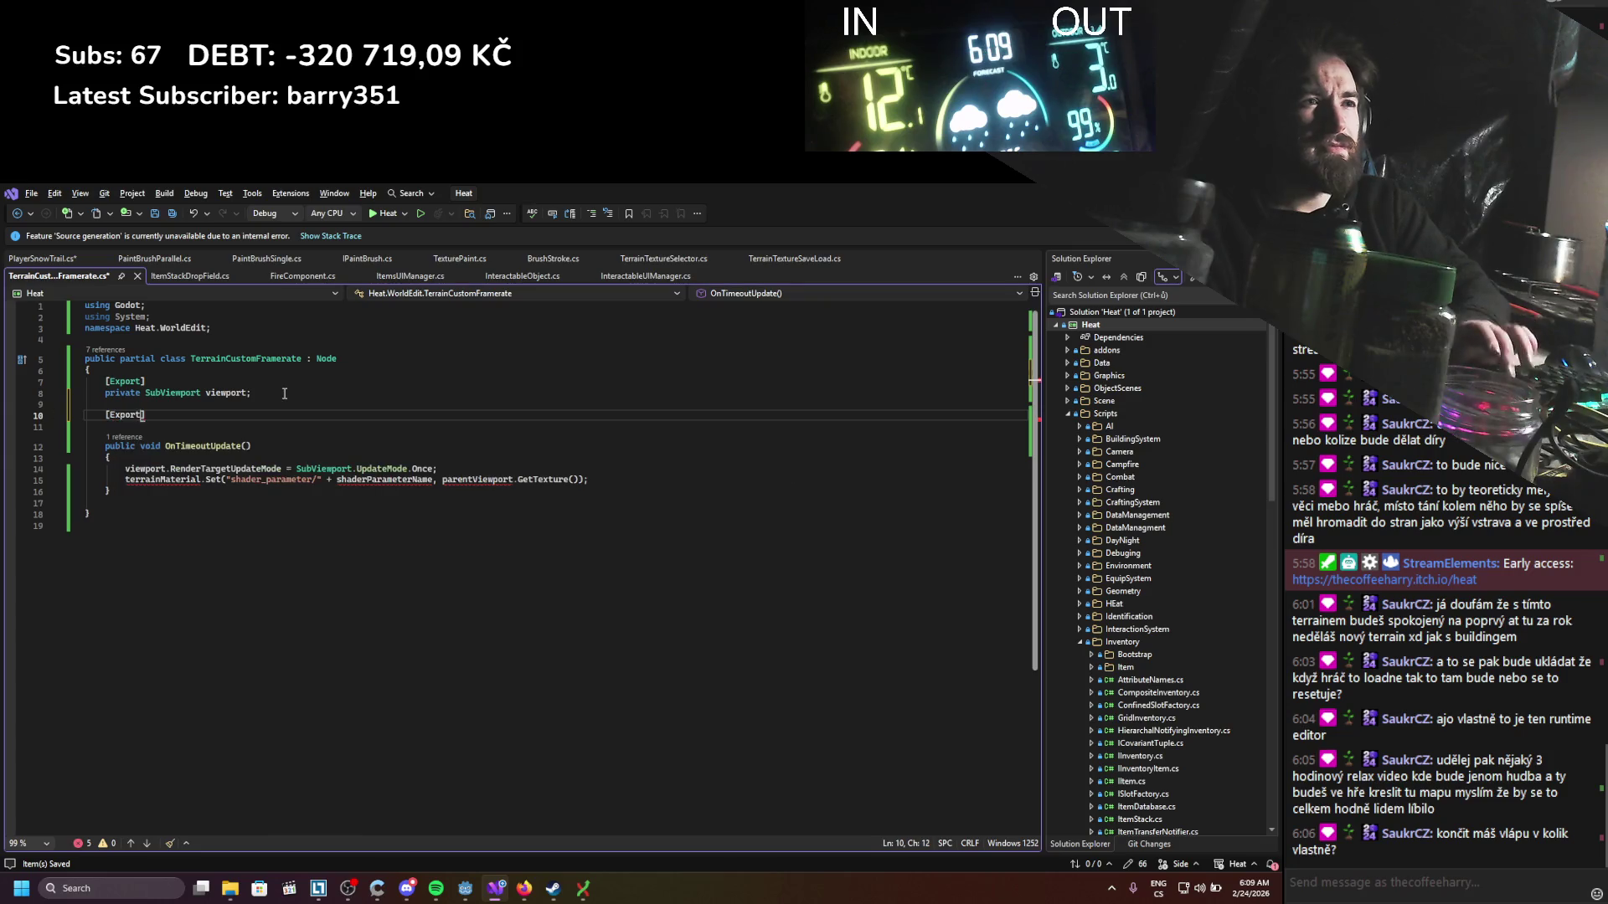
key("Return")
type("private shade")
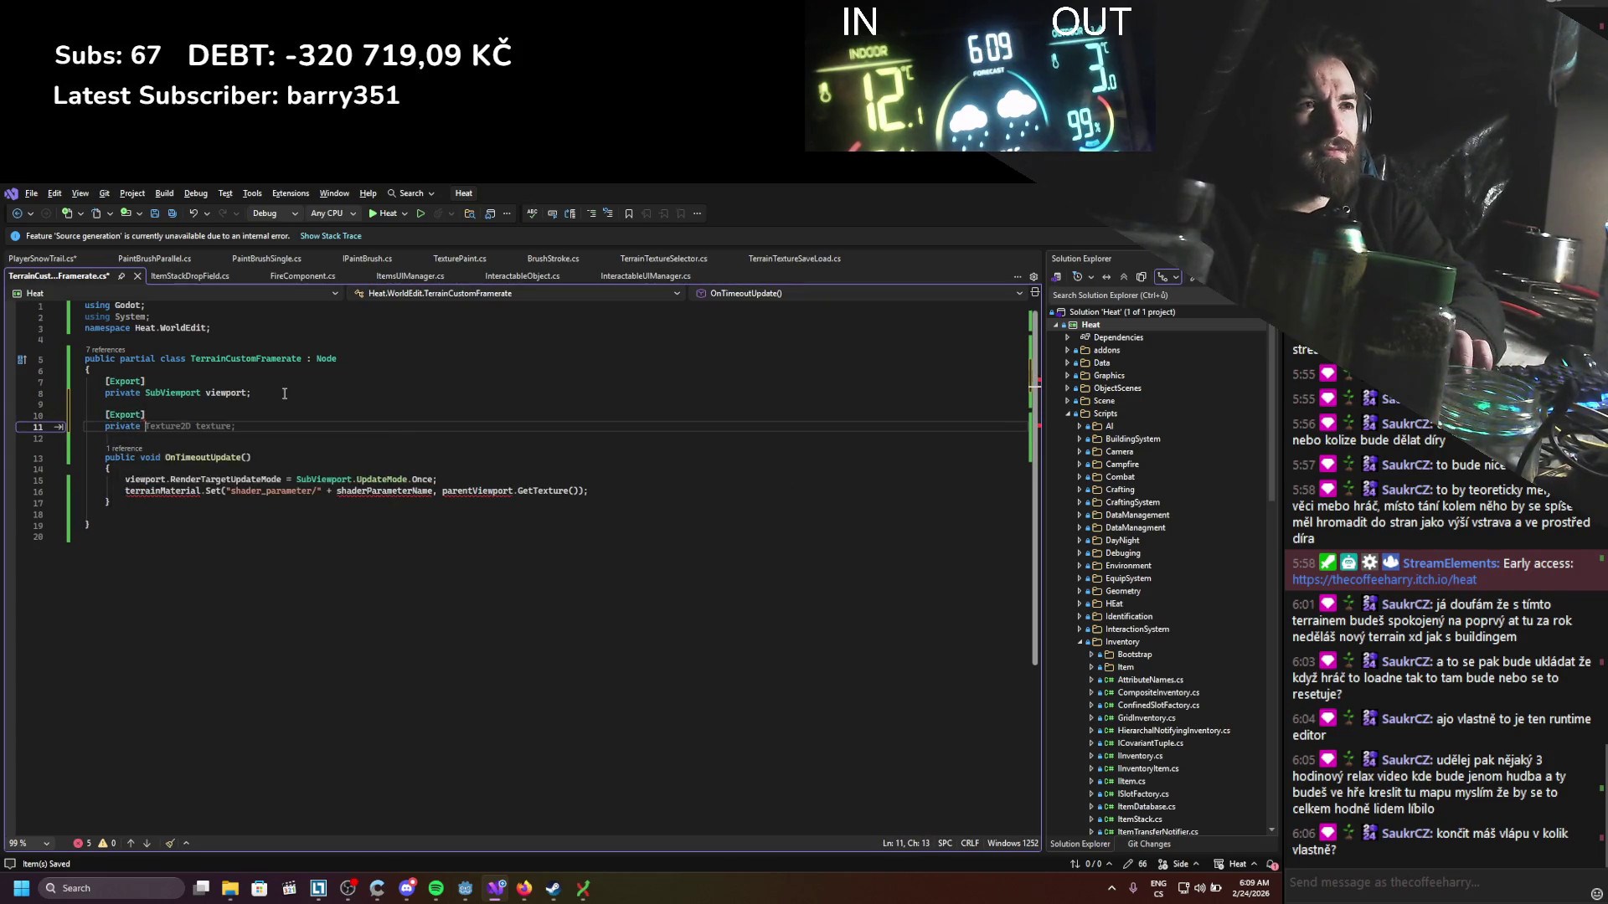
key("Tab")
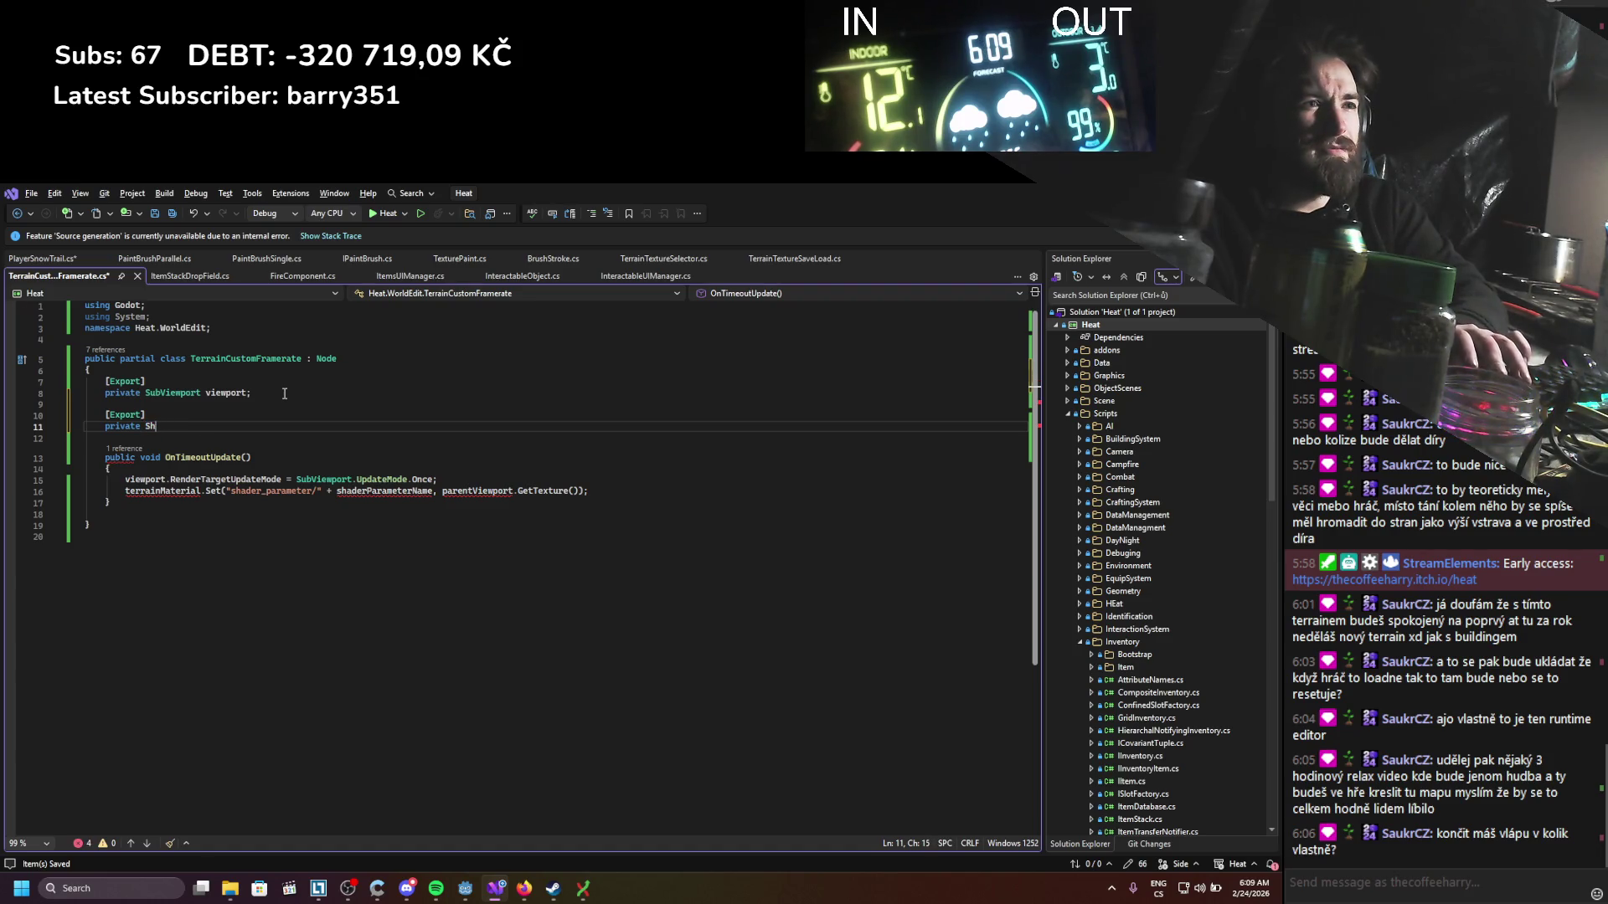
key("BackSpace")
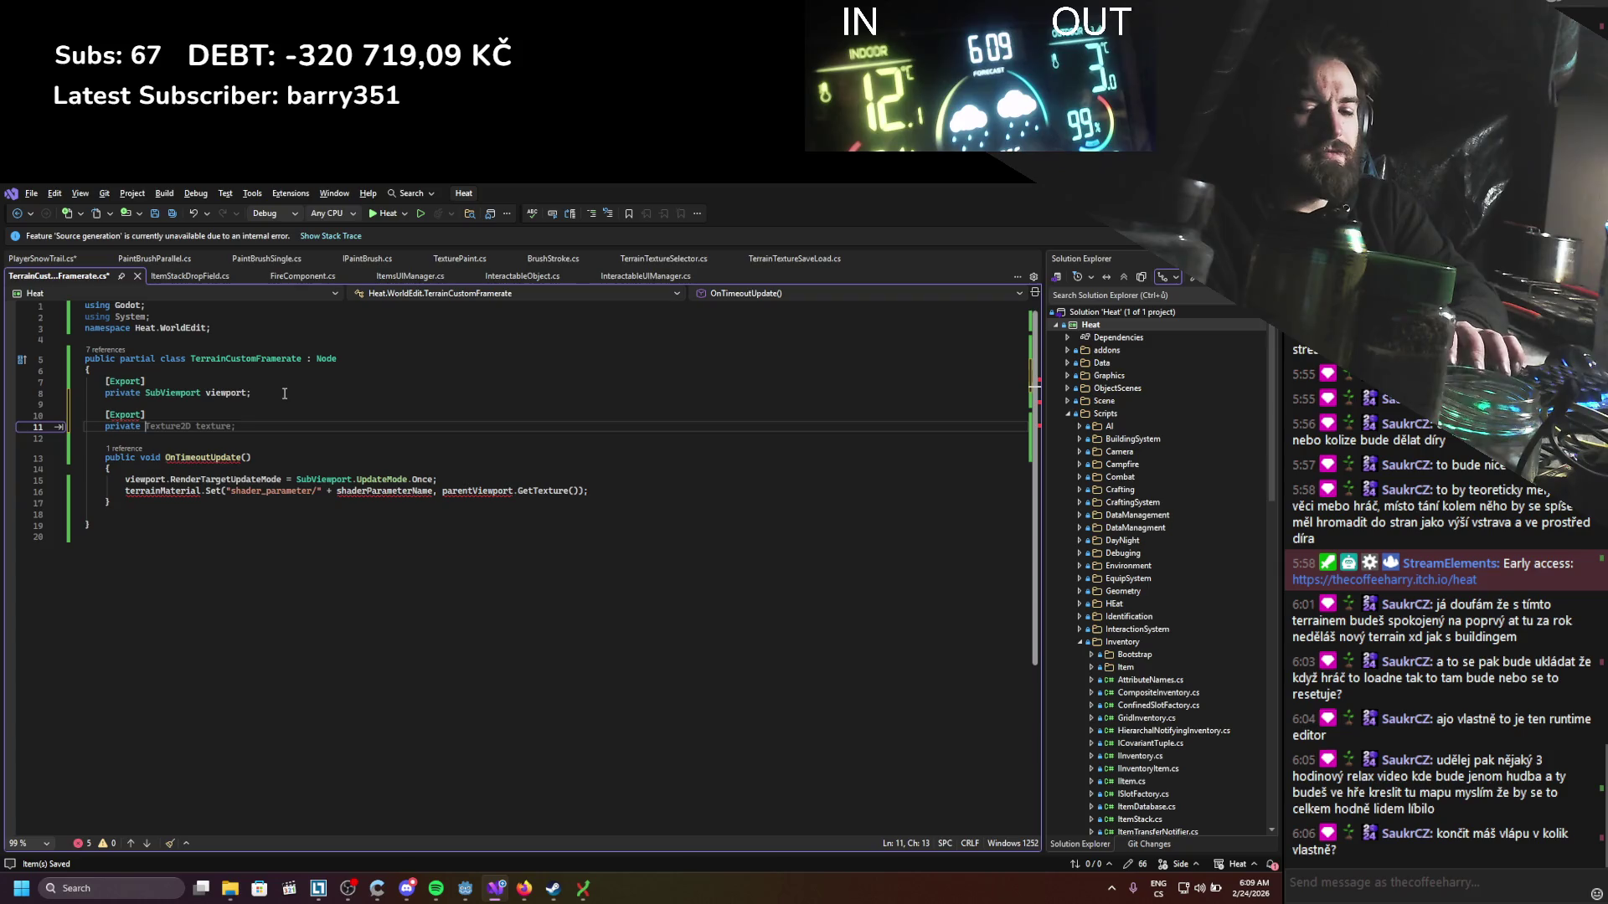
type("ShaderMaterial ")
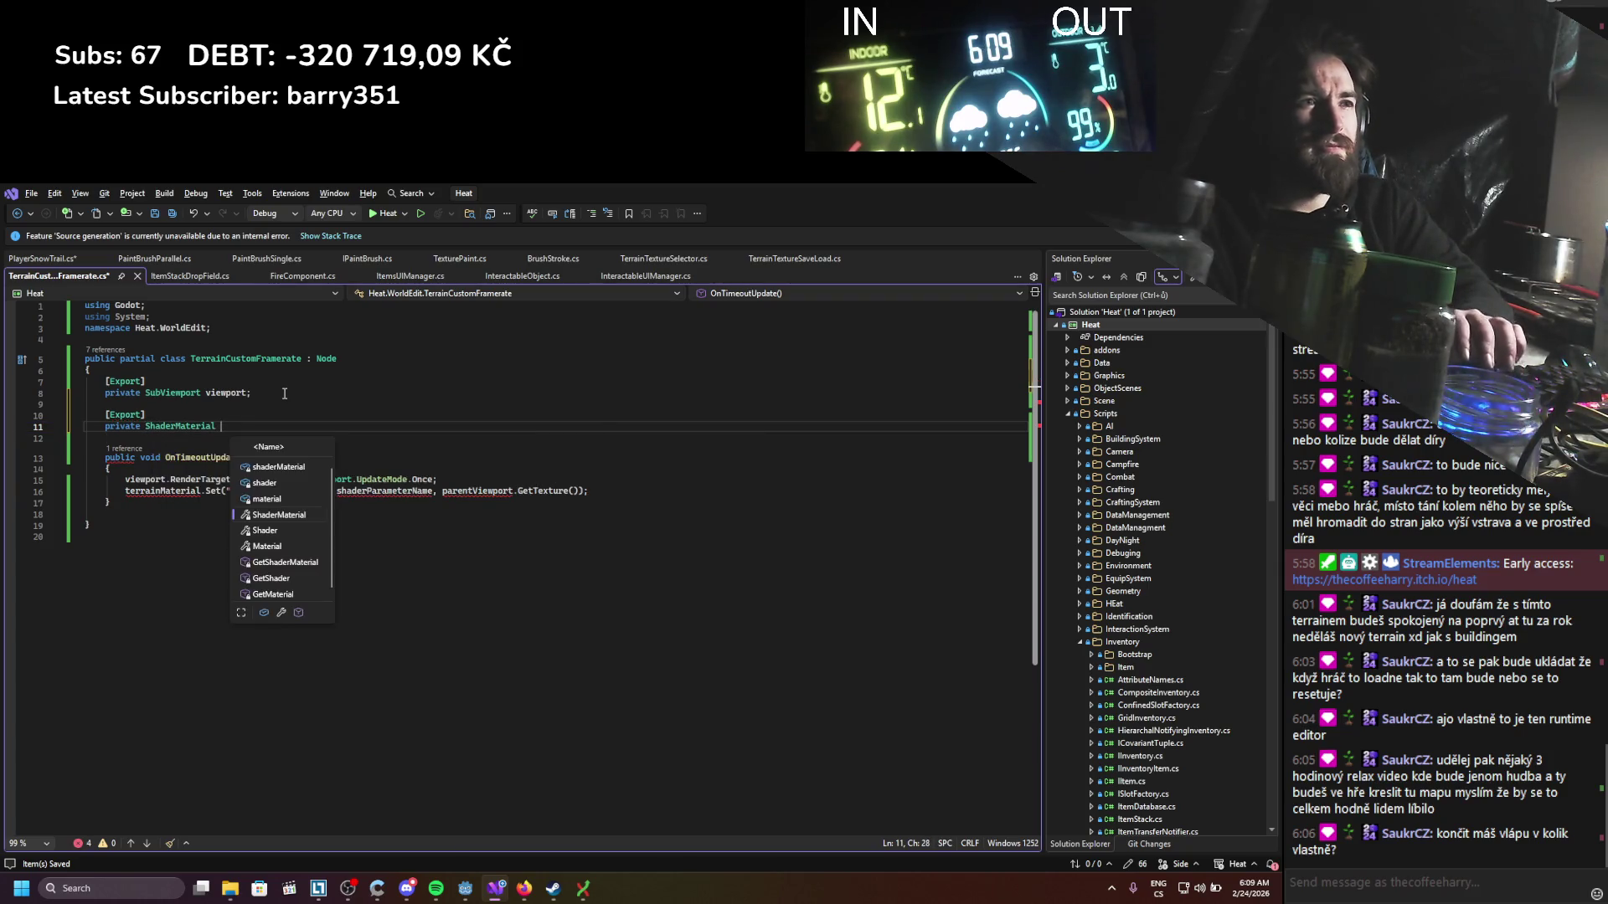
type("terrainMaterial;")
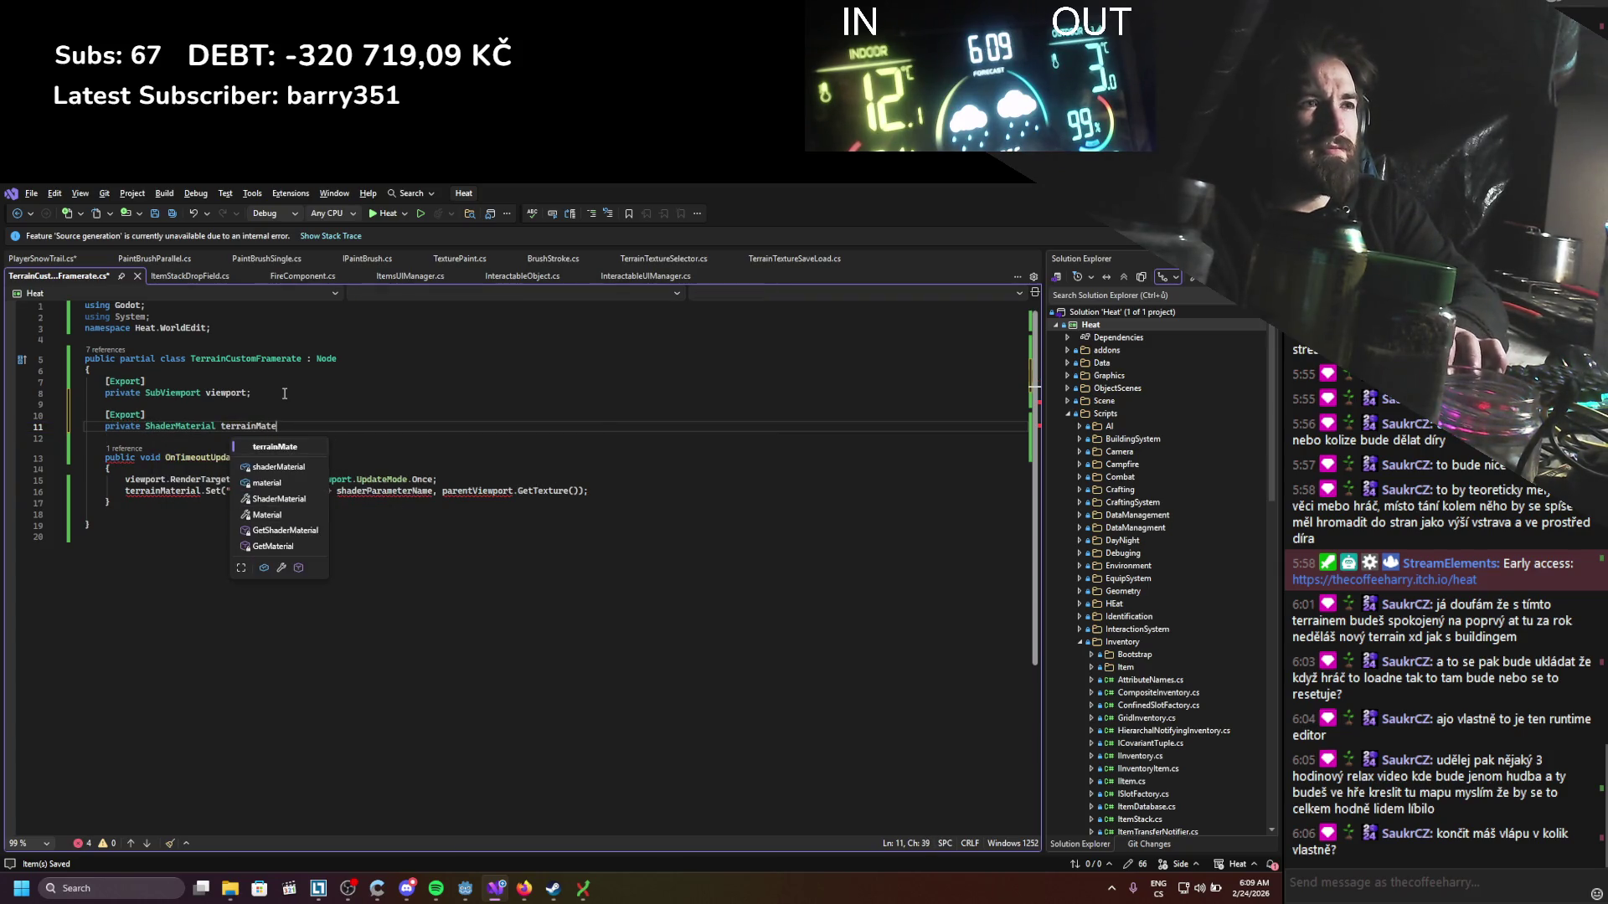
key("ctrl+s")
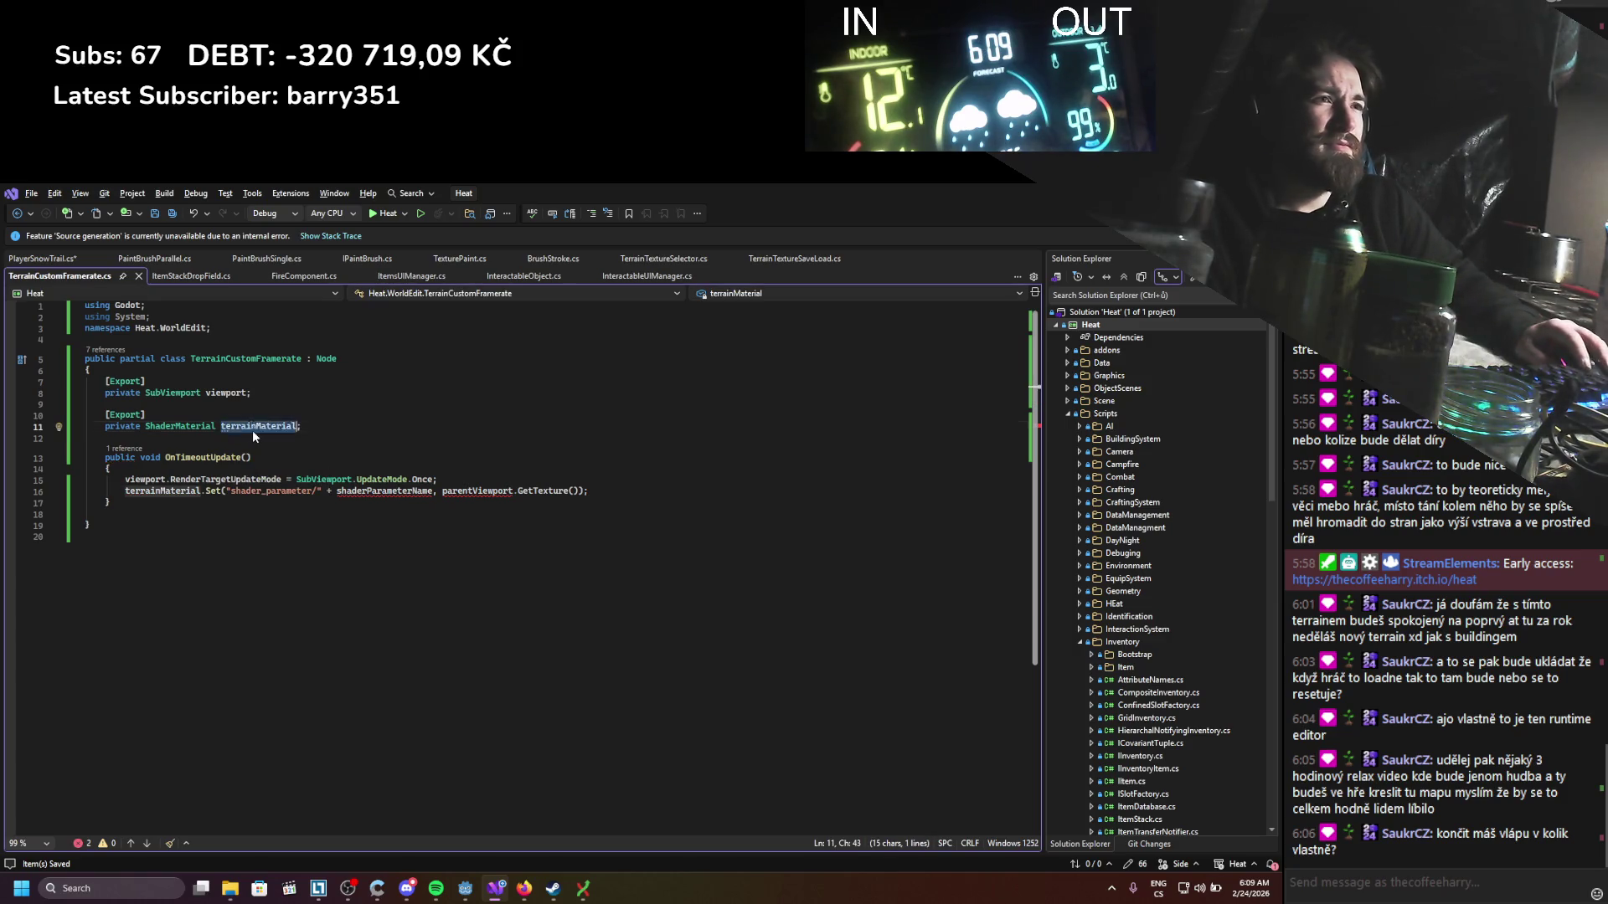
Step: Remove the exported shader field and the terrainMaterial.Set line, then save TerrainCustomFramerate.cs
double_click(385, 490)
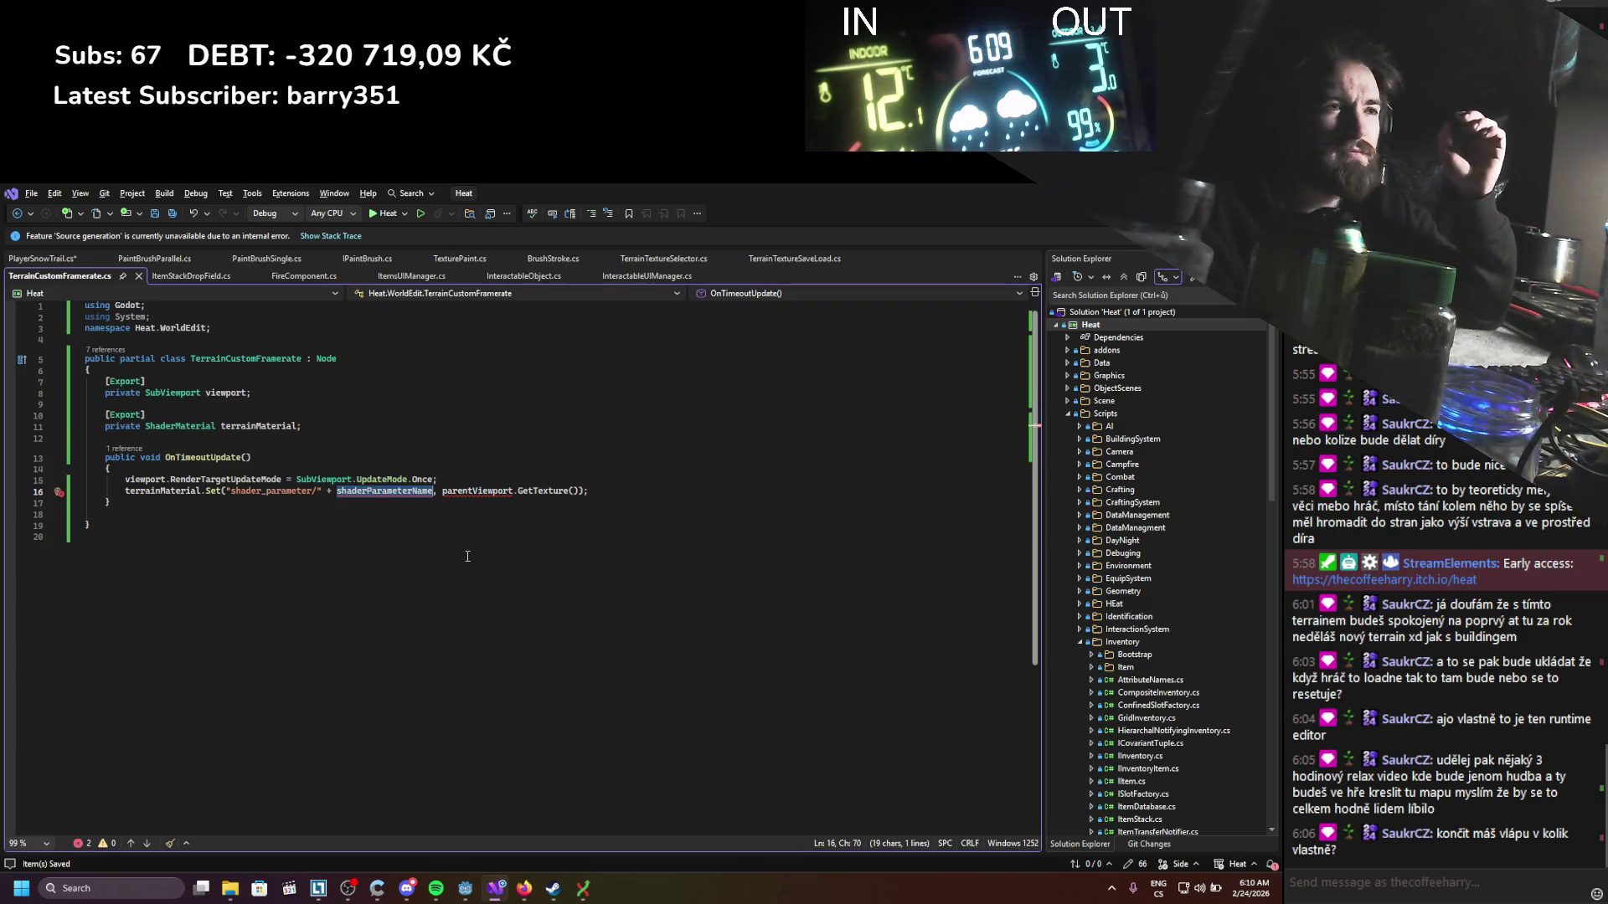
key("ctrl+z")
key("ctrl+z")
key("BackSpace")
key("BackSpace")
type("shade")
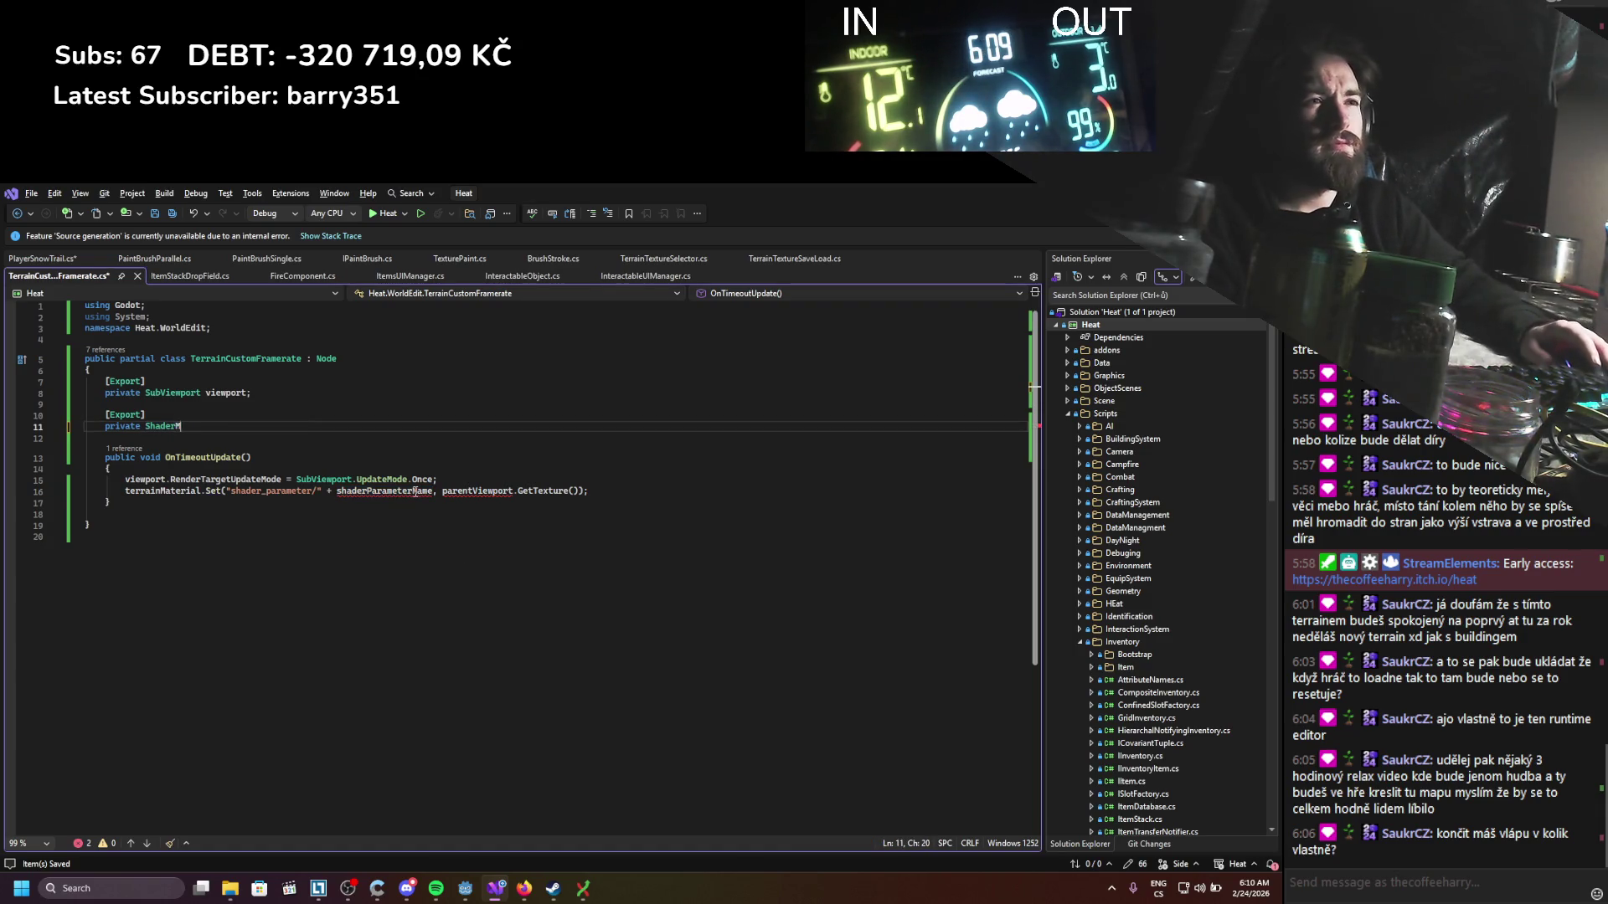
key("ctrl+BackSpace")
key("ctrl+BackSpace")
key("ctrl+BackSpace")
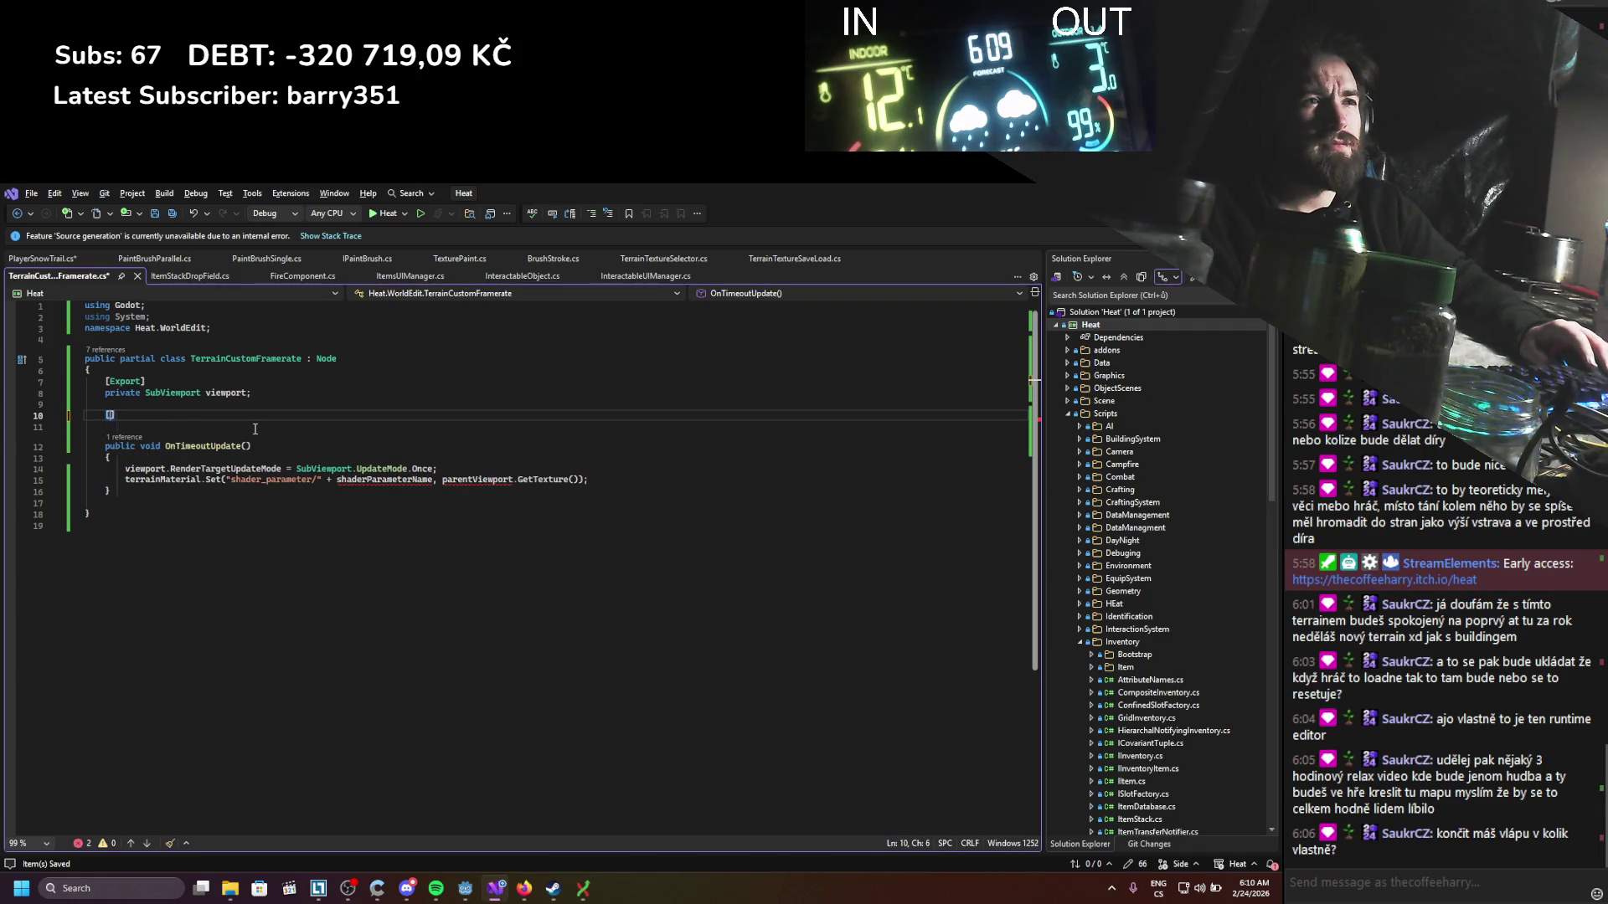
left_click(588, 457)
key("shift+Up")
key("BackSpace")
key("ctrl+s")
Step: In PlayerSnowTrail.cs, strip all parameters from the Paint method and save
left_click(40, 259)
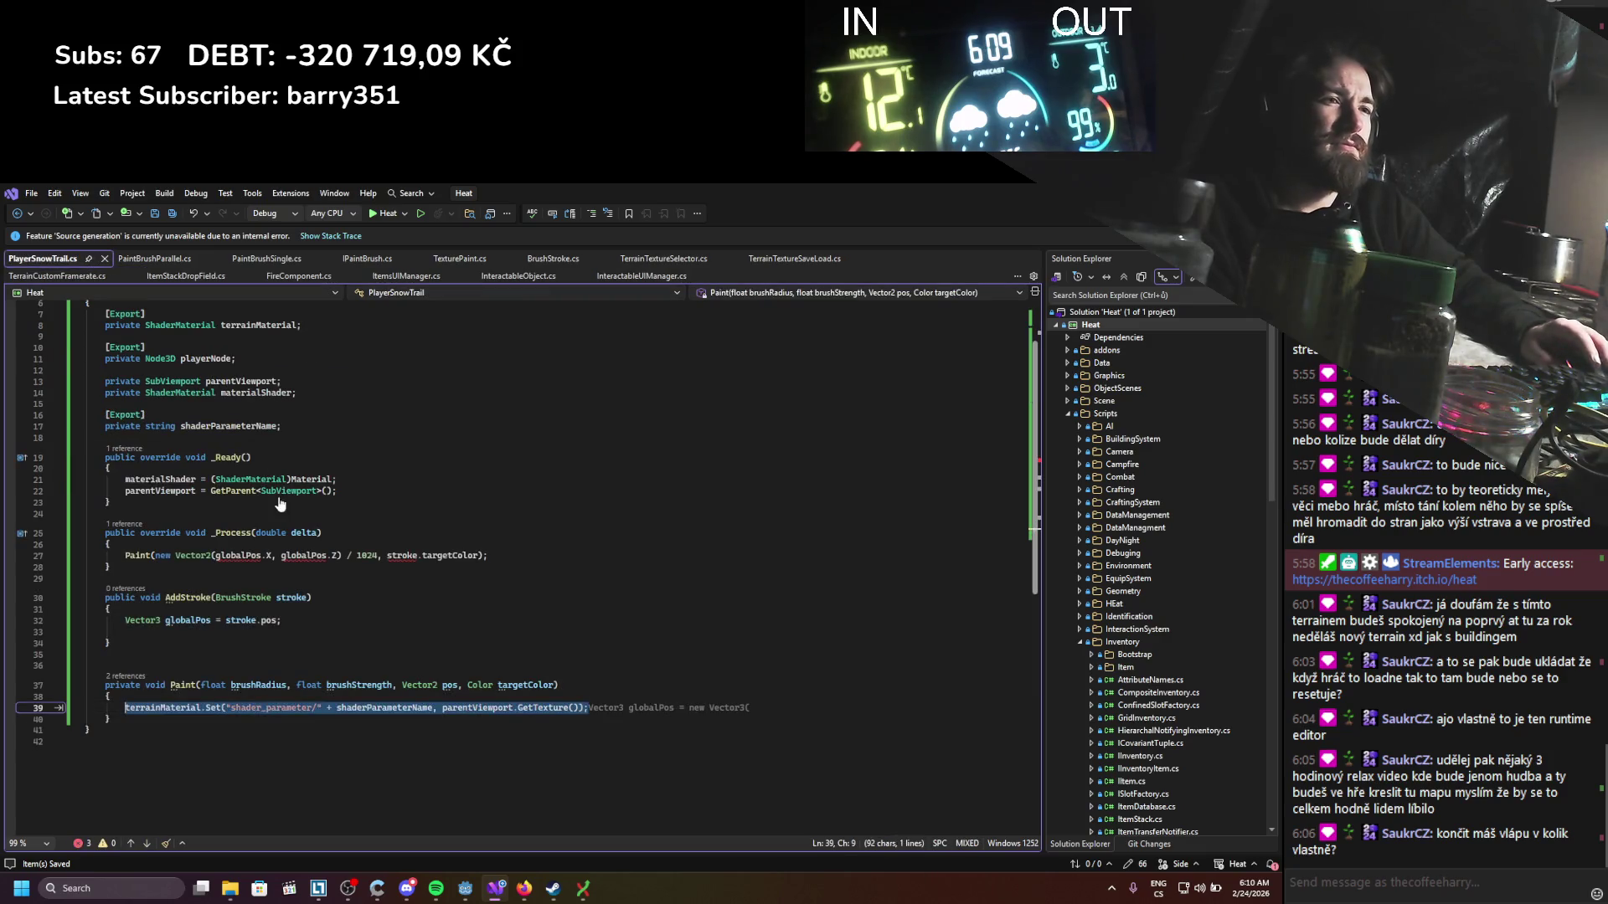
left_click_drag(201, 686, 554, 688)
key("BackSpace")
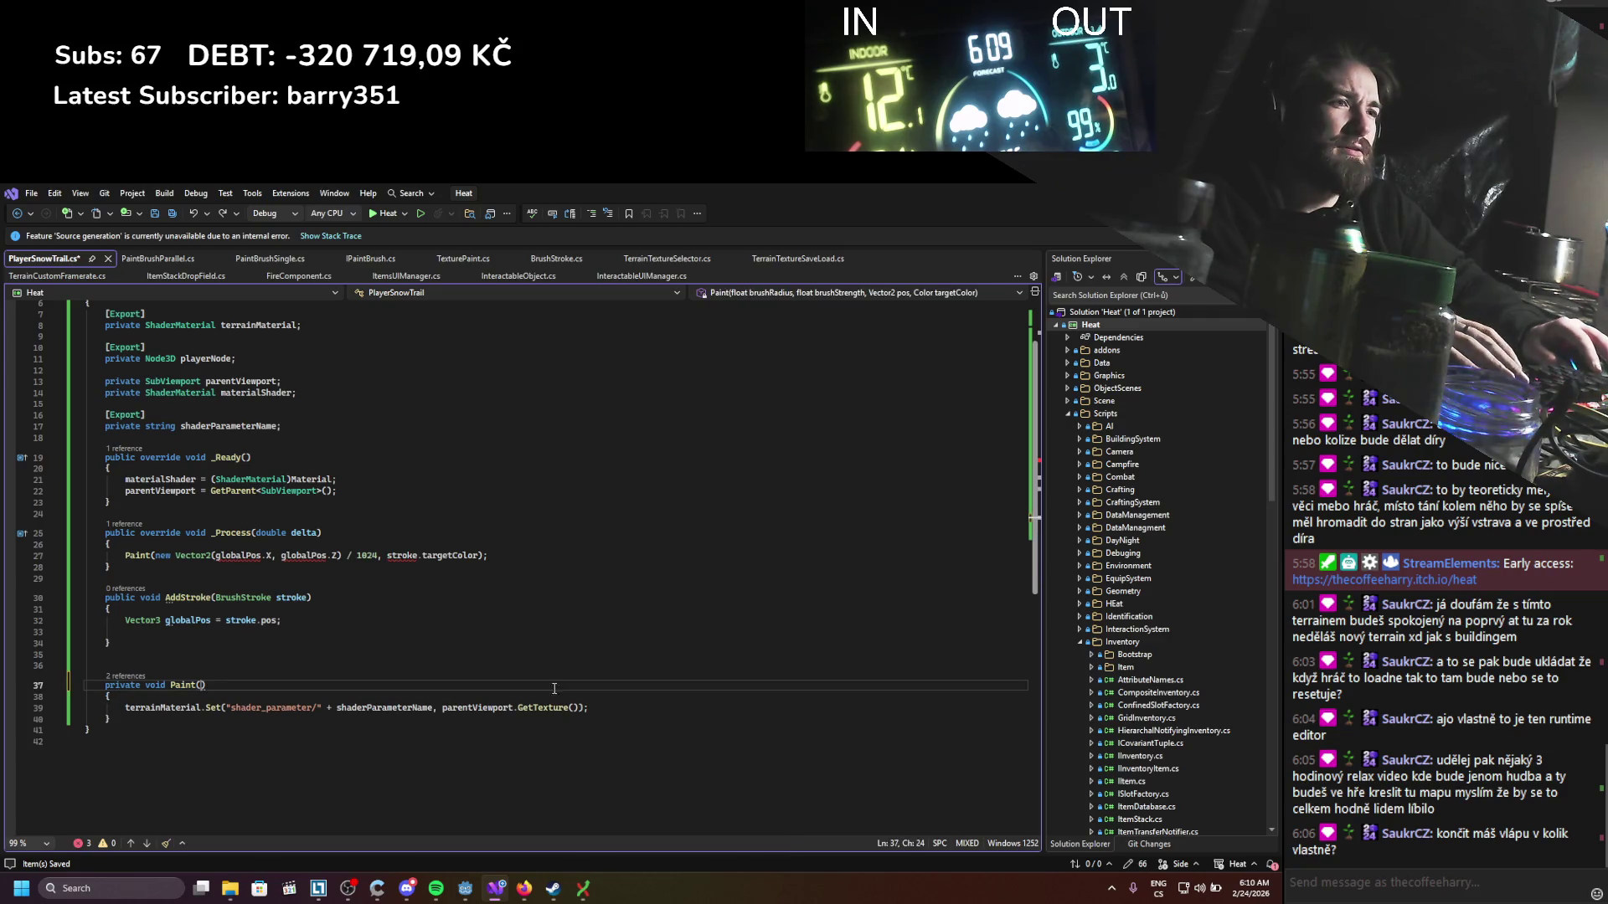
key("ctrl+s")
Step: Clear the Paint call's arguments and begin a 'Position =' line above it
left_click(502, 653)
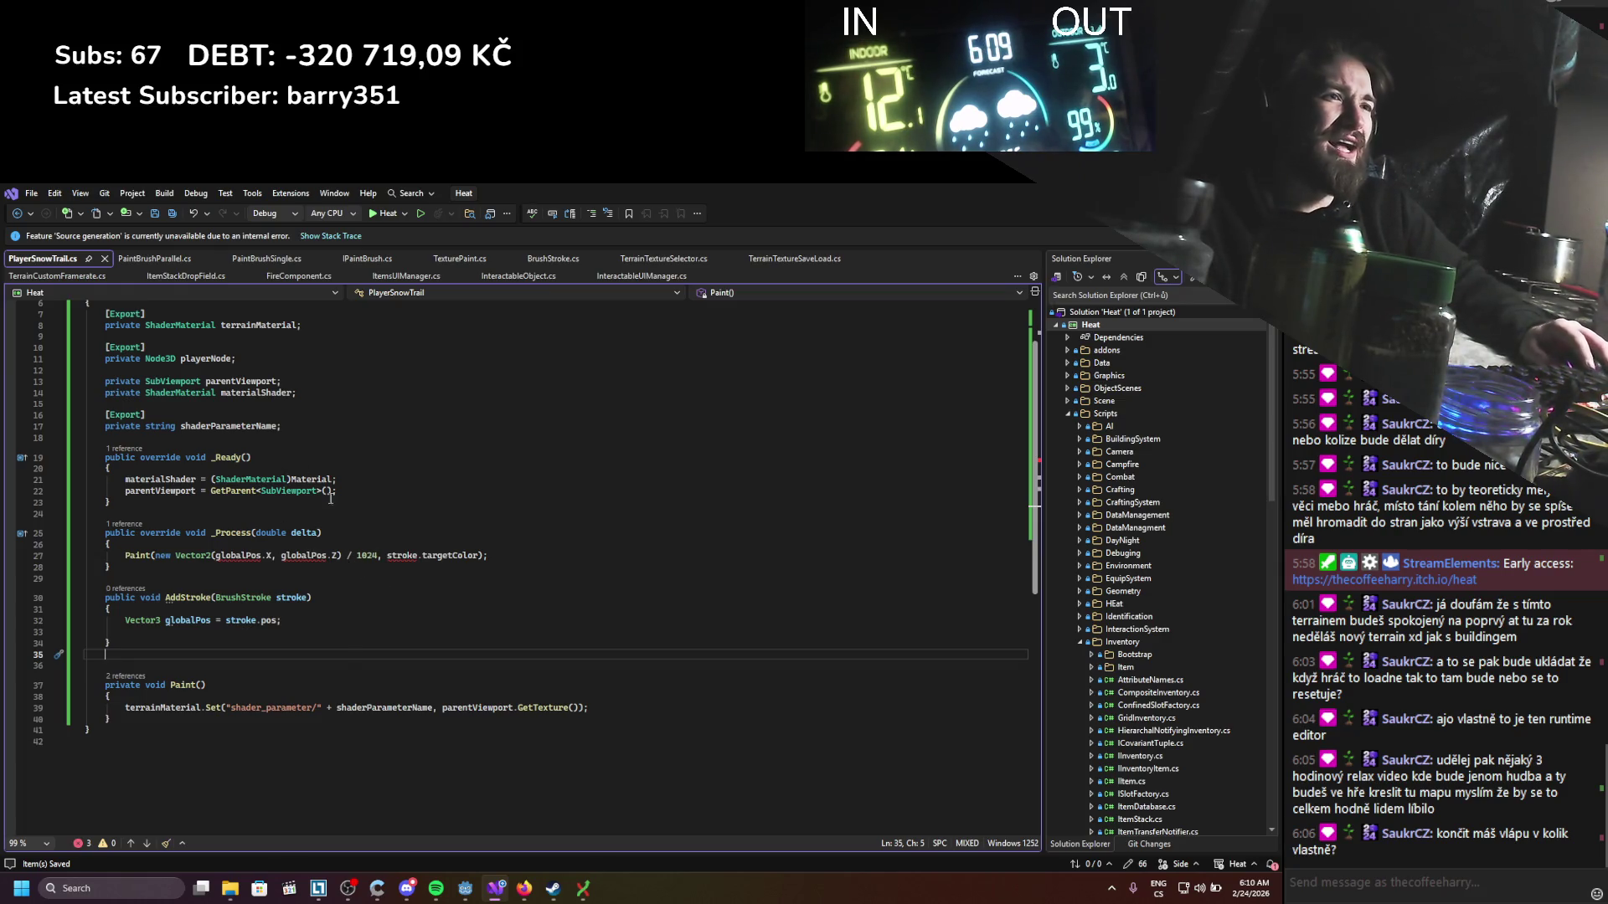
left_click_drag(152, 556, 482, 556)
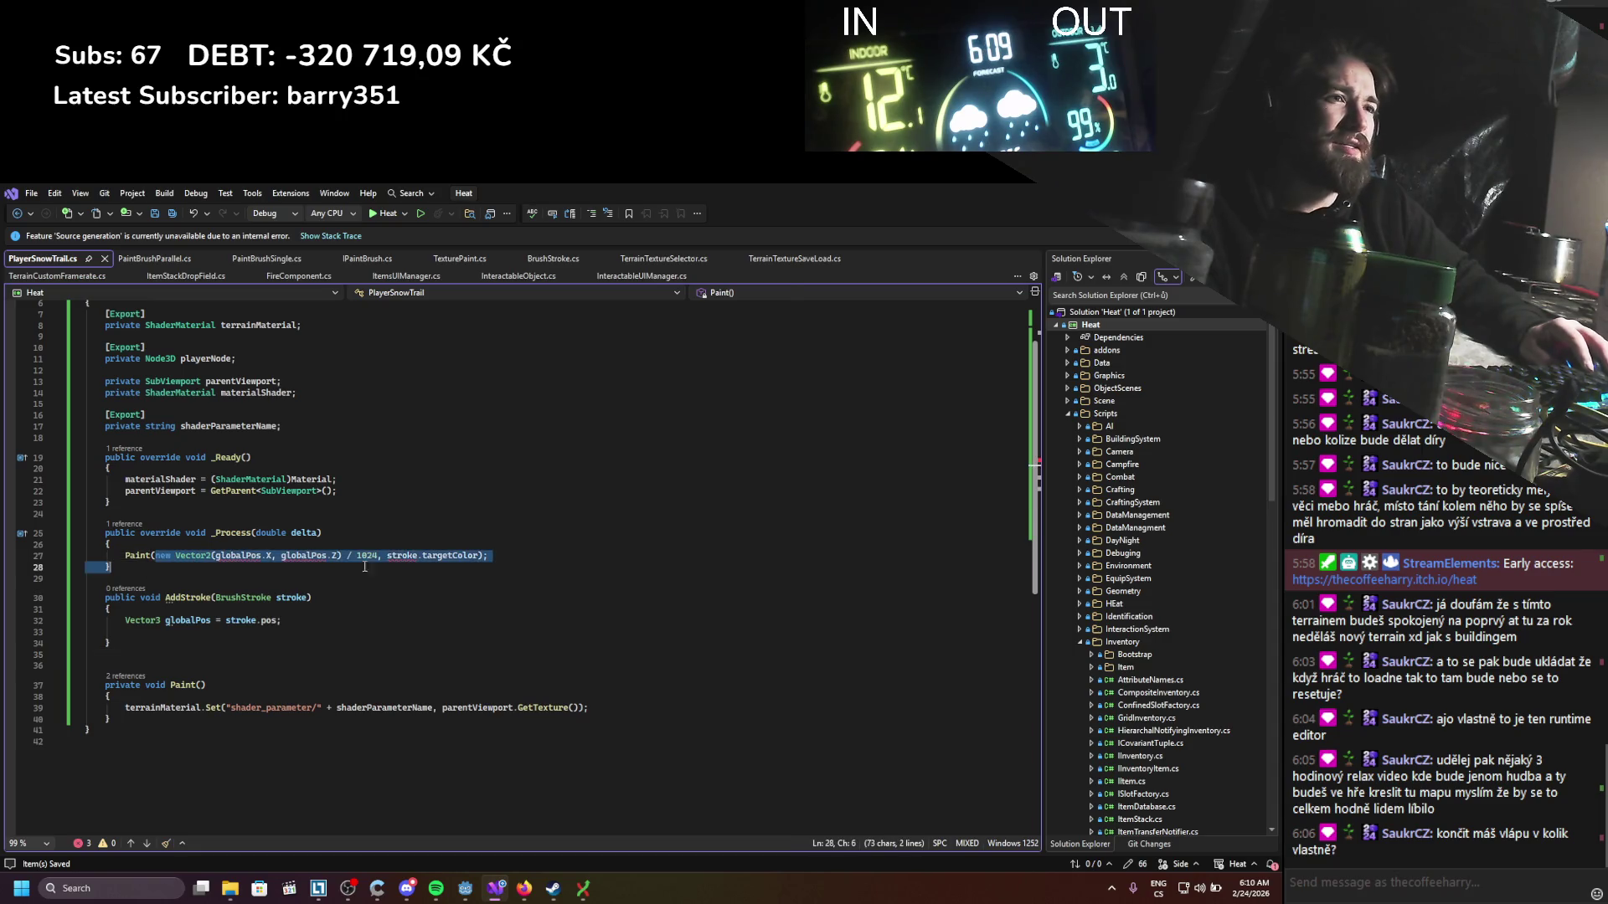
key("BackSpace")
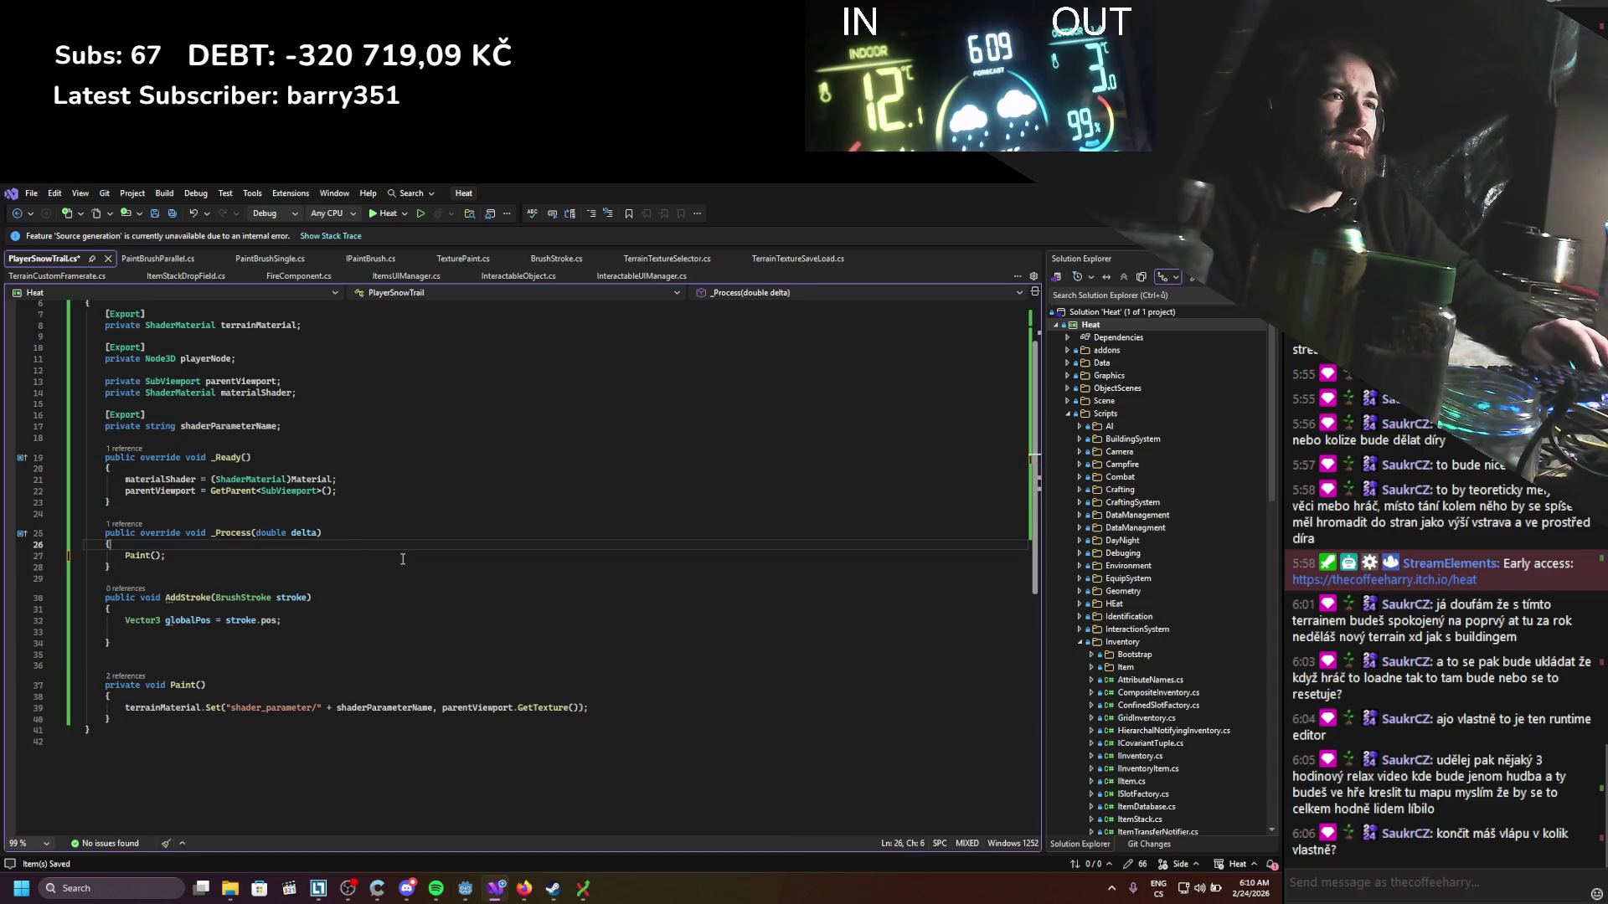
key("ctrl+Return")
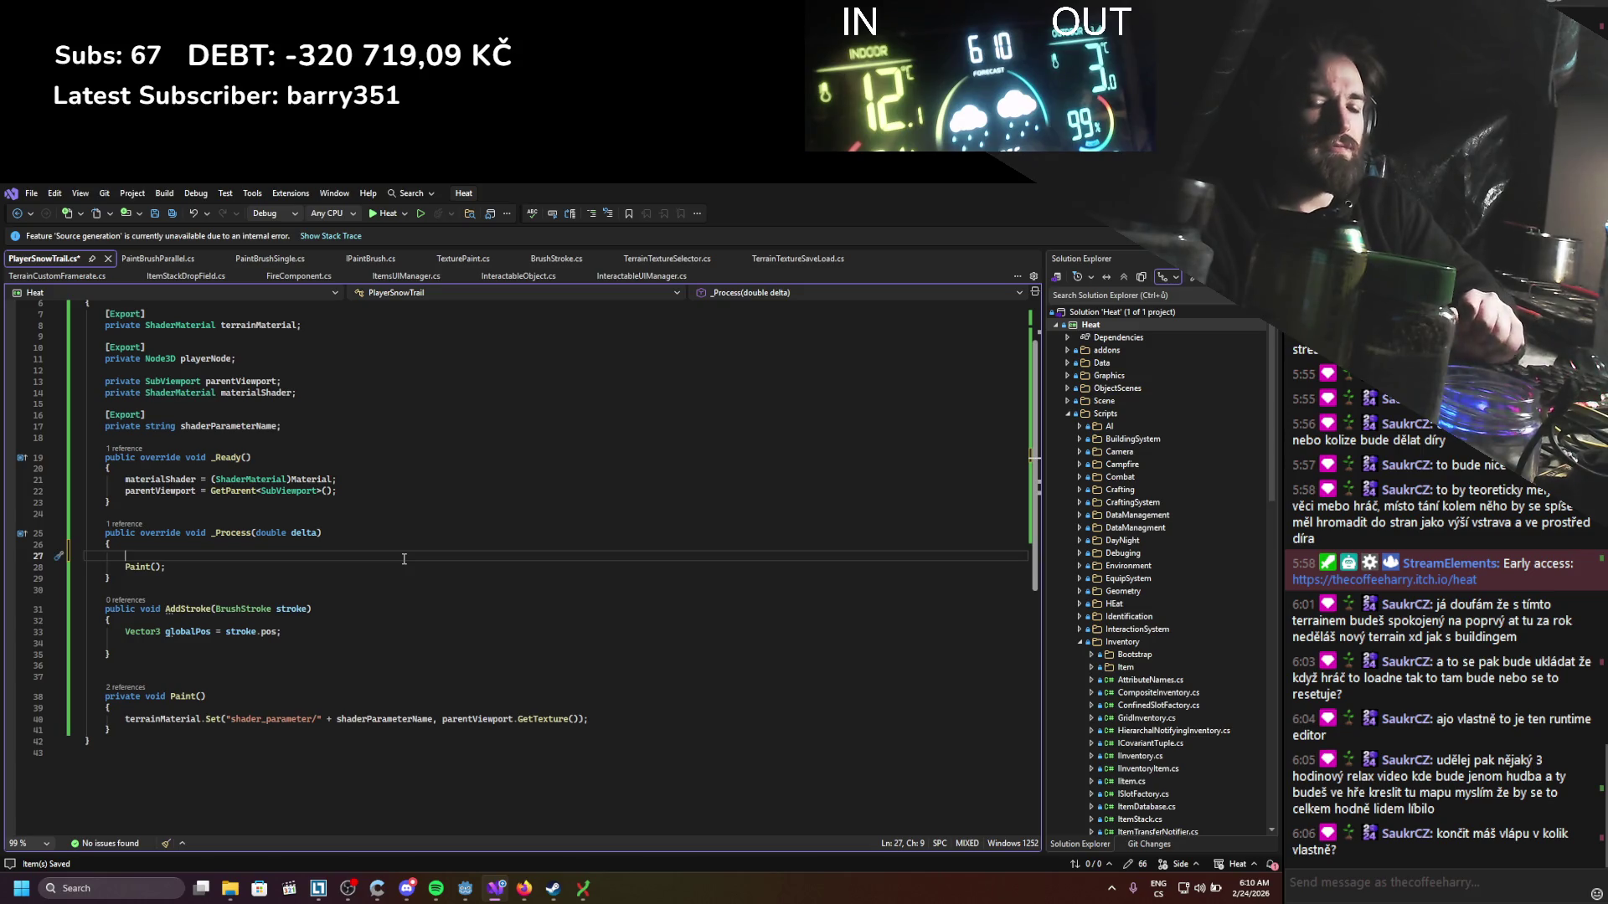
type("Position")
key("Escape")
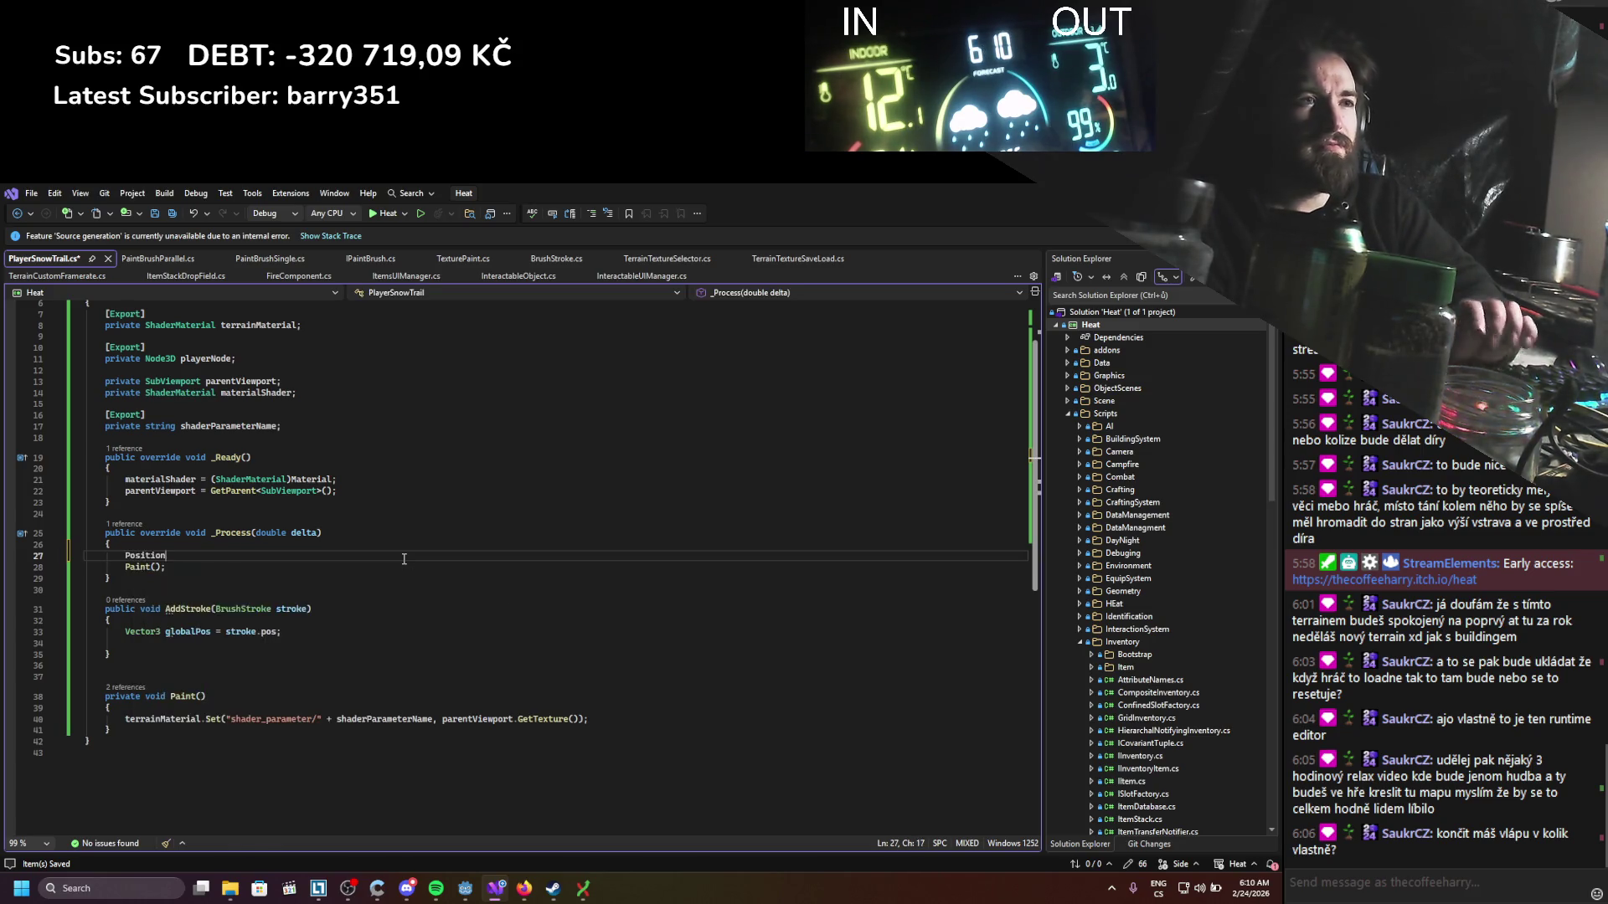
type("=")
key("ctrl+s")
Step: Add 'Vector3 playerPos = playerNode.GlobalPosition;' above the Position line and save
key("ctrl+Return")
key("ctrl+Return")
type("Vec")
key("Down")
key("Down")
key("Down")
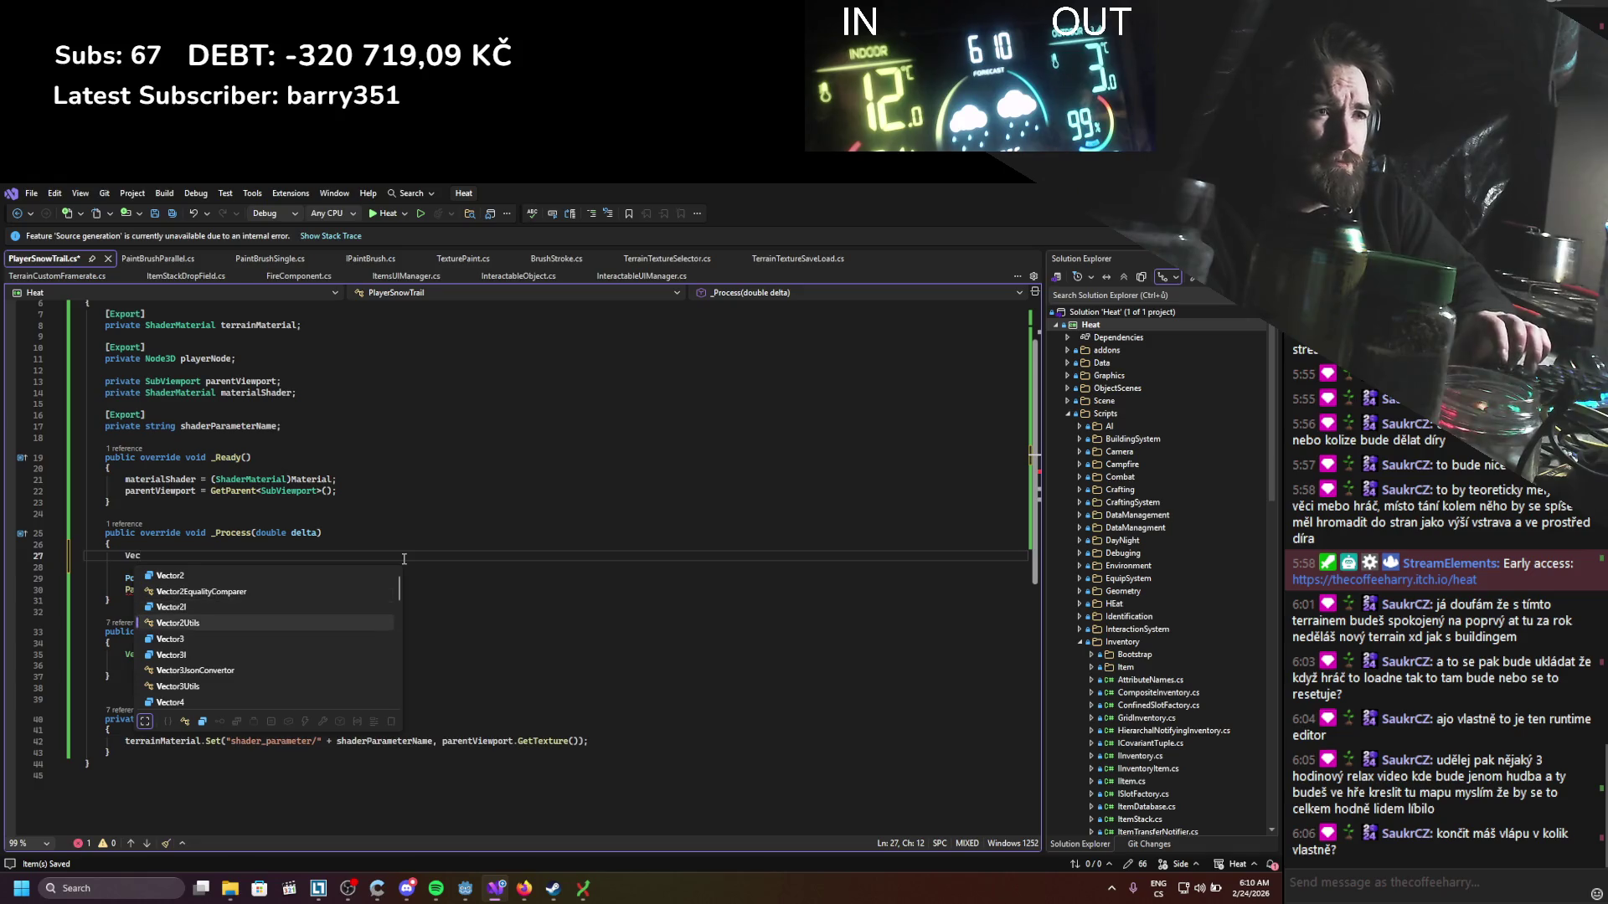
key("Up")
type("p")
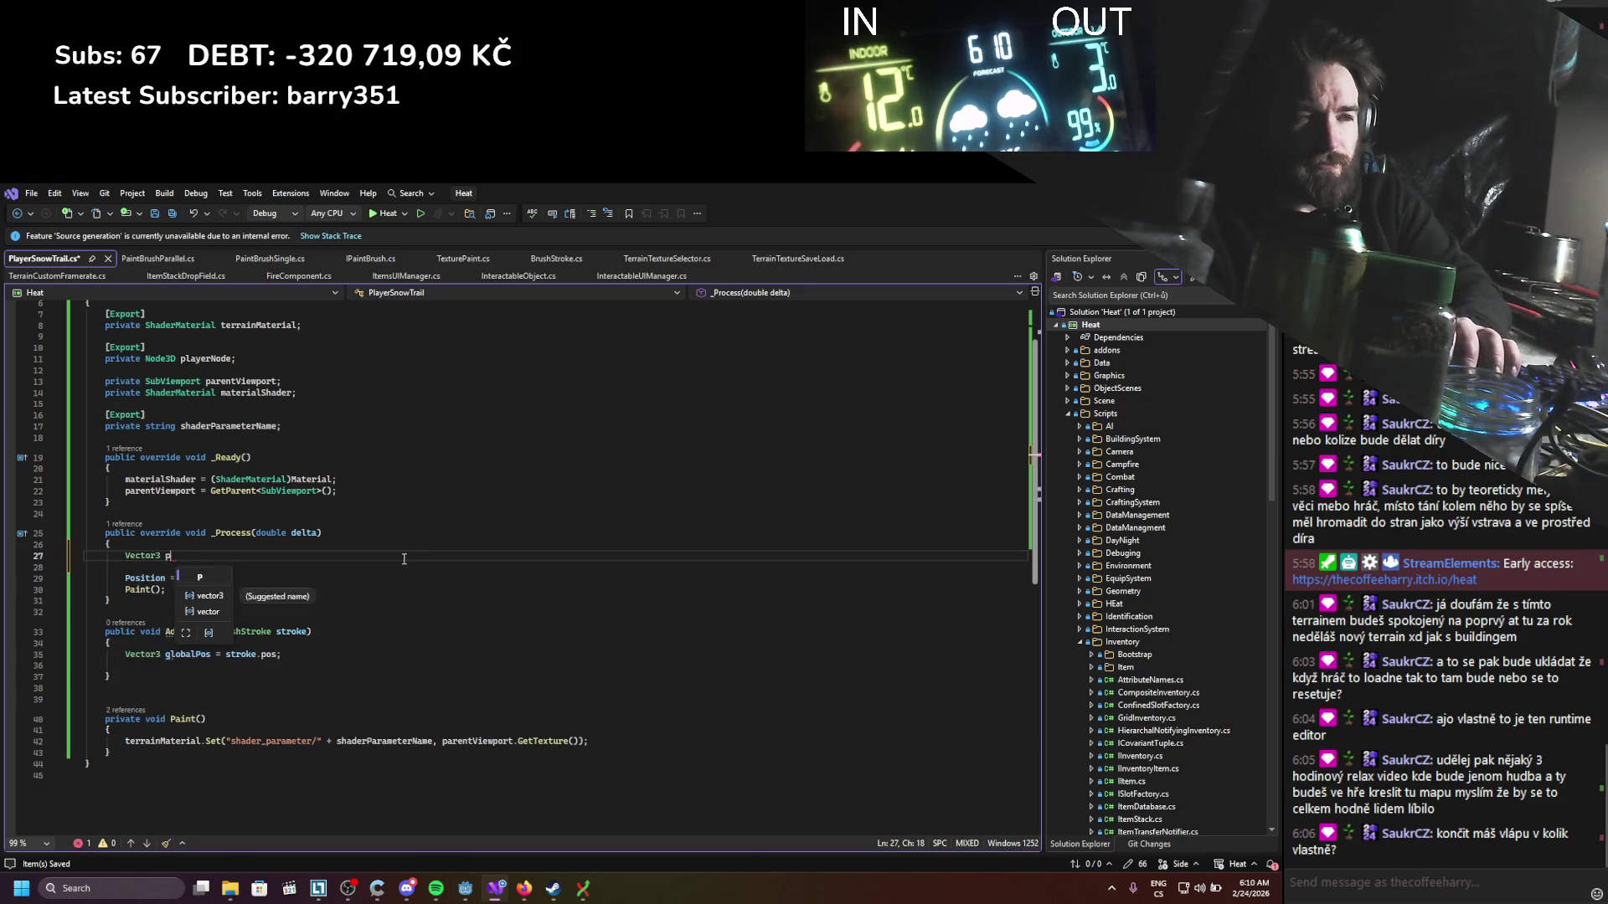
type("layerPos = ")
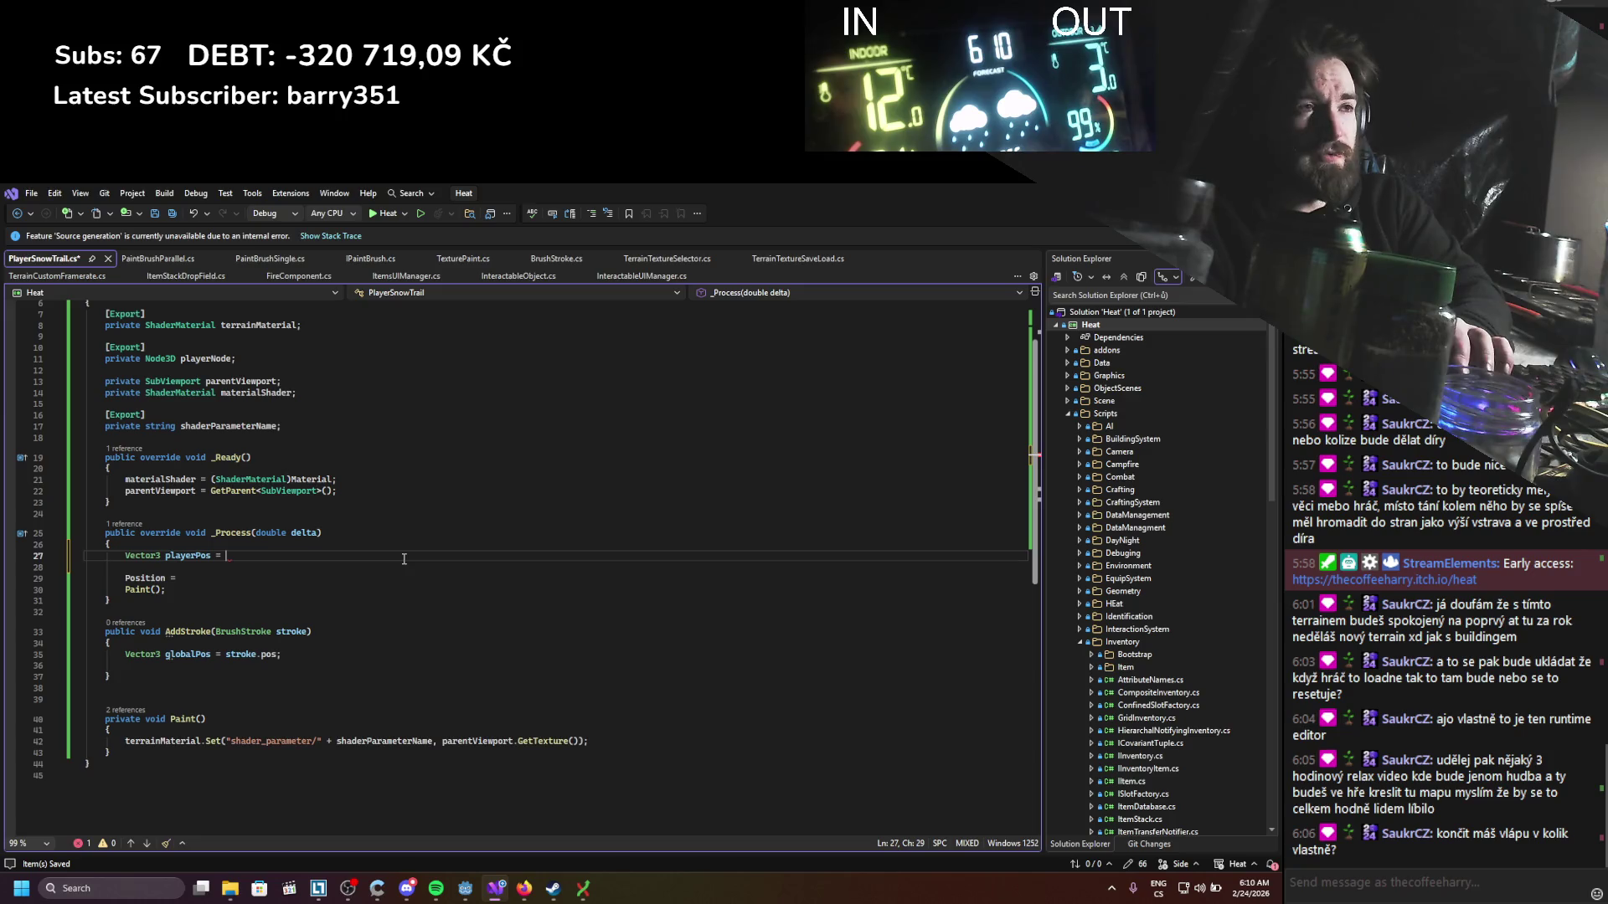
type("play")
key("Tab")
type(".glob")
key("Tab")
type(";")
key("ctrl+s")
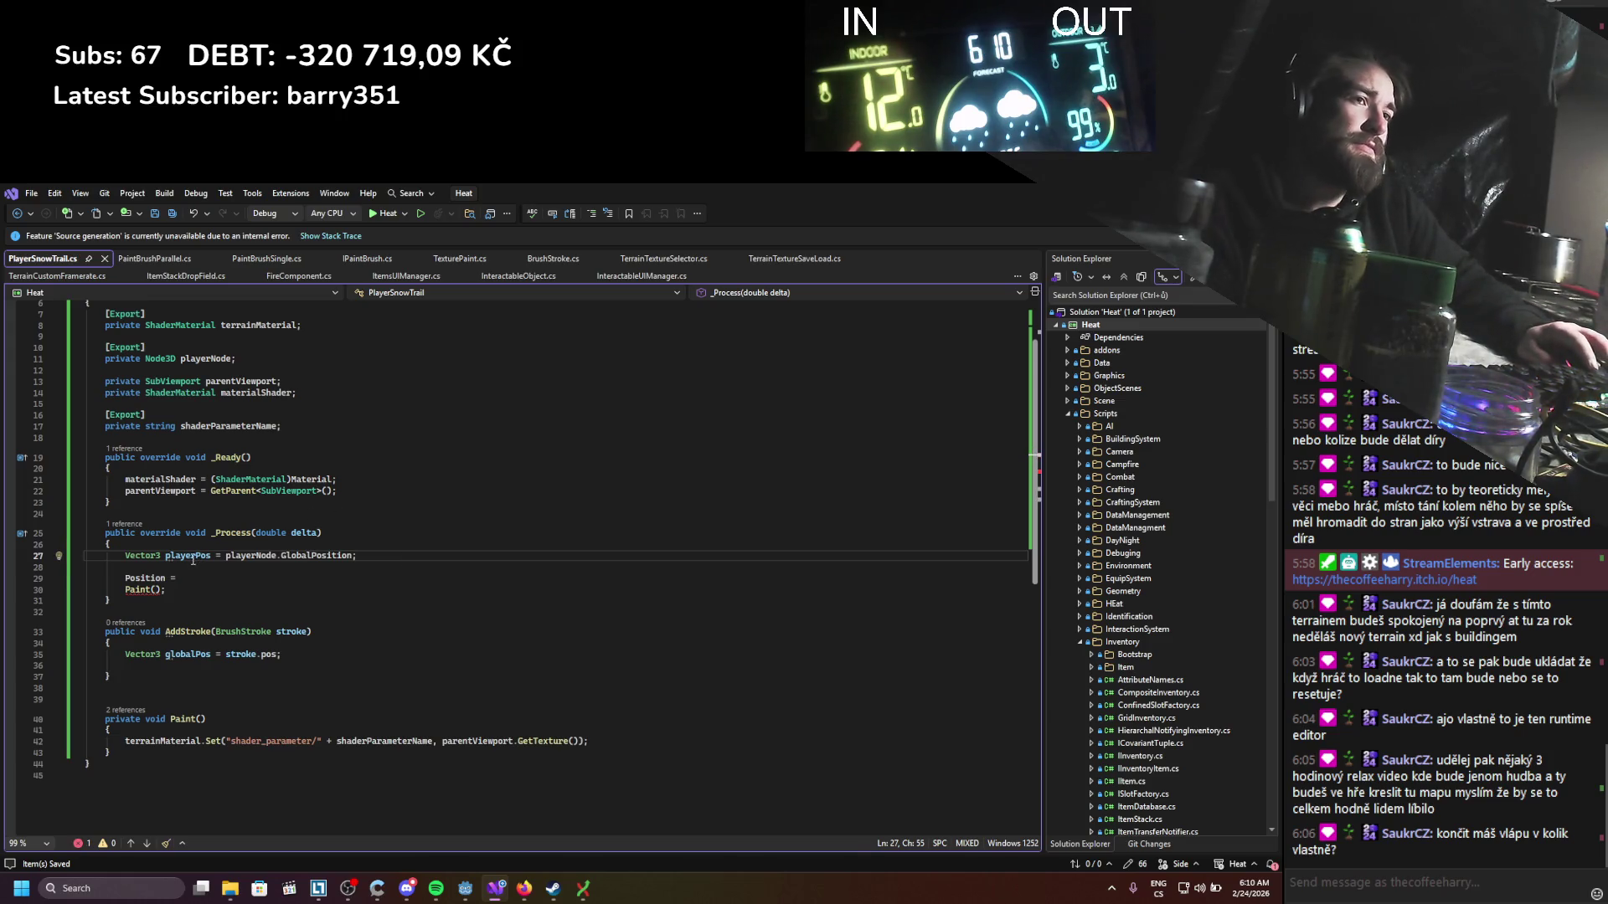
left_click(231, 580)
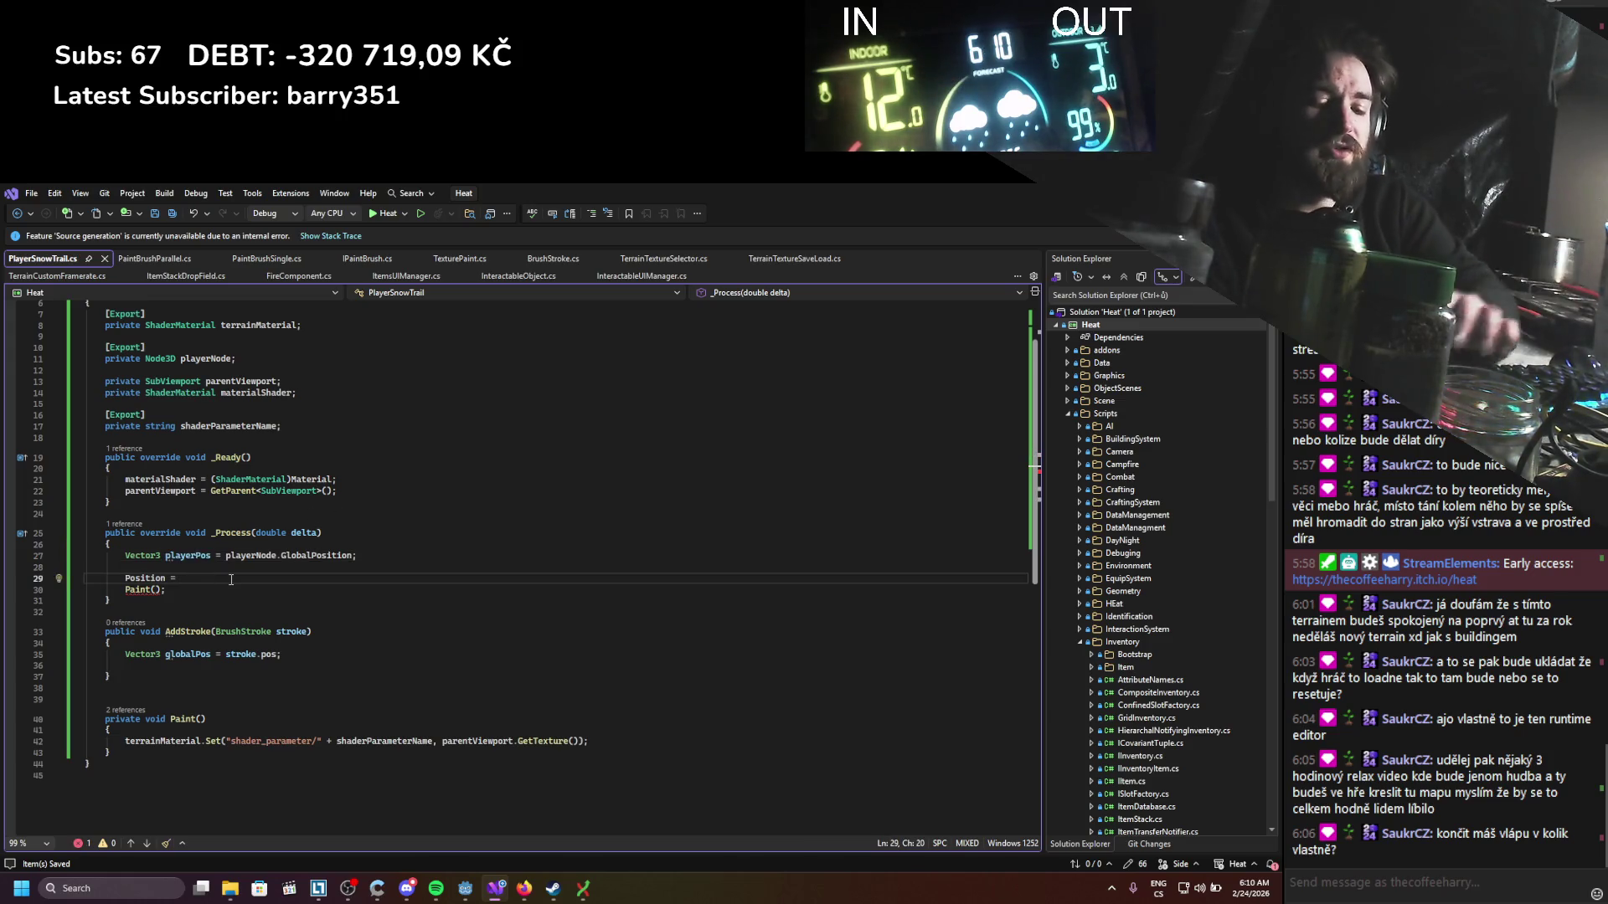
Step: Complete 'Position = new Vector2(playerPos.X, playerPos.Z);' and save
type("new Vector2(playerPos.X, playerPos.Z")
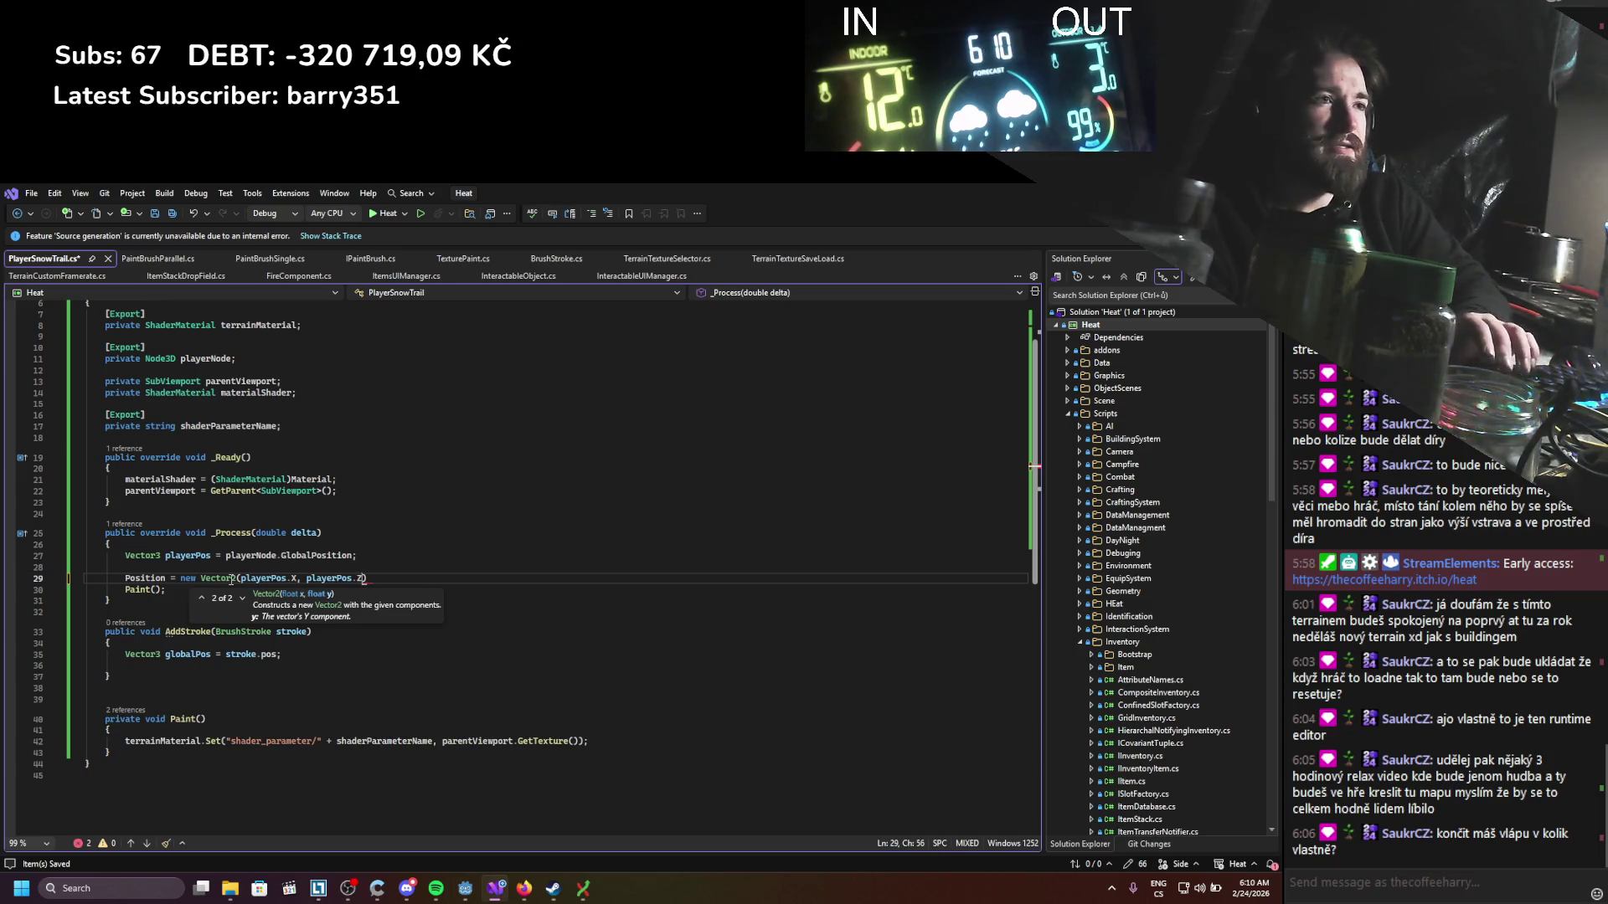
type(");")
key("ctrl+s")
left_click(204, 606)
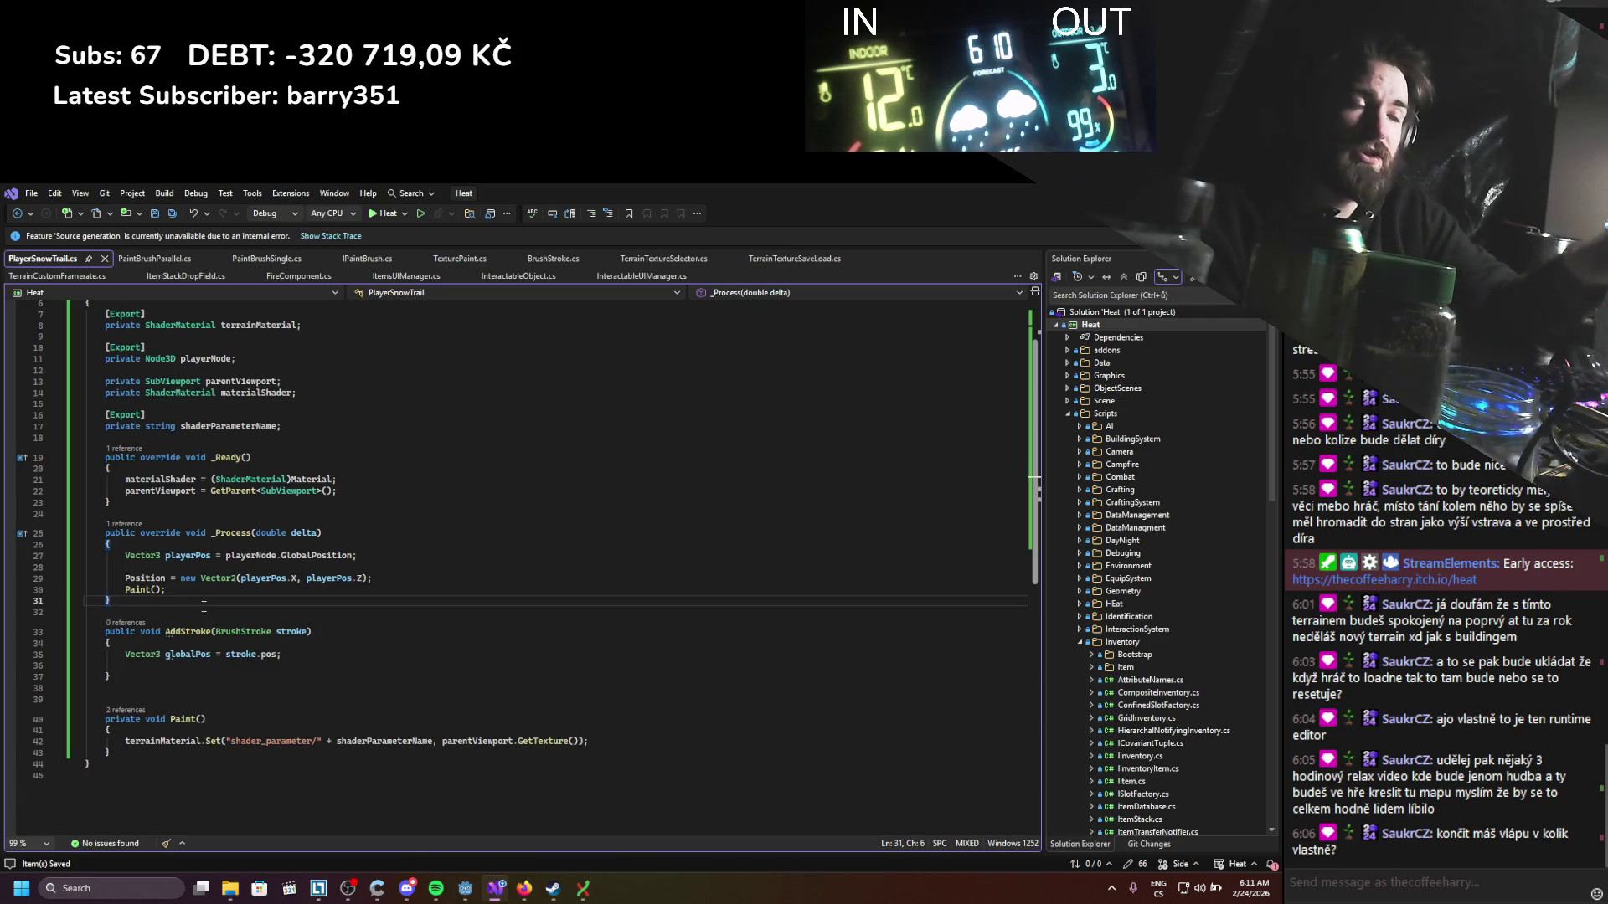
scroll(219, 508, "up", 2)
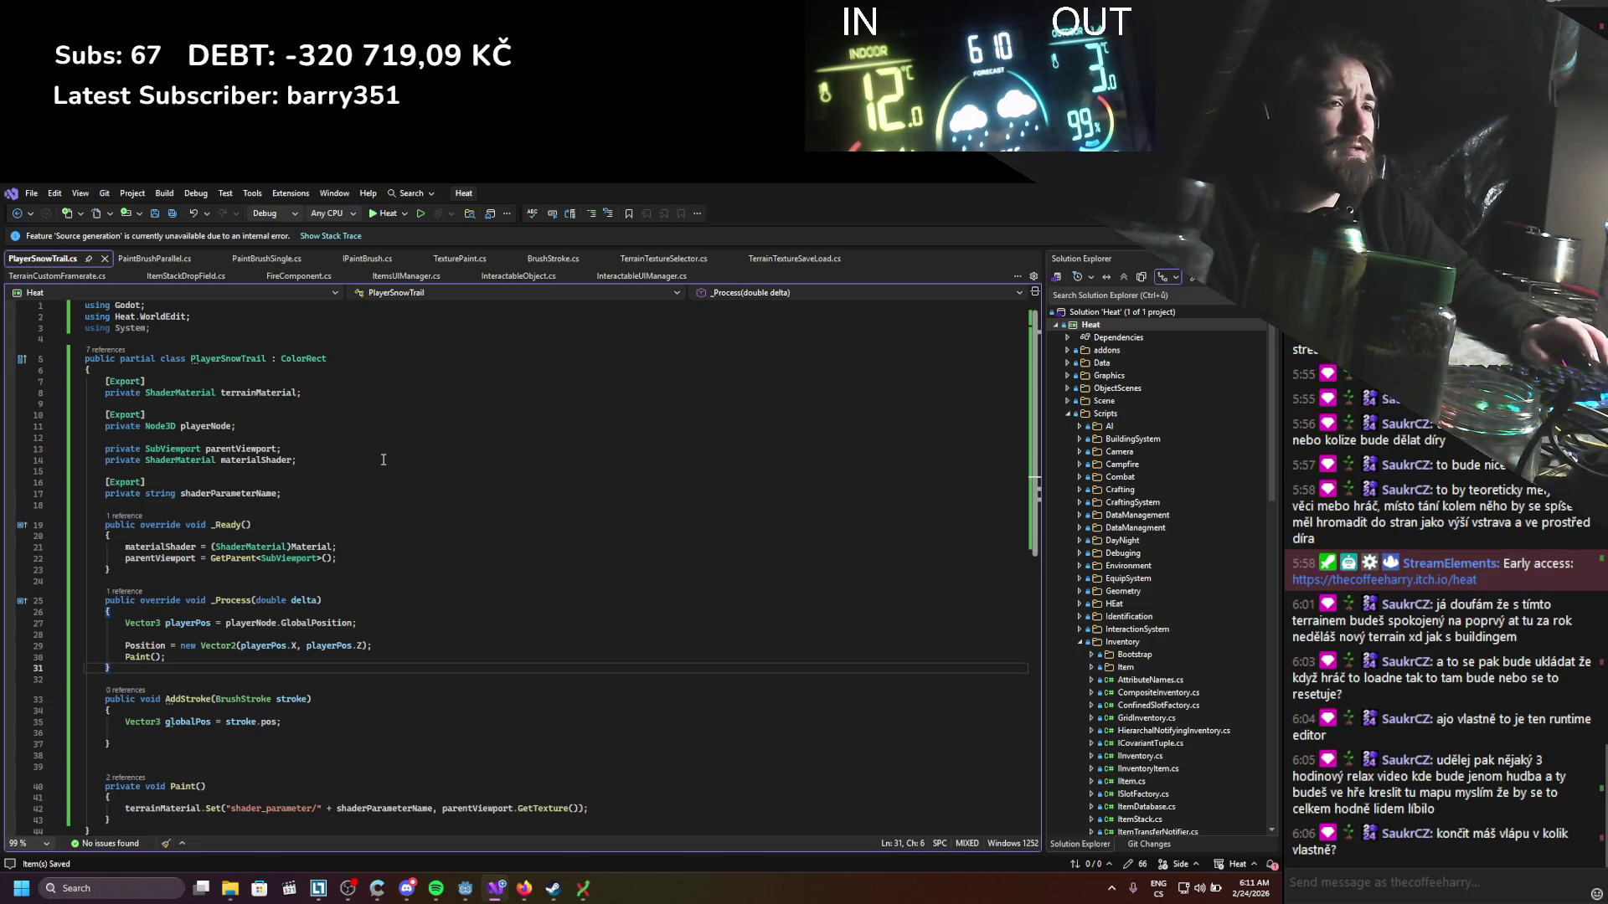
left_click(370, 645)
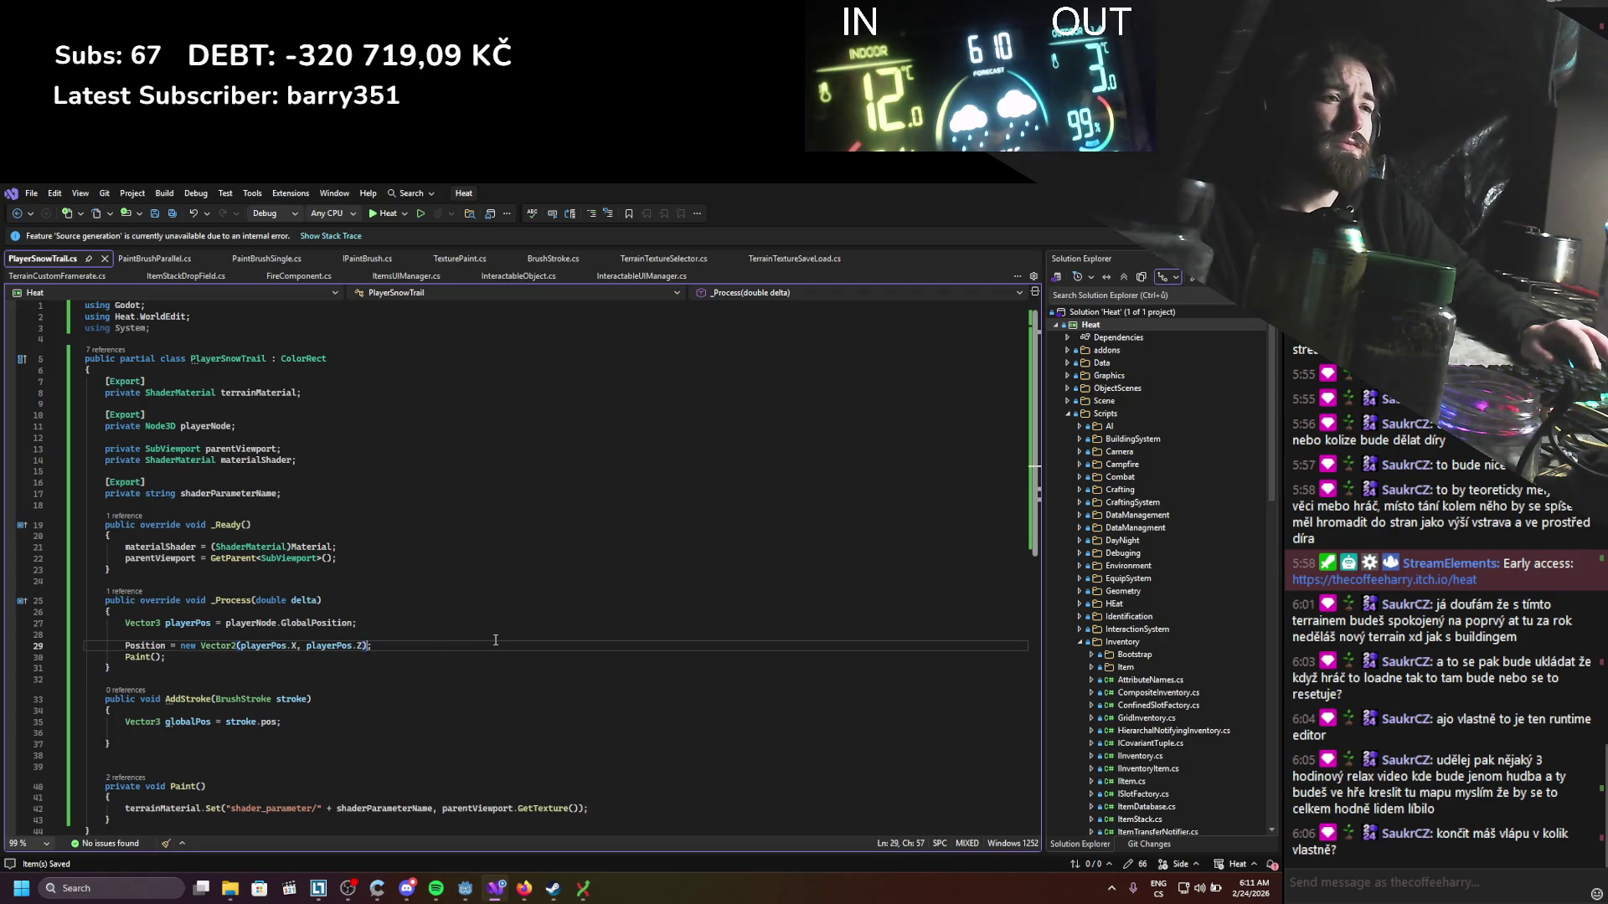
scroll(489, 641, "down", 2)
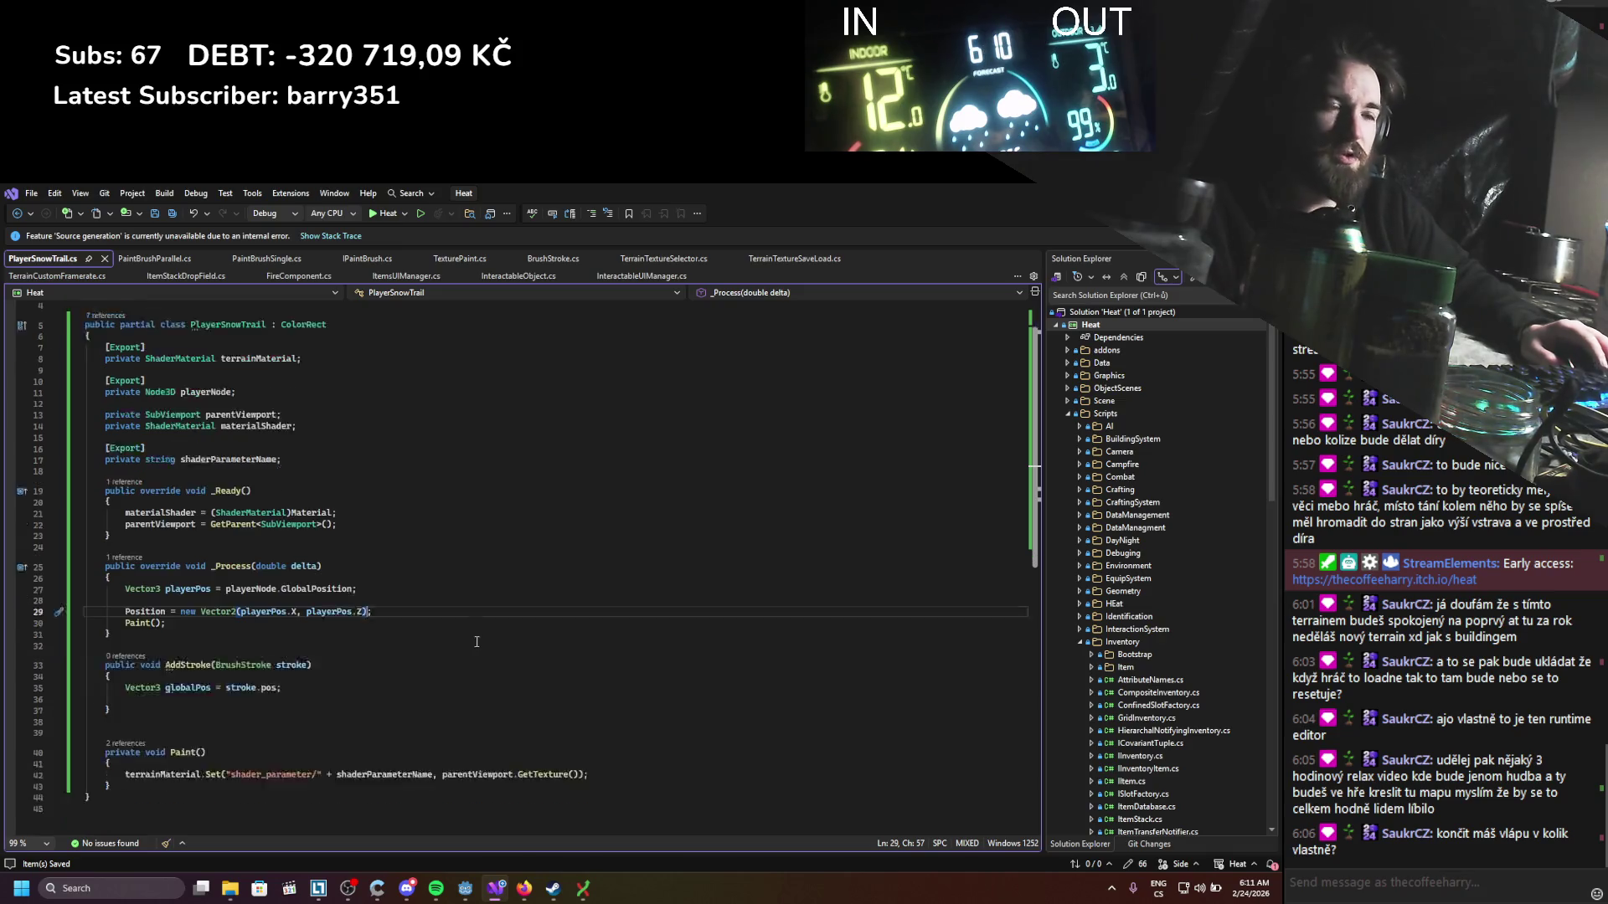
Step: Delete the AddStroke method, save, and switch back to Godot
left_click_drag(260, 668, 110, 600)
key("Delete")
key("ctrl+s")
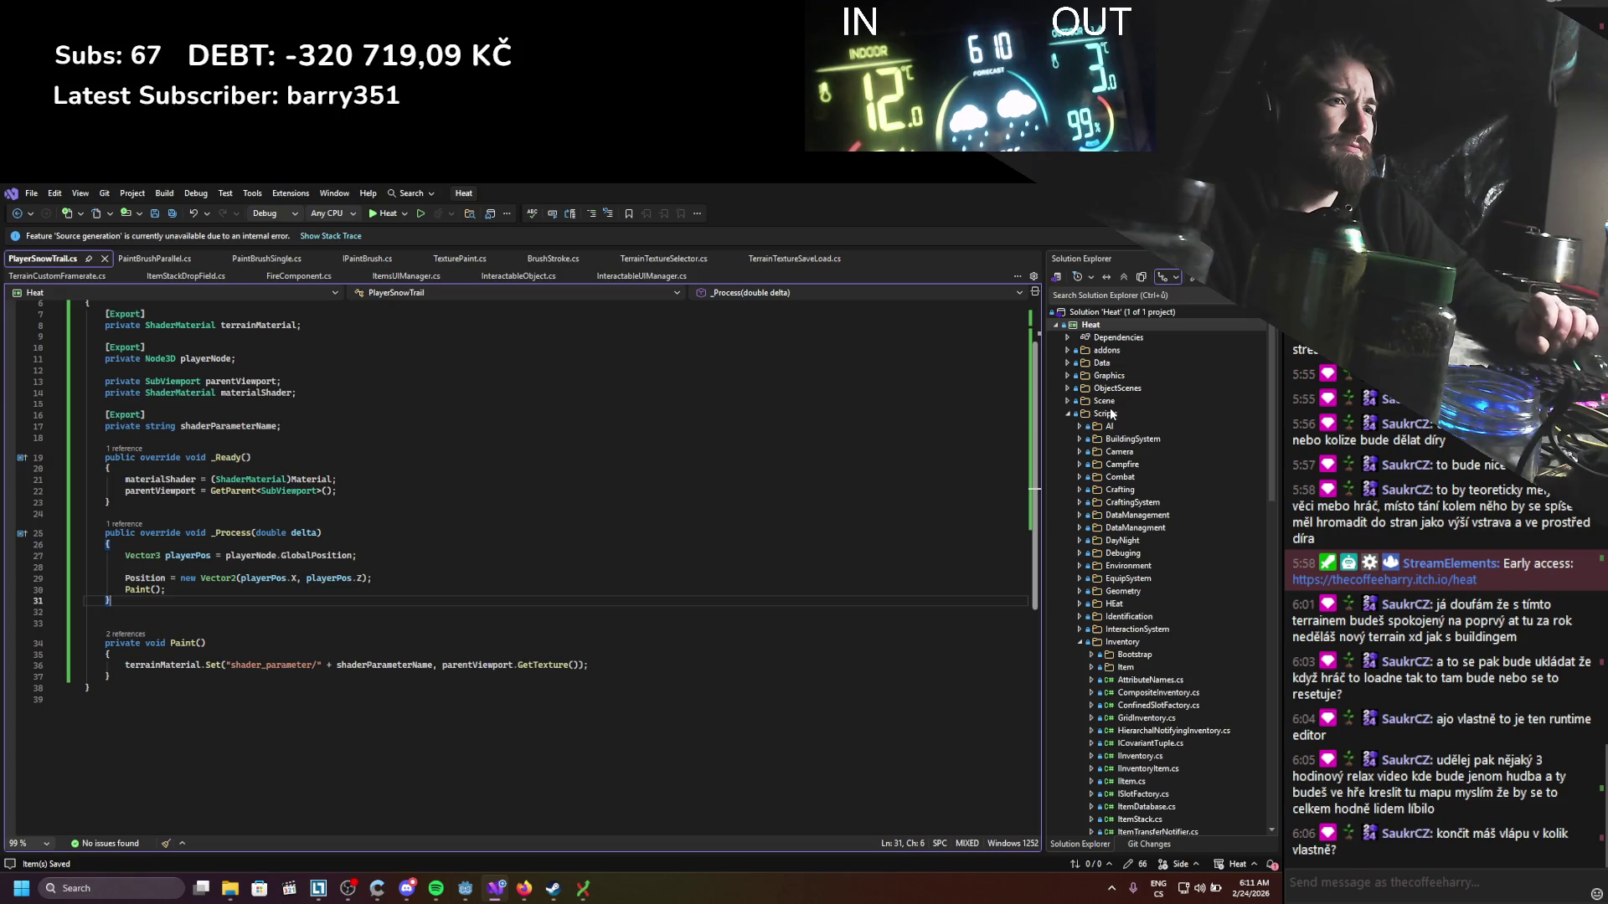
key("alt+Tab")
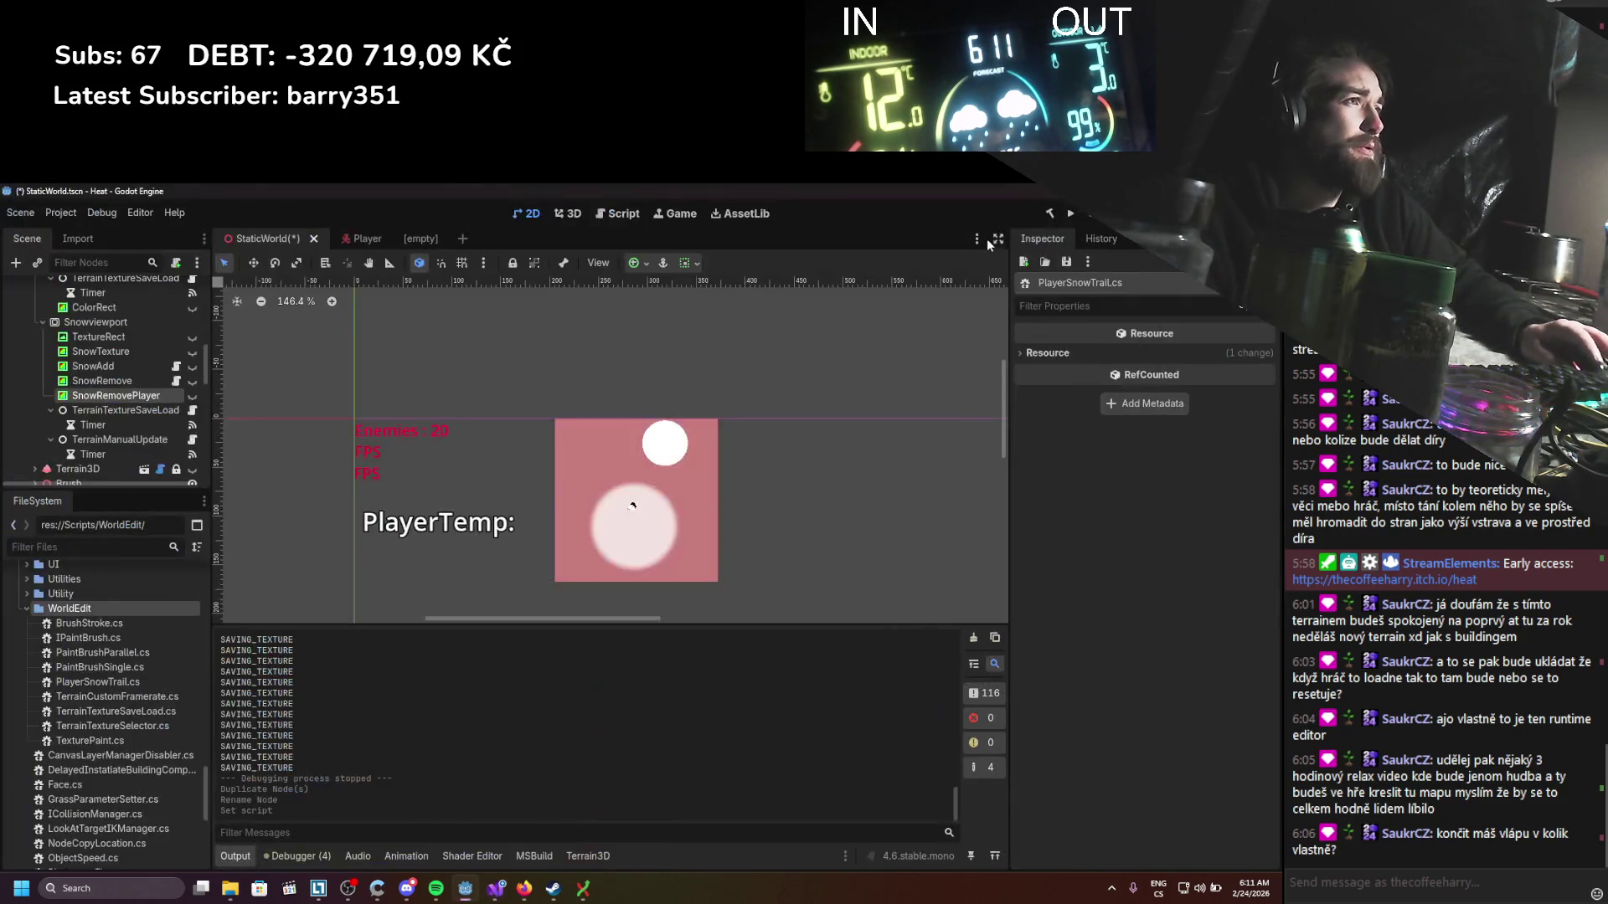
Step: Build the project, attach PlayerSnowTrail to SnowRemovePlayer, and assign TerrainDisplacement.tres as terrain material
left_click(1049, 214)
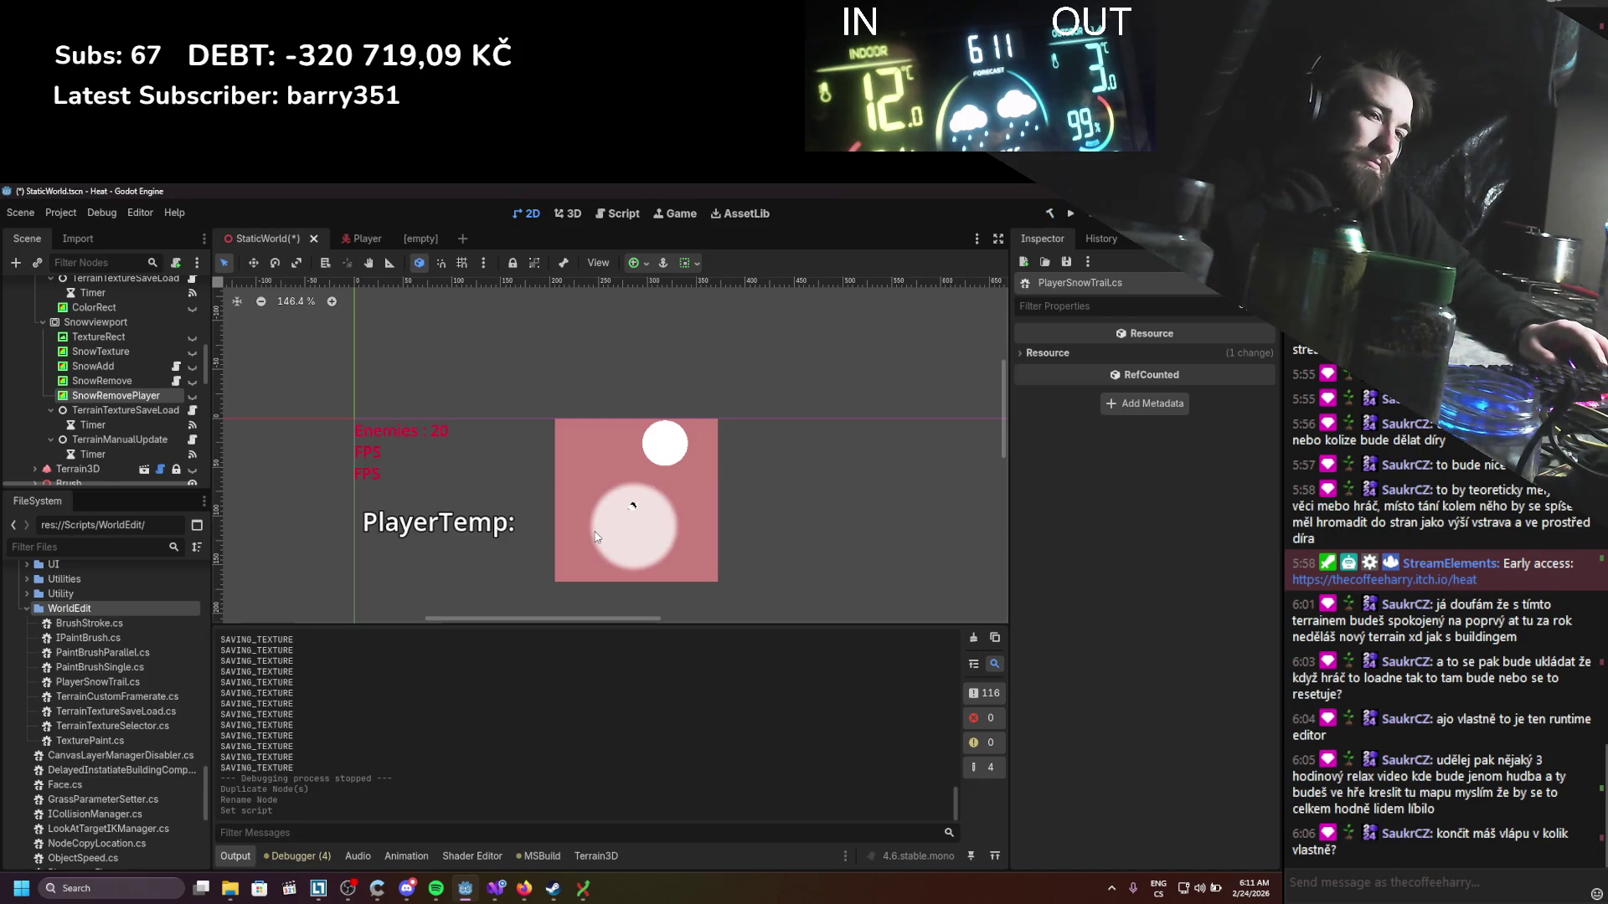
left_click_drag(124, 392, 126, 395)
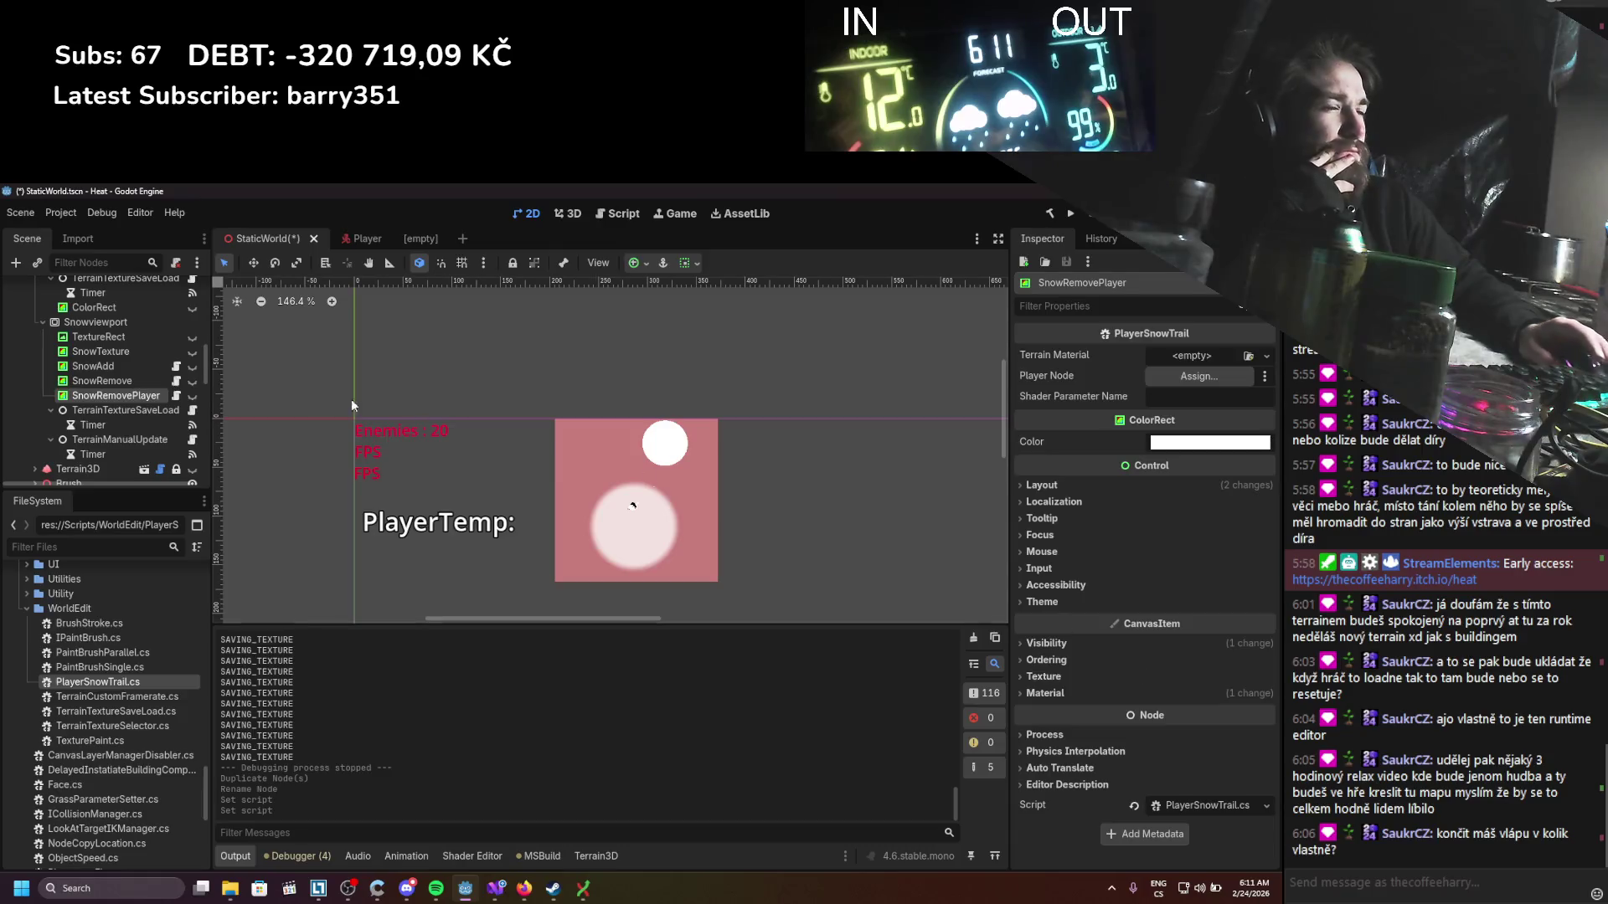
scroll(108, 666, "up", 10)
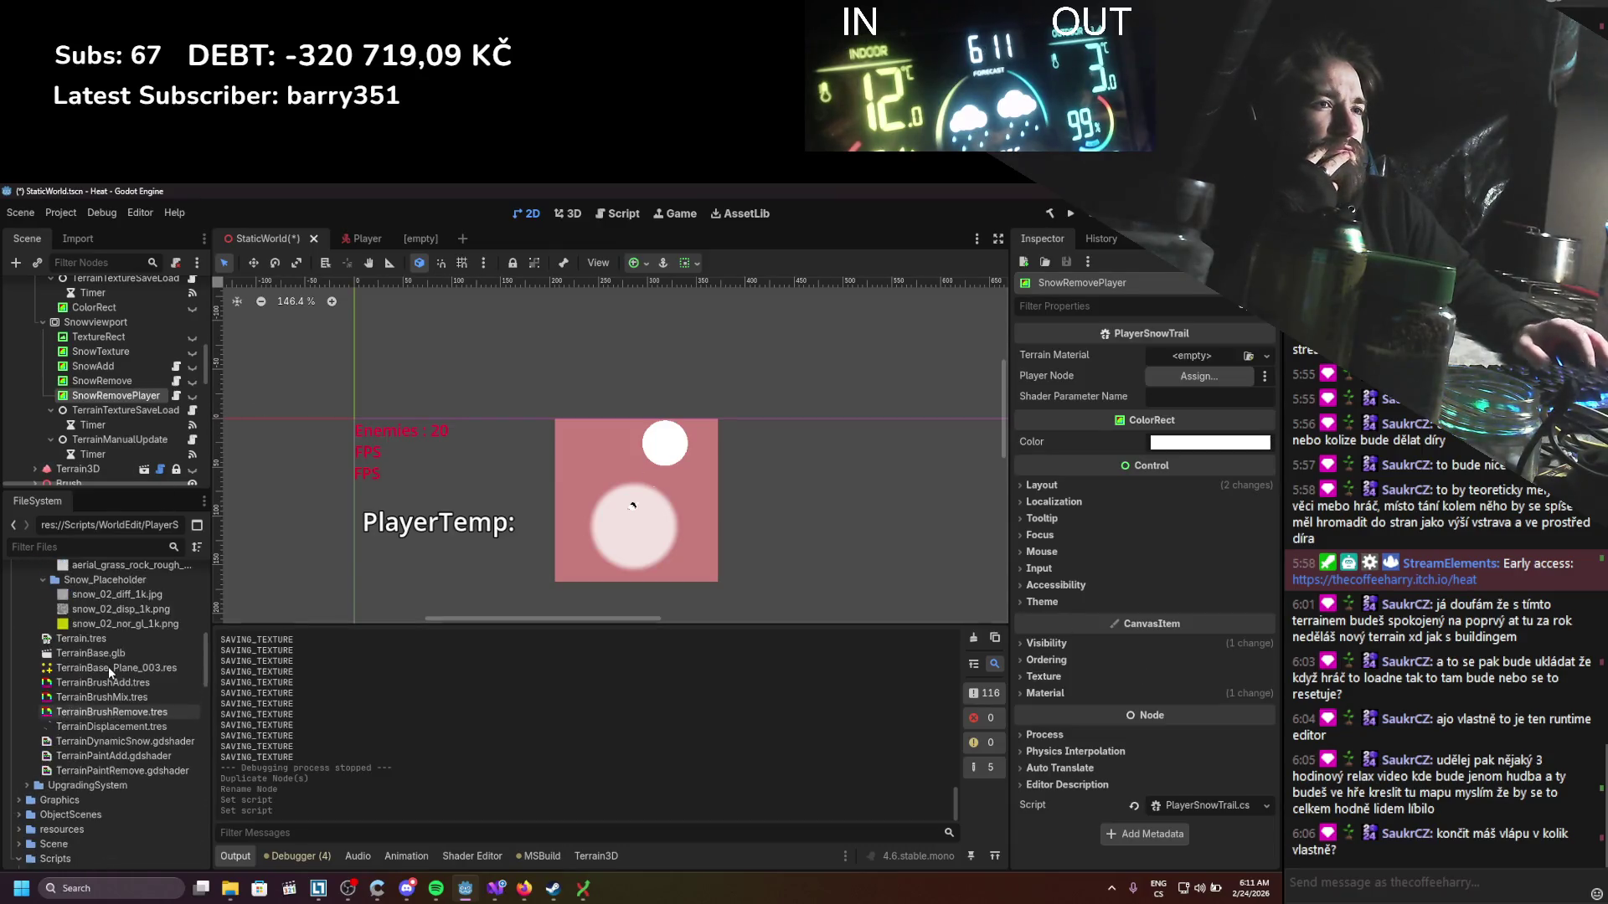
scroll(120, 676, "down", 3)
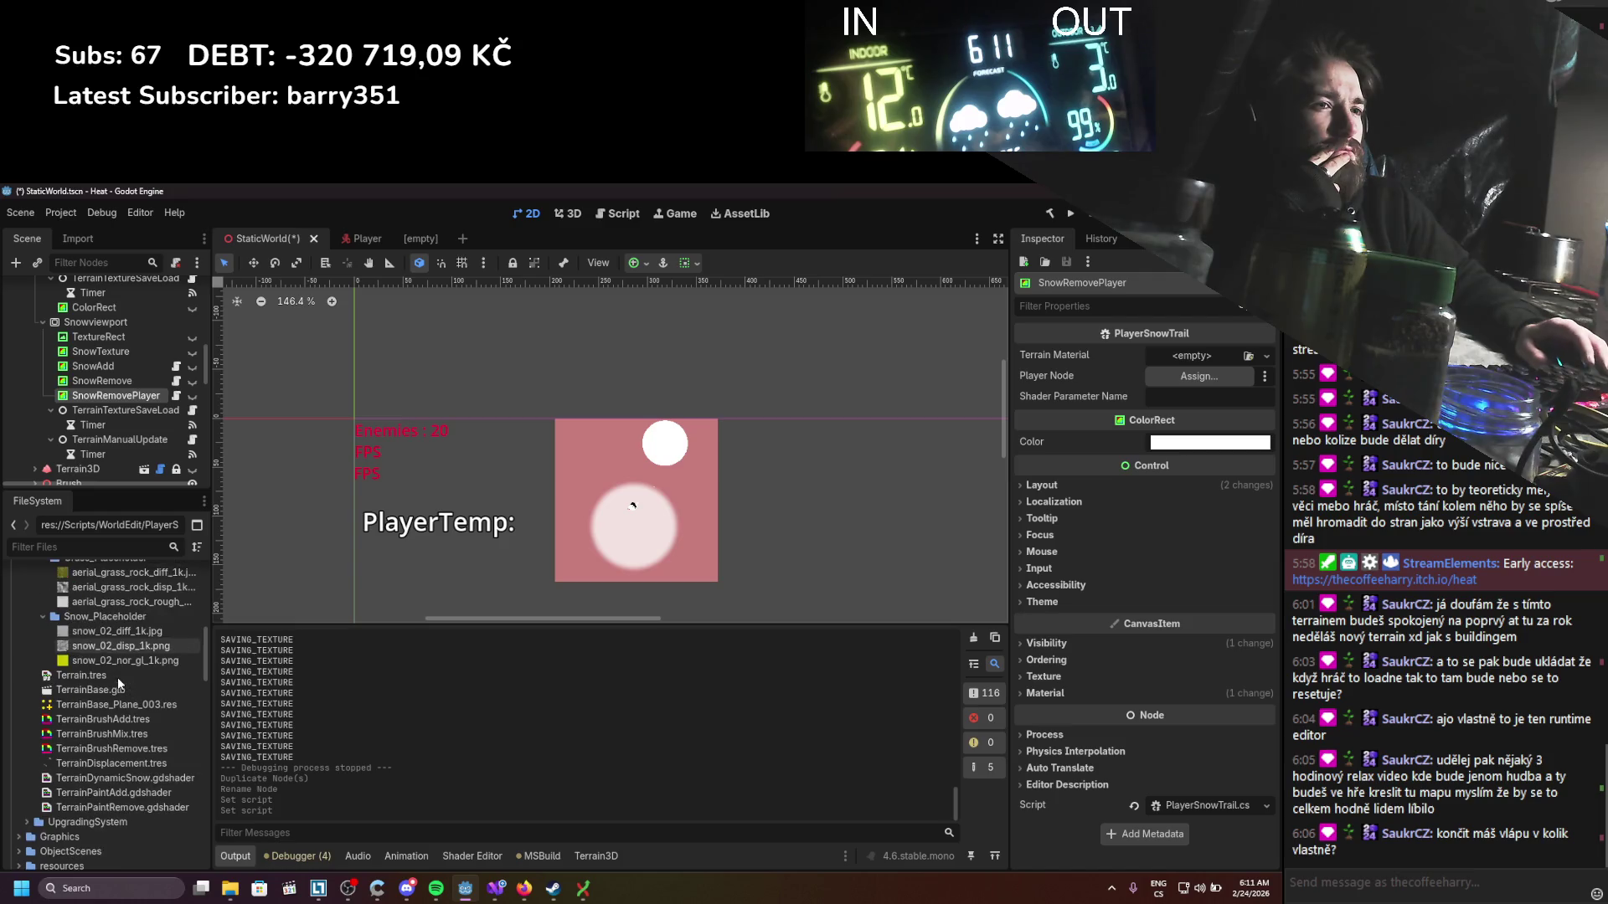
mouse_move(88, 763)
left_mouse_down()
mouse_move(670, 503)
mouse_move(1193, 356)
left_mouse_up()
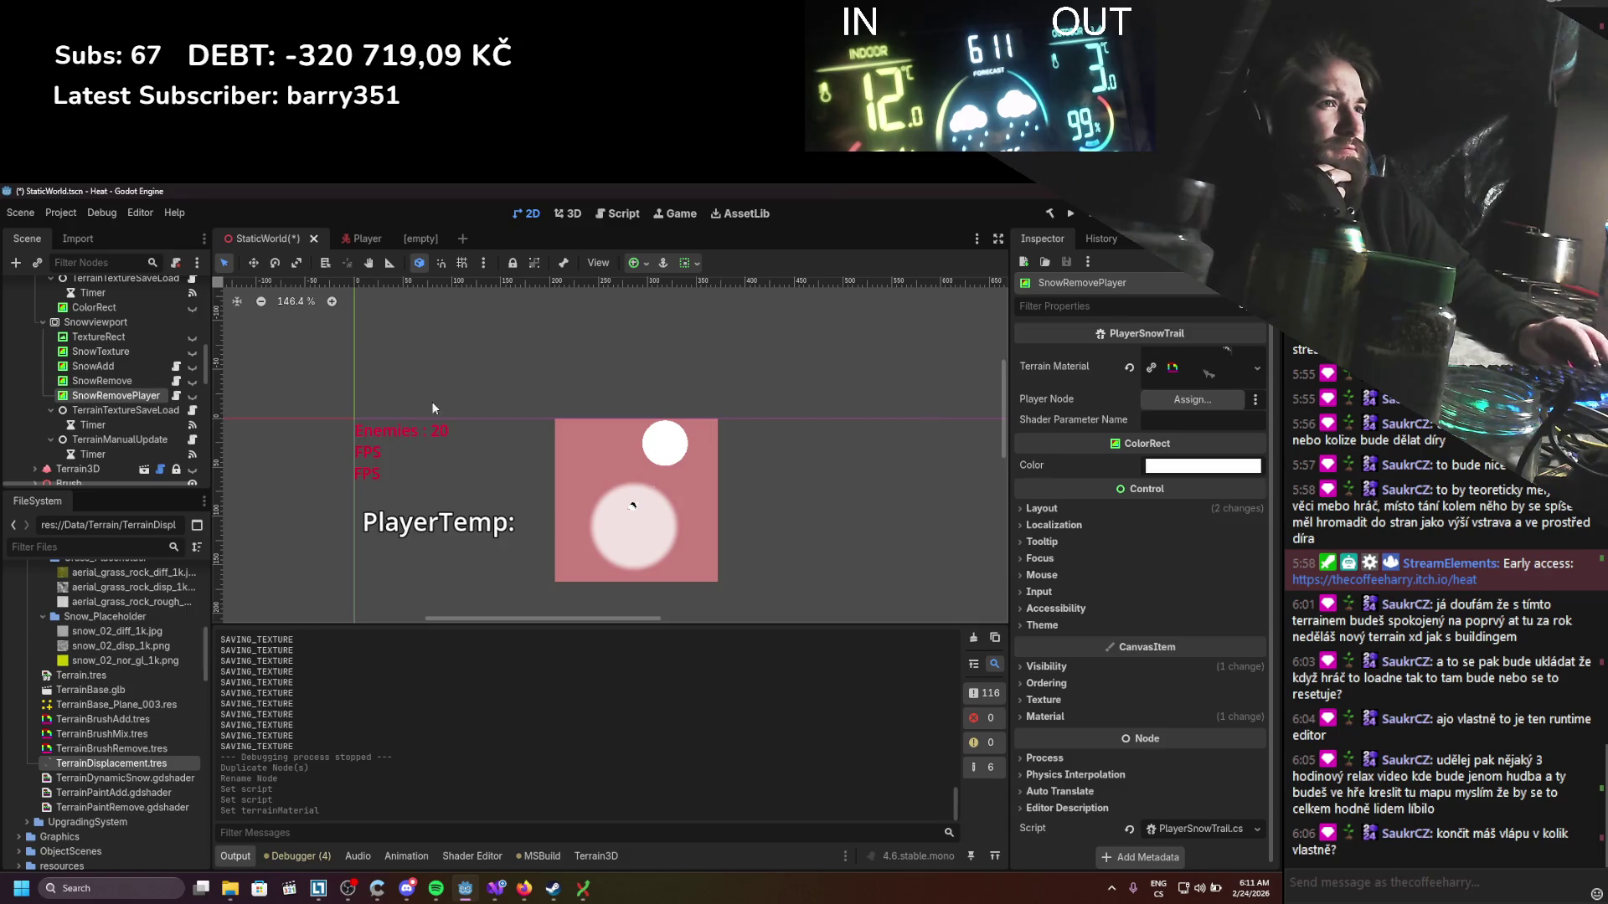
scroll(129, 370, "up", 5)
scroll(129, 370, "up", 4)
mouse_move(66, 409)
left_mouse_down()
mouse_move(884, 419)
mouse_move(1192, 400)
left_mouse_up()
scroll(94, 424, "down", 10)
scroll(105, 402, "down", 1)
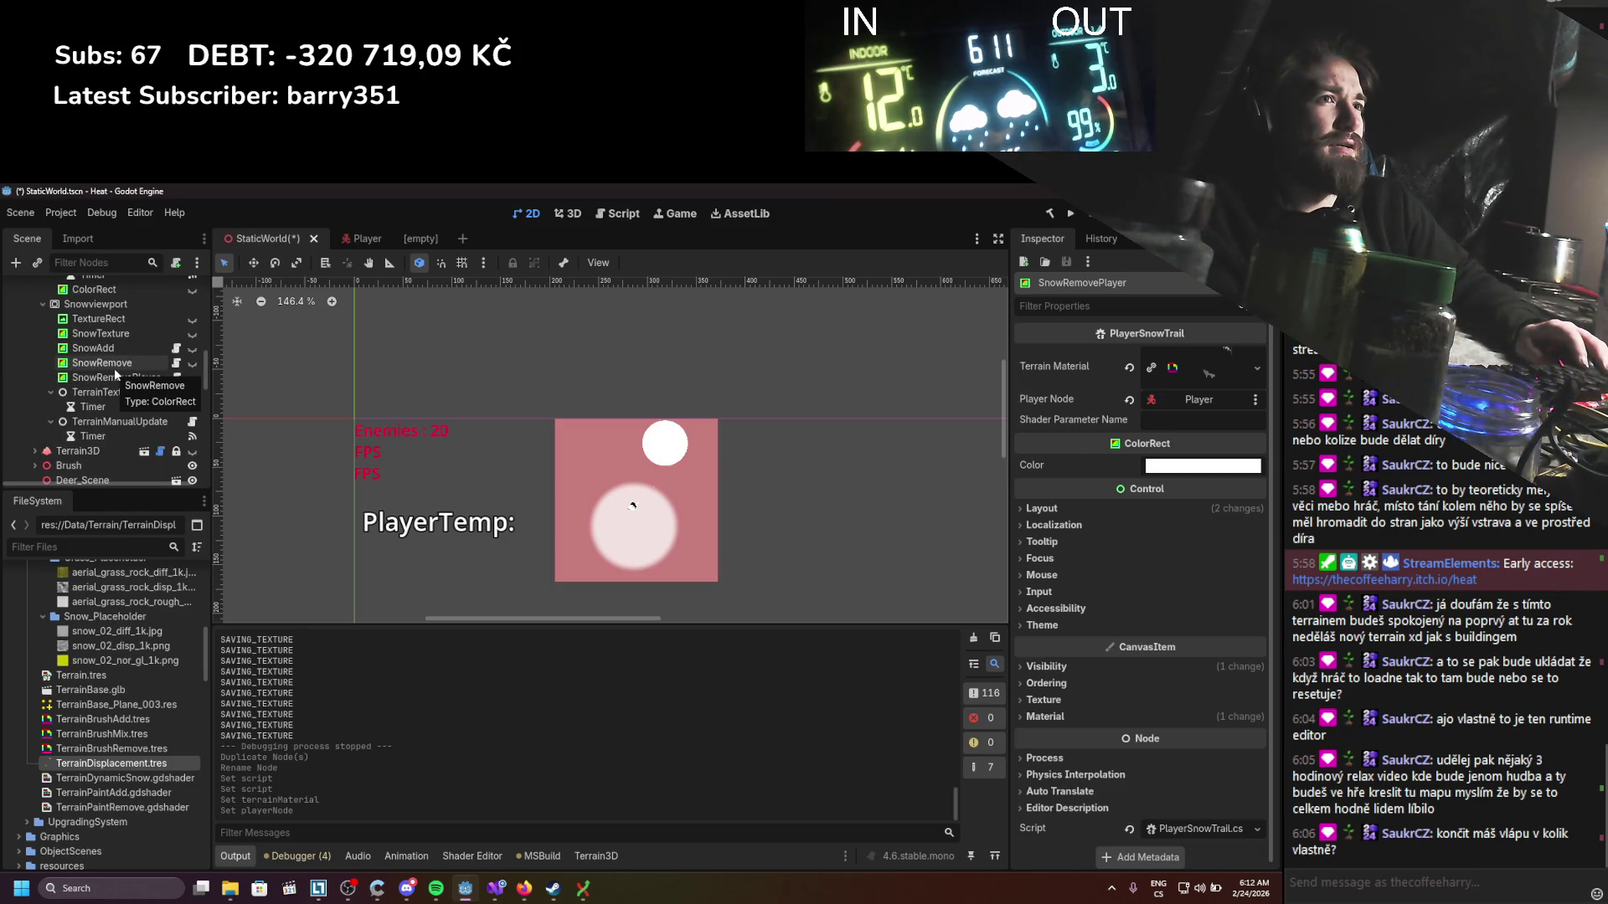
Step: Copy Terrain_SnowMask from SnowRemove into SnowRemovePlayer's shader parameter name and save
left_click(114, 366)
double_click(1242, 370)
key("ctrl+c")
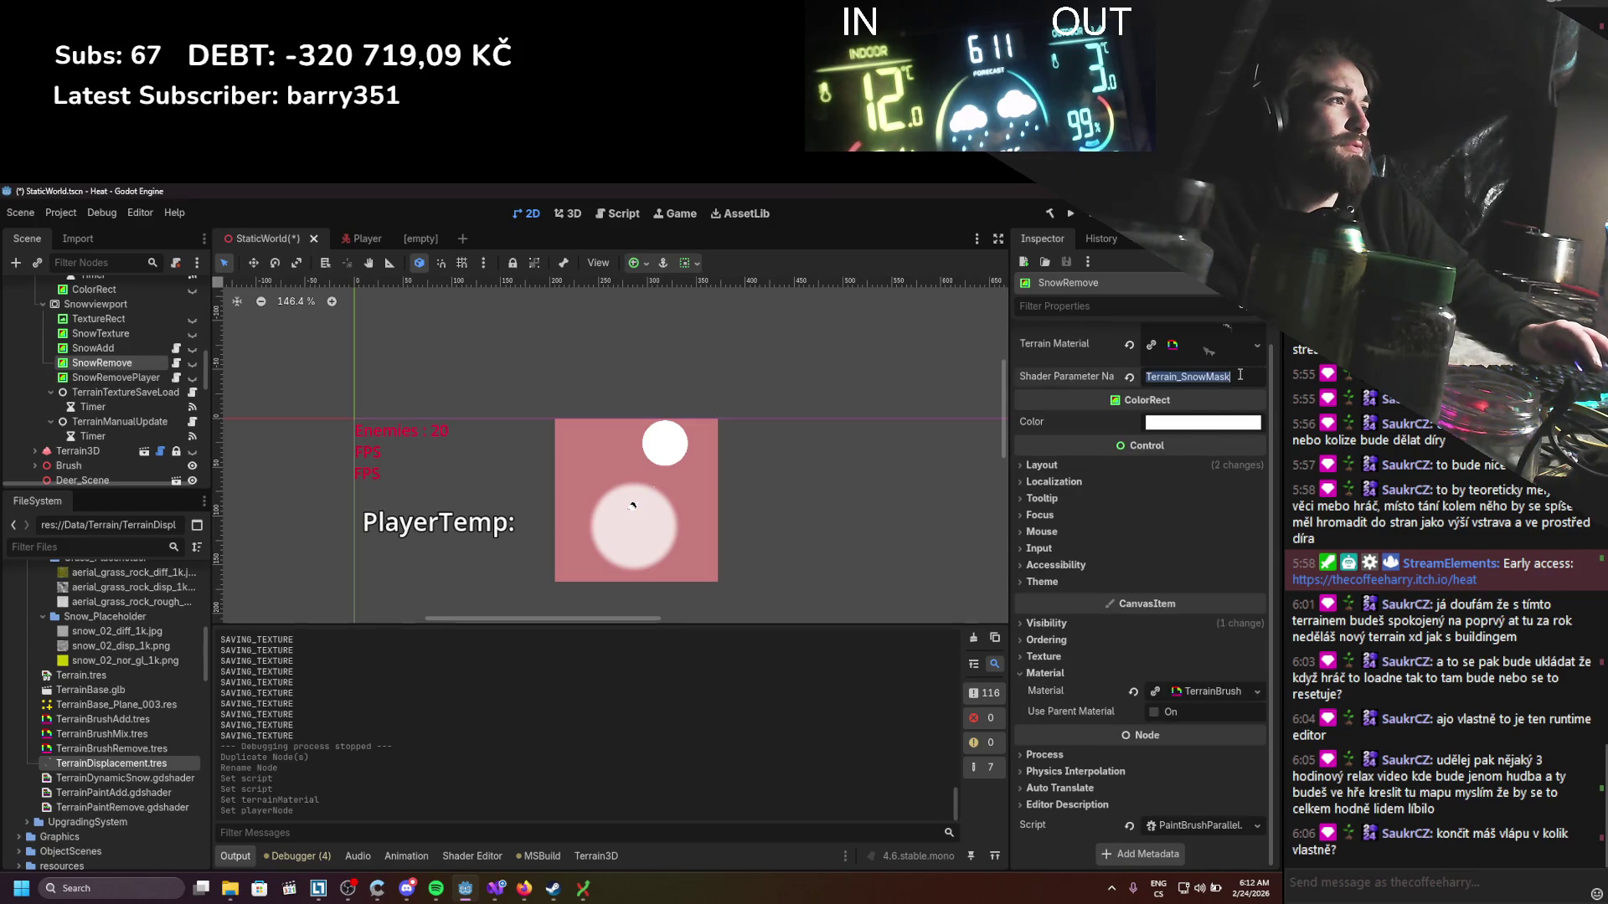
left_click(117, 378)
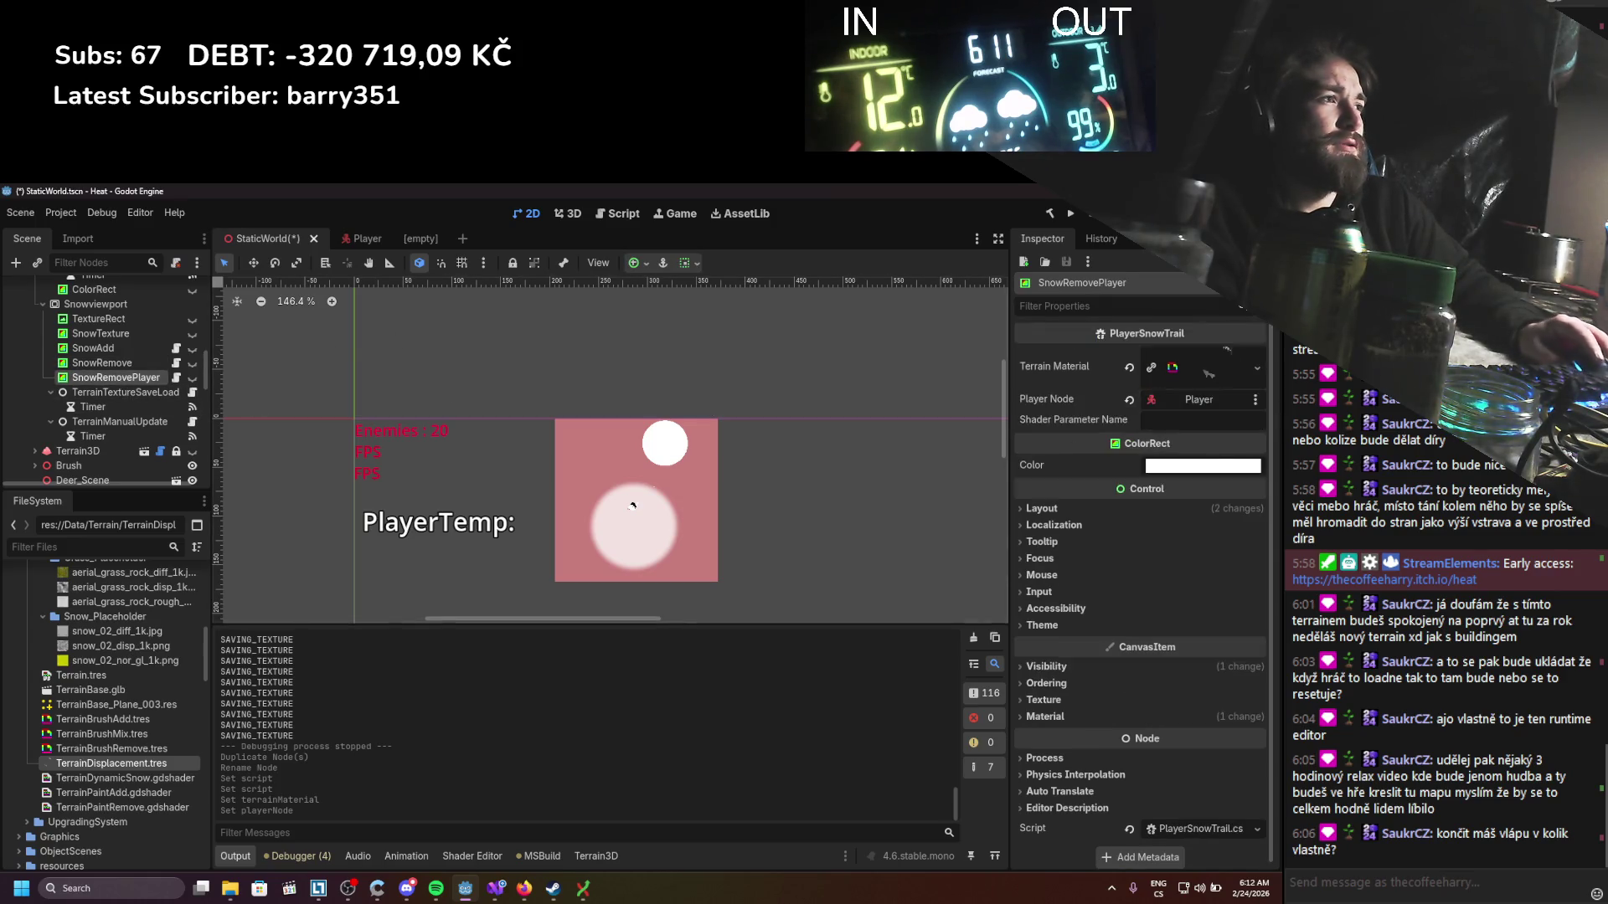
left_click(1245, 423)
key("ctrl+v")
key("ctrl+s")
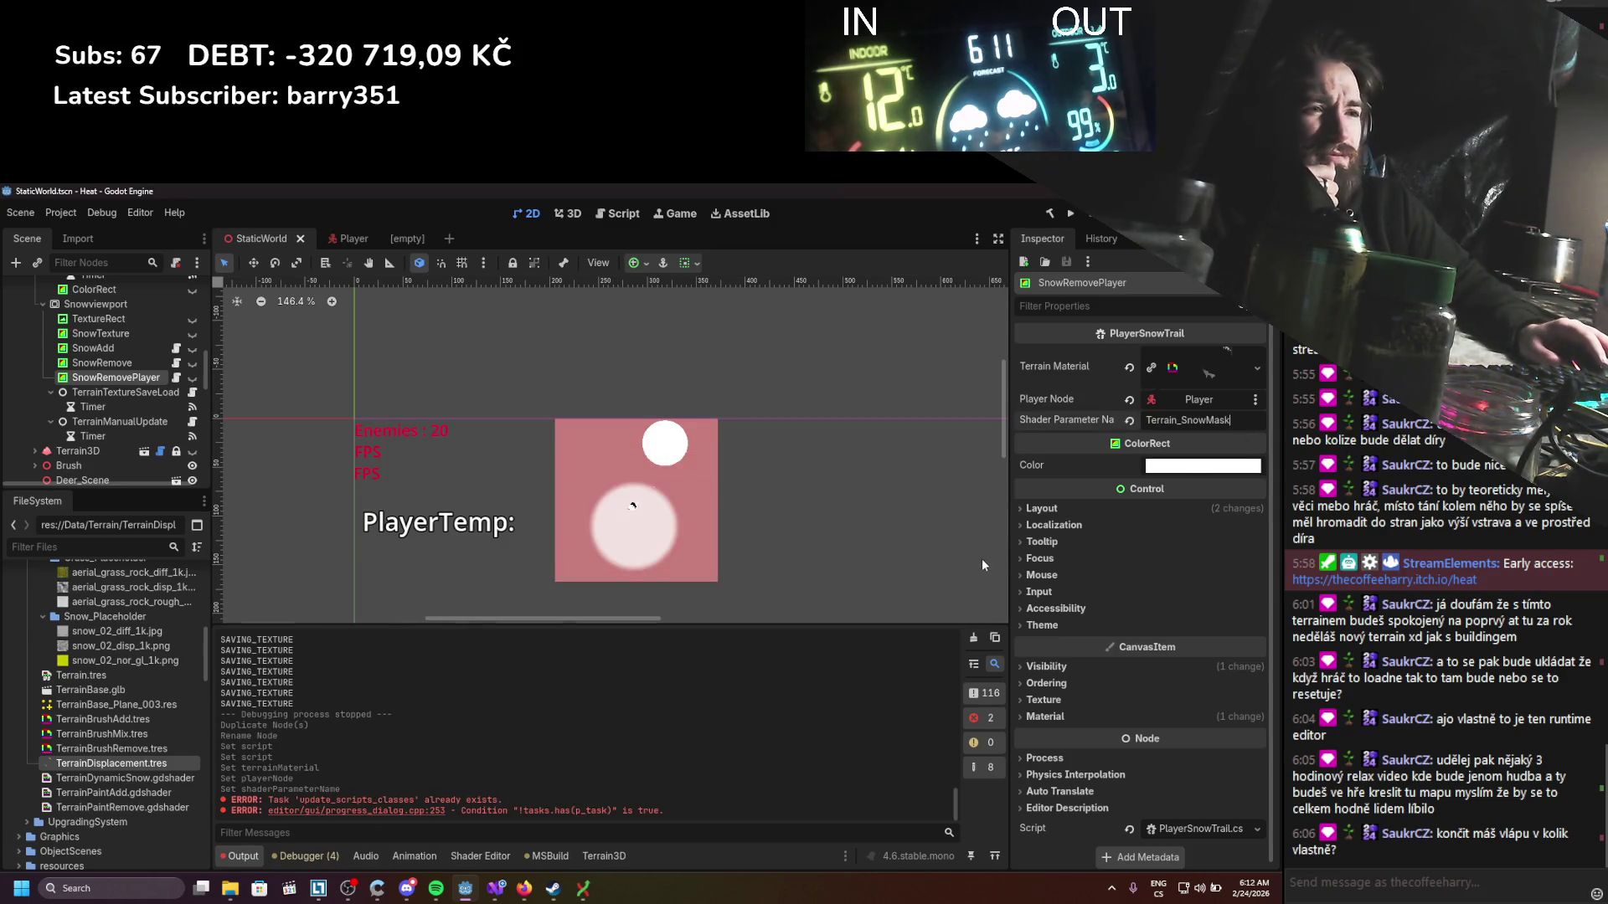
left_click(974, 638)
key("ctrl+s")
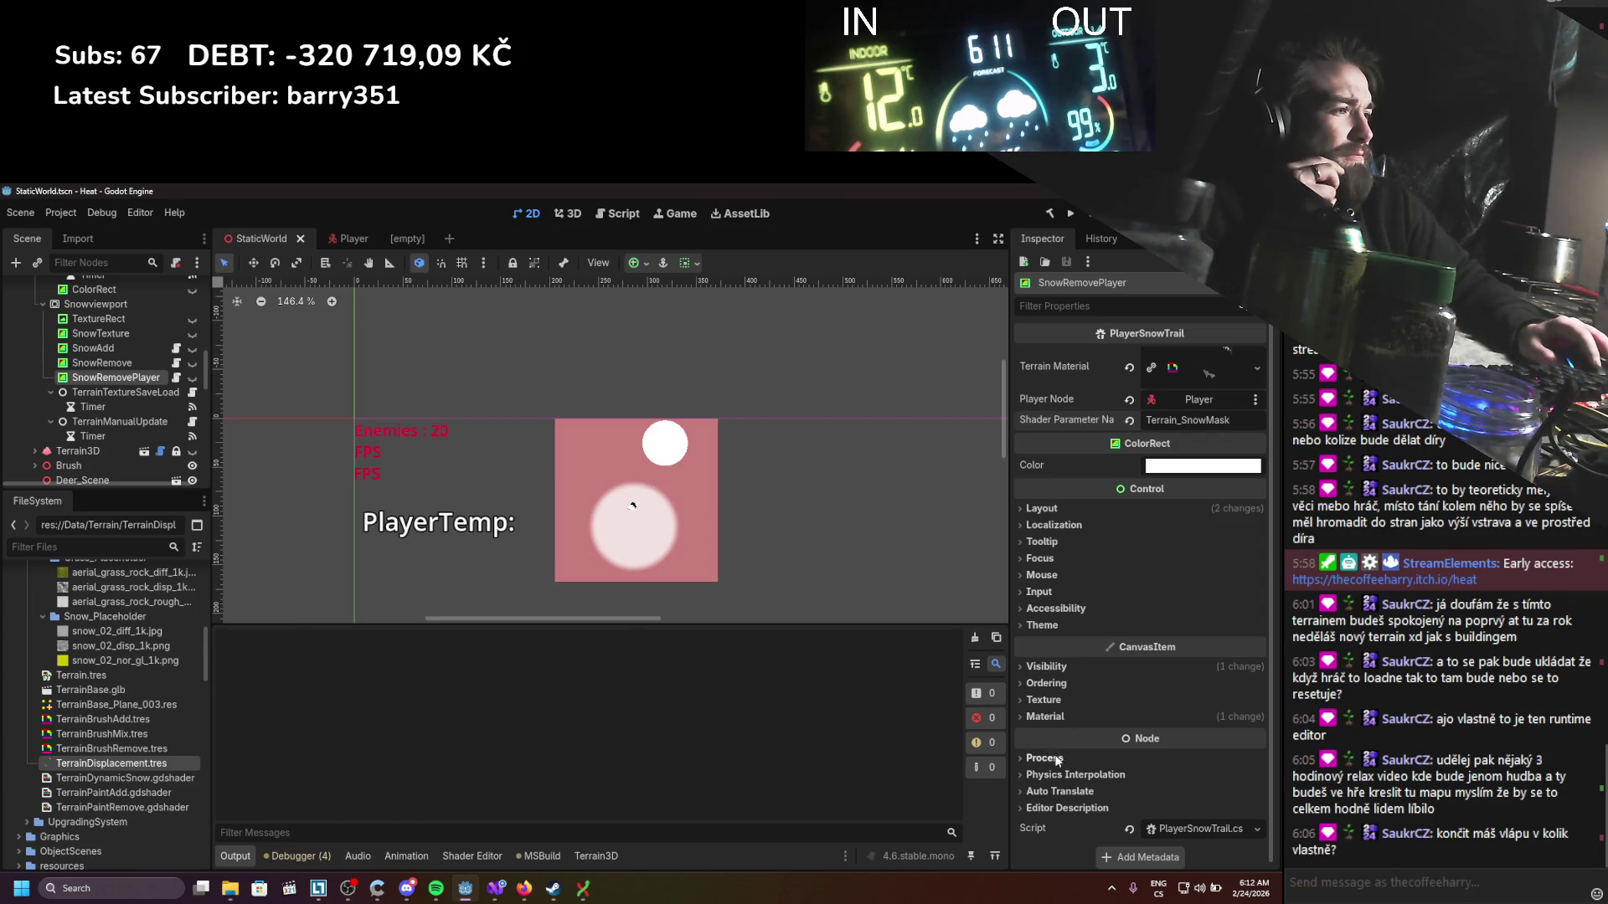
Step: Unfold SnowRemovePlayer's TerrainBrushRemove.tres material and widen the Inspector
left_click(1055, 718)
left_click(1205, 692)
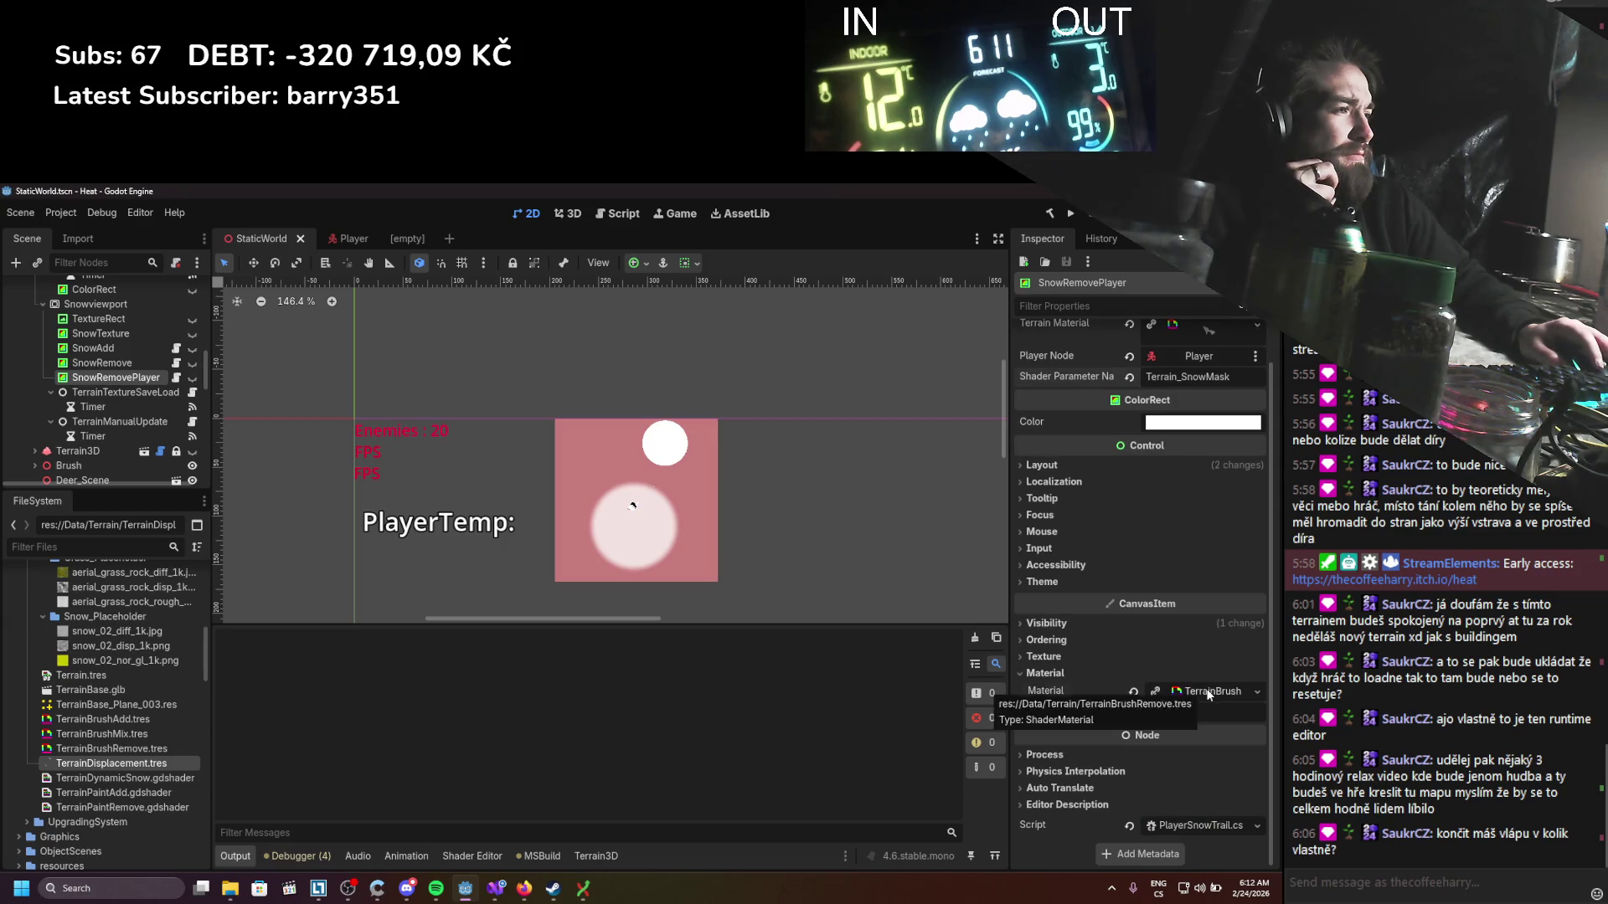
left_click_drag(1009, 548, 786, 541)
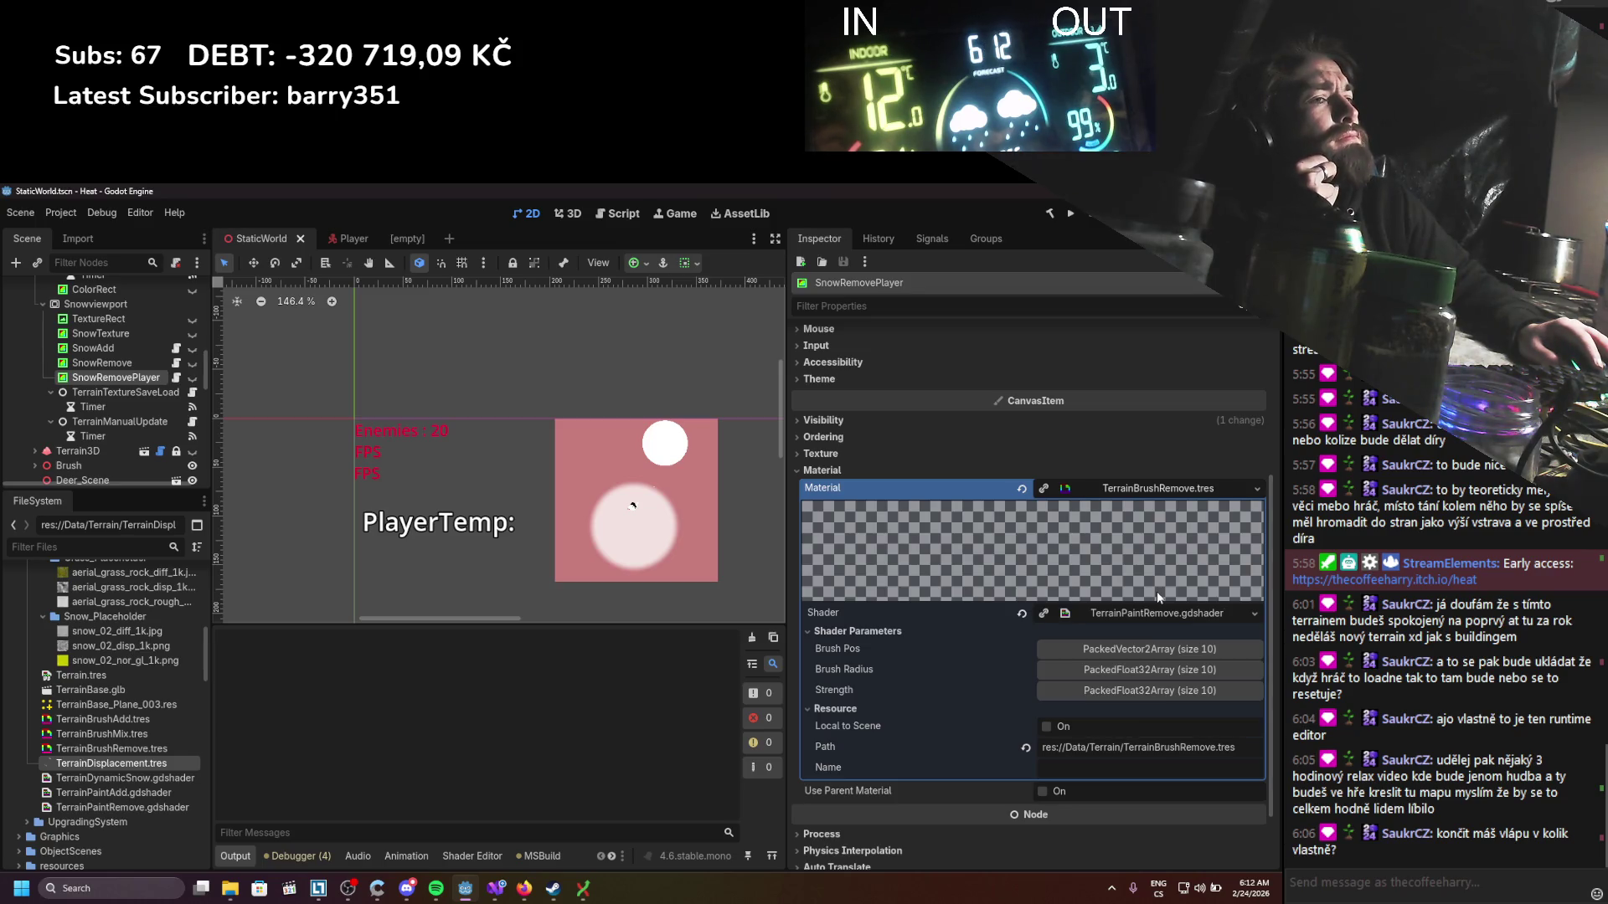
left_click(149, 725)
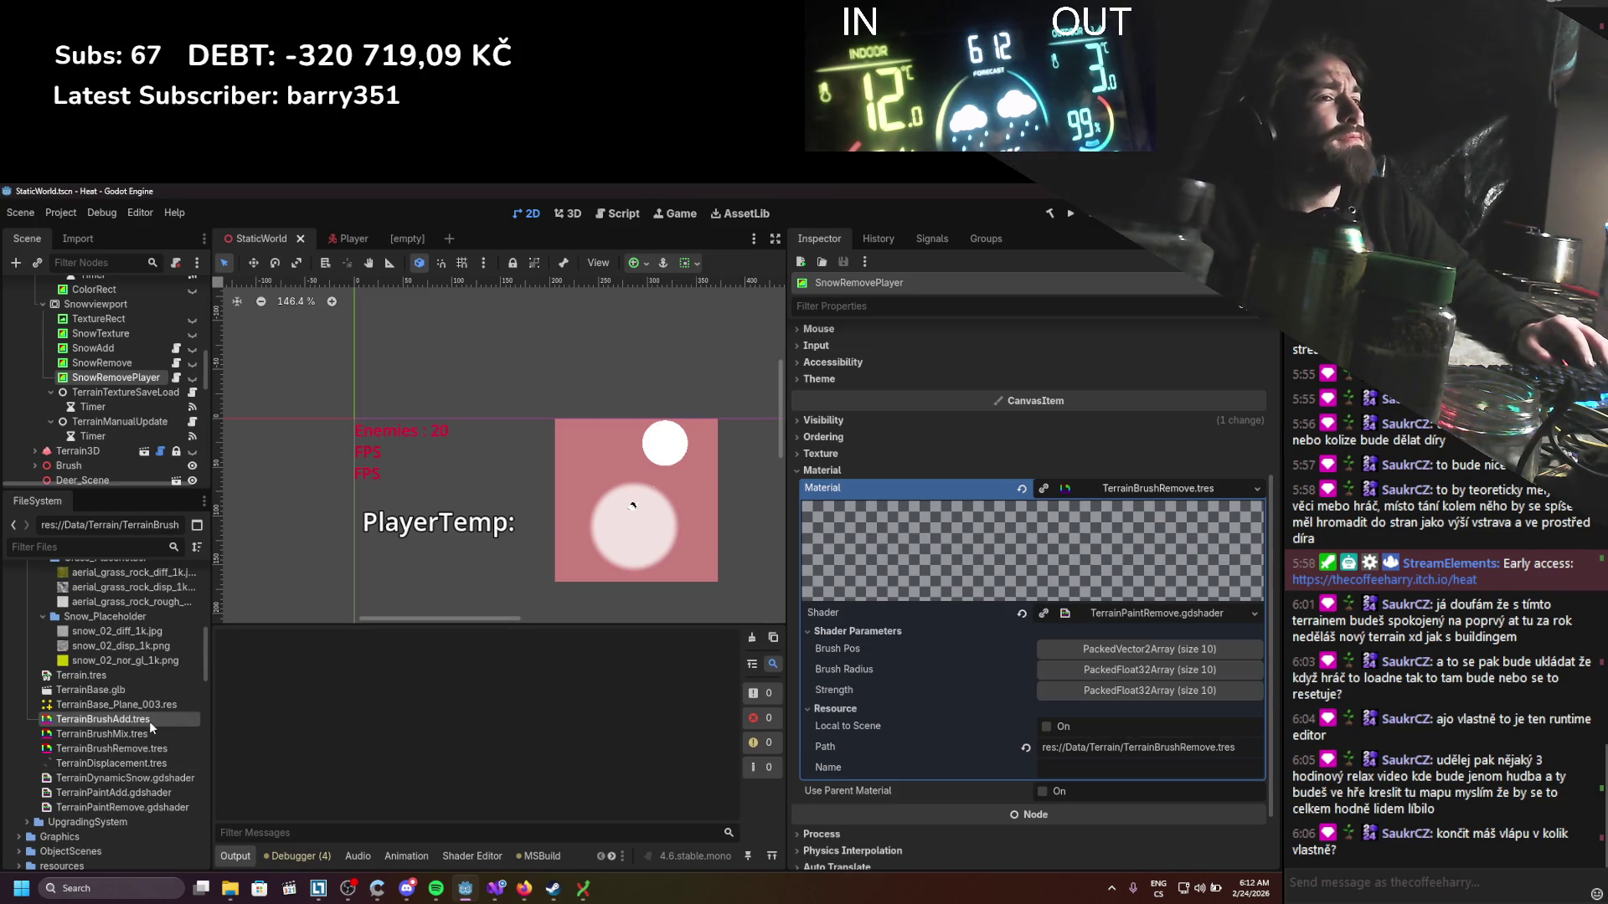
Step: Duplicate TerrainBrushAdd.tres as TerrainBrushRemoveSingle.tres and TerrainPaintRemove.gdshader as TerrainPaintRemoveSingle.gdshader
key("ctrl+d")
left_click(564, 535)
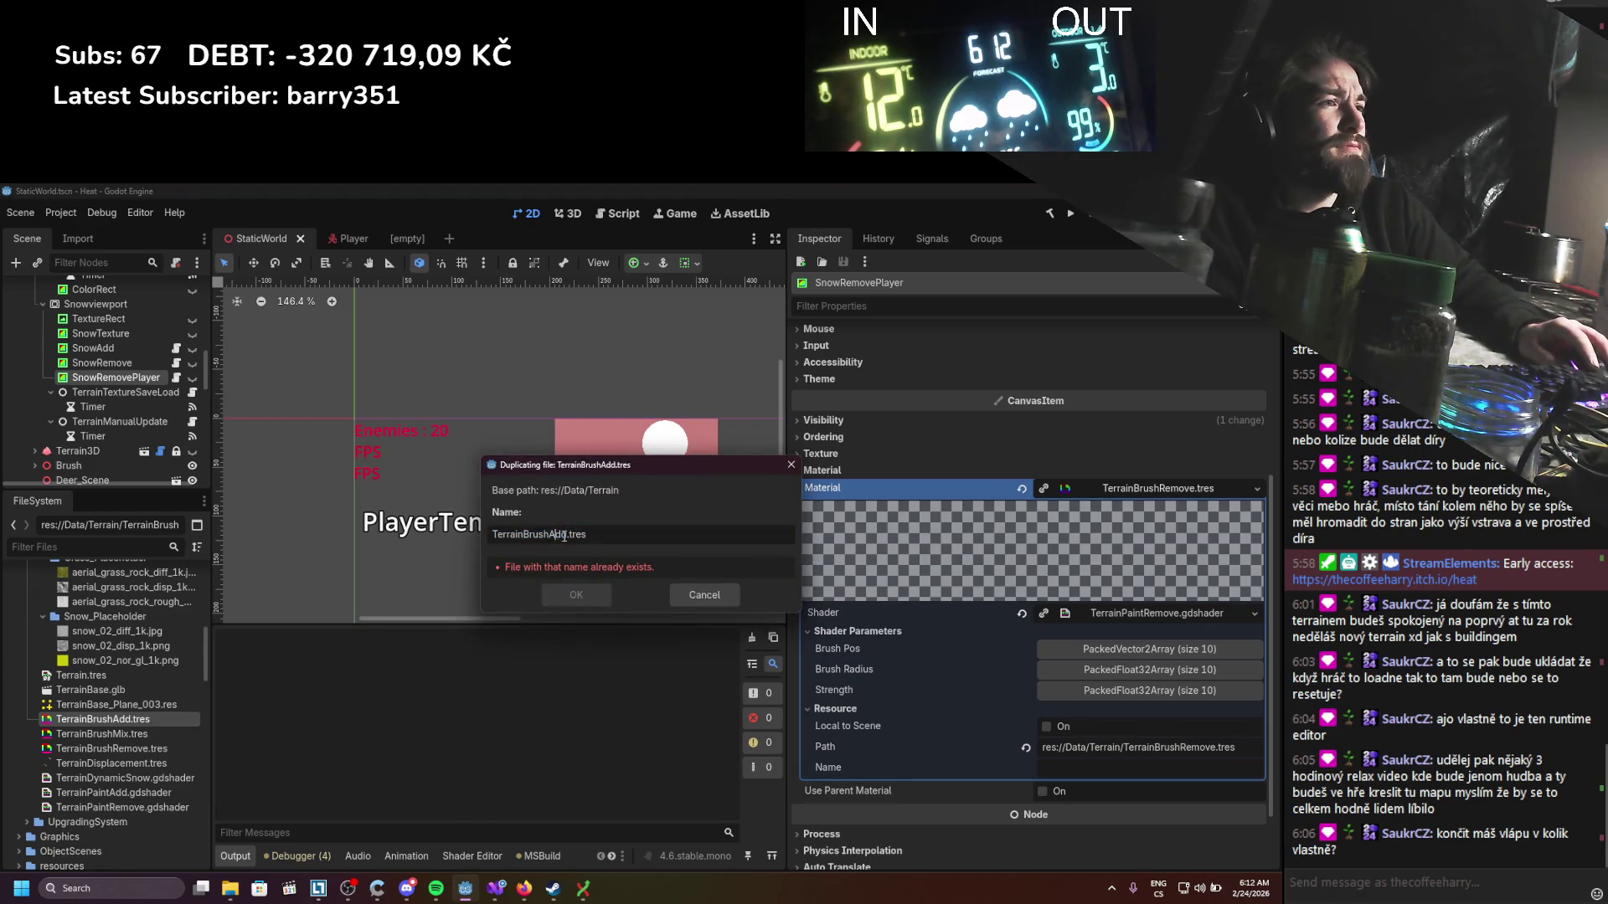
type("RemoveSingl")
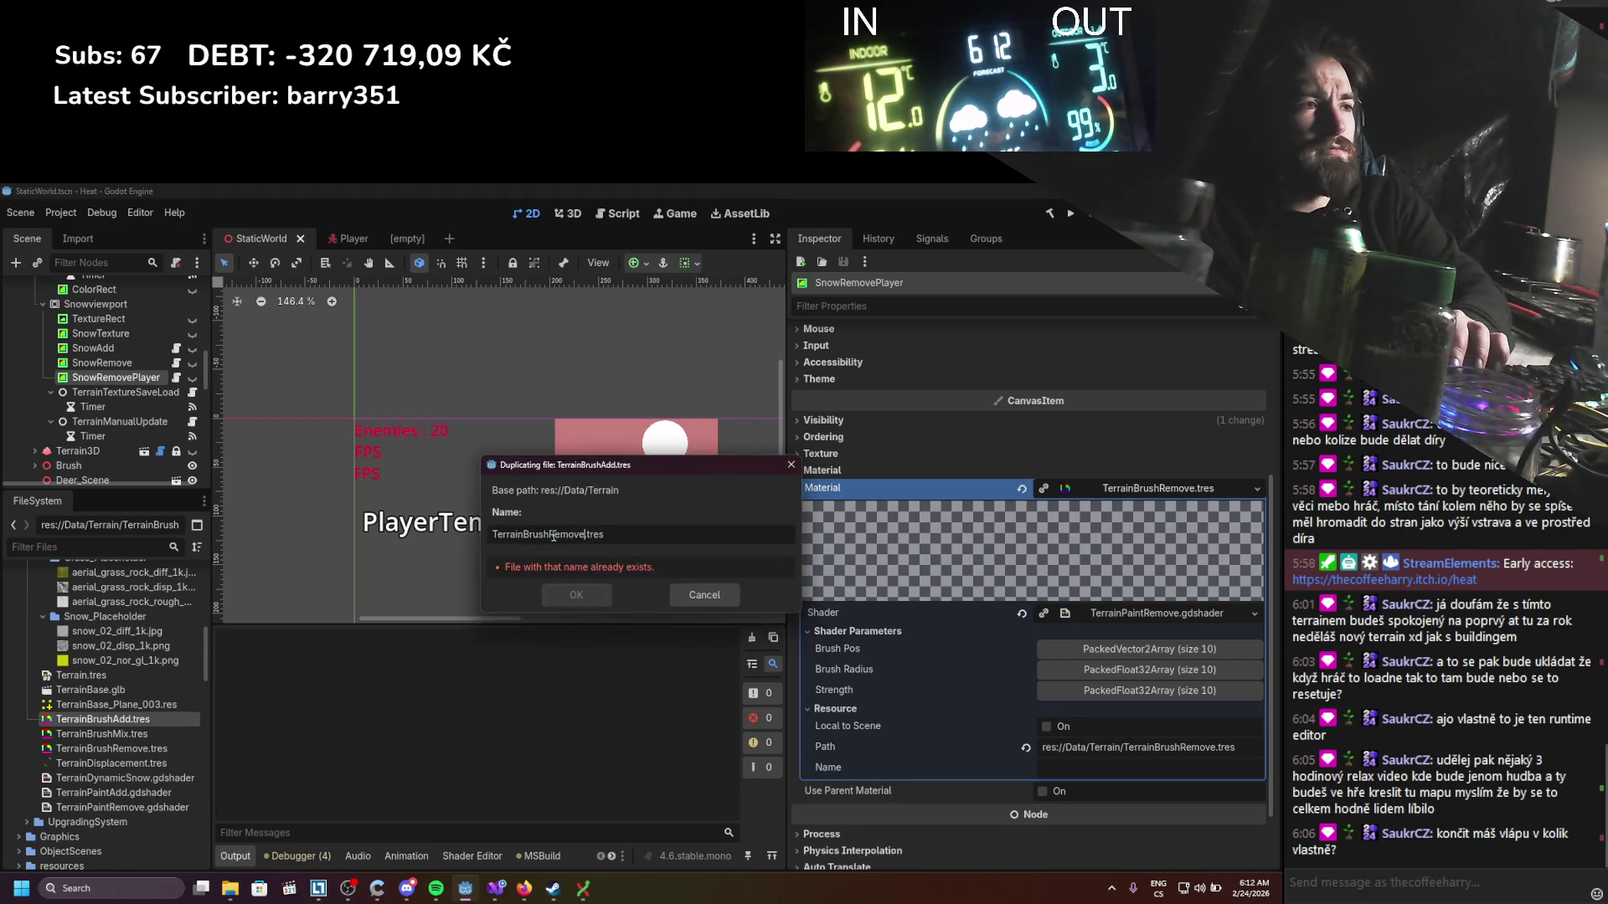
type("e")
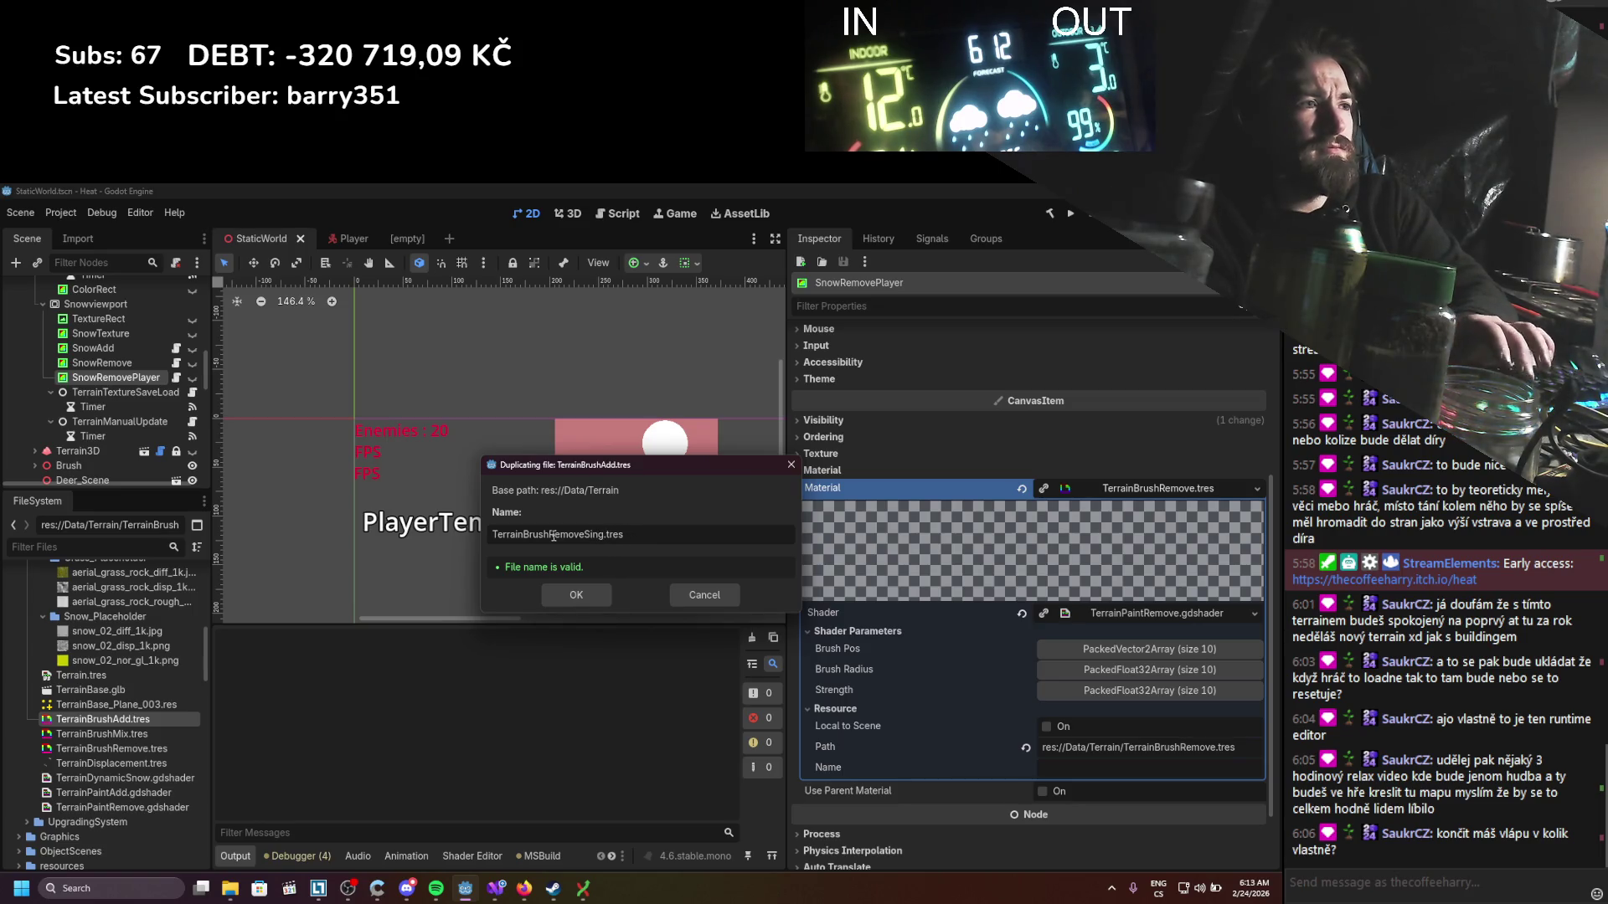
key("Return")
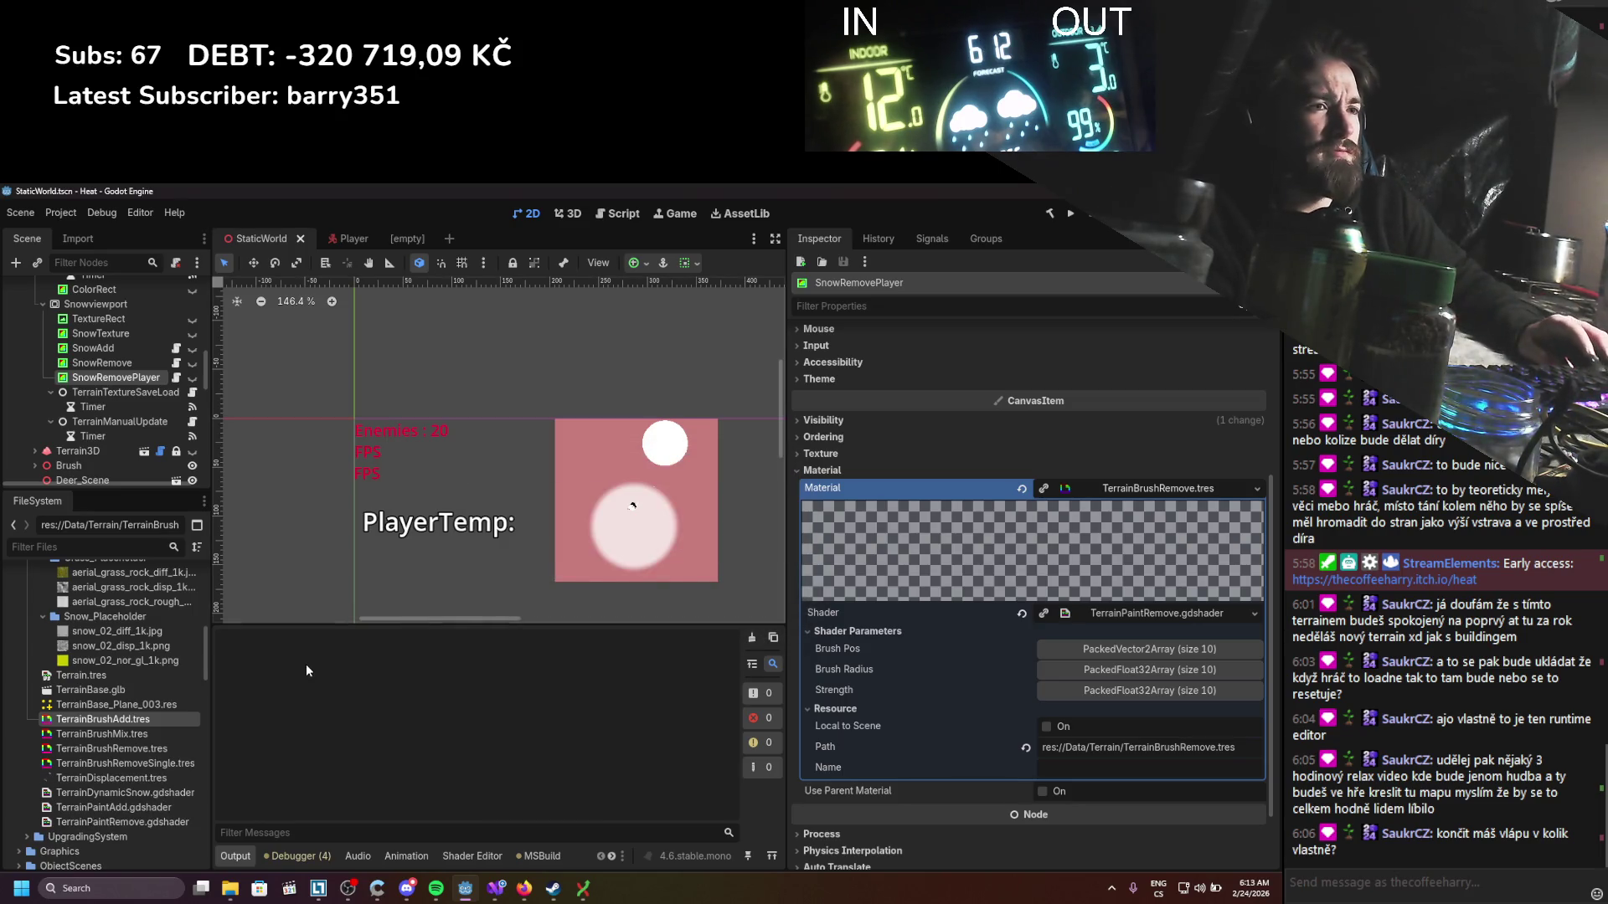
left_click(134, 822)
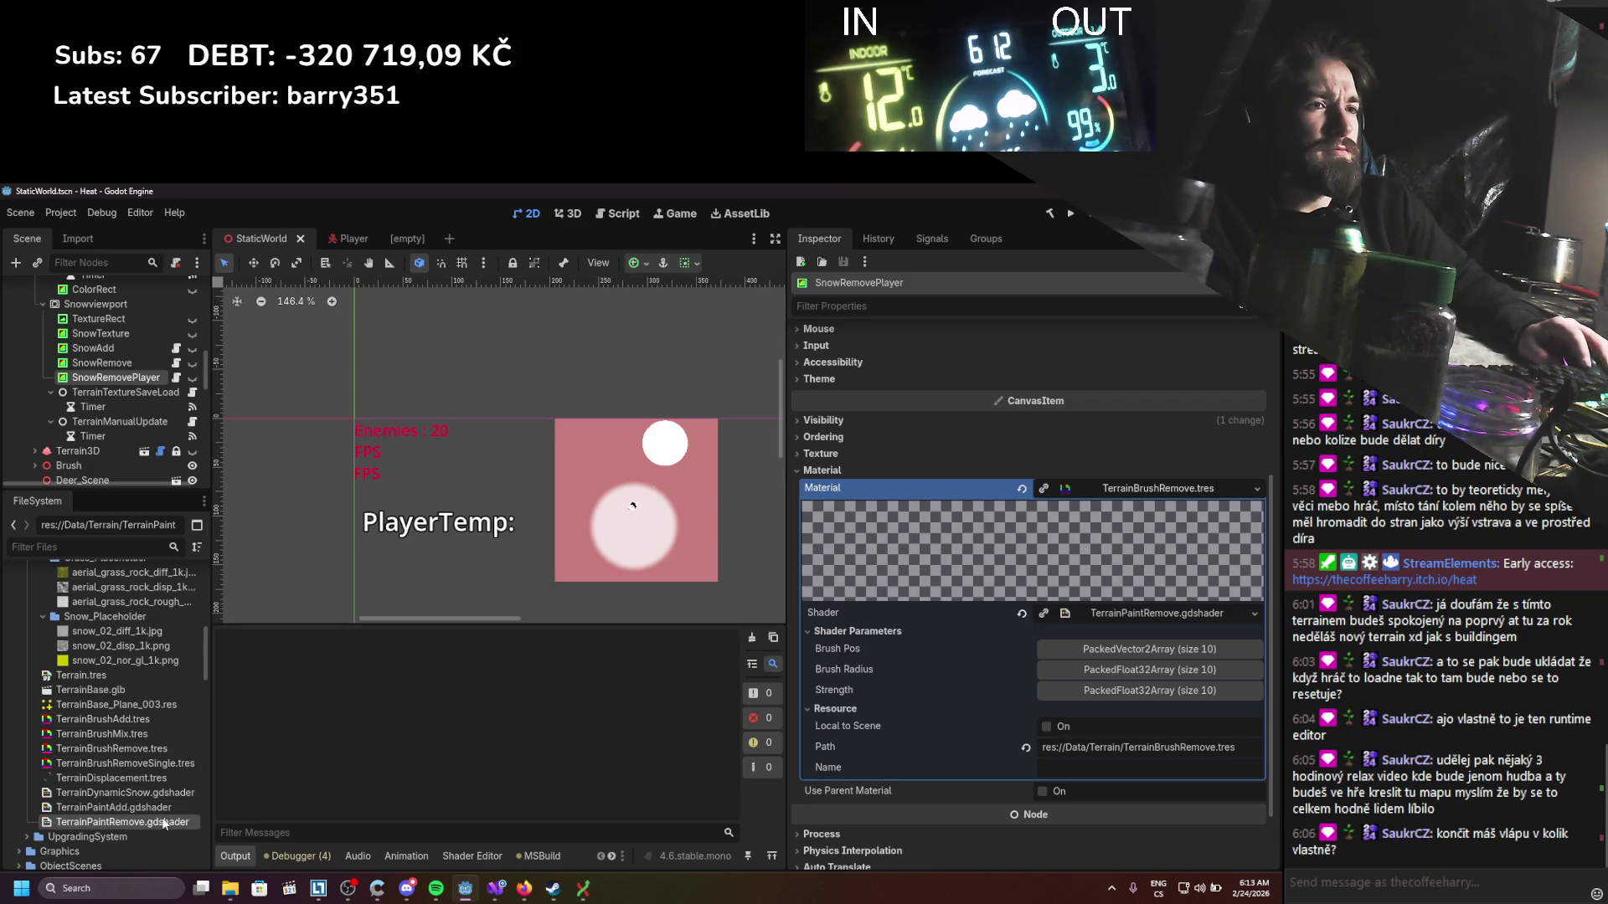
key("ctrl+d")
left_click(577, 534)
type("Single")
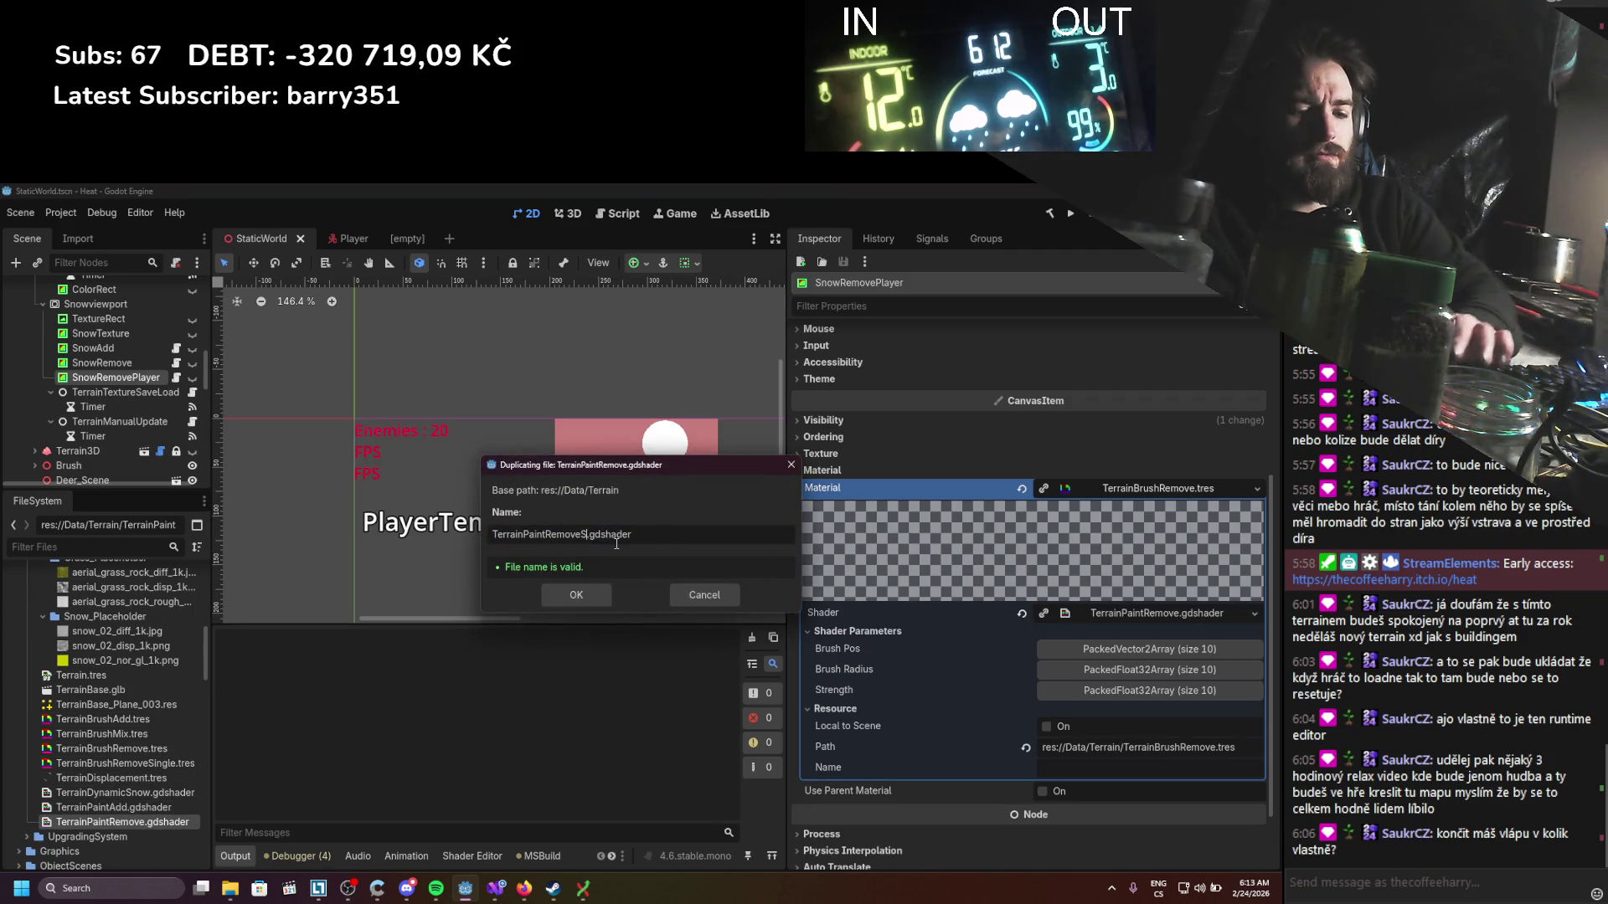
key("Return")
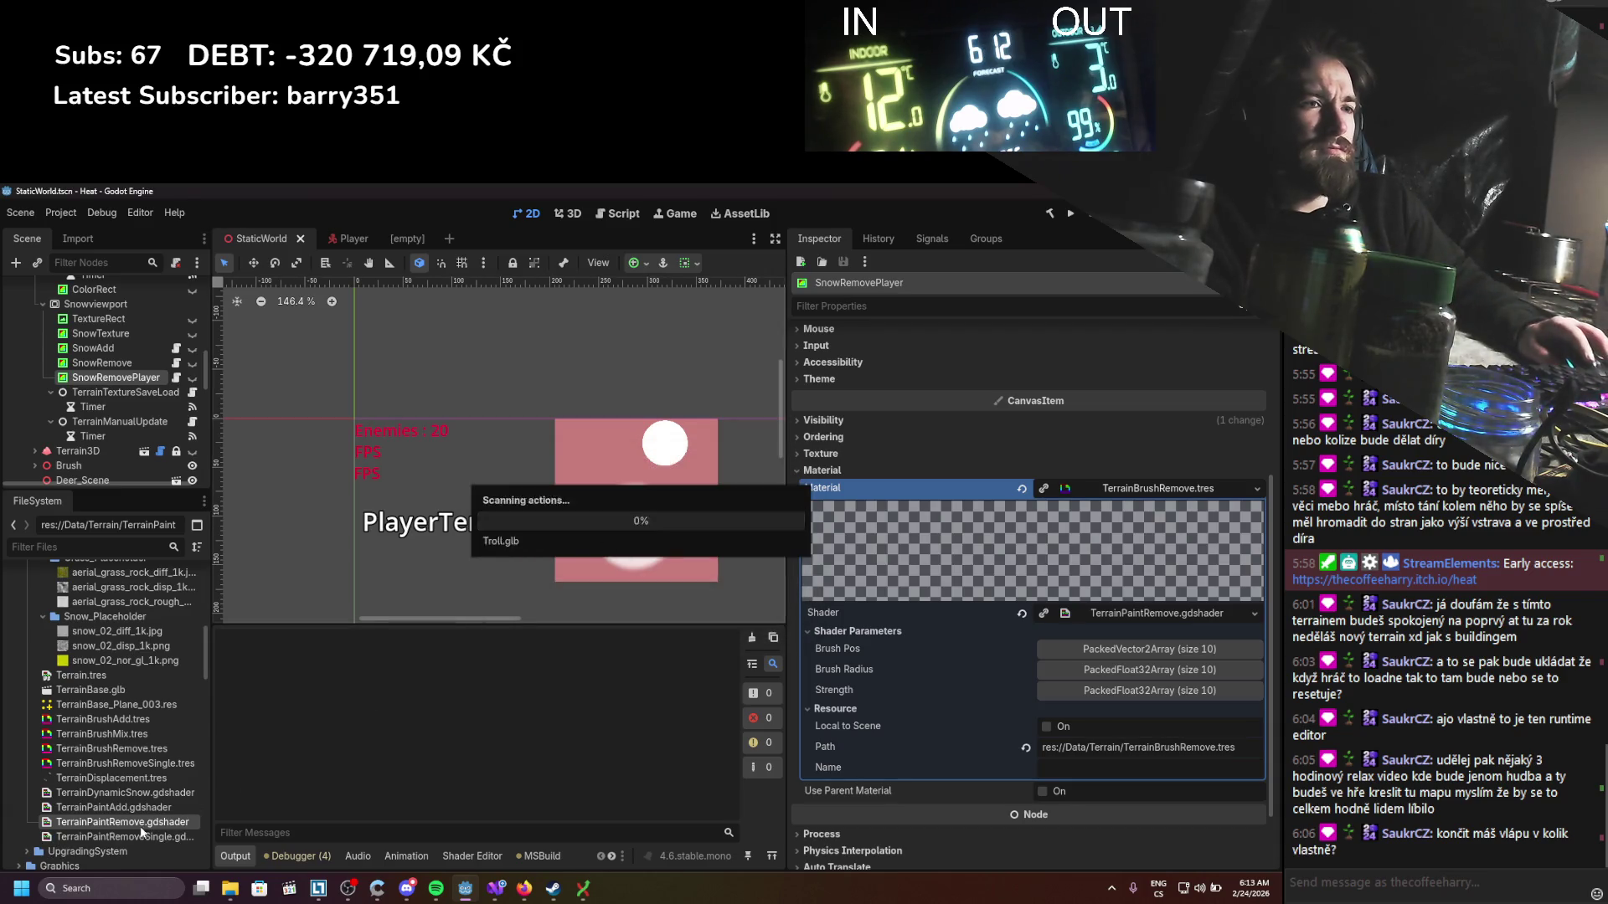
Step: Undo the stray shader drop, restore TerrainPaintRemove, and assign TerrainBrushRemoveSingle.tres as the material
mouse_move(126, 836)
left_mouse_down()
mouse_move(696, 767)
mouse_move(1176, 489)
mouse_move(1155, 613)
left_mouse_up()
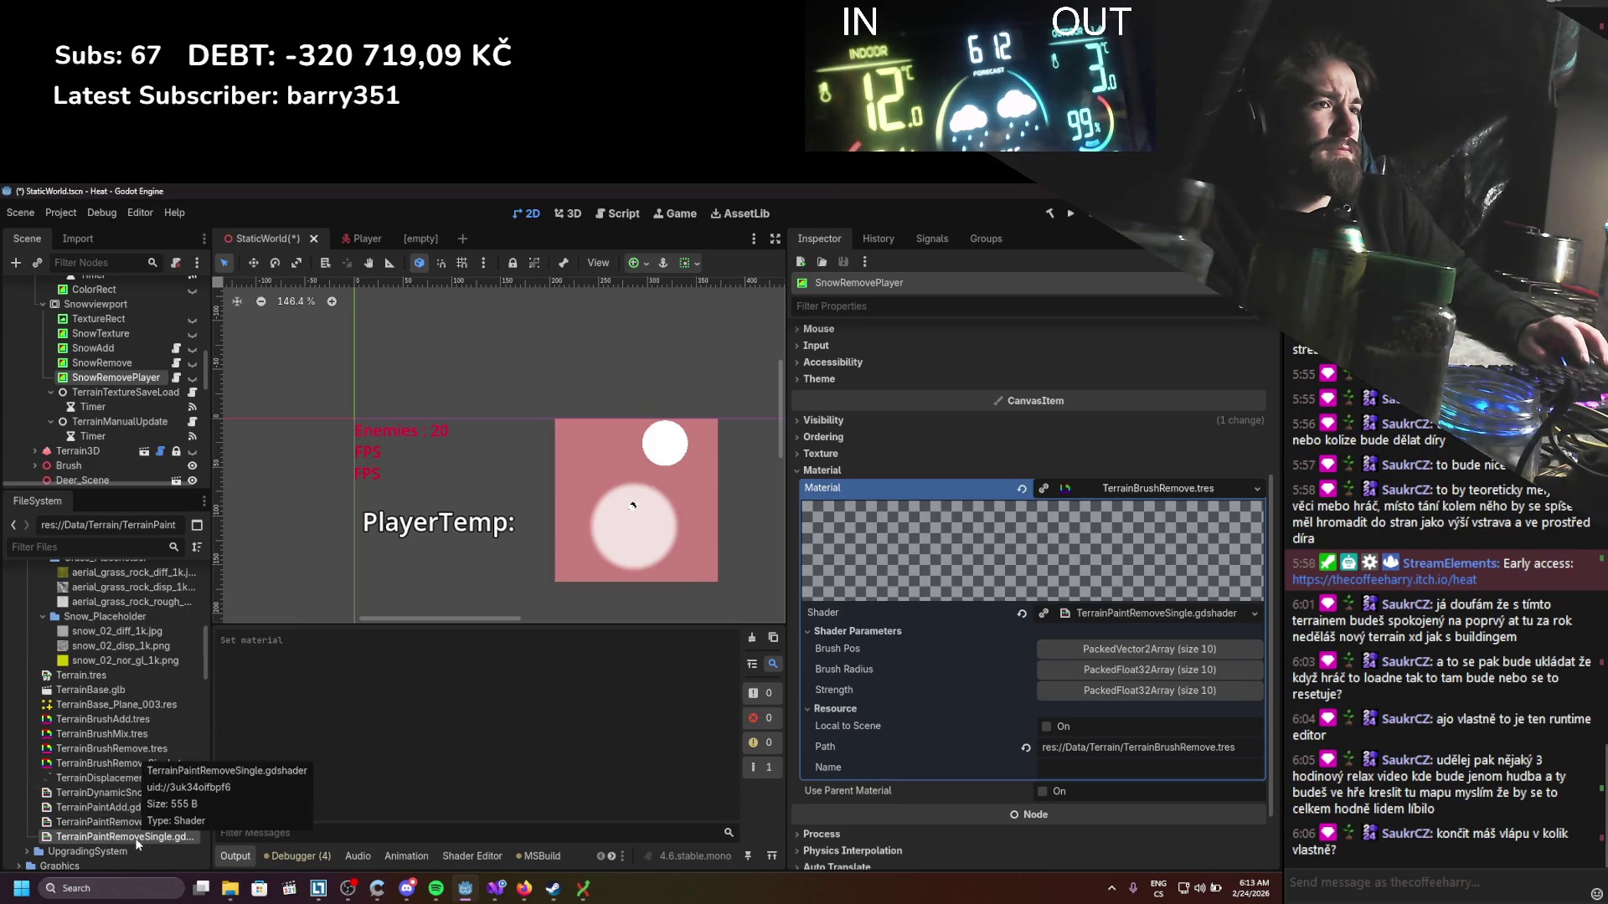
key("ctrl+z")
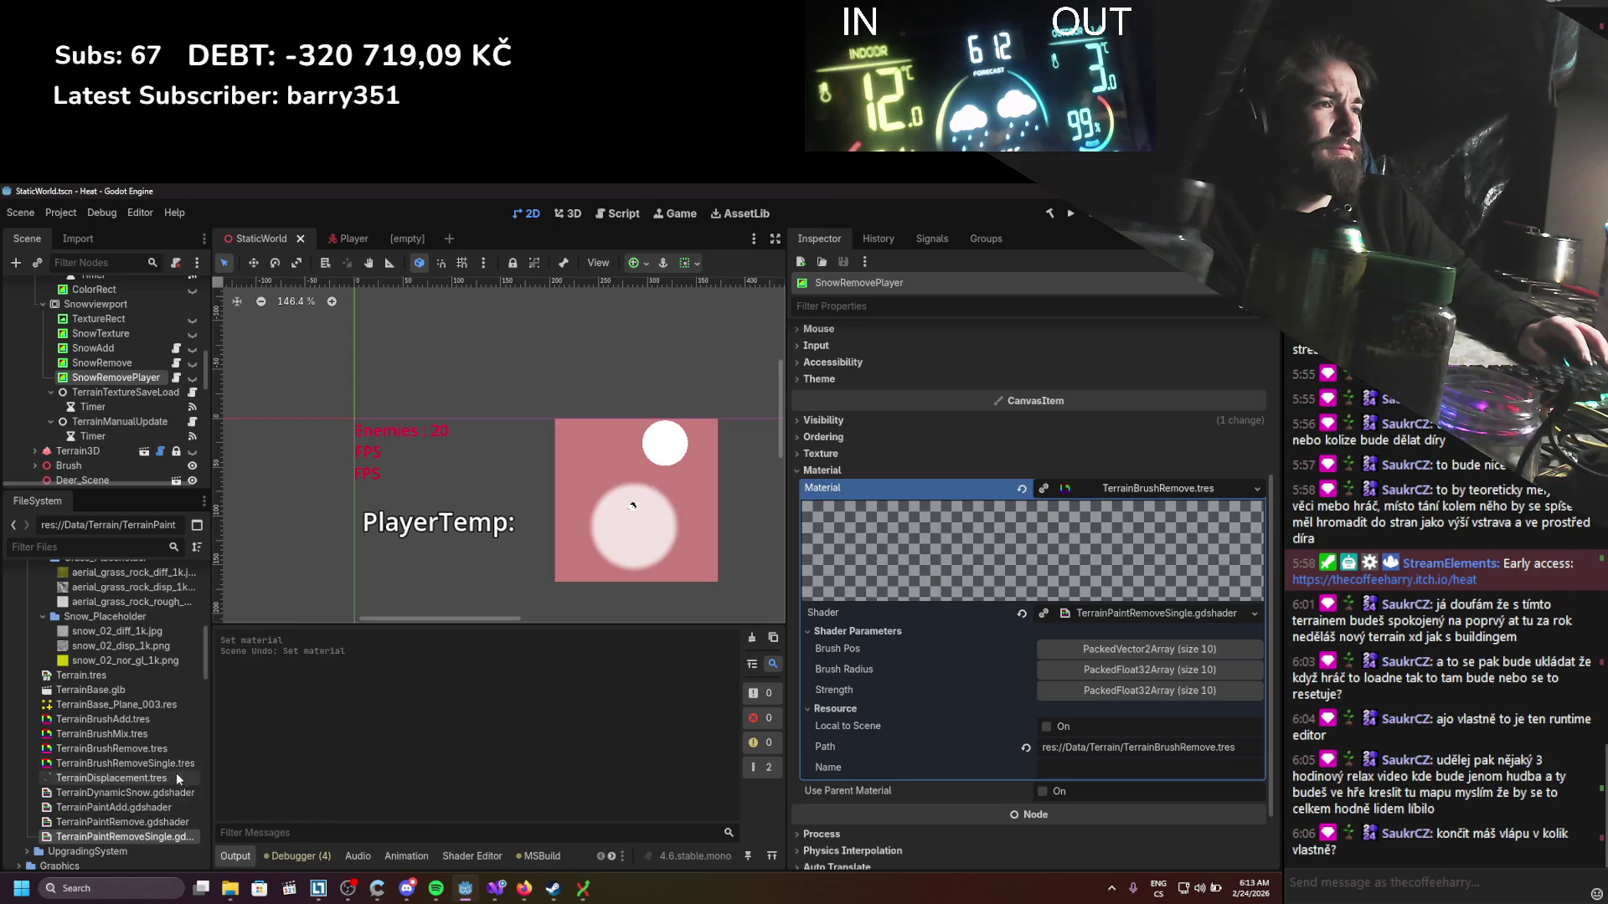
key("ctrl+z")
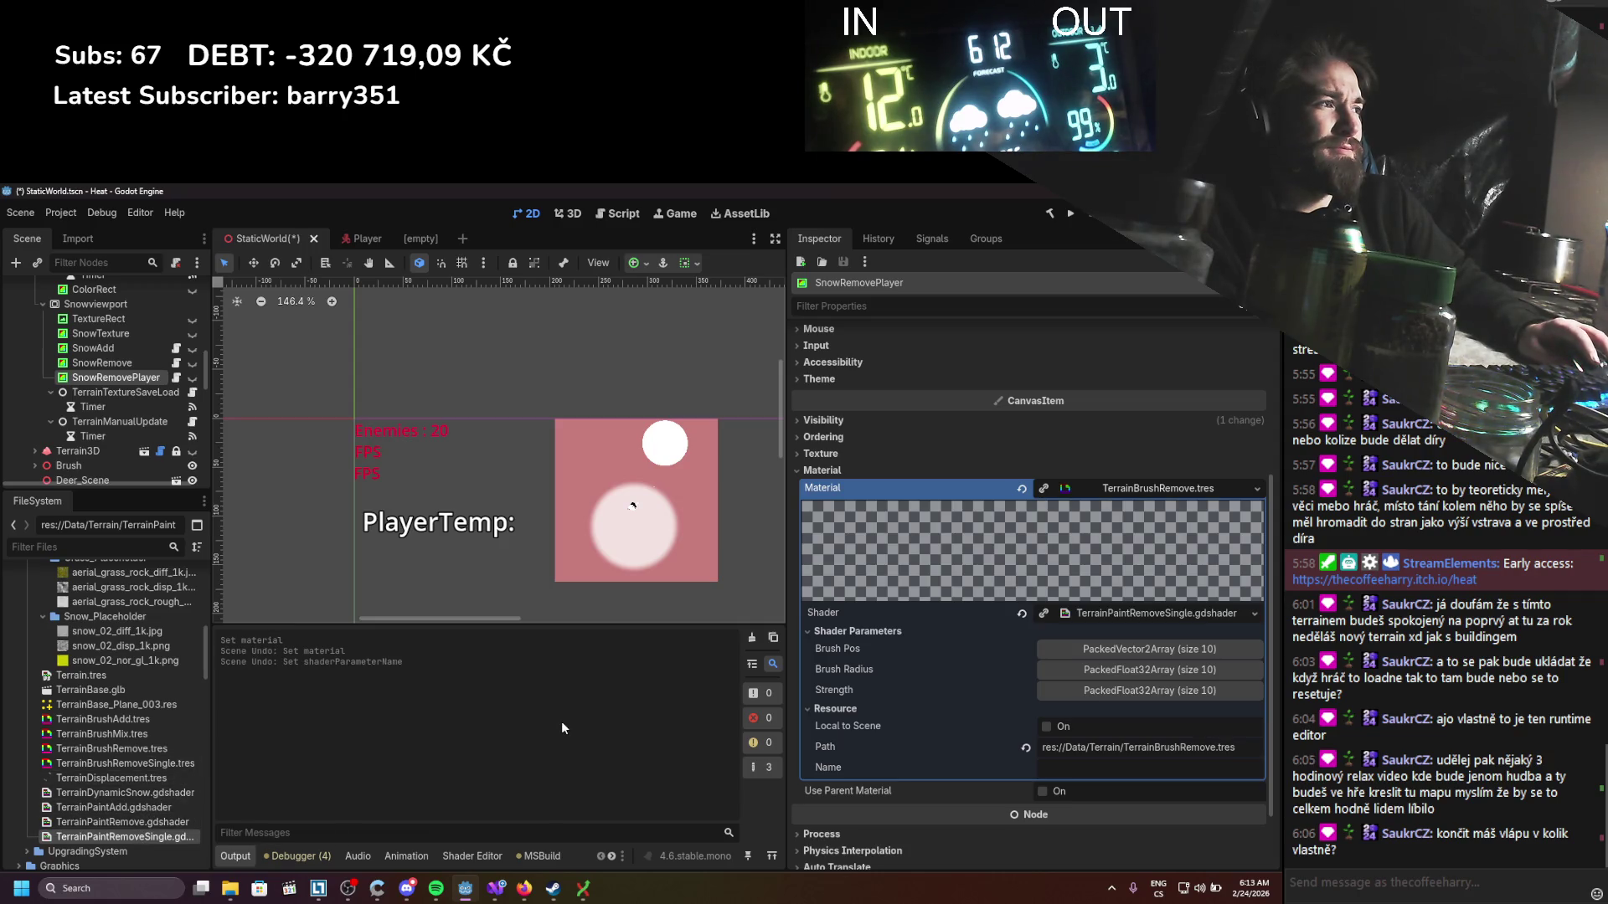
mouse_move(122, 822)
left_mouse_down()
mouse_move(1139, 615)
mouse_move(1135, 638)
mouse_move(1155, 613)
left_mouse_up()
key("ctrl+s")
left_click(138, 764)
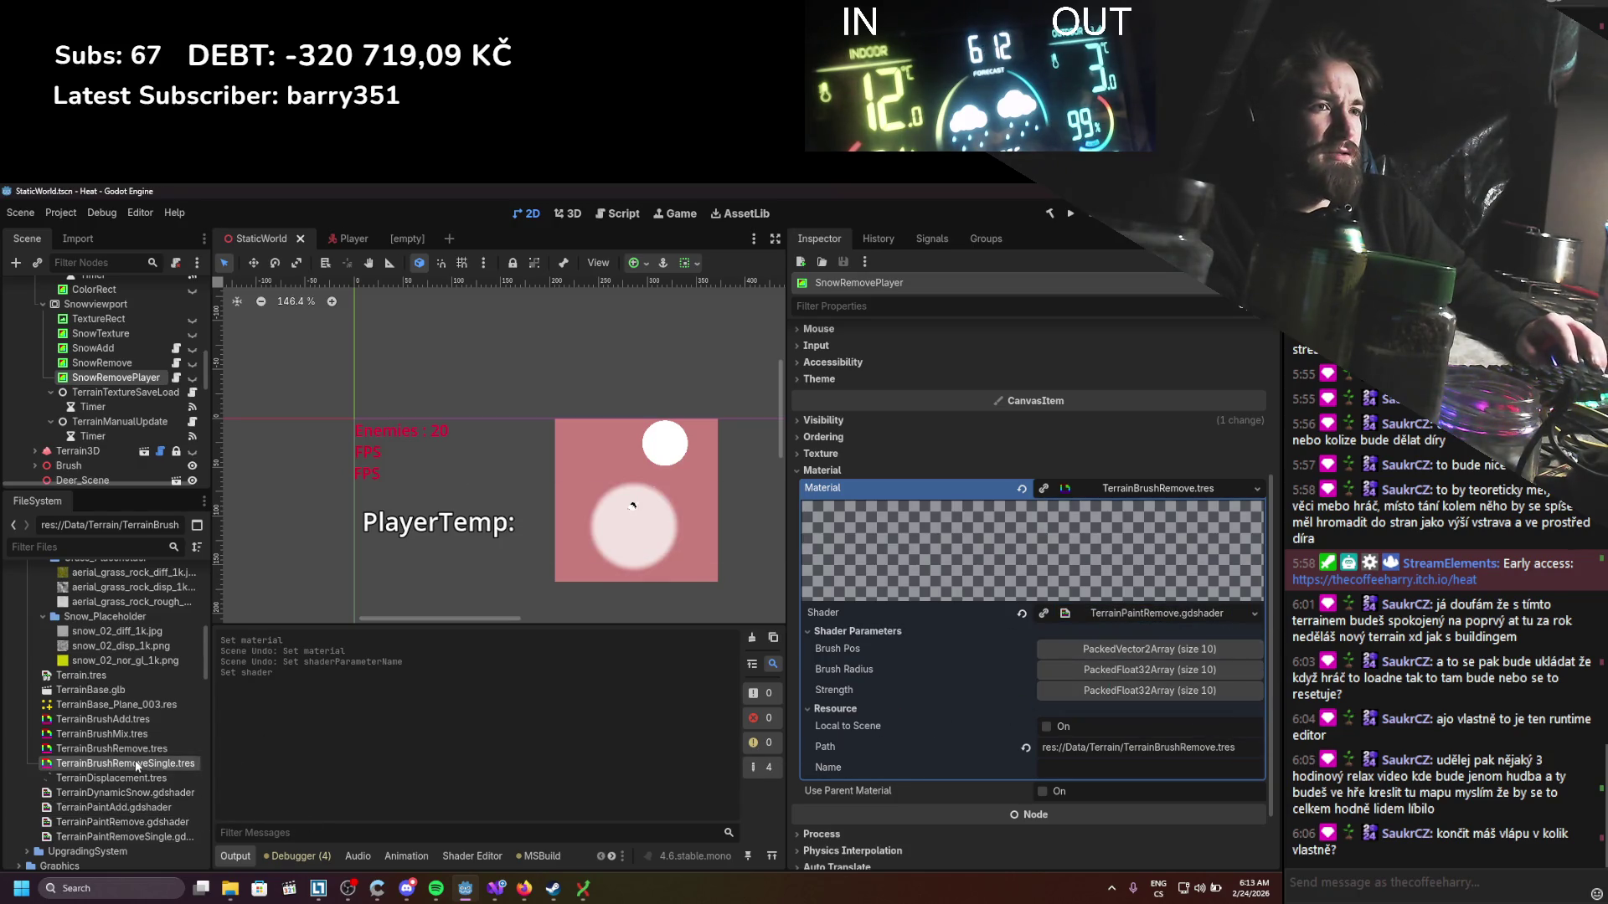
mouse_move(128, 767)
left_mouse_down()
mouse_move(1197, 507)
mouse_move(1189, 494)
left_mouse_up()
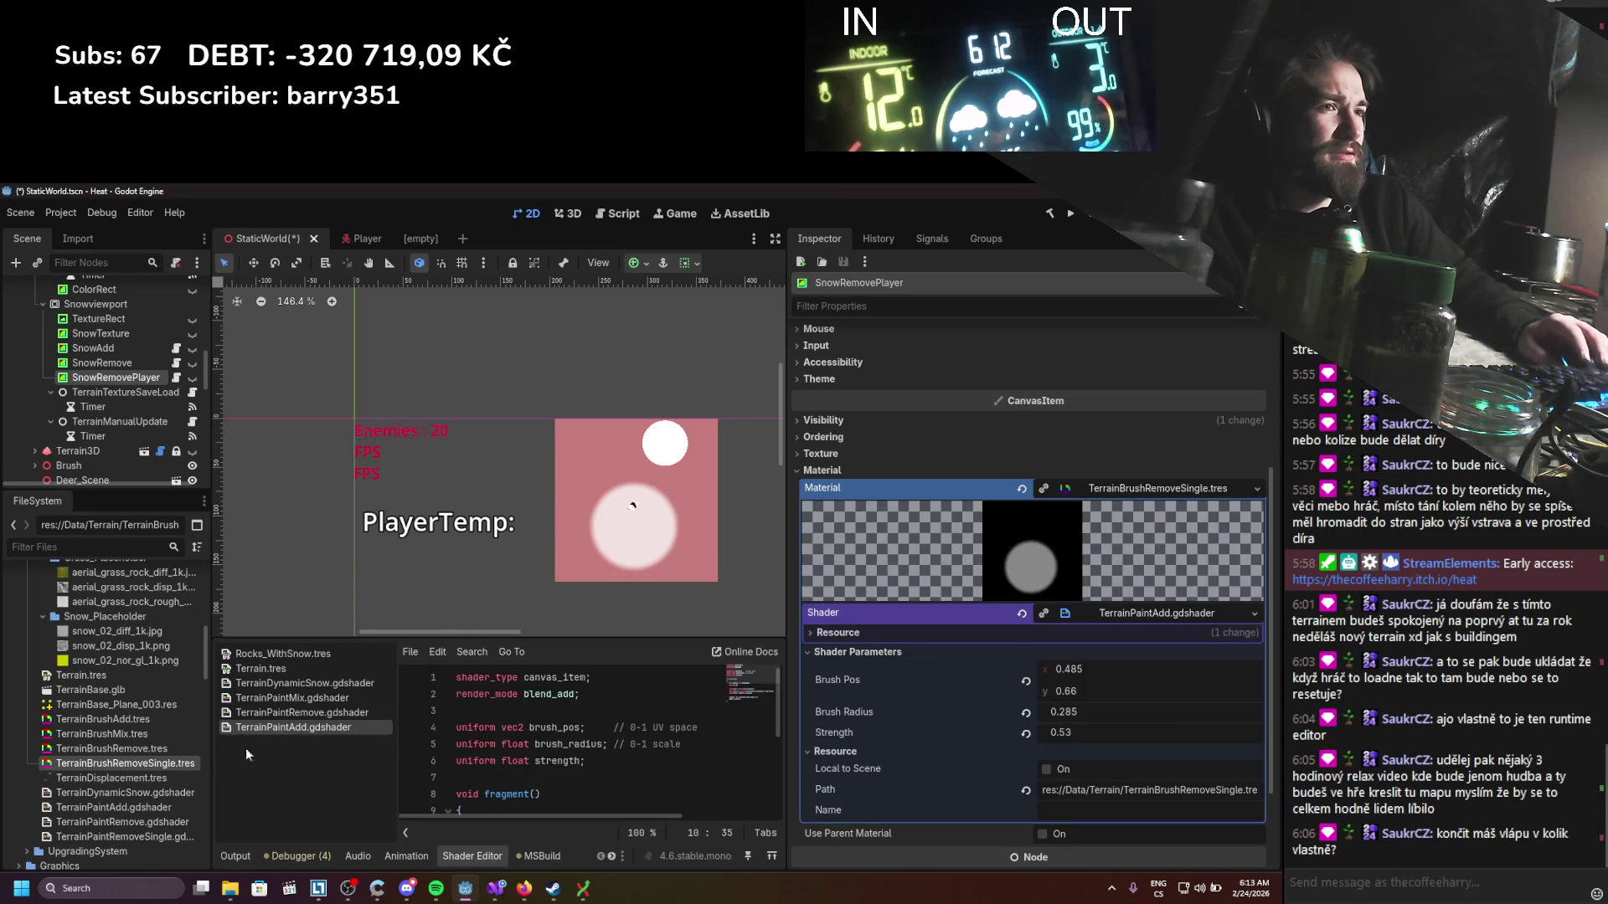
Step: Assign TerrainPaintRemoveSingle.gdshader as the new material's shader and save
left_click(142, 837)
mouse_move(114, 837)
left_mouse_down()
mouse_move(1172, 620)
mouse_move(1159, 614)
left_mouse_up()
key("ctrl+s")
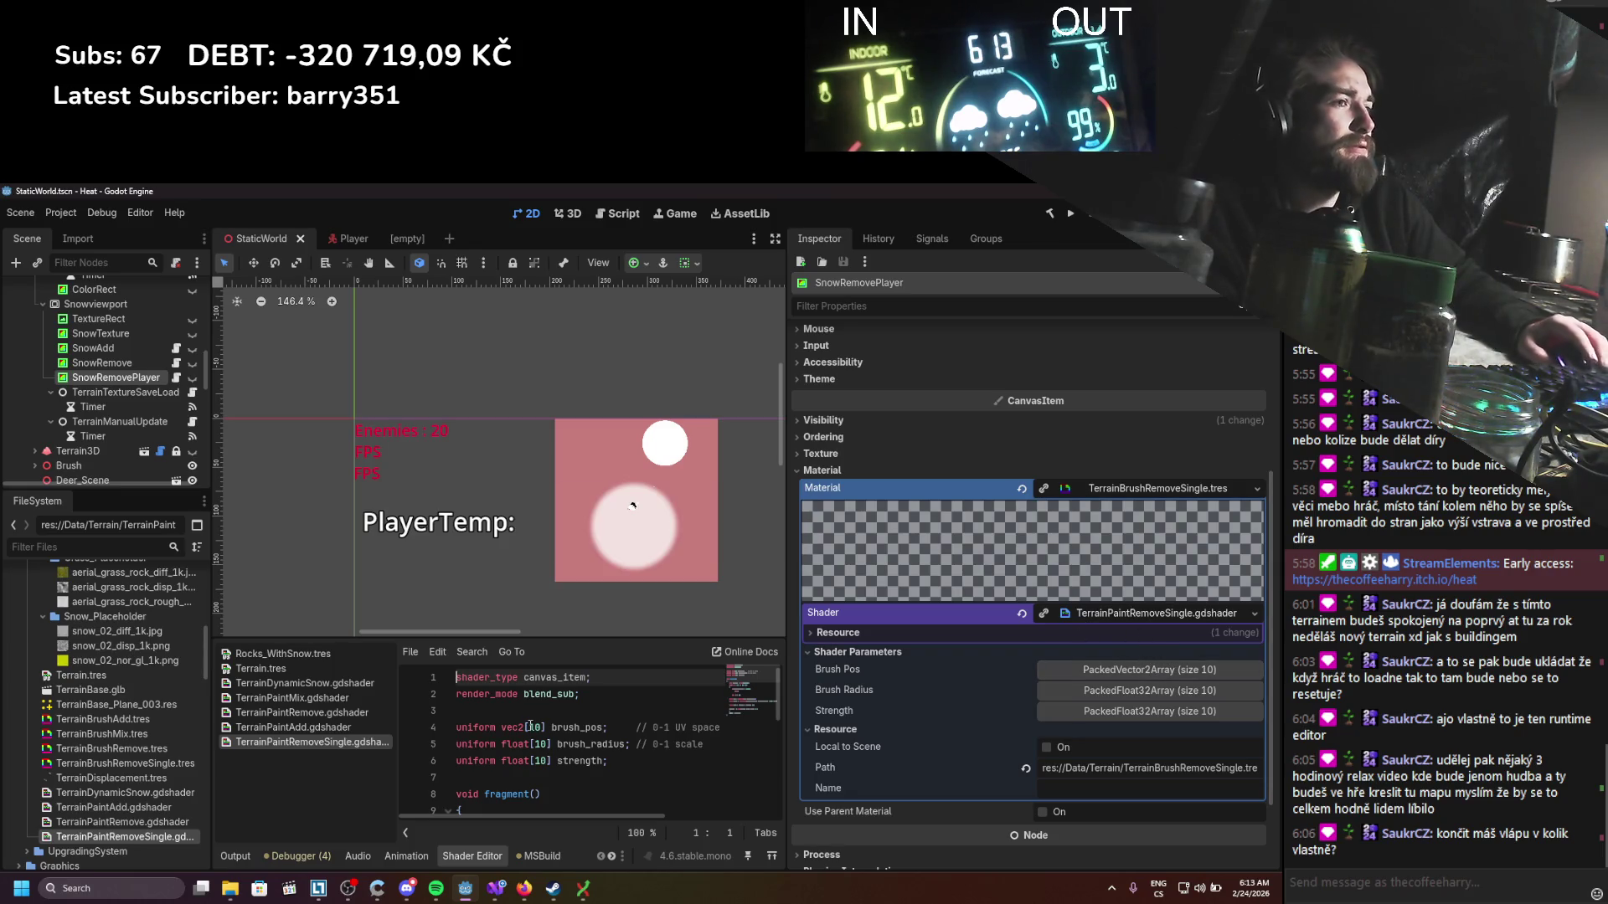
left_click_drag(786, 714, 849, 712)
Step: Replace TerrainPaintRemoveSingle's code with a copy of TerrainPaintAdd's shader code and save
left_click(320, 727)
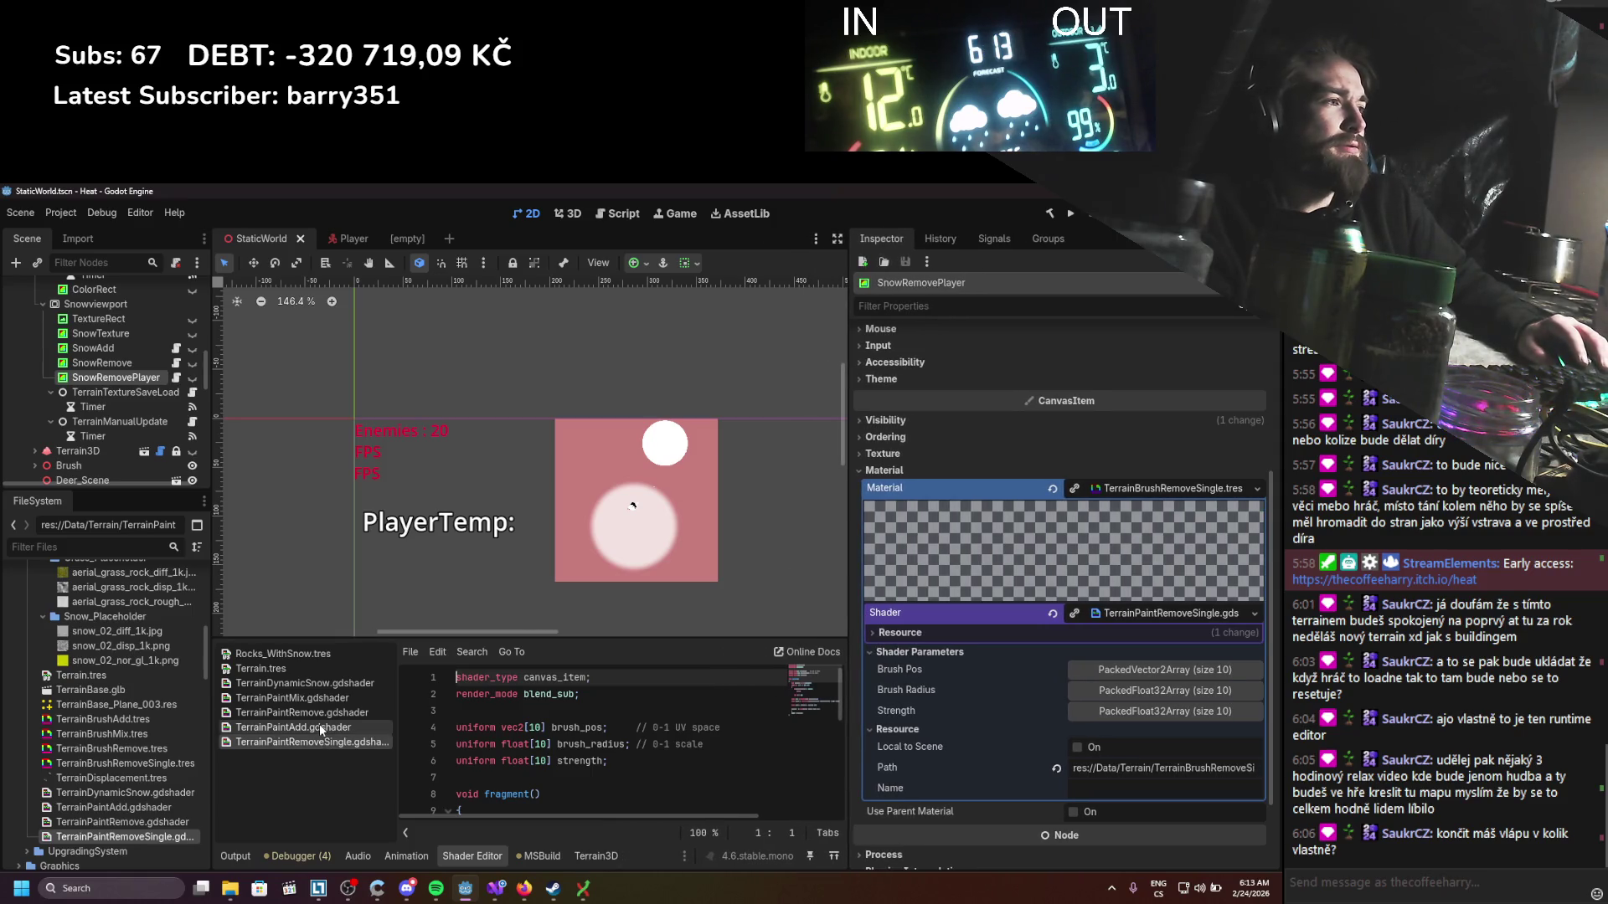
left_click(305, 740)
left_click(305, 732)
key("ctrl+a")
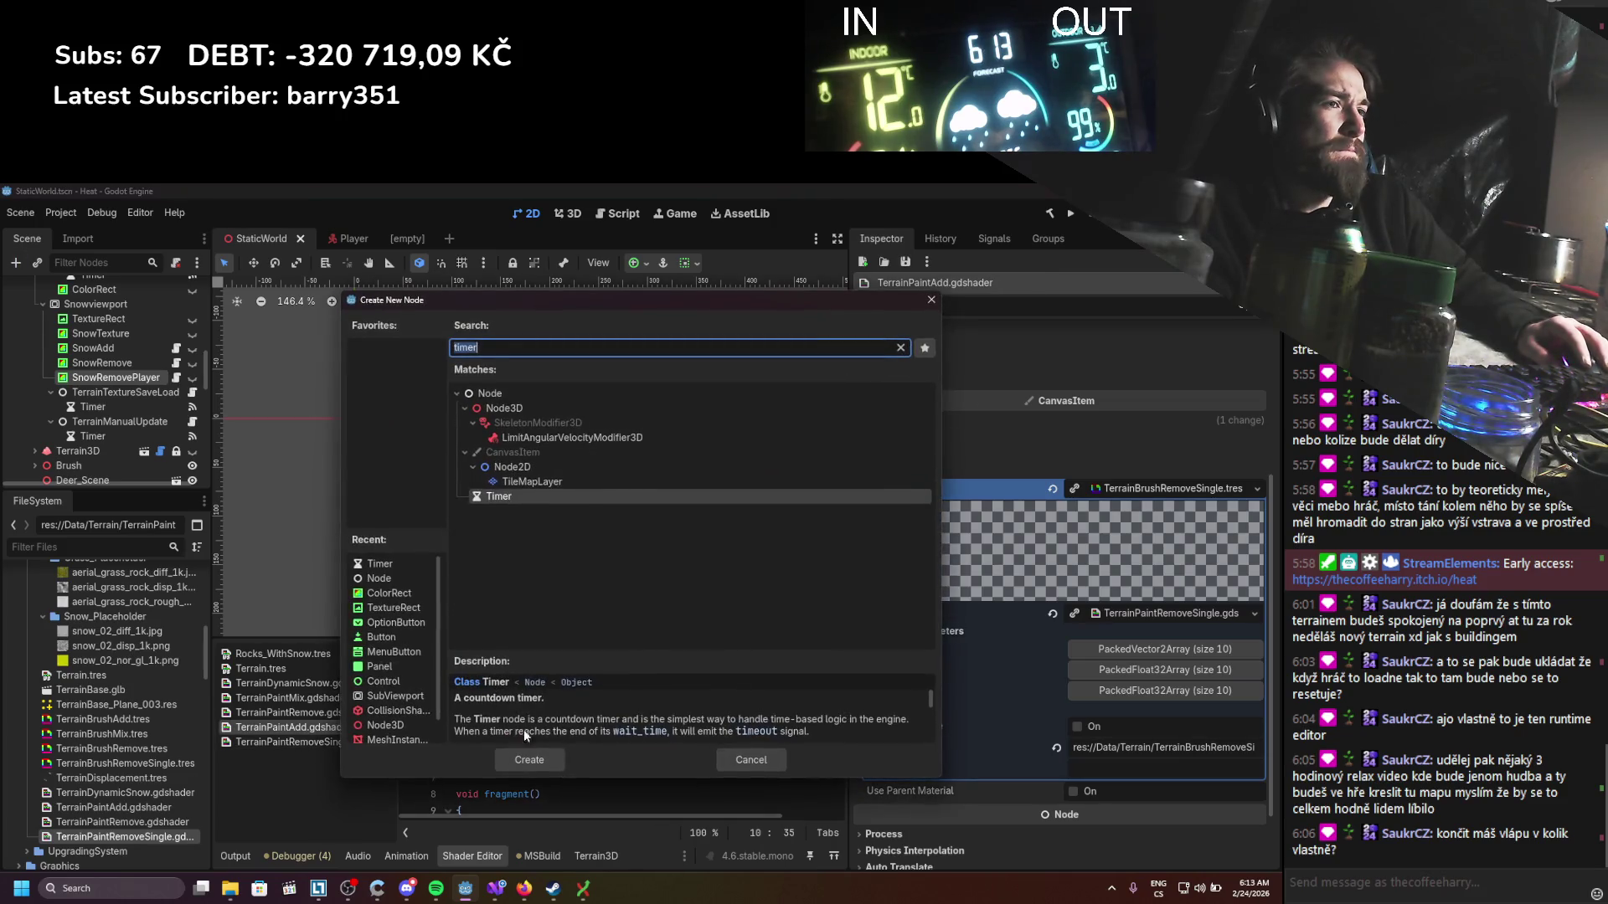
left_click(775, 756)
key("ctrl+a")
key("ctrl+c")
left_click(345, 742)
key("ctrl+a")
key("ctrl+v")
key("ctrl+s")
Step: Change the render mode from blend_add to blend_sub and save the shader
scroll(538, 734, "up", 5)
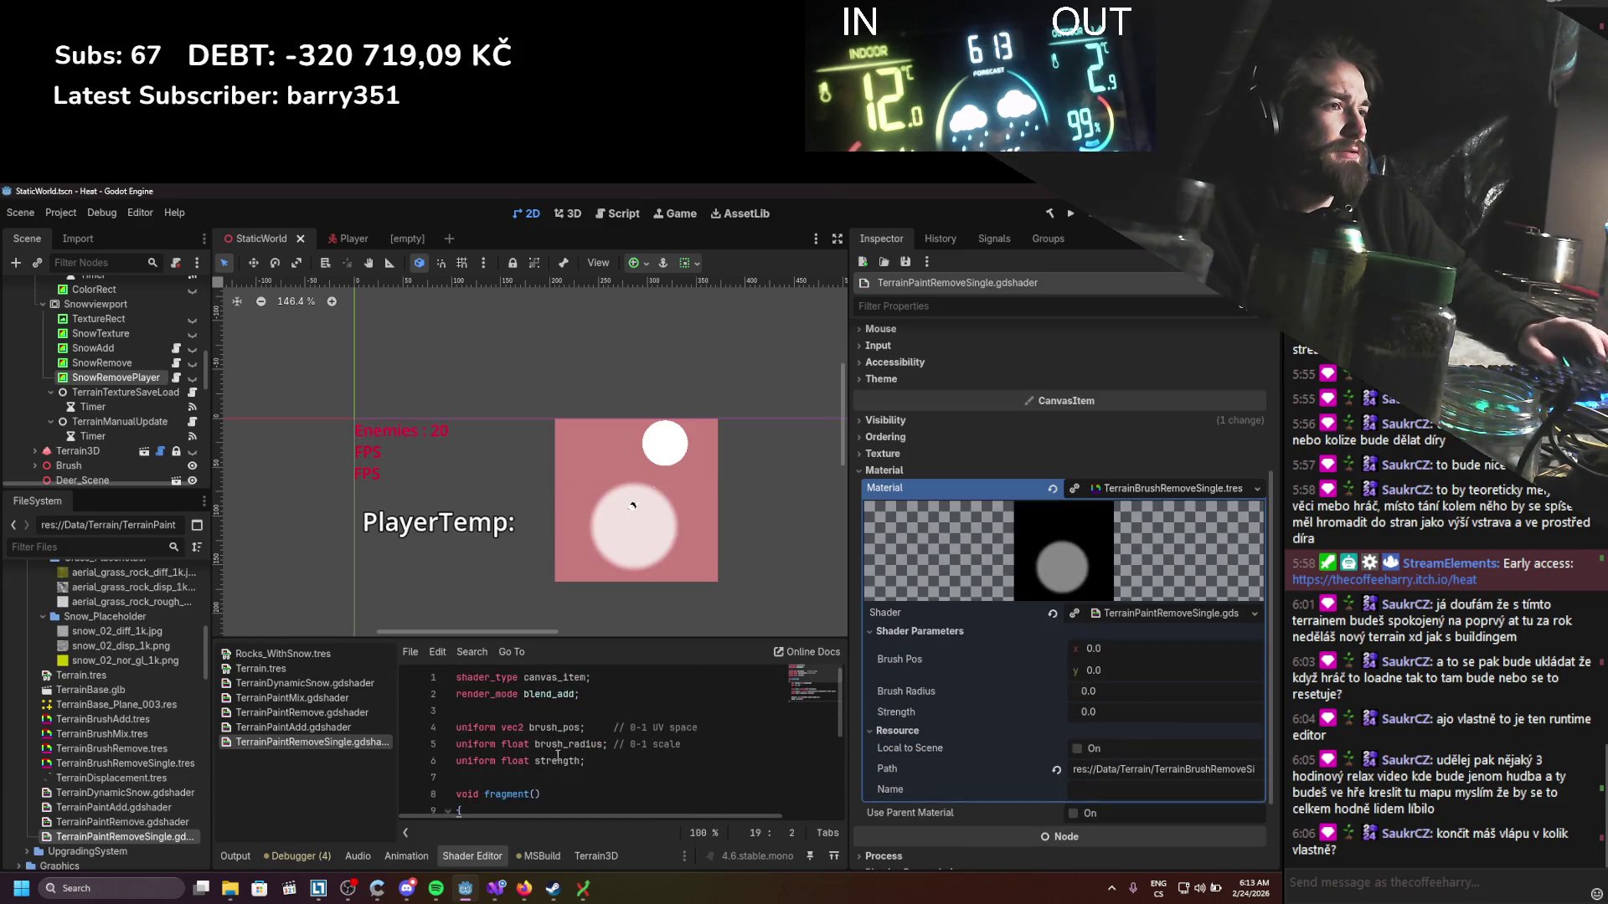
left_click_drag(574, 694, 558, 696)
type("sub")
key("ctrl+s")
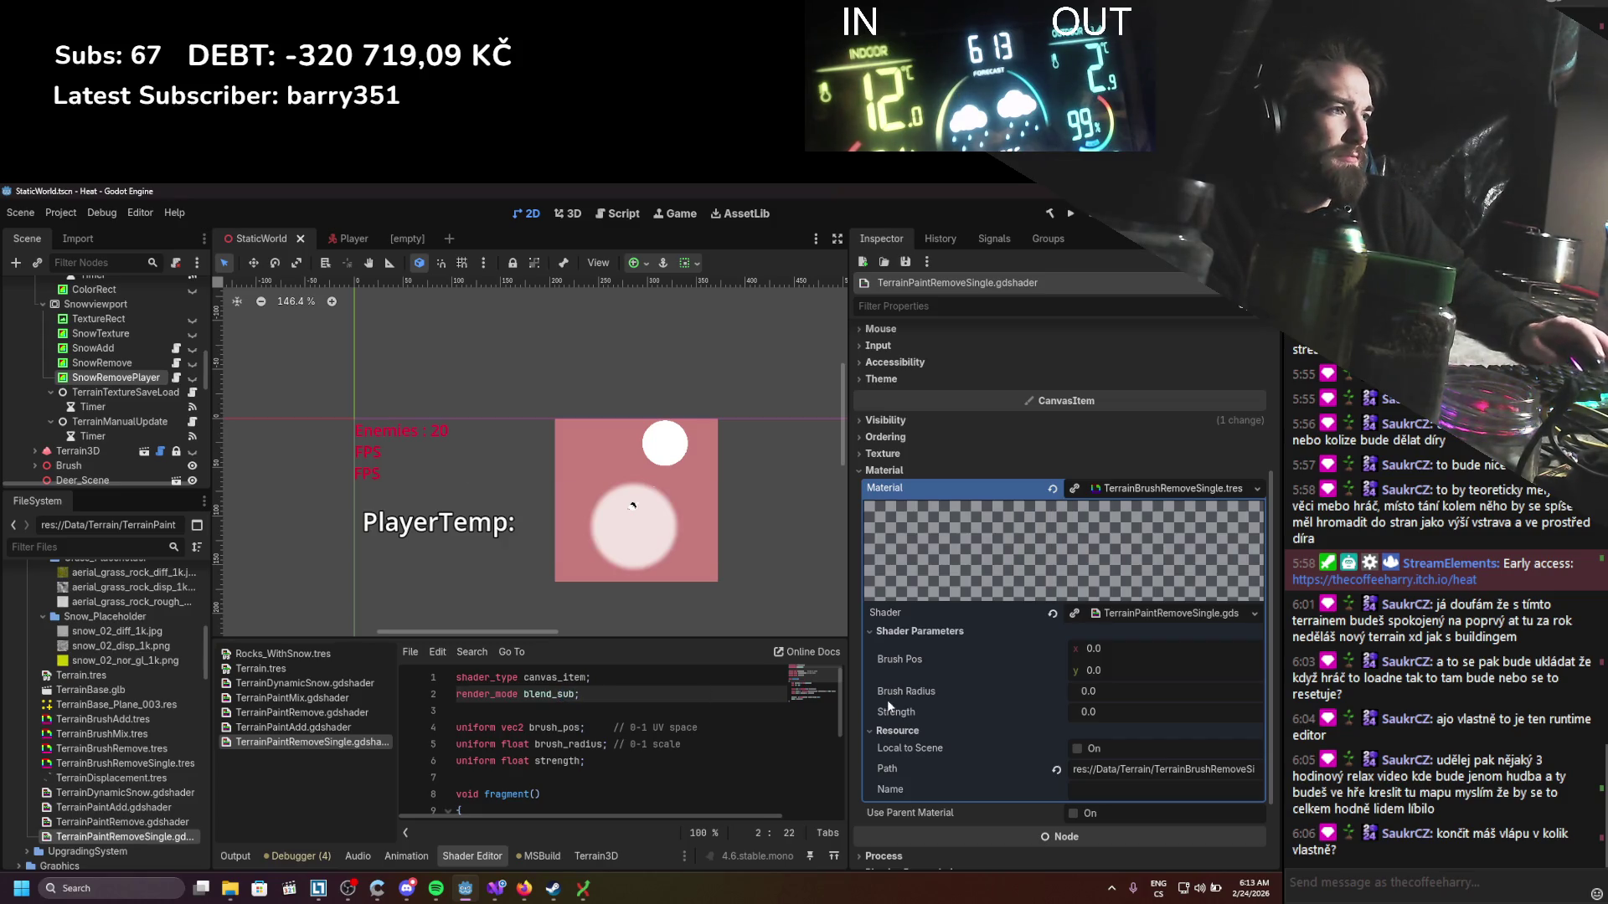
Step: Set Brush Radius 1.73, Strength 0.995 and Brush Pos x 0.5
mouse_move(1102, 690)
left_mouse_down()
mouse_move(1138, 690)
mouse_move(1122, 712)
mouse_move(1164, 712)
mouse_move(1122, 691)
mouse_move(1172, 691)
mouse_move(1122, 653)
mouse_move(1138, 653)
left_mouse_up()
left_click(1102, 650)
type("0.5")
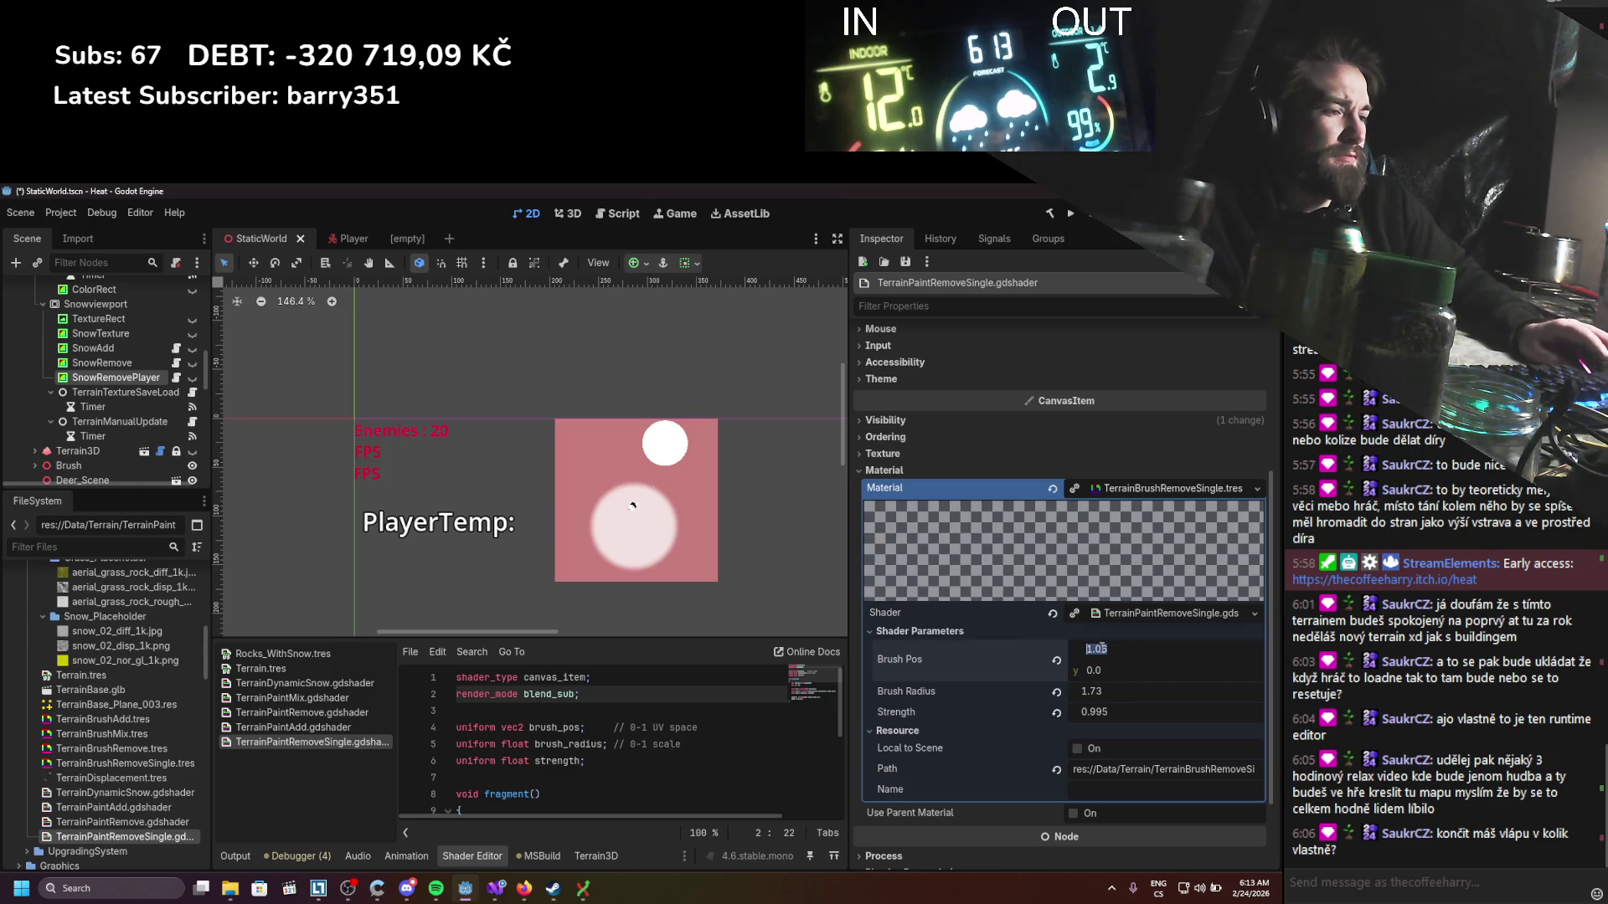
Step: Set Brush Pos y to 0.5, adjust the brush strength, and save the scene
left_click(1111, 671)
type("0.5")
key("ctrl+s")
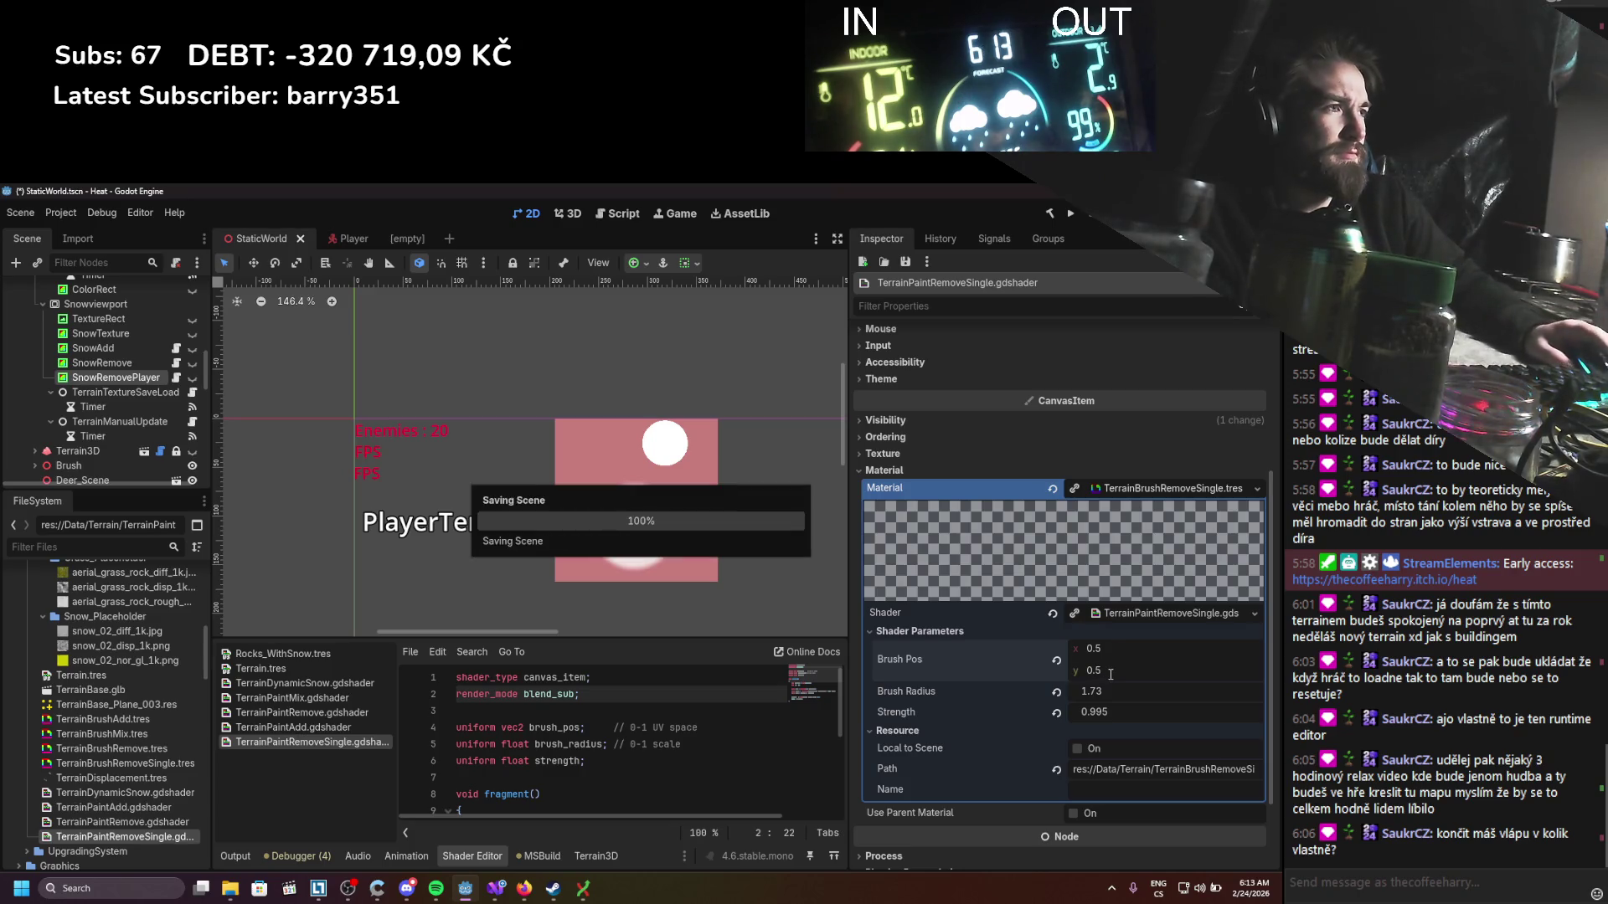
left_click_drag(1101, 708, 1113, 708)
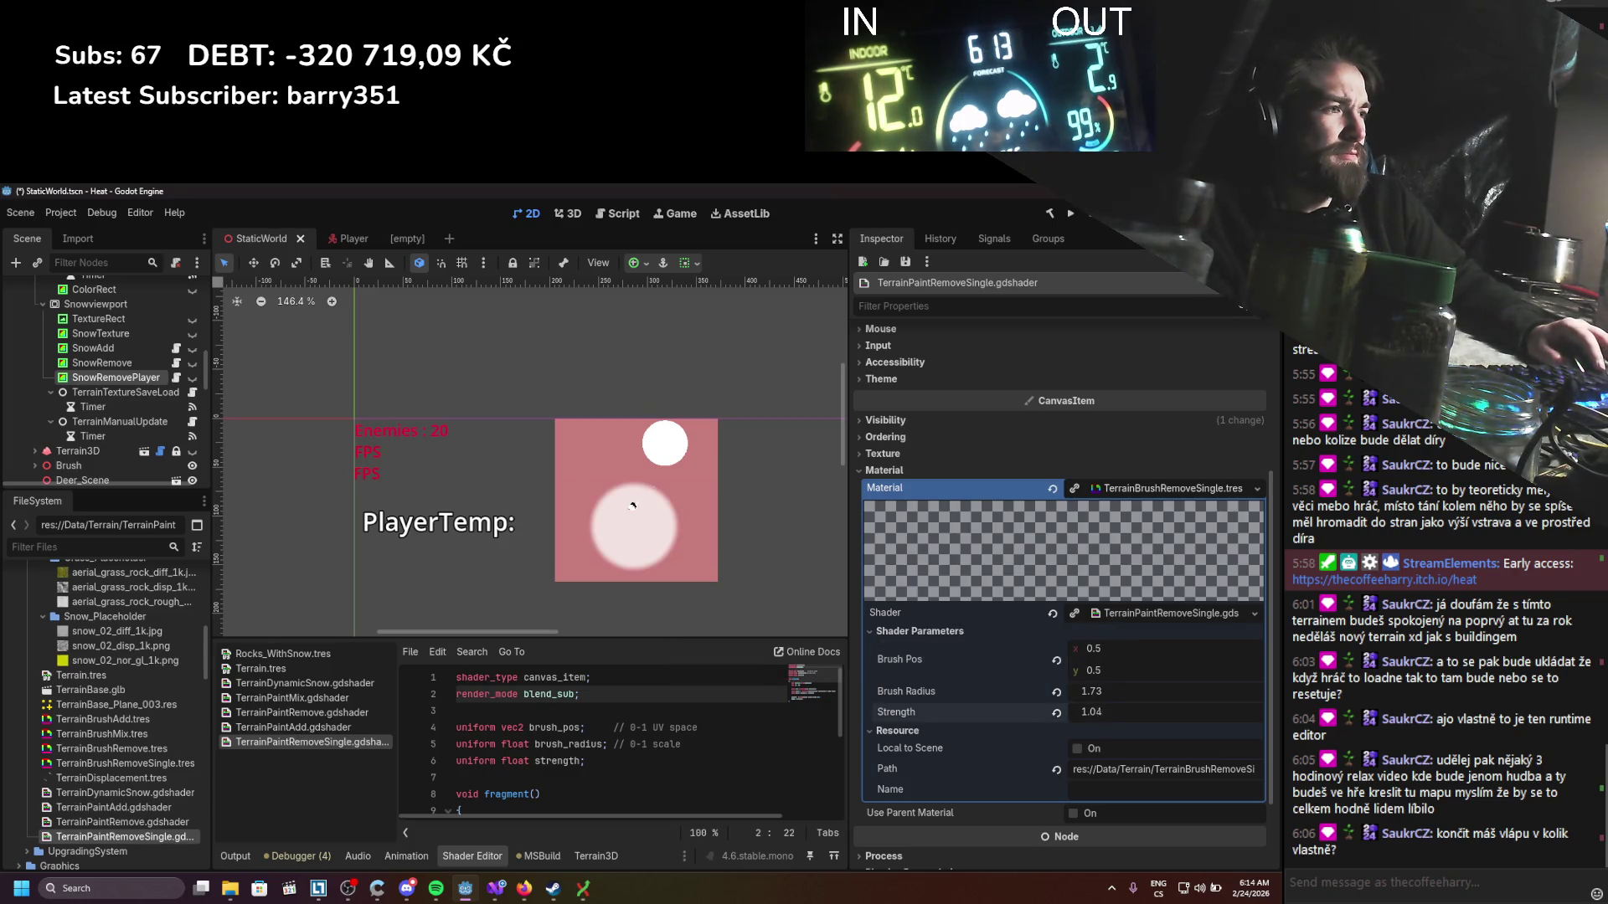
scroll(623, 724, "down", 3)
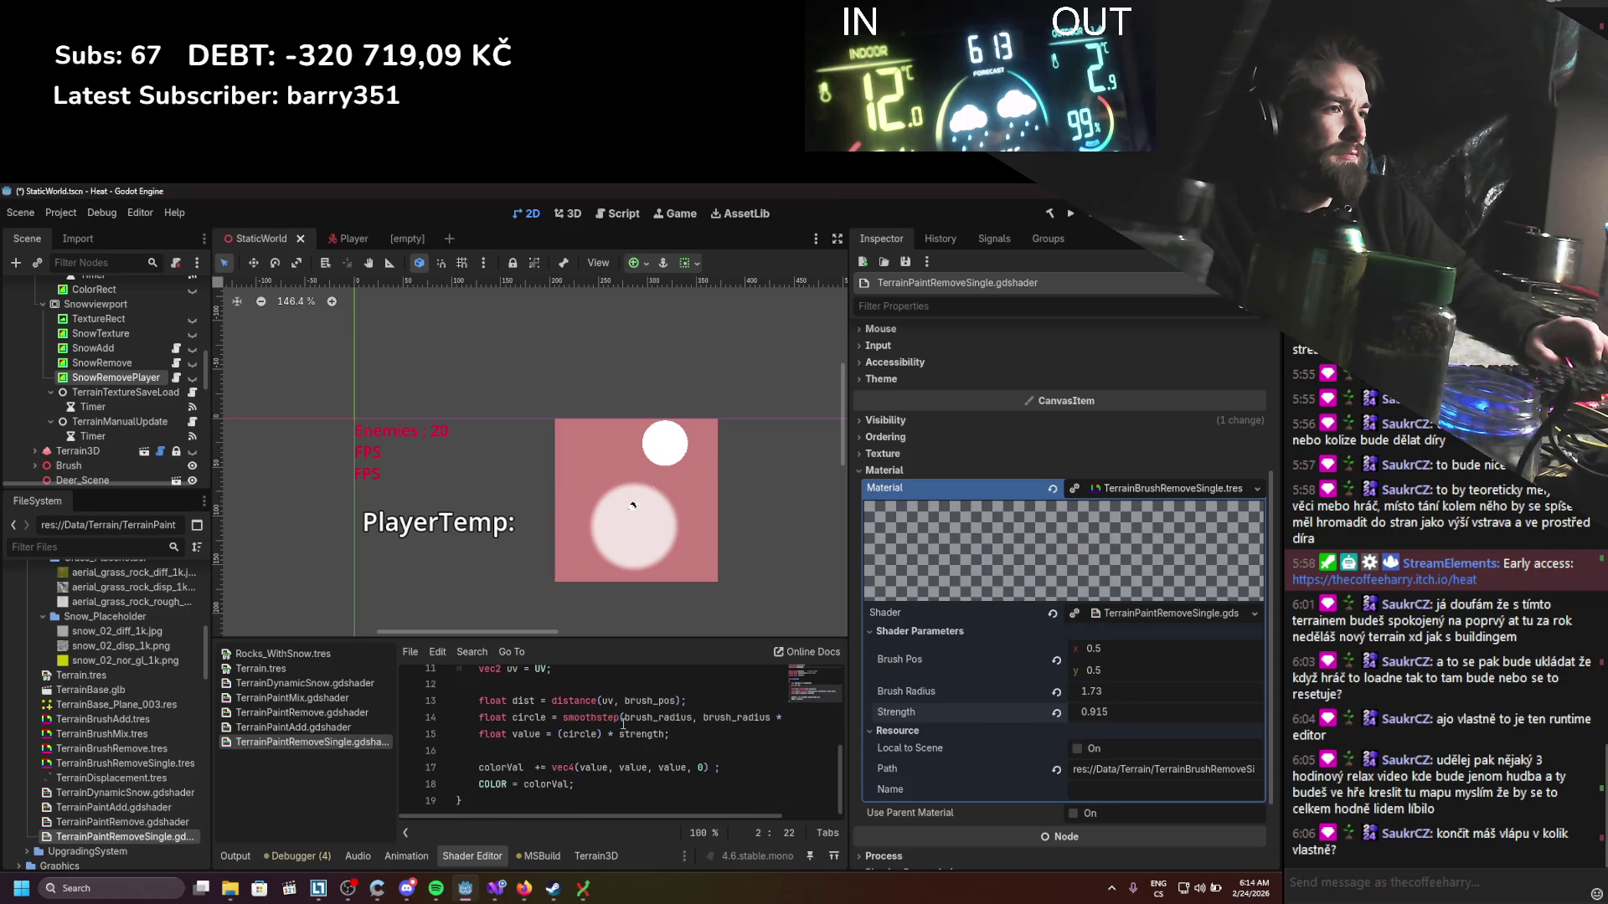
Step: Change the colour assignment on shader line 17 from += to = and save
left_click(699, 767)
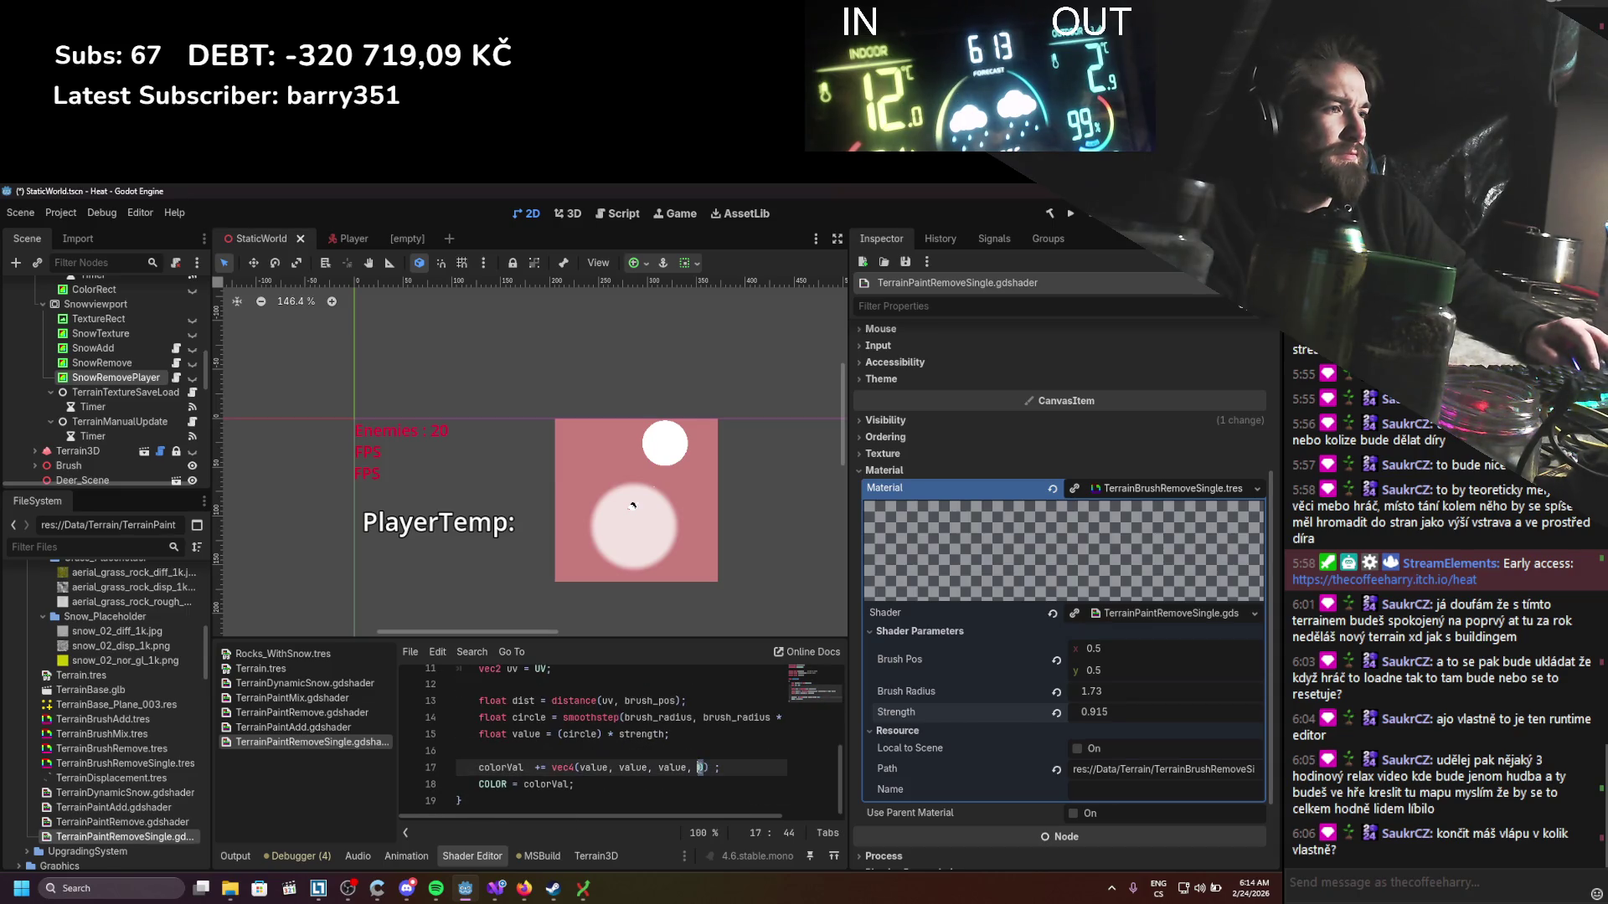
type("1")
key("ctrl+s")
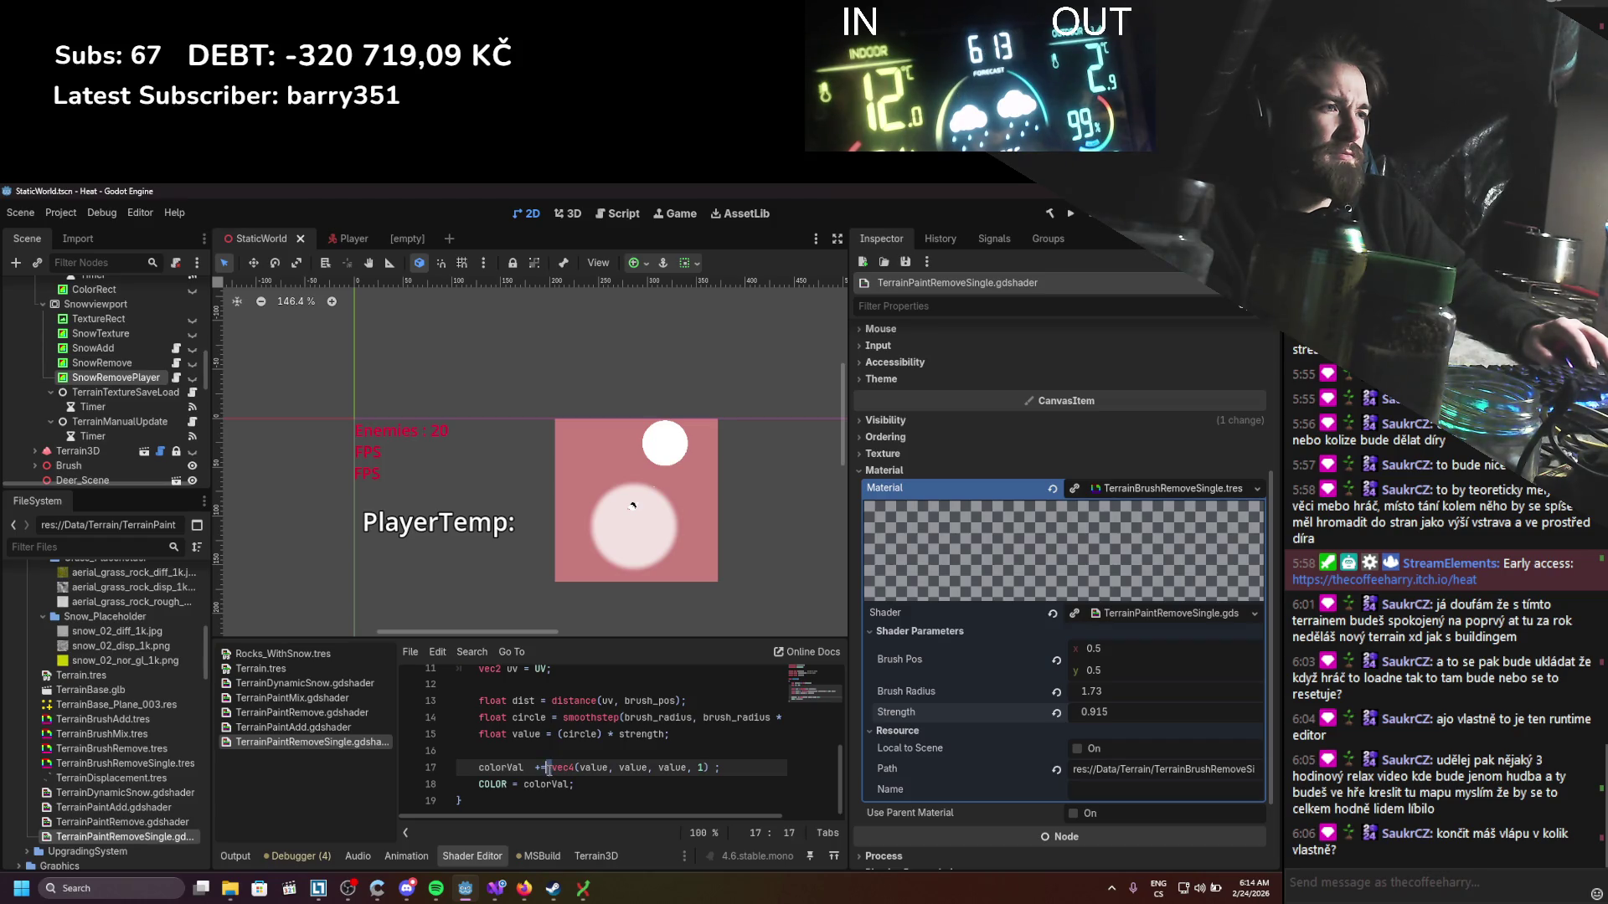
key("BackSpace")
key("BackSpace")
key("BackSpace")
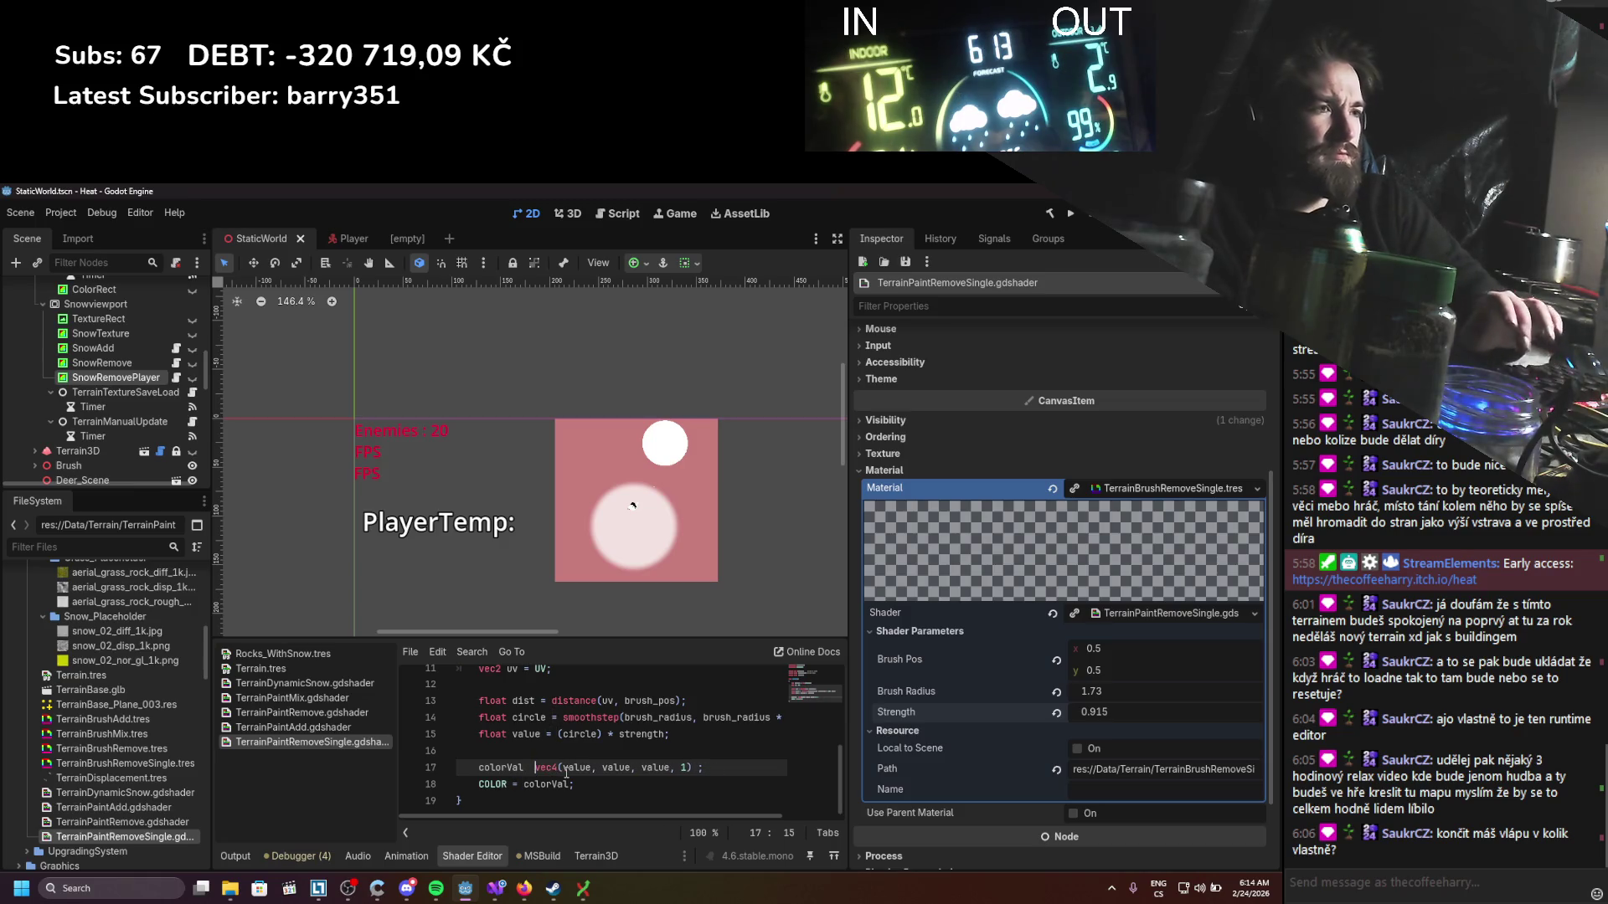
type("=")
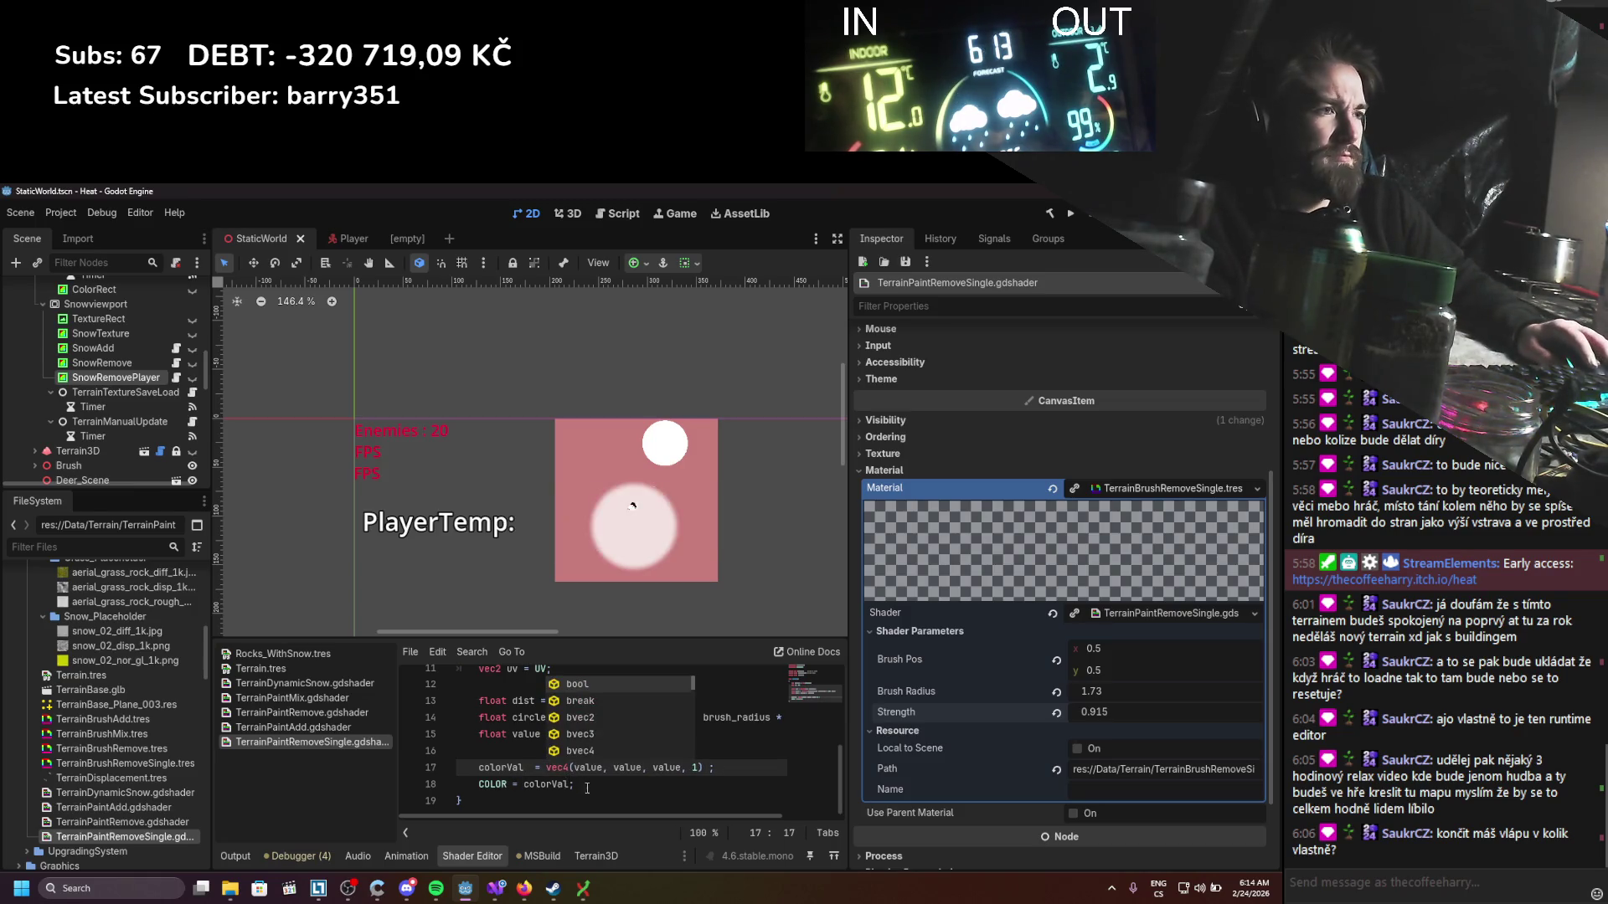
left_click(584, 784)
left_click(711, 767)
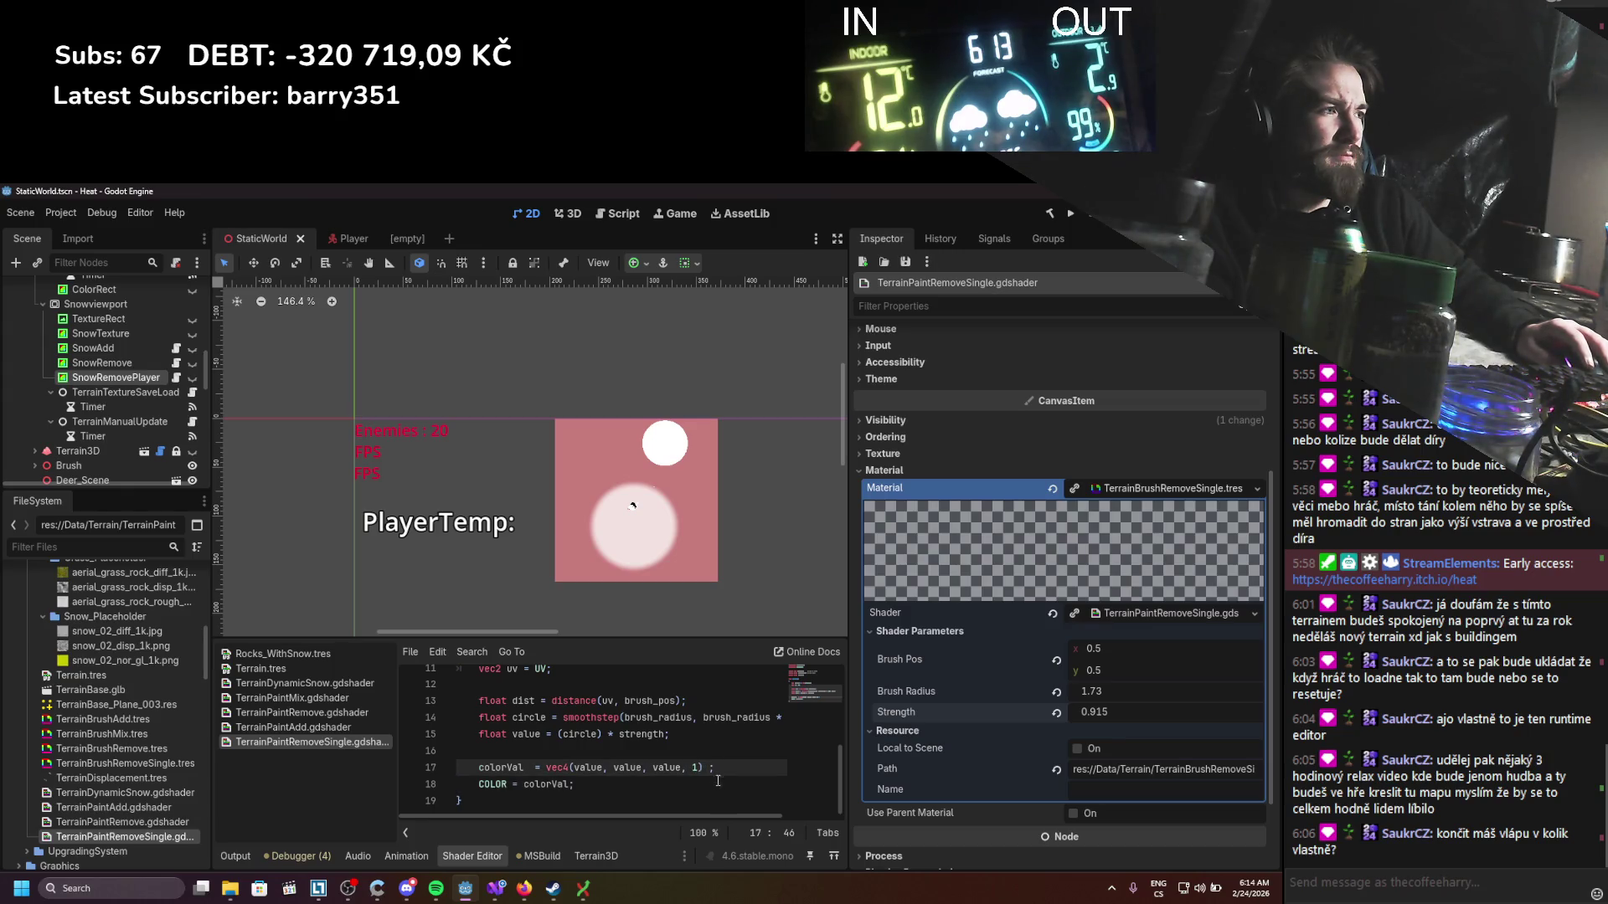
Step: Lower the brush strength and enlarge the brush radius
left_click_drag(1105, 712, 1055, 712)
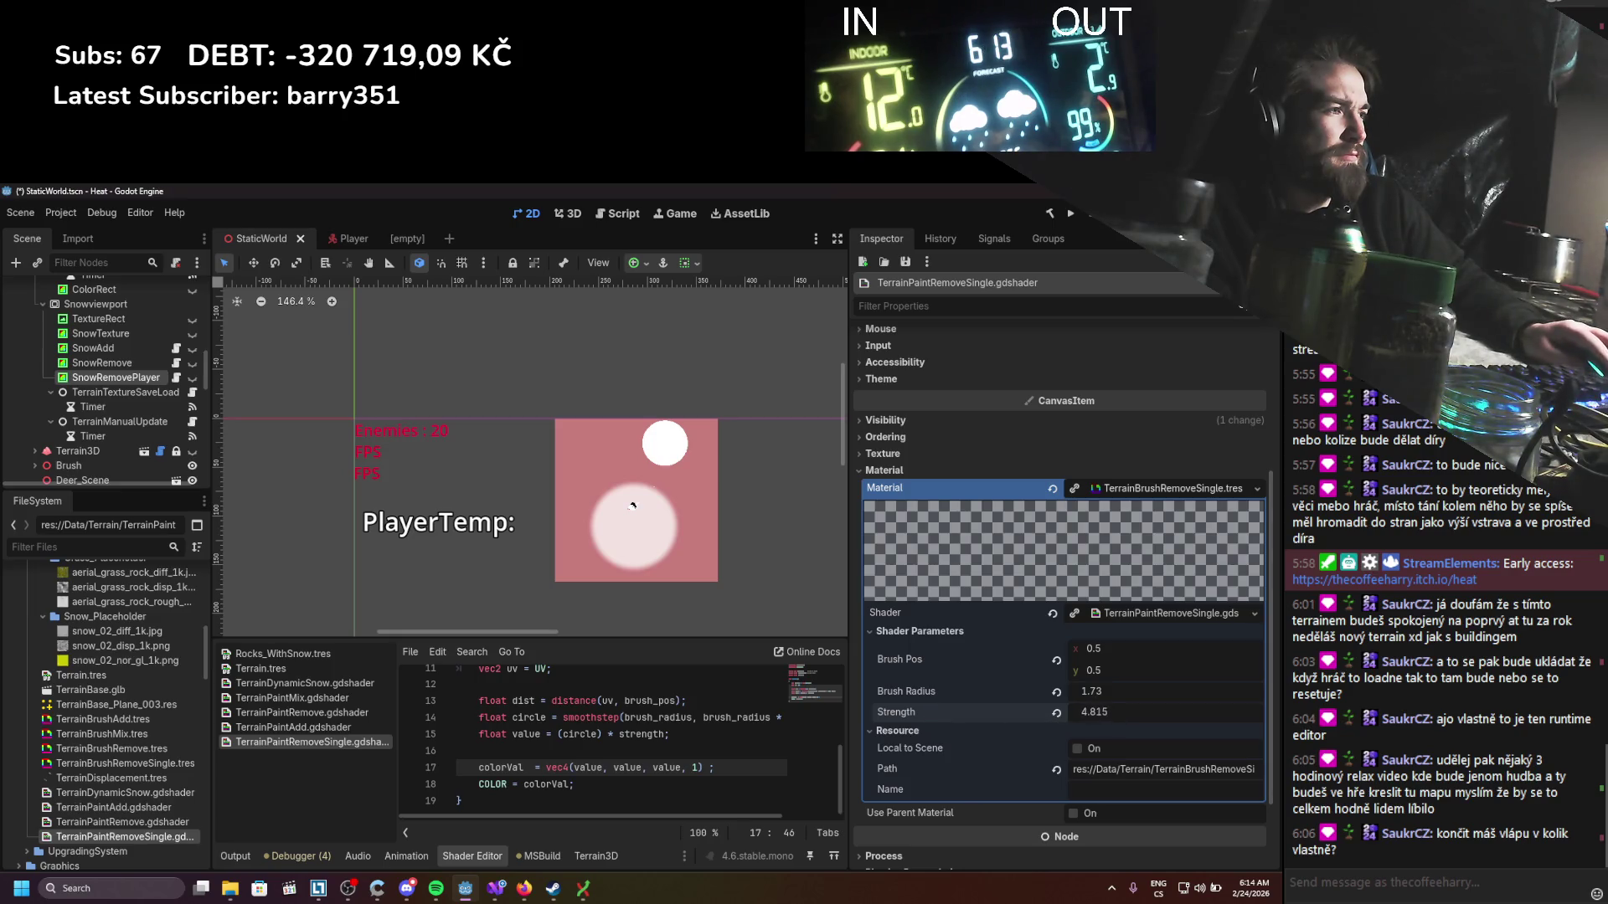
left_click_drag(1106, 690, 1155, 690)
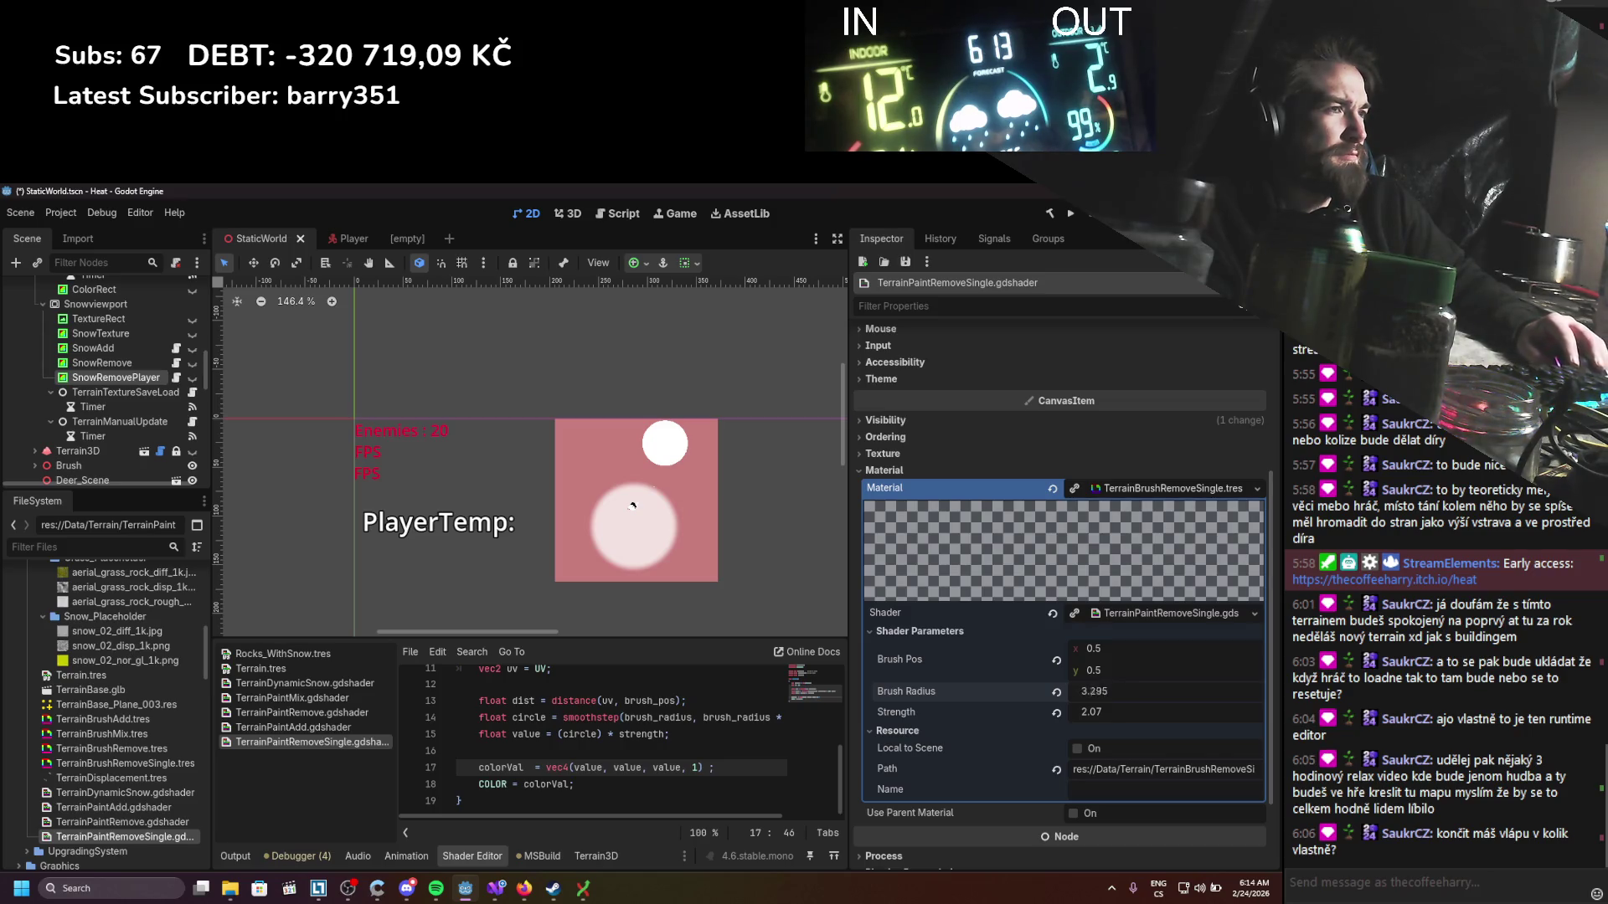
scroll(1027, 625, "up", 3)
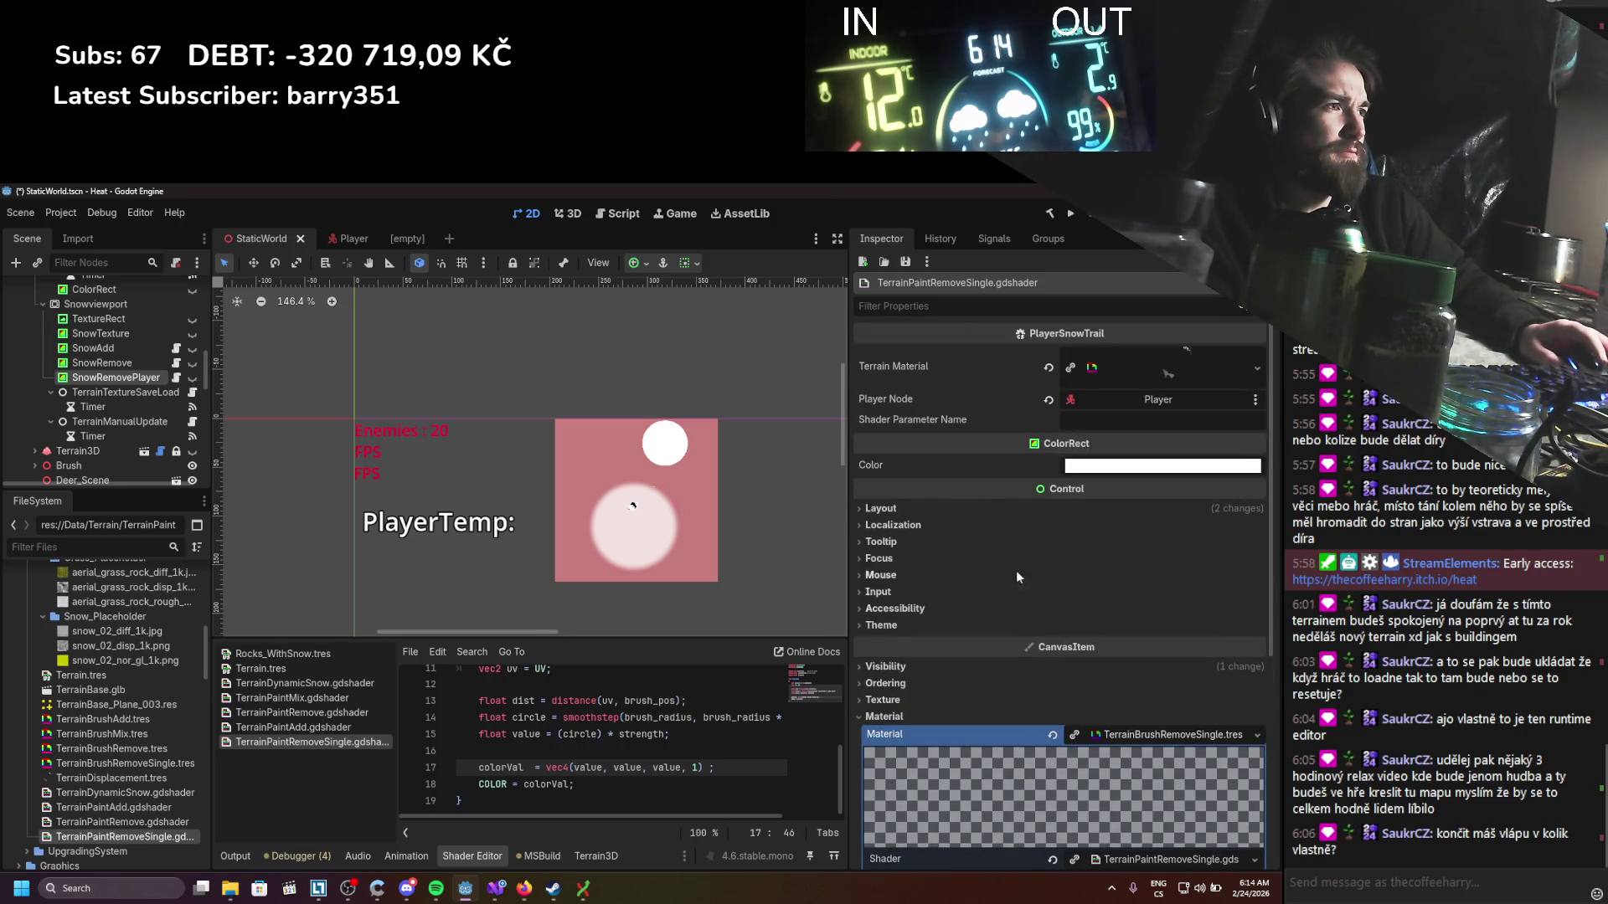
Step: Set the SnowRemovePlayer rect's Anchors Preset to Top Left and save the scene
left_click(985, 507)
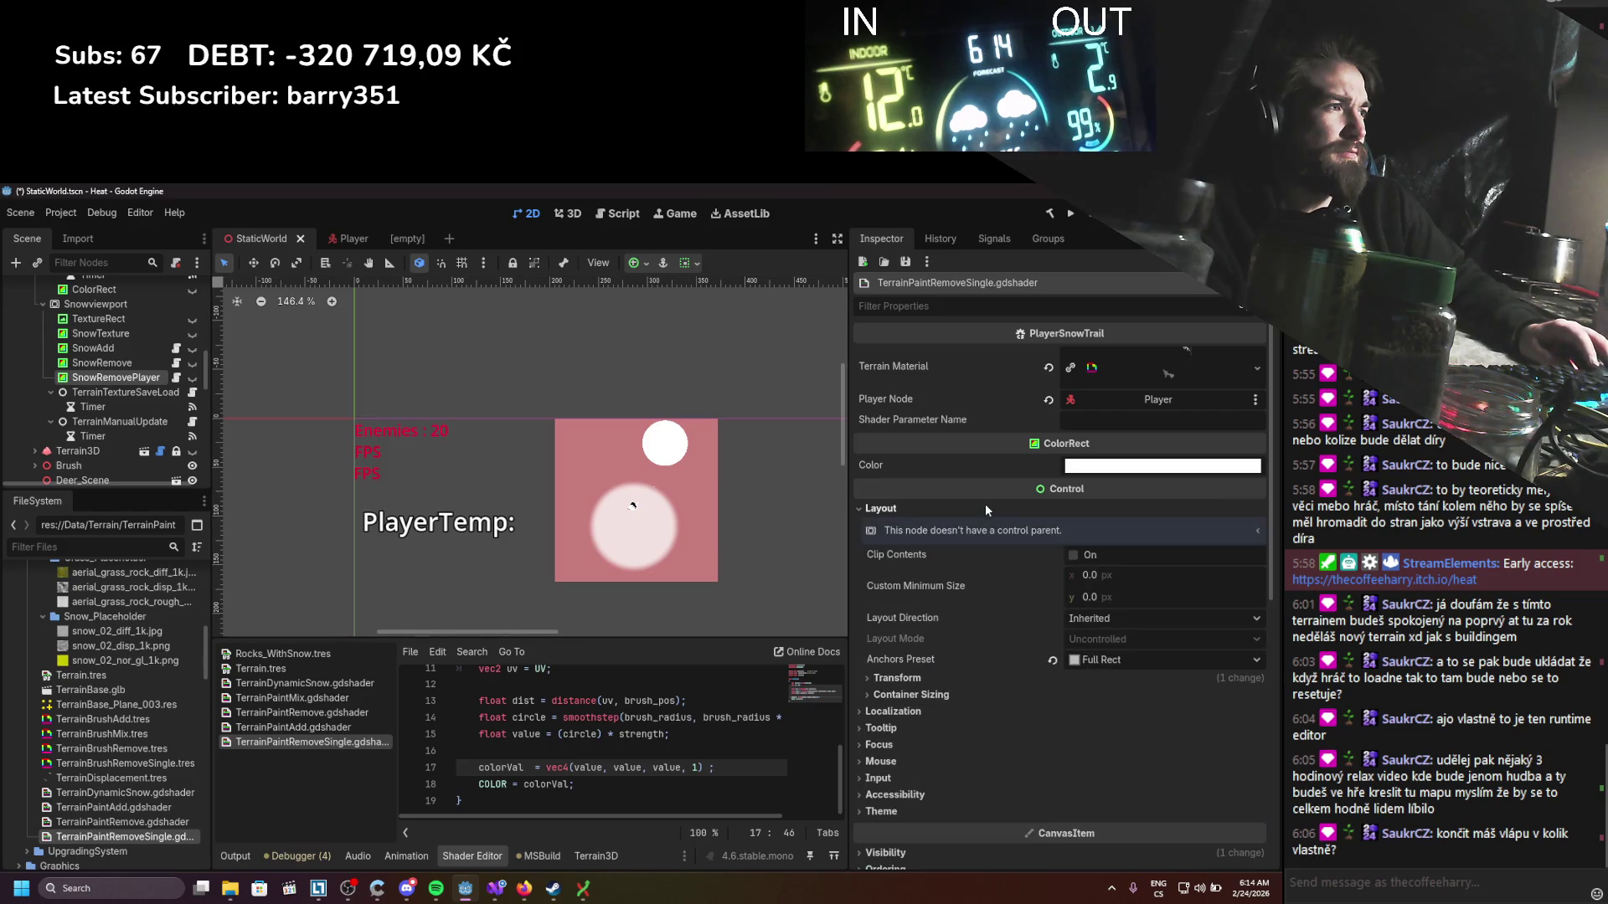
left_click(896, 679)
left_click(1093, 660)
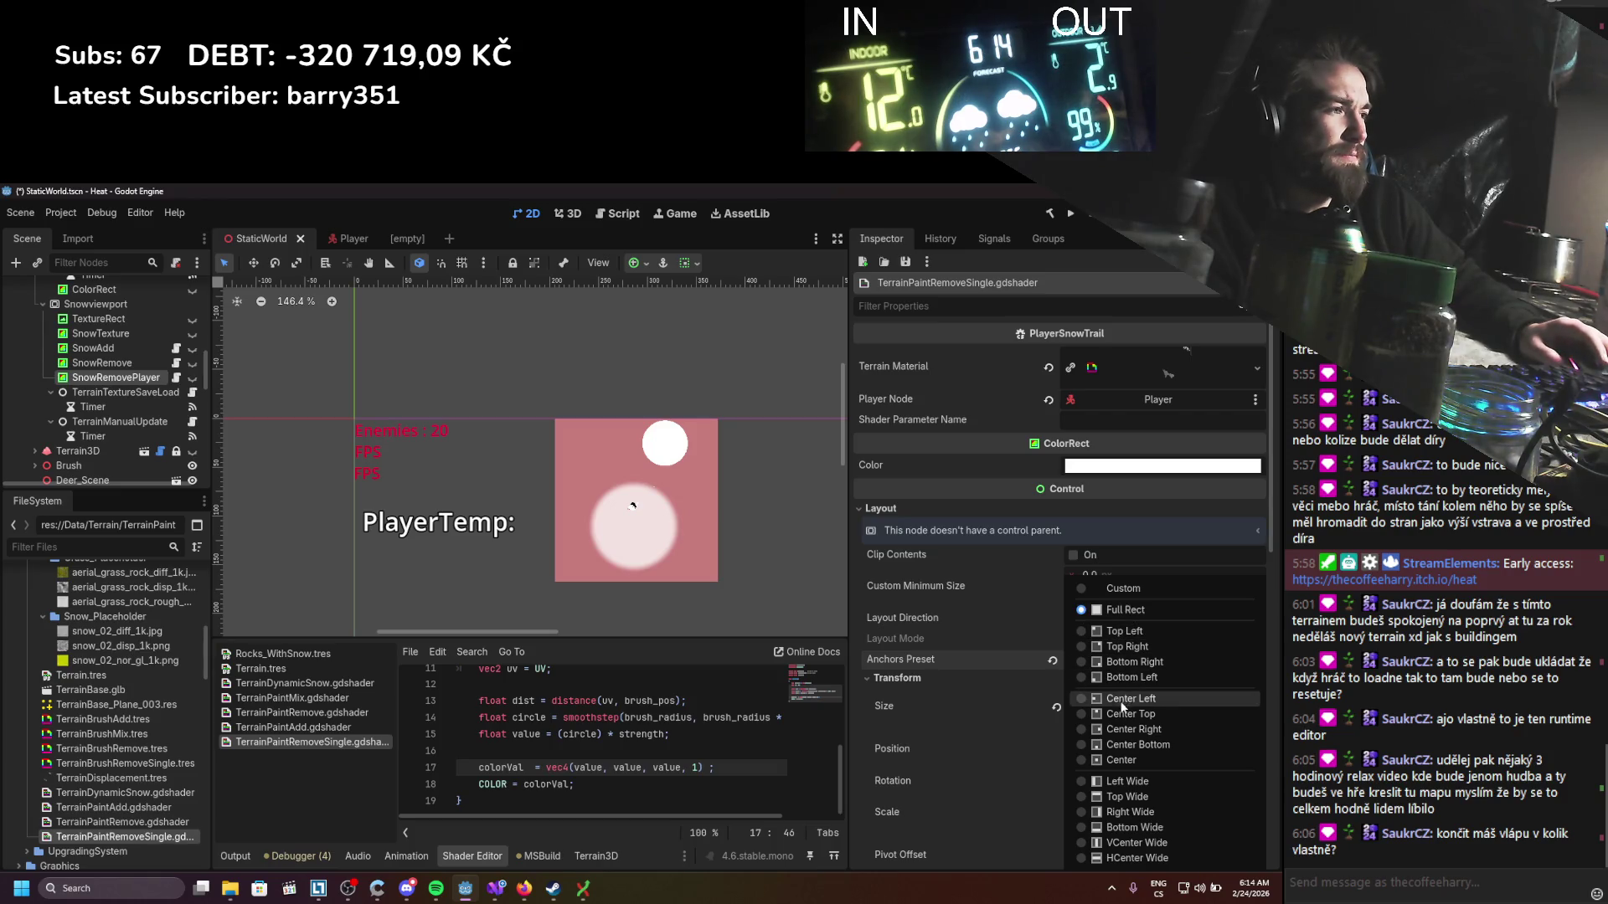
left_click(1110, 631)
key("ctrl+s")
scroll(1127, 641, "down", 1)
Step: Set the rect's Size to 40 × 40 px and save
left_click(1124, 641)
left_click(1125, 630)
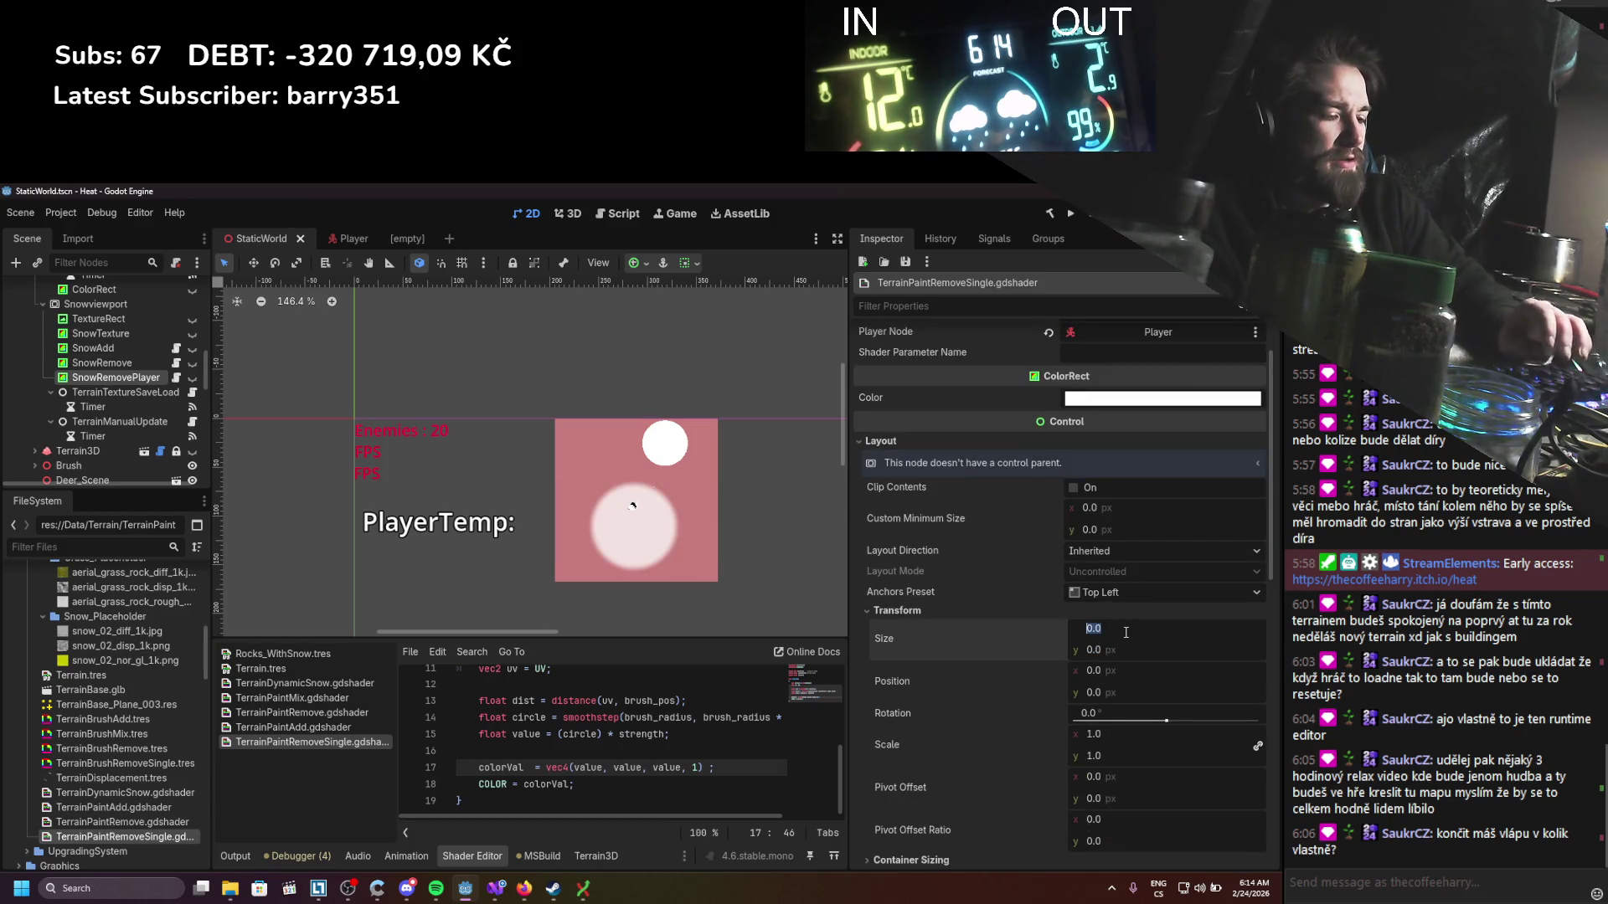
type("40")
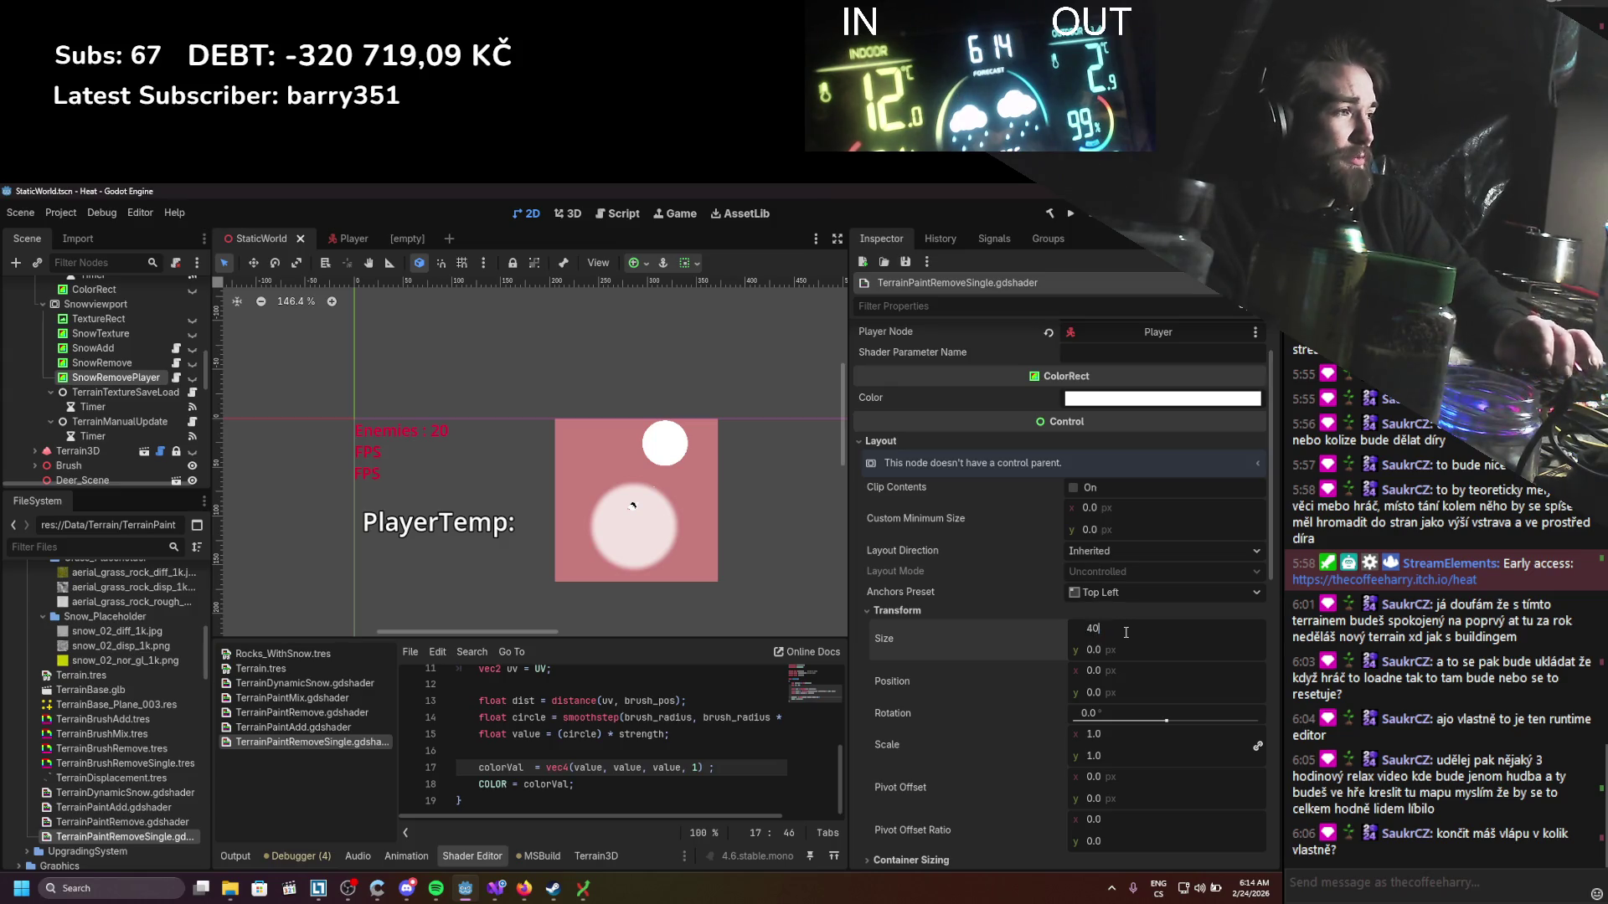
left_click(1166, 644)
type("40")
key("ctrl+s")
scroll(1052, 641, "down", 4)
scroll(1052, 641, "down", 4)
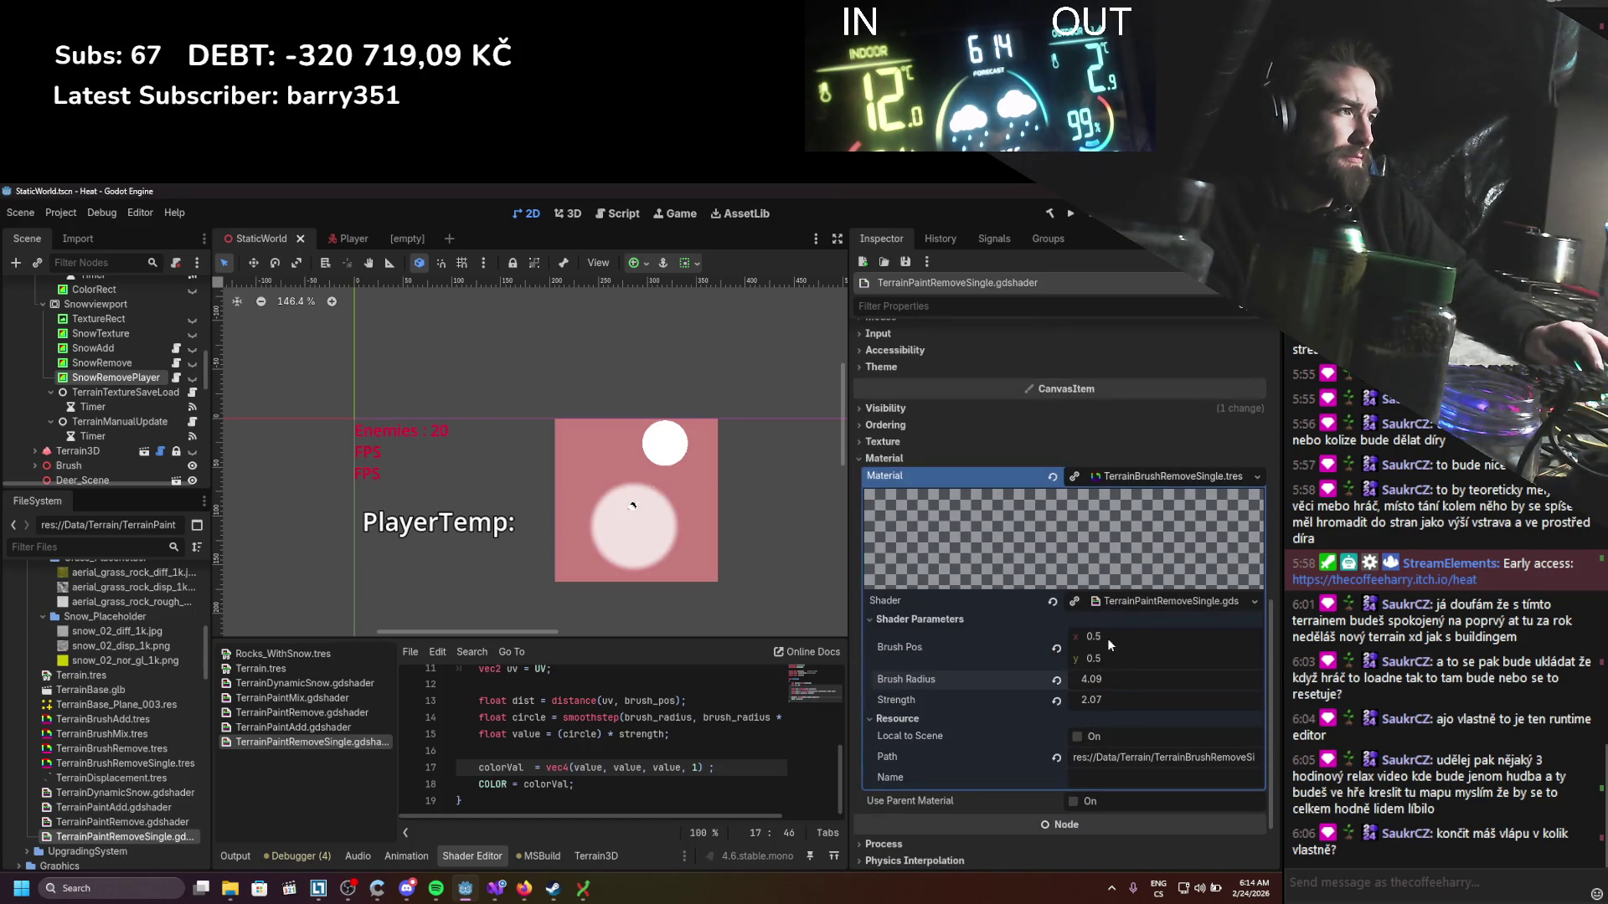
Step: Enlarge the brush radius slightly and make SnowRemovePlayer visible in the scene
mouse_move(1097, 678)
left_mouse_down()
mouse_move(1113, 678)
mouse_move(1019, 678)
left_mouse_up()
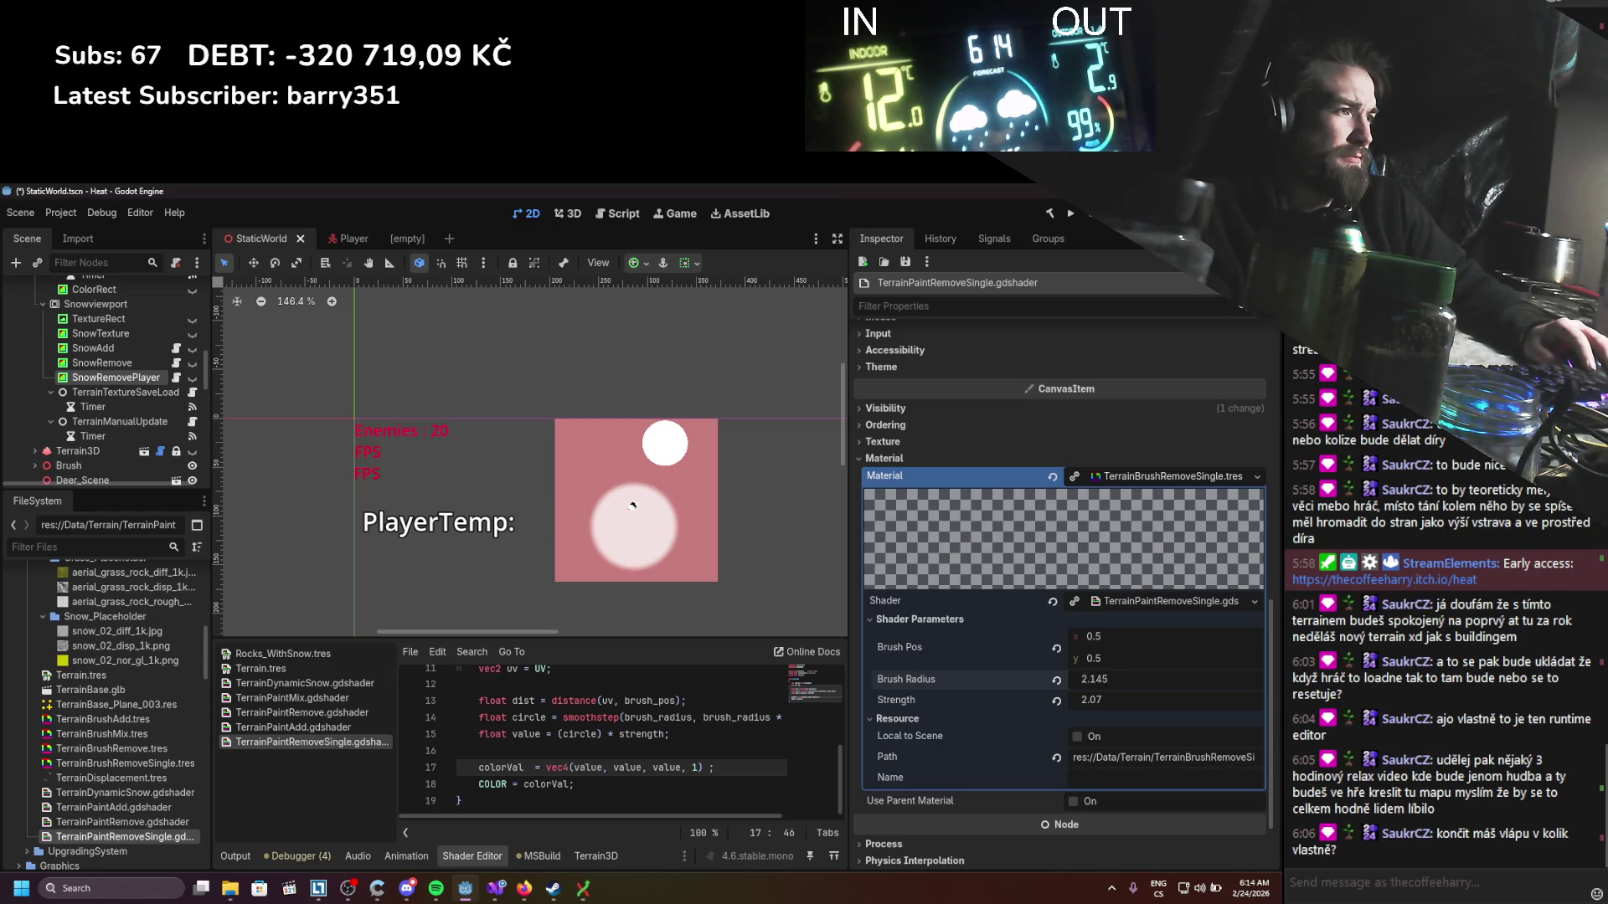
scroll(657, 756, "up", 4)
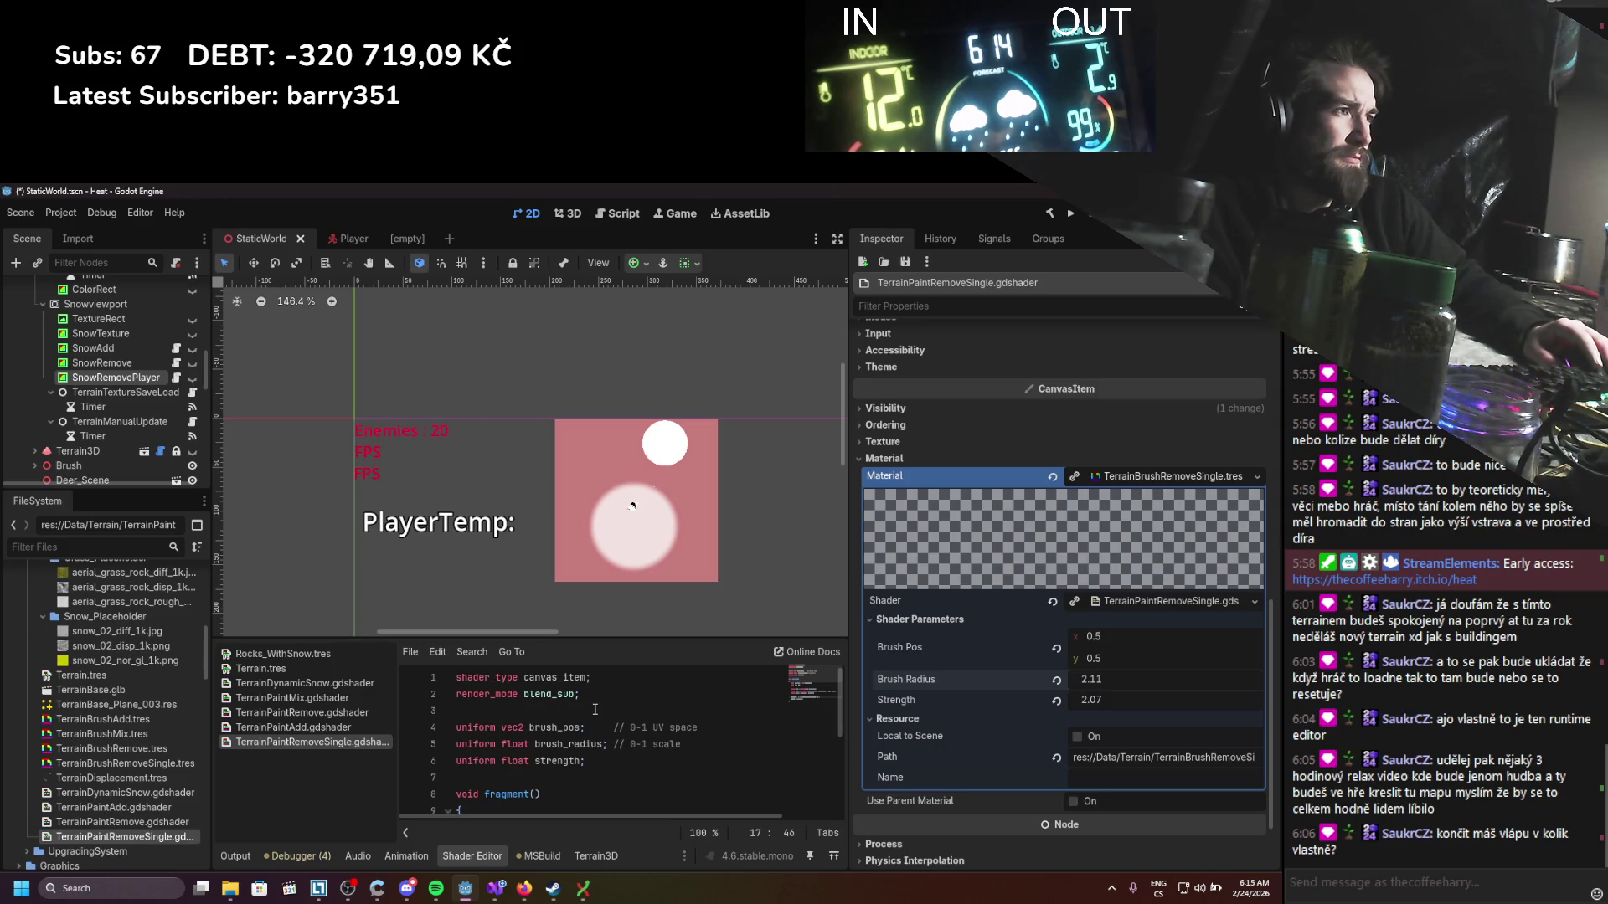
left_click(191, 378)
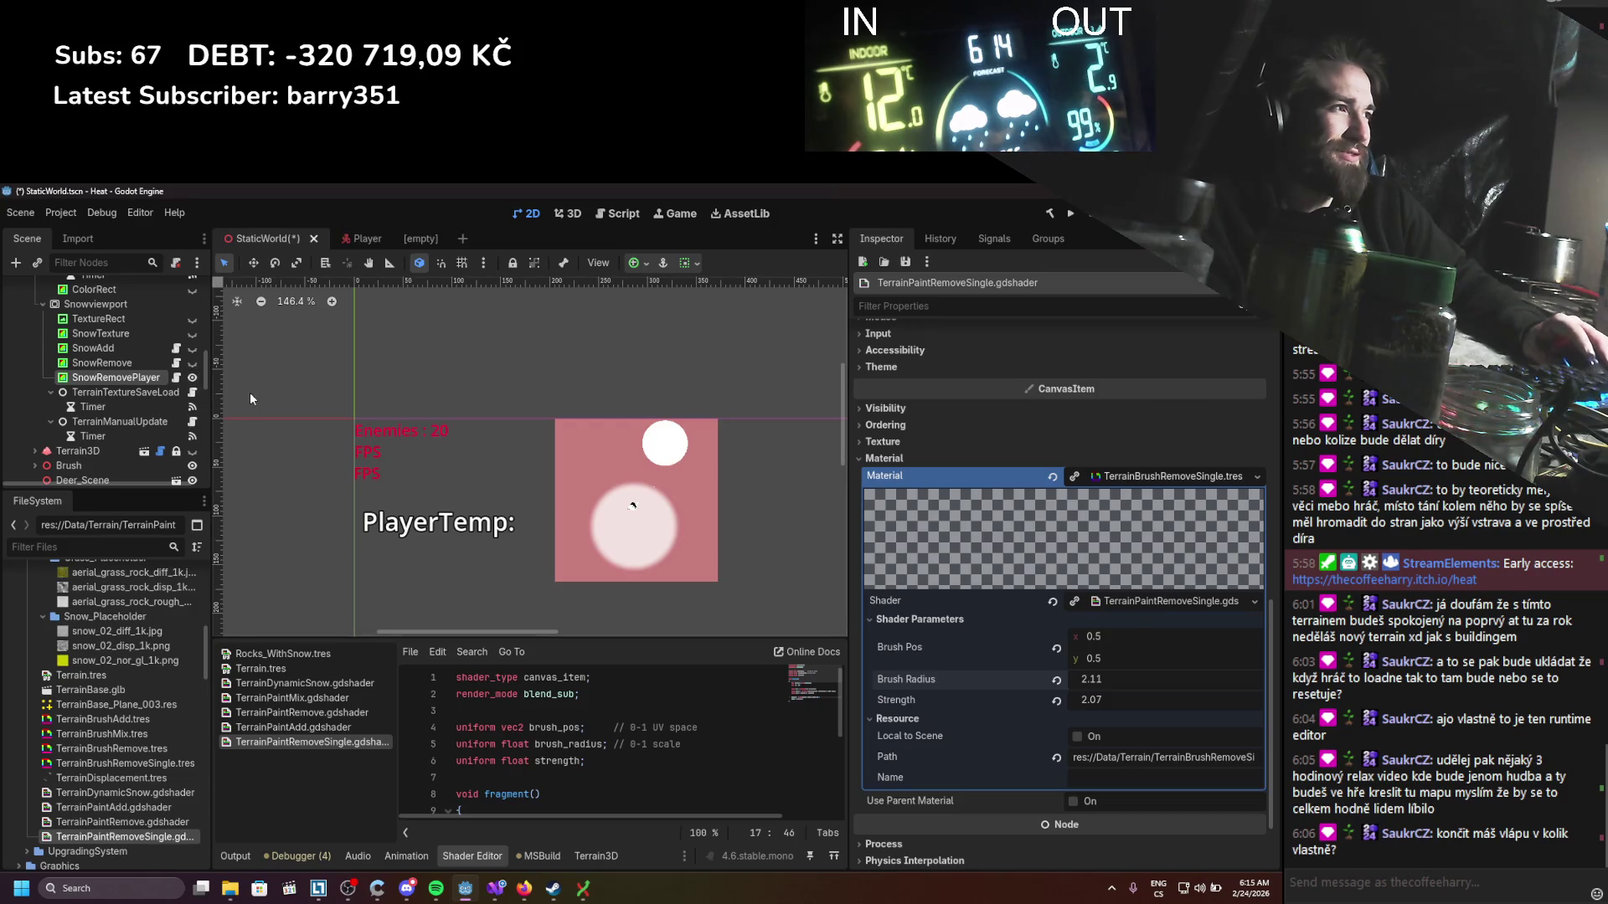
Step: Fine-tune brush radius, set brush Strength to 1.0, and save the scene
scroll(1256, 710, "up", 10)
scroll(1239, 711, "down", 5)
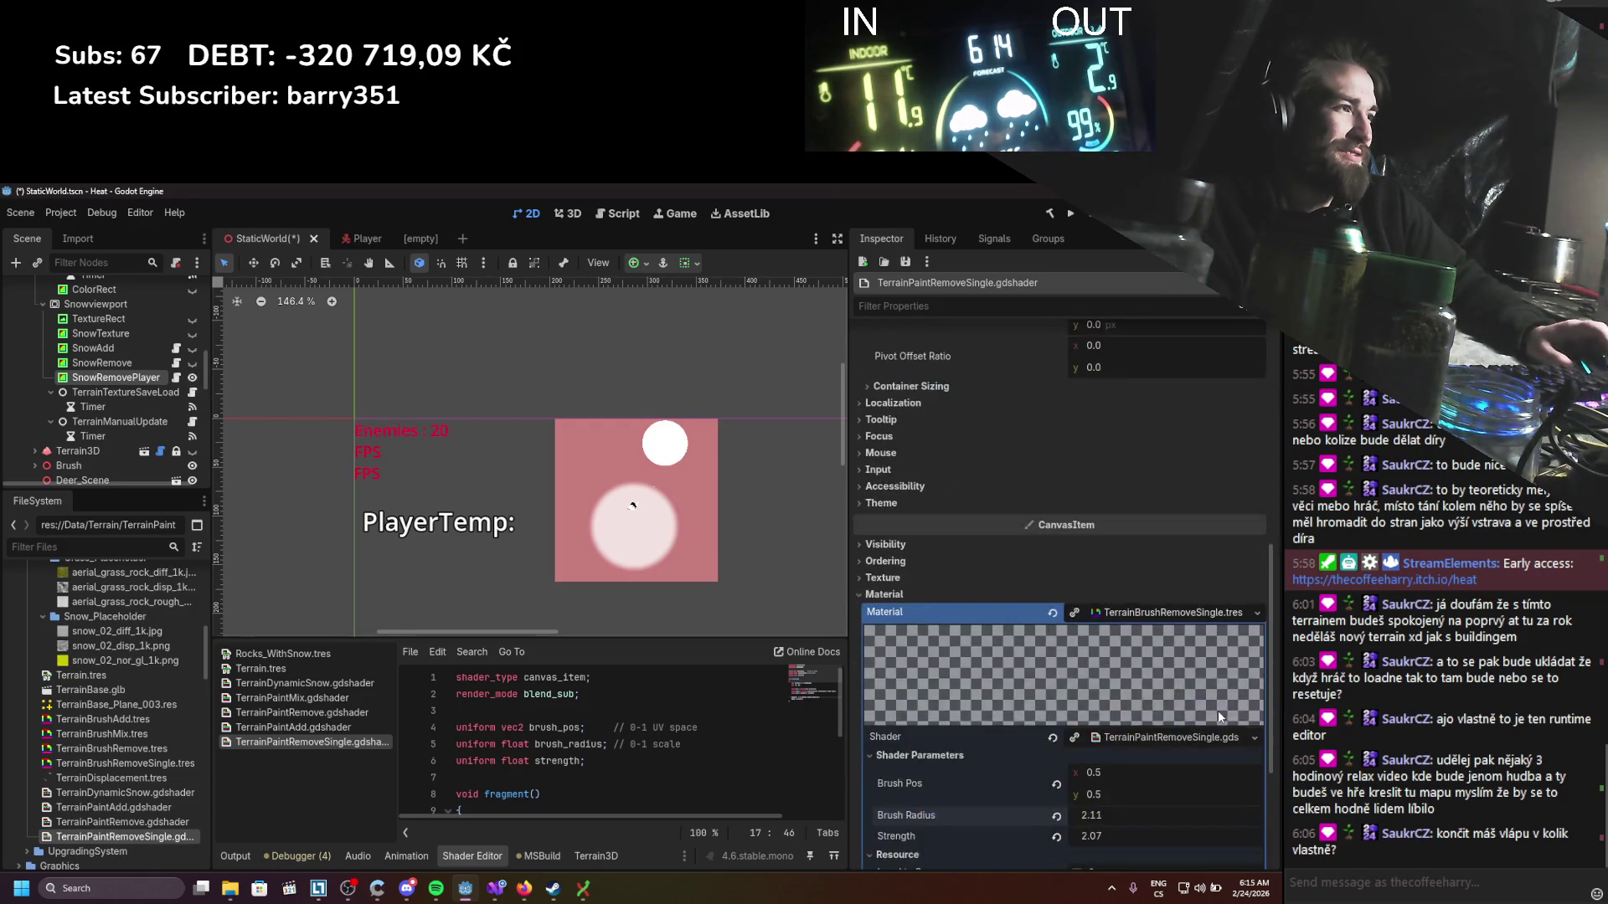
scroll(1224, 710, "down", 4)
mouse_move(1156, 701)
left_mouse_down()
mouse_move(1172, 701)
mouse_move(1118, 679)
left_mouse_up()
left_click_drag(1114, 700, 1096, 700)
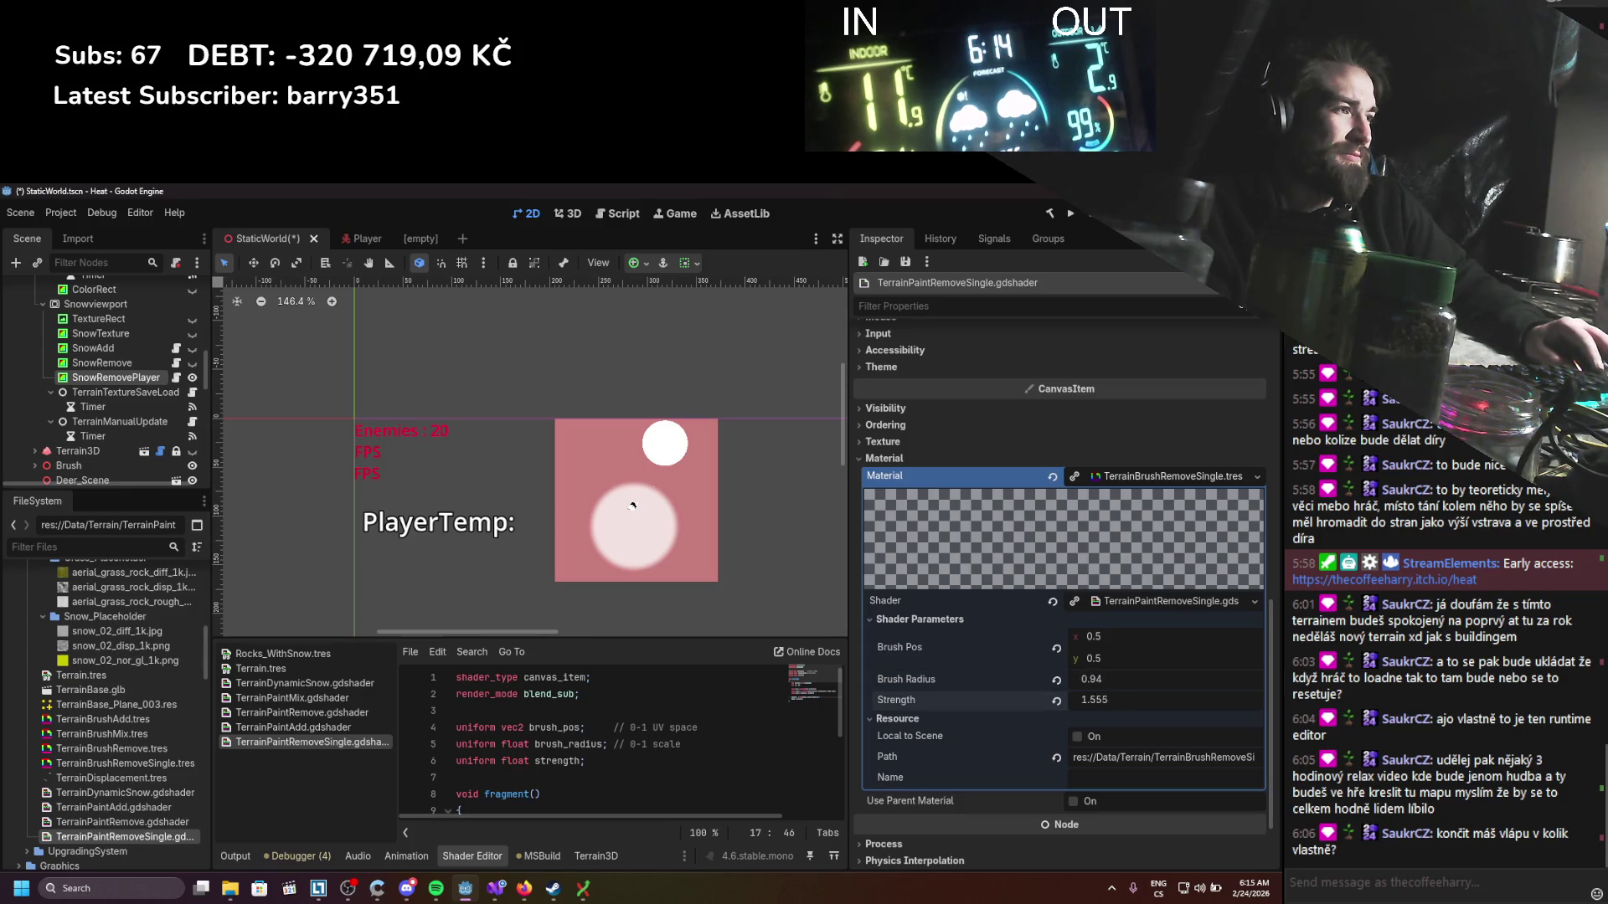
left_click(1109, 707)
type("1")
key("Return")
key("ctrl+s")
Step: Highlight every use of value in the shader and delete the colorVal initialisation line
scroll(642, 713, "down", 3)
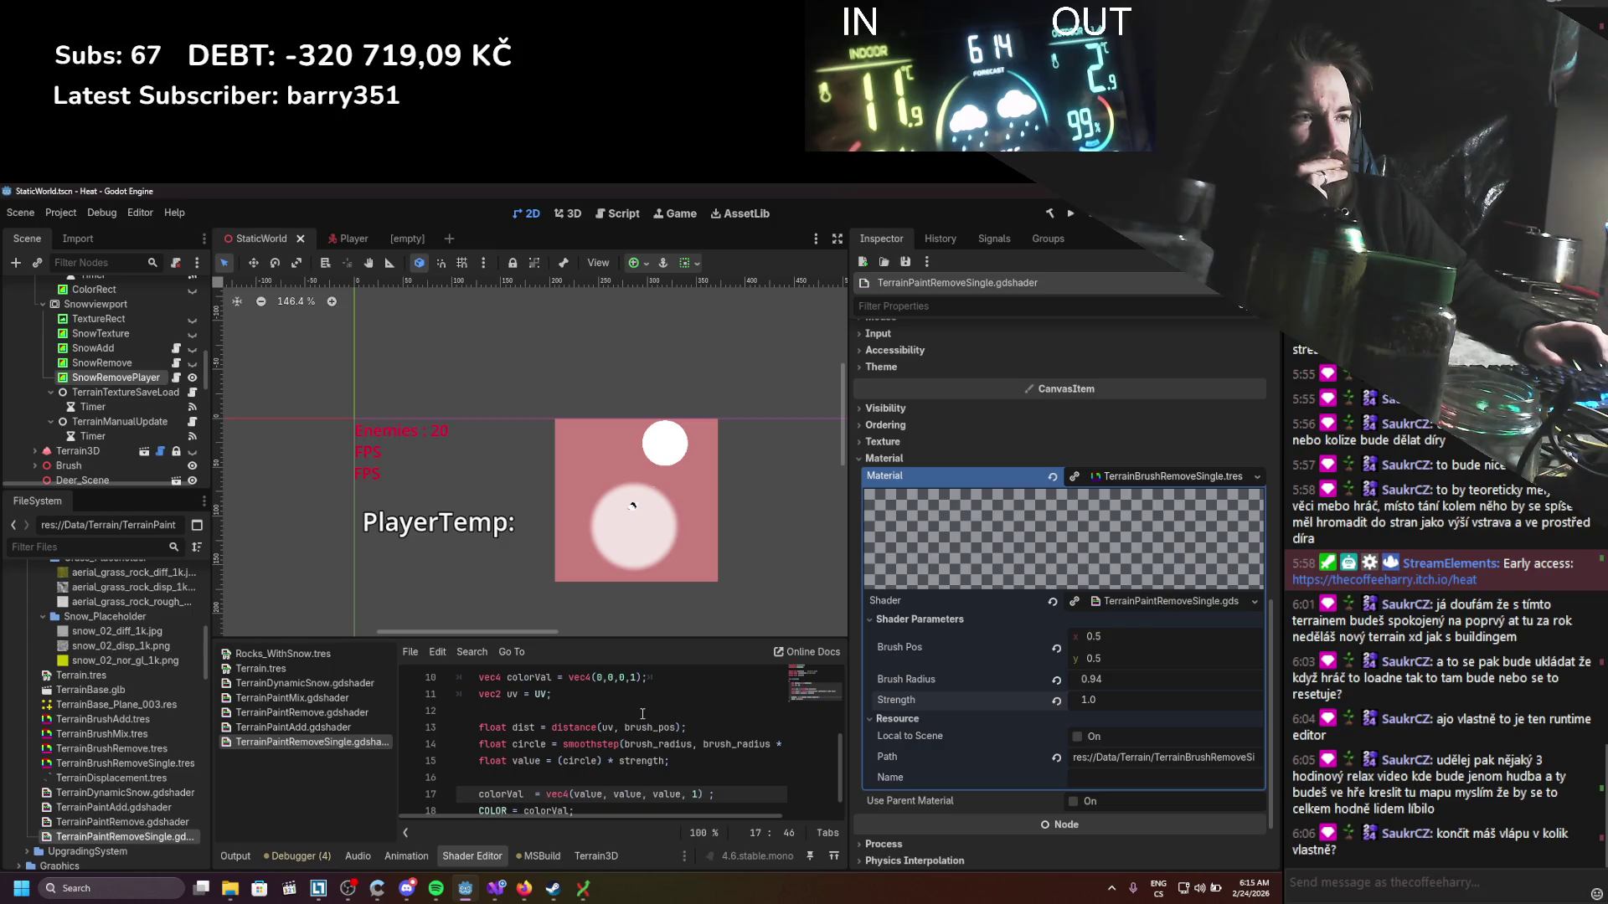
scroll(646, 725, "up", 1)
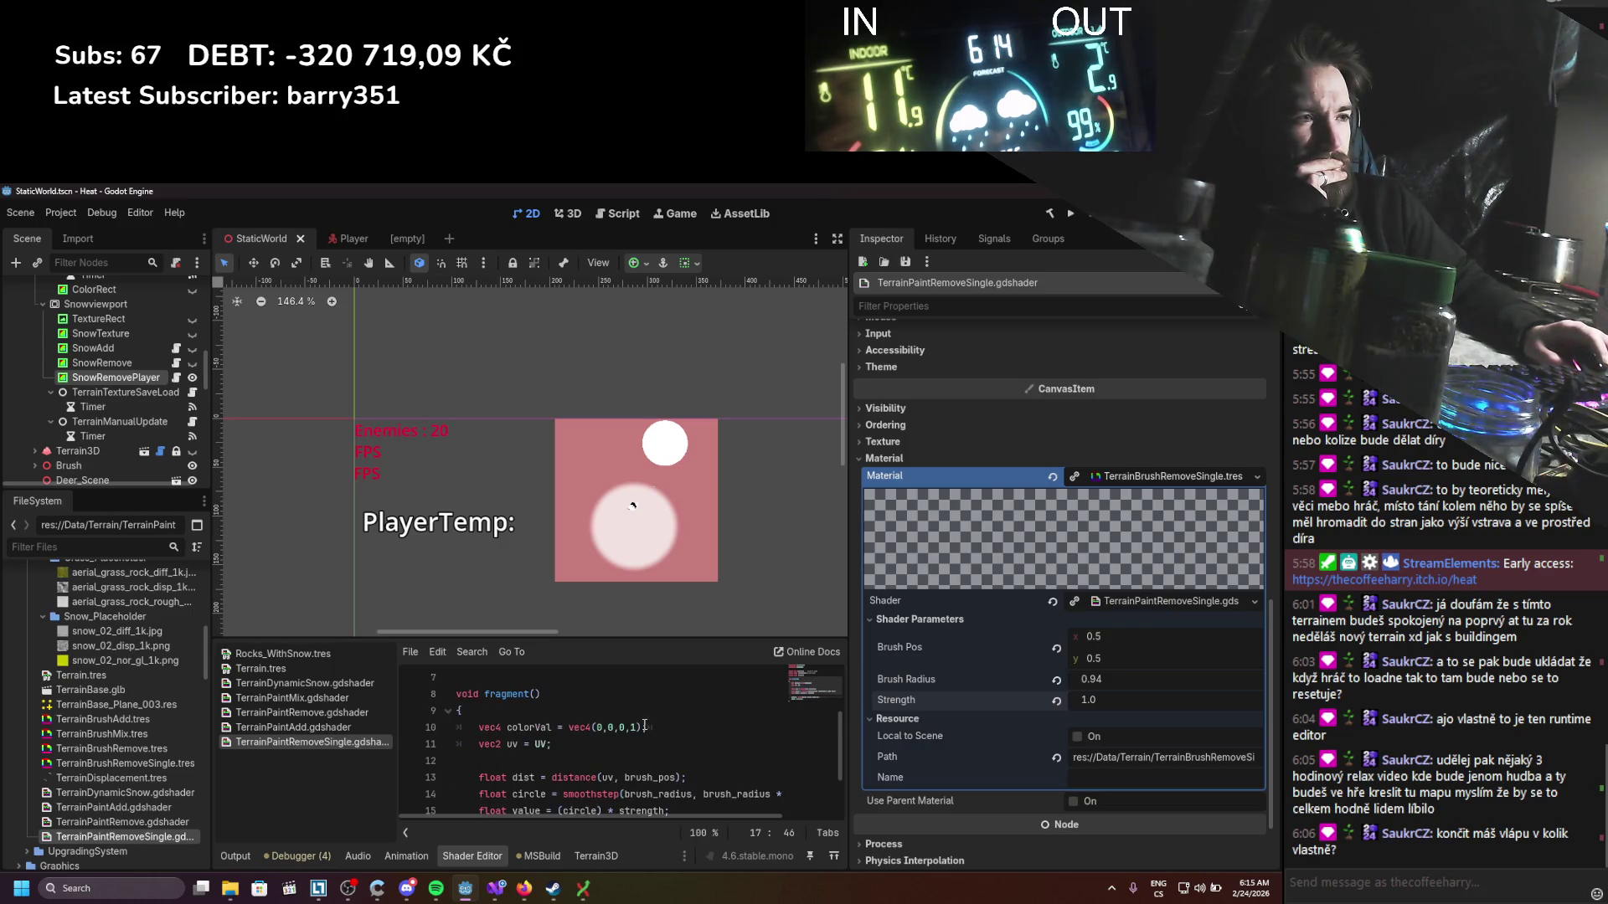
scroll(609, 737, "down", 2)
scroll(598, 741, "up", 1)
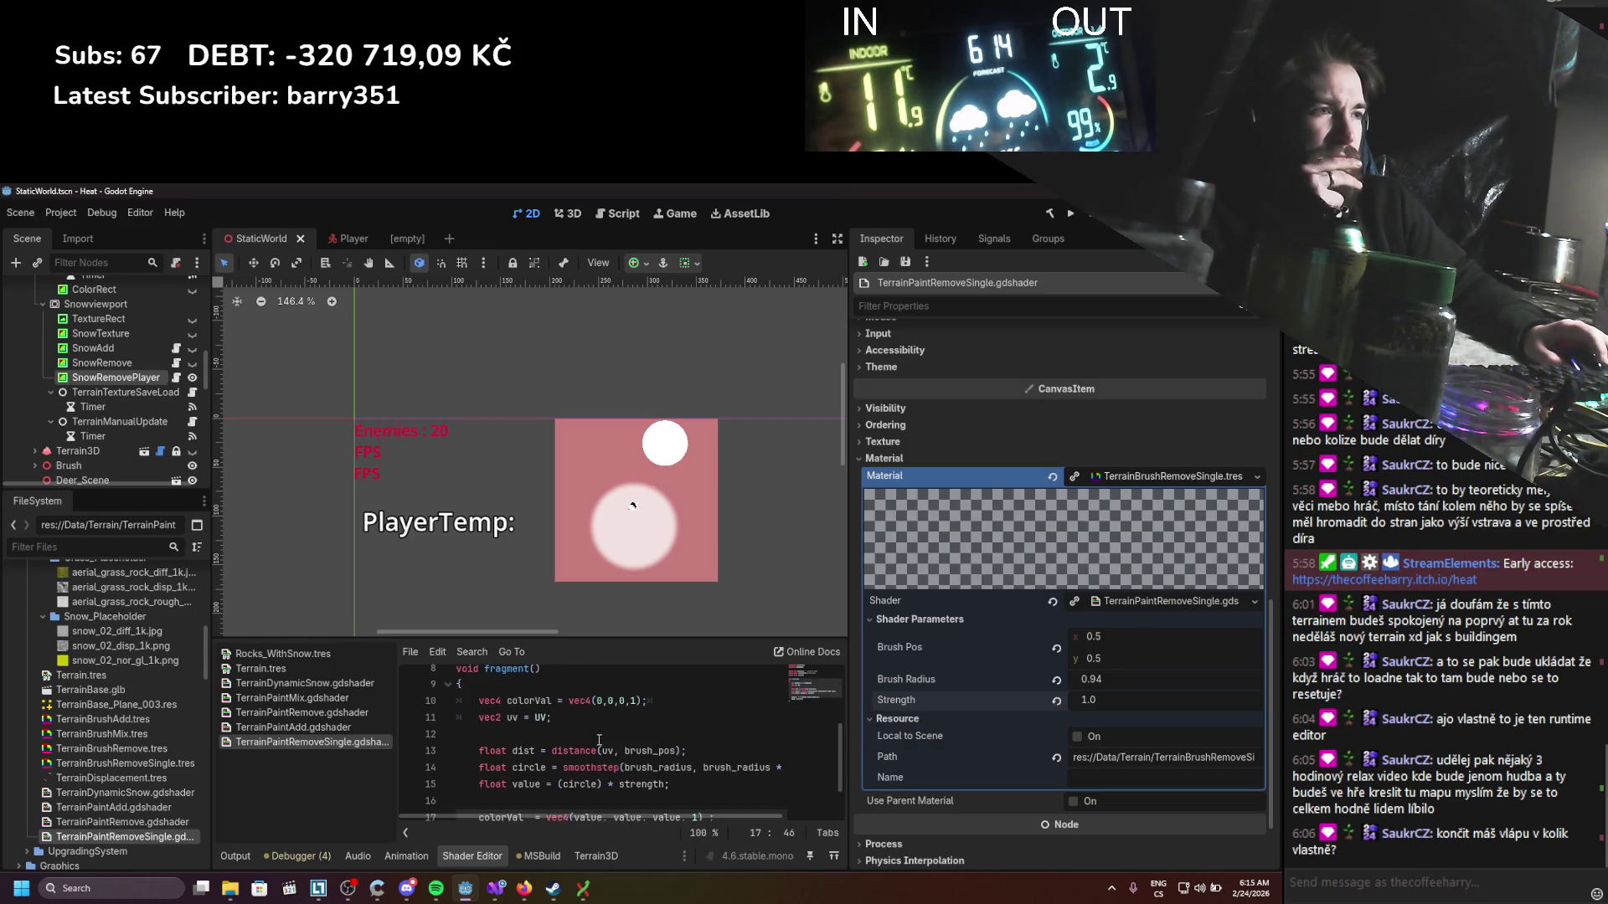
scroll(596, 735, "down", 1)
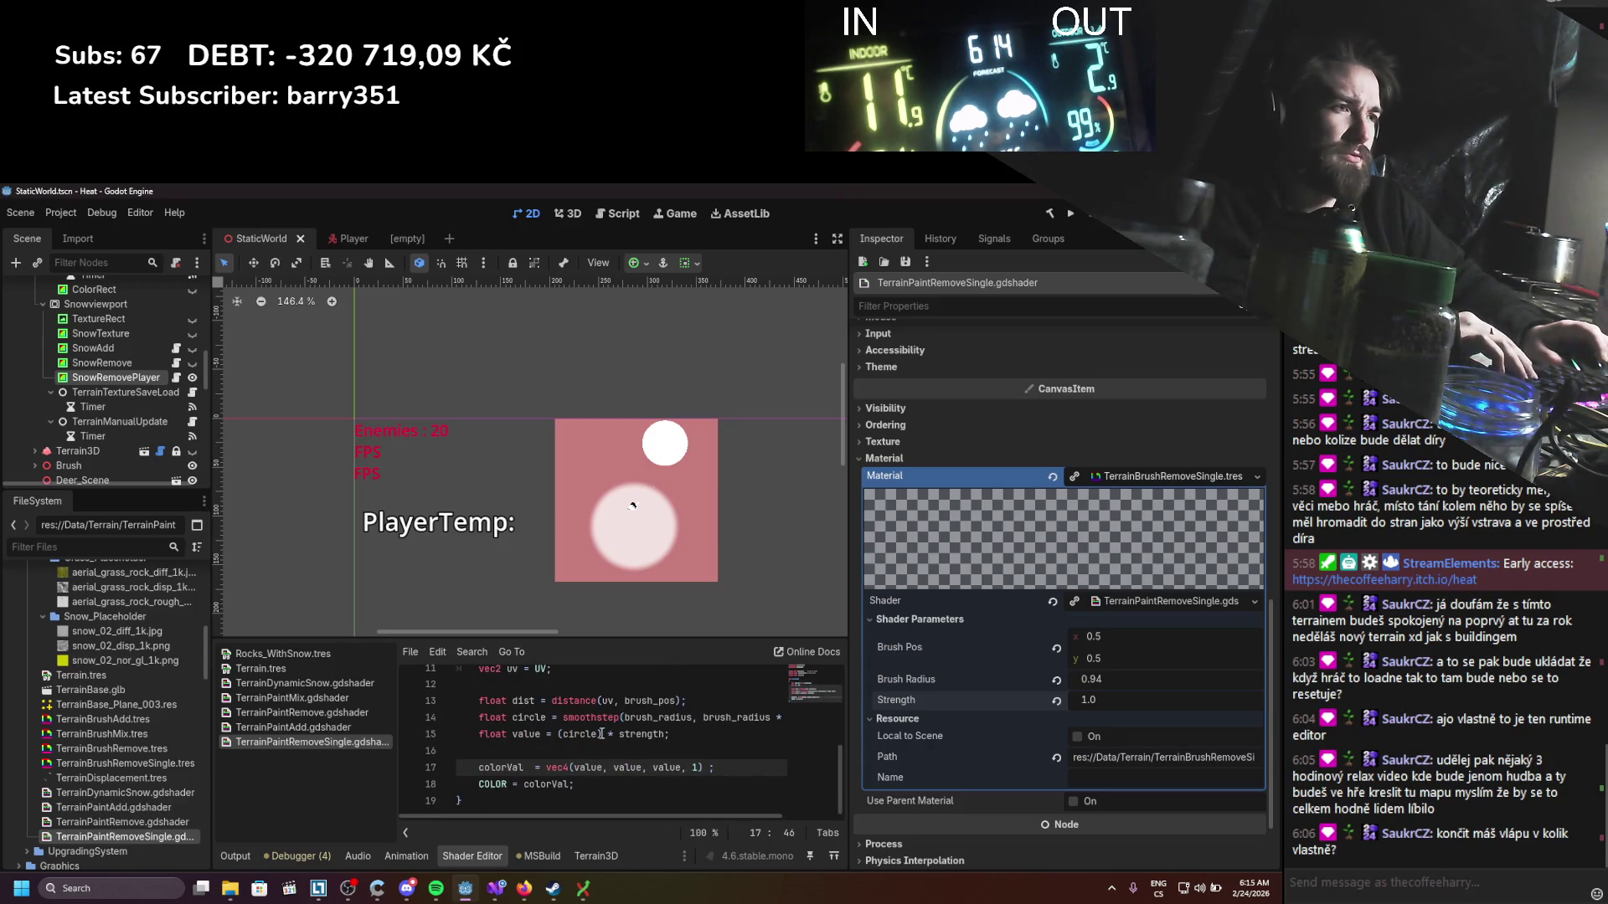
double_click(532, 733)
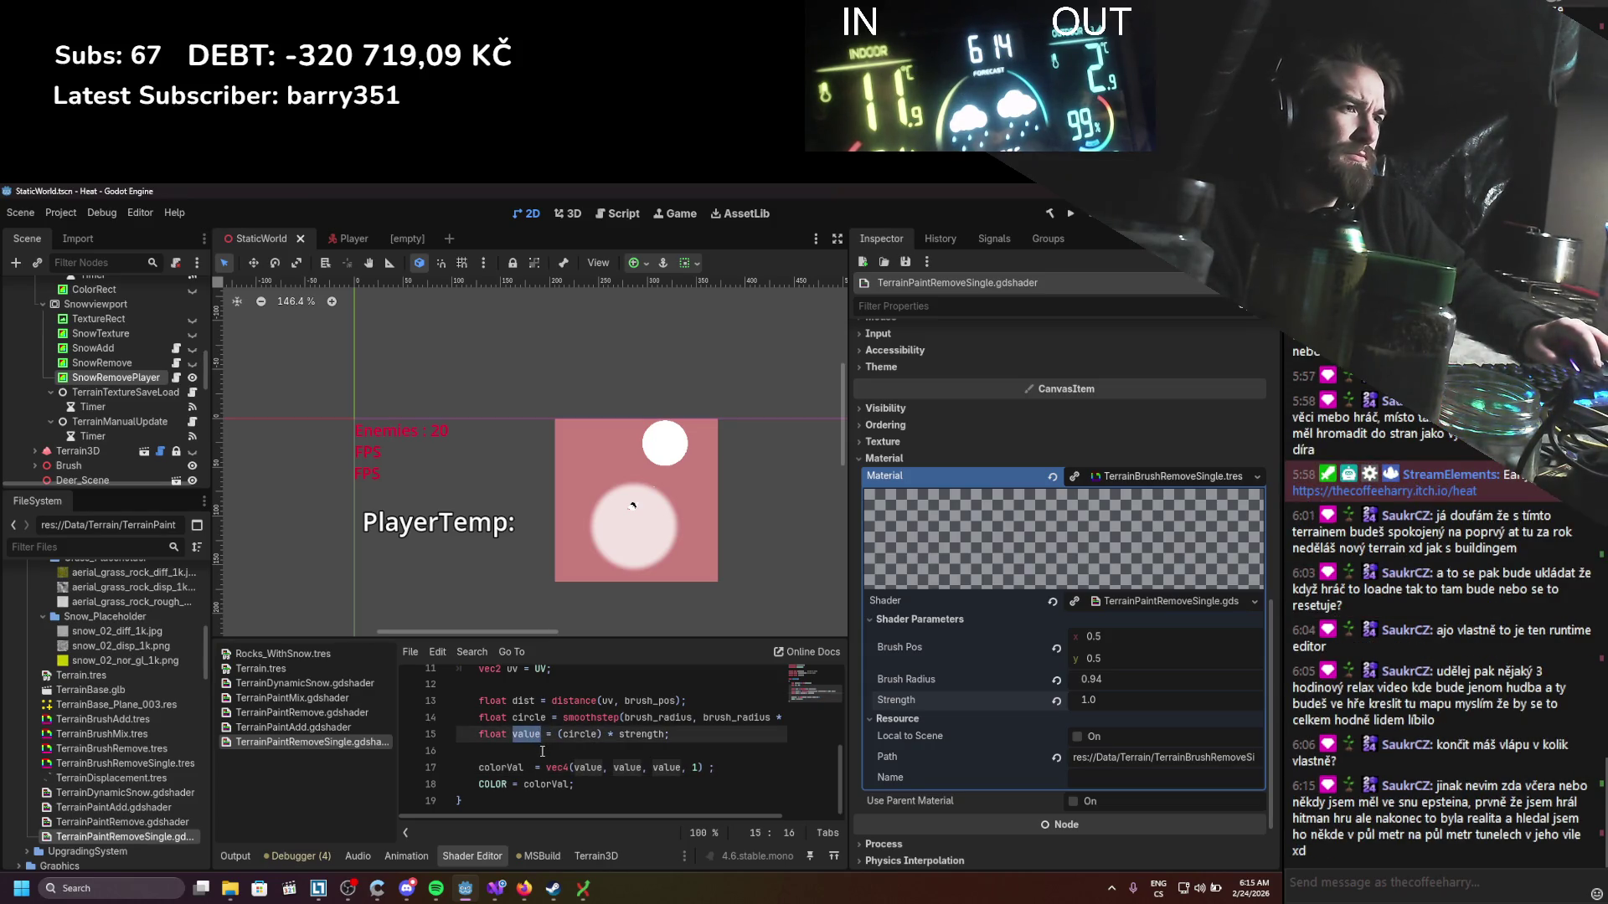
scroll(544, 768, "up", 1)
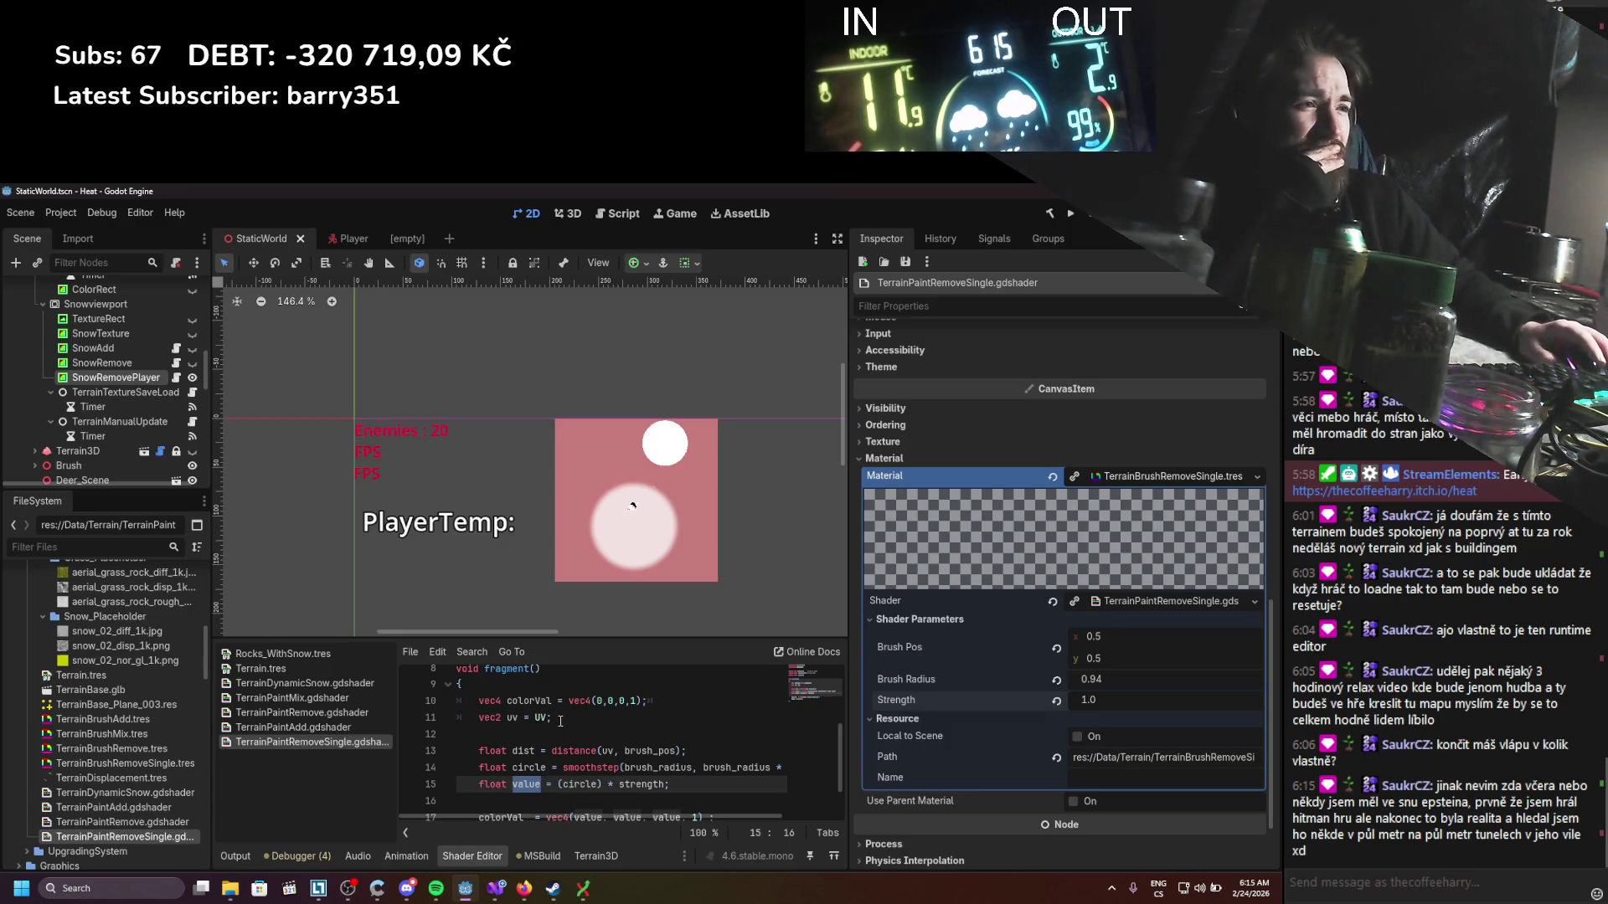
left_click_drag(655, 702, 441, 697)
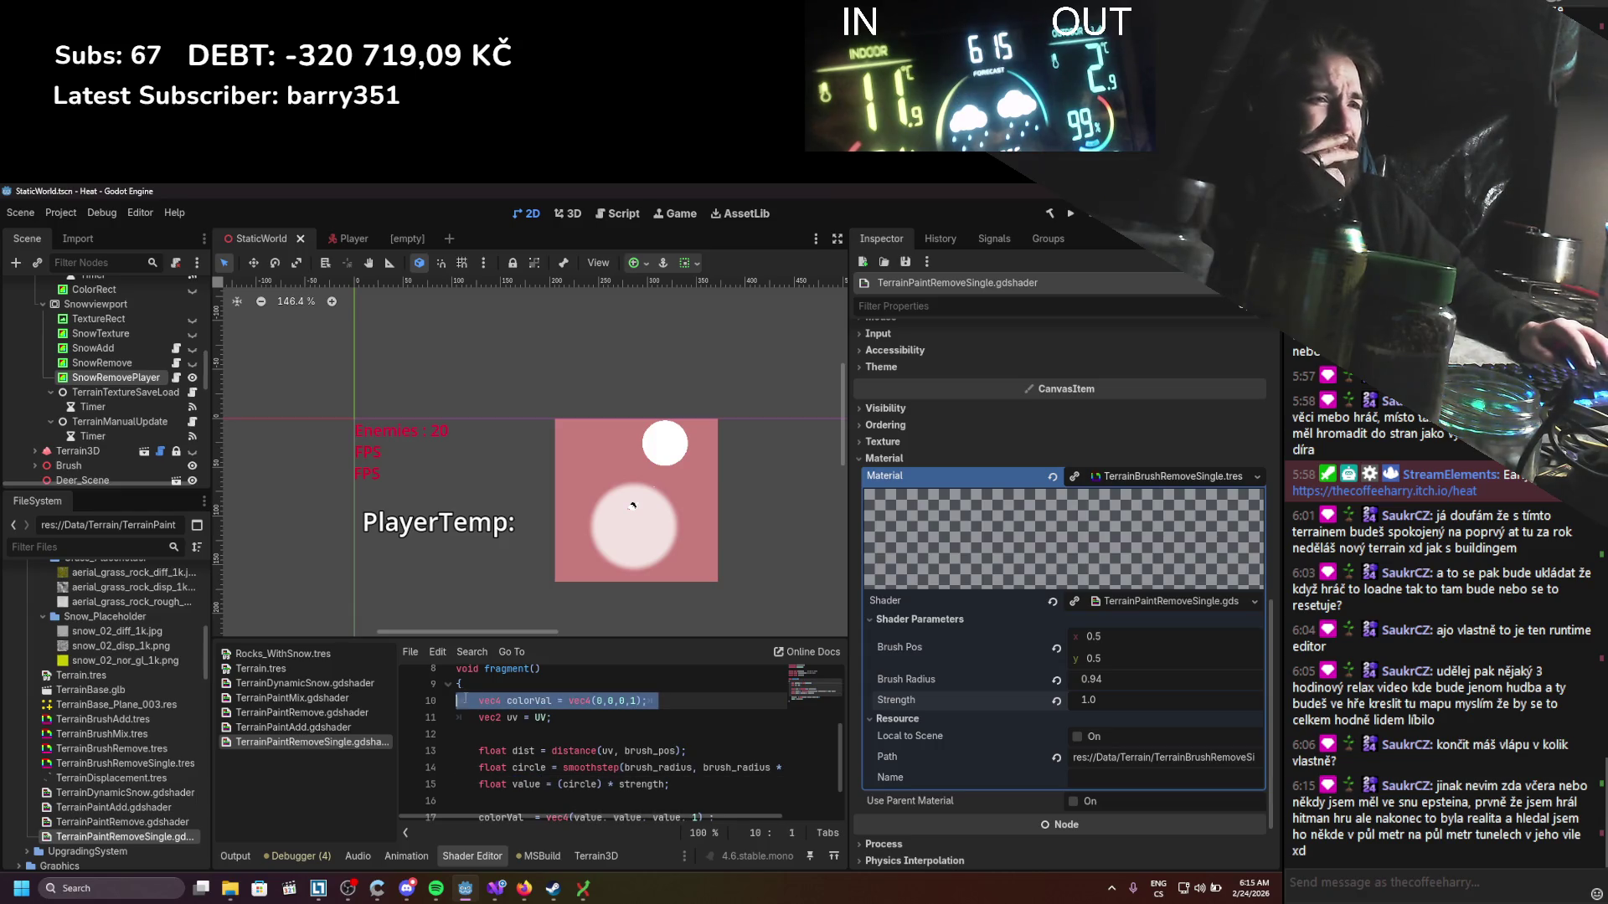
key("BackSpace")
key("BackSpace")
Step: Declare colorVal on line 16 as a vec4 and save
scroll(527, 740, "down", 1)
left_click(480, 769)
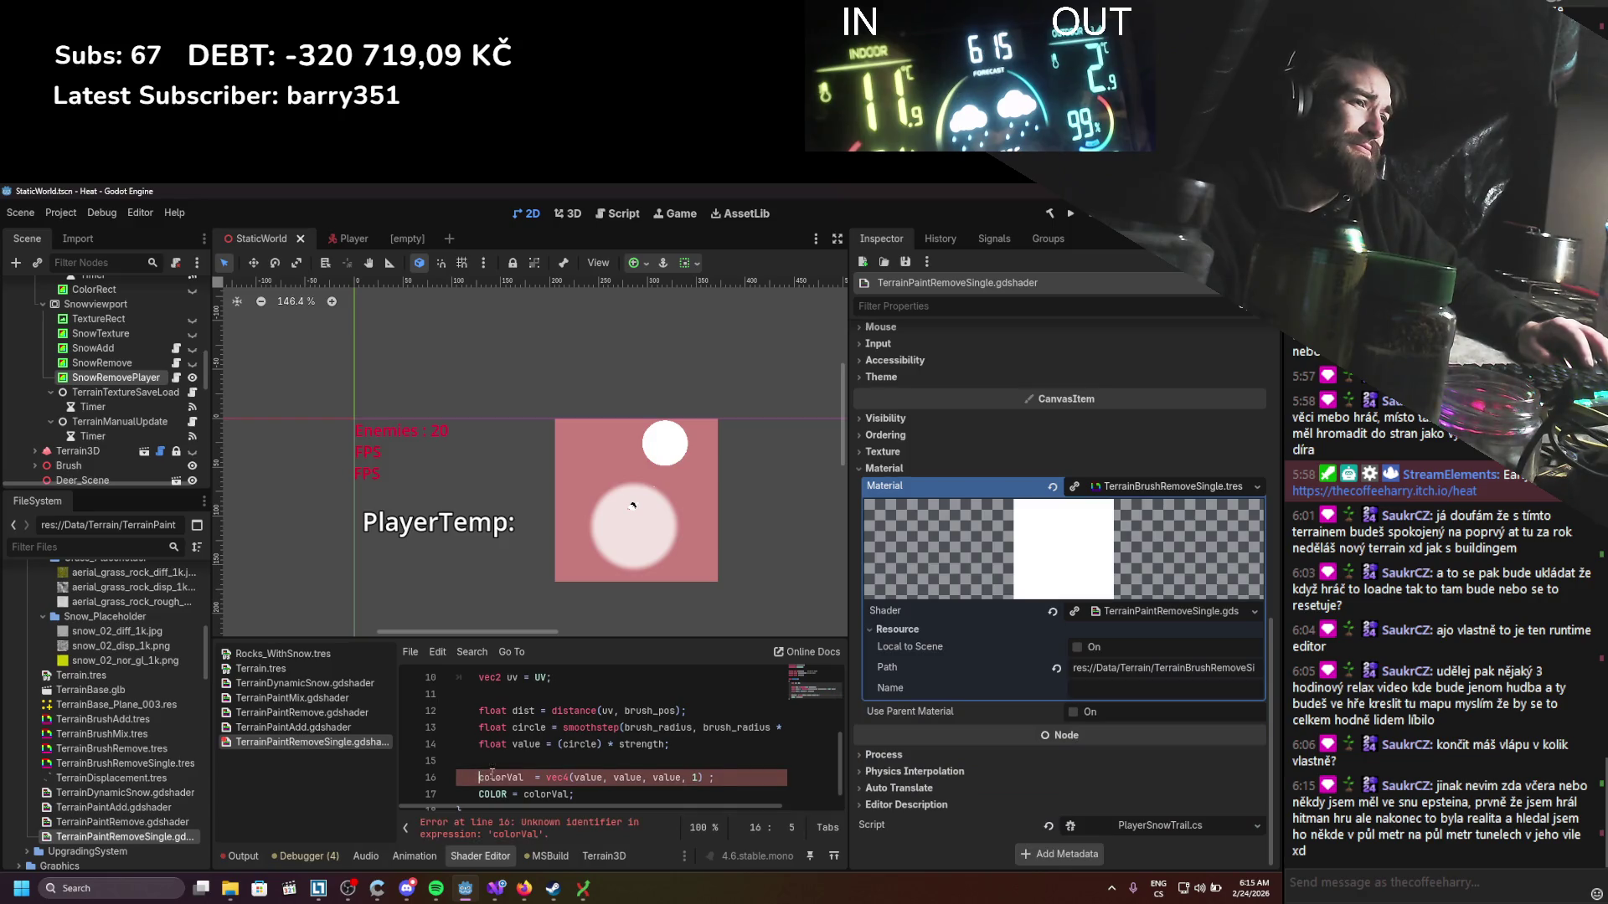
type("vec4")
key("ctrl+s")
left_click(587, 778)
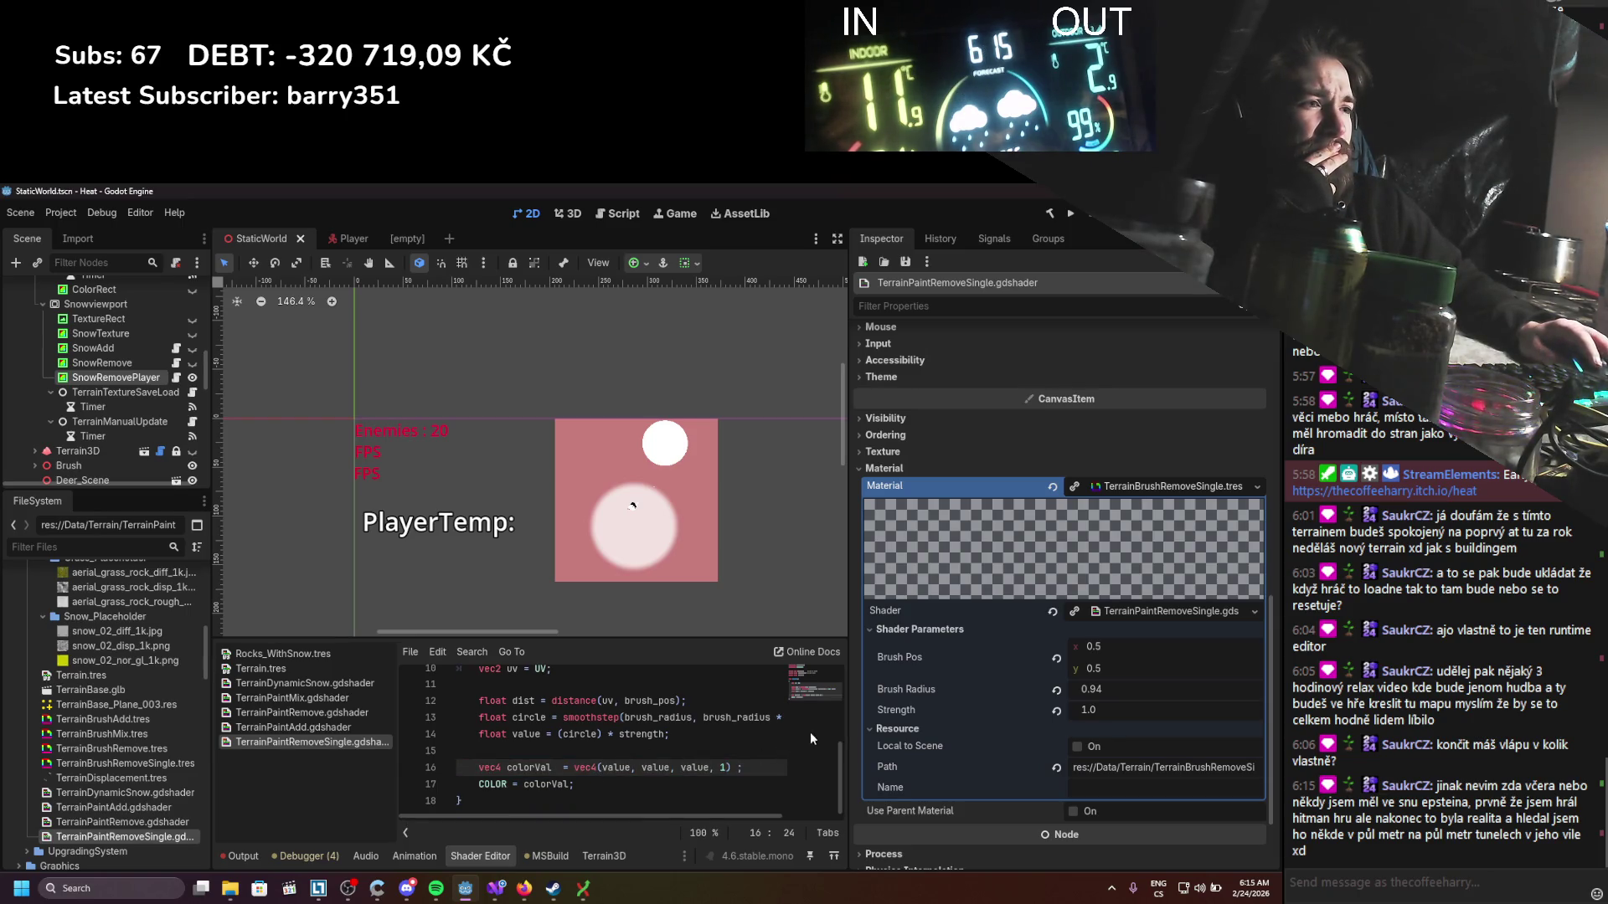
Step: Move the vec4(value, value, value, 1) expression into the COLOR assignment and delete the unused colorVal line
mouse_move(847, 723)
left_mouse_down()
mouse_move(942, 716)
mouse_move(832, 721)
left_mouse_up()
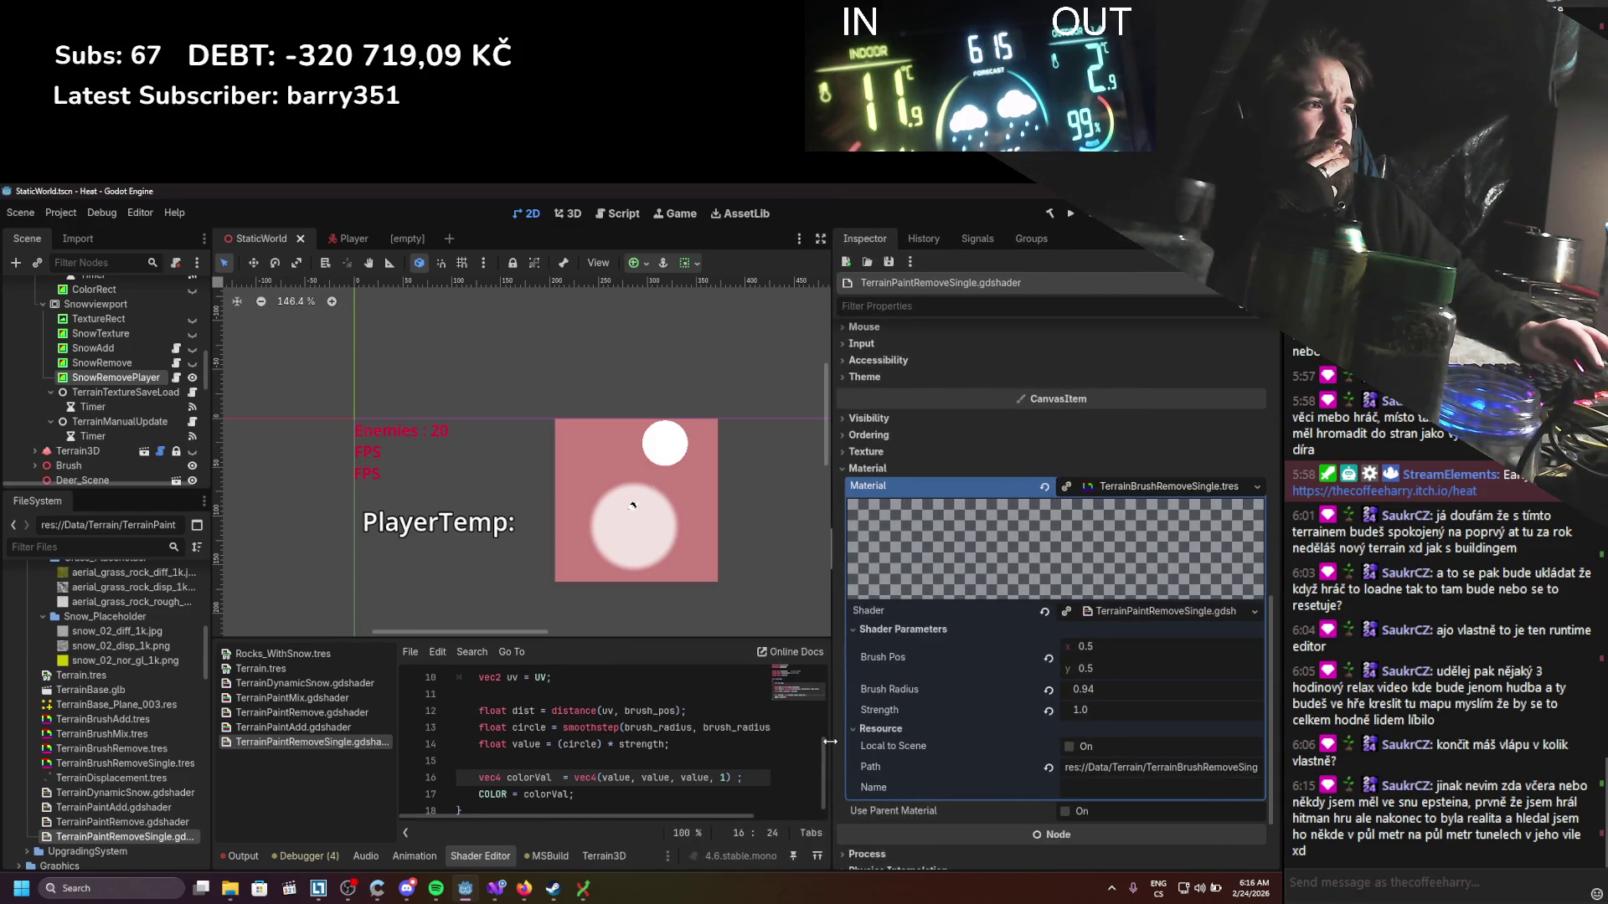
scroll(722, 739, "down", 1)
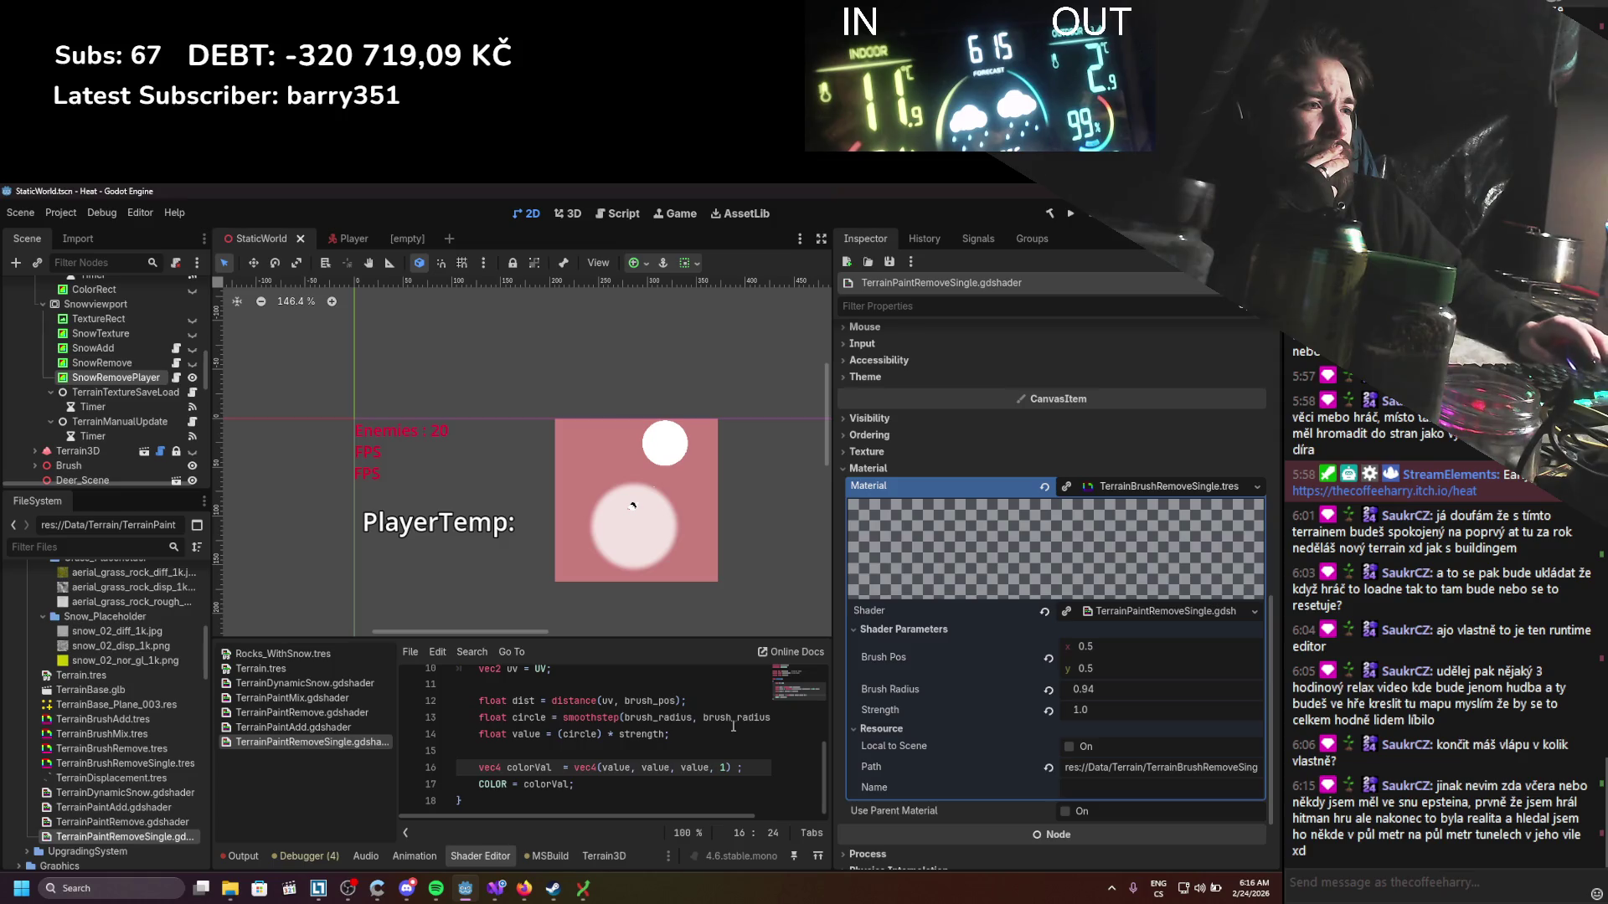
left_click_drag(573, 768, 779, 768)
key("ctrl+c")
key("BackSpace")
left_click(557, 785)
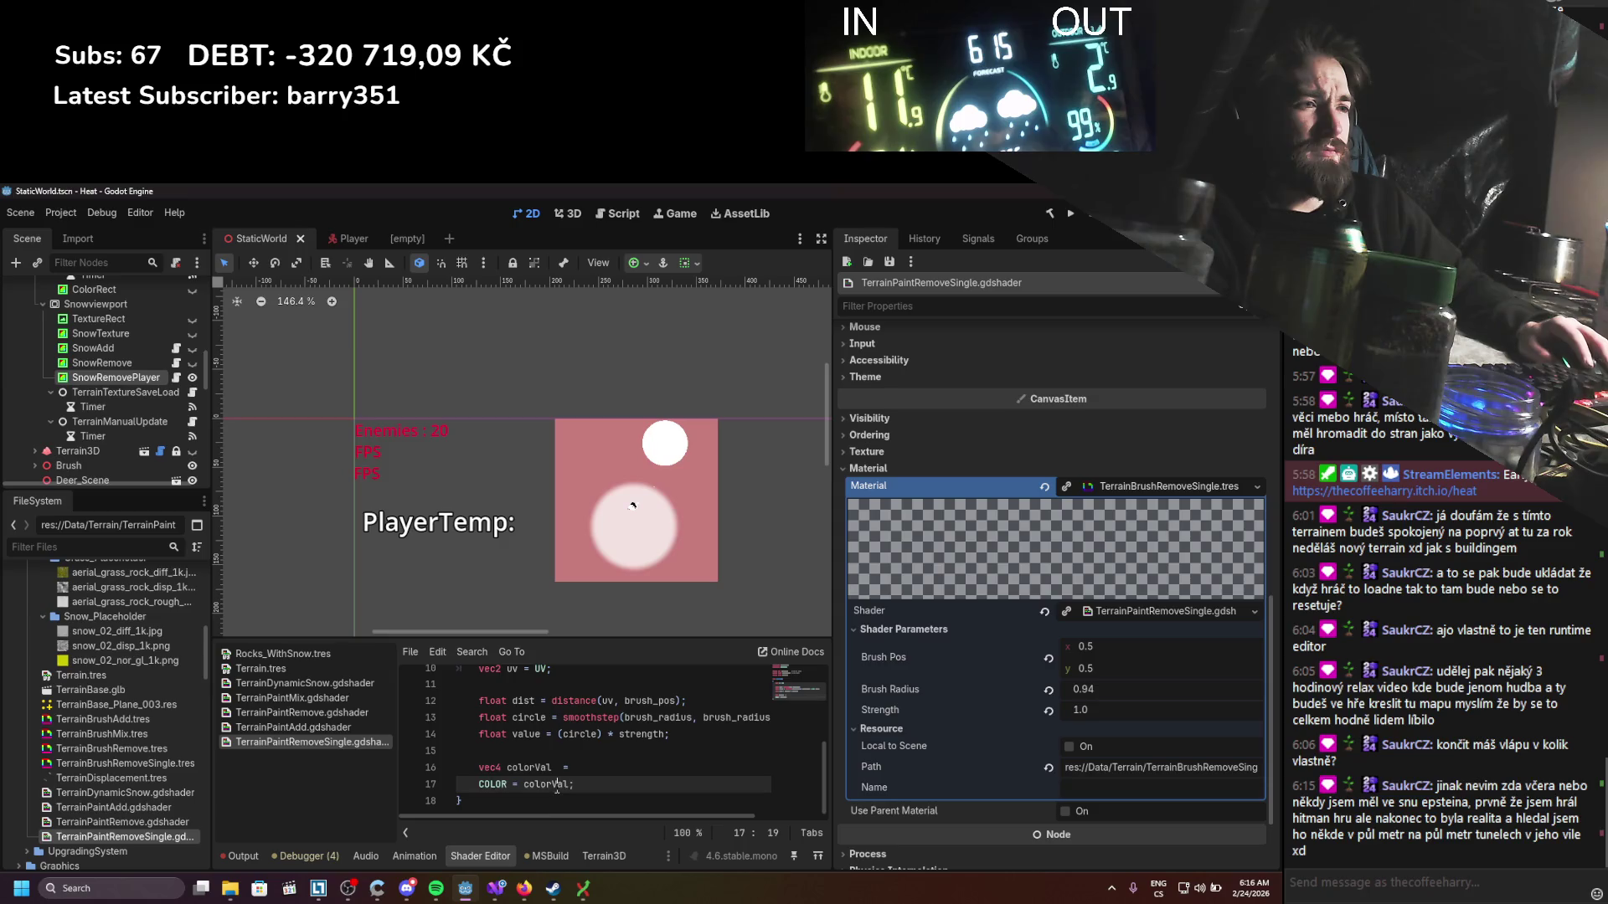
double_click(557, 784)
key("ctrl+v")
left_click(565, 768)
key("BackSpace")
key("BackSpace")
key("BackSpace")
key("ctrl+s")
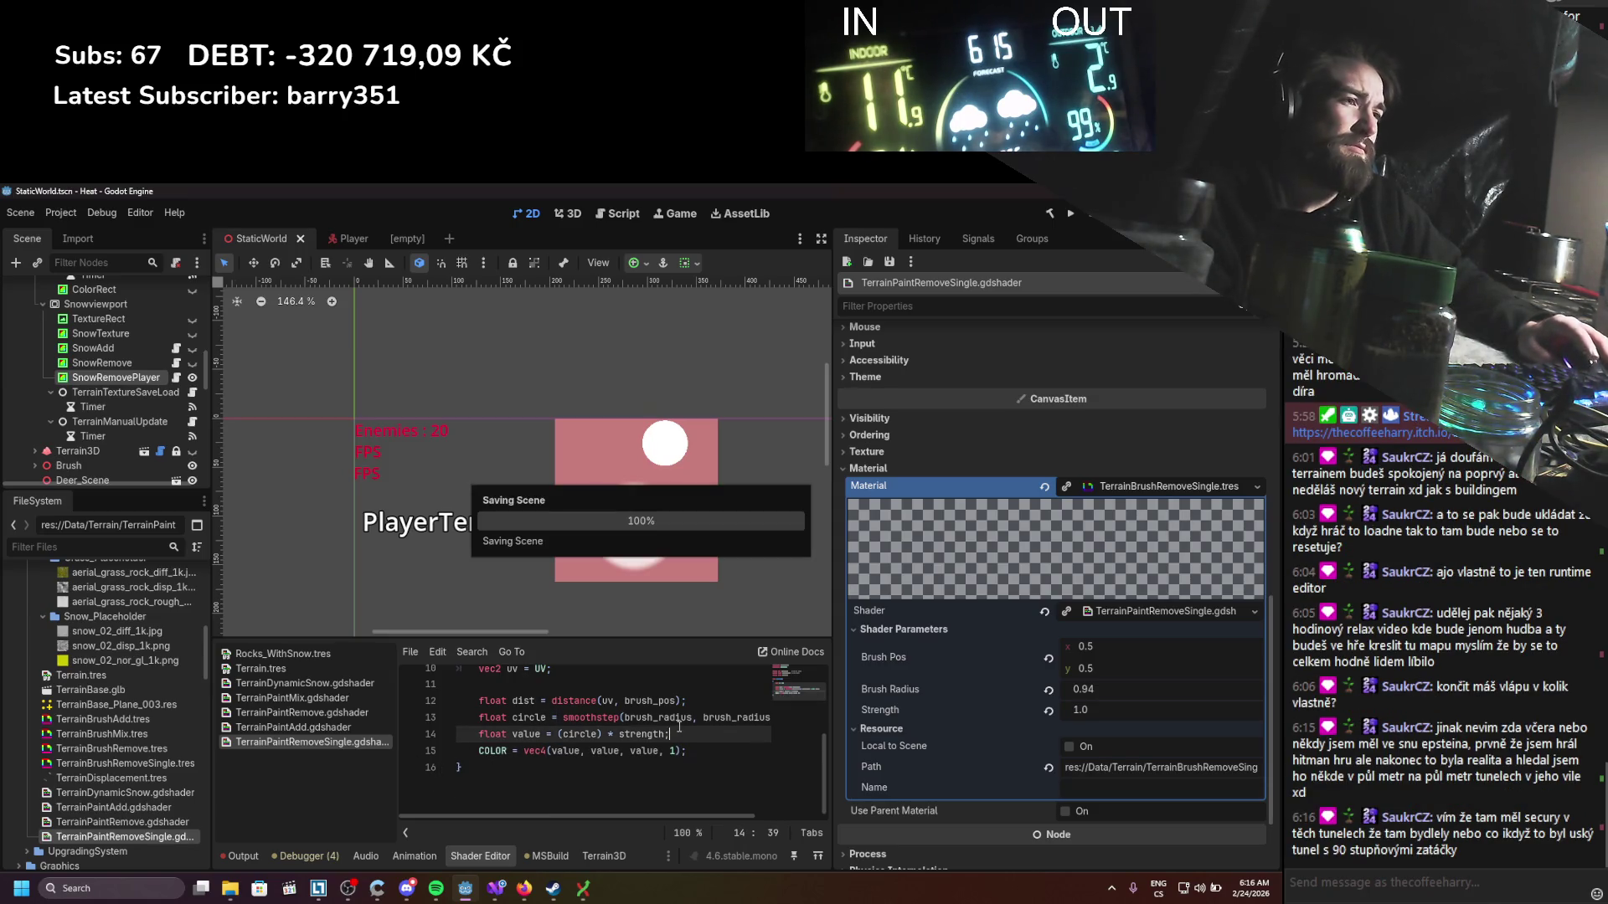
Step: Nudge Brush Pos x to 0.51
scroll(675, 727, "up", 2)
scroll(675, 727, "down", 2)
mouse_move(1112, 647)
left_mouse_down()
mouse_move(1063, 685)
mouse_move(1030, 685)
mouse_move(1100, 685)
mouse_move(1071, 709)
mouse_move(1156, 690)
left_mouse_up()
scroll(559, 737, "up", 3)
Step: Switch the shader's render mode from blend_sub to blend_add and save
left_click(559, 694)
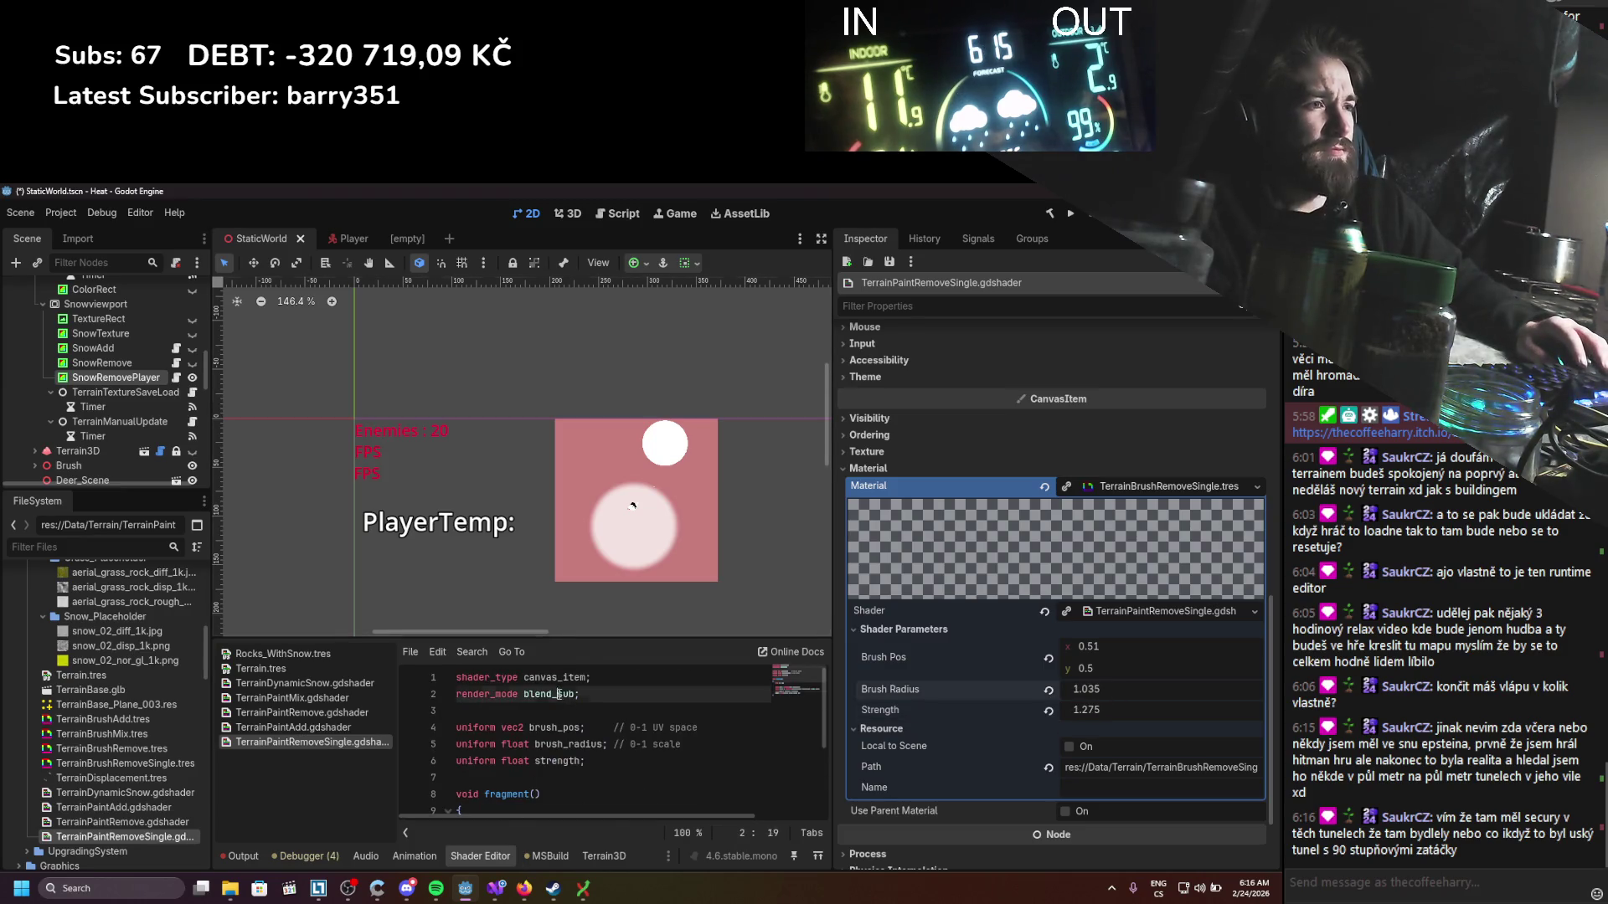
key("Delete")
key("Delete")
key("Delete")
type("add")
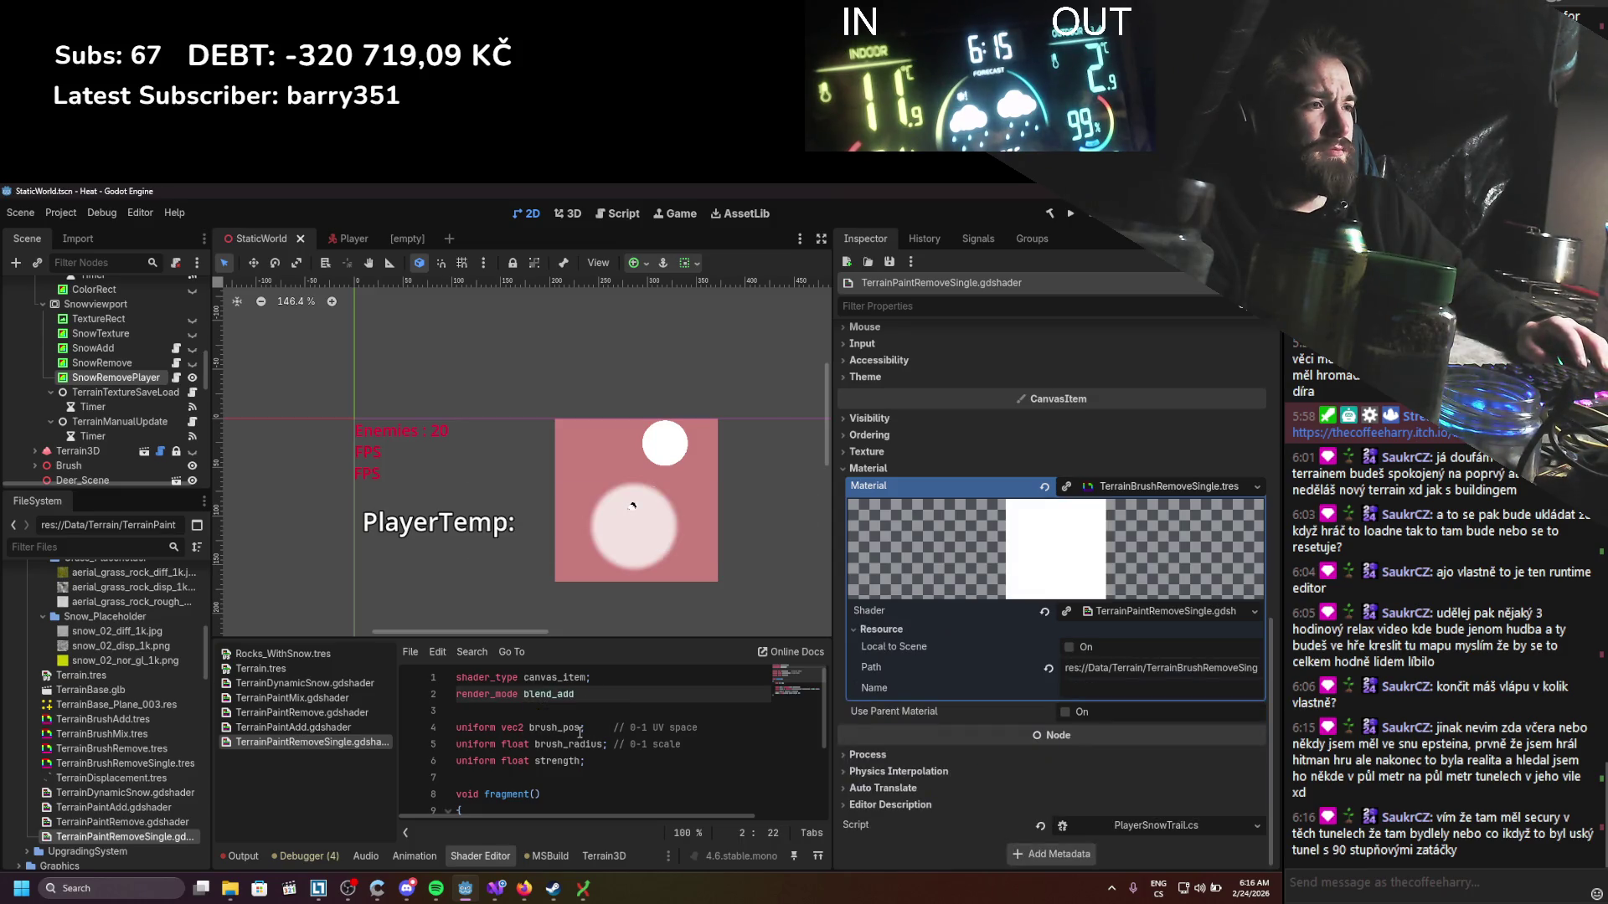
key("ctrl+s")
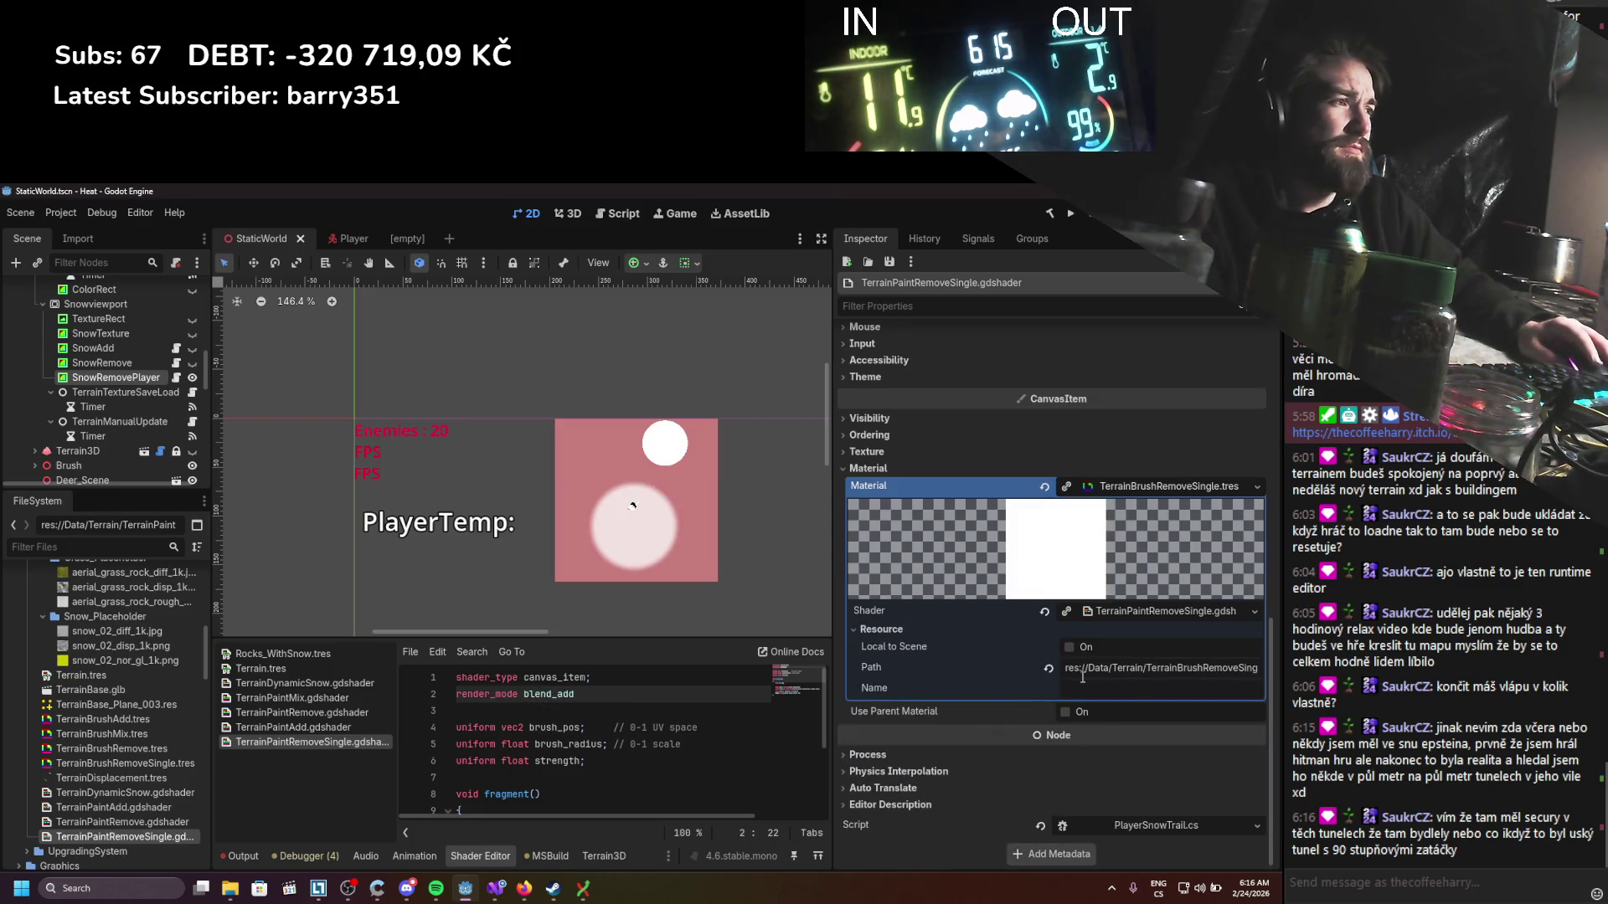
type(";")
key("ctrl+s")
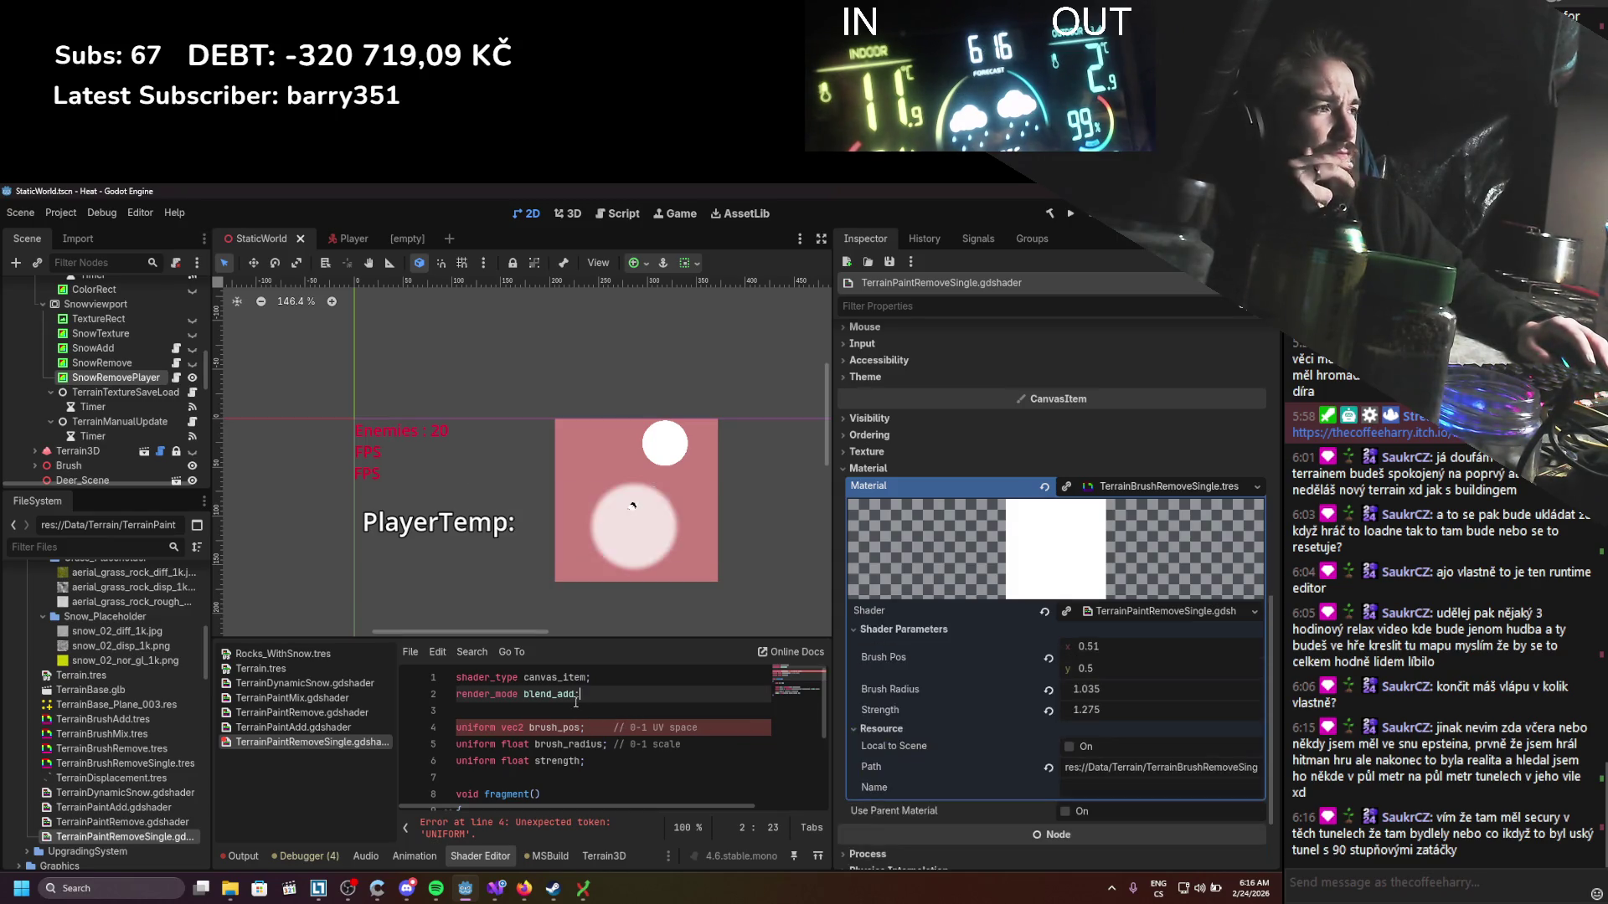
Step: Set brush Strength to 1.0 and Brush Pos x to 0.5, saving the scene
mouse_move(1124, 709)
left_mouse_down()
mouse_move(1068, 709)
mouse_move(1124, 708)
mouse_move(1096, 696)
mouse_move(1071, 696)
mouse_move(1159, 709)
left_mouse_up()
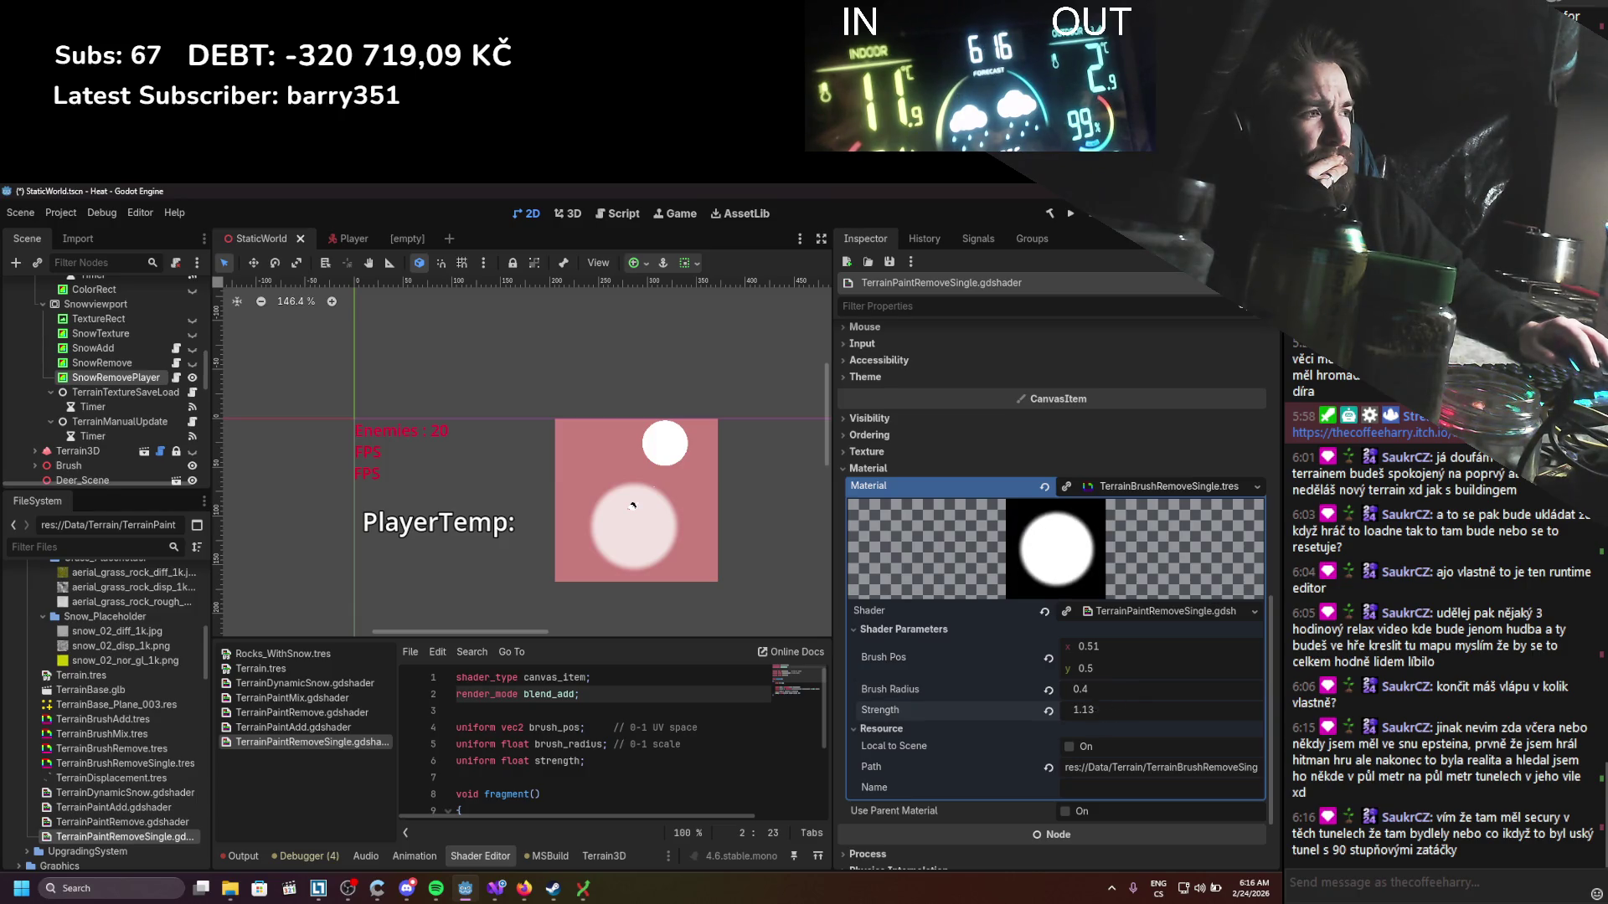
type("1")
key("Return")
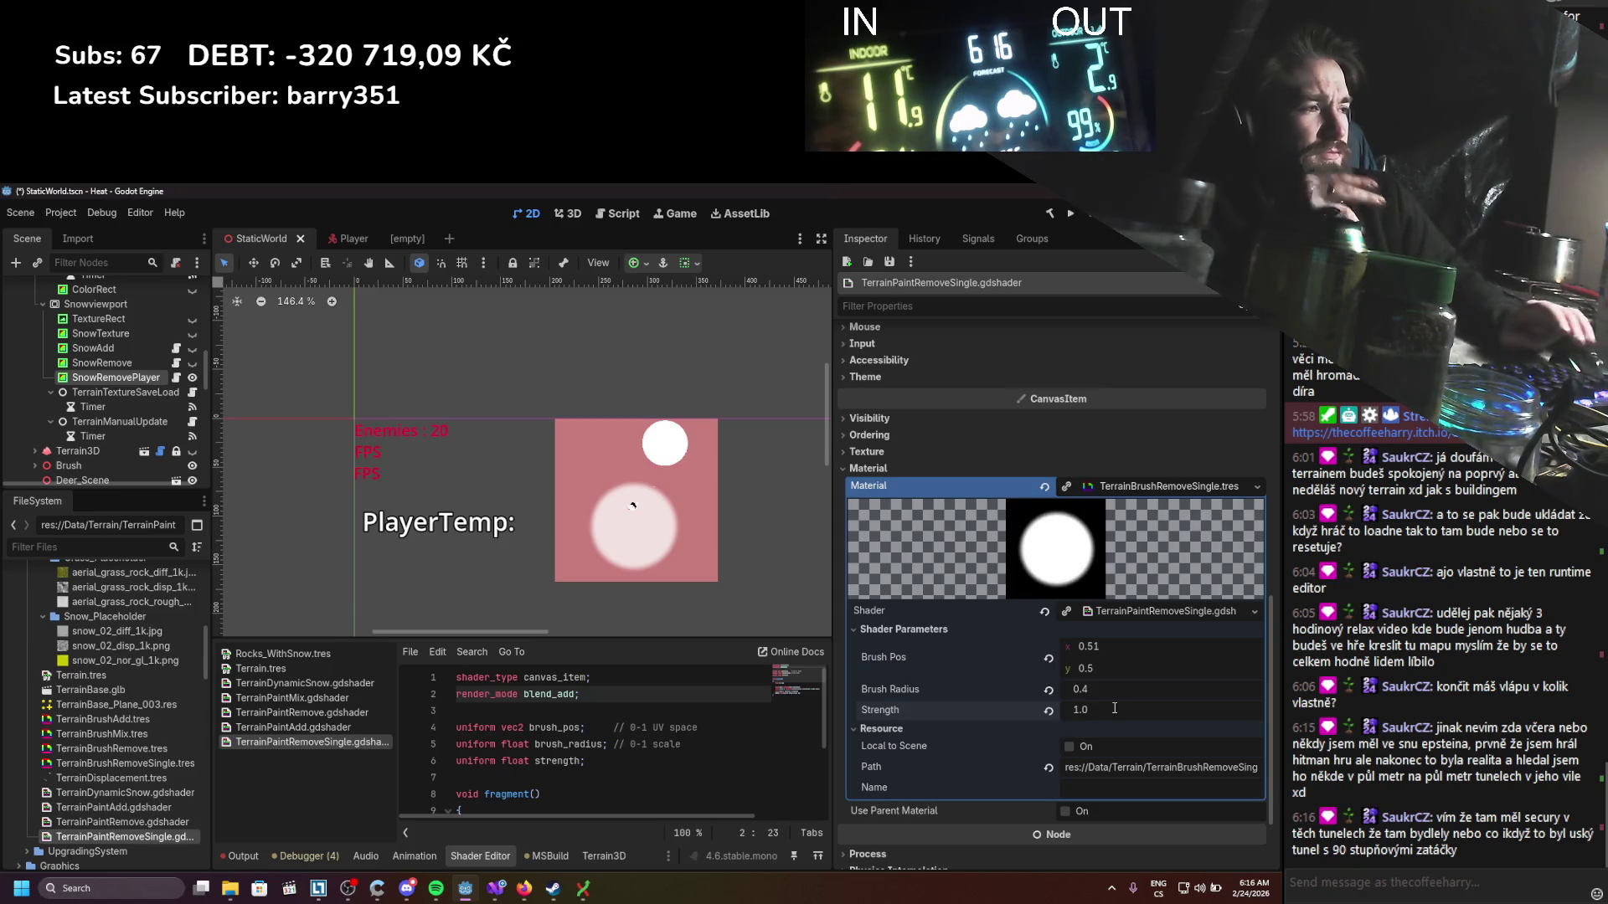
key("ctrl+s")
left_click(1119, 647)
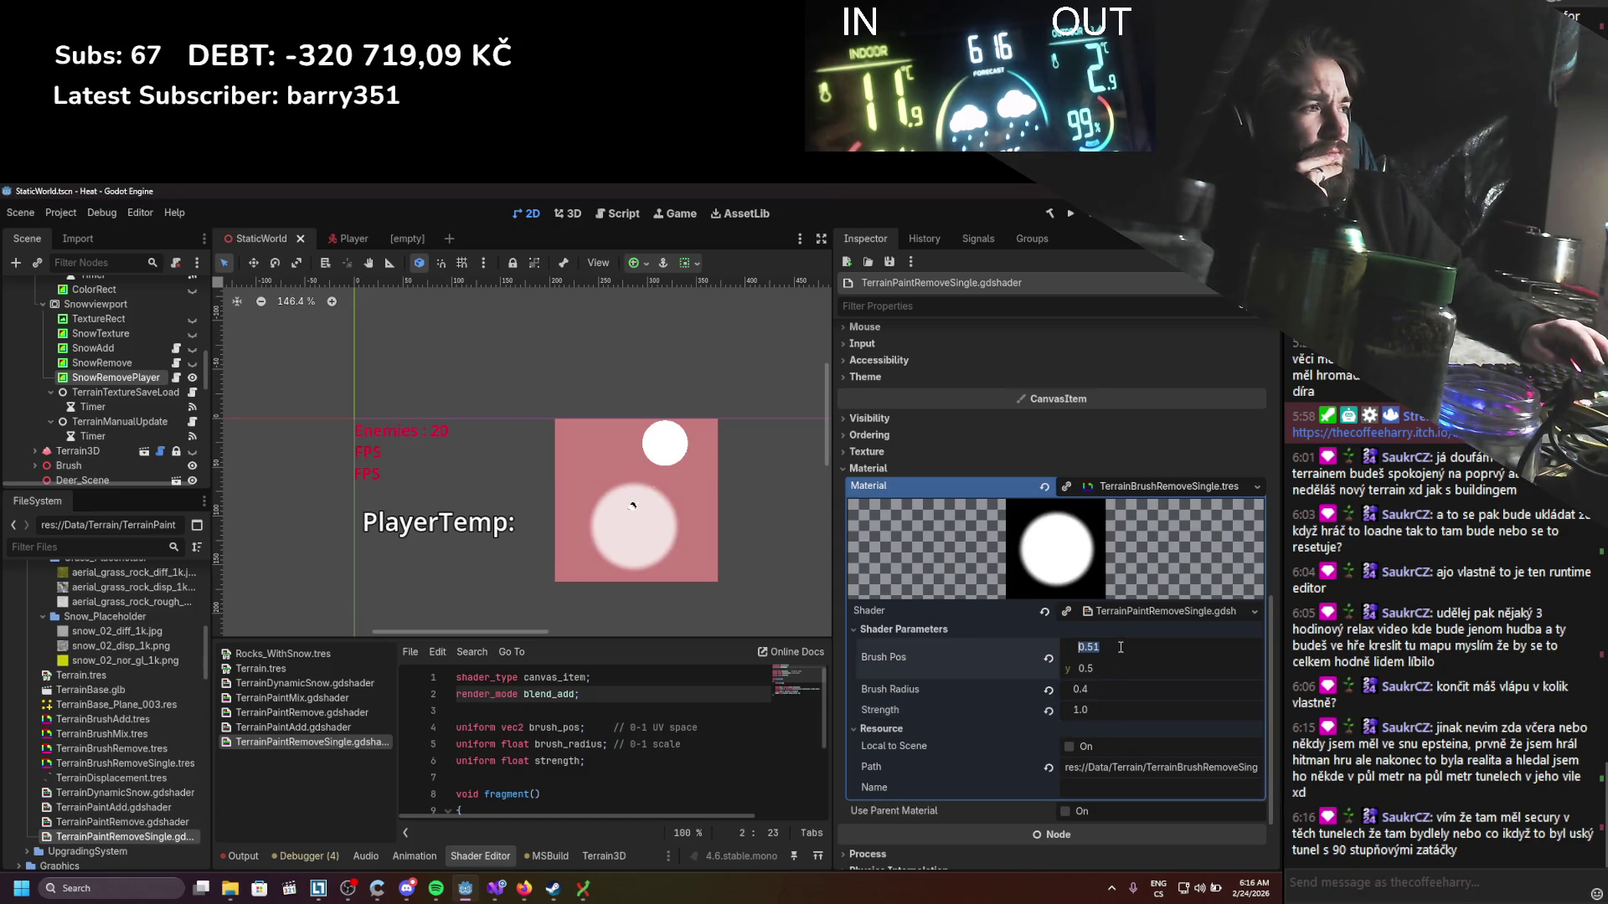
type("0")
key("Return")
key("ctrl+s")
left_click(1116, 649)
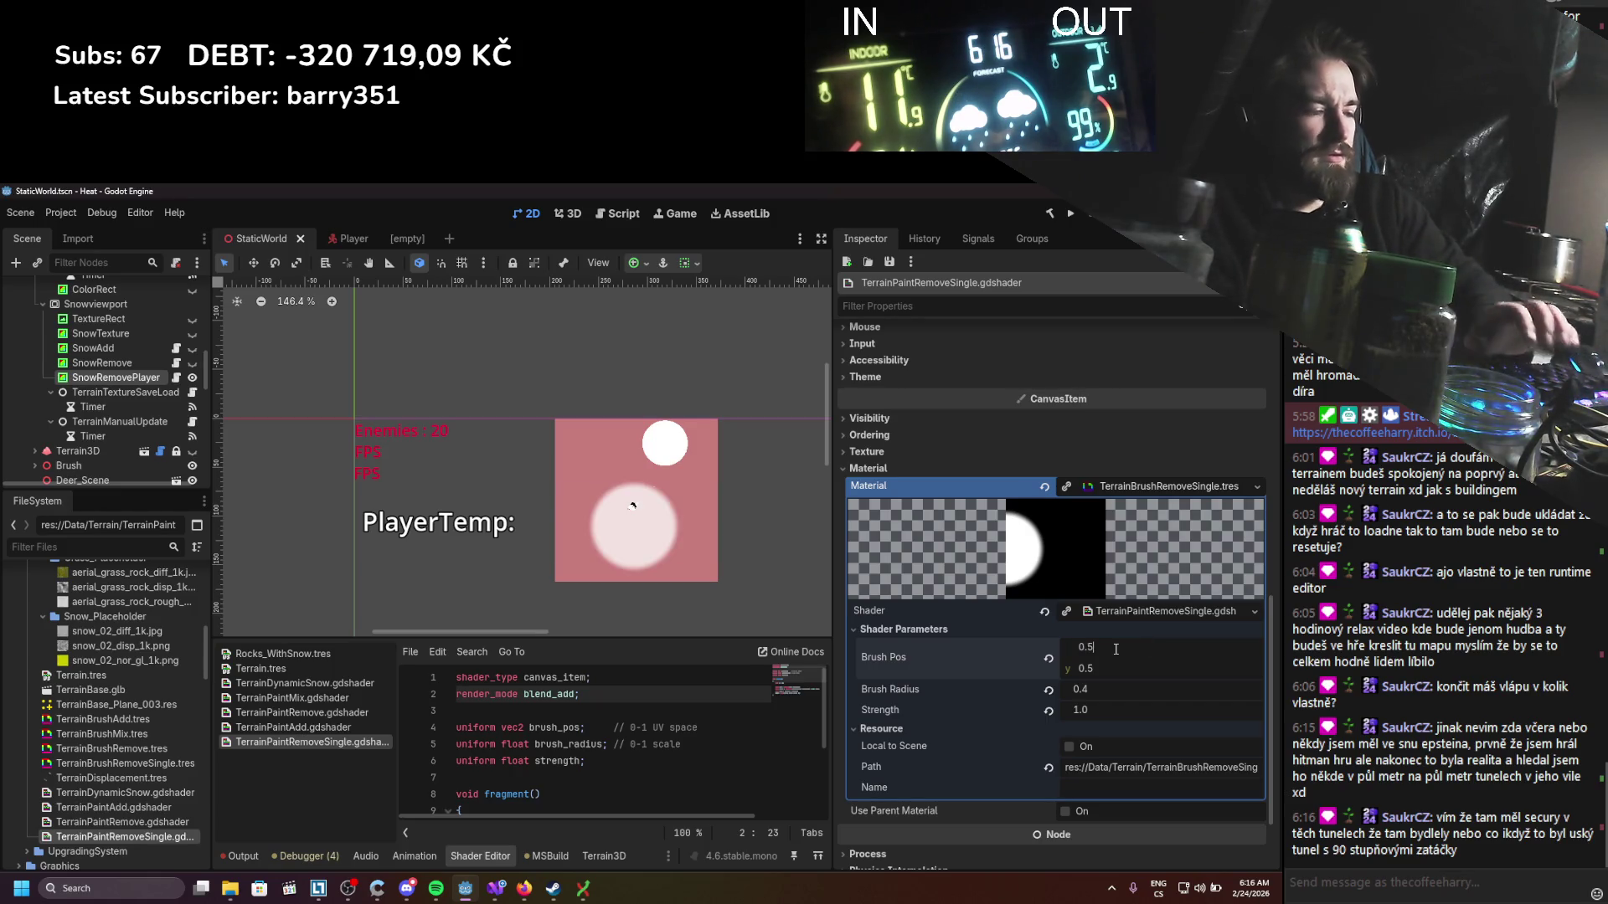
key("Return")
key("ctrl+s")
Step: Drag Brush Radius to about 0.44 and save
mouse_move(1113, 689)
left_mouse_down()
mouse_move(1076, 689)
mouse_move(1092, 689)
left_mouse_up()
scroll(508, 720, "down", 2)
scroll(508, 720, "down", 1)
key("ctrl+s")
Step: Try 0.2 instead of 0.8 on shader line 13, then restore 0.8, recompiling each time
left_click_drag(630, 817, 695, 812)
left_click(722, 751)
key("BackSpace")
type("2")
key("ctrl+s")
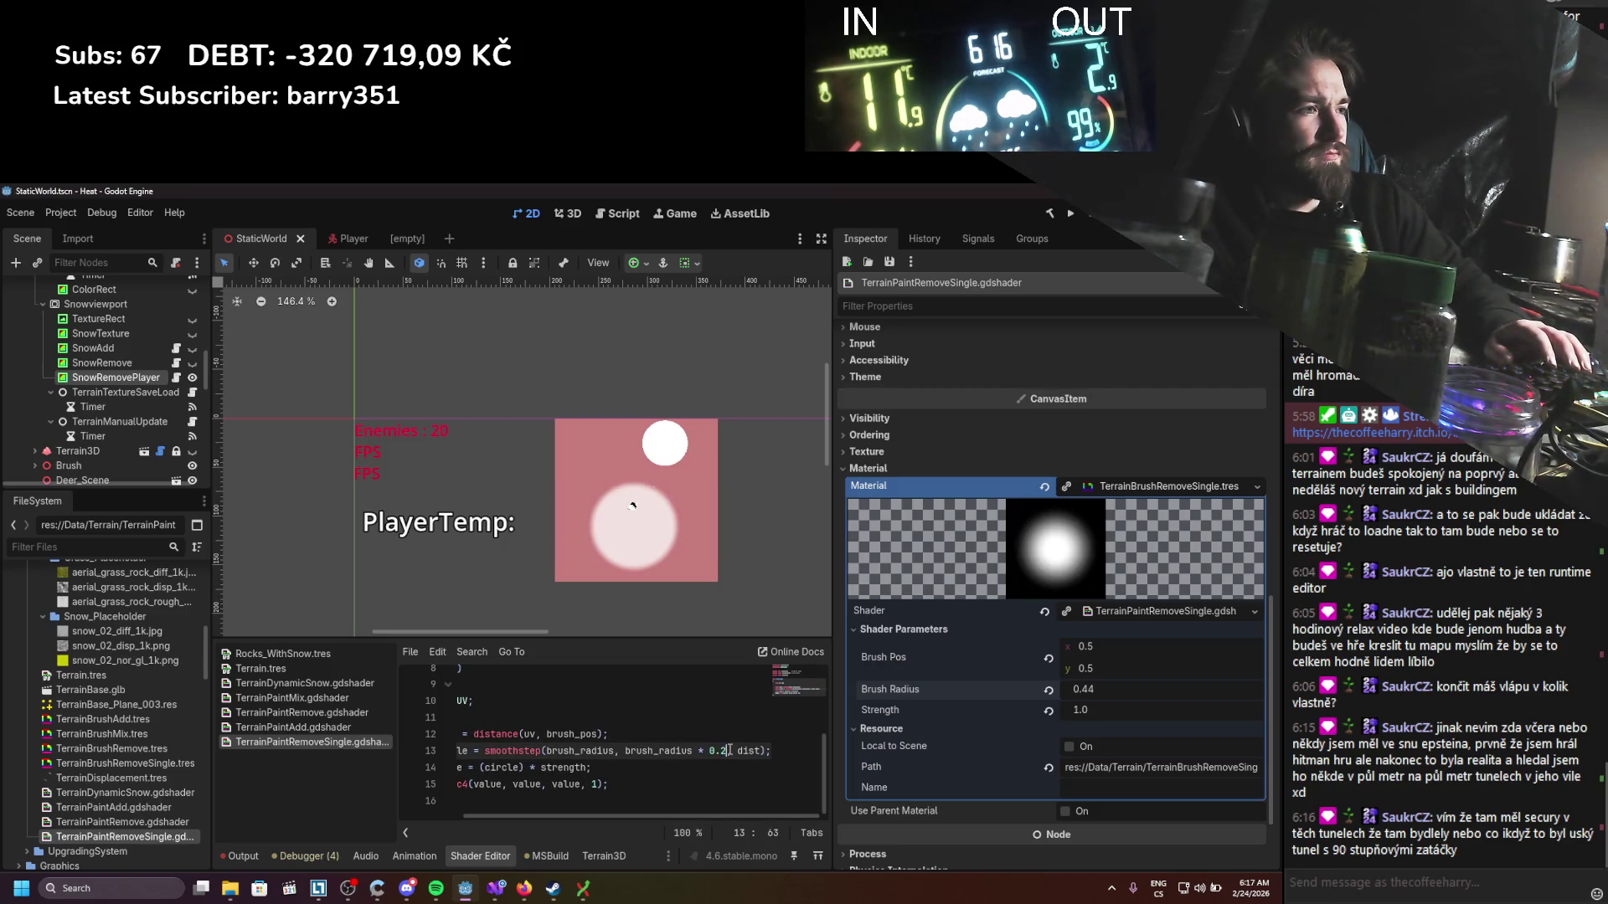
key("Delete")
type("8")
key("ctrl+s")
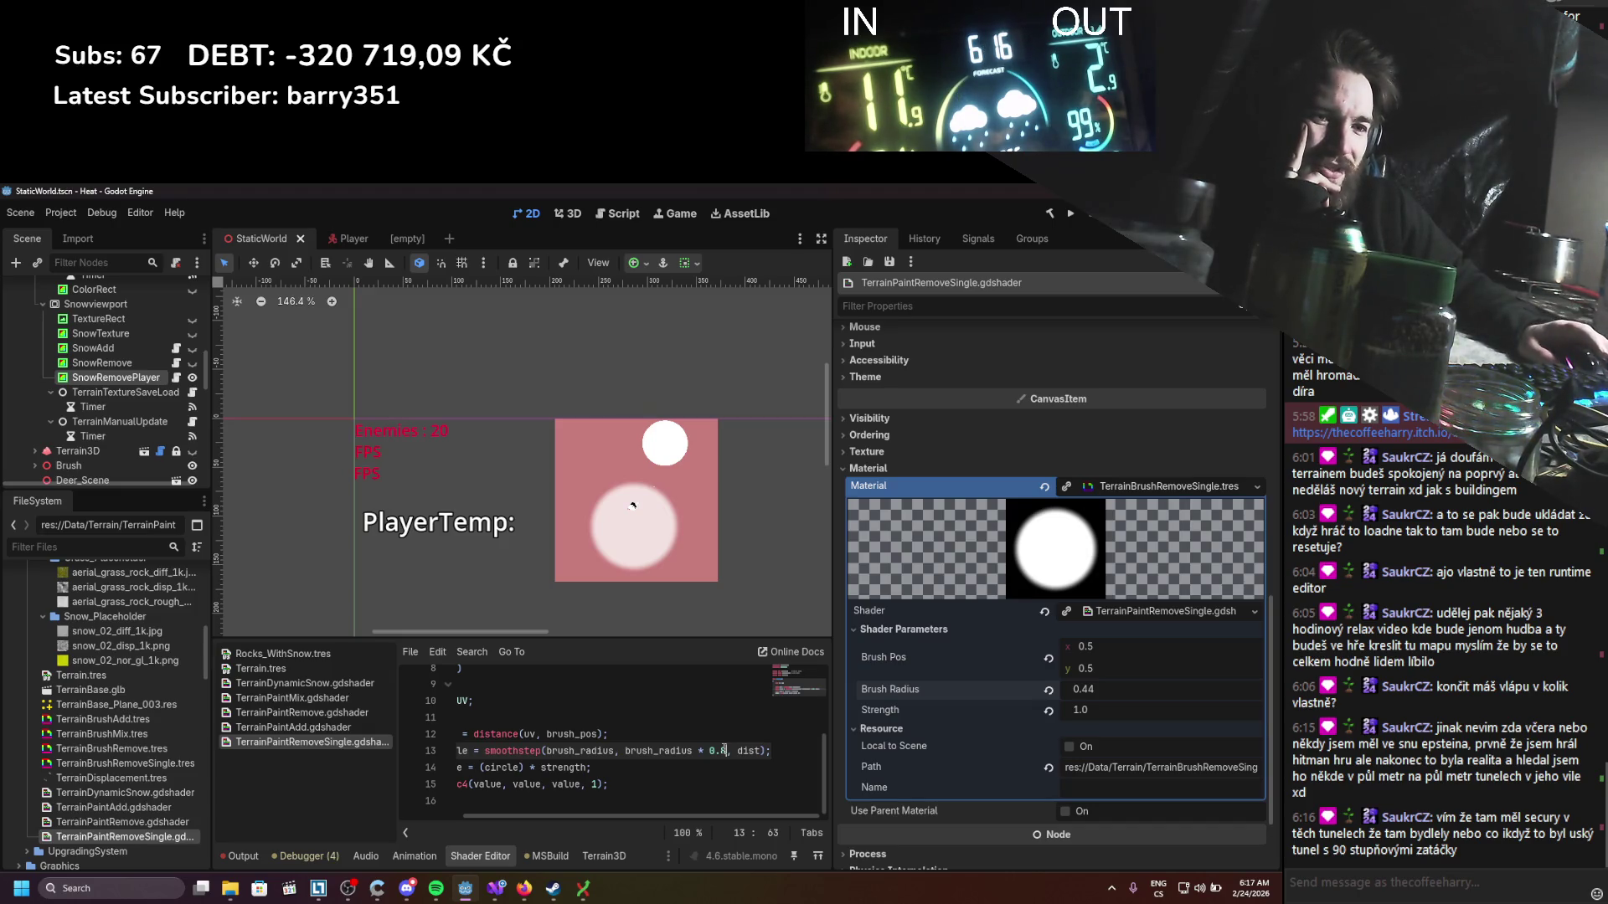
Step: Change the render mode from blend_add to blend_sub and save
left_click_drag(594, 817, 536, 812)
scroll(557, 749, "up", 3)
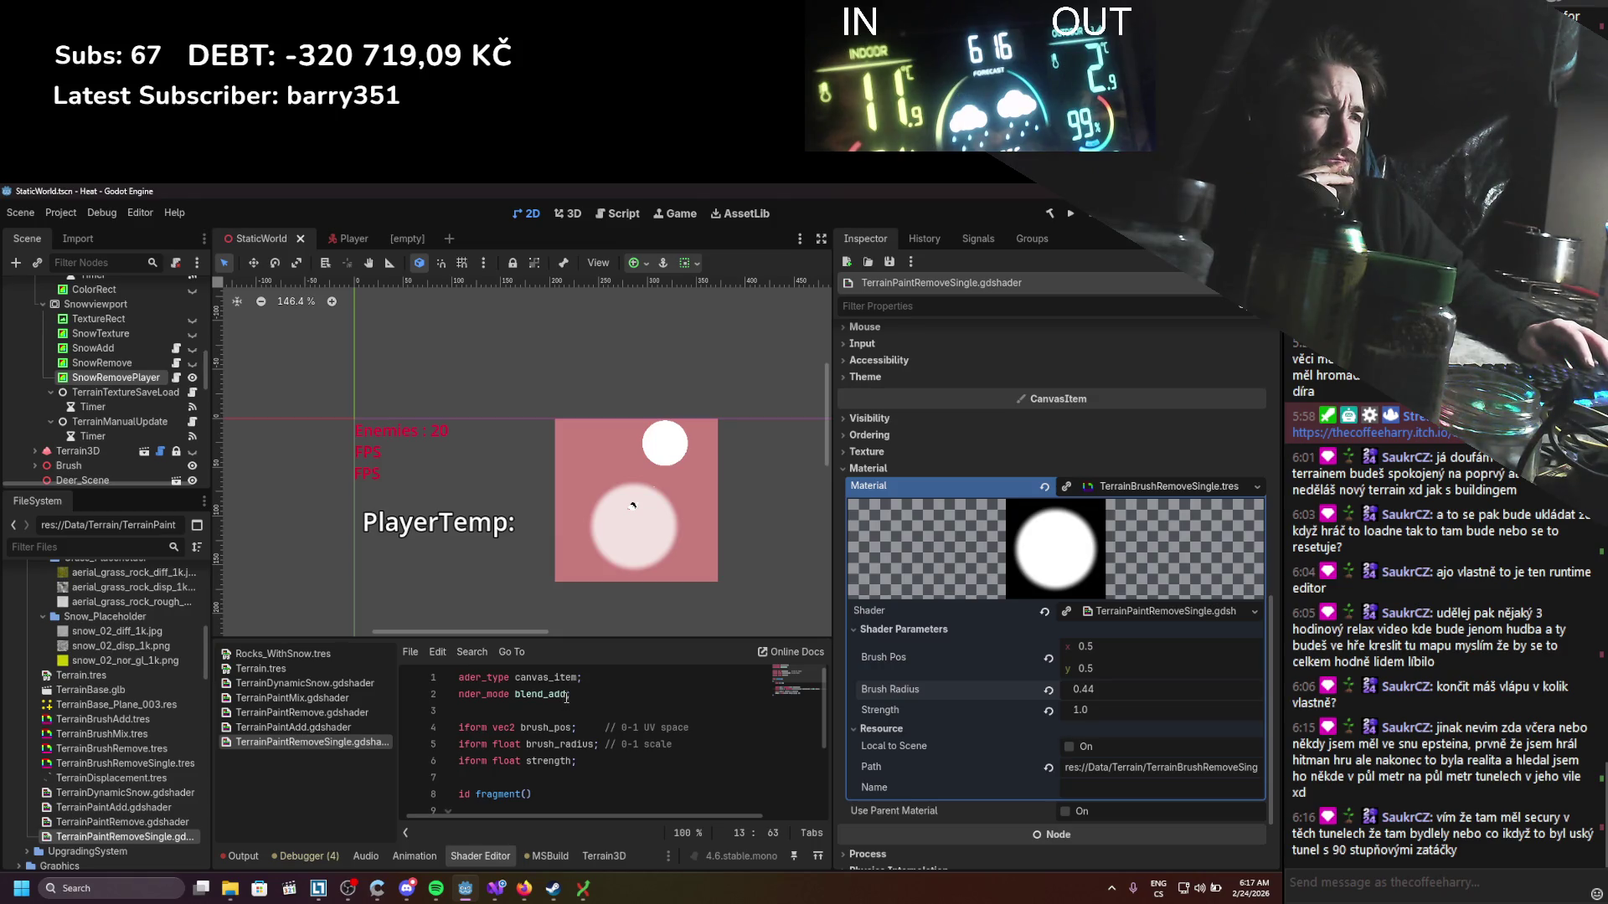
left_click_drag(566, 694, 550, 694)
type("sub")
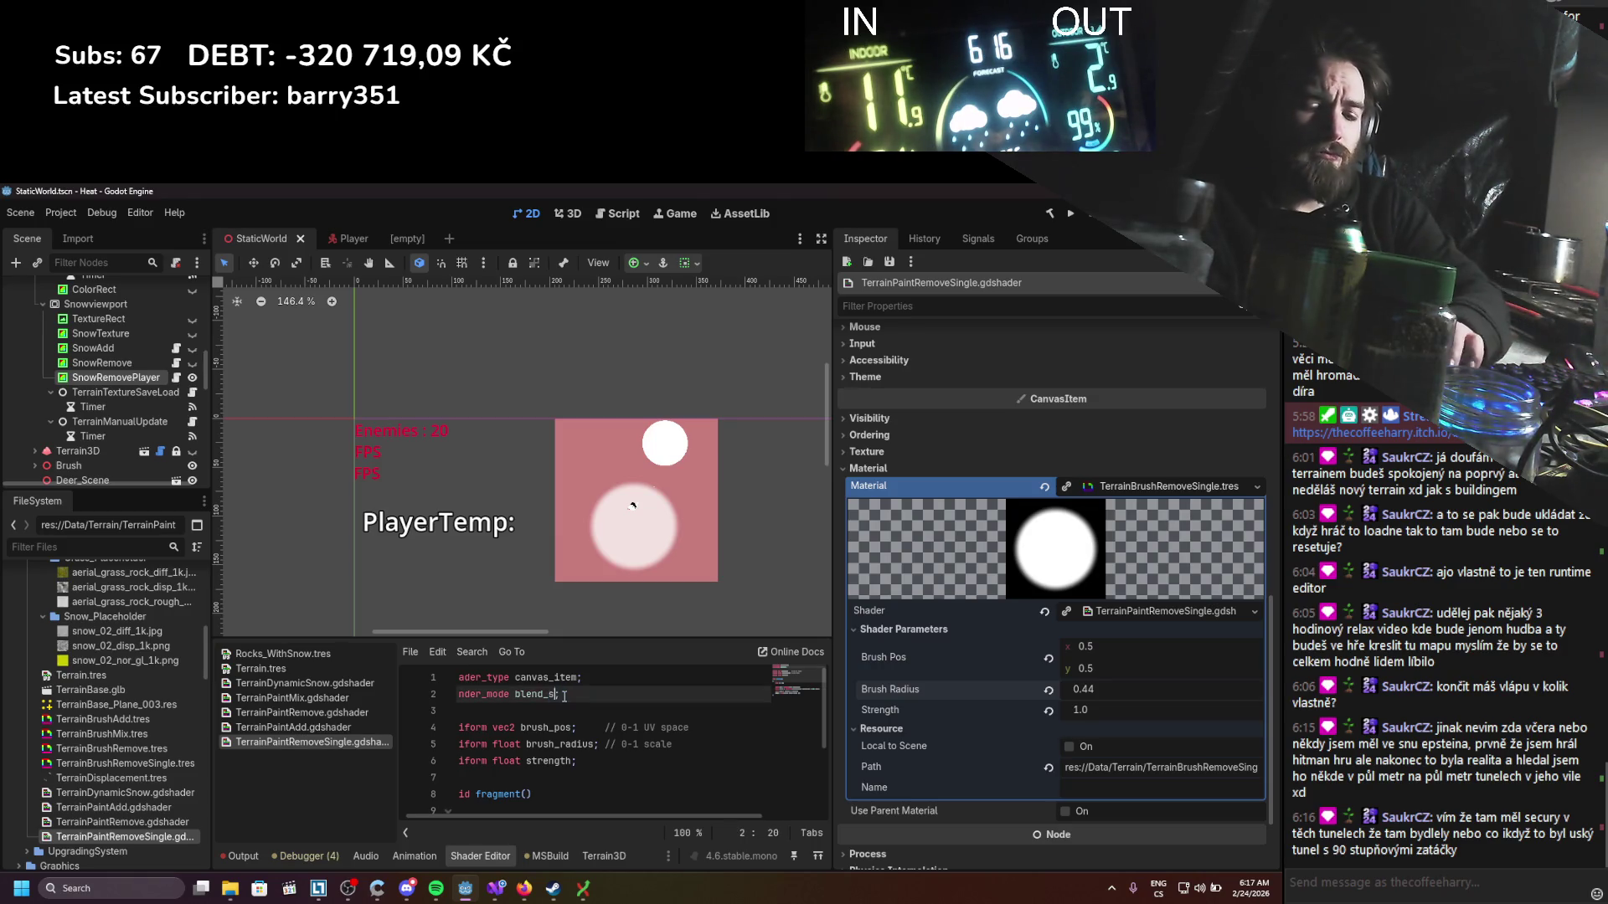
key("ctrl+s")
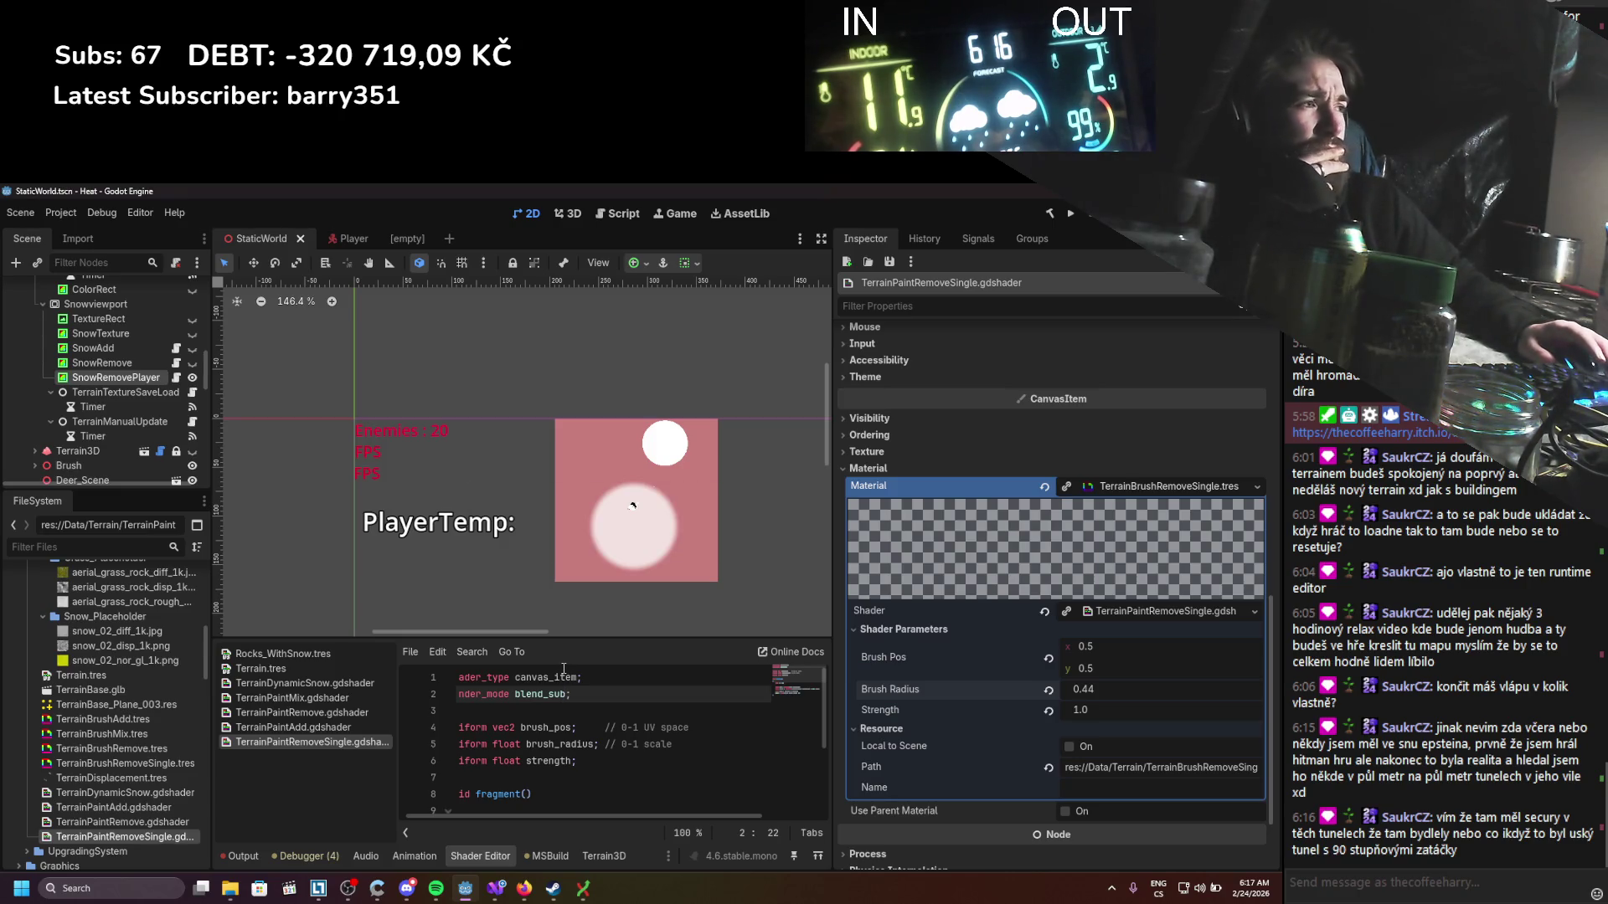
Step: Select Snowviewport, then SnowRemovePlayer to view its TerrainBrushRemoveSingle material properties
left_click(84, 306)
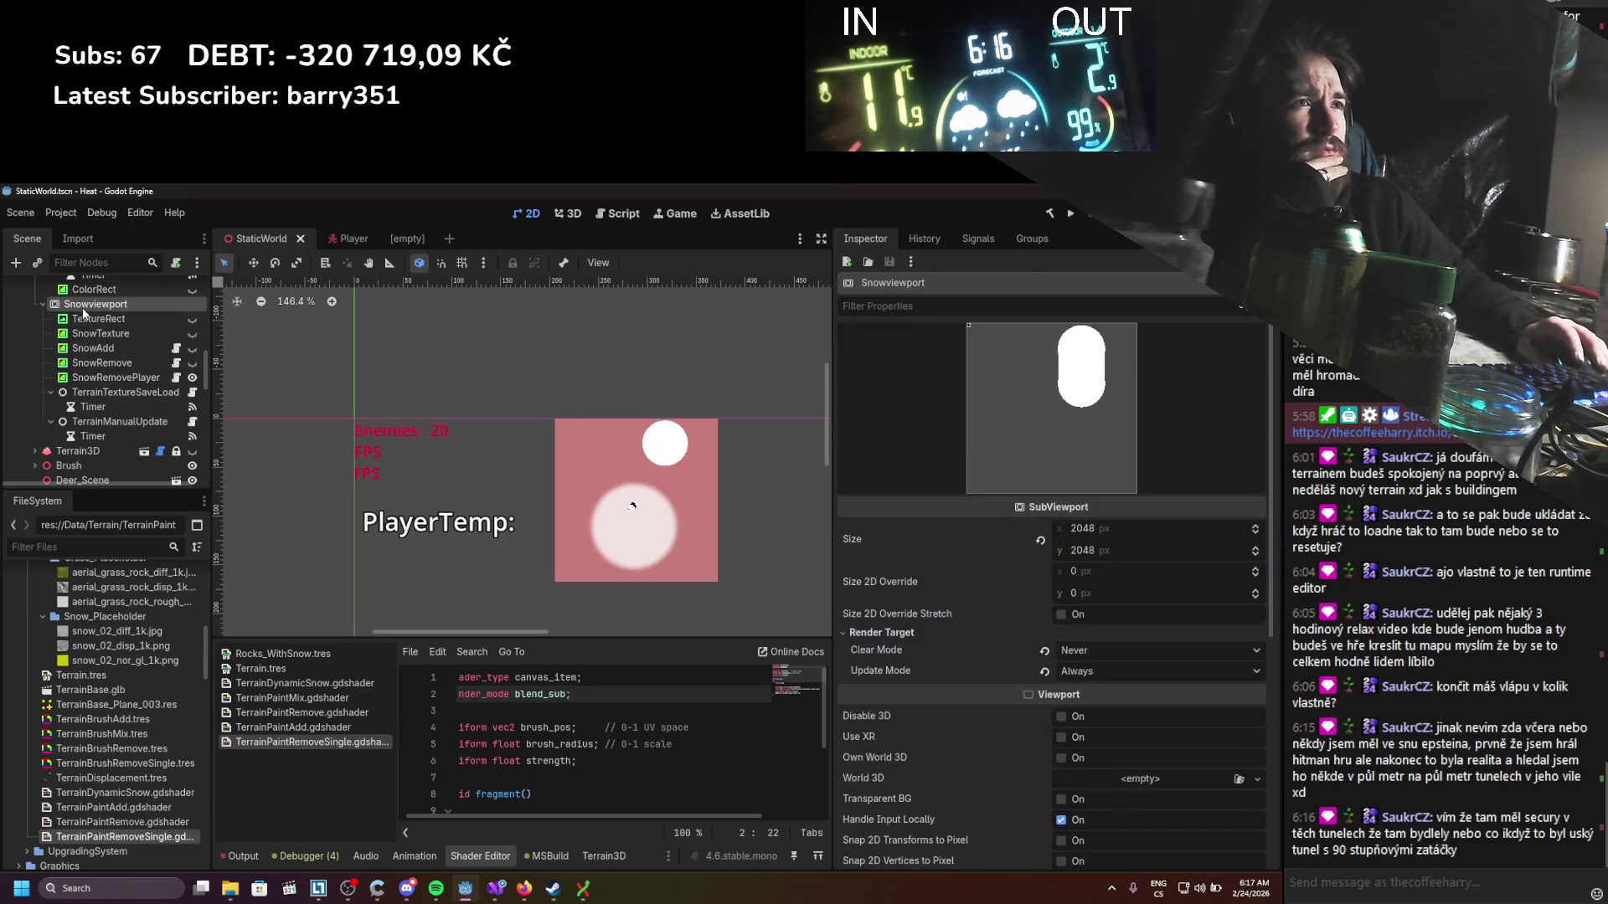
left_click(242, 474)
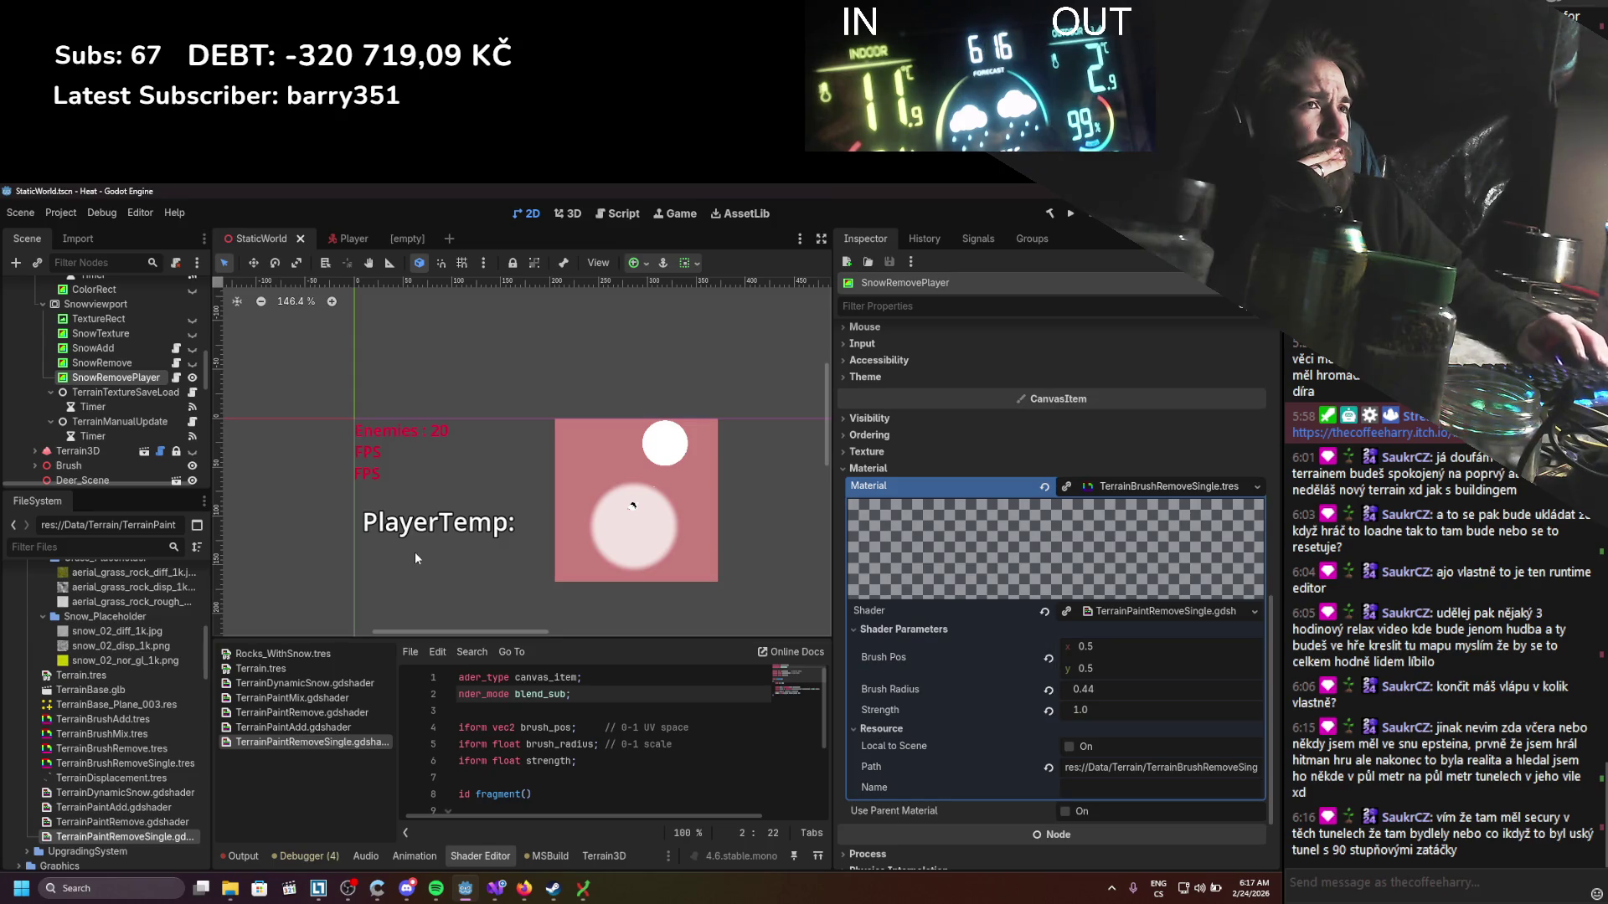
scroll(395, 459, "down", 8)
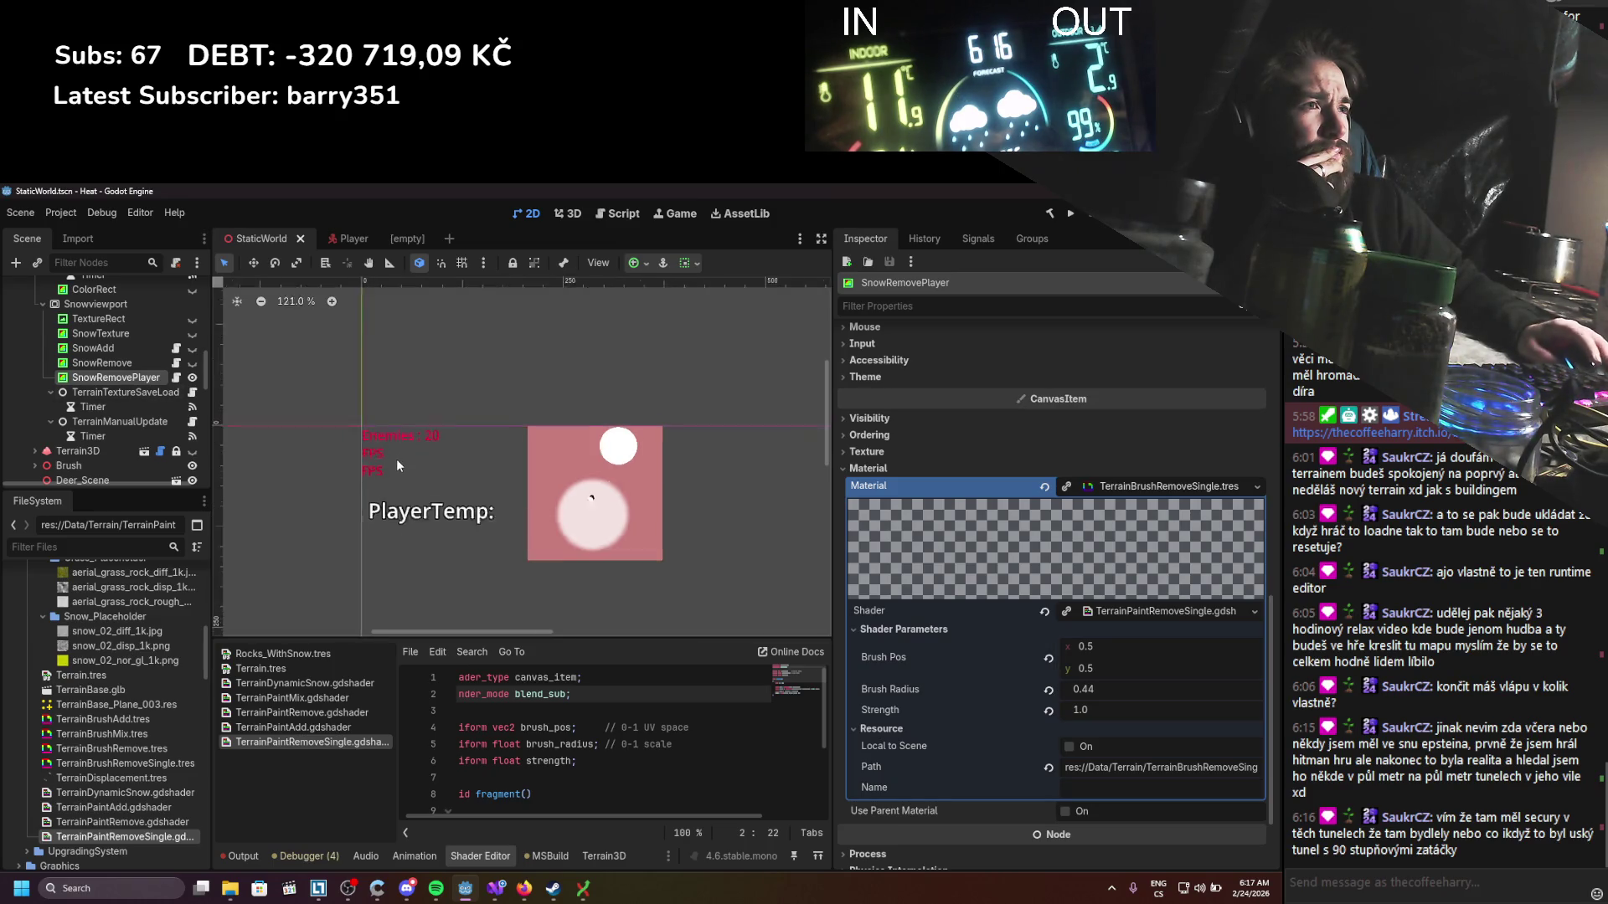
scroll(487, 509, "up", 2)
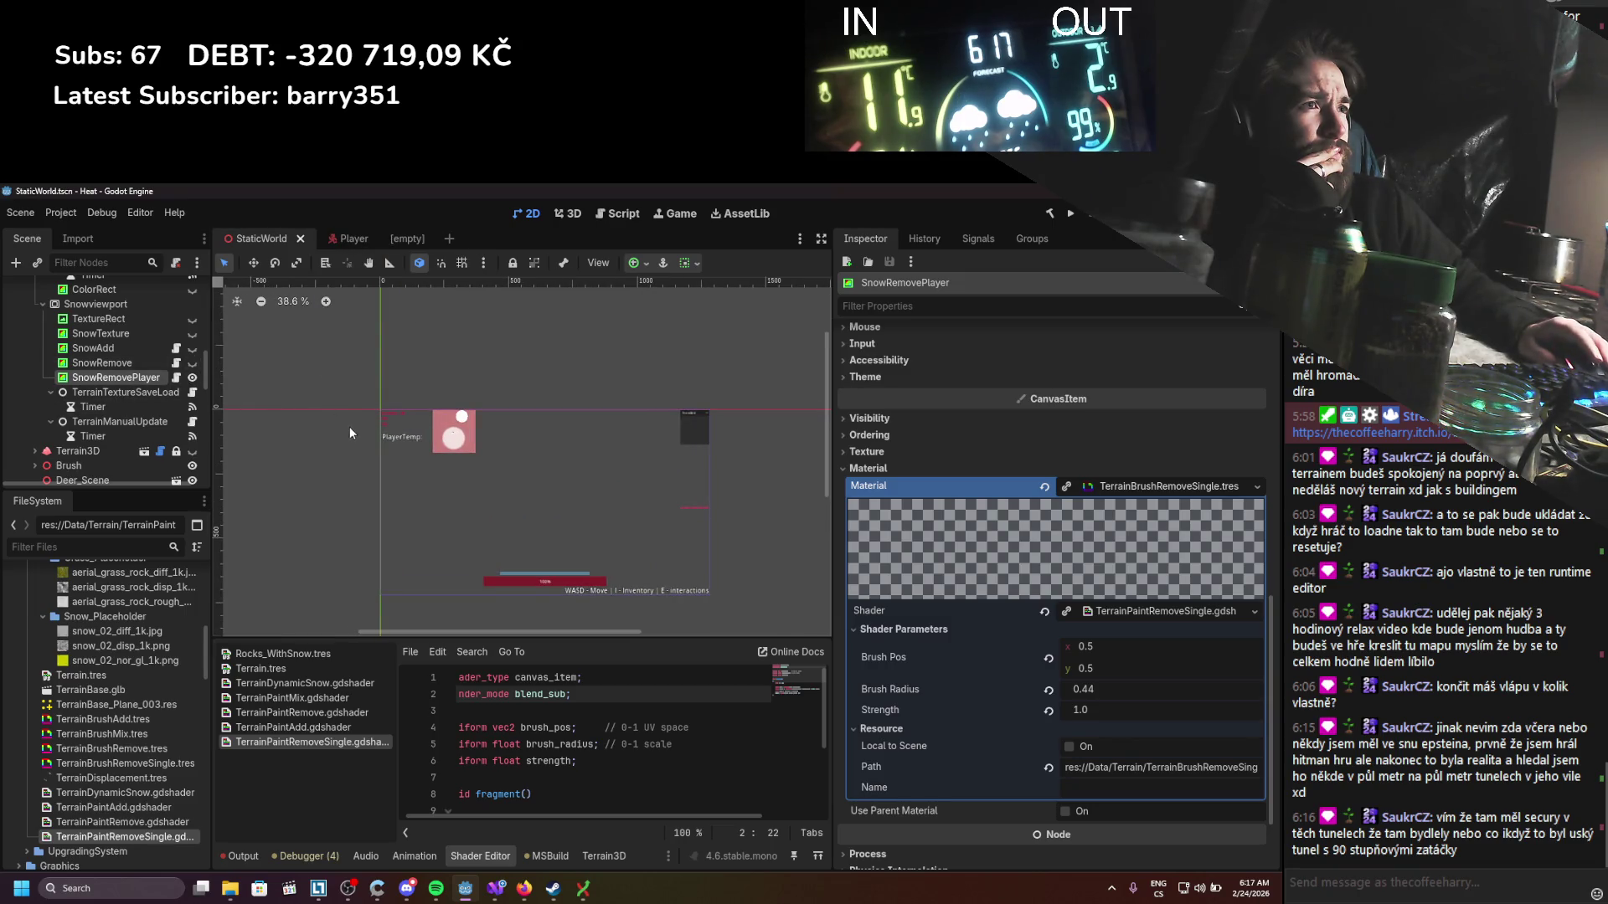
scroll(490, 475, "up", 1)
Step: Switch to Move mode, zoom the viewport, and briefly check SnowRemove before returning to SnowRemovePlayer
key("w")
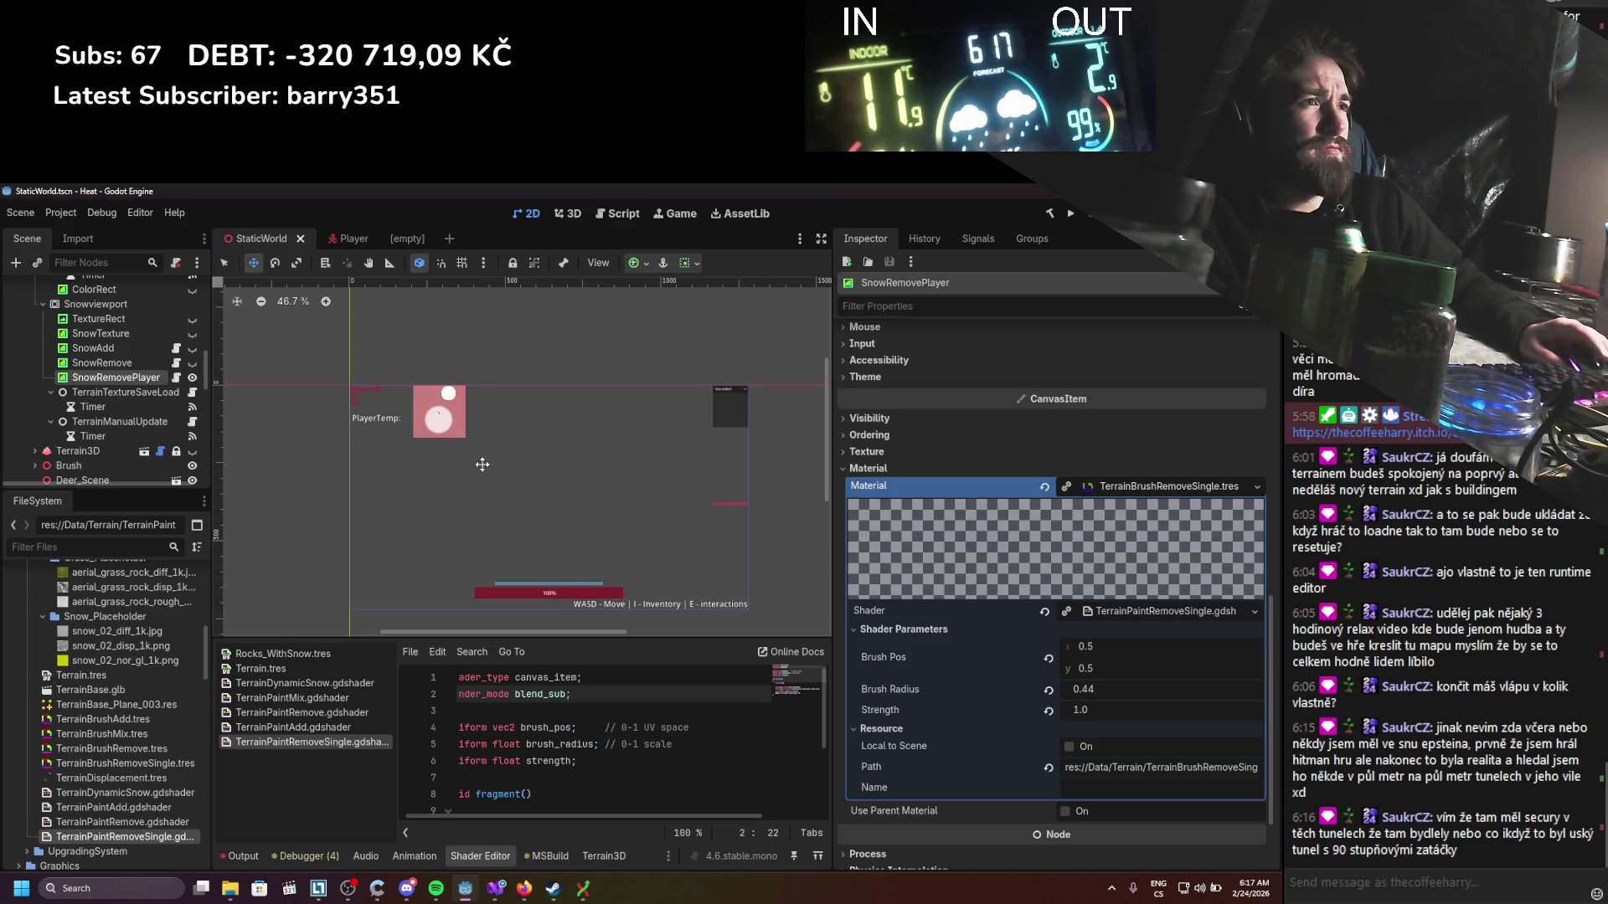
scroll(438, 477, "up", 4)
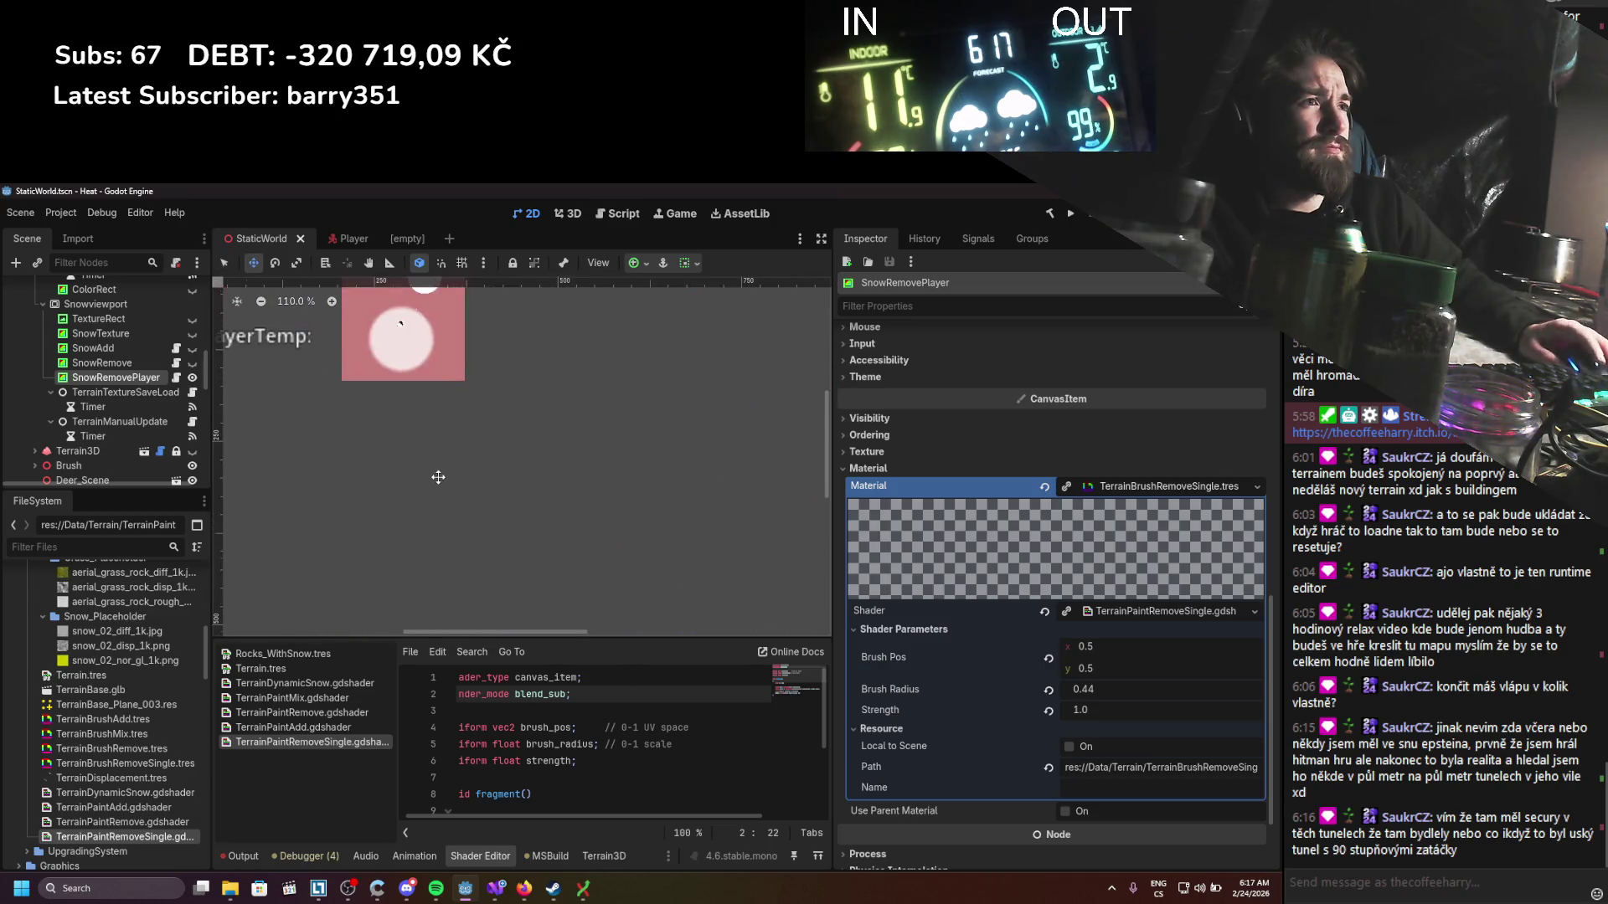
scroll(438, 477, "down", 1)
scroll(611, 503, "up", 3)
scroll(424, 492, "down", 5)
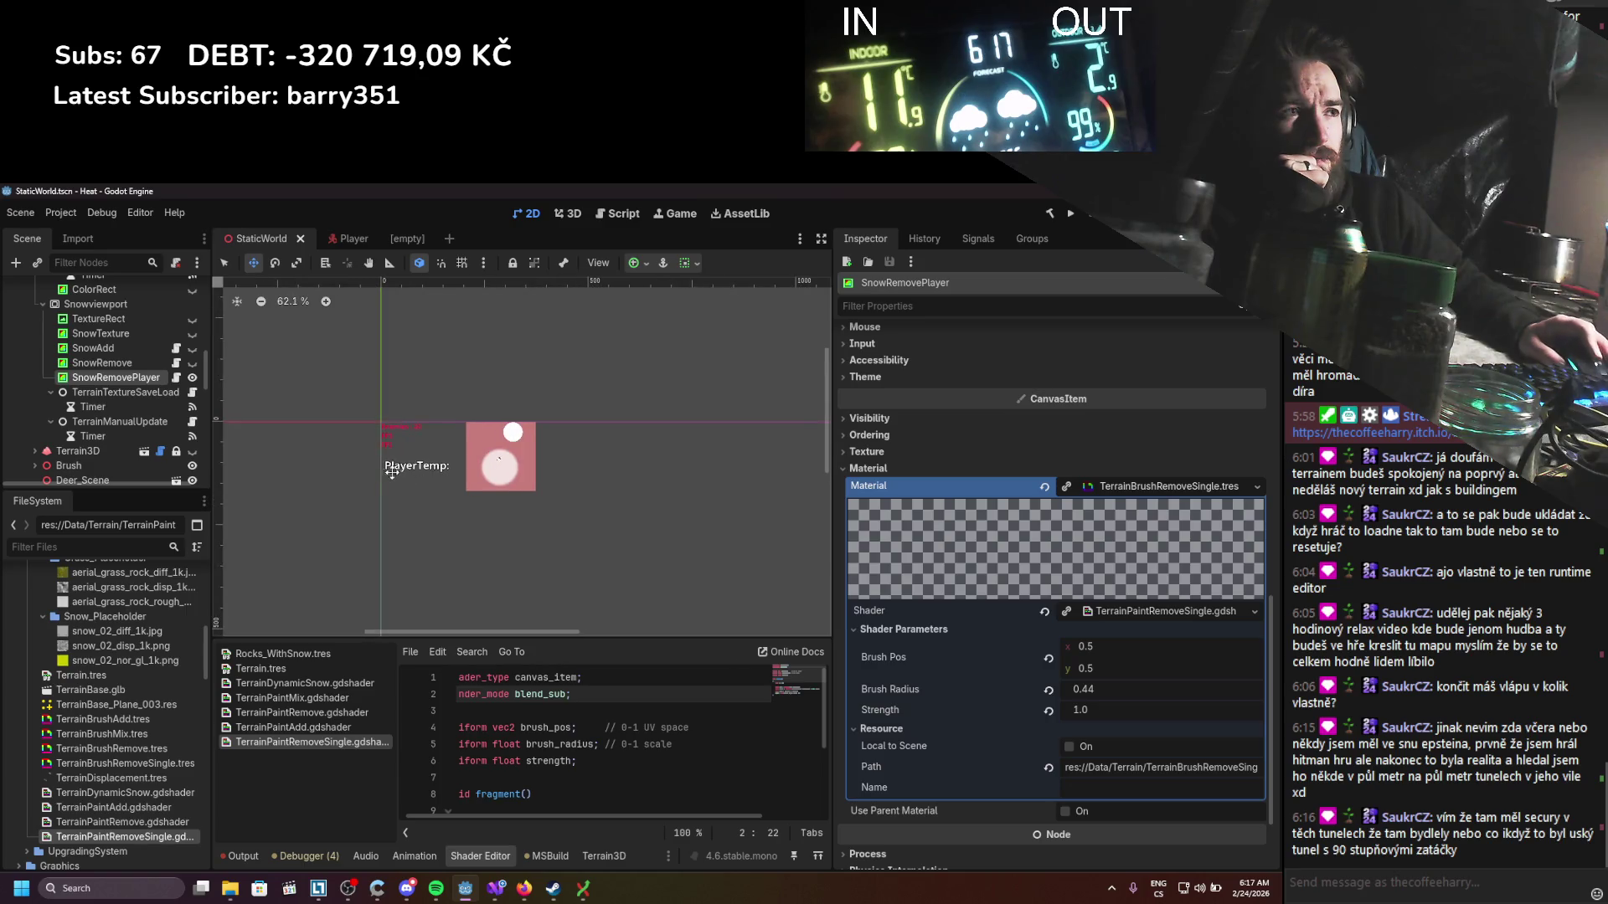
scroll(405, 470, "down", 2)
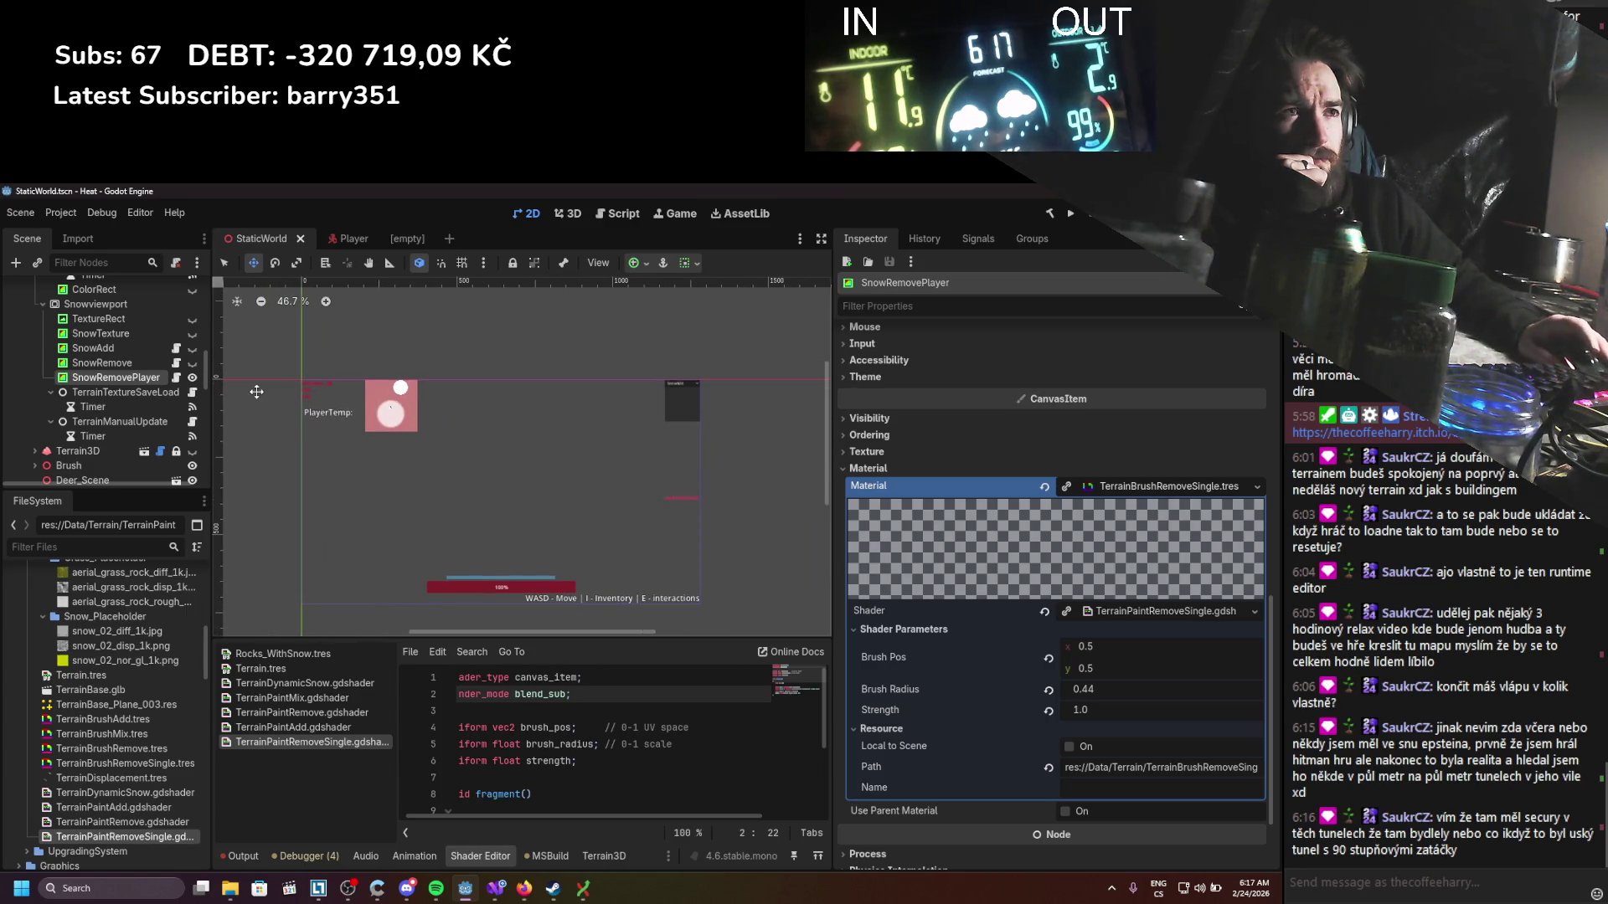
left_click(100, 363)
left_click(139, 379)
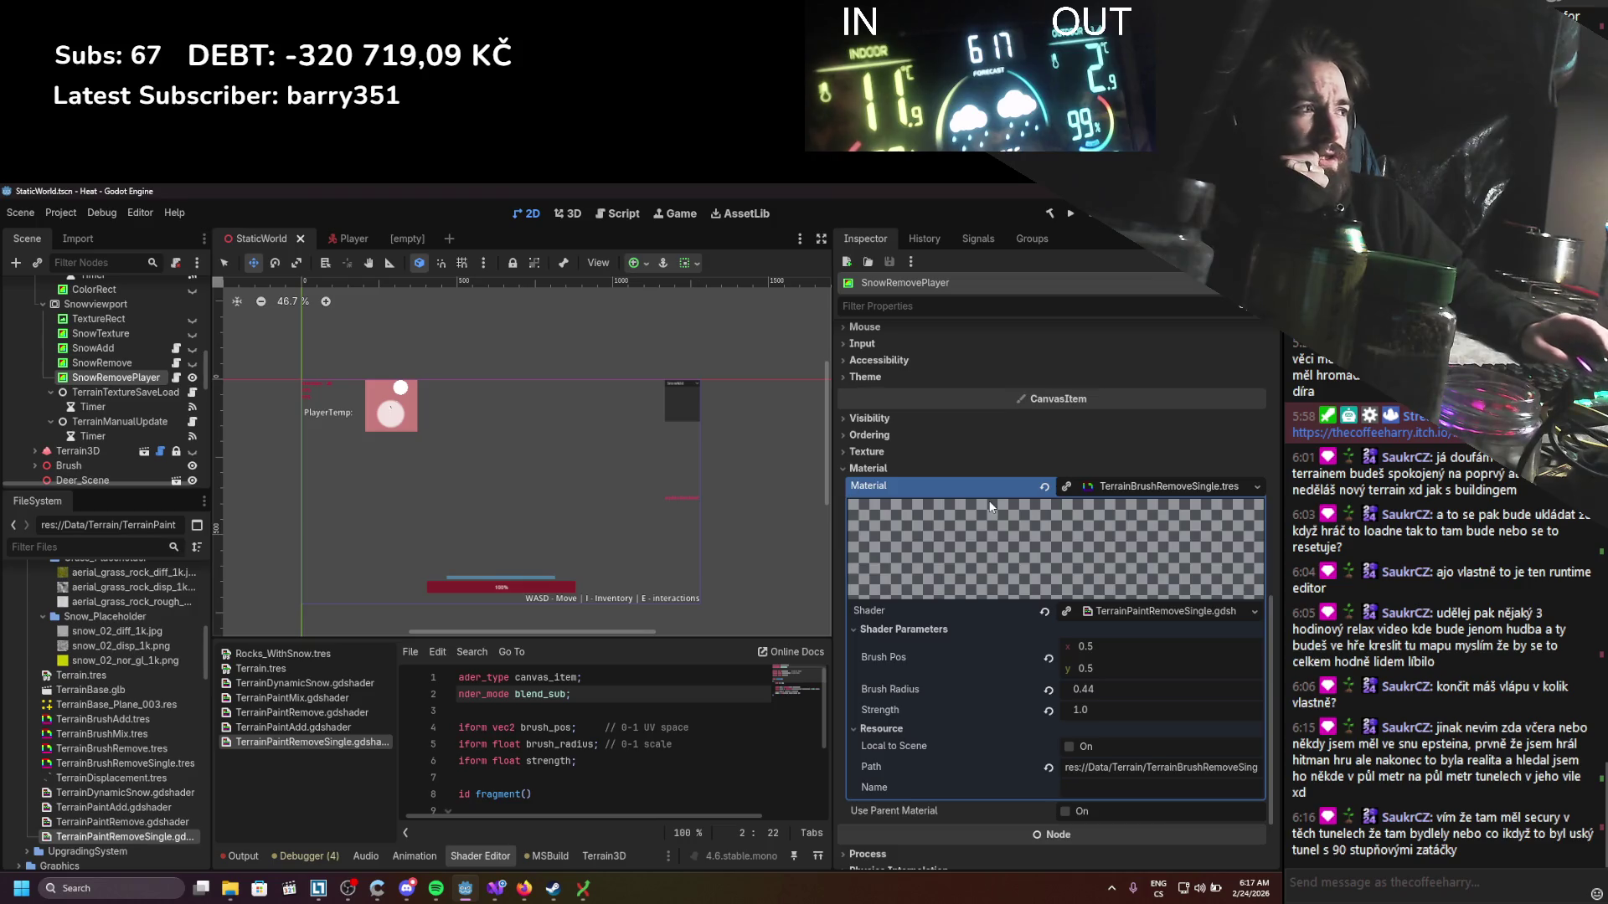
scroll(991, 506, "up", 5)
Step: Undo the accidental trail rect position change, keeping it at 0, and save
left_click_drag(1087, 613, 1093, 613)
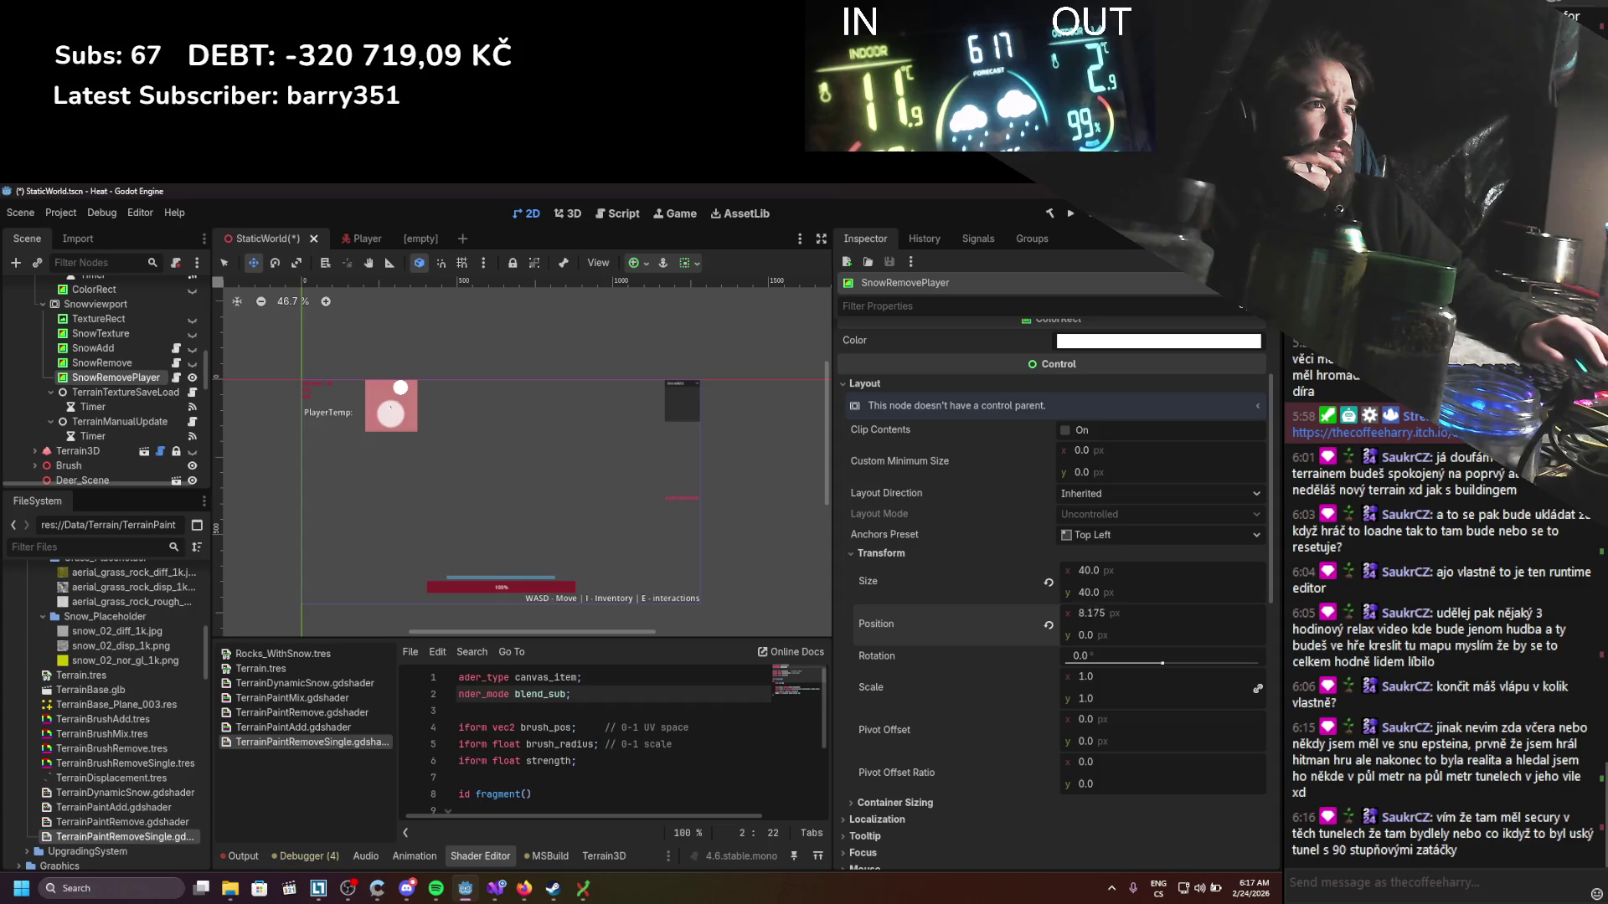
key("ctrl+z")
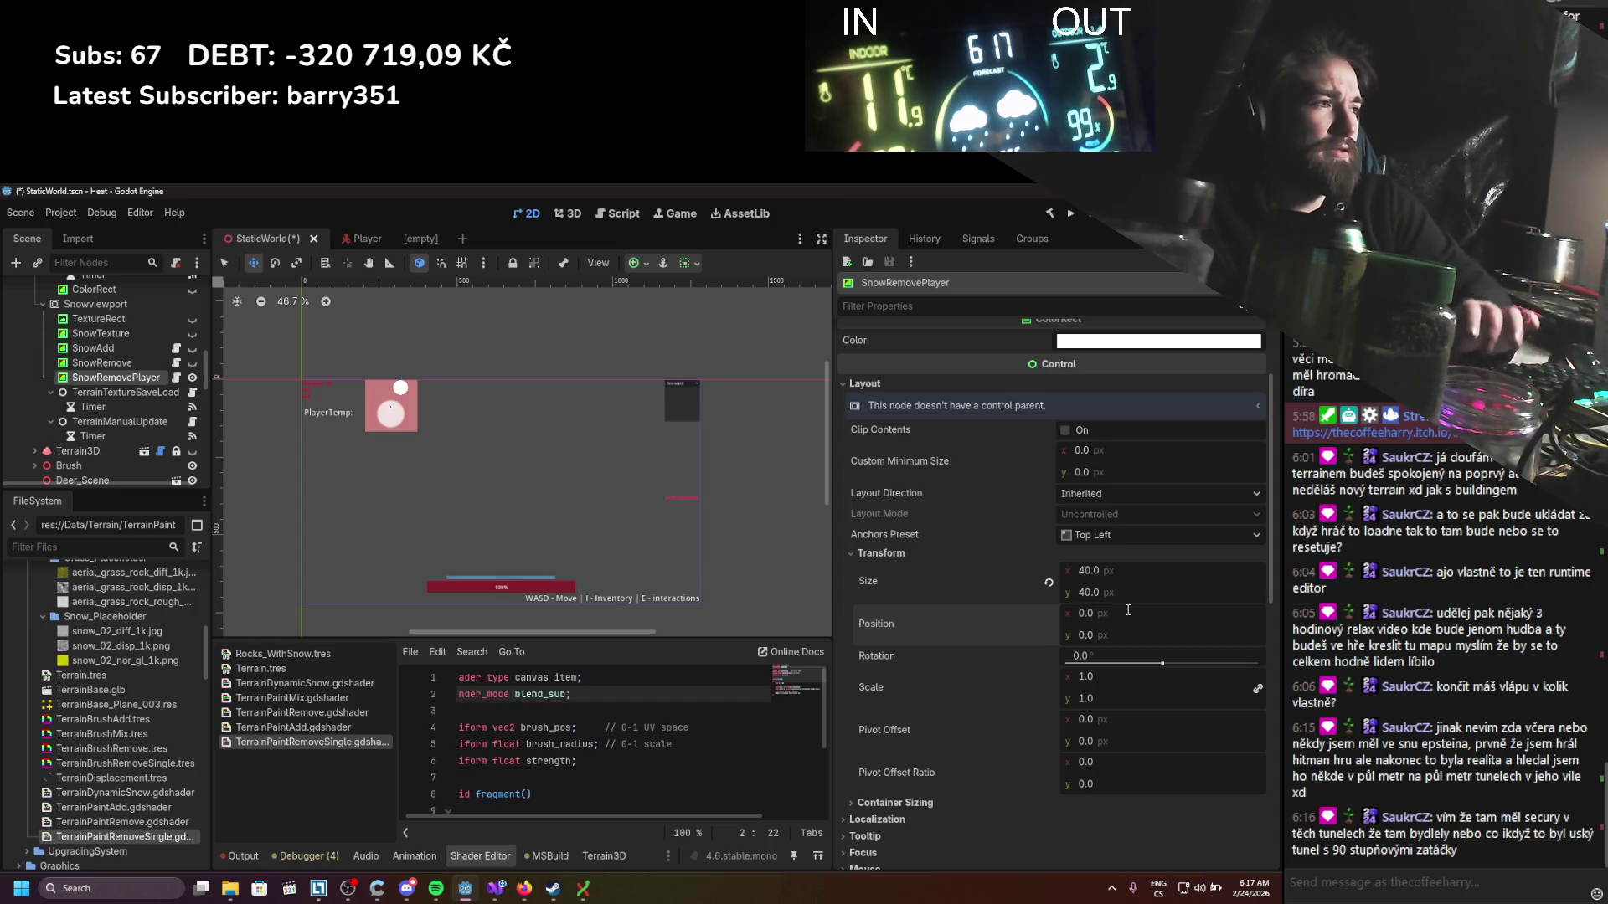
key("ctrl+s")
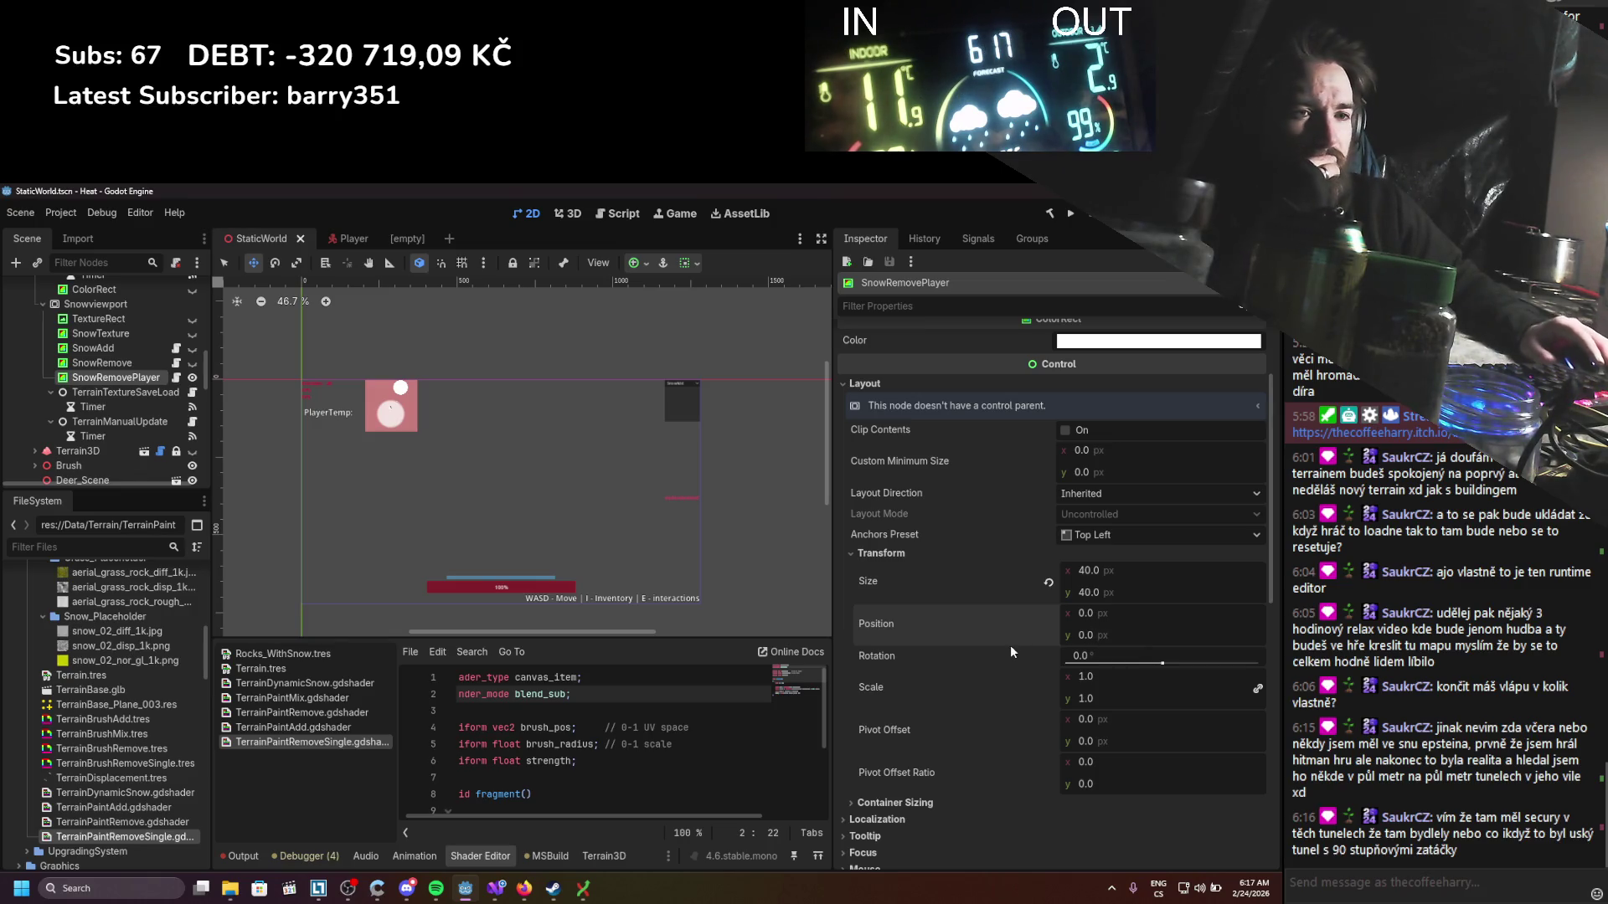
scroll(1010, 645, "down", 5)
scroll(1010, 649, "up", 8)
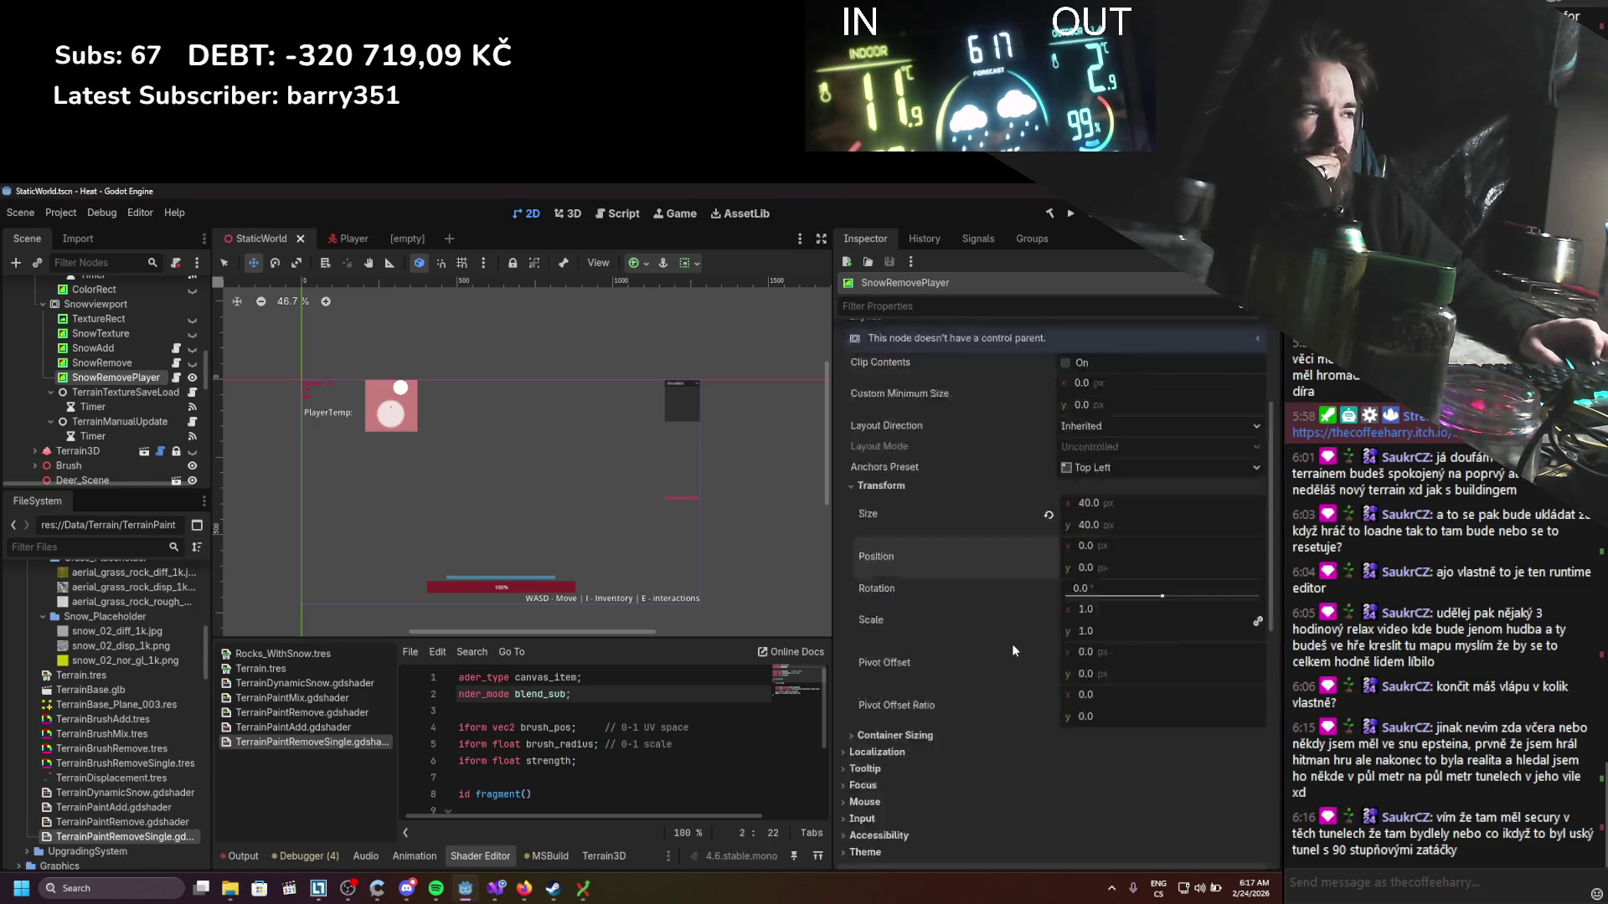
Step: Set the trail rect's Size to 80 × 80 px and save
left_click_drag(1102, 696, 1141, 702)
type("80")
key("Return")
key("ctrl+s")
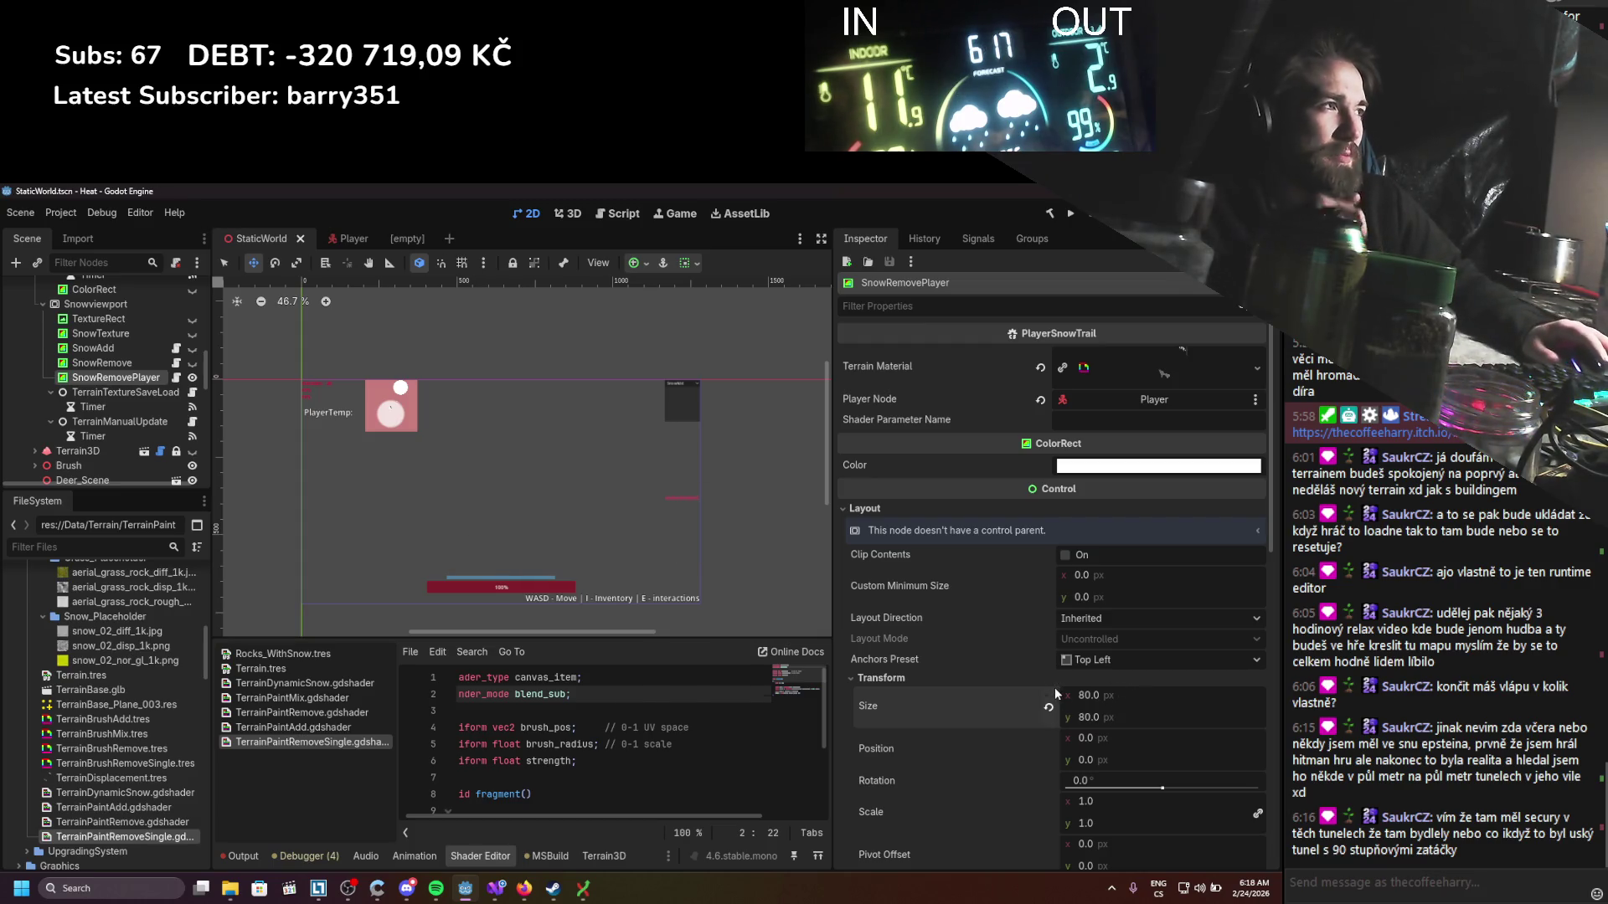
Step: Compare with the SnowRemove node's settings, then return to SnowRemovePlayer
scroll(1085, 630, "down", 3)
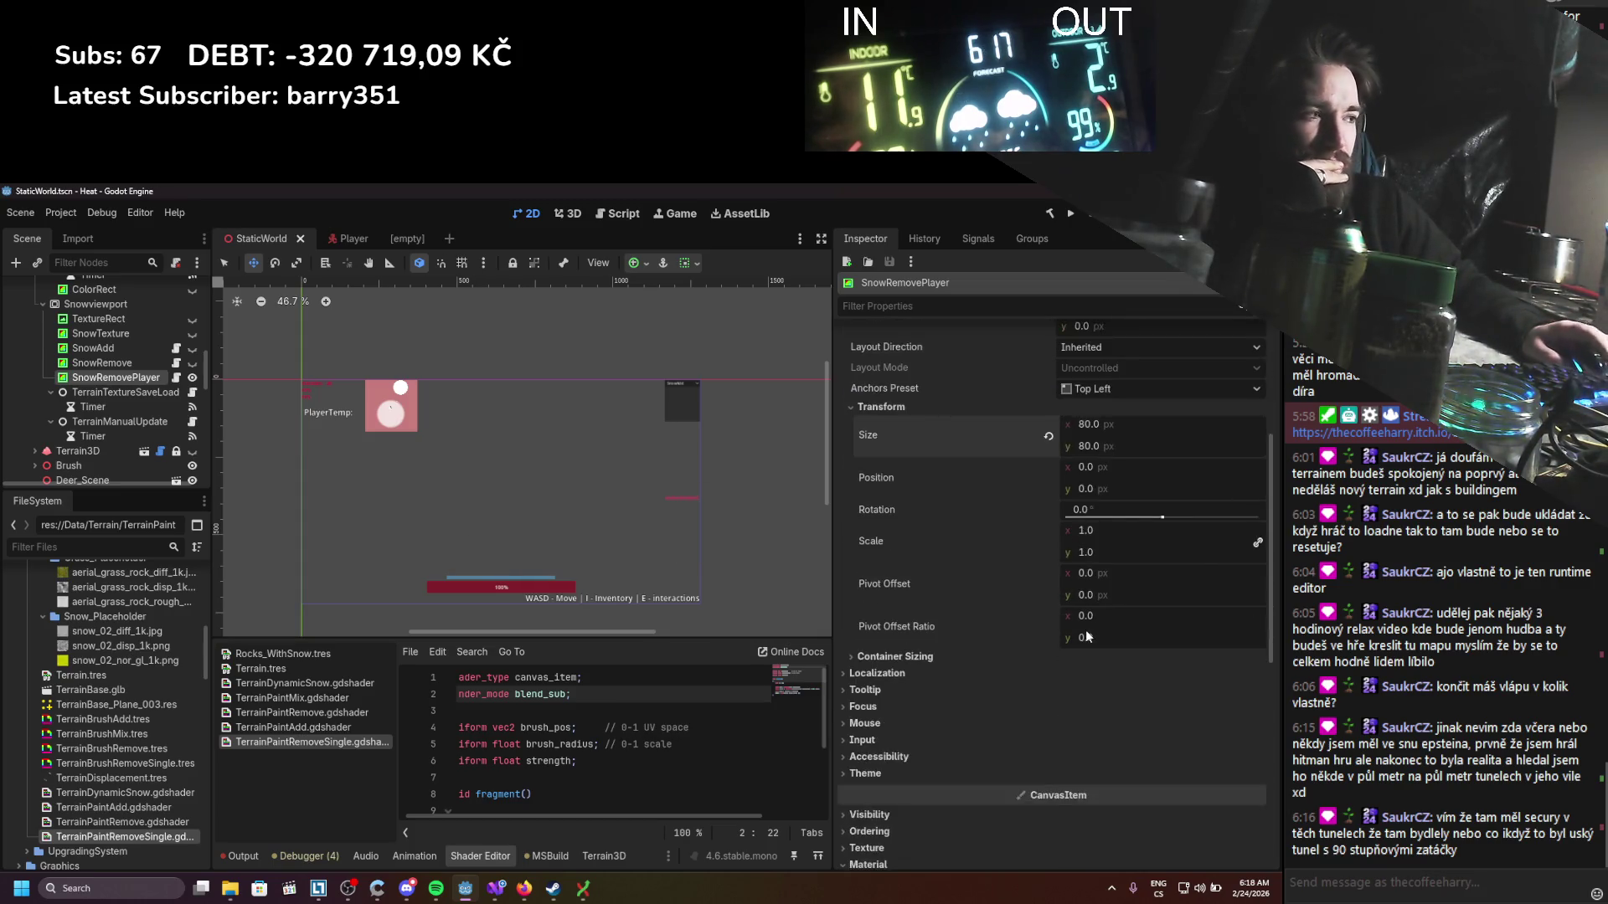
scroll(1085, 630, "down", 5)
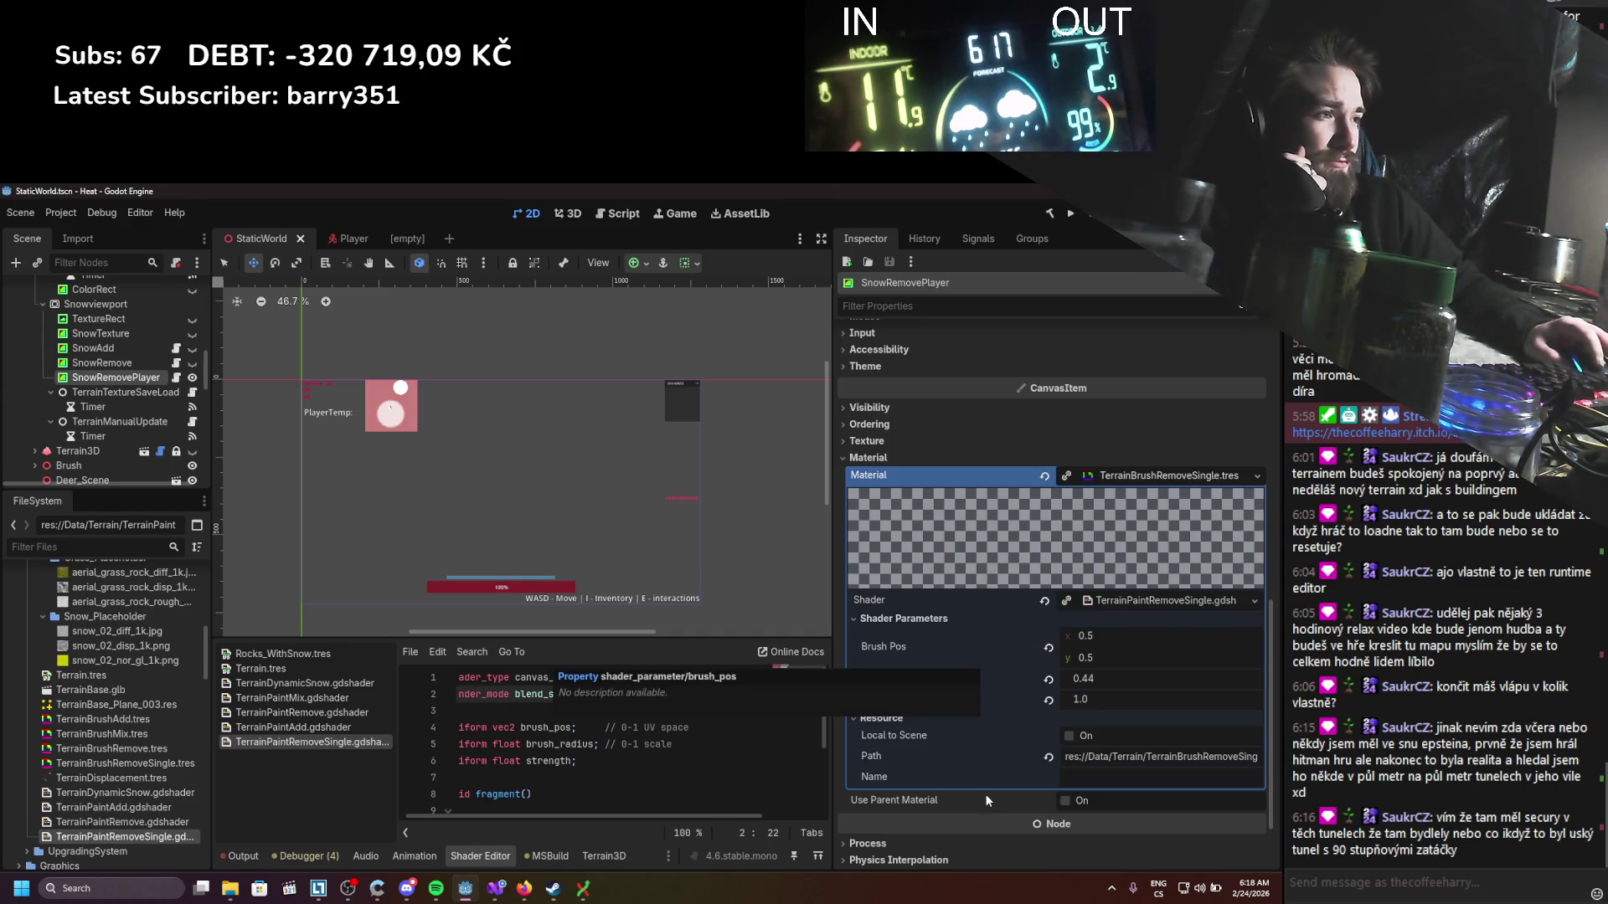
scroll(673, 764, "down", 3)
scroll(673, 764, "up", 3)
scroll(674, 764, "down", 3)
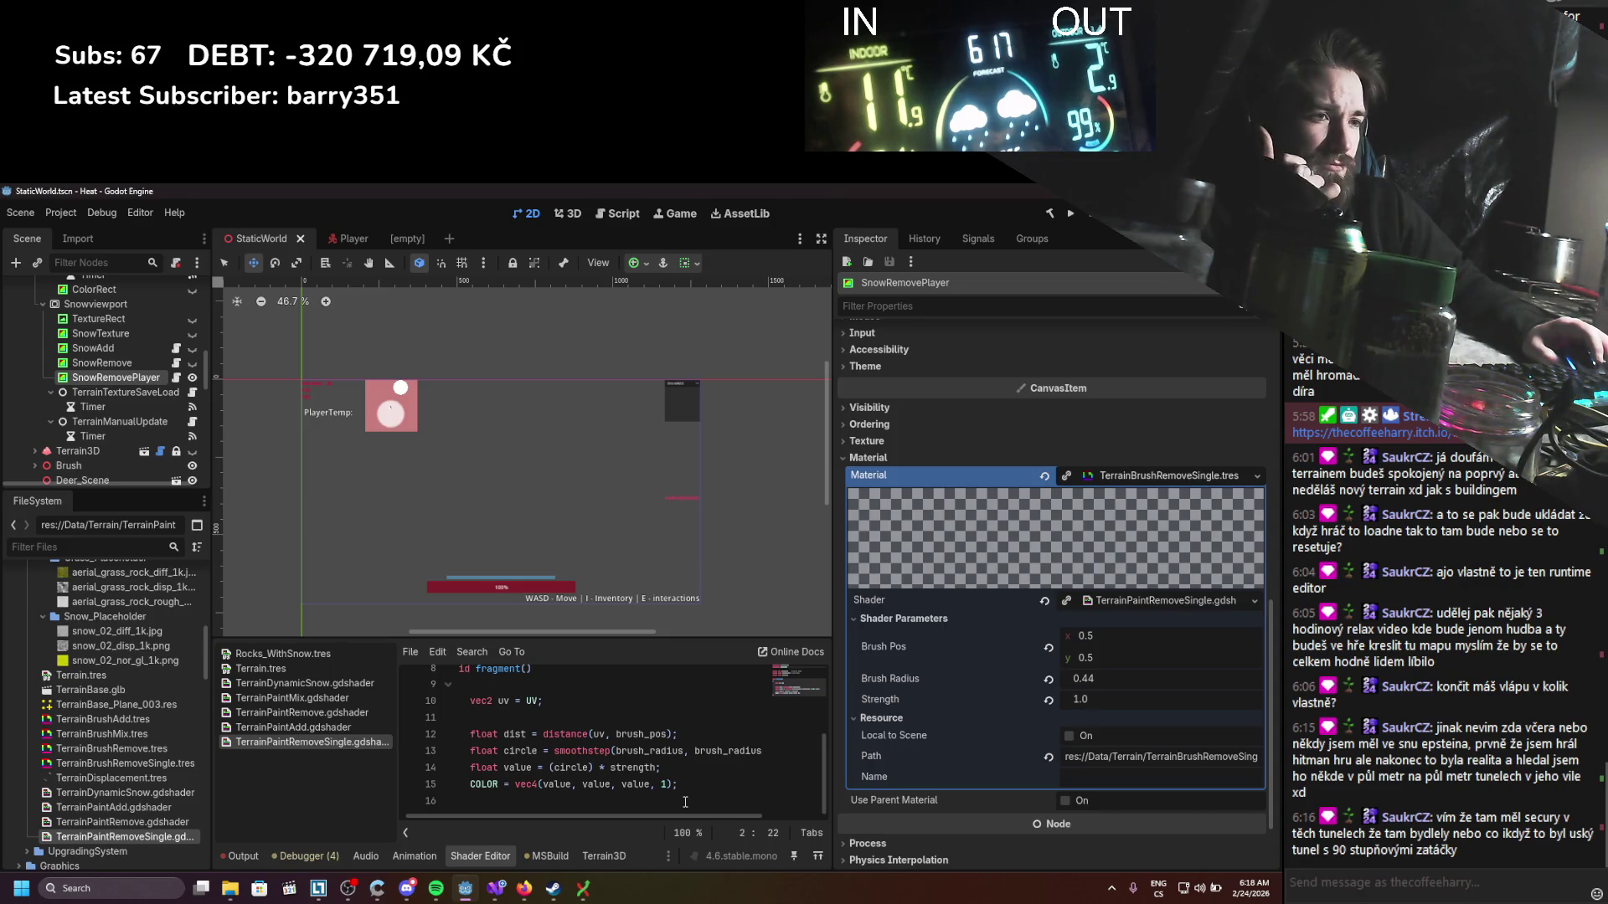
left_click(140, 365)
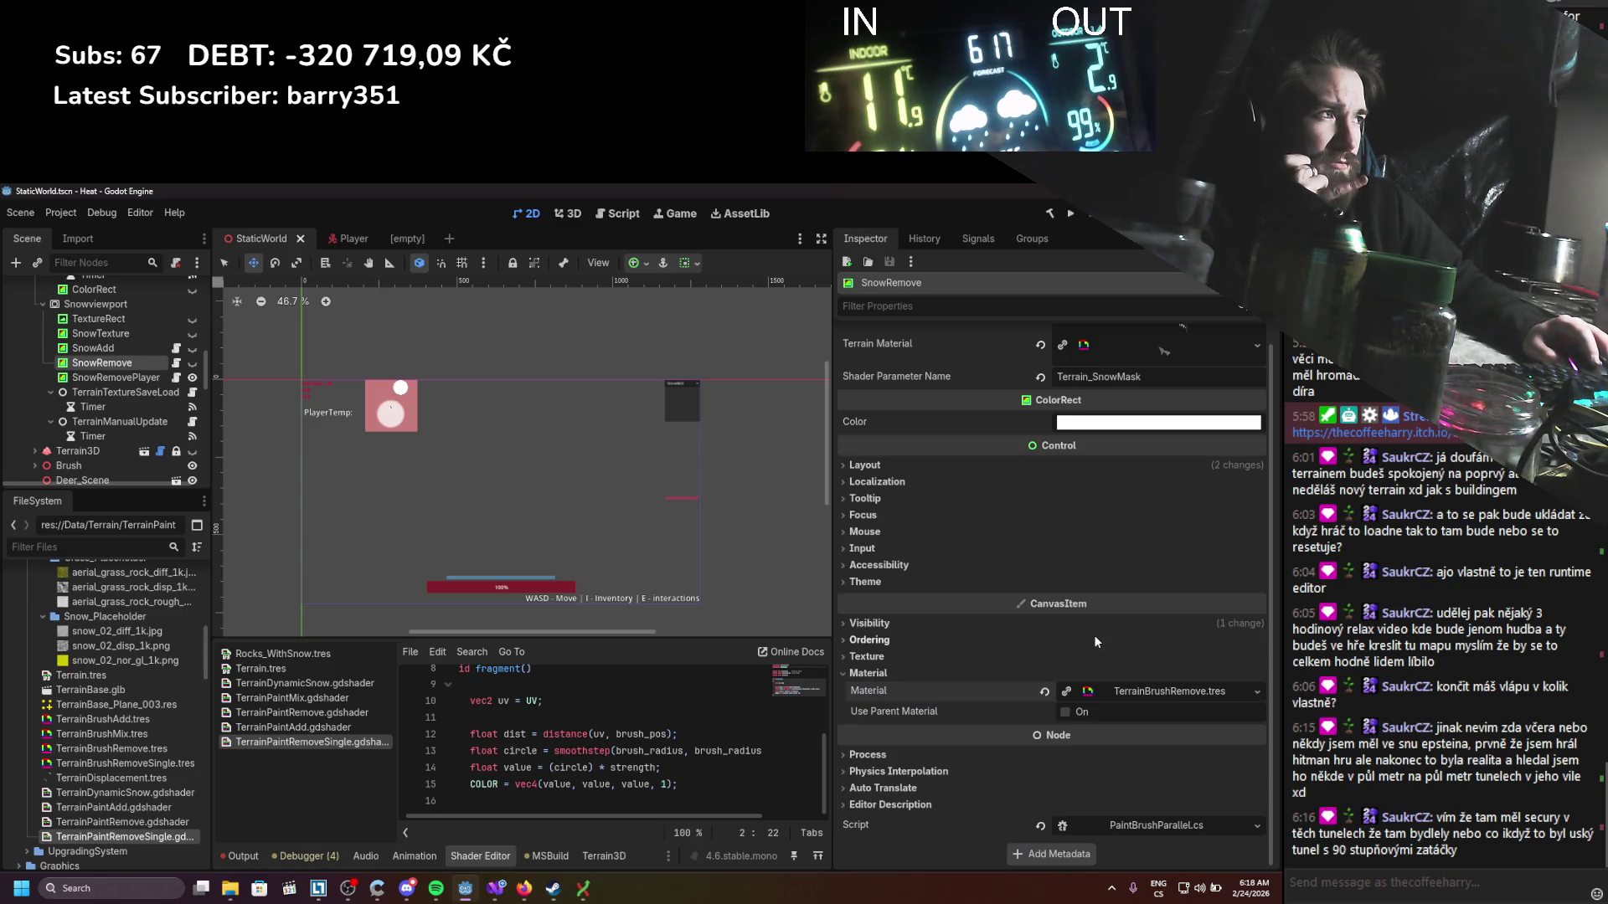
left_click(110, 380)
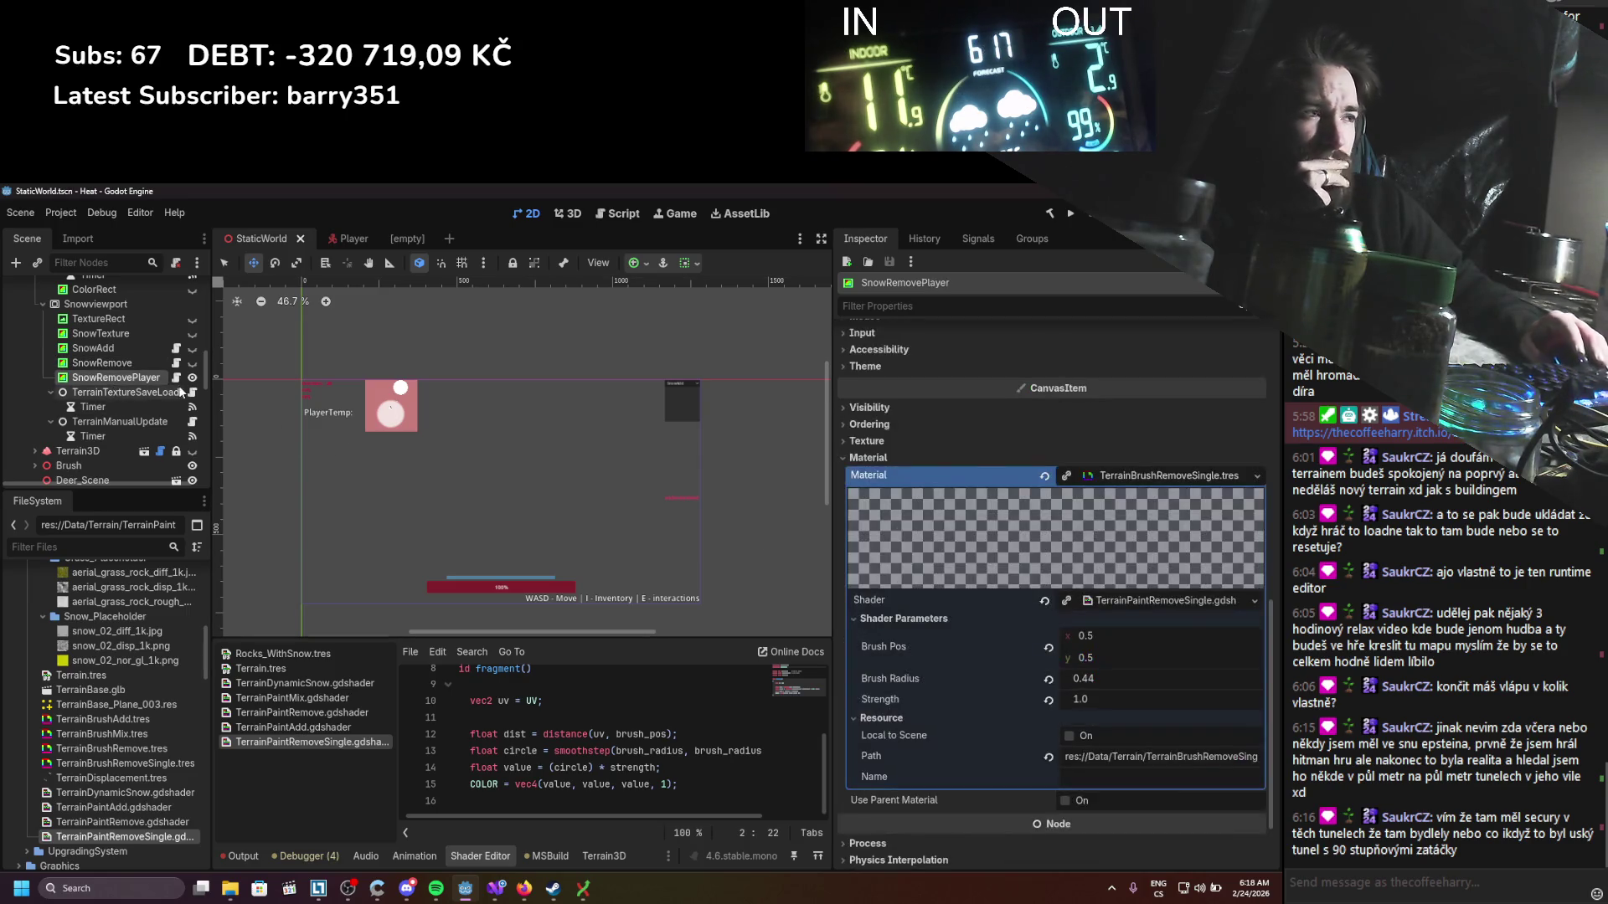
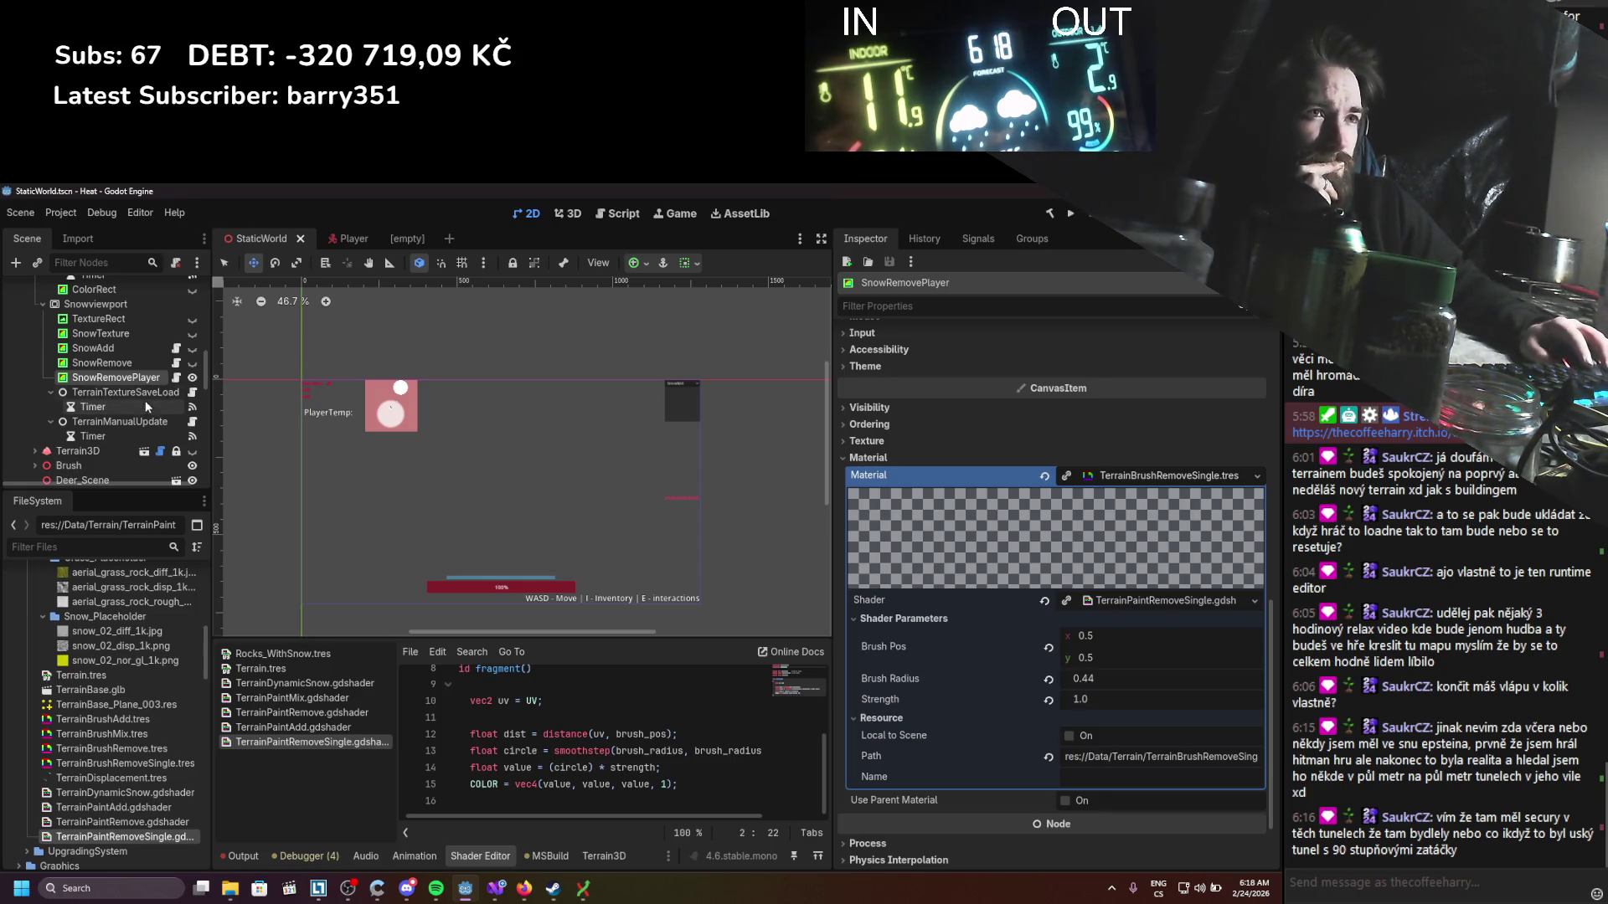
Step: Inspect the SnowRemove, SnowRemovePlayer and TerrainManualUpdate nodes, then run the game to test the trail
left_click(109, 366)
left_click(113, 378)
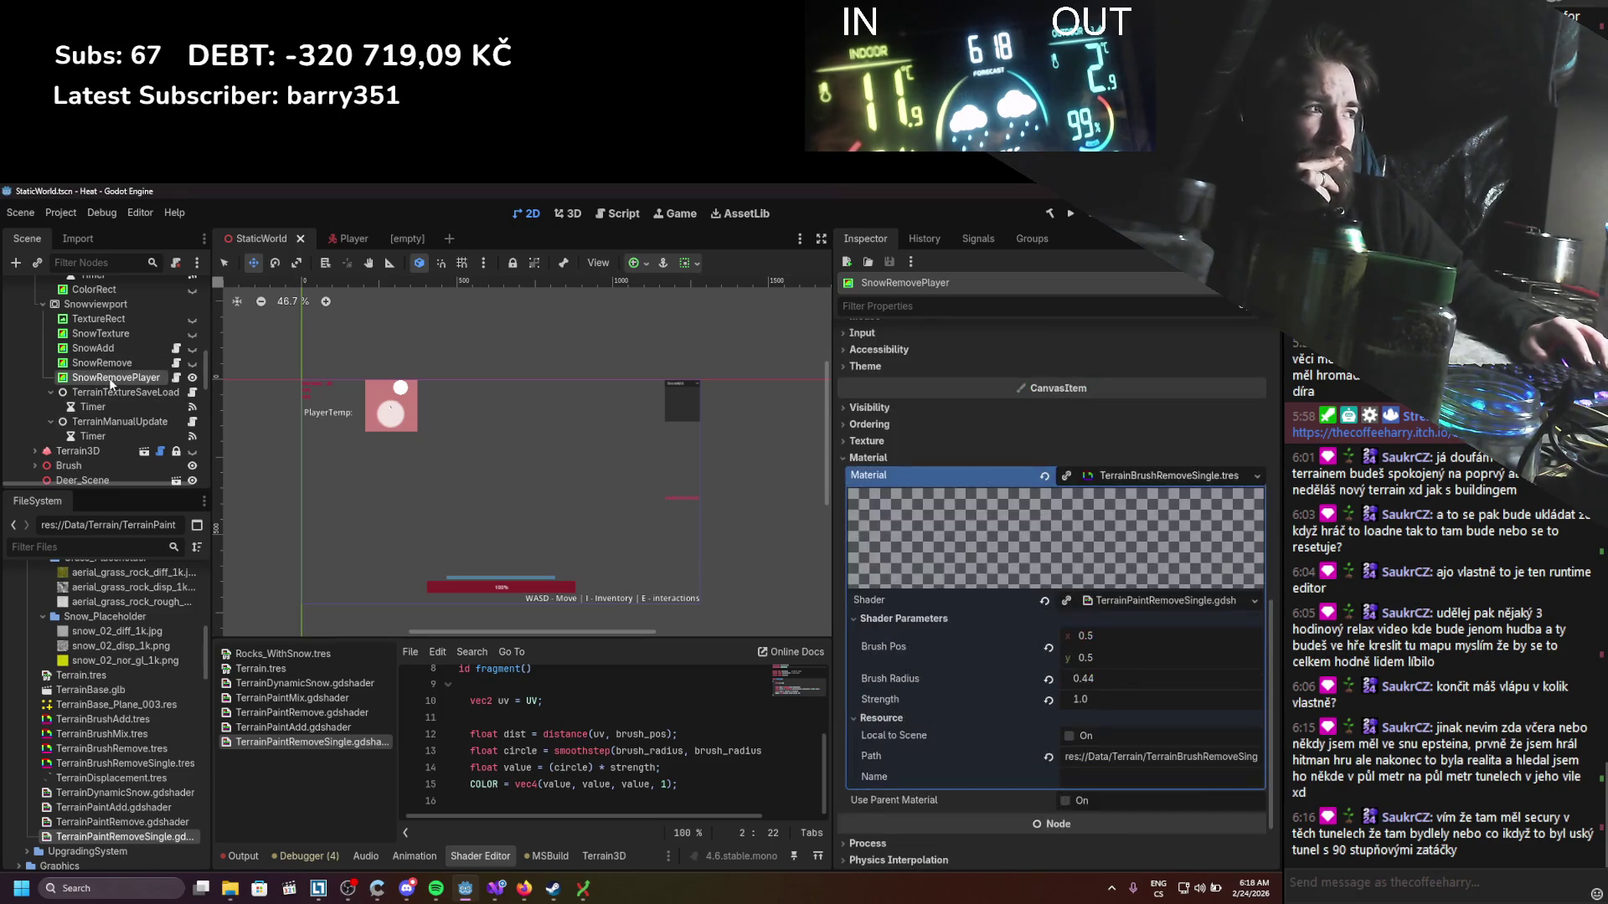
left_click(109, 422)
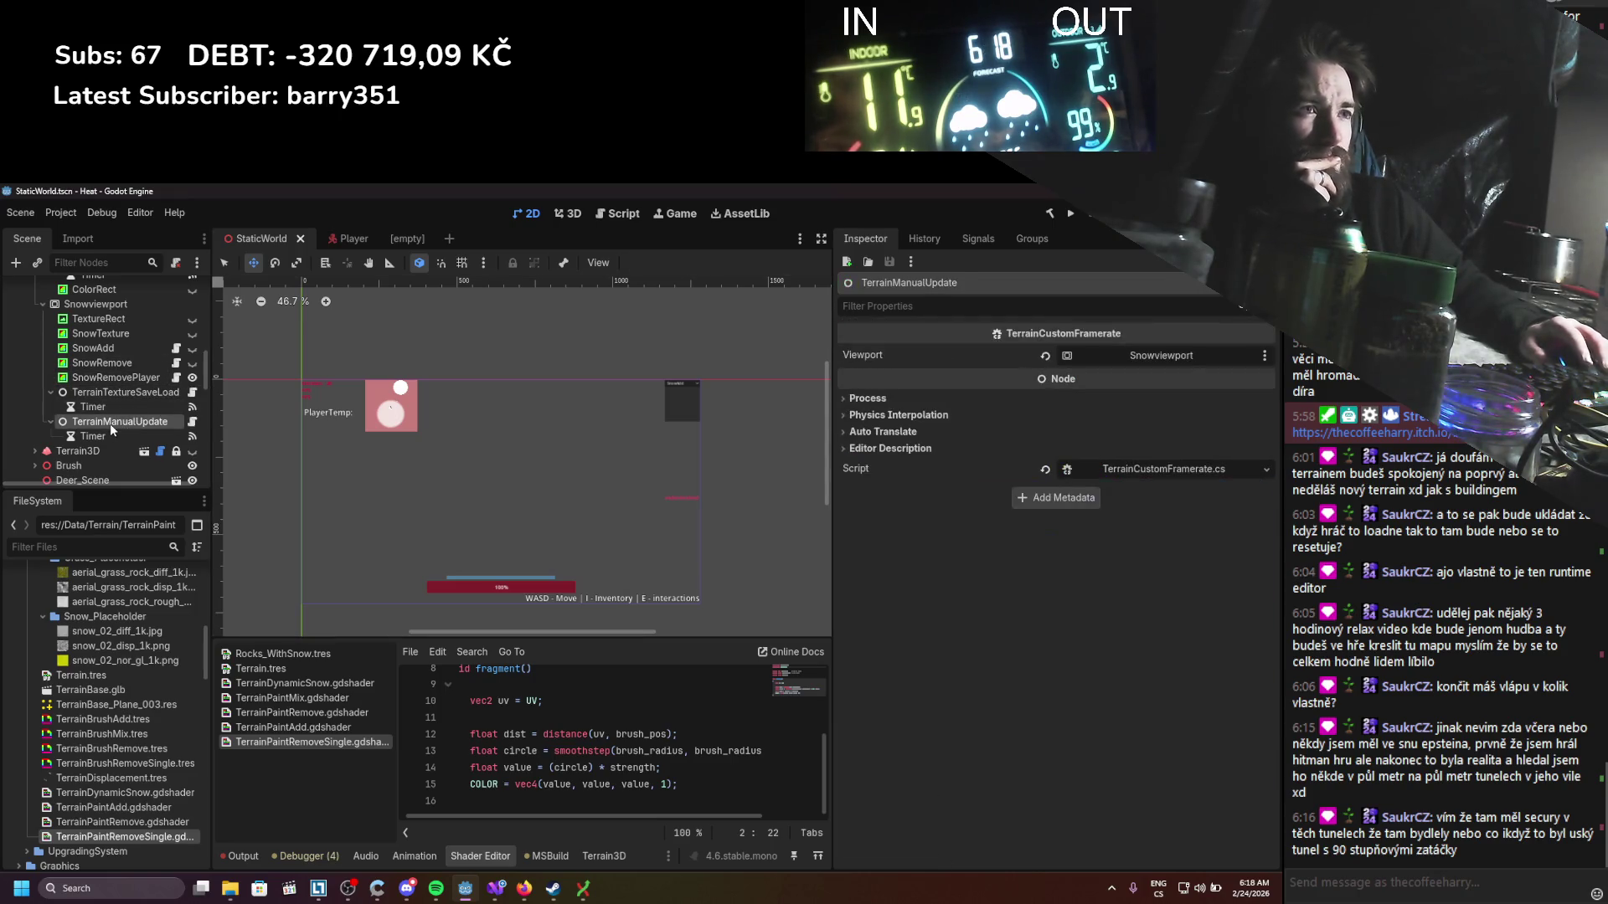
left_click(121, 376)
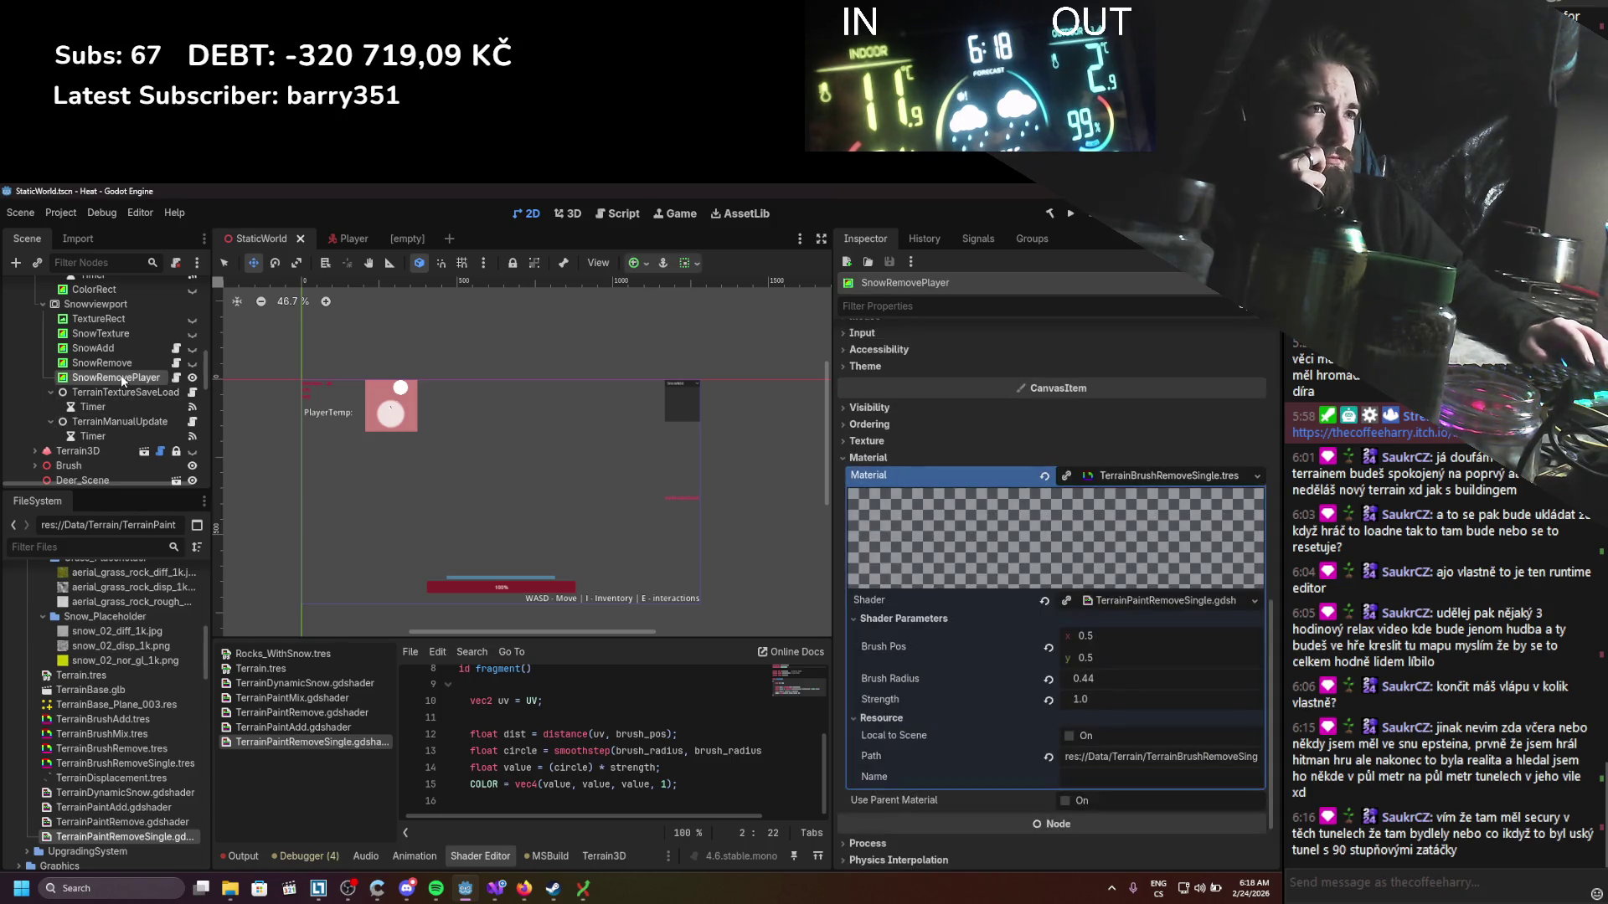
left_click(1069, 216)
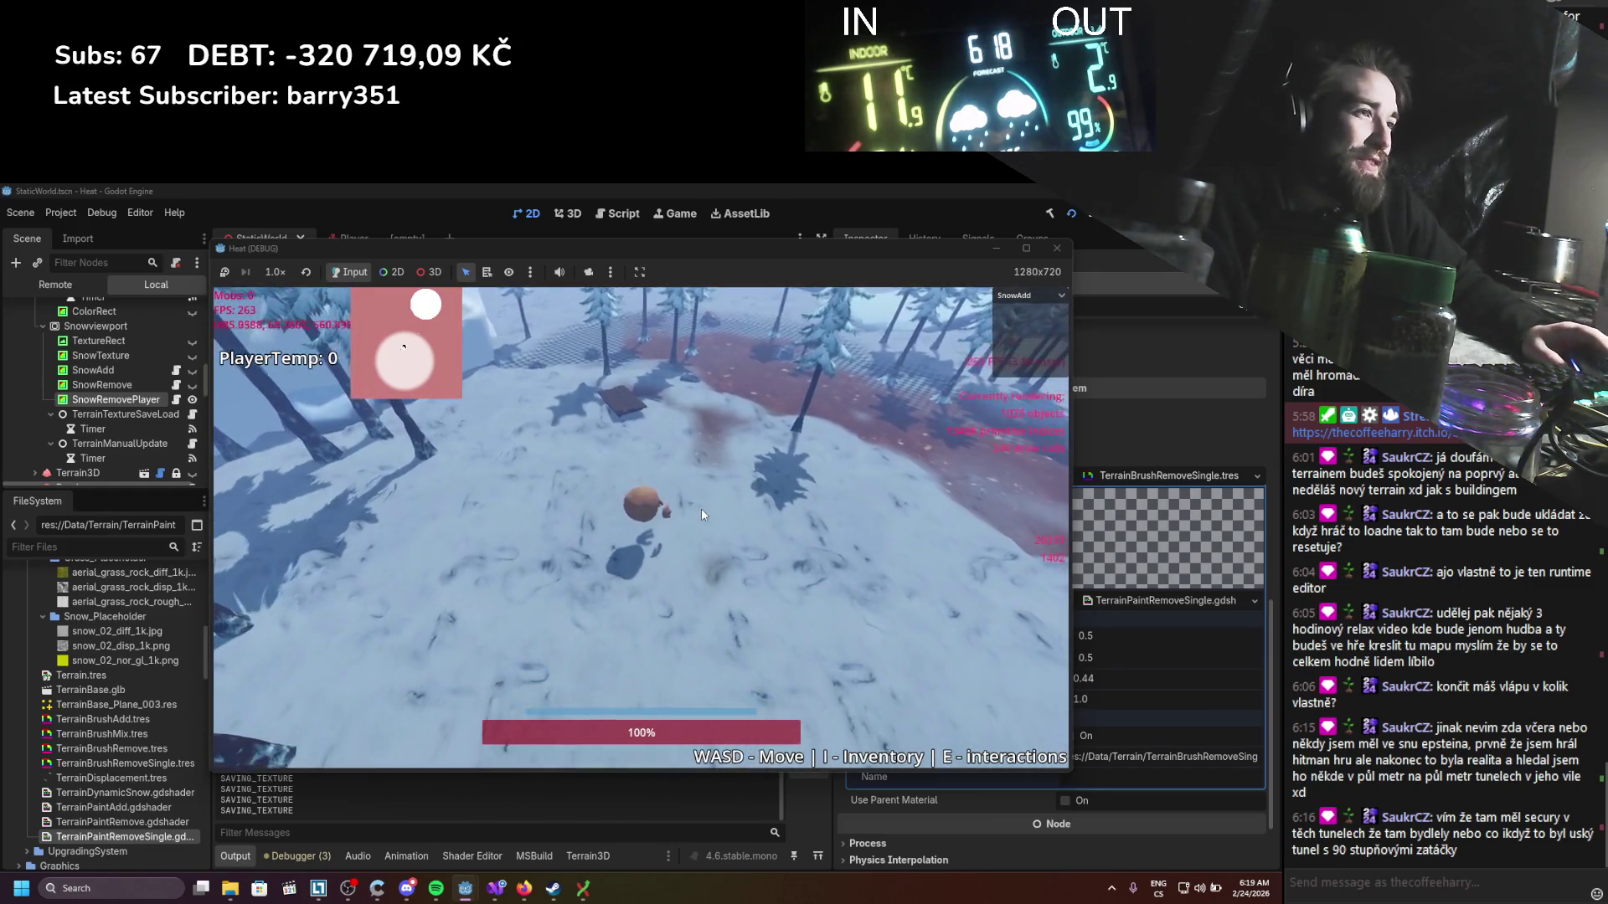
Step: Restart the game to look at the snow trail again
left_click(1055, 251)
key("F5")
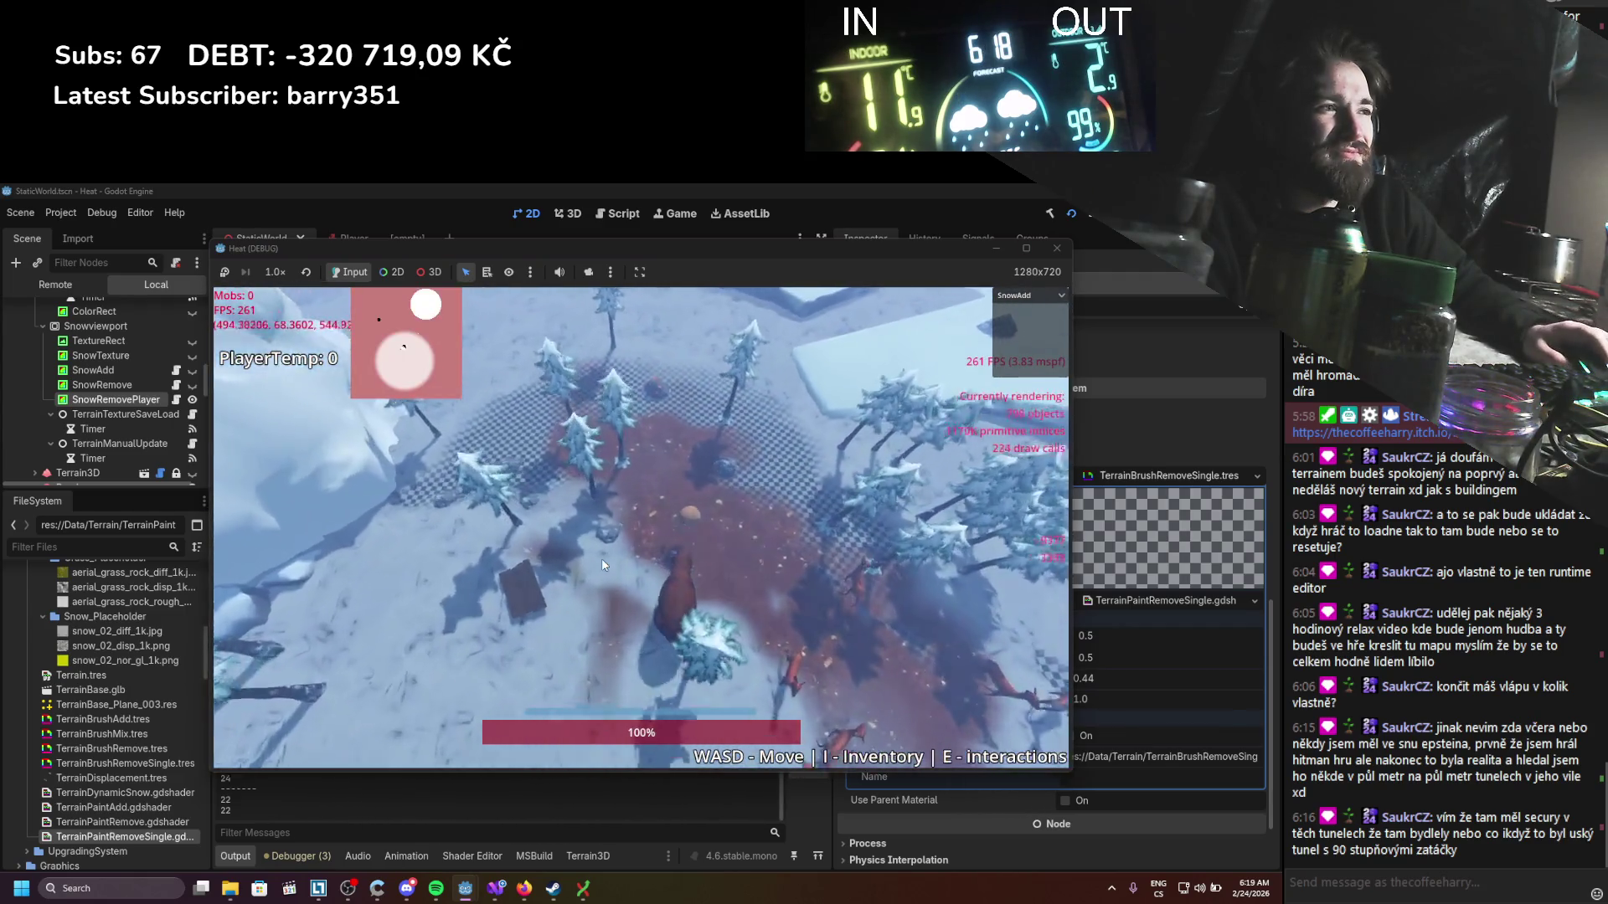
scroll(601, 558, "up", 3)
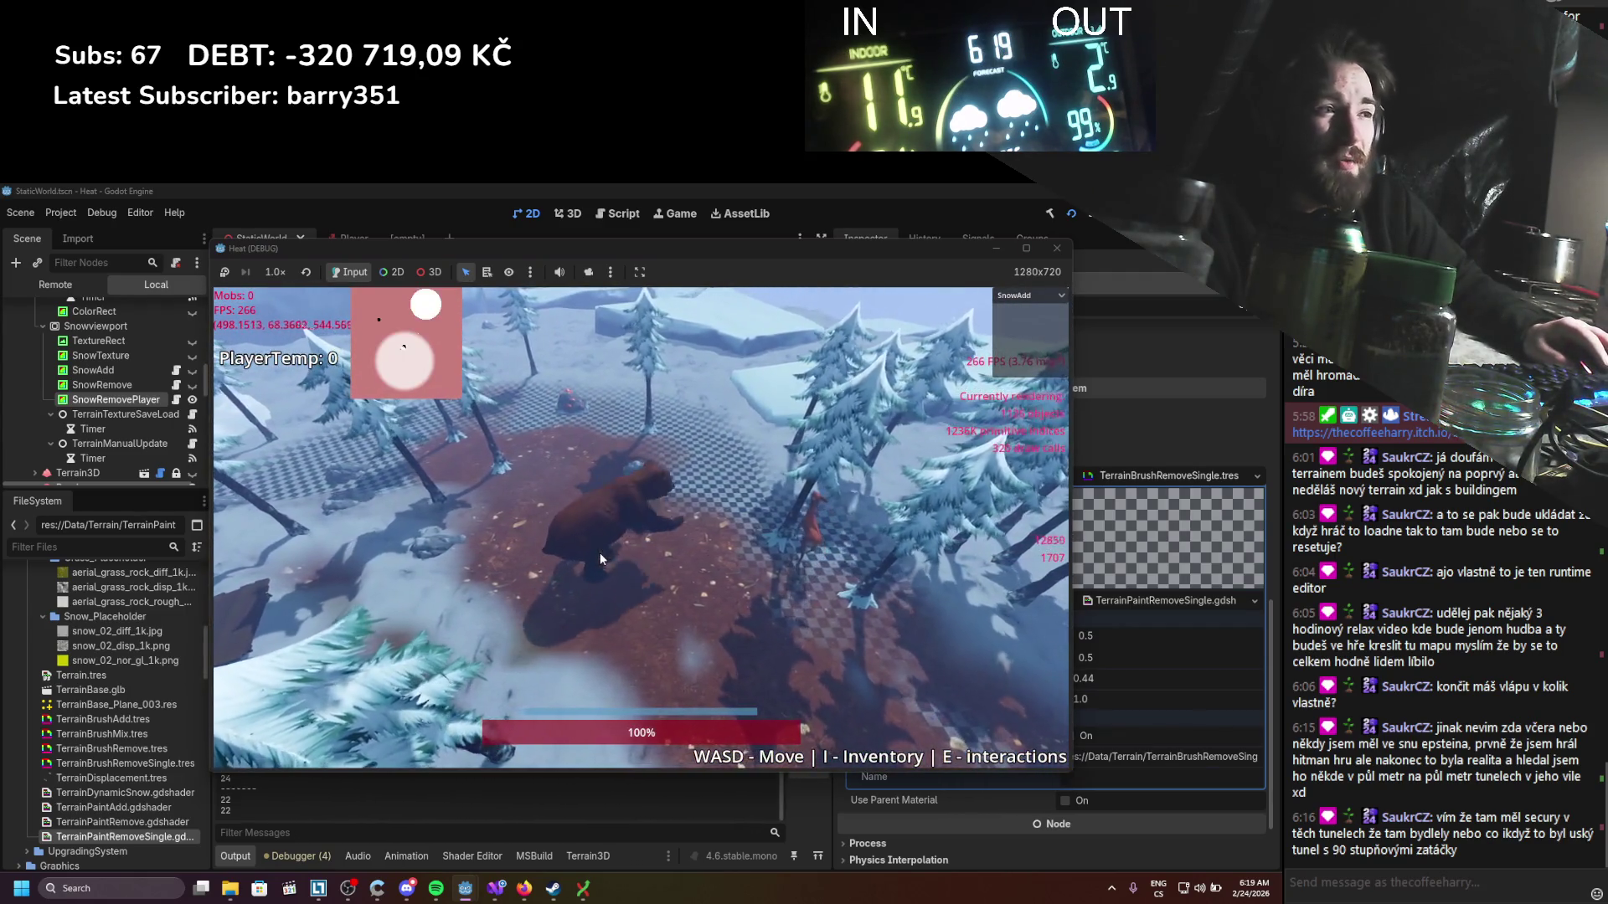
Step: Enable Autostart on TerrainManualUpdate's Timer and run the game
left_click(1057, 248)
left_click(100, 436)
left_click(1081, 418)
left_click(1070, 213)
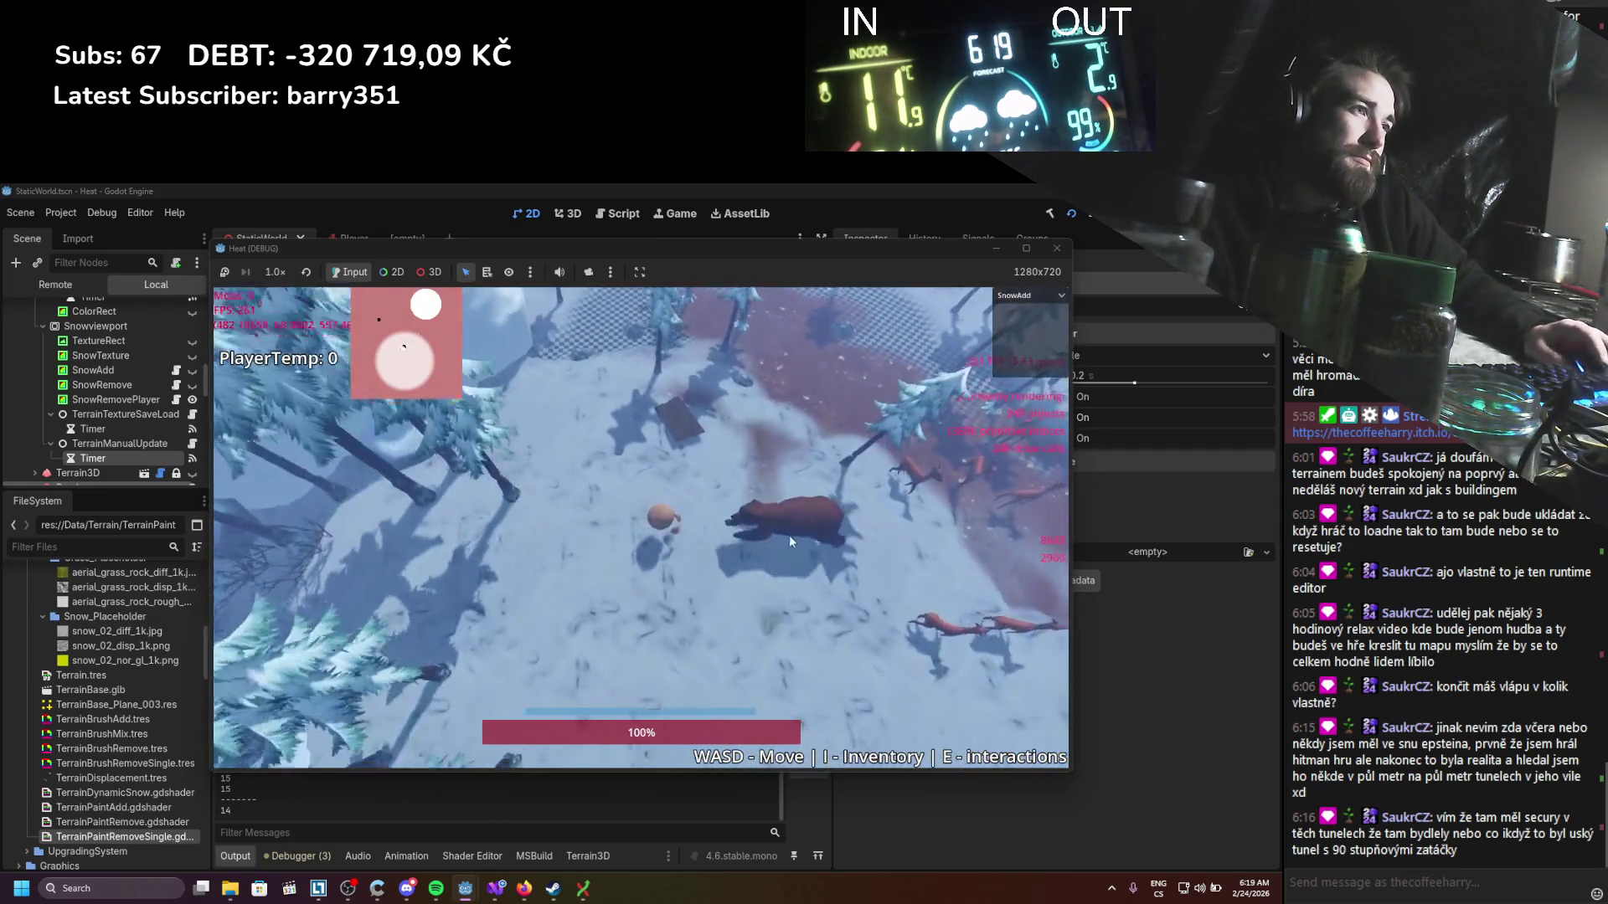
Step: Walk the player with WASD through open snow and trees to check the cleared track
key("d")
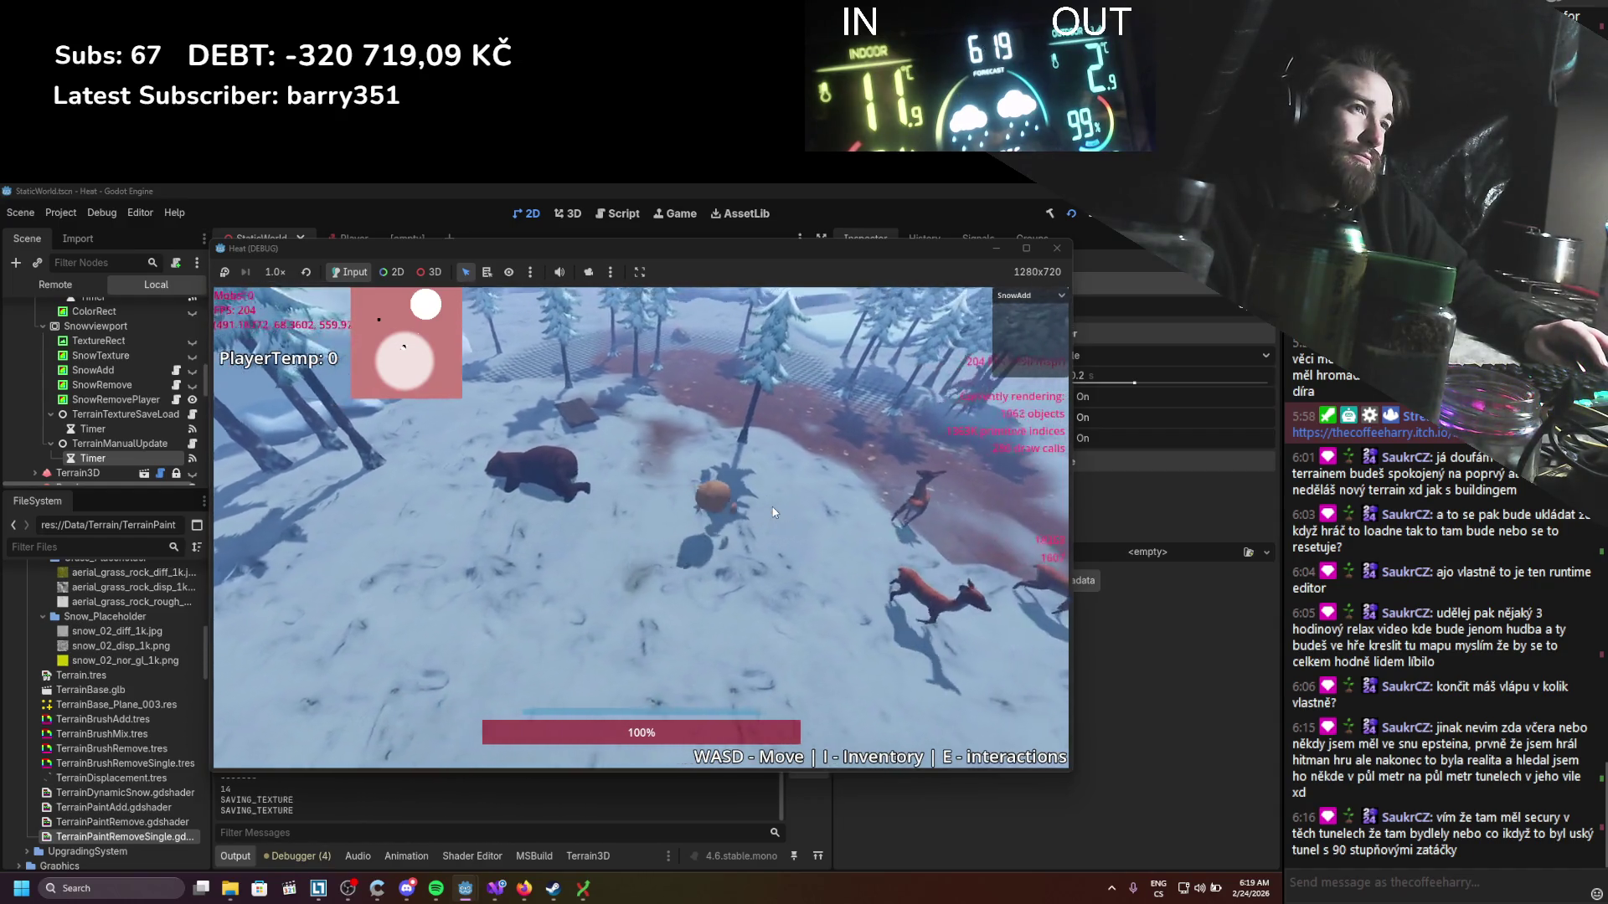
key("w")
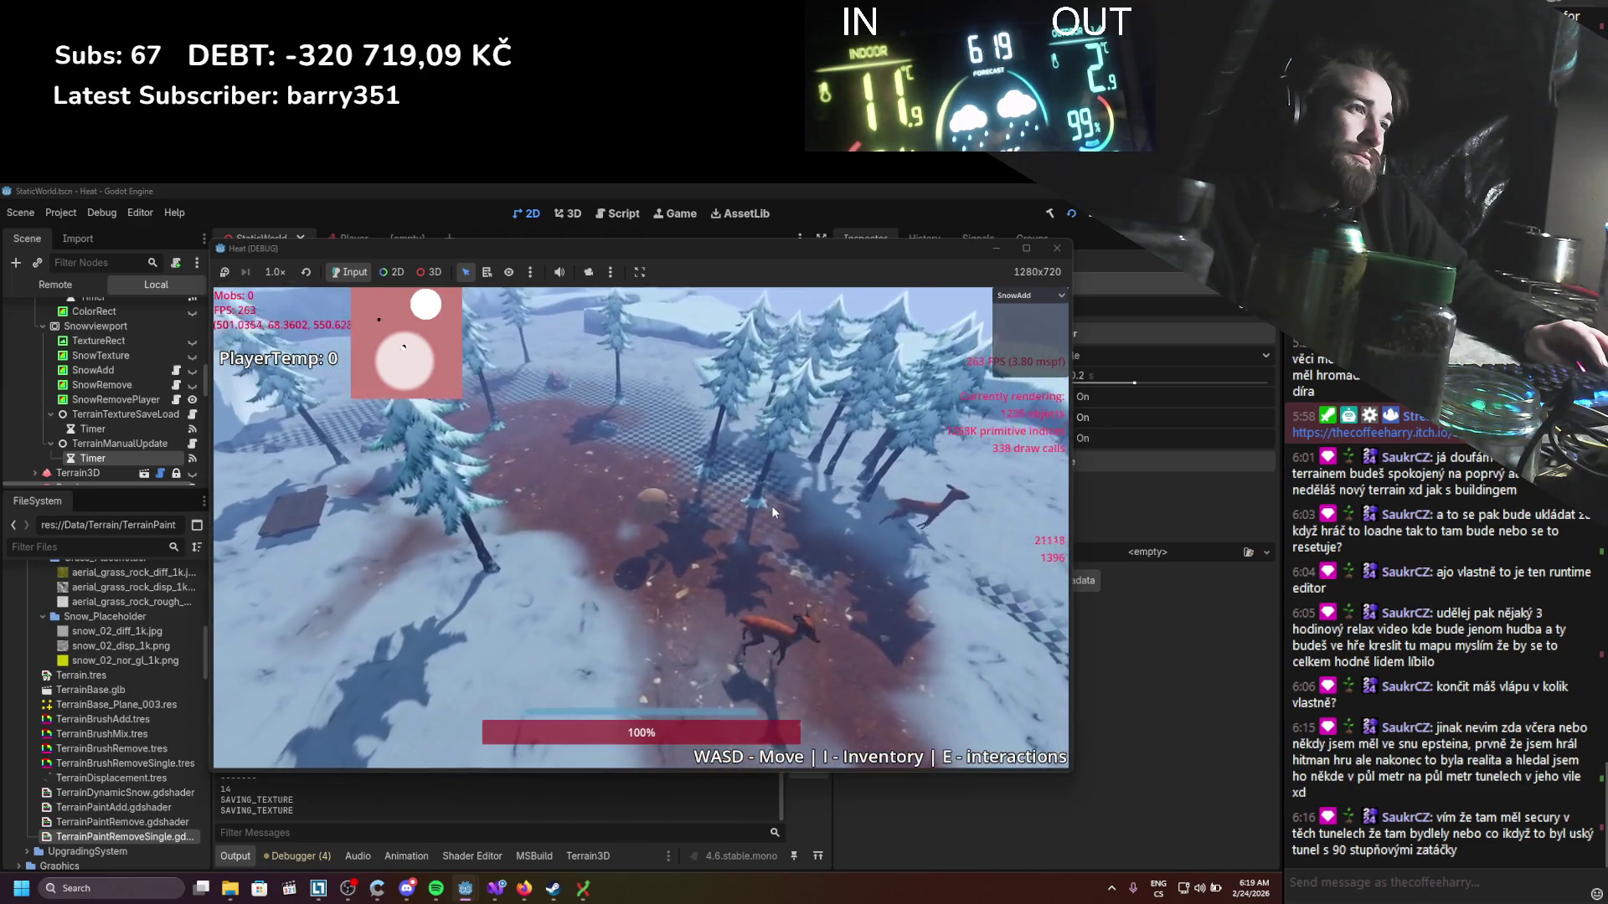
key("s")
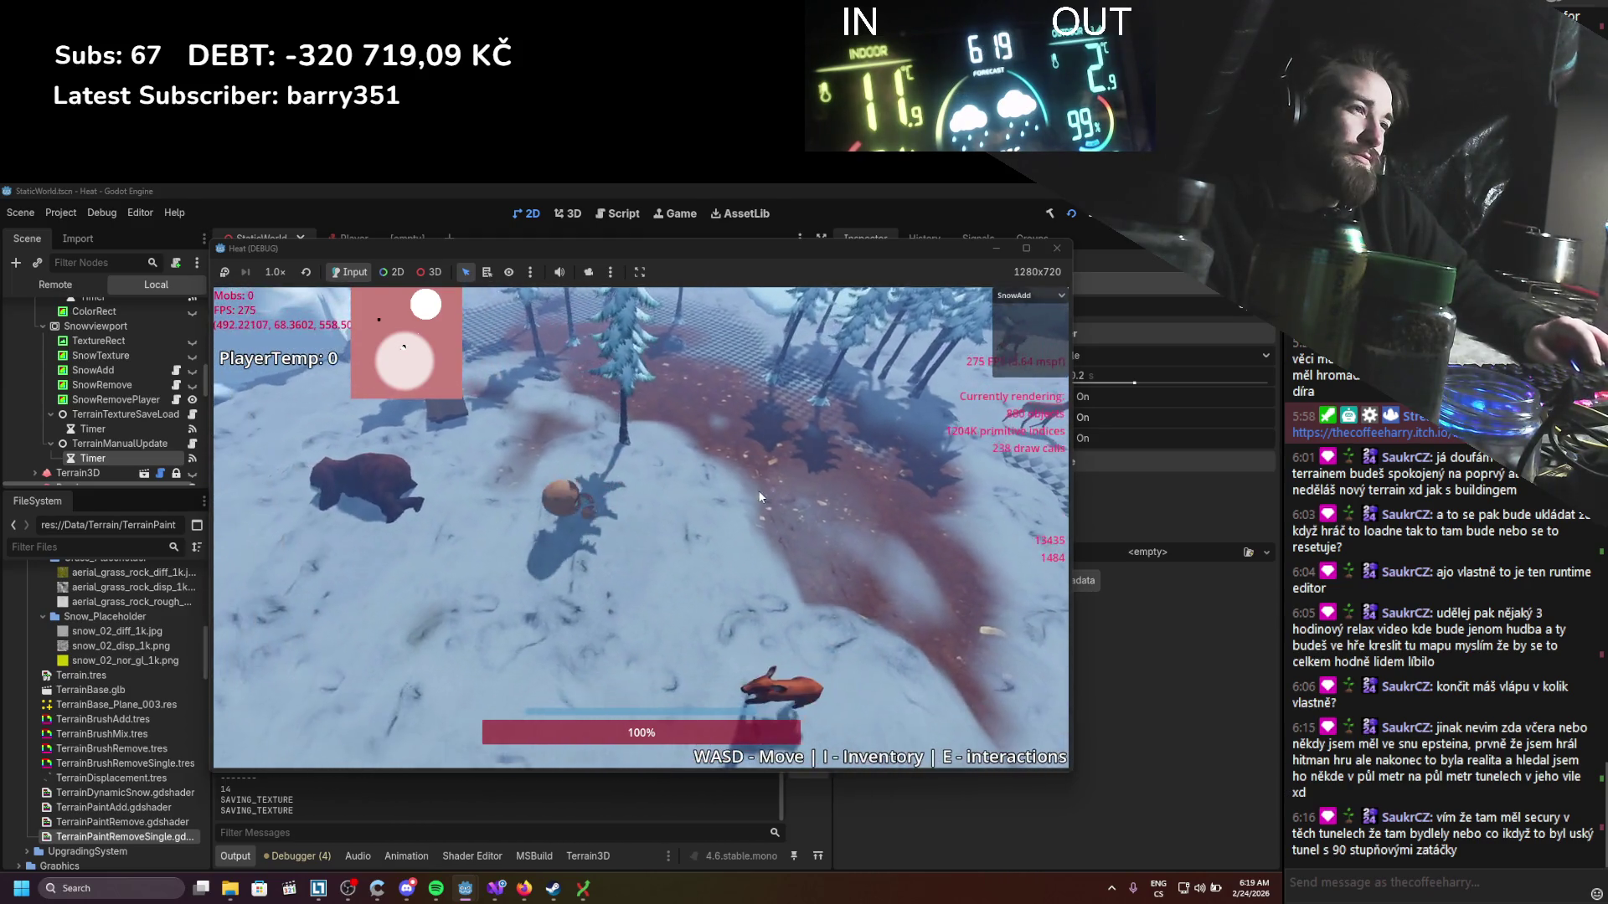
key("s")
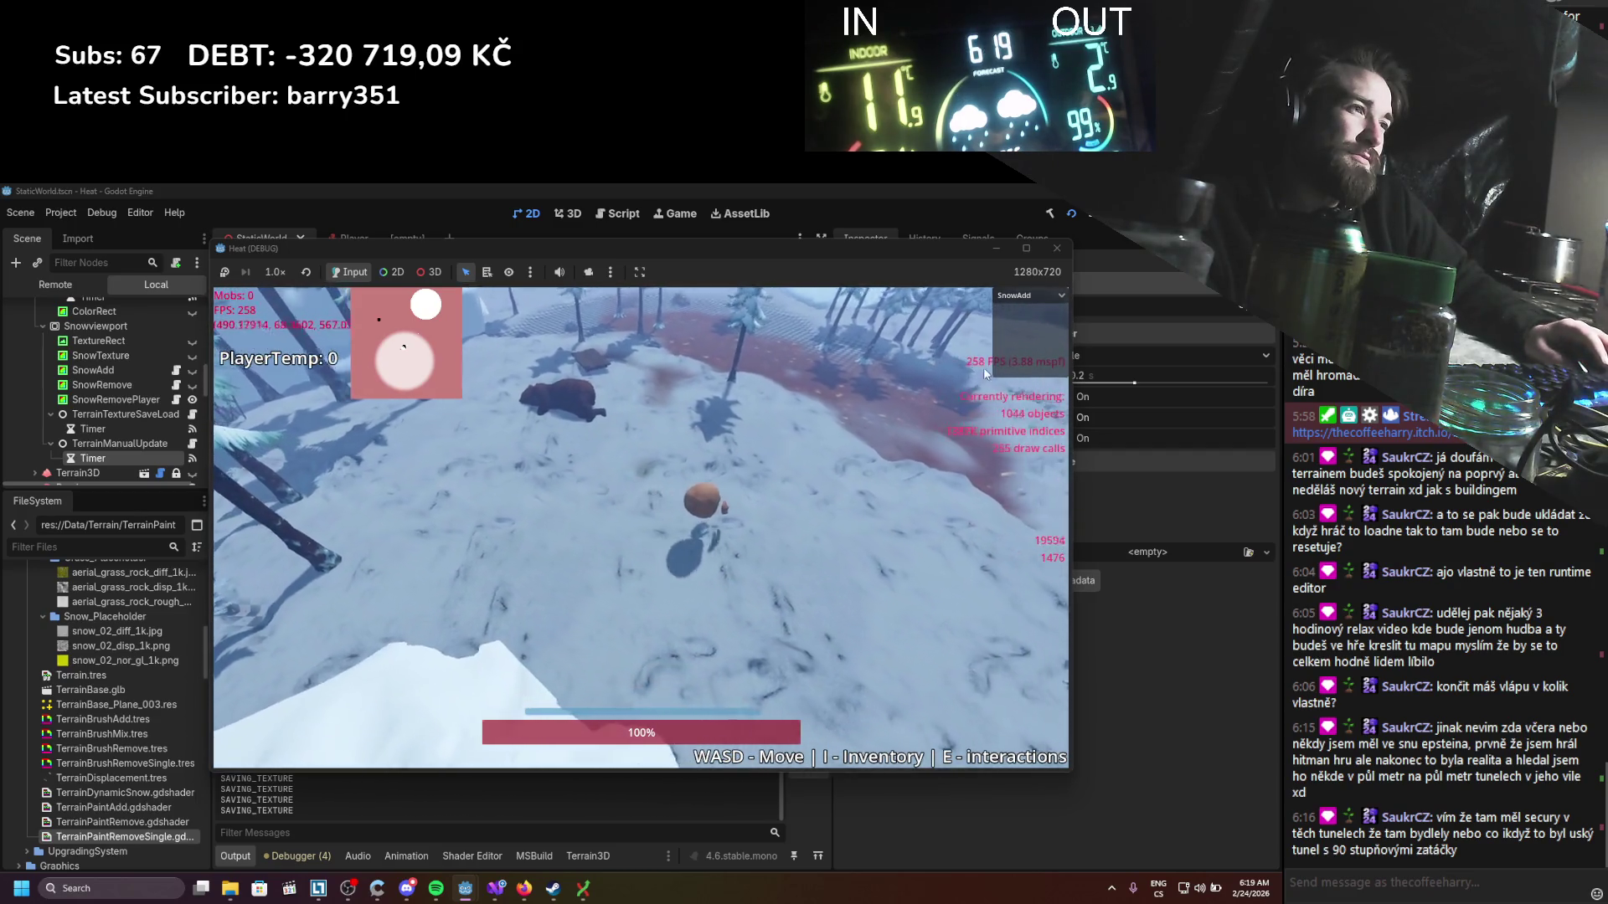
key("w")
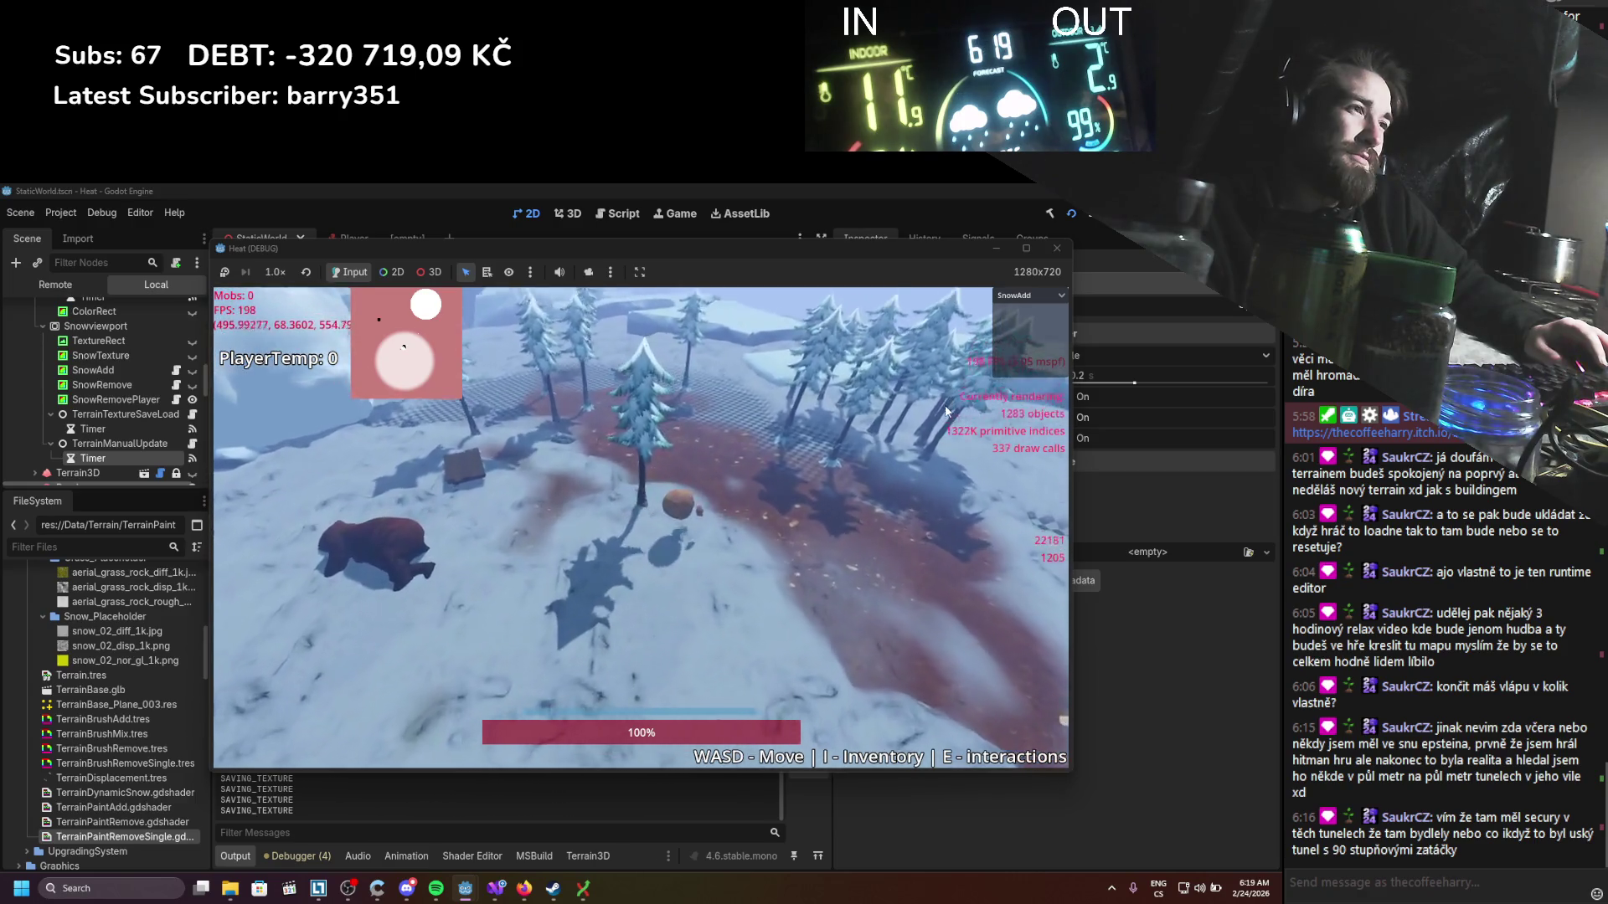
key("s")
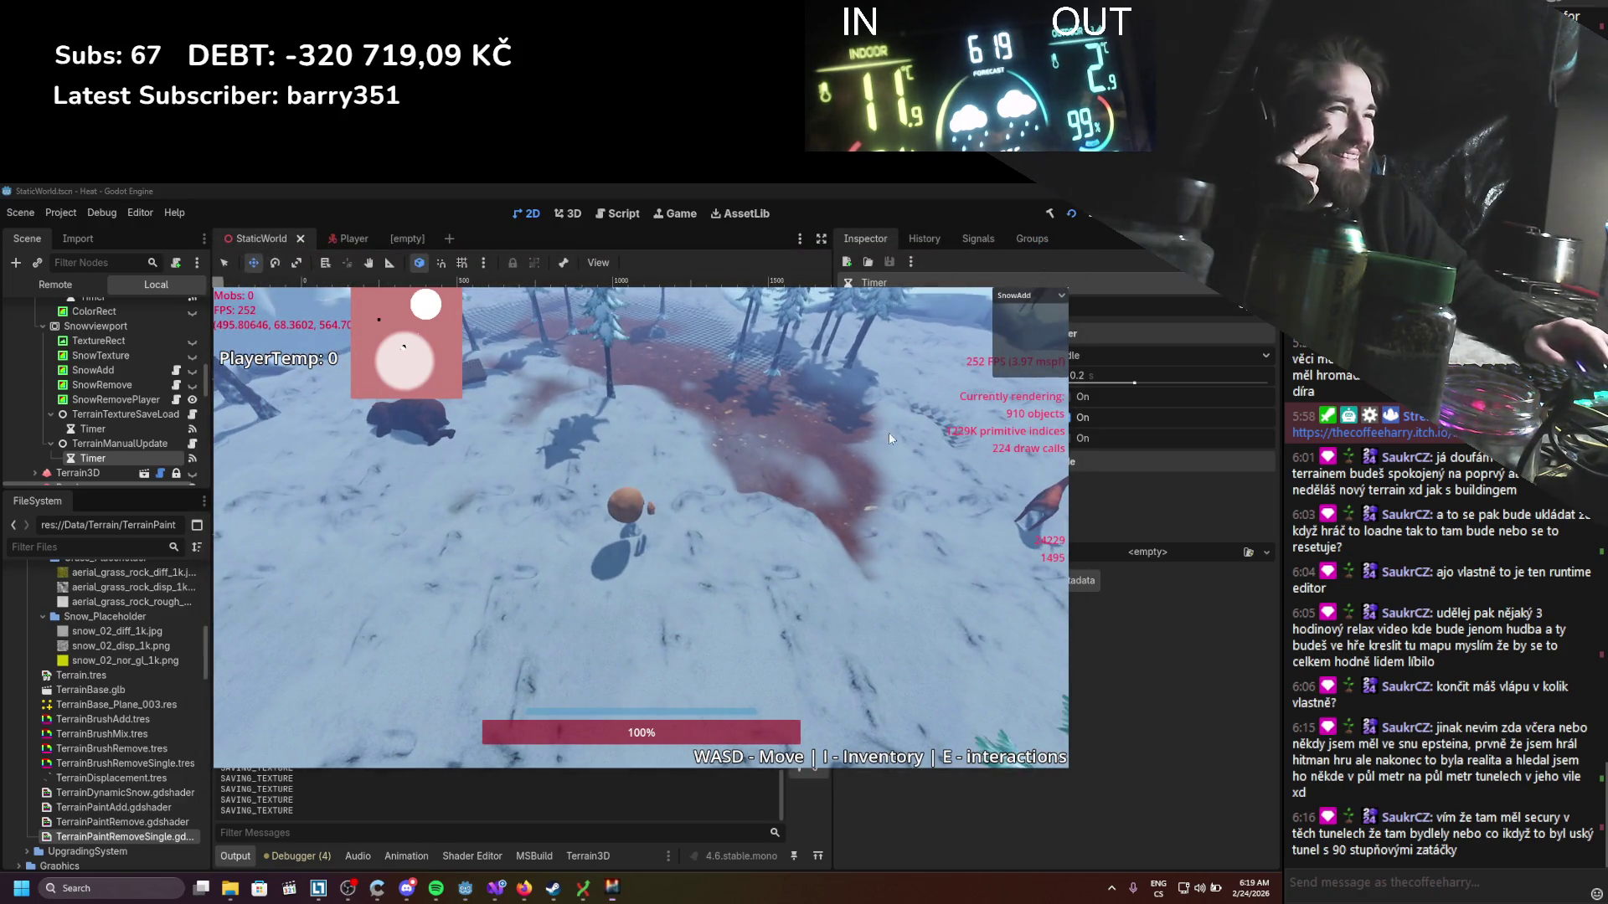
Step: Stop the game, turn off Autostart on the TerrainManualUpdate Timer, and save the scene
key("F8")
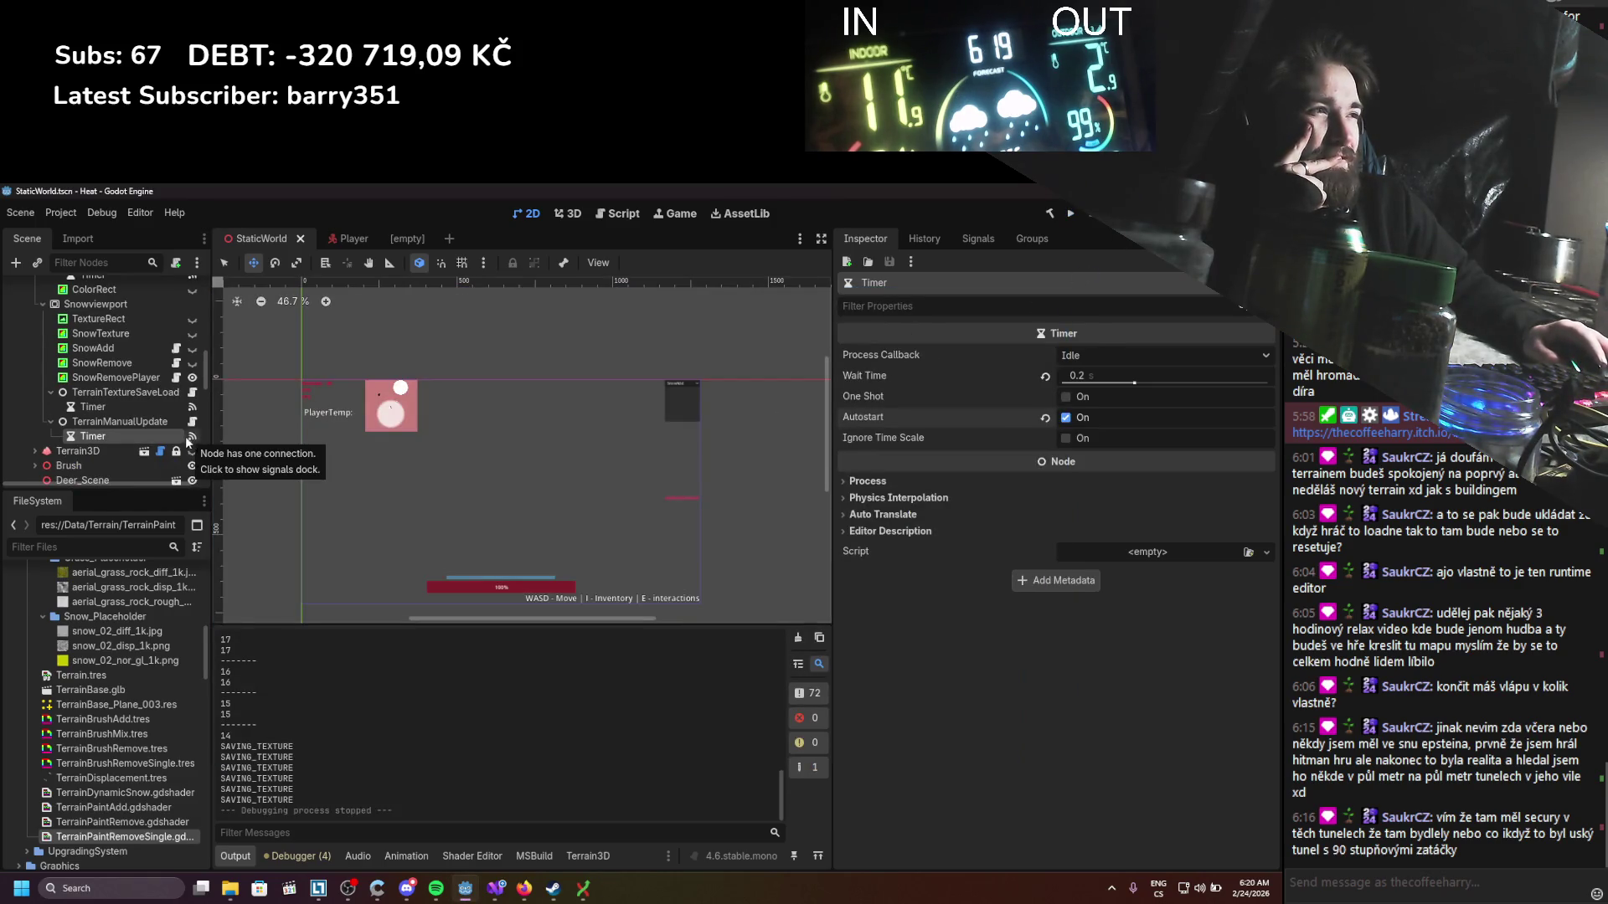
left_click(153, 421)
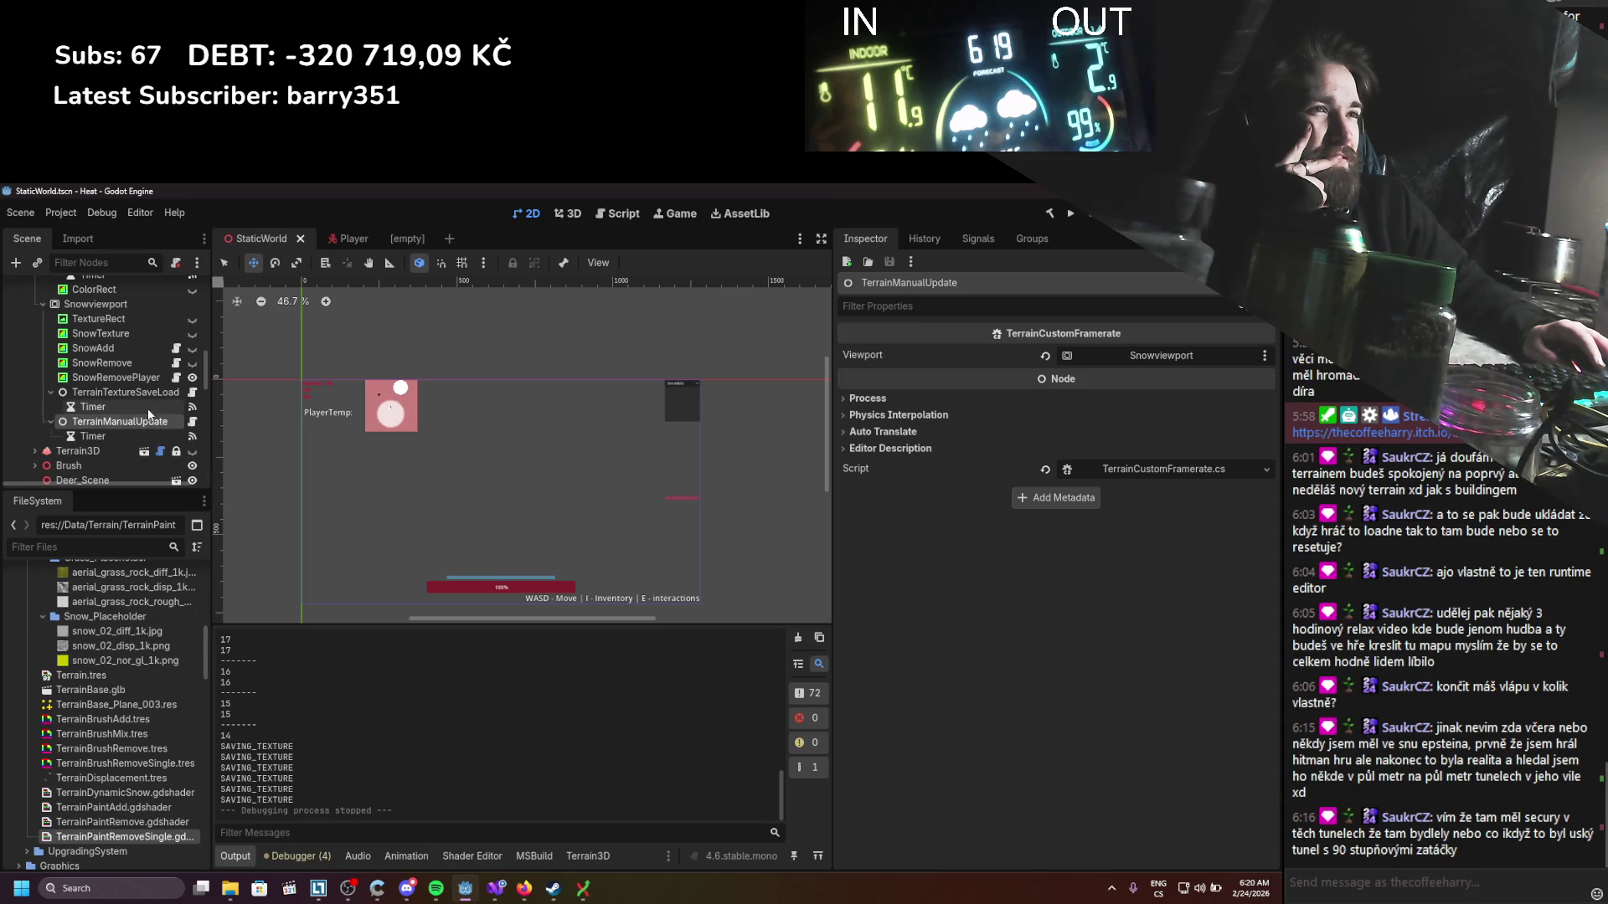
left_click(140, 378)
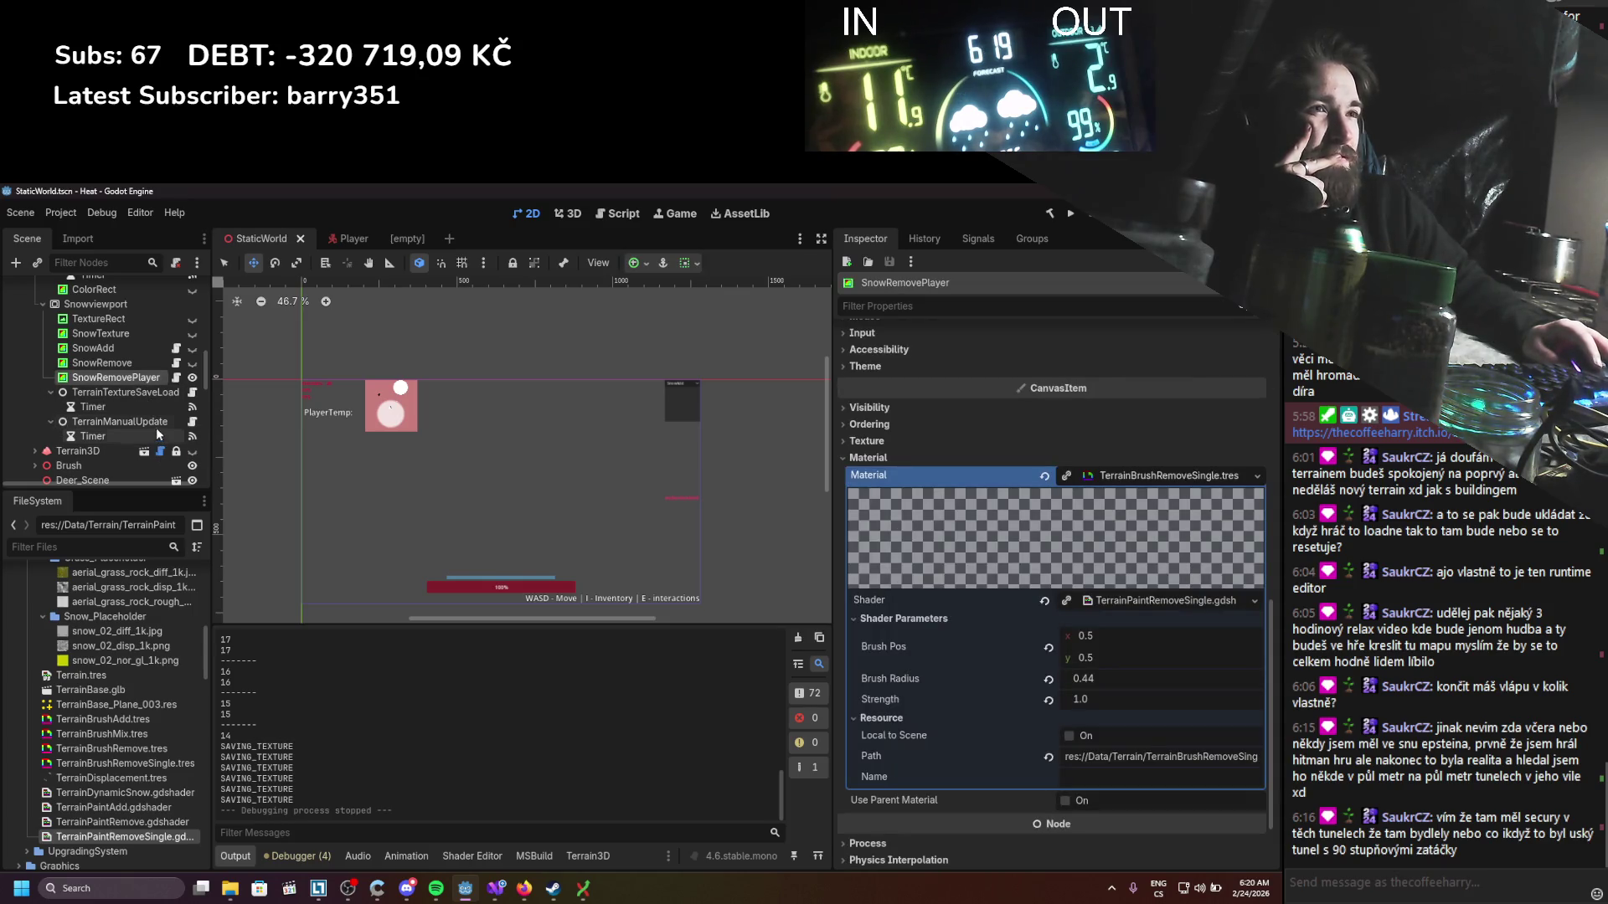
left_click(154, 430)
left_click(1064, 418)
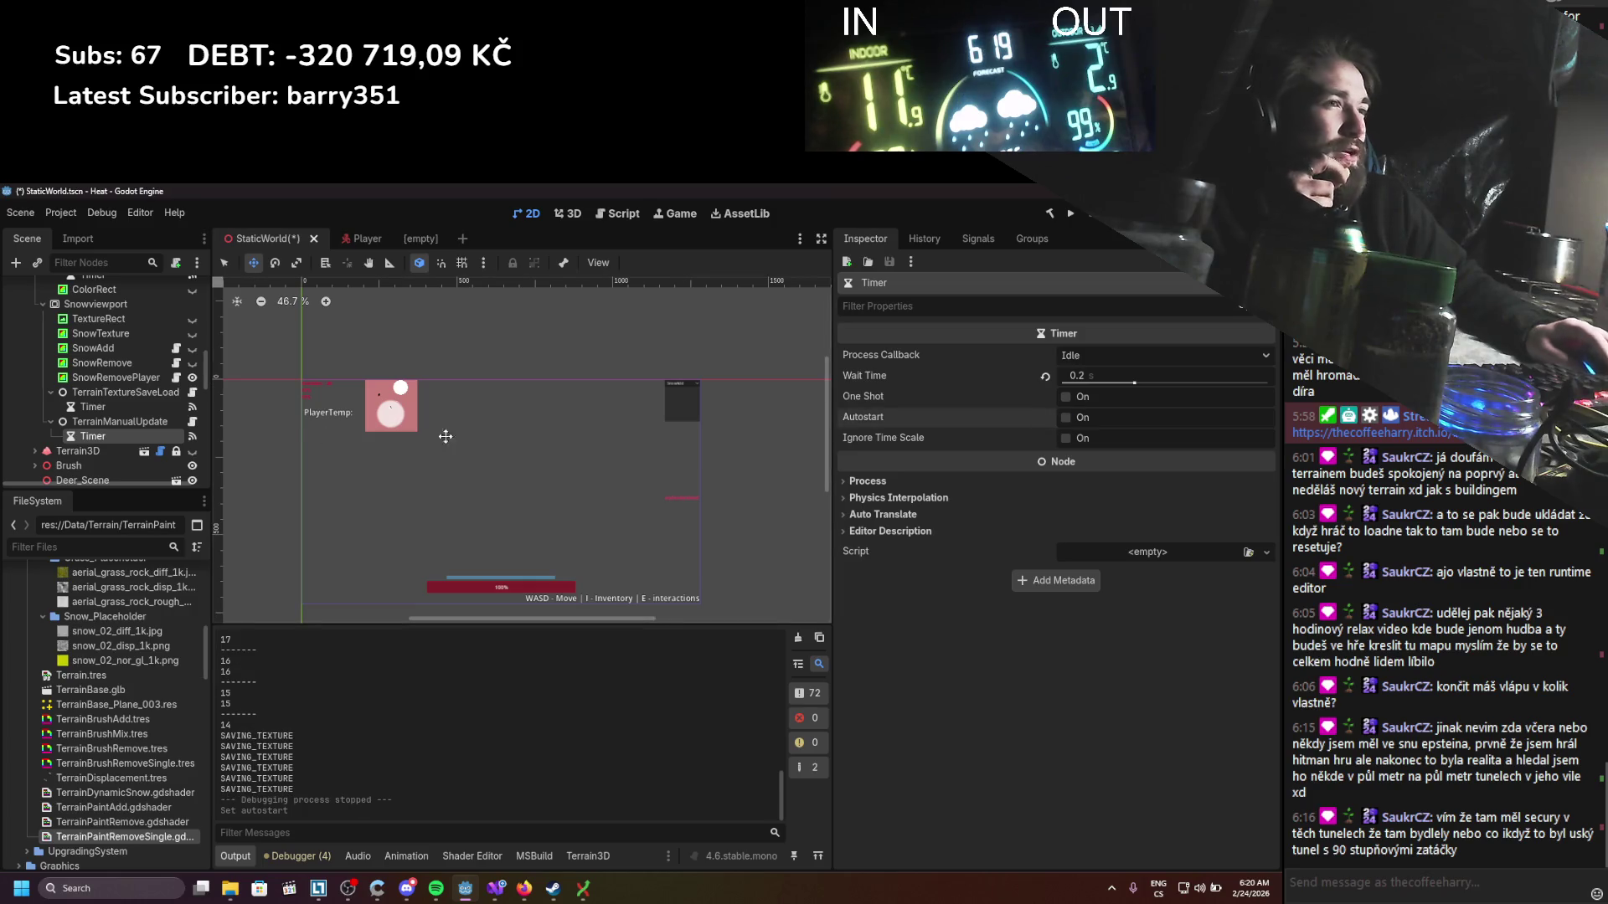
key("ctrl+s")
Step: Open SnowRemove's PaintBrushParallel.cs script in the code editor
left_click(126, 378)
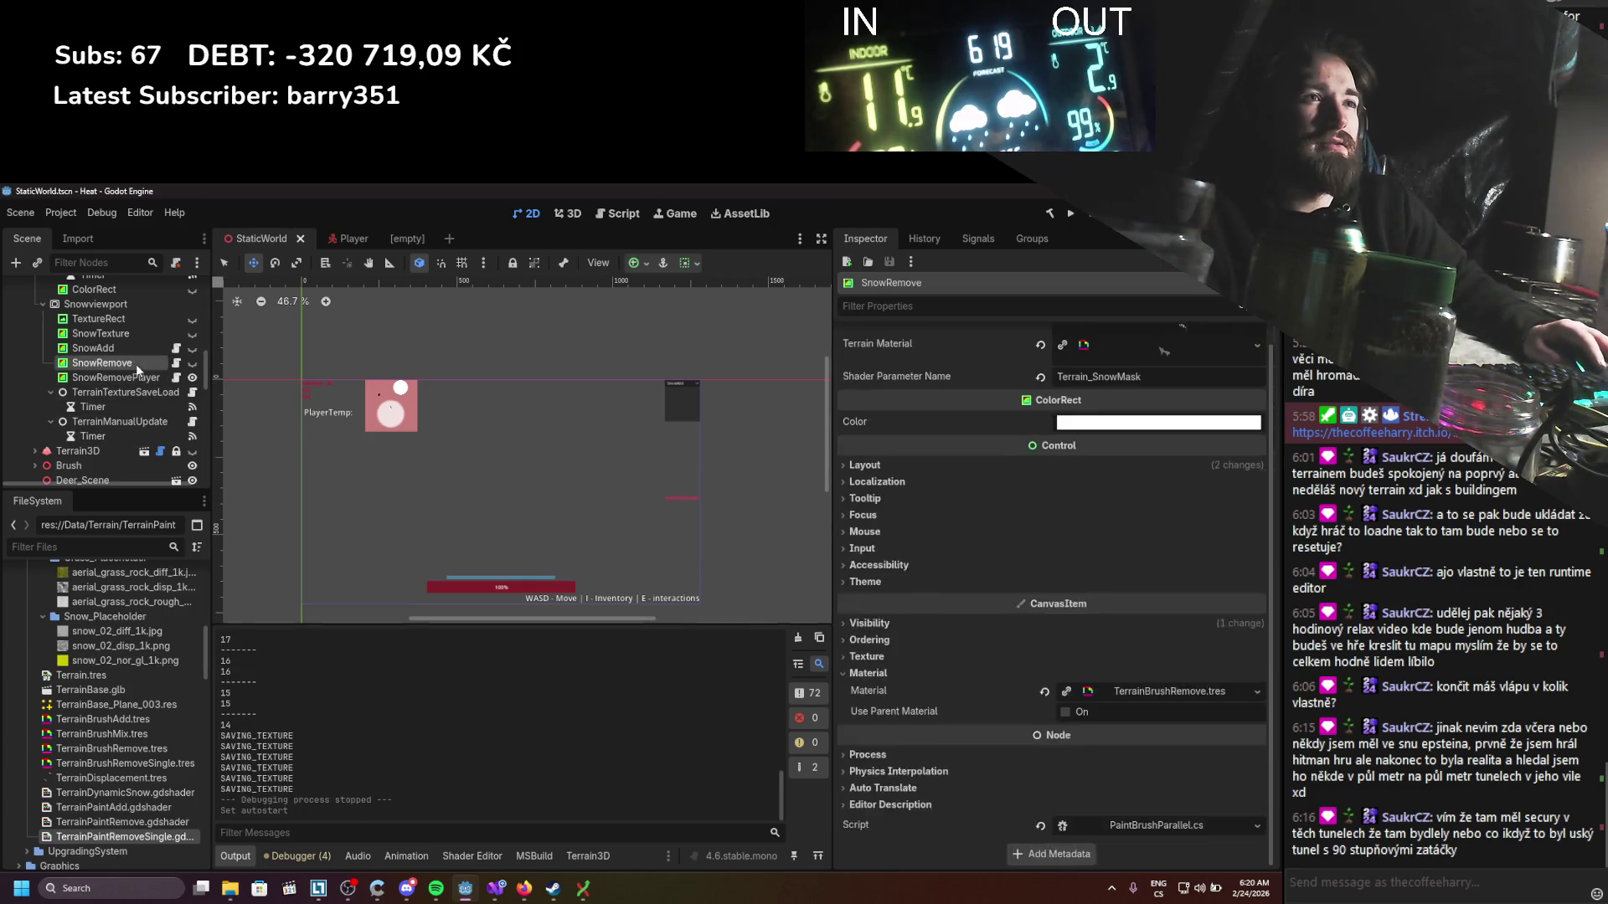
left_click(176, 377)
scroll(433, 551, "down", 20)
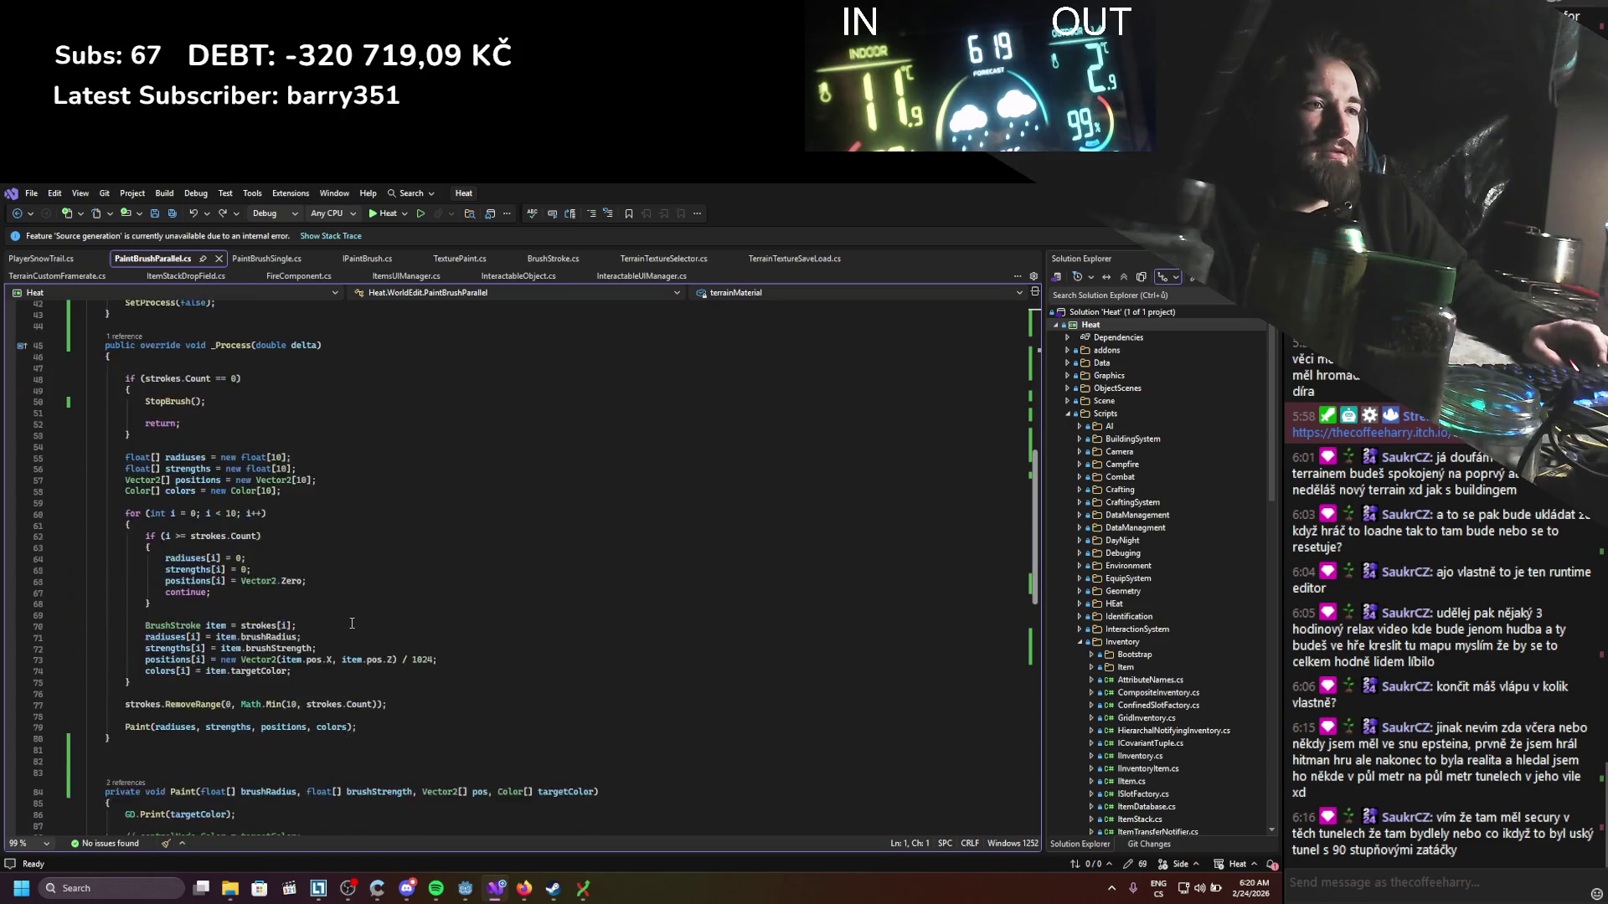
Step: Copy the RenderTargetUpdateMode statement into PlayerSnowTrail's Paint() after the terrainMaterial line, then run the game
left_click_drag(467, 501, 121, 504)
key("ctrl+c")
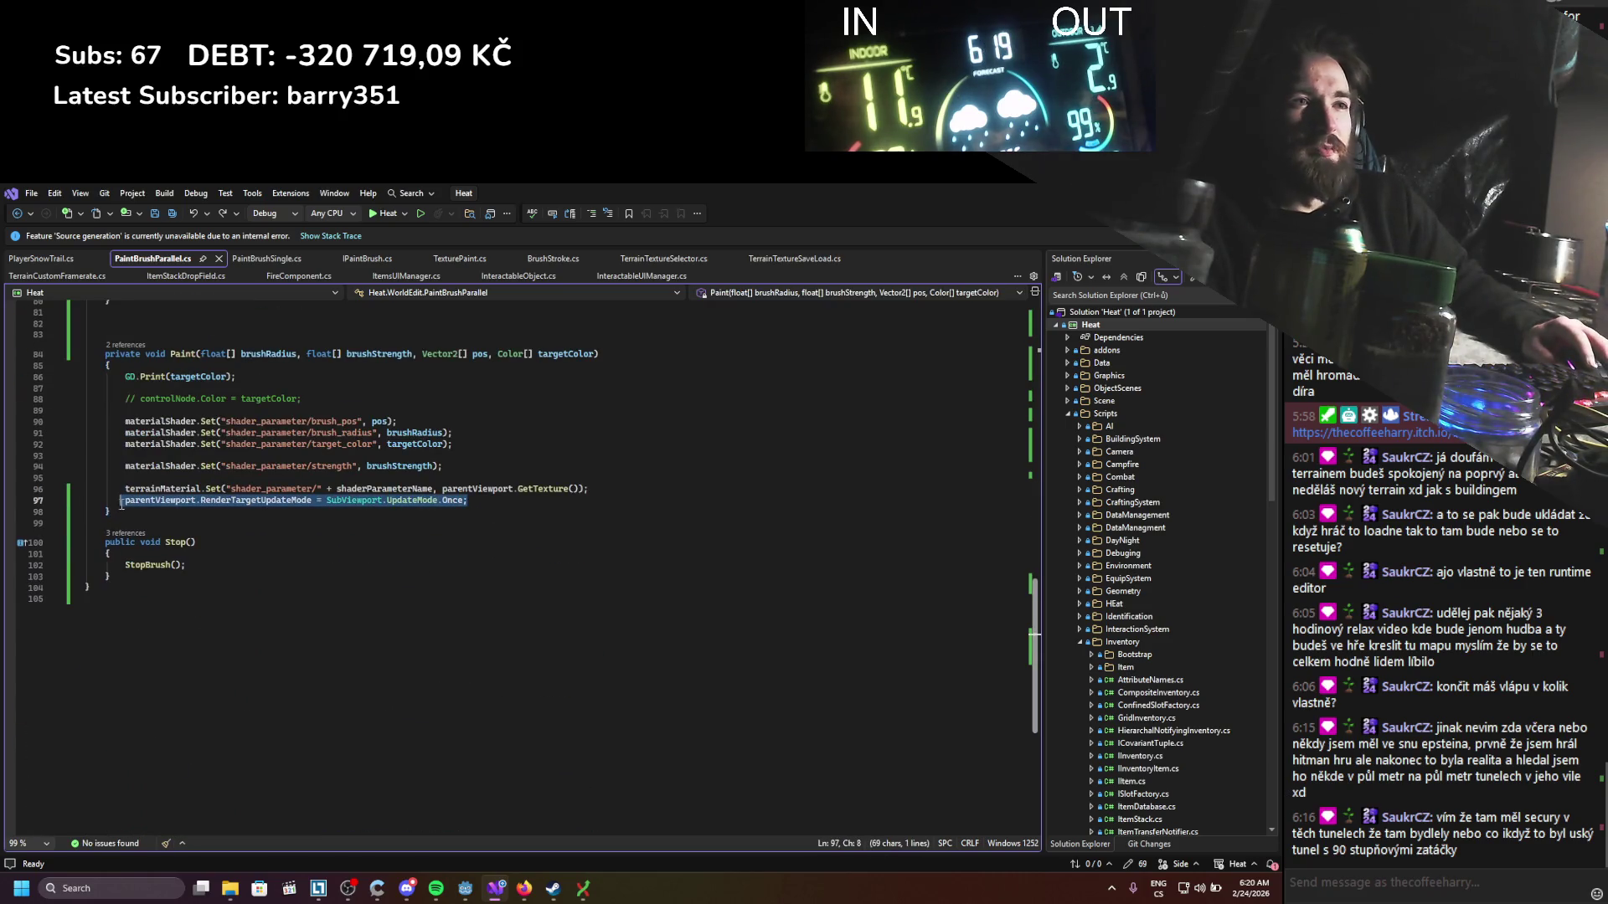
key("ctrl+s")
left_click(57, 259)
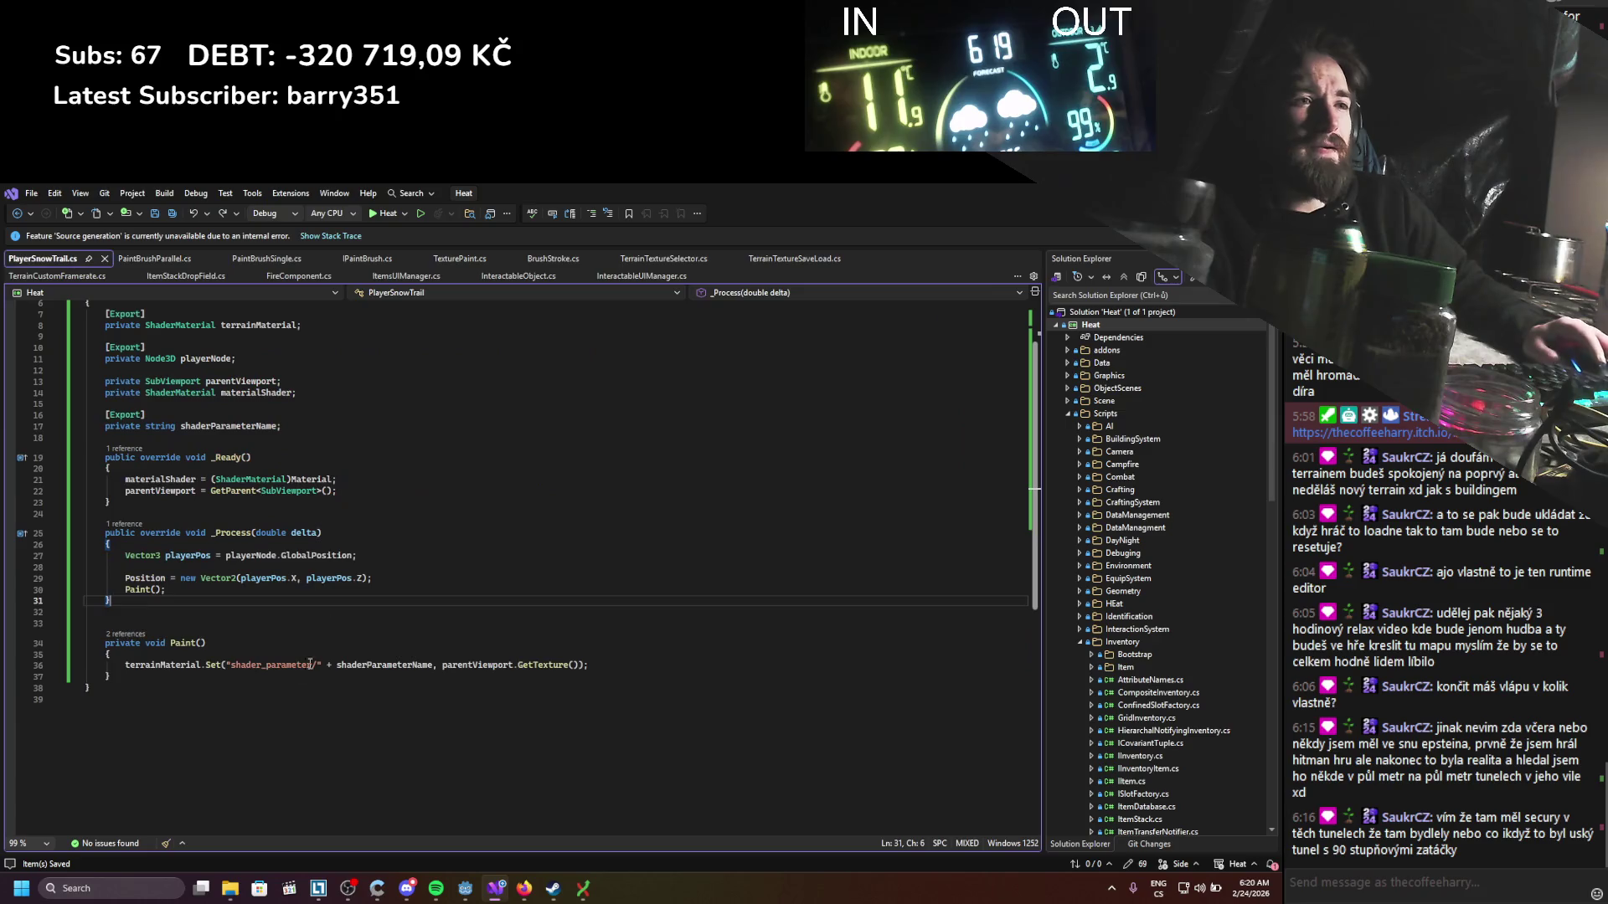
left_click(596, 665)
key("Return")
key("ctrl+v")
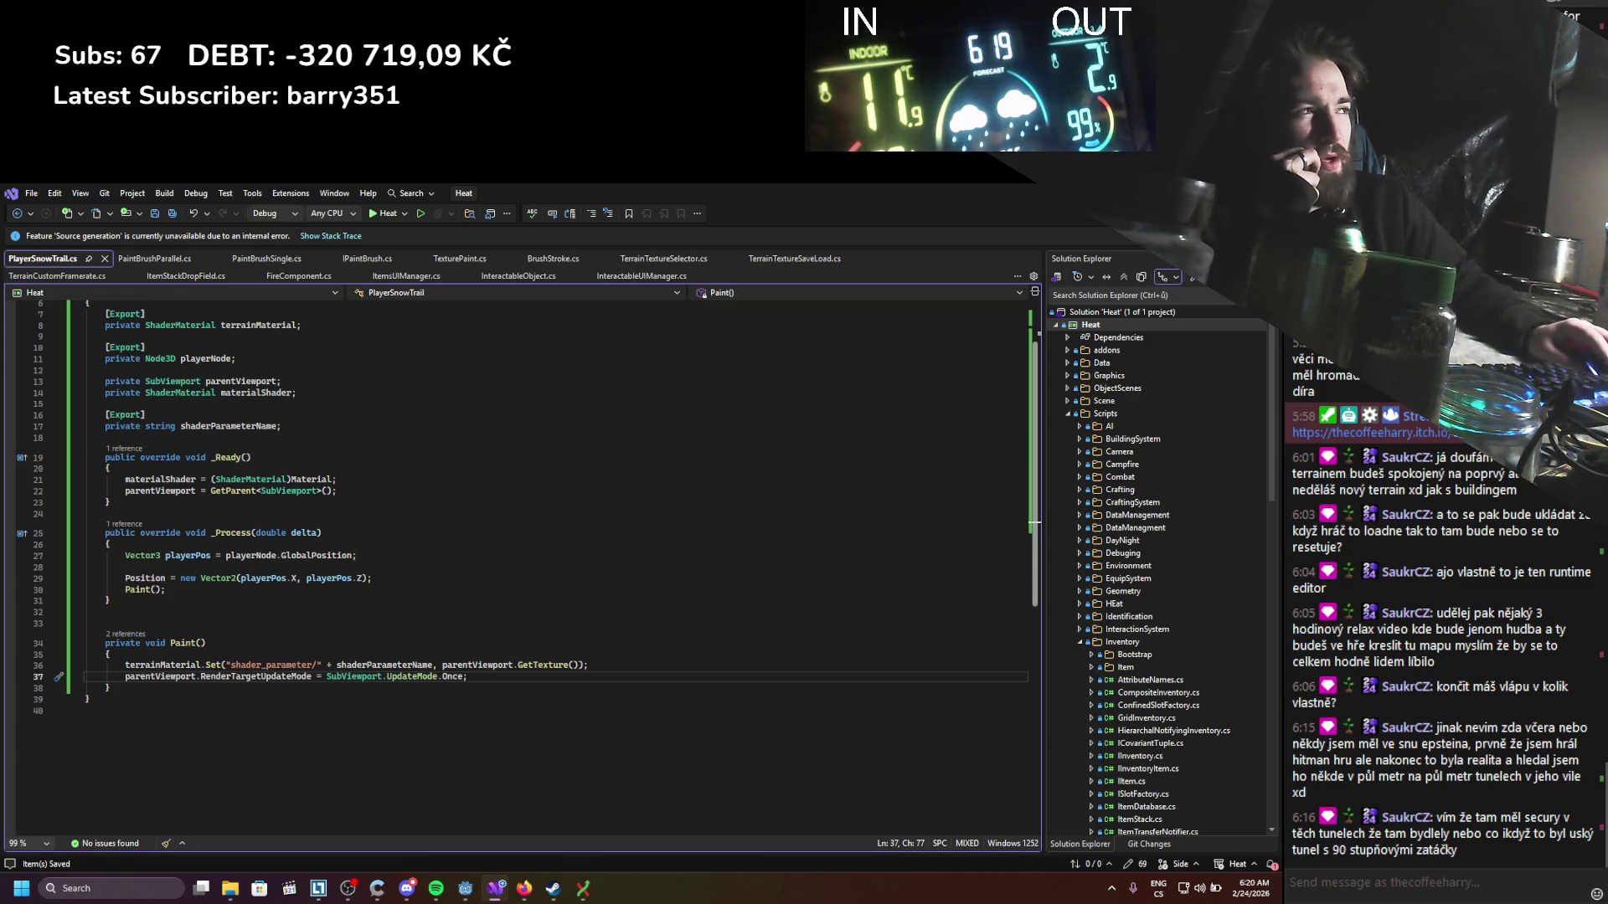
key("alt+Tab")
left_click(1072, 214)
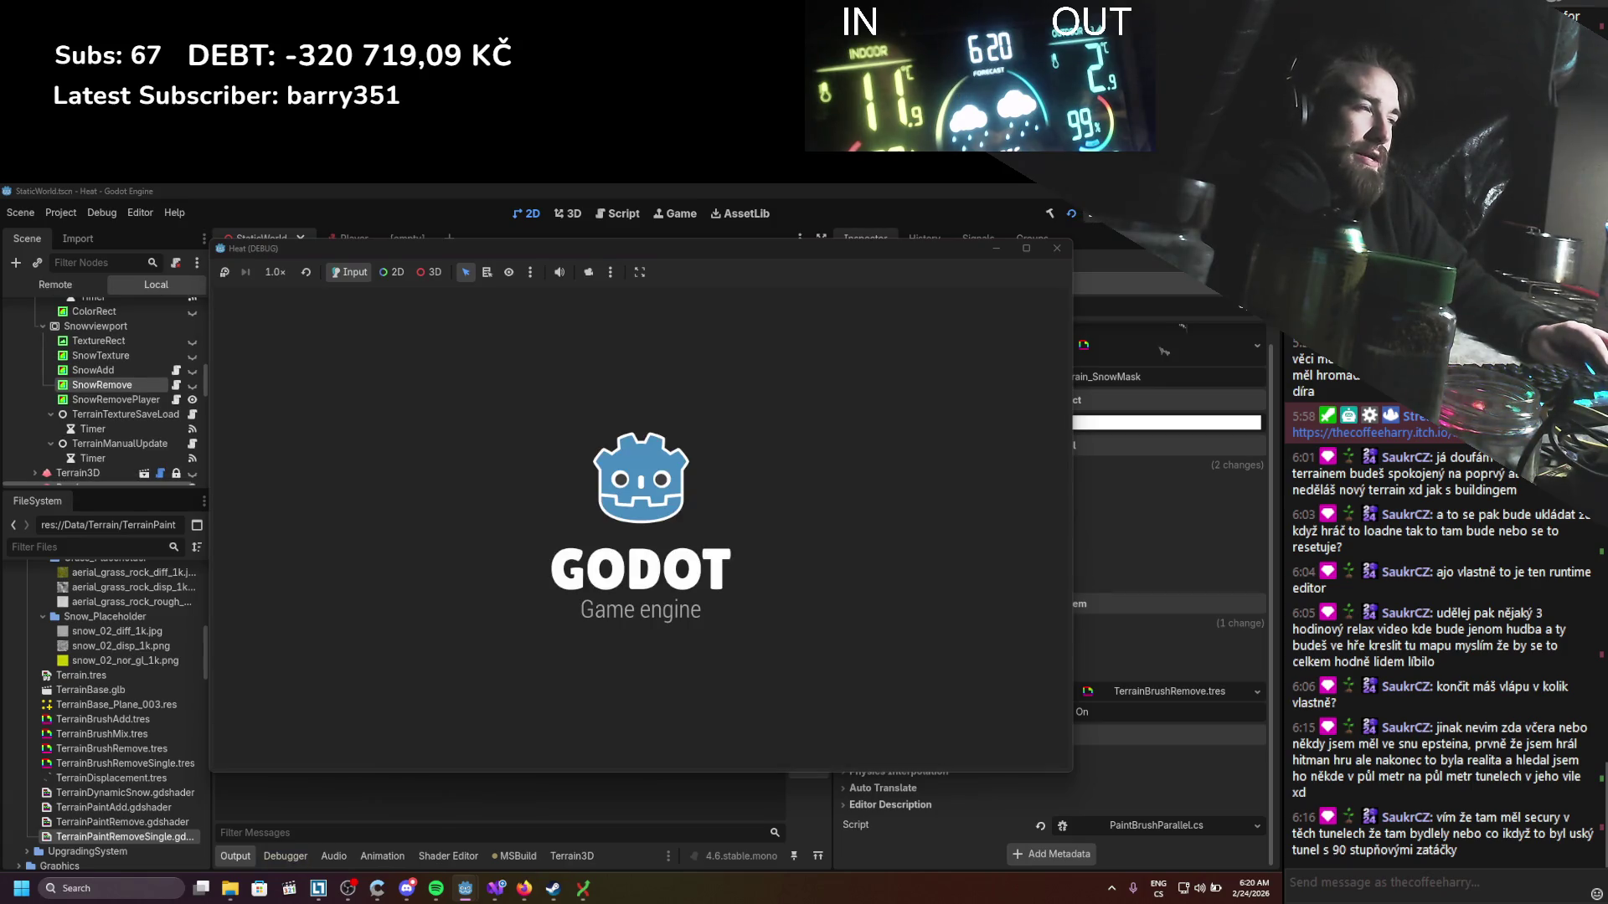
Step: Append '* 2' to the position line in _Process, save PlayerSnowTrail.cs, and run the game
key("alt+Tab")
left_click(369, 580)
type("* 2;")
key("ctrl+s")
key("alt+Tab")
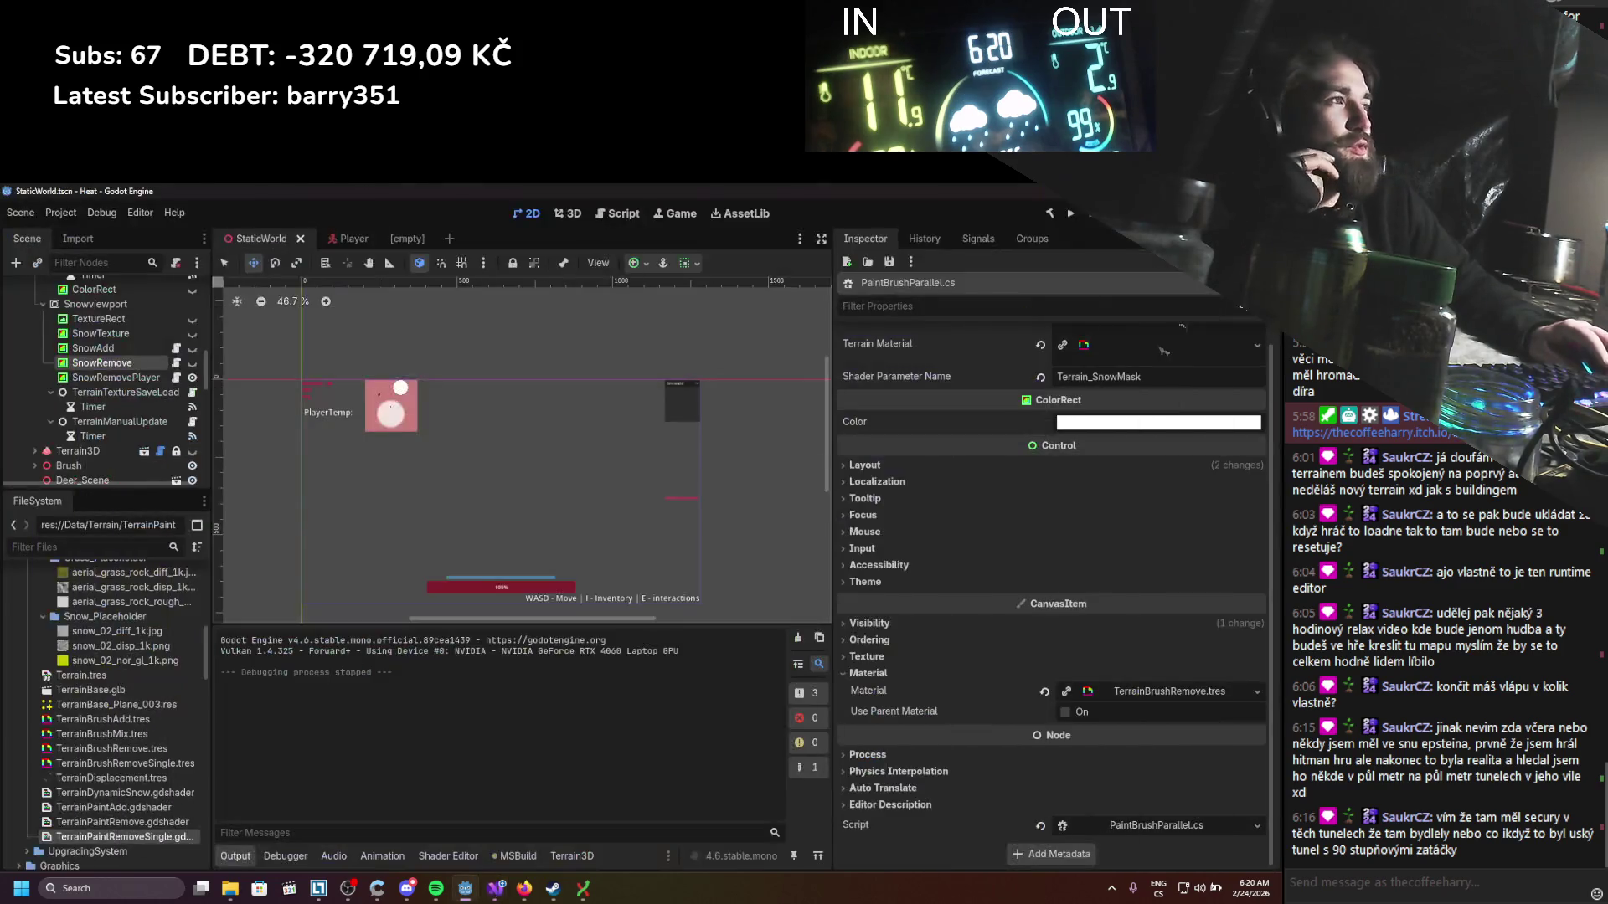
left_click(1071, 213)
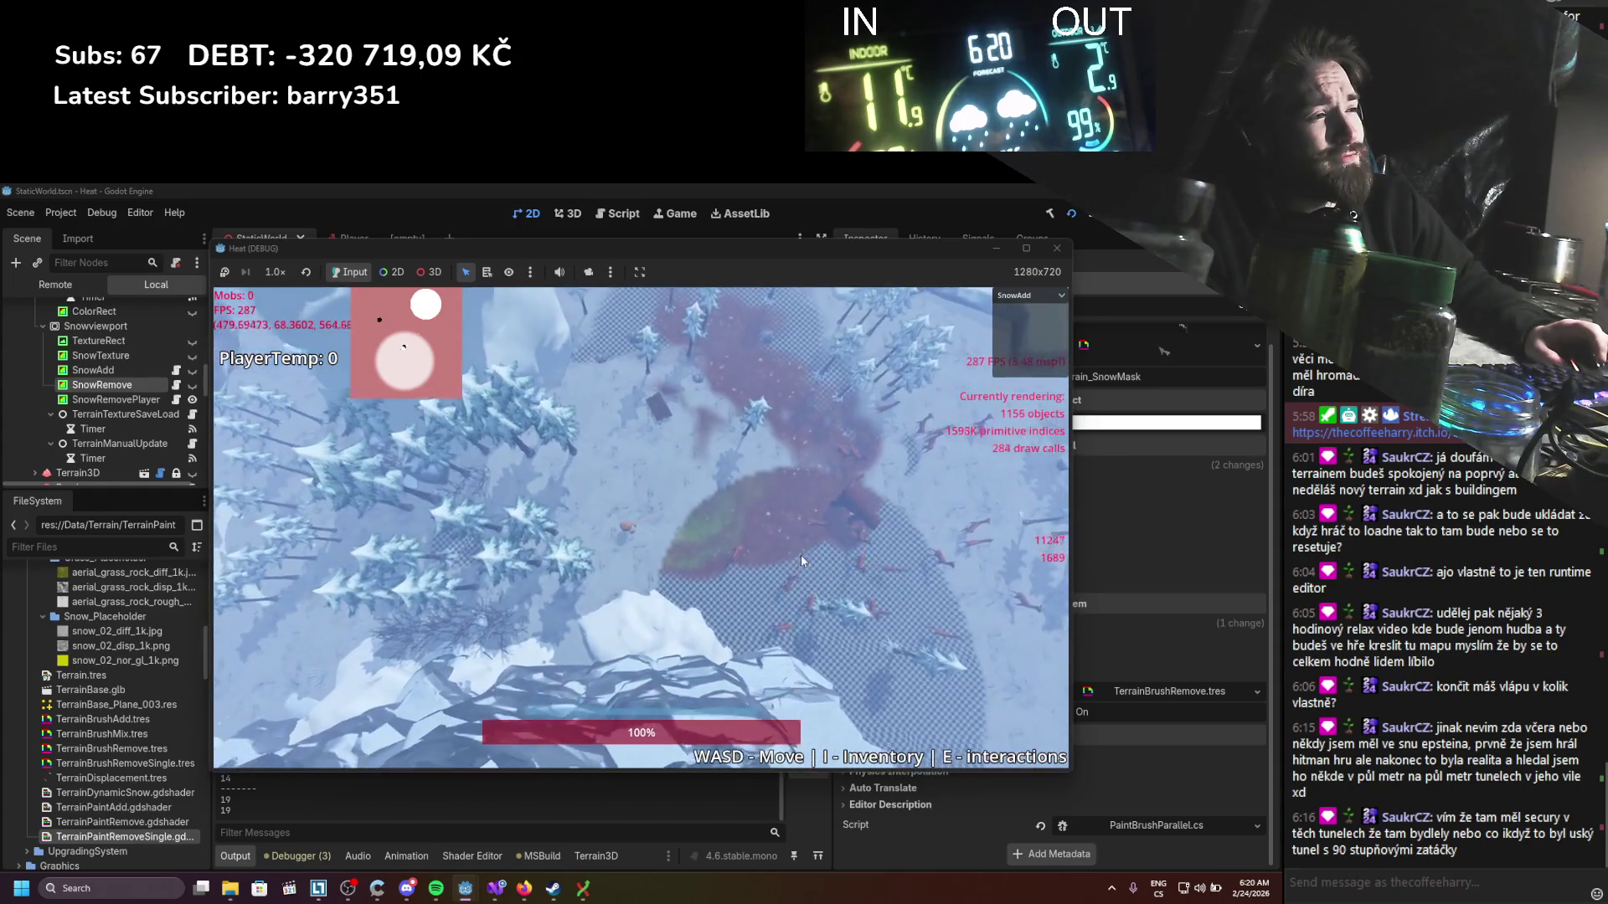
Step: Walk the player with WASD across the snow, then stop the game
key("w")
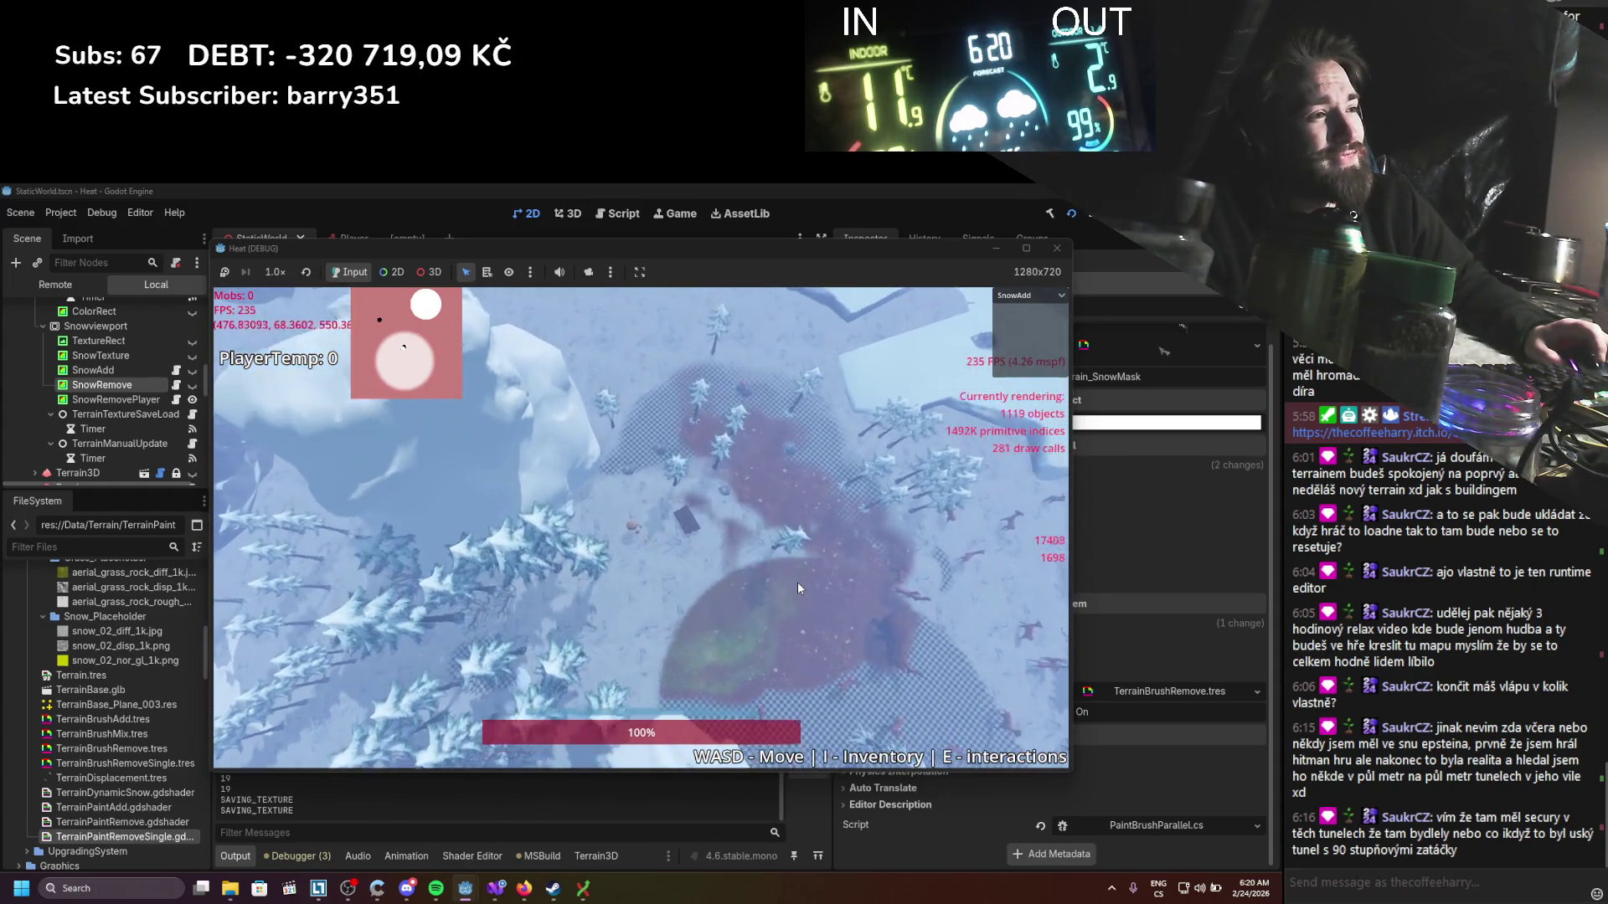
key("a")
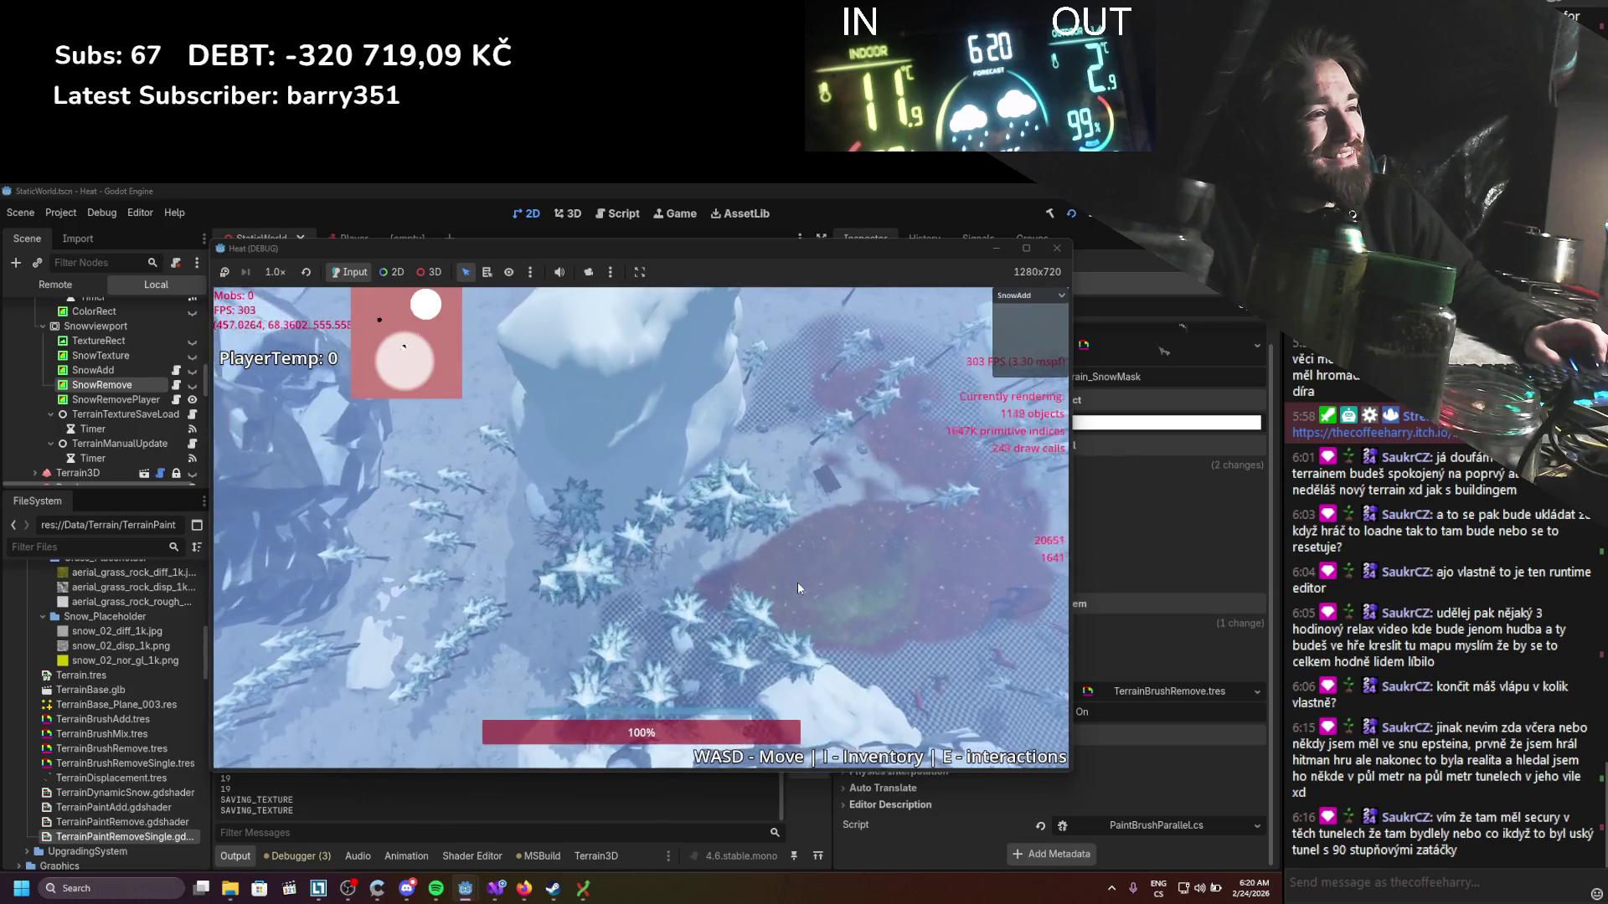
key("a")
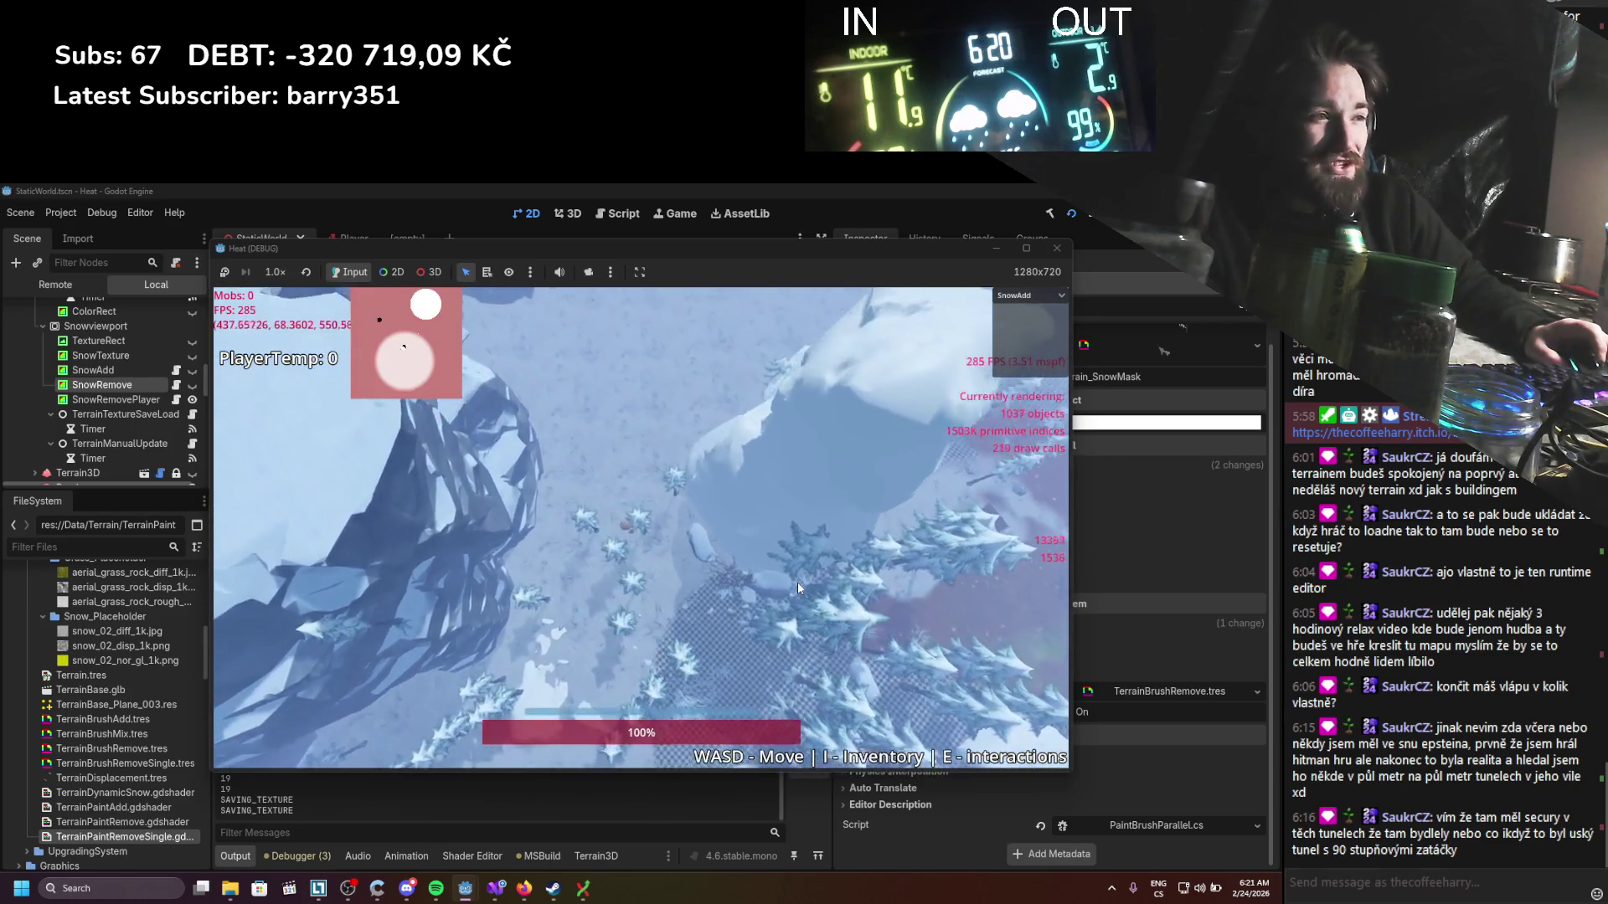
key("d")
key("s")
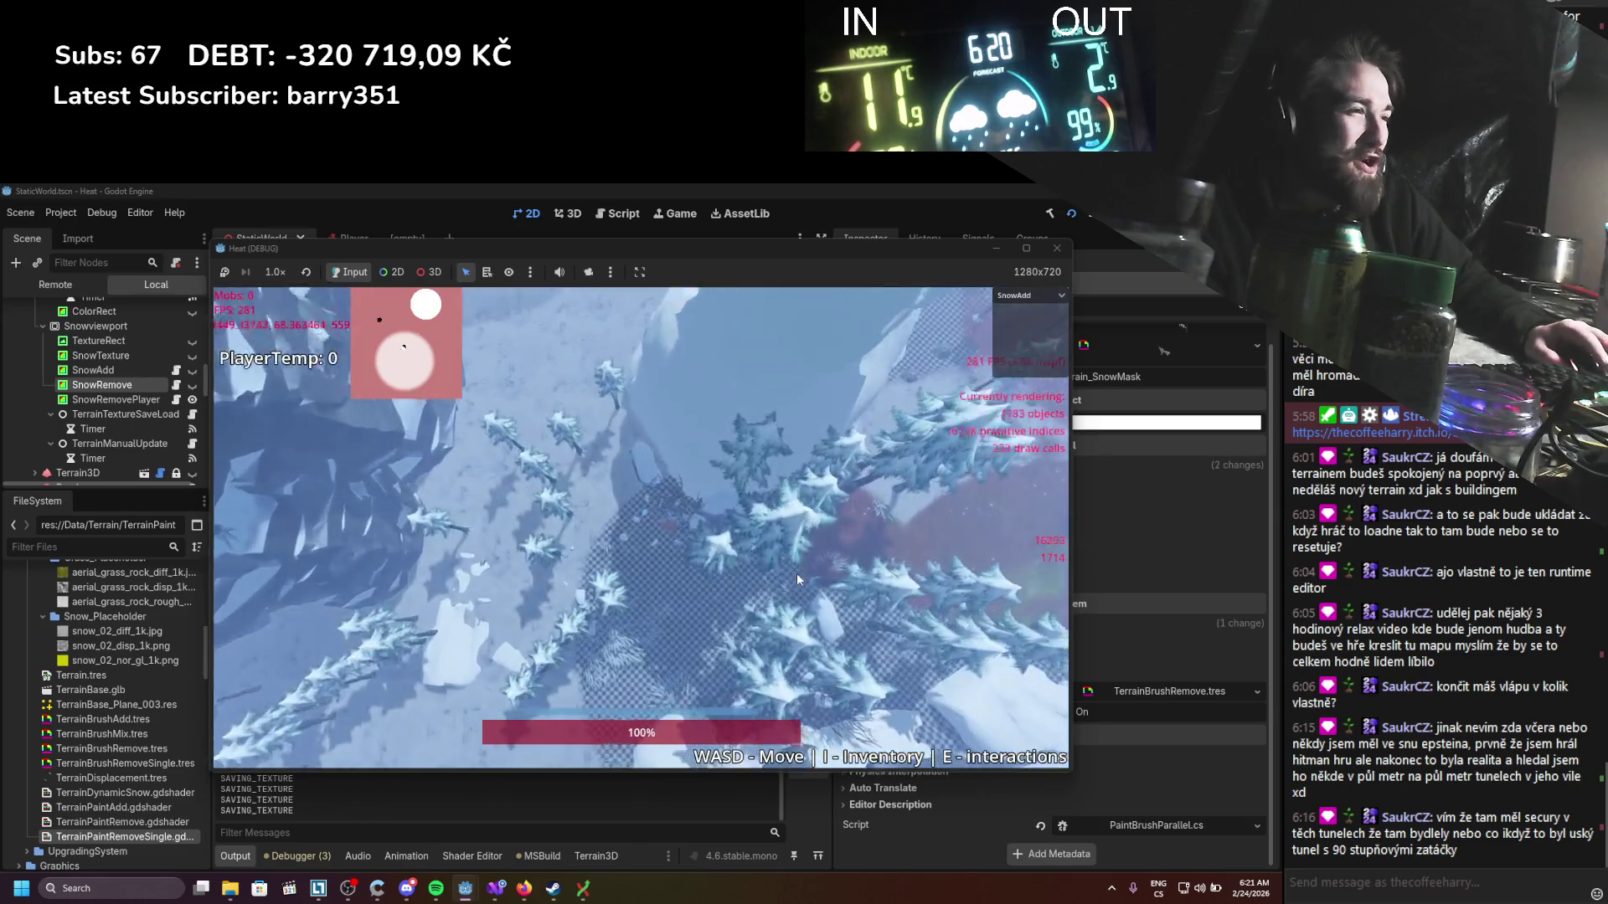
left_click(1055, 249)
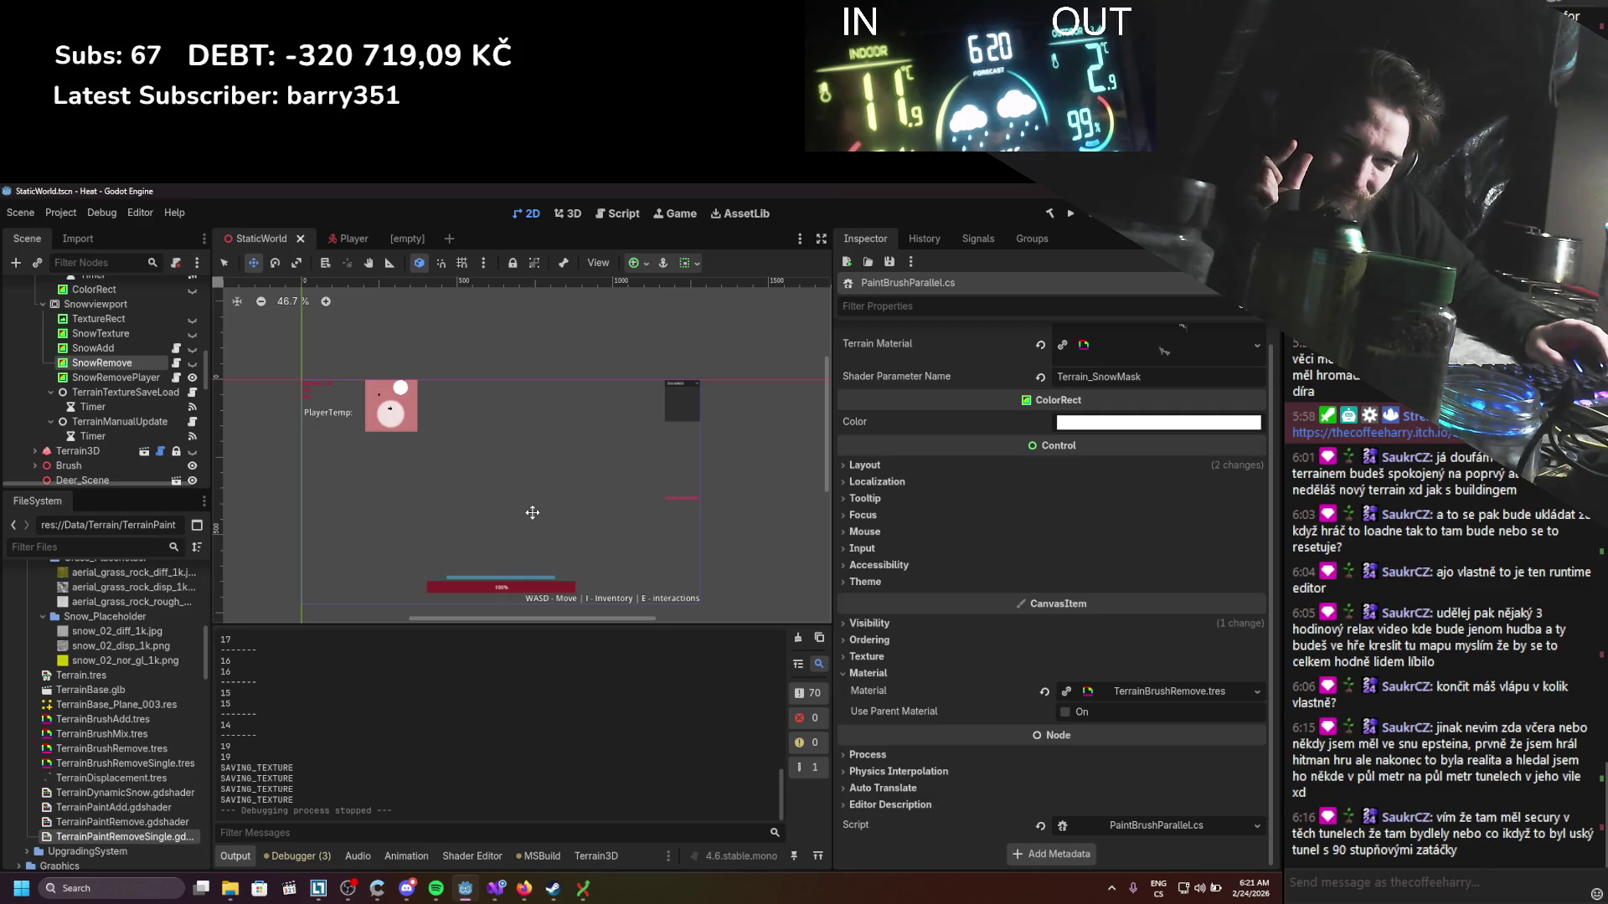
Step: Open the TerrainPaintRemoveSingle shader code in Godot's Shader Editor
scroll(87, 412, "down", 10)
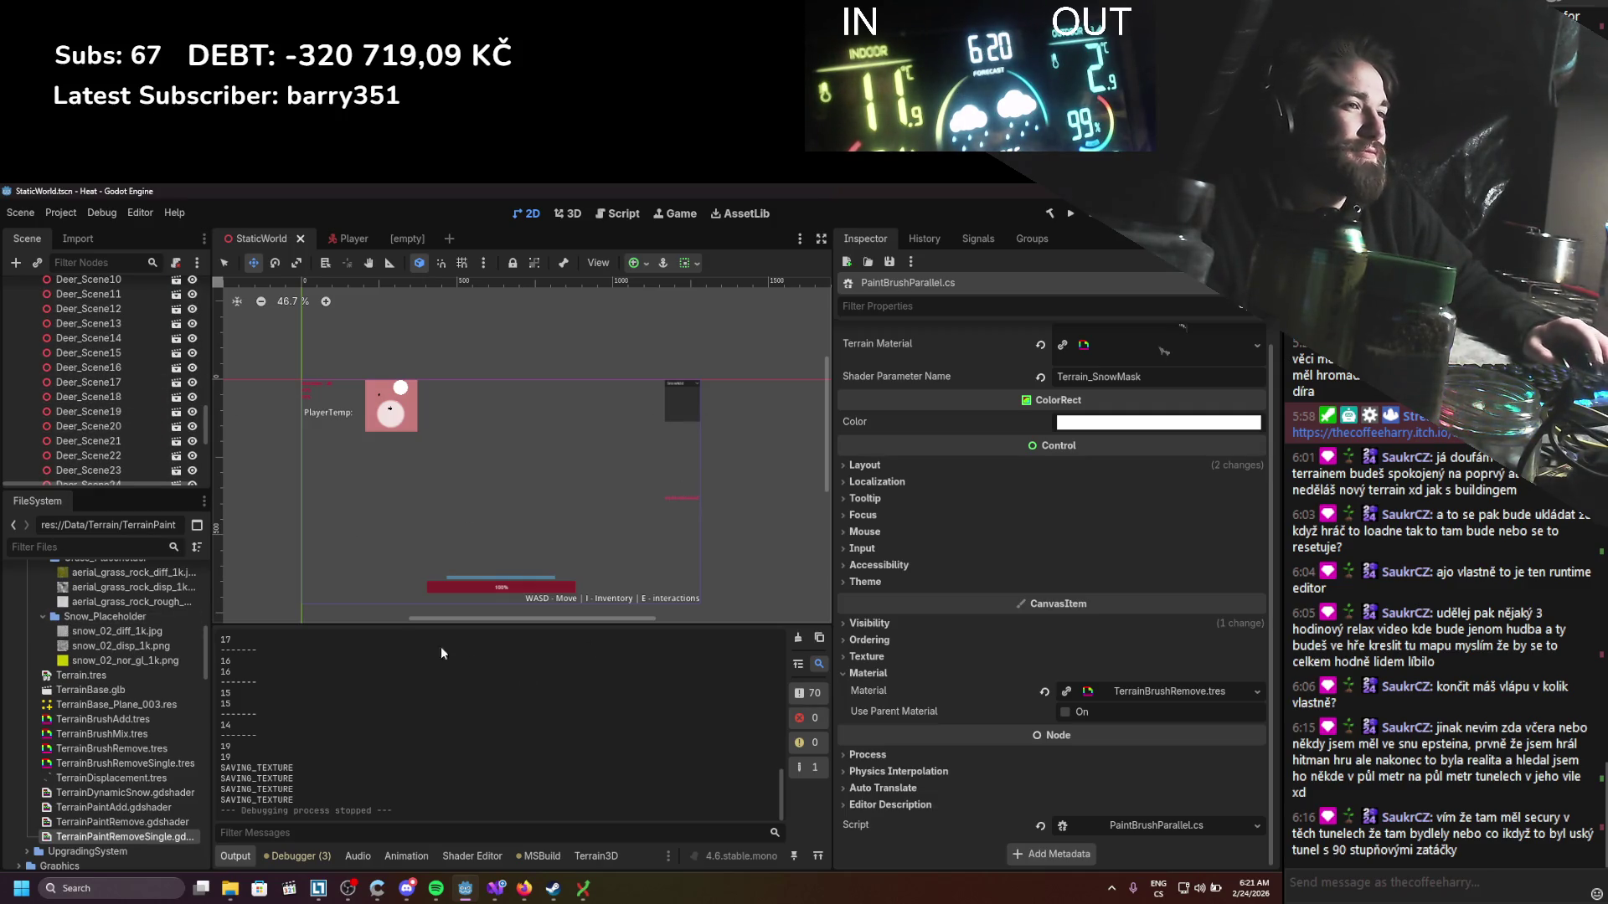
scroll(157, 454, "down", 10)
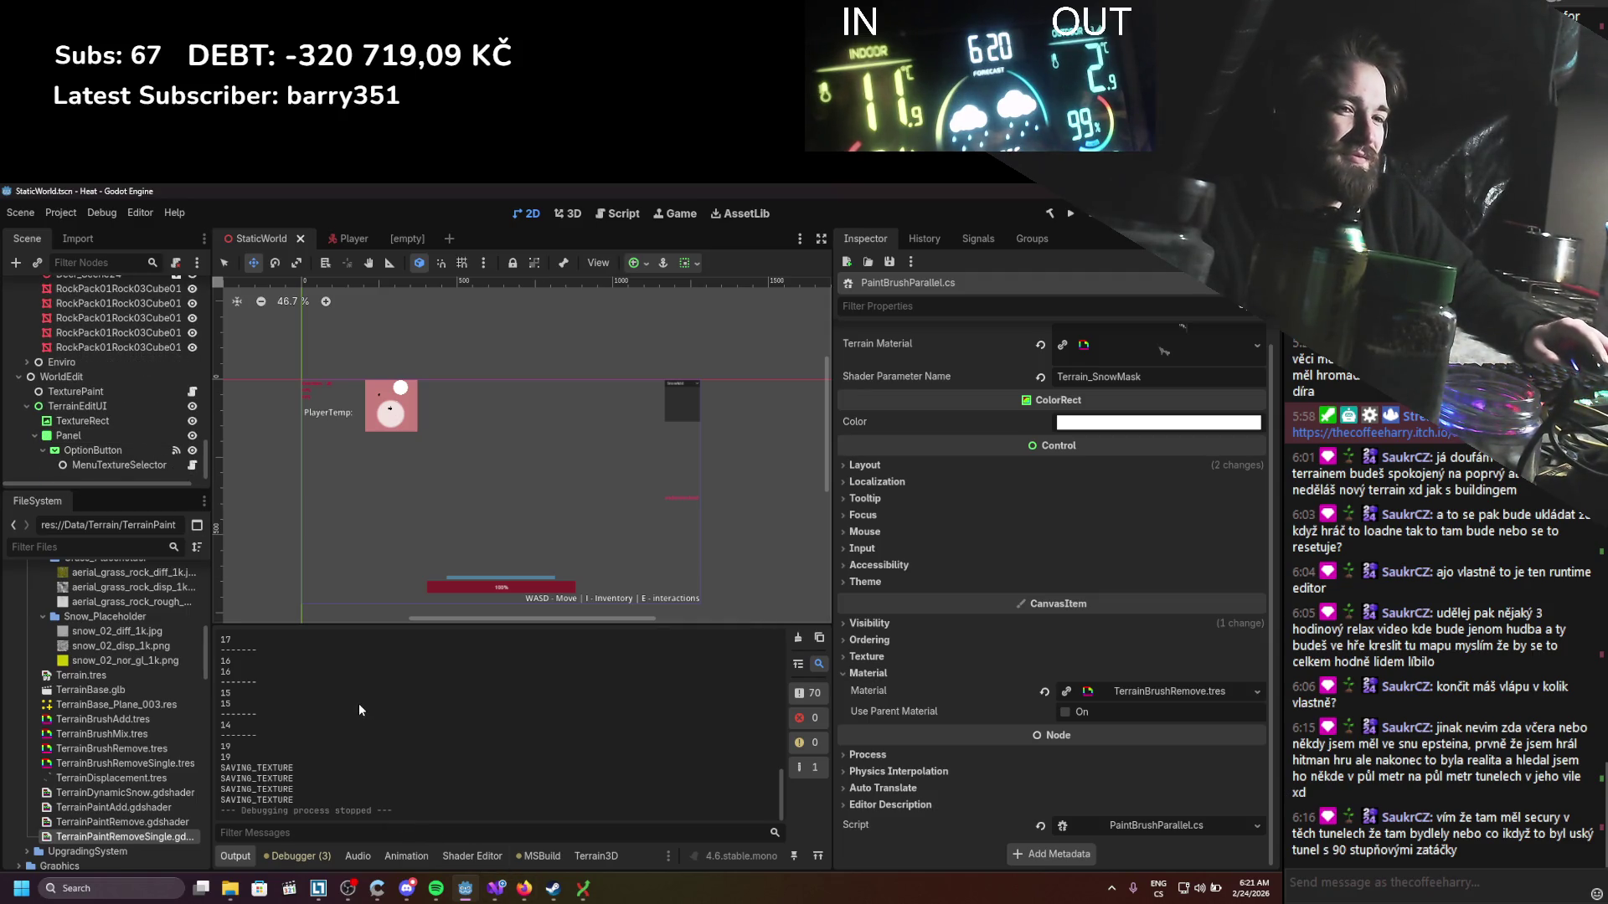
mouse_move(496, 888)
left_click(391, 681)
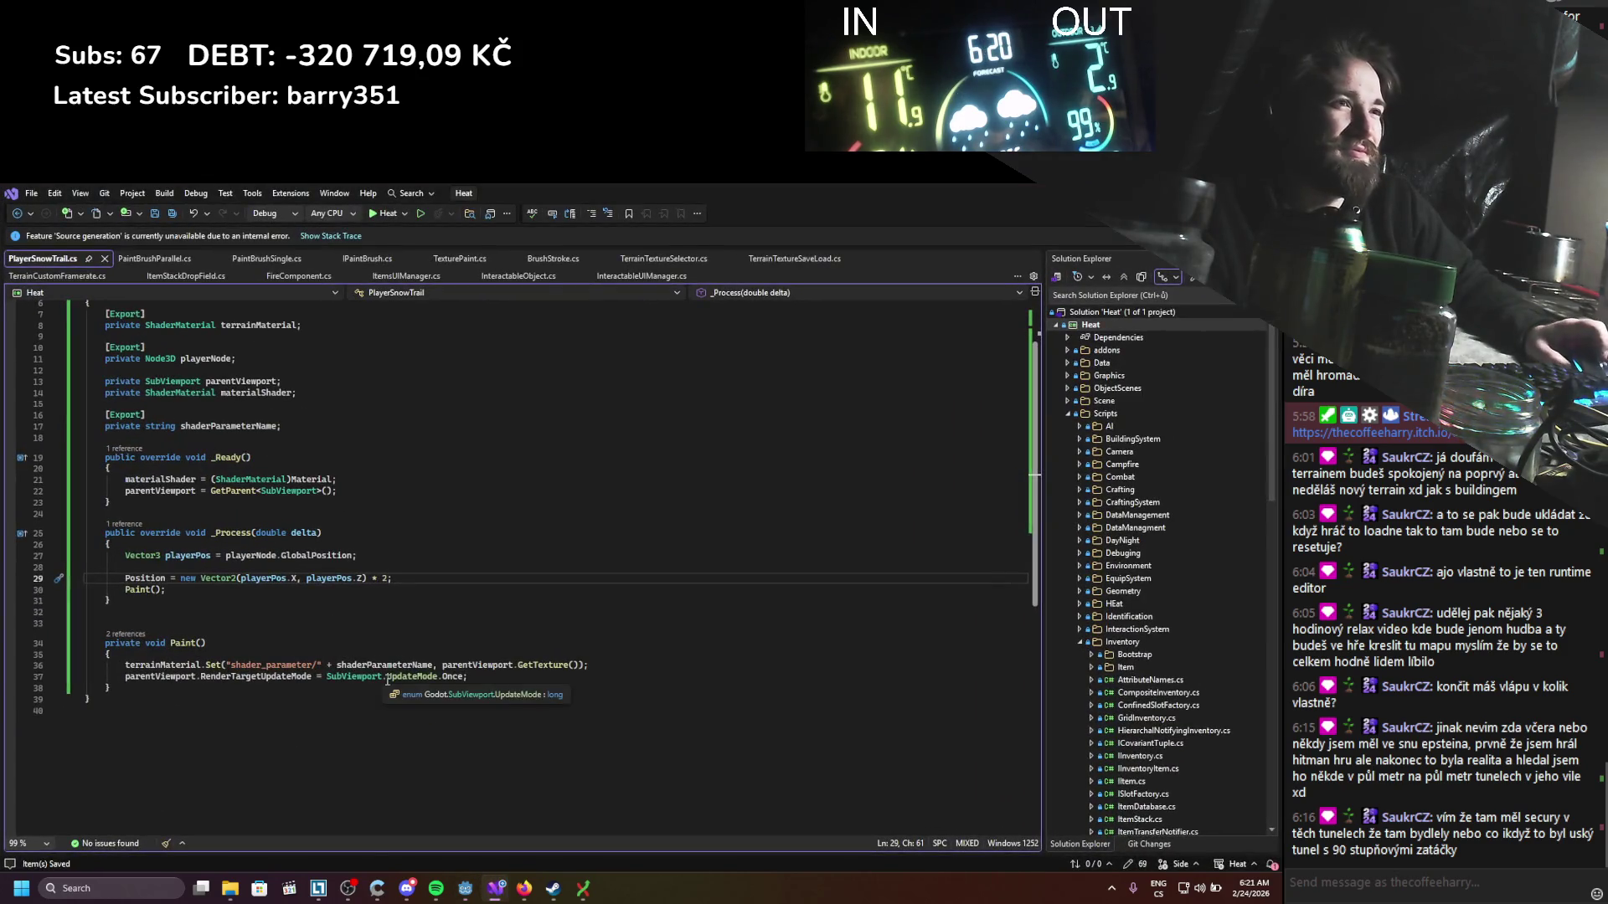
left_click(465, 887)
left_click(472, 856)
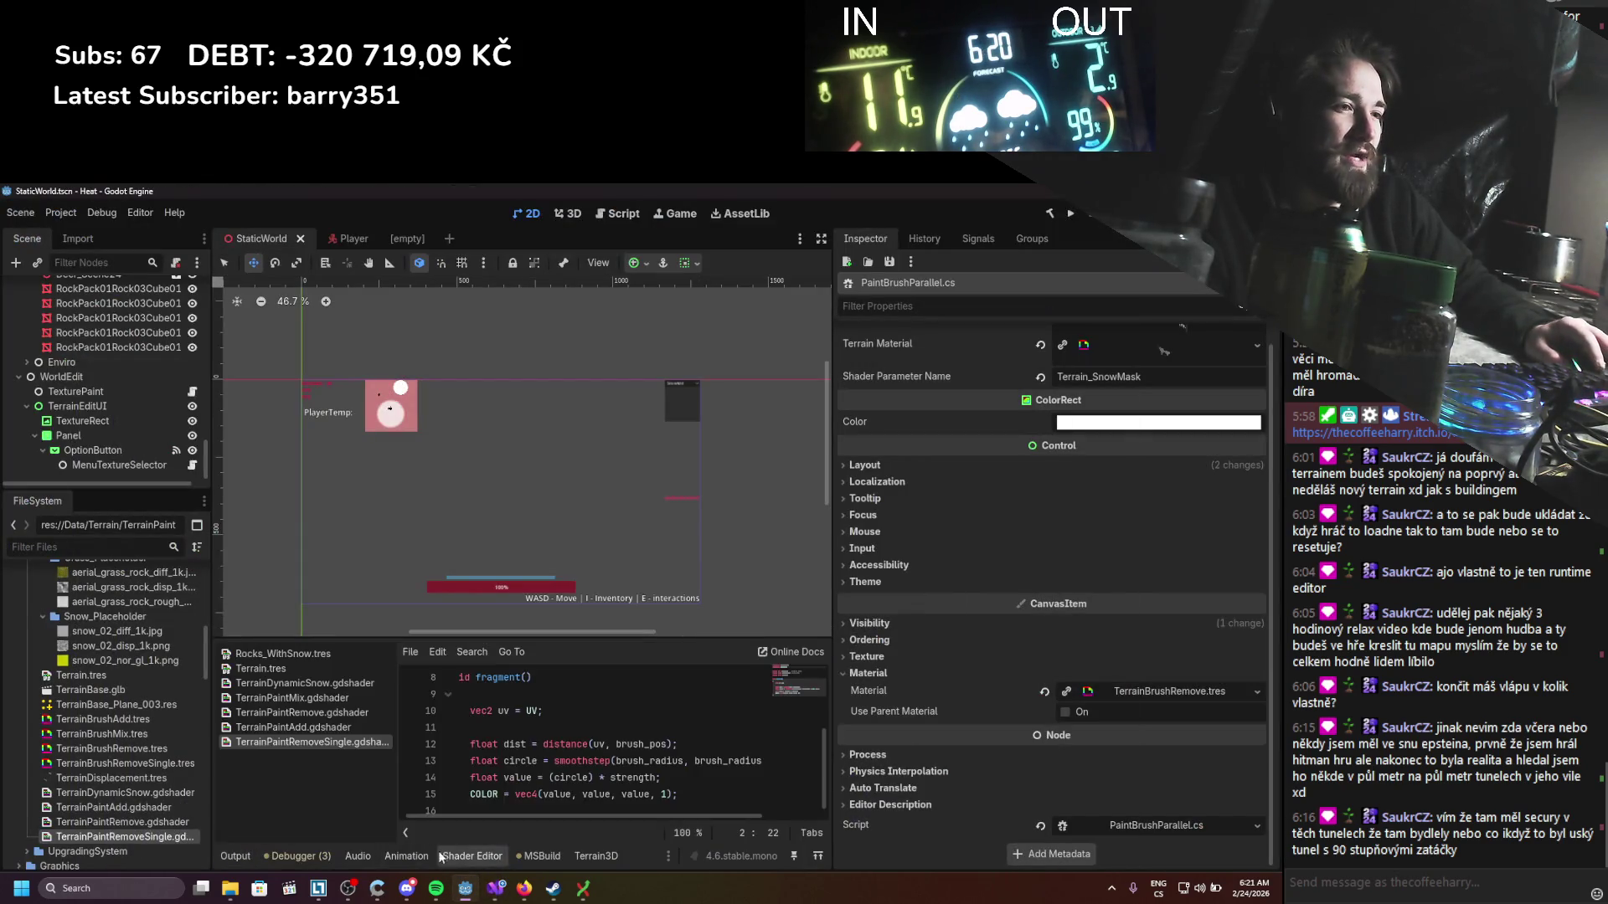
left_click(406, 856)
left_click(472, 856)
scroll(473, 780, "up", 3)
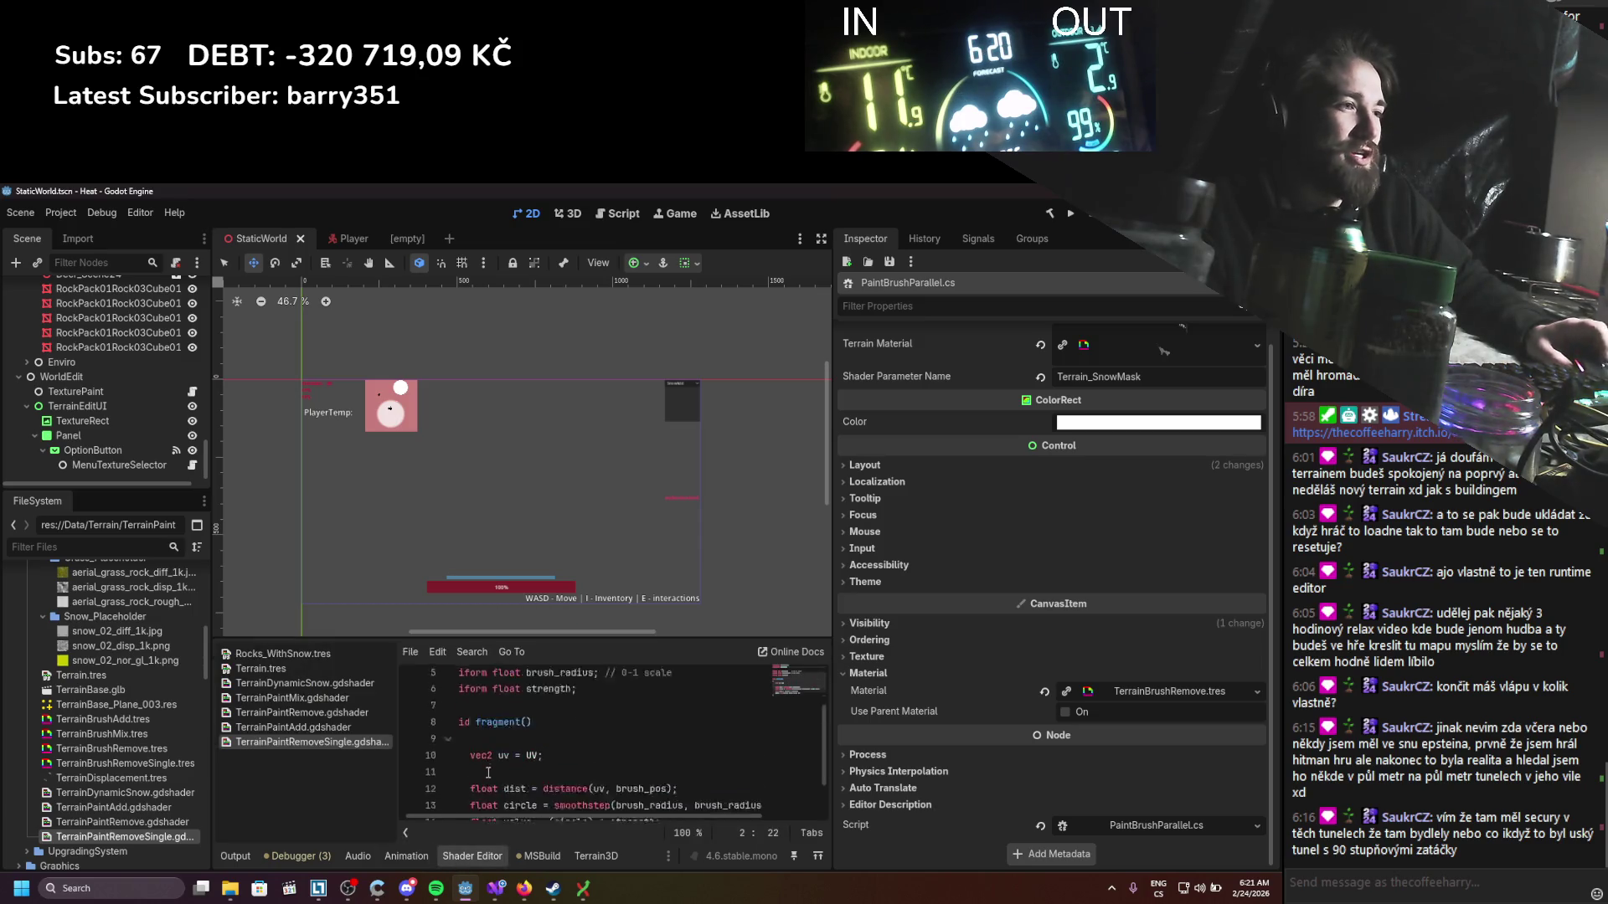
Step: Copy the 'uniform float strength;' line and paste a duplicate after line 6
left_click(583, 761)
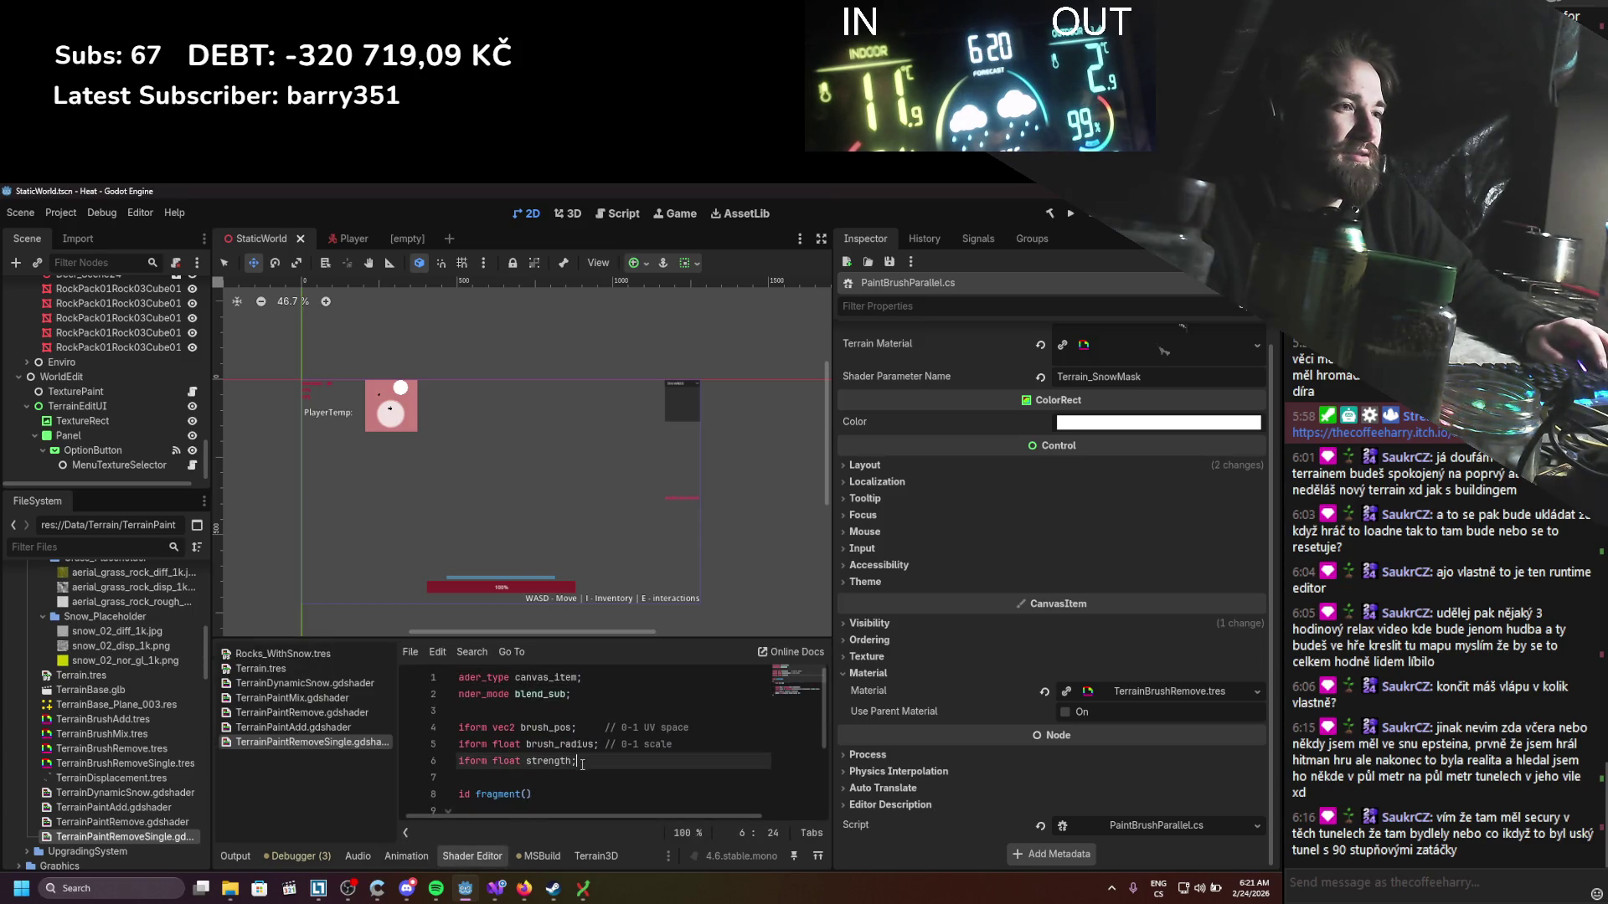
left_click_drag(582, 761, 445, 768)
key("ctrl+c")
left_click(633, 770)
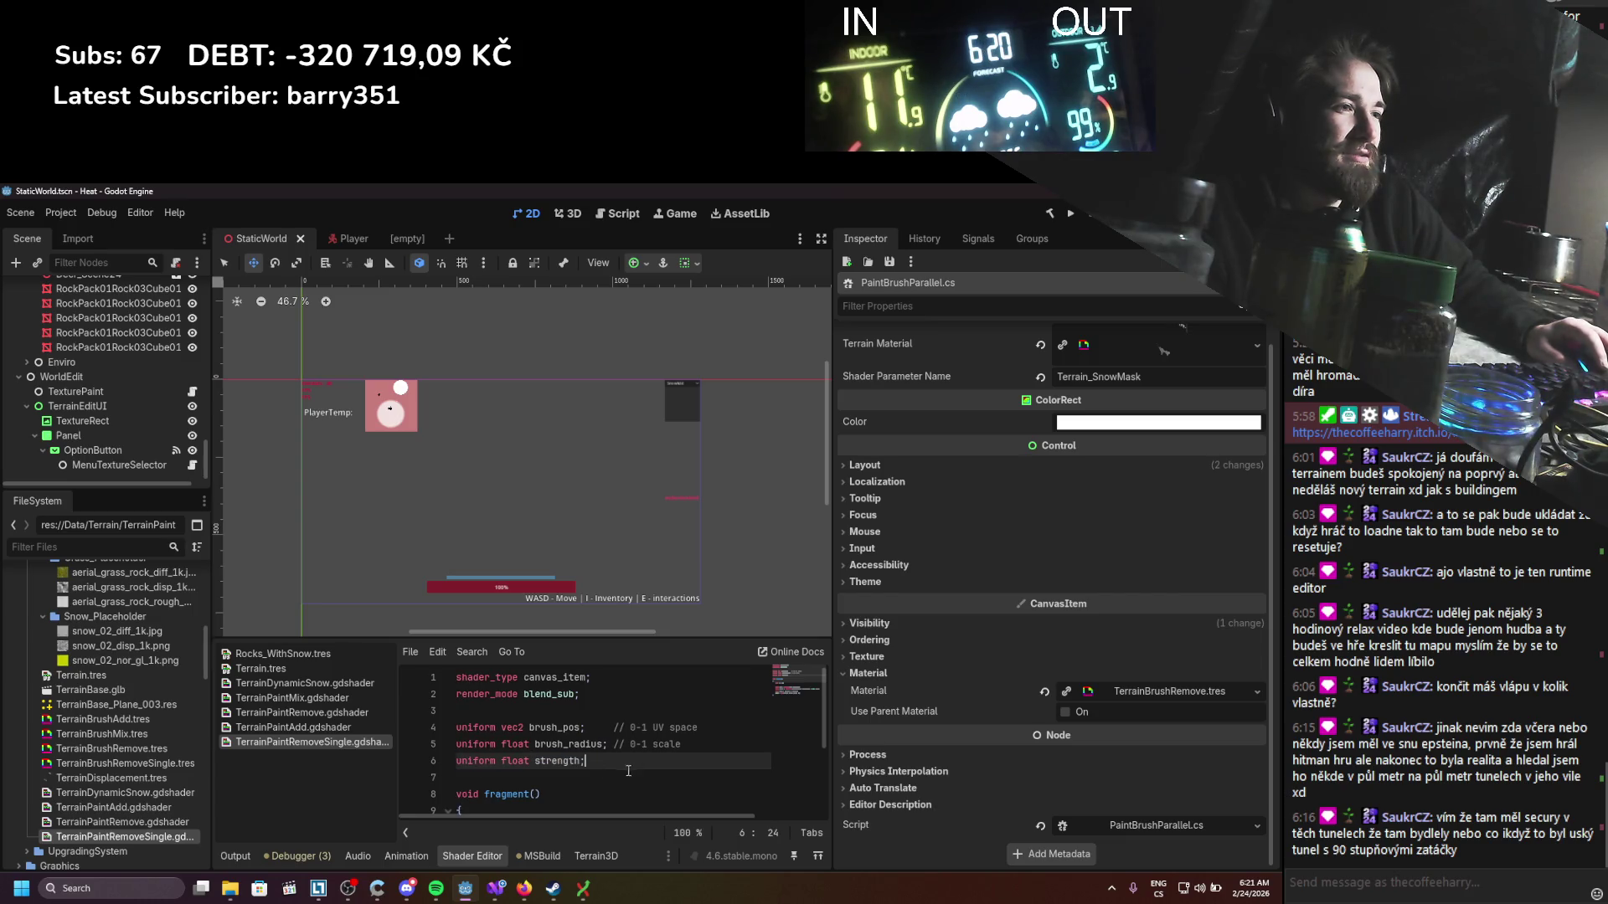
key("ctrl+v")
key("ctrl+z")
Step: Rename the duplicated line to 'uniform float brushHardness;'
key("Return")
key("ctrl+v")
double_click(573, 778)
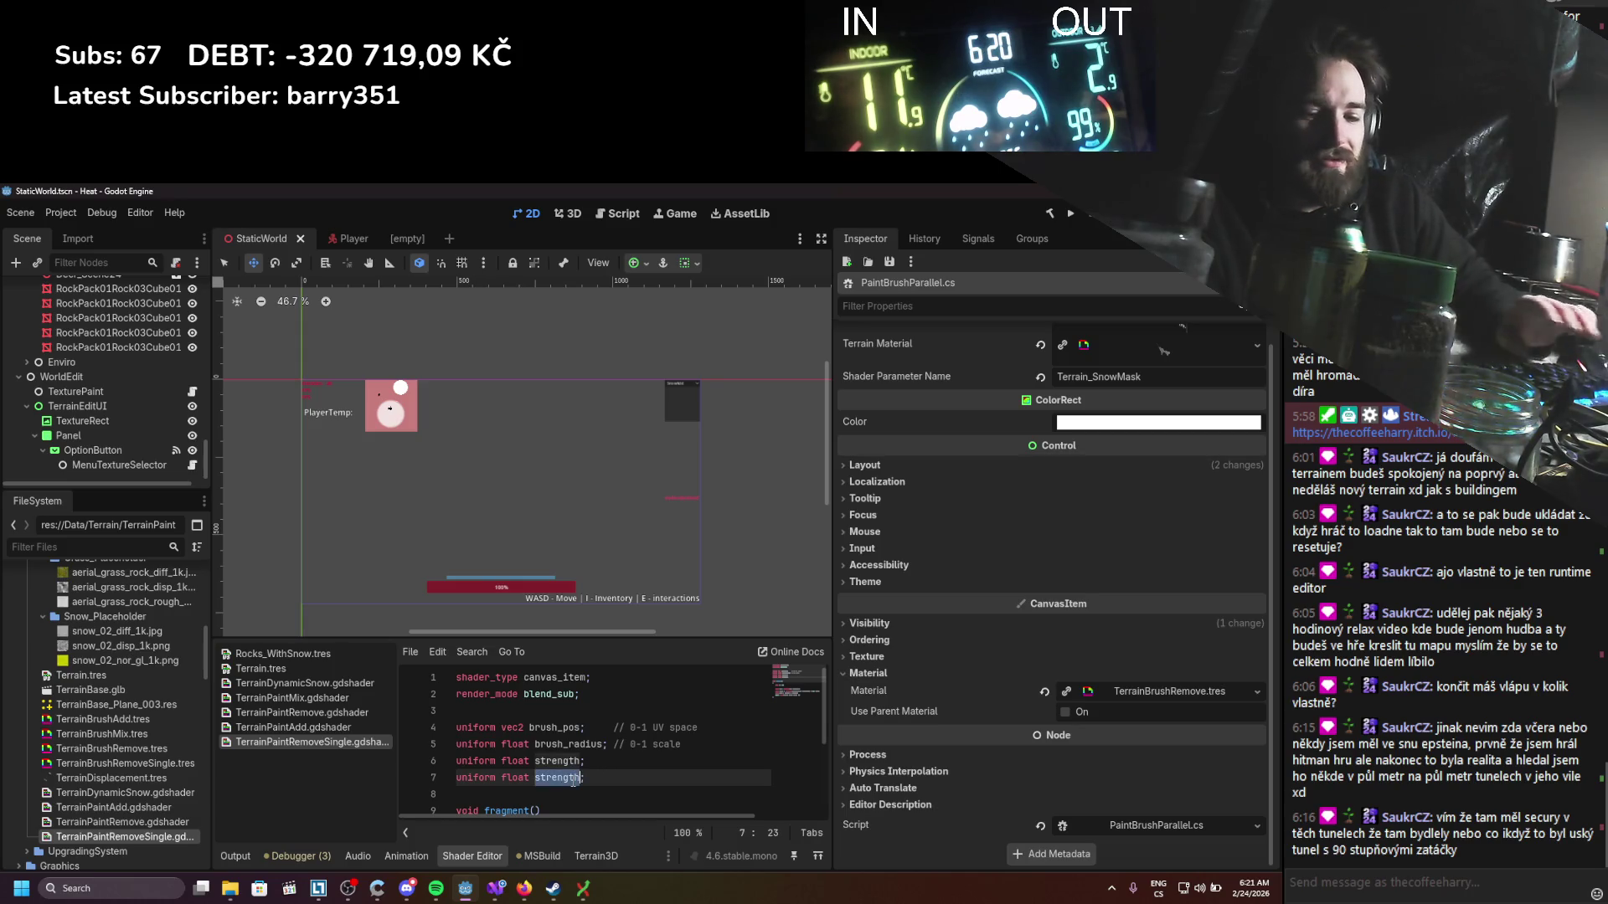
type("brushSmoo")
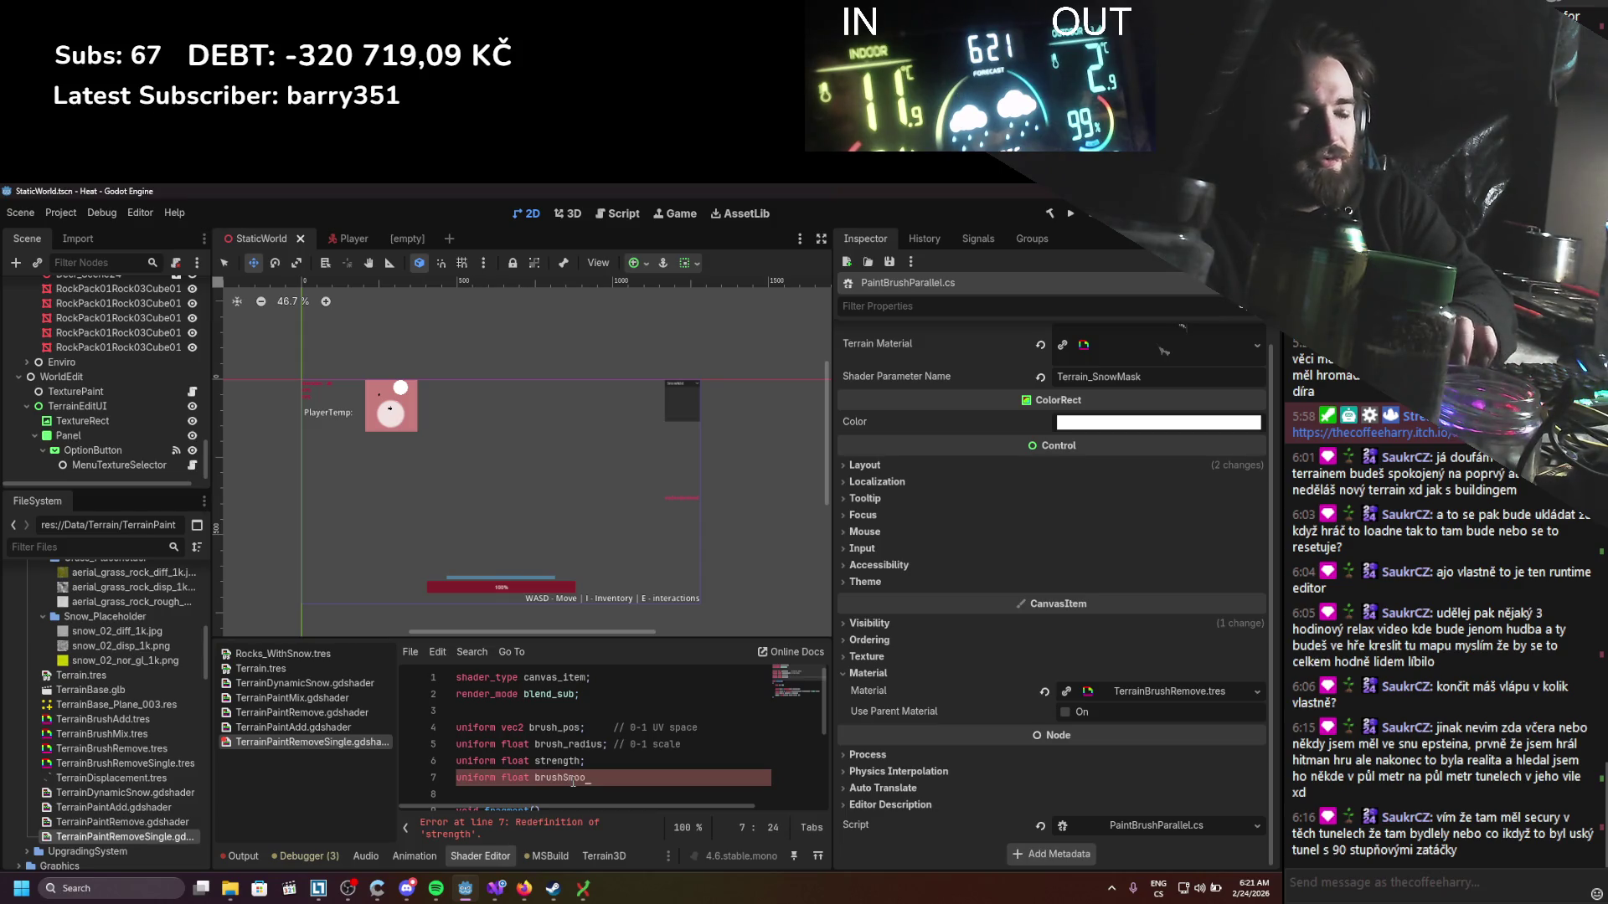
key("BackSpace")
key("BackSpace")
key("BackSpace")
key("BackSpace")
type("Hardness;")
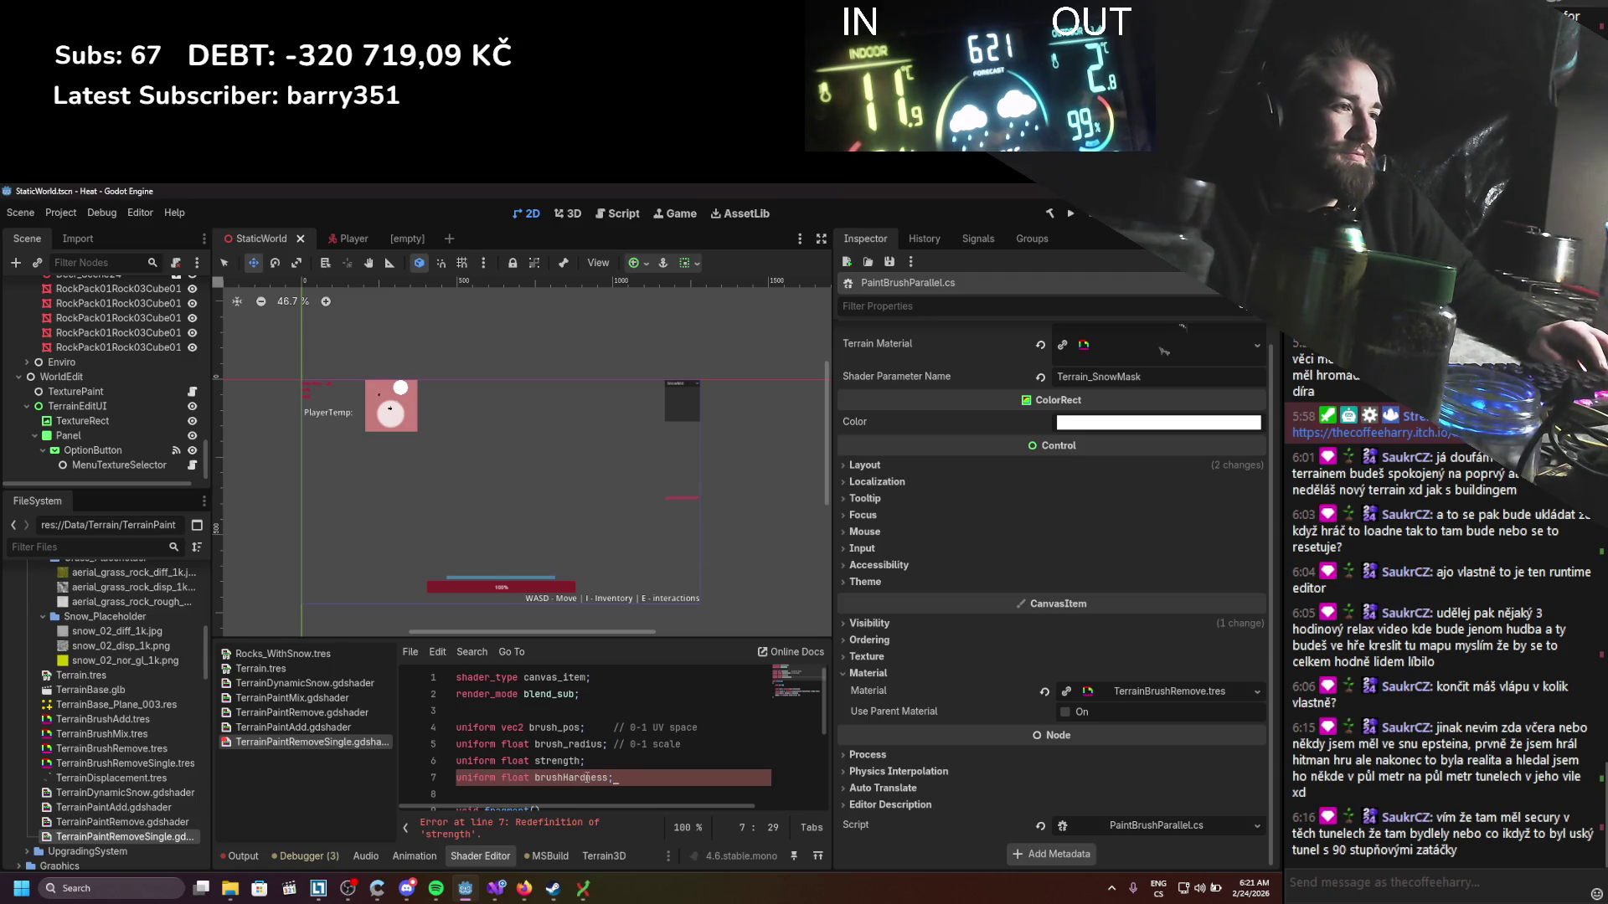
Step: Replace 0.8 in the circle's smoothstep call with brushHardness
scroll(587, 778, "down", 3)
left_click_drag(606, 810, 675, 811)
double_click(720, 748)
type("brushHardness")
left_click_drag(698, 812, 567, 802)
scroll(567, 802, "up", 1)
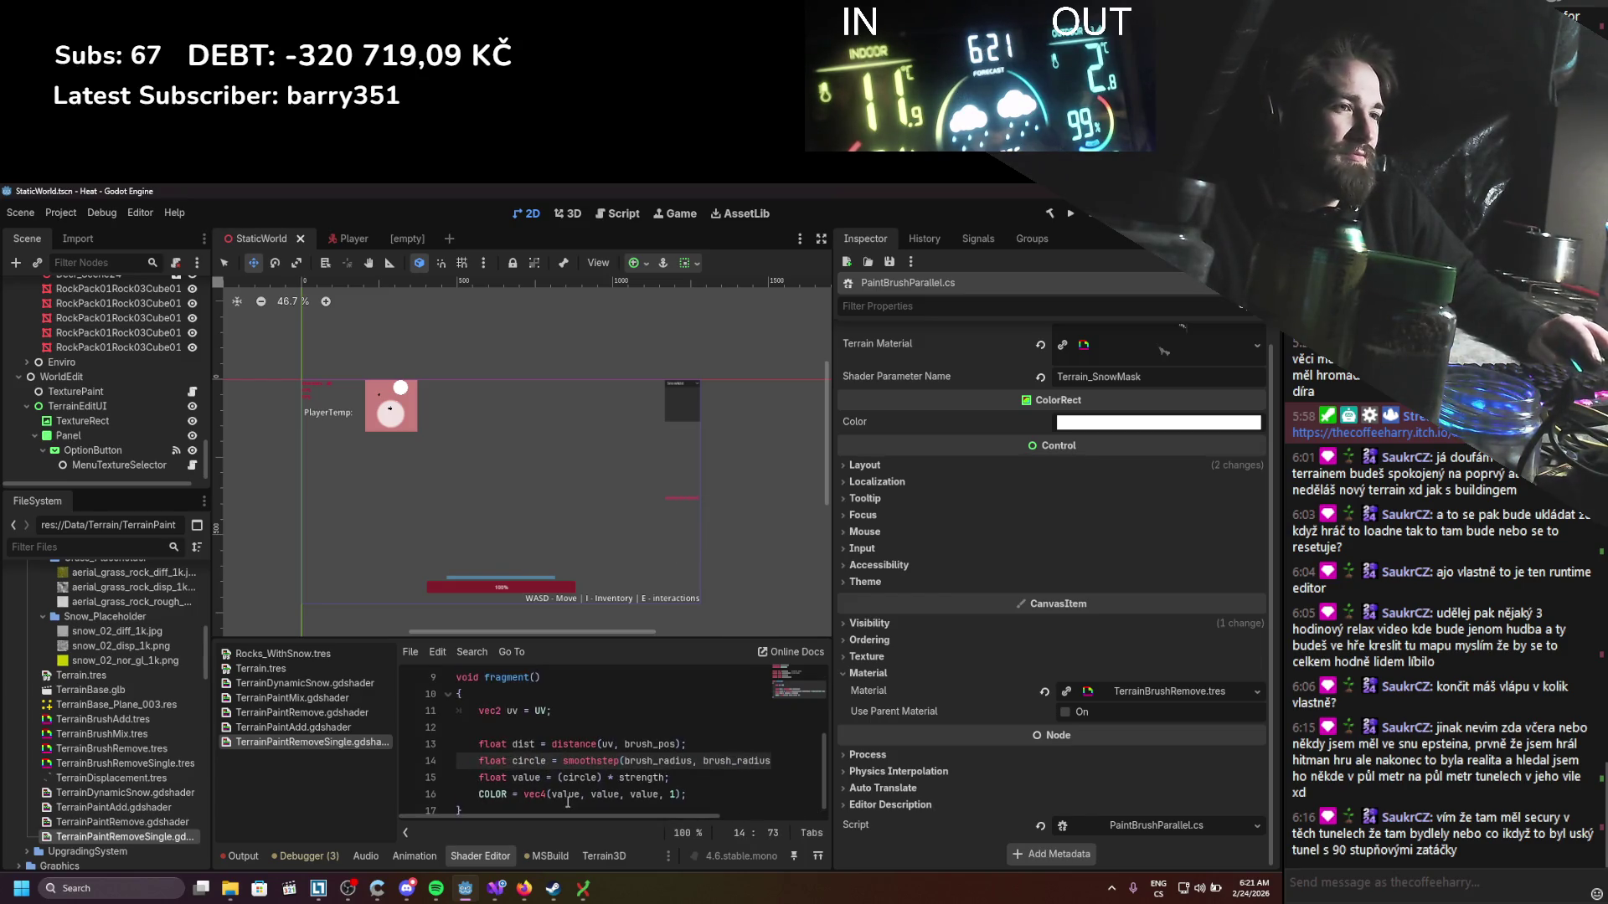
scroll(1059, 652, "up", 1)
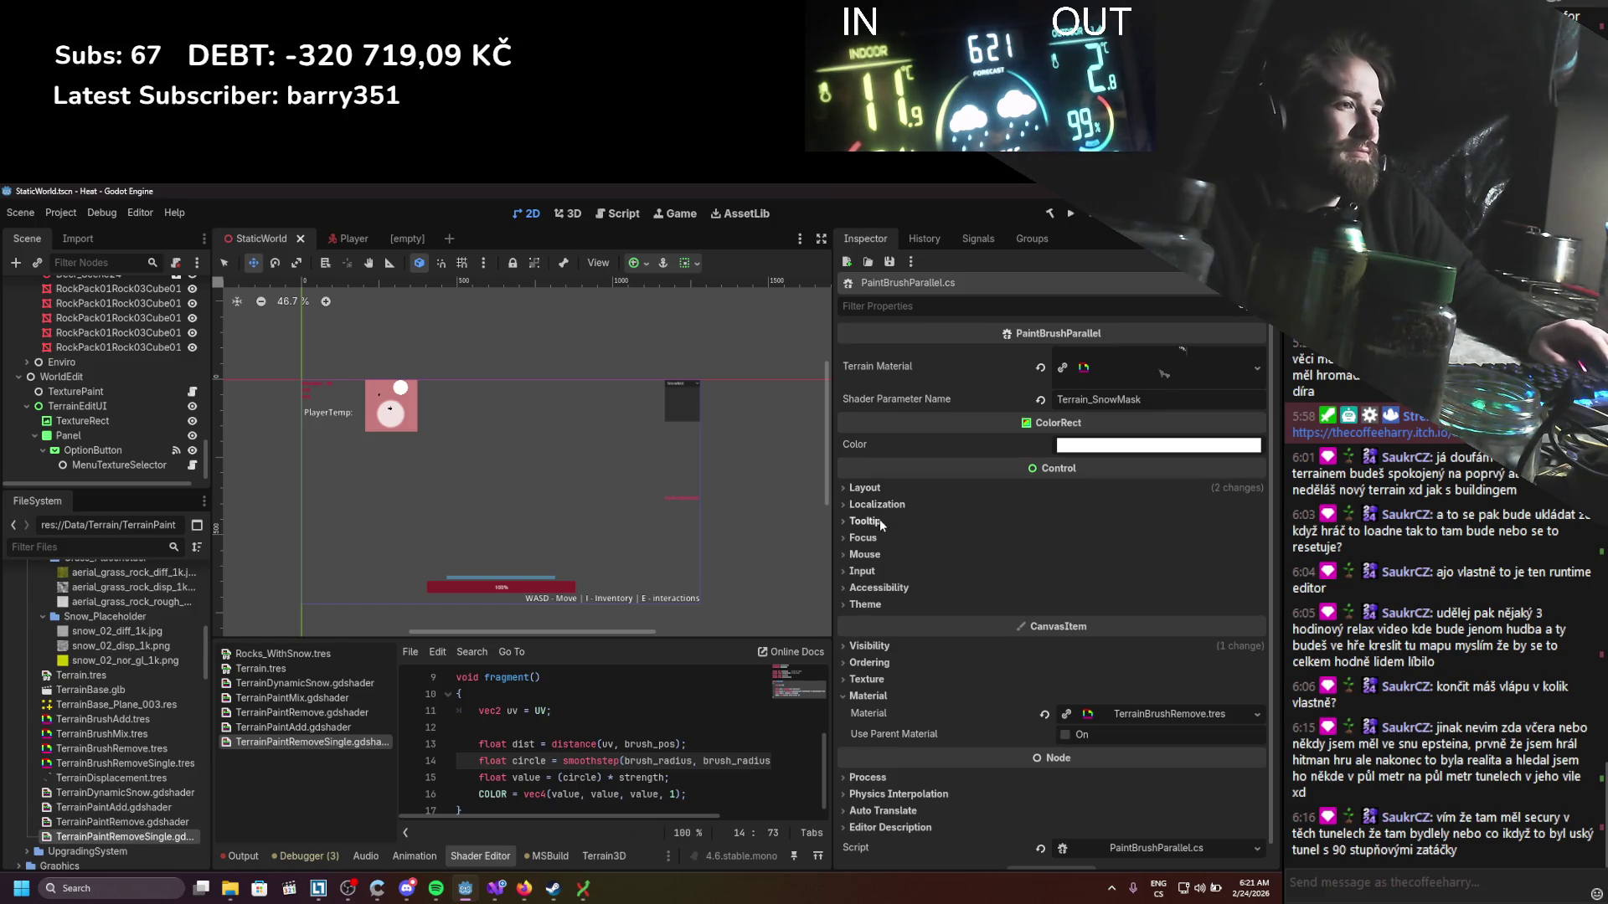
scroll(878, 536, "down", 1)
scroll(112, 434, "up", 10)
left_click(499, 887)
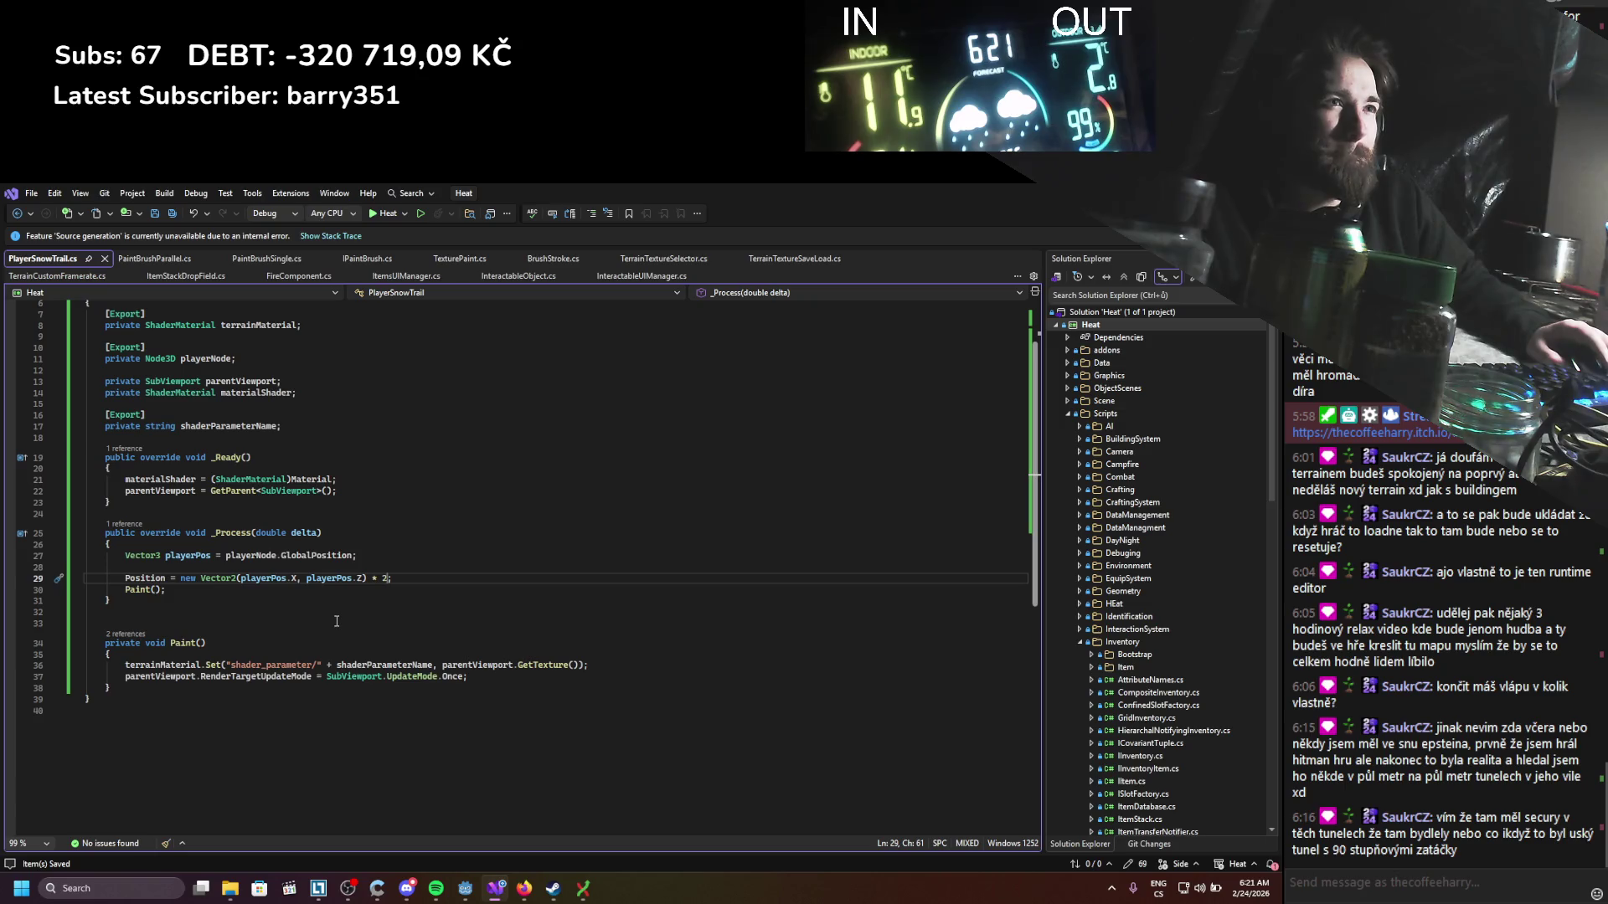
Step: Append '- (Size / 2)' to the Position calculation on line 29 and save PlayerSnowTrail.cs
scroll(395, 638, "up", 1)
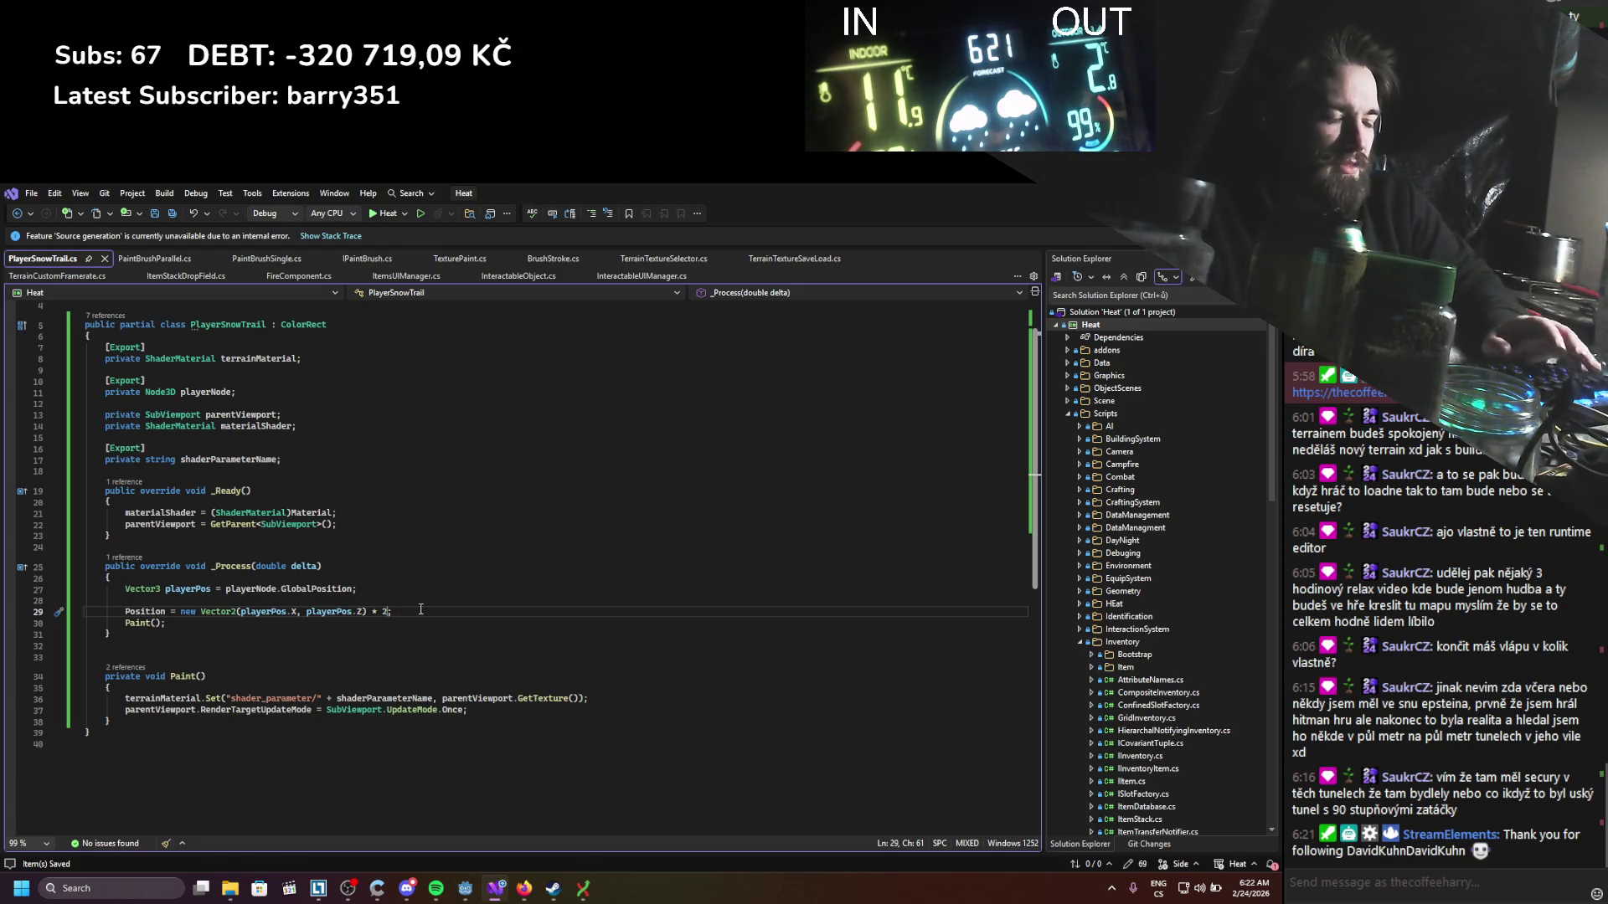
type("- ")
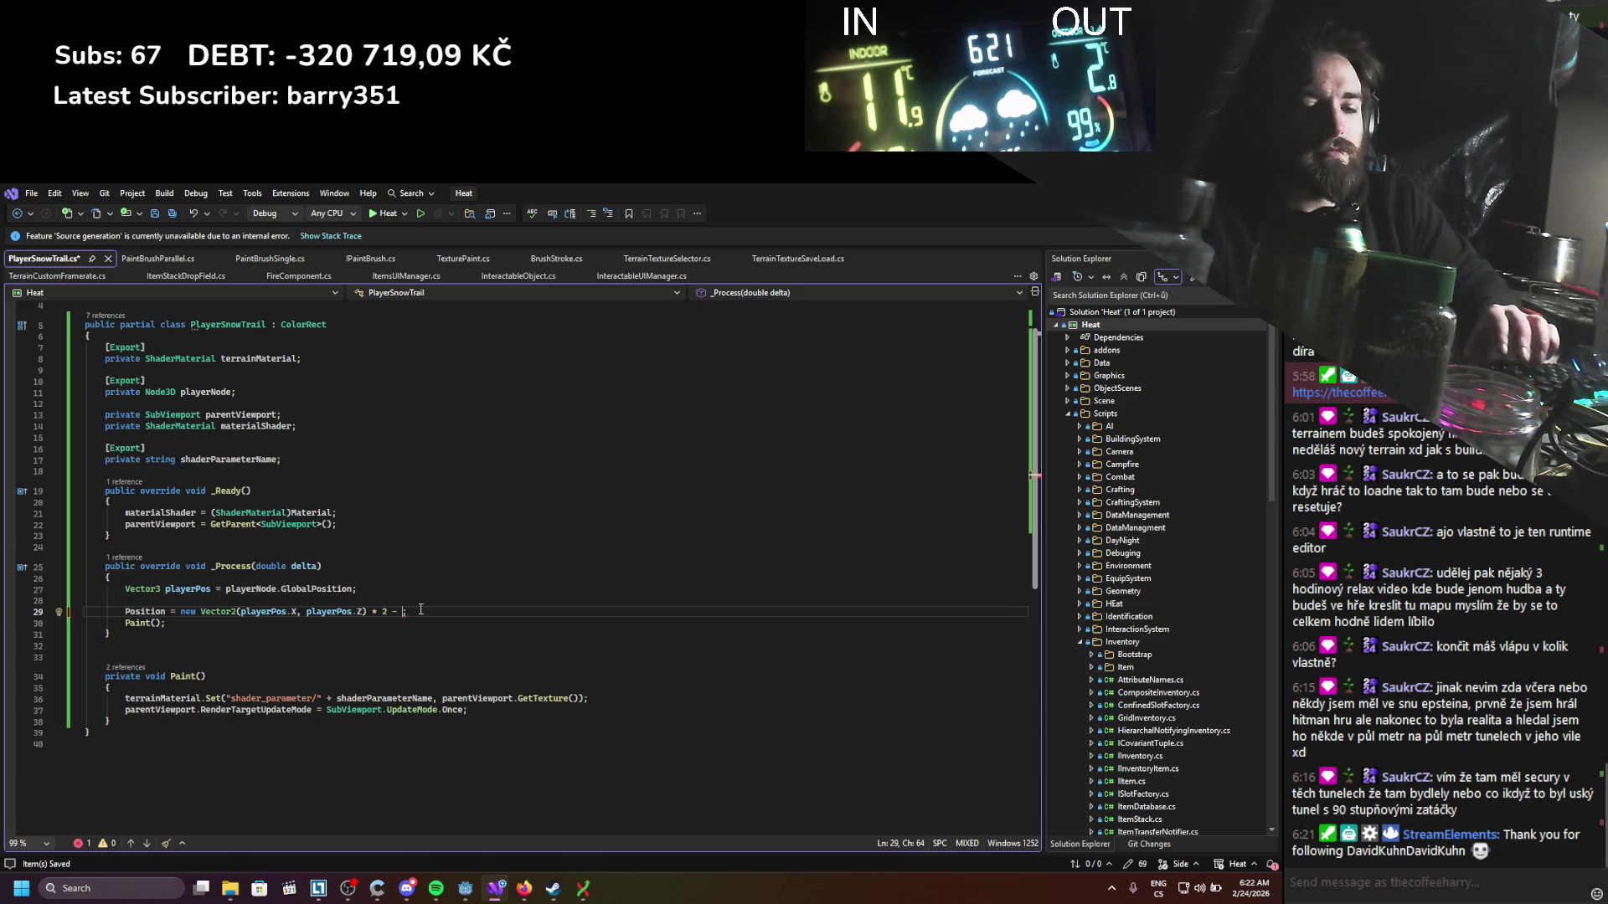
type("Size /")
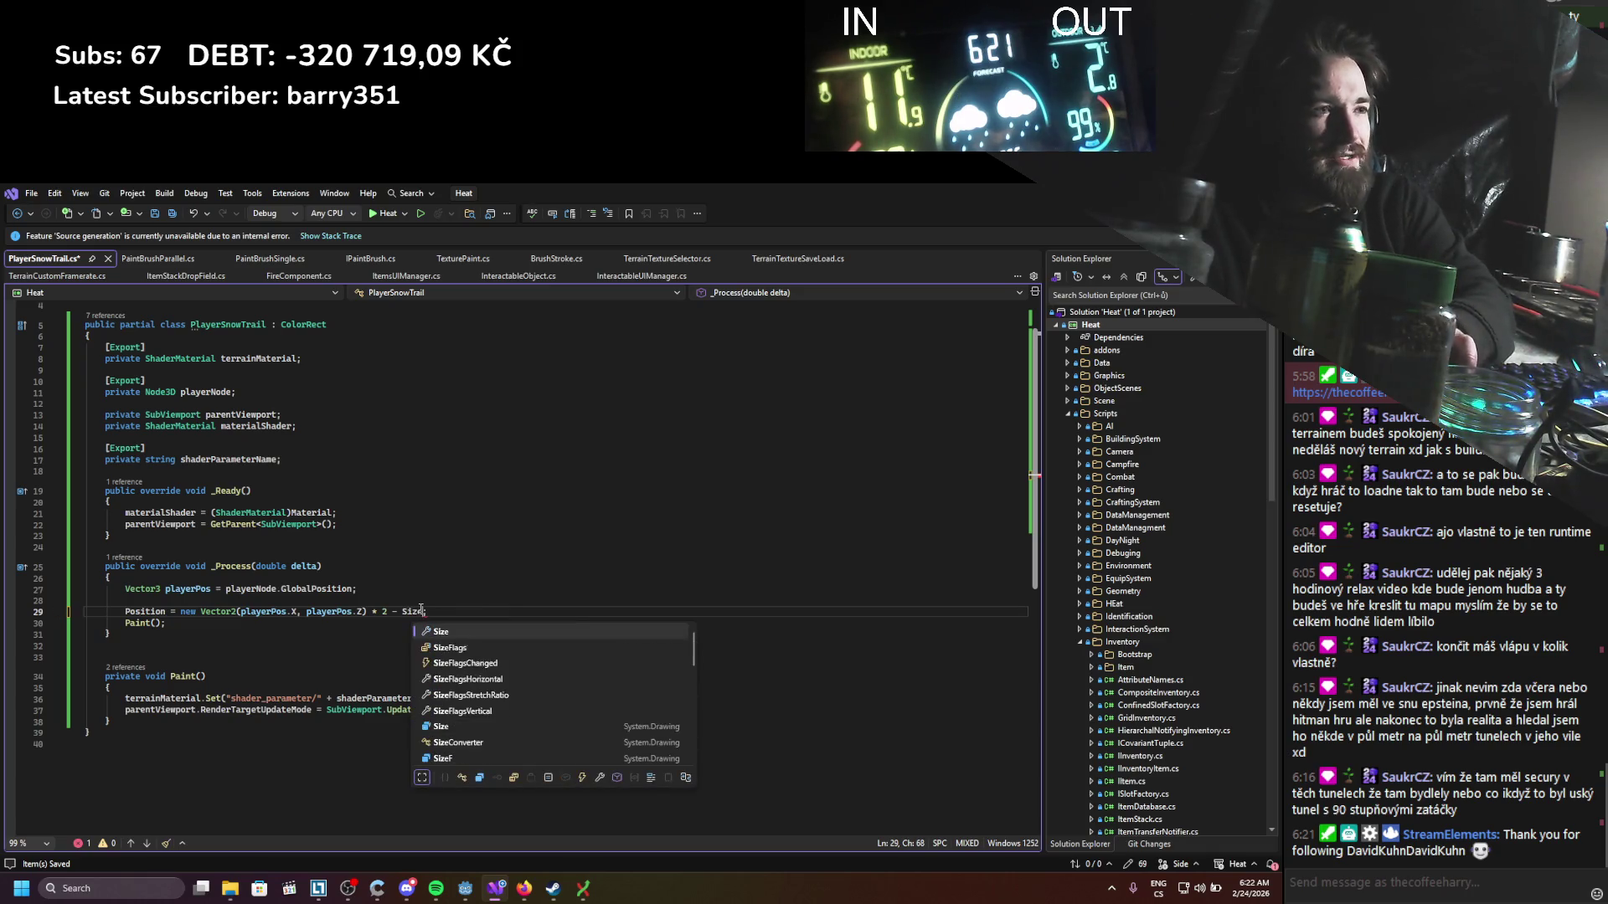
type(" 2")
key("ctrl+s")
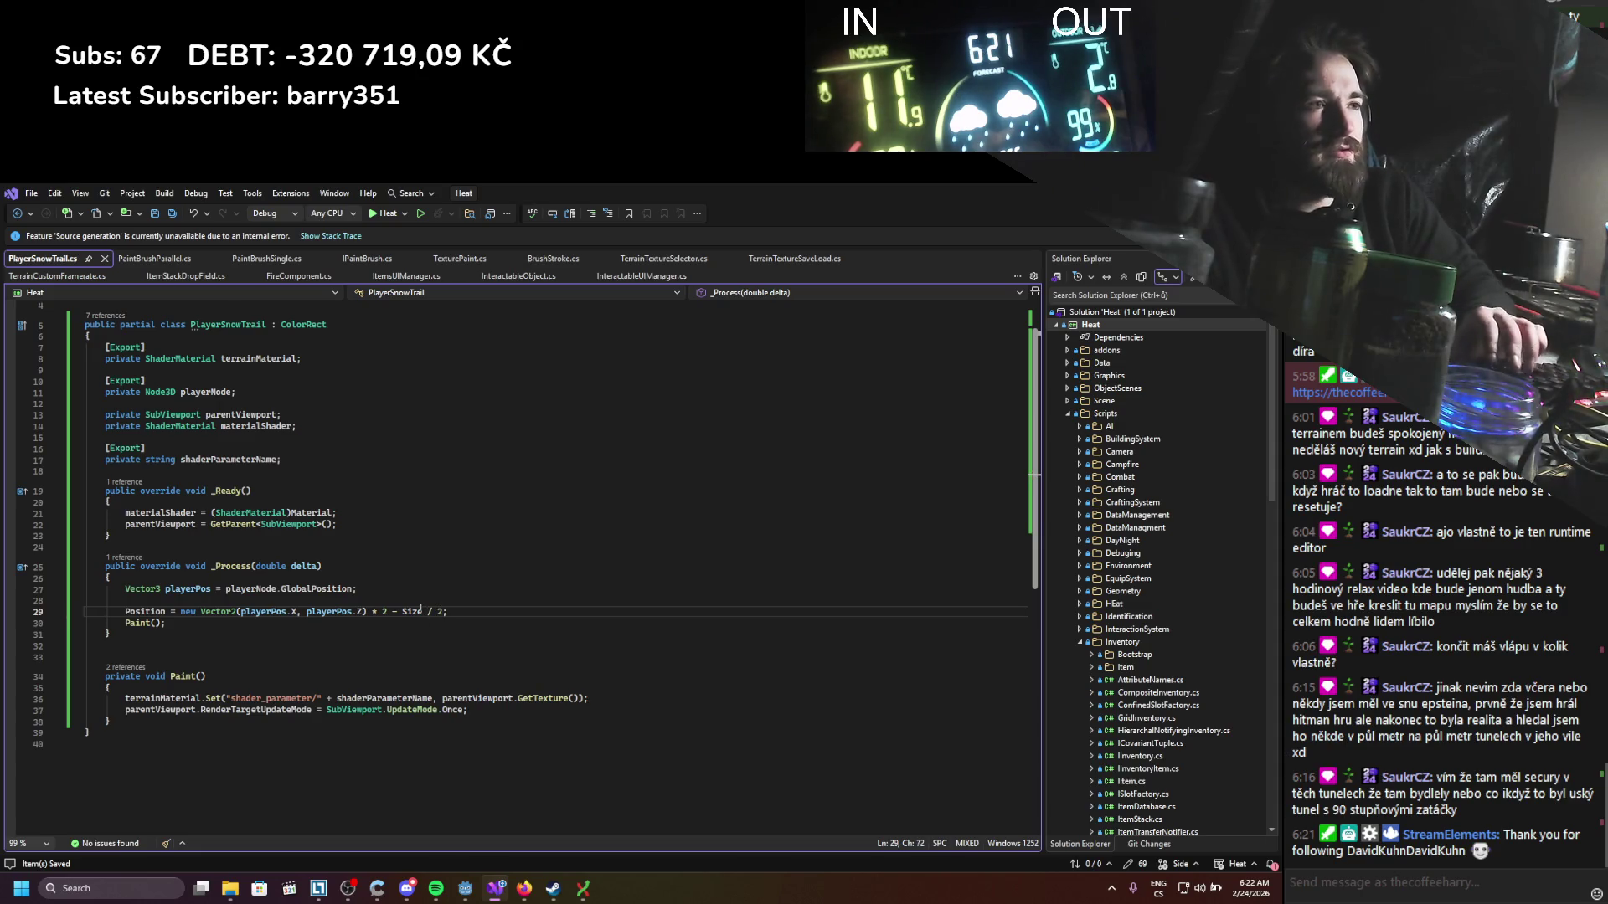
key("ctrl+u")
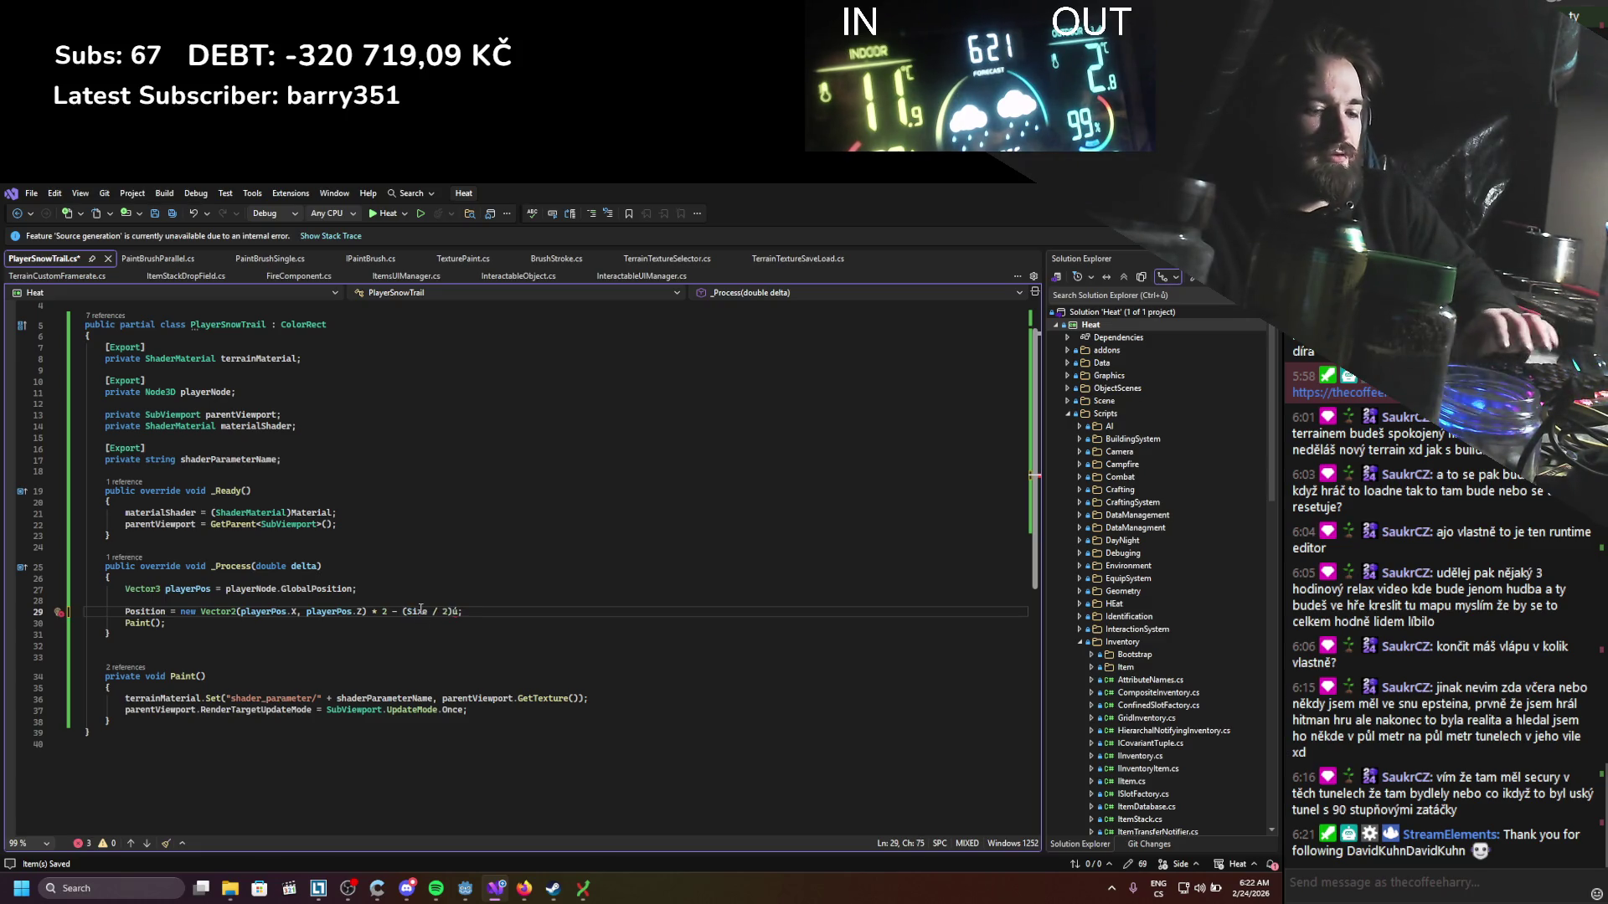
key("ctrl+s")
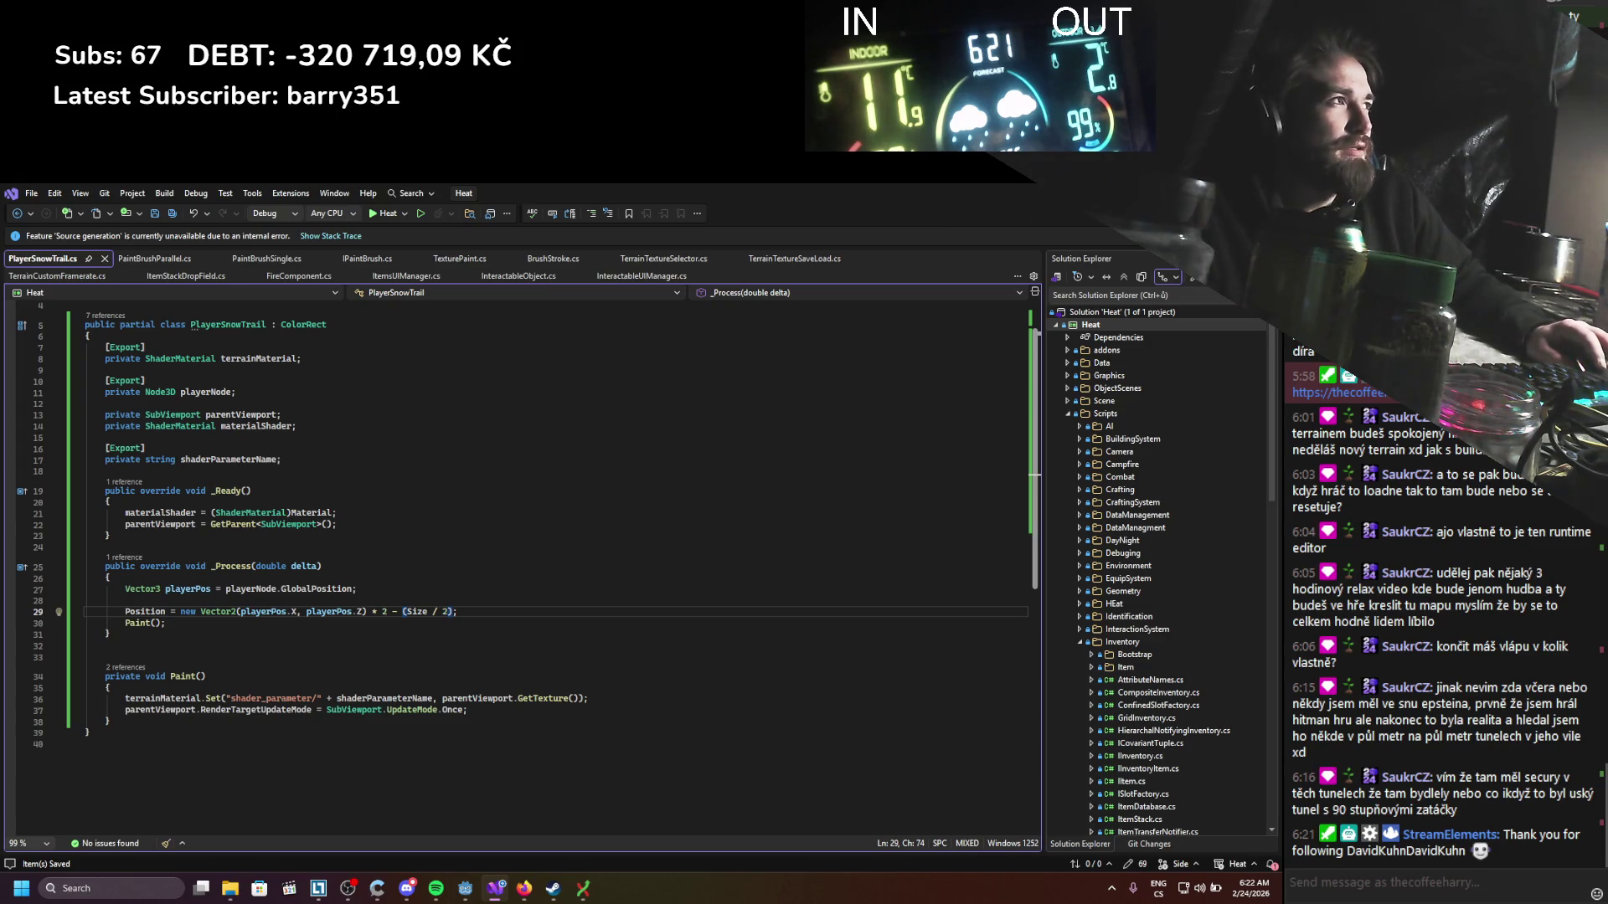
key("alt+Tab")
scroll(127, 415, "up", 5)
Step: Set SnowRemovePlayer's Size to 8, save the scene, and test-run the game
scroll(129, 410, "up", 2)
left_click(126, 428)
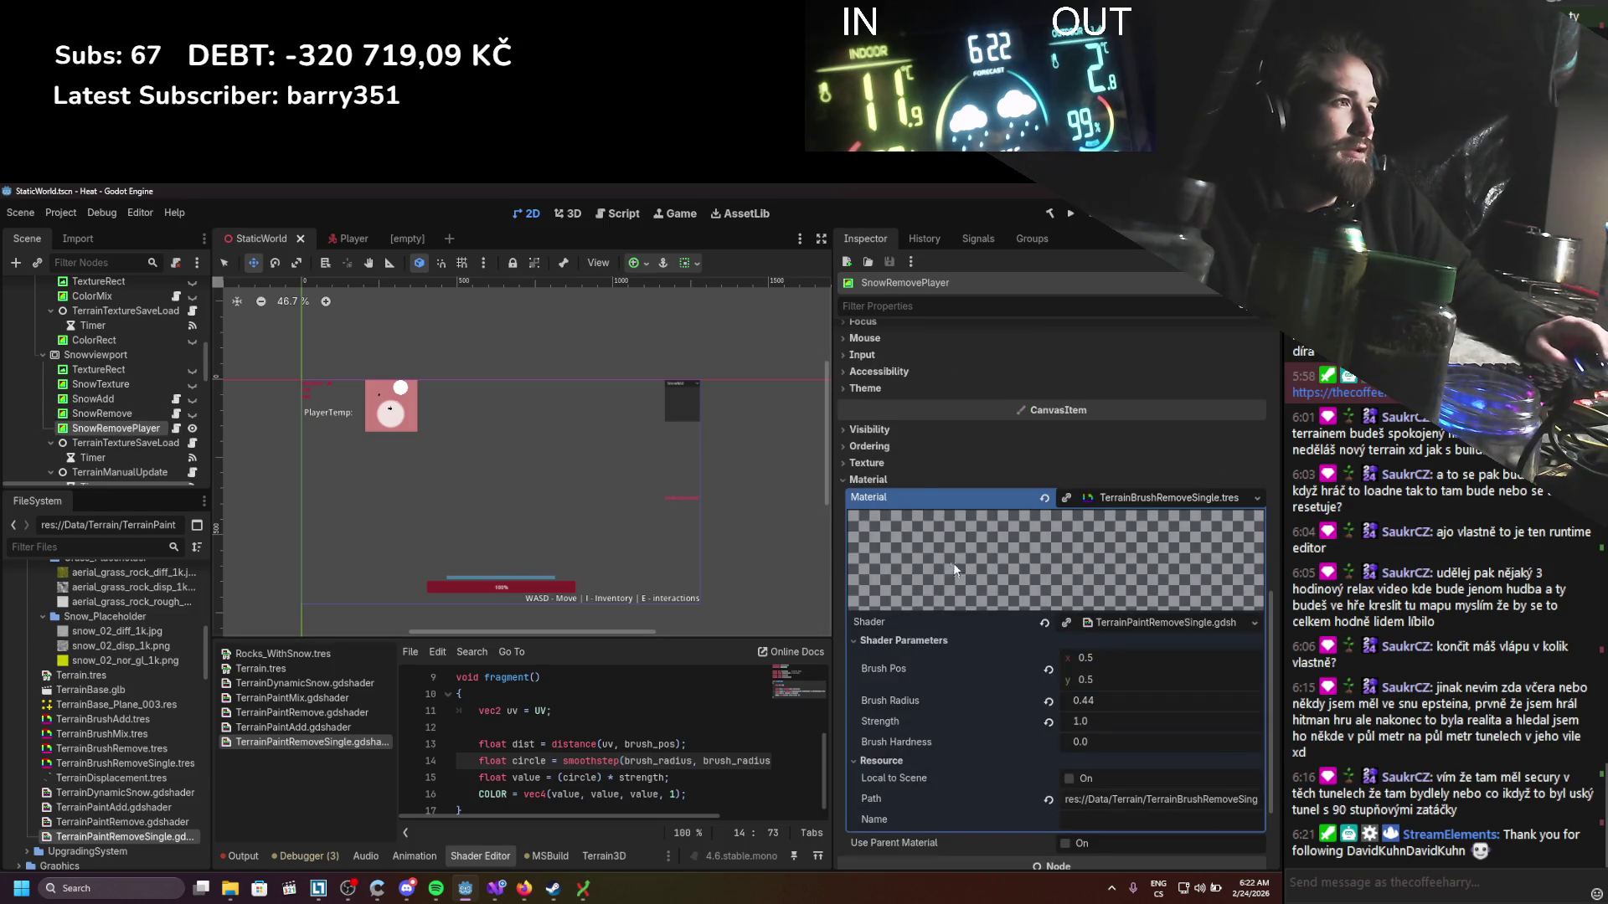
scroll(953, 565, "up", 10)
left_click(1121, 584)
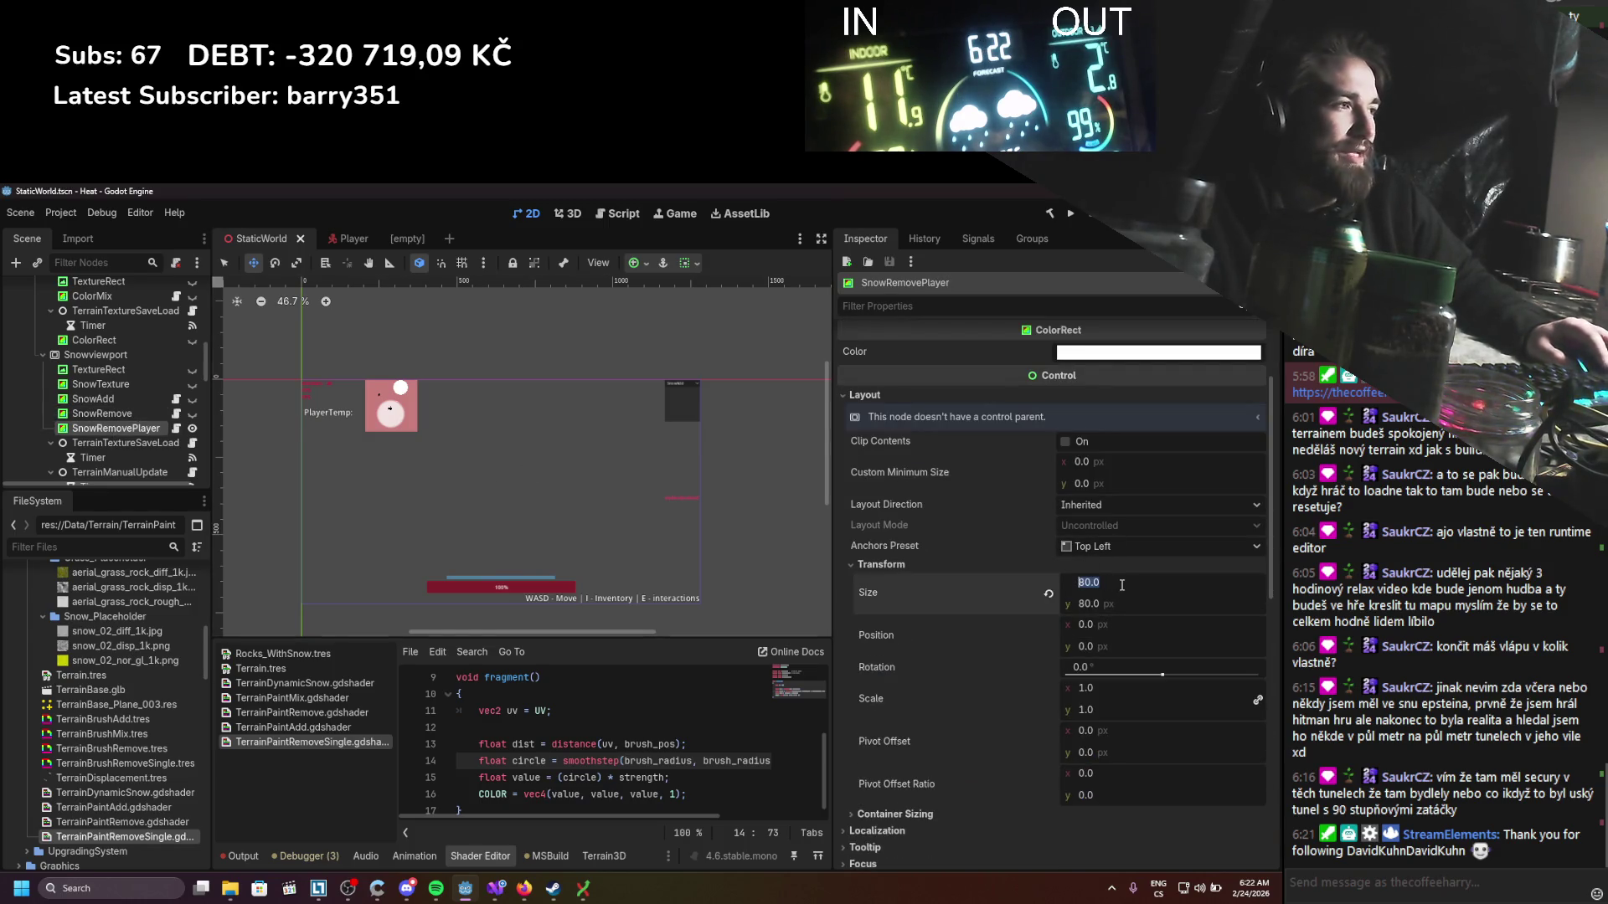
type("8")
key("Return")
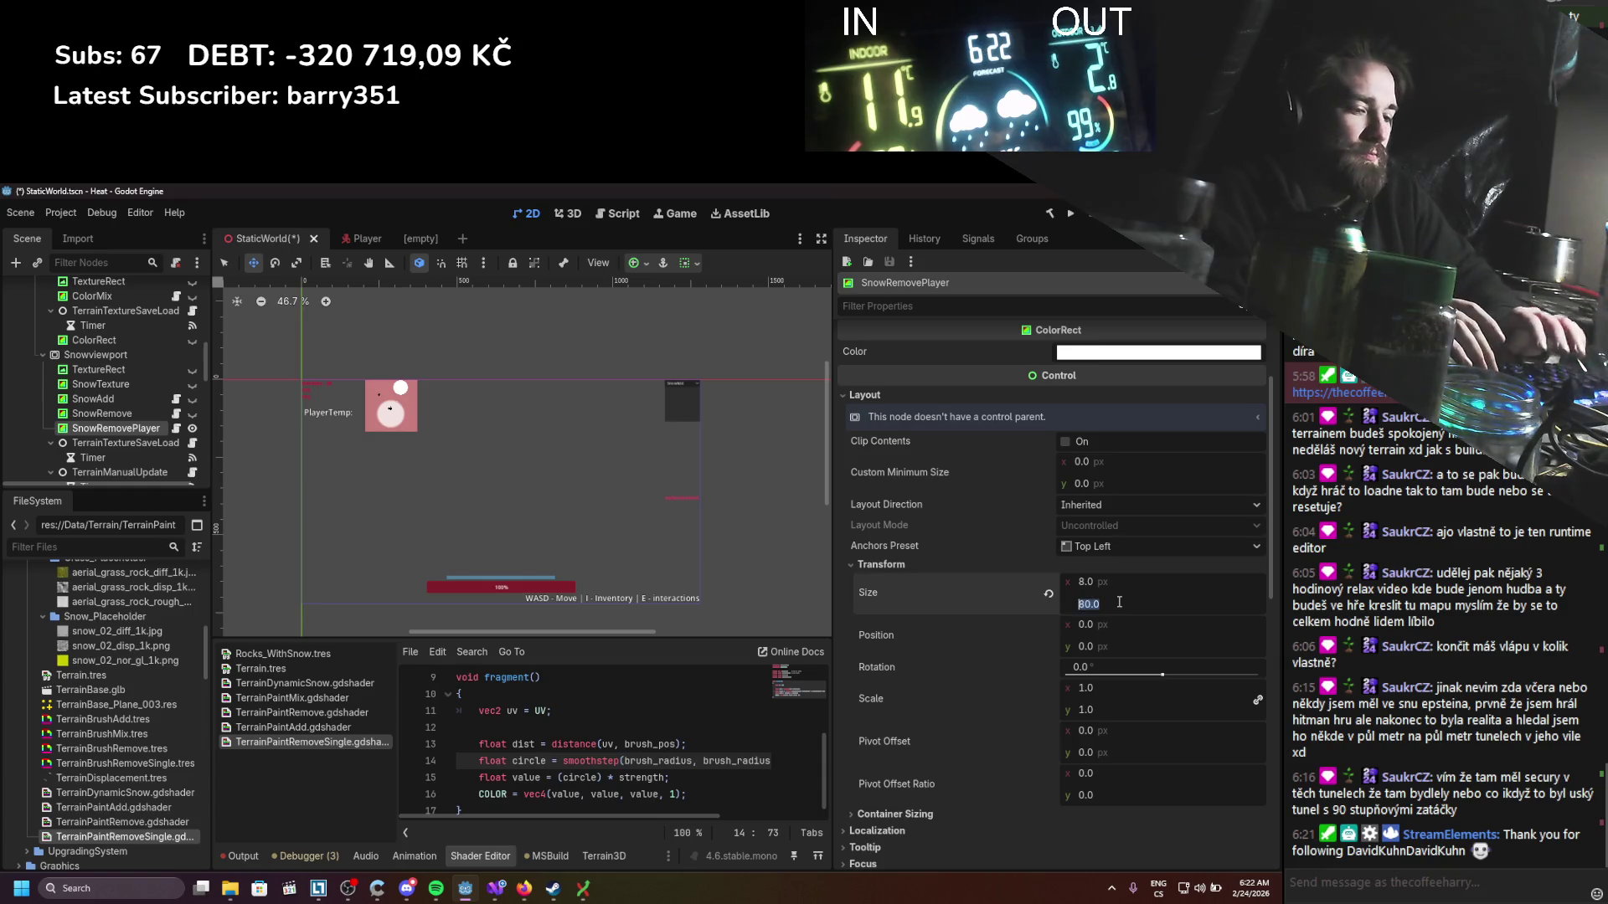
type("8")
key("ctrl+s")
left_click(1071, 214)
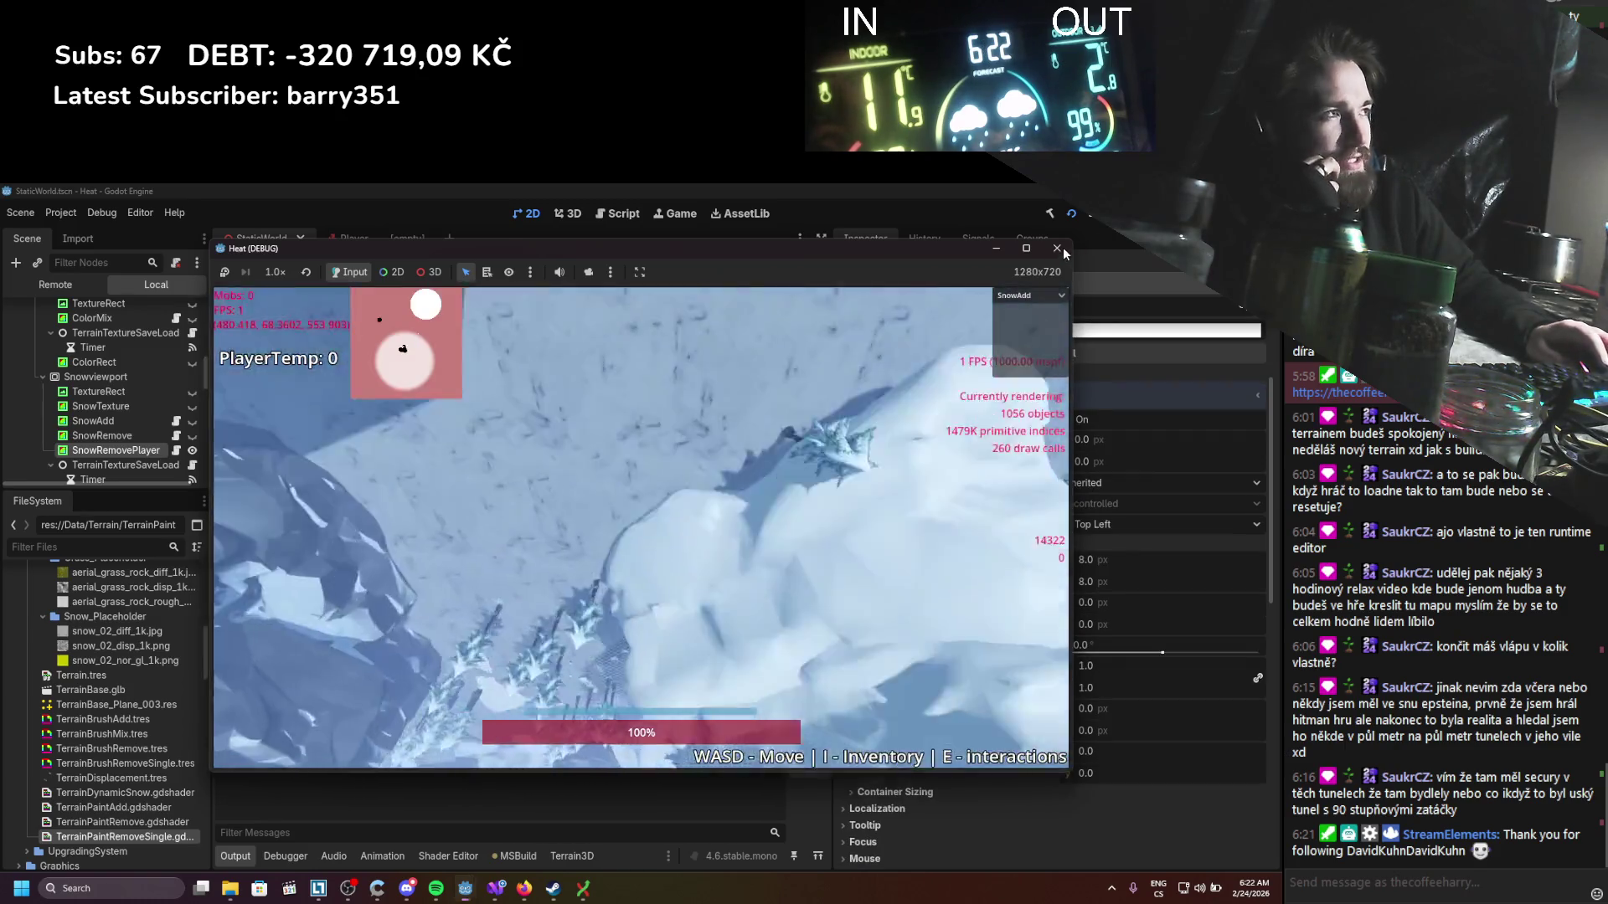
left_click(1060, 248)
Step: Set SnowRemovePlayer's Brush Hardness to 0.5
scroll(937, 571, "down", 10)
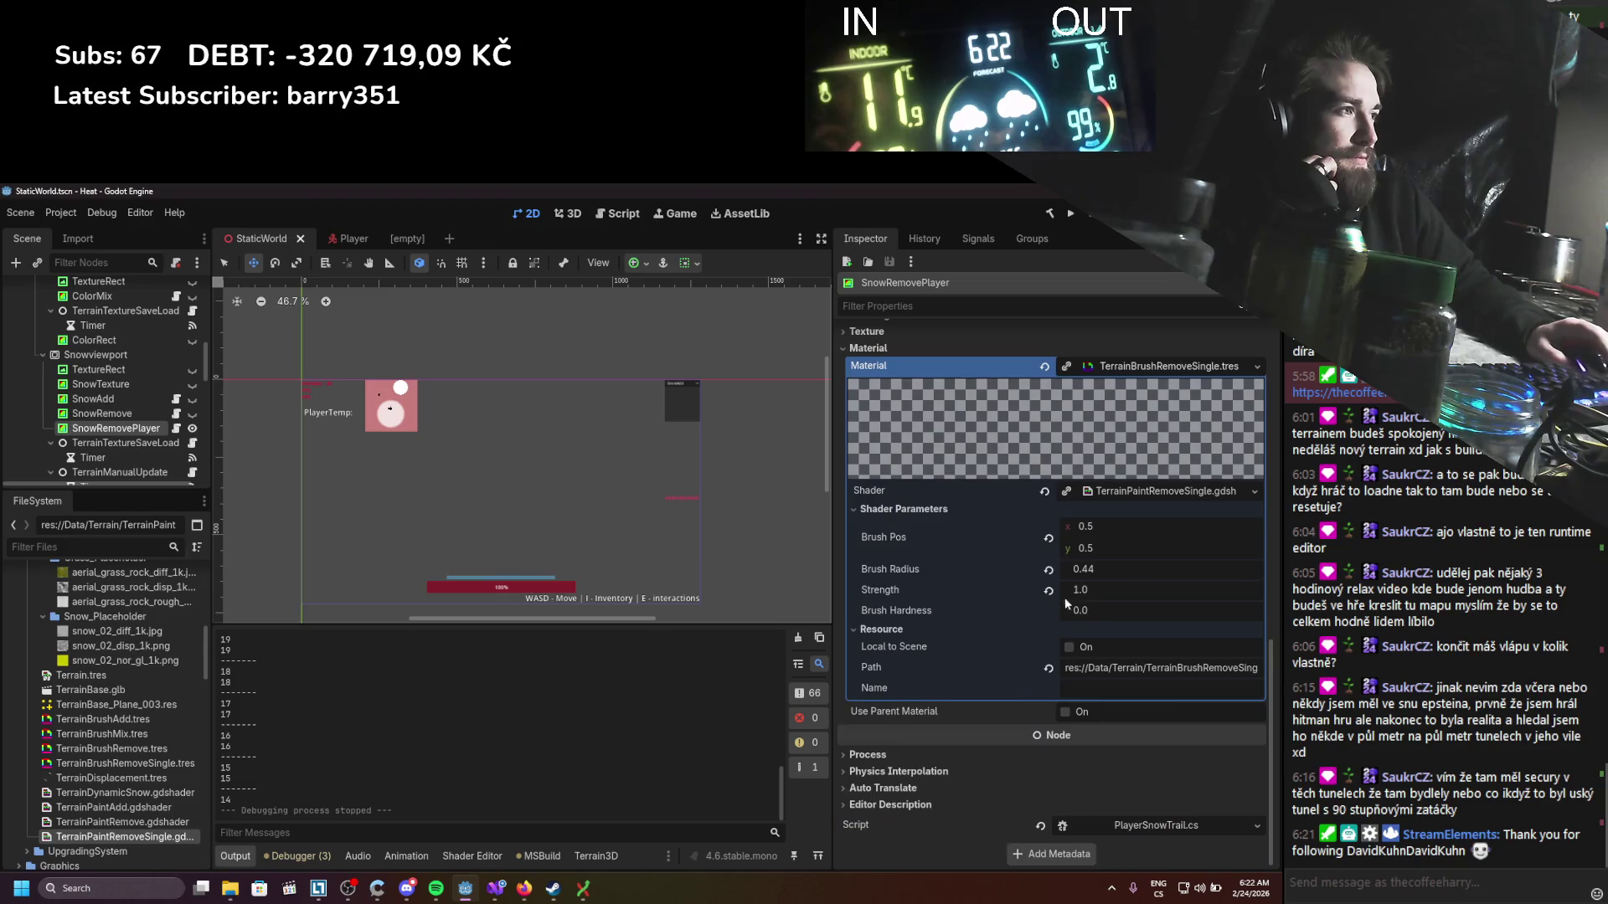
left_click(1096, 611)
type(".5")
key("Return")
Step: Run the game, walk the player left and back with A and S, then stop it
left_click(1070, 212)
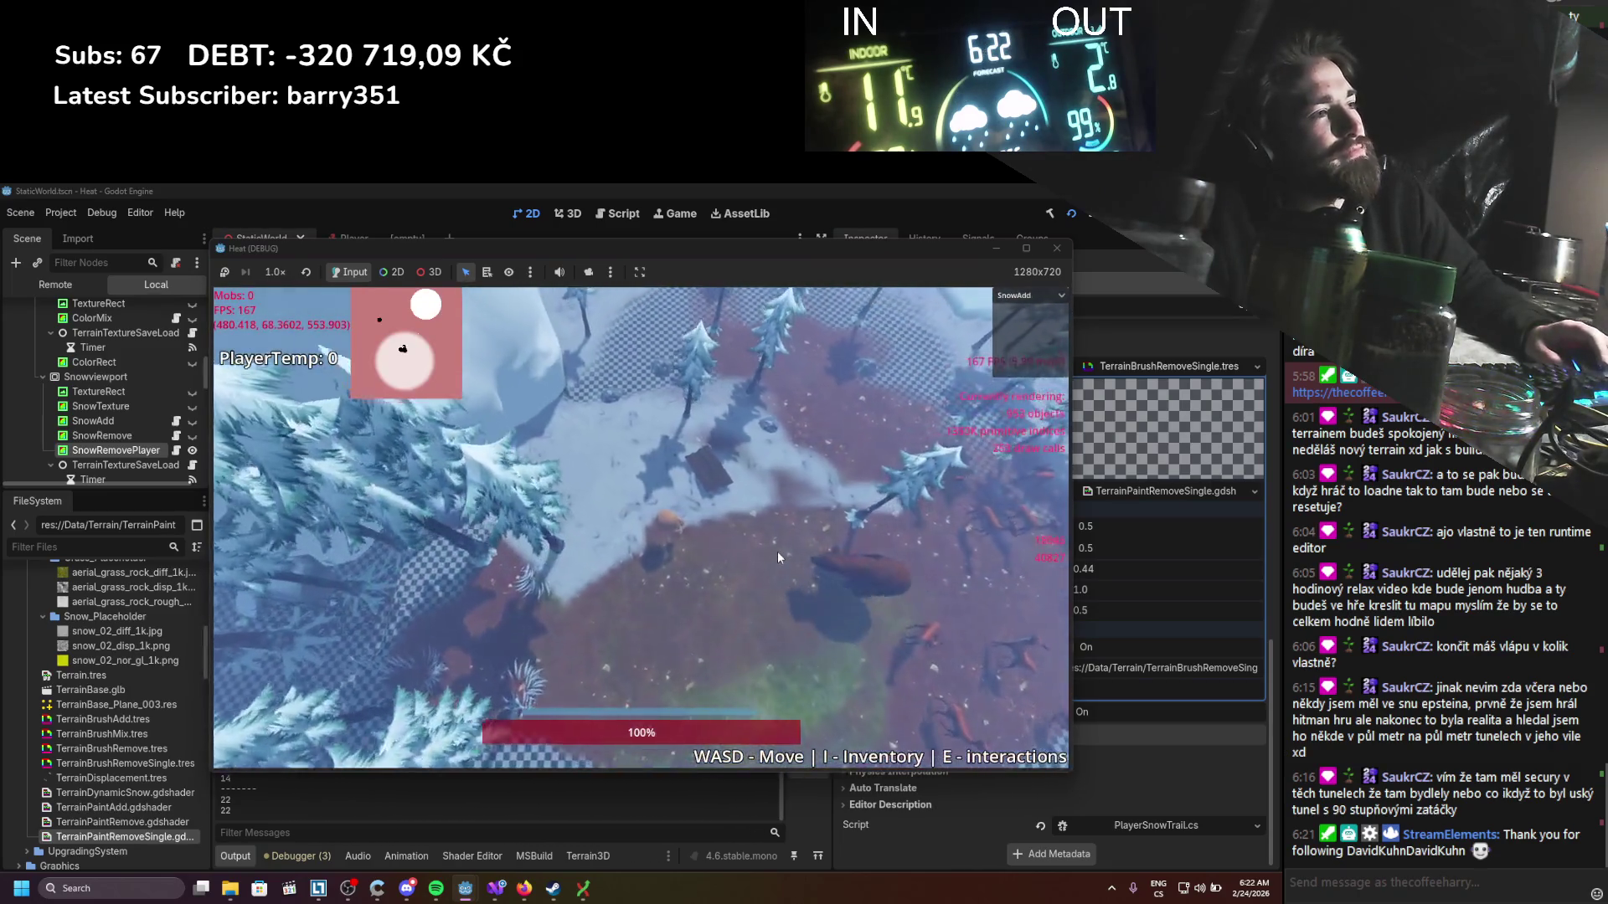
key("a")
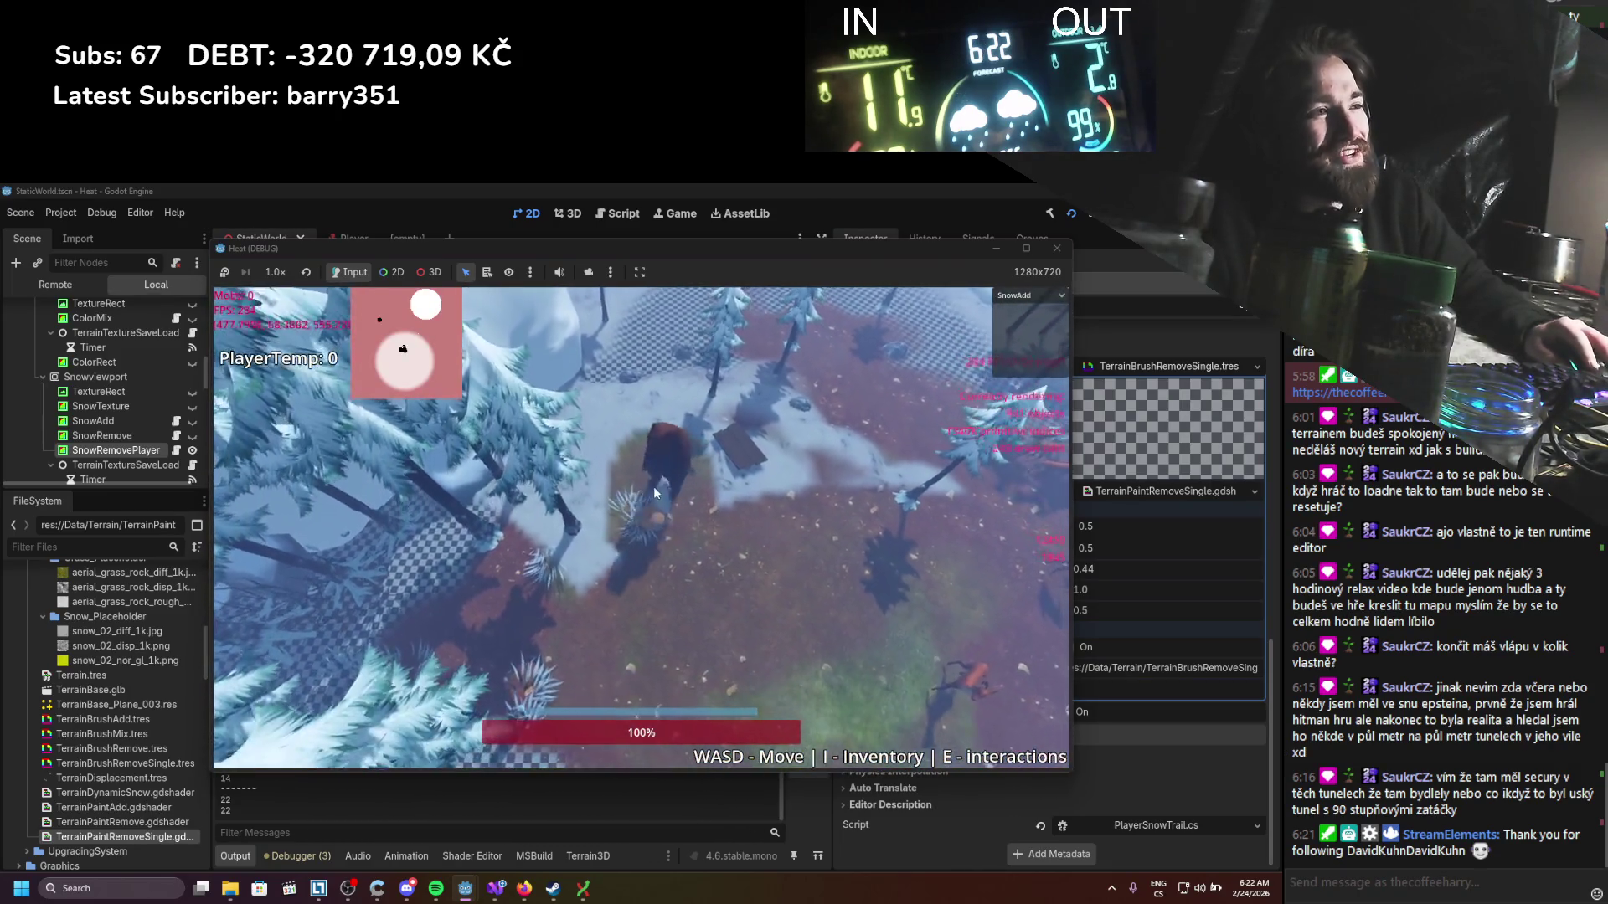
key("s")
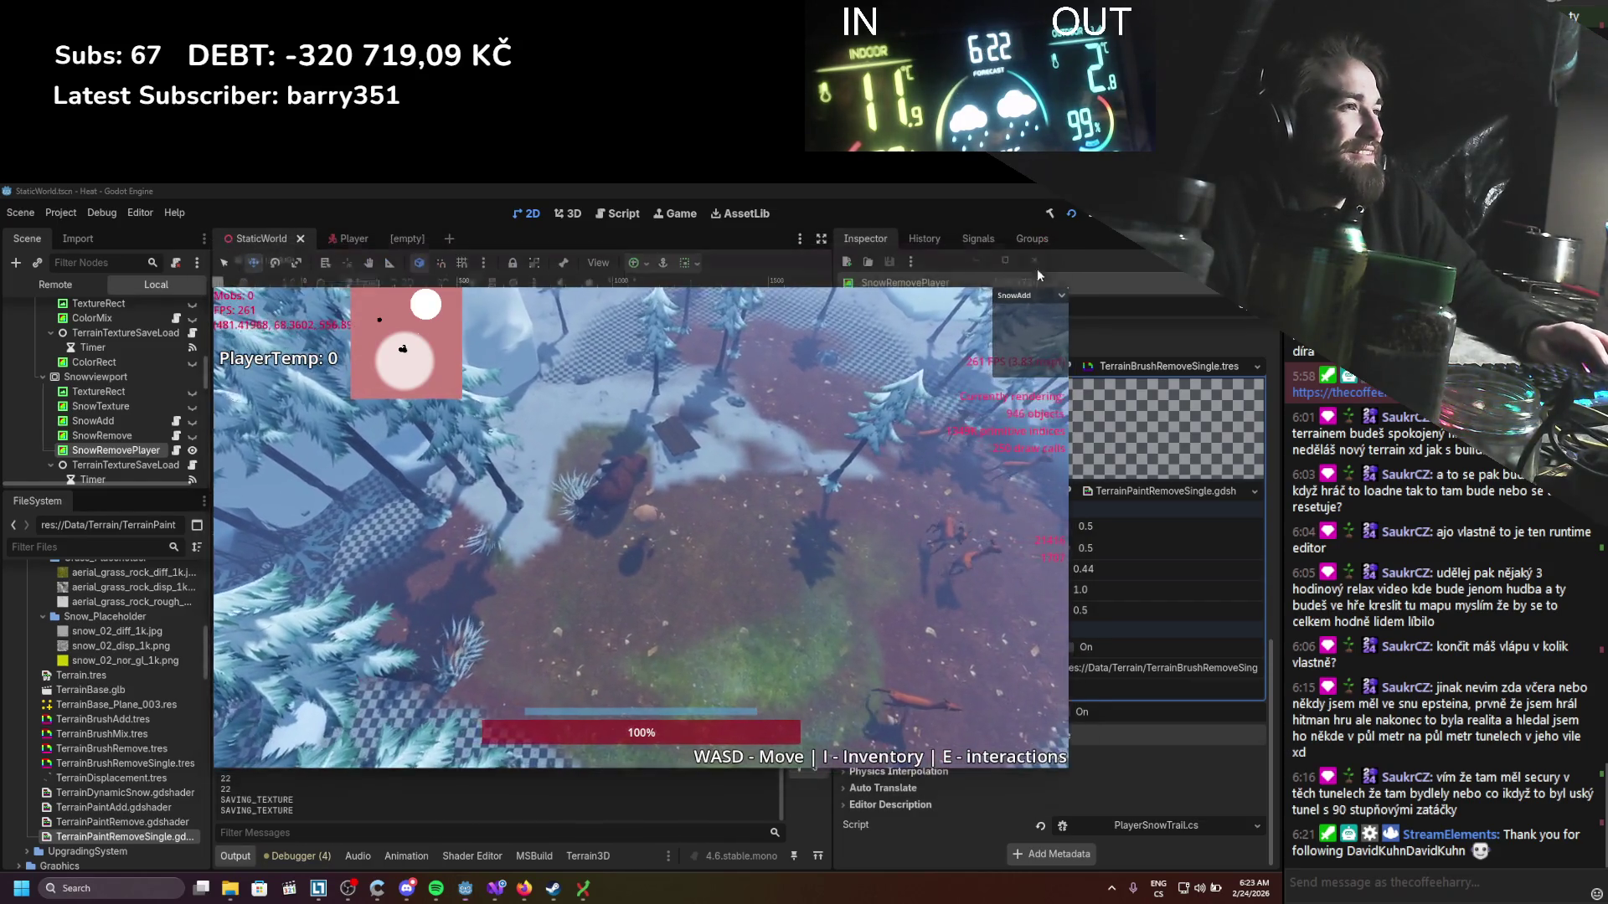
left_click(1057, 248)
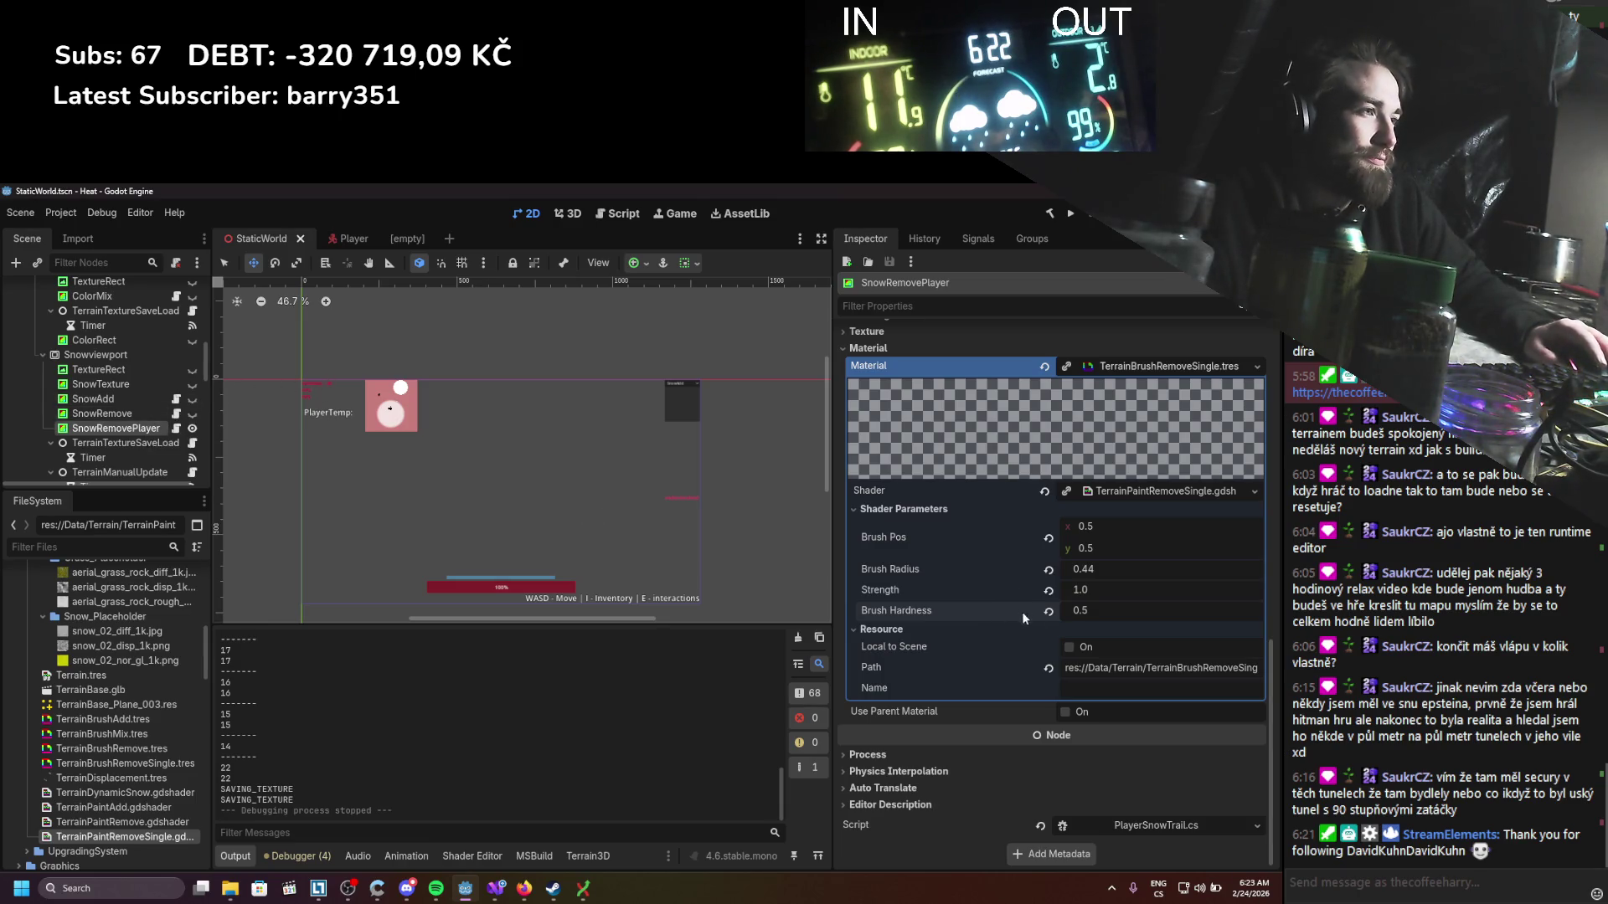
Step: Set the brush Strength to 0.1 and run the game to test it
left_click(1101, 591)
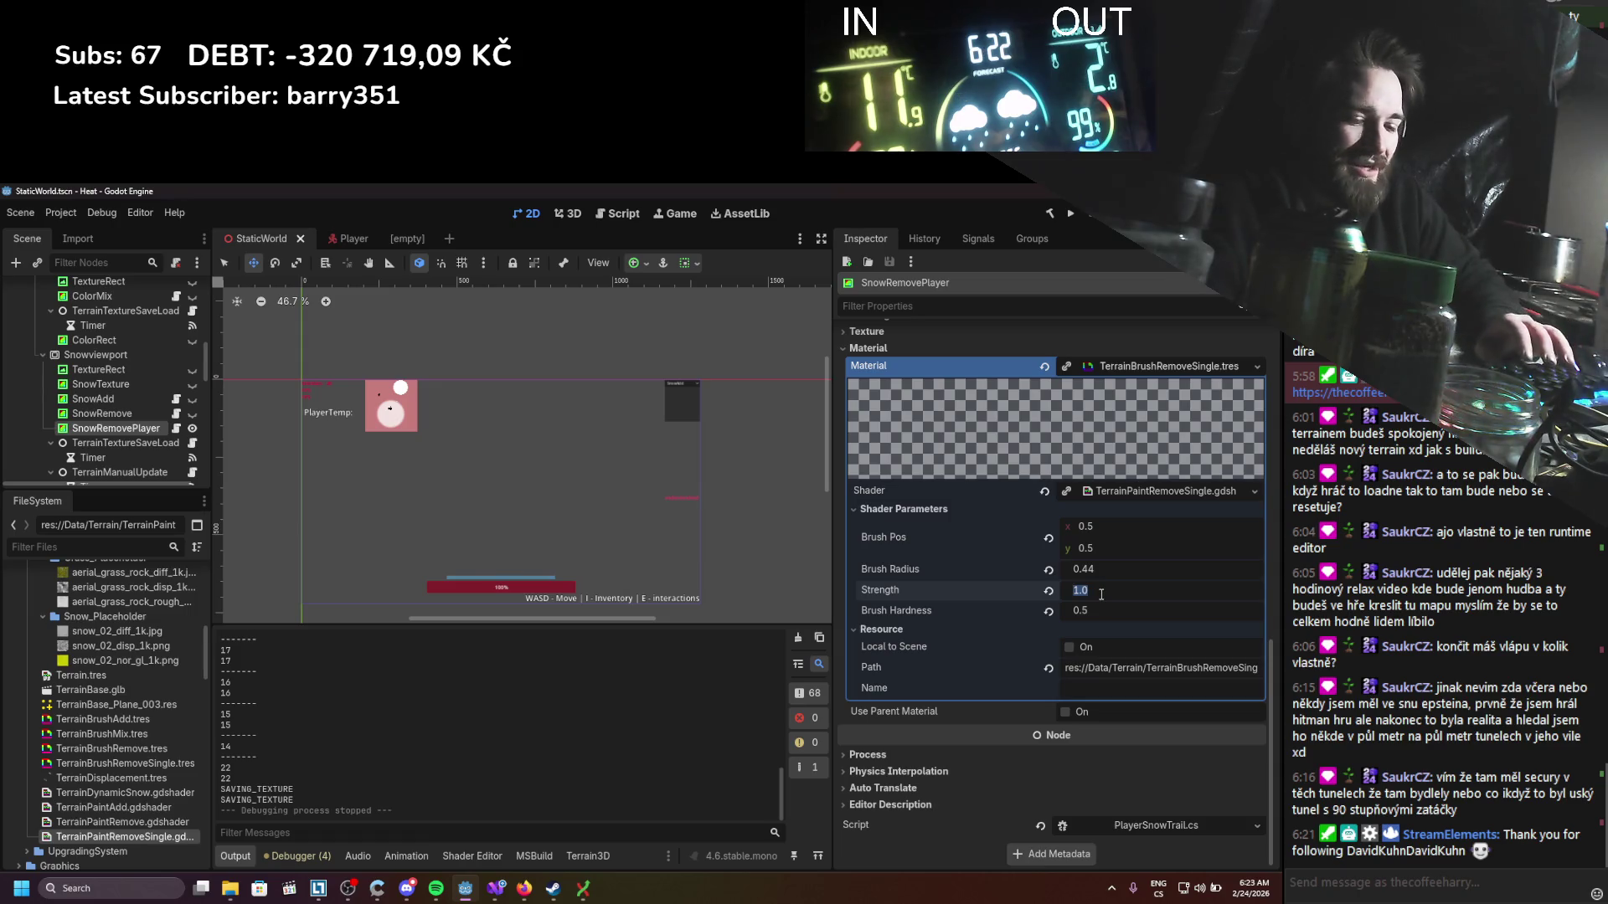
type("0.1")
key("Return")
key("F5")
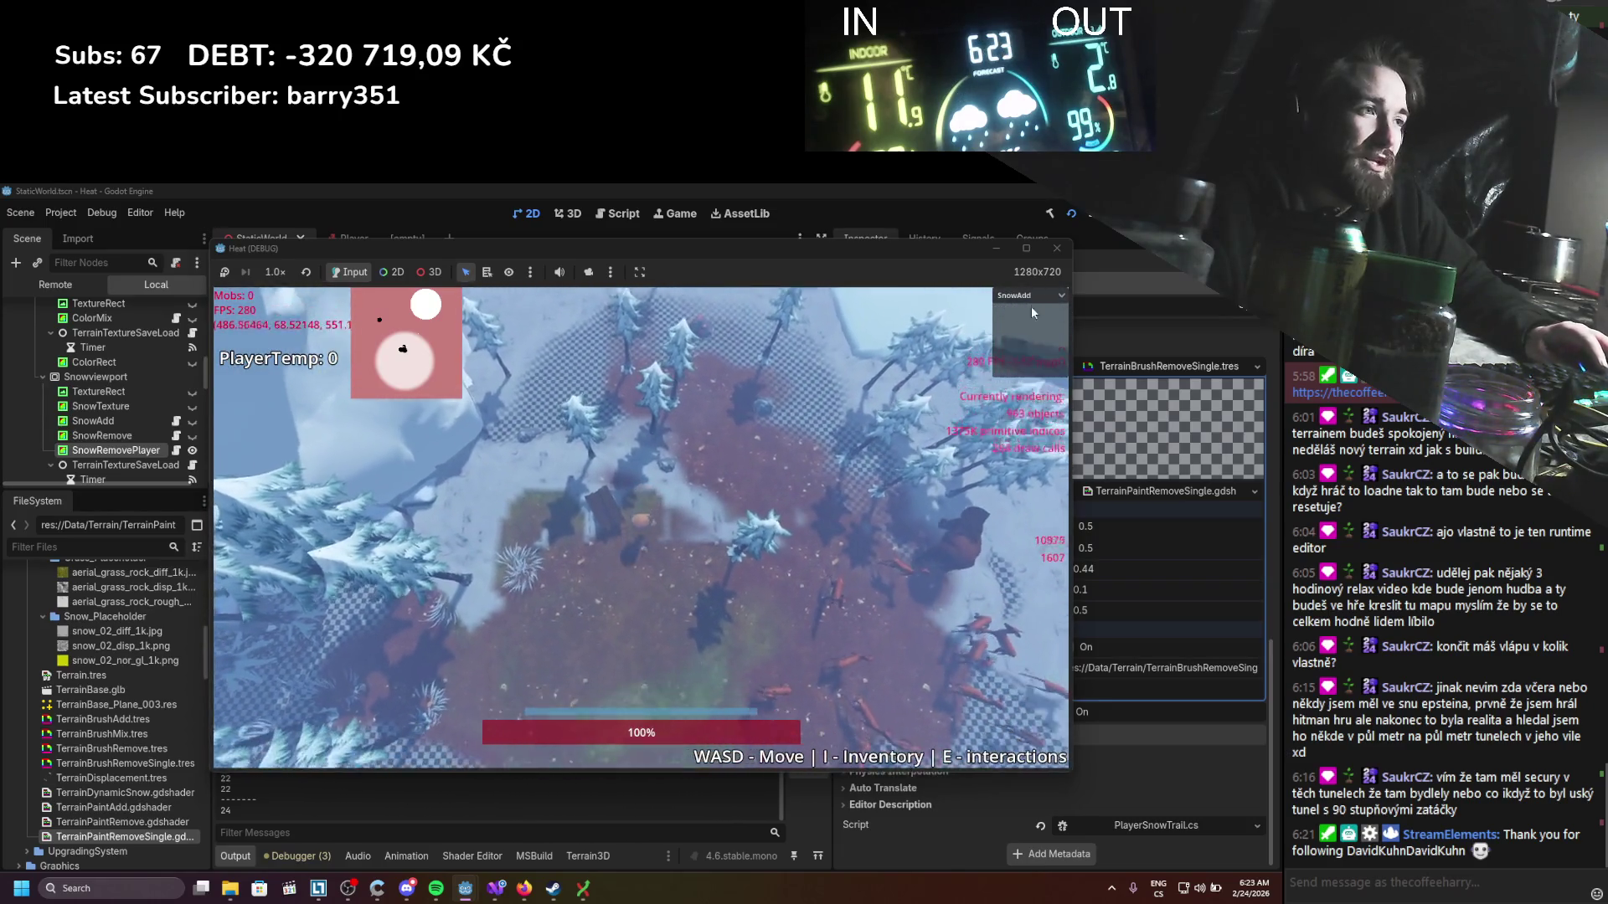
Step: Stop the game, set Strength to 0.01 and Brush Hardness to 0.1, and relaunch
left_click(1055, 248)
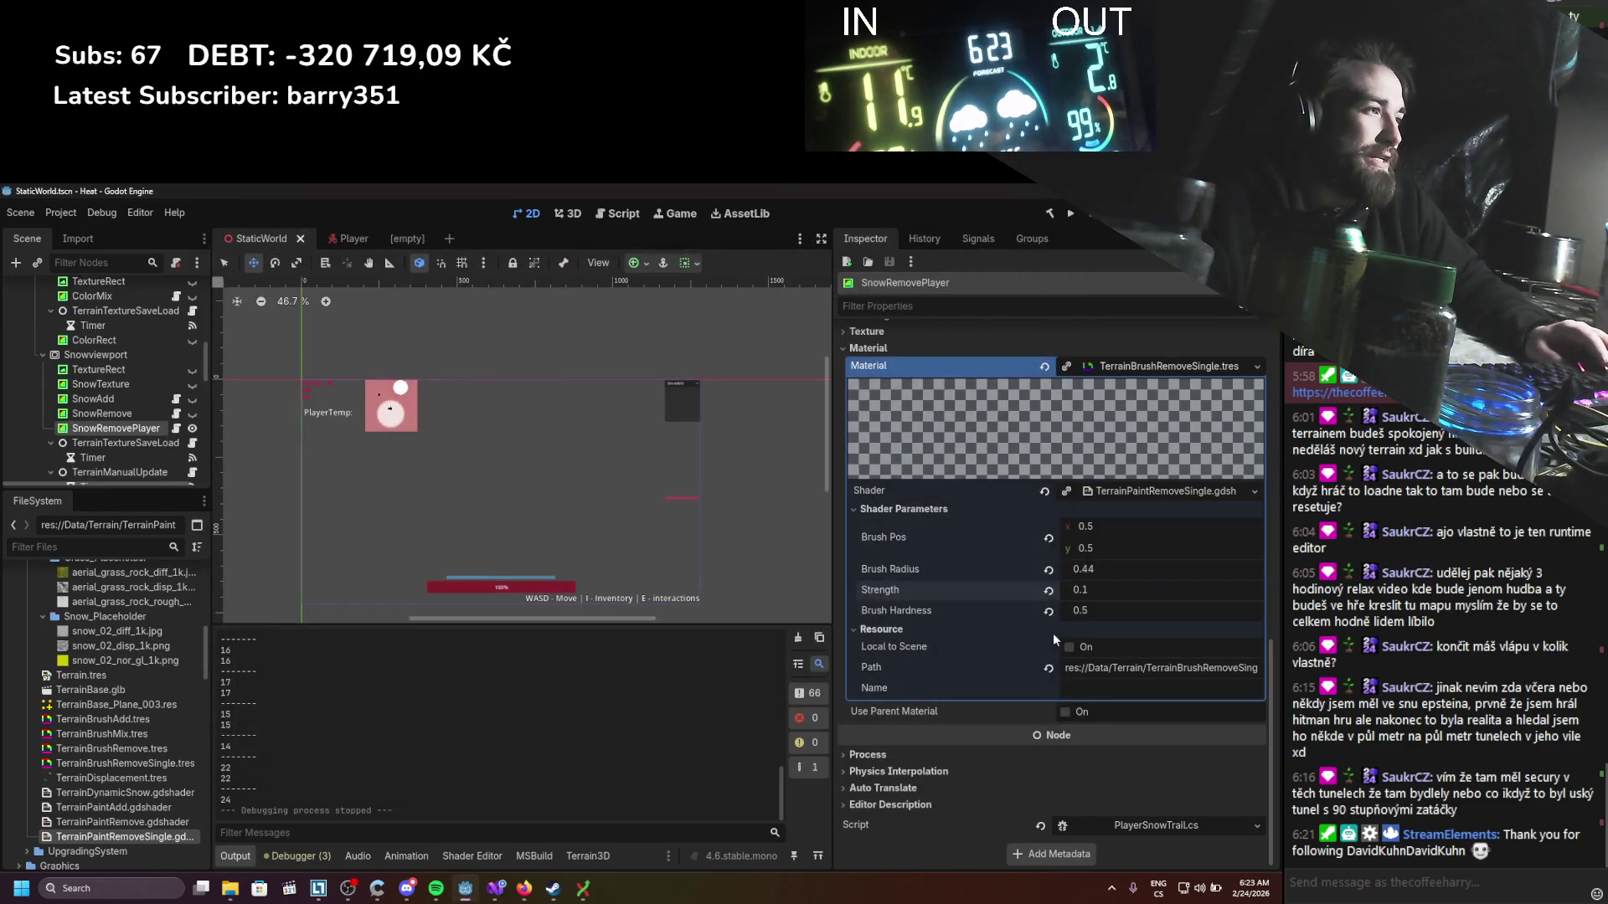
left_click(1125, 591)
type("0.01")
key("Return")
key("ctrl+s")
left_click(1113, 612)
key("Return")
key("F5")
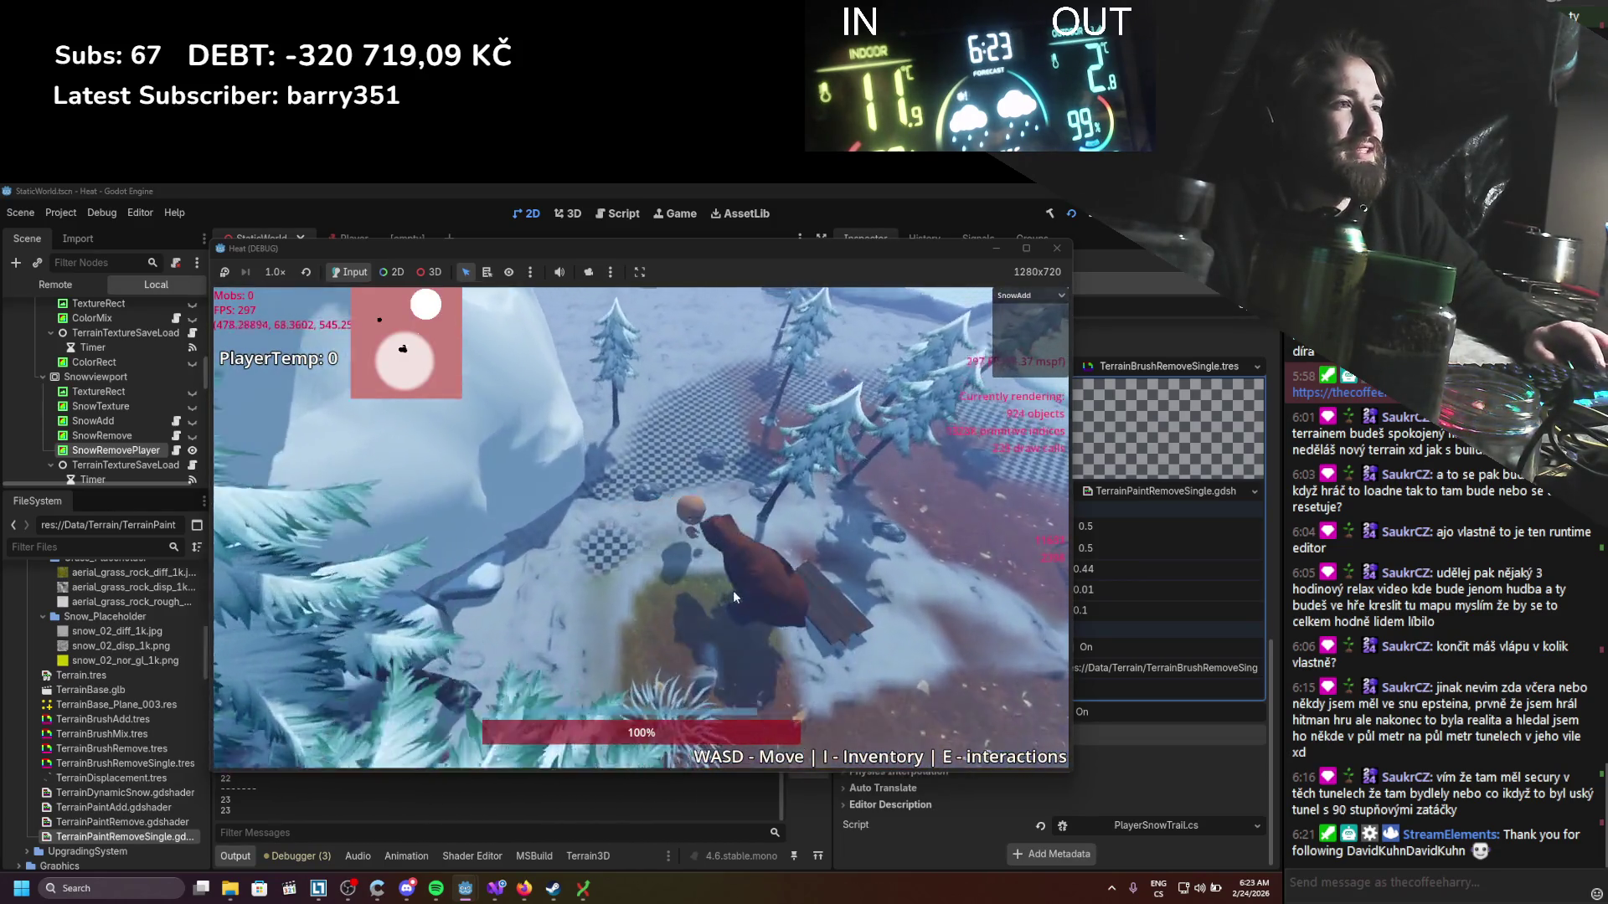
Step: Walk the player past the bear, planks and snowy trees onto bare ground, then stop the game
key("w")
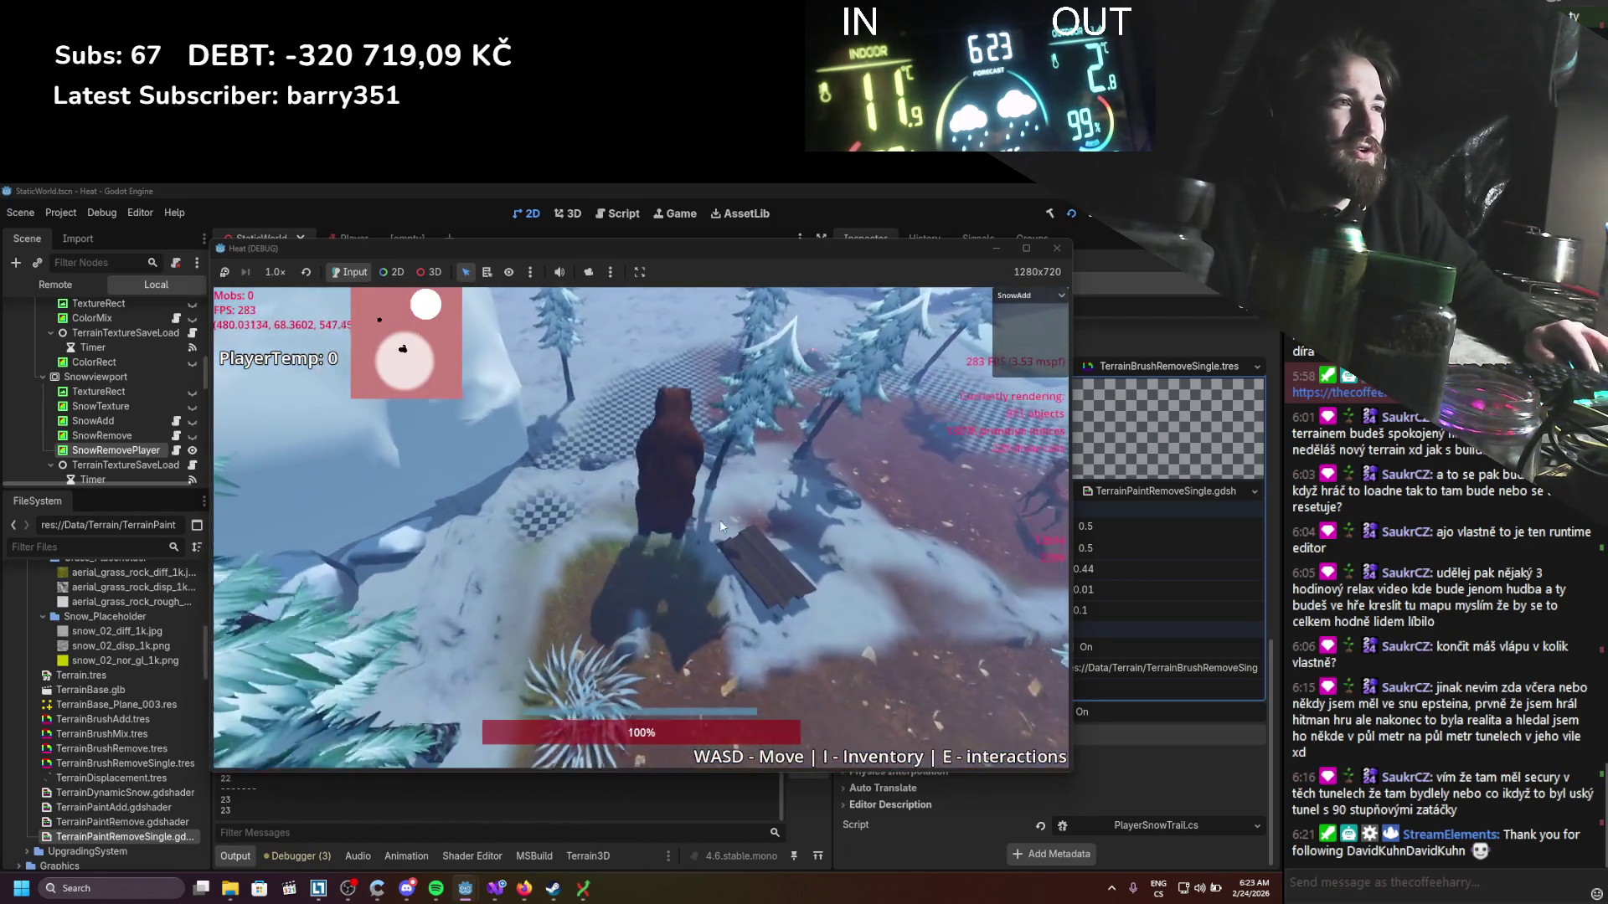
key("w")
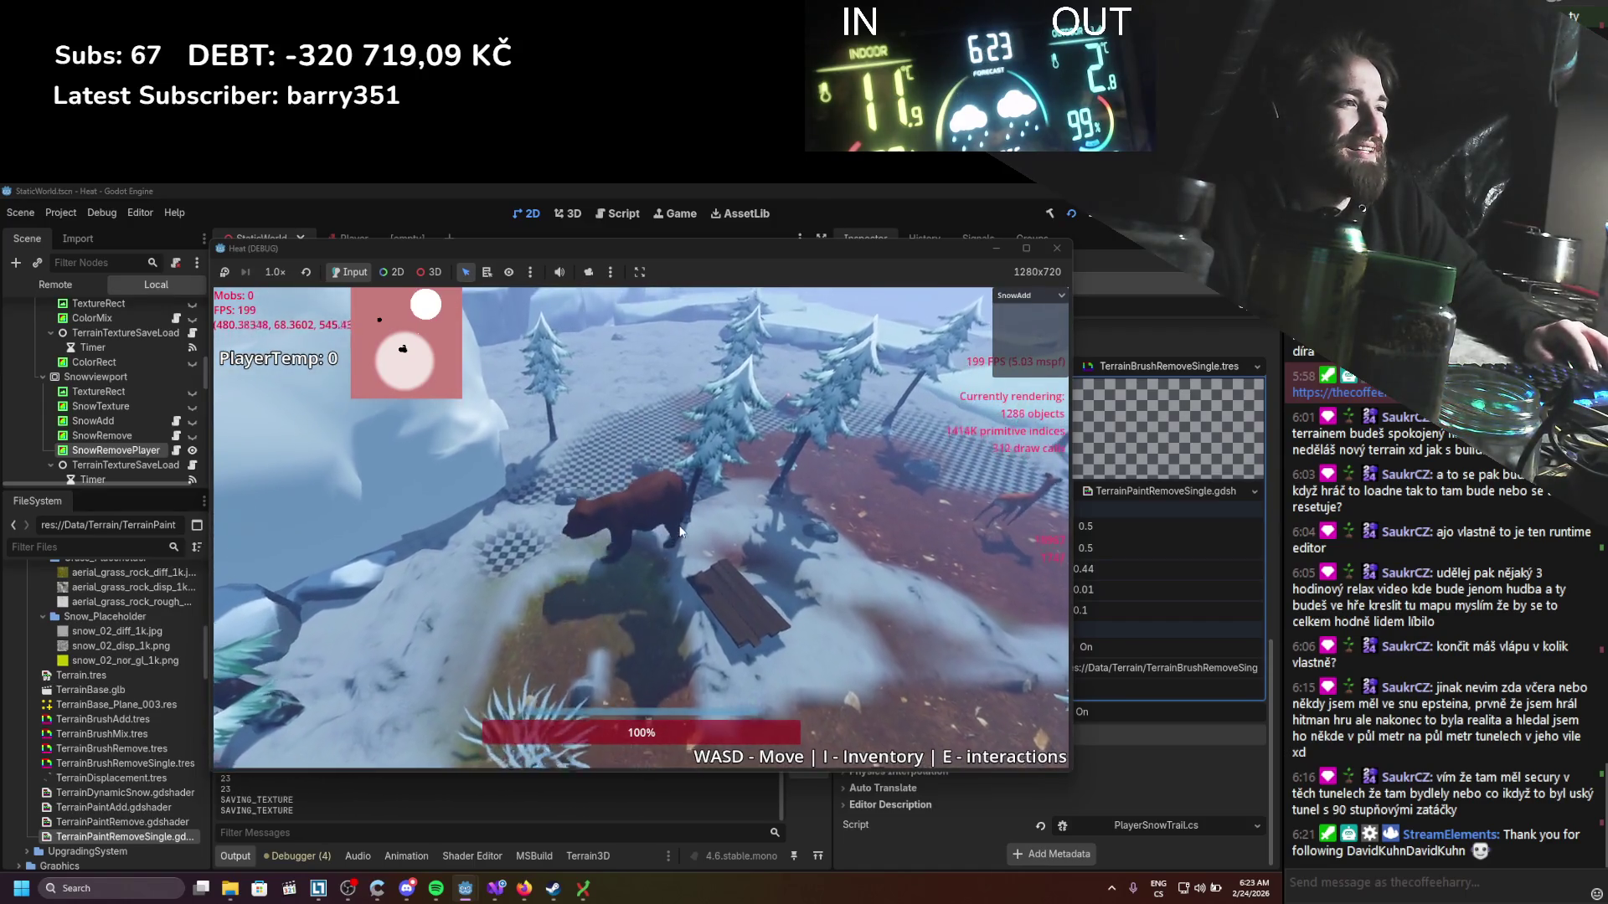
key("w")
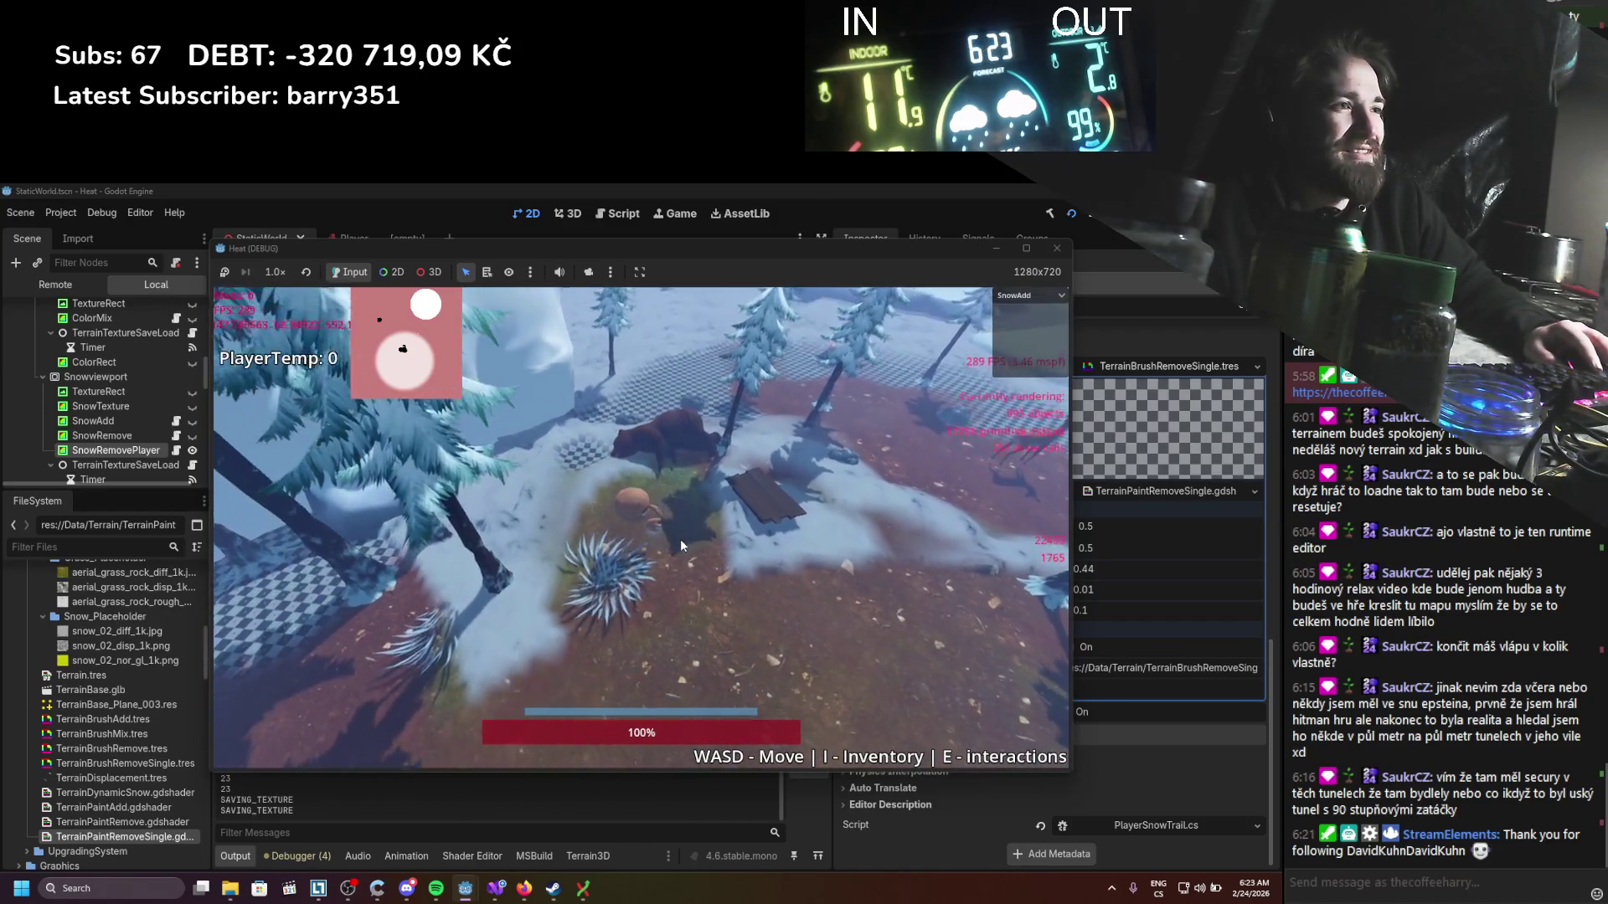
key("w")
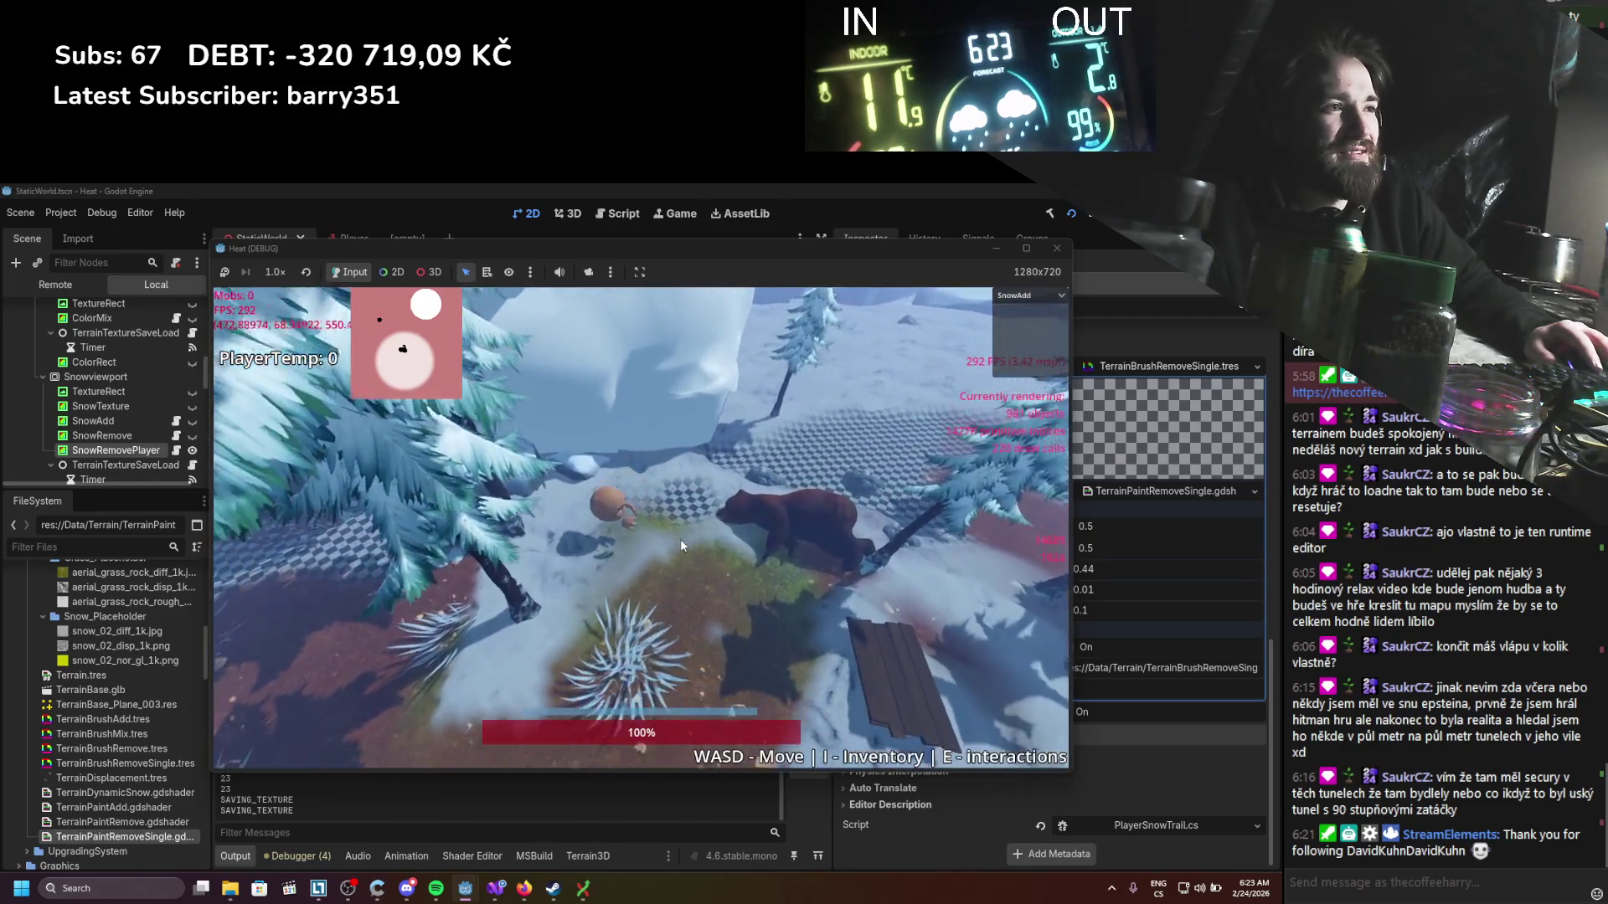
key("w")
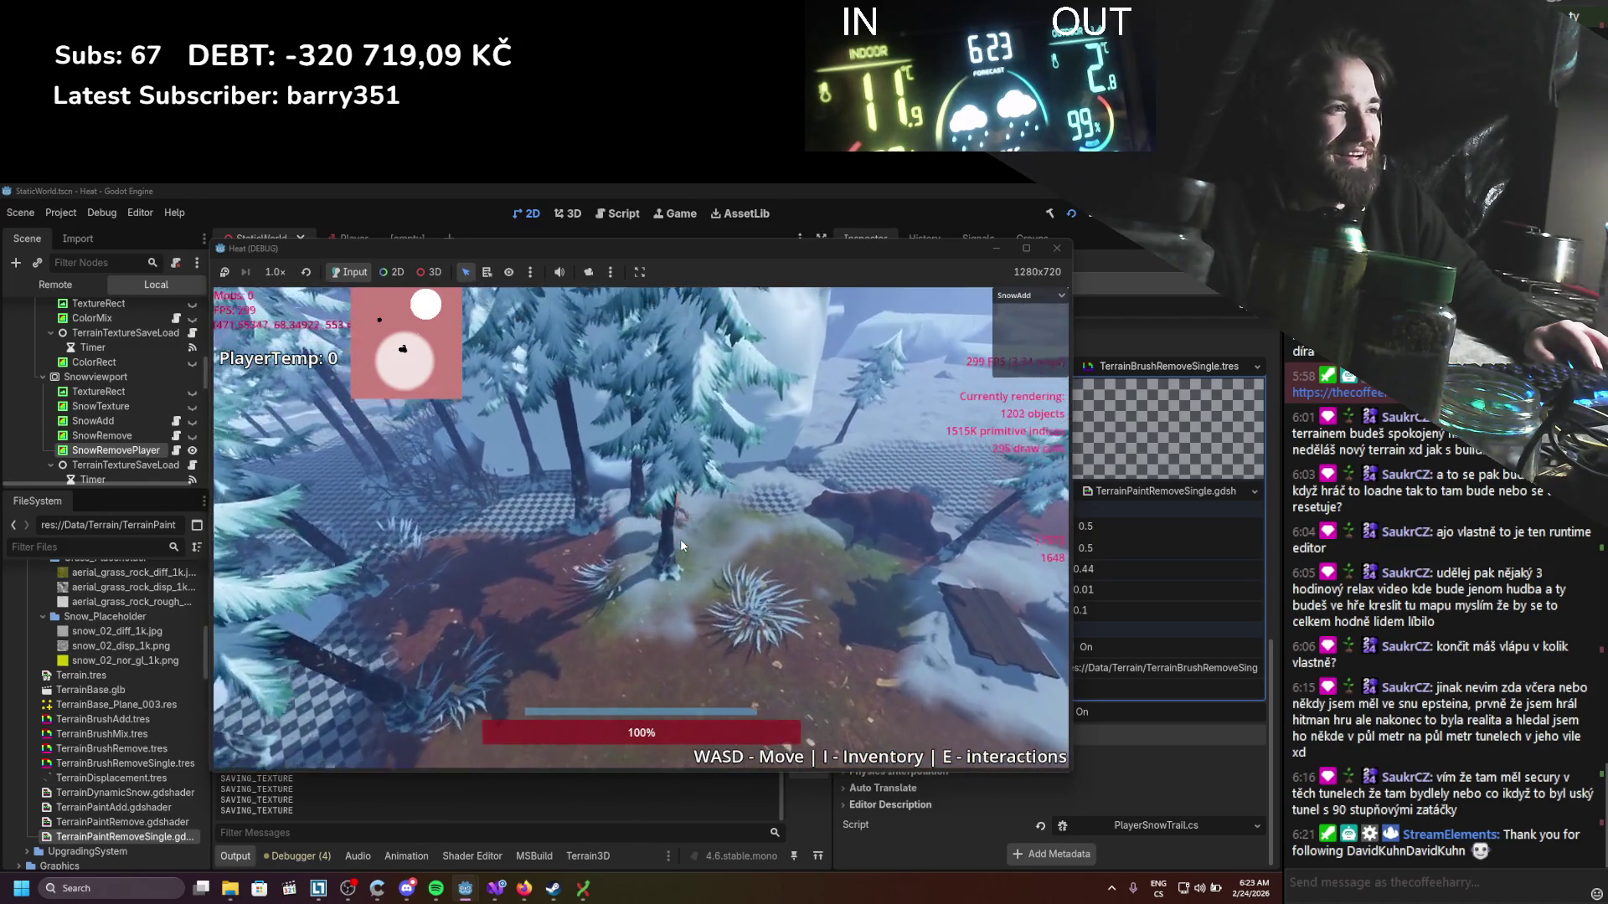
key("w")
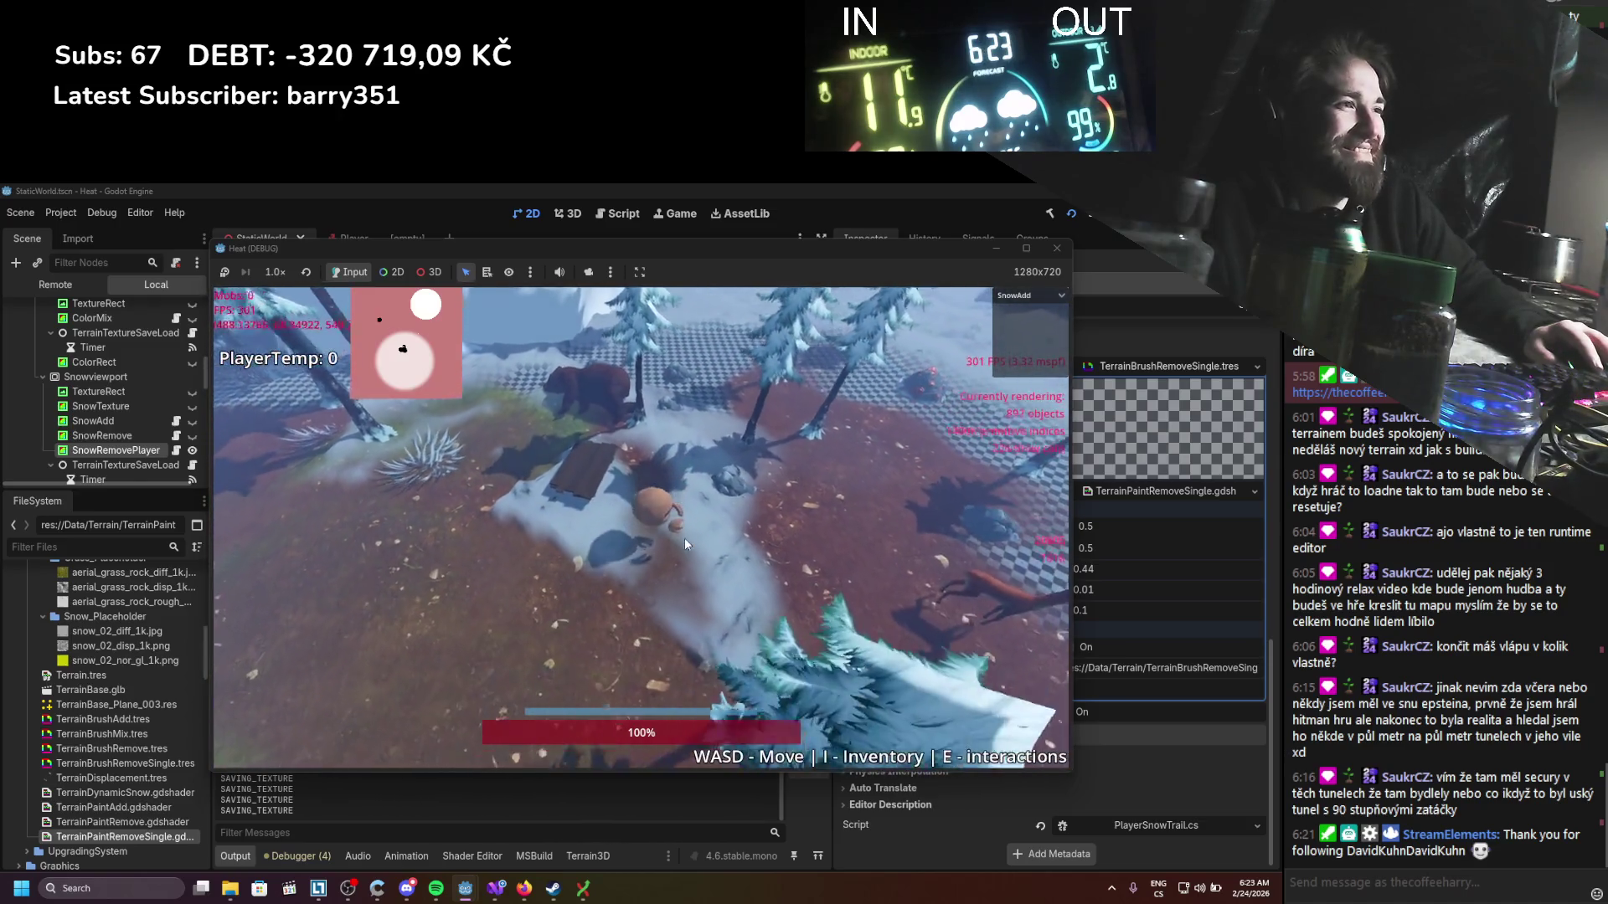
key("w")
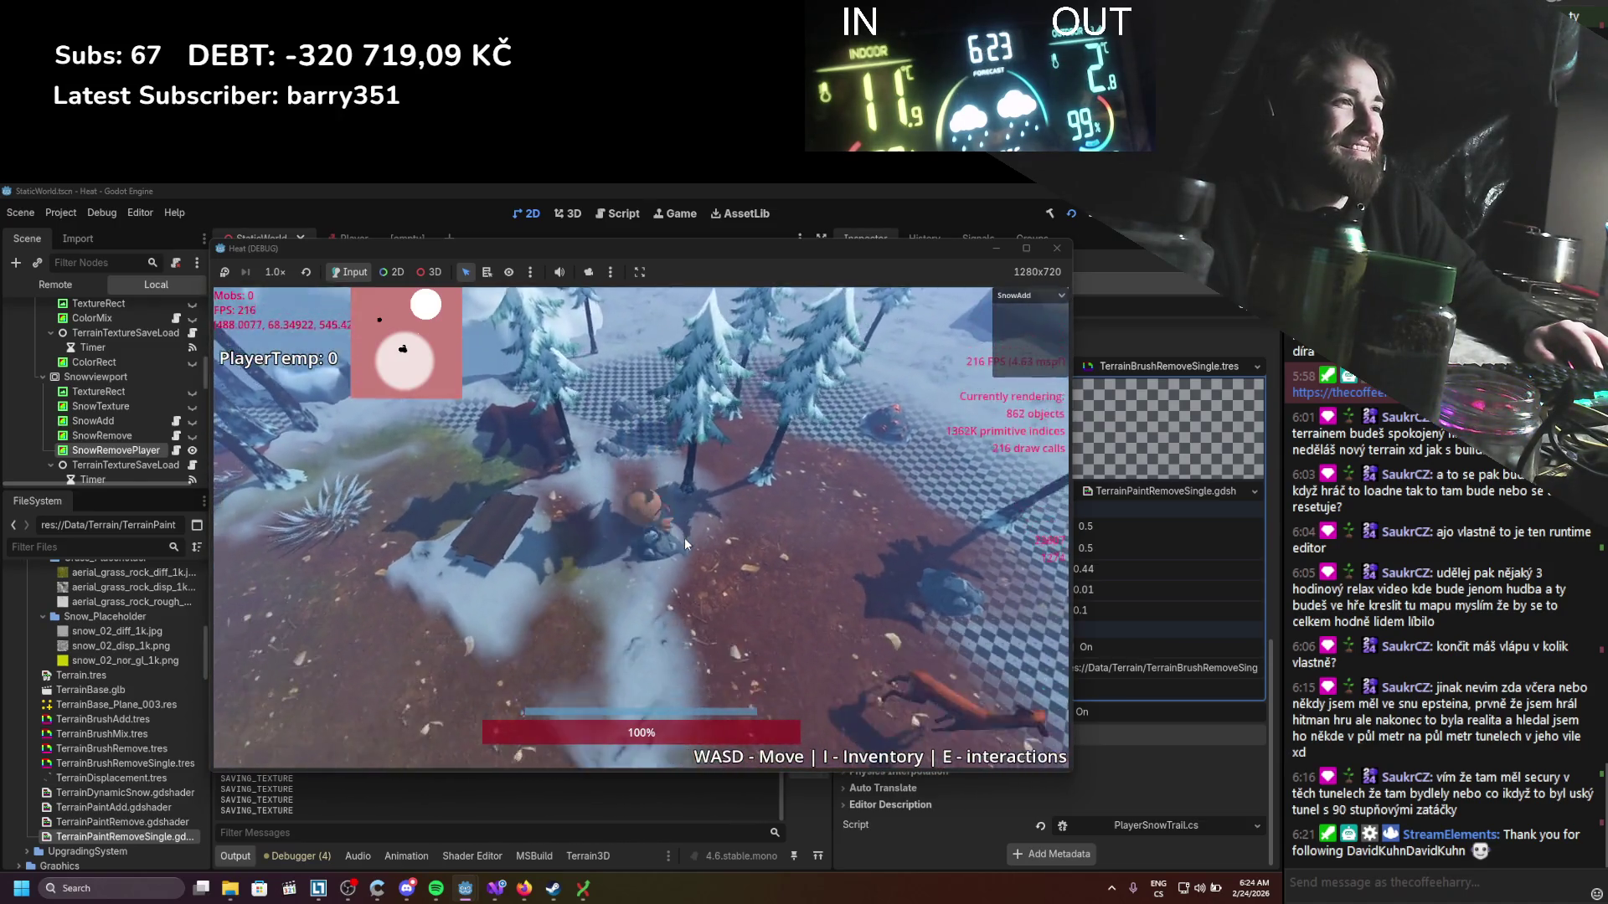
key("w")
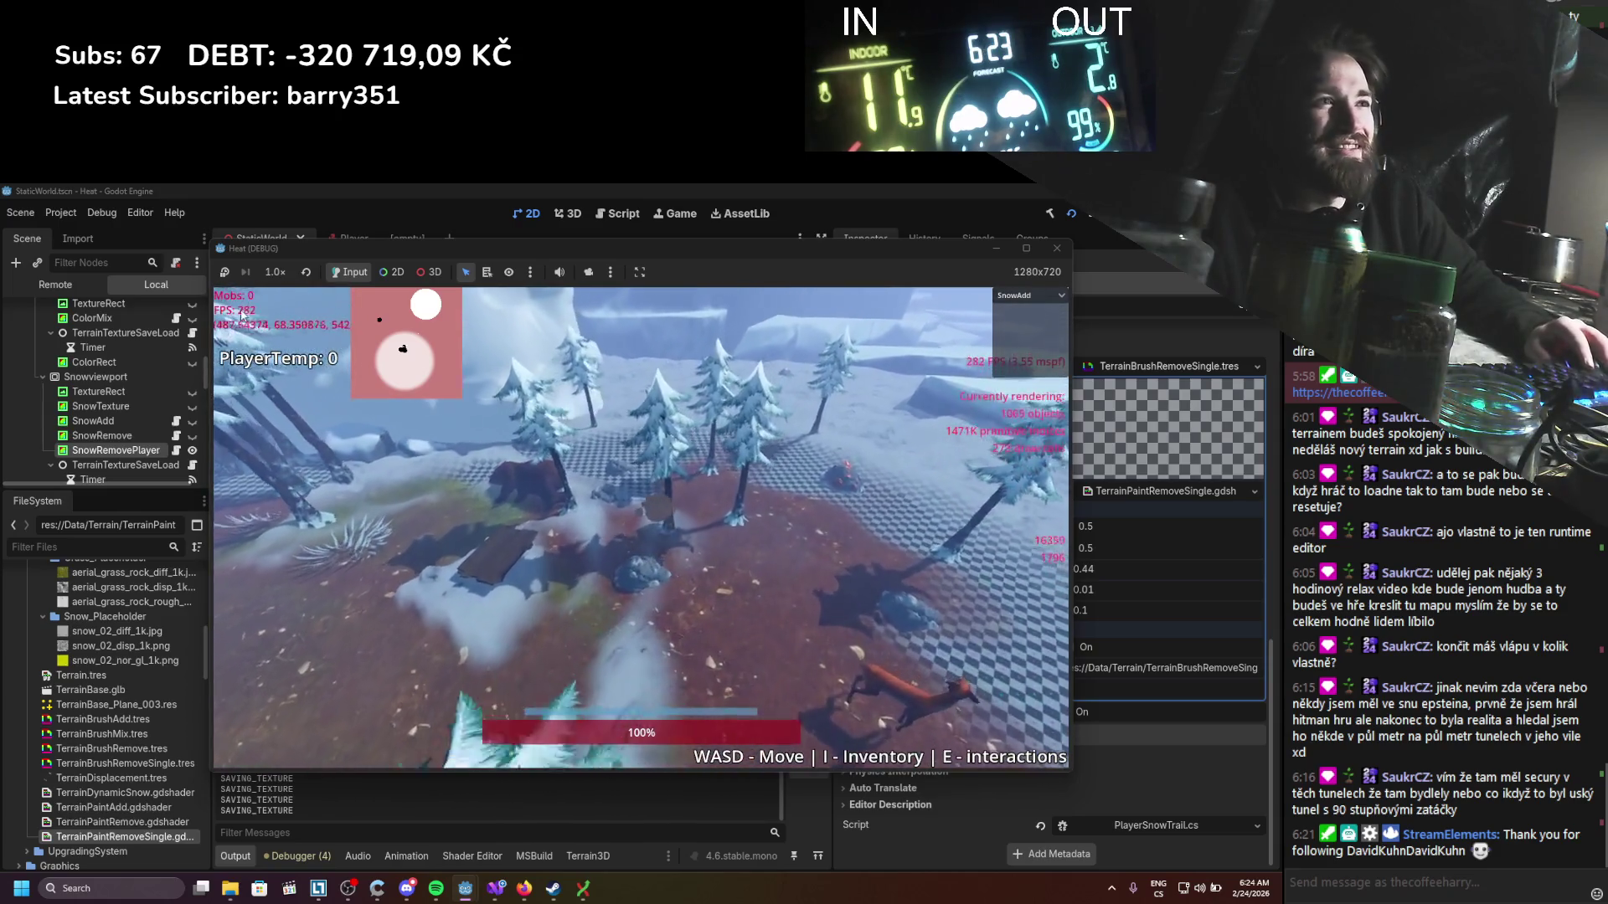
key("w")
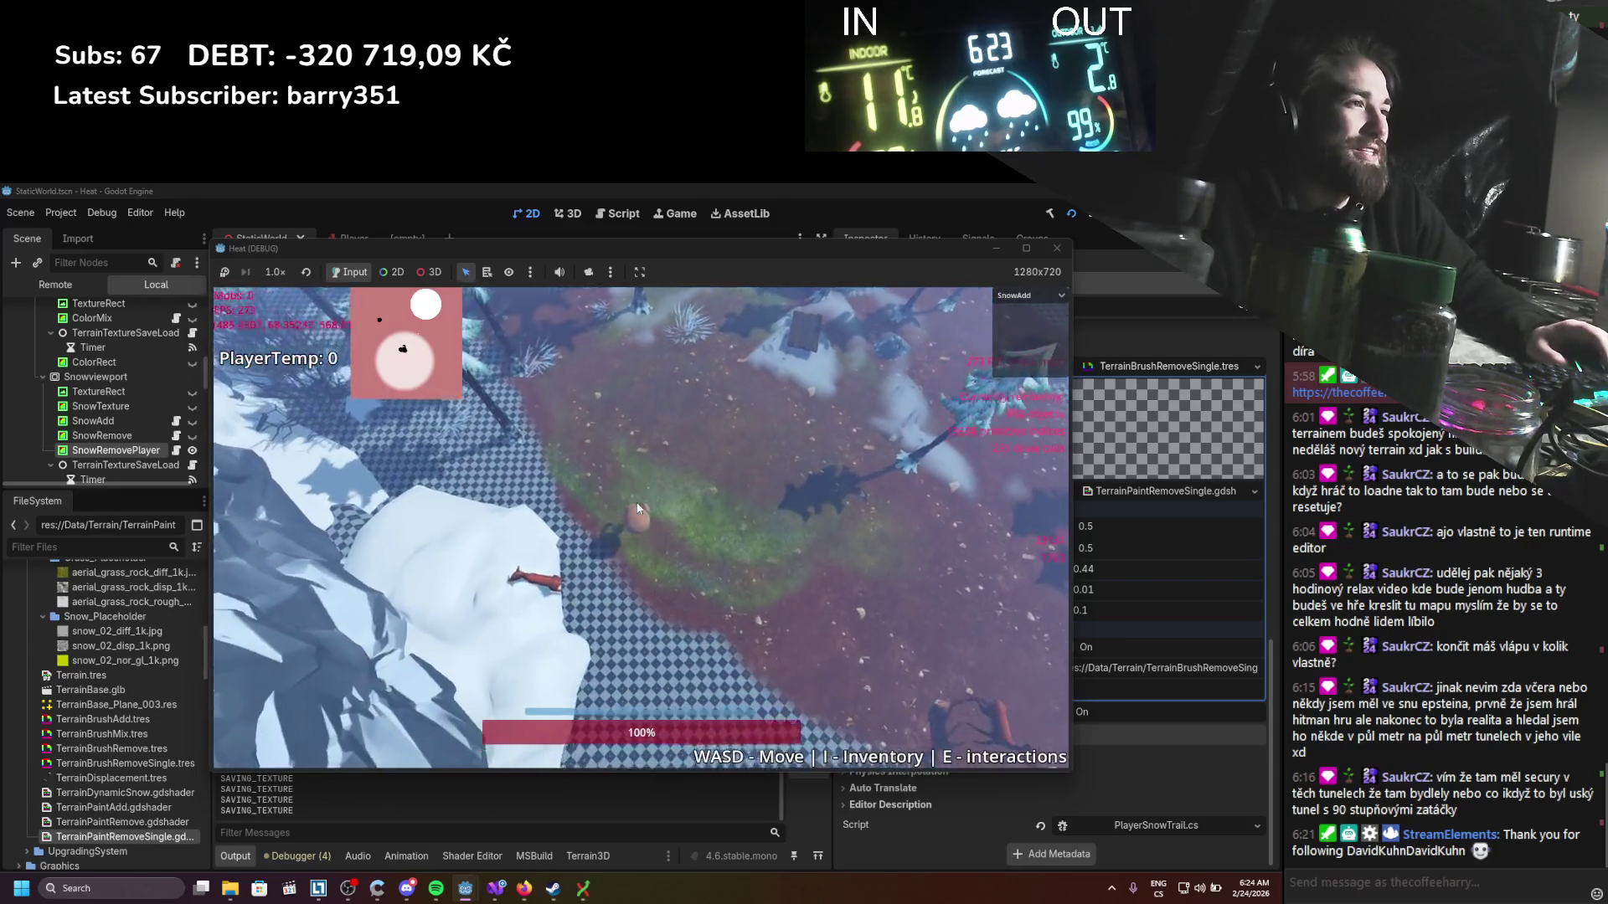
left_click(1057, 250)
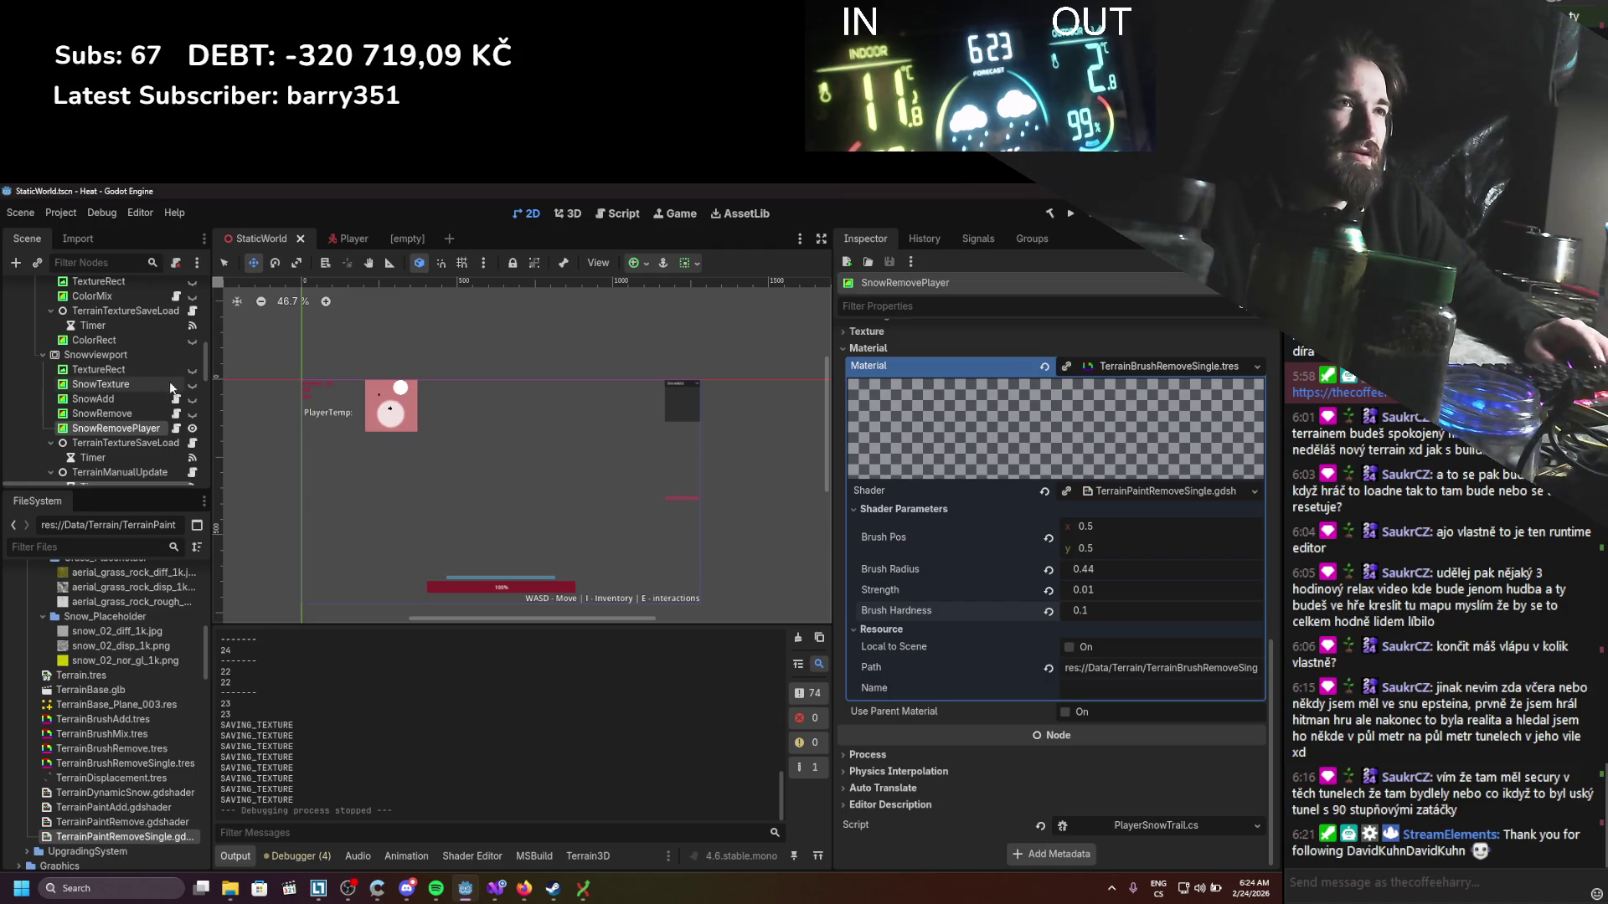
Step: Turn on Autostart for the 0.2 s TerrainManualUpdate timer, then select TerrainTextureSaveLoad
scroll(140, 434, "up", 1)
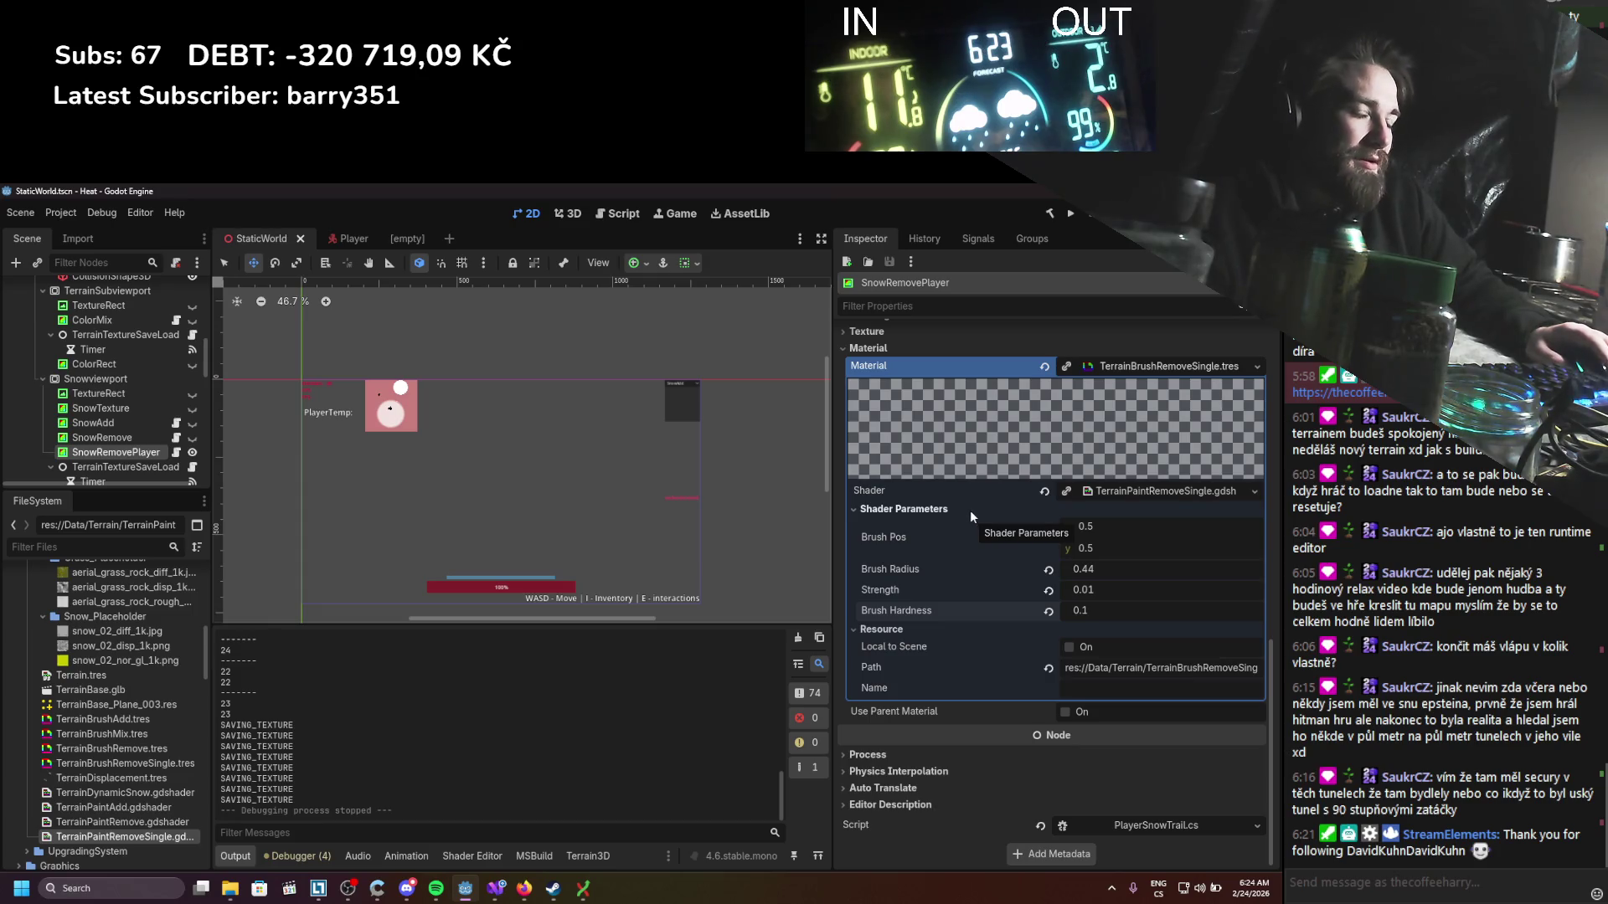
scroll(149, 460, "down", 1)
left_click(148, 460)
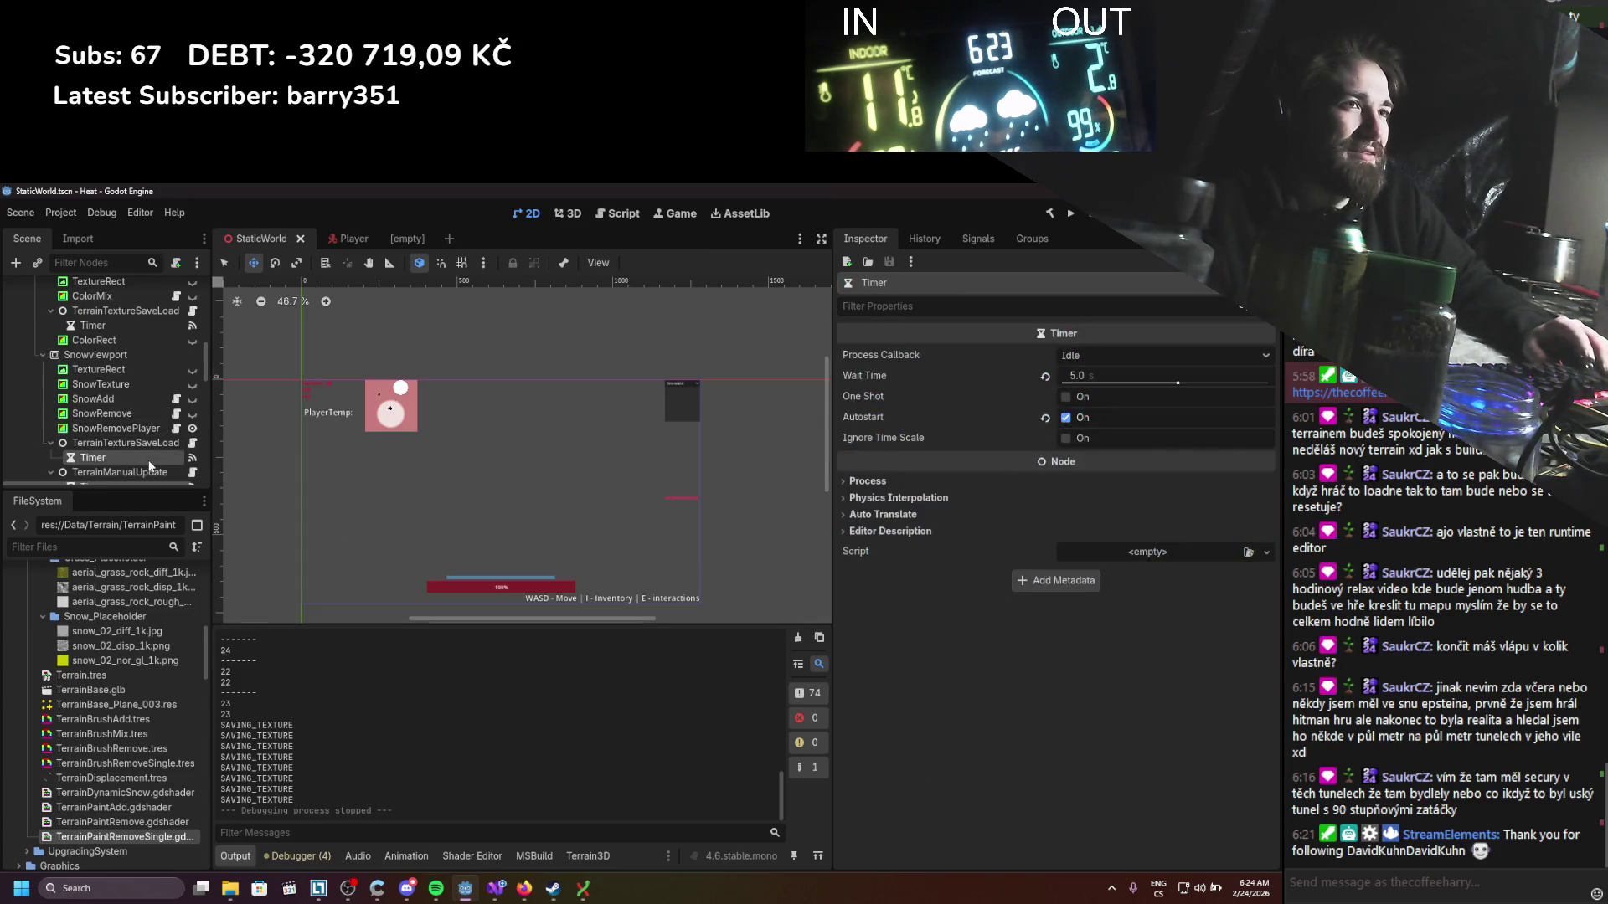
scroll(148, 460, "down", 1)
left_click(144, 461)
left_click(1065, 417)
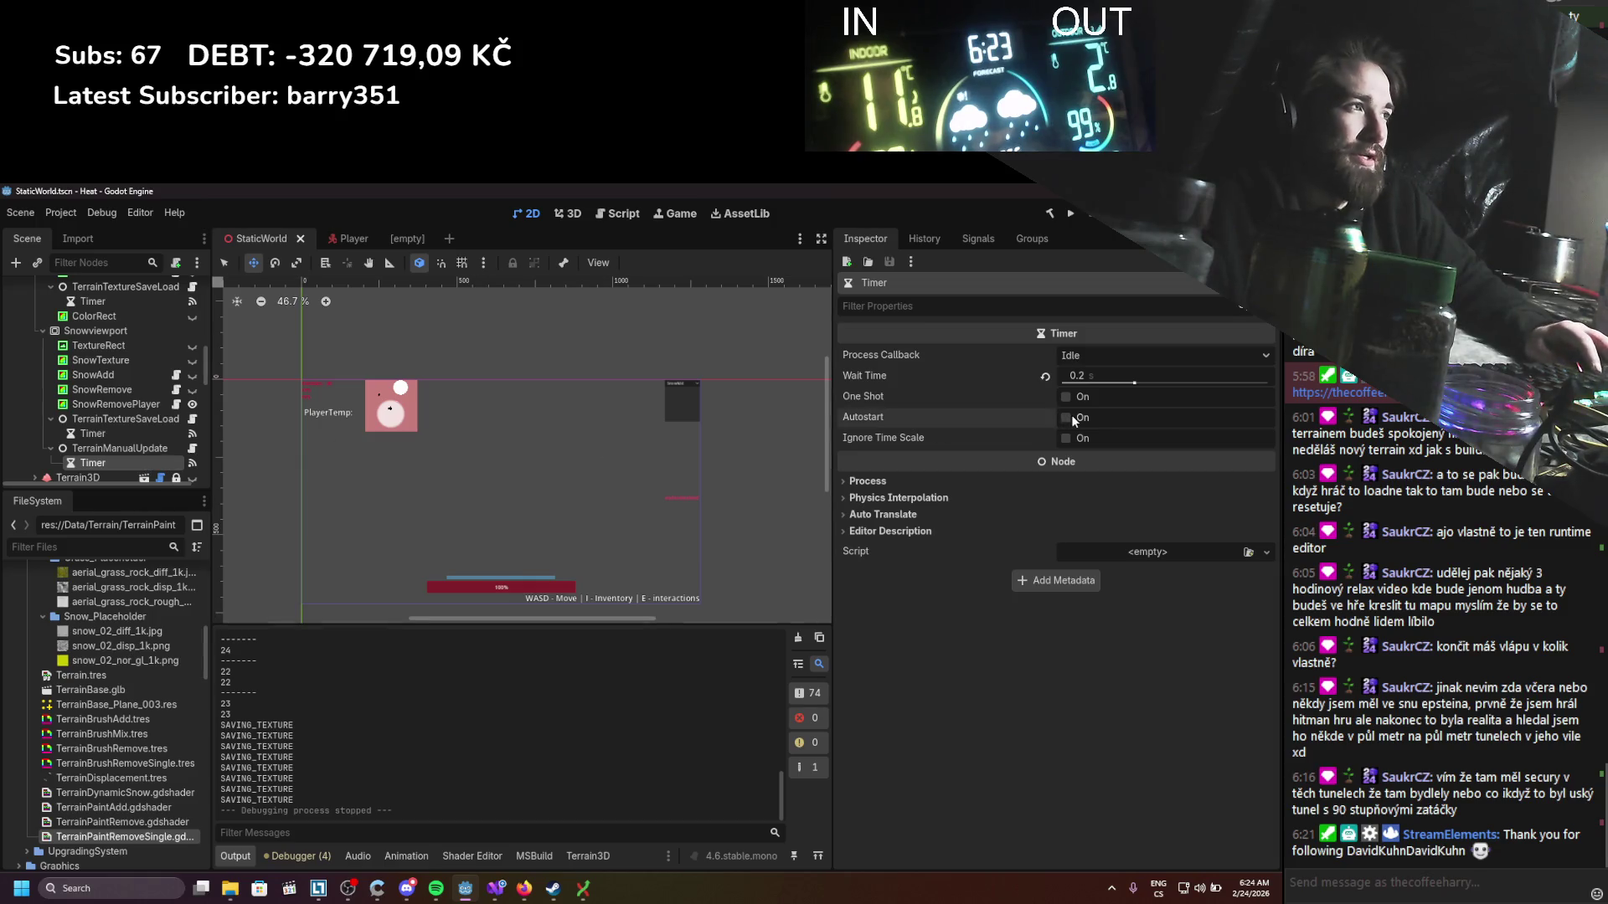
left_click(154, 421)
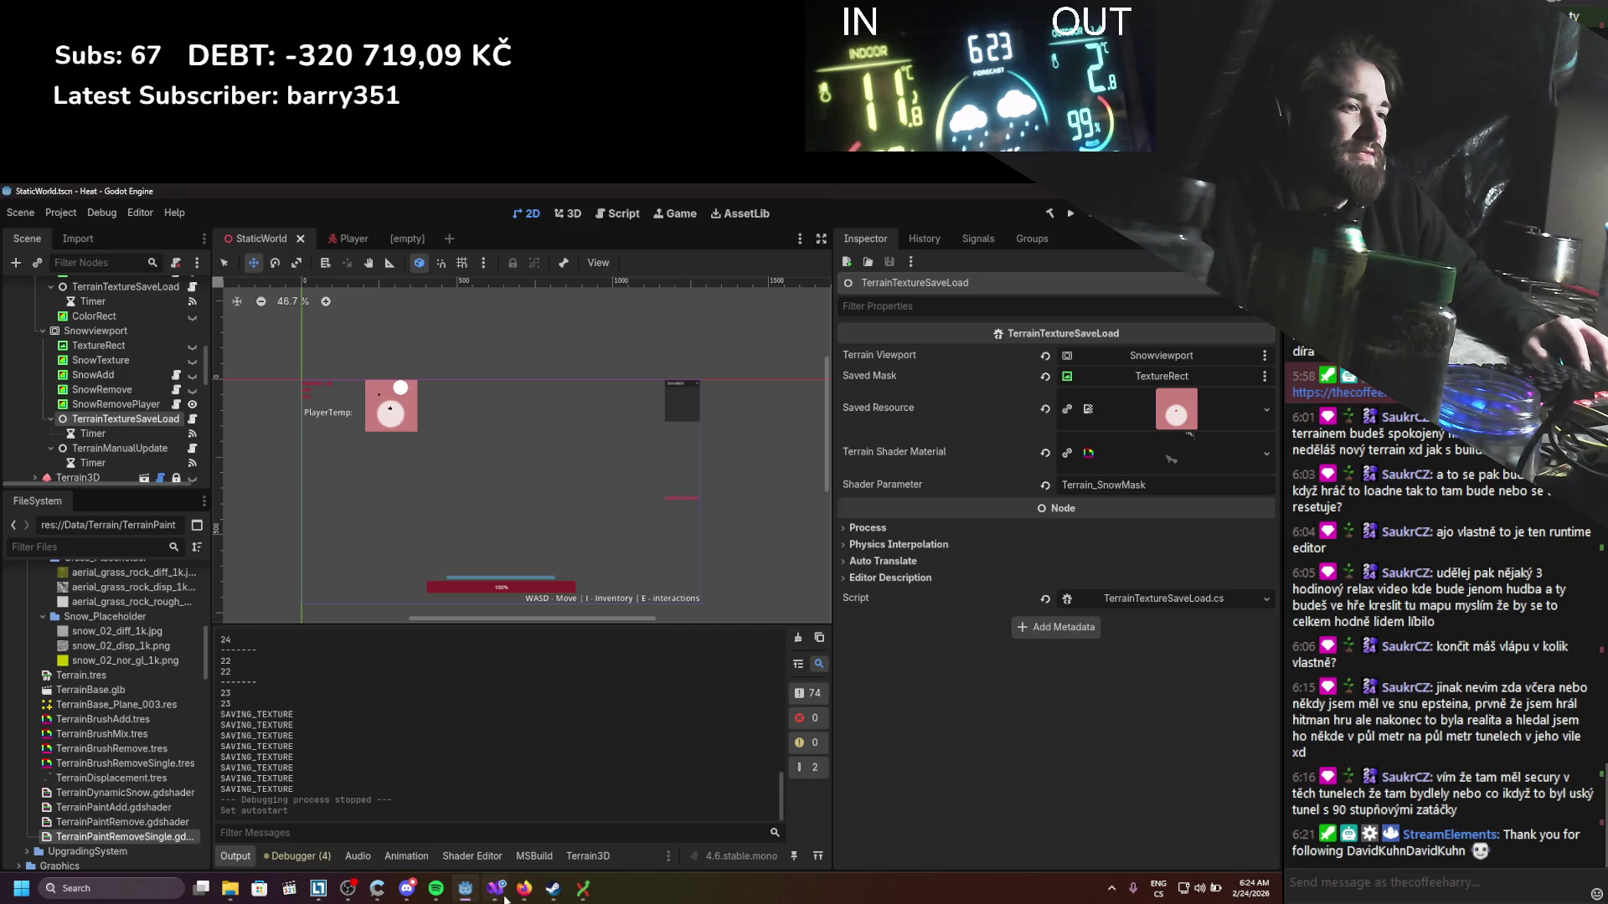
Step: Comment out line 37's UpdateMode.Once viewport update in PlayerSnowTrail.cs Paint() and save
left_click(503, 894)
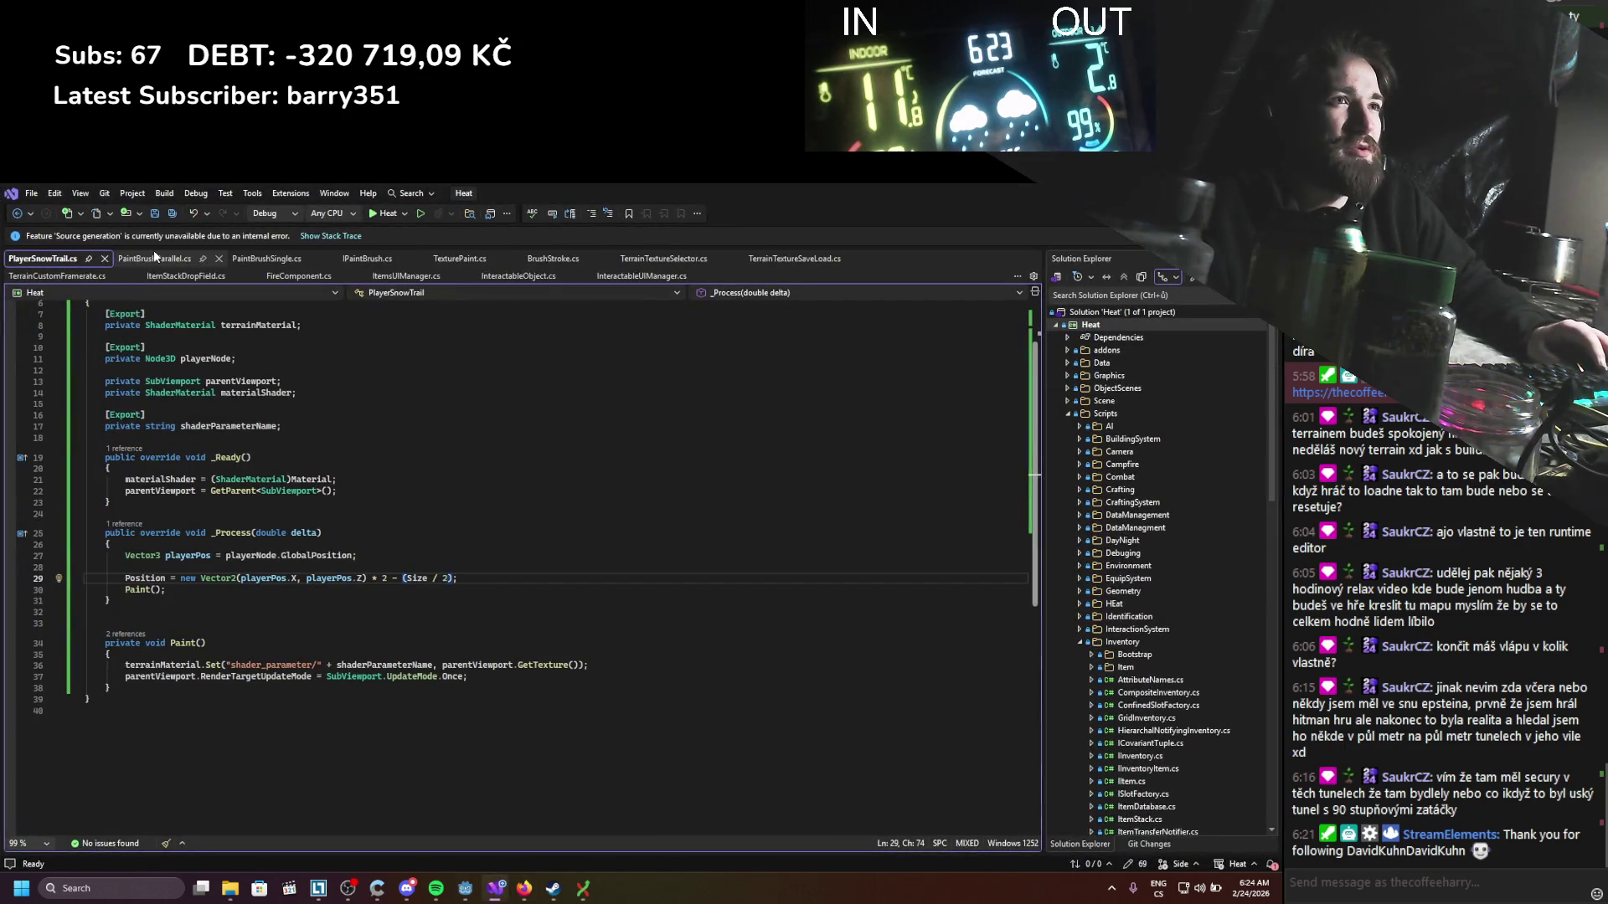
left_click(121, 674)
key("ctrl+k")
key("ctrl+c")
key("ctrl+s")
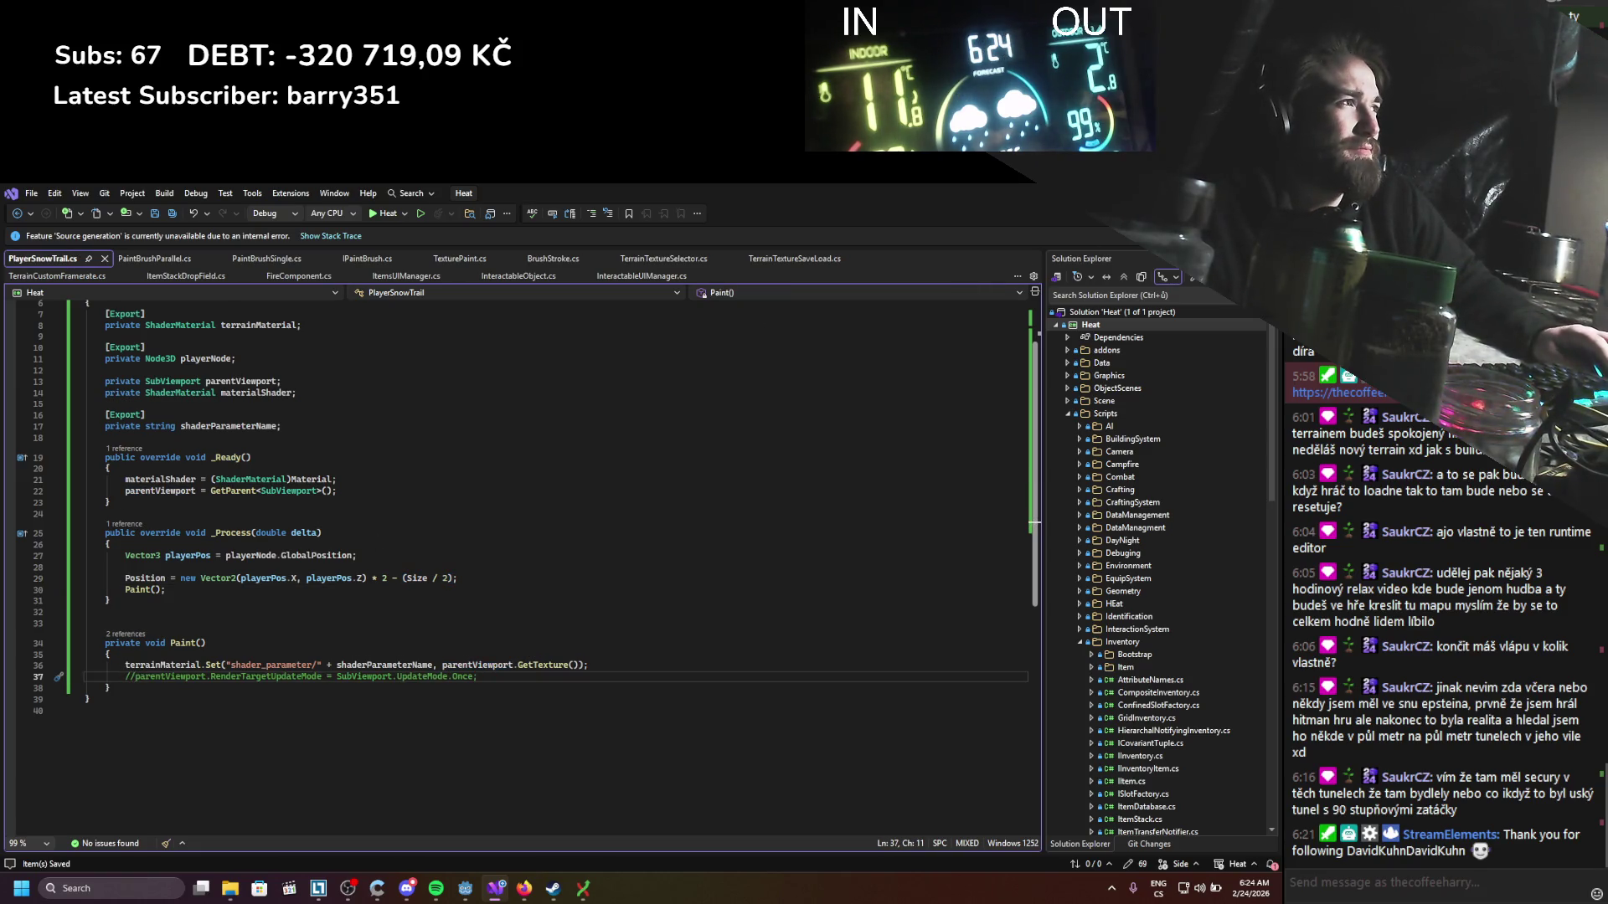
key("alt+Tab")
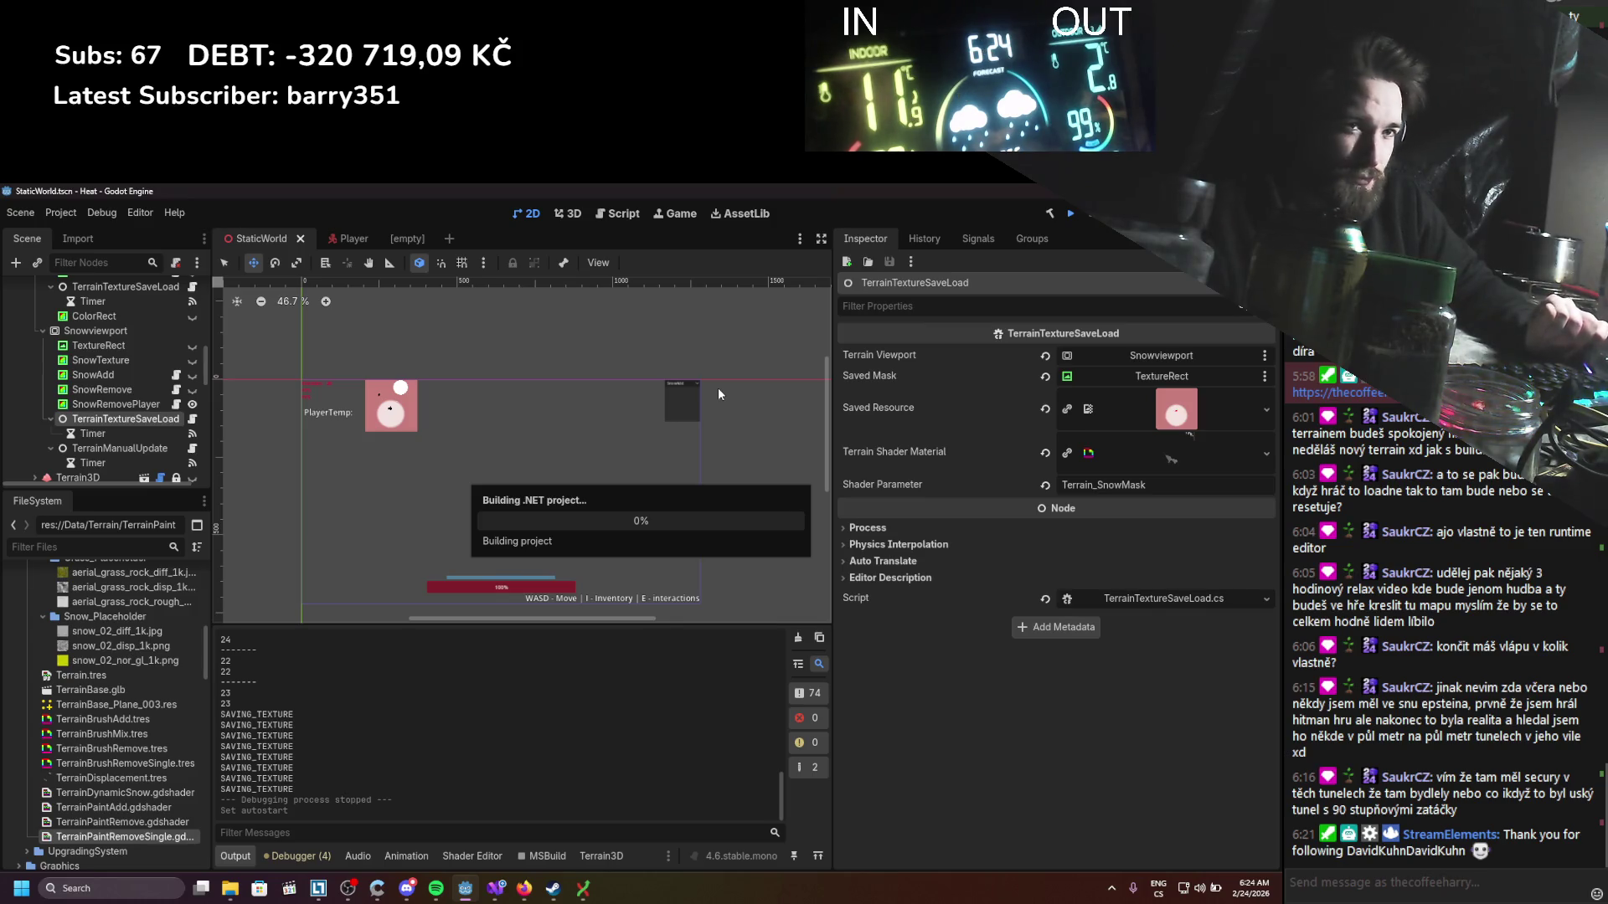
Step: Watch the rebuilt game's trail while revisiting the commented viewport line, then close the game
left_click(494, 889)
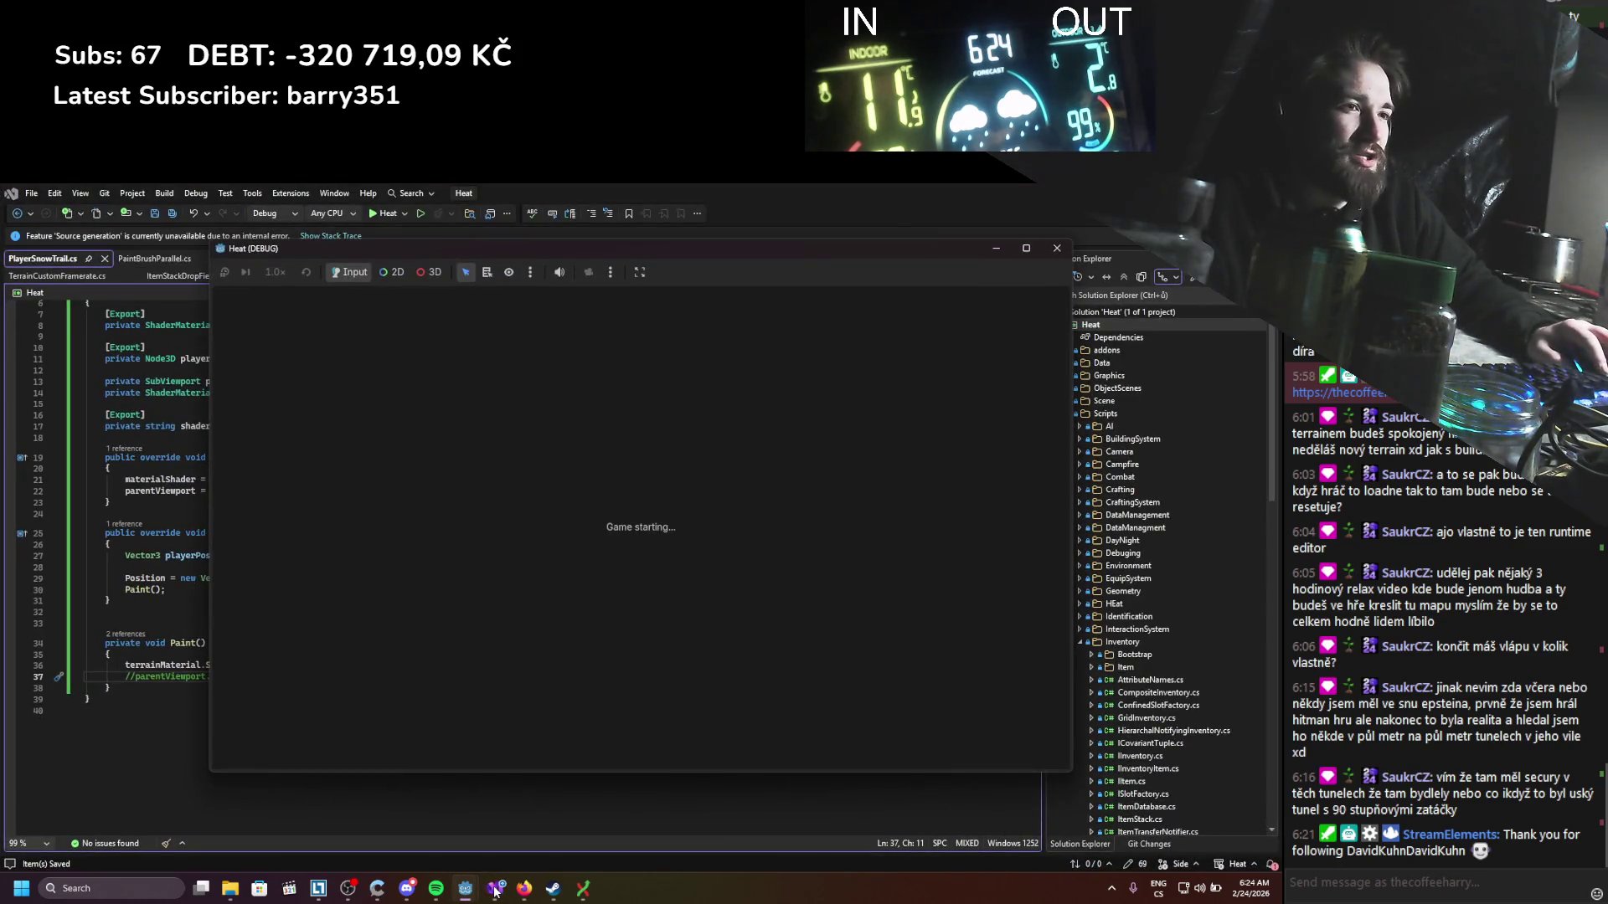
left_click(138, 699)
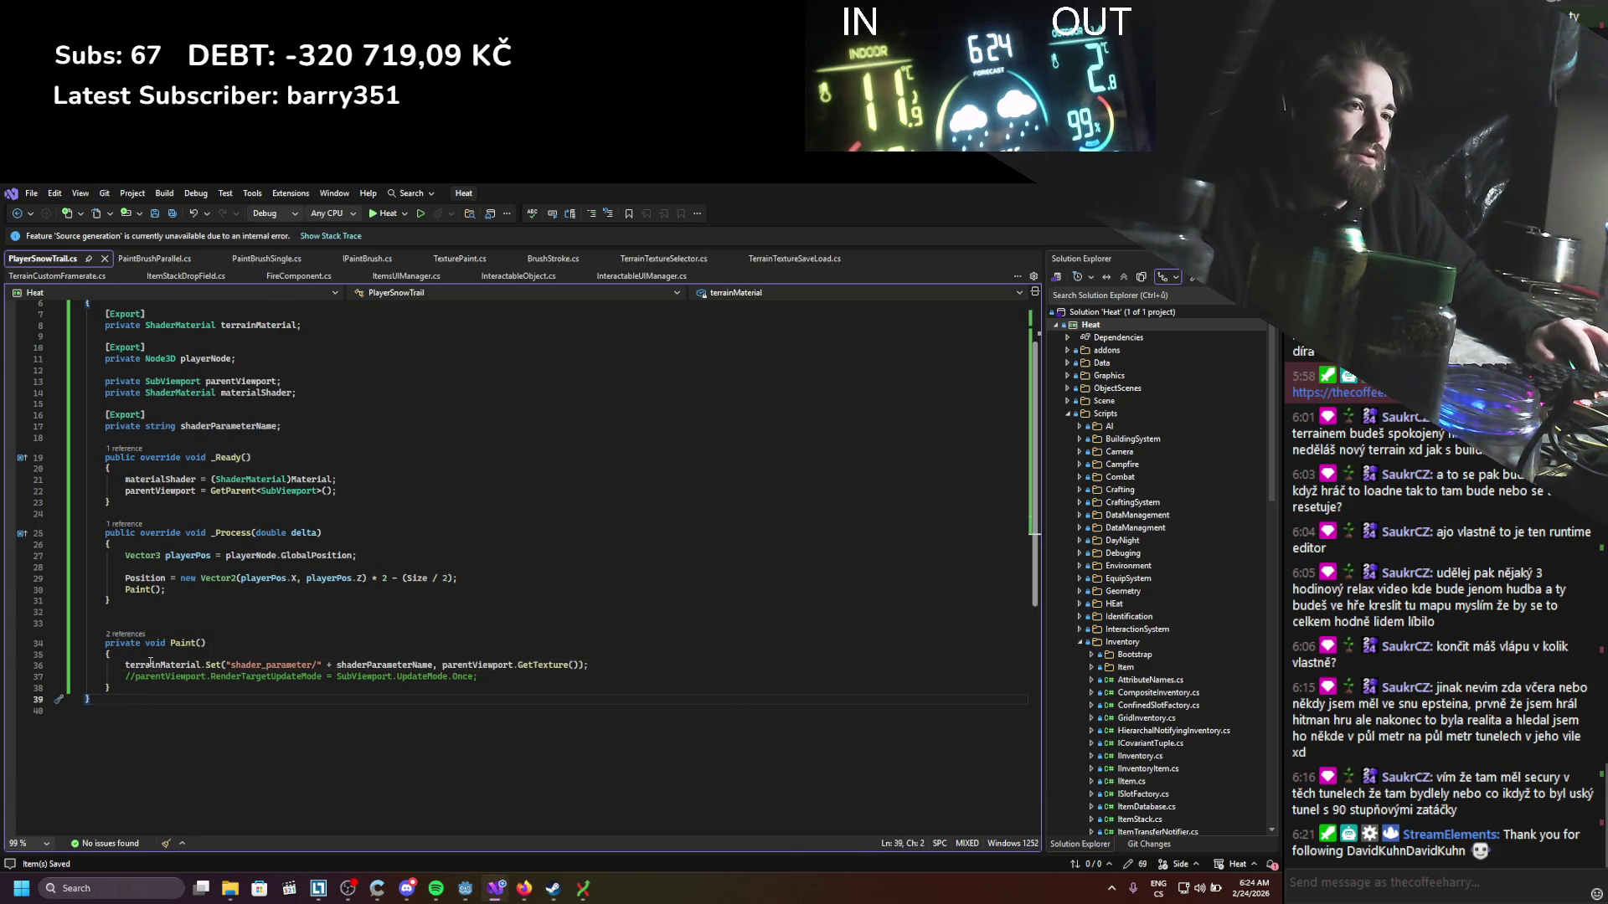
left_click(129, 674)
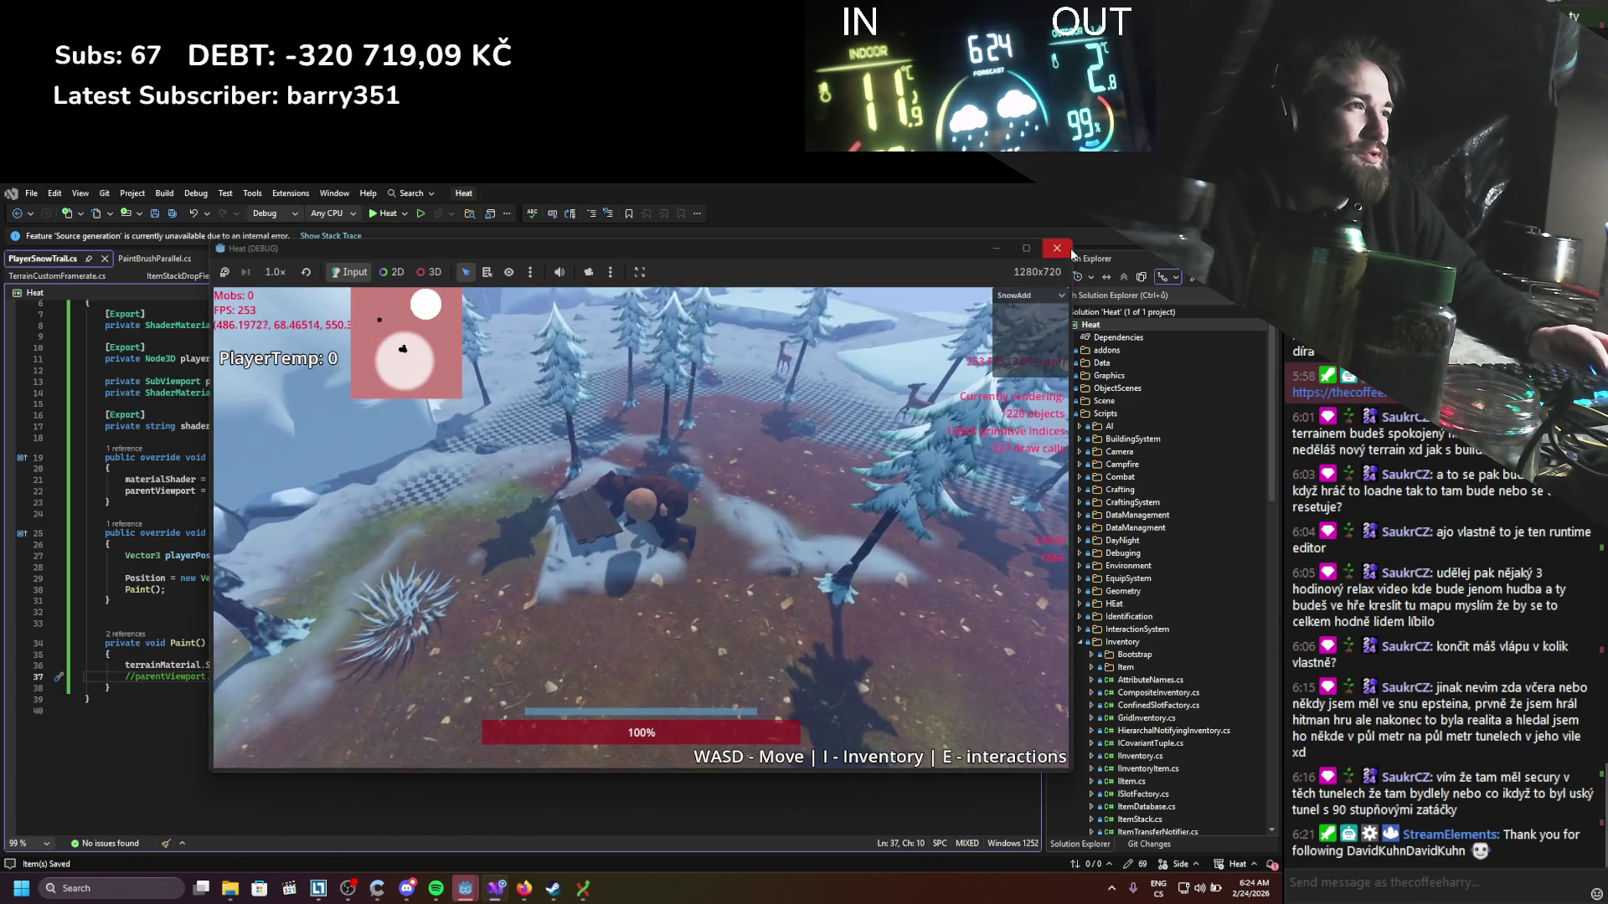
left_click(1070, 249)
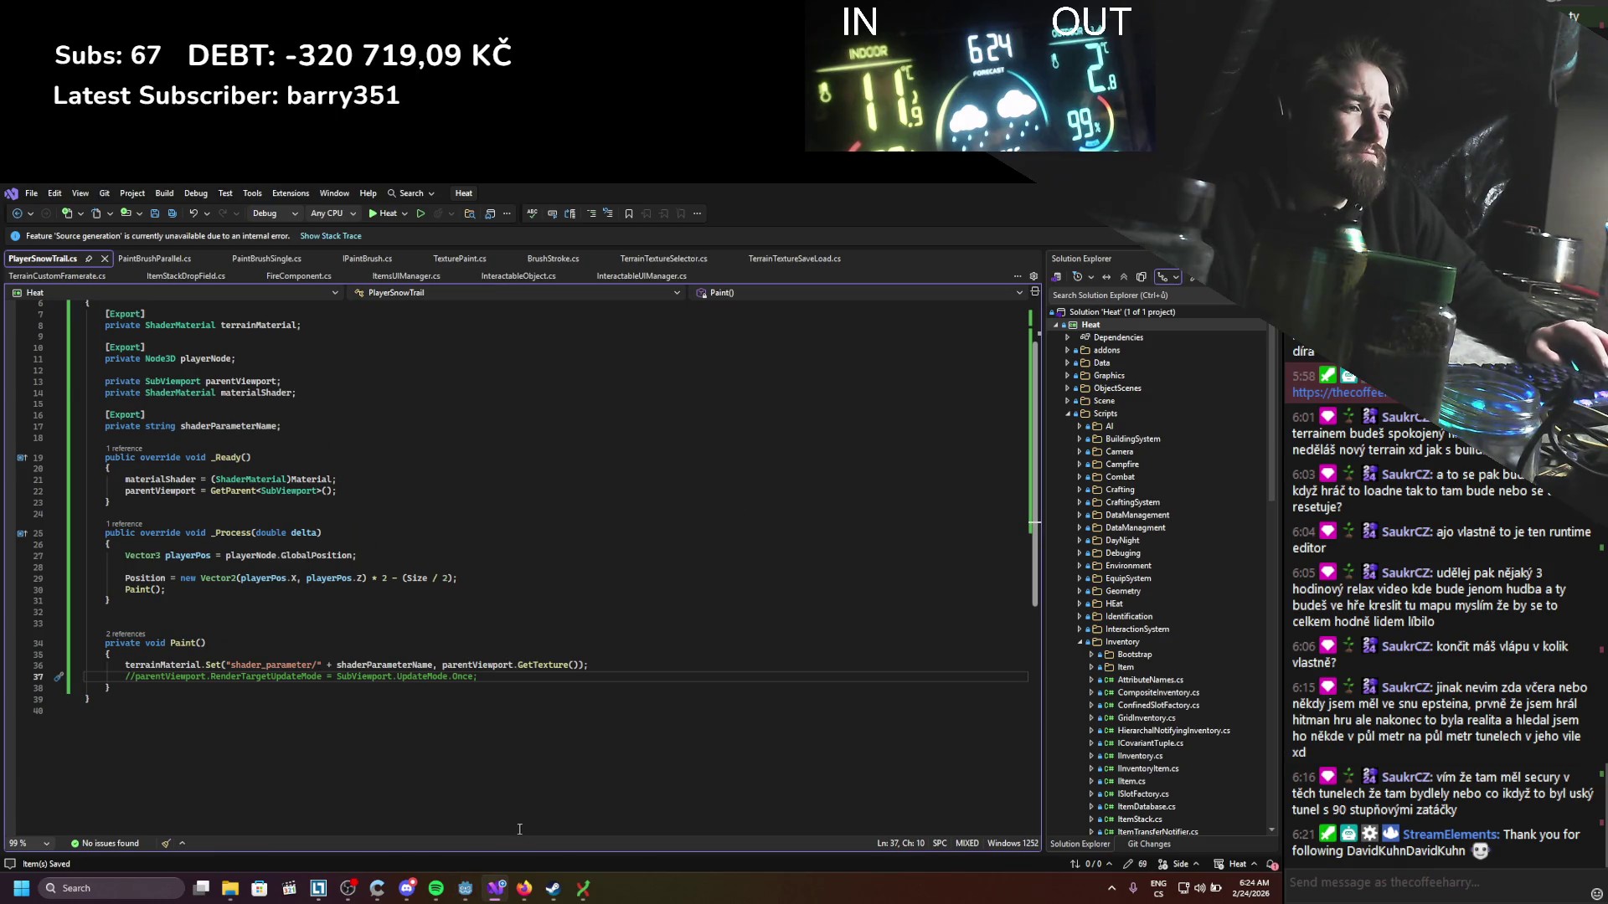
Step: Review TerrainCustomFramerate.cs, return to PlayerSnowTrail.cs, and go back to the Godot editor
mouse_move(466, 894)
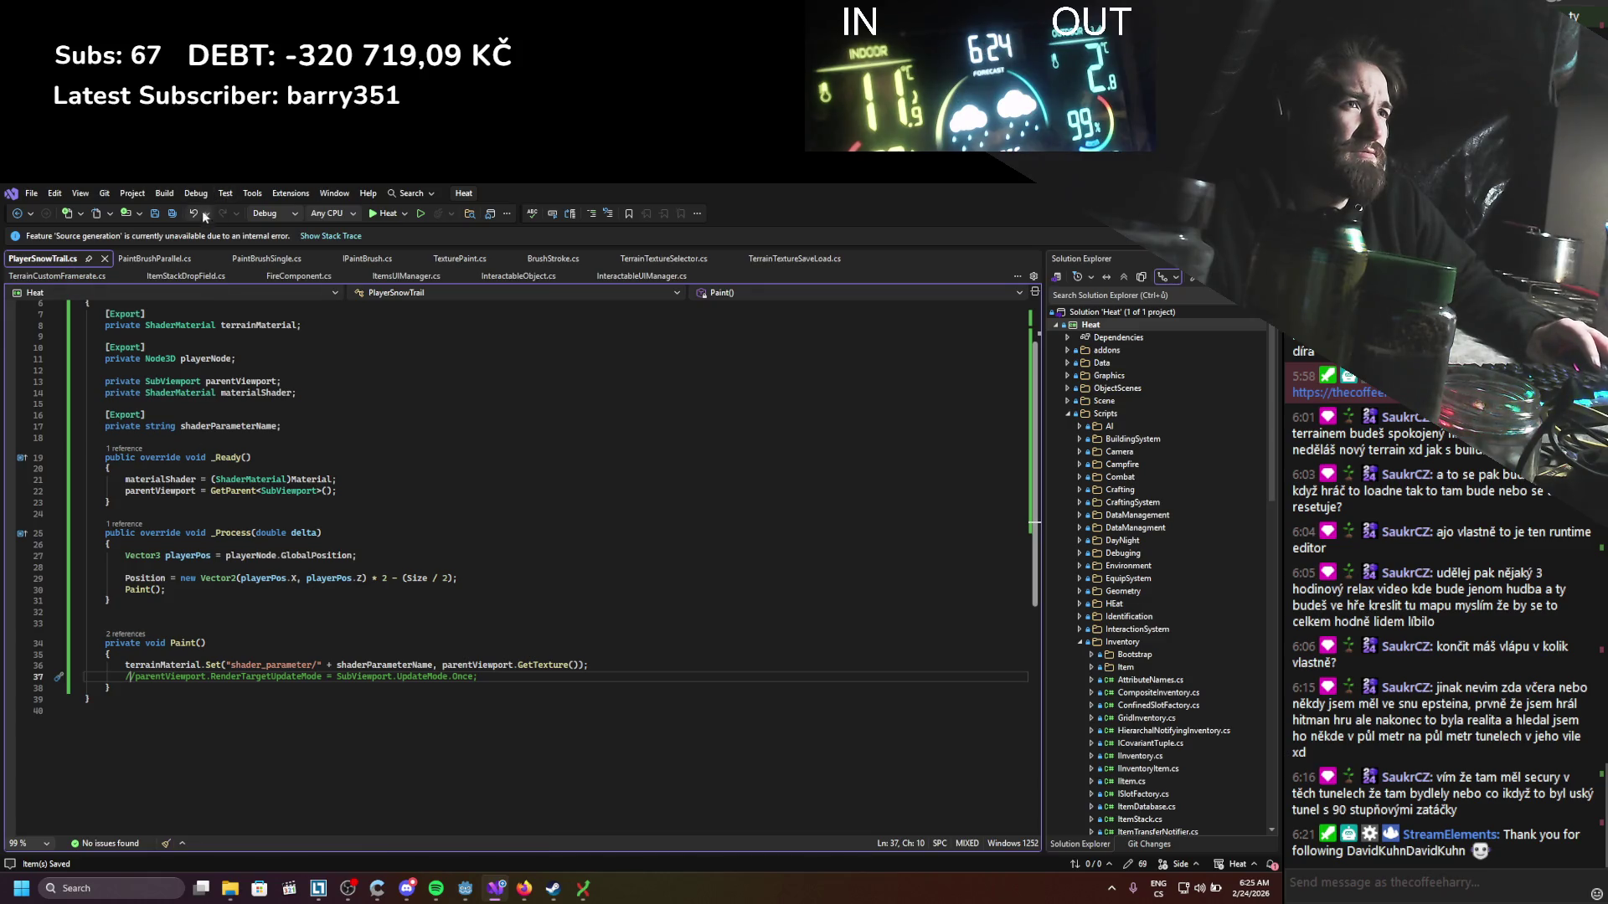
left_click(73, 277)
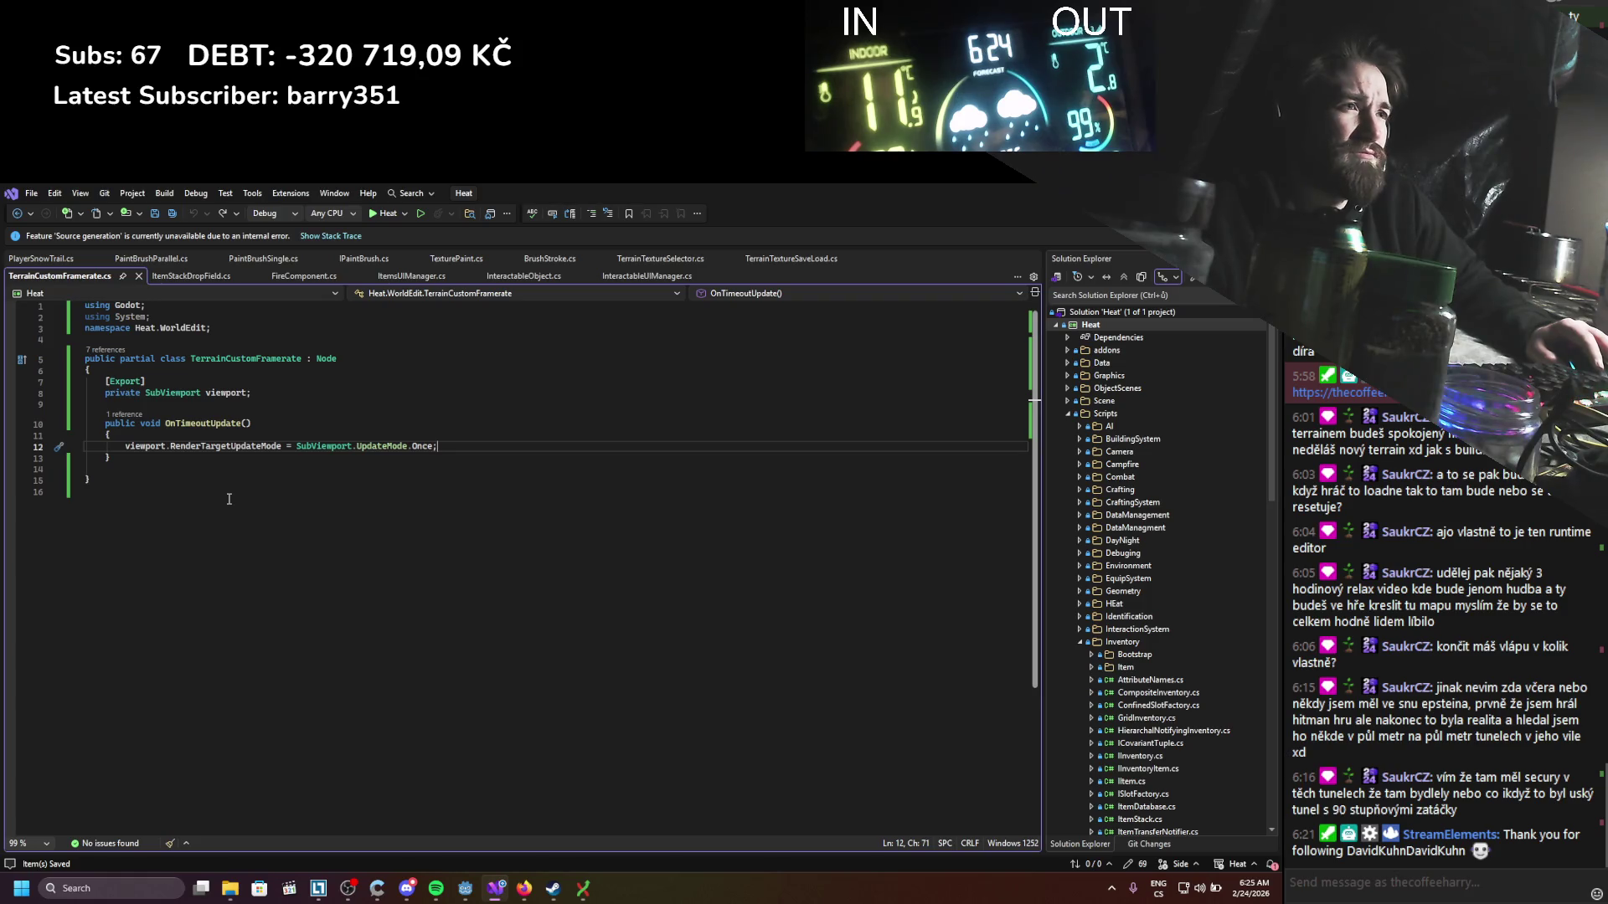
left_click(57, 256)
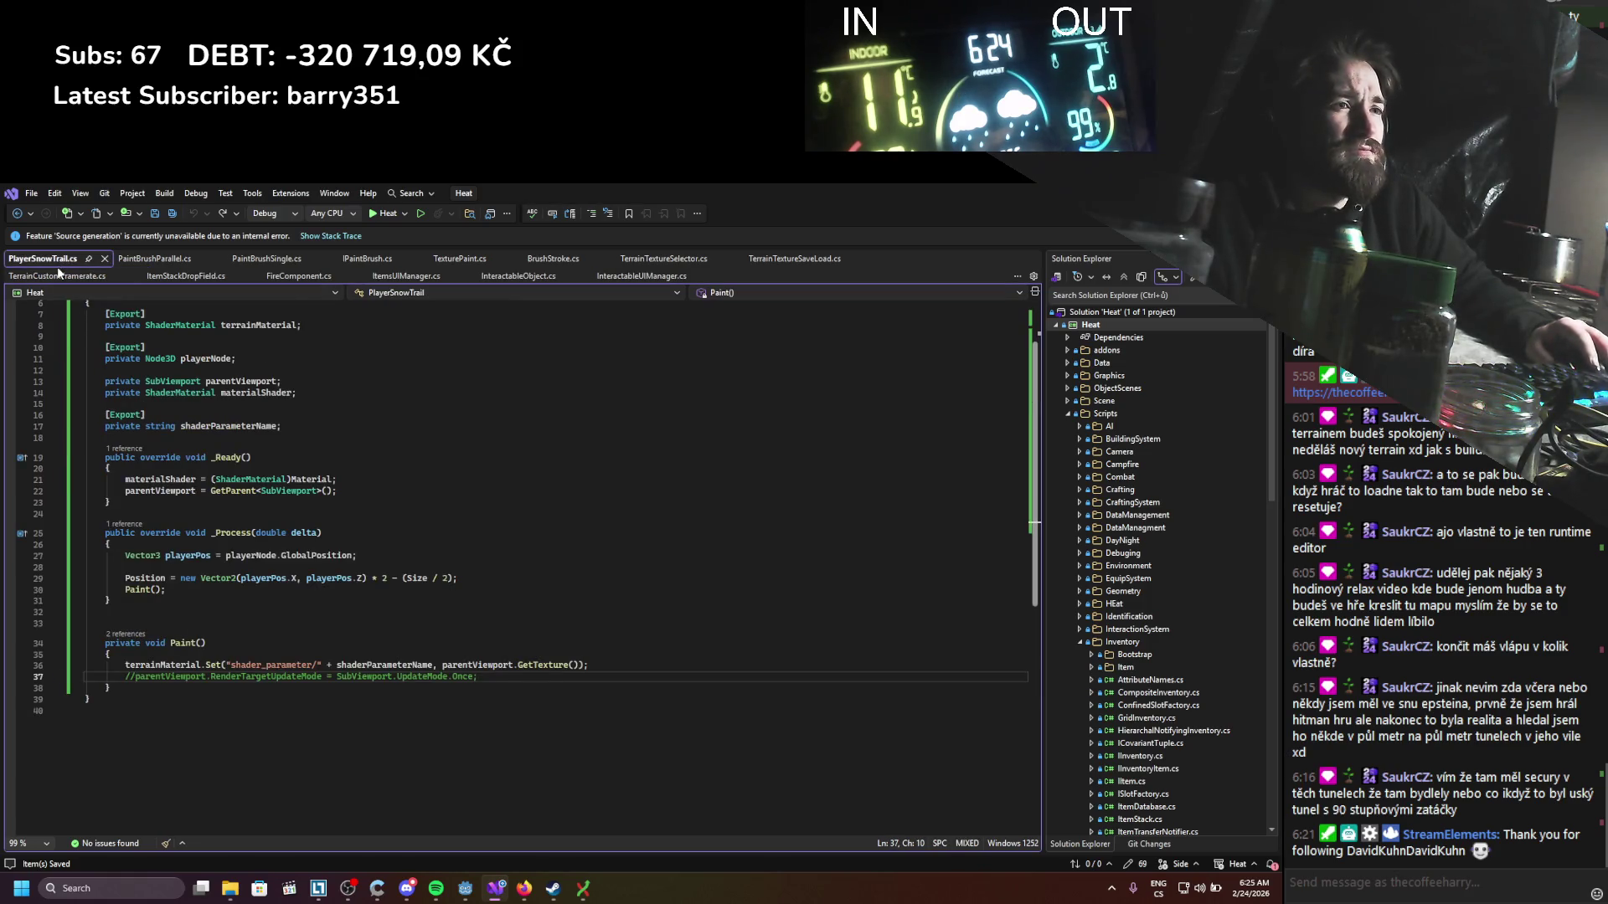
key("alt+Tab")
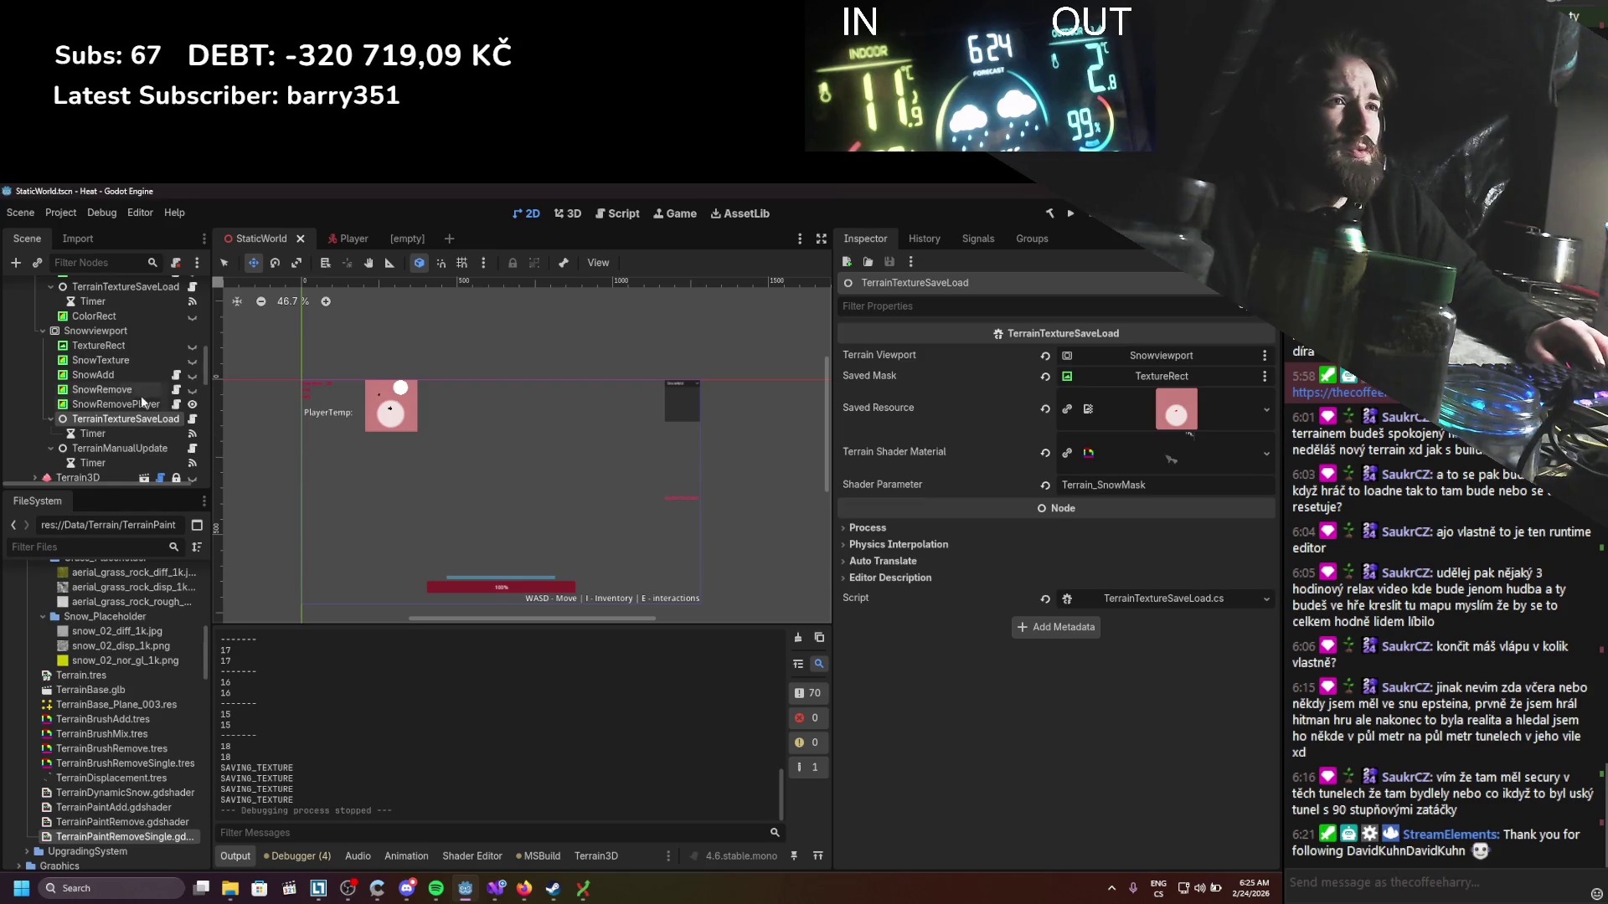
Step: Connect the TerrainManualUpdate timer's timeout() signal to SnowRemovePlayer's Paint method and save
left_click(138, 442)
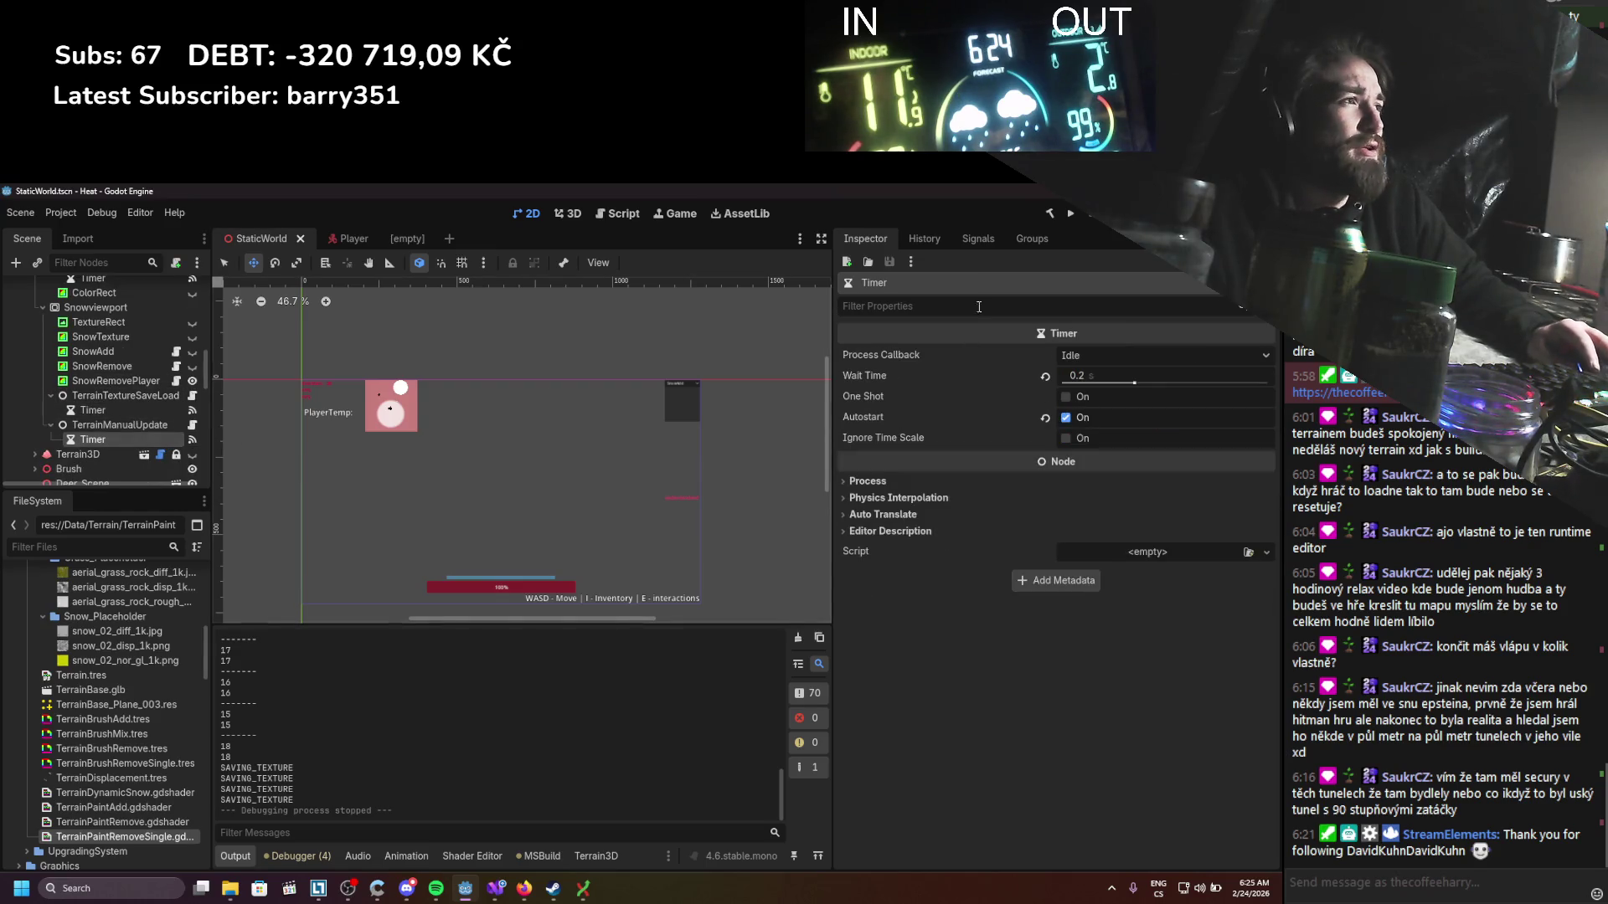
left_click(924, 239)
left_click(977, 239)
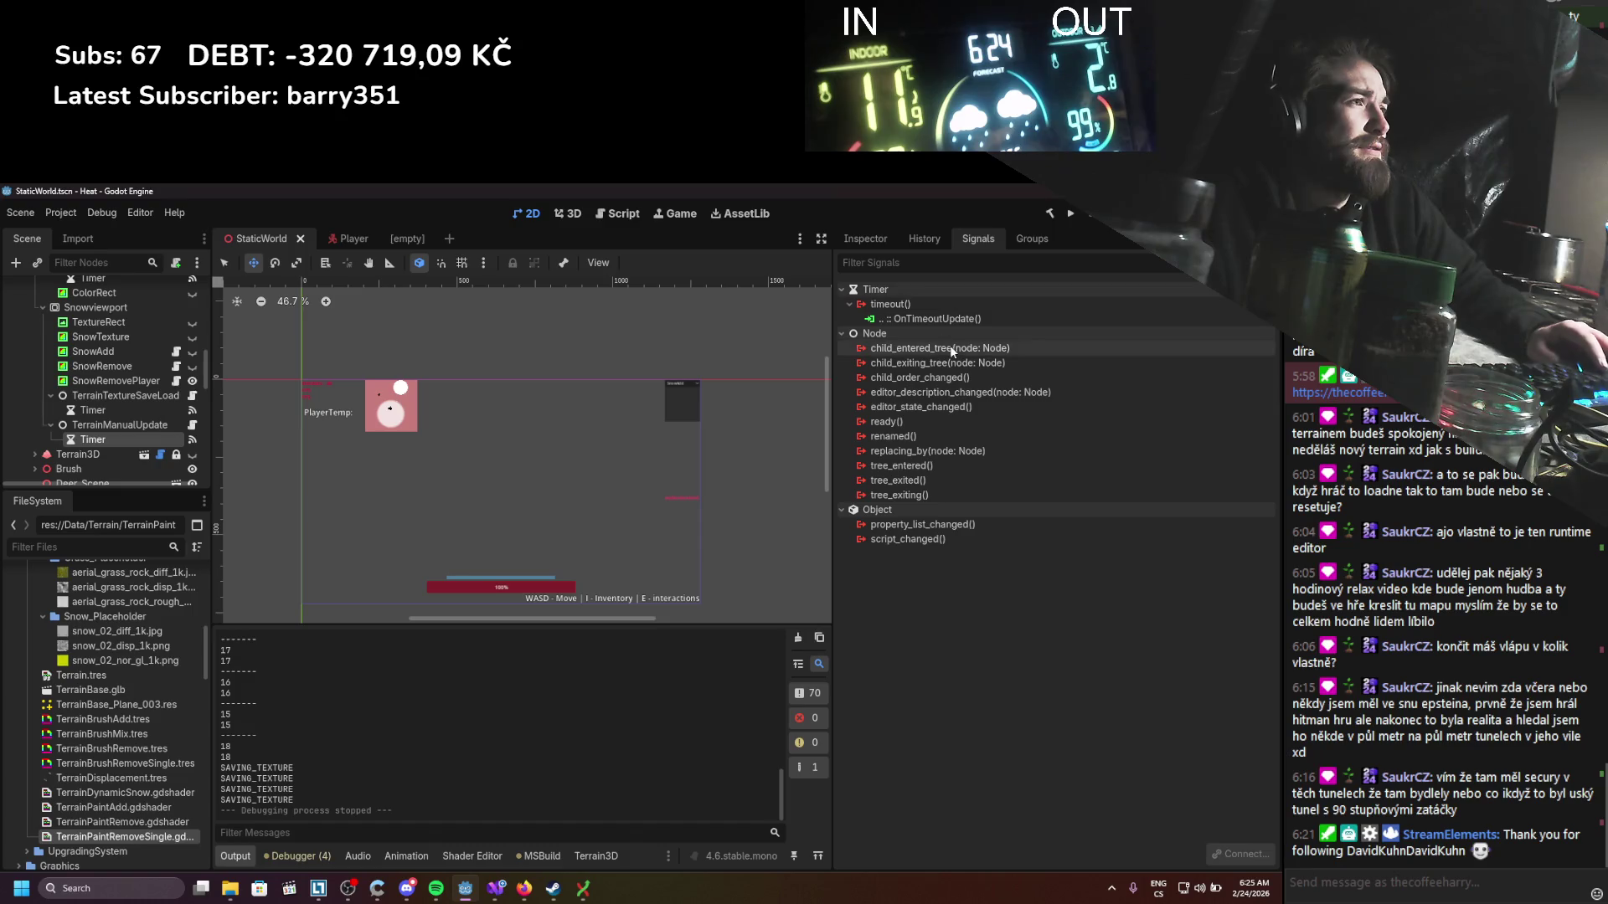
double_click(936, 303)
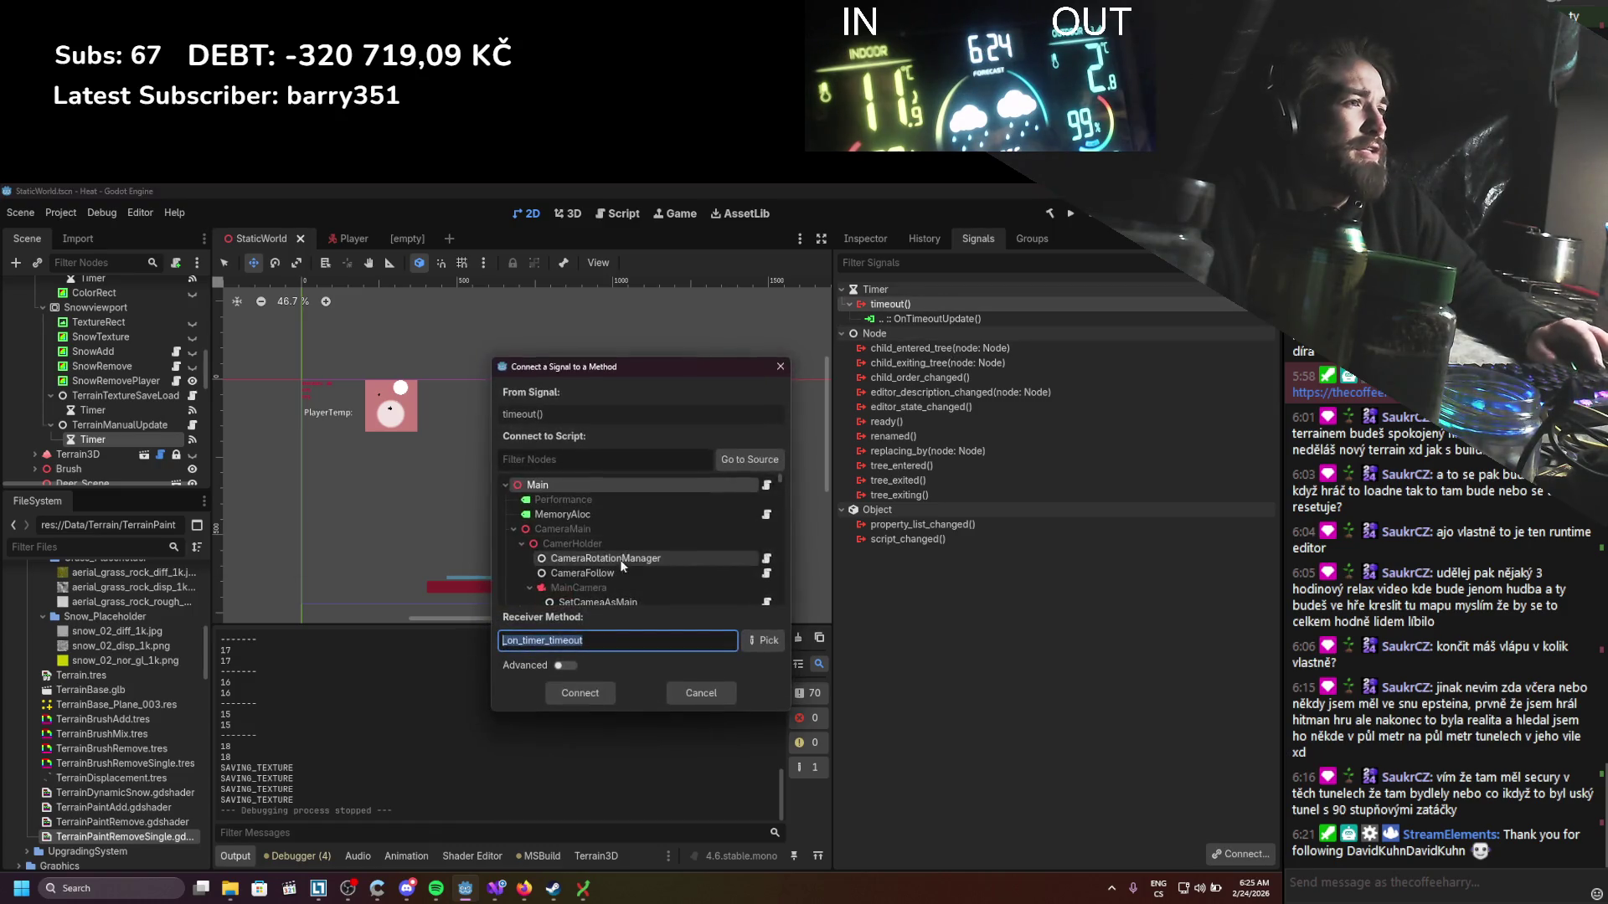
scroll(720, 519, "down", 5)
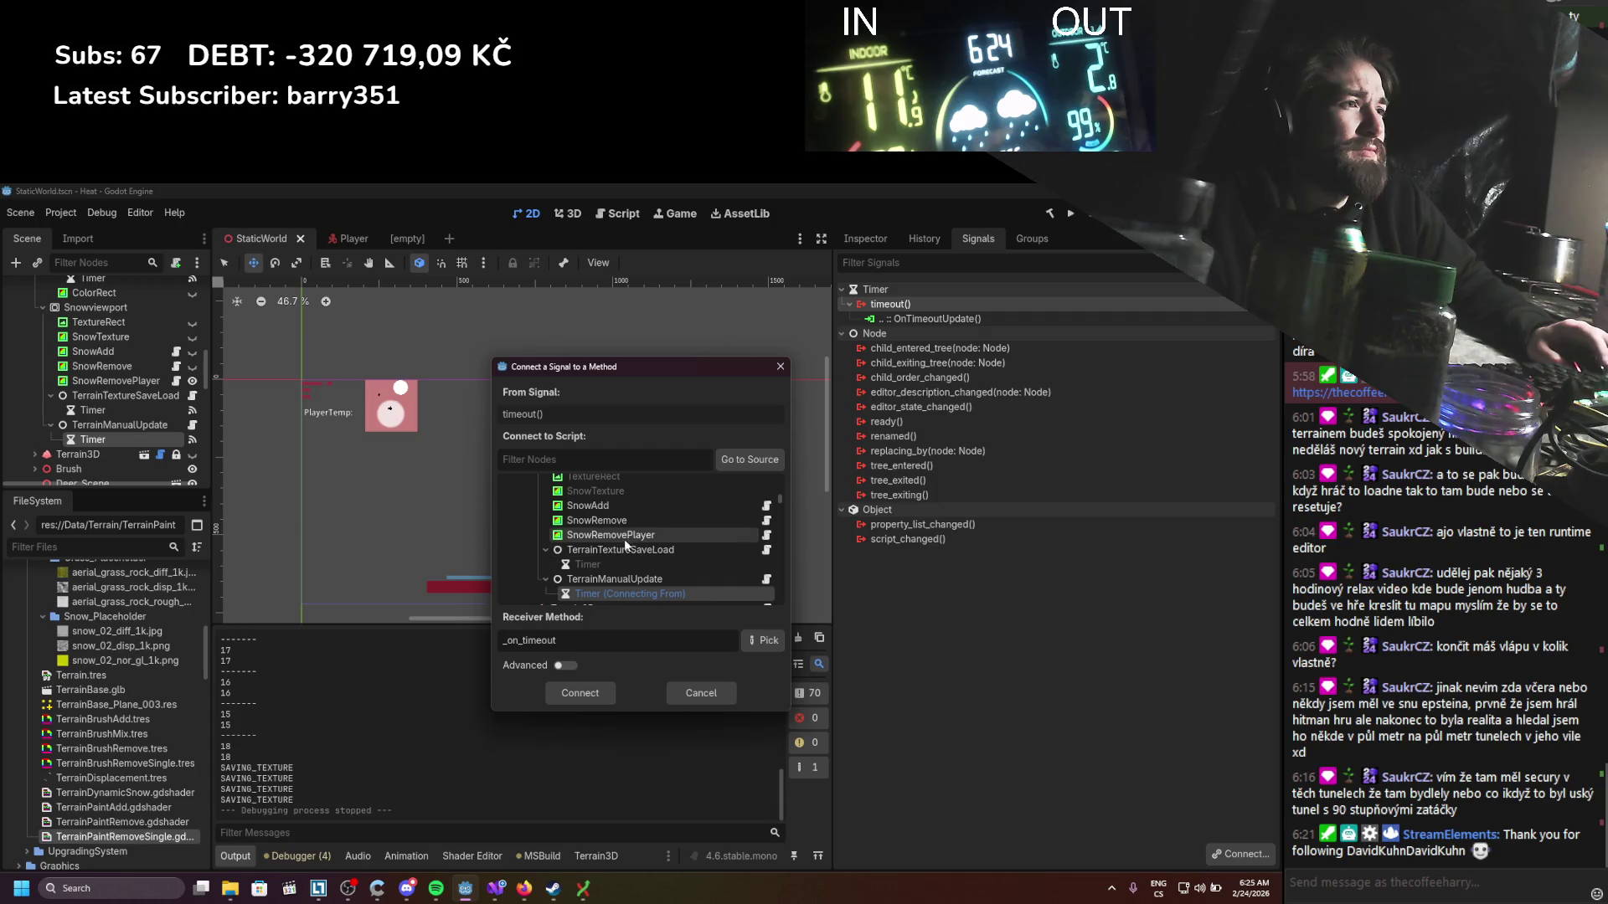
left_click(762, 641)
left_click(586, 415)
left_click(643, 725)
left_click(591, 696)
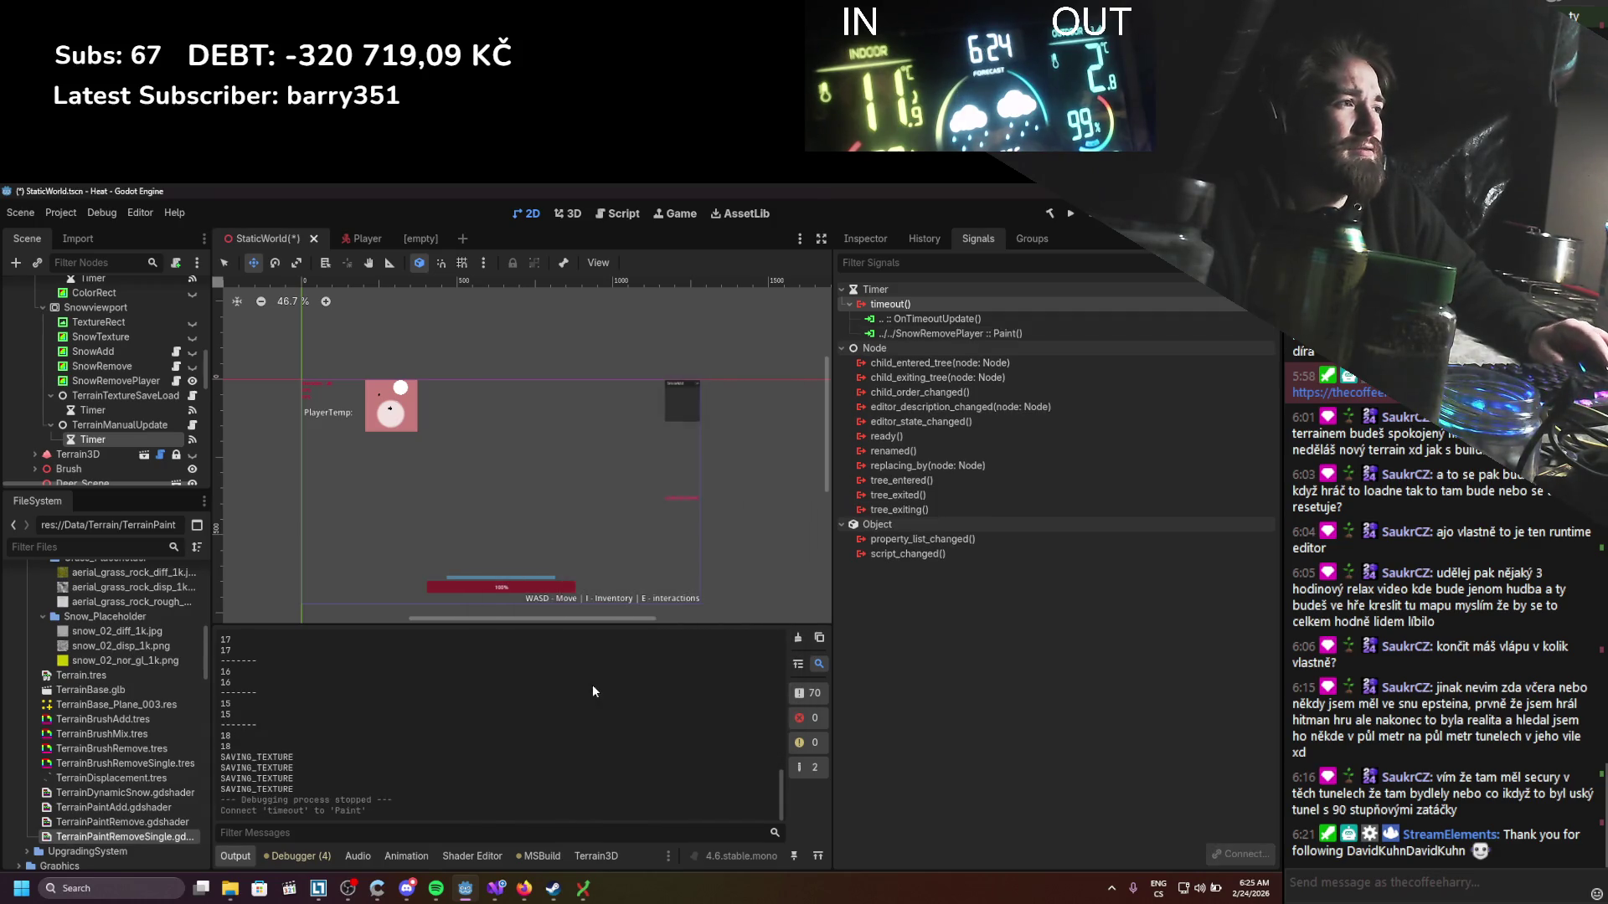
key("ctrl+s")
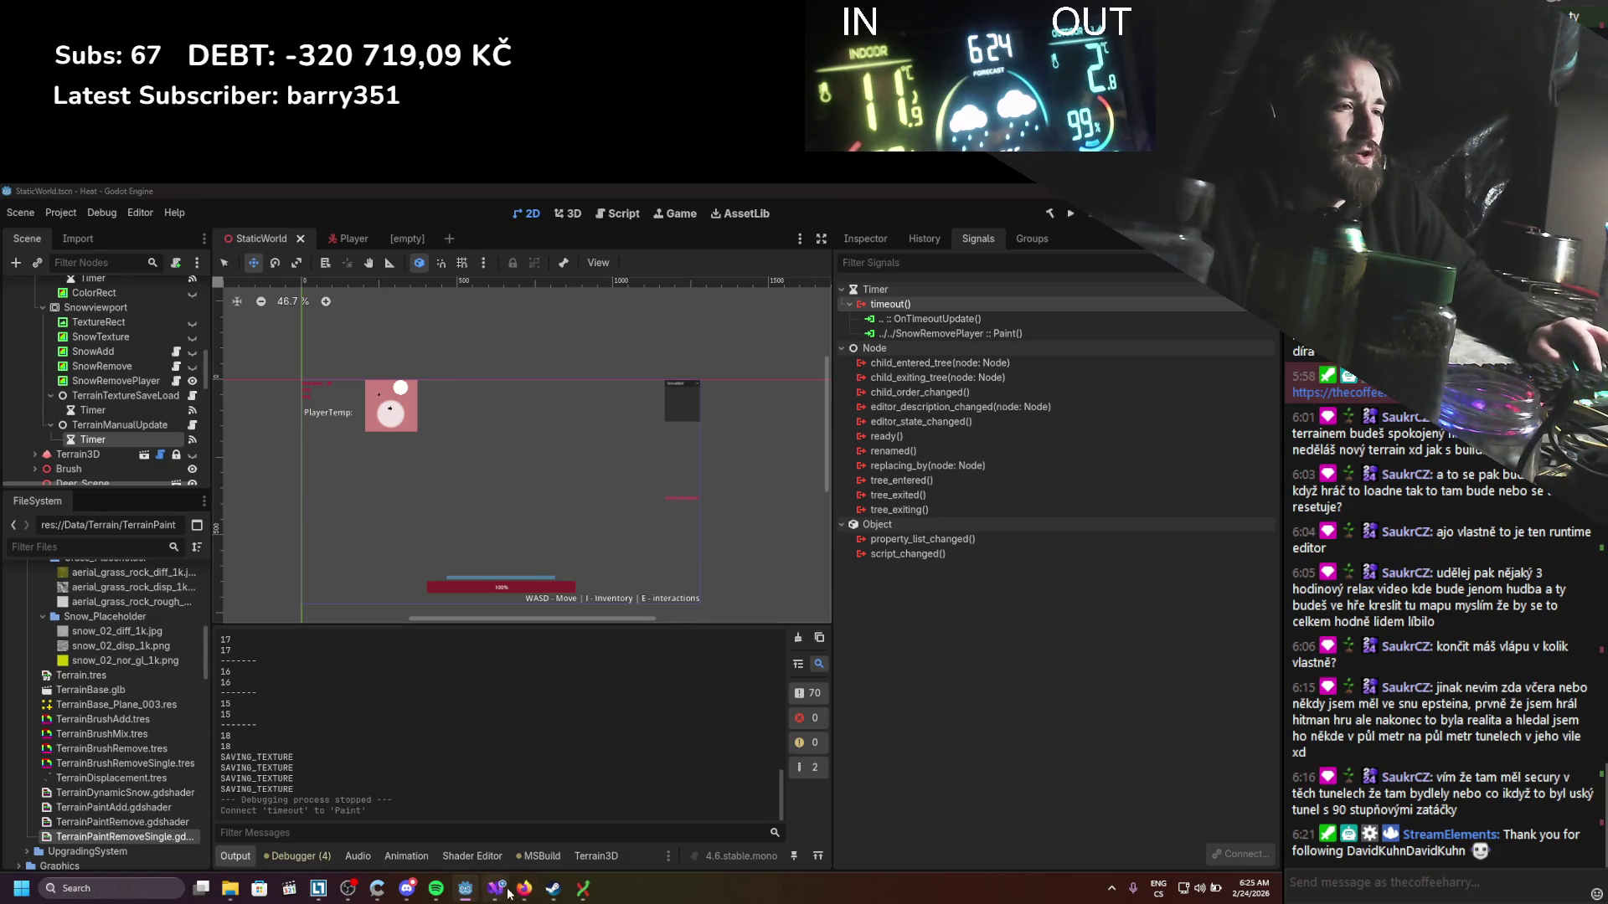
Step: Comment out the Paint() call in _Process with // in Visual Studio
left_click(508, 893)
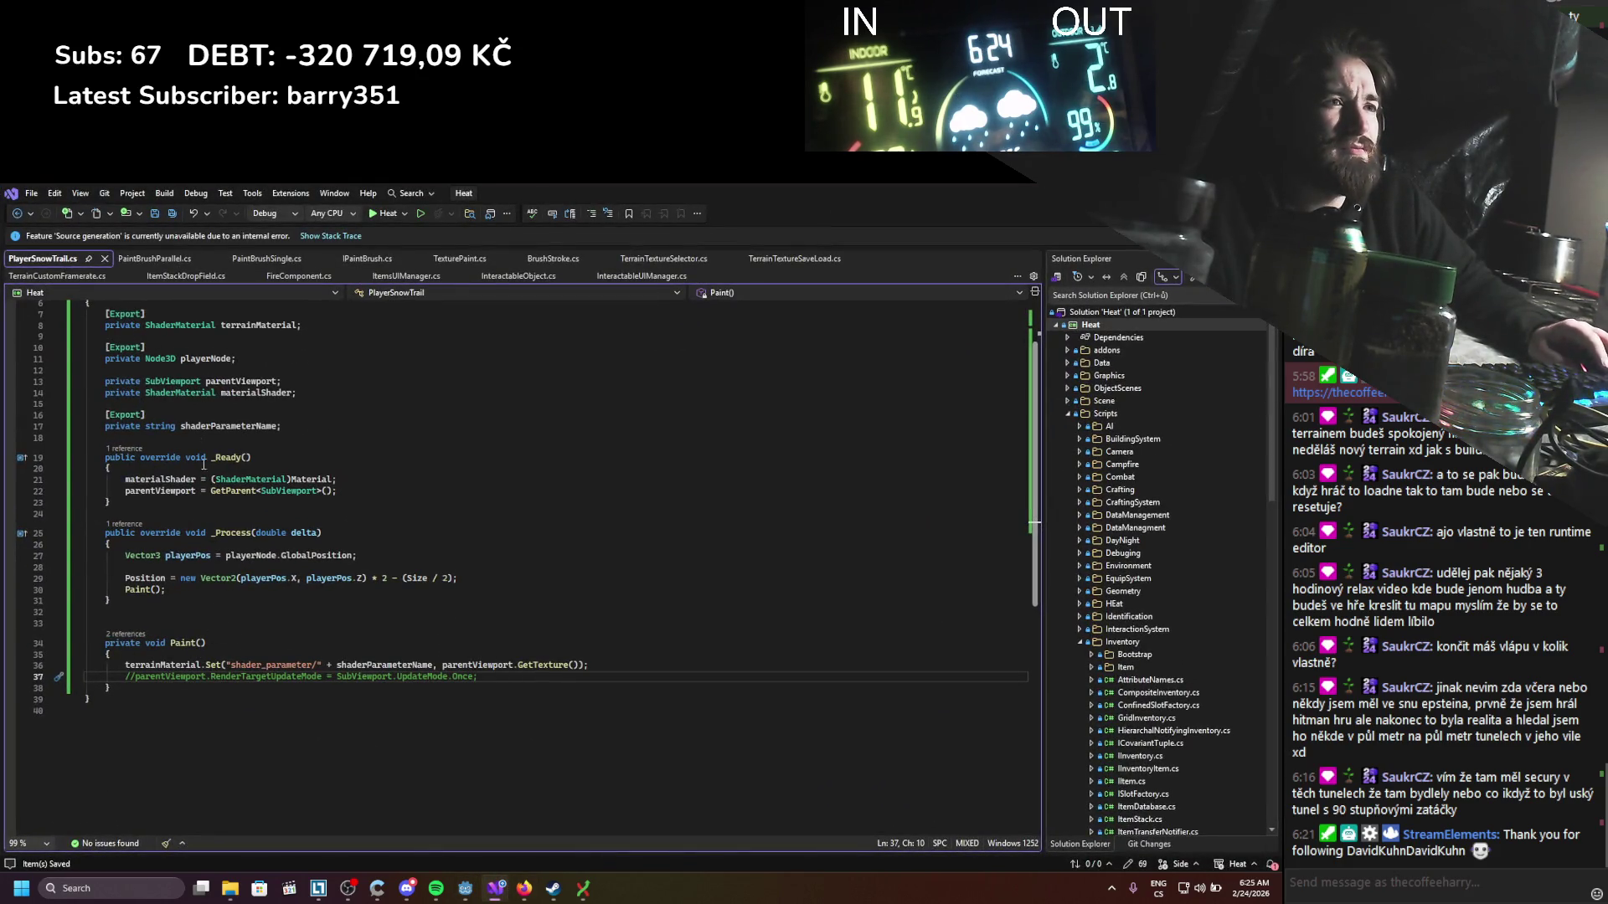
left_click(124, 591)
type("//")
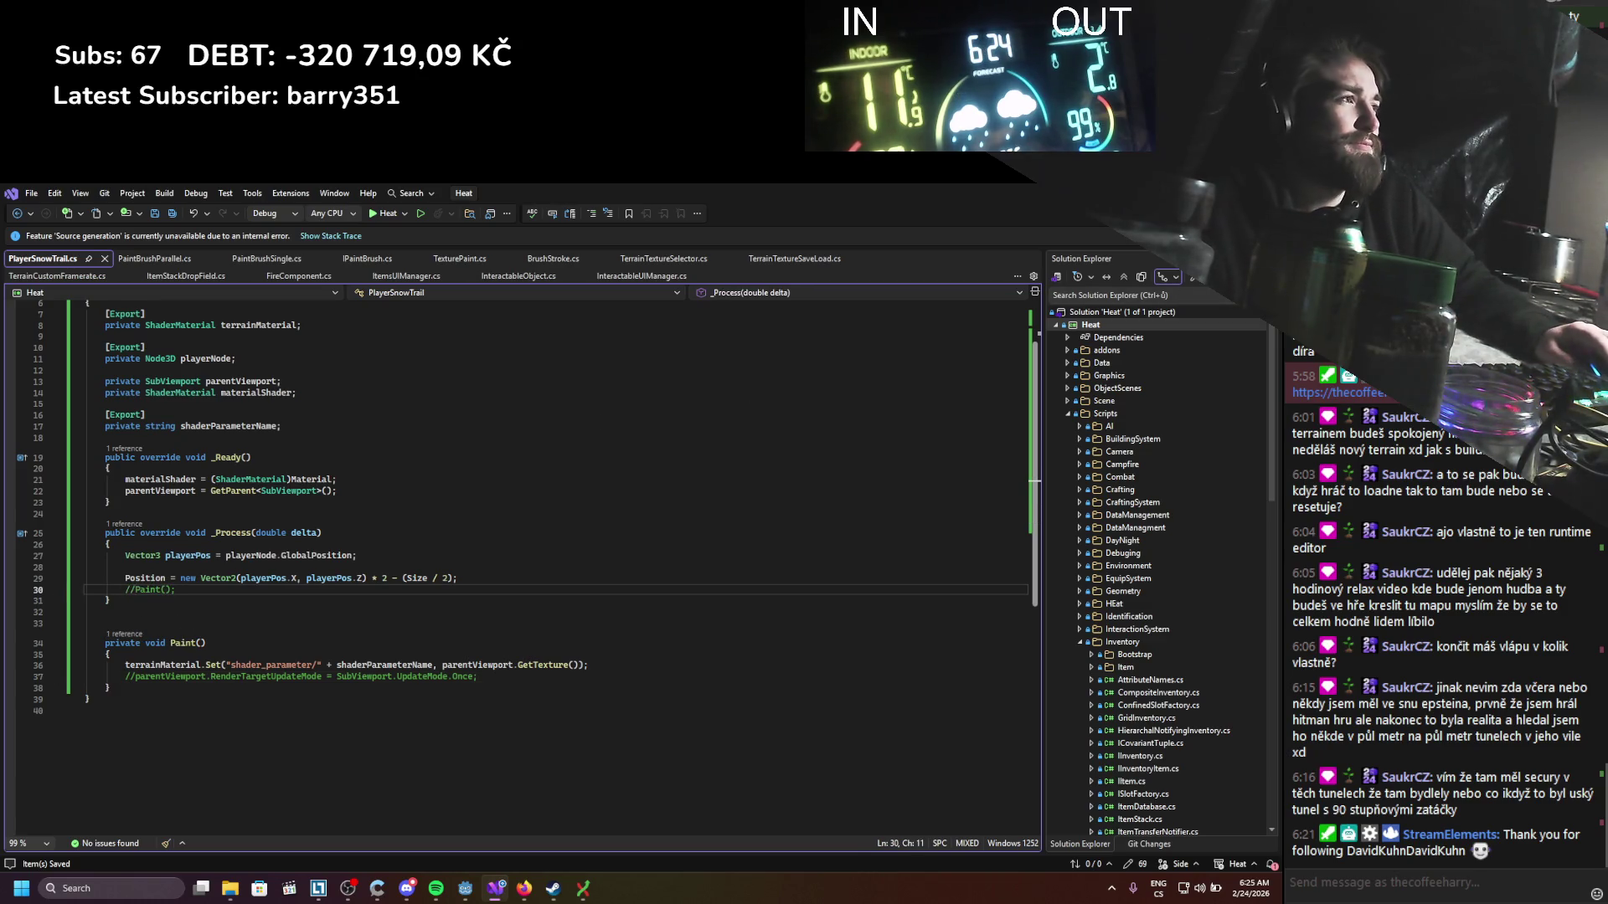
key("alt+Tab")
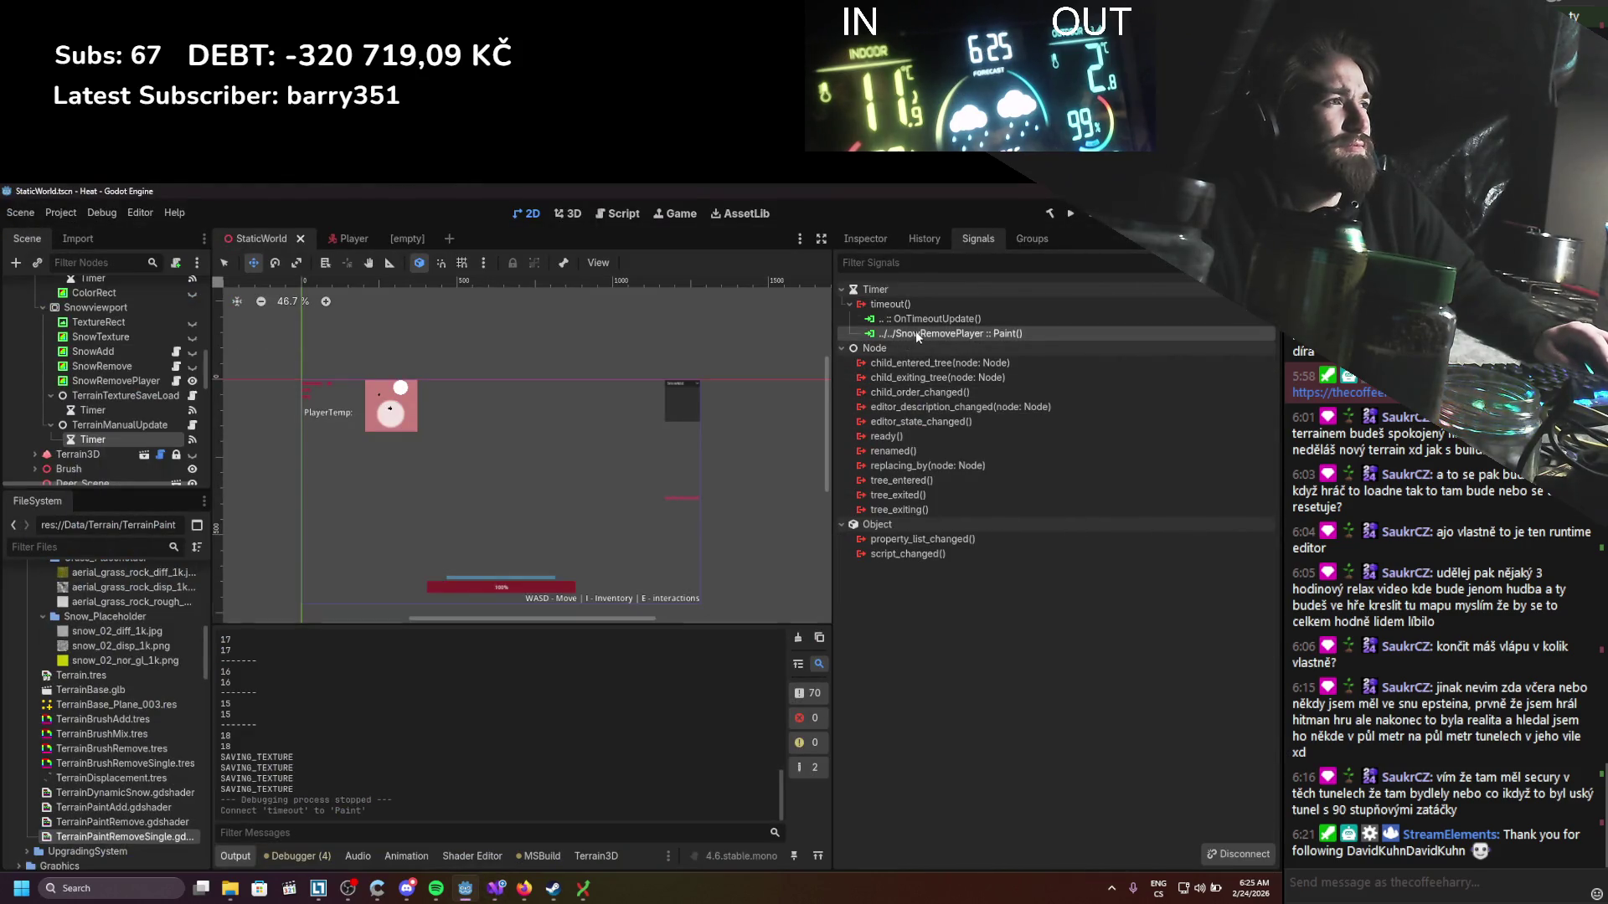
Step: Set the TerrainManualUpdate timer's Wait Time to 0.08 and save the scene
left_click(138, 430)
left_click(137, 435)
left_click(889, 243)
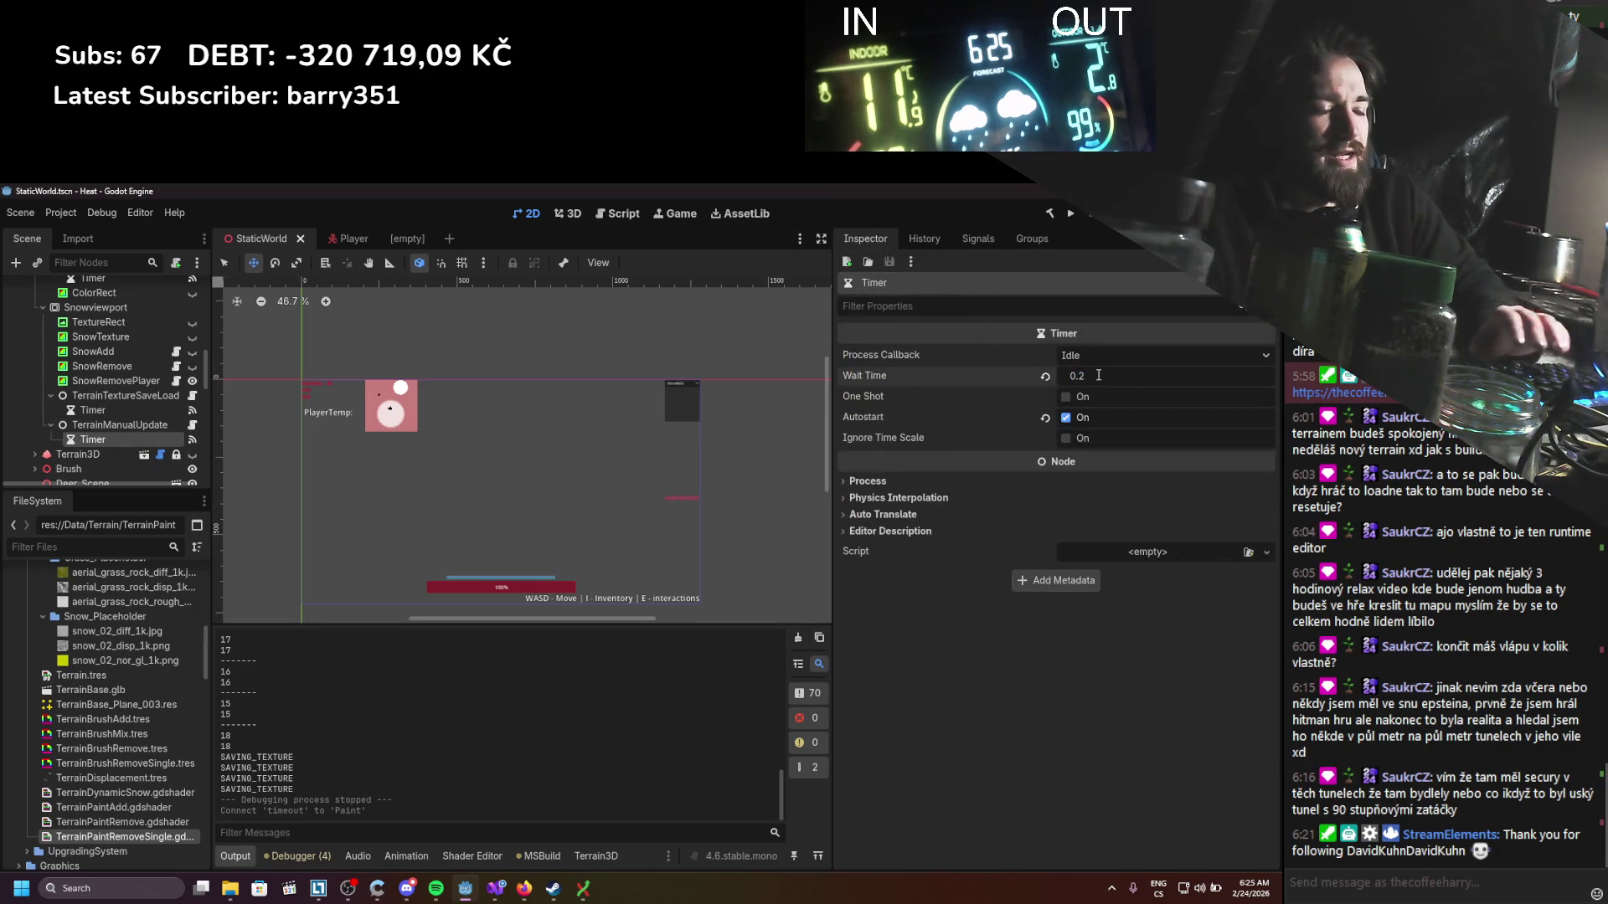
key("BackSpace")
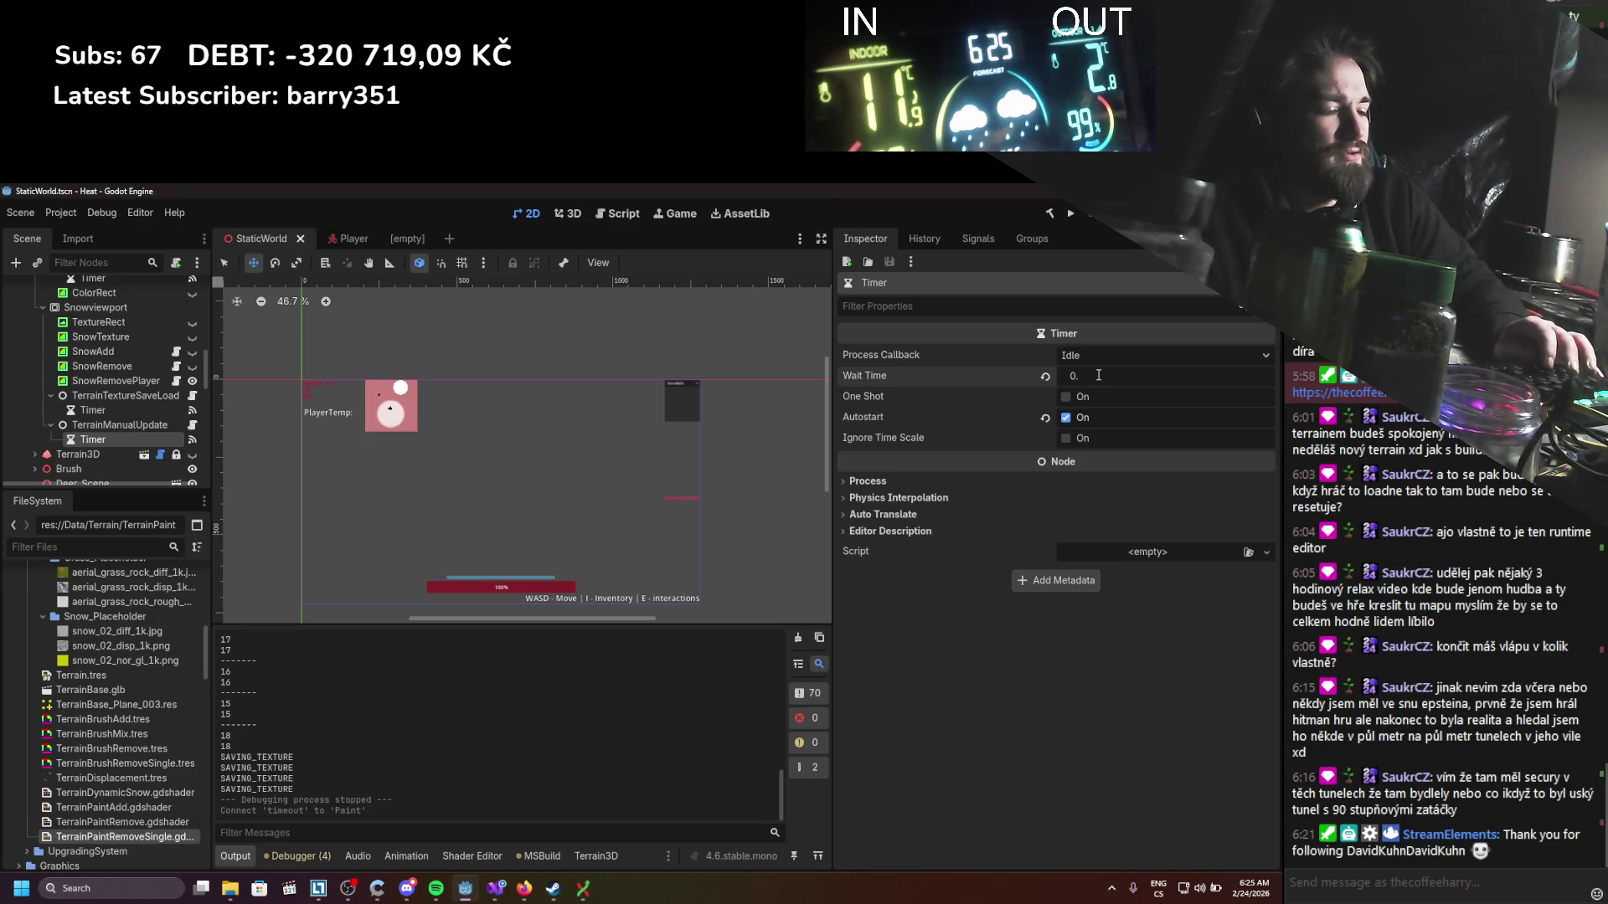
type("08")
key("Return")
key("ctrl+s")
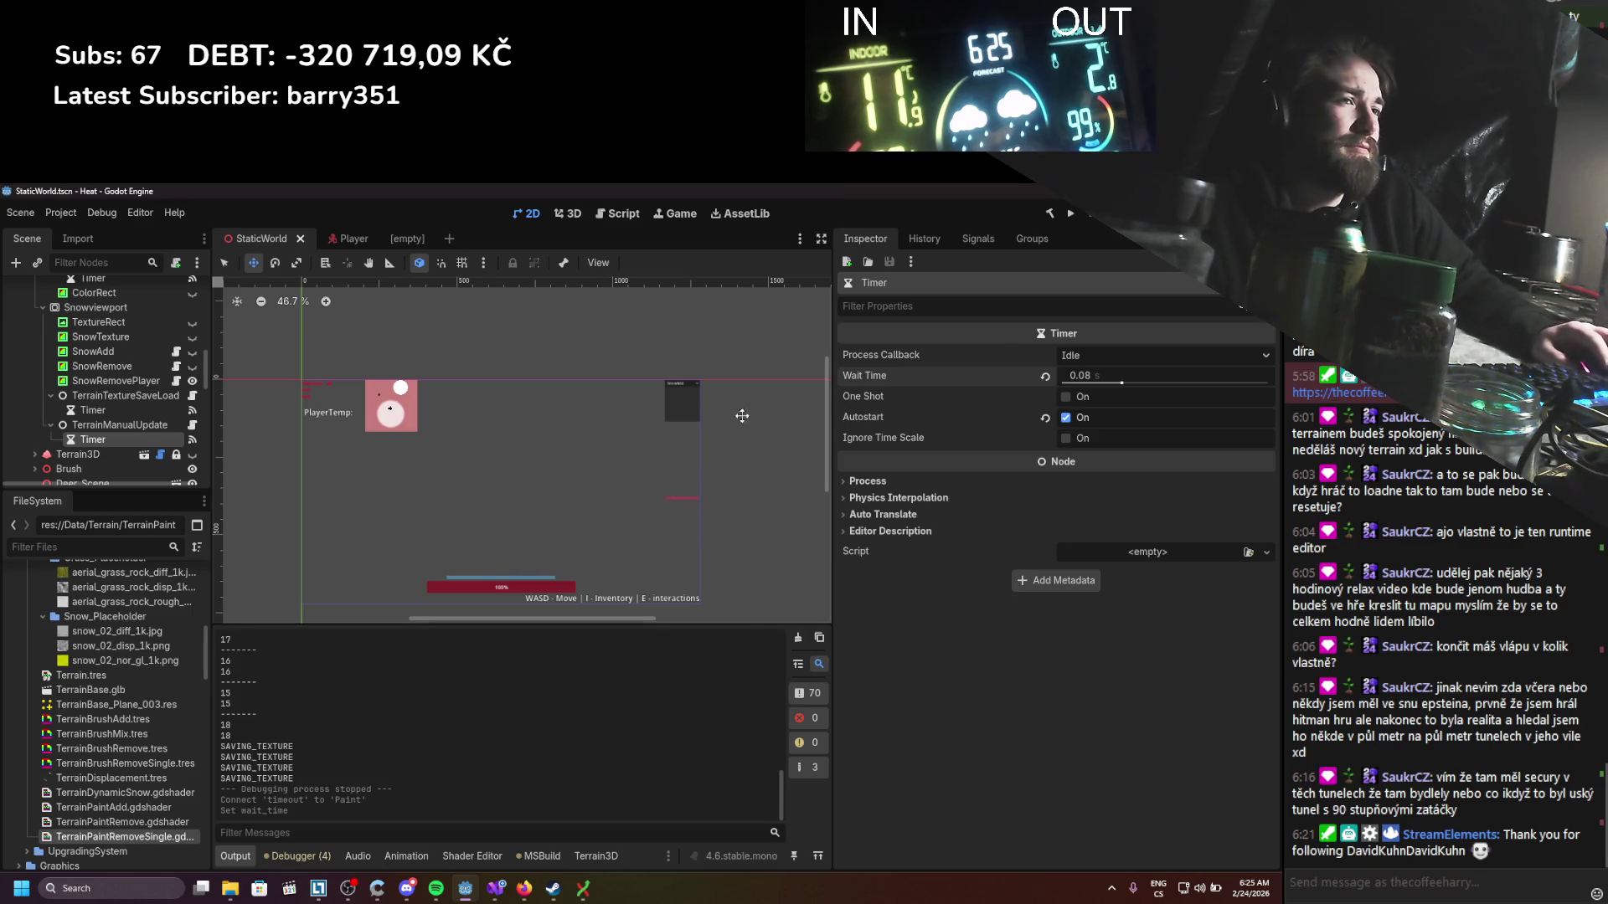
Step: Raise SnowRemovePlayer's brush Strength shader parameter to 0.5 and save
left_click(118, 424)
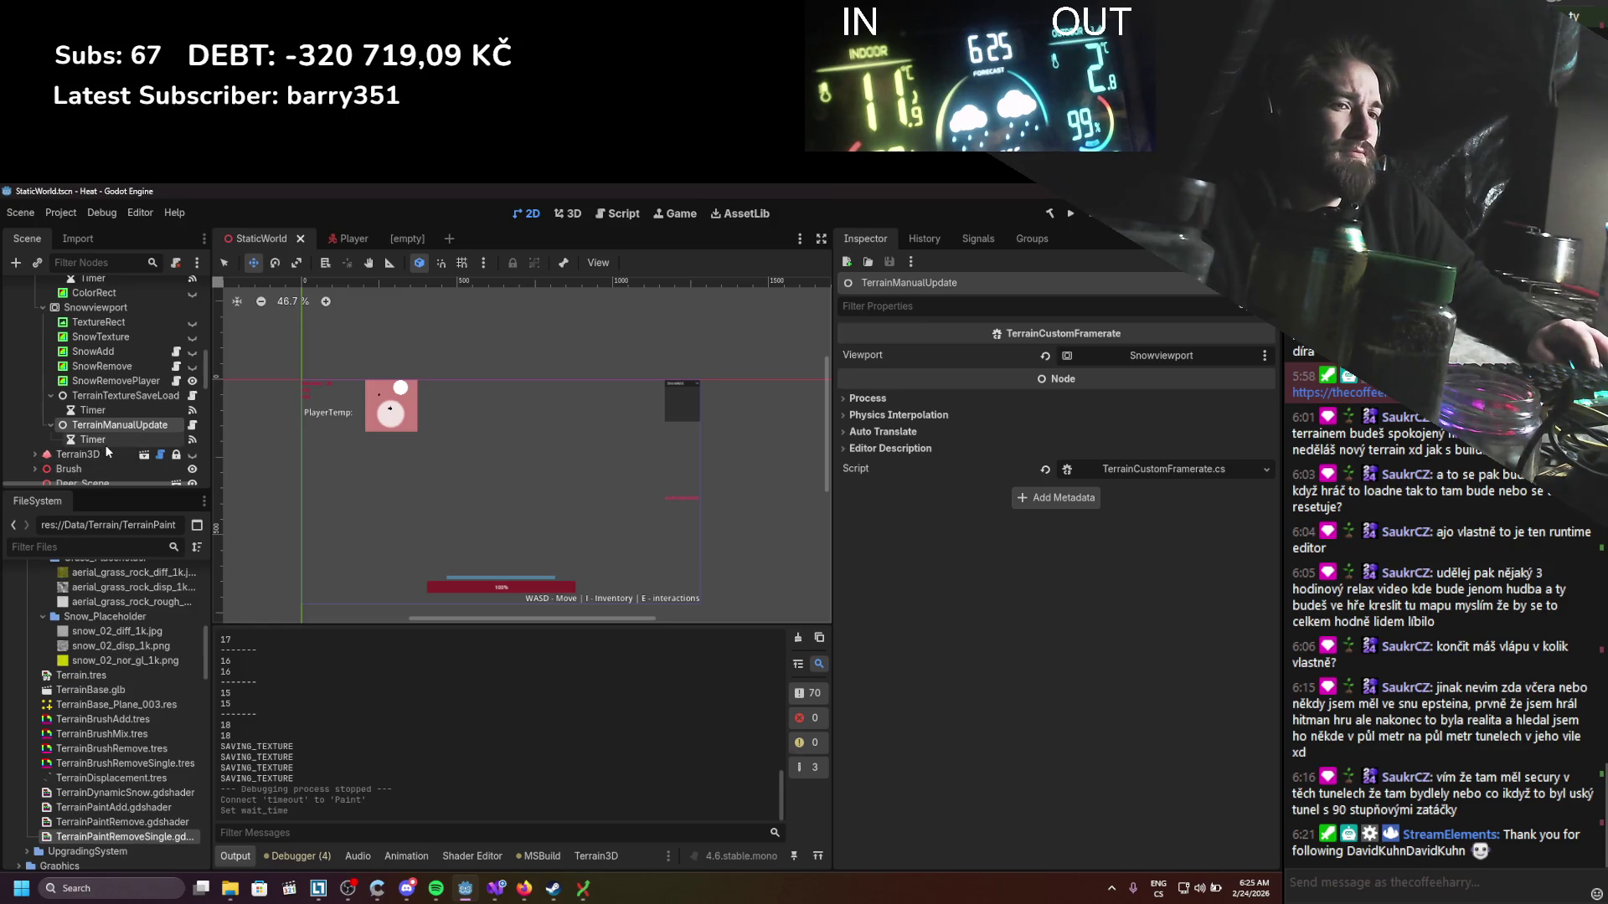
left_click(109, 380)
left_click(1104, 612)
type("0.5")
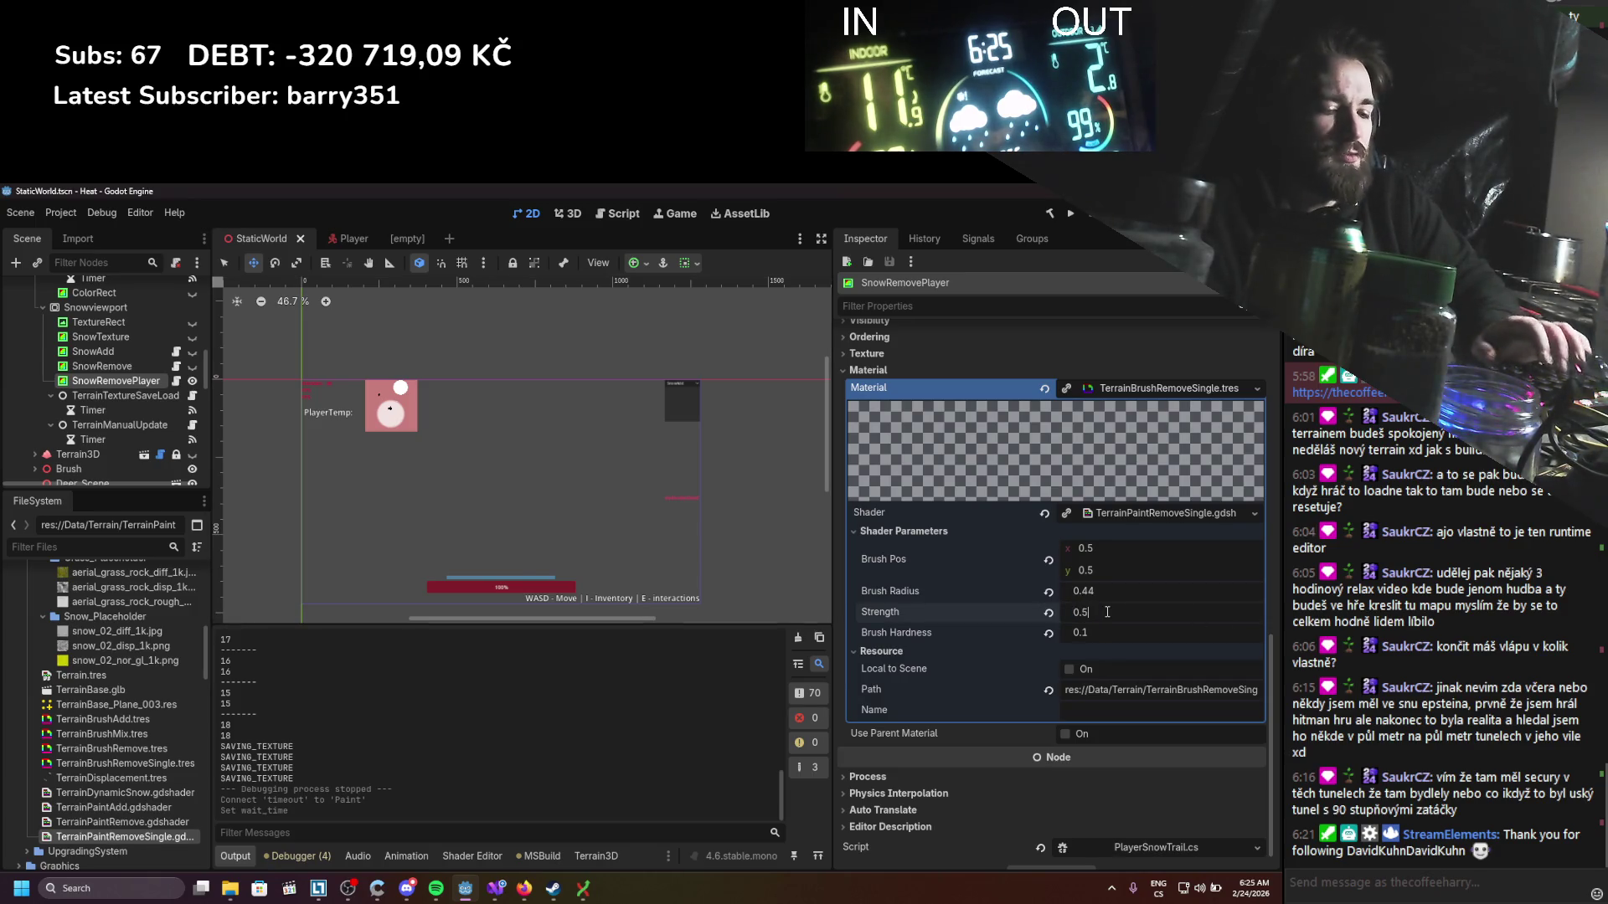
key("Return")
key("ctrl+s")
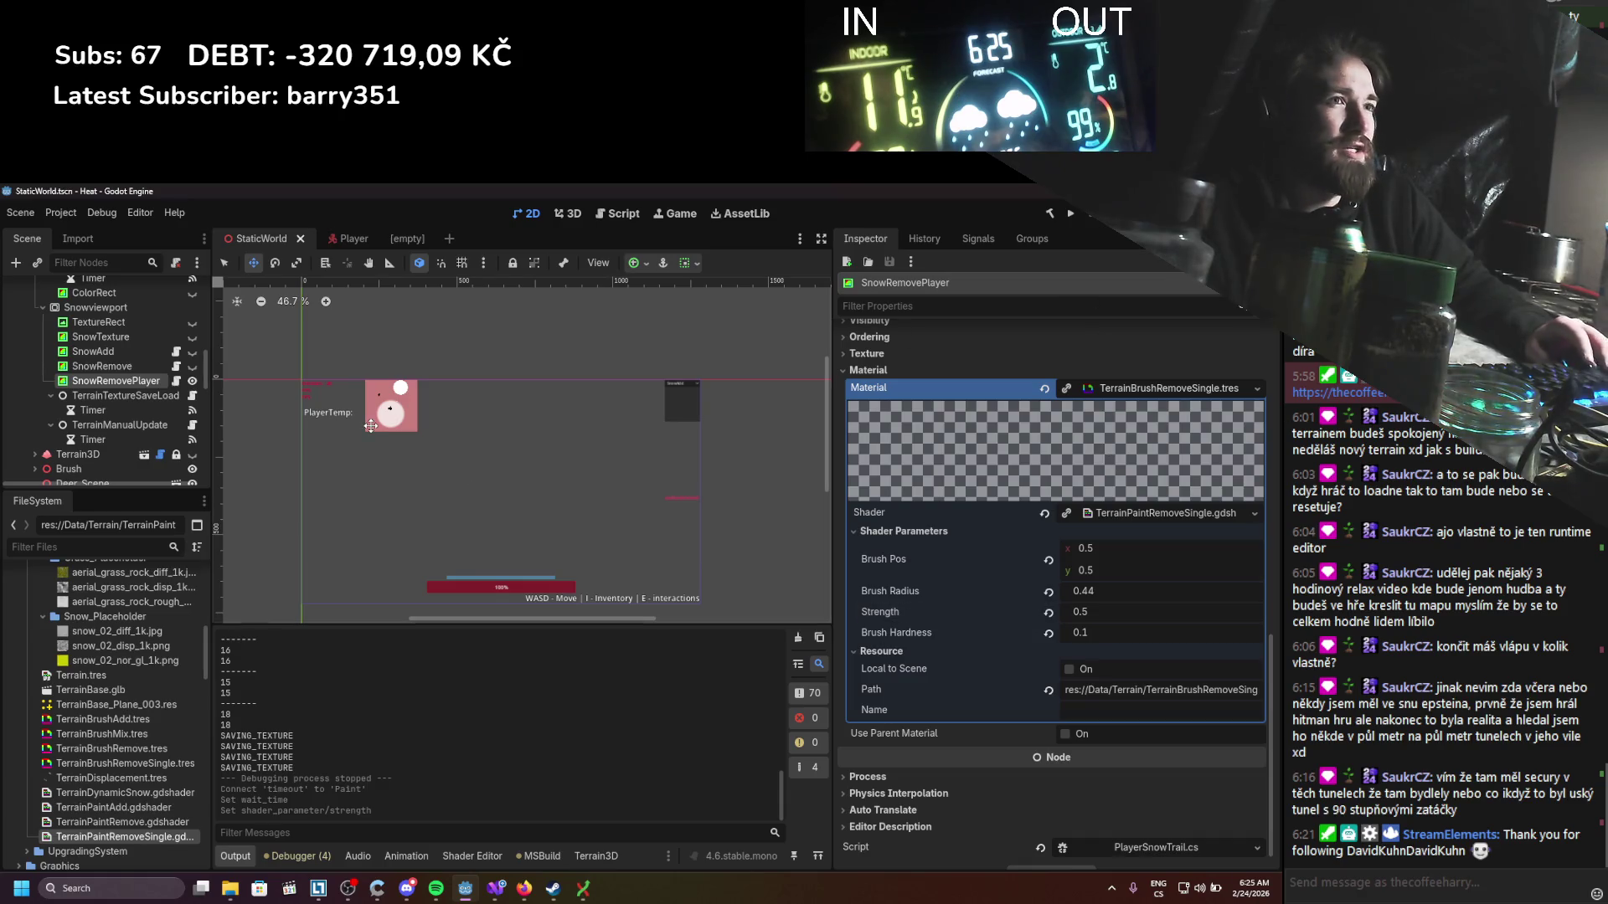
scroll(138, 431, "down", 5)
scroll(135, 433, "down", 10)
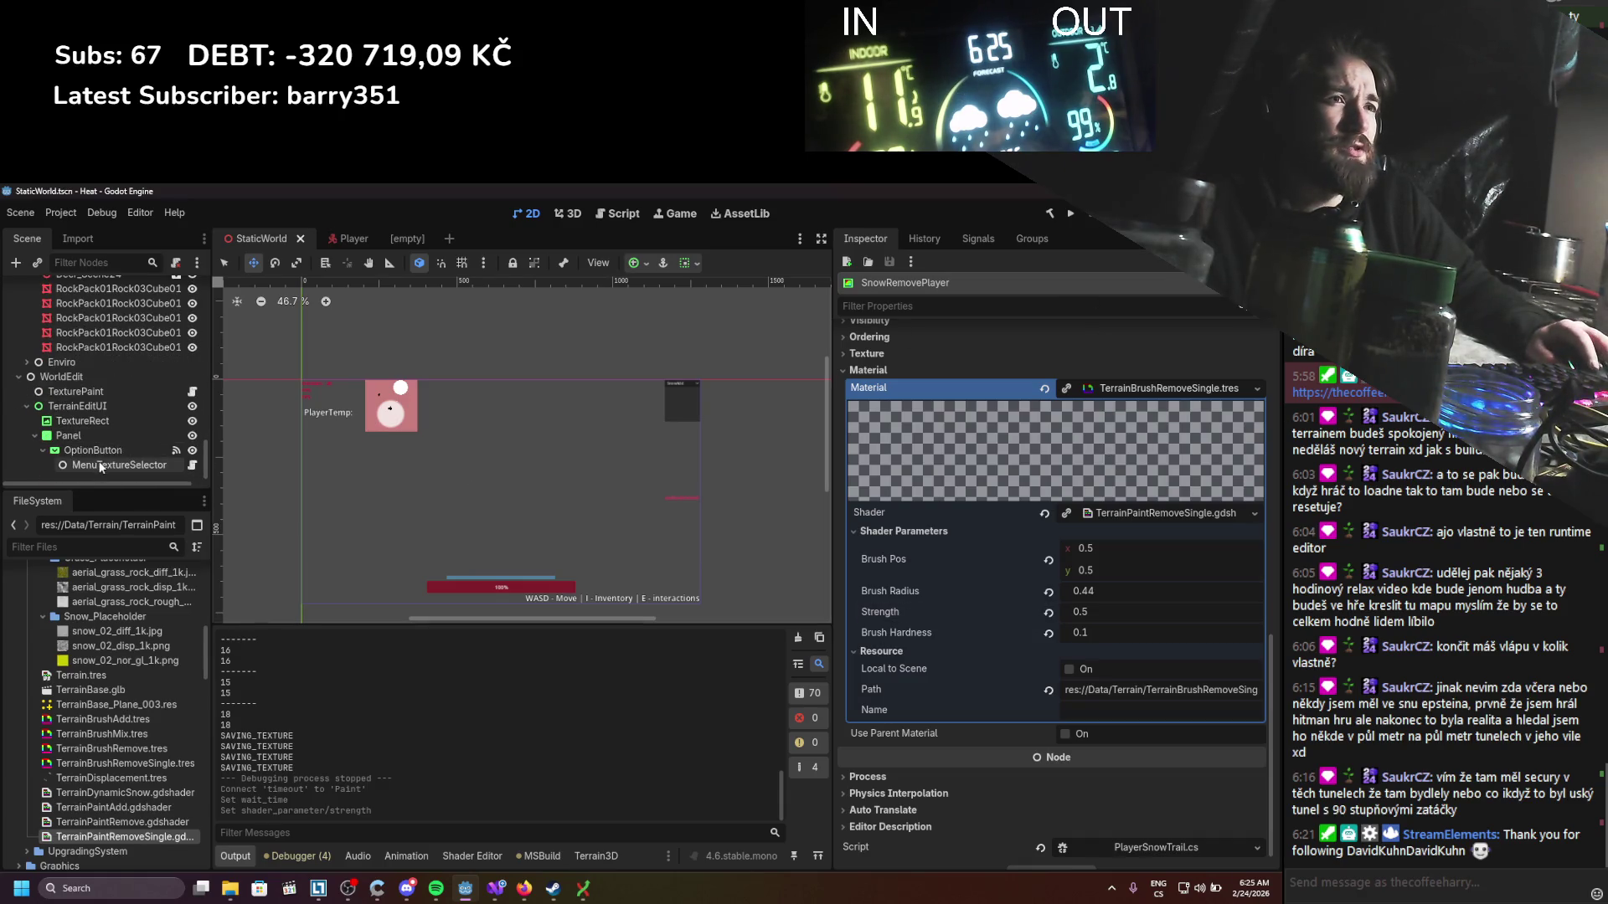
Step: Enable Paint Mode Active on the TexturePaint node
left_click(87, 376)
left_click(87, 392)
left_click(1090, 358)
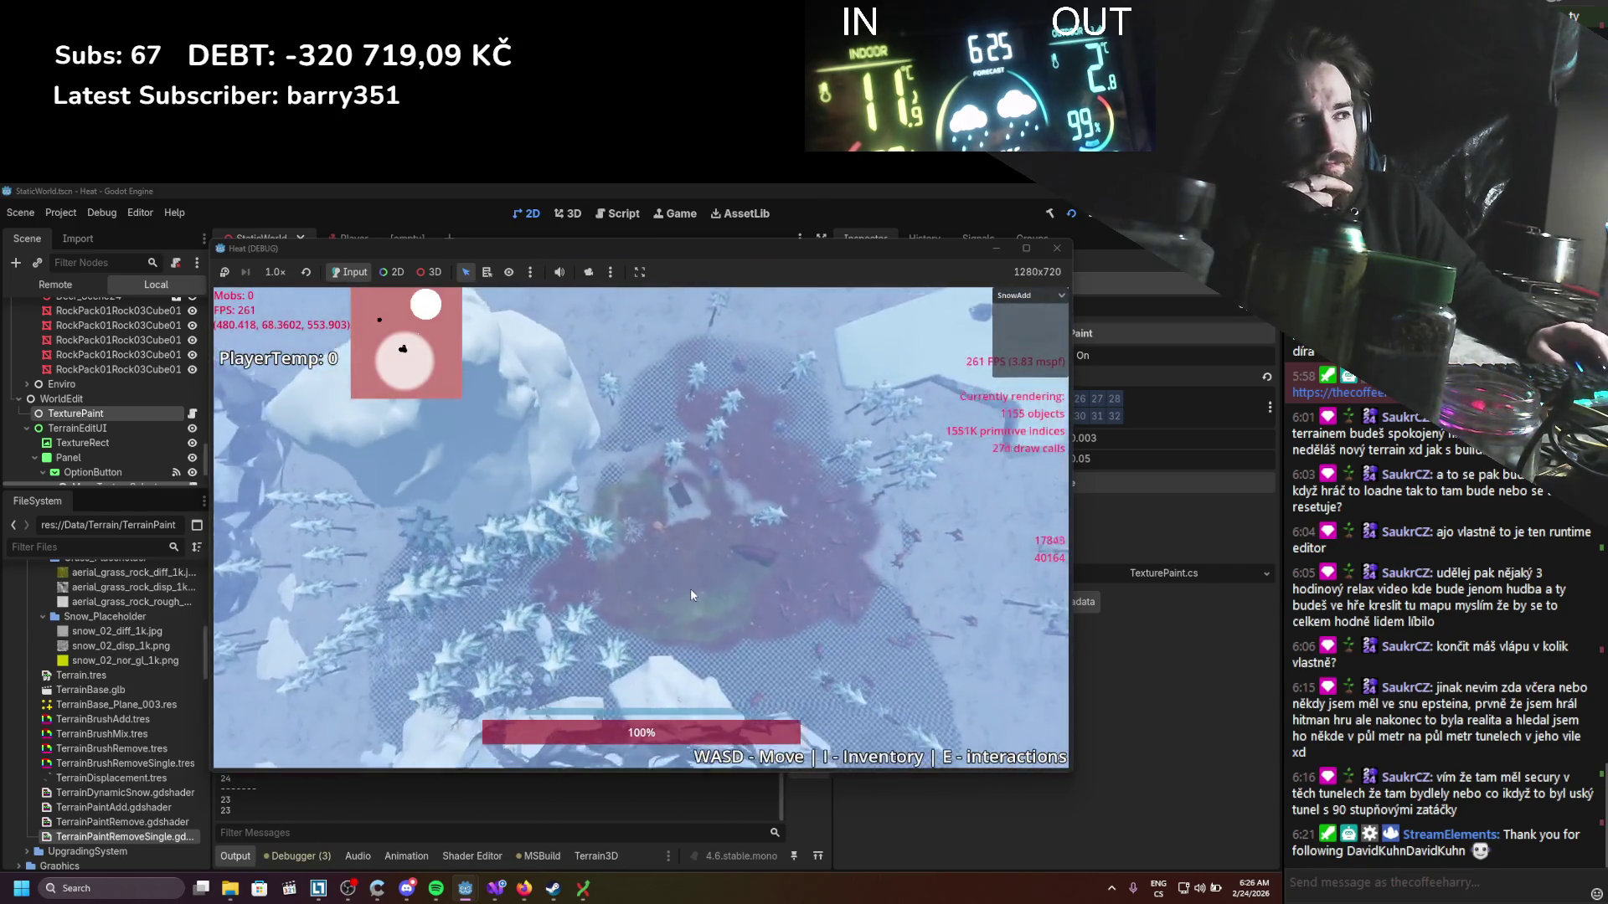
Step: Paint snow over the red terrain areas, walk the player through it, then close the game
mouse_move(727, 701)
left_mouse_down()
mouse_move(826, 615)
mouse_move(633, 651)
mouse_move(720, 619)
mouse_move(643, 641)
mouse_move(636, 594)
mouse_move(726, 579)
mouse_move(683, 537)
left_mouse_up()
mouse_move(601, 477)
left_mouse_down()
mouse_move(866, 565)
mouse_move(774, 399)
mouse_move(807, 458)
left_mouse_up()
mouse_move(856, 556)
left_mouse_down()
mouse_move(903, 575)
mouse_move(921, 520)
mouse_move(955, 653)
left_mouse_up()
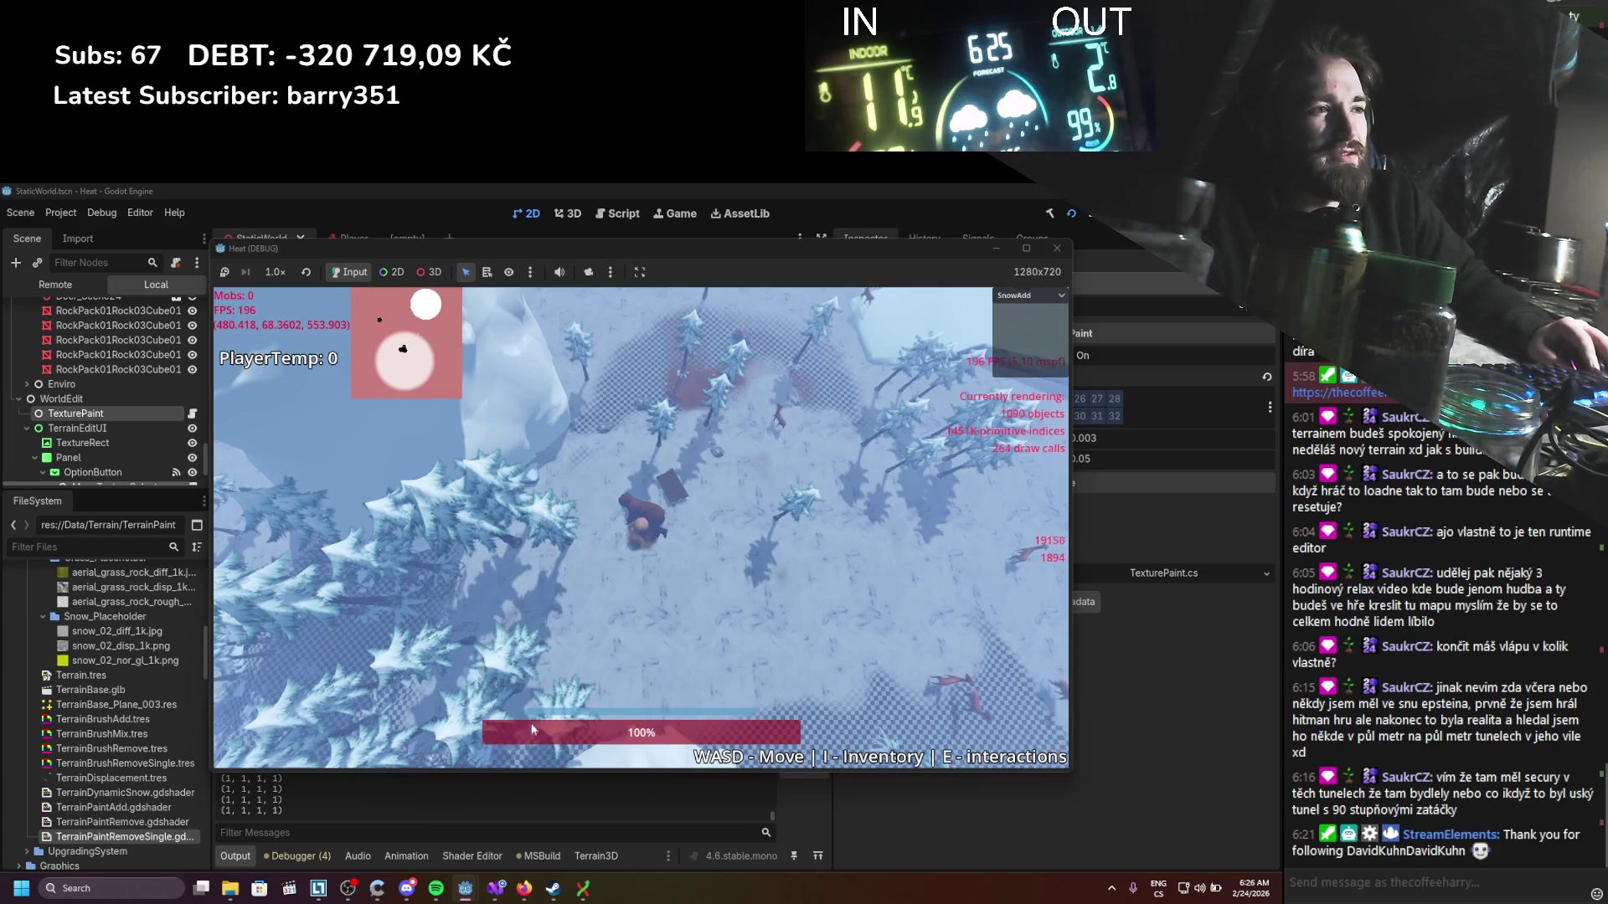
scroll(713, 619, "up", 5)
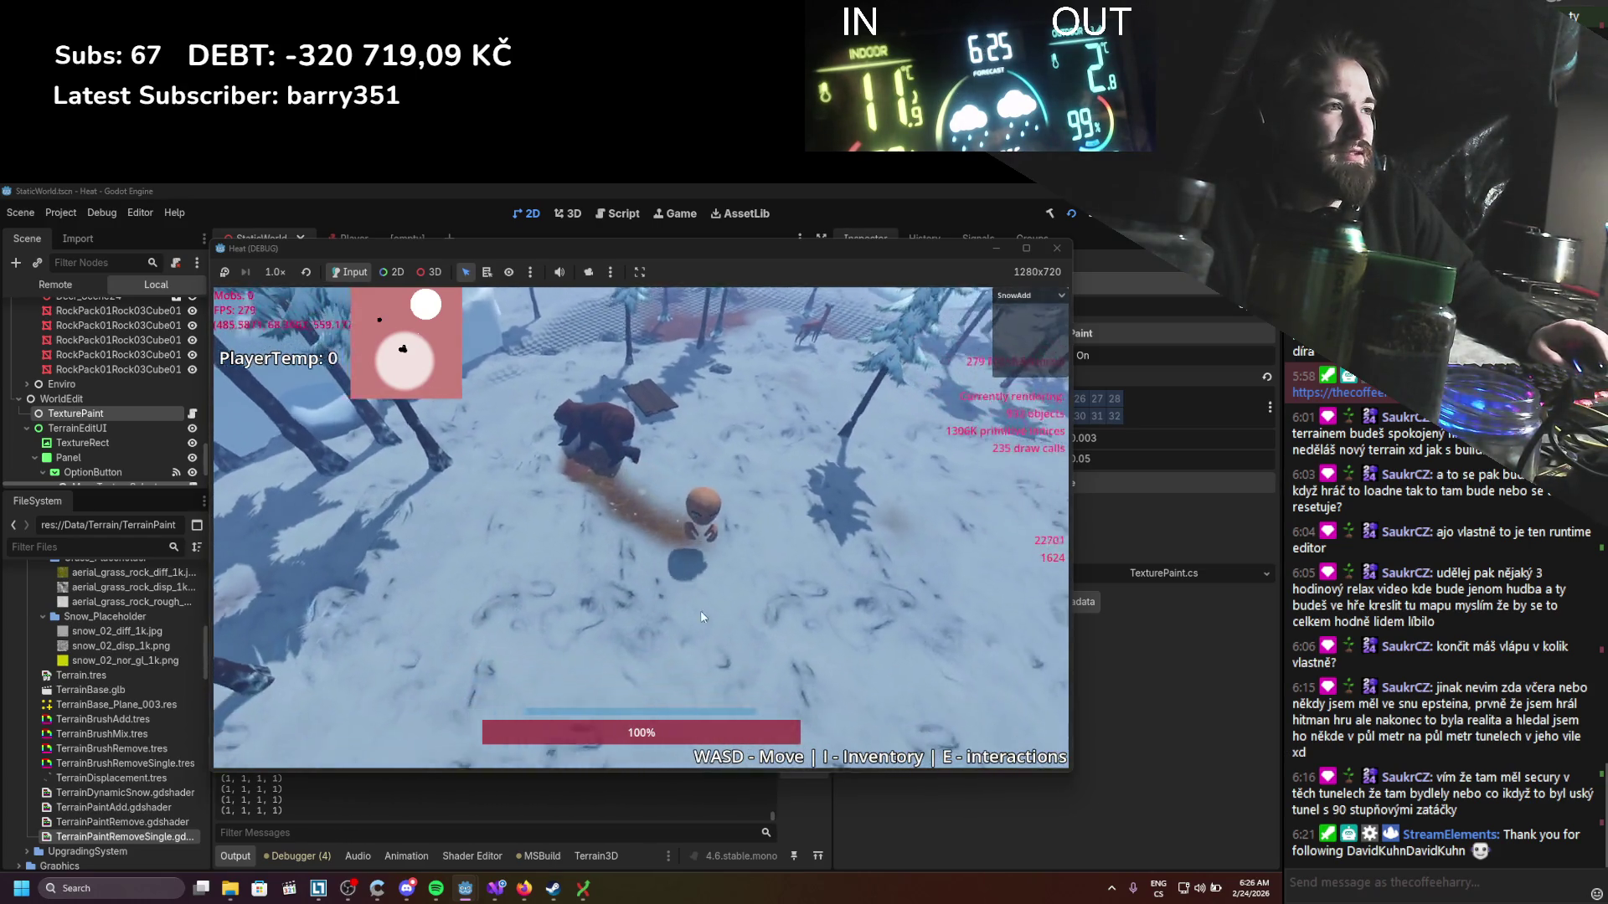
key("w")
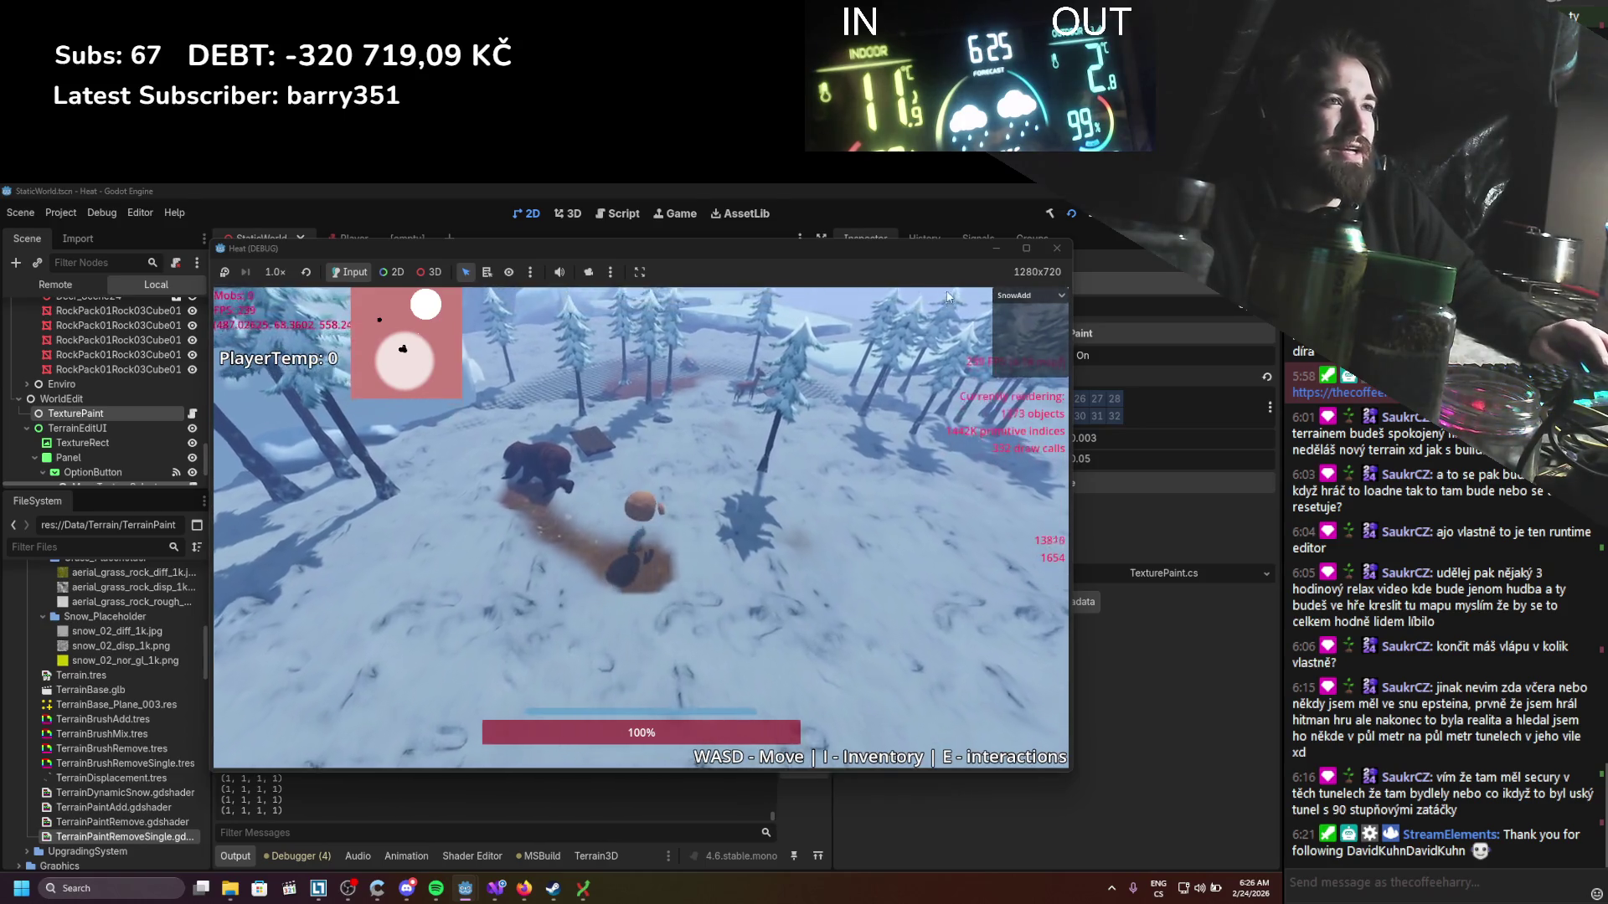
left_click(1056, 248)
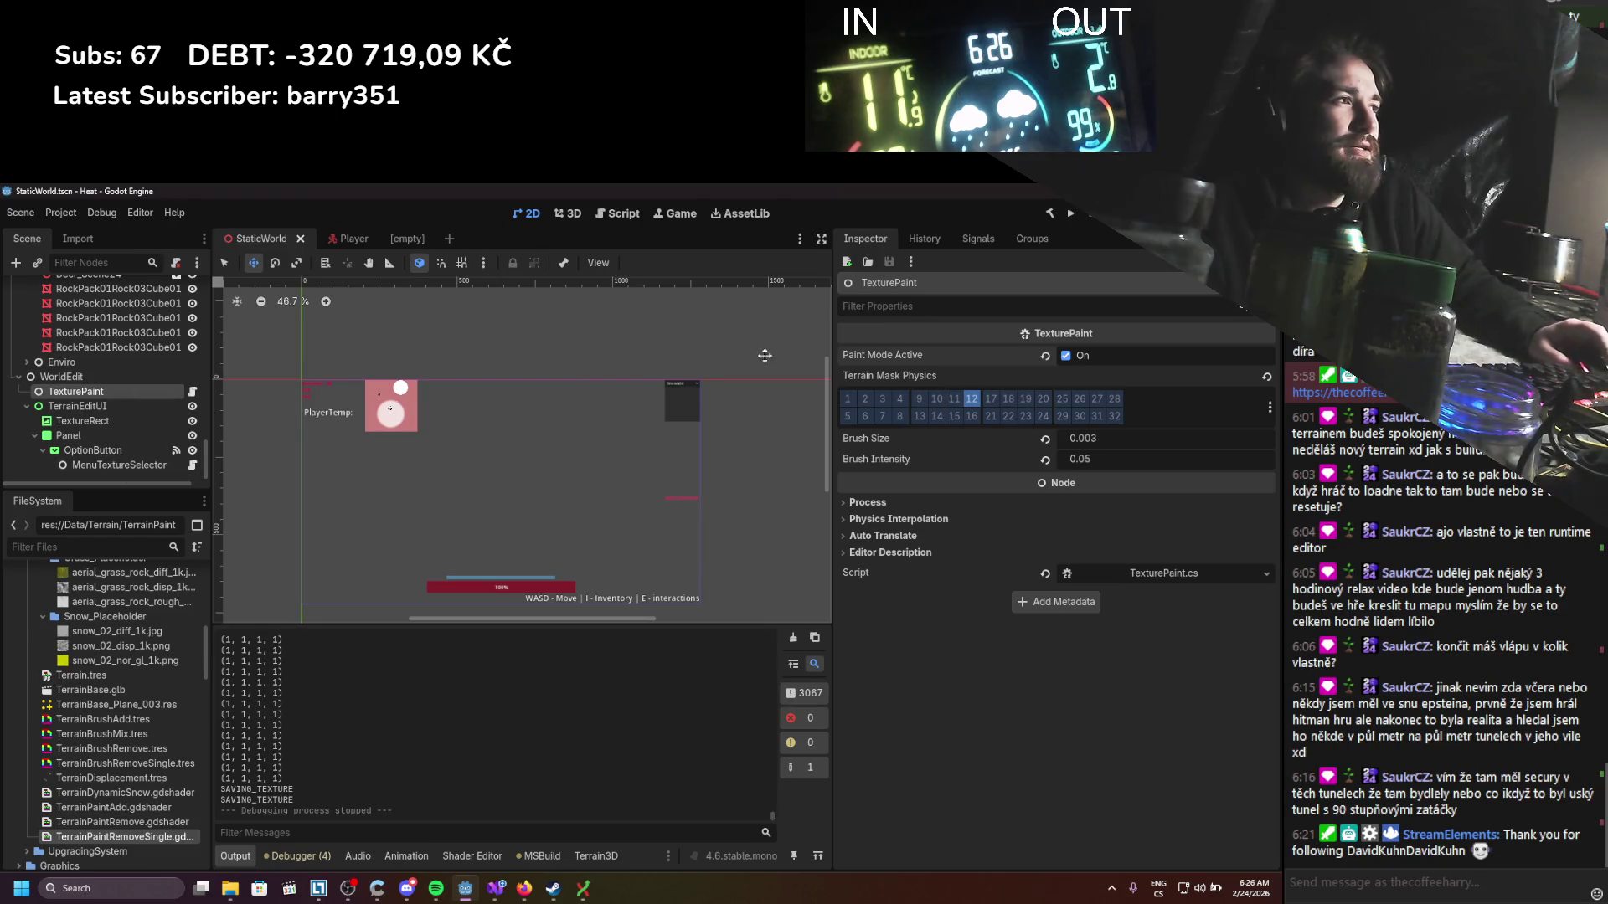
Step: Save StaticWorld, select SnowRemovePlayer, and collapse and re-expand the Player node's children
key("ctrl+s")
scroll(96, 392, "up", 8)
scroll(95, 385, "up", 3)
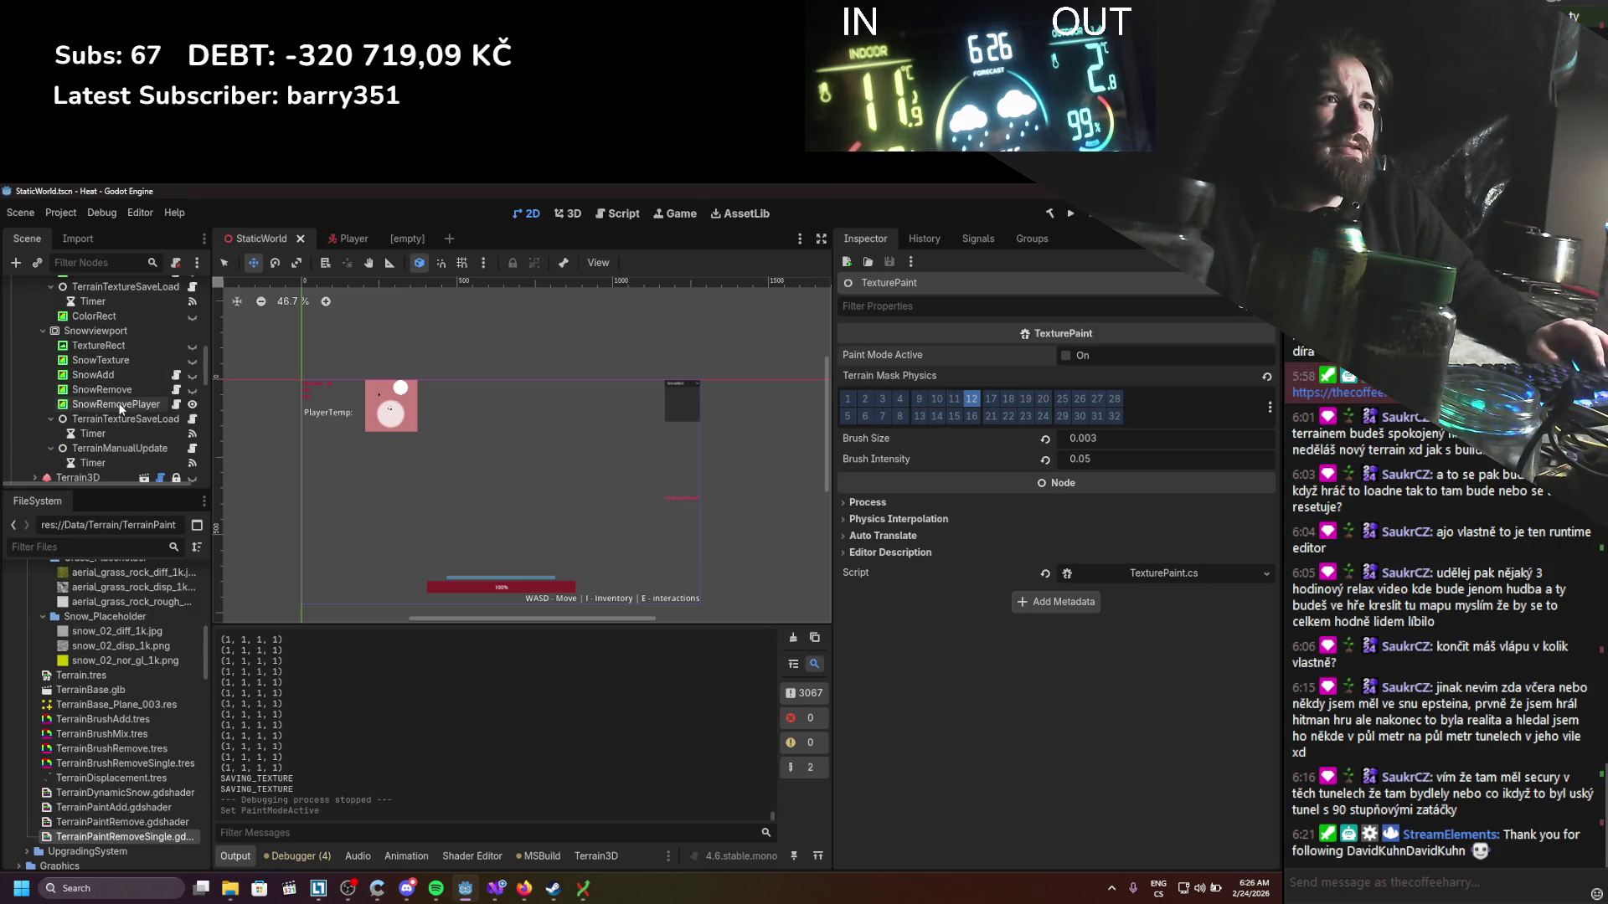
left_click(113, 404)
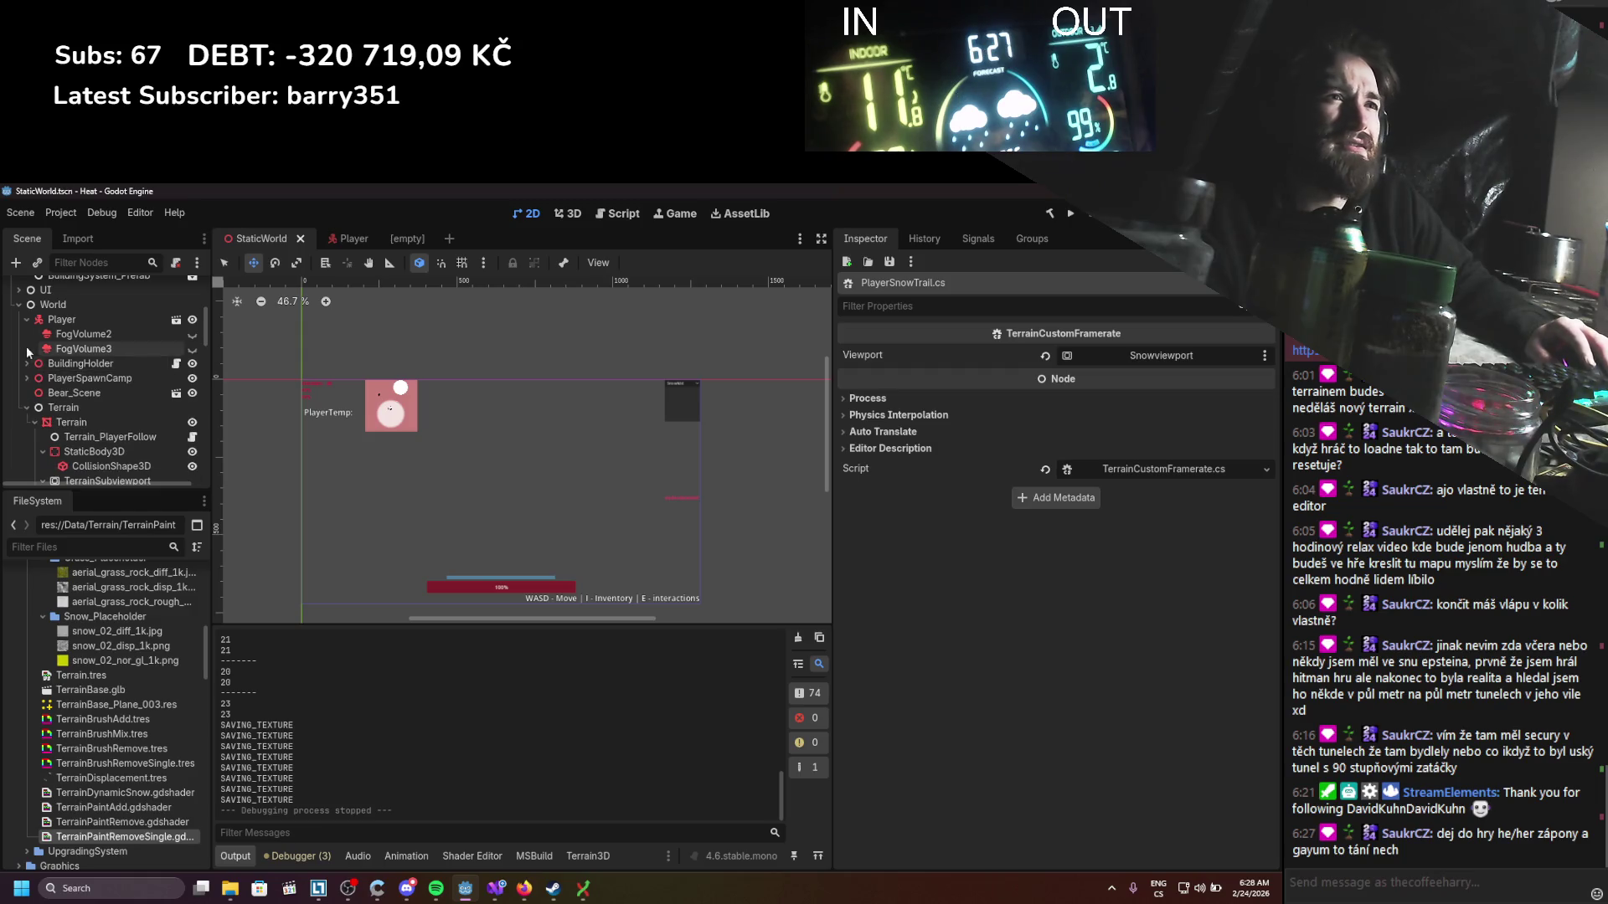
left_click(30, 321)
left_click(29, 320)
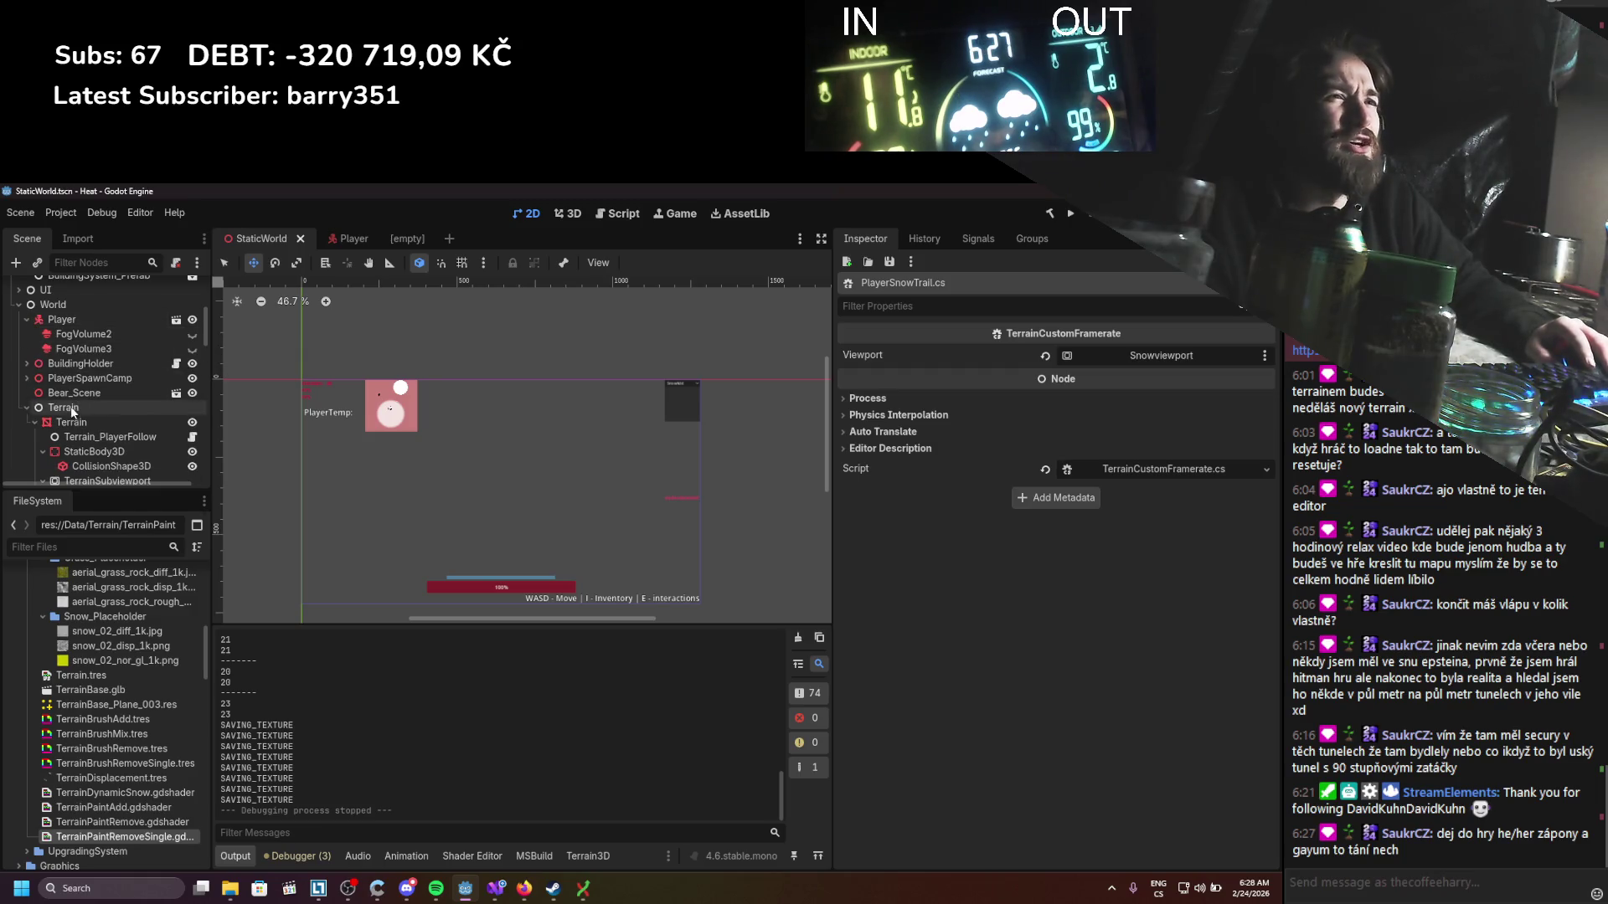